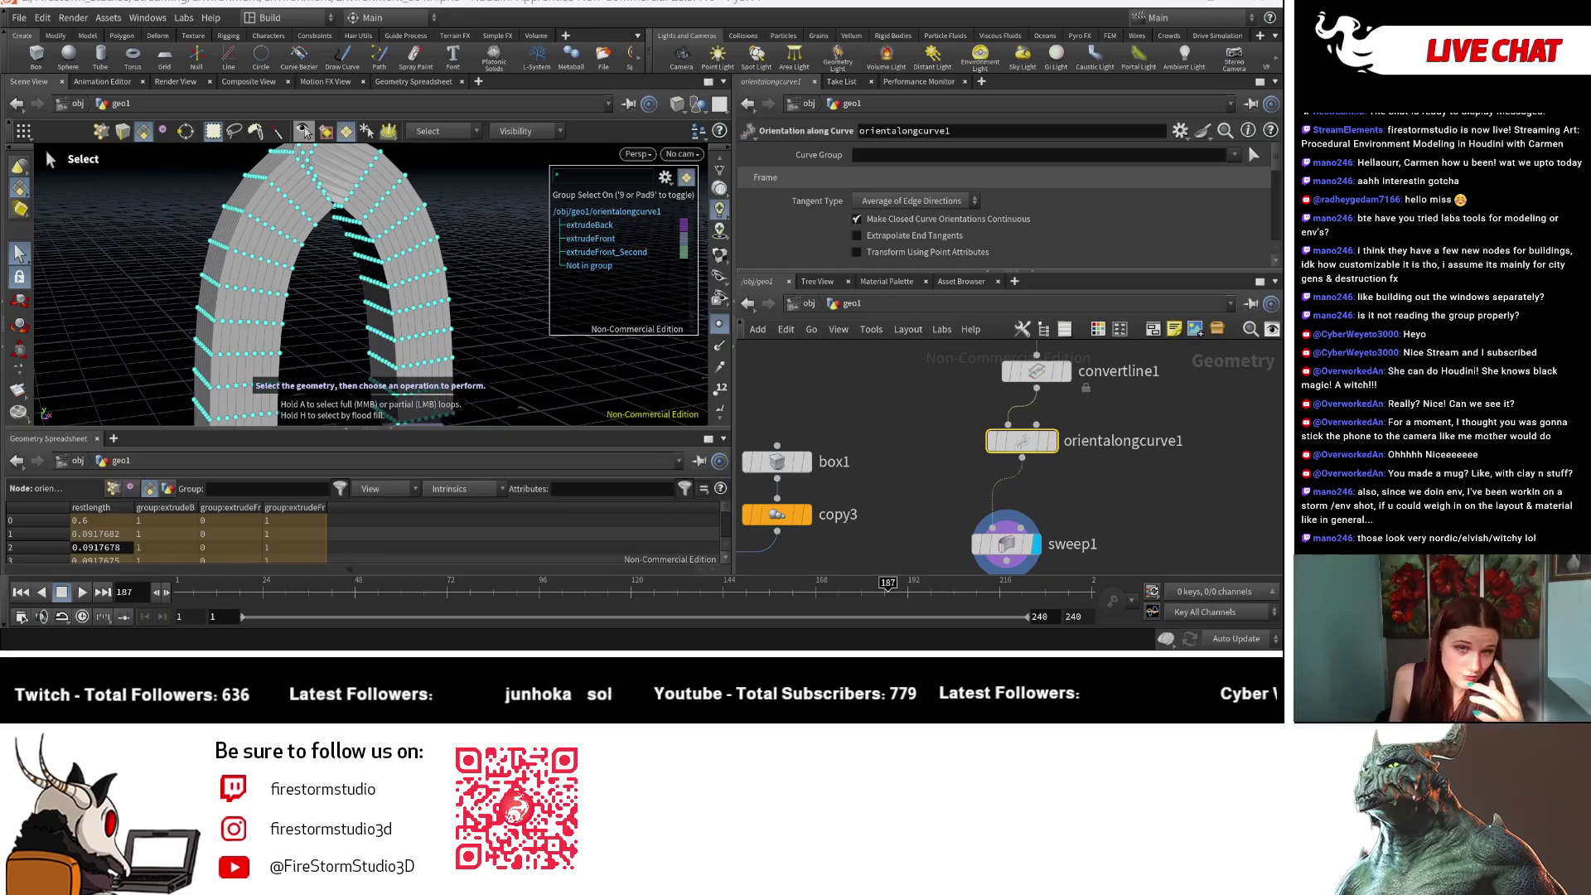
# Step: Switch to Discord and scroll the Firestorm Studio channel list to the Share section
pyautogui.hotkey('alt', 'Tab')
pyautogui.scroll(10, 241, 334)
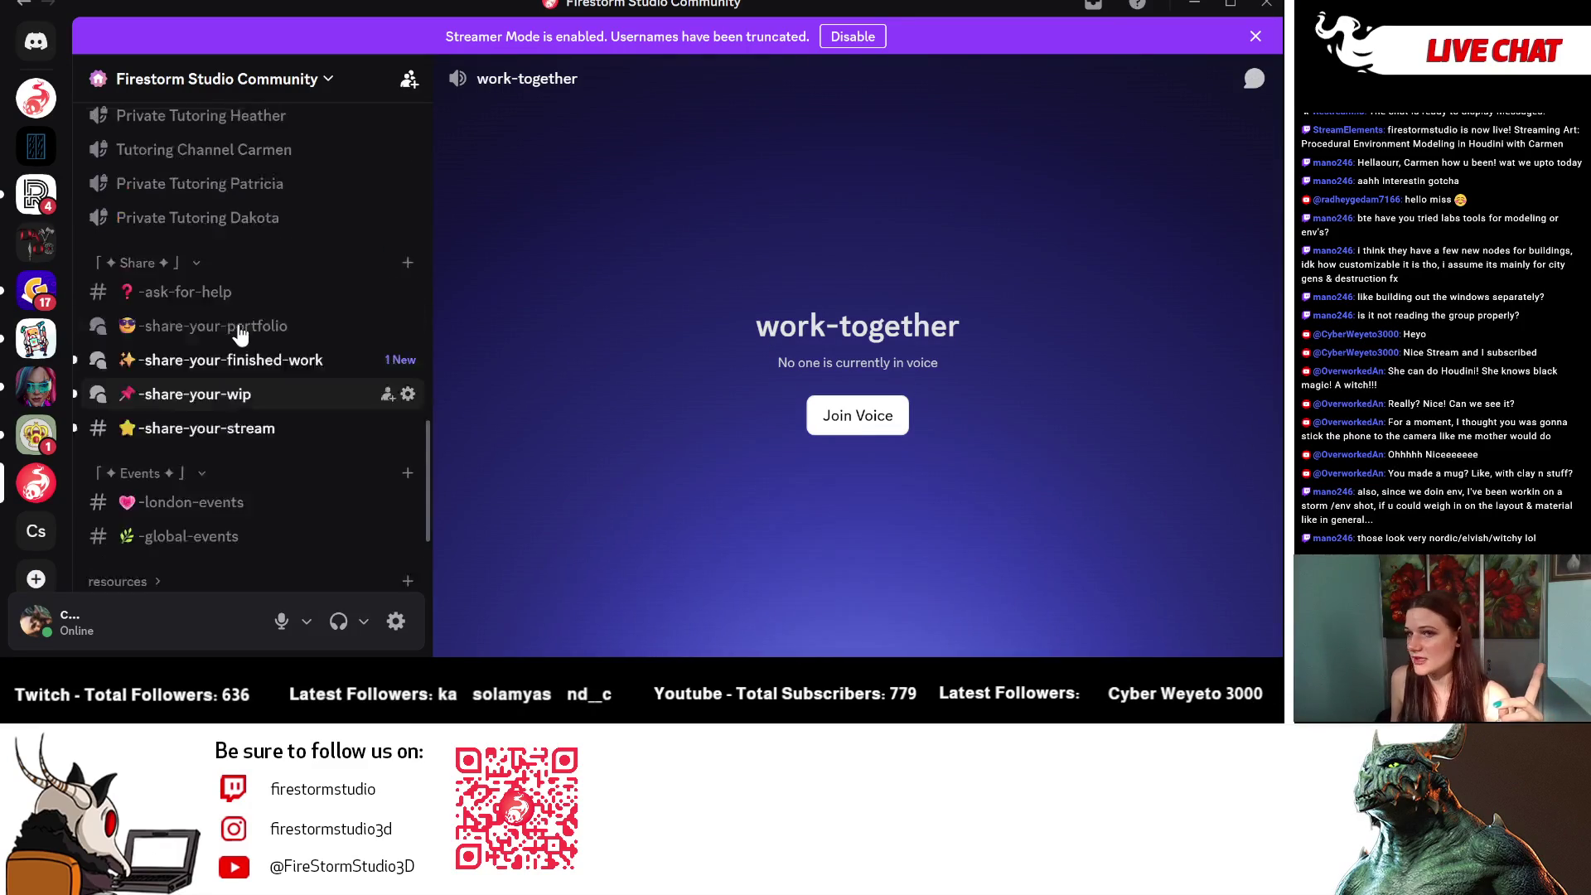
pyautogui.scroll(-5, 267, 379)
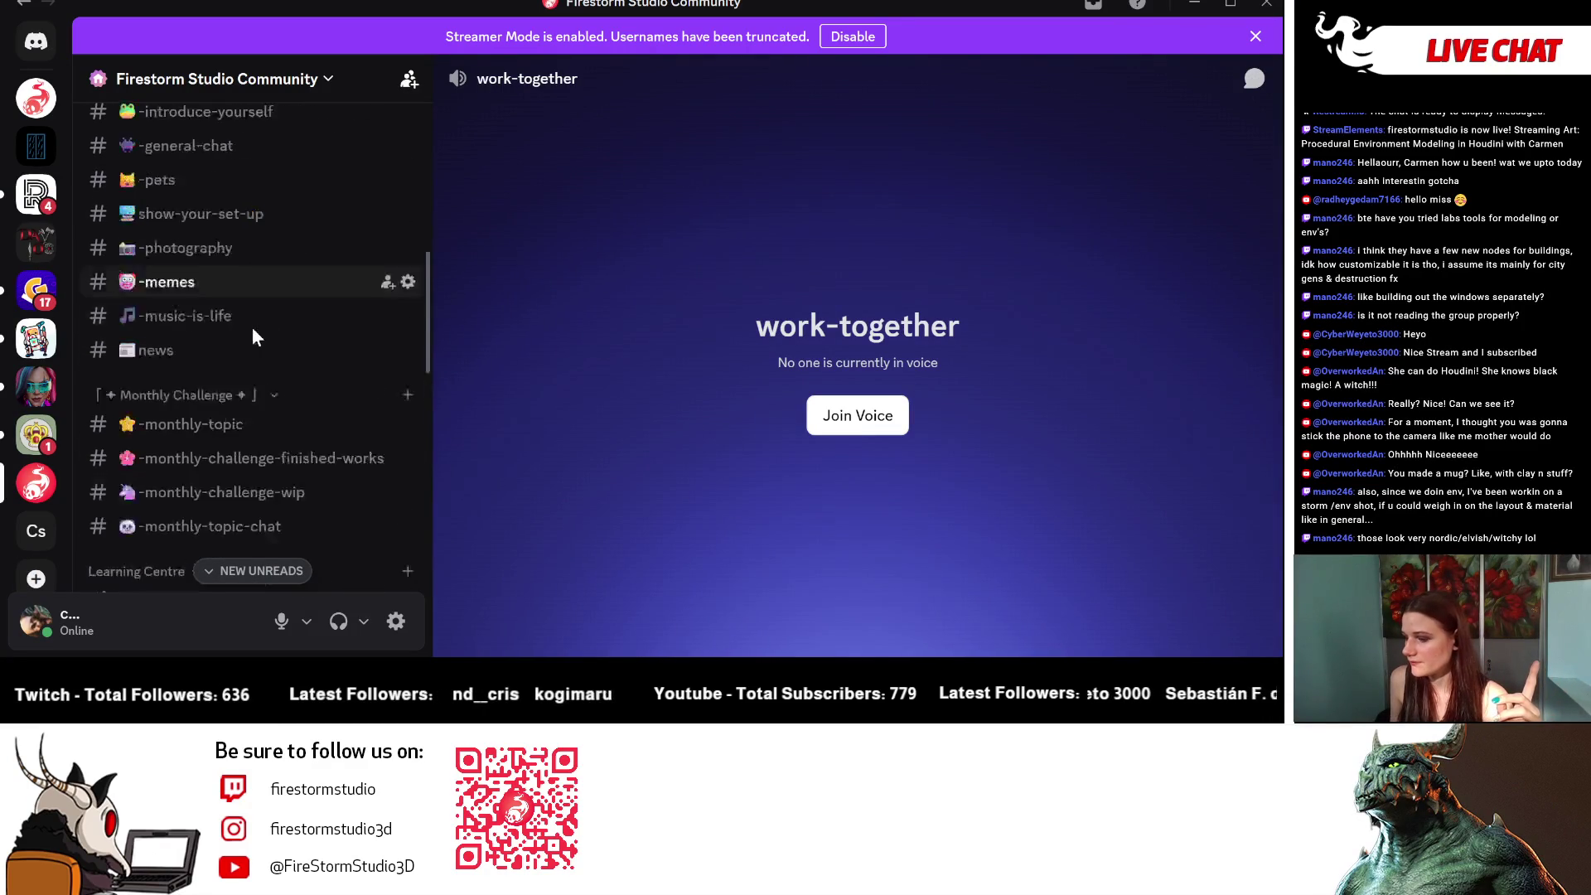
pyautogui.scroll(5, 267, 372)
pyautogui.scroll(-2, 263, 401)
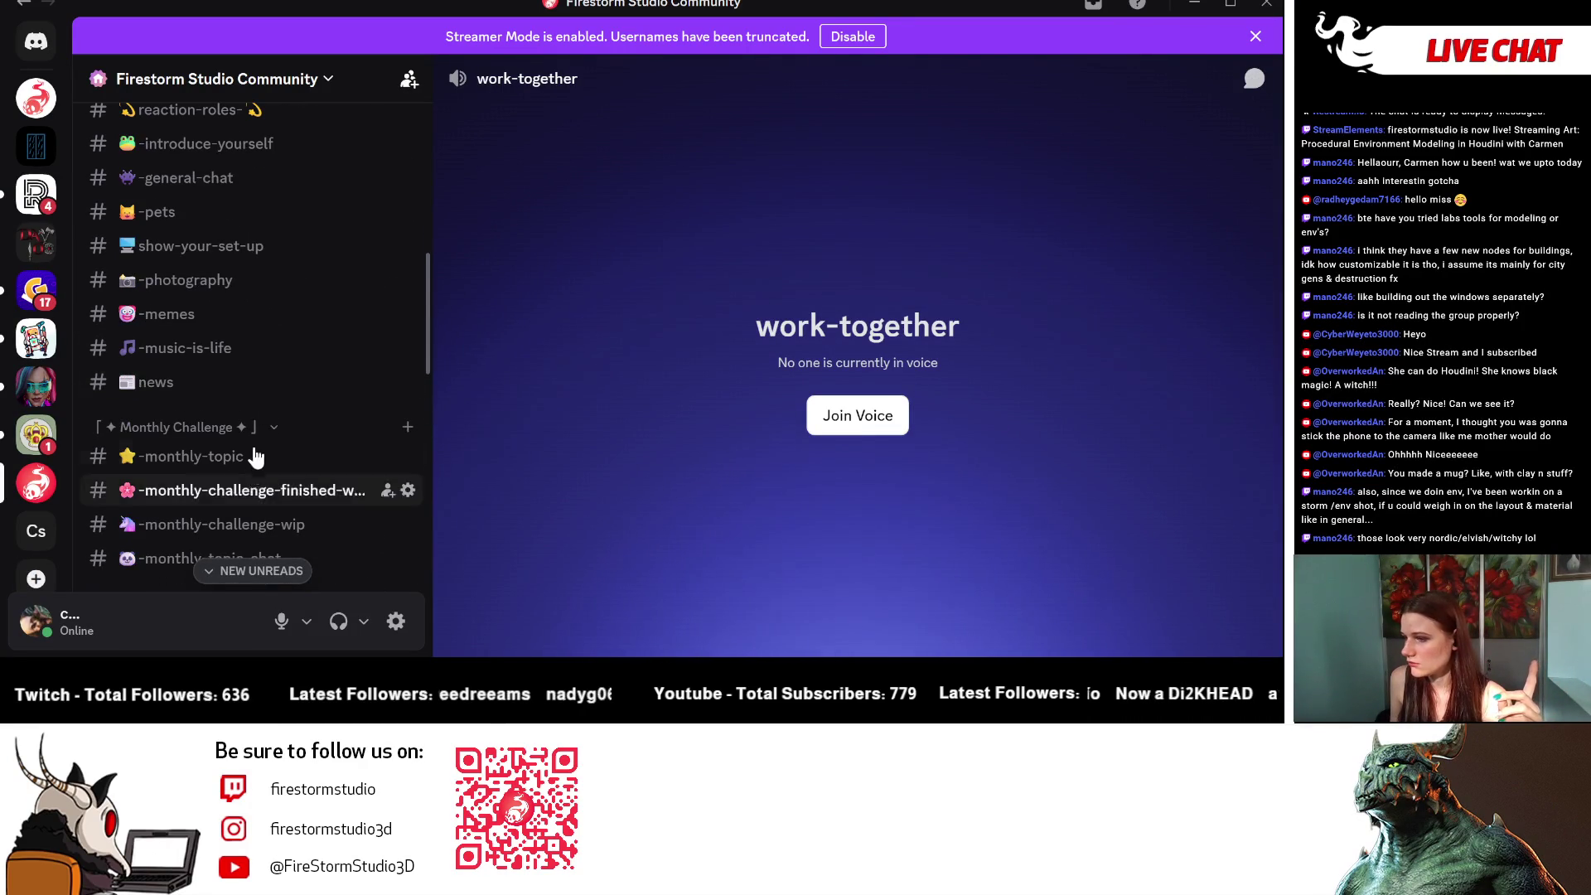
pyautogui.scroll(5, 256, 439)
pyautogui.scroll(2, 236, 374)
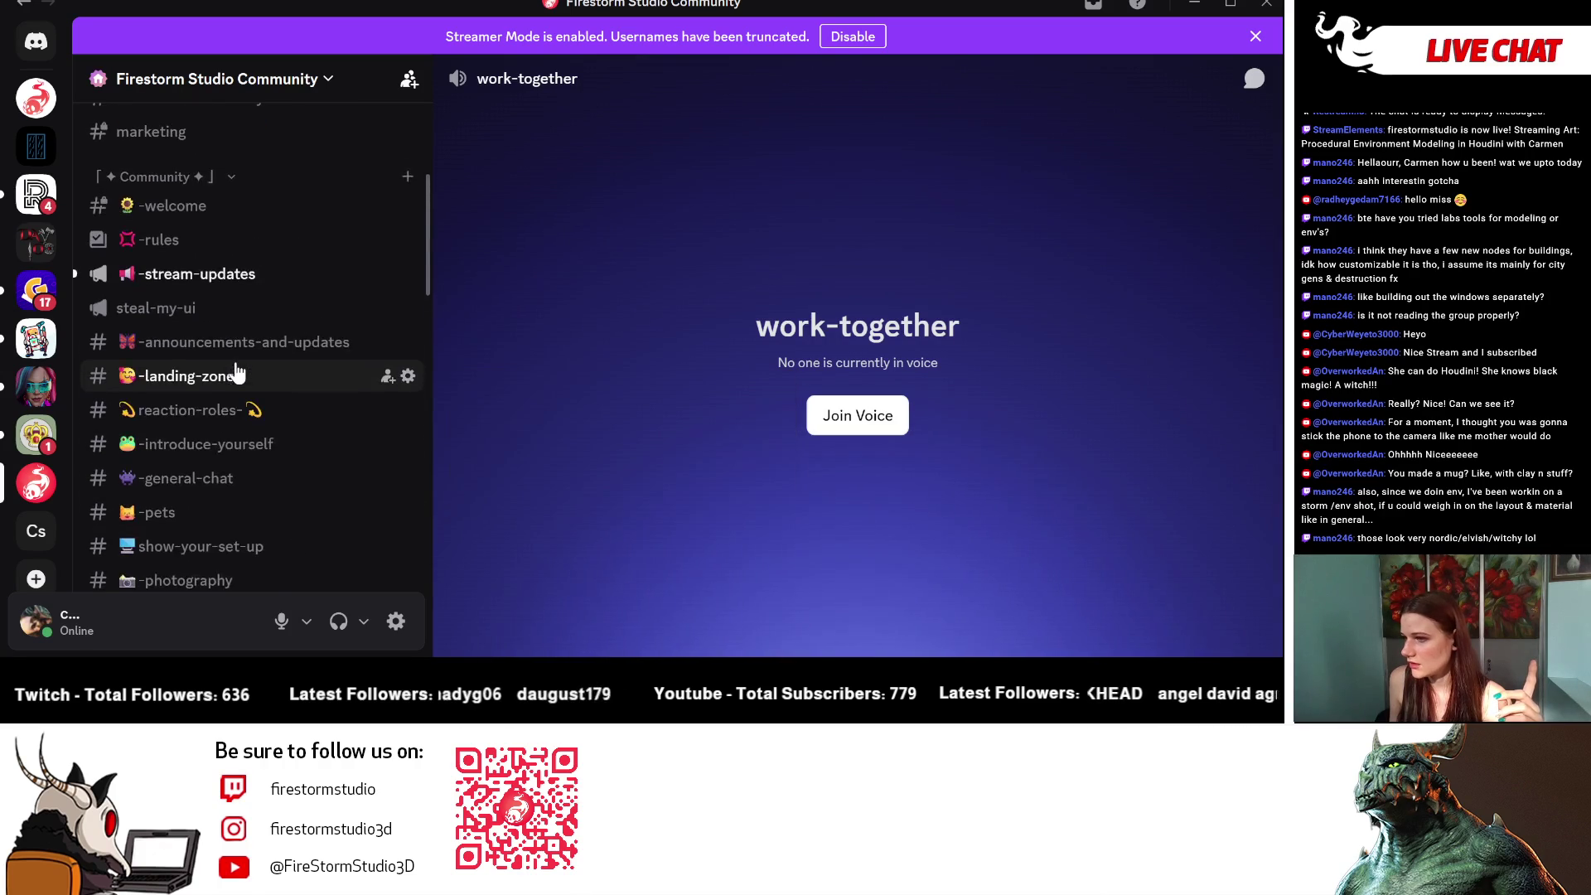
pyautogui.scroll(-15, 240, 377)
pyautogui.scroll(-5, 244, 379)
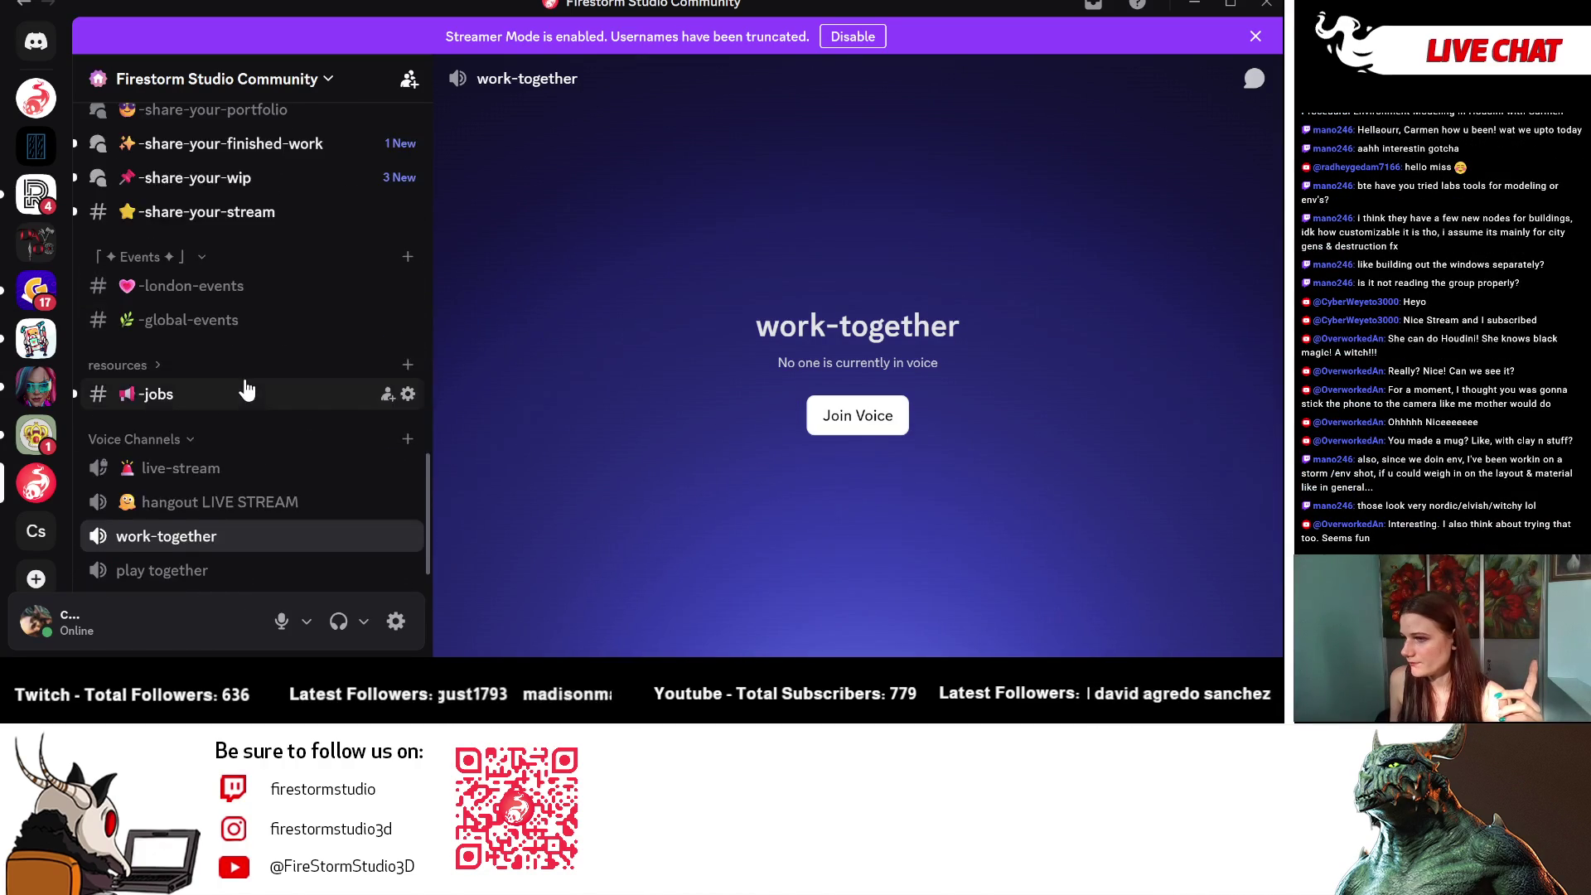
pyautogui.scroll(3, 241, 348)
# Step: Open and browse the -share-your-wip forum, then bring the Twitch channel page forward
pyautogui.moveTo(231, 242)
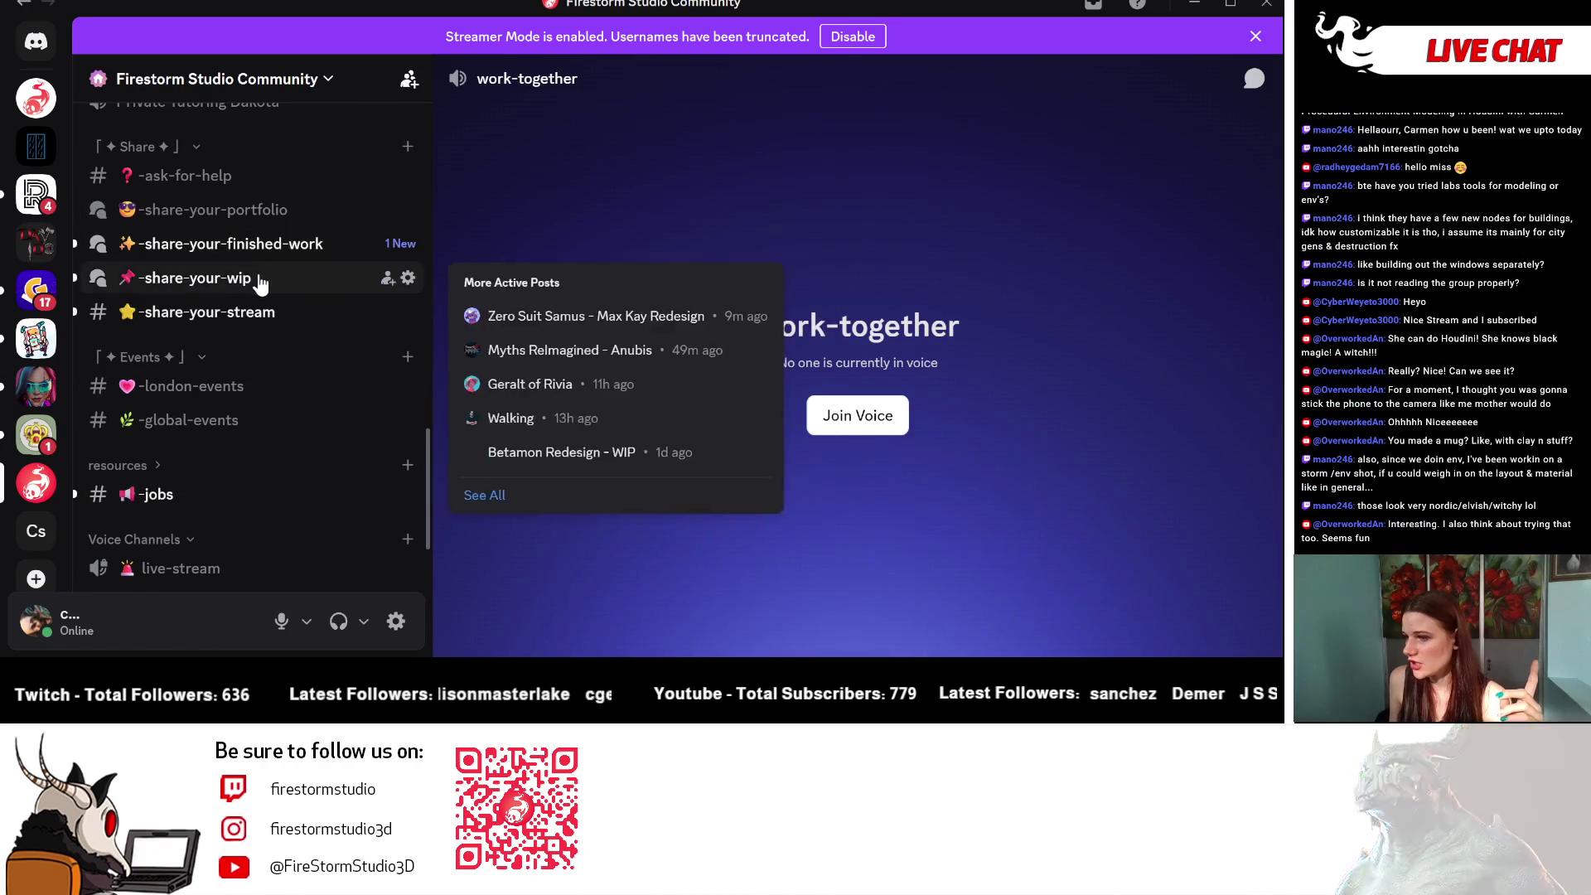
pyautogui.click(254, 277)
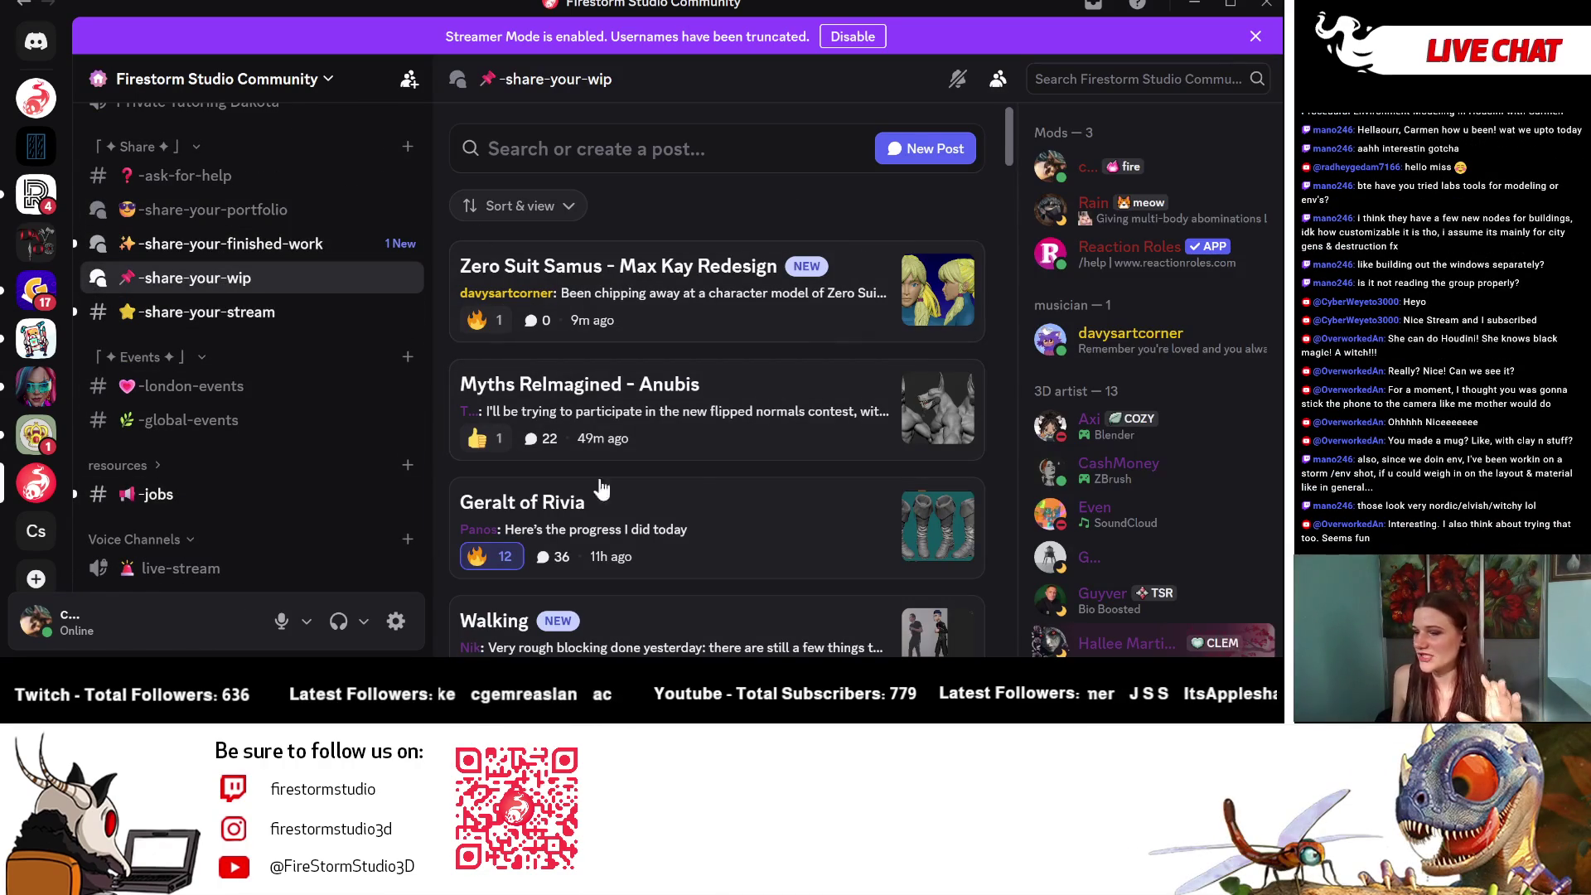
pyautogui.scroll(-3, 785, 459)
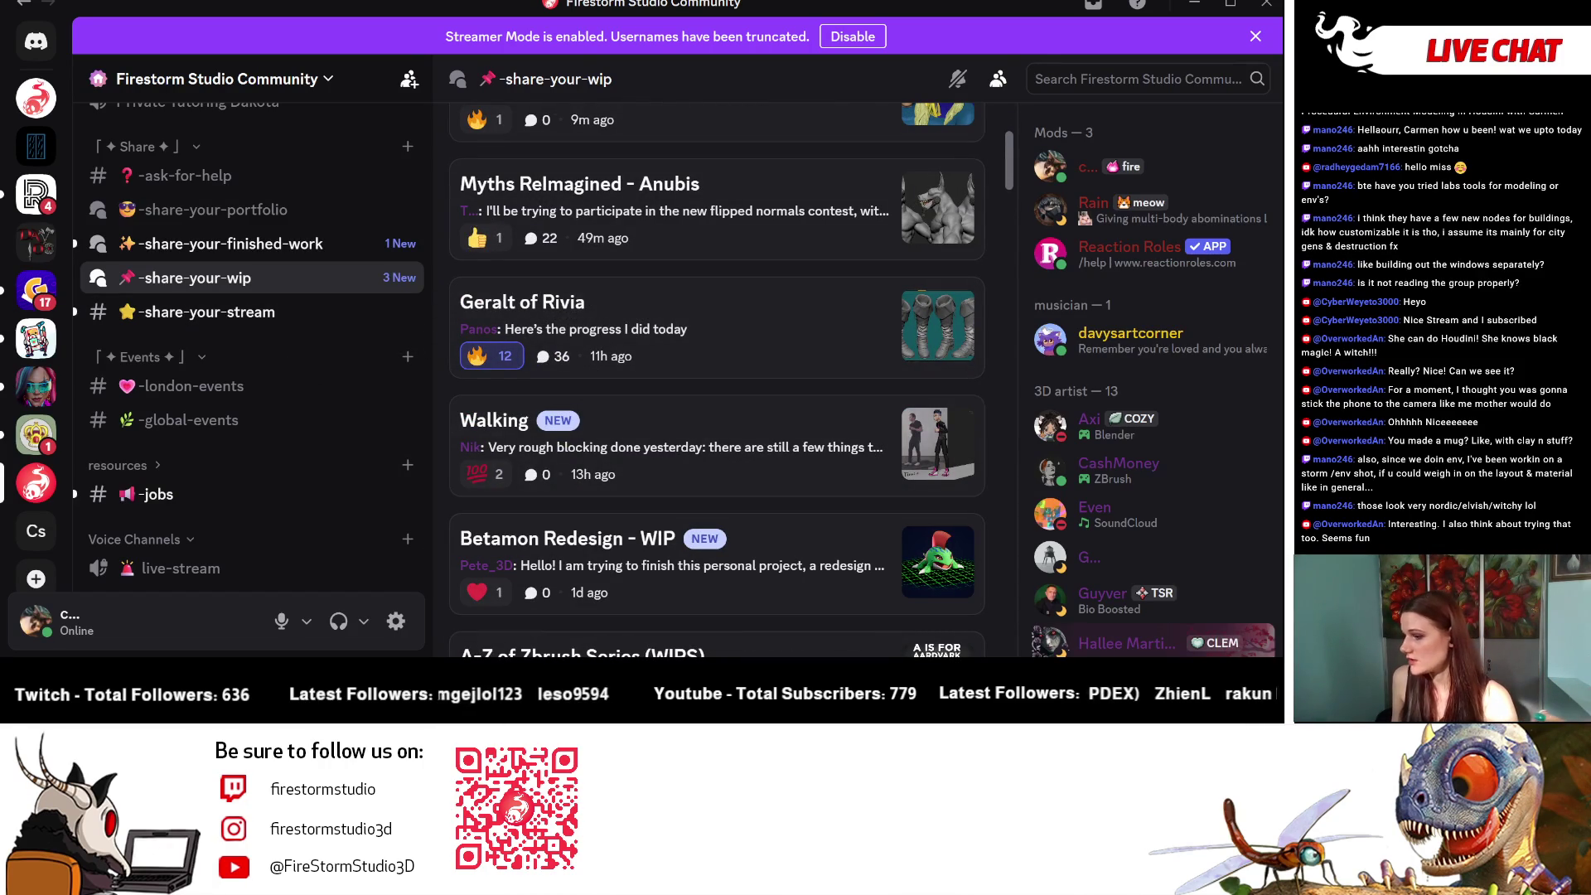
pyautogui.hotkey('alt', 'Tab')
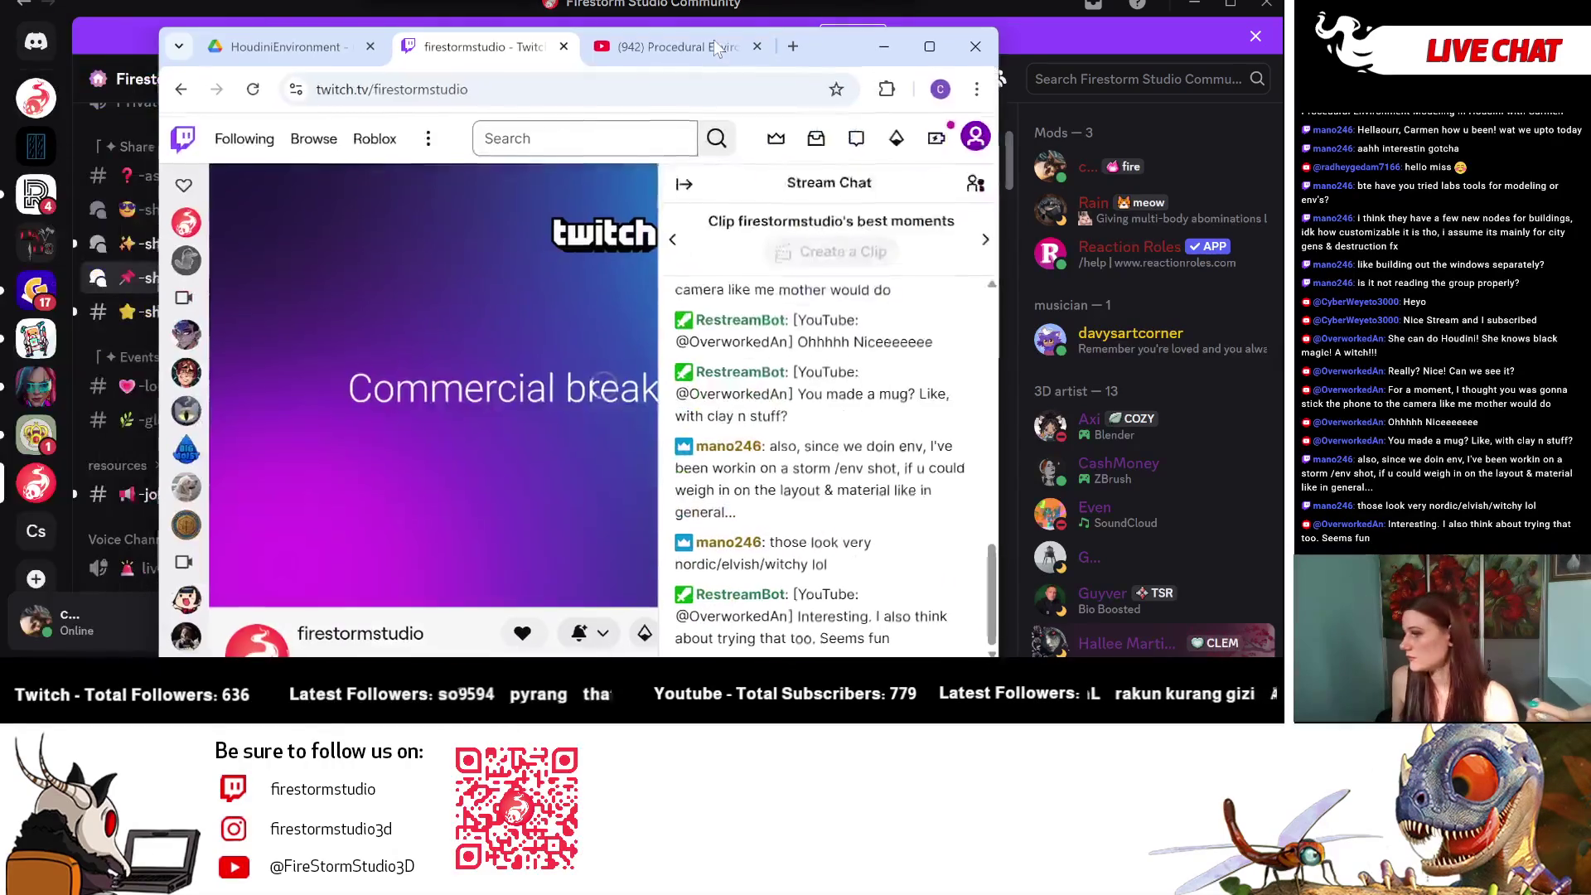
# Step: Scroll through the firestormstudio channel's About panels with its website, Discord and social links
pyautogui.scroll(-5, 450, 435)
pyautogui.scroll(-1, 451, 436)
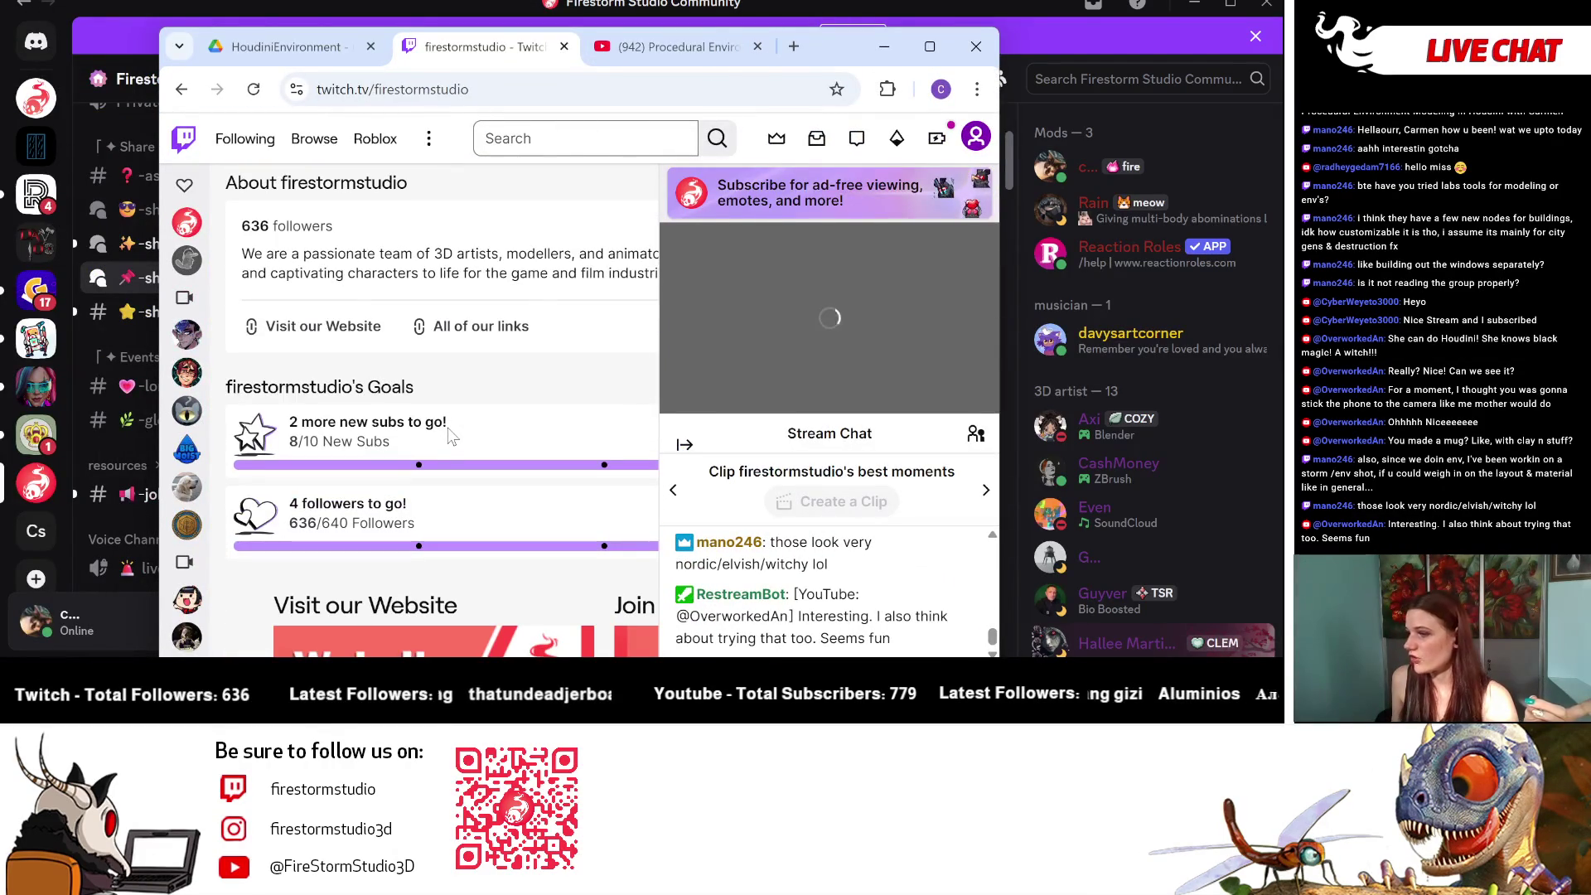
pyautogui.scroll(-2, 450, 435)
pyautogui.scroll(2, 481, 372)
pyautogui.scroll(-3, 480, 373)
pyautogui.scroll(-2, 482, 386)
pyautogui.scroll(2, 464, 364)
pyautogui.scroll(-1, 291, 232)
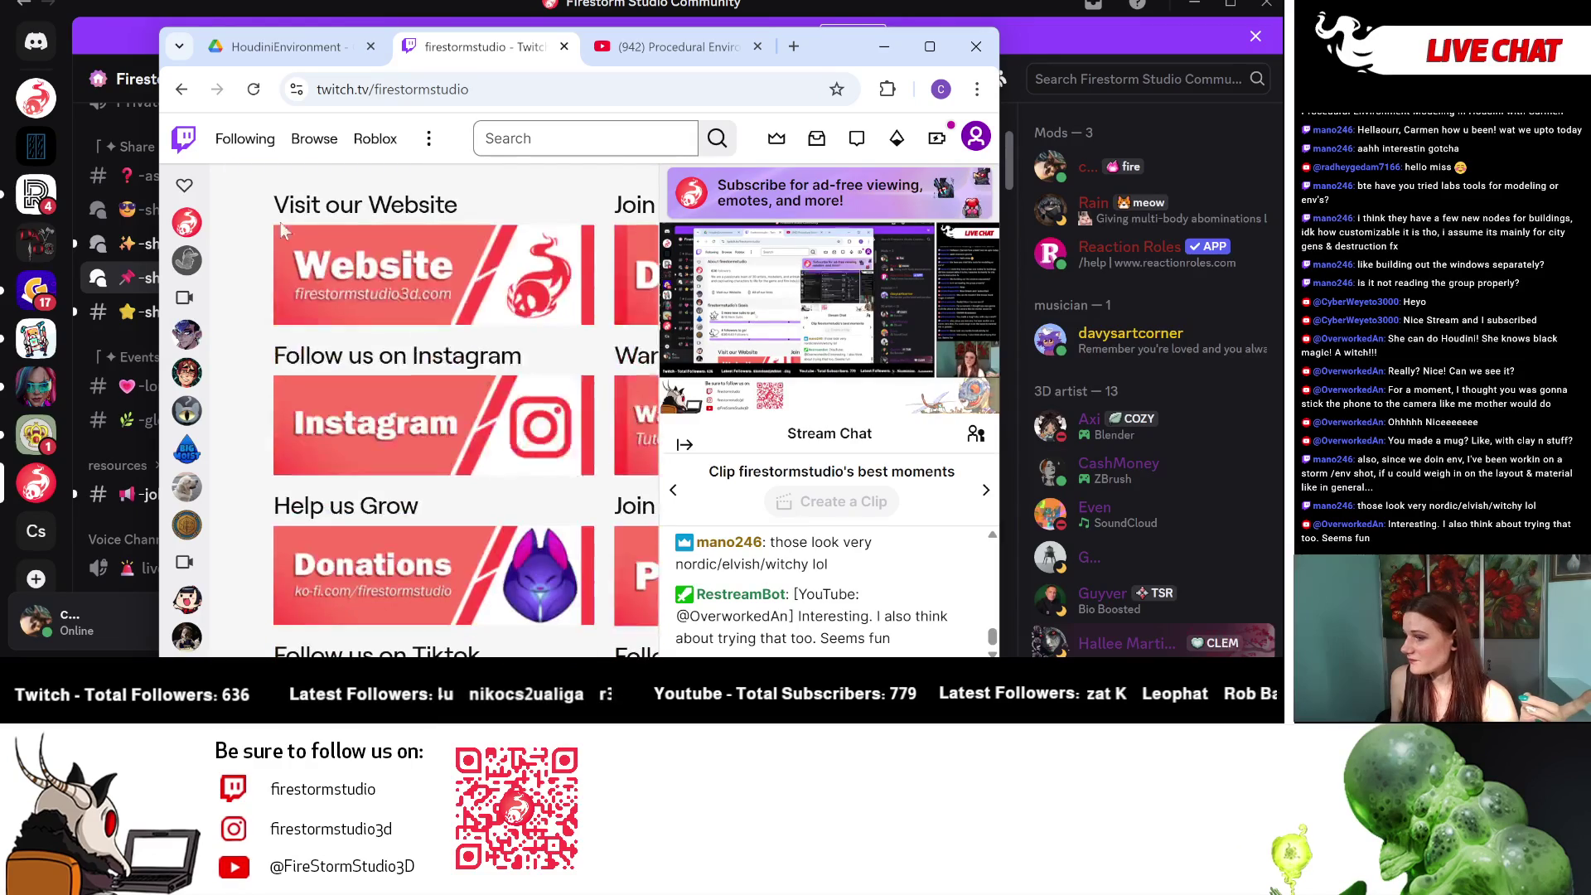
pyautogui.scroll(-3, 306, 396)
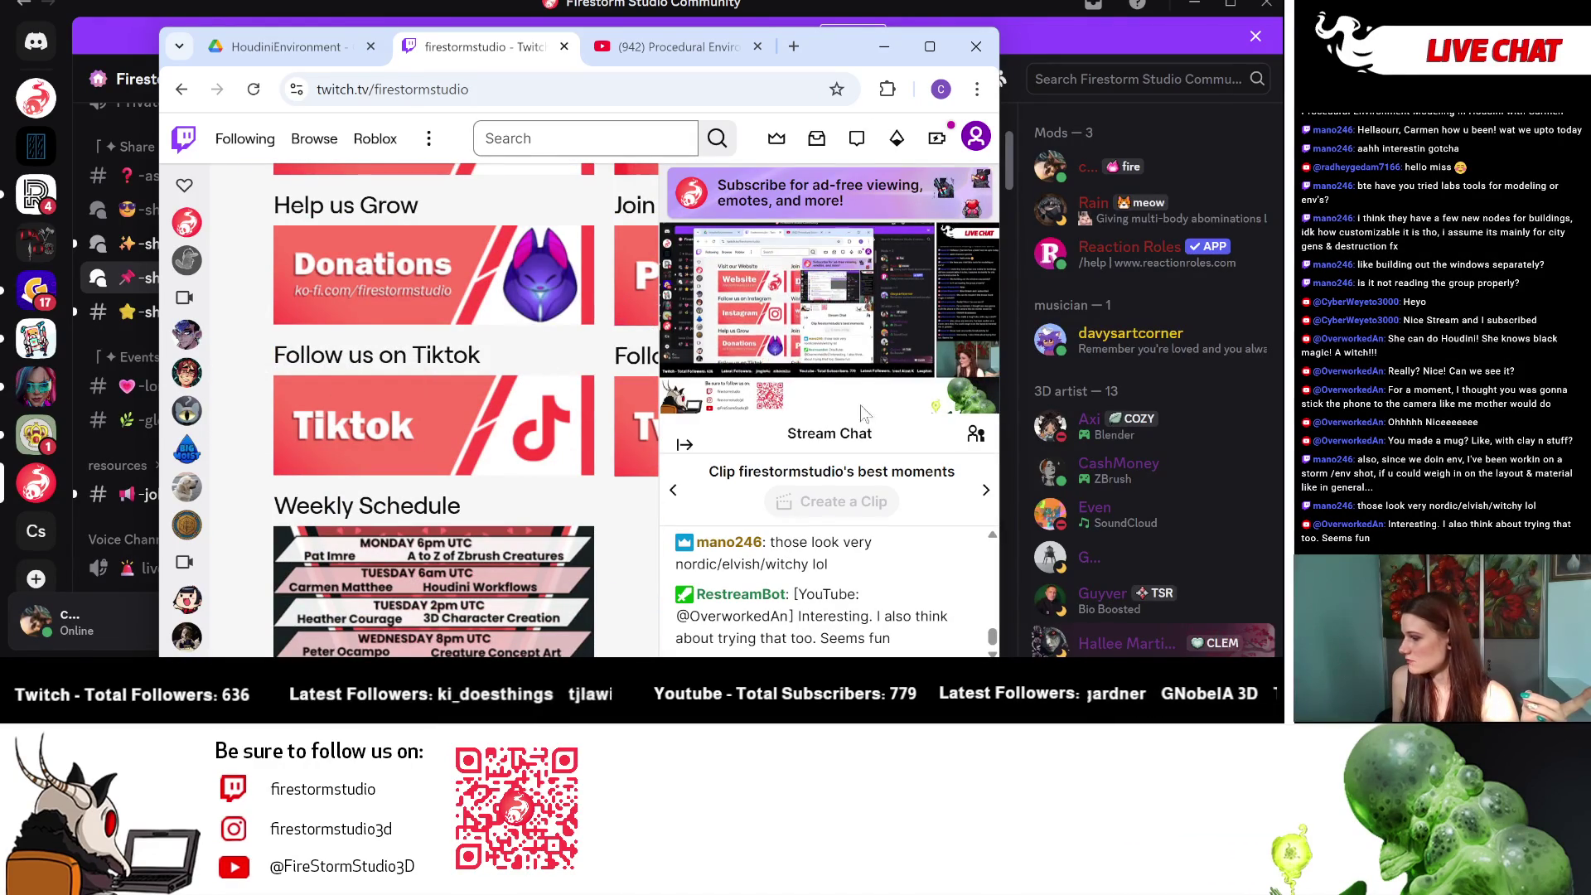
# Step: Widen the browser window, review the remaining panels and weekly schedule, then minimize it
pyautogui.moveTo(1001, 398); pyautogui.dragTo(1231, 399)
pyautogui.scroll(-4, 669, 431)
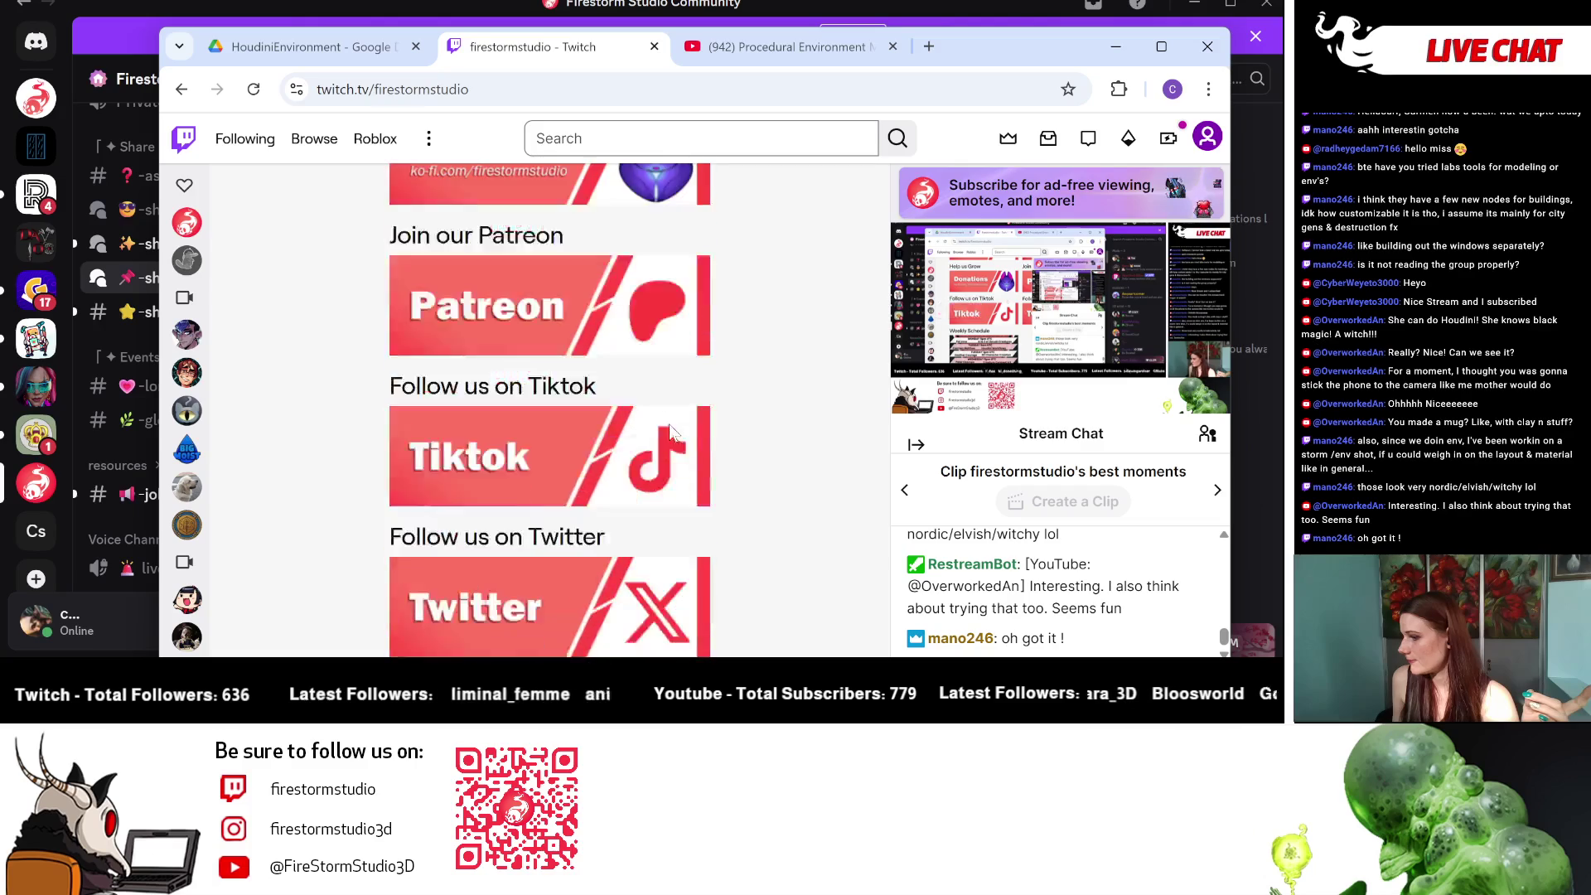
pyautogui.scroll(-3, 672, 431)
pyautogui.scroll(10, 728, 418)
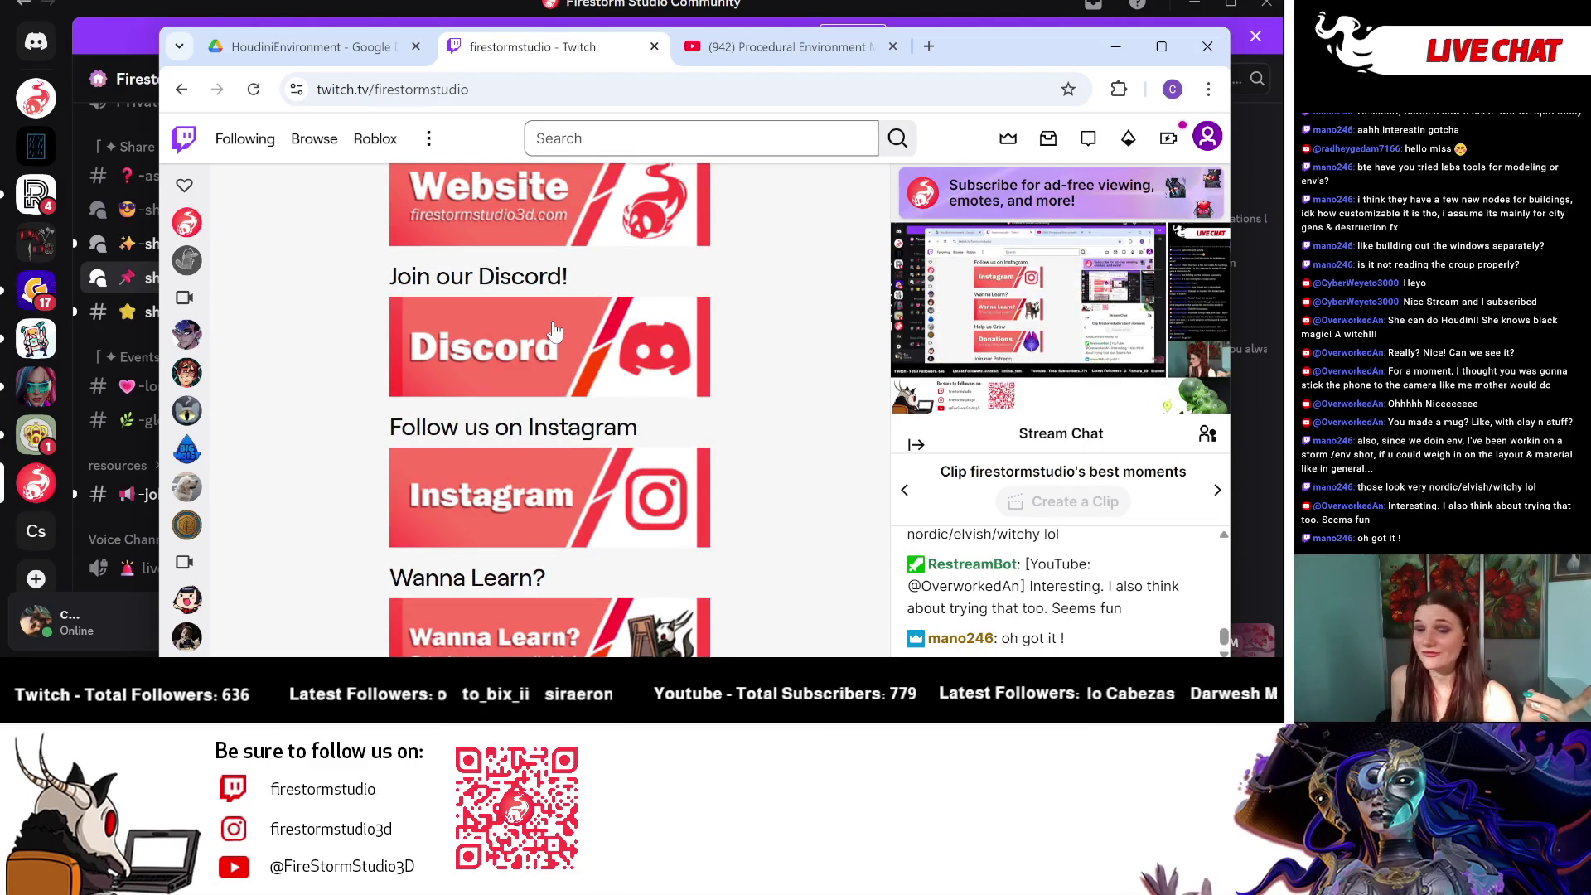
pyautogui.click(1117, 48)
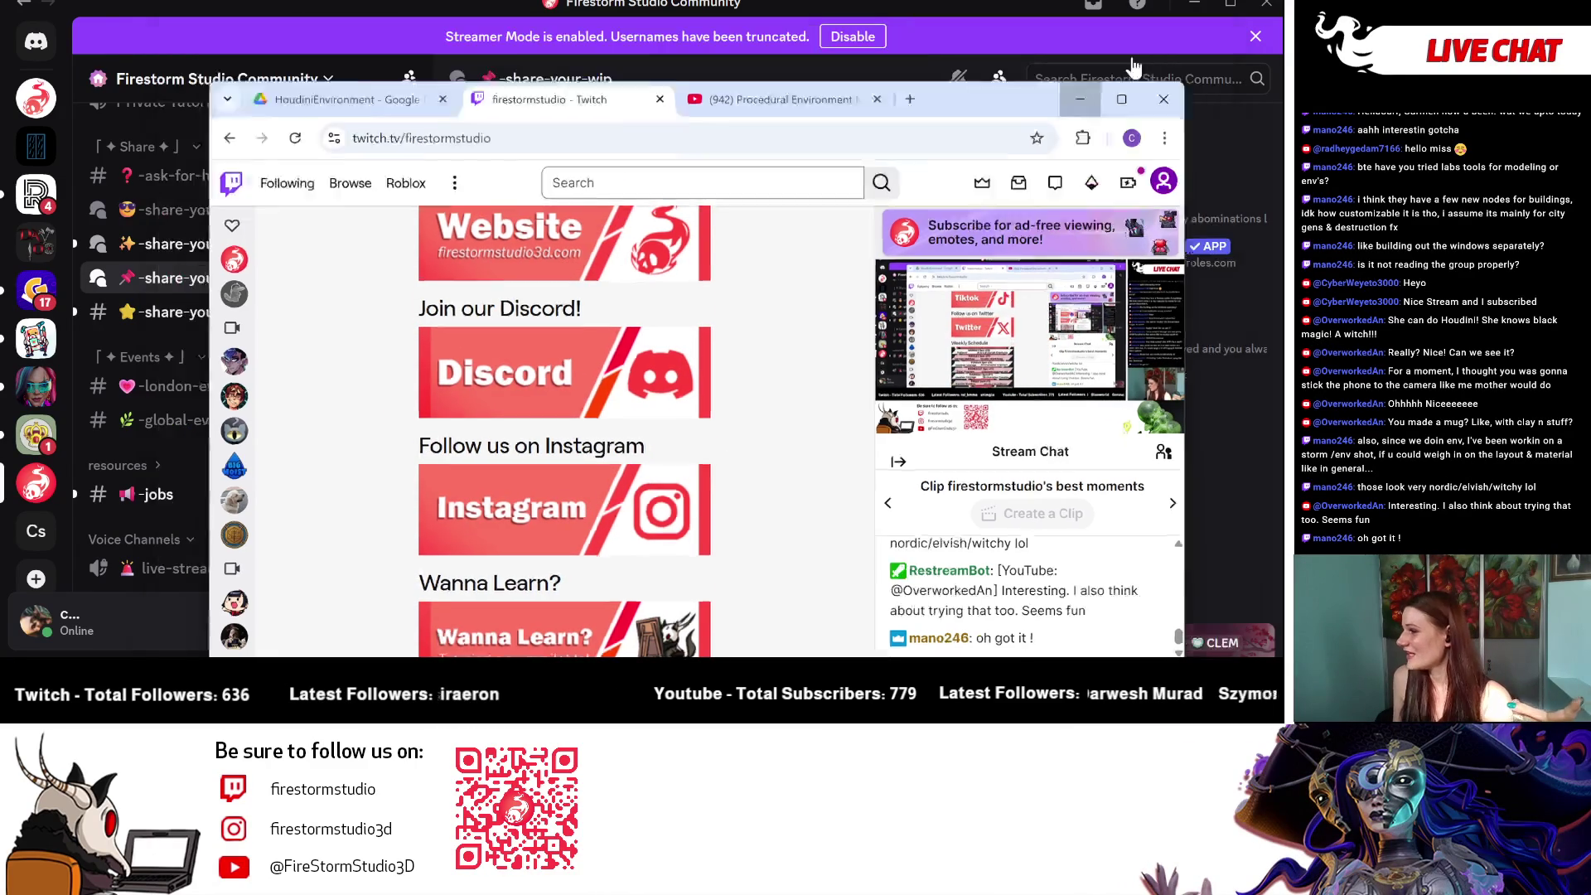
# Step: Minimize Discord so Houdini's geo1 arch network is visible again
pyautogui.moveTo(400, 284)
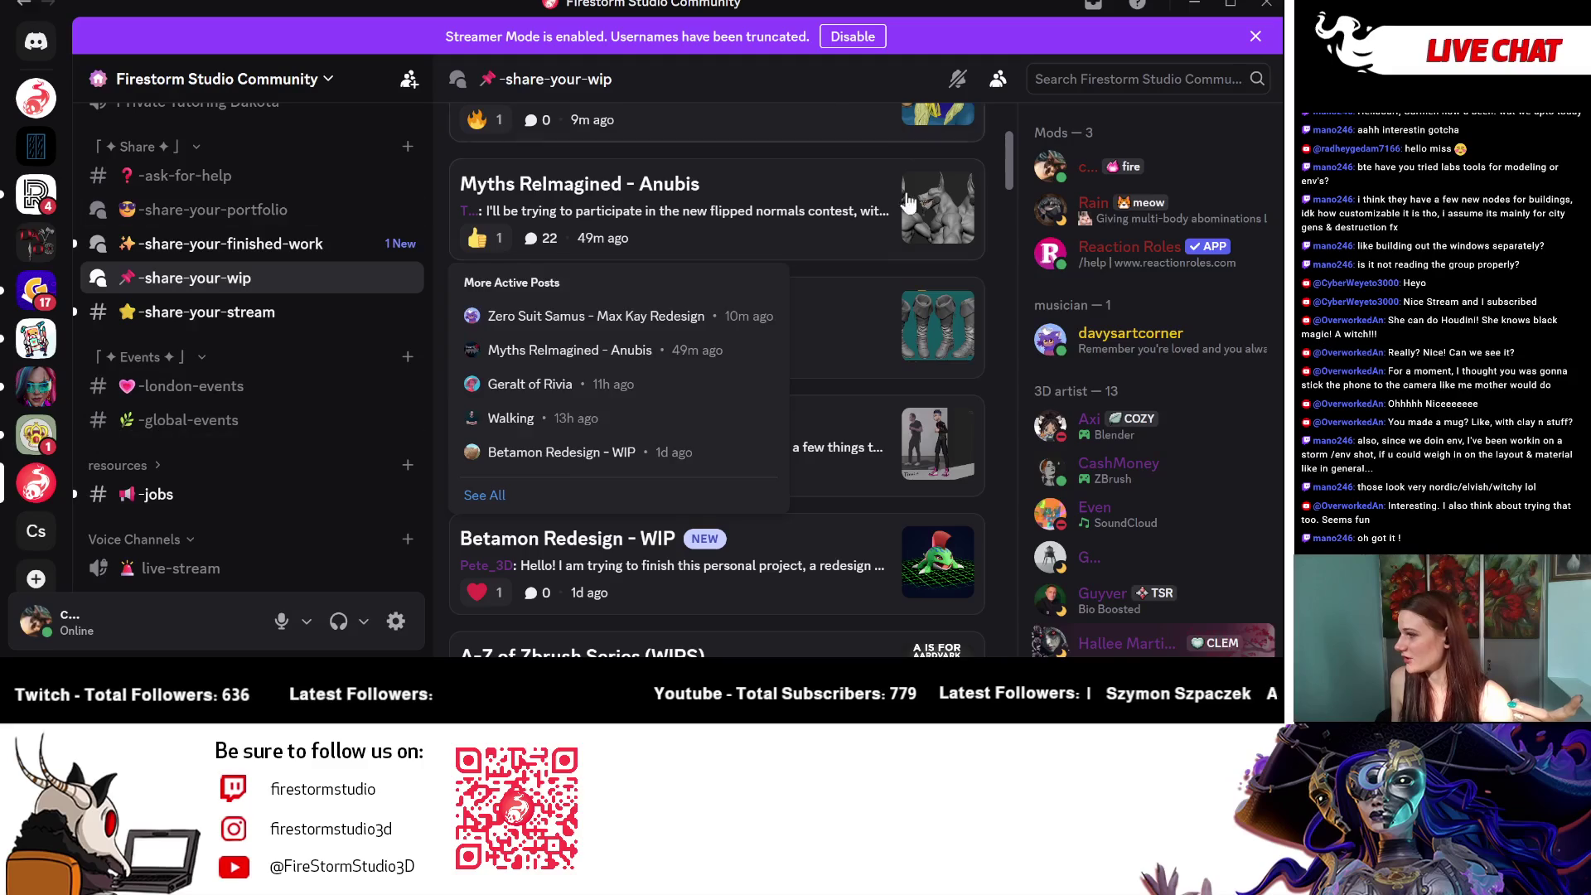
pyautogui.scroll(3, 833, 214)
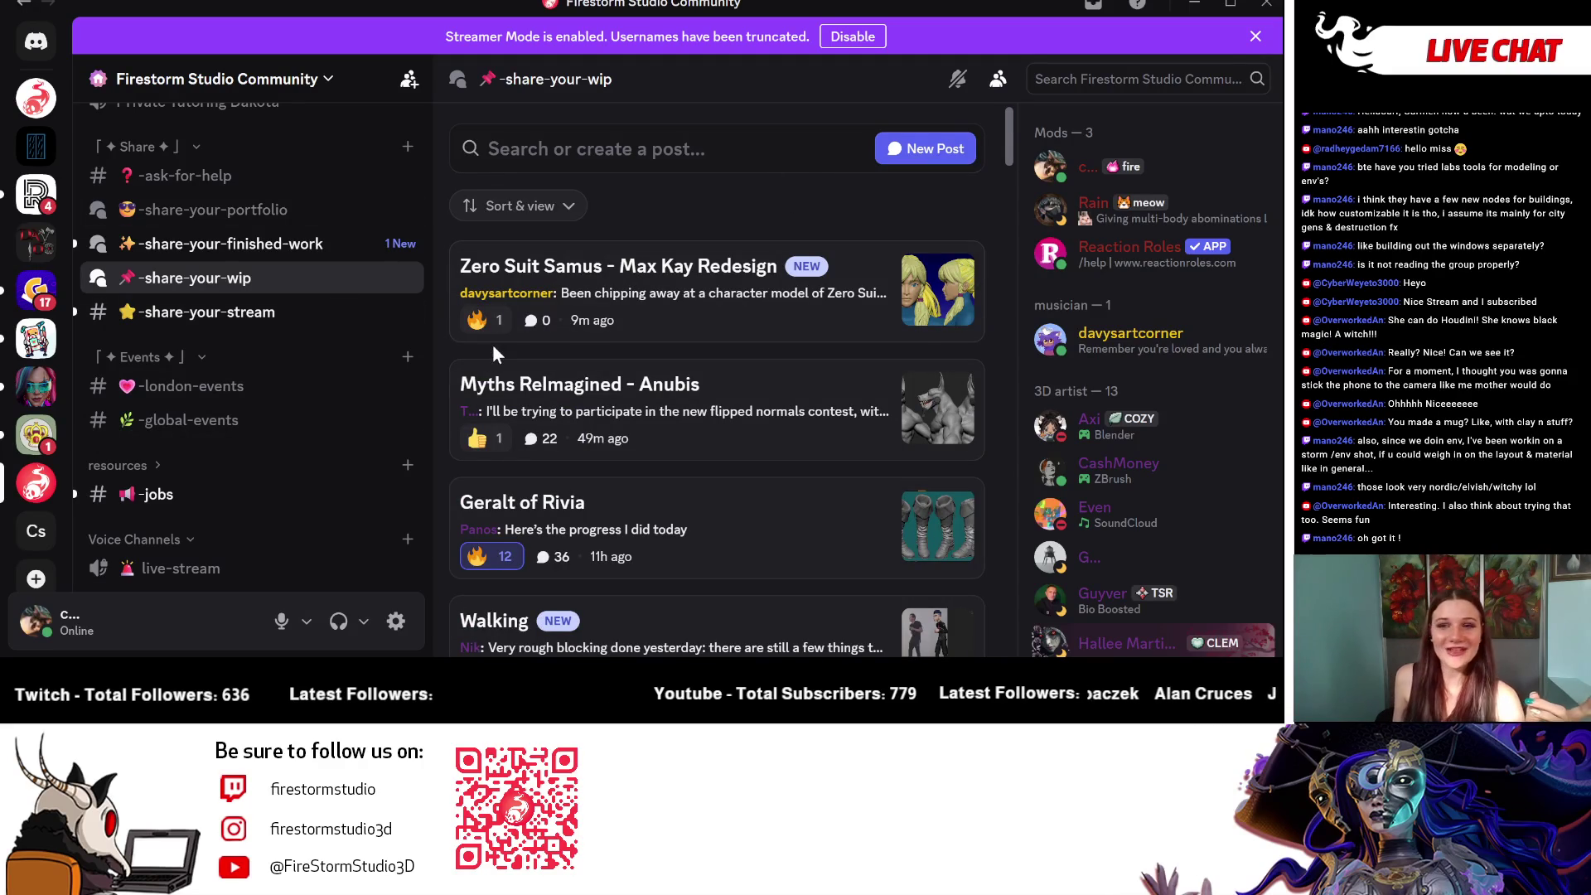
pyautogui.click(1194, 3)
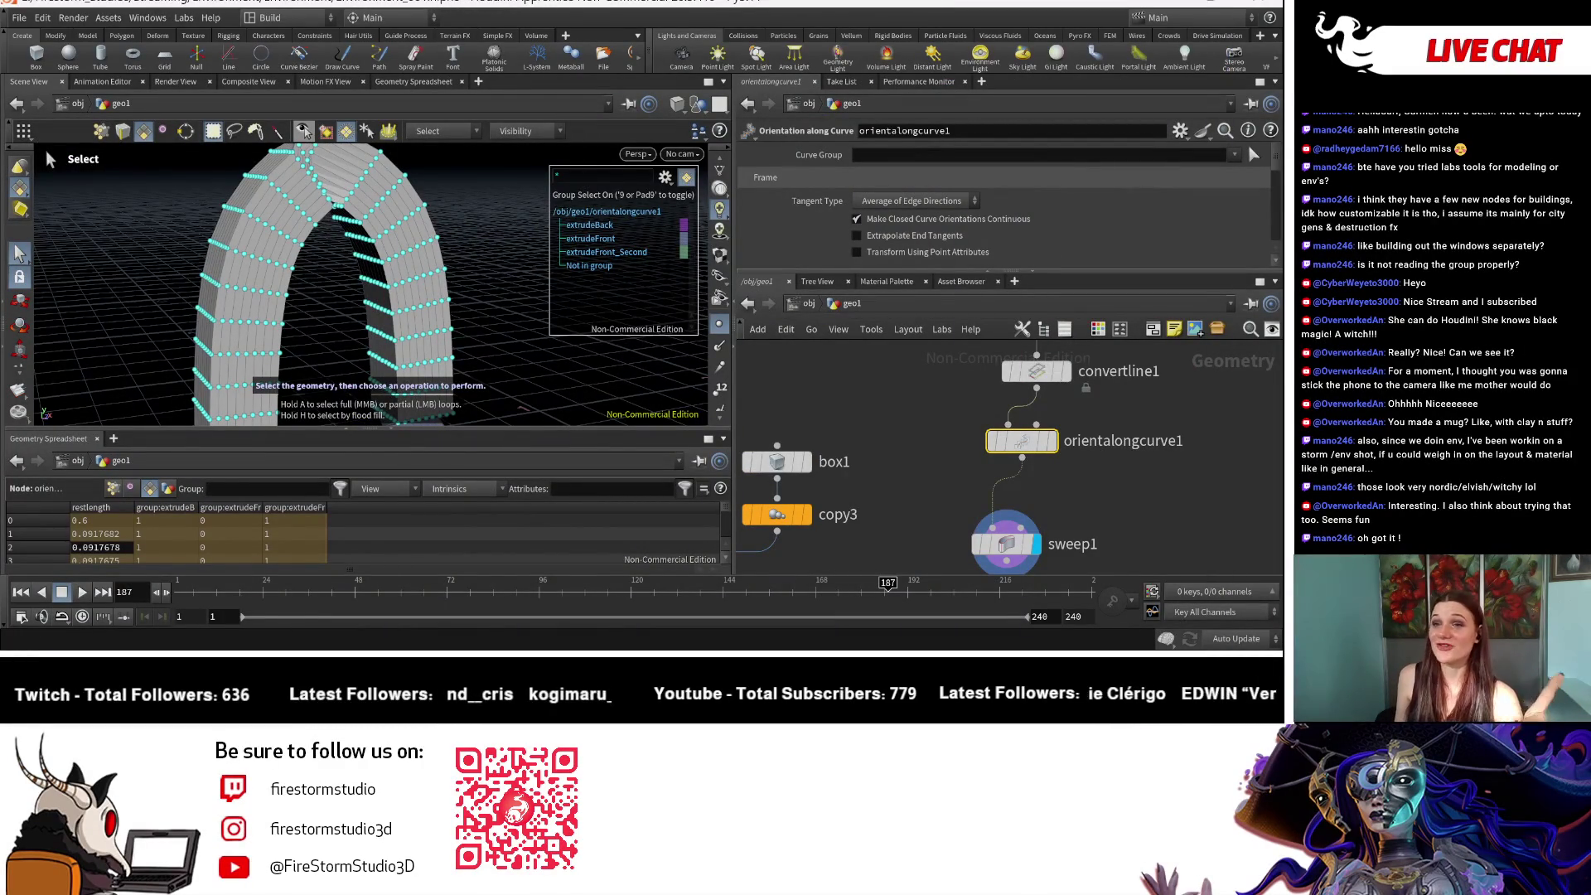
# Step: Orbit twice around the swept stone arch, then bring up the network's node creation menu
pyautogui.press('Escape')
pyautogui.moveTo(461, 301)
pyautogui.mouseDown()
pyautogui.moveTo(266, 221)
pyautogui.moveTo(276, 272)
pyautogui.mouseUp()
pyautogui.press('s')
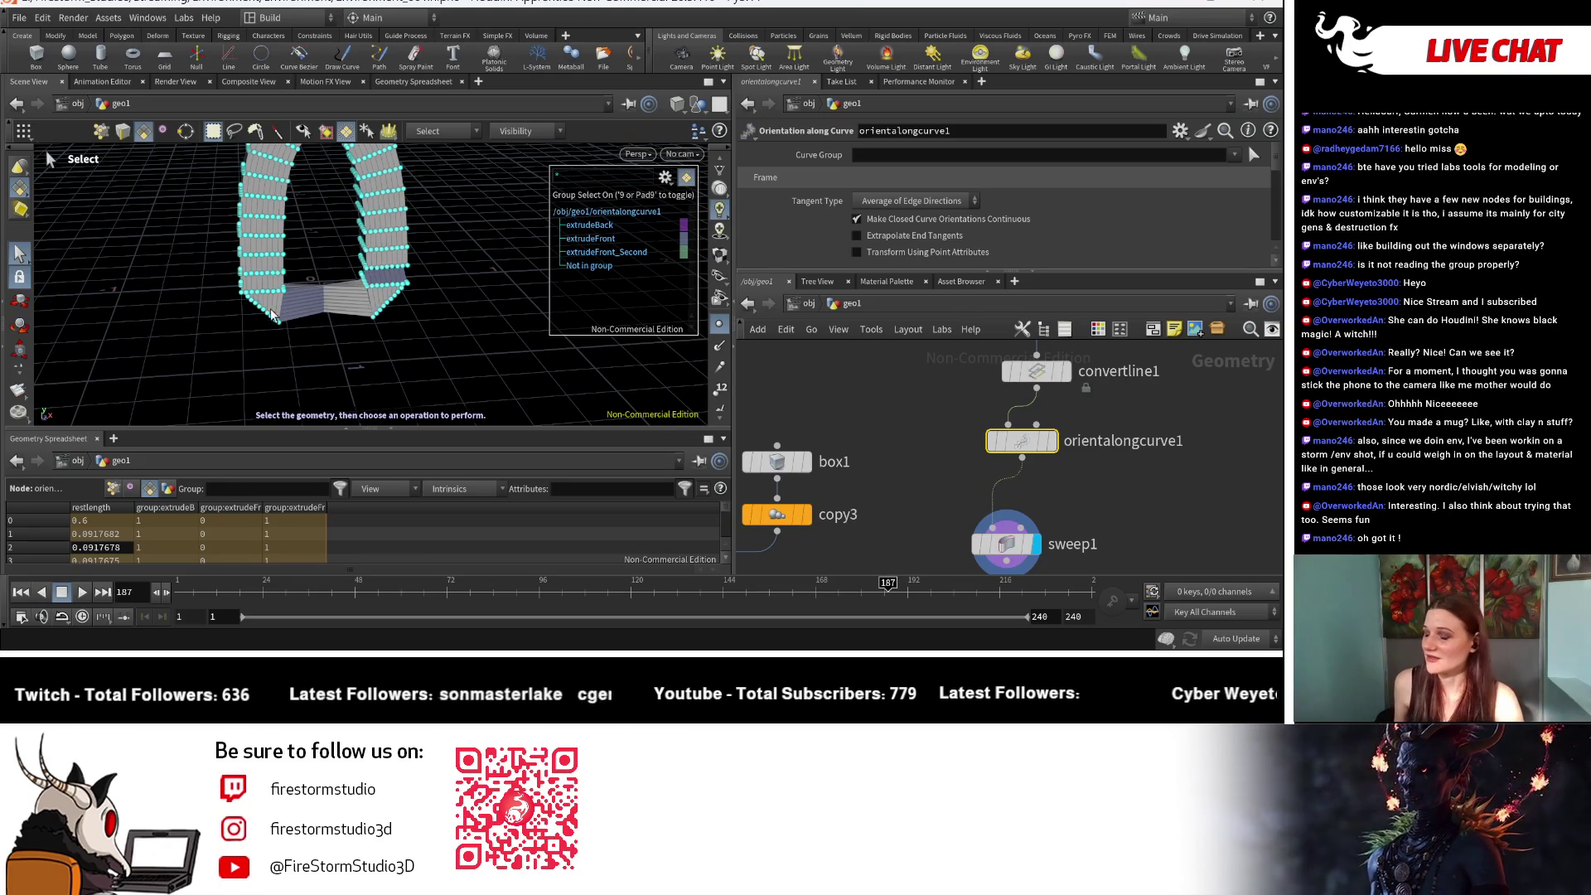
pyautogui.press('Escape')
pyautogui.moveTo(390, 348)
pyautogui.mouseDown()
pyautogui.moveTo(352, 325)
pyautogui.moveTo(455, 302)
pyautogui.mouseUp()
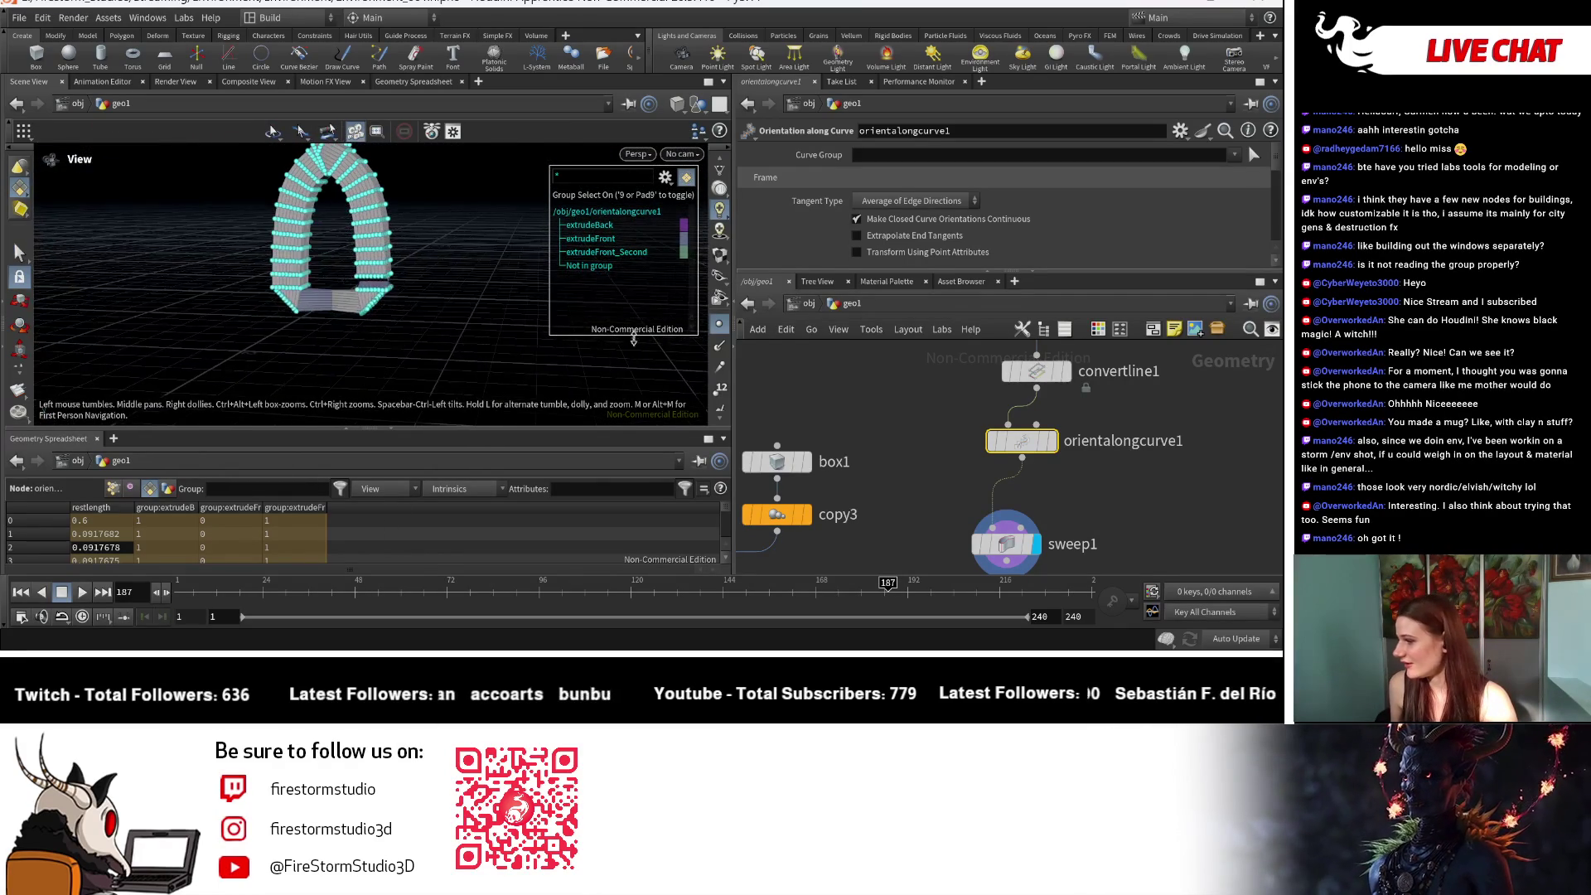
pyautogui.press('s')
pyautogui.scroll(-1, 894, 178)
pyautogui.scroll(-2, 895, 175)
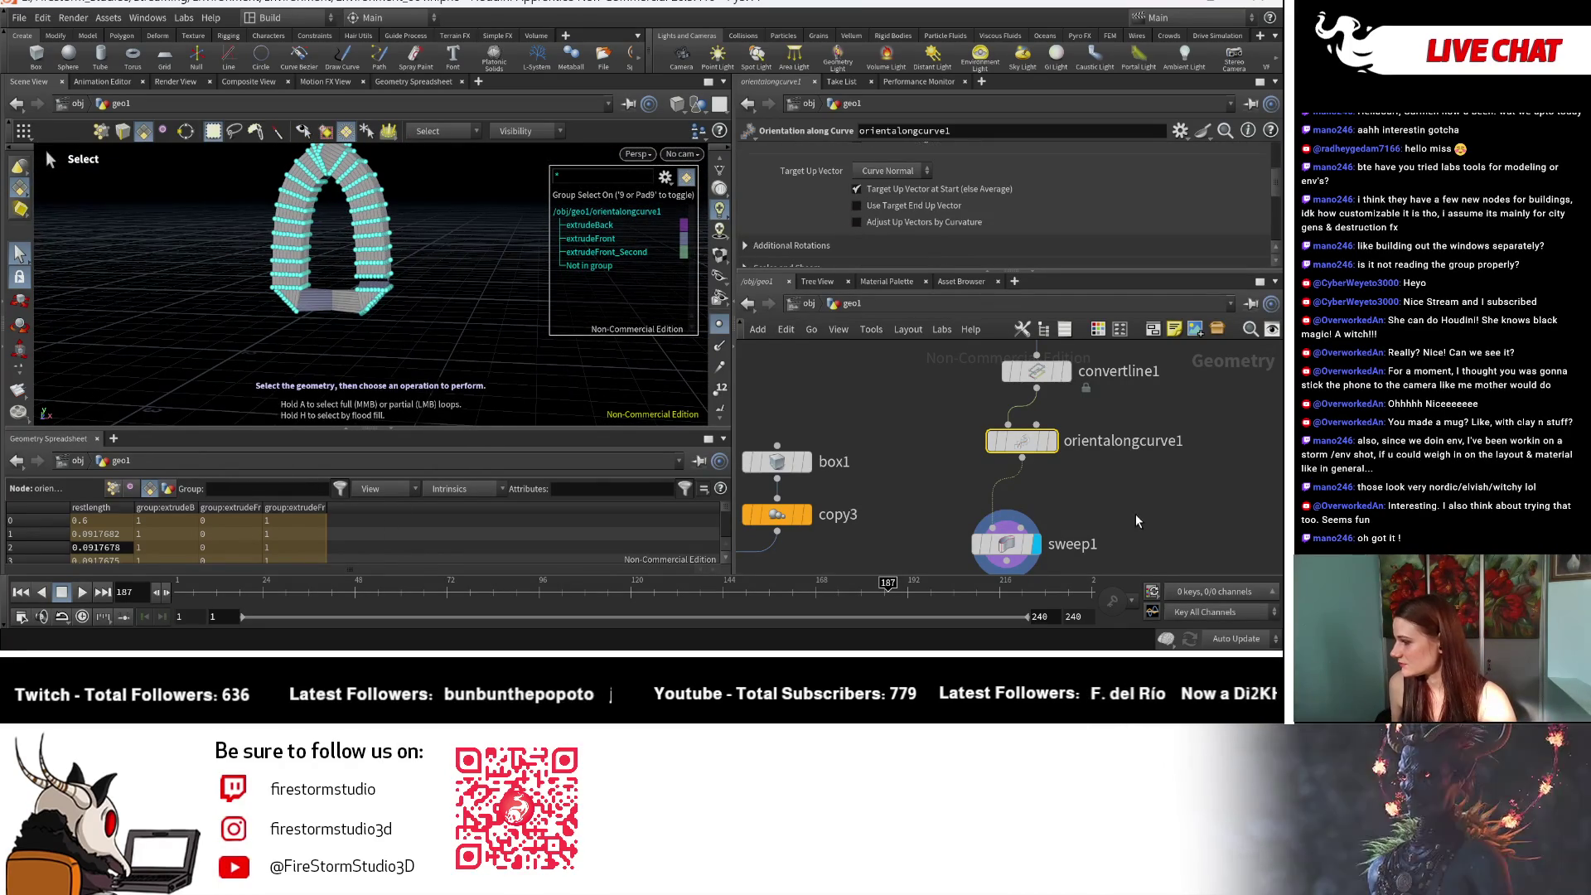
pyautogui.press('Tab')
# Step: Add a Join node, join1, on the wire between orientalongcurve1 and sweep1
pyautogui.write('join')
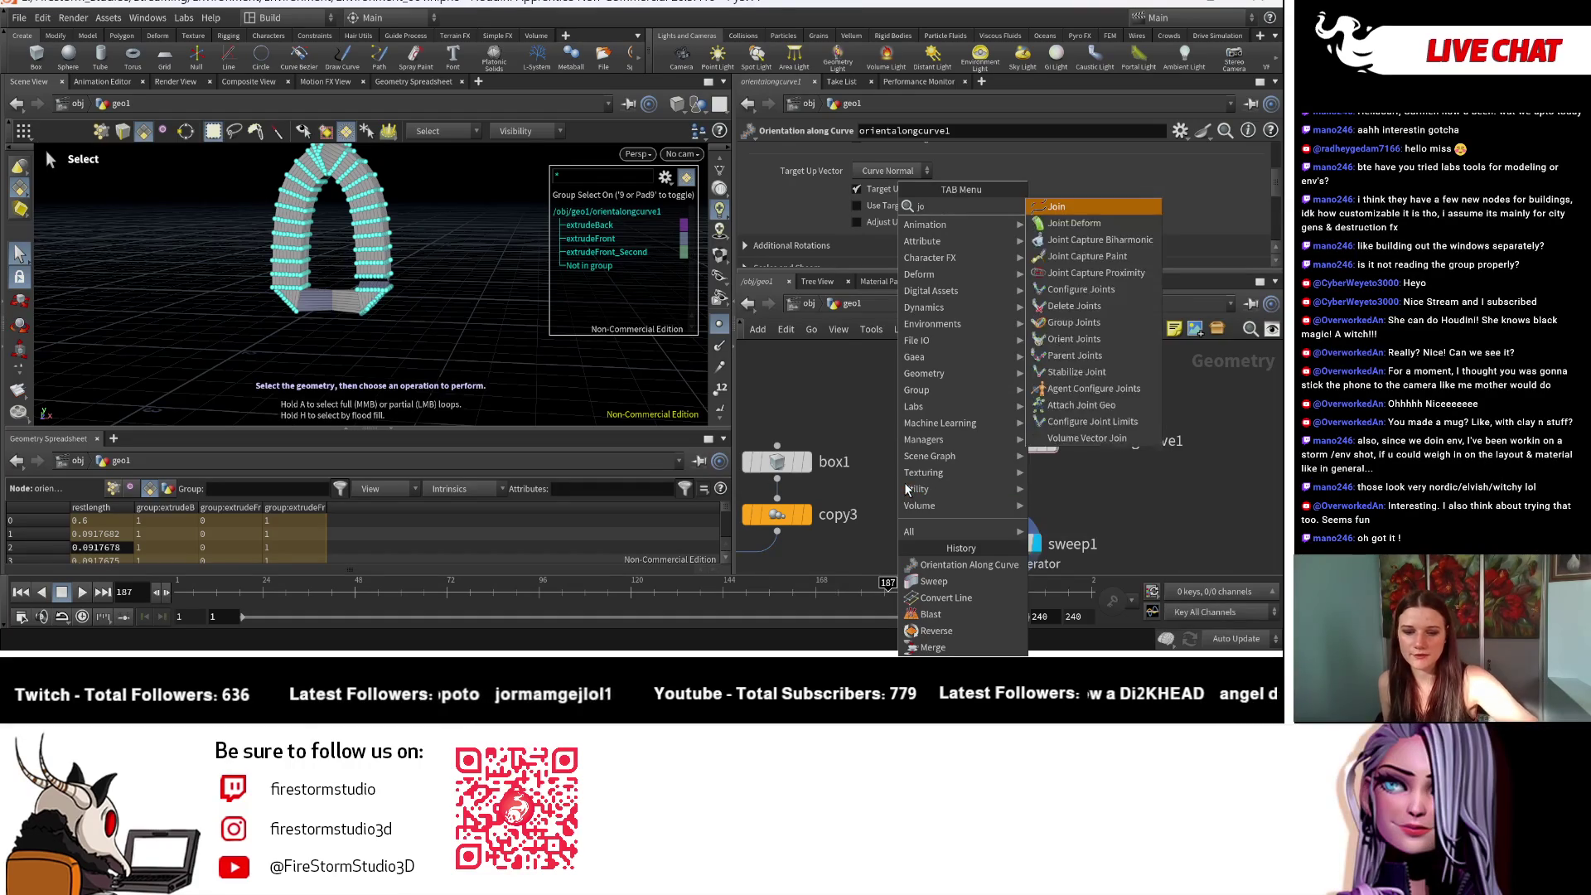
pyautogui.click(1074, 224)
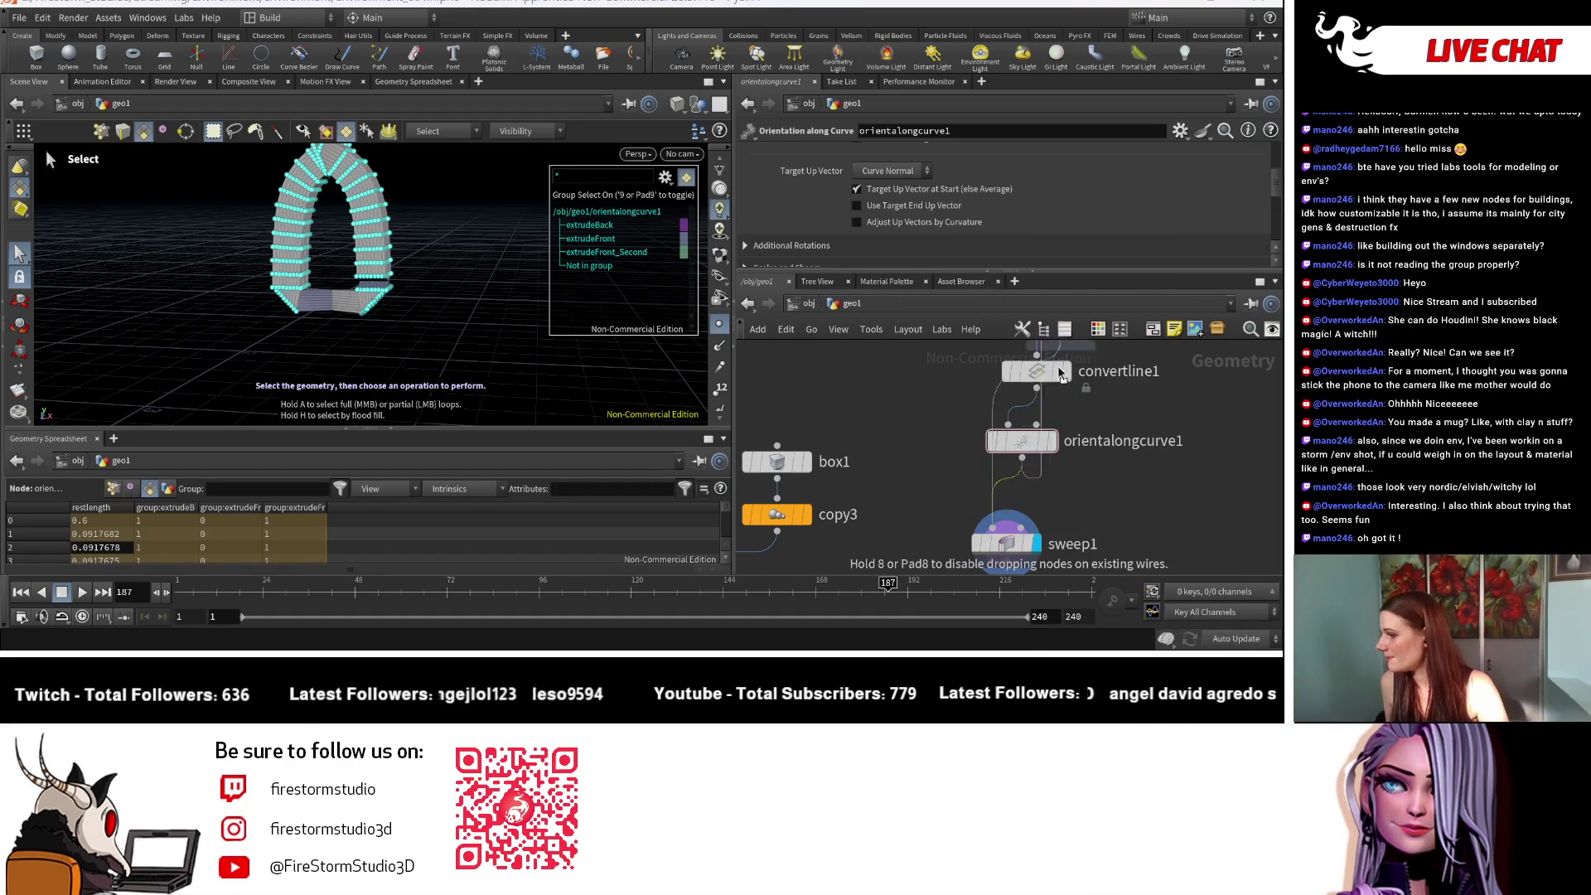
pyautogui.click(1015, 506)
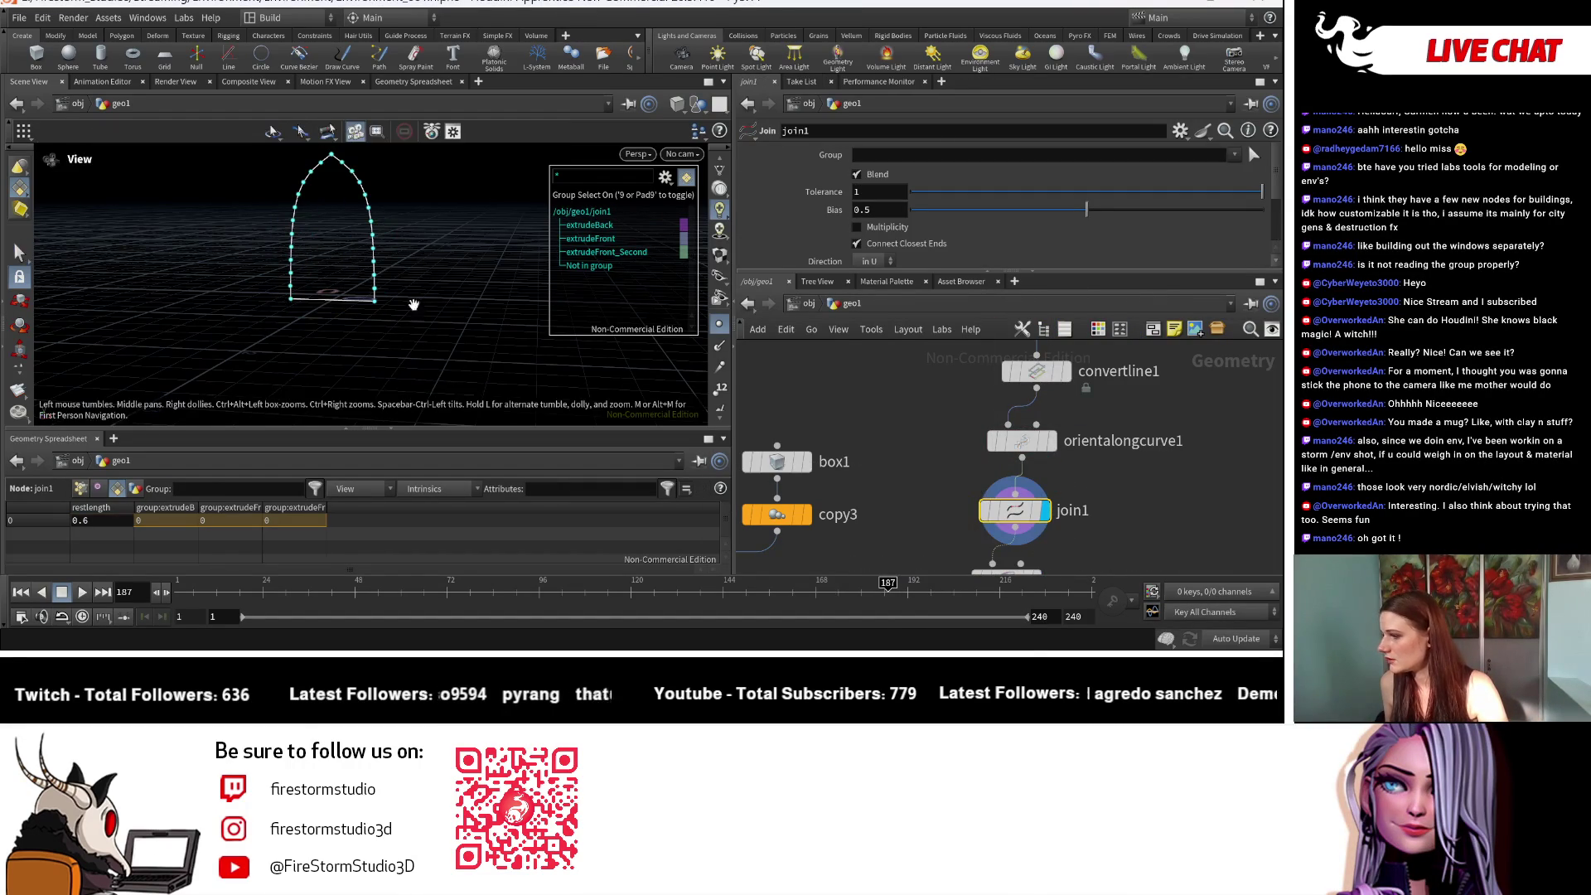
pyautogui.scroll(-3, 915, 224)
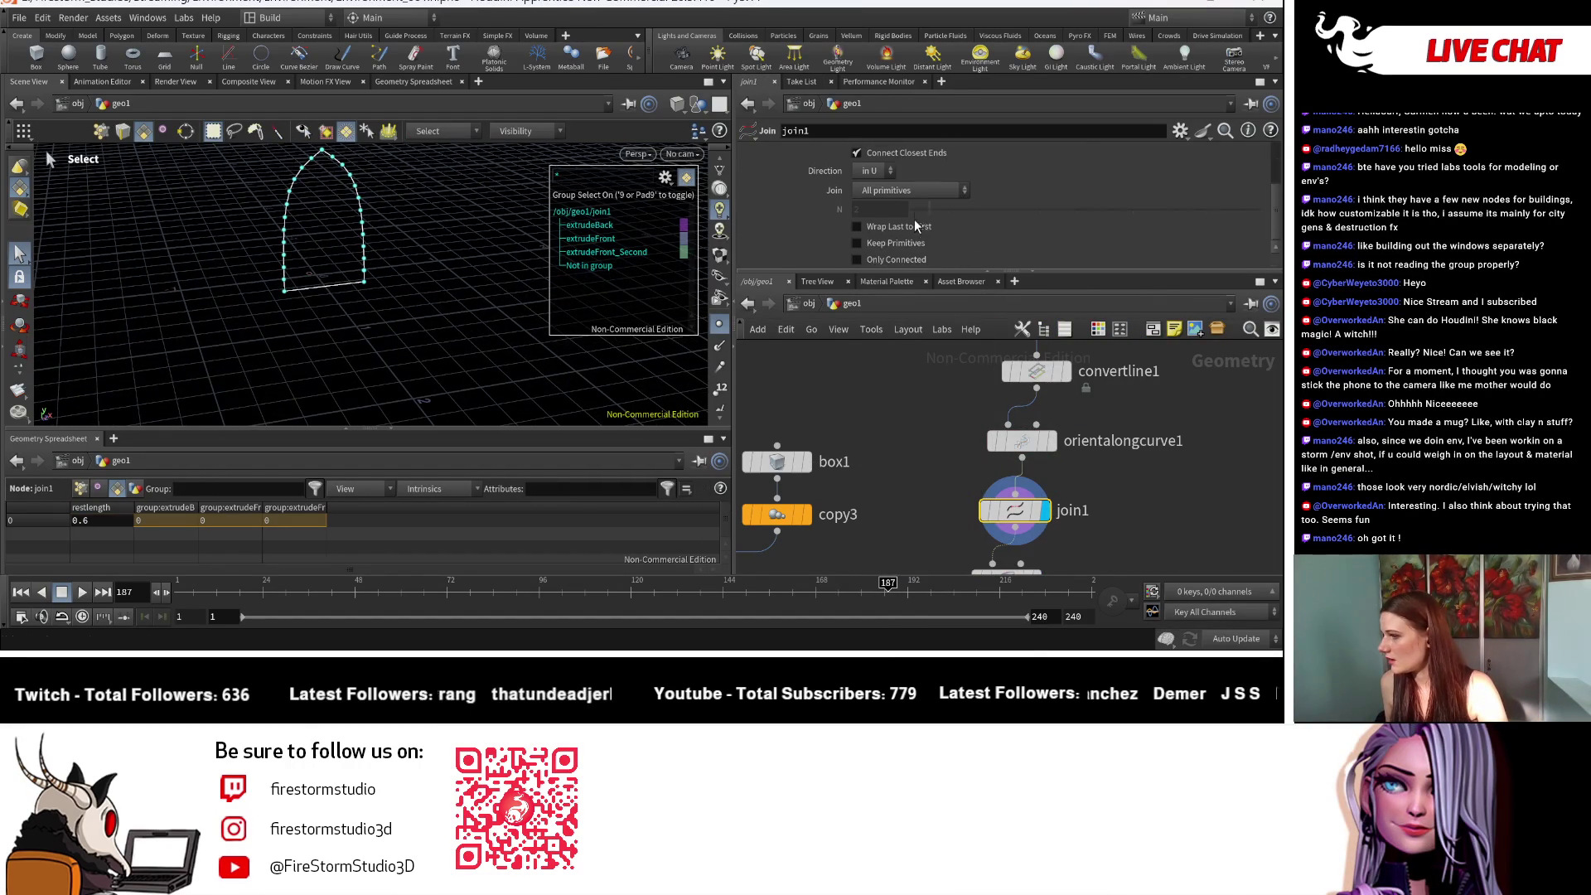
# Step: Display sweep1 to inspect the arch, then display orientalongcurve1's curve output instead
pyautogui.click(1075, 505)
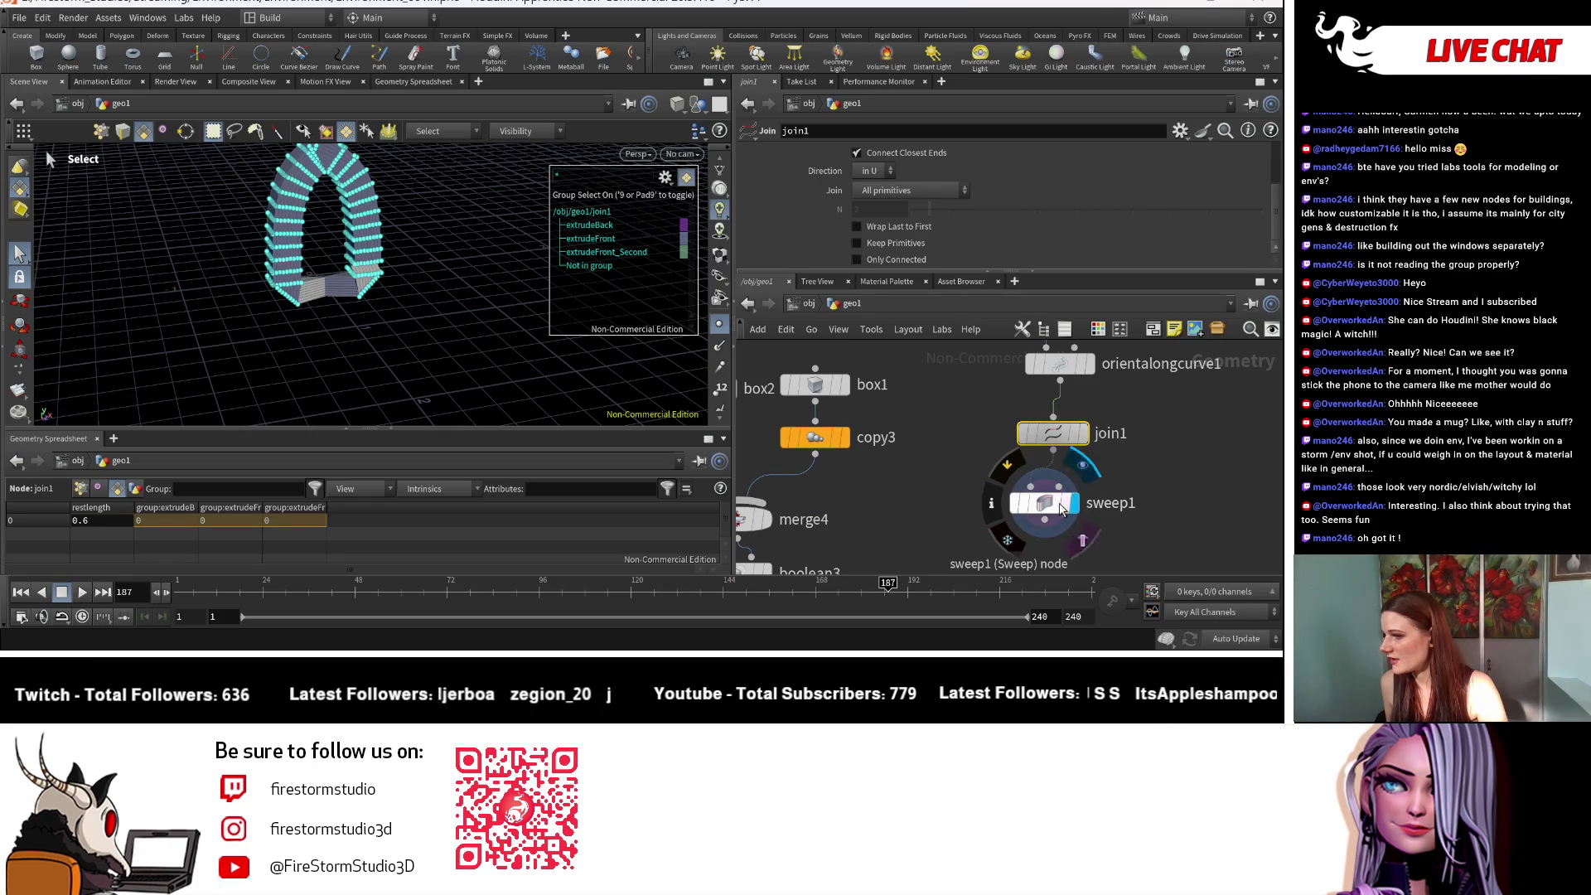
pyautogui.press('Escape')
pyautogui.moveTo(356, 274)
pyautogui.mouseDown()
pyautogui.moveTo(331, 228)
pyautogui.moveTo(356, 241)
pyautogui.mouseUp()
pyautogui.press('s')
pyautogui.moveTo(1042, 517); pyautogui.dragTo(1050, 533)
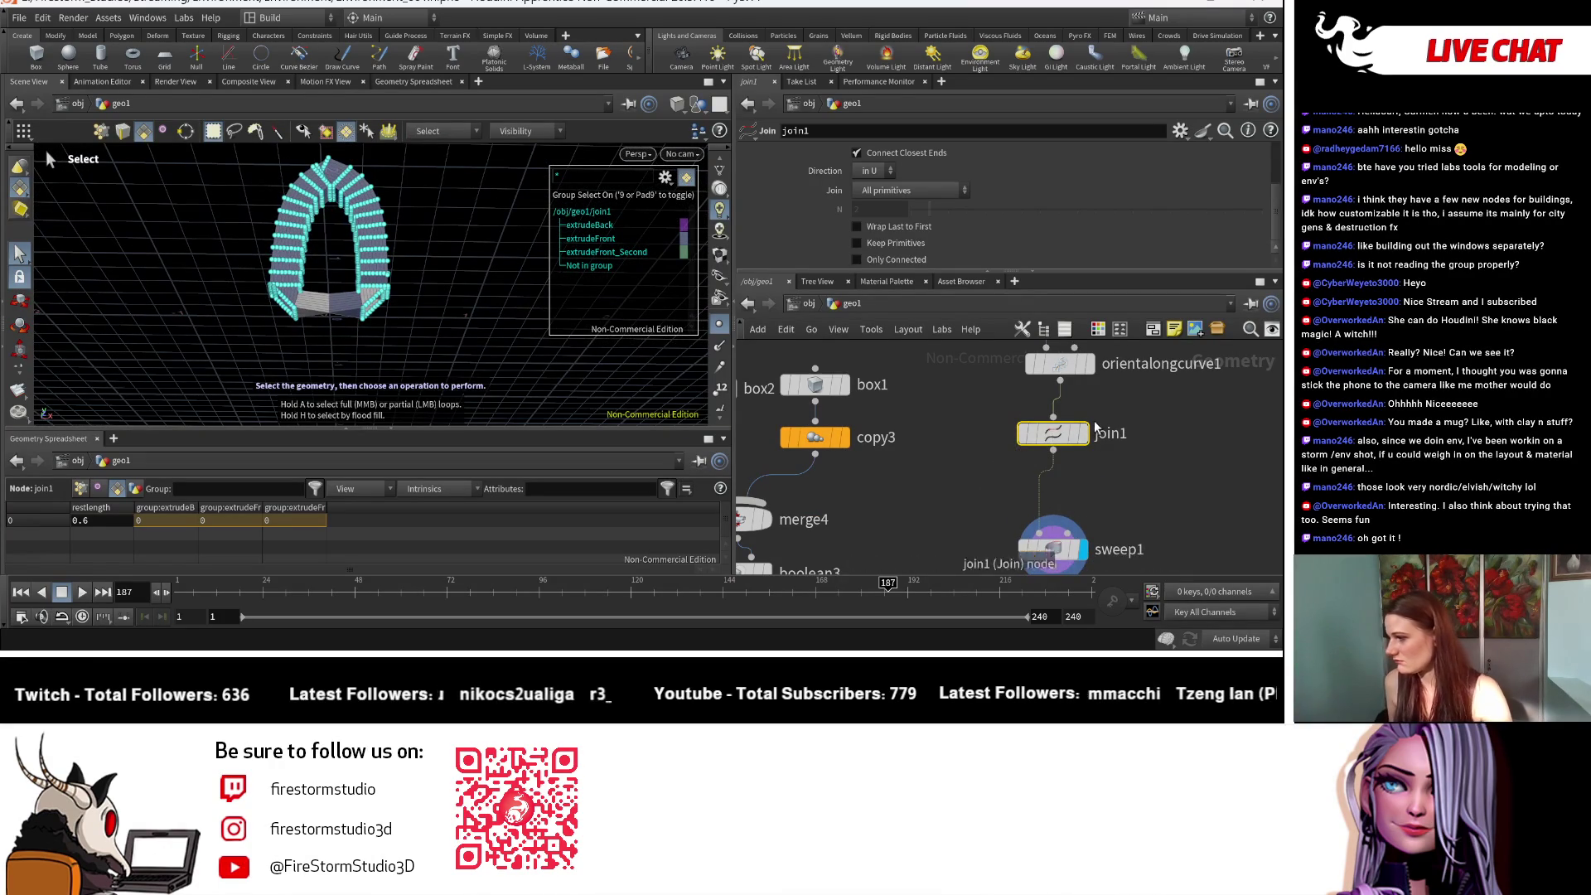
pyautogui.click(1088, 363)
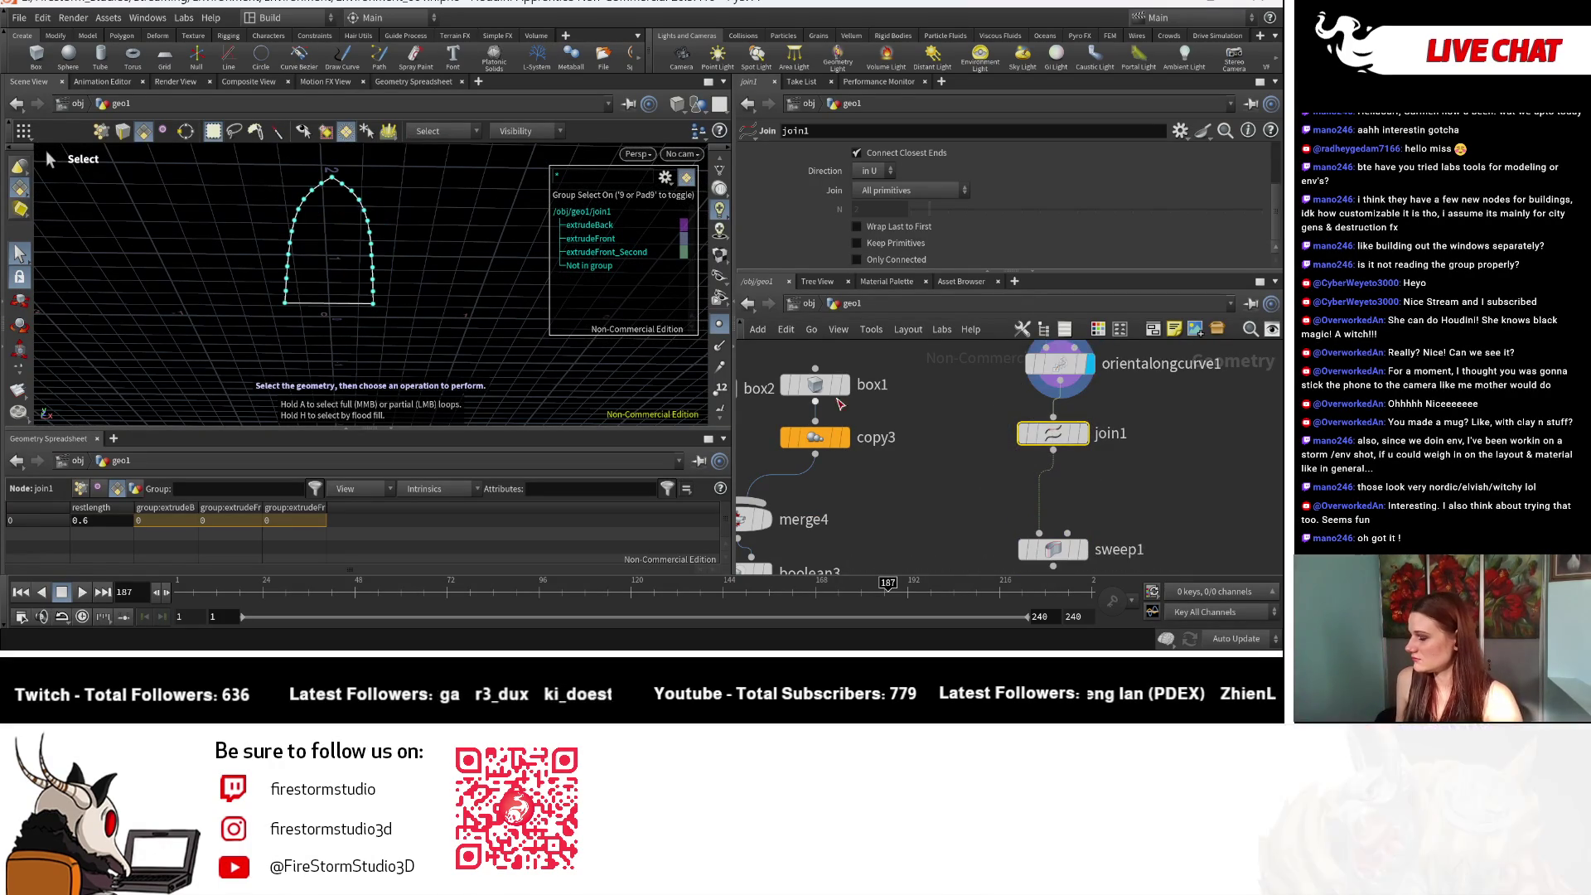
# Step: Pan to convertline1, inspect orientalongcurve1, and bring up join1's parameters
pyautogui.moveTo(732, 389); pyautogui.dragTo(738, 489, button='middle')
pyautogui.moveTo(1146, 413); pyautogui.dragTo(1047, 425, button='middle')
pyautogui.click(1005, 419)
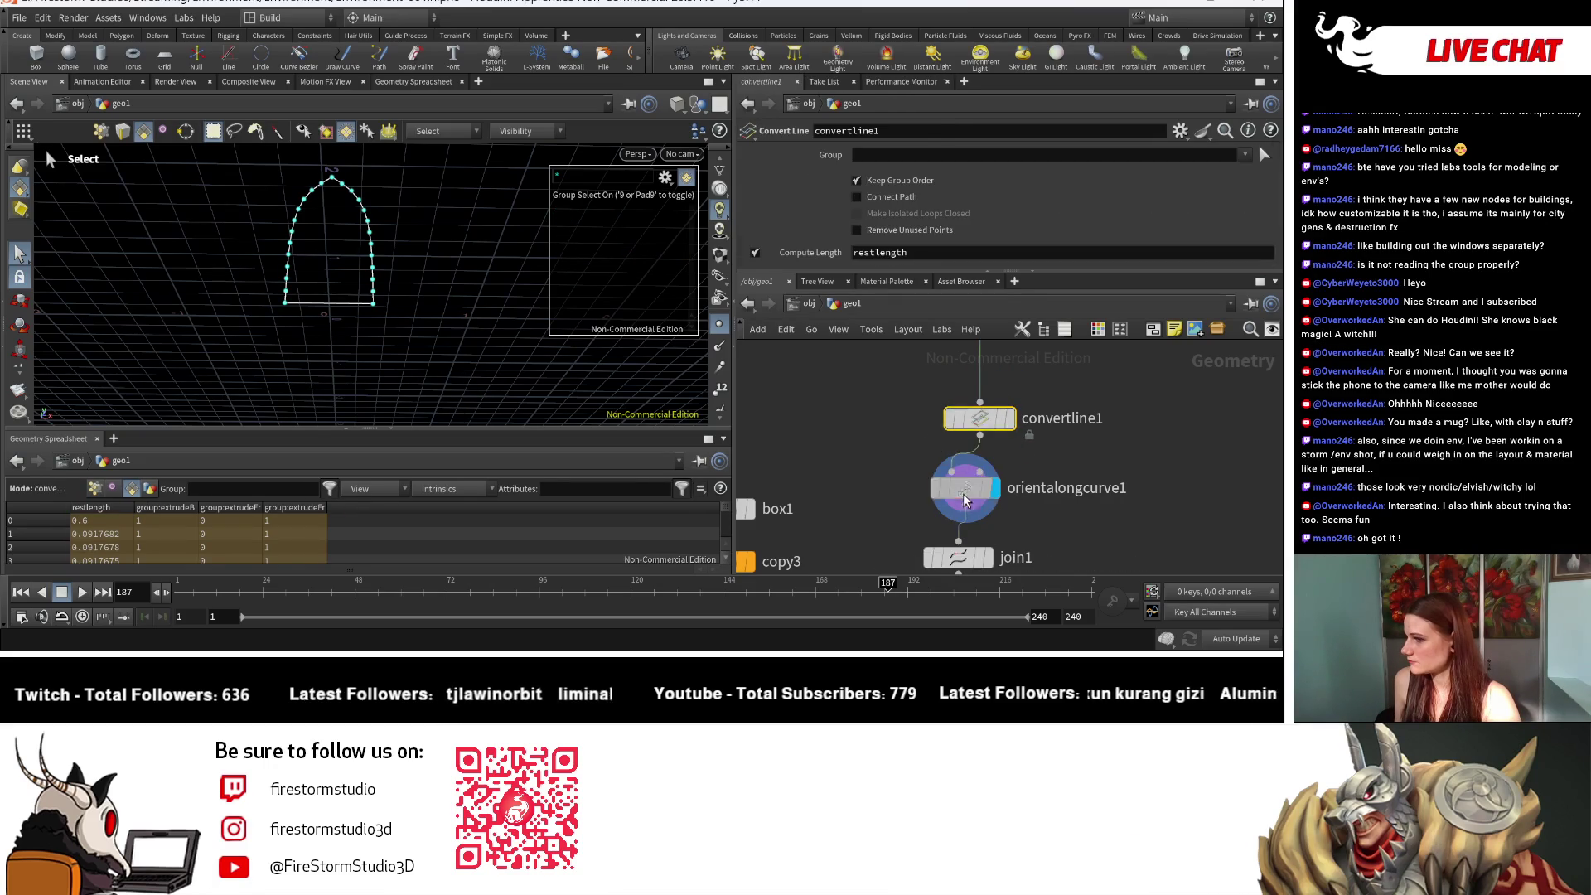
pyautogui.click(965, 498)
pyautogui.scroll(-3, 1017, 469)
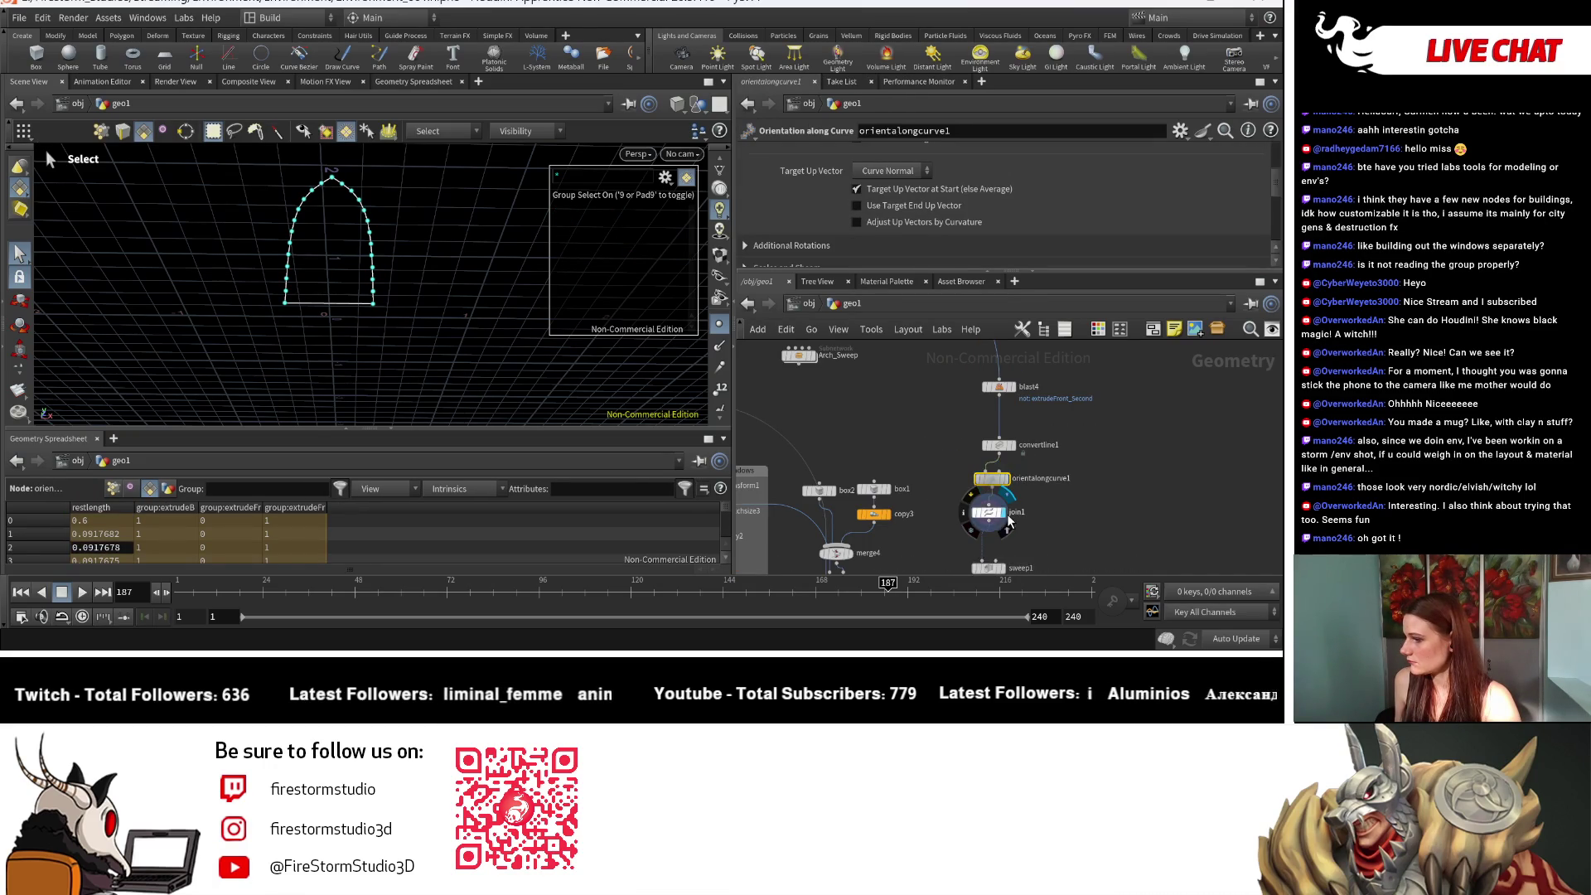
pyautogui.click(990, 518)
pyautogui.press('Escape')
pyautogui.moveTo(302, 313)
pyautogui.mouseDown()
pyautogui.moveTo(351, 266)
pyautogui.moveTo(98, 298)
pyautogui.moveTo(331, 248)
pyautogui.mouseUp()
pyautogui.press('s')
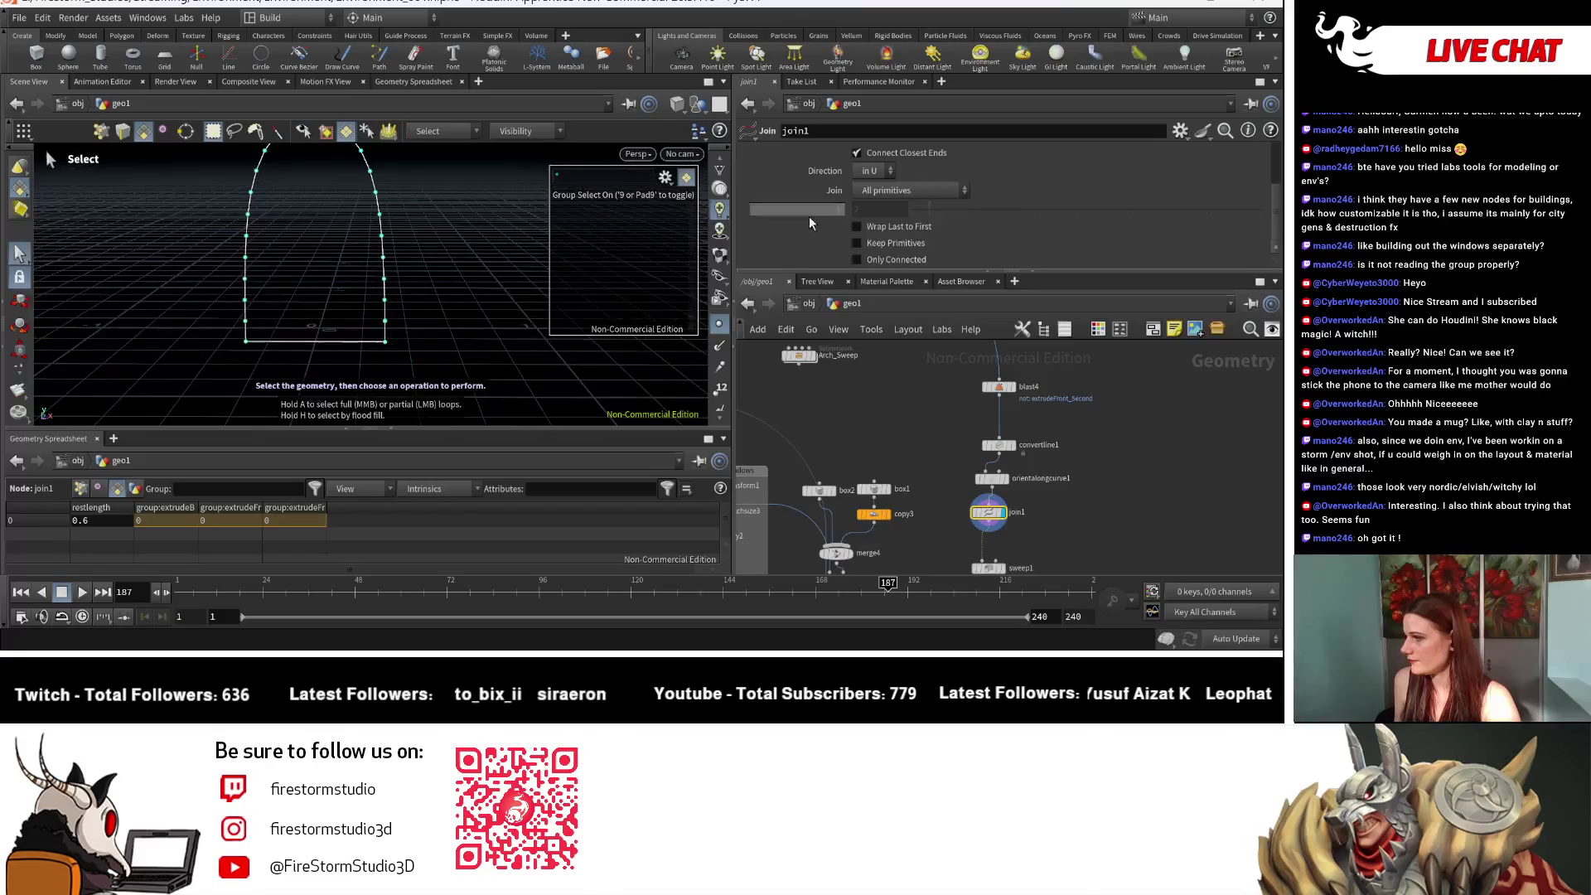
# Step: In join1, turn off Only Connected and turn on Wrap Last to First
pyautogui.click(880, 263)
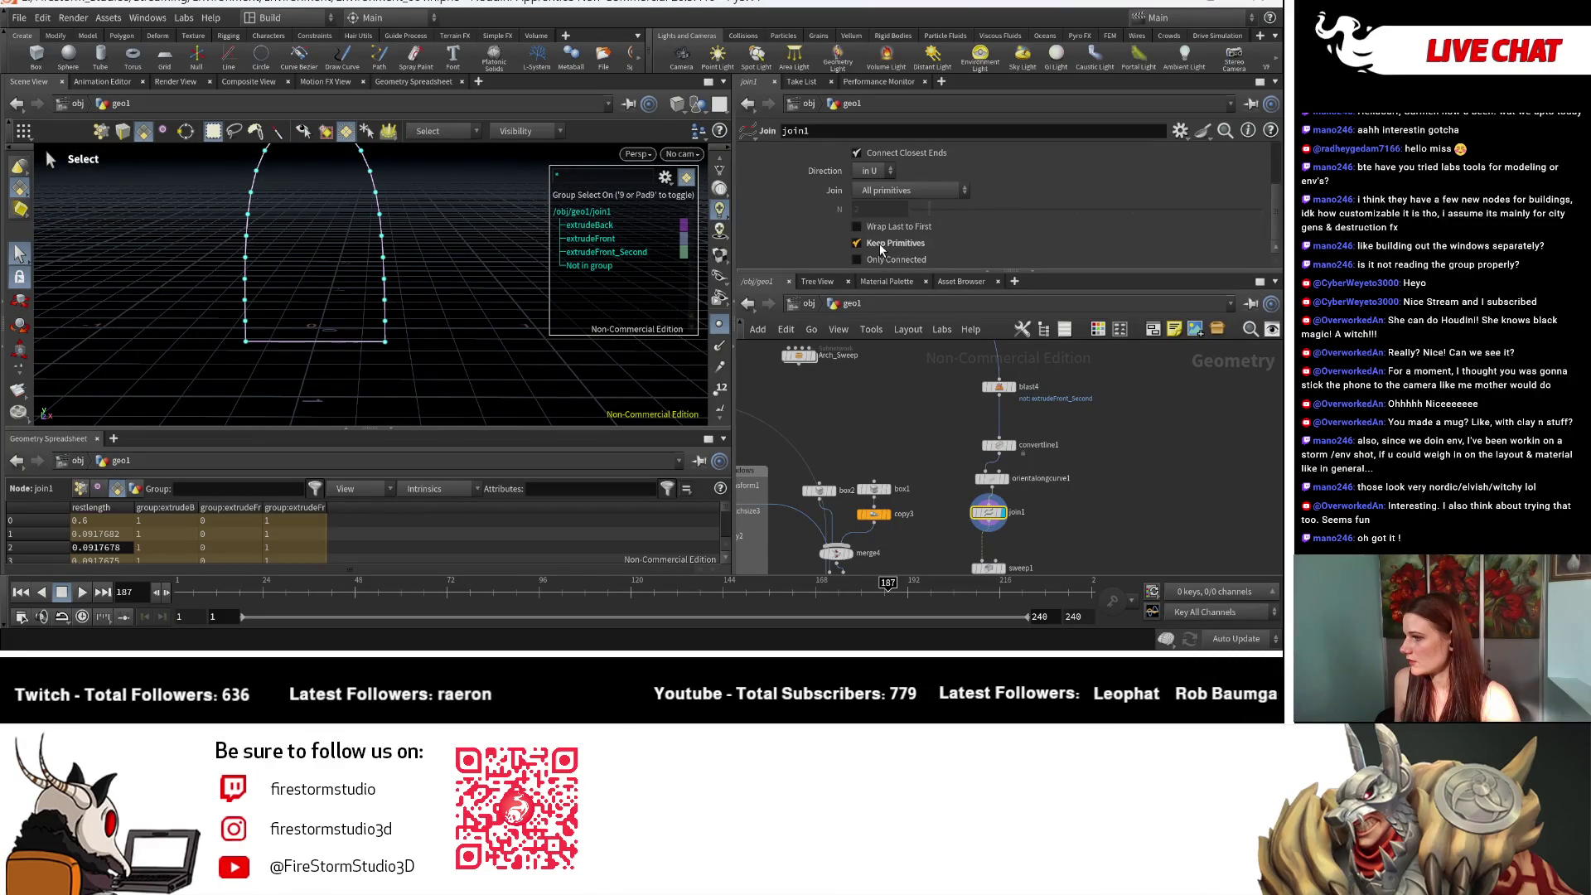
pyautogui.click(880, 225)
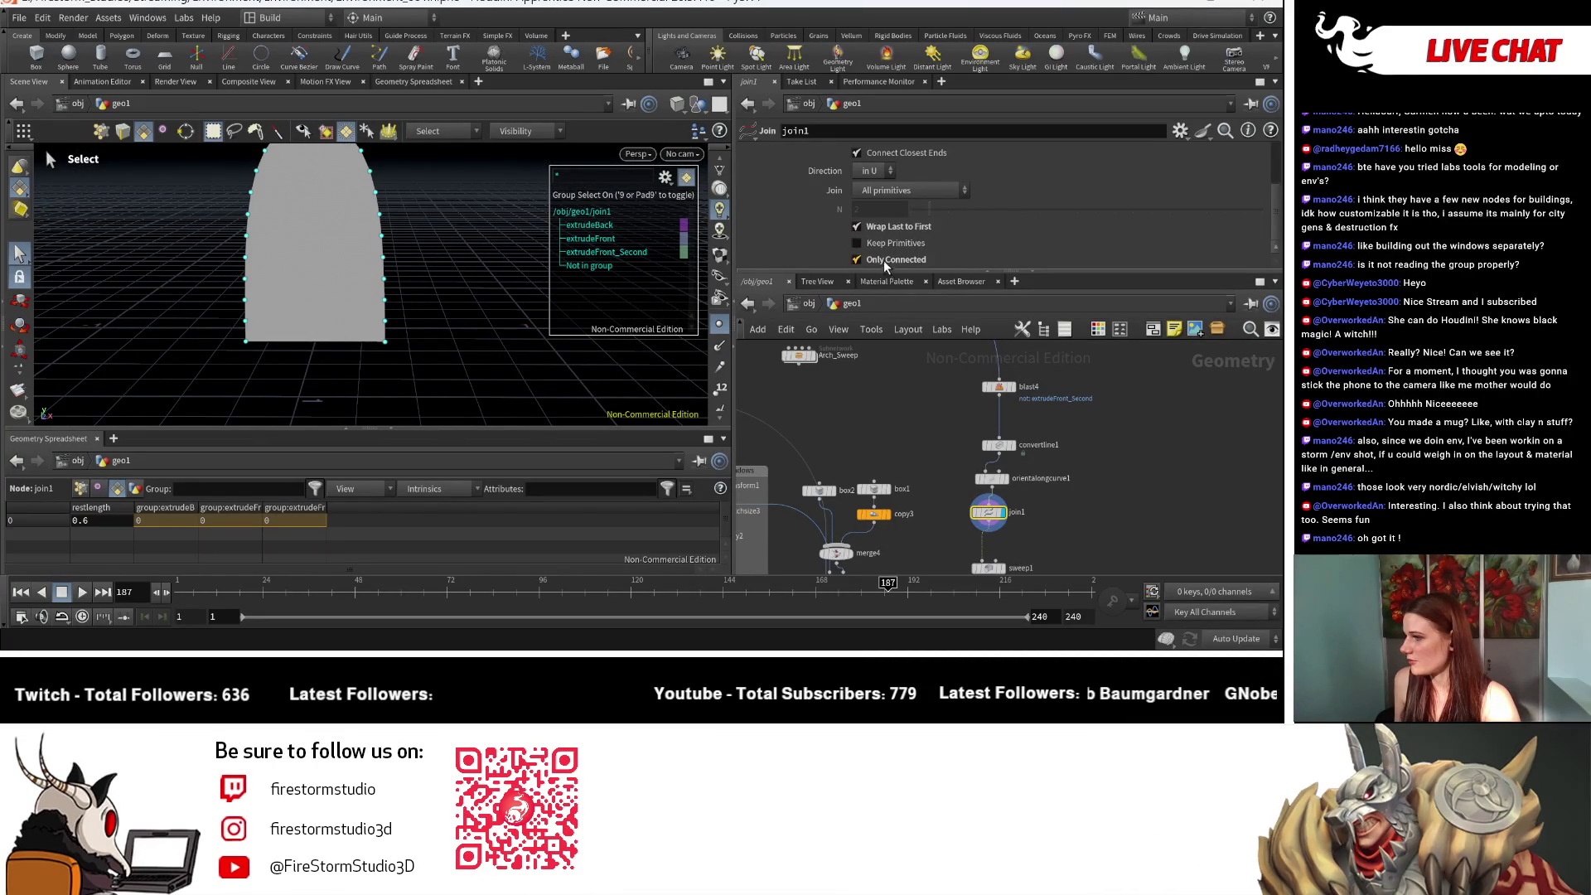
pyautogui.press('Escape')
pyautogui.moveTo(301, 330); pyautogui.dragTo(738, 378)
pyautogui.press('s')
# Step: Display sweep1 and orbit around the closed swept arch
pyautogui.moveTo(1026, 475); pyautogui.dragTo(1066, 398, button='middle')
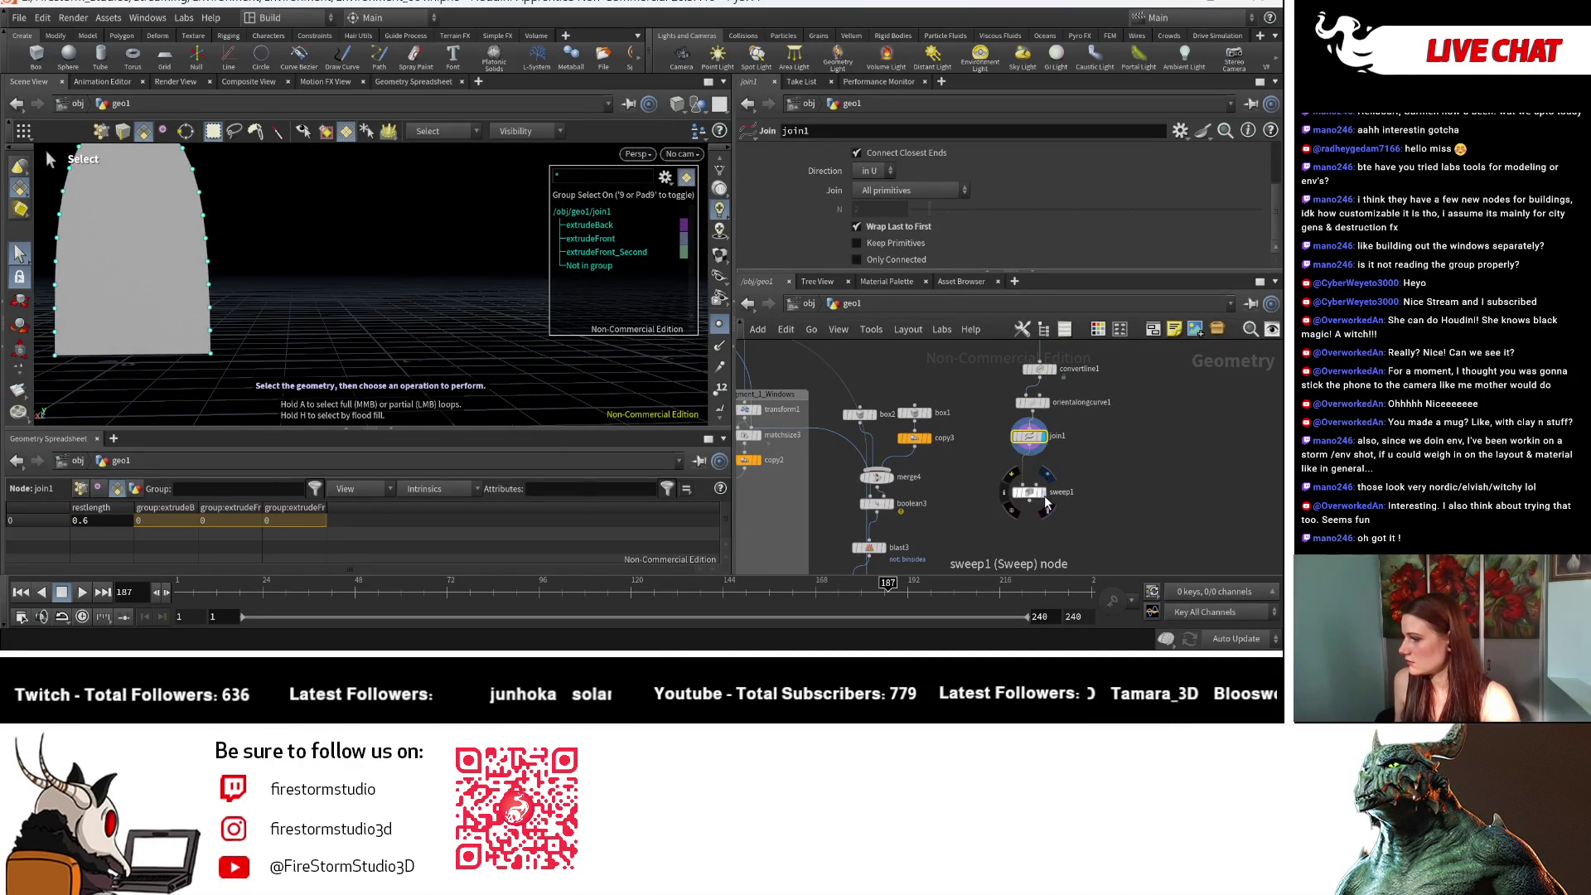
pyautogui.click(1044, 497)
pyautogui.press('Escape')
pyautogui.moveTo(398, 331)
pyautogui.mouseDown()
pyautogui.moveTo(443, 383)
pyautogui.moveTo(480, 299)
pyautogui.moveTo(434, 300)
pyautogui.moveTo(464, 331)
pyautogui.mouseUp()
# Step: Lower sweep1's Width from 0.063 to 0.033
pyautogui.press('s')
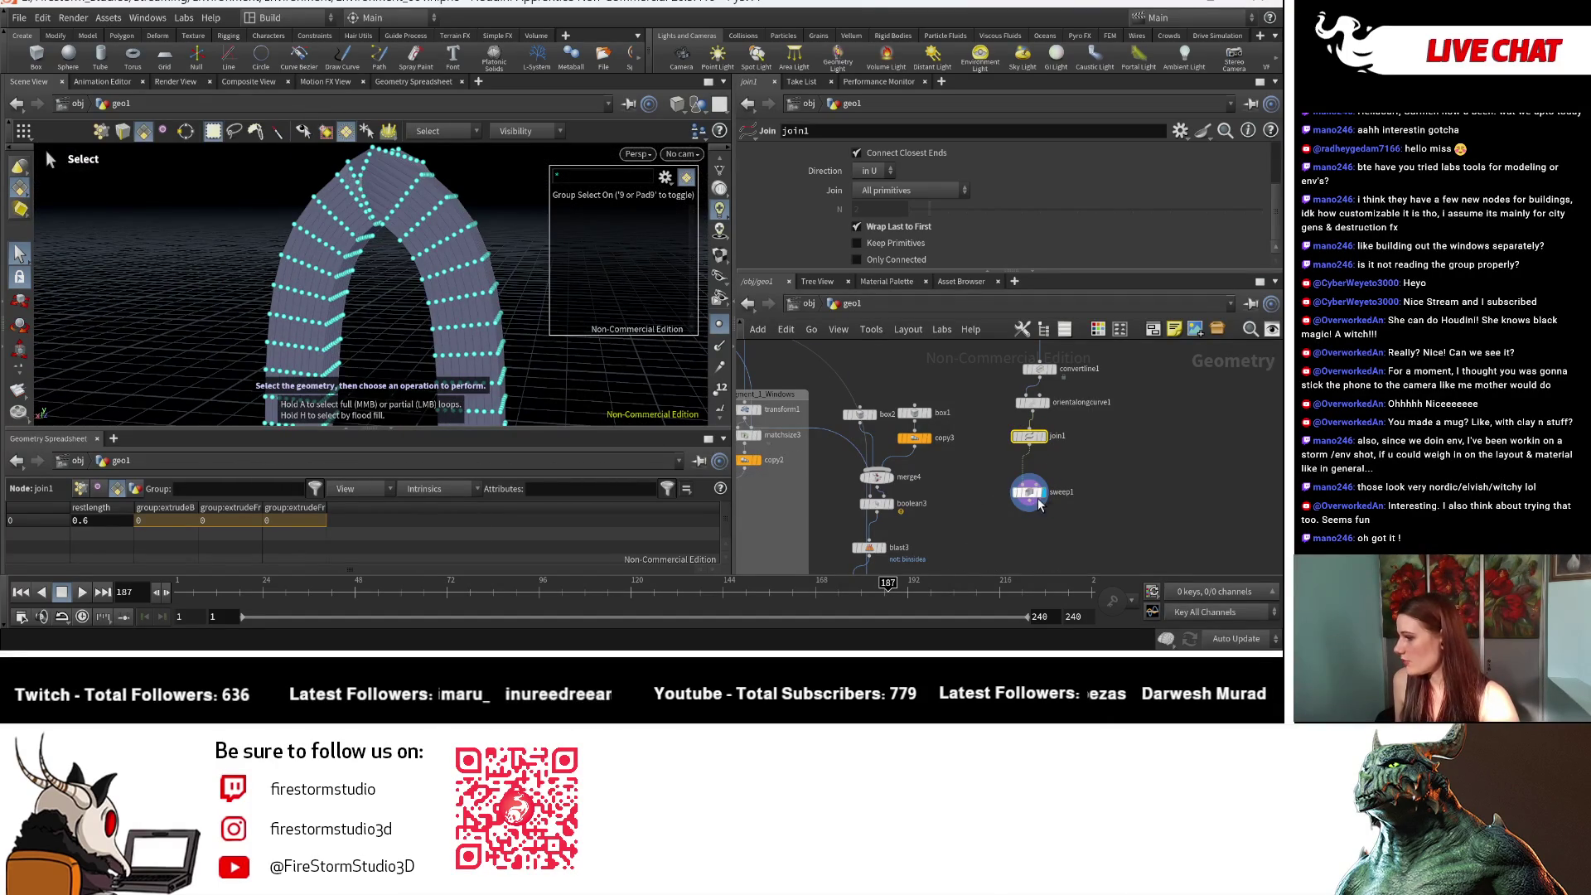
pyautogui.click(1036, 501)
pyautogui.scroll(-2, 863, 194)
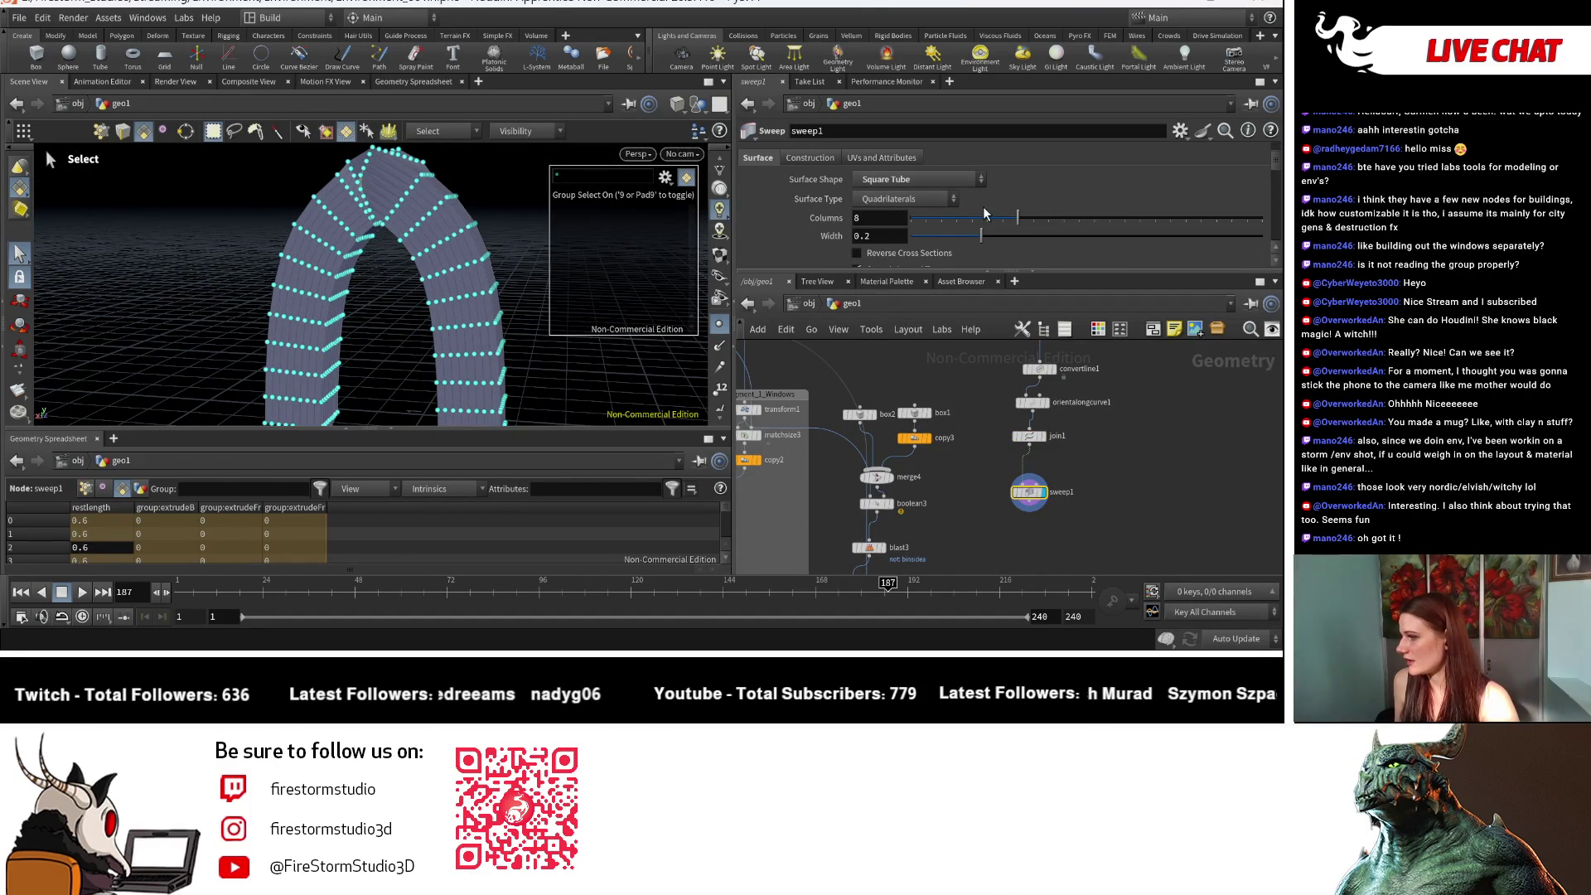
pyautogui.moveTo(971, 236); pyautogui.dragTo(922, 223)
# Step: Orbit around the thinner tube arch to check it, then bring blast4 into view
pyautogui.rightClick(340, 248)
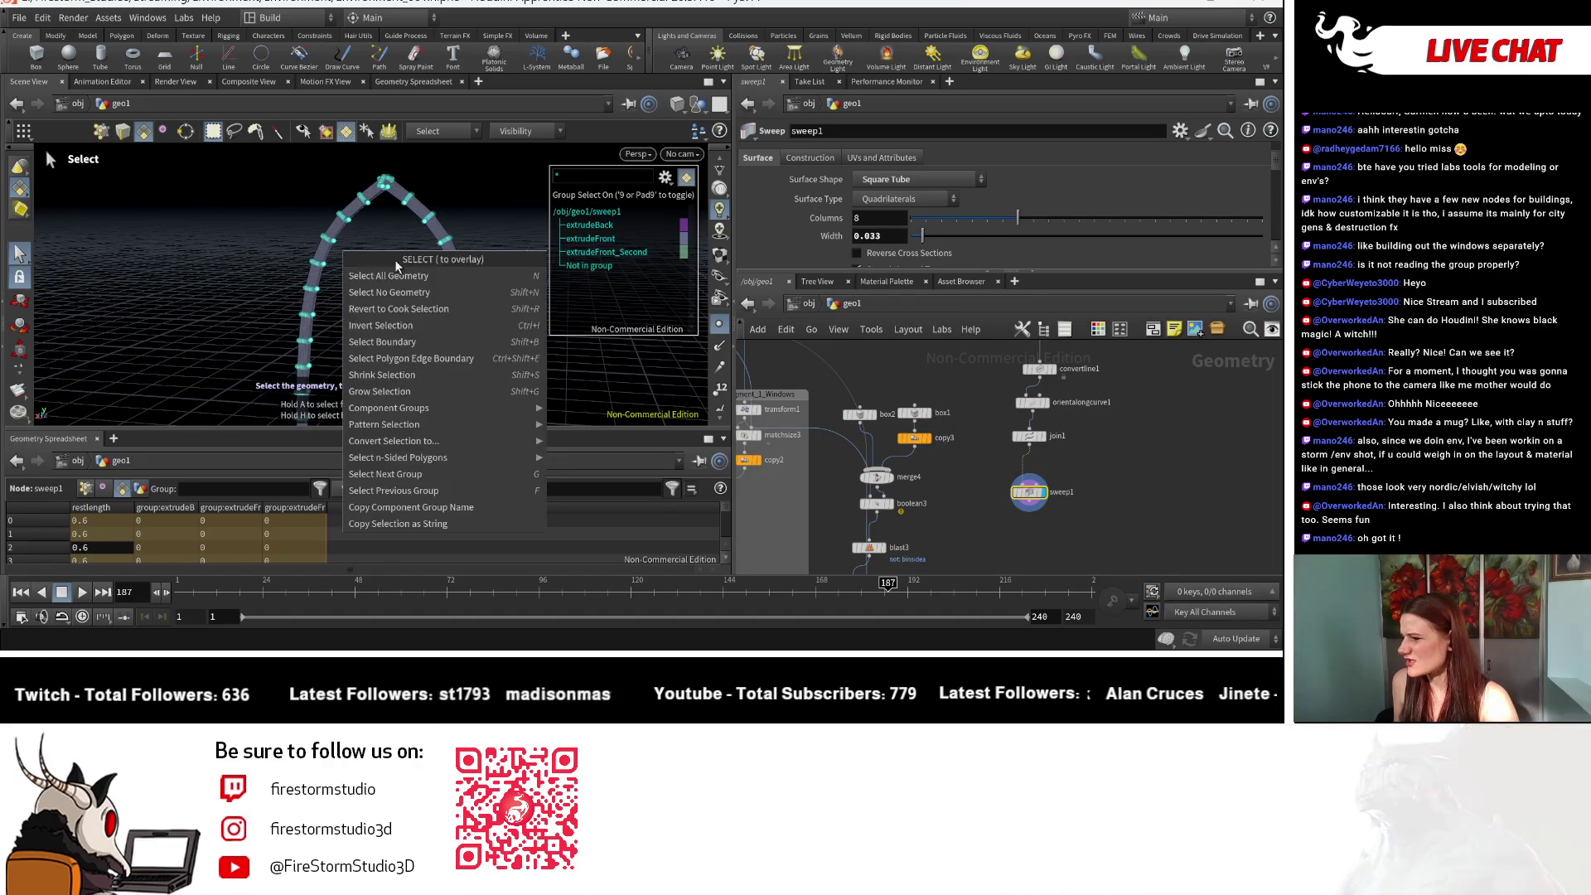
pyautogui.press('Escape')
pyautogui.moveTo(294, 253)
pyautogui.mouseDown()
pyautogui.moveTo(339, 328)
pyautogui.moveTo(419, 302)
pyautogui.moveTo(408, 379)
pyautogui.moveTo(430, 380)
pyautogui.moveTo(450, 224)
pyautogui.moveTo(299, 290)
pyautogui.mouseUp()
pyautogui.press('s')
pyautogui.scroll(2, 1043, 435)
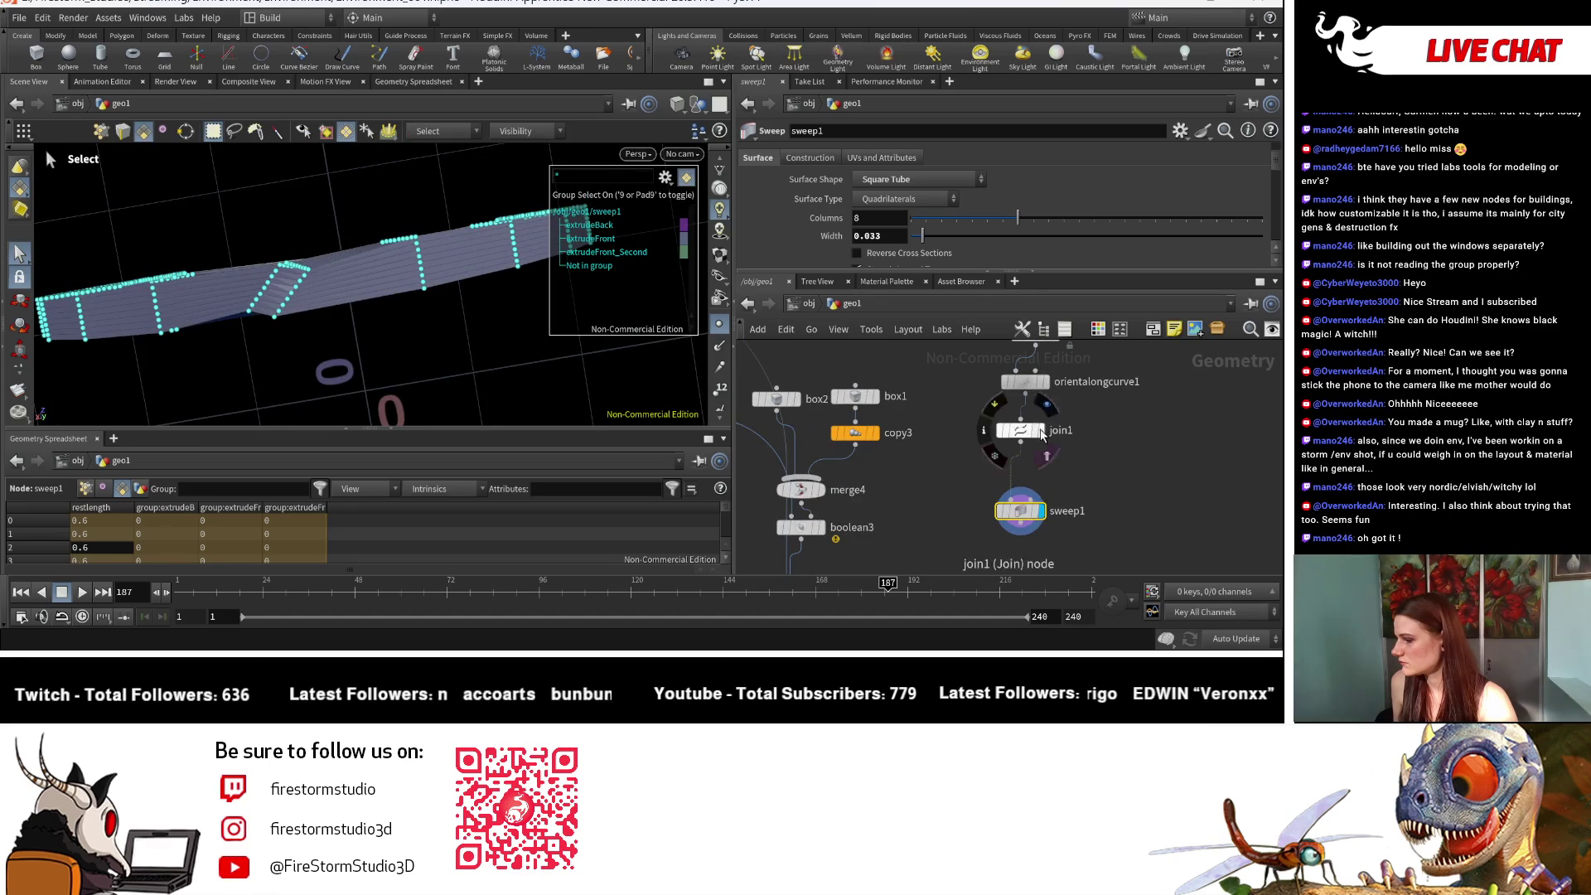
pyautogui.press('Escape')
pyautogui.moveTo(388, 333)
pyautogui.mouseDown()
pyautogui.moveTo(348, 308)
pyautogui.moveTo(375, 276)
pyautogui.moveTo(348, 286)
pyautogui.mouseUp()
pyautogui.press('s')
pyautogui.scroll(-2, 1069, 520)
pyautogui.scroll(1, 956, 366)
pyautogui.moveTo(956, 365); pyautogui.dragTo(959, 448, button='middle')
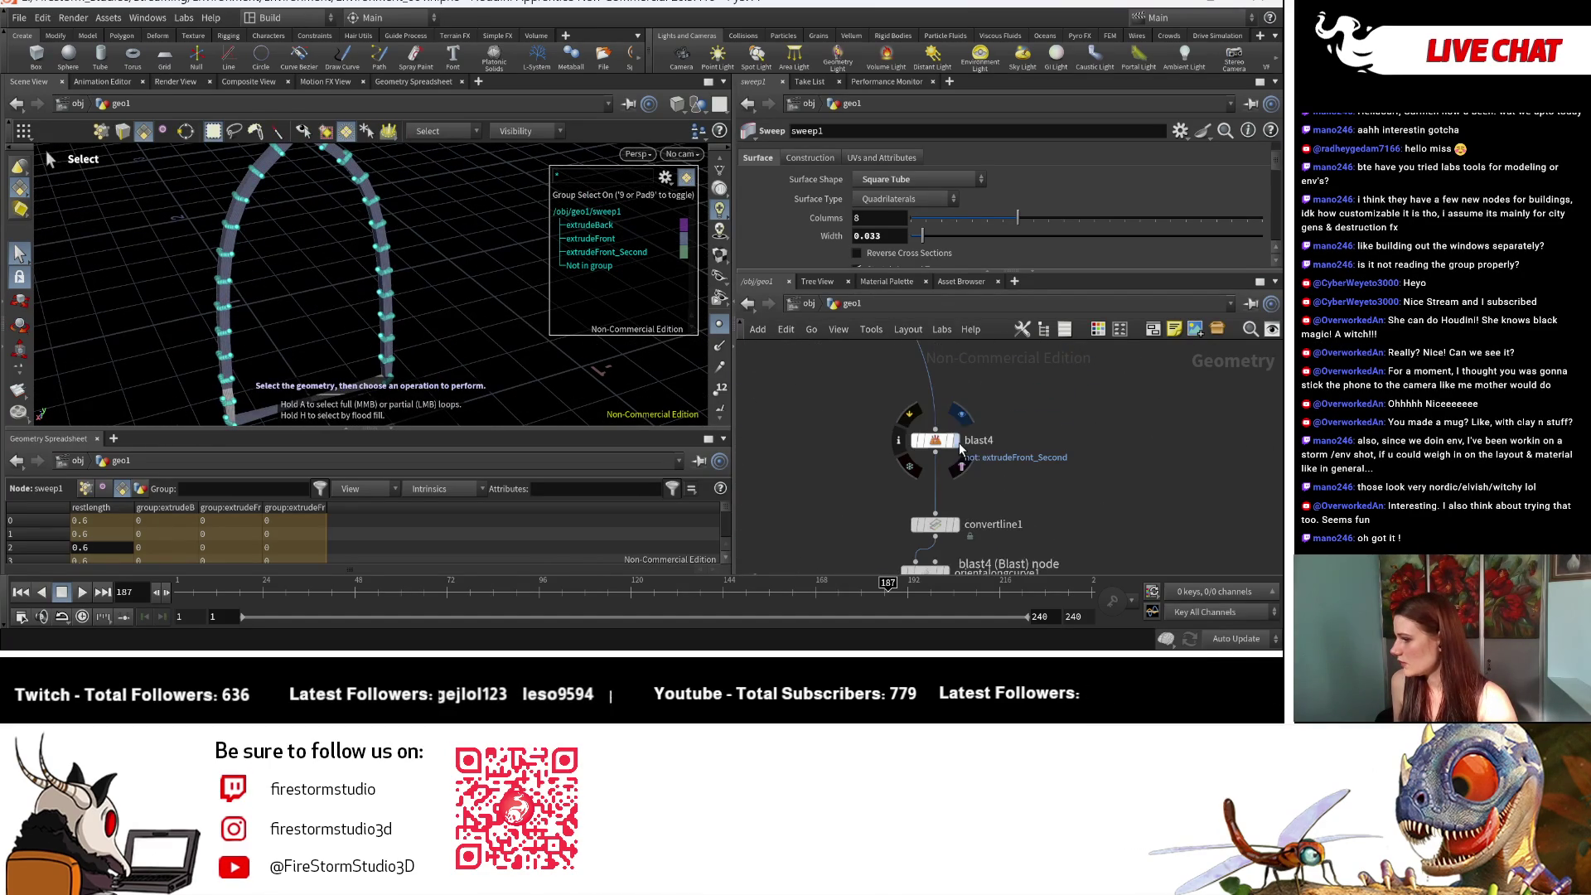
# Step: Display blast4 and place a Convert Line node, curvefromedges1, found by searching 'edge'
pyautogui.click(959, 443)
pyautogui.click(933, 454)
pyautogui.moveTo(1072, 485); pyautogui.dragTo(996, 462, button='middle')
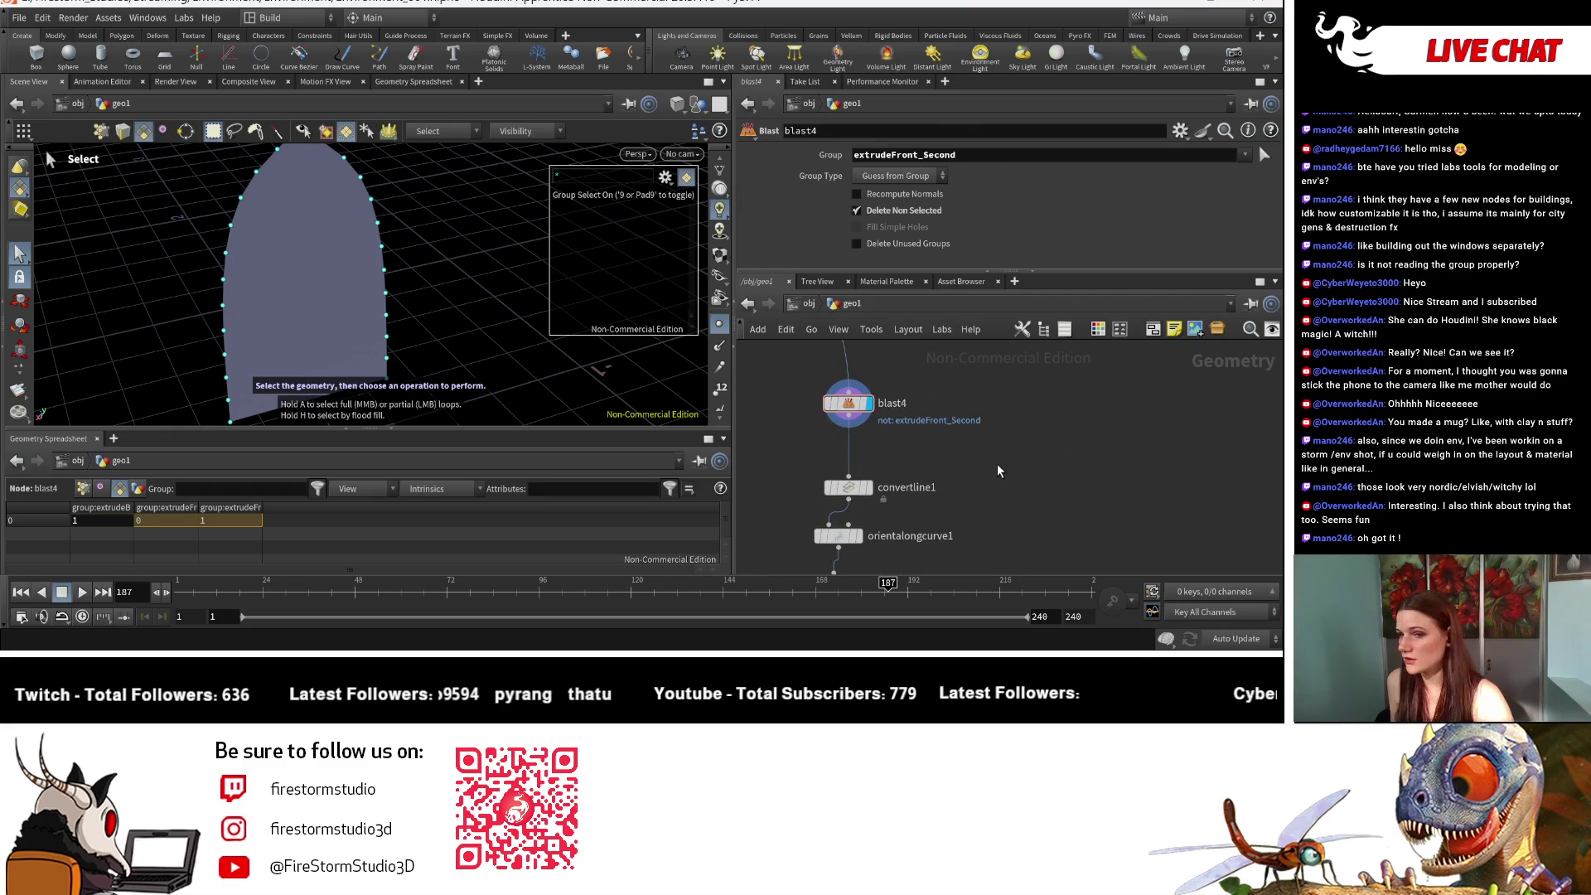
pyautogui.press('Tab')
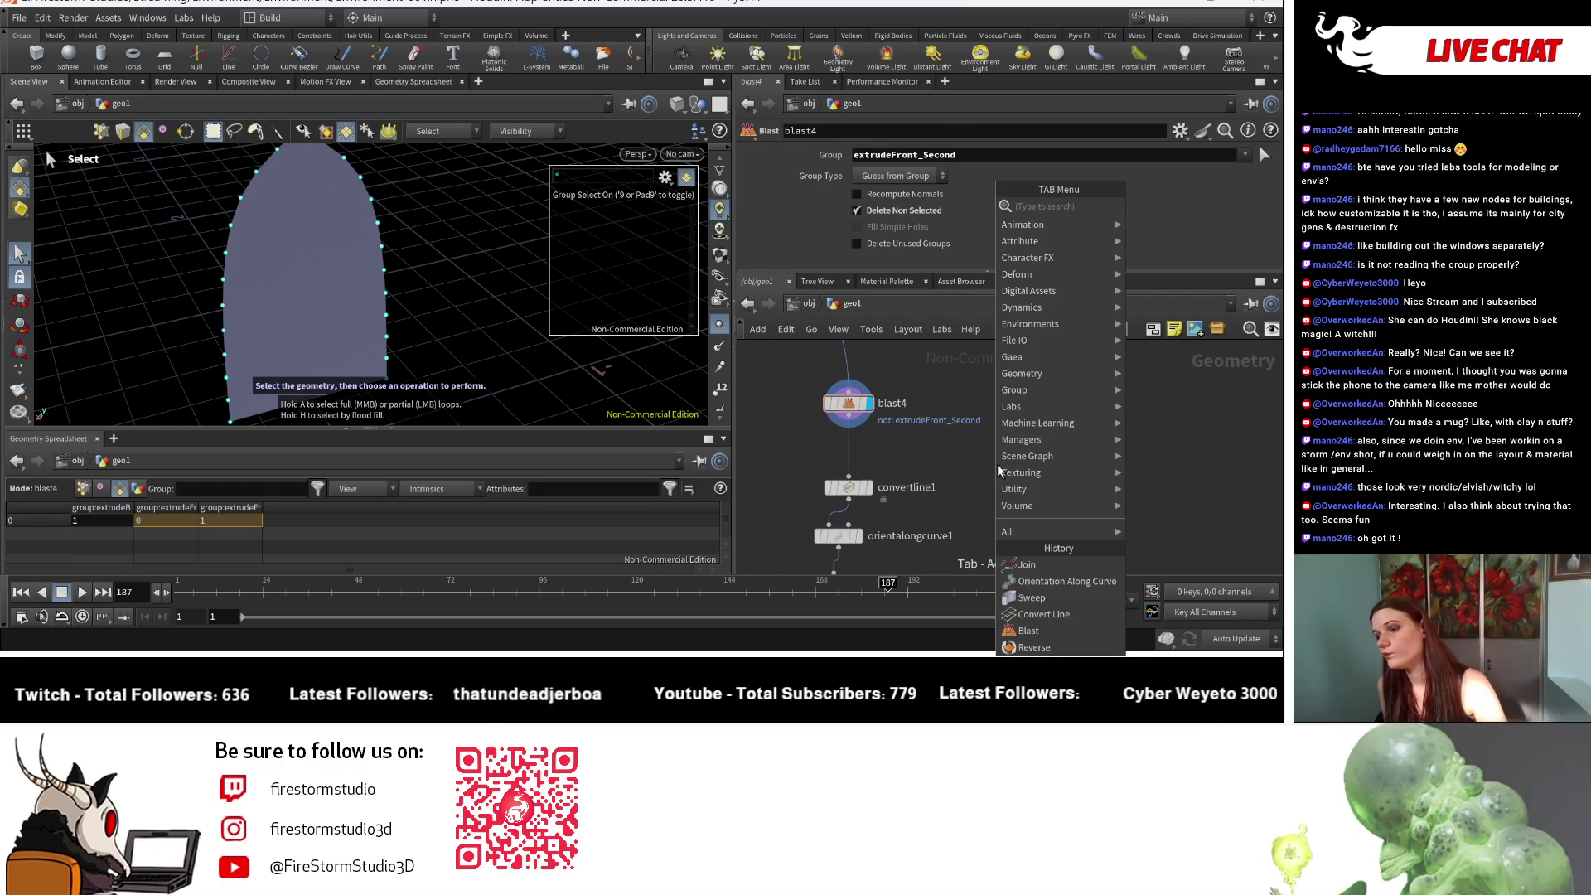
pyautogui.write('d')
pyautogui.write('i')
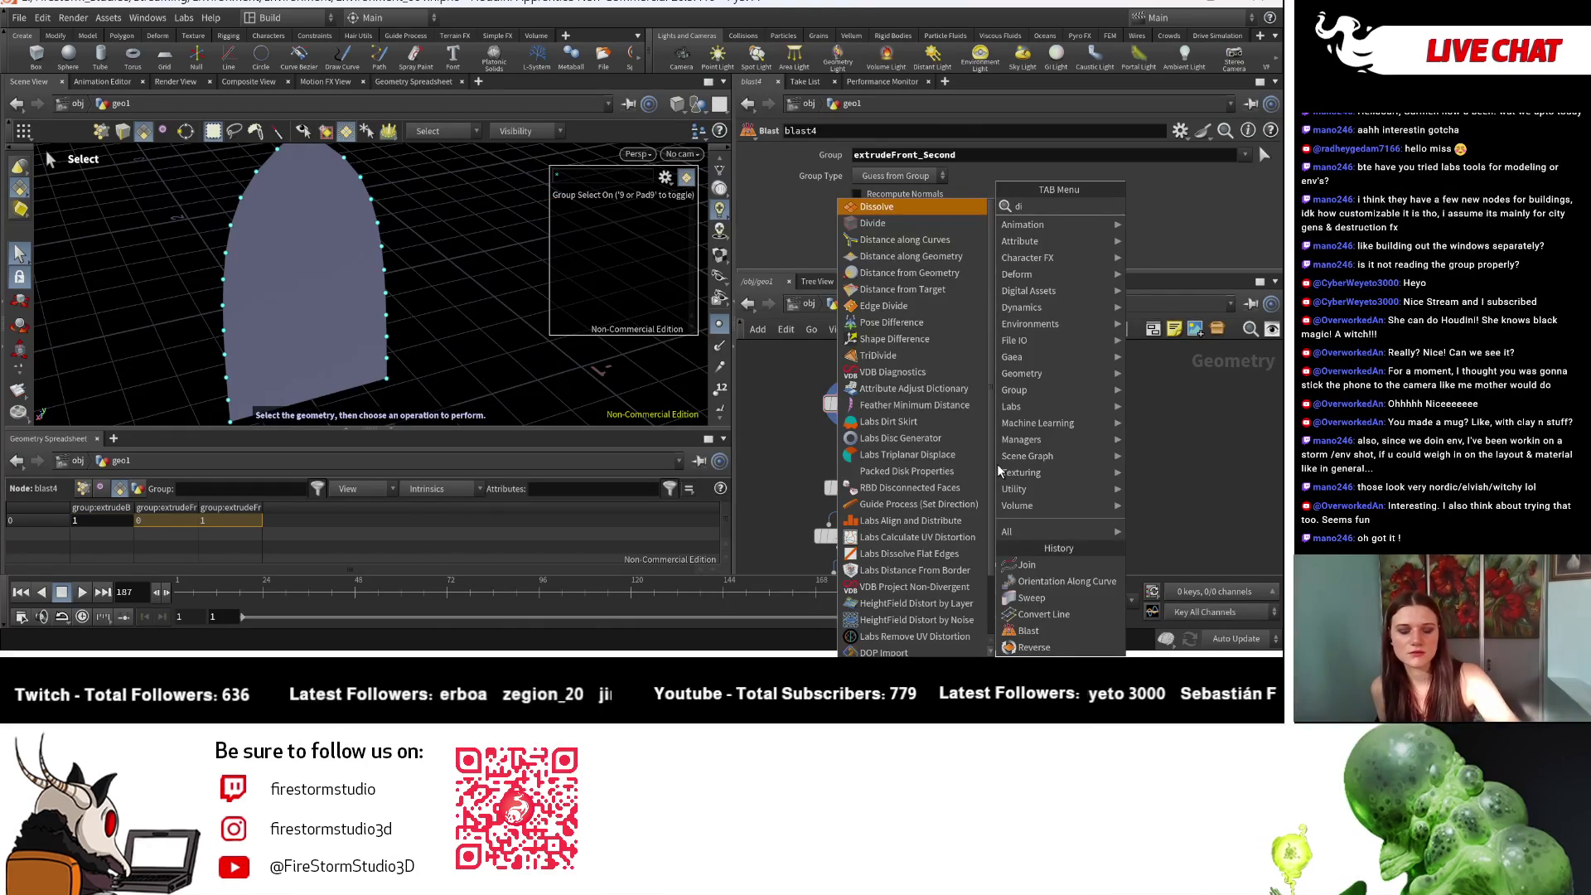
pyautogui.press('BackSpace')
pyautogui.press('BackSpace')
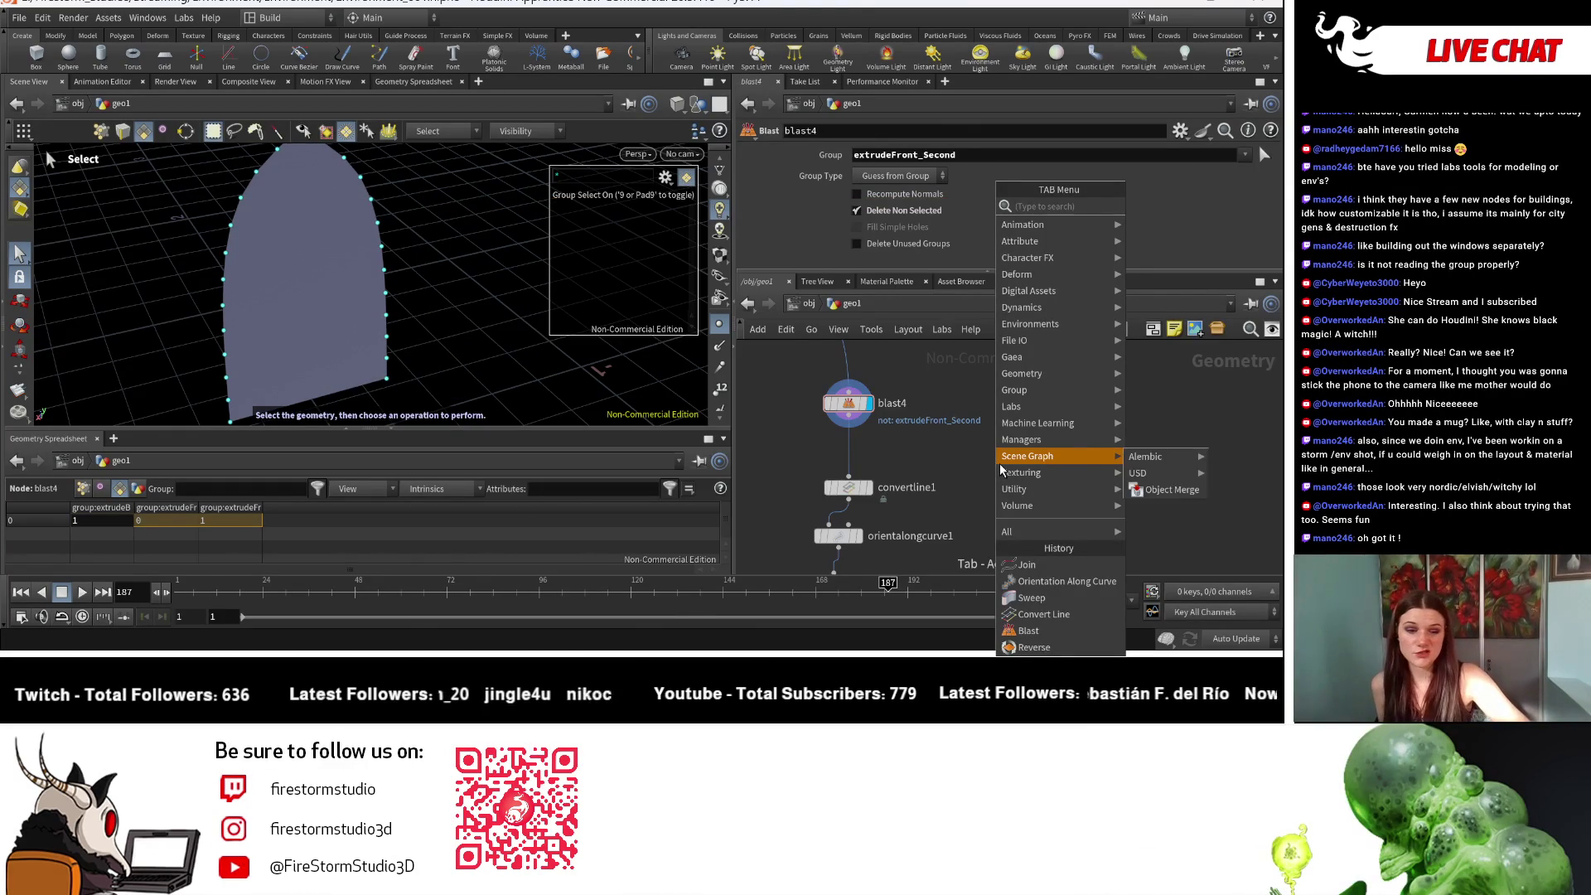
pyautogui.write('edge')
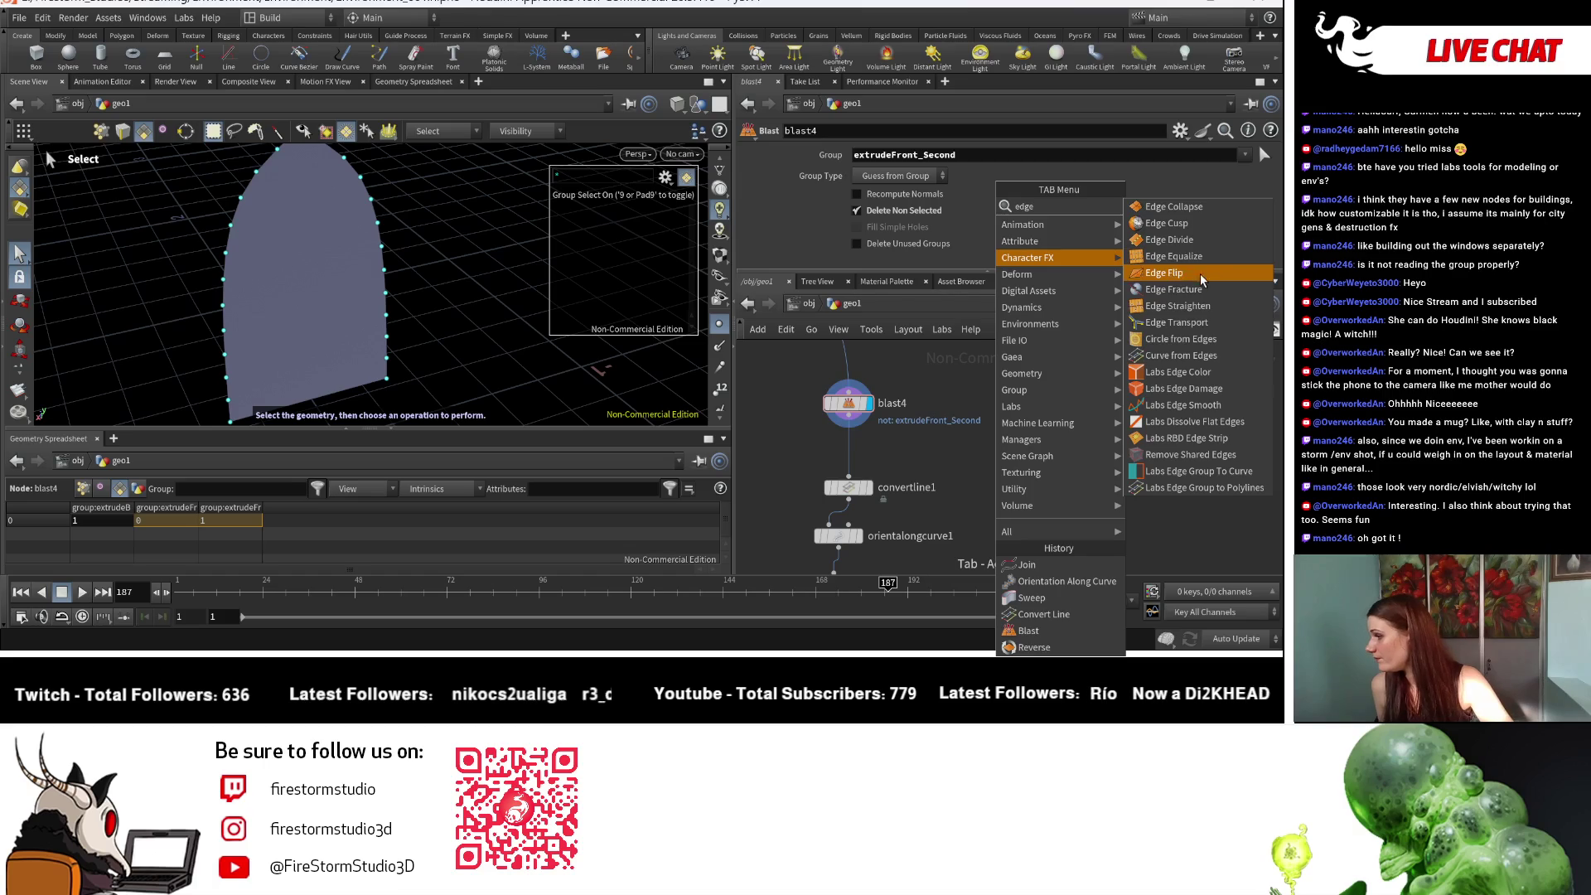
pyautogui.click(1196, 356)
pyautogui.click(1021, 436)
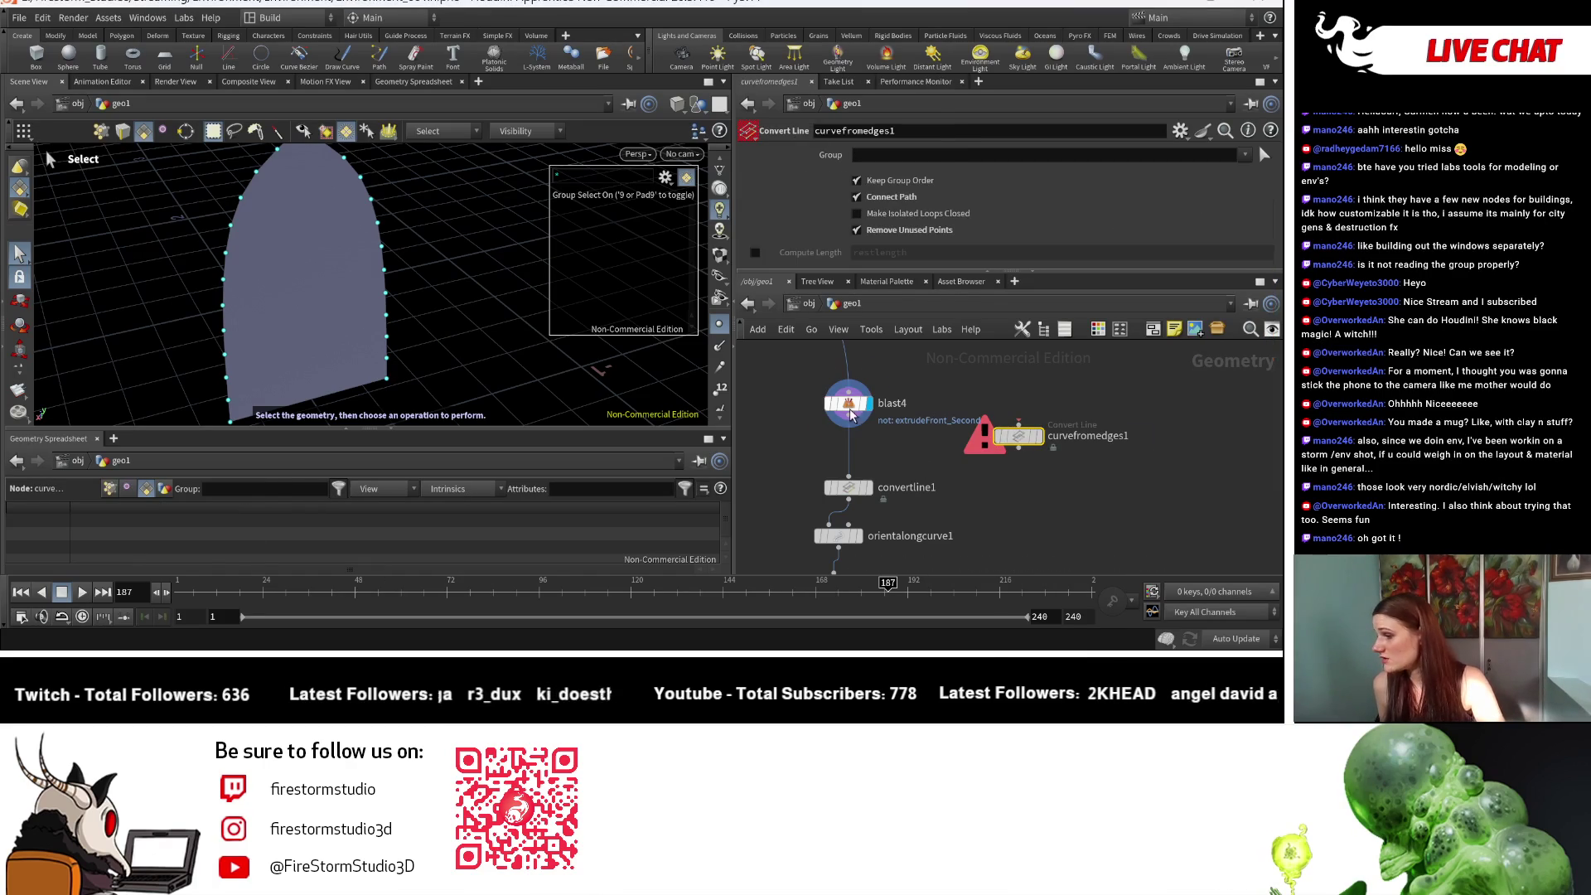
# Step: Wire blast4 into curvefromedges1 and curvefromedges1 into join1
pyautogui.moveTo(860, 424)
pyautogui.mouseDown()
pyautogui.moveTo(1005, 431)
pyautogui.moveTo(987, 486)
pyautogui.moveTo(1014, 484)
pyautogui.mouseUp()
pyautogui.moveTo(956, 528); pyautogui.dragTo(1004, 465, button='middle')
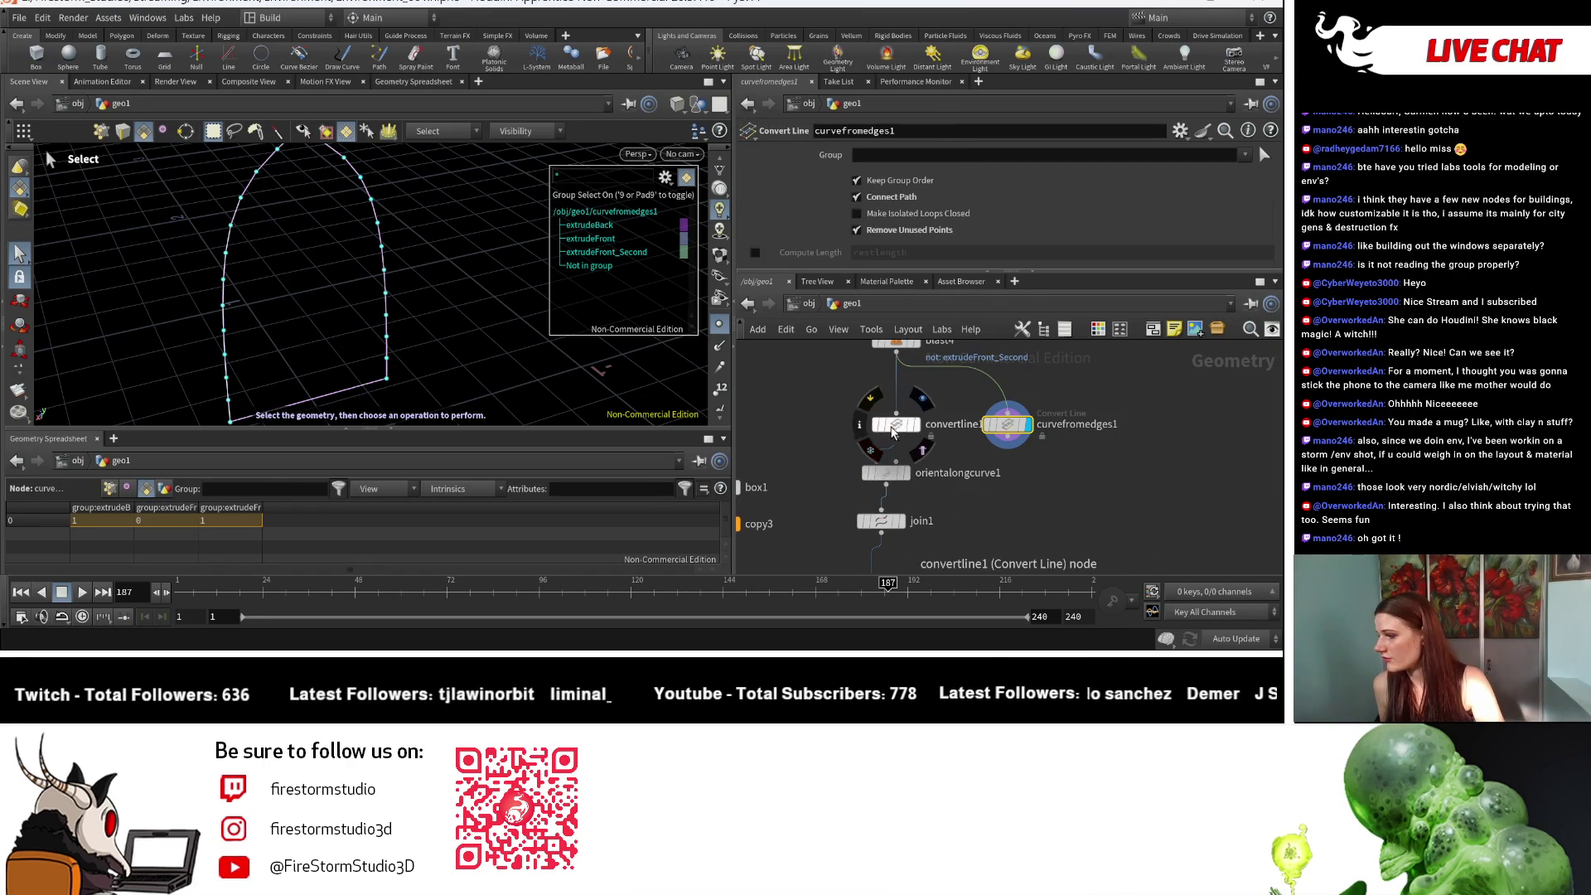
pyautogui.moveTo(1008, 446)
pyautogui.mouseDown()
pyautogui.moveTo(874, 517)
pyautogui.moveTo(954, 556)
pyautogui.moveTo(1006, 466)
pyautogui.mouseUp()
# Step: Orbit around the rebuilt pointed-arch outline, then display sweep1 again
pyautogui.press('Escape')
pyautogui.moveTo(441, 276); pyautogui.dragTo(346, 306)
pyautogui.moveTo(442, 342)
pyautogui.mouseDown()
pyautogui.moveTo(426, 241)
pyautogui.moveTo(440, 232)
pyautogui.moveTo(443, 246)
pyautogui.mouseUp()
pyautogui.moveTo(426, 342); pyautogui.dragTo(456, 292)
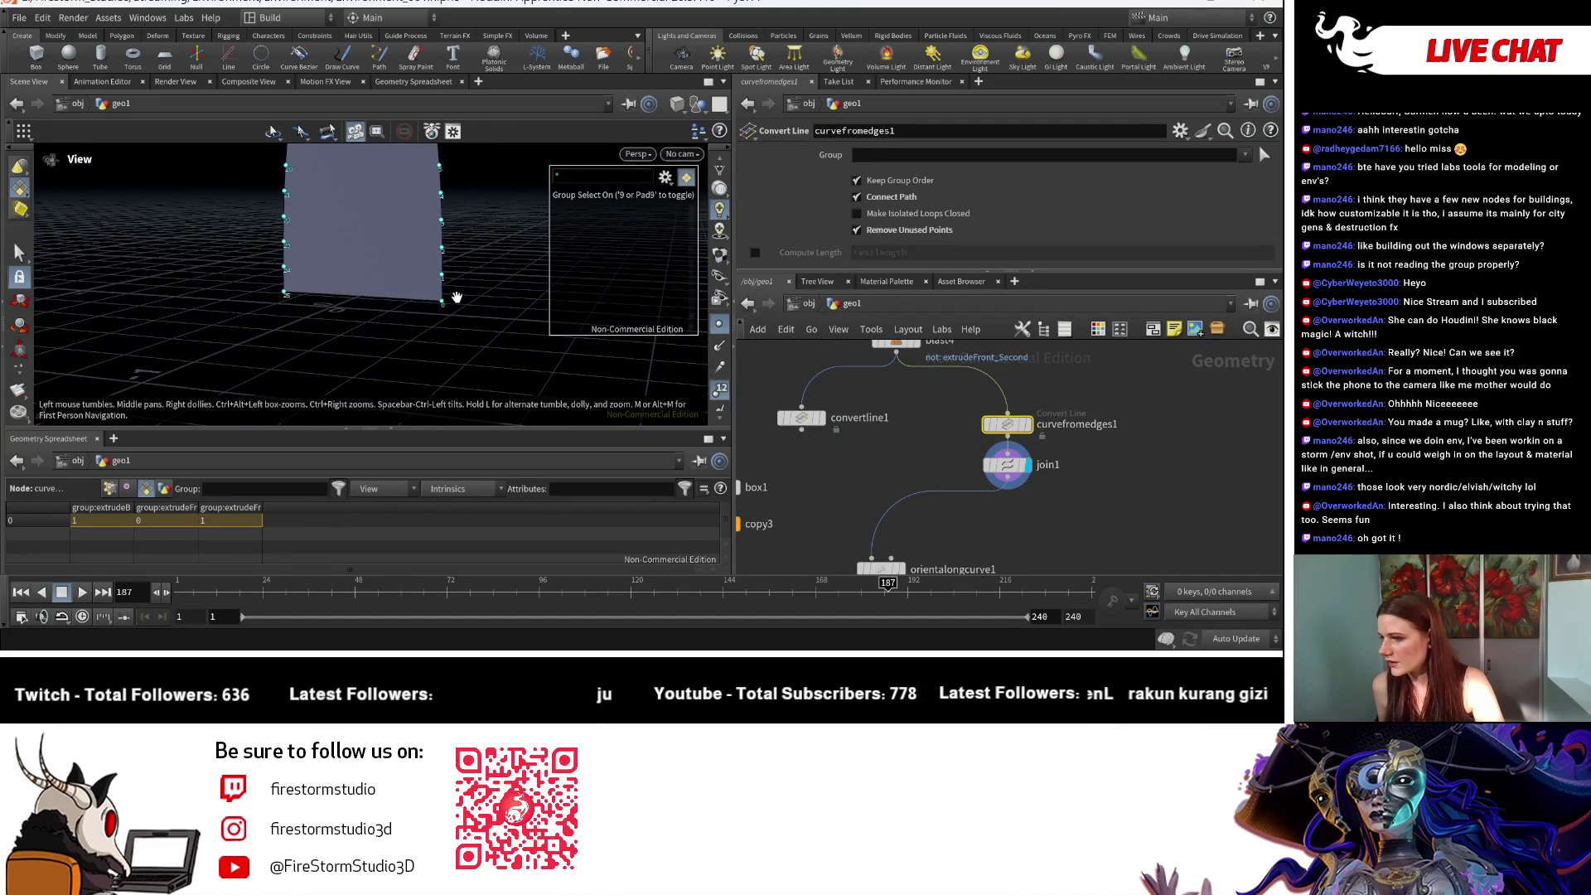
pyautogui.moveTo(462, 232)
pyautogui.mouseDown()
pyautogui.moveTo(511, 389)
pyautogui.moveTo(494, 234)
pyautogui.moveTo(444, 331)
pyautogui.moveTo(489, 312)
pyautogui.moveTo(385, 287)
pyautogui.moveTo(397, 277)
pyautogui.moveTo(381, 344)
pyautogui.moveTo(444, 325)
pyautogui.moveTo(461, 366)
pyautogui.moveTo(474, 350)
pyautogui.mouseUp()
pyautogui.press('s')
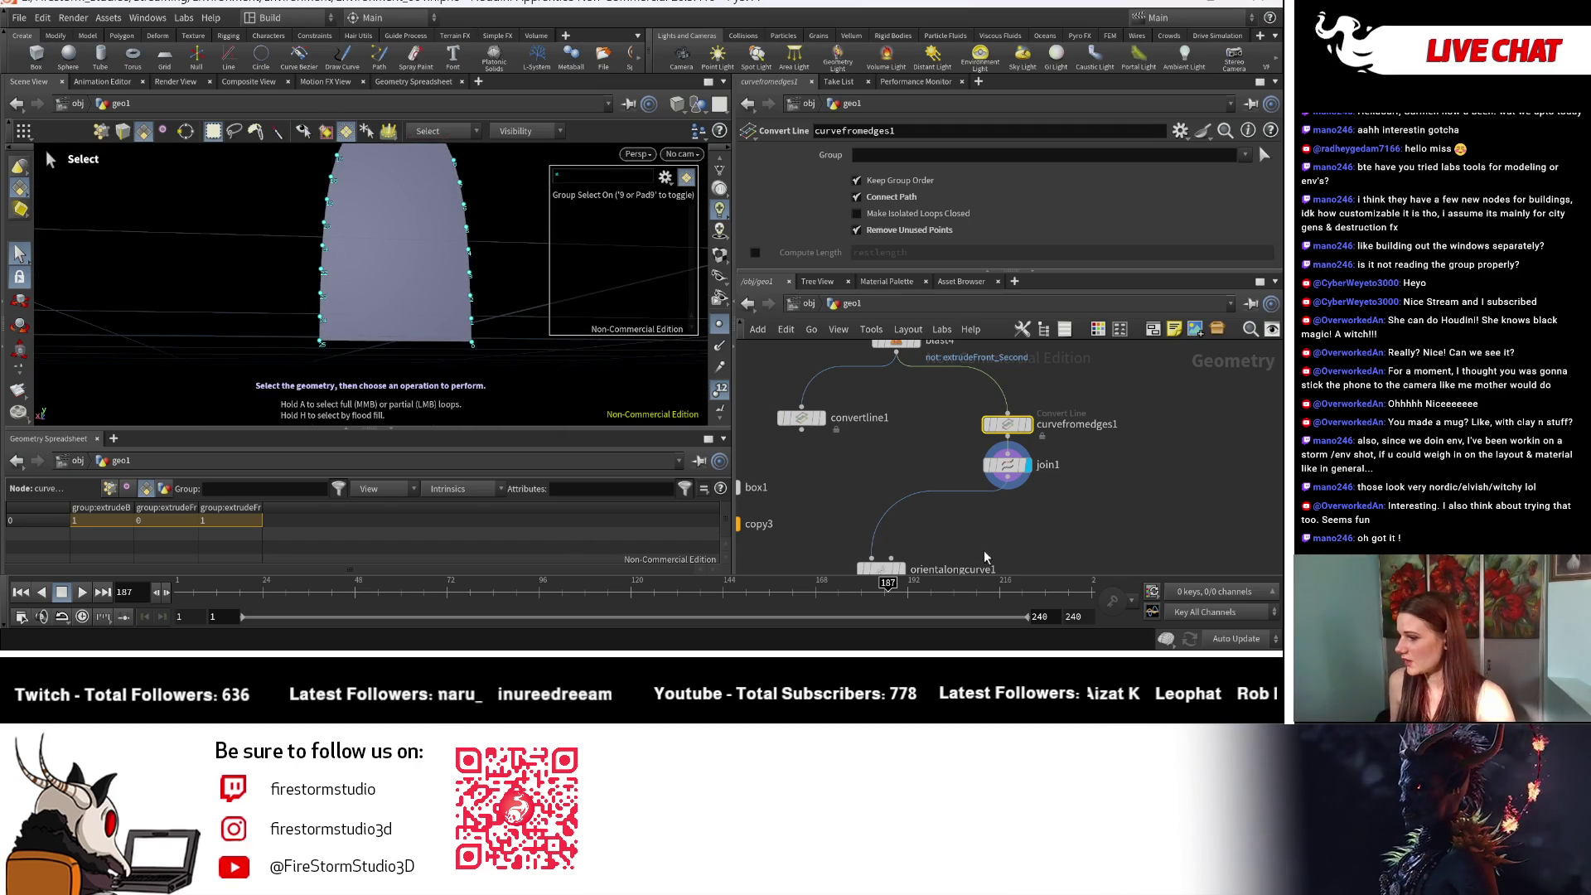
pyautogui.moveTo(962, 570); pyautogui.dragTo(973, 505, button='middle')
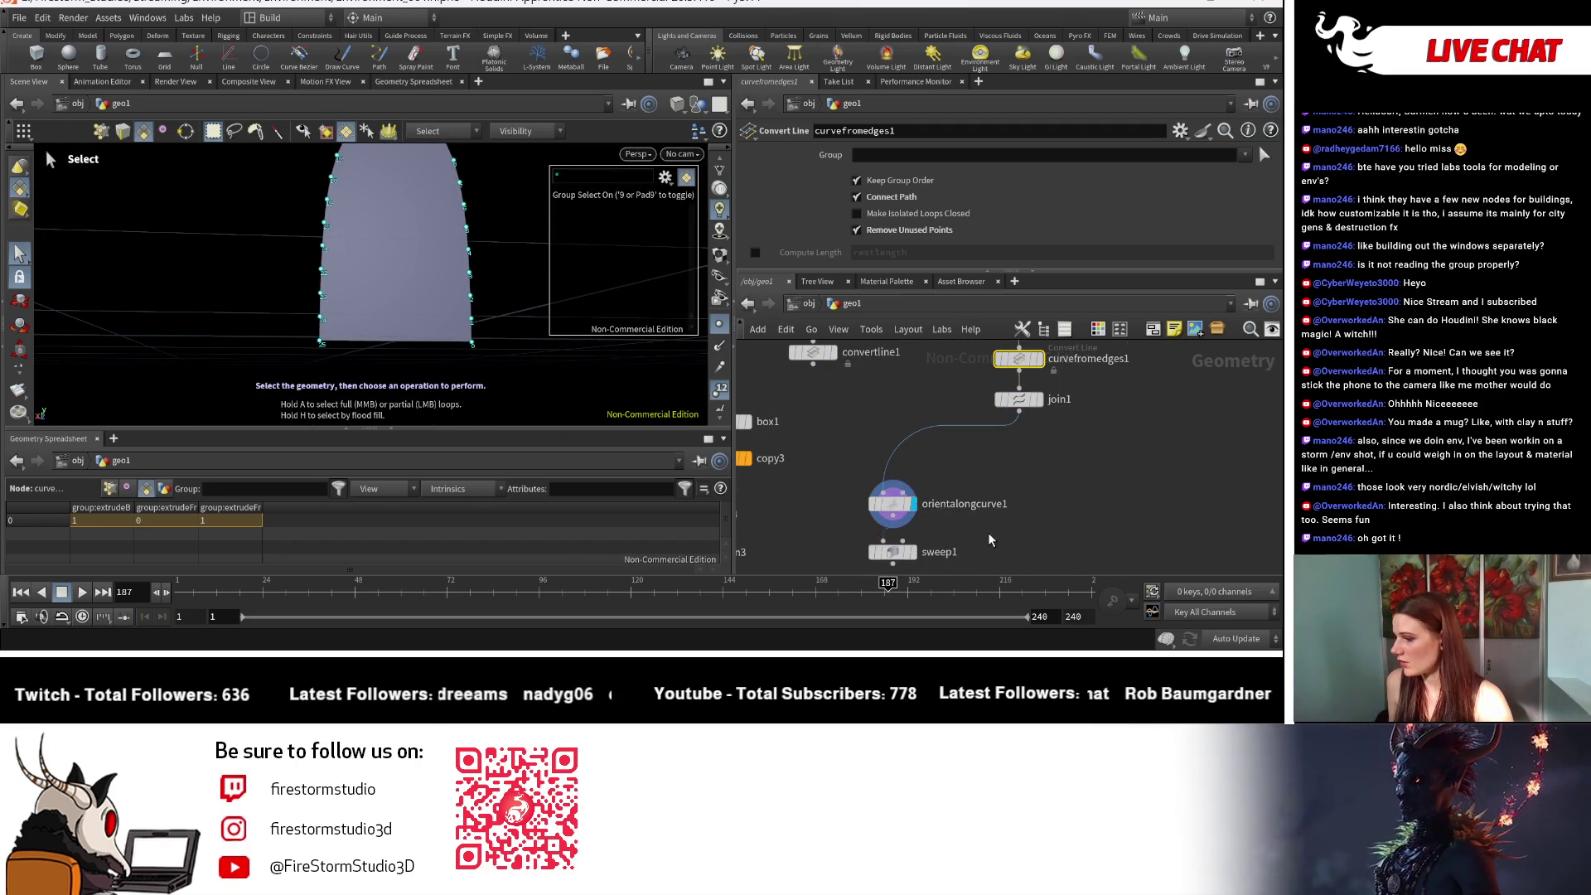
pyautogui.moveTo(920, 555); pyautogui.dragTo(920, 500, button='middle')
pyautogui.click(917, 498)
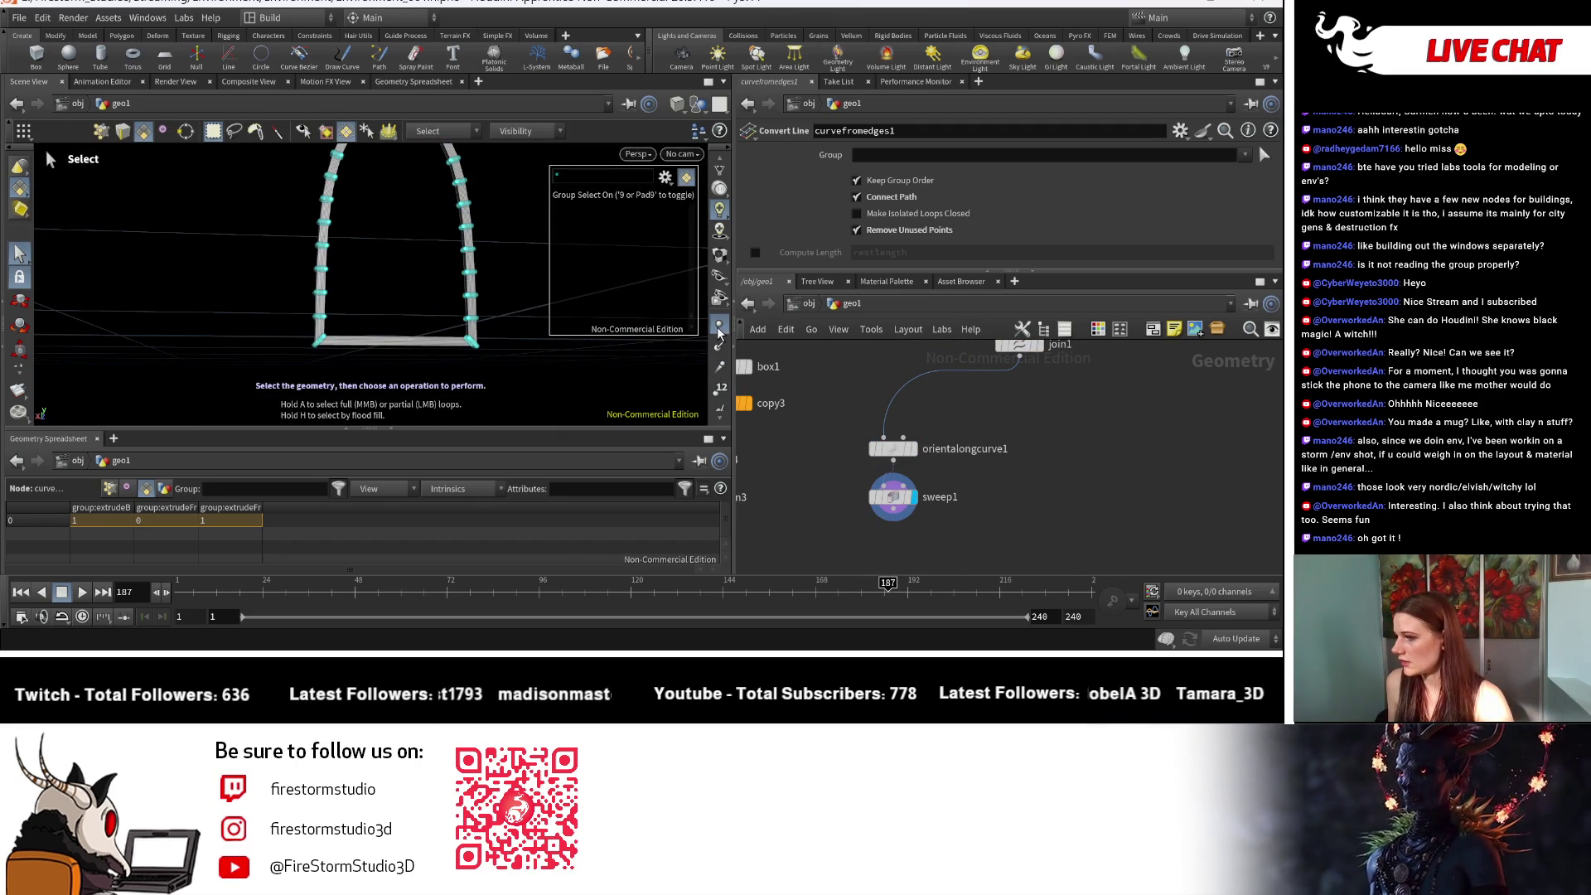
# Step: Lower sweep1's maximum stretch to 1, toggling stretch around turns off and back on
pyautogui.press('Escape')
pyautogui.moveTo(420, 227)
pyautogui.mouseDown()
pyautogui.moveTo(386, 329)
pyautogui.moveTo(415, 306)
pyautogui.mouseUp()
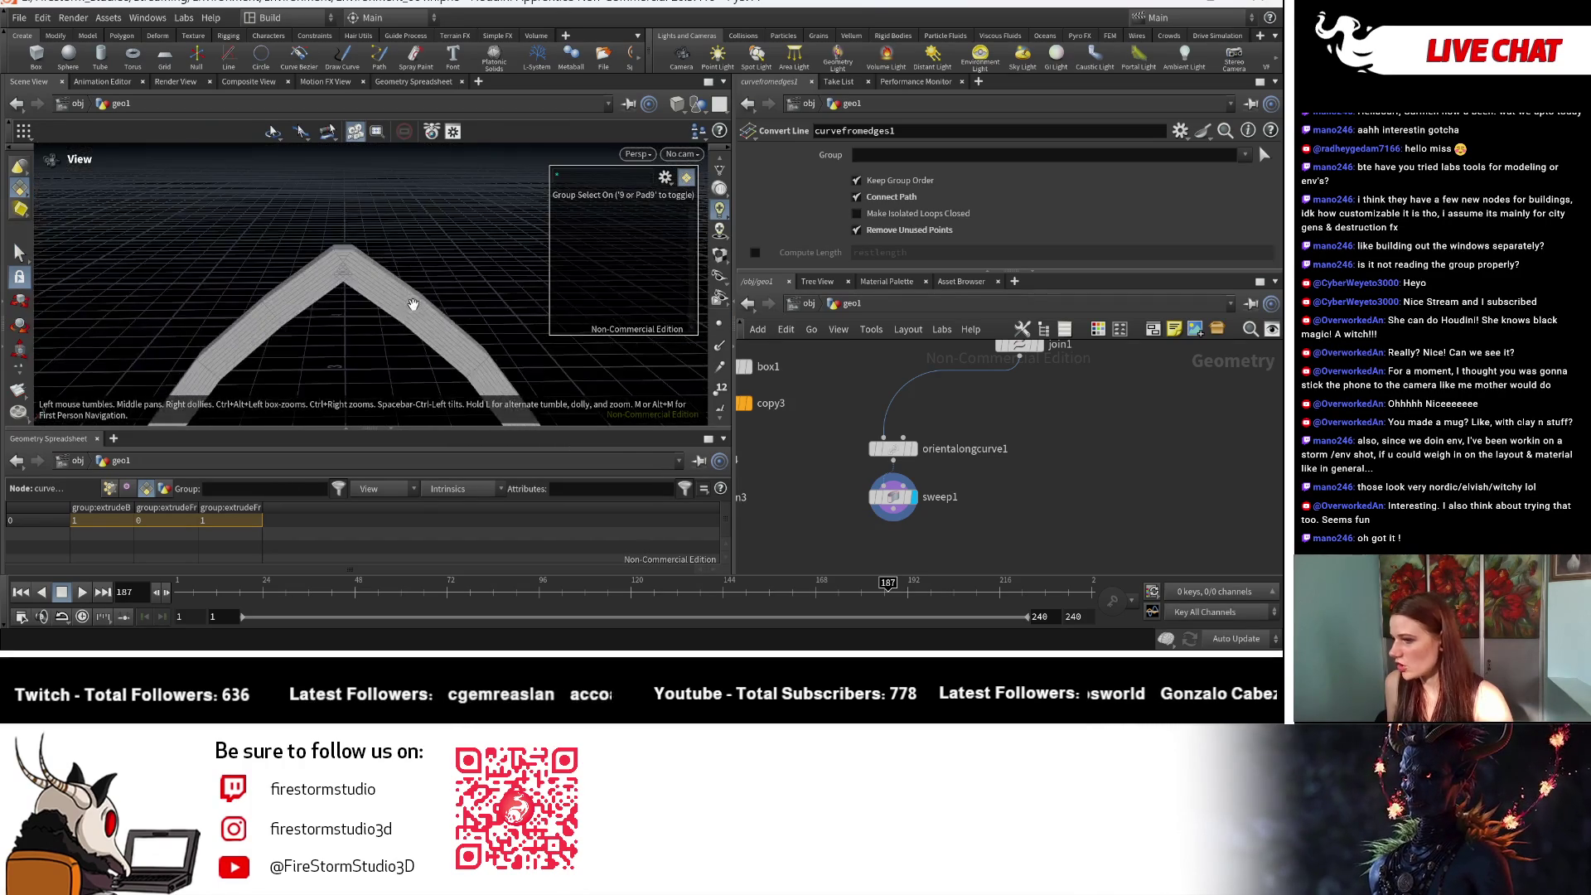
pyautogui.press('s')
pyautogui.scroll(1, 895, 462)
pyautogui.click(893, 503)
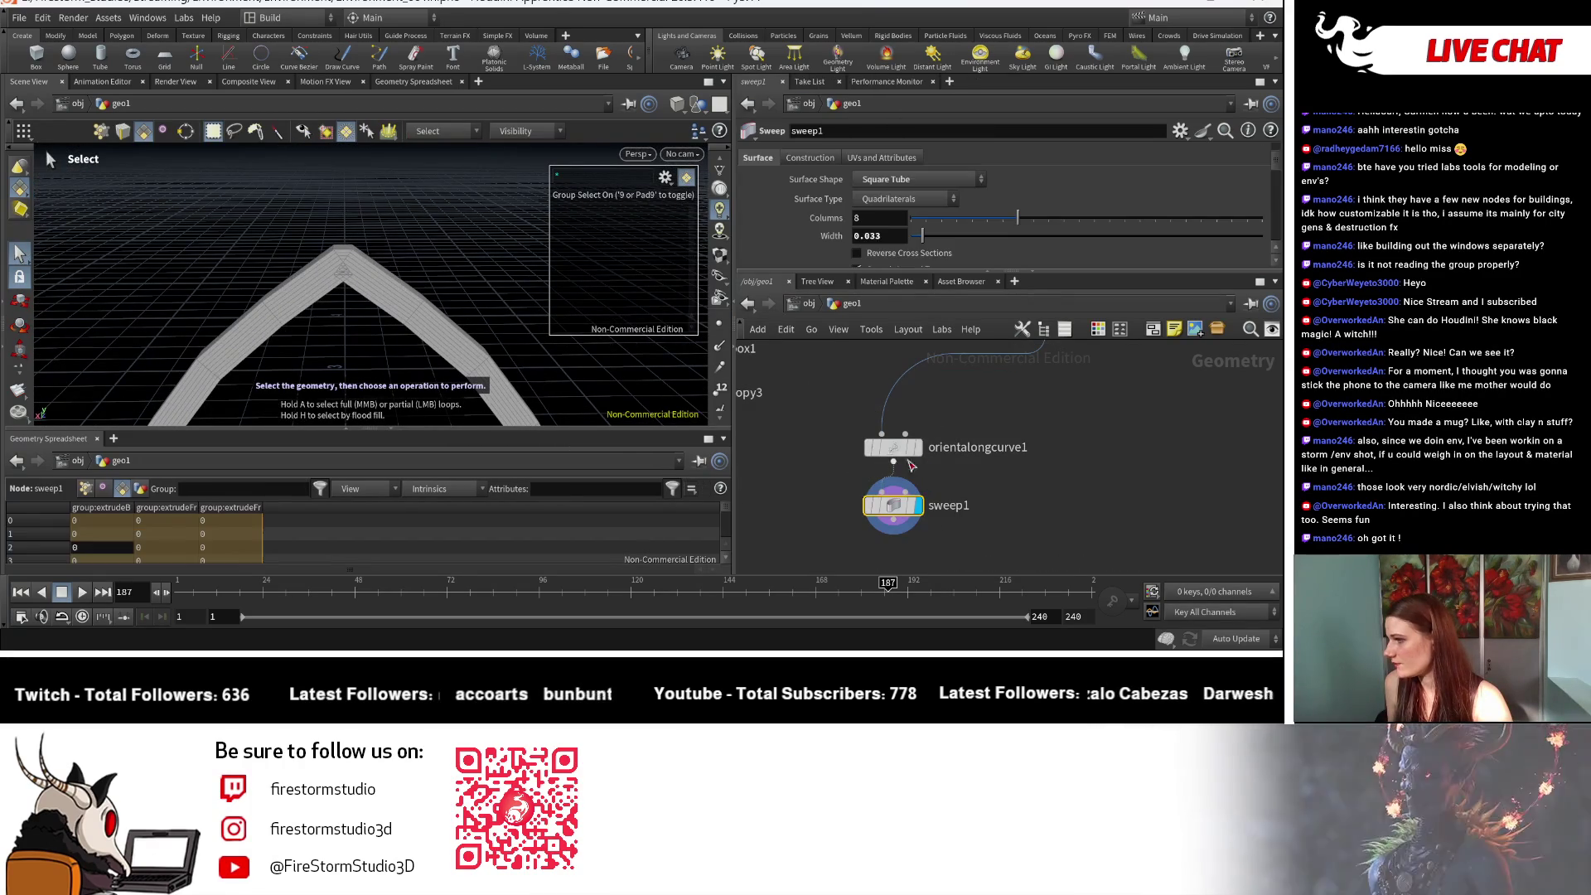
pyautogui.scroll(-5, 942, 231)
pyautogui.moveTo(1038, 217); pyautogui.dragTo(790, 220)
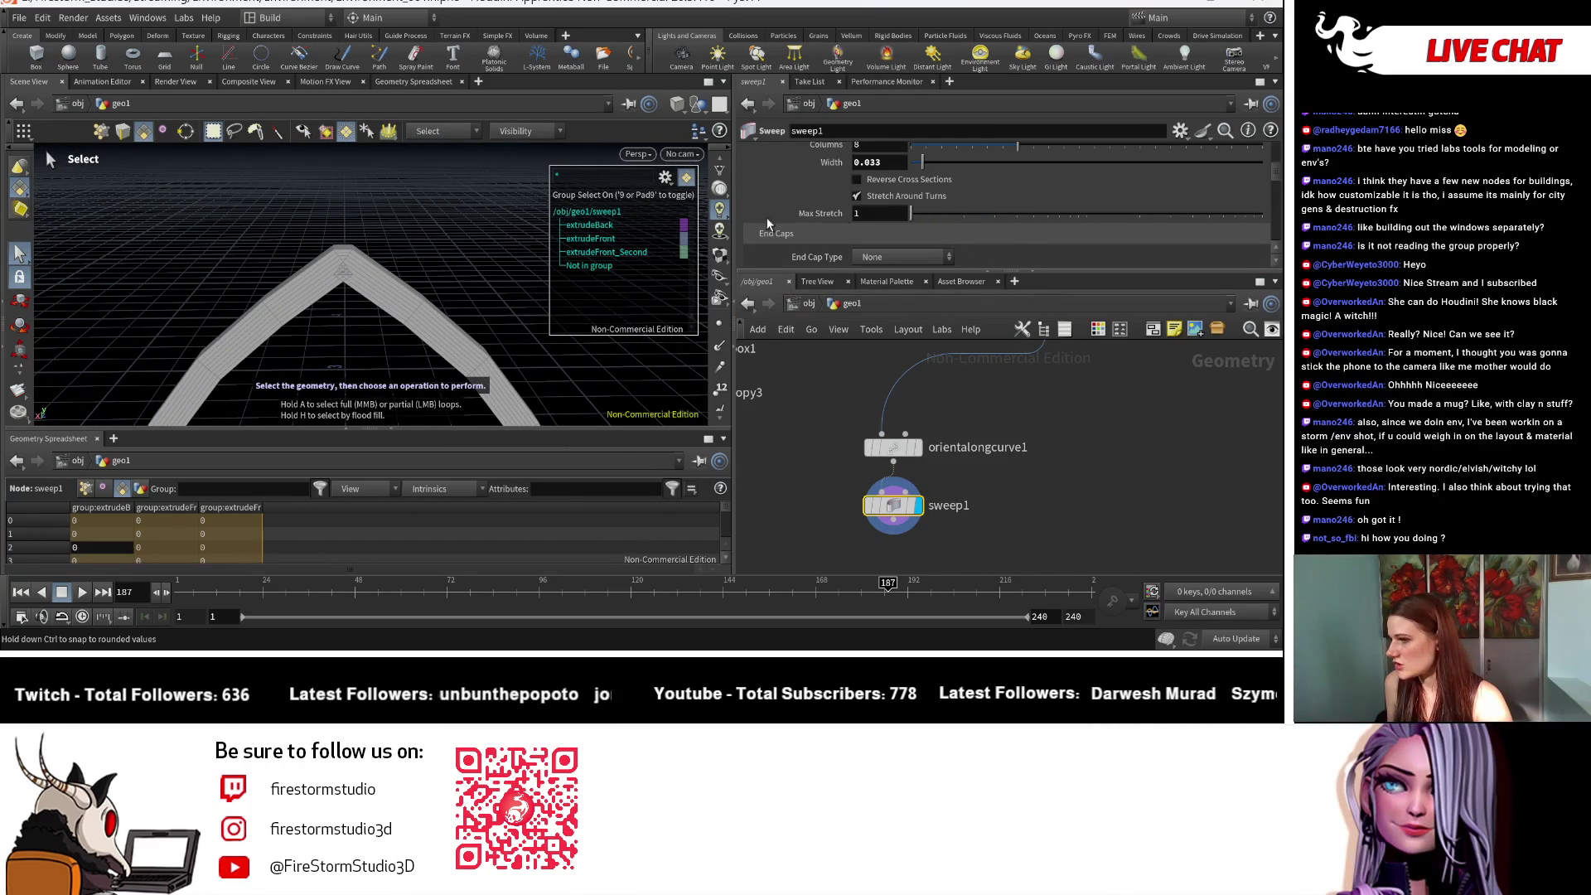
pyautogui.click(886, 197)
pyautogui.click(881, 194)
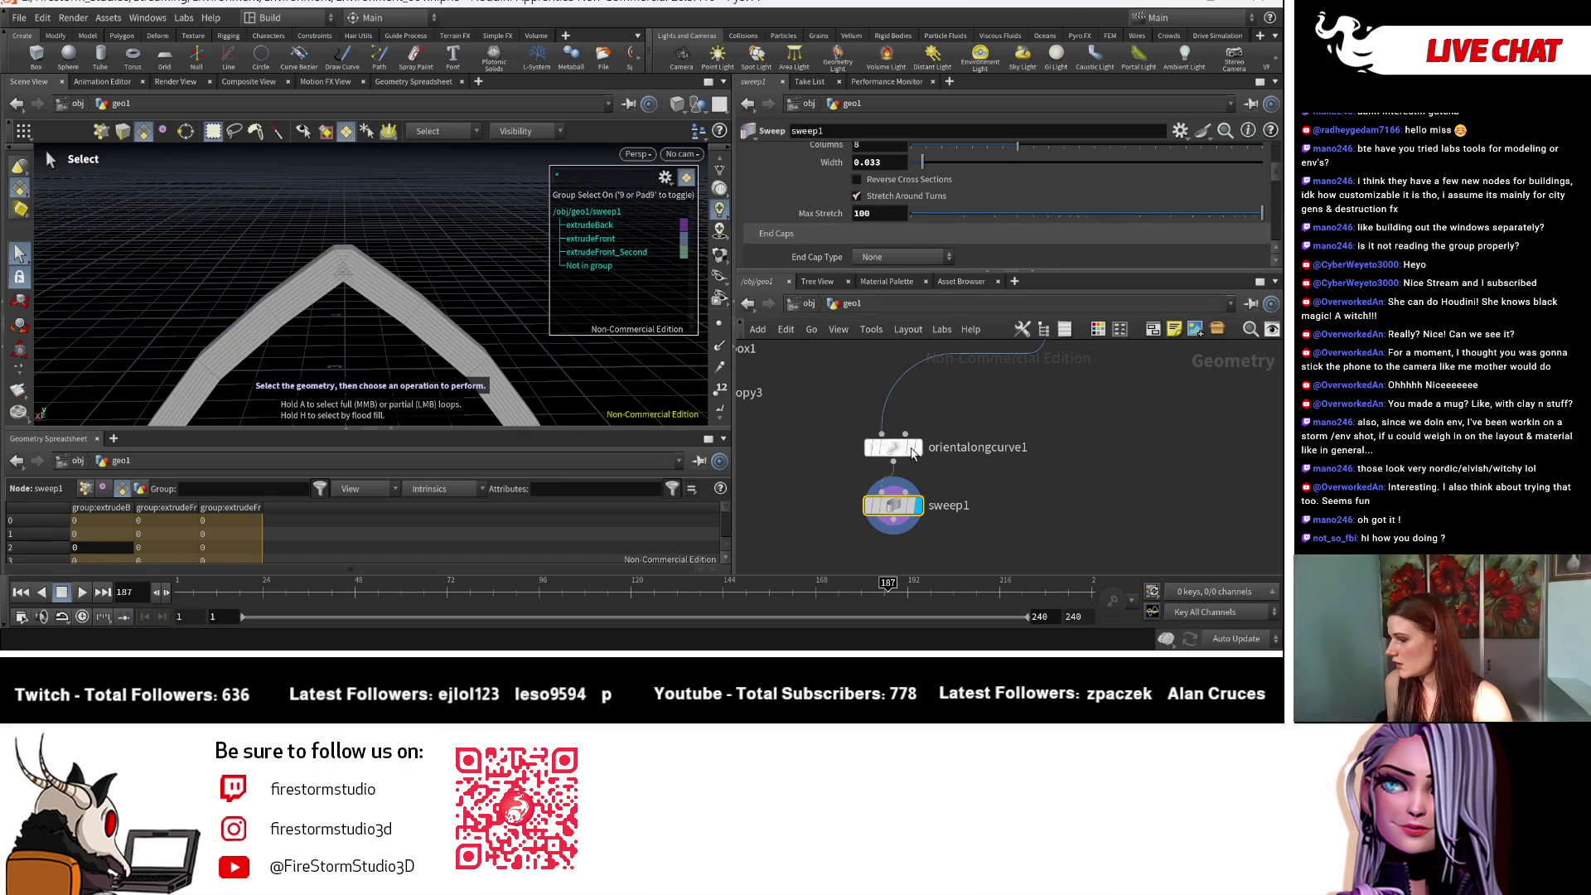
pyautogui.scroll(-1, 905, 445)
# Step: Check orientalongcurve1 with points shown, then display the swept arch from a front view
pyautogui.click(926, 457)
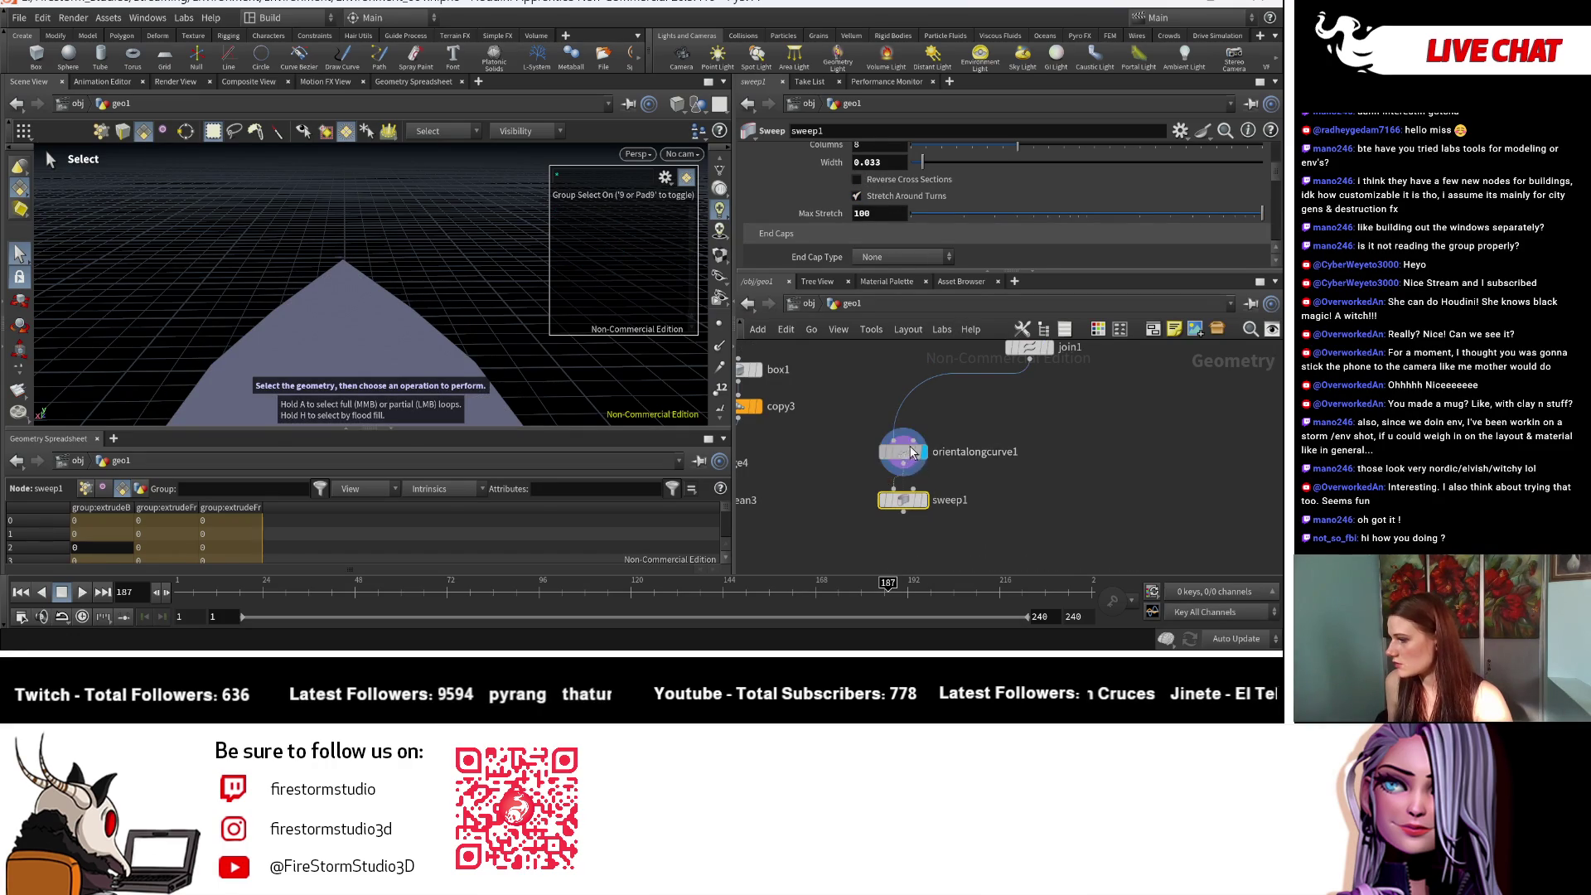
pyautogui.click(720, 325)
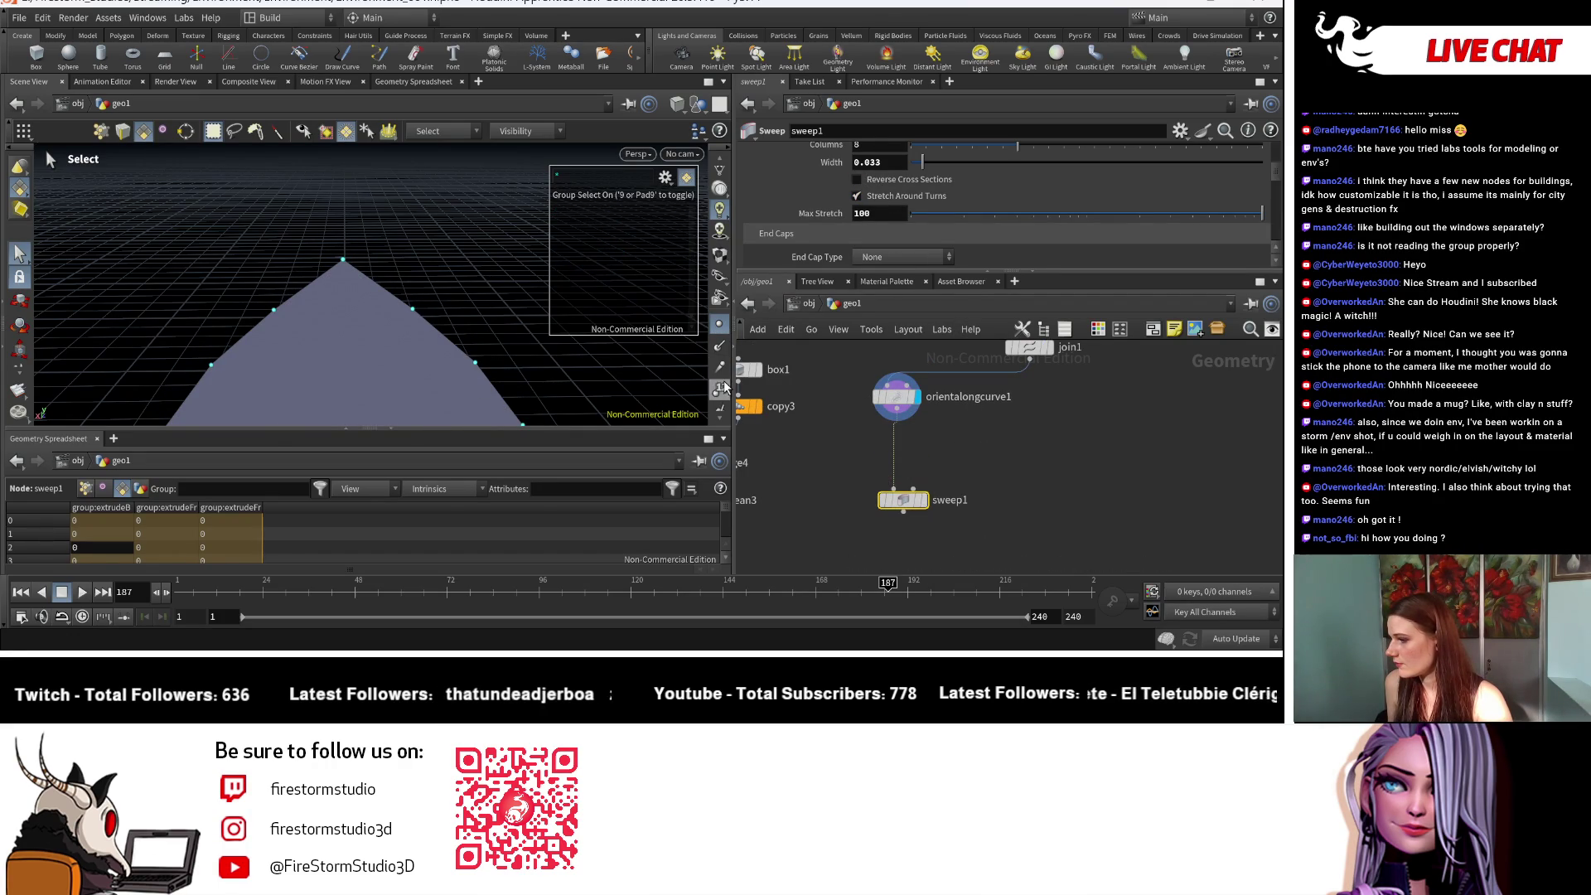
pyautogui.press('Escape')
pyautogui.moveTo(497, 248); pyautogui.dragTo(253, 239)
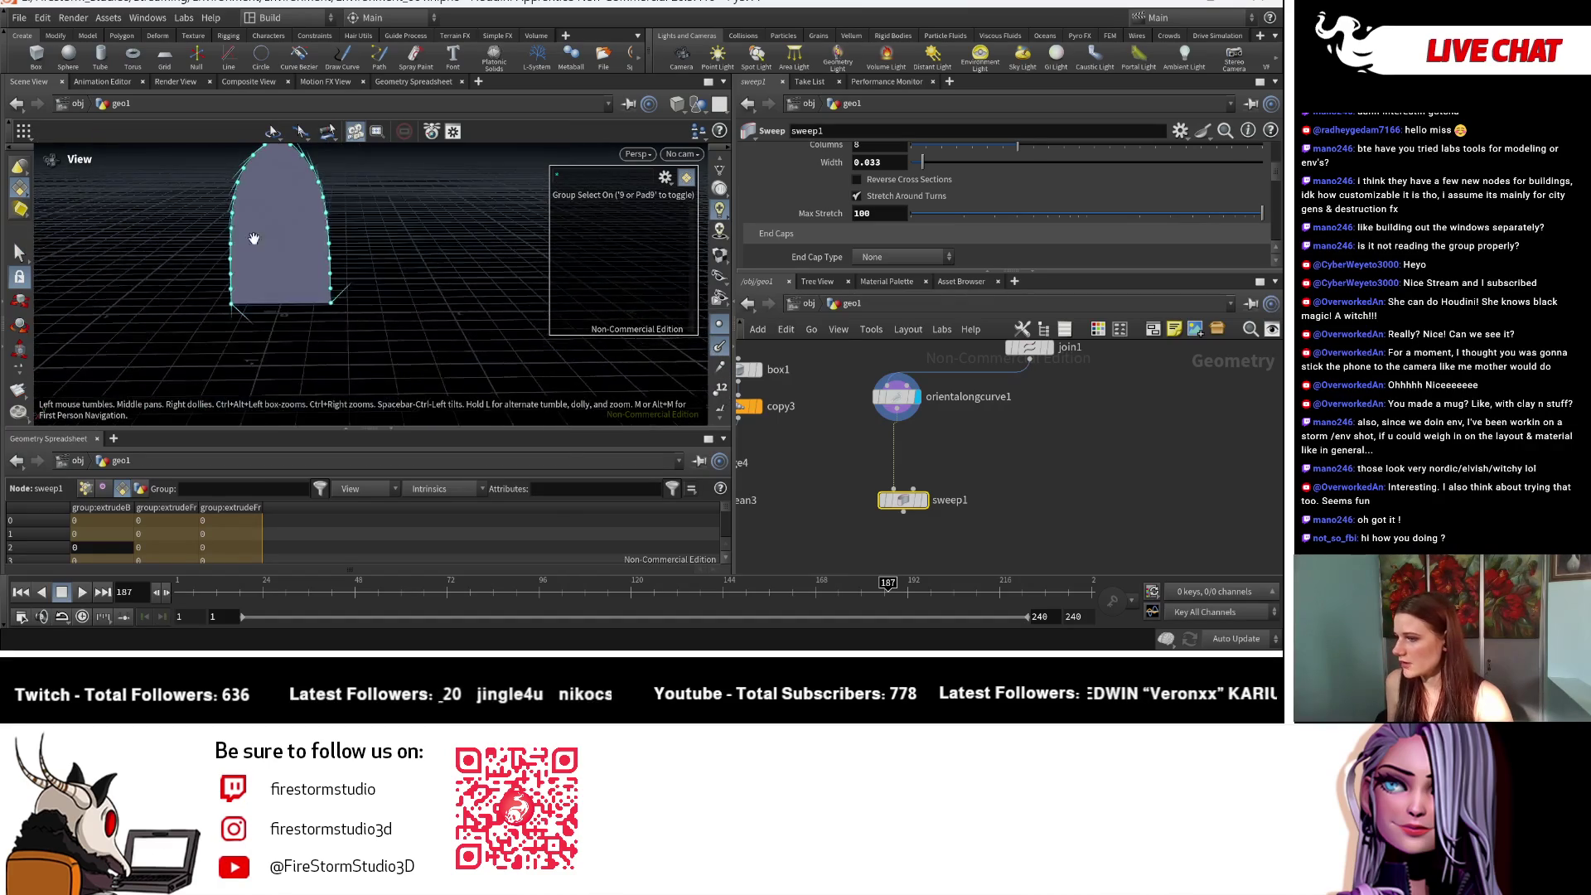
pyautogui.click(923, 499)
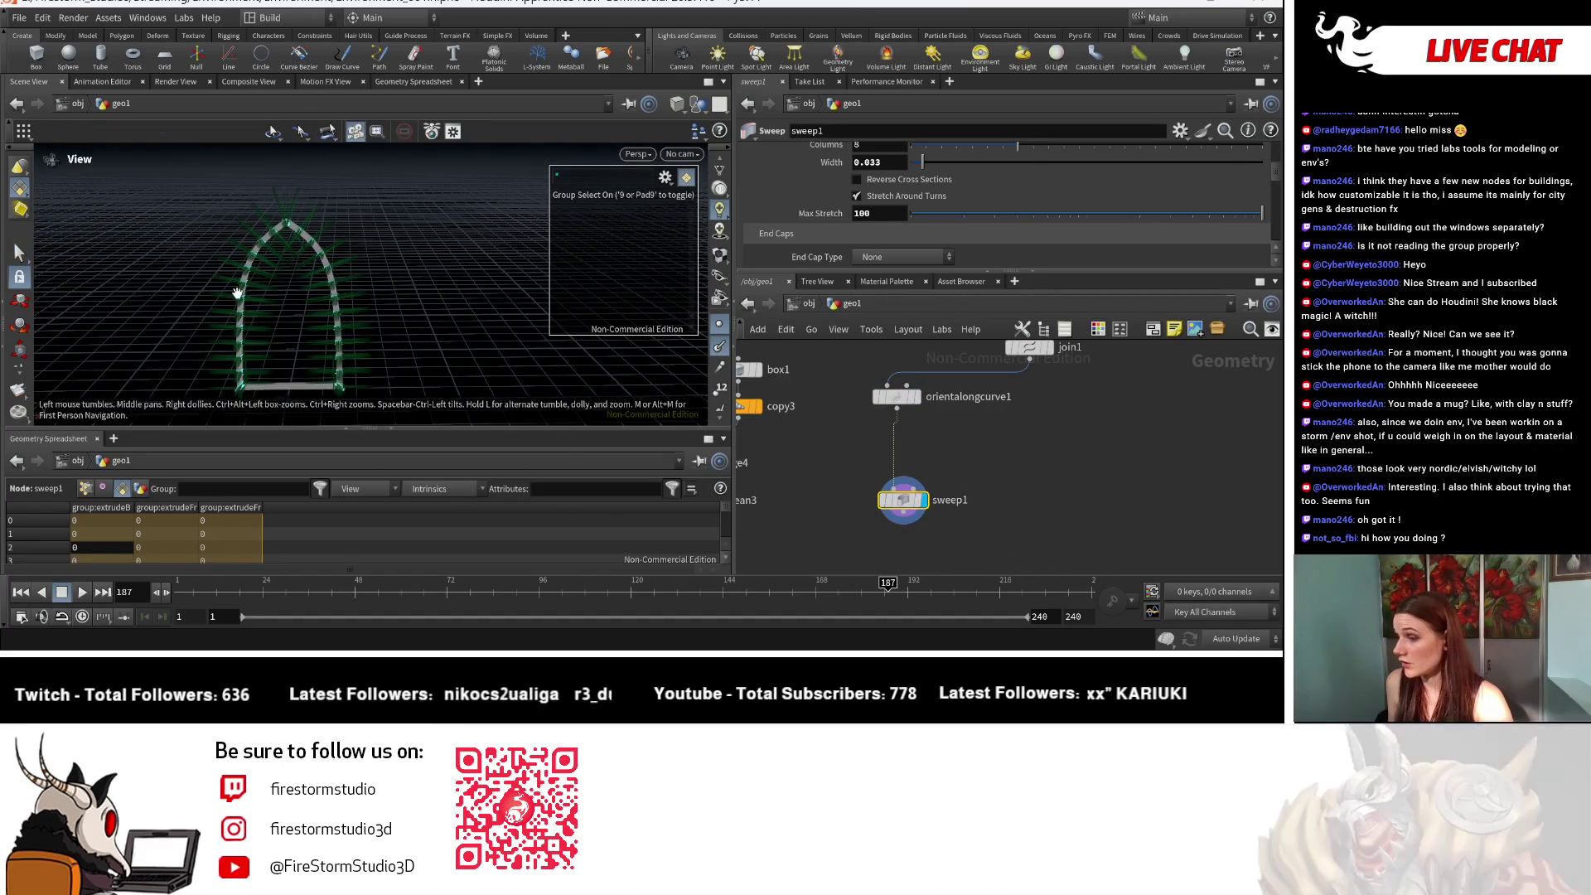
pyautogui.moveTo(232, 294)
pyautogui.mouseDown()
pyautogui.moveTo(415, 306)
pyautogui.moveTo(398, 356)
pyautogui.moveTo(527, 269)
pyautogui.moveTo(232, 267)
pyautogui.moveTo(340, 305)
pyautogui.moveTo(221, 237)
pyautogui.mouseUp()
pyautogui.press('s')
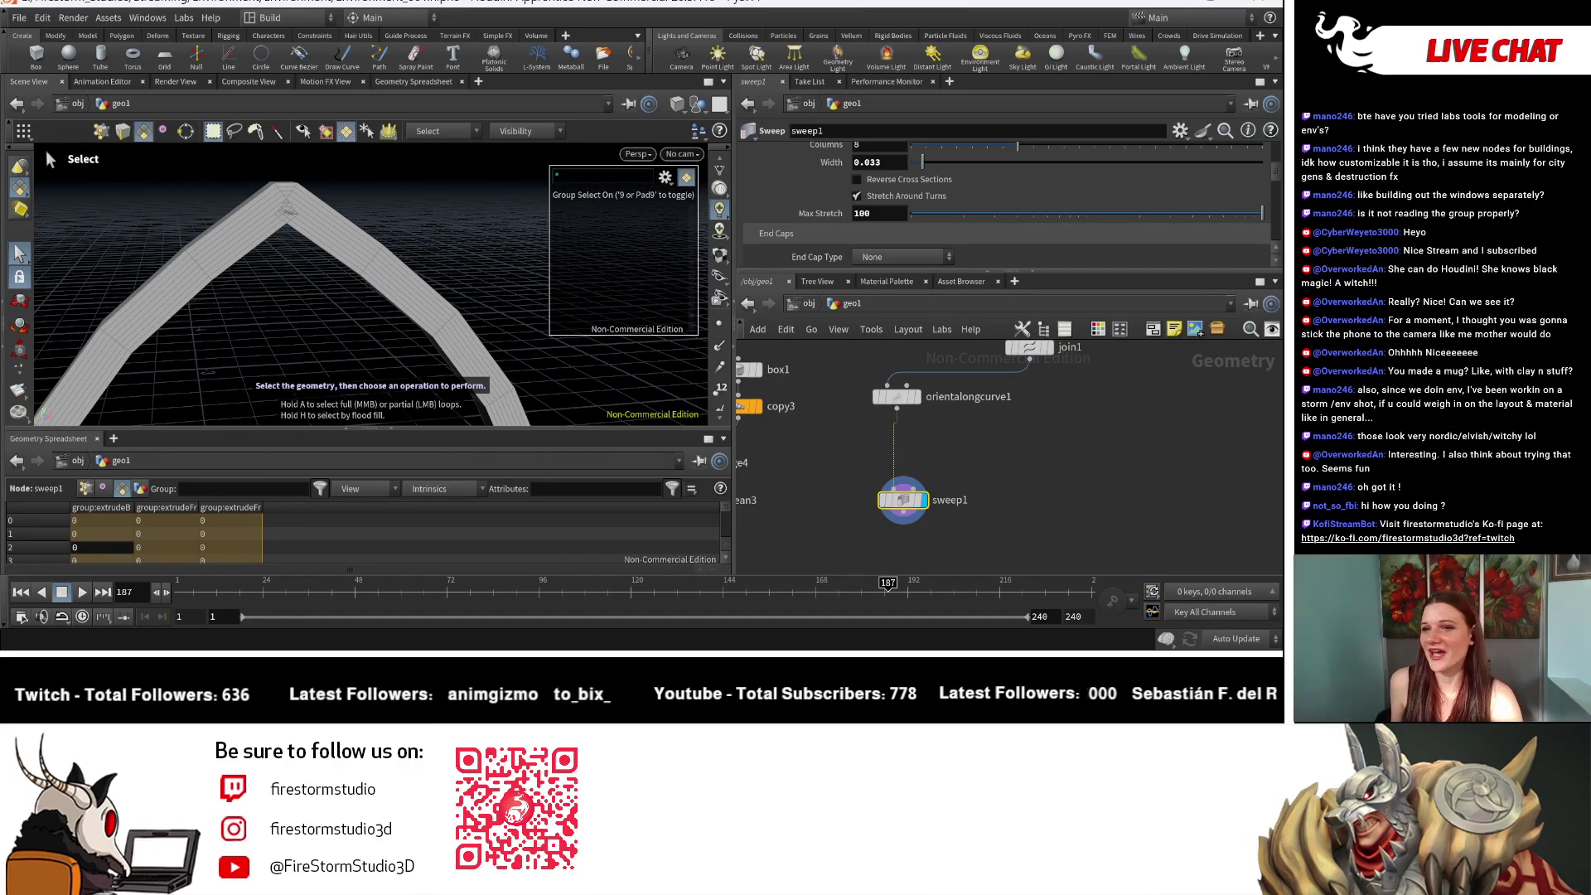
pyautogui.press('Escape')
pyautogui.moveTo(137, 226)
pyautogui.mouseDown()
pyautogui.moveTo(415, 213)
pyautogui.moveTo(348, 240)
pyautogui.moveTo(210, 241)
pyautogui.moveTo(341, 358)
pyautogui.moveTo(497, 266)
pyautogui.mouseUp()
pyautogui.scroll(-3, 362, 355)
pyautogui.press('s')
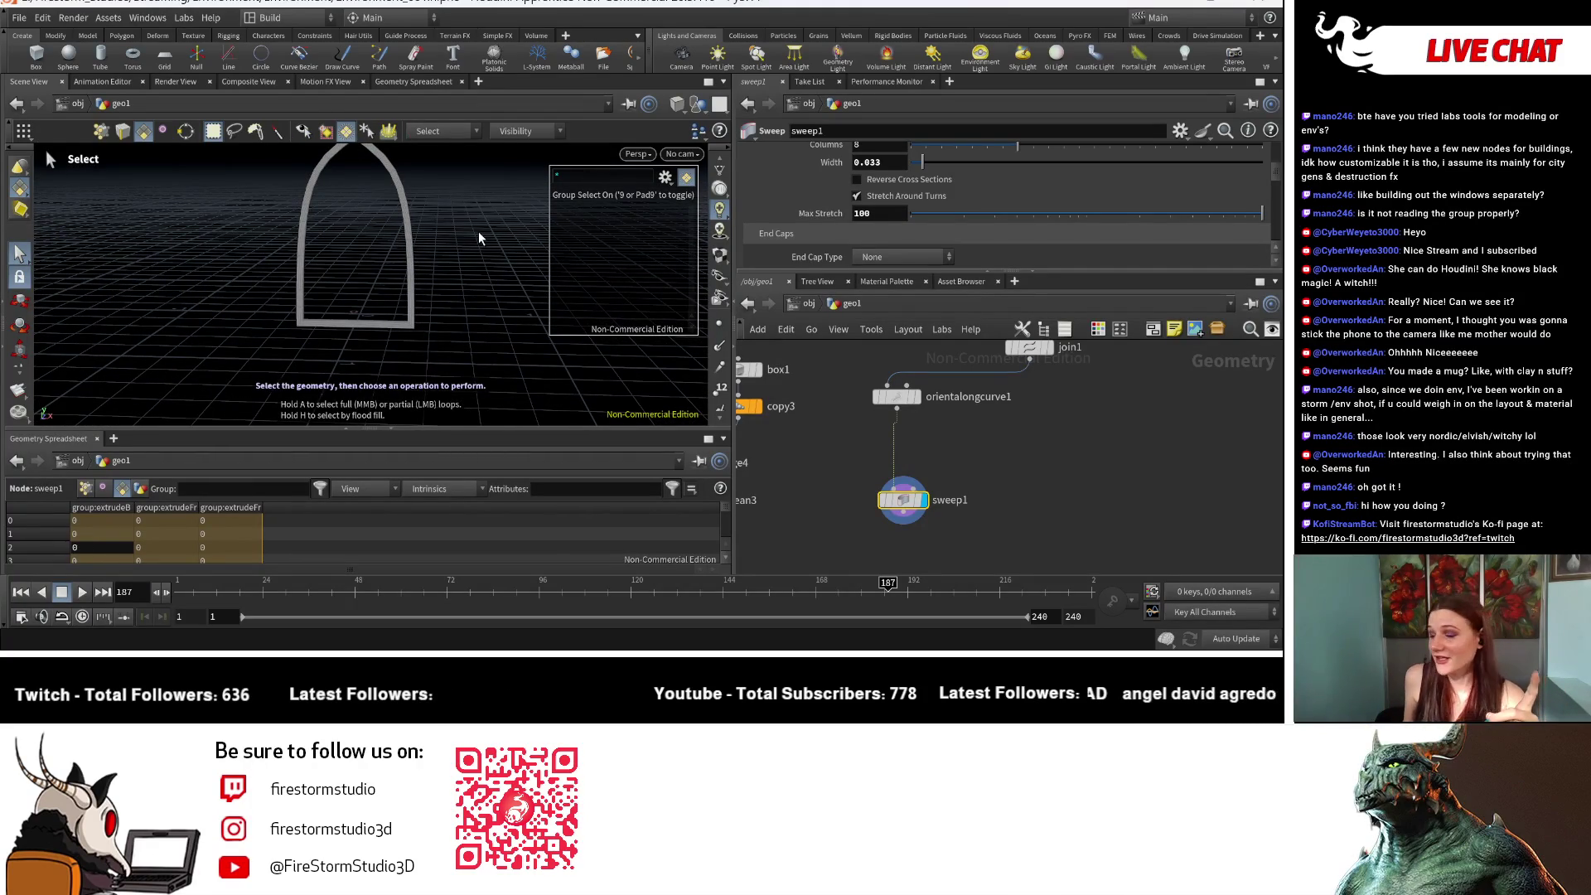
# Step: Move orientalongcurve1 and sweep1 right, then shift sweep1 up beside orientalongcurve1
pyautogui.scroll(-2, 1024, 427)
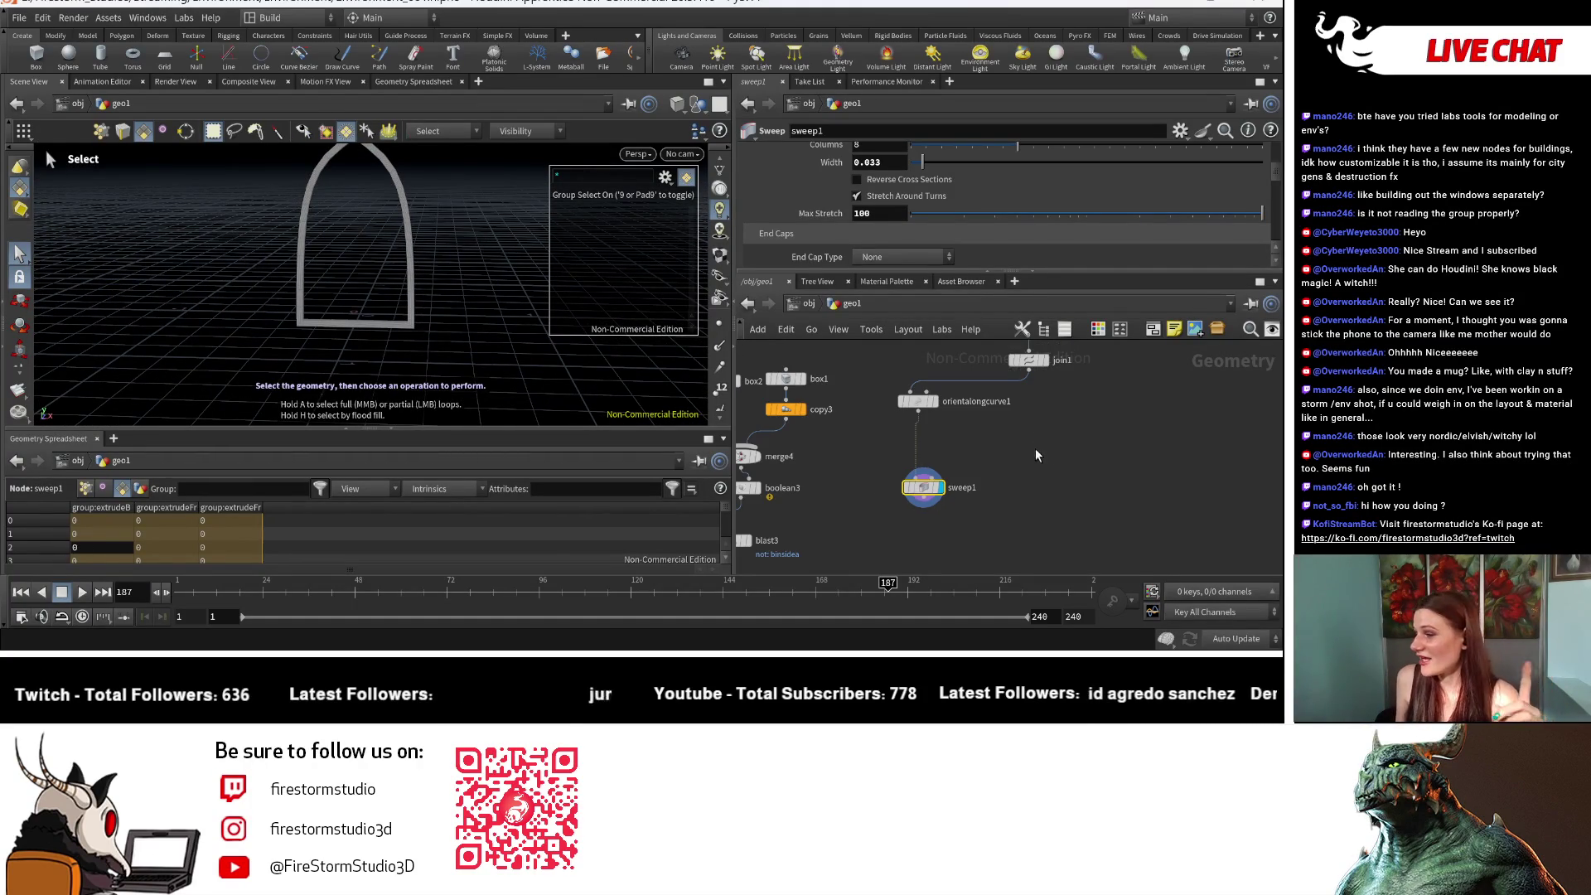
pyautogui.keyDown('shift'); pyautogui.click(916, 402); pyautogui.keyUp('shift')
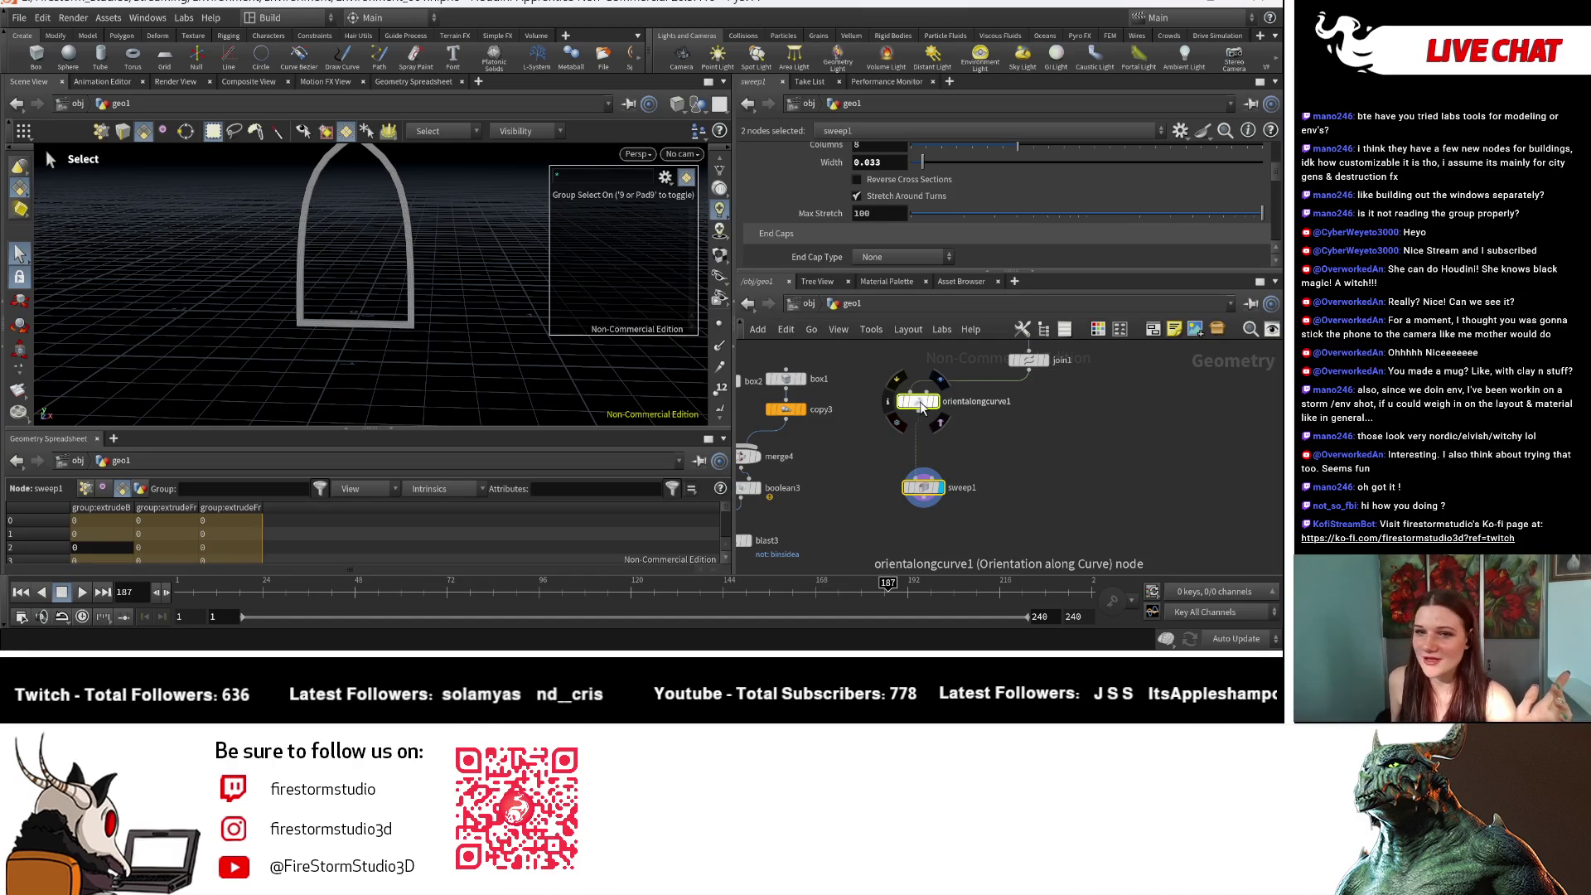
pyautogui.moveTo(912, 404); pyautogui.dragTo(1025, 404)
pyautogui.click(1033, 481)
pyautogui.moveTo(1033, 481); pyautogui.dragTo(1032, 443)
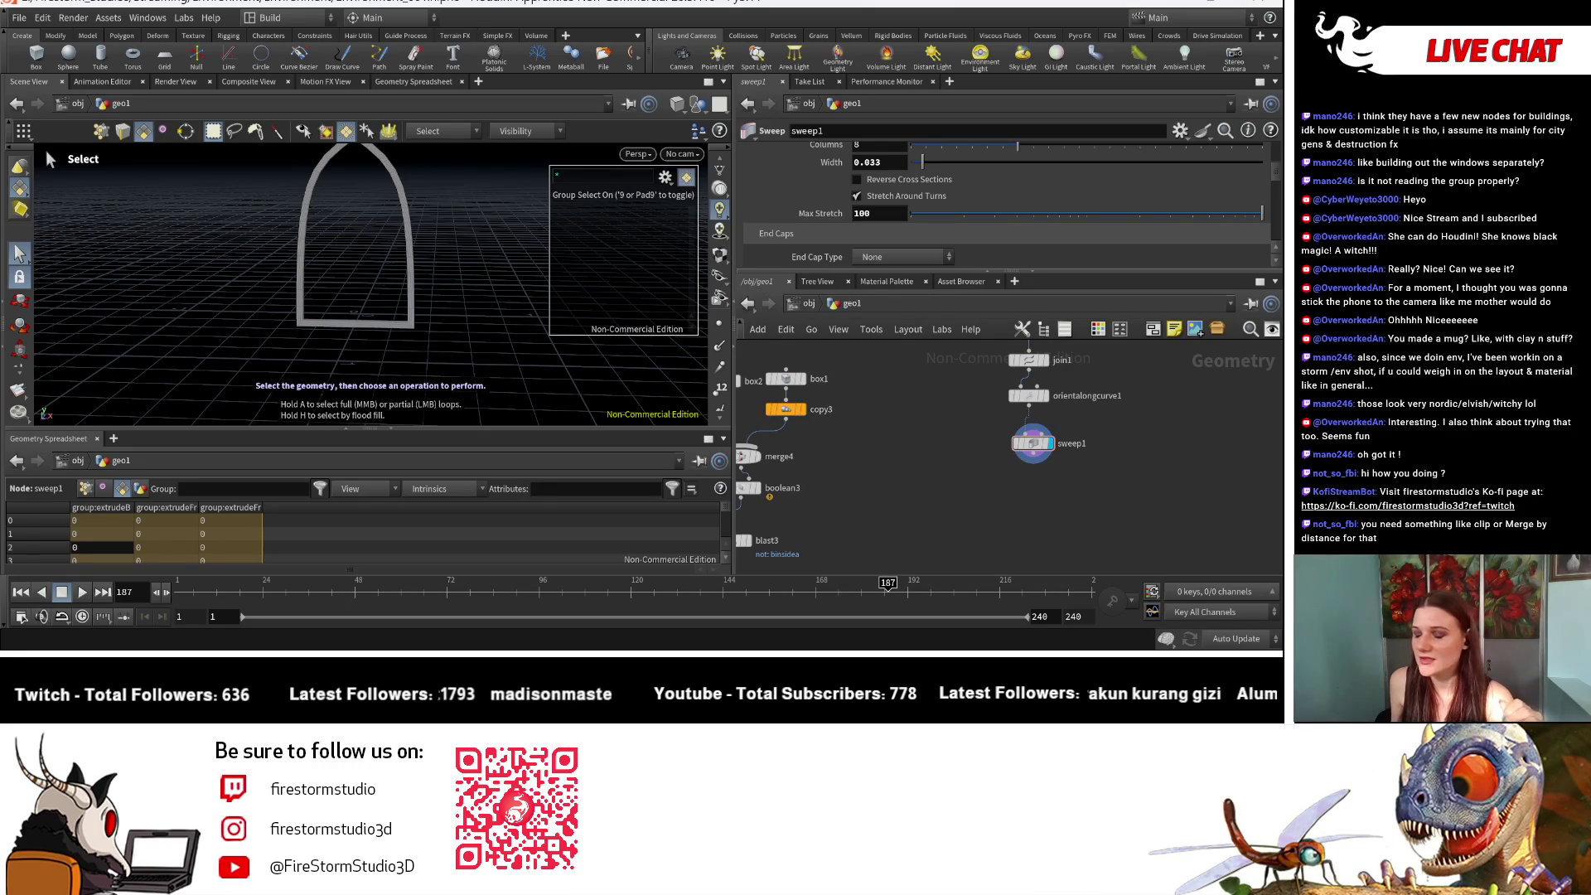
pyautogui.scroll(3, 976, 403)
# Step: Display the join1 curve and orbit to inspect the arch from the front
pyautogui.click(992, 418)
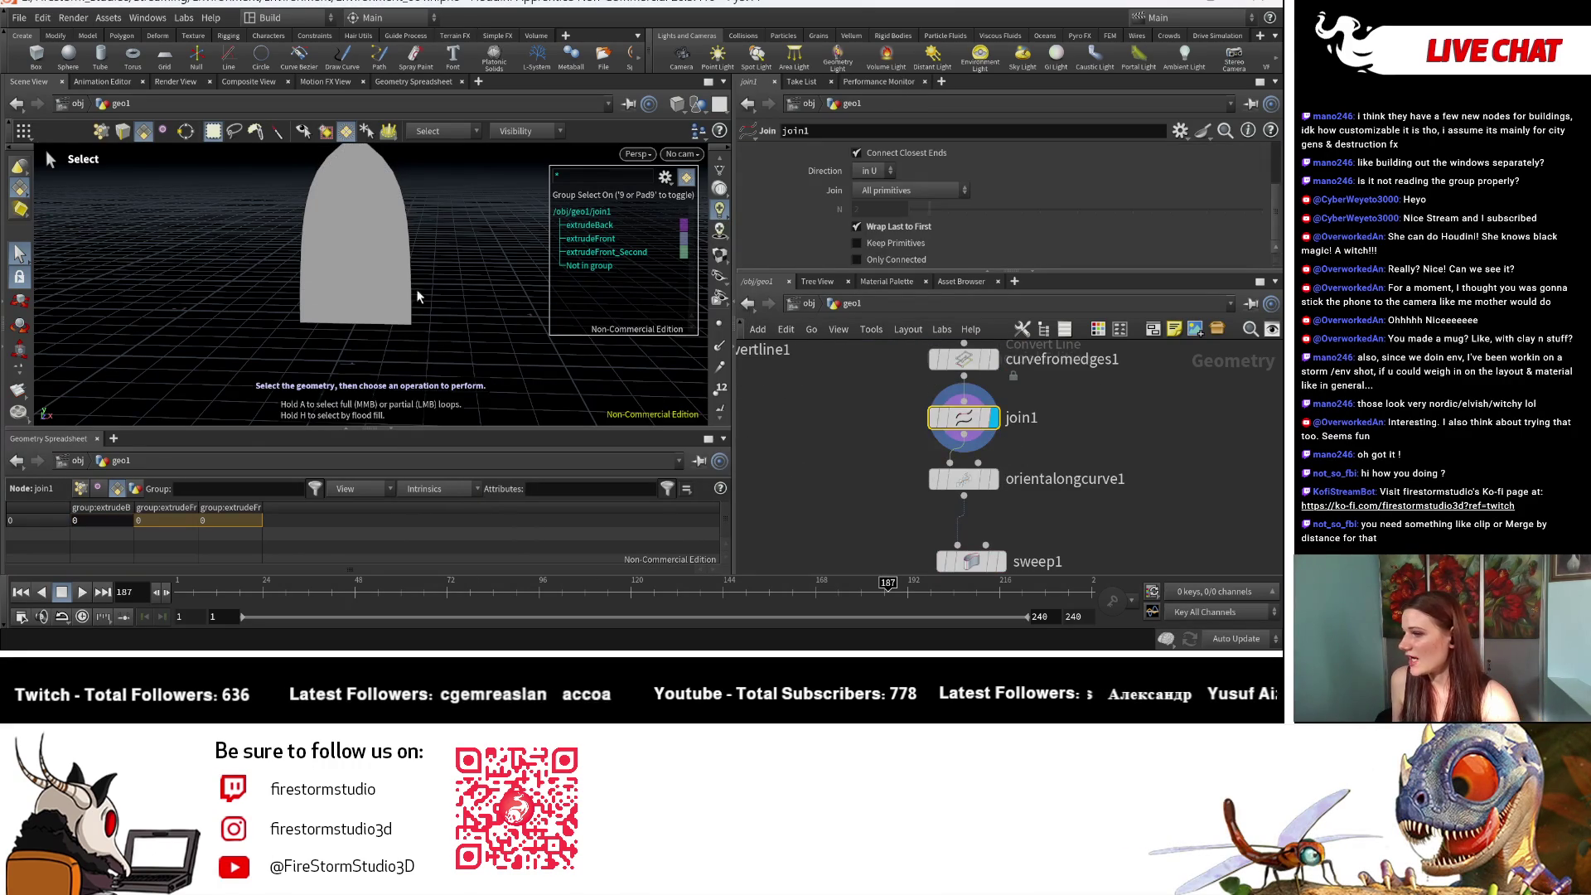
pyautogui.press('Escape')
pyautogui.moveTo(514, 278); pyautogui.dragTo(372, 282)
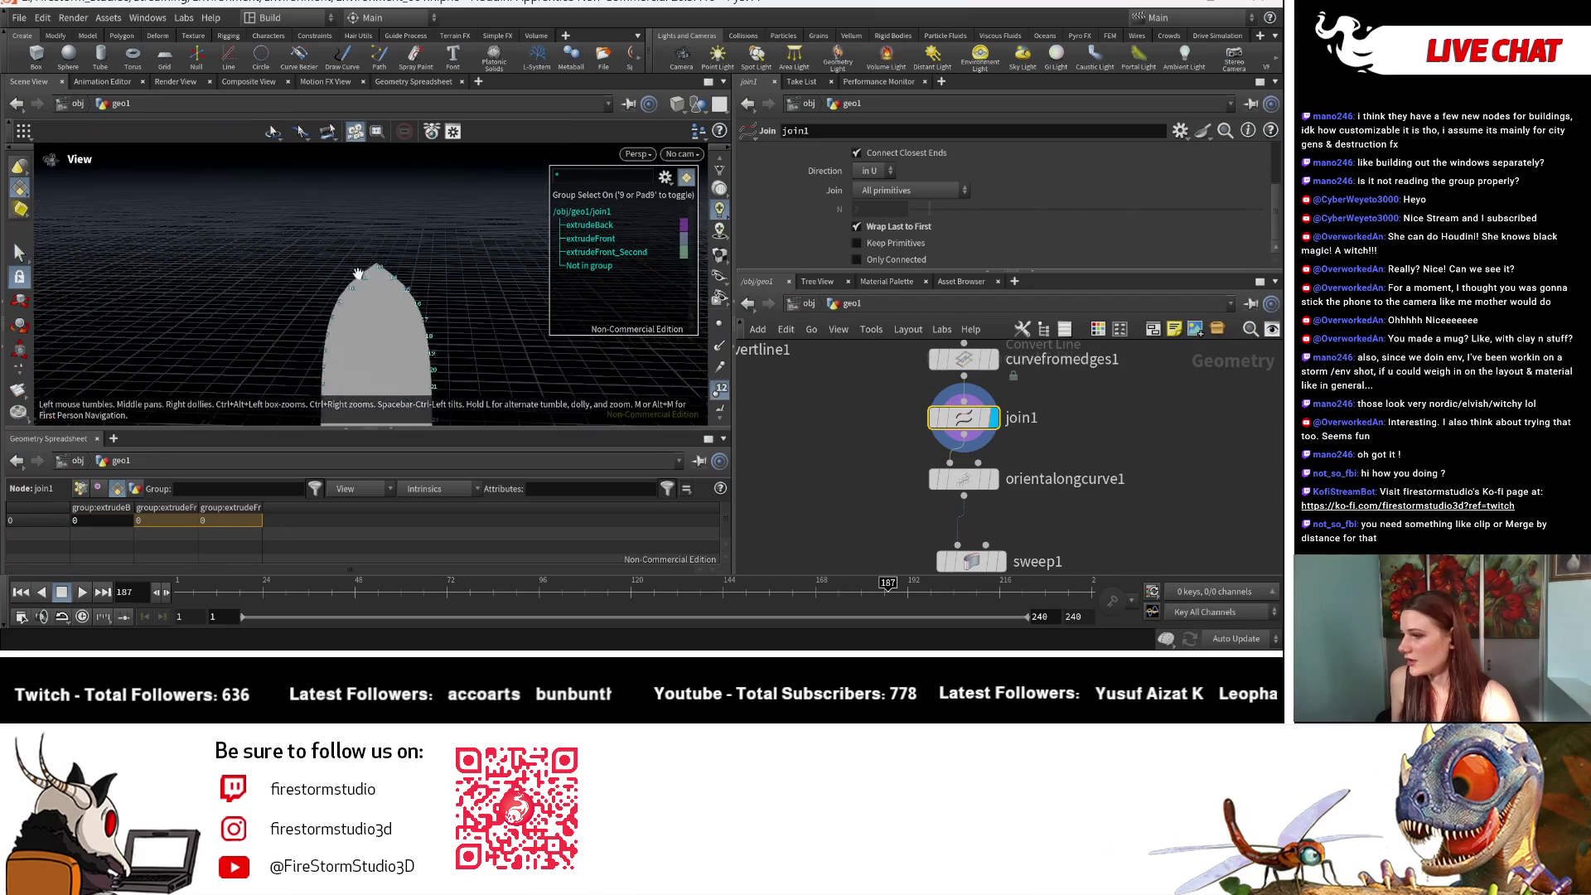
pyautogui.scroll(3, 337, 282)
pyautogui.moveTo(456, 236)
pyautogui.mouseDown()
pyautogui.moveTo(401, 231)
pyautogui.moveTo(444, 203)
pyautogui.moveTo(497, 320)
pyautogui.moveTo(420, 250)
pyautogui.mouseUp()
pyautogui.moveTo(374, 370)
pyautogui.mouseDown()
pyautogui.moveTo(410, 356)
pyautogui.moveTo(412, 294)
pyautogui.moveTo(489, 356)
pyautogui.mouseUp()
pyautogui.press('s')
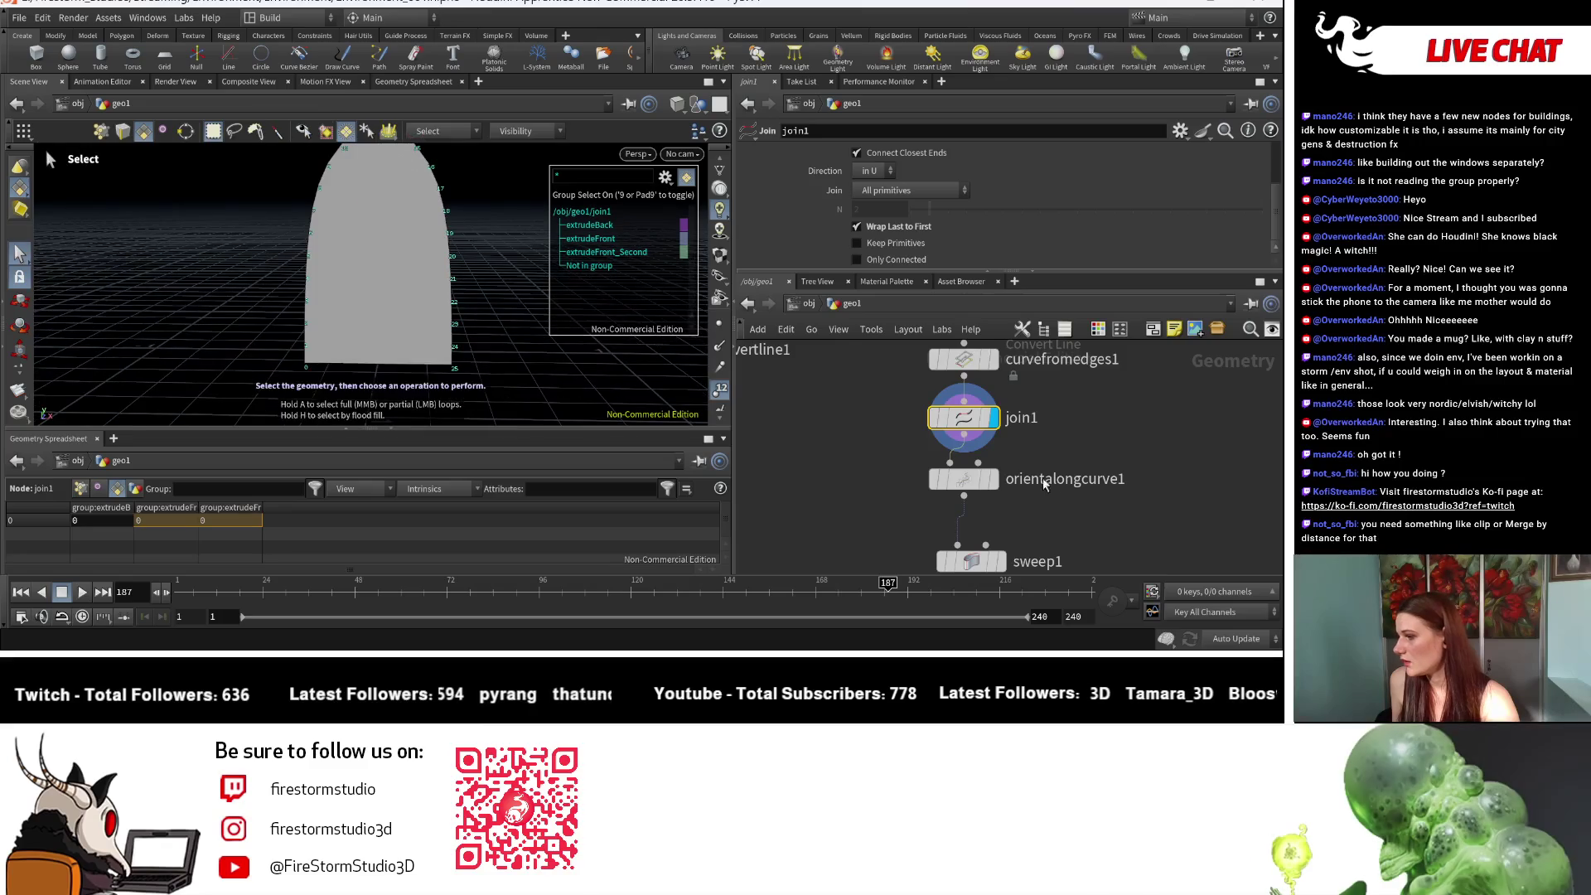
# Step: Turn off Wrap Last to First on join1 and check the arch from above
pyautogui.click(858, 226)
pyautogui.scroll(-3, 1050, 408)
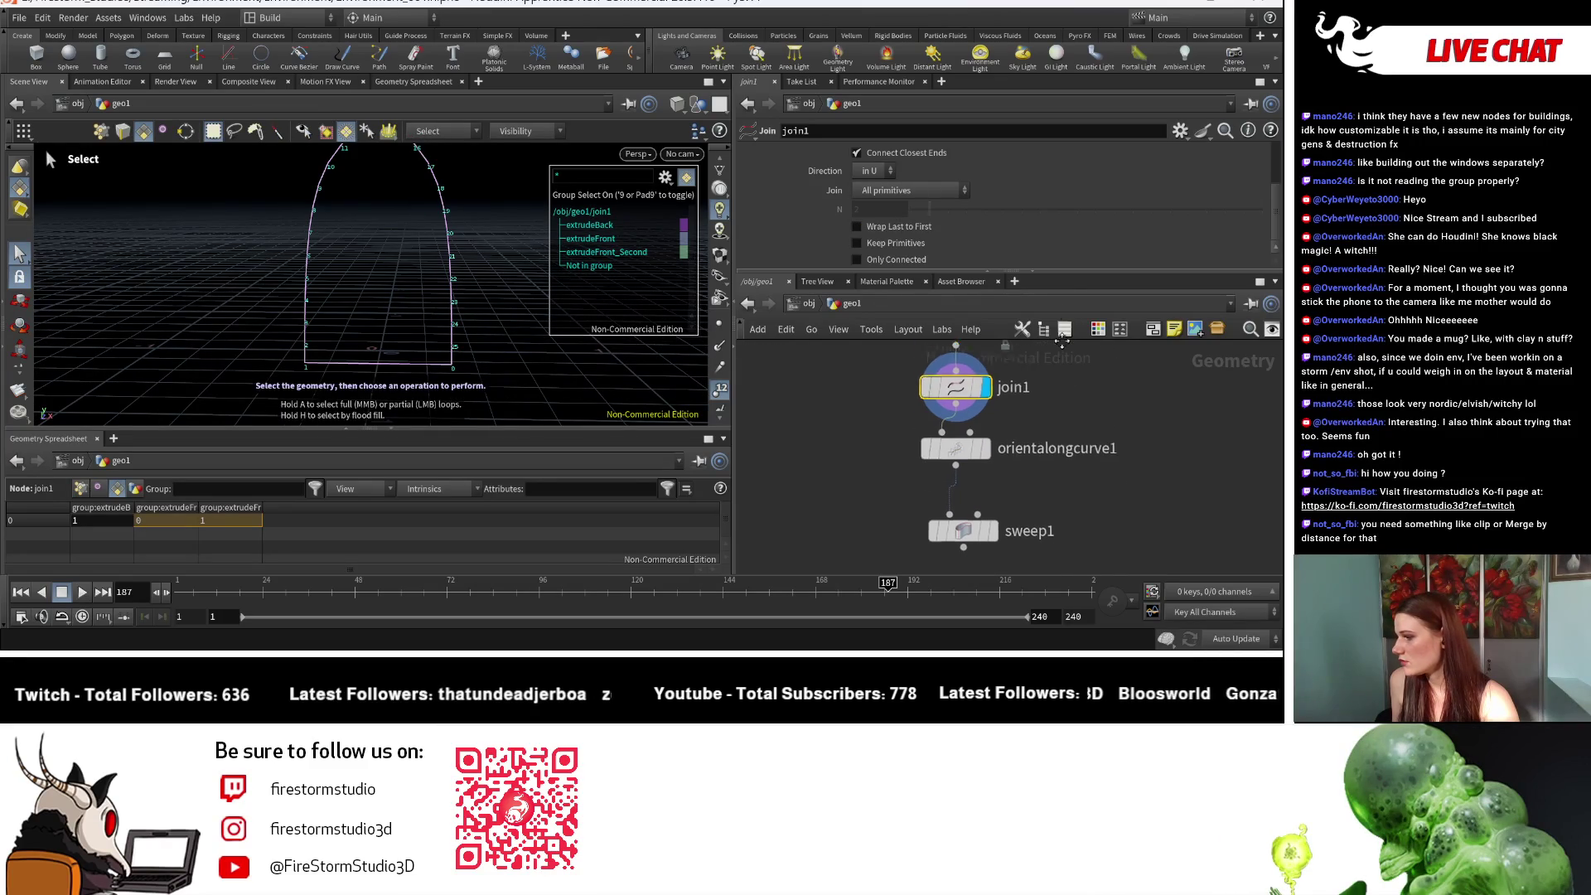
pyautogui.moveTo(988, 481)
pyautogui.press('Escape')
pyautogui.moveTo(497, 290)
pyautogui.mouseDown()
pyautogui.moveTo(557, 329)
pyautogui.moveTo(464, 274)
pyautogui.mouseUp()
pyautogui.press('s')
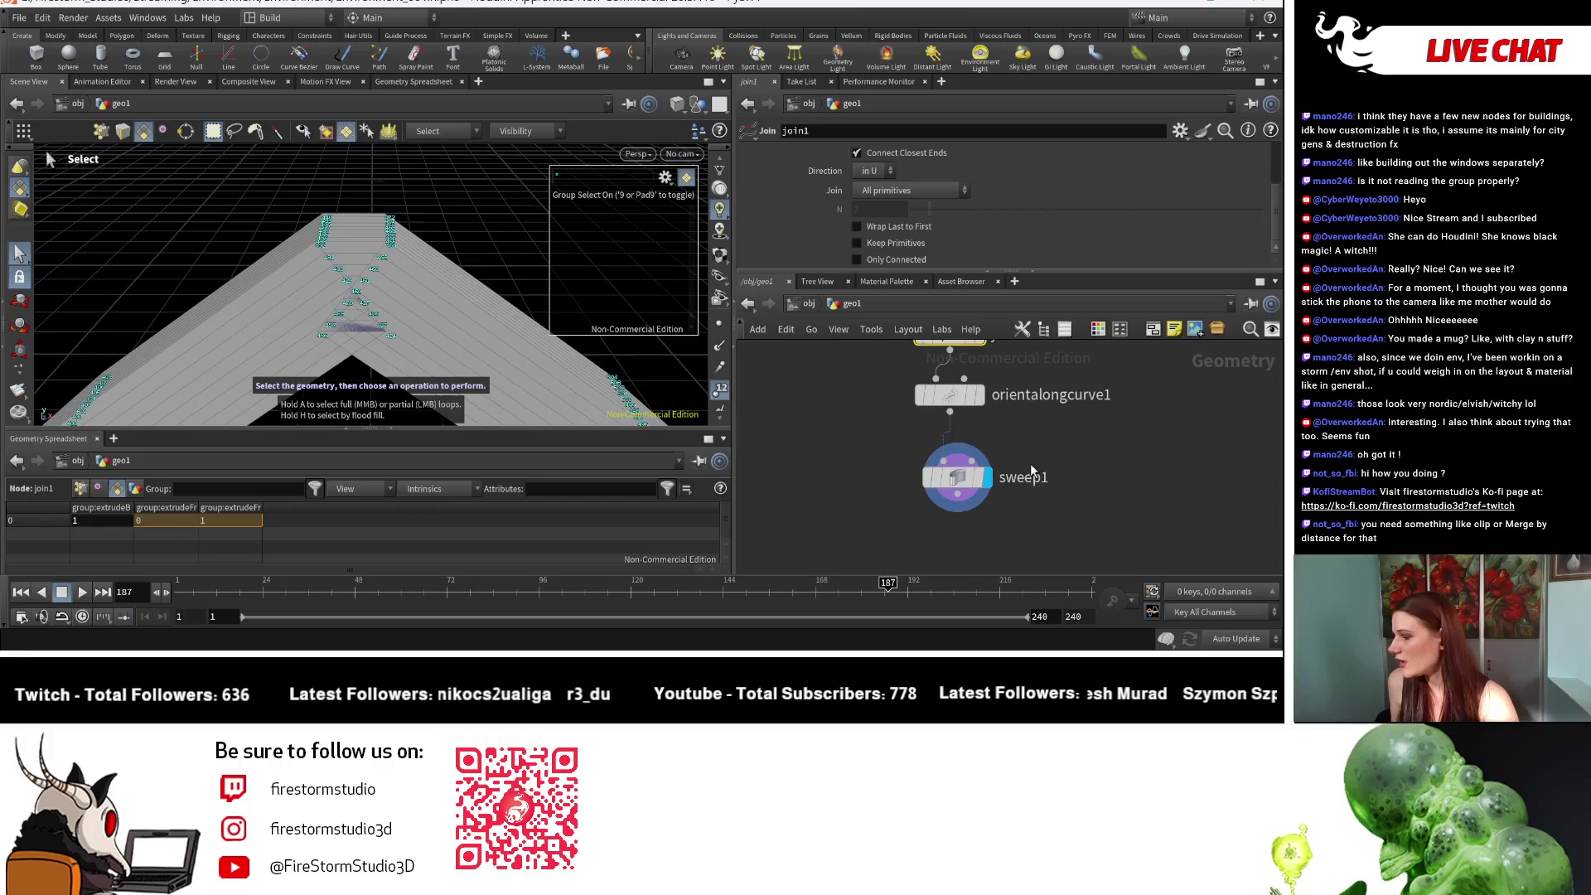
# Step: Set join1's Tolerance and Bias to 0 and inspect the joined curve
pyautogui.moveTo(1010, 422); pyautogui.dragTo(998, 500, button='middle')
pyautogui.click(968, 411)
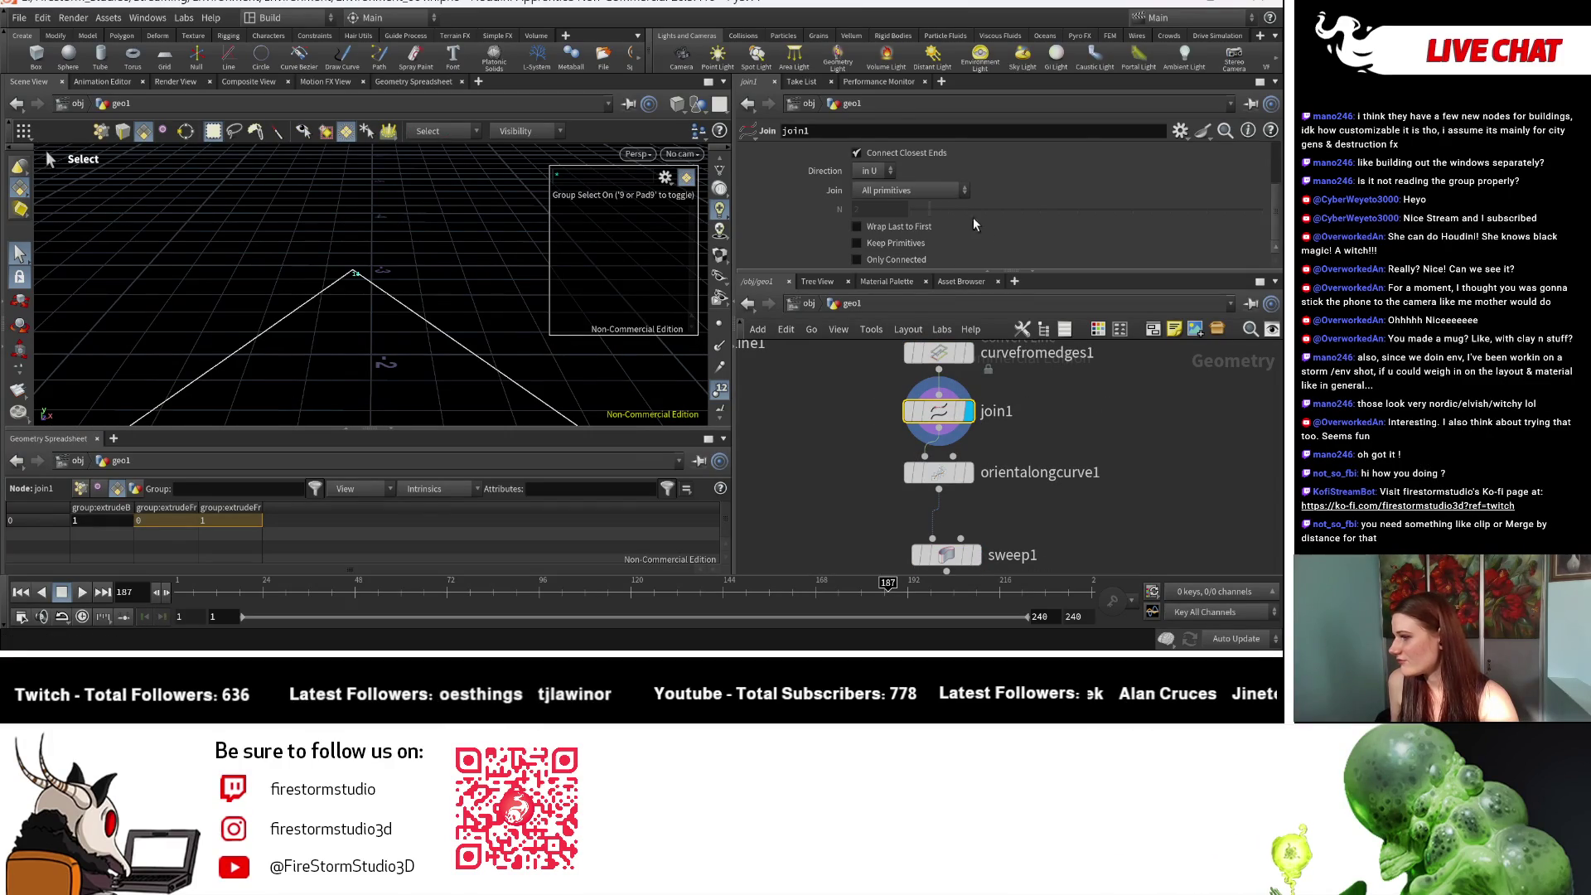
pyautogui.scroll(3, 961, 220)
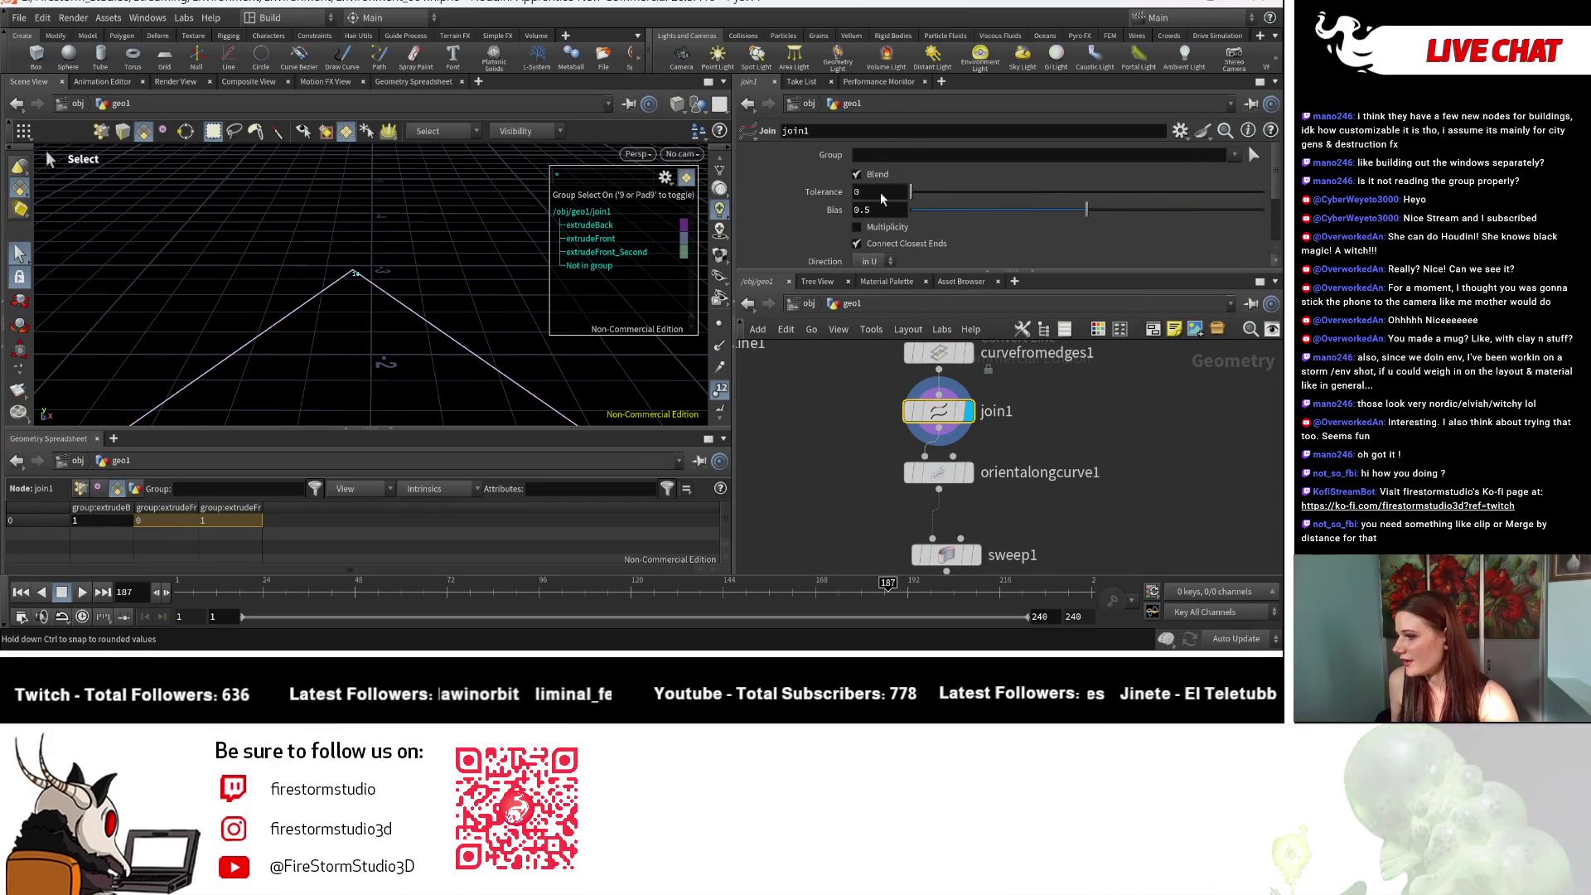
pyautogui.moveTo(918, 195); pyautogui.dragTo(903, 195)
pyautogui.moveTo(1061, 220); pyautogui.dragTo(911, 211)
pyautogui.press('Escape')
pyautogui.moveTo(315, 331)
pyautogui.mouseDown()
pyautogui.moveTo(337, 339)
pyautogui.moveTo(356, 237)
pyautogui.moveTo(355, 298)
pyautogui.mouseUp()
pyautogui.press('s')
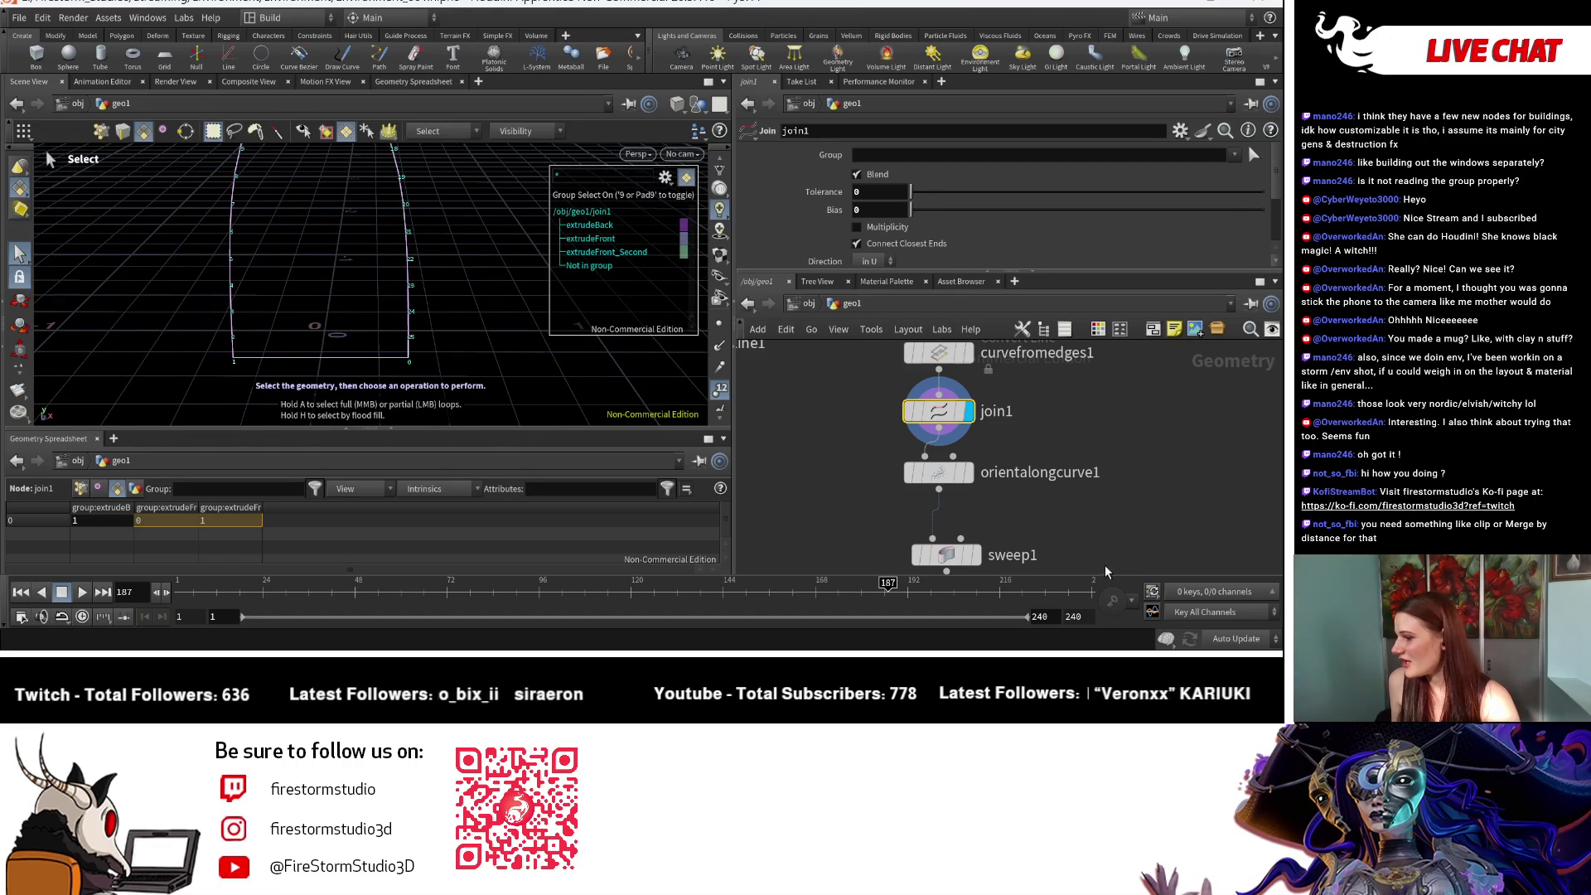
# Step: Review the swept arch in sweep1, then delete the join1 node
pyautogui.click(977, 554)
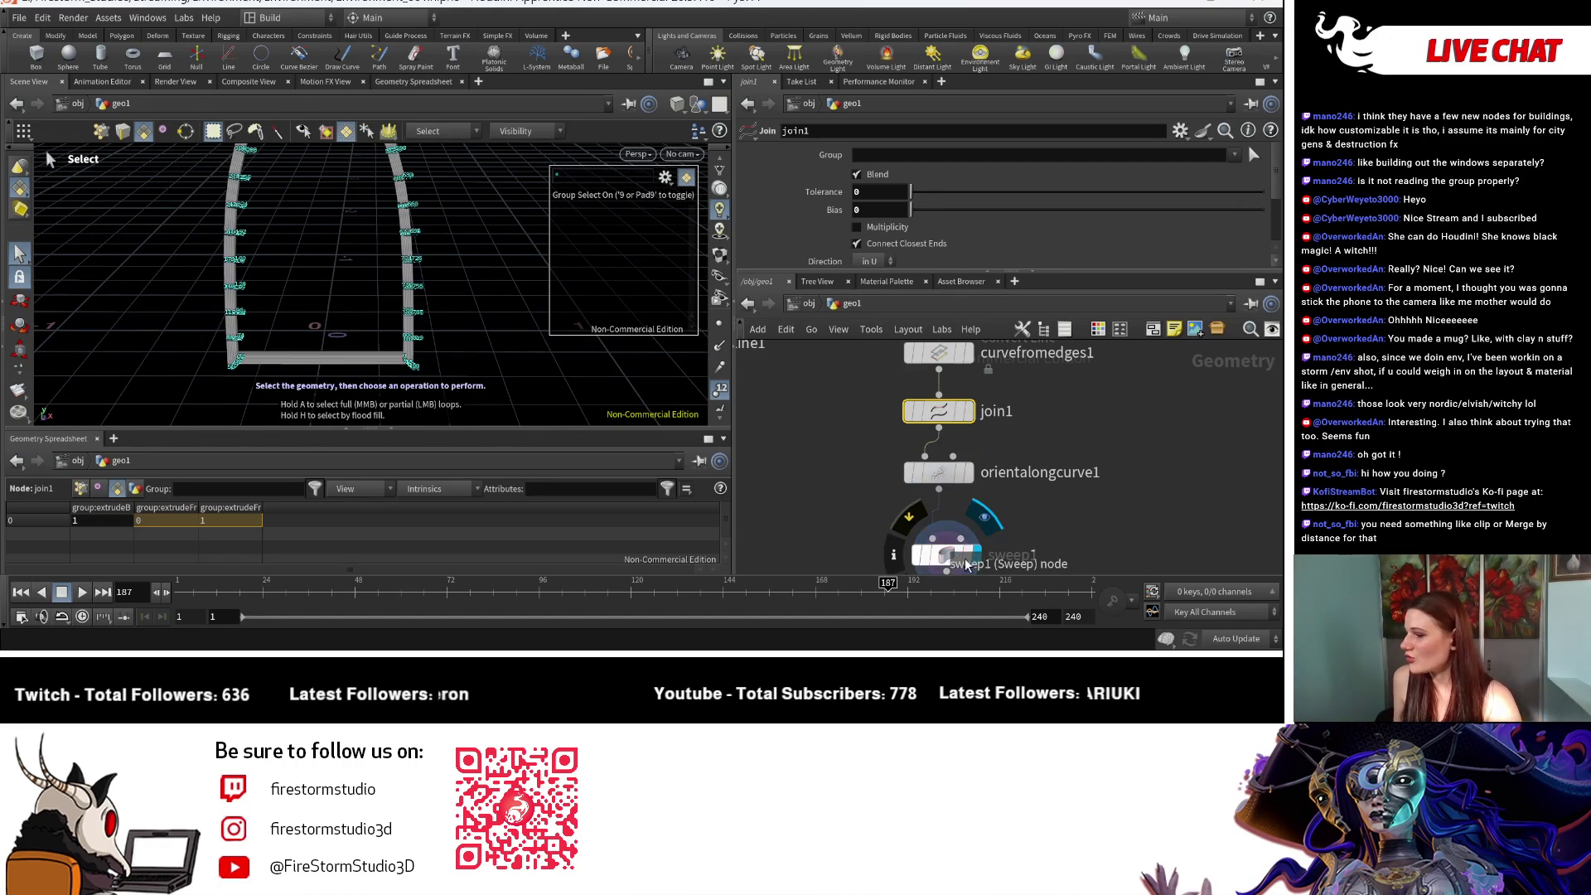
pyautogui.keyDown('alt'); pyautogui.moveTo(348, 290); pyautogui.dragTo(290, 240); pyautogui.keyUp('alt')
pyautogui.scroll(-3, 933, 444)
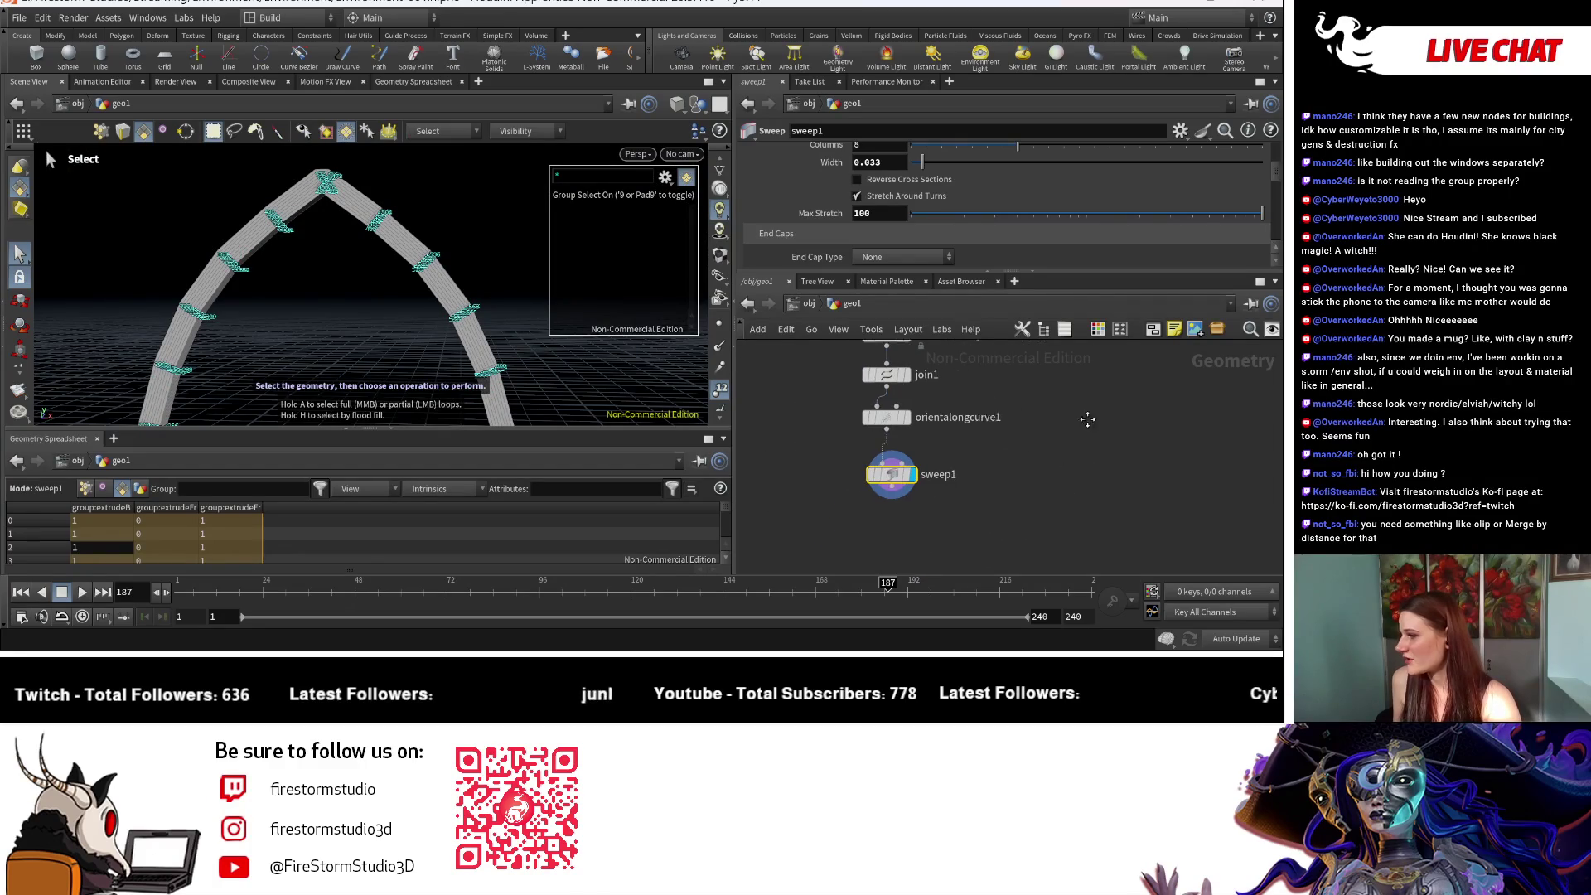
pyautogui.click(888, 374)
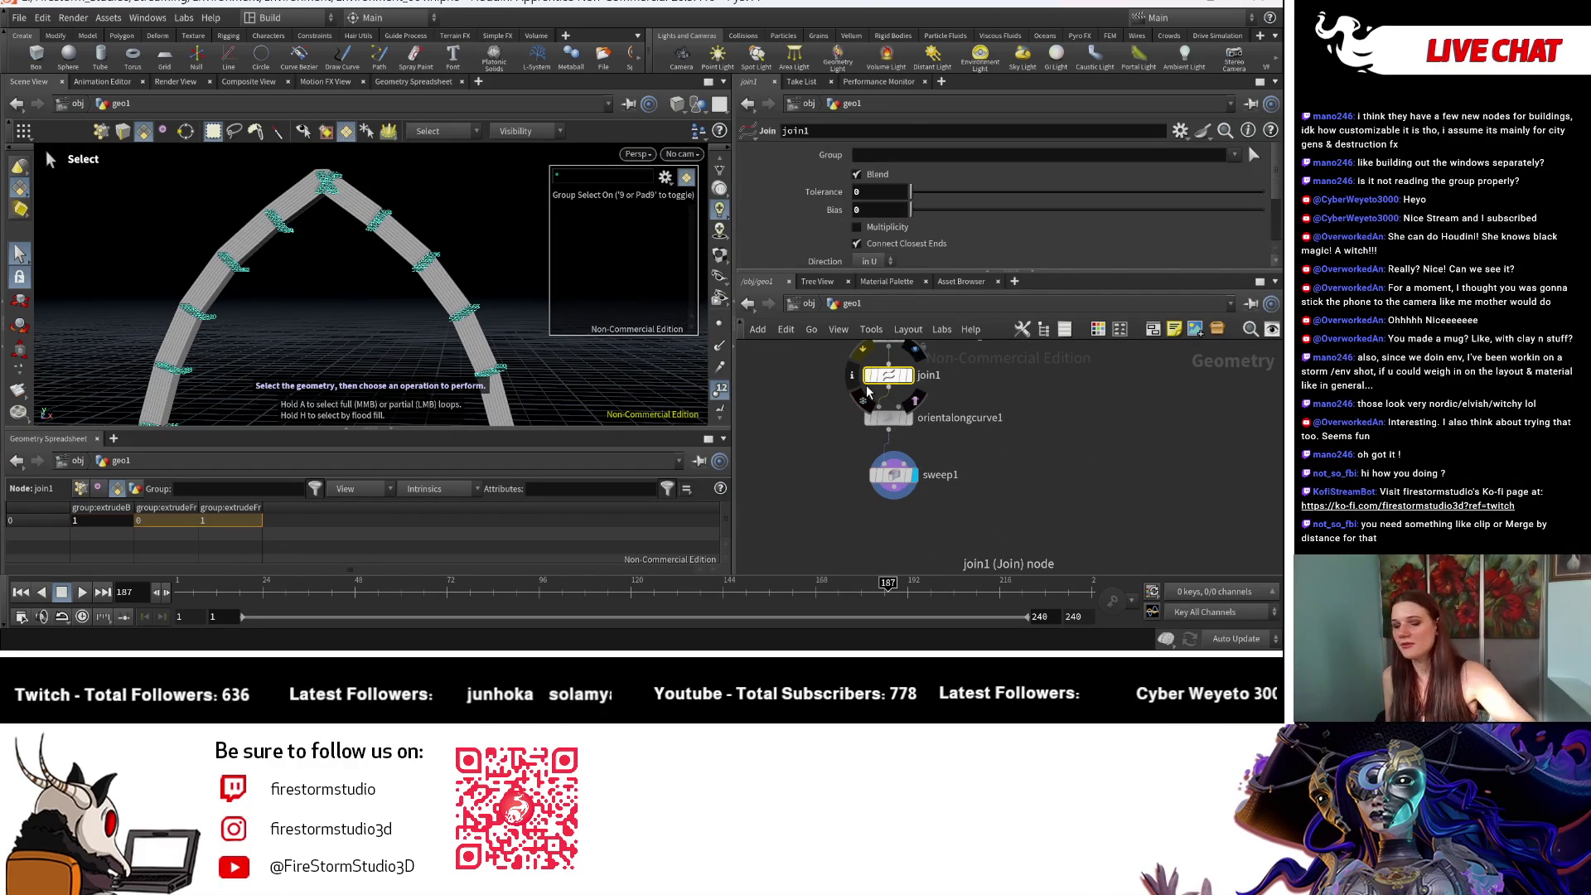
pyautogui.press('Delete')
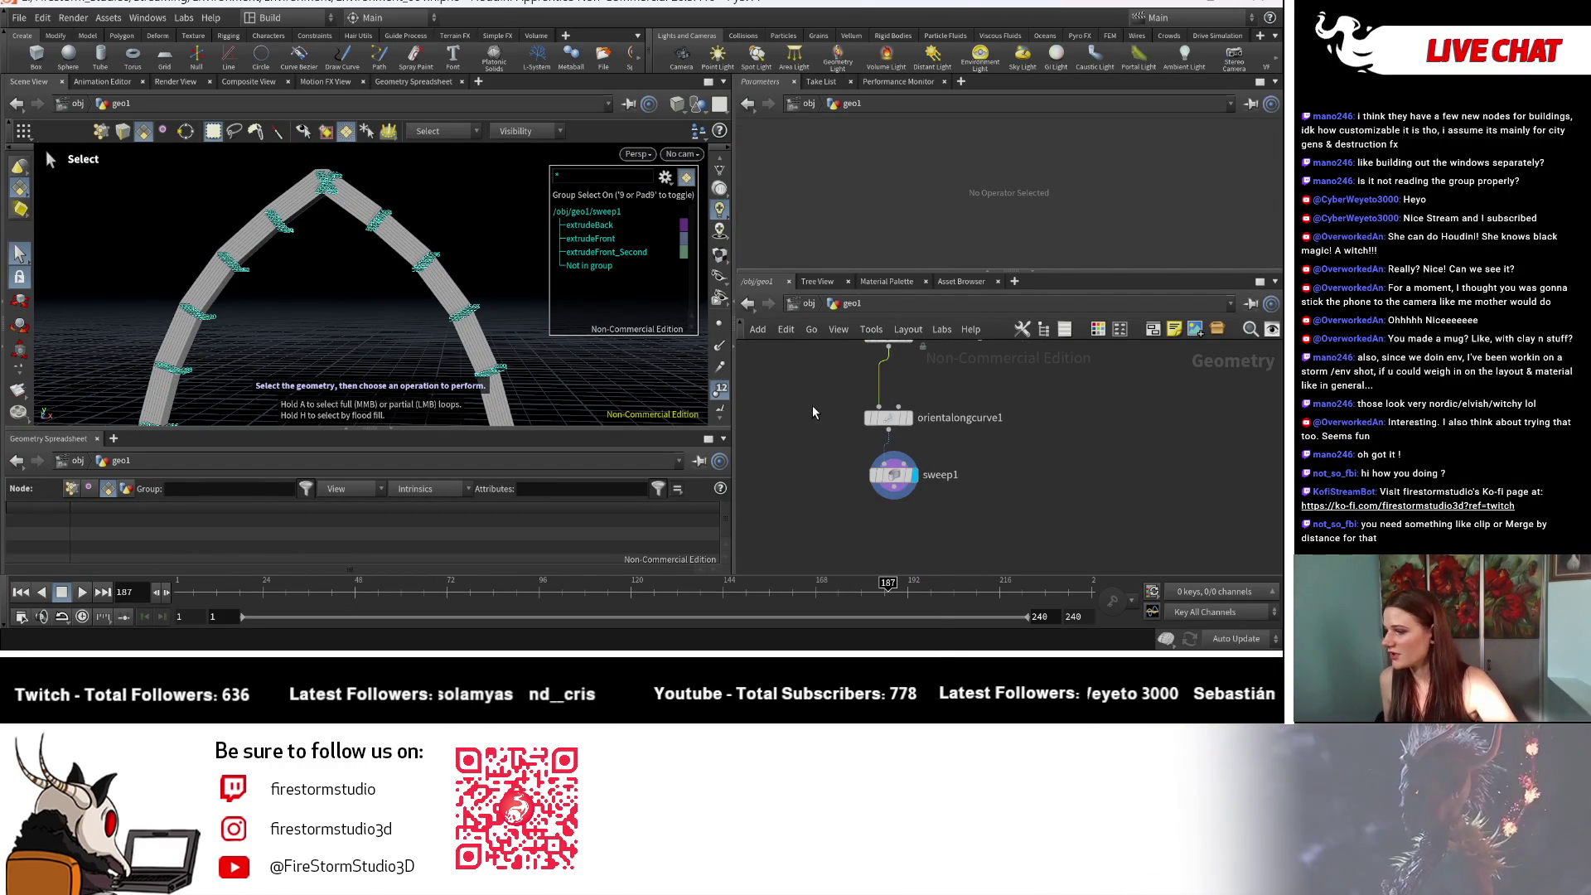
# Step: Add a Fuse node above orientalongcurve1, found by searching 'fuse'
pyautogui.press('Tab')
pyautogui.write('merge')
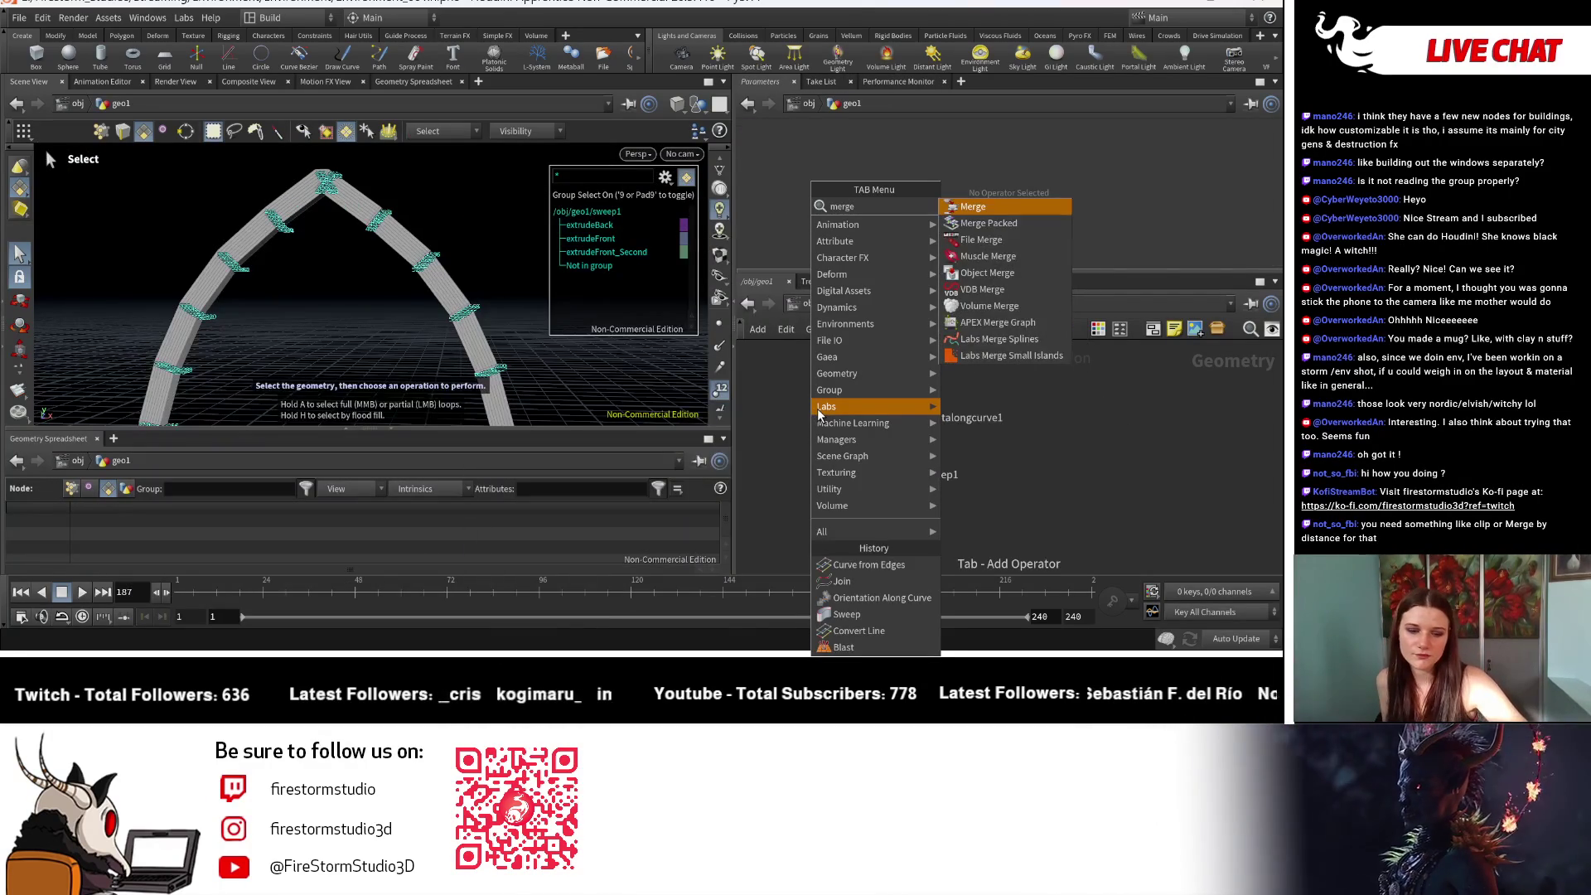
pyautogui.write(' by d')
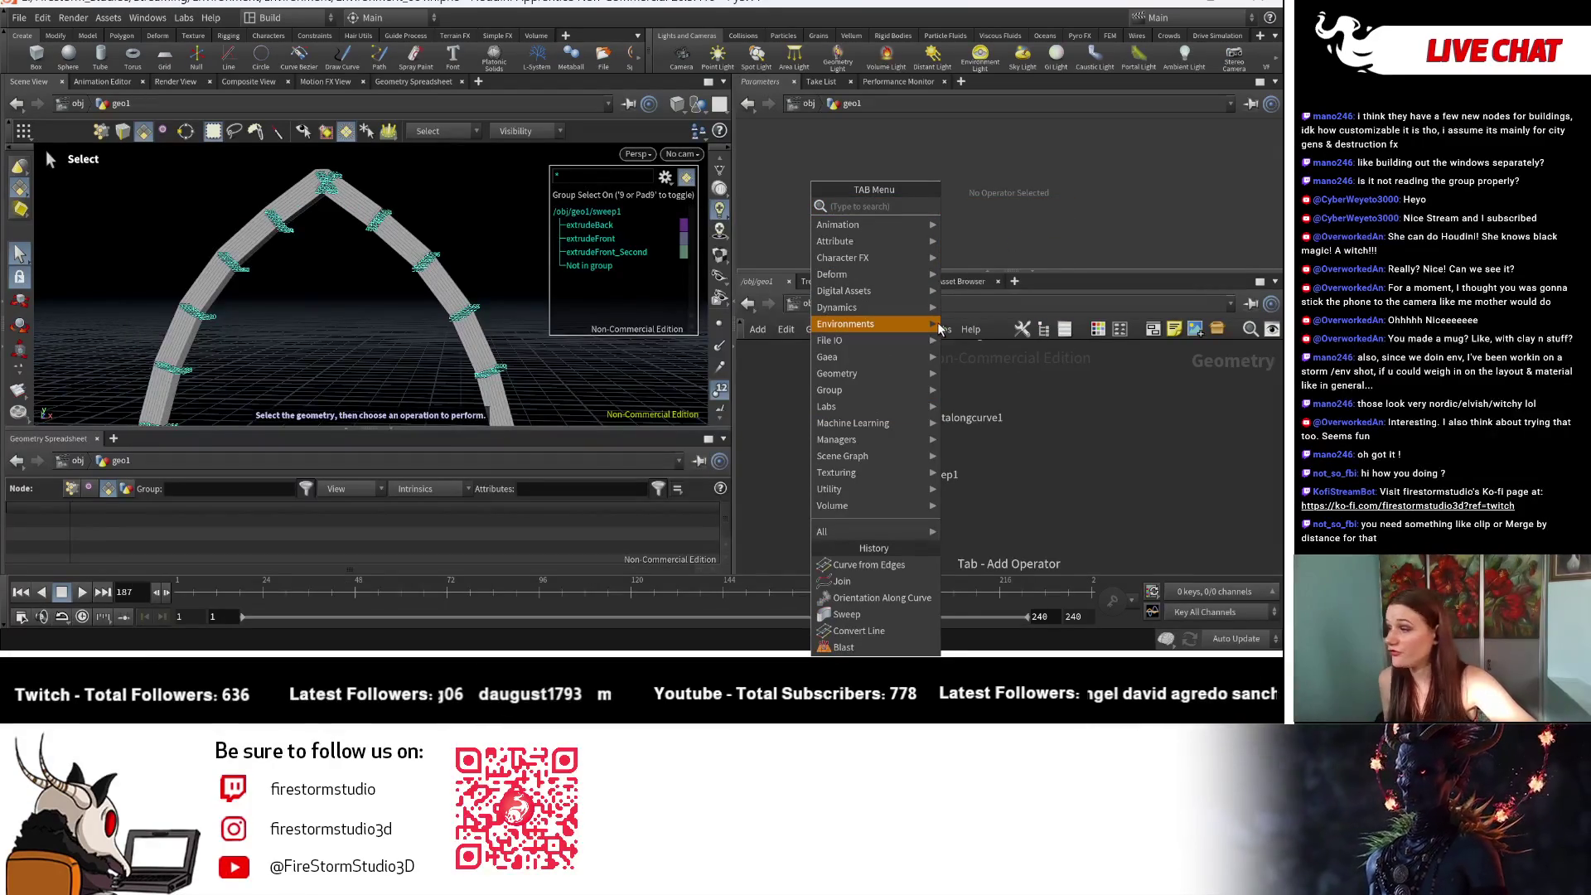
pyautogui.write('fuse')
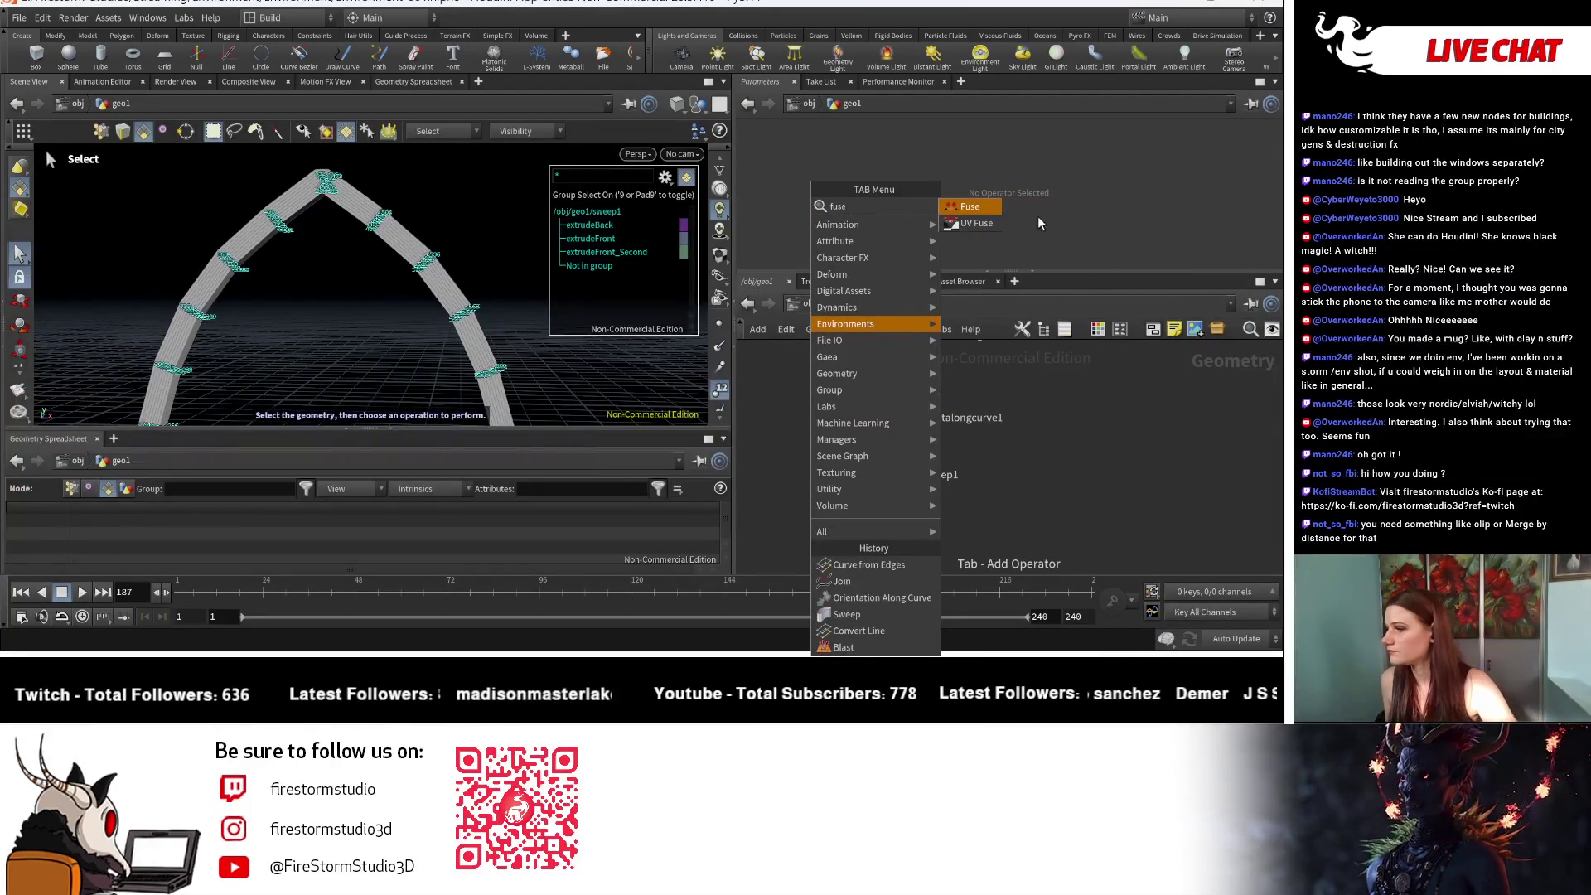
pyautogui.press('Return')
pyautogui.click(899, 381)
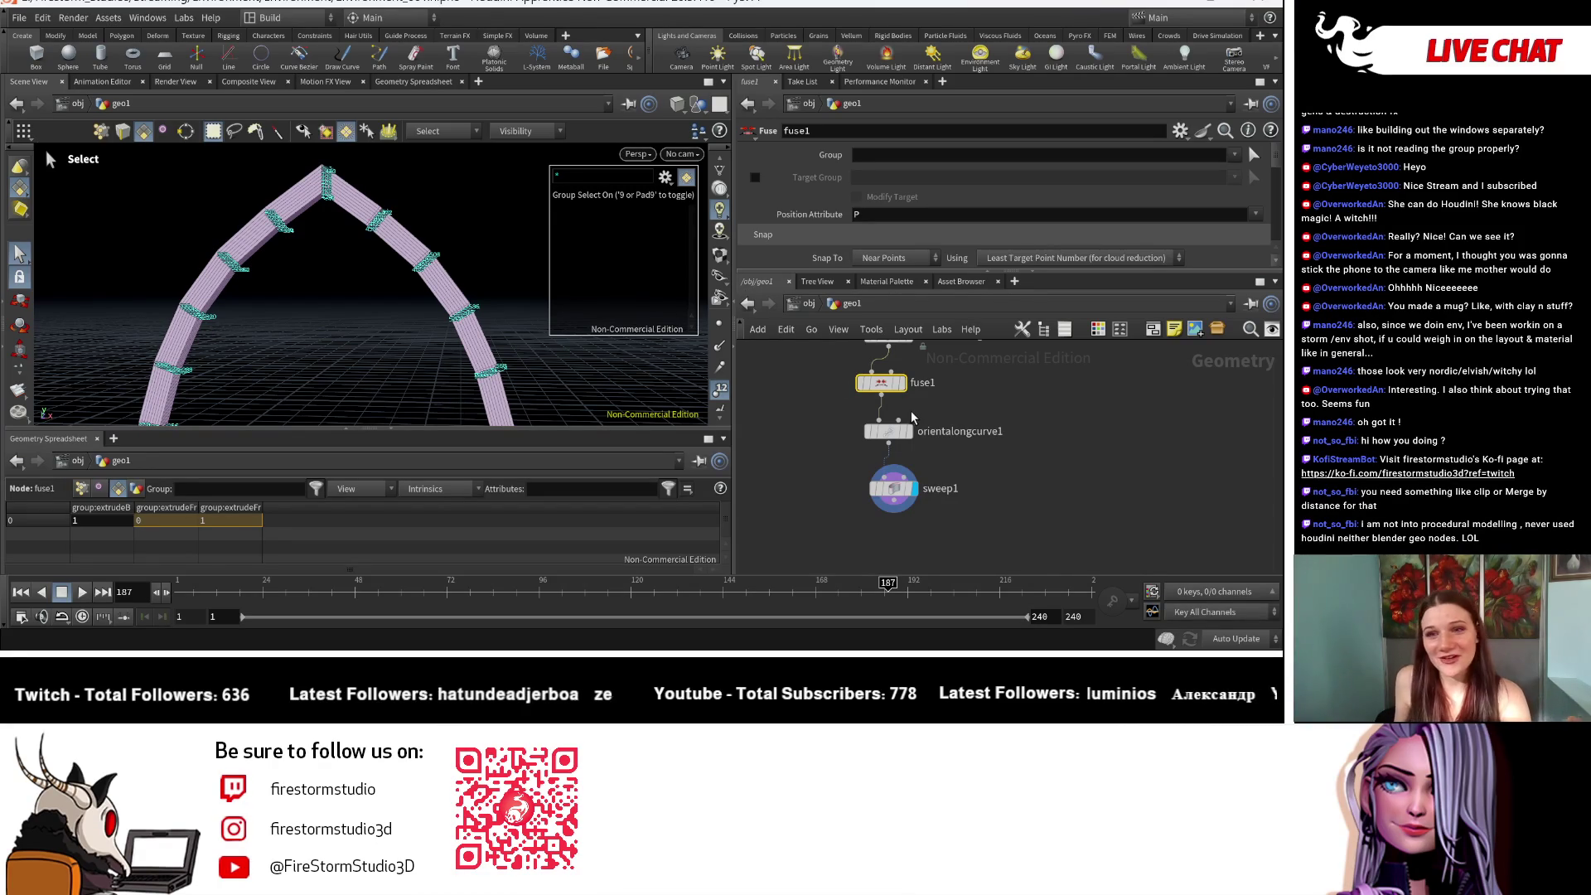
# Step: Inspect the fused arch from front, angled and top views, then select sweep1
pyautogui.press('Escape')
pyautogui.moveTo(397, 315)
pyautogui.mouseDown()
pyautogui.moveTo(489, 351)
pyautogui.moveTo(348, 354)
pyautogui.mouseUp()
pyautogui.press('s')
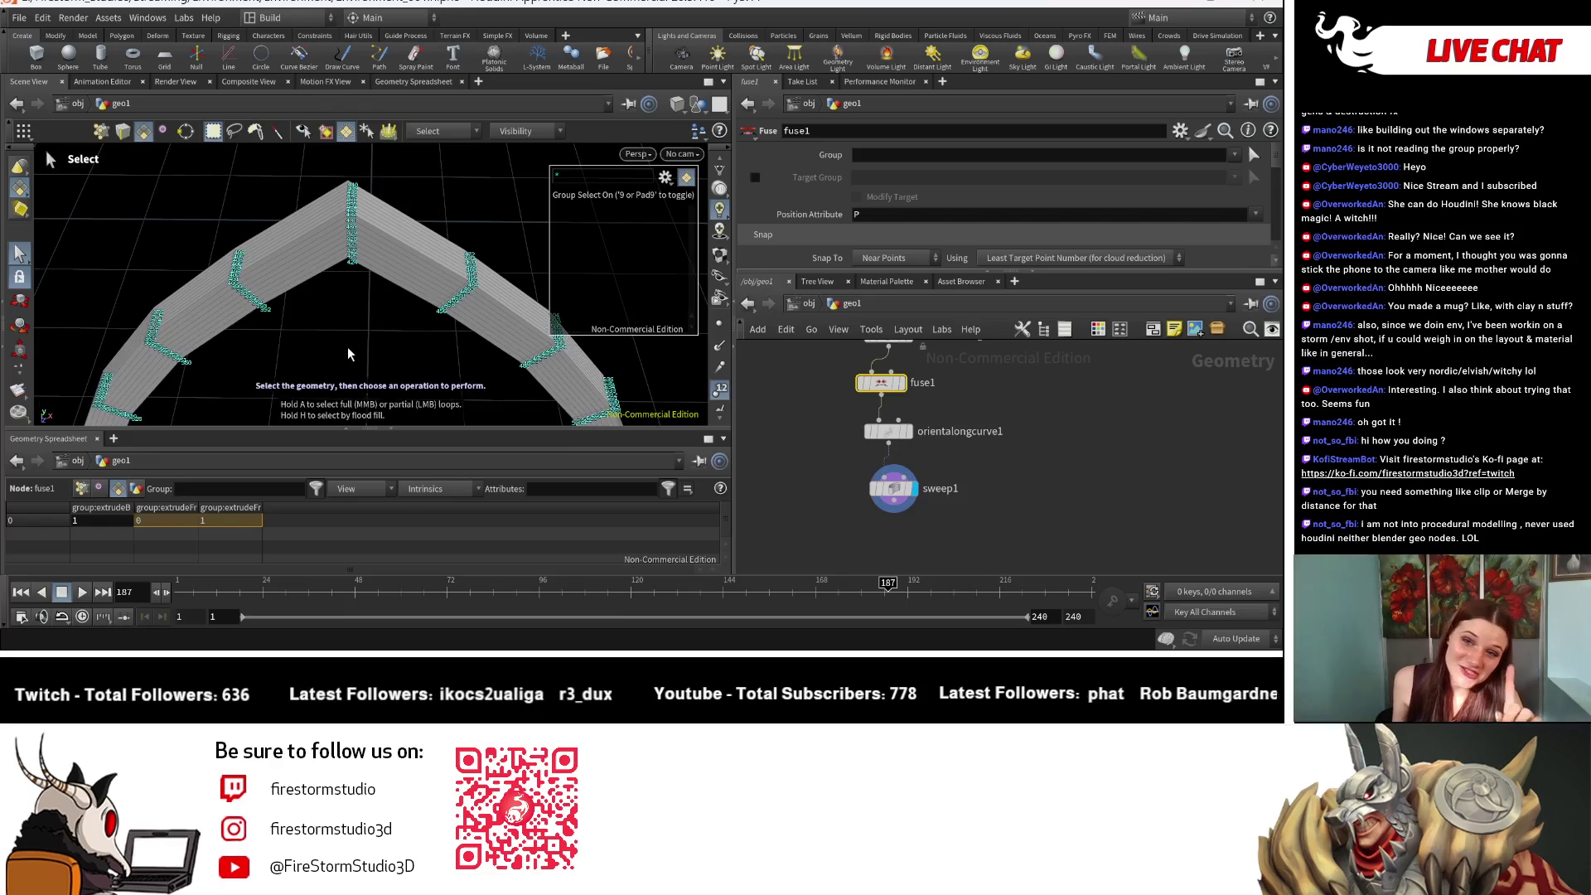
pyautogui.press('Escape')
pyautogui.moveTo(572, 396)
pyautogui.mouseDown()
pyautogui.moveTo(331, 171)
pyautogui.moveTo(313, 298)
pyautogui.moveTo(326, 185)
pyautogui.moveTo(348, 270)
pyautogui.mouseUp()
pyautogui.press('s')
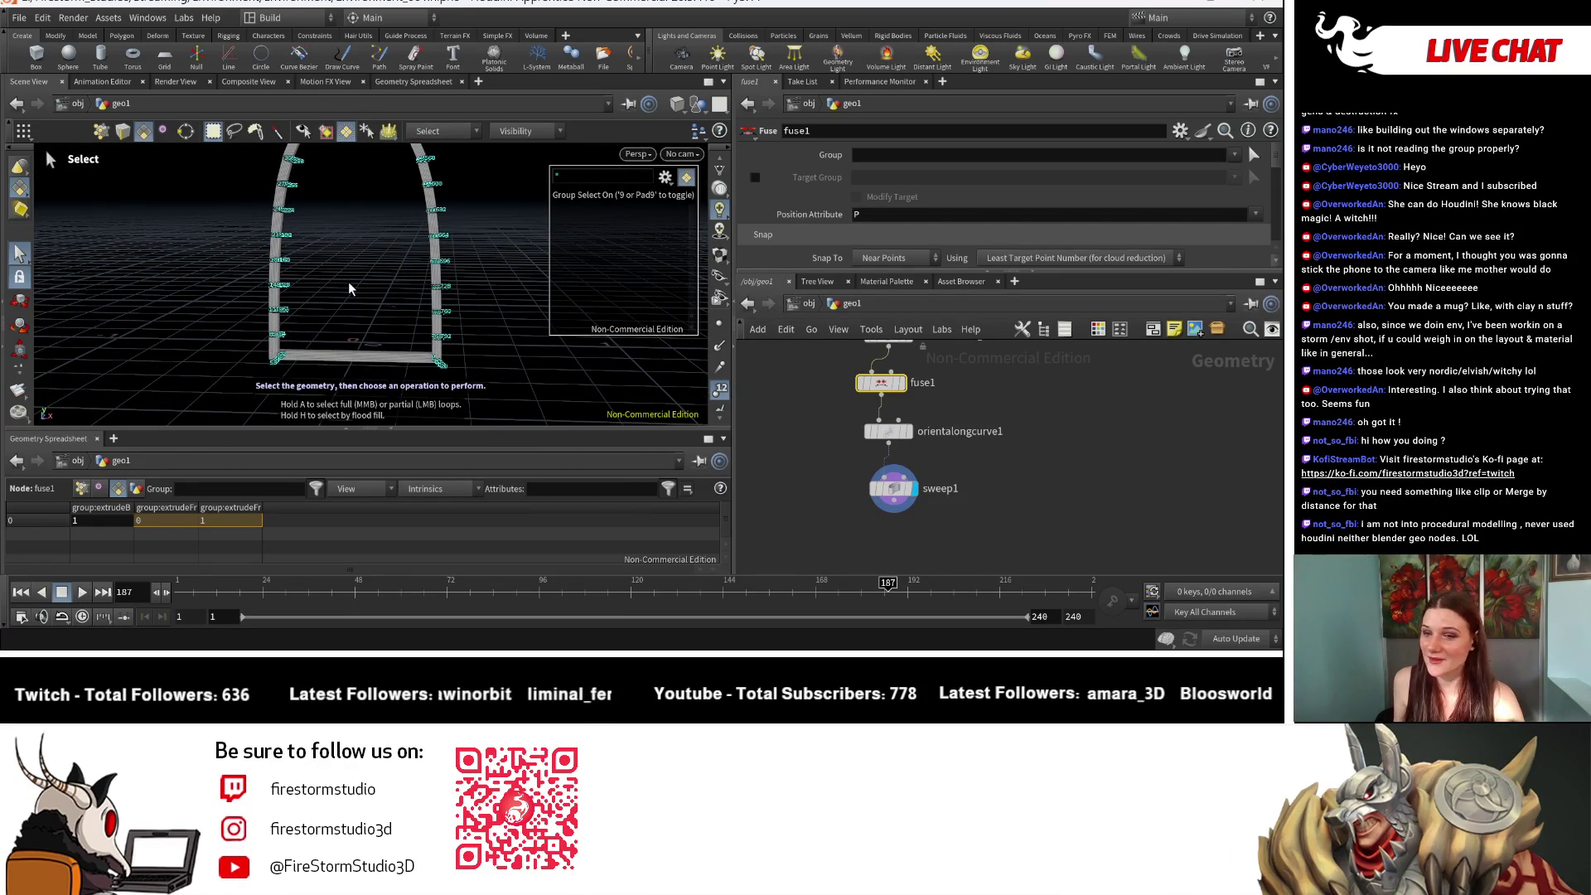
pyautogui.press('Escape')
pyautogui.moveTo(359, 241)
pyautogui.mouseDown()
pyautogui.moveTo(355, 324)
pyautogui.moveTo(535, 317)
pyautogui.mouseUp()
pyautogui.press('s')
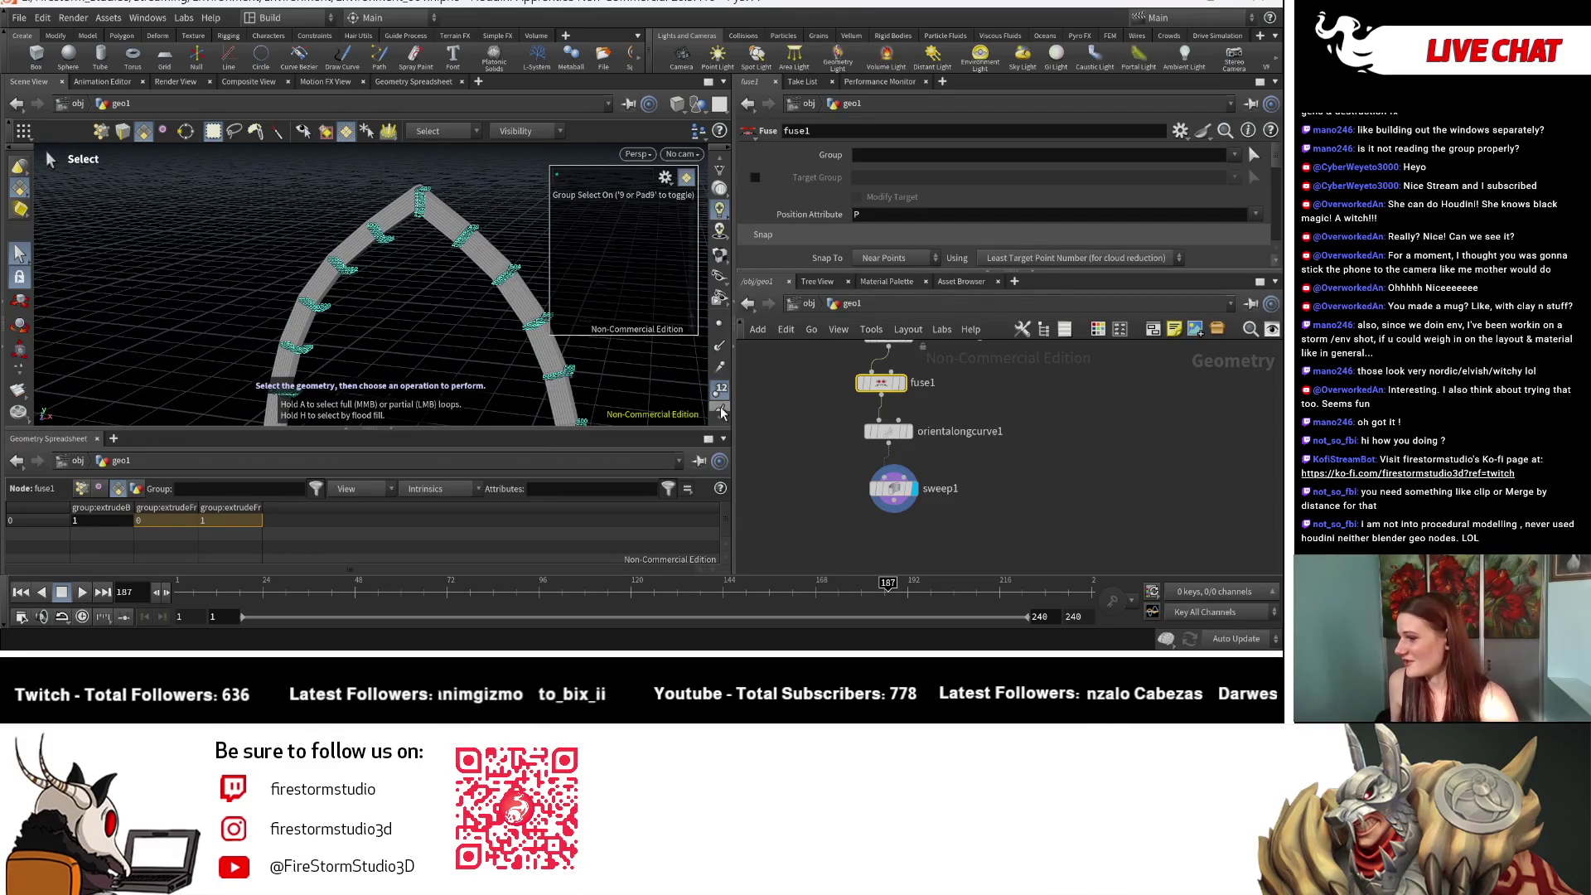
pyautogui.press('Escape')
pyautogui.moveTo(188, 309)
pyautogui.mouseDown()
pyautogui.moveTo(346, 318)
pyautogui.moveTo(273, 329)
pyautogui.mouseUp()
pyautogui.press('s')
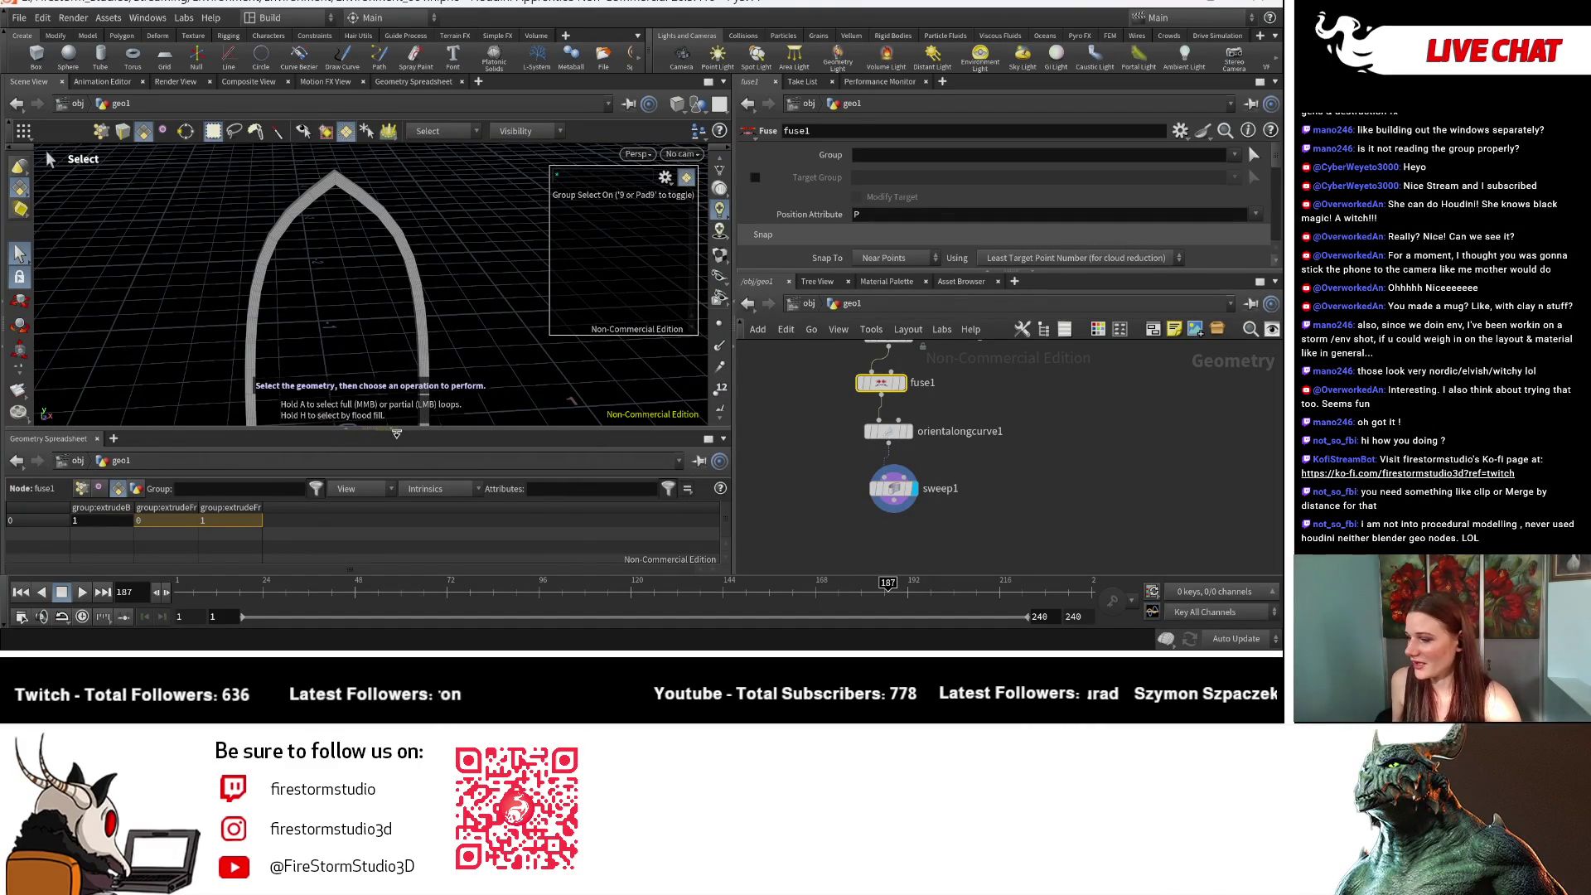
pyautogui.press('Escape')
pyautogui.moveTo(290, 315)
pyautogui.mouseDown()
pyautogui.moveTo(231, 284)
pyautogui.moveTo(464, 323)
pyautogui.mouseUp()
pyautogui.press('s')
pyautogui.click(893, 488)
pyautogui.scroll(-2, 909, 200)
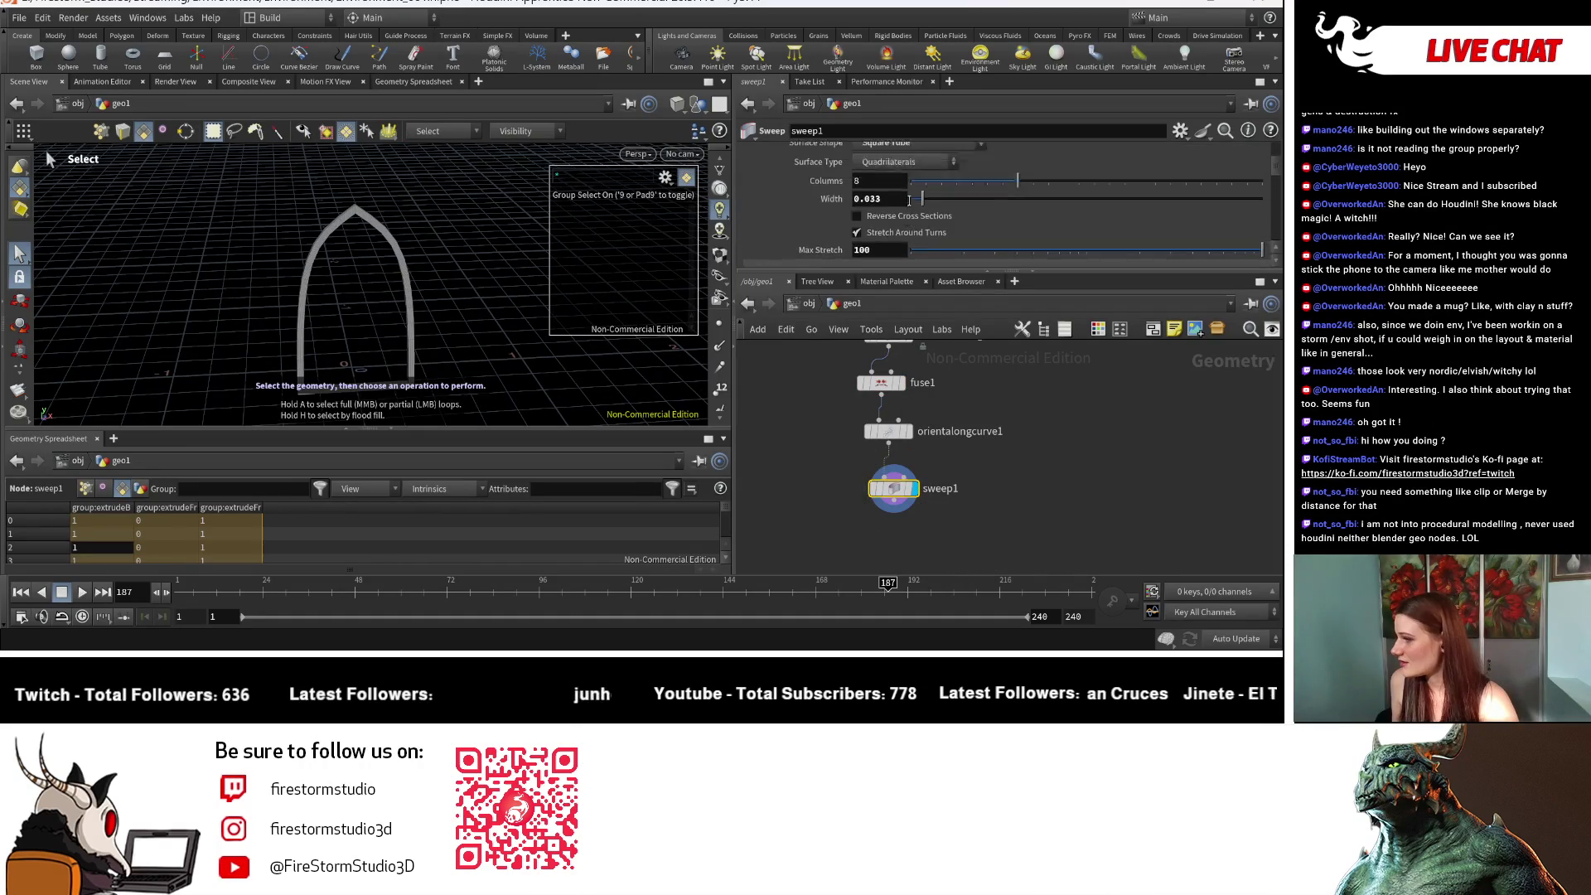
# Step: Move sweep1 down and set its surface shape to use the second input as cross section
pyautogui.scroll(2, 909, 200)
pyautogui.moveTo(893, 488); pyautogui.dragTo(888, 515)
pyautogui.click(918, 179)
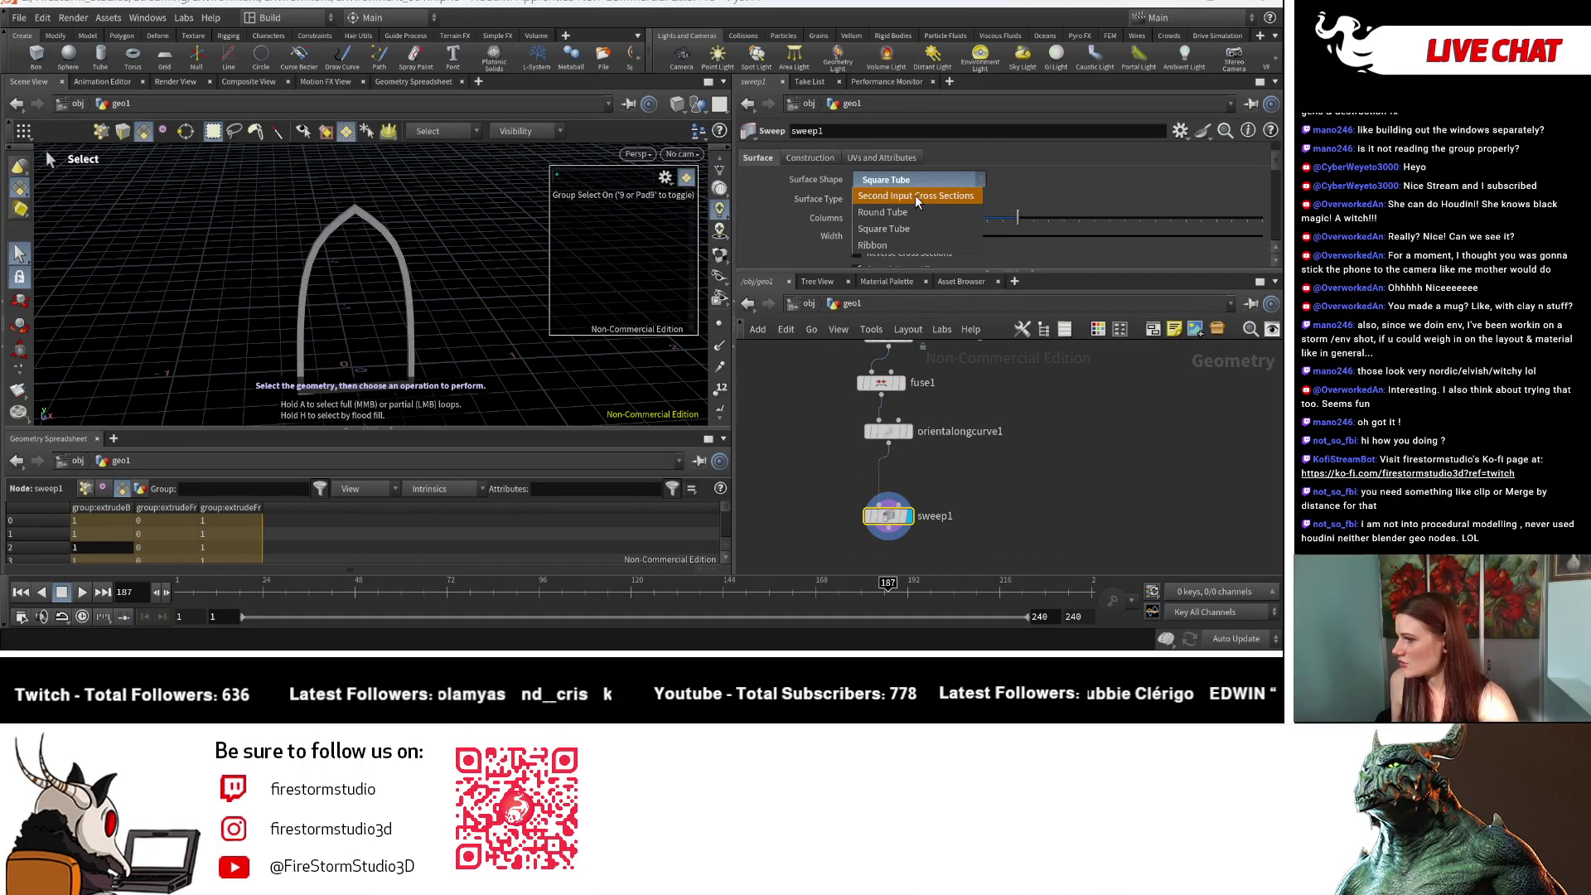
pyautogui.click(916, 200)
# Step: Search for a cross-section node, trying Curve Bezier before choosing Grid
pyautogui.press('Tab')
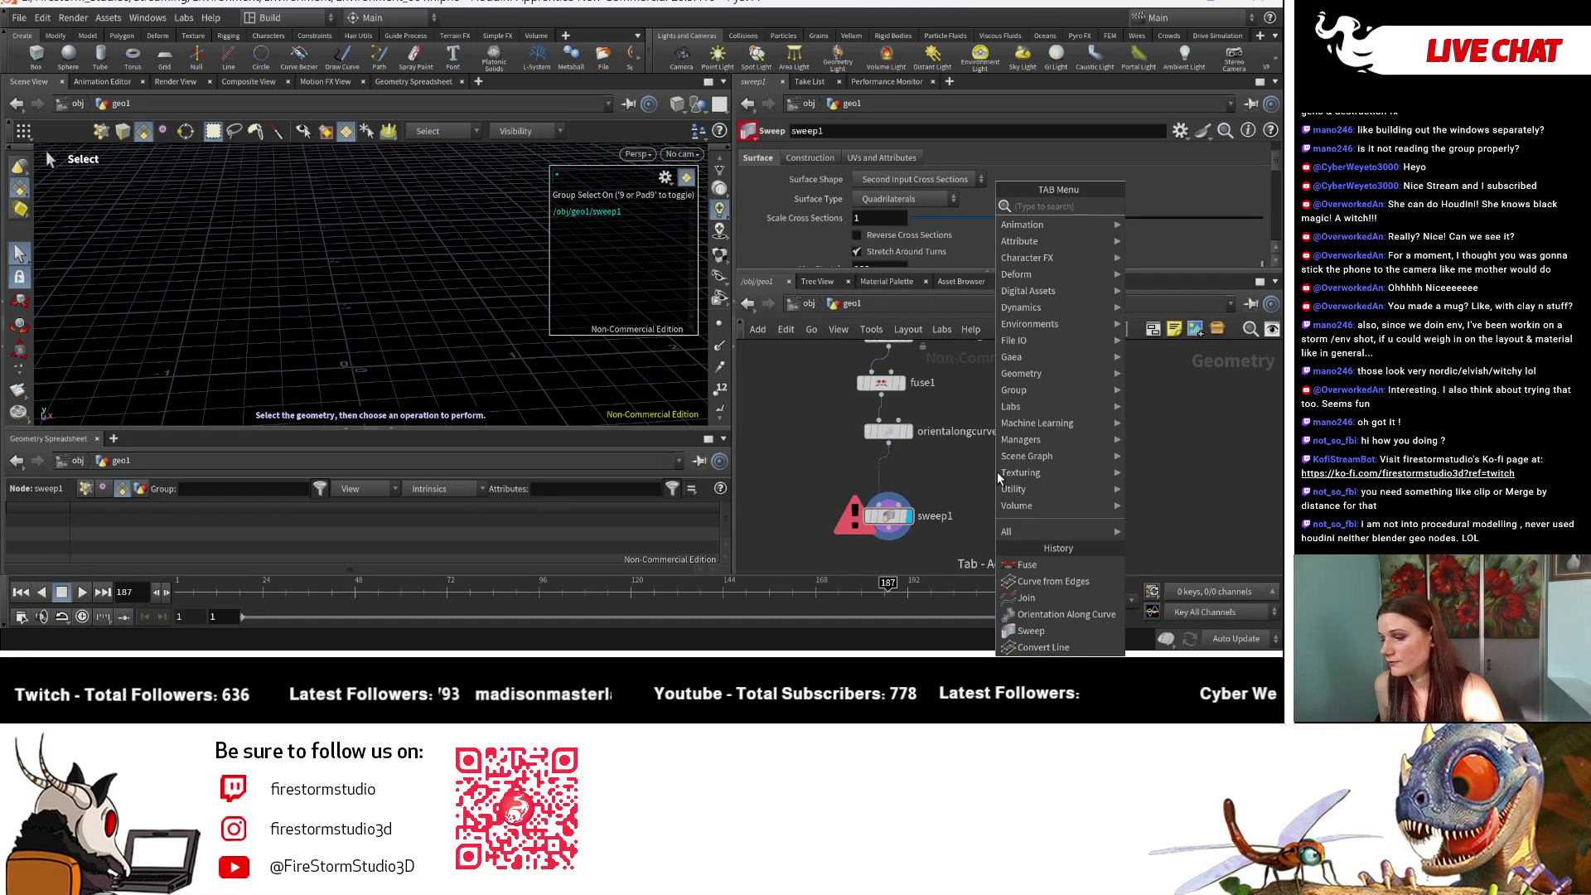
pyautogui.write('cubr')
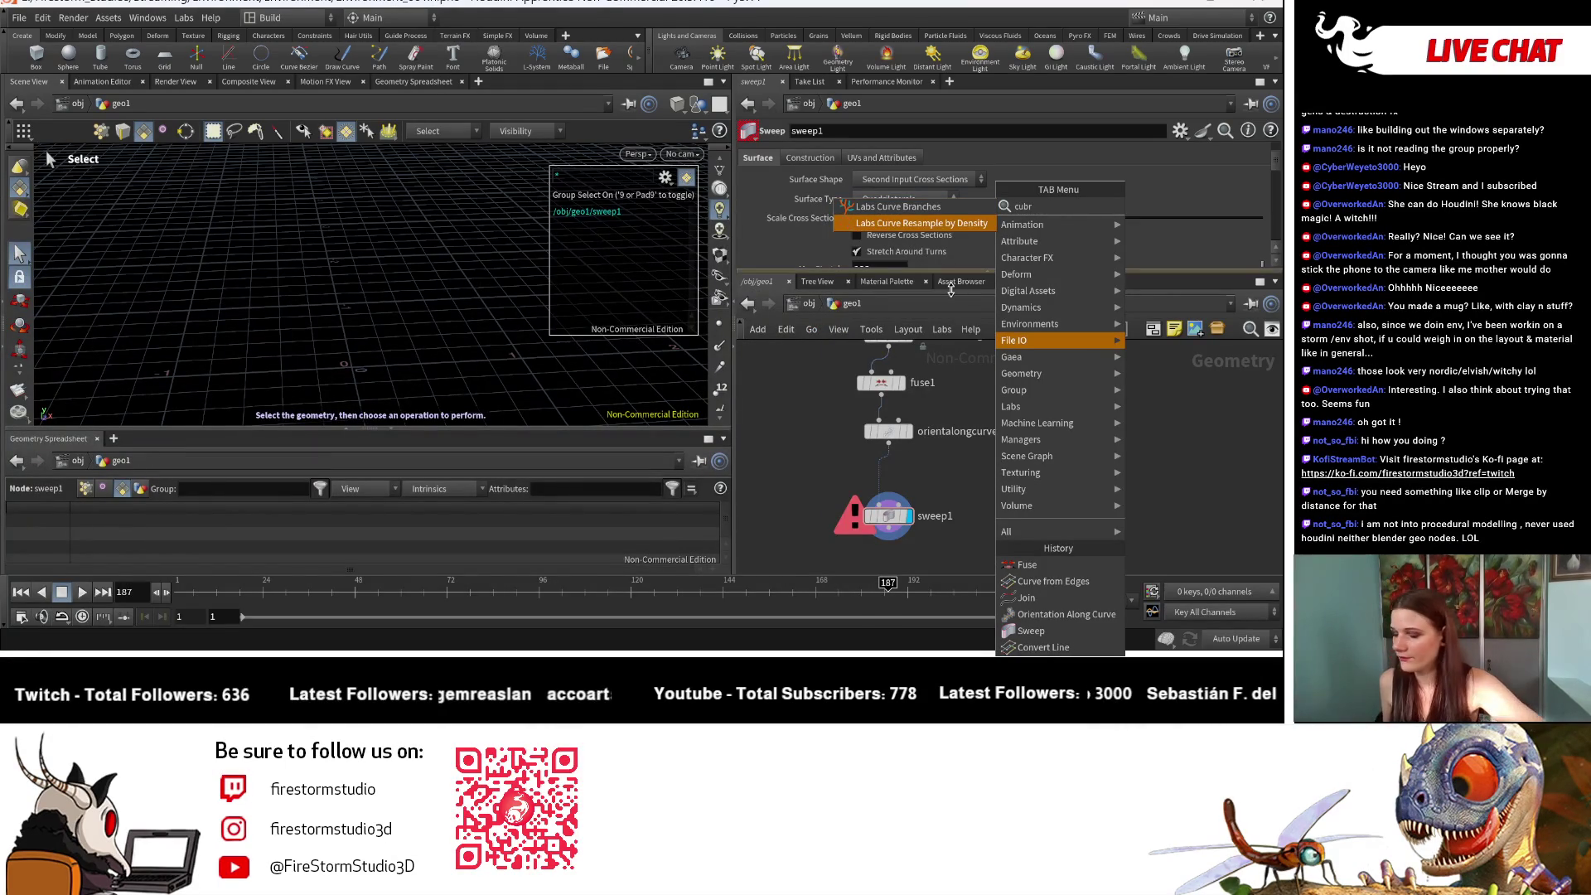
pyautogui.press('BackSpace')
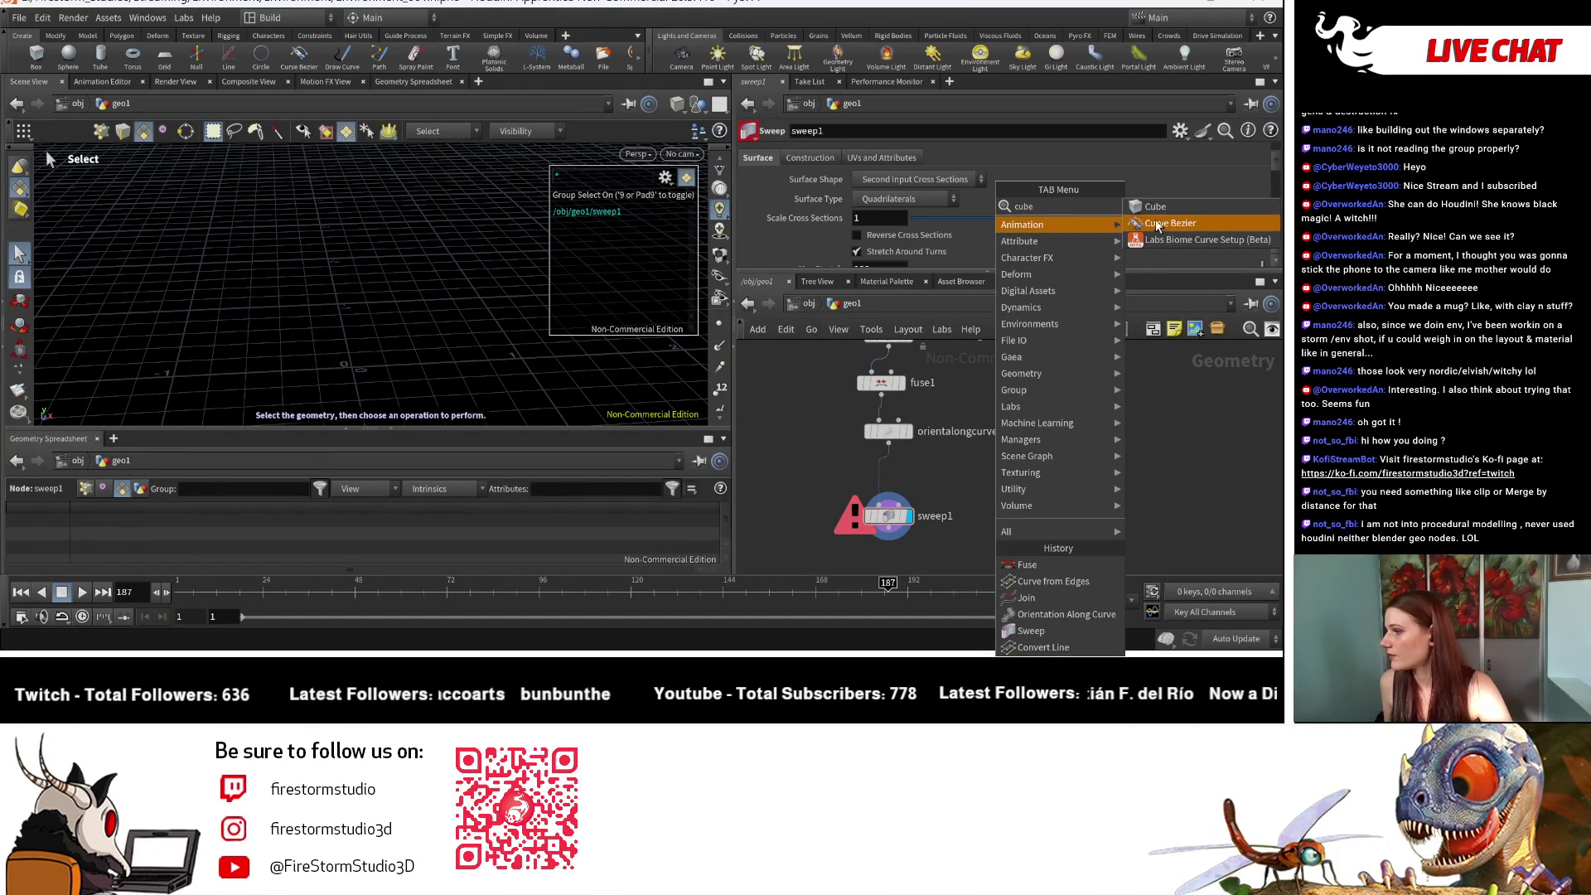
pyautogui.click(1160, 212)
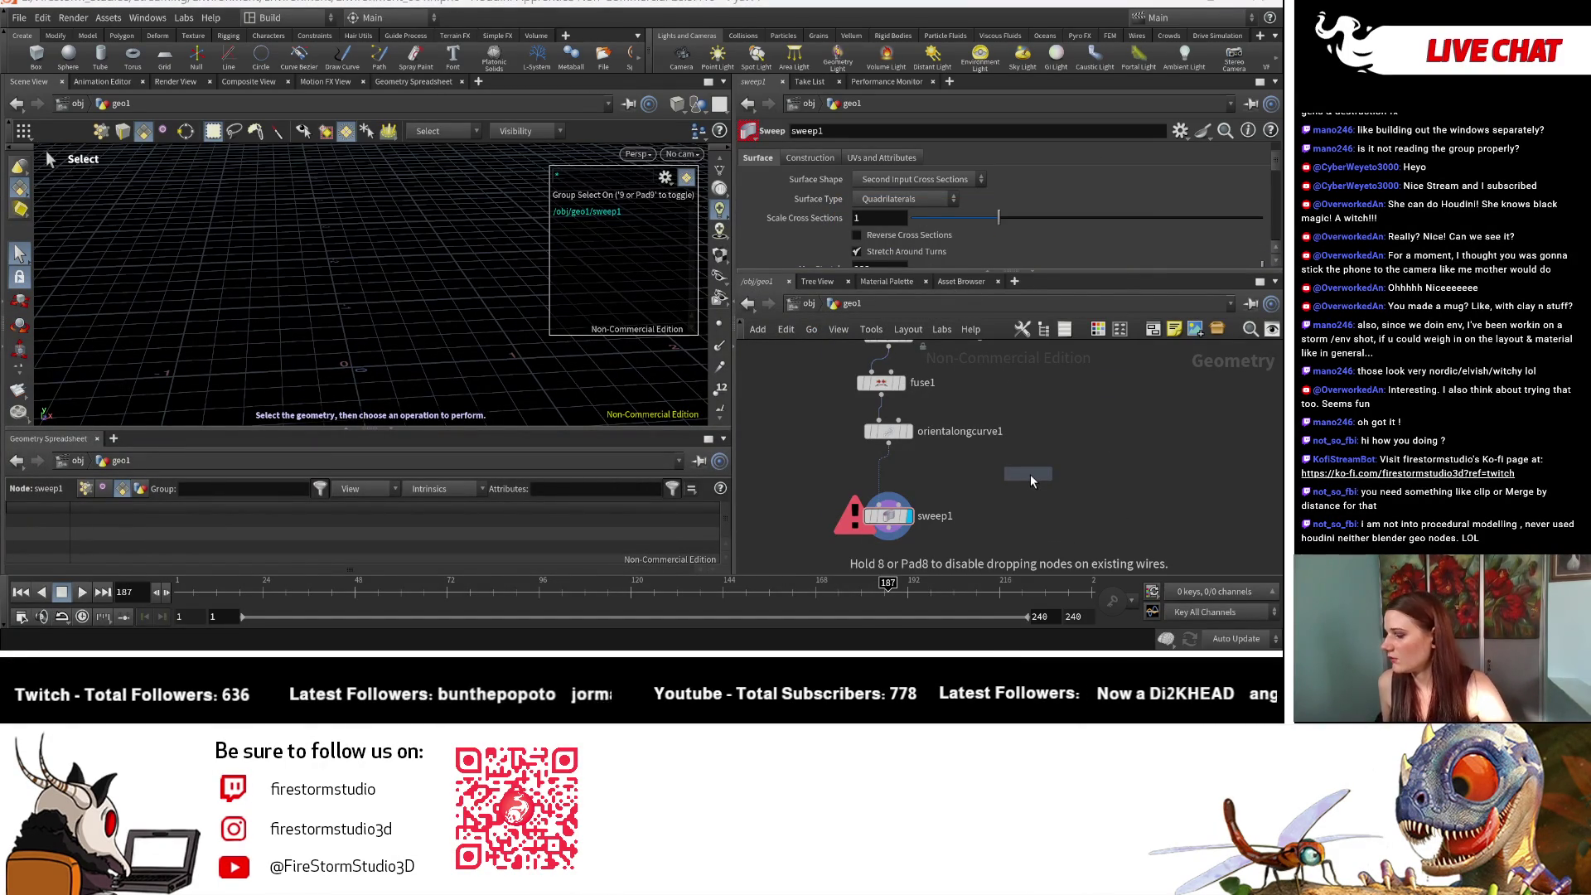
pyautogui.press('Tab')
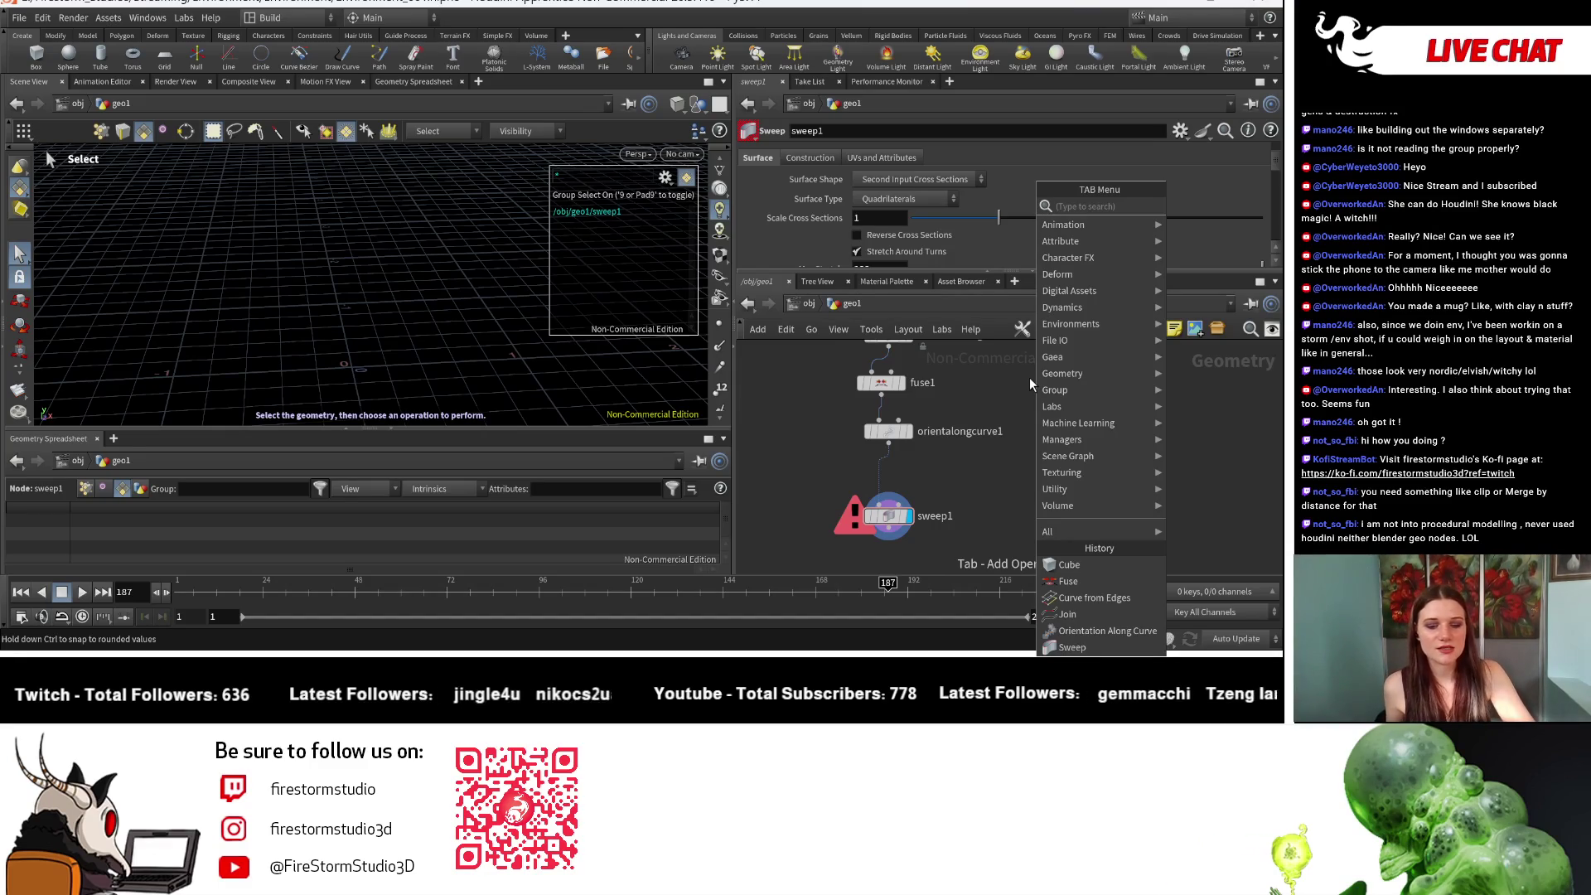
pyautogui.write('grid')
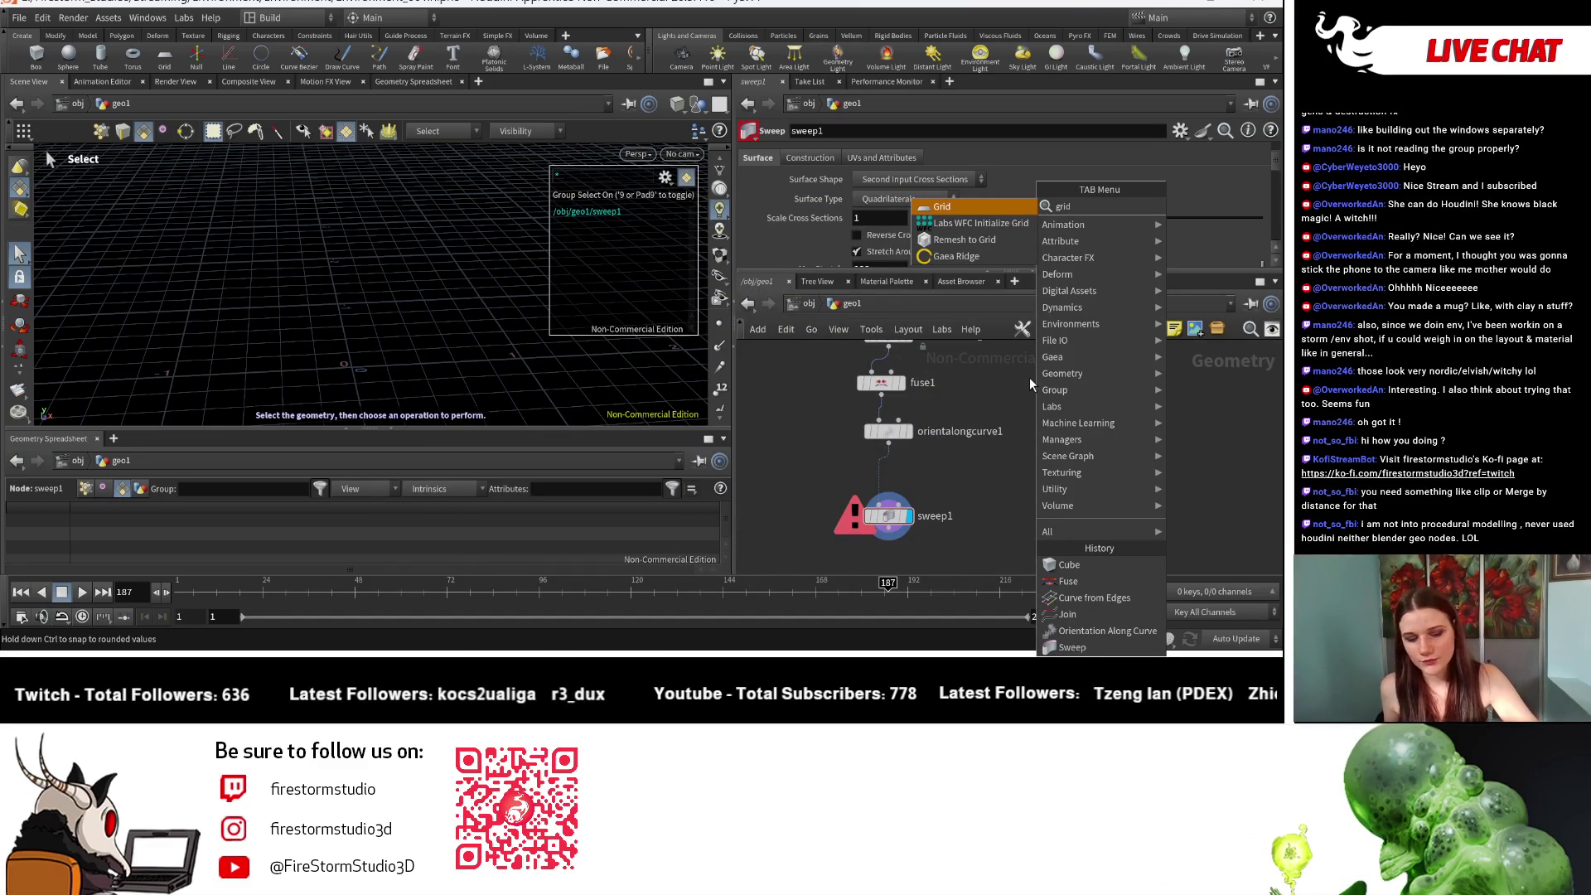
pyautogui.click(998, 209)
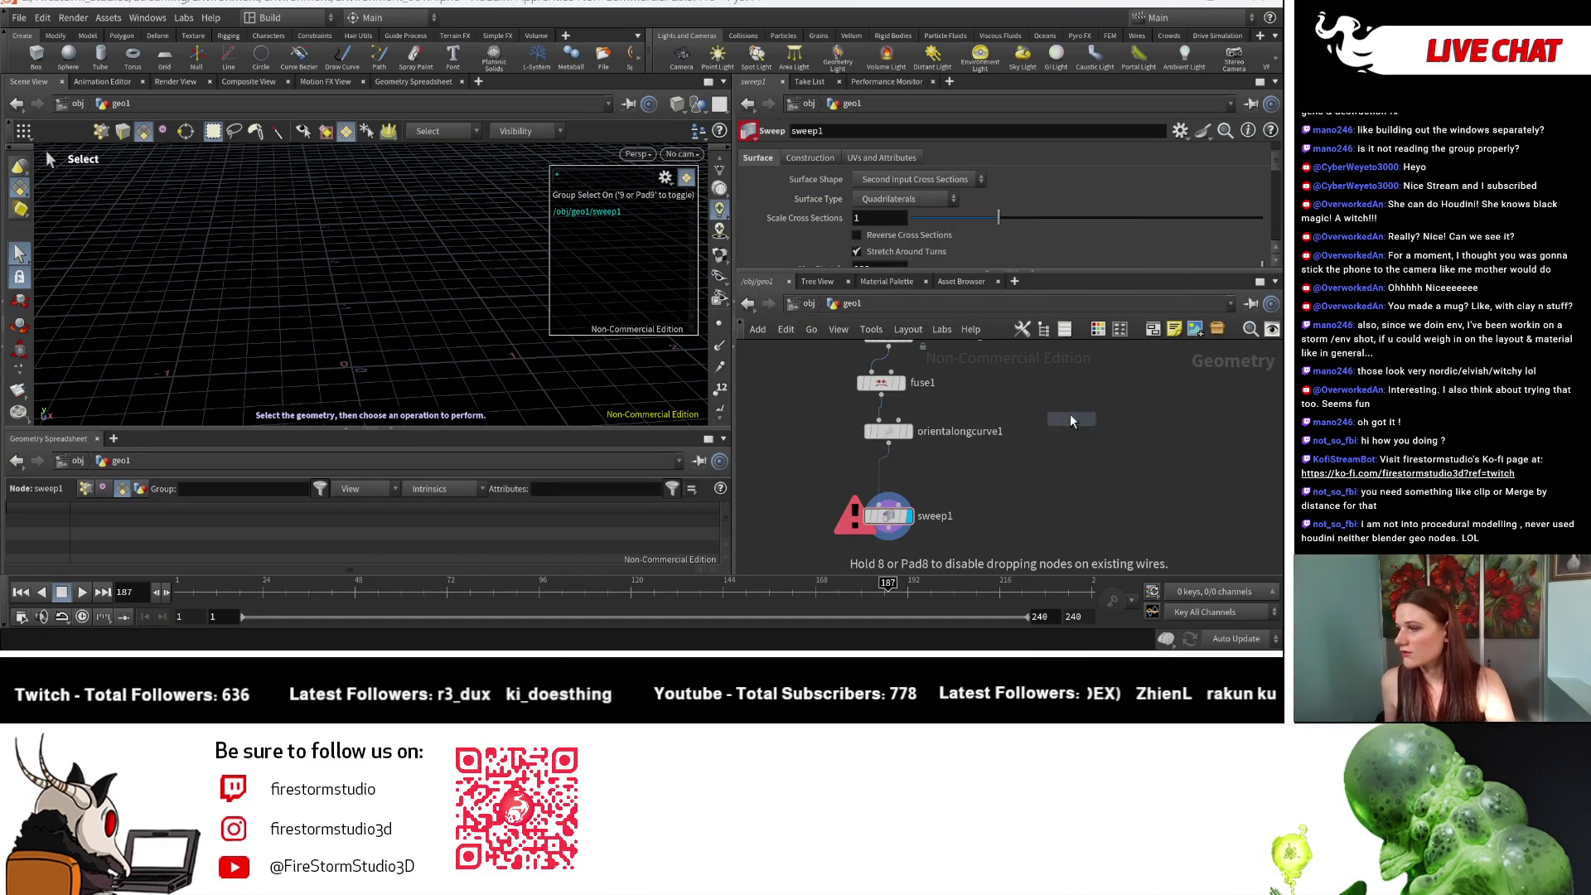
# Step: Drop grid1 into the network, display it, and frame it in the viewport
pyautogui.click(1085, 469)
pyautogui.scroll(5, 1084, 466)
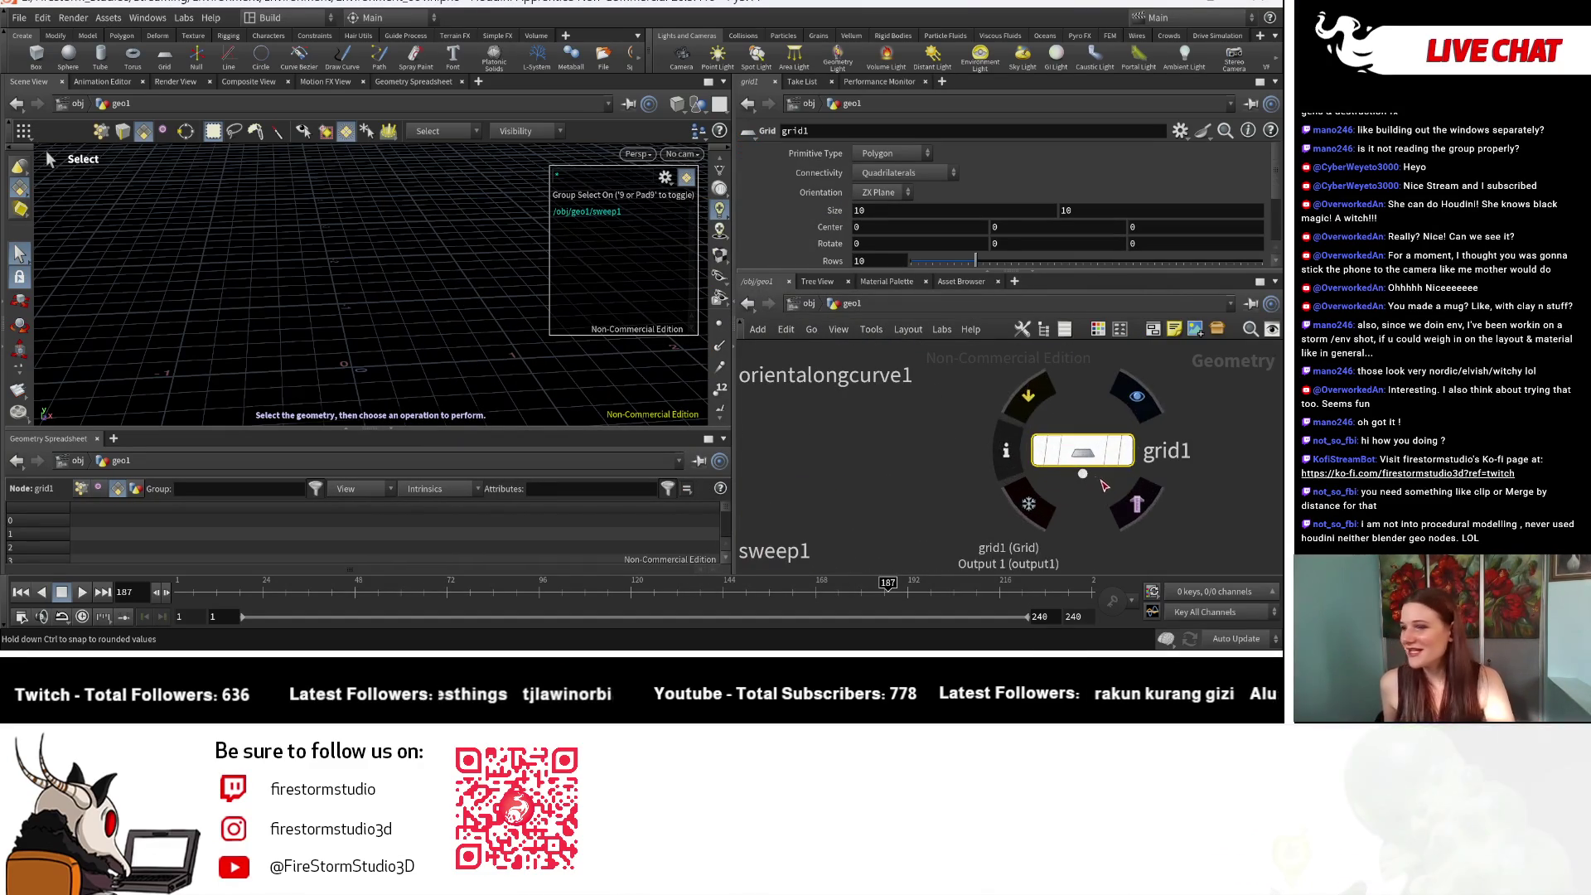
pyautogui.scroll(-3, 926, 484)
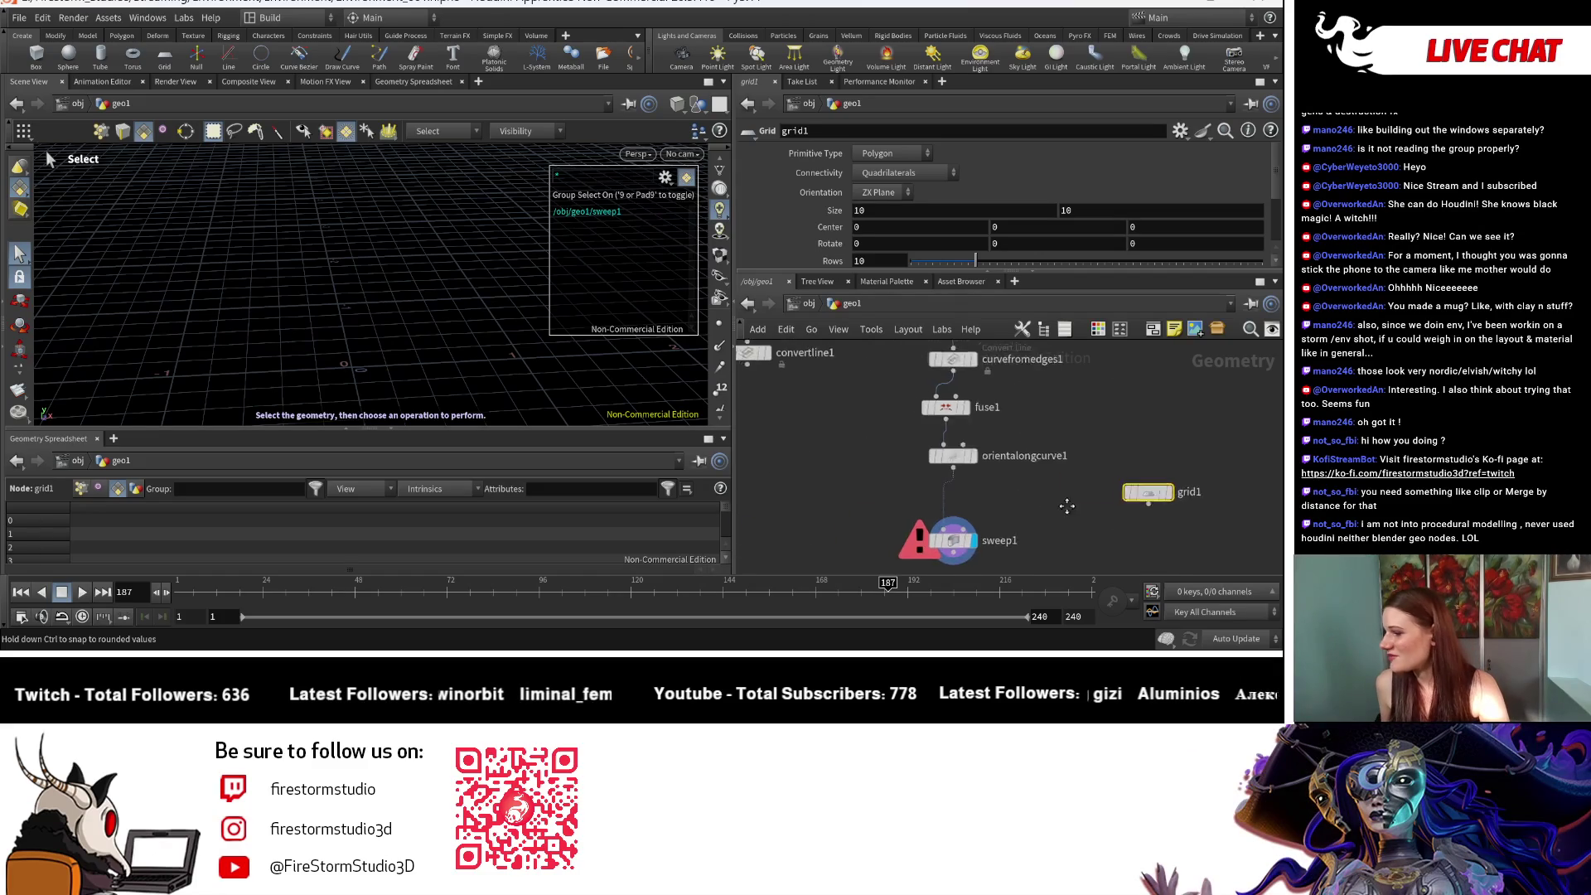
pyautogui.moveTo(1193, 487); pyautogui.dragTo(1149, 482)
pyautogui.click(1121, 474)
pyautogui.press('Escape')
pyautogui.scroll(-5, 443, 298)
pyautogui.press('h')
pyautogui.moveTo(356, 249); pyautogui.dragTo(312, 238)
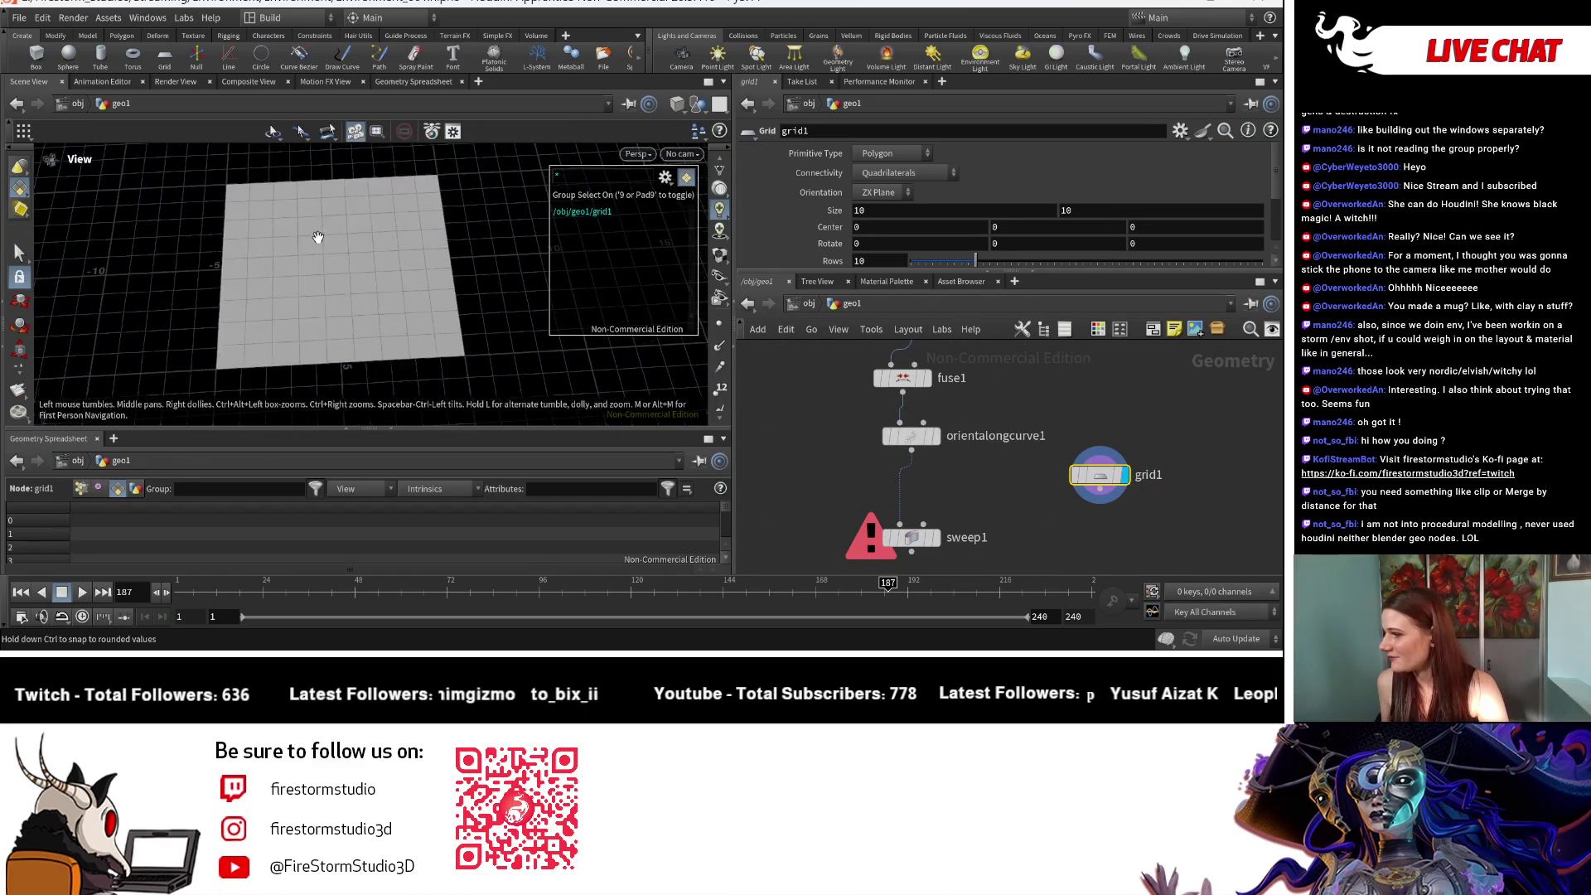
pyautogui.press('s')
# Step: Set grid1 to 7 rows and 4 columns
pyautogui.scroll(-1, 921, 266)
pyautogui.moveTo(964, 221); pyautogui.dragTo(947, 222)
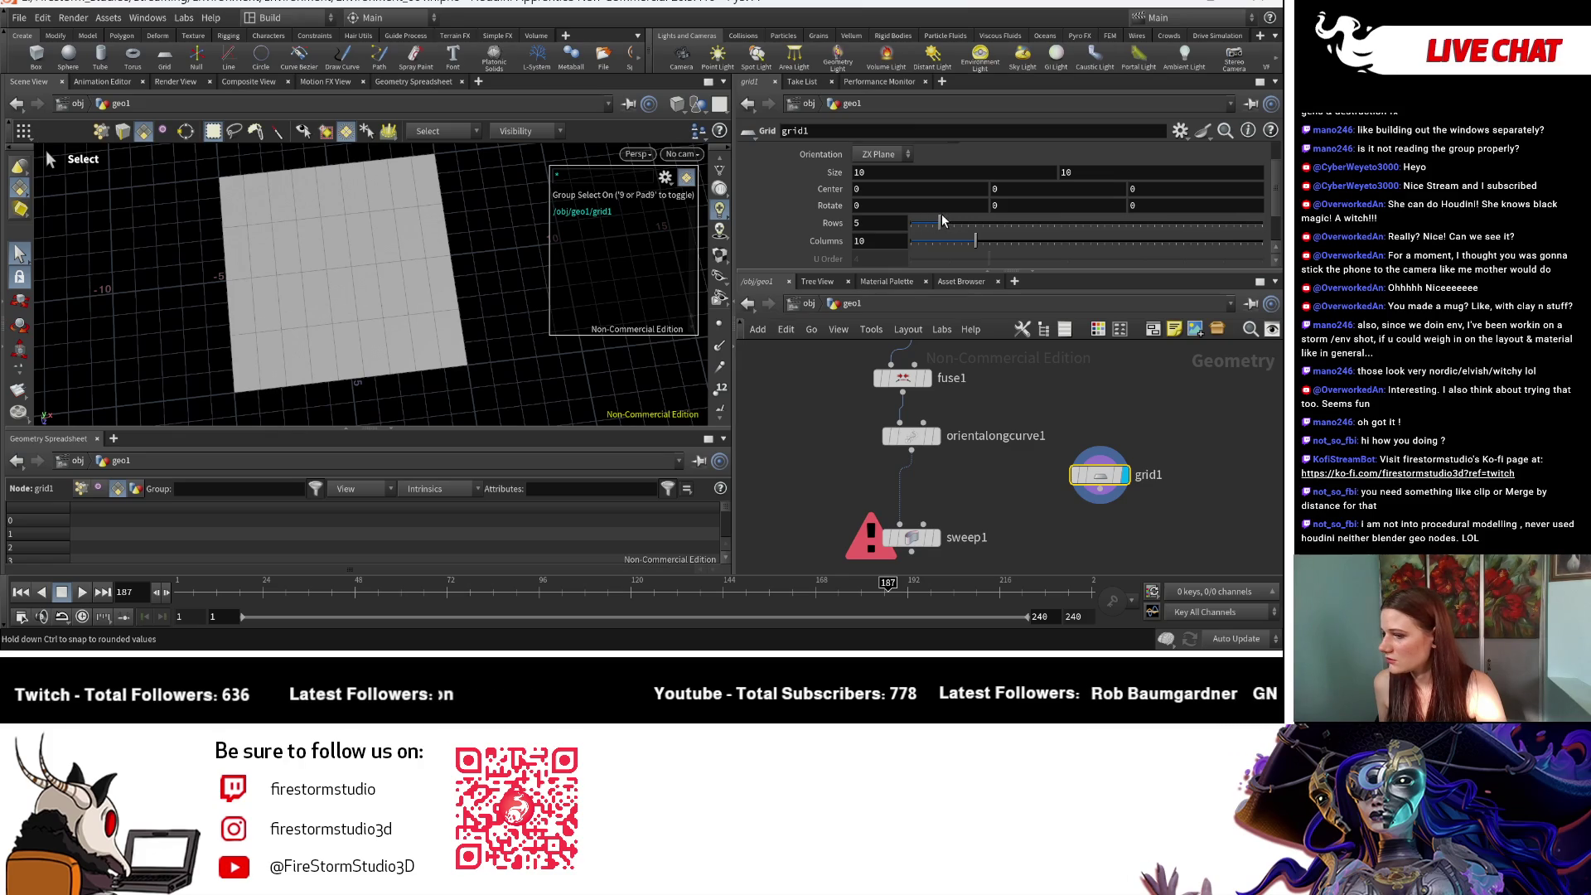
pyautogui.moveTo(973, 242); pyautogui.dragTo(933, 237)
pyautogui.press('Escape')
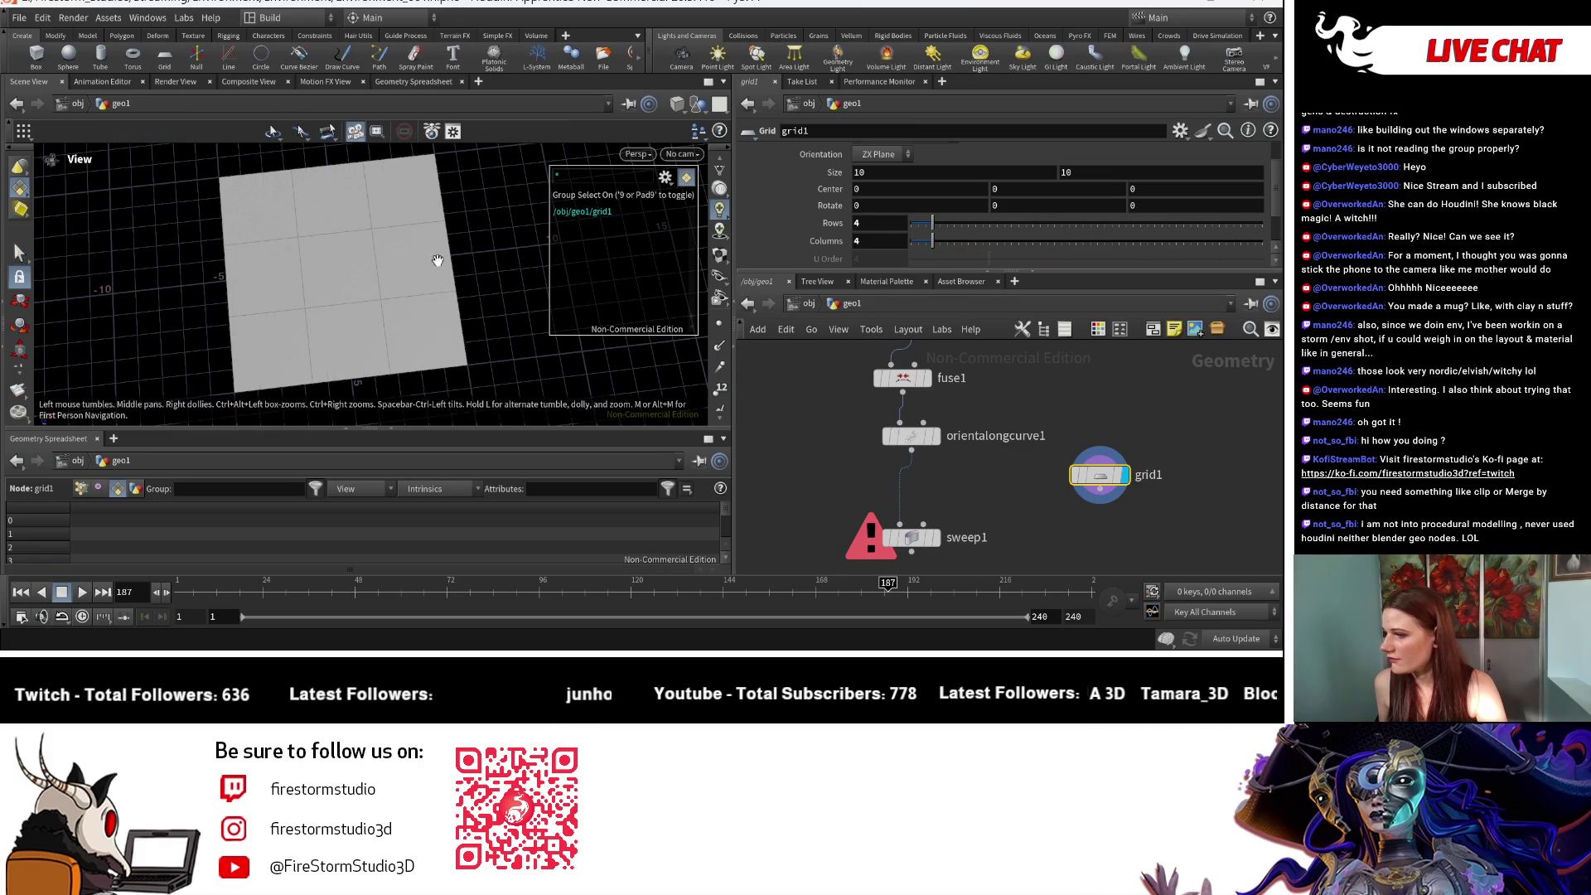
pyautogui.scroll(3, 416, 369)
pyautogui.moveTo(416, 369)
pyautogui.mouseDown()
pyautogui.moveTo(426, 326)
pyautogui.moveTo(480, 337)
pyautogui.mouseUp()
pyautogui.press('s')
pyautogui.moveTo(932, 223); pyautogui.dragTo(952, 219)
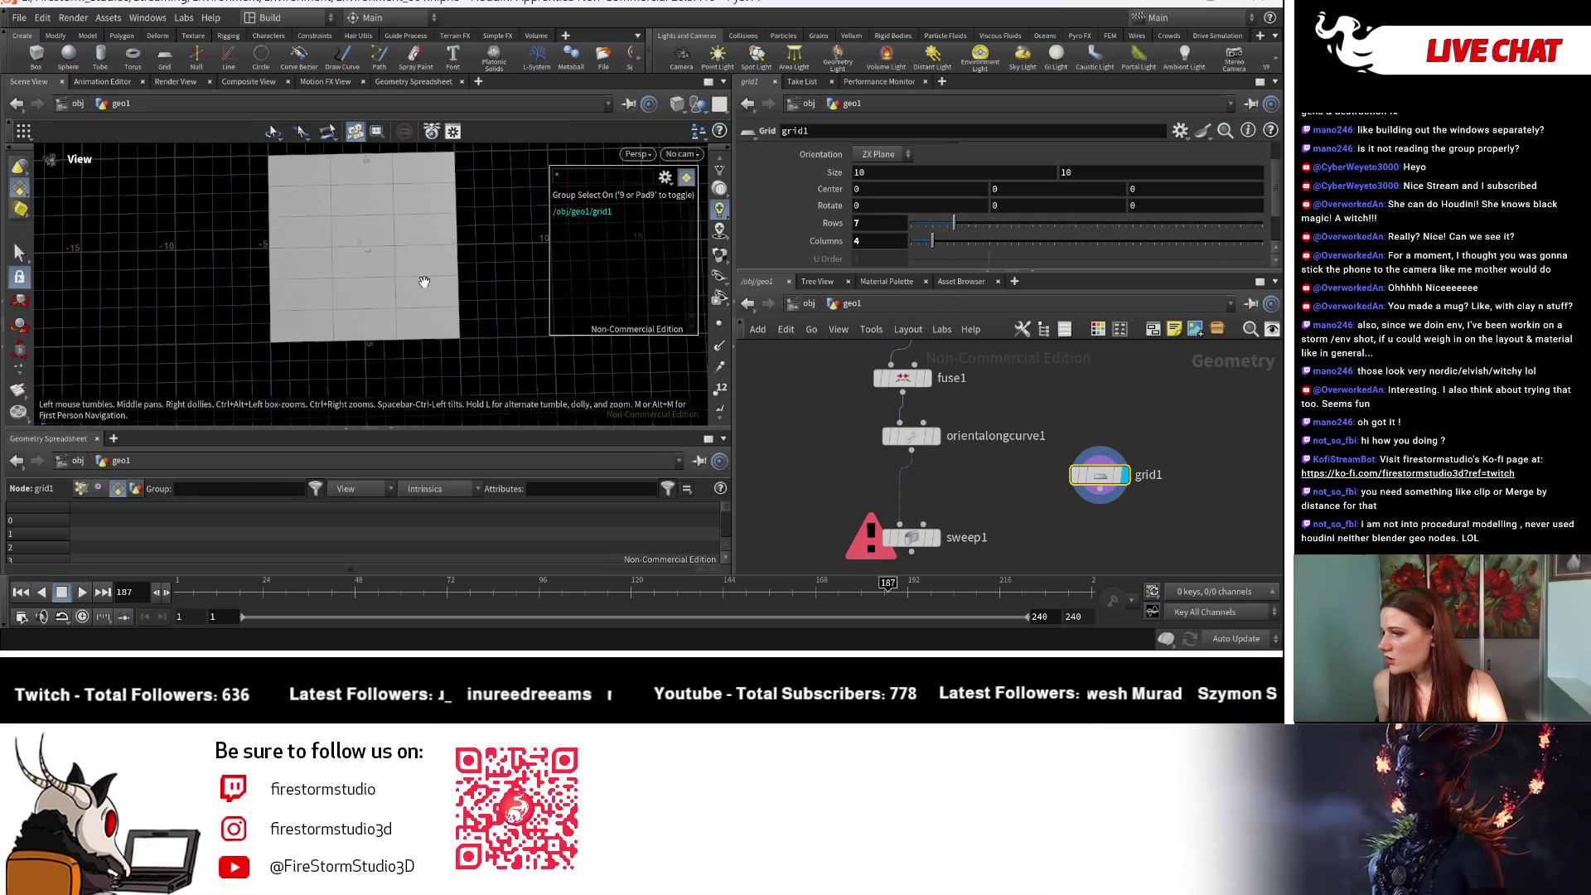
# Step: Set columns to 7 and blast away the grid's corner and edge faces
pyautogui.click(427, 323)
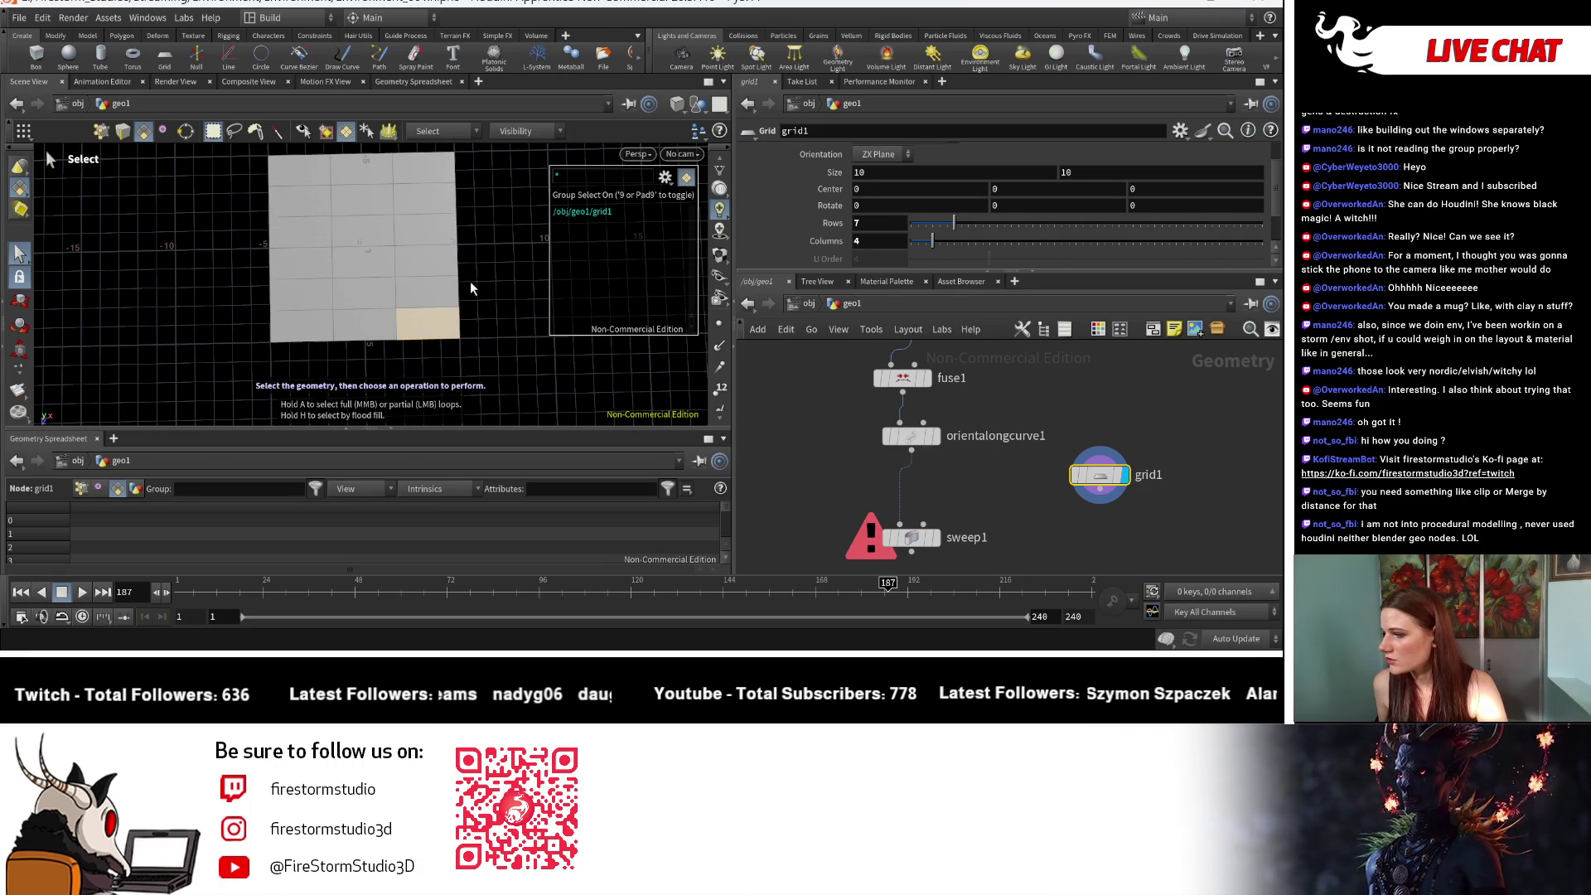
pyautogui.moveTo(932, 241); pyautogui.dragTo(953, 244)
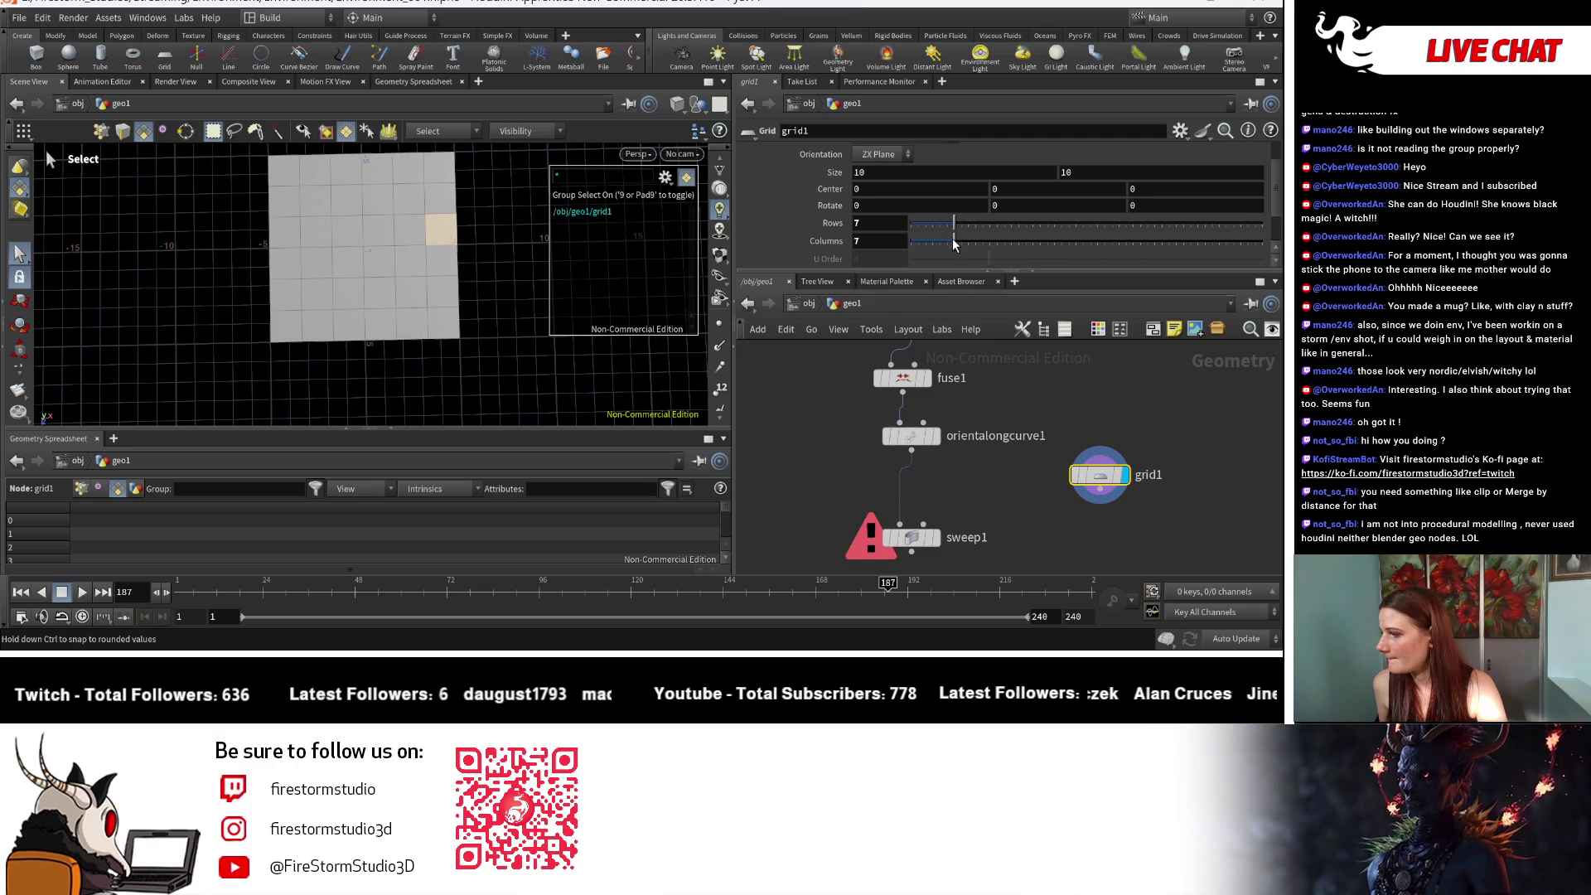
pyautogui.click(441, 323)
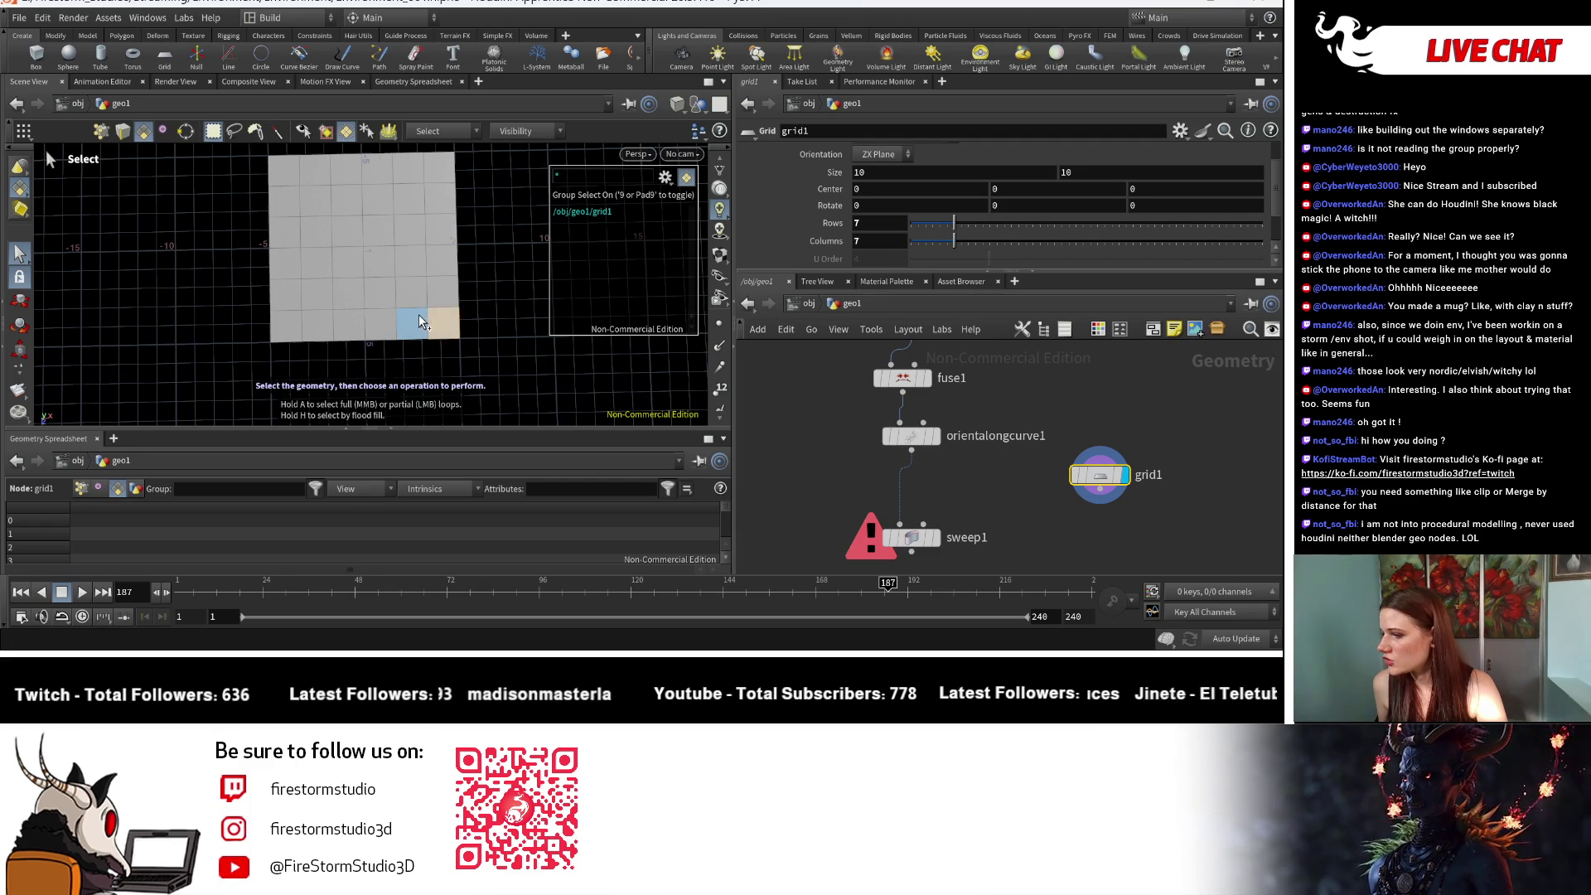
pyautogui.keyDown('shift'); pyautogui.click(321, 323); pyautogui.keyUp('shift')
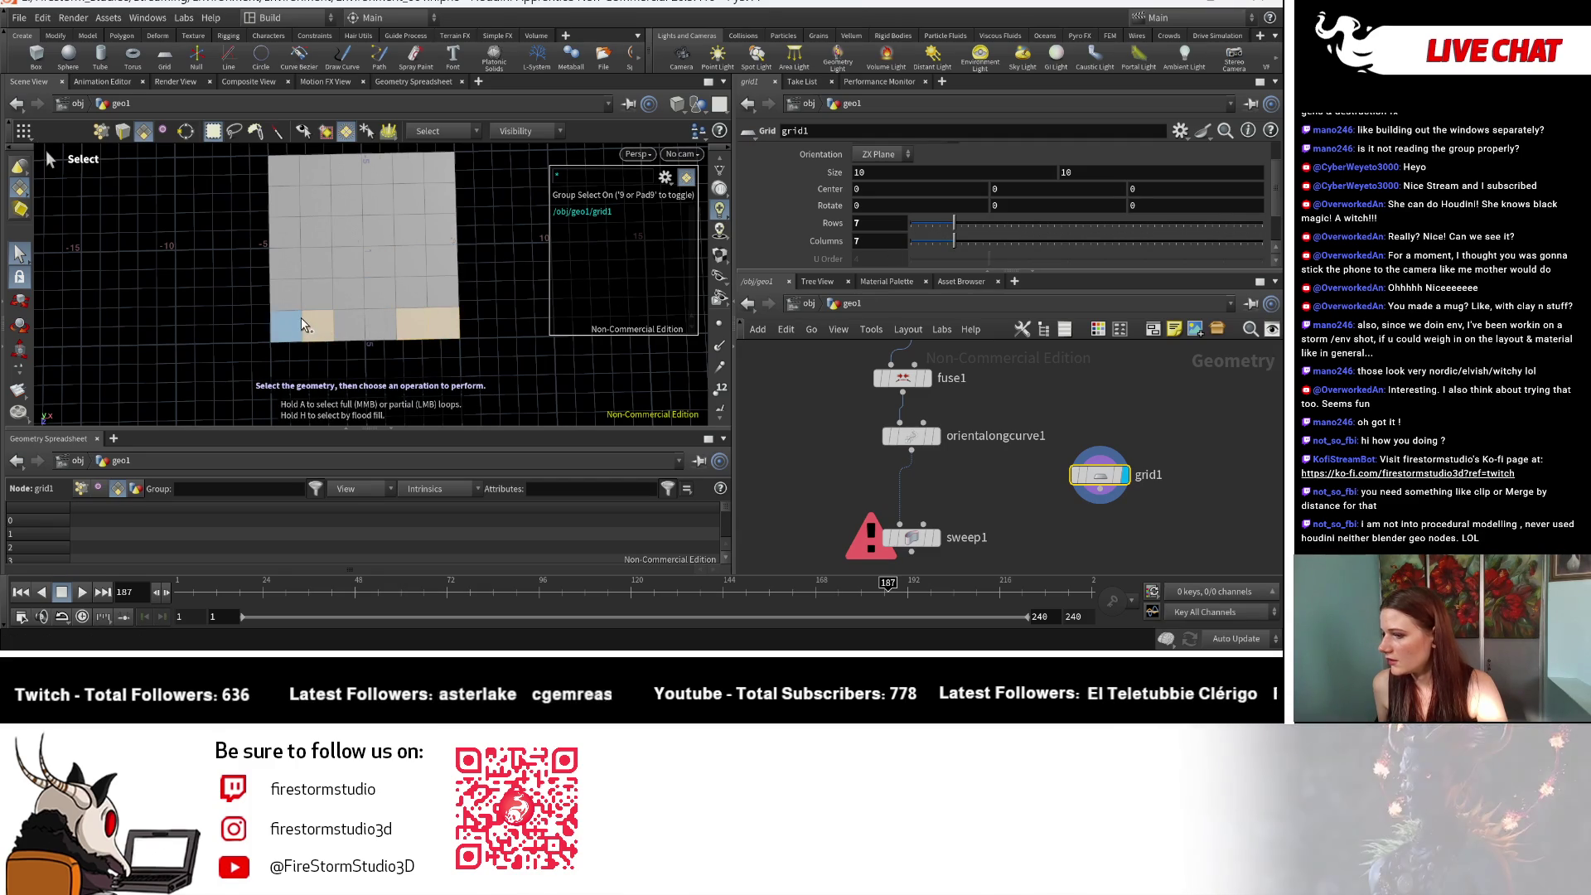
pyautogui.keyDown('shift'); pyautogui.click(287, 323); pyautogui.keyUp('shift')
pyautogui.keyDown('shift'); pyautogui.click(287, 261); pyautogui.keyUp('shift')
pyautogui.keyDown('shift'); pyautogui.click(439, 263); pyautogui.keyUp('shift')
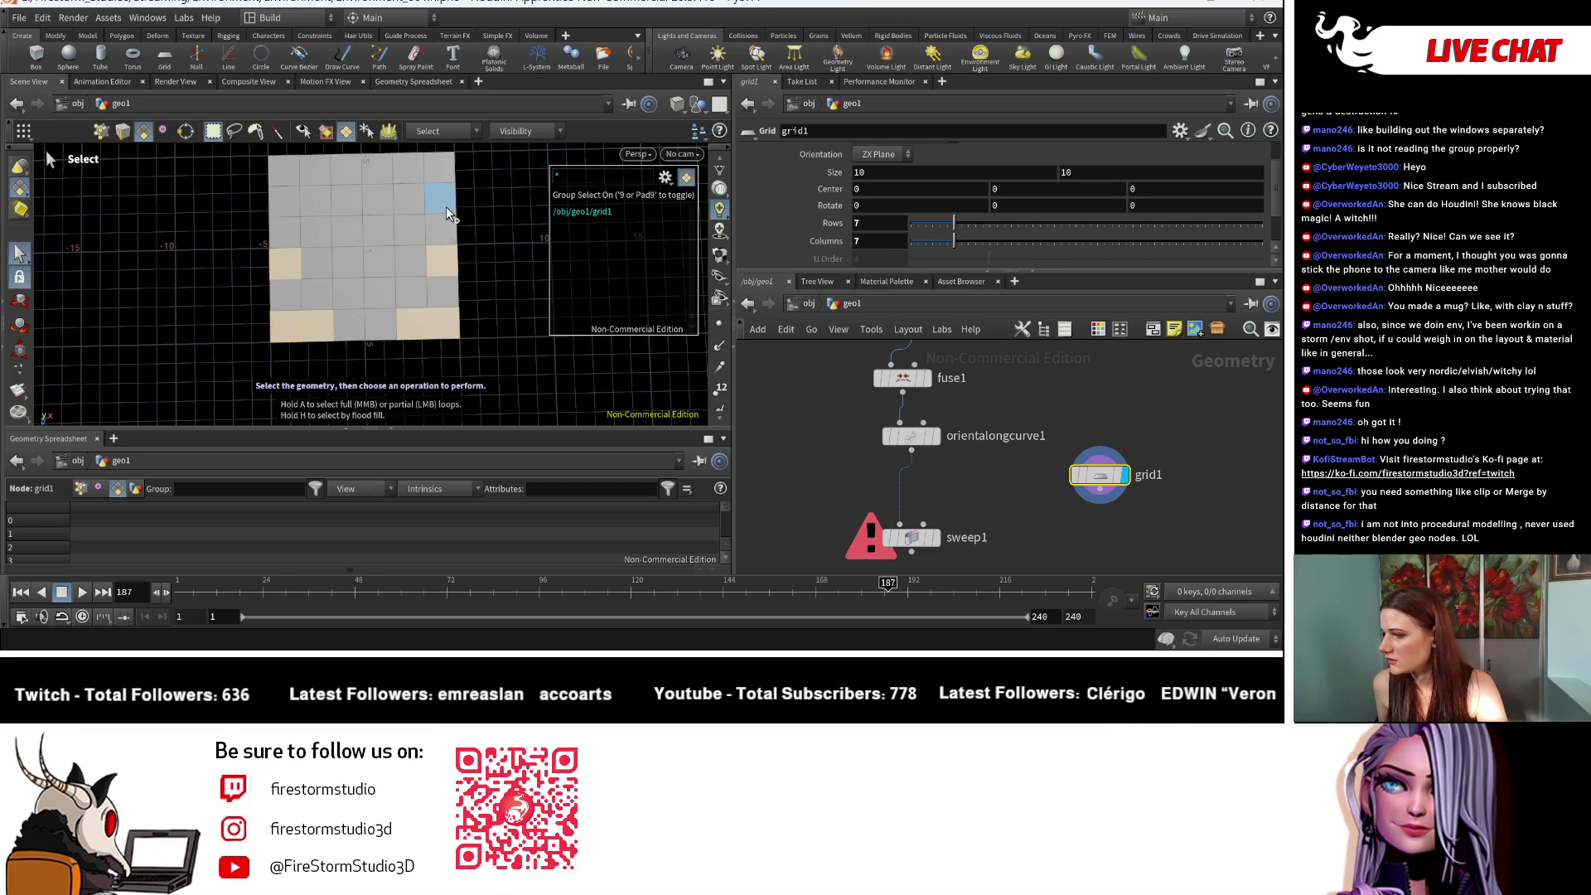
pyautogui.keyDown('shift'); pyautogui.click(446, 207); pyautogui.keyUp('shift')
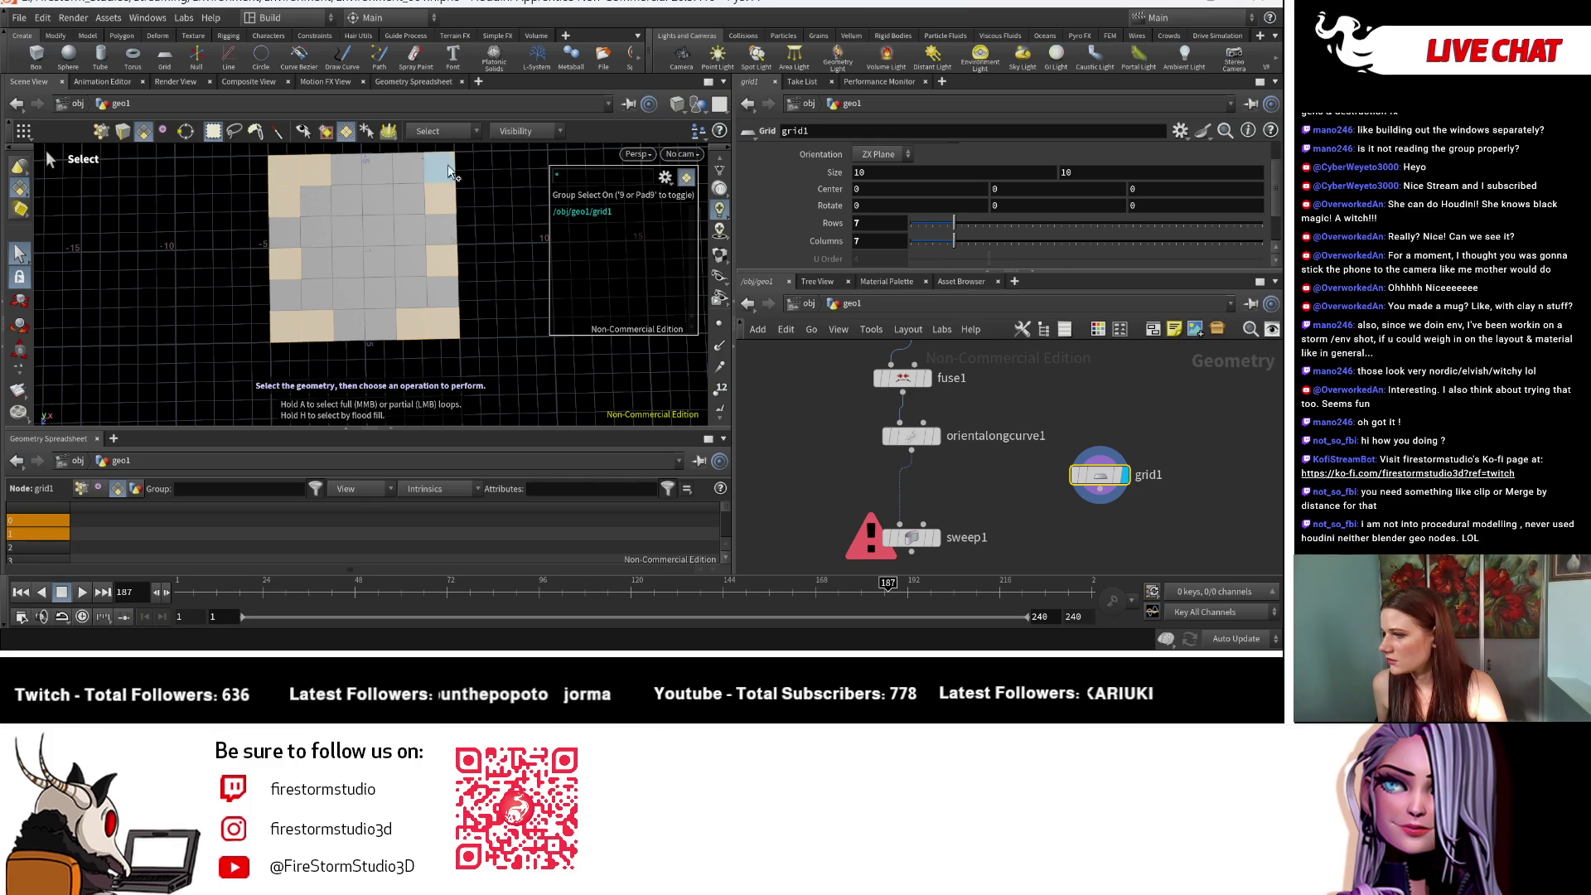
pyautogui.press('Escape')
pyautogui.scroll(-3, 434, 362)
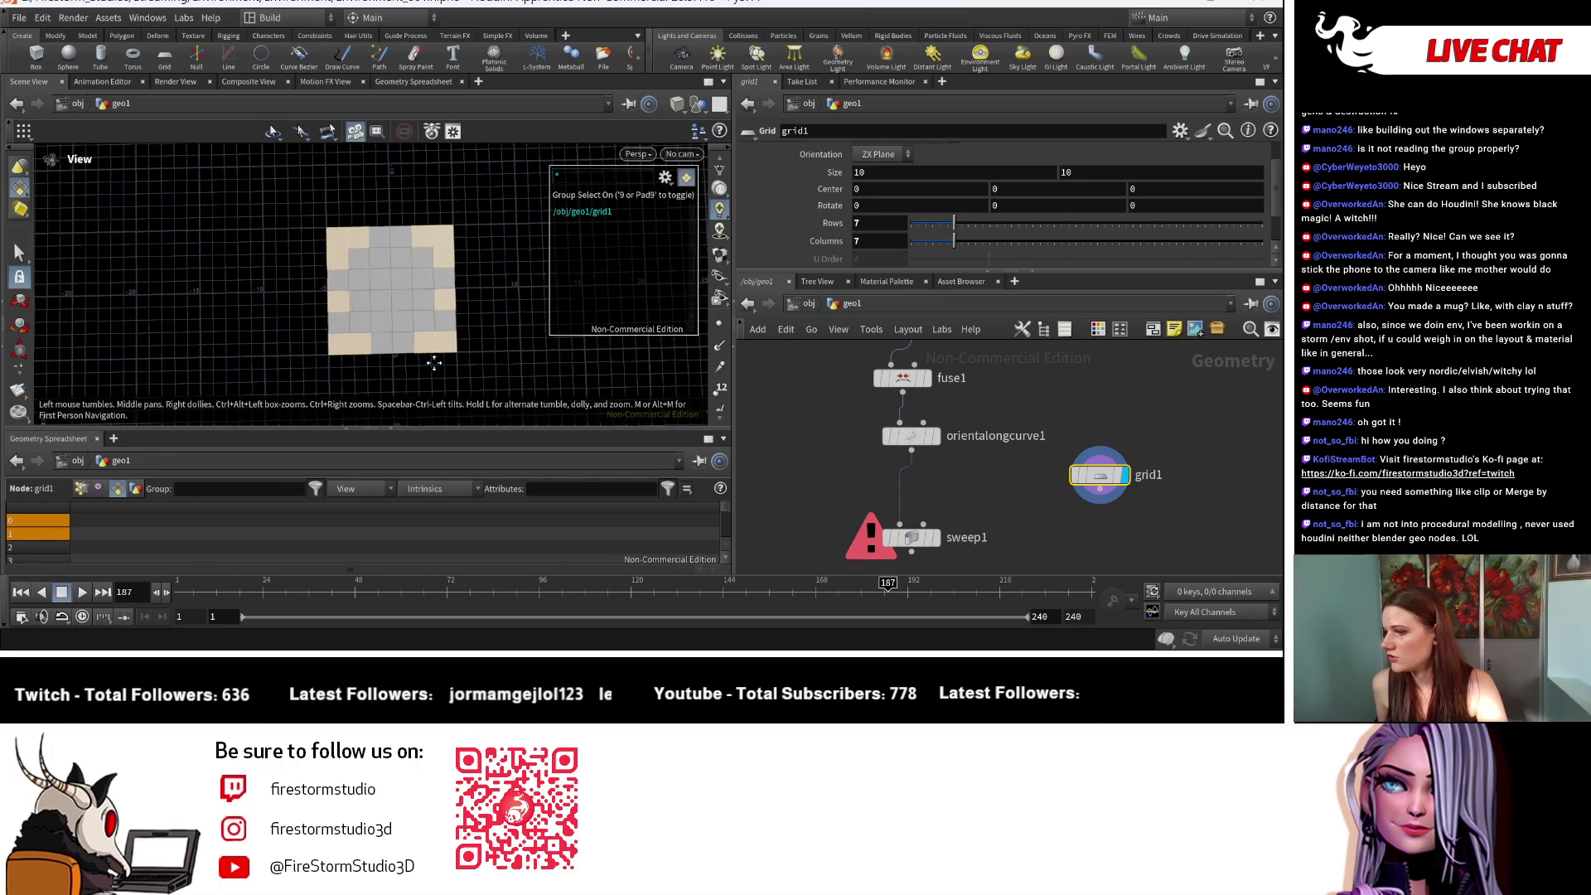
pyautogui.press('Delete')
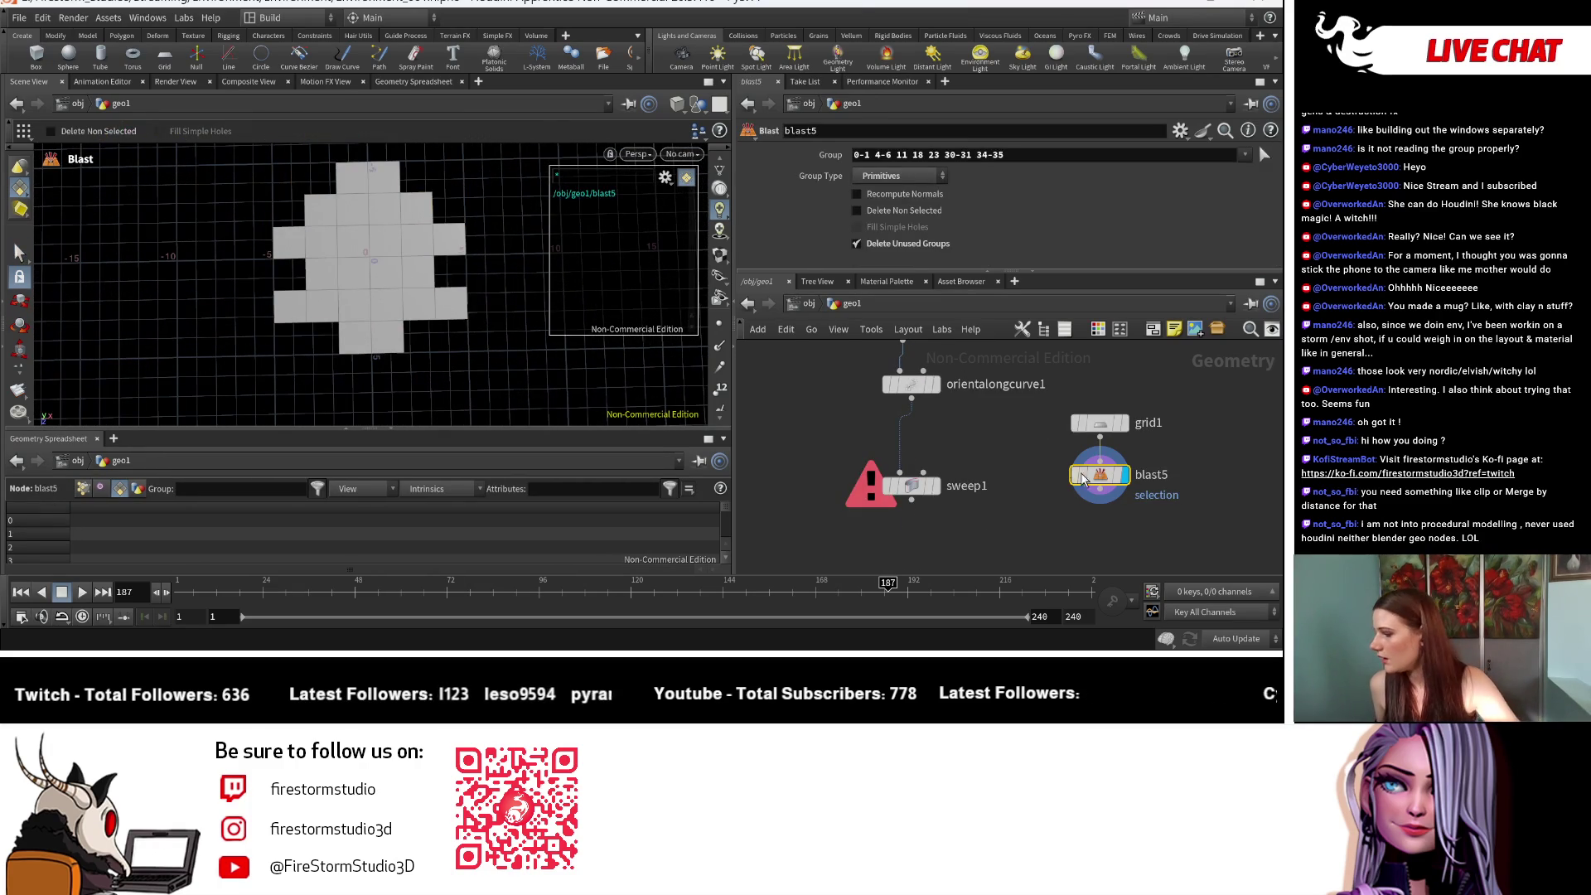
# Step: Add a Divide node below blast5, then delete it
pyautogui.press('Tab')
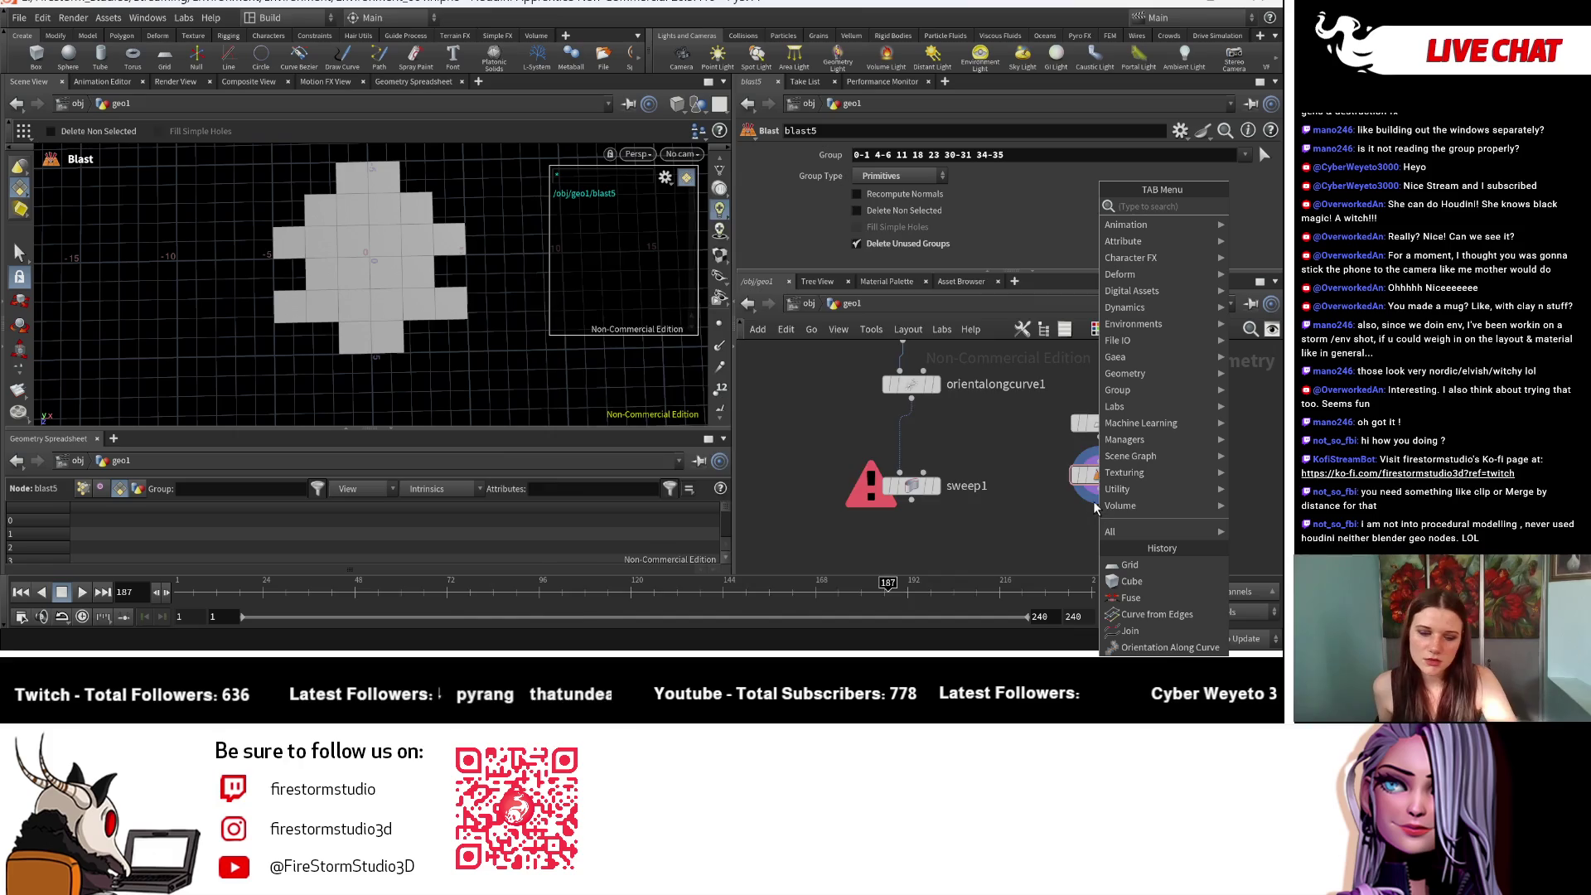
pyautogui.write('divi')
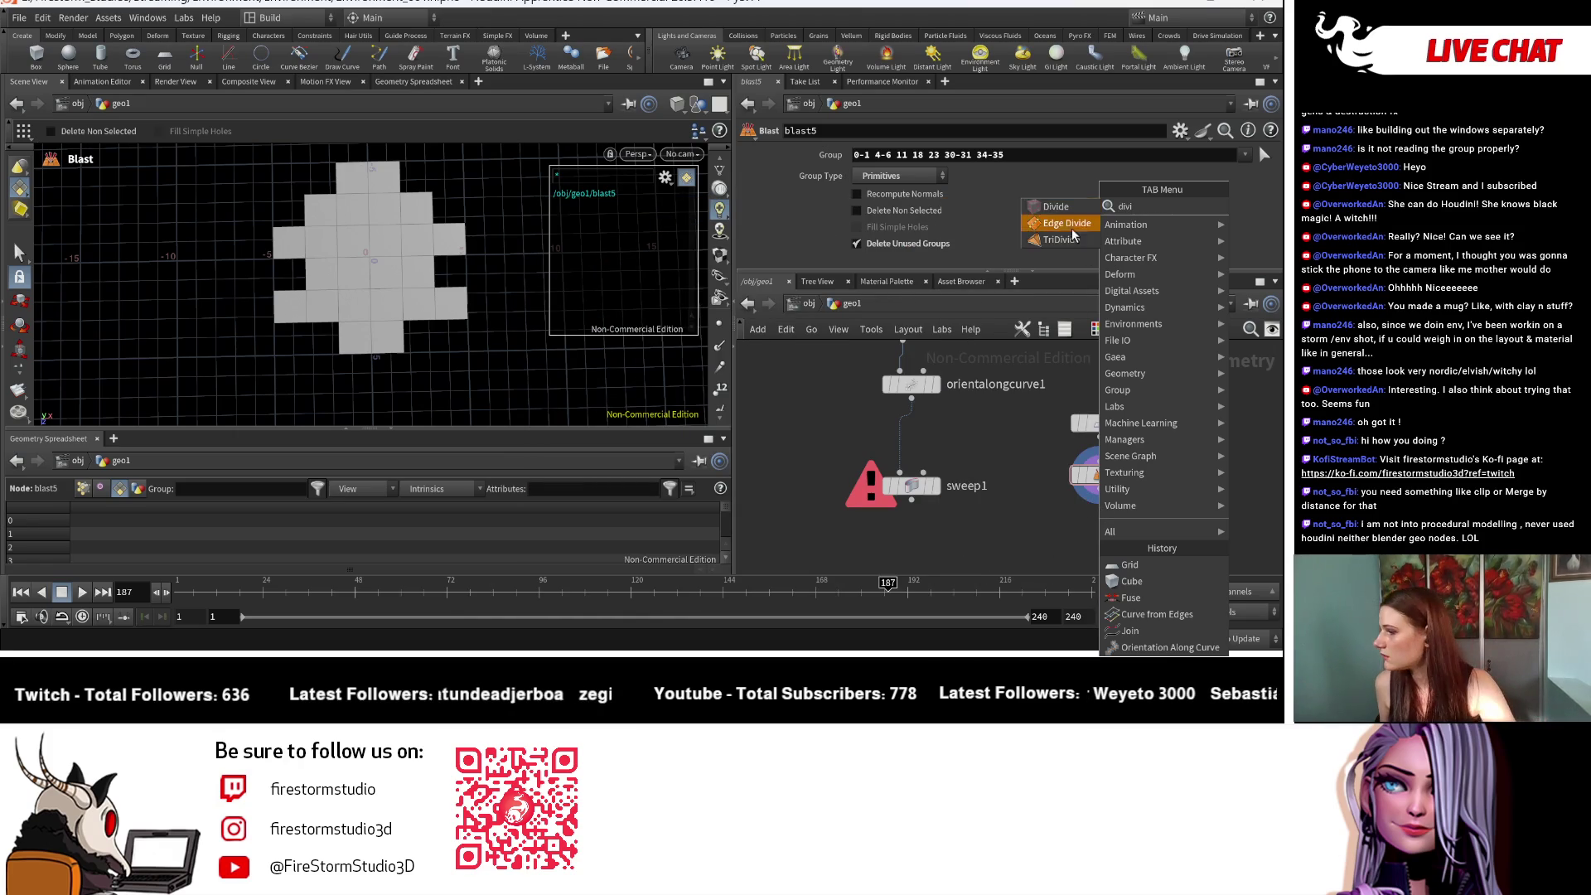
pyautogui.click(1055, 209)
pyautogui.click(1110, 533)
pyautogui.moveTo(1099, 497); pyautogui.dragTo(1110, 522)
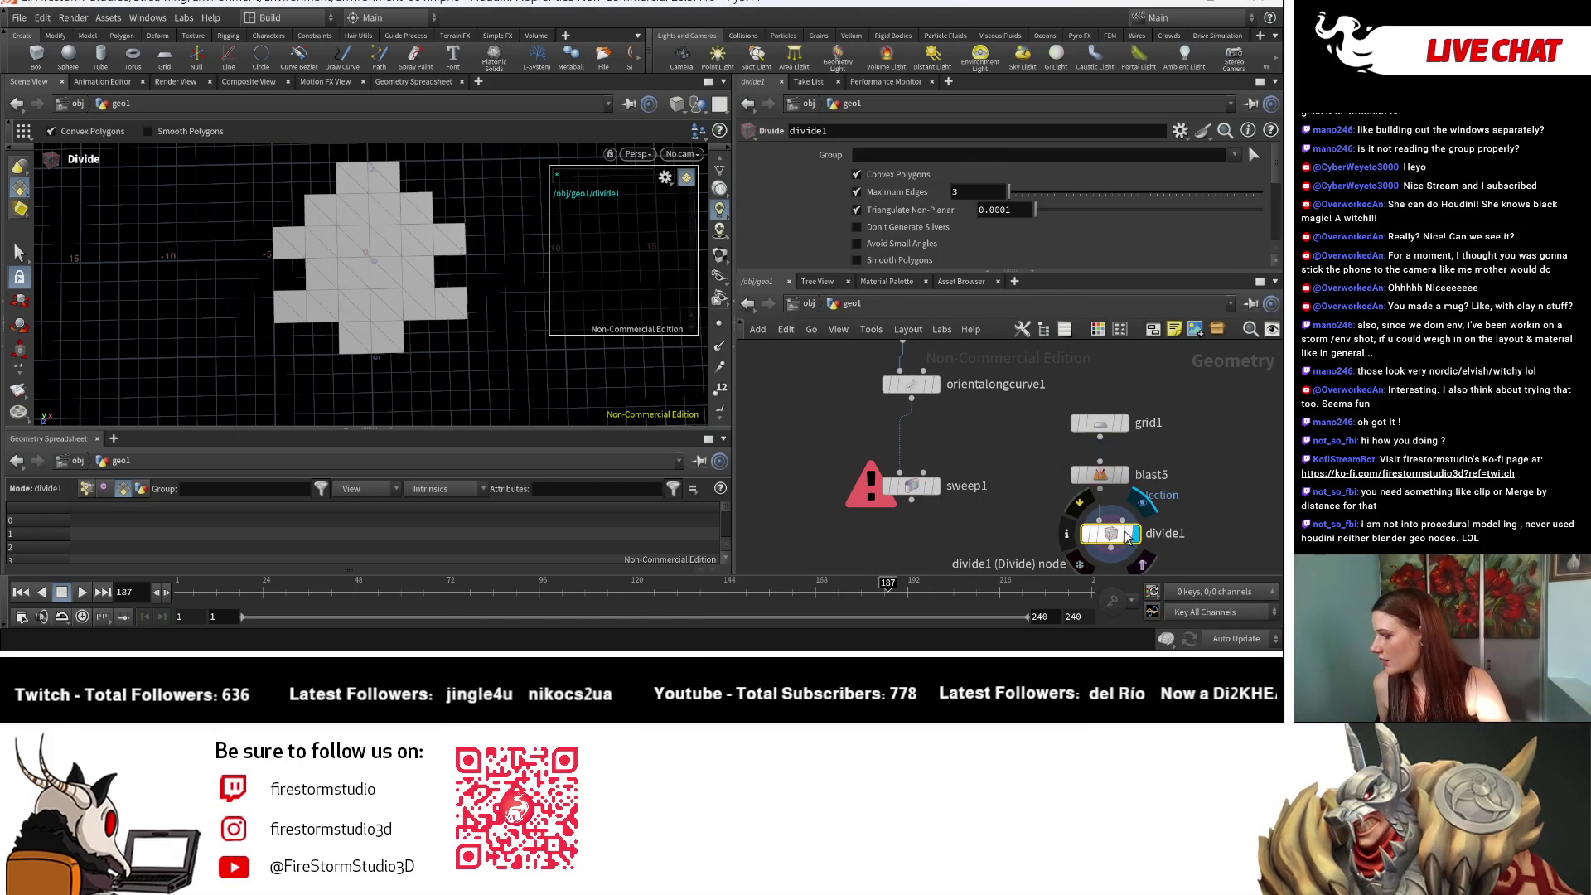
pyautogui.press('Delete')
# Step: Add a Labs Dissolve Flat Edges node wired under blast5
pyautogui.press('Tab')
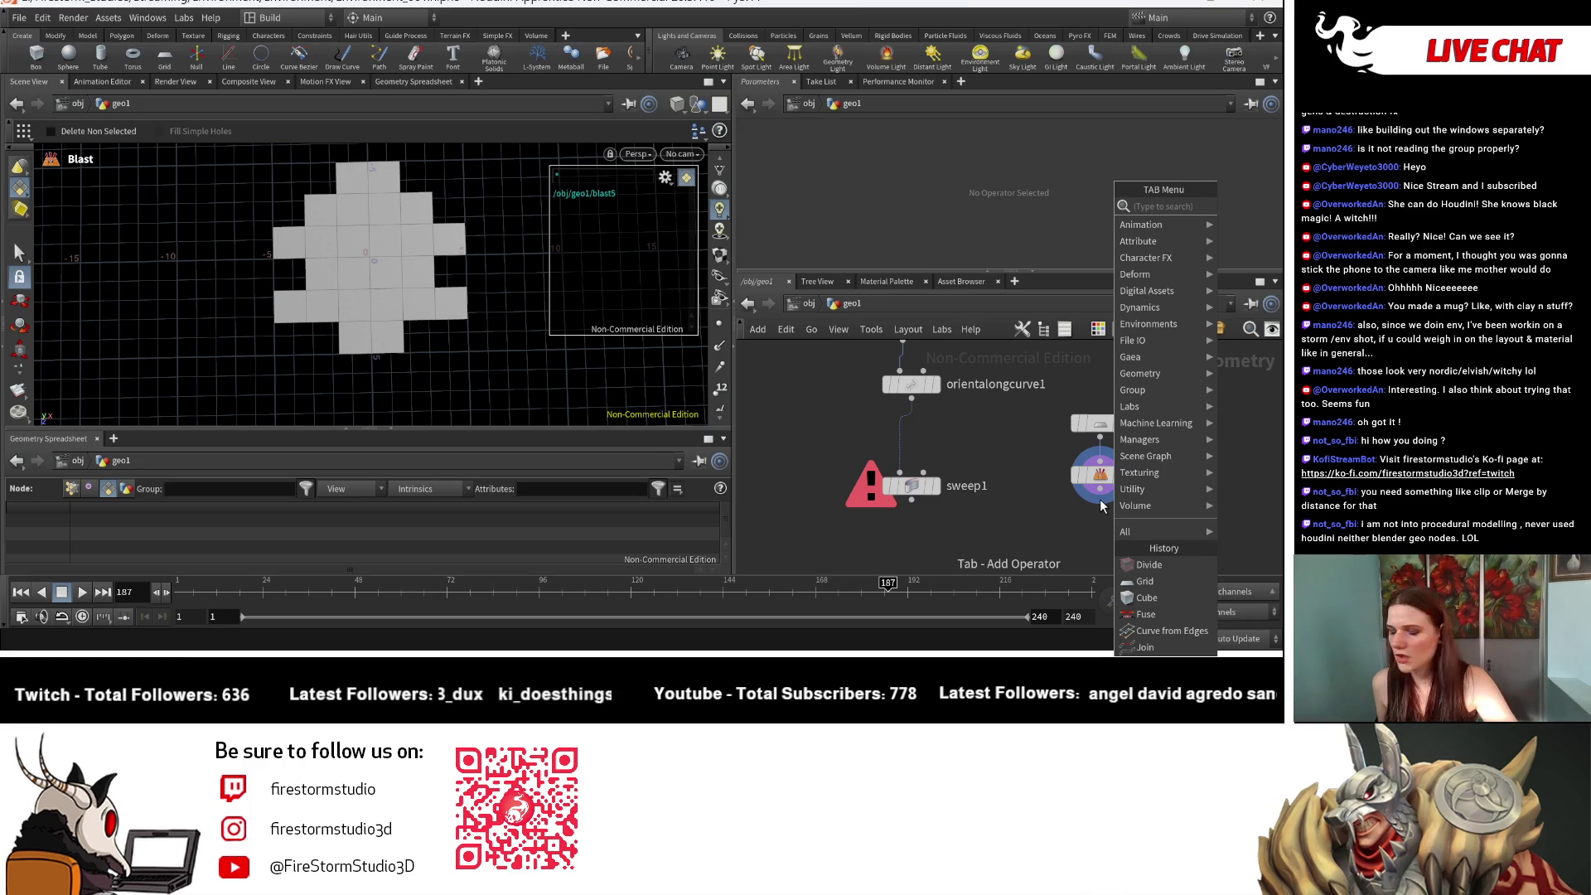
pyautogui.write('di')
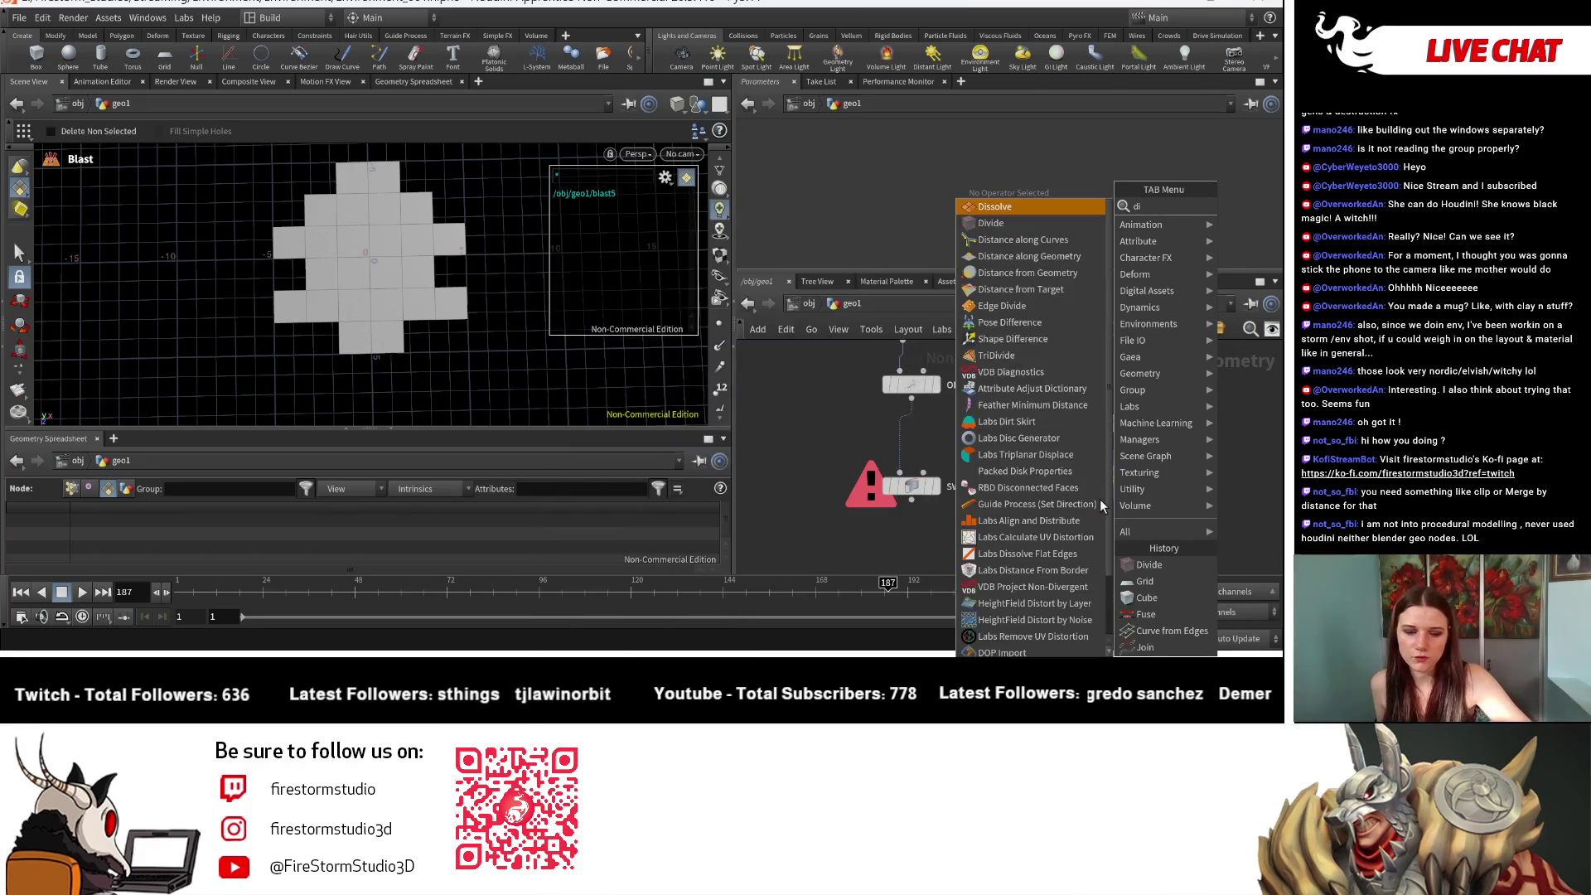
pyautogui.write('s')
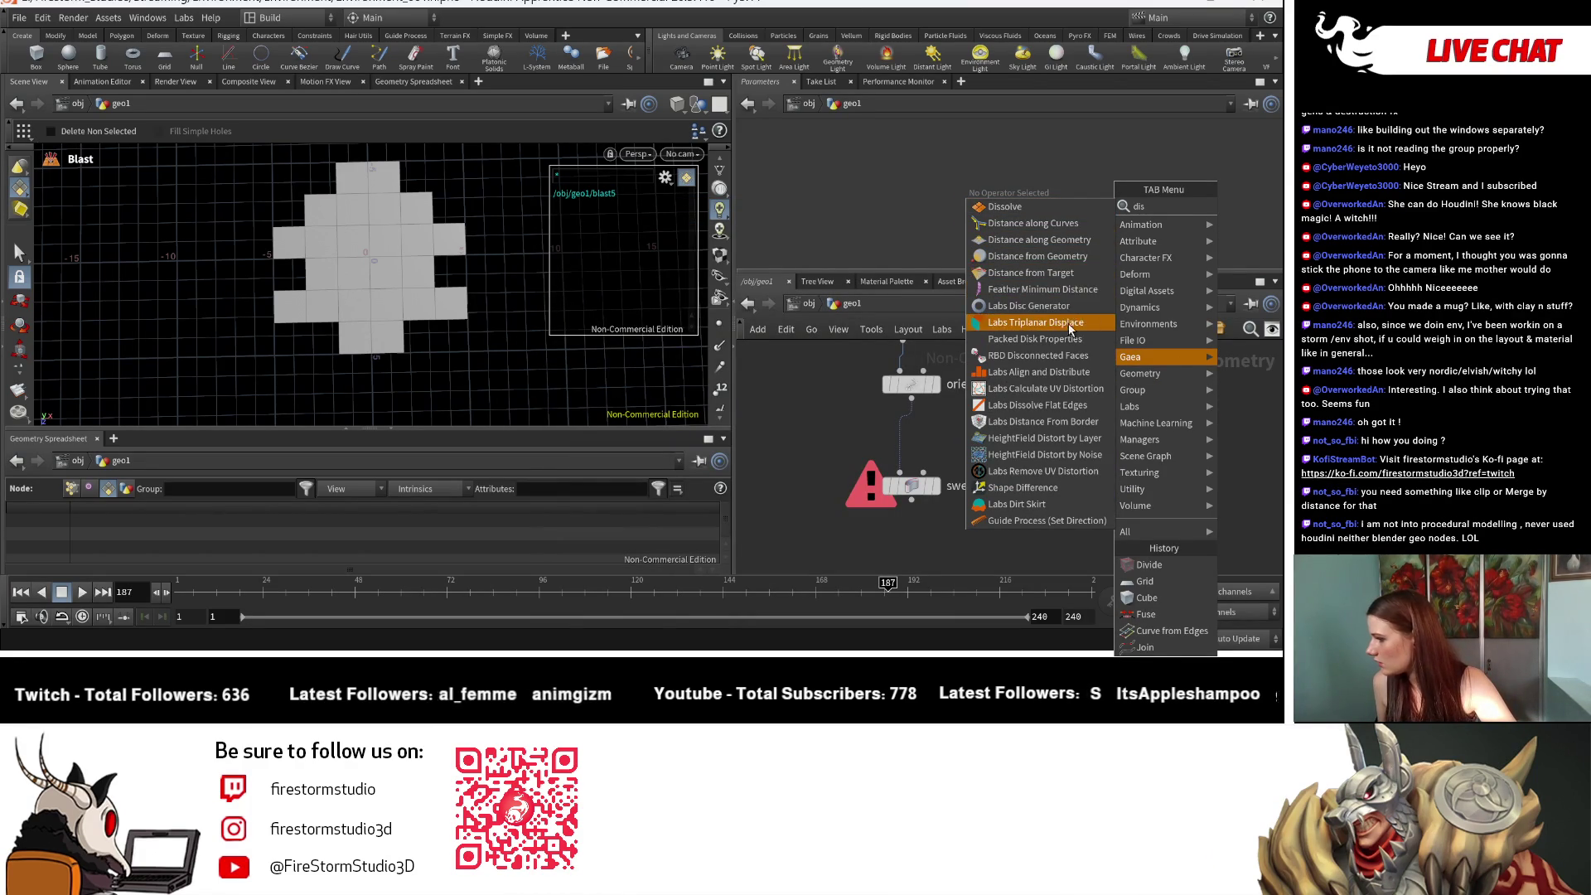
pyautogui.click(1061, 406)
pyautogui.click(1100, 536)
pyautogui.click(1101, 498)
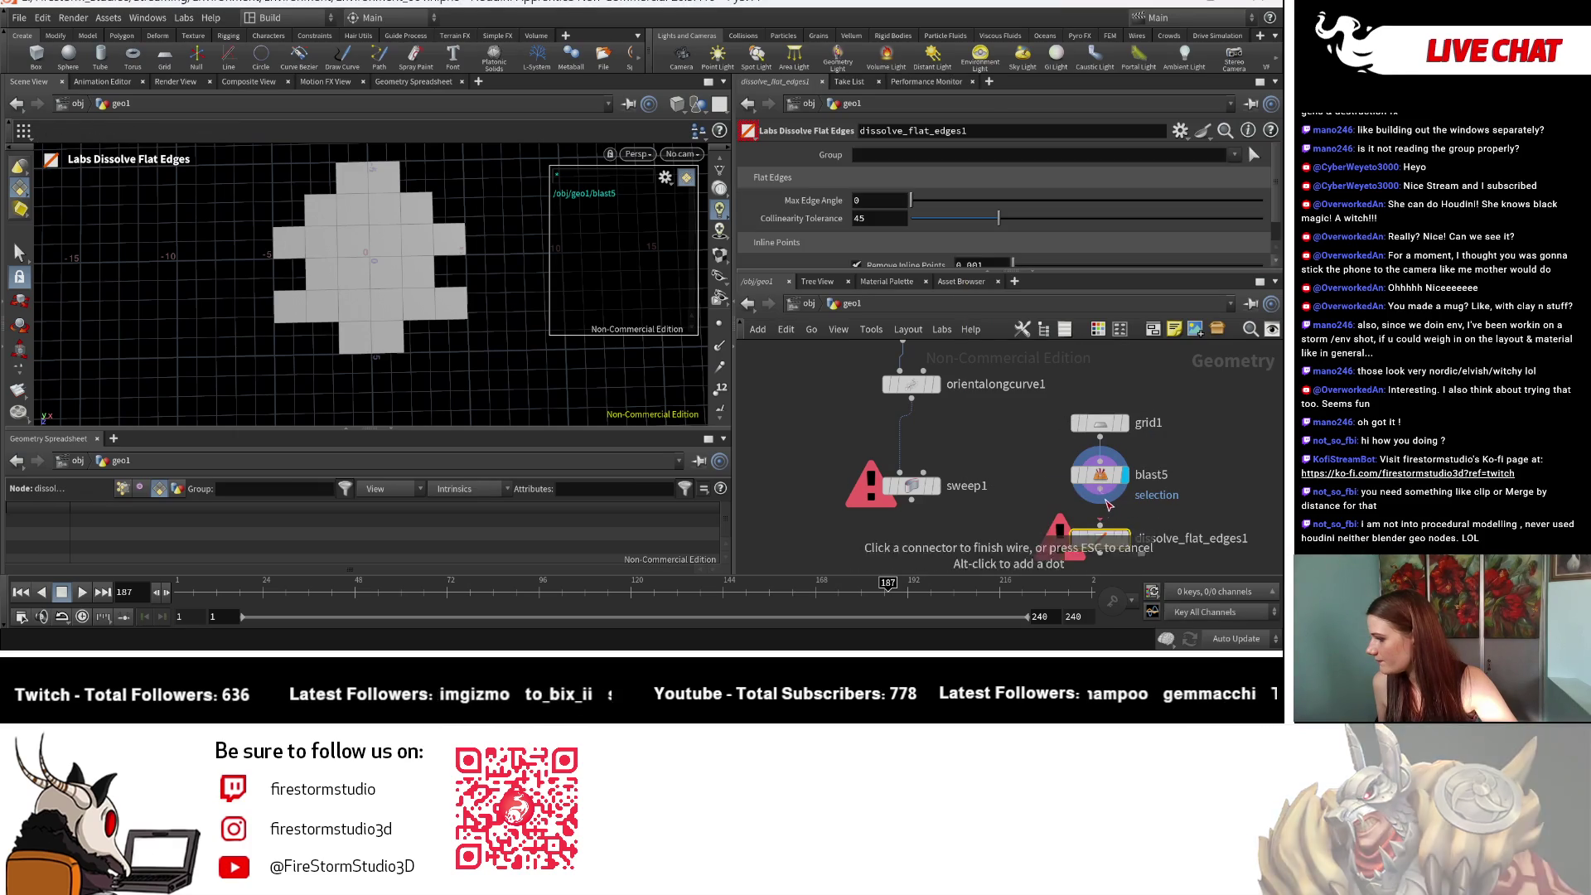
pyautogui.click(1101, 519)
pyautogui.moveTo(1107, 543); pyautogui.dragTo(1107, 530)
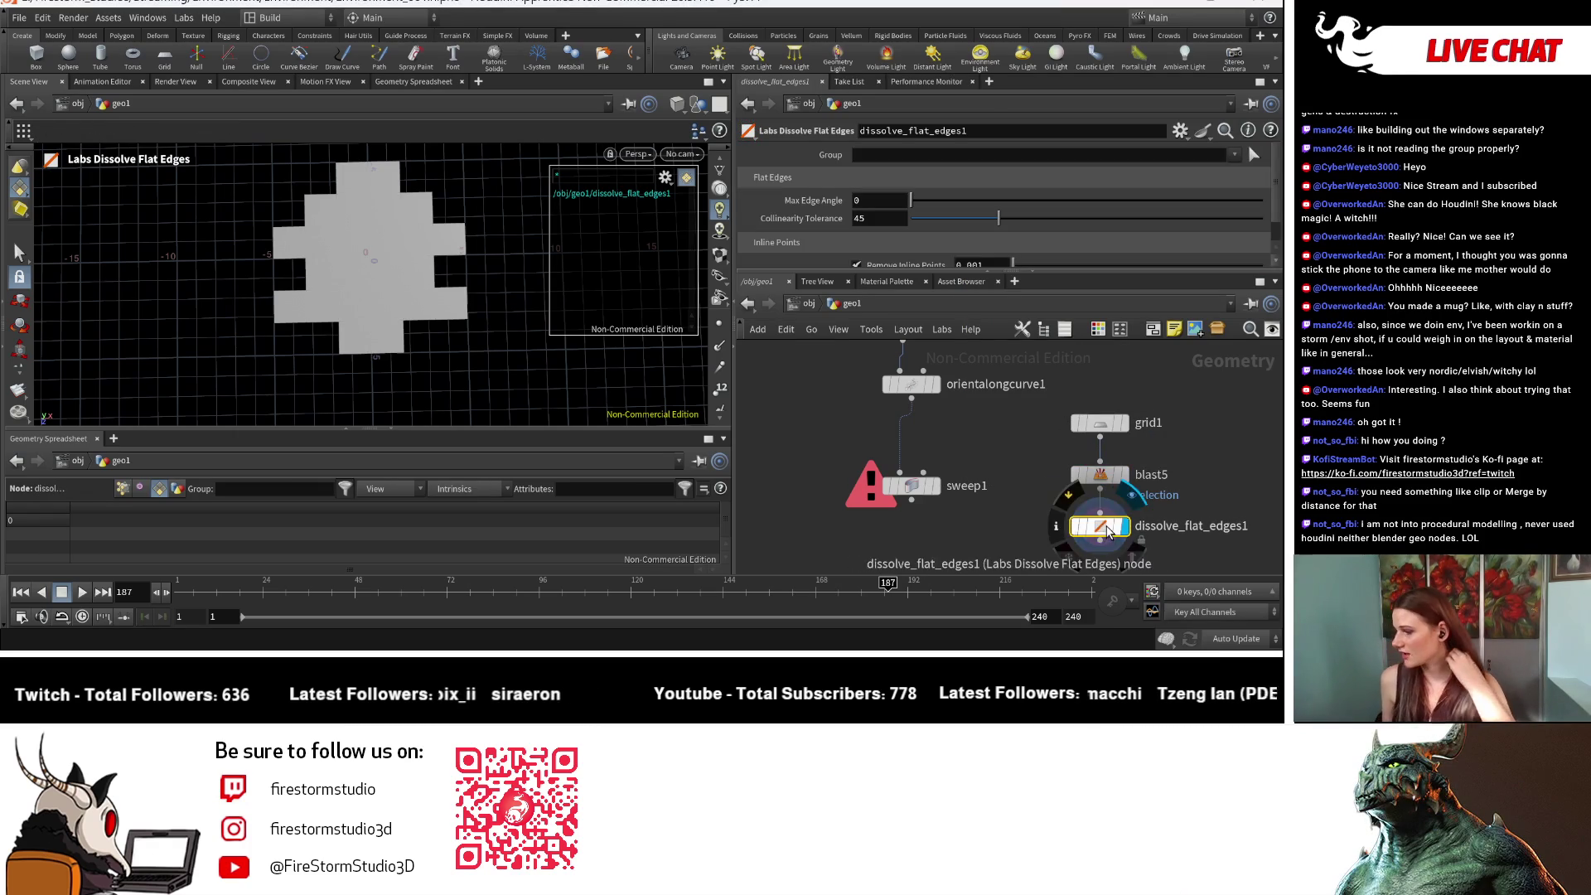
pyautogui.moveTo(1108, 530); pyautogui.dragTo(1070, 471, button='middle')
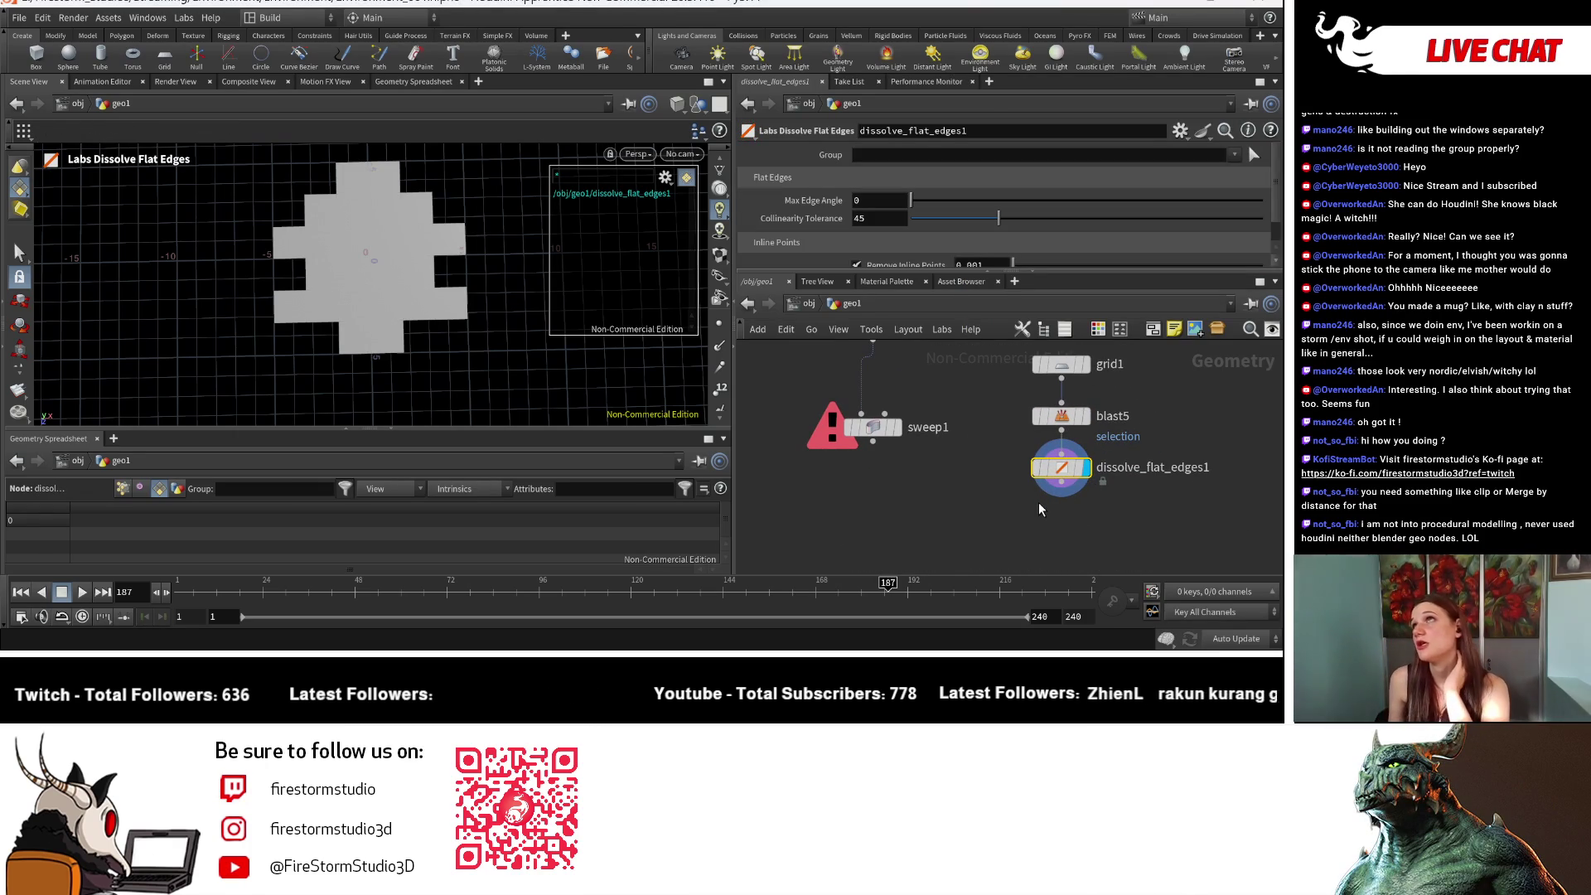
pyautogui.click(1076, 527)
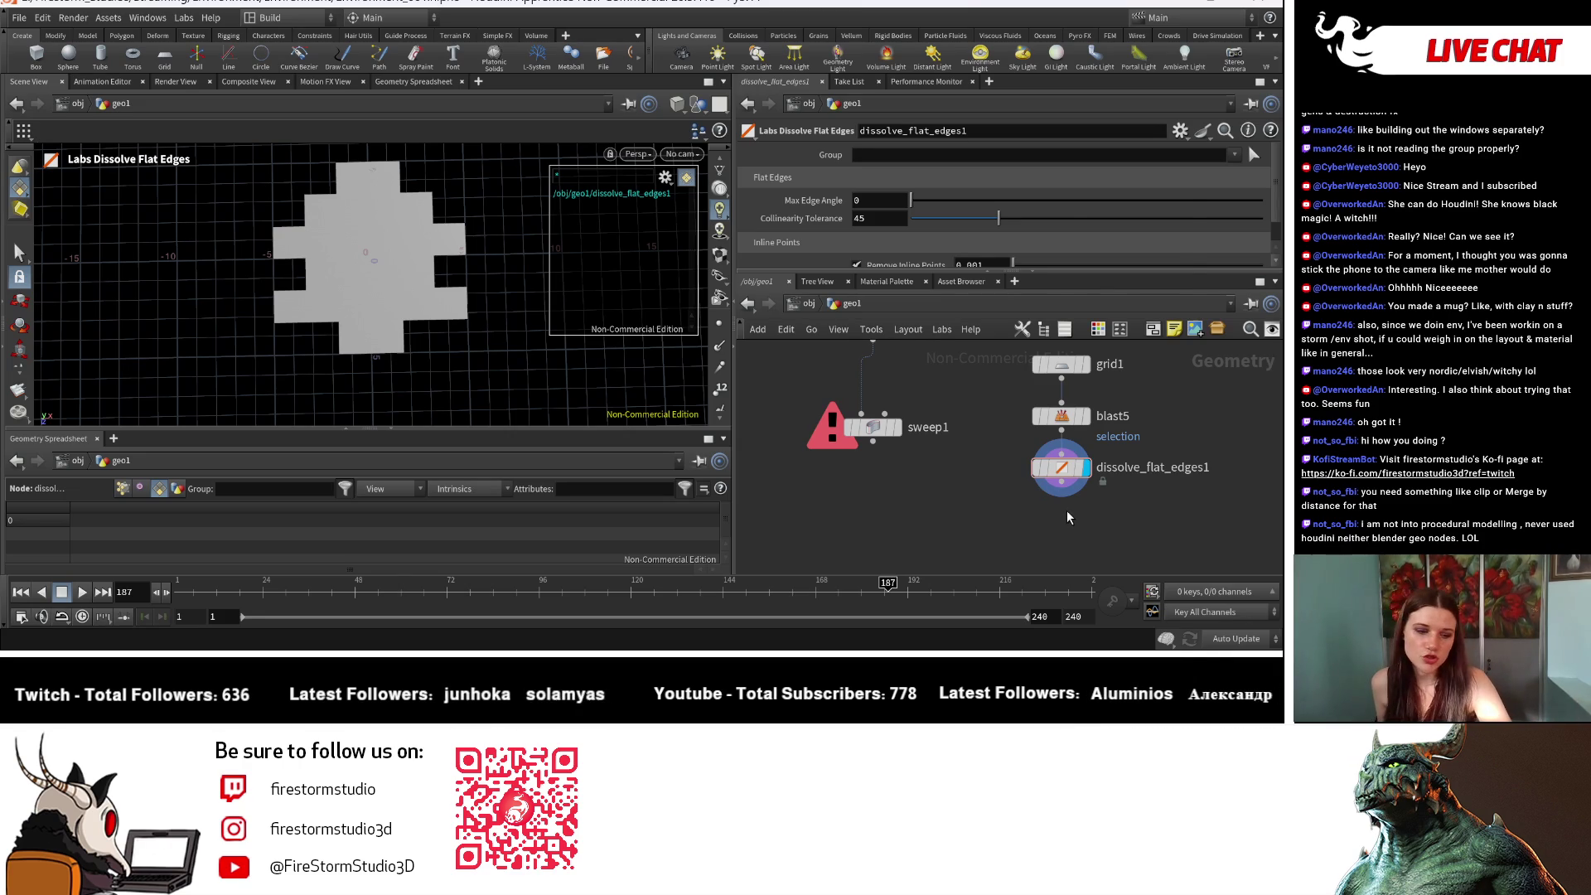
# Step: Pick a Resample node from the node search
pyautogui.press('Tab')
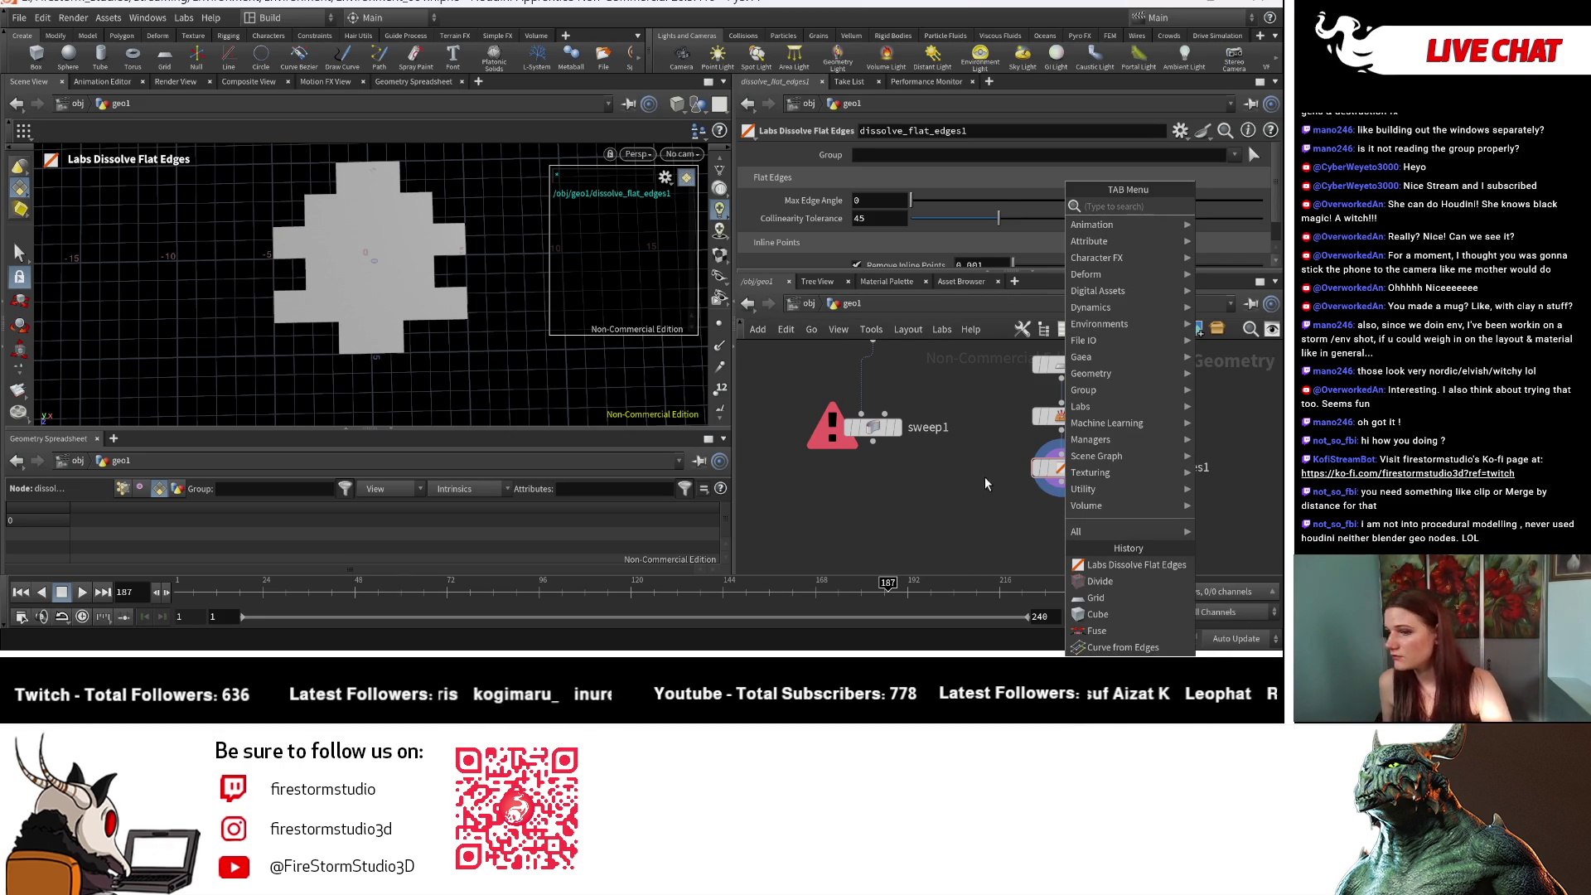
pyautogui.write('res')
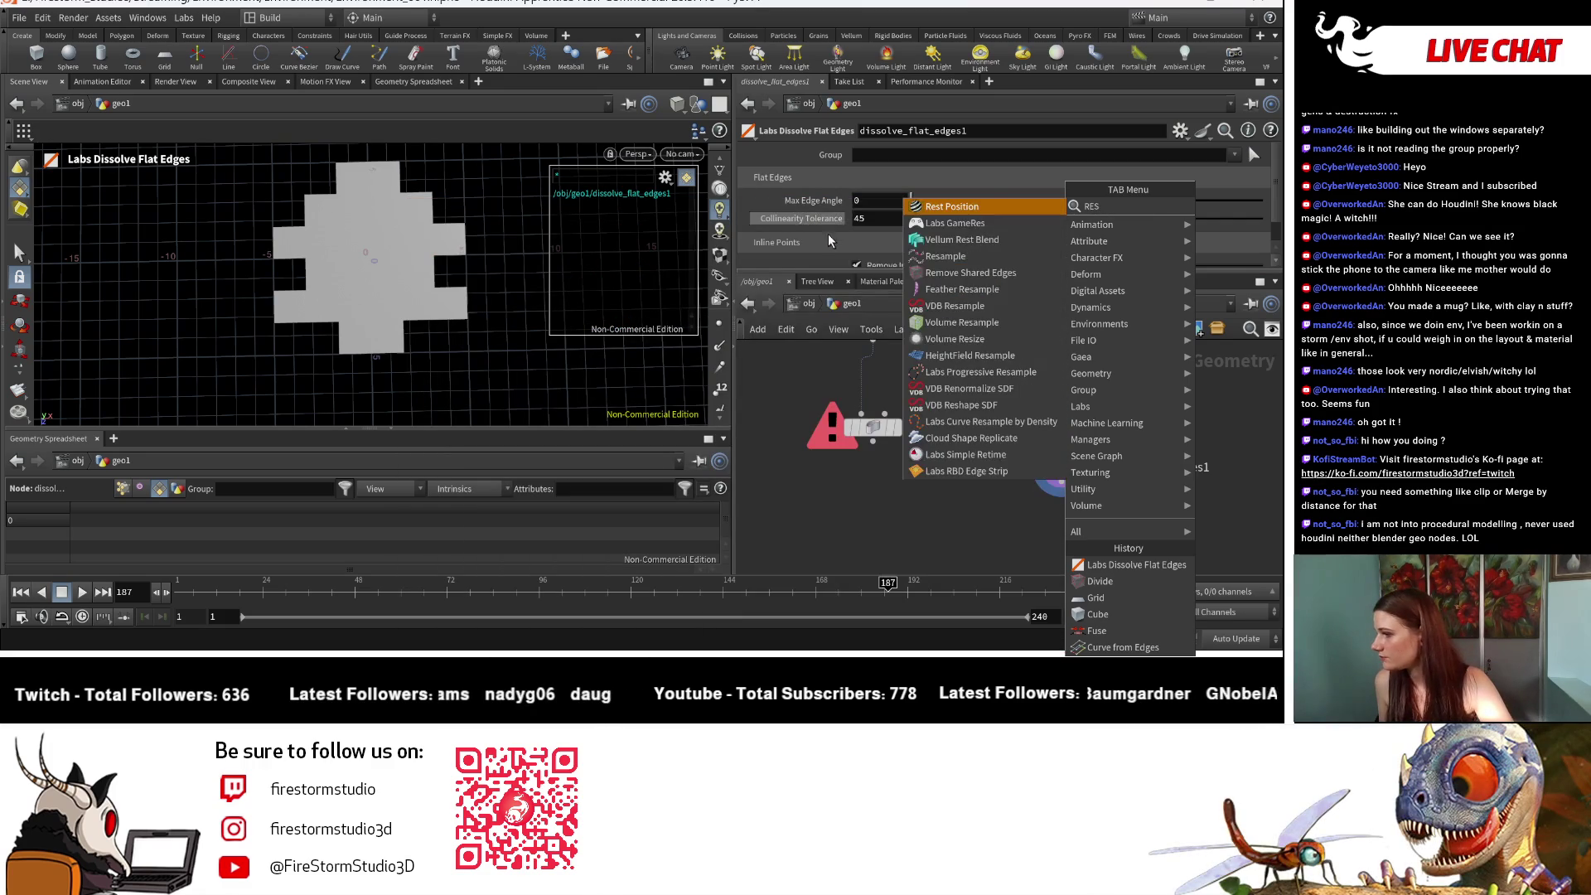
pyautogui.click(958, 261)
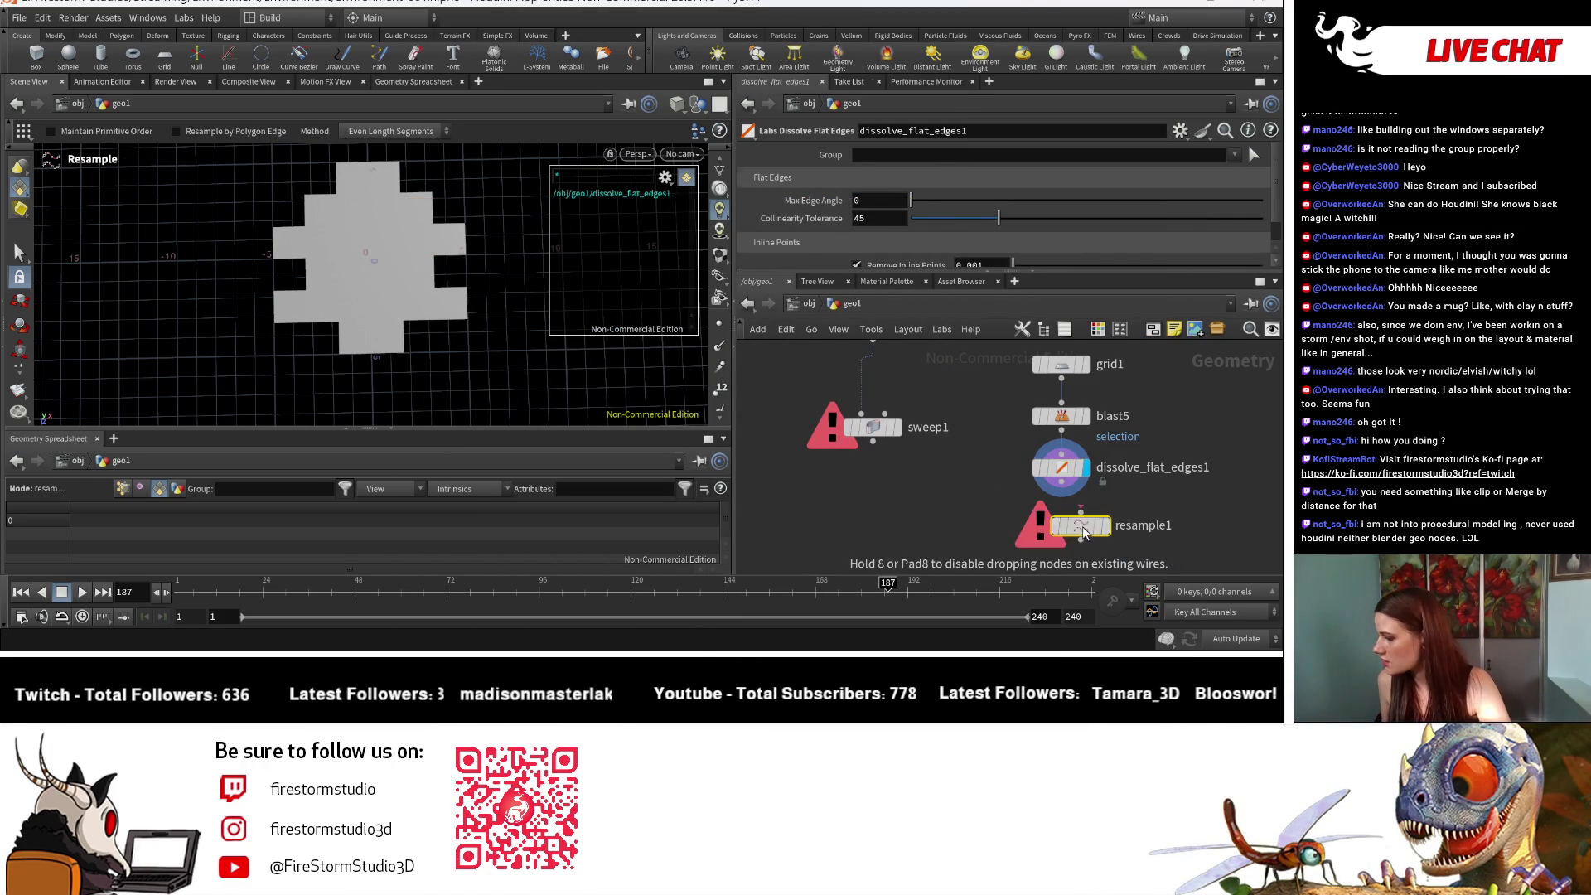
# Step: Place resample1 under dissolve_flat_edges1 with polygons treated as Subdivision Curves, and inspect the blob
pyautogui.click(1083, 533)
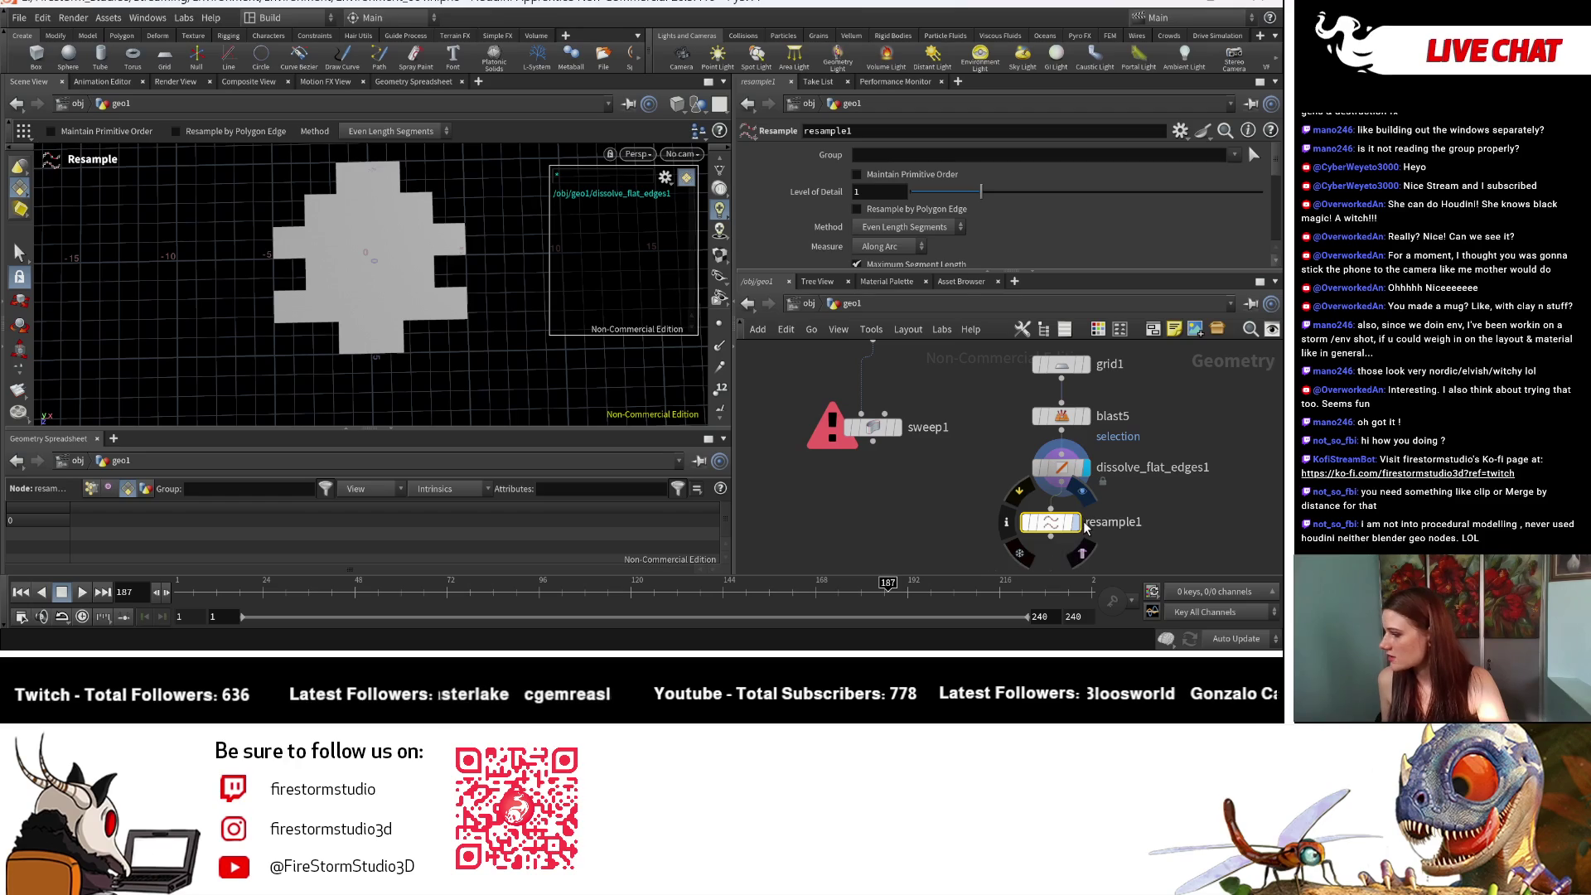
pyautogui.scroll(-3, 903, 217)
pyautogui.scroll(-5, 900, 191)
pyautogui.click(904, 261)
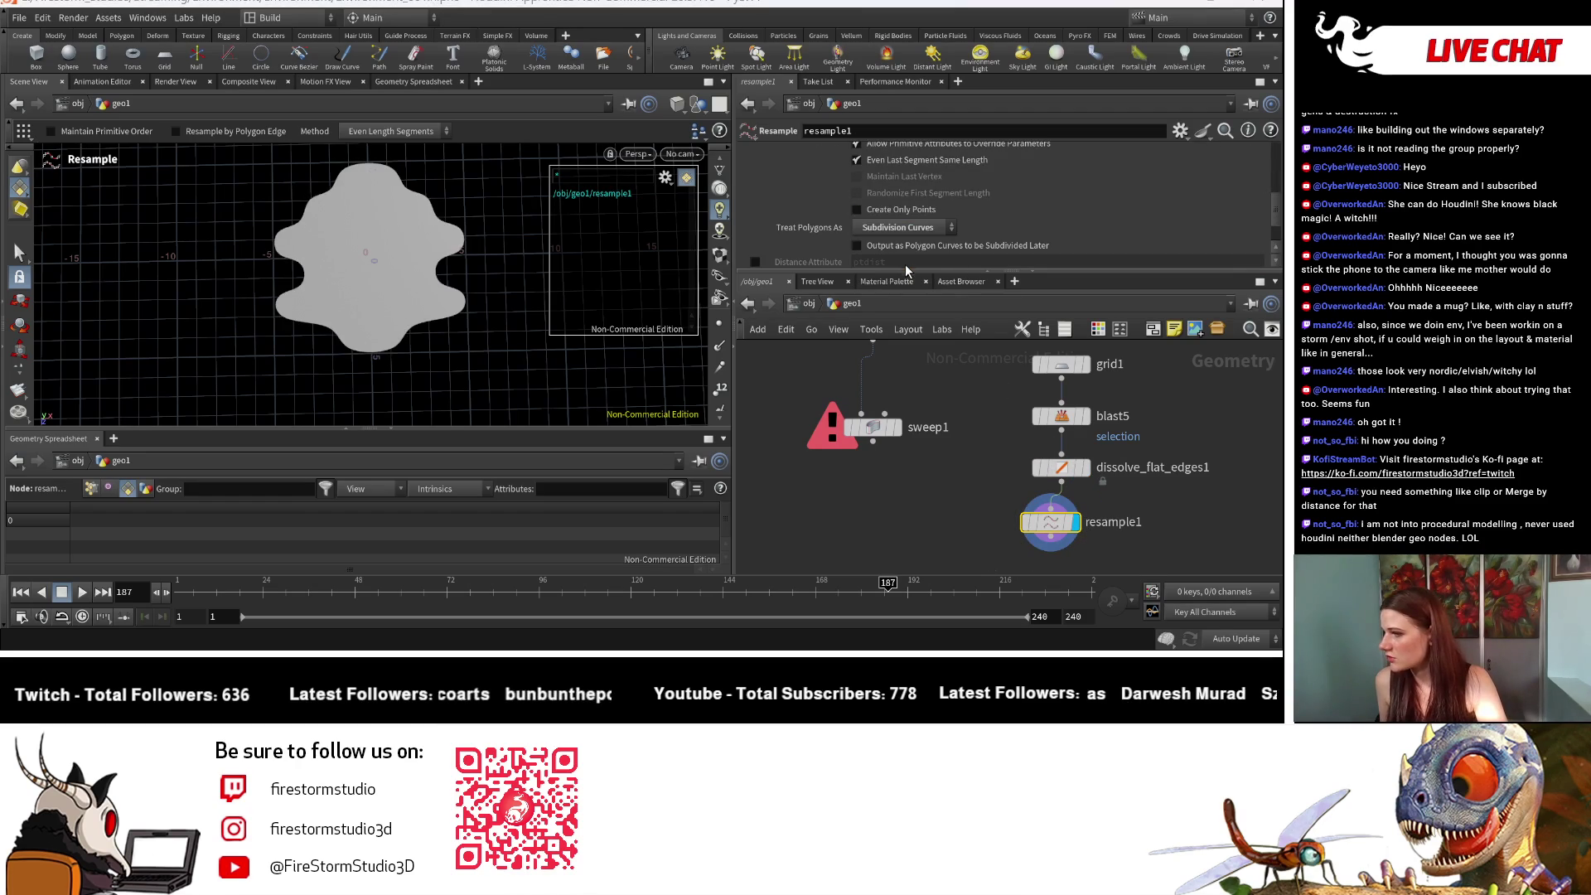
pyautogui.press('Escape')
pyautogui.moveTo(394, 326)
pyautogui.mouseDown()
pyautogui.moveTo(306, 319)
pyautogui.moveTo(431, 290)
pyautogui.mouseUp()
pyautogui.scroll(-3, 348, 295)
pyautogui.press('Return')
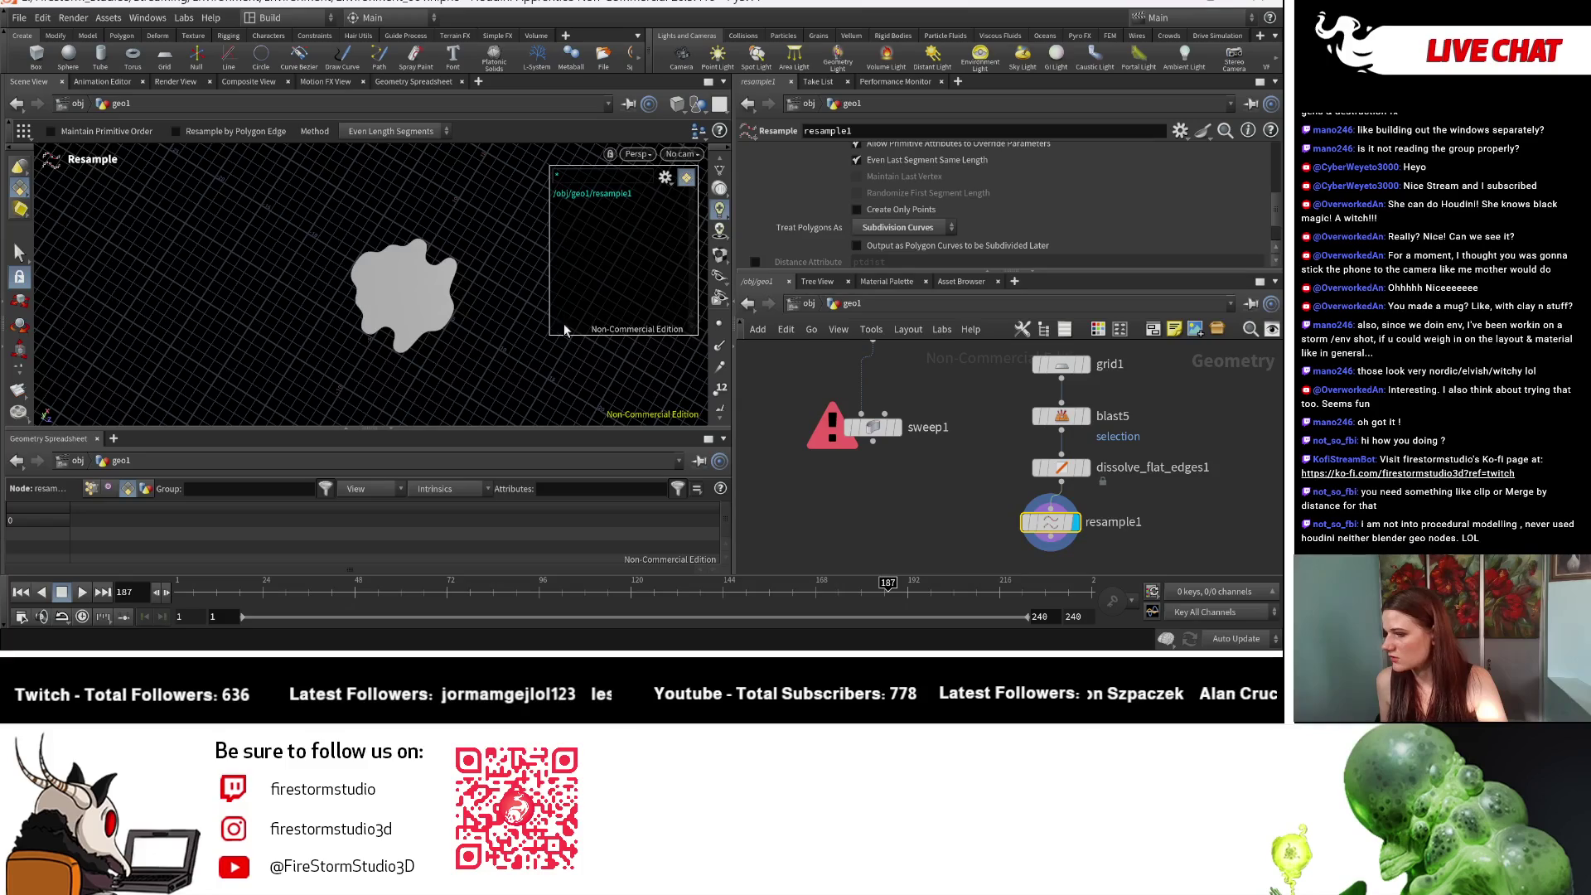
pyautogui.press('Escape')
pyautogui.moveTo(431, 348)
pyautogui.mouseDown()
pyautogui.moveTo(685, 348)
pyautogui.moveTo(366, 376)
pyautogui.mouseUp()
pyautogui.scroll(2, 366, 376)
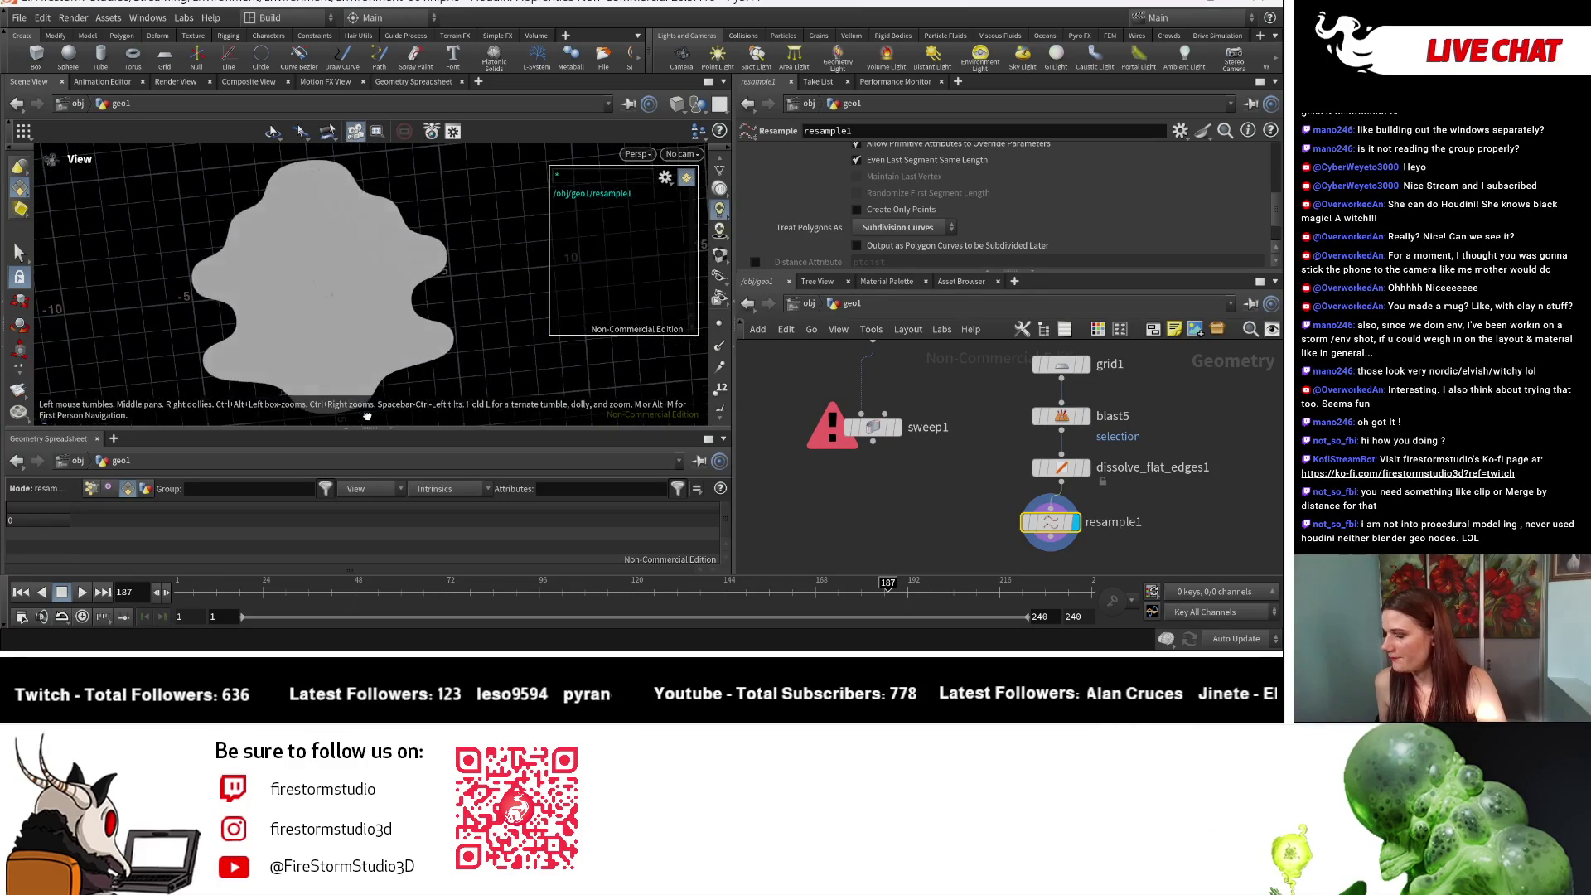
pyautogui.press('Return')
# Step: Show the dissolve_flat_edges1 result in the viewport again
pyautogui.scroll(2, 1132, 494)
pyautogui.moveTo(1002, 528); pyautogui.dragTo(1002, 590)
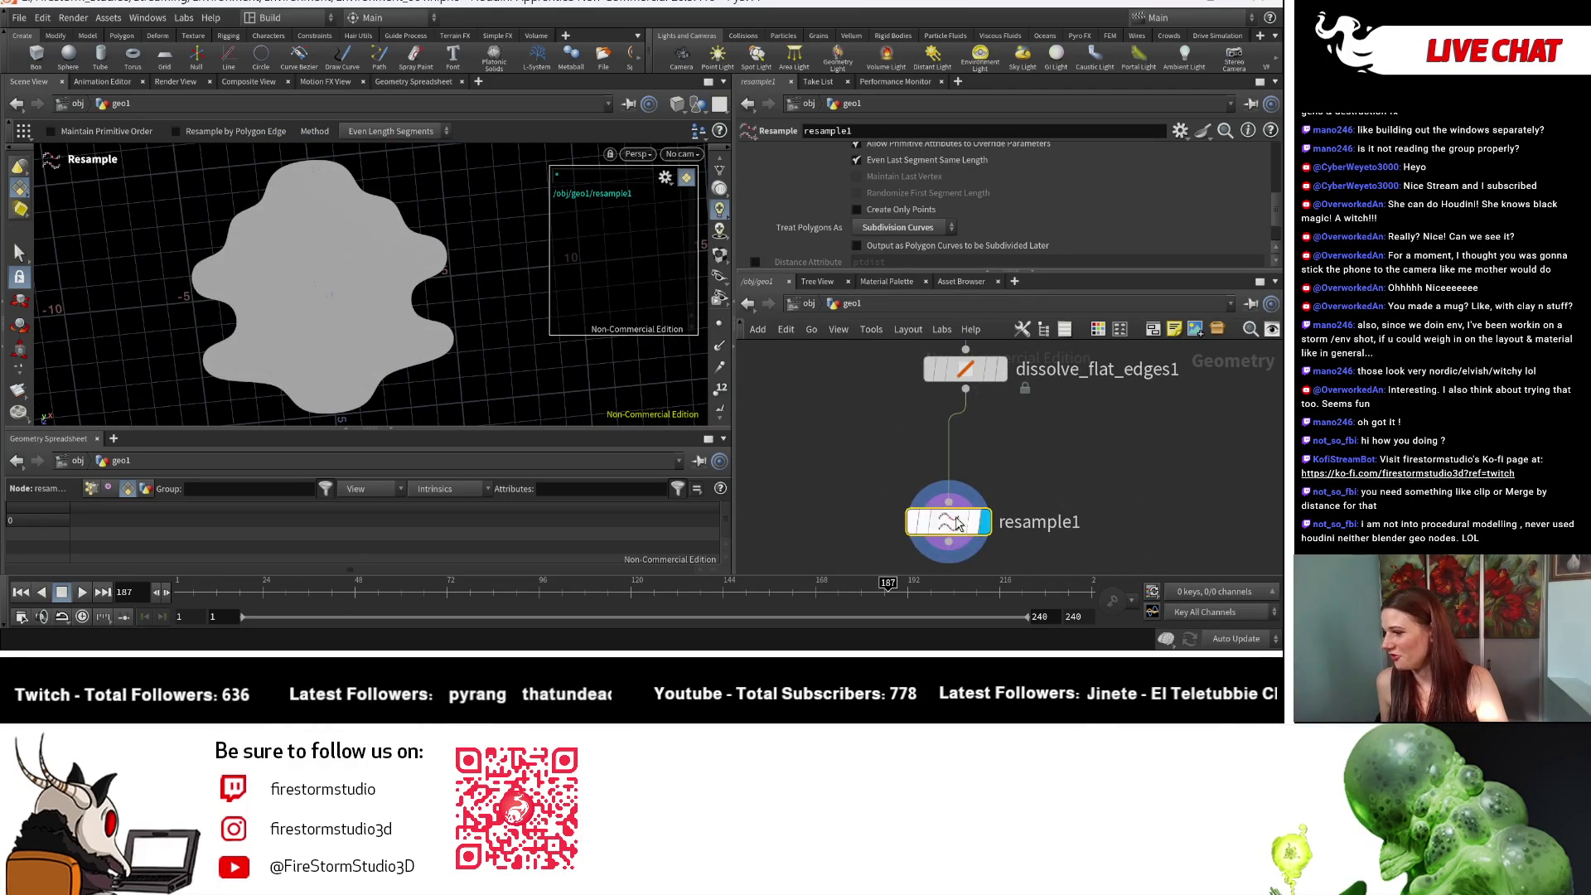
pyautogui.scroll(-2, 1051, 440)
pyautogui.click(1016, 392)
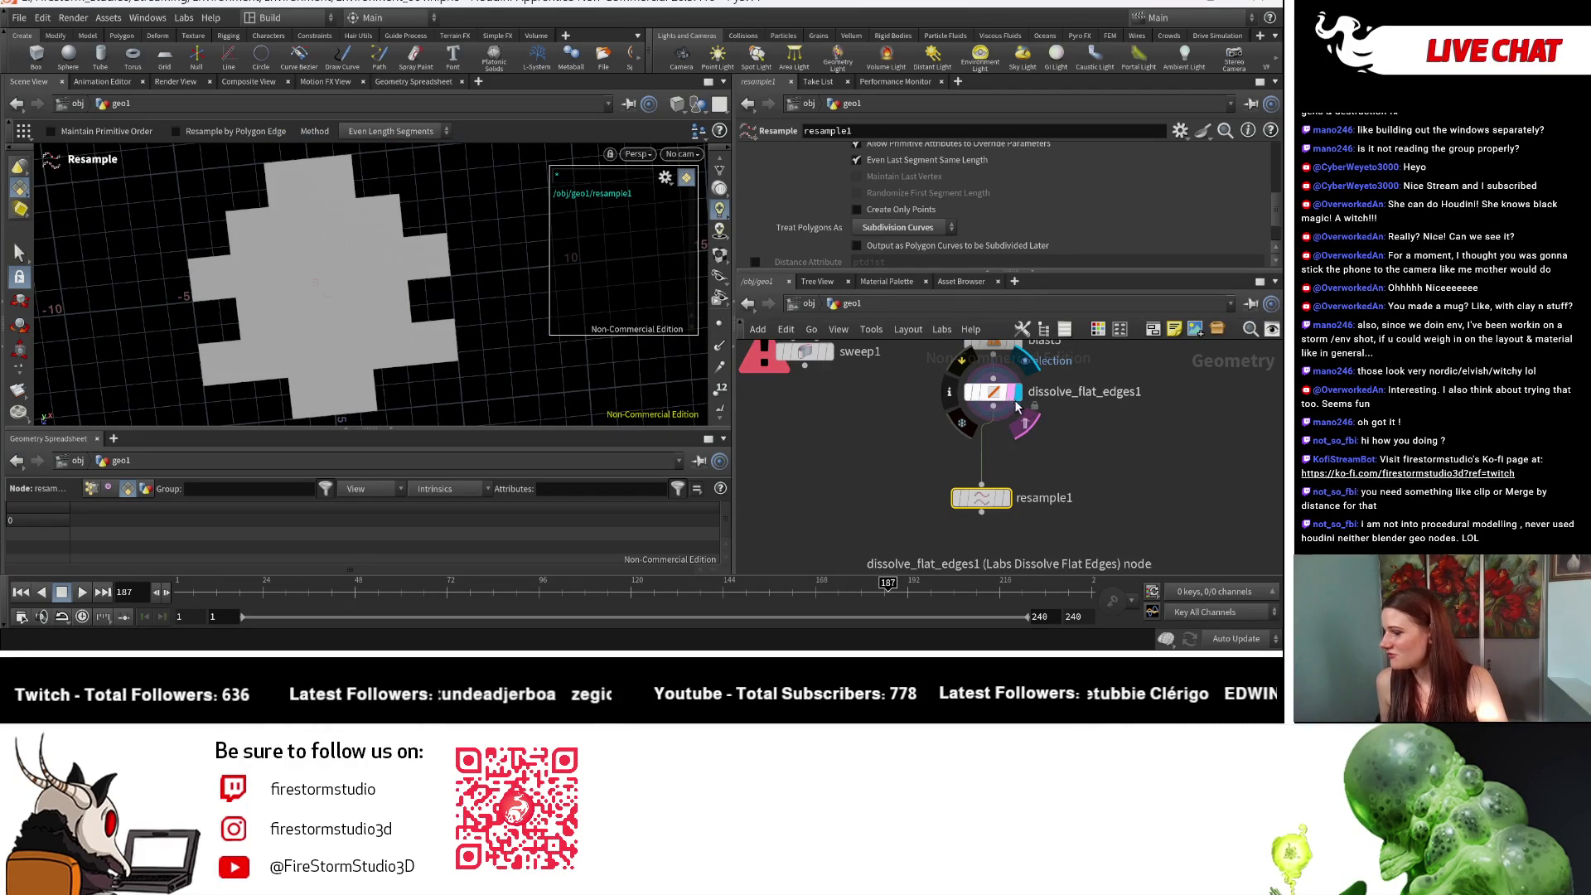
pyautogui.press('Tab')
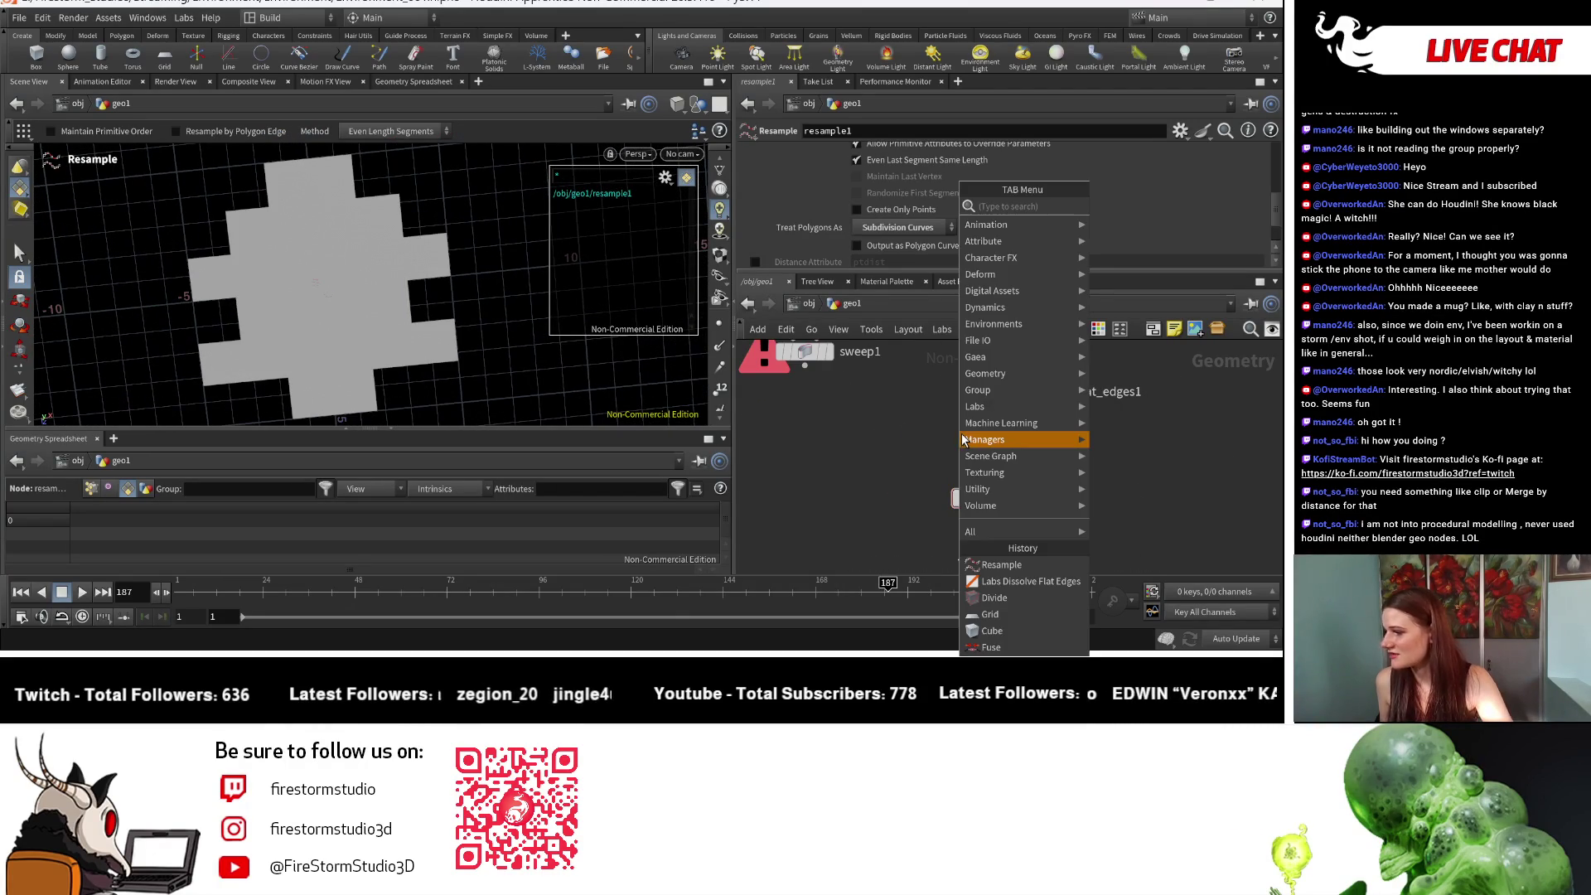
# Step: Add a PolyBevel node and place polybevel1 in the network
pyautogui.write('bec')
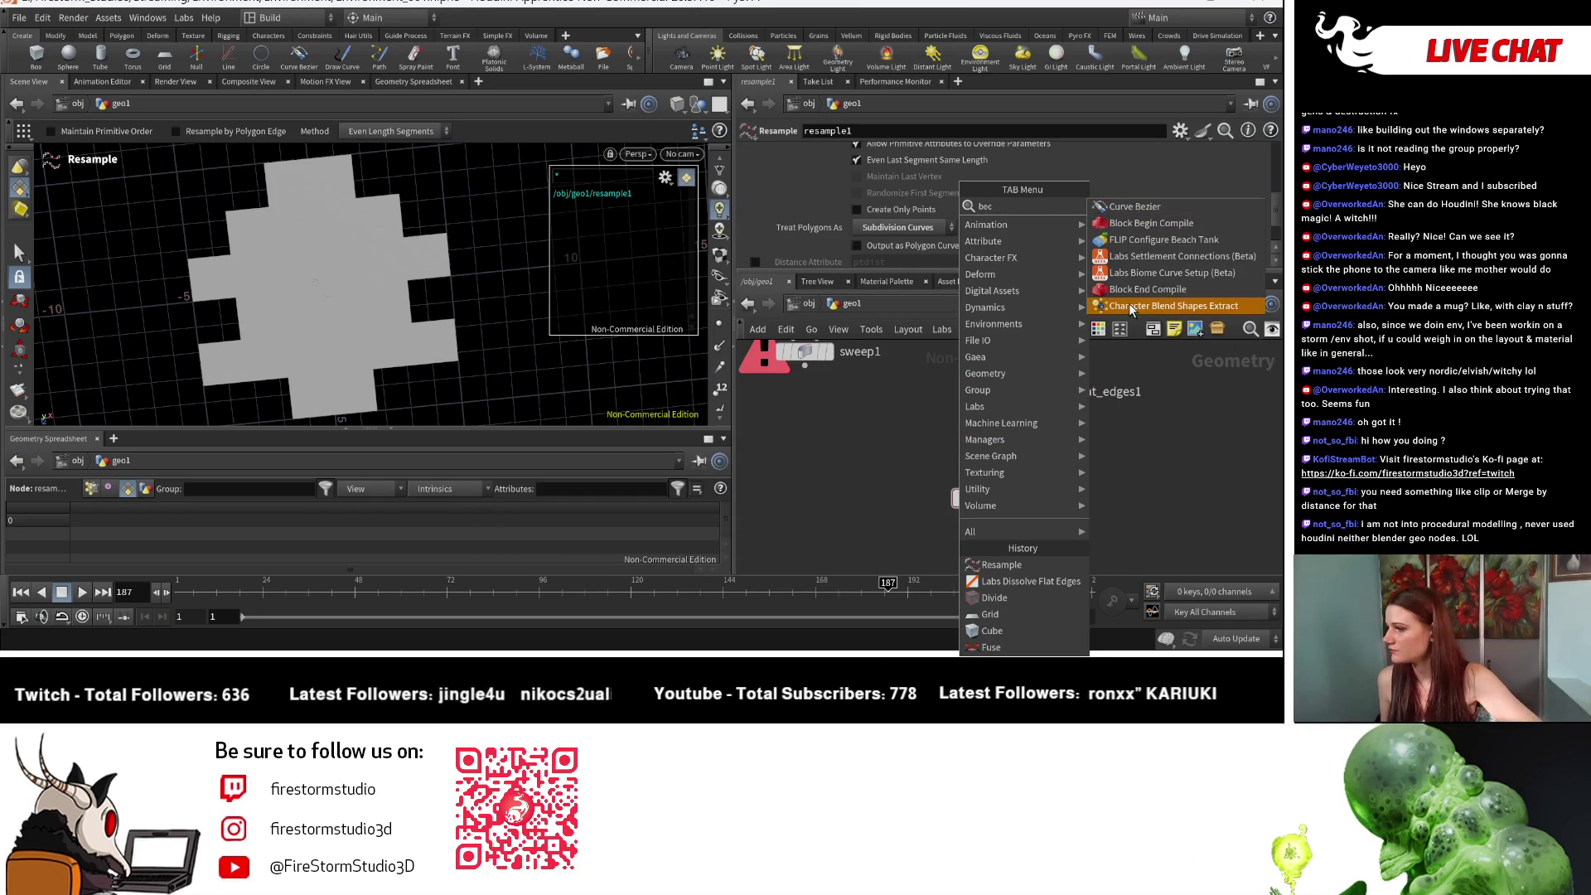
pyautogui.press('BackSpace')
pyautogui.write('ve')
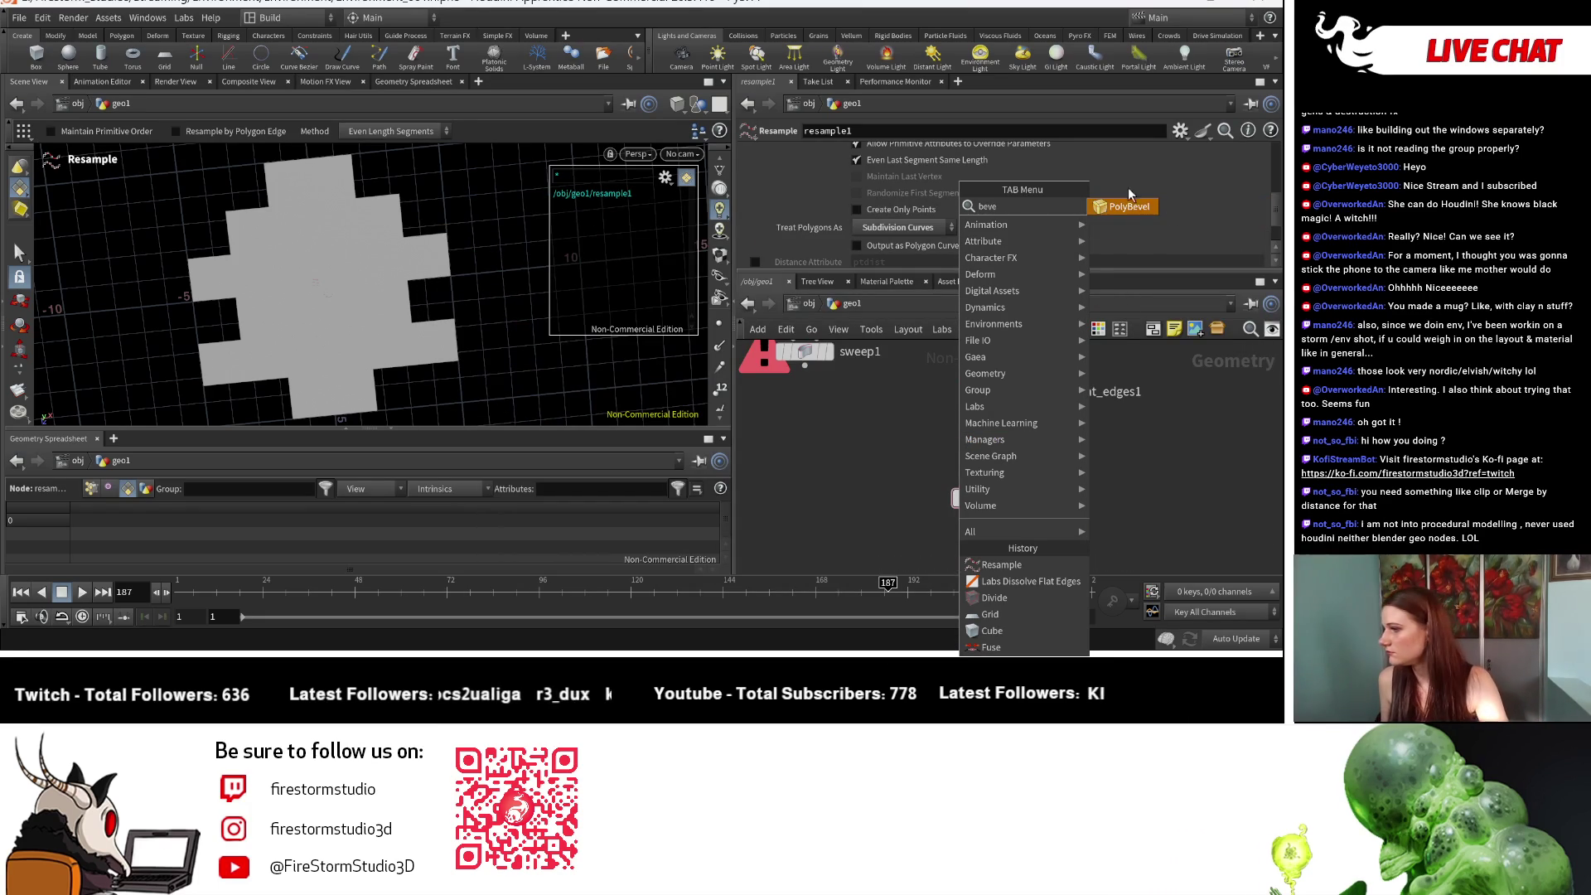
pyautogui.press('Return')
pyautogui.click(1030, 458)
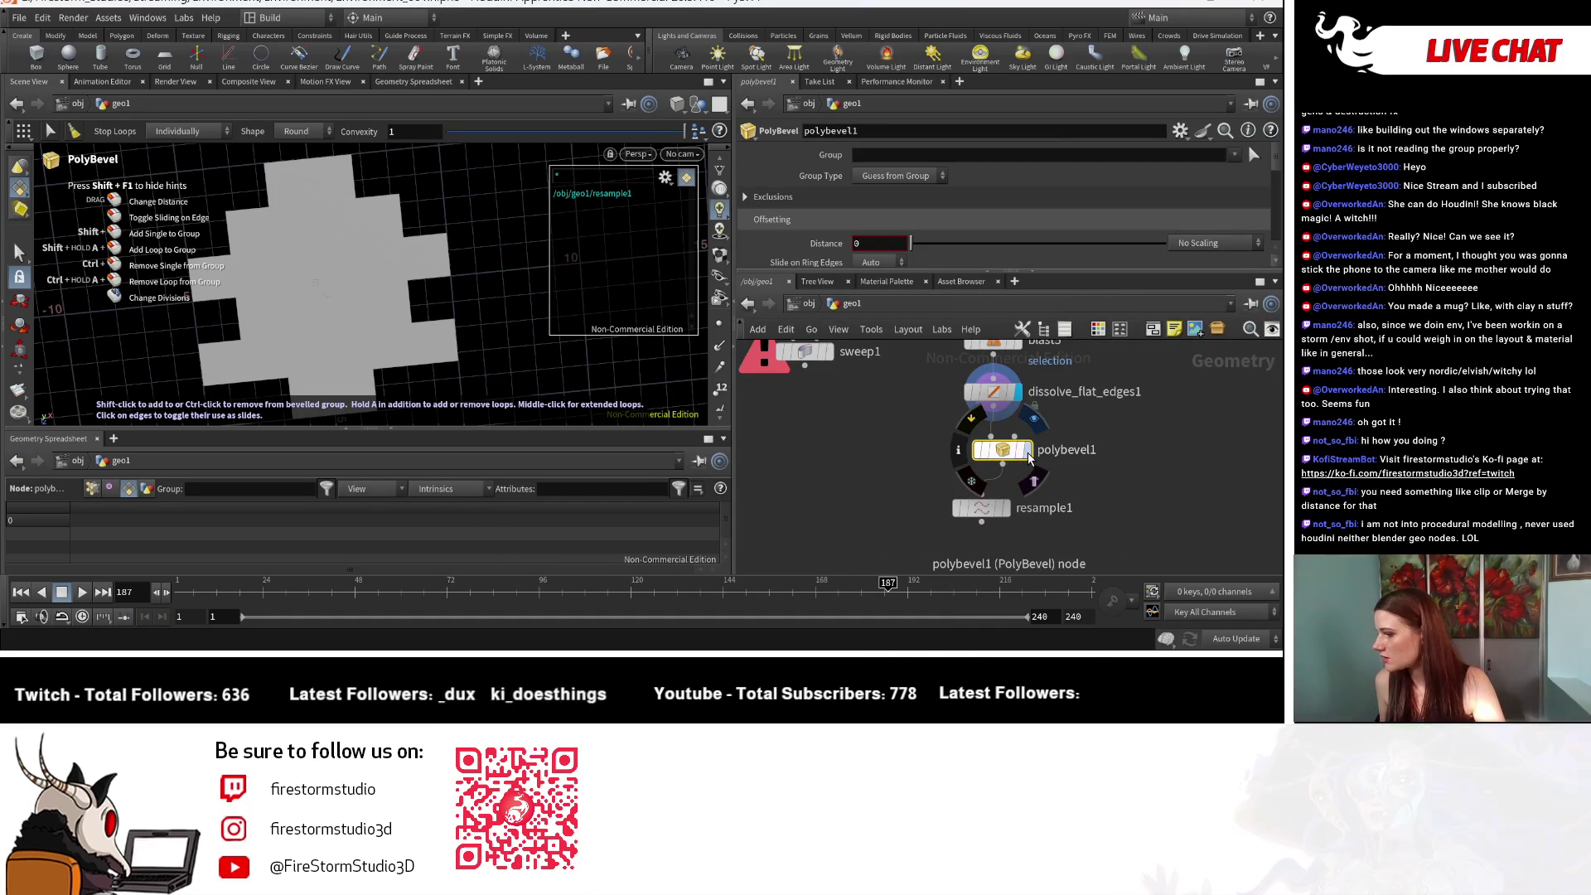
pyautogui.moveTo(1030, 458); pyautogui.dragTo(997, 454)
# Step: Set polybevel1's Group Type to Points
pyautogui.scroll(-2, 912, 213)
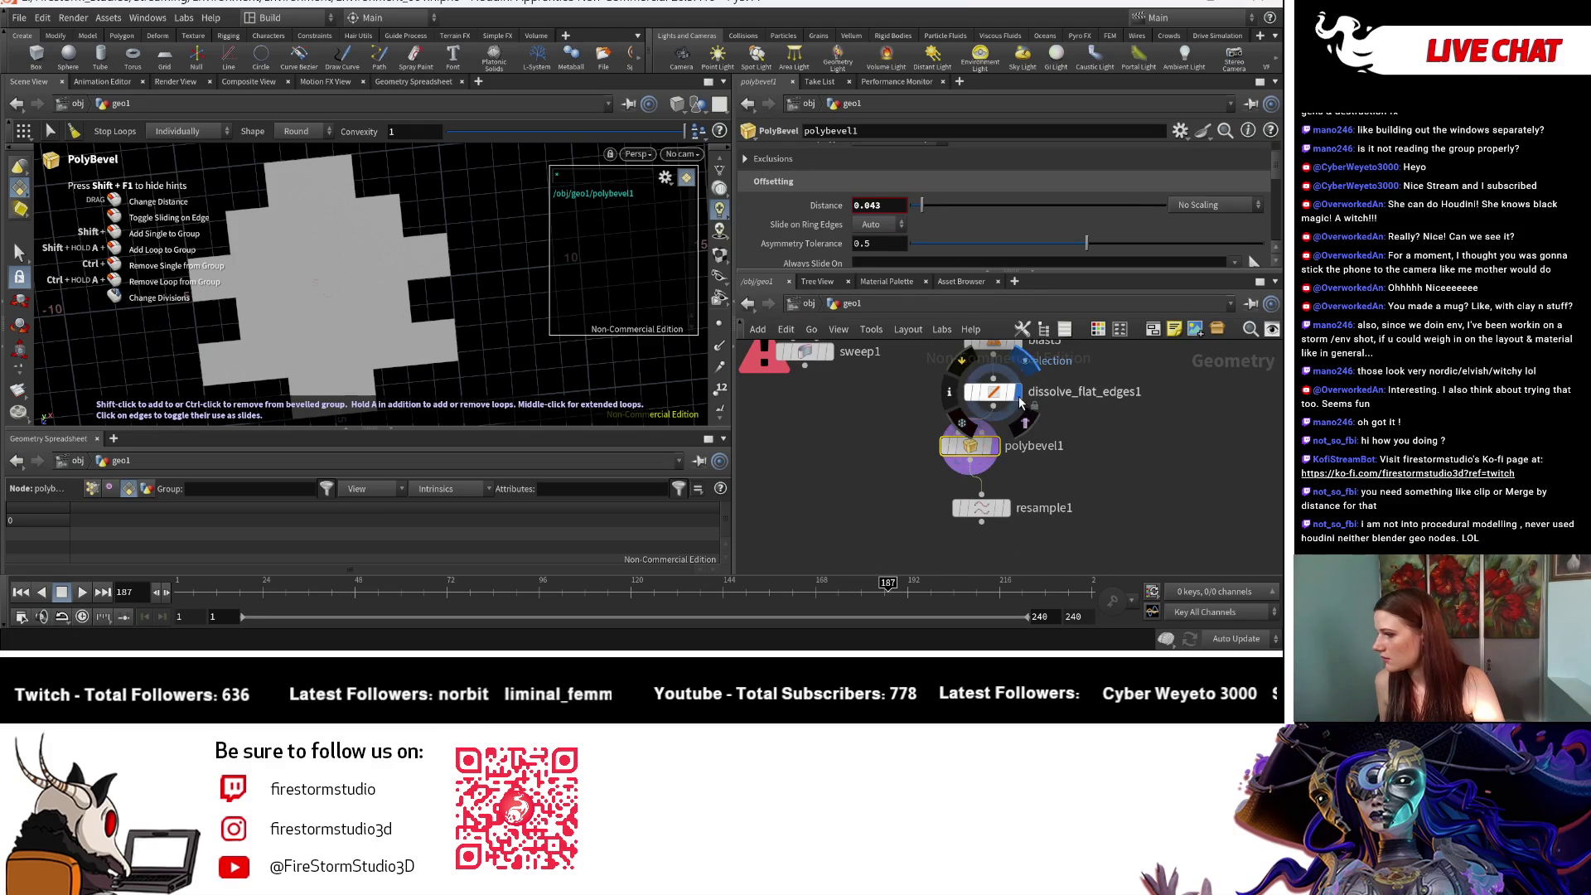
pyautogui.moveTo(997, 448)
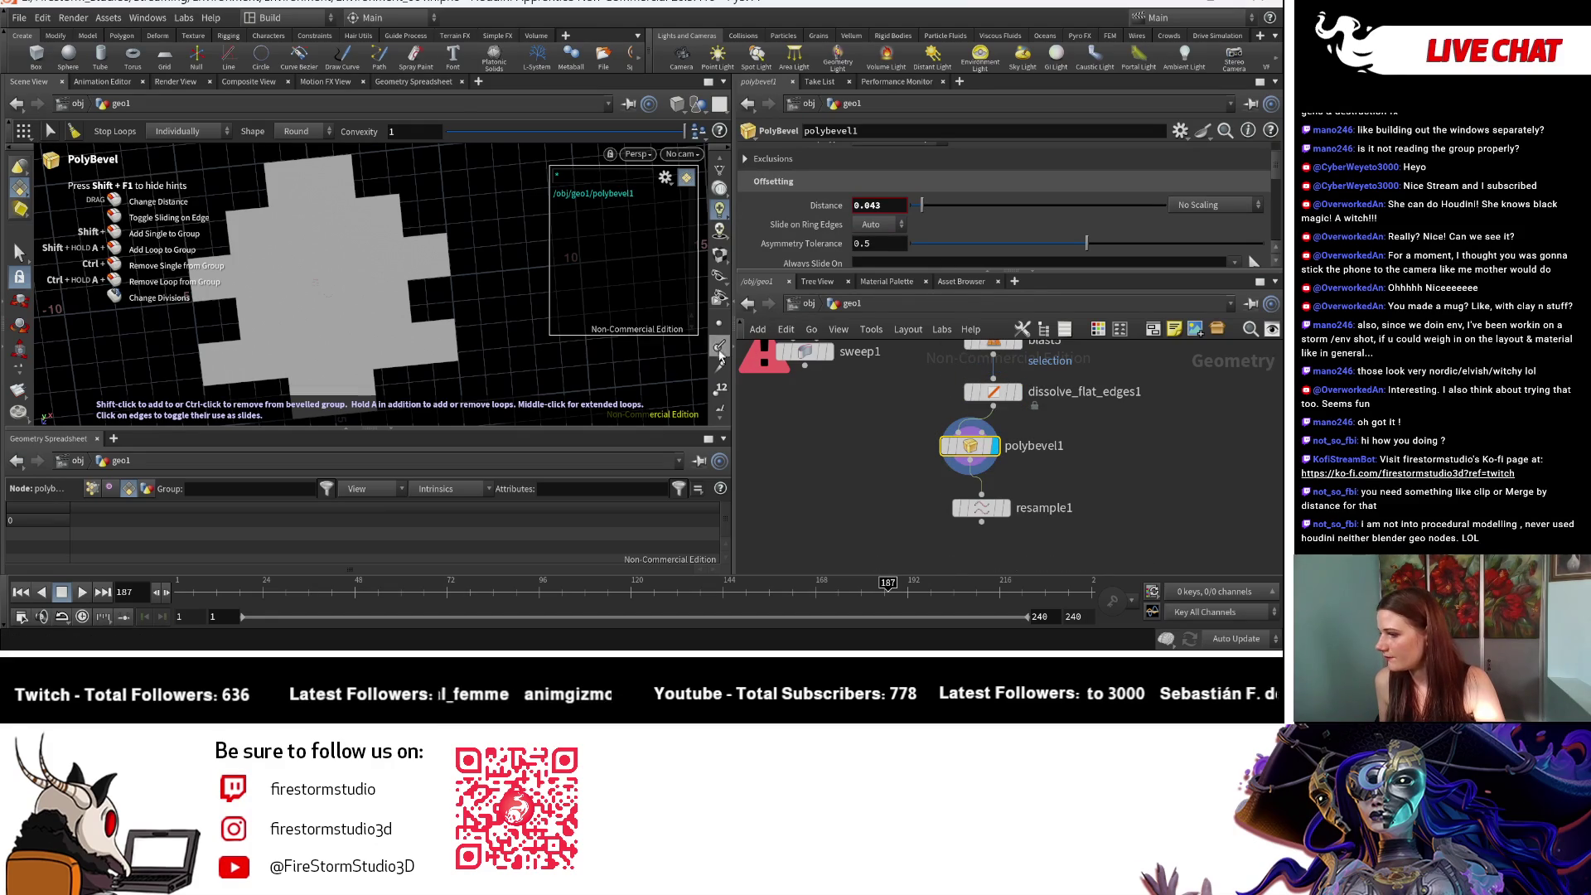
pyautogui.click(725, 377)
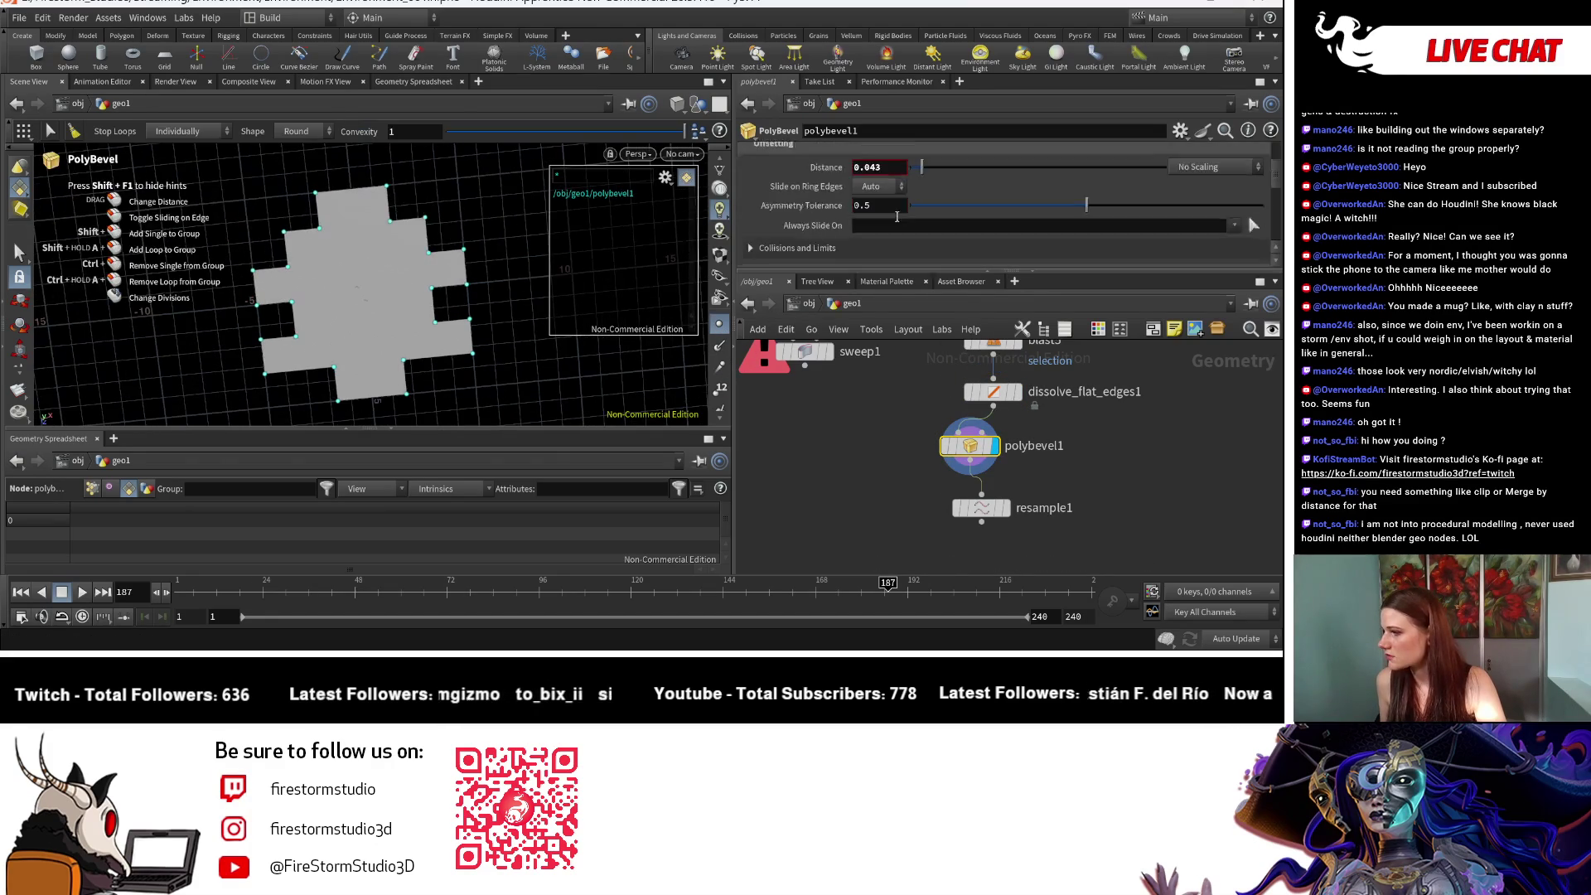
pyautogui.scroll(2, 900, 219)
pyautogui.click(908, 171)
pyautogui.click(916, 208)
pyautogui.click(903, 176)
pyautogui.click(918, 219)
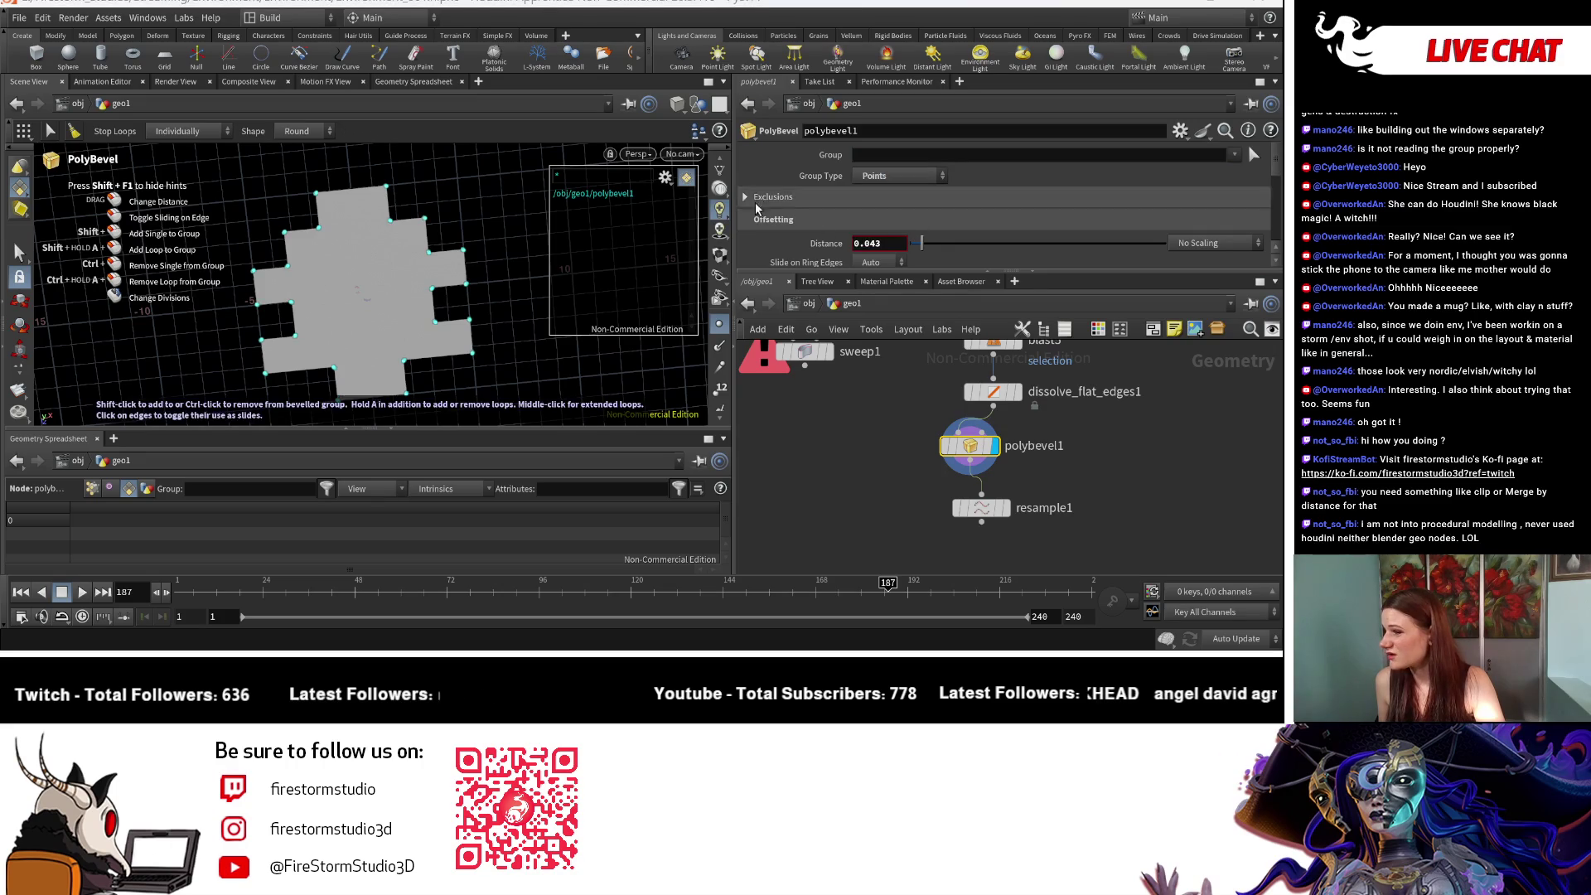
# Step: Wire polybevel1 between blast5 and dissolve_flat_edges1
pyautogui.scroll(-2, 903, 215)
pyautogui.scroll(2, 891, 217)
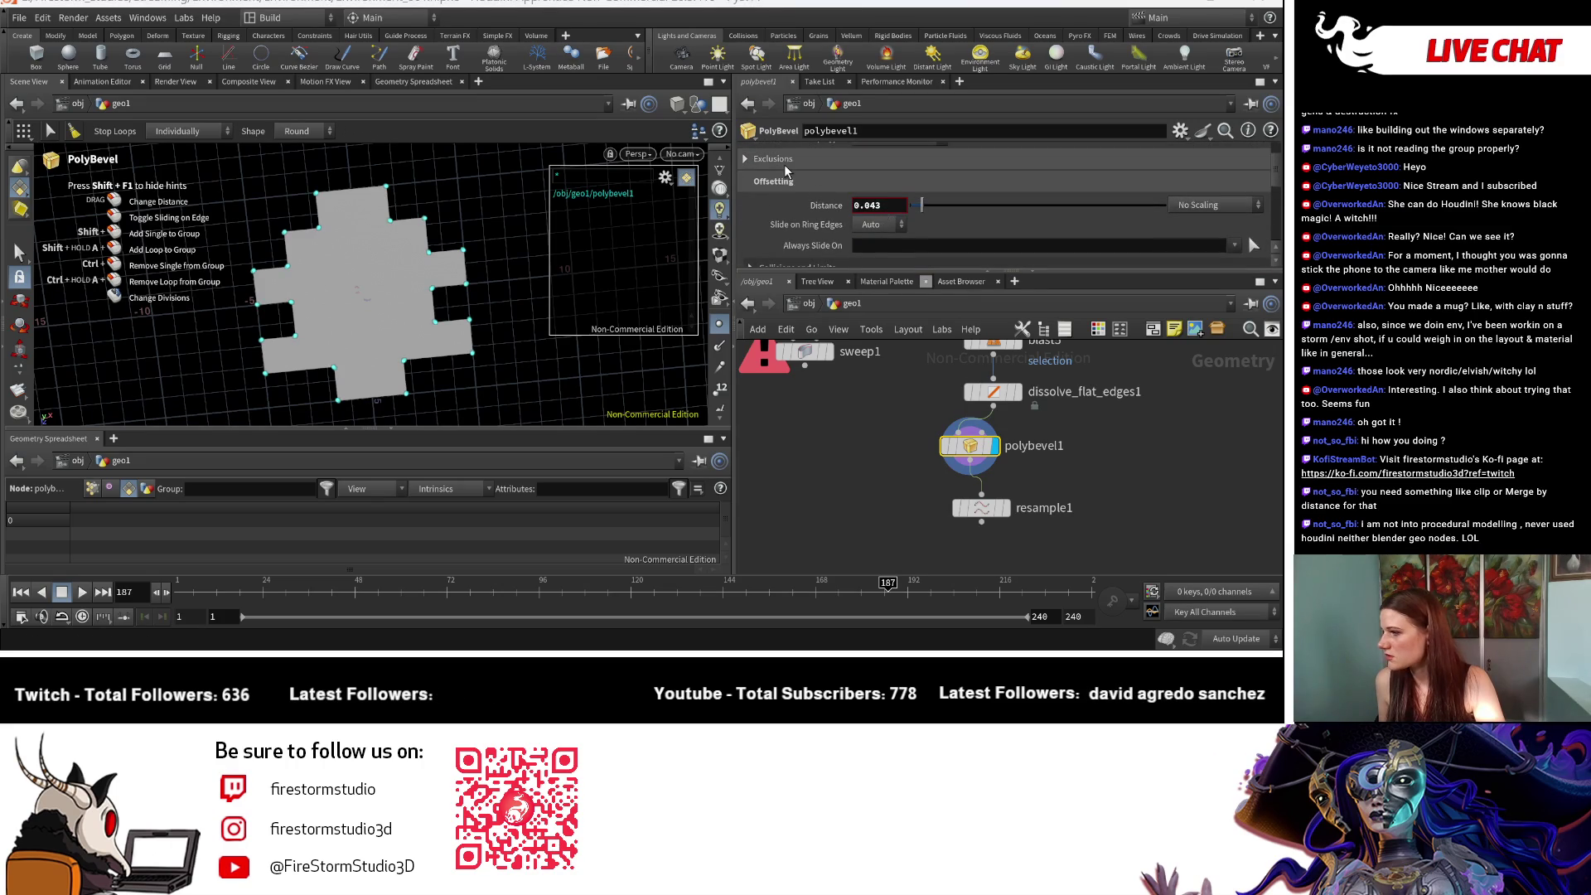
pyautogui.scroll(-2, 897, 225)
pyautogui.click(899, 227)
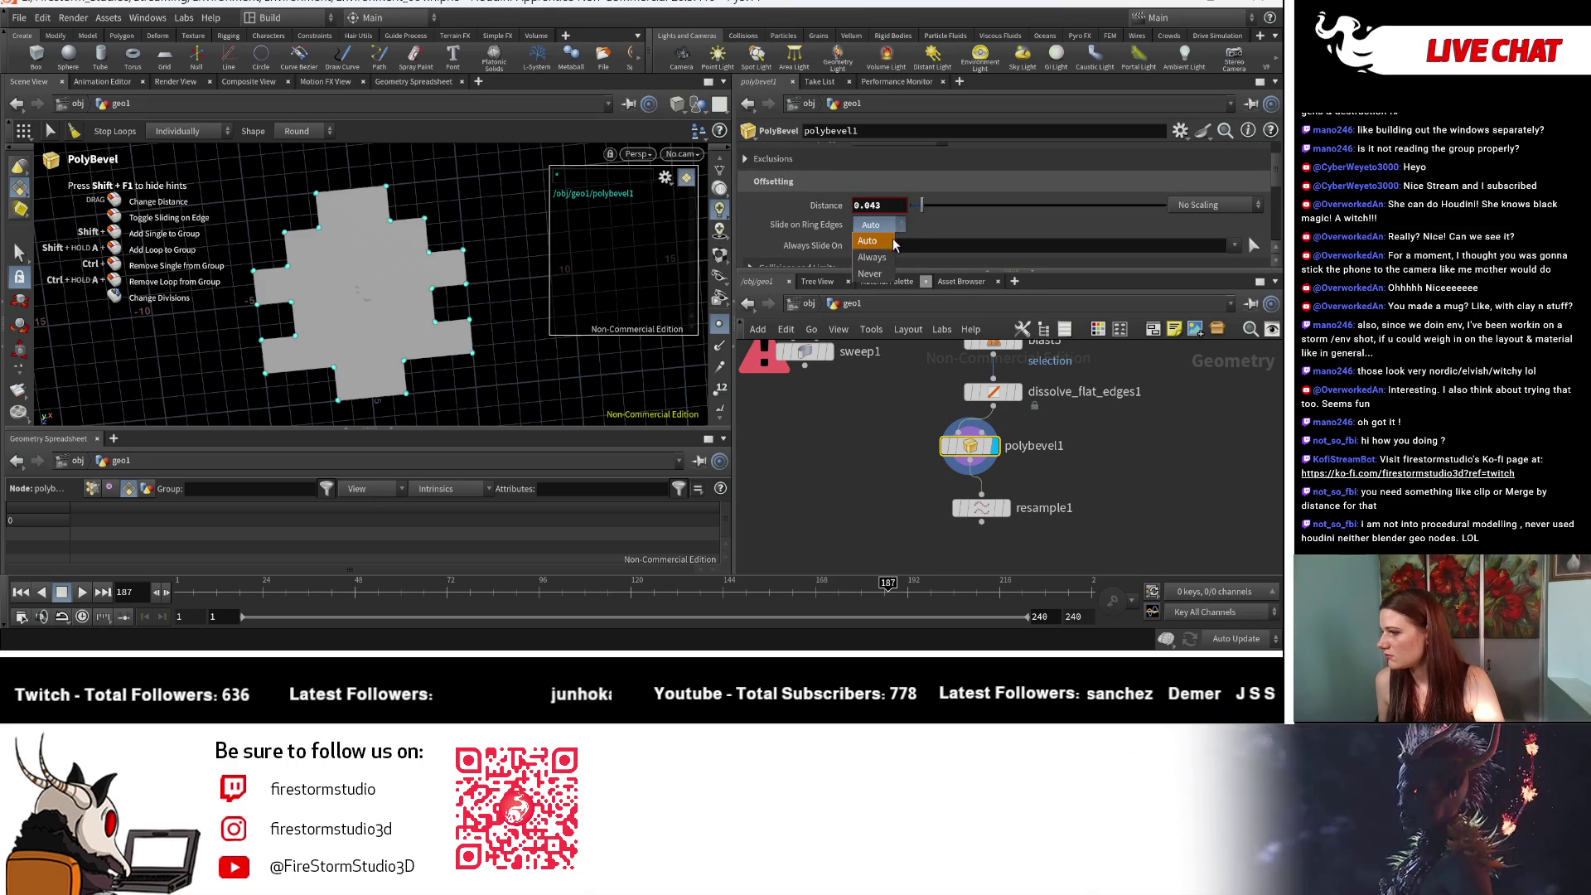
pyautogui.moveTo(994, 430)
pyautogui.mouseDown()
pyautogui.moveTo(1137, 407)
pyautogui.moveTo(985, 412)
pyautogui.mouseUp()
# Step: Enable Ignore Inline Points in the bevel's Exclusions settings
pyautogui.press('Escape')
pyautogui.scroll(3, 524, 306)
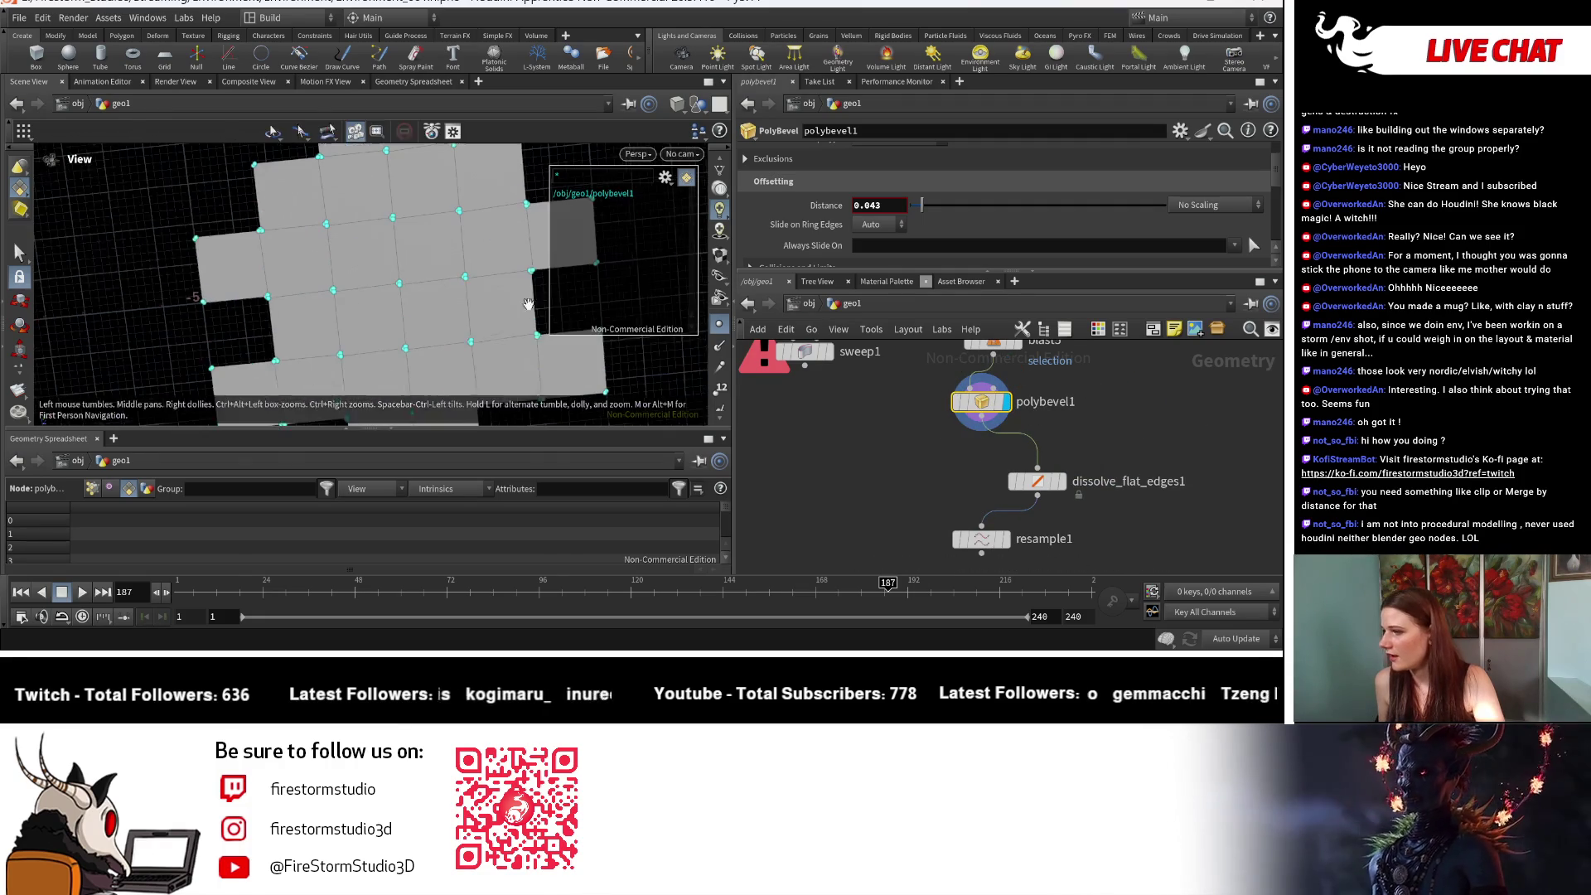
pyautogui.press('Return')
pyautogui.scroll(1, 808, 161)
pyautogui.click(812, 179)
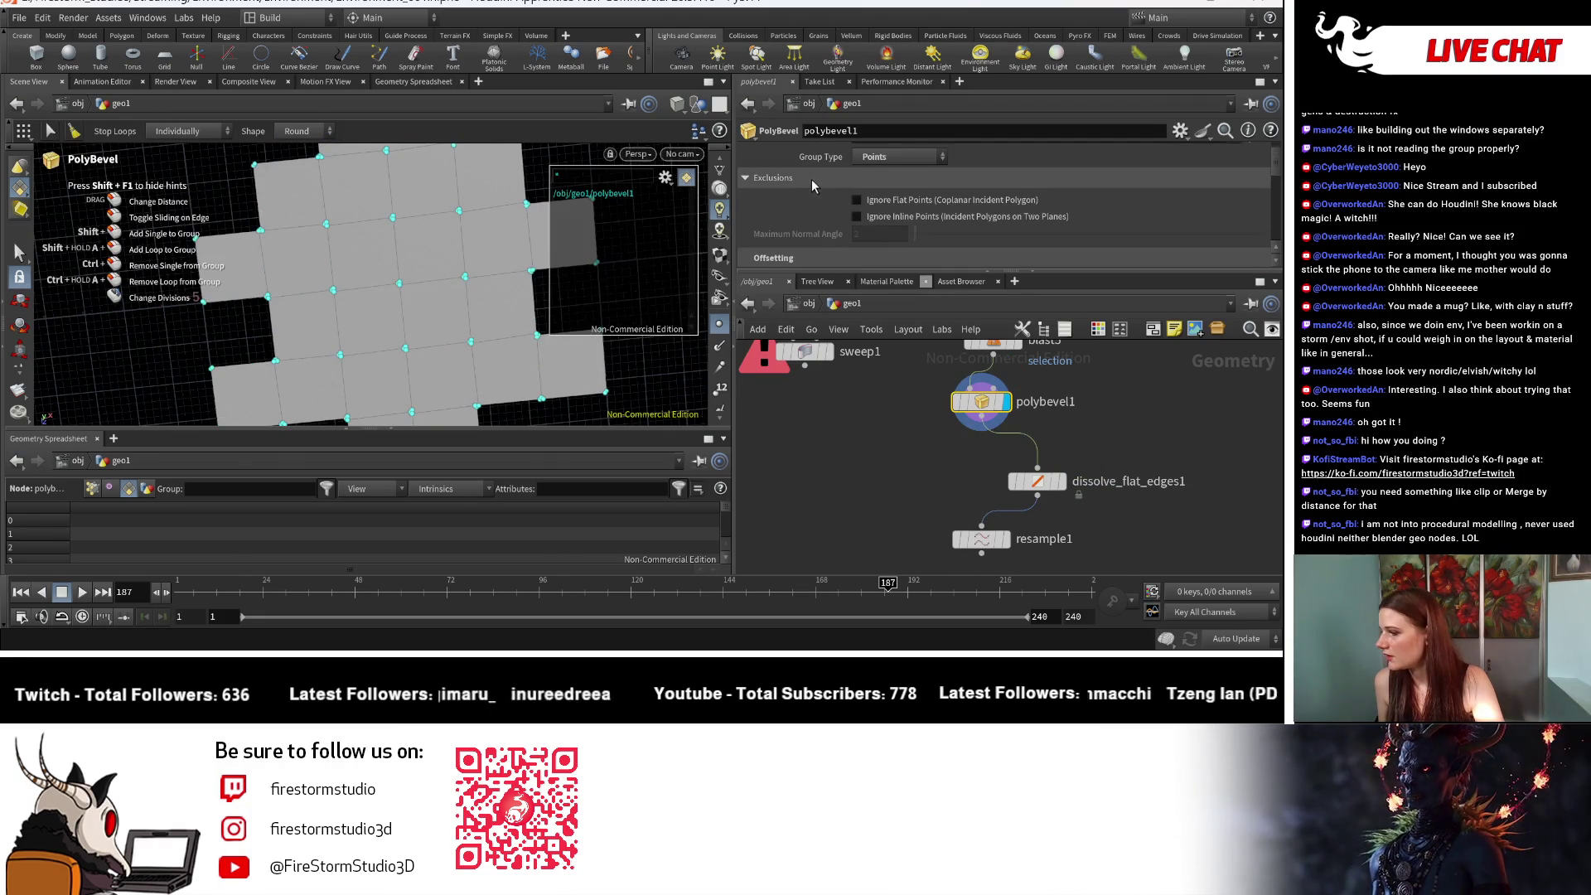
pyautogui.click(858, 217)
# Step: Zoom in on a bevelled corner and keep the fillet shape as Round
pyautogui.press('Escape')
pyautogui.moveTo(323, 288)
pyautogui.mouseDown(button='right')
pyautogui.moveTo(295, 206)
pyautogui.moveTo(604, 341)
pyautogui.mouseUp(button='right')
pyautogui.moveTo(604, 341); pyautogui.dragTo(534, 297, button='middle')
pyautogui.press('Return')
pyautogui.scroll(-3, 994, 215)
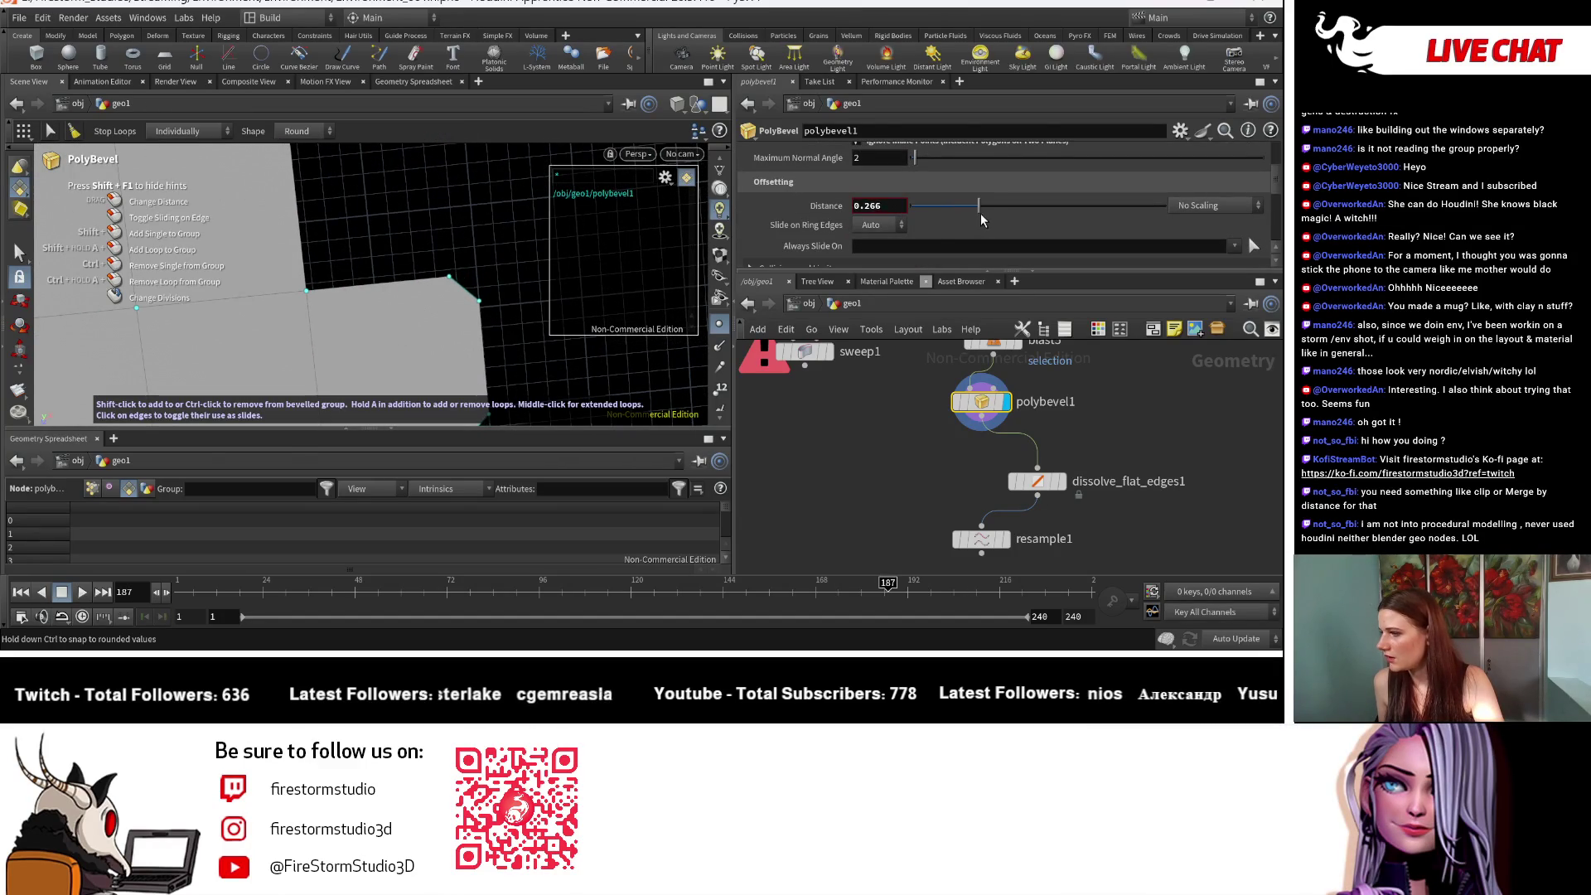
pyautogui.scroll(-3, 930, 228)
pyautogui.click(908, 225)
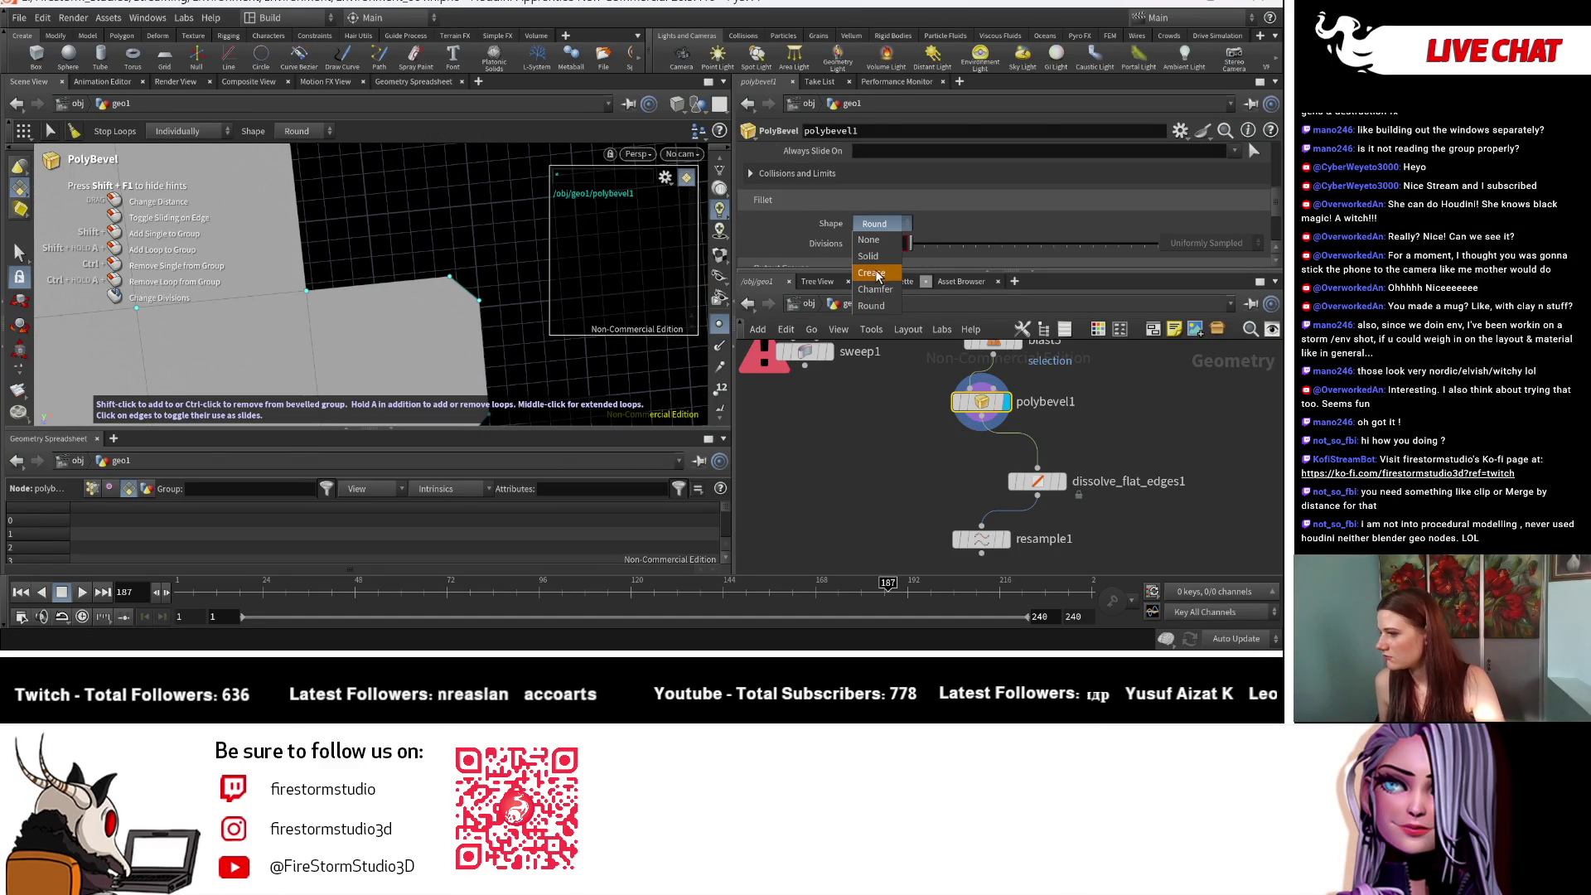
pyautogui.click(903, 234)
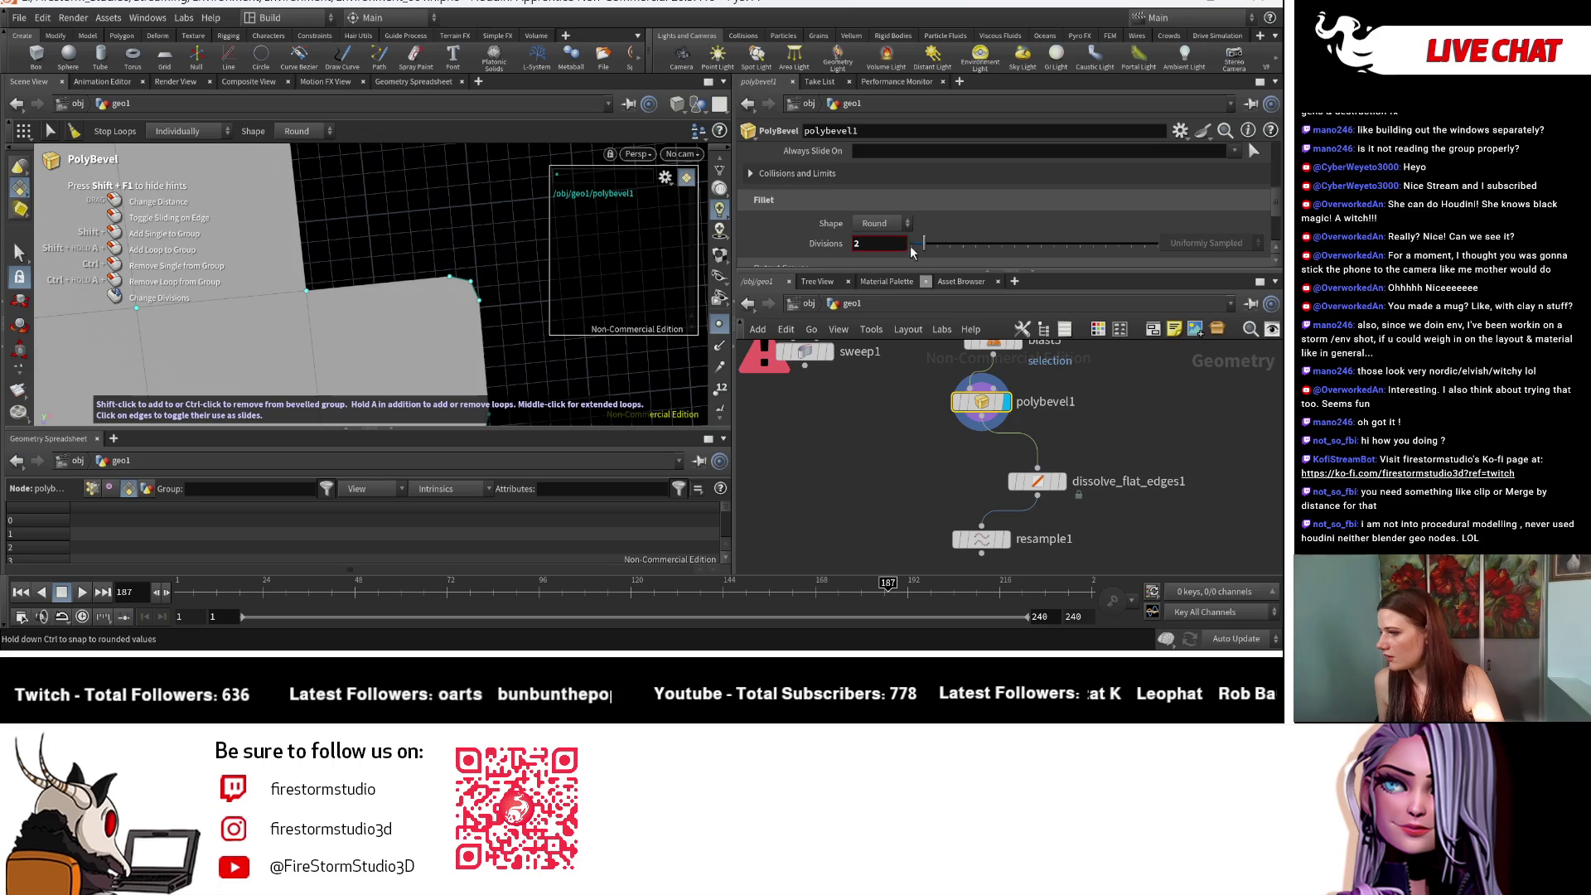
# Step: Tumble out to view the whole shape and set Maximum Normal Angle to 0
pyautogui.press('Escape')
pyautogui.scroll(-5, 419, 256)
pyautogui.moveTo(353, 317)
pyautogui.mouseDown()
pyautogui.moveTo(464, 298)
pyautogui.moveTo(468, 389)
pyautogui.mouseUp()
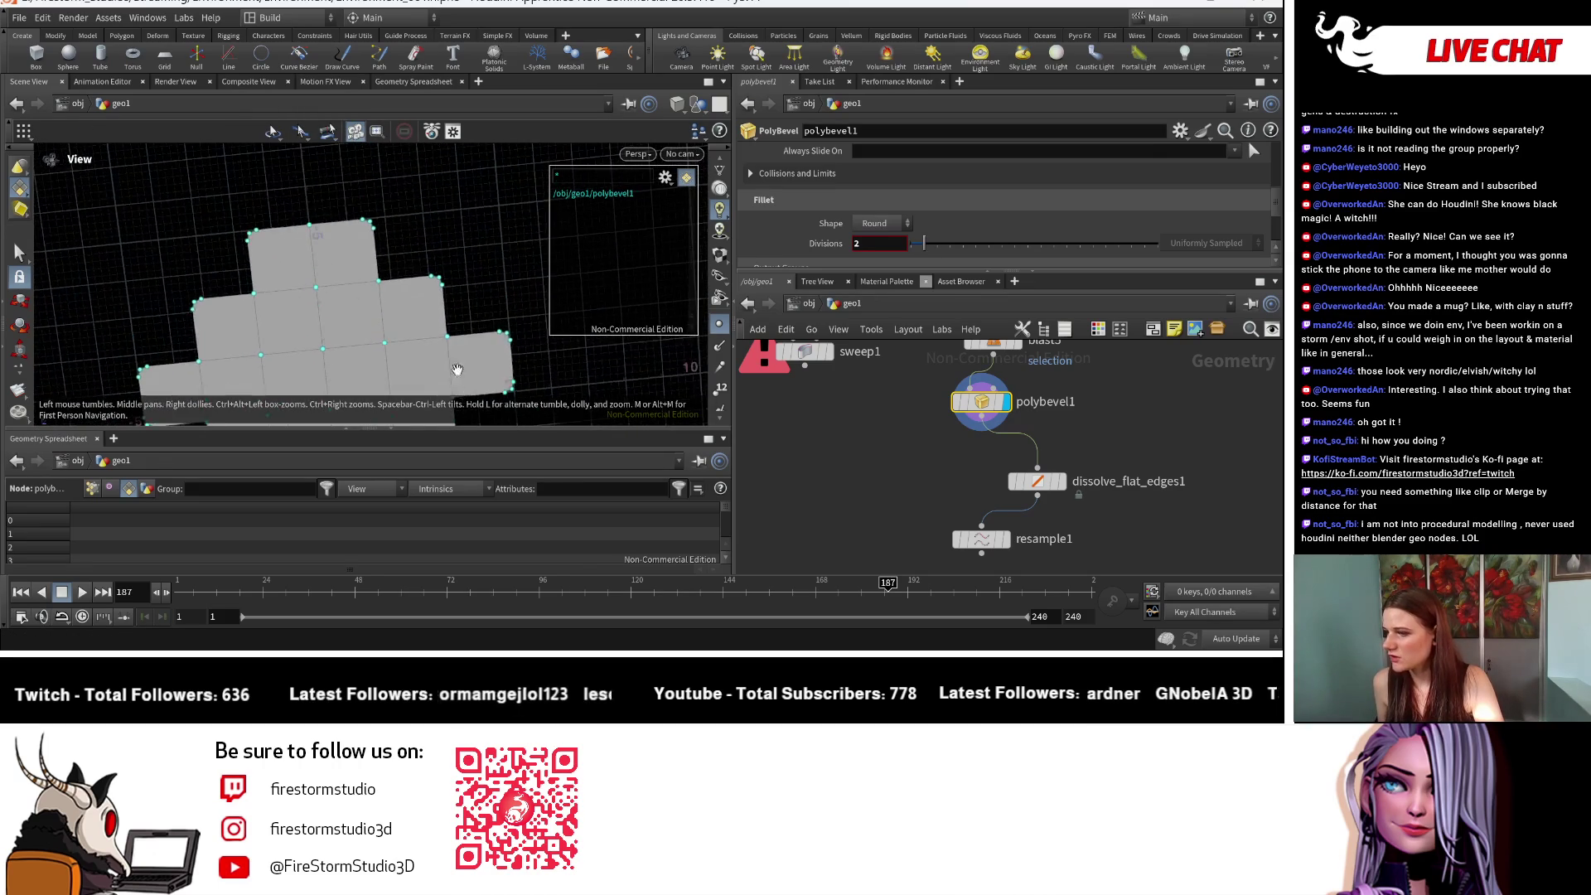
pyautogui.scroll(3, 468, 390)
pyautogui.press('Return')
pyautogui.scroll(-5, 948, 207)
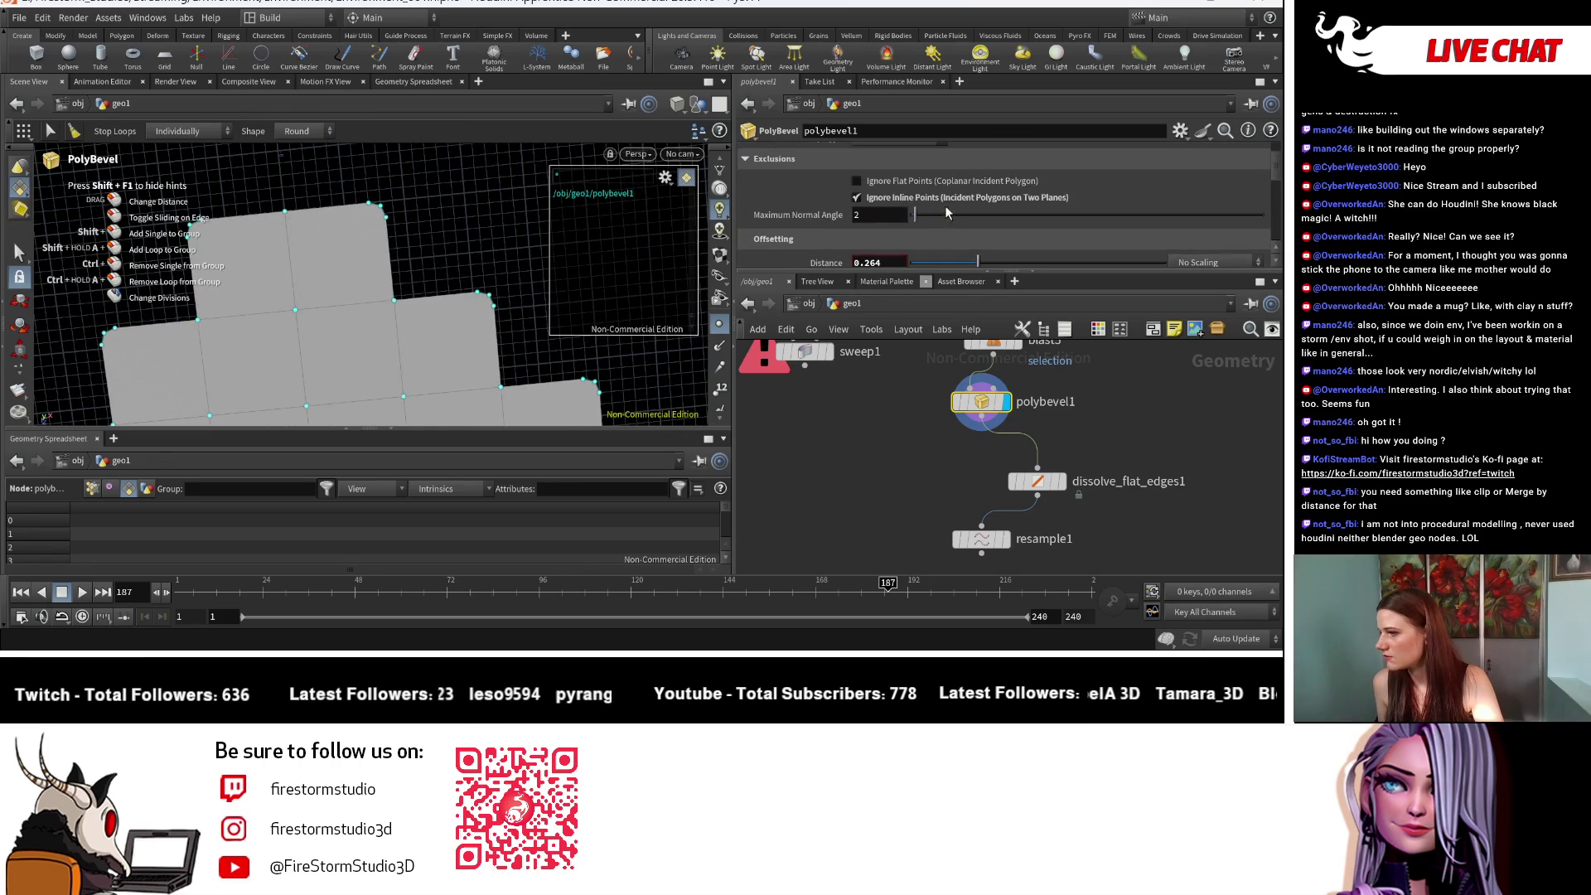
pyautogui.scroll(1, 916, 218)
pyautogui.moveTo(919, 239)
pyautogui.mouseDown()
pyautogui.moveTo(982, 237)
pyautogui.moveTo(902, 245)
pyautogui.mouseUp()
# Step: Test flat-point exclusions, then settle on Ignore Inline Points with Maximum Normal Angle about 24.4
pyautogui.click(889, 214)
pyautogui.click(901, 201)
pyautogui.click(922, 199)
pyautogui.click(928, 201)
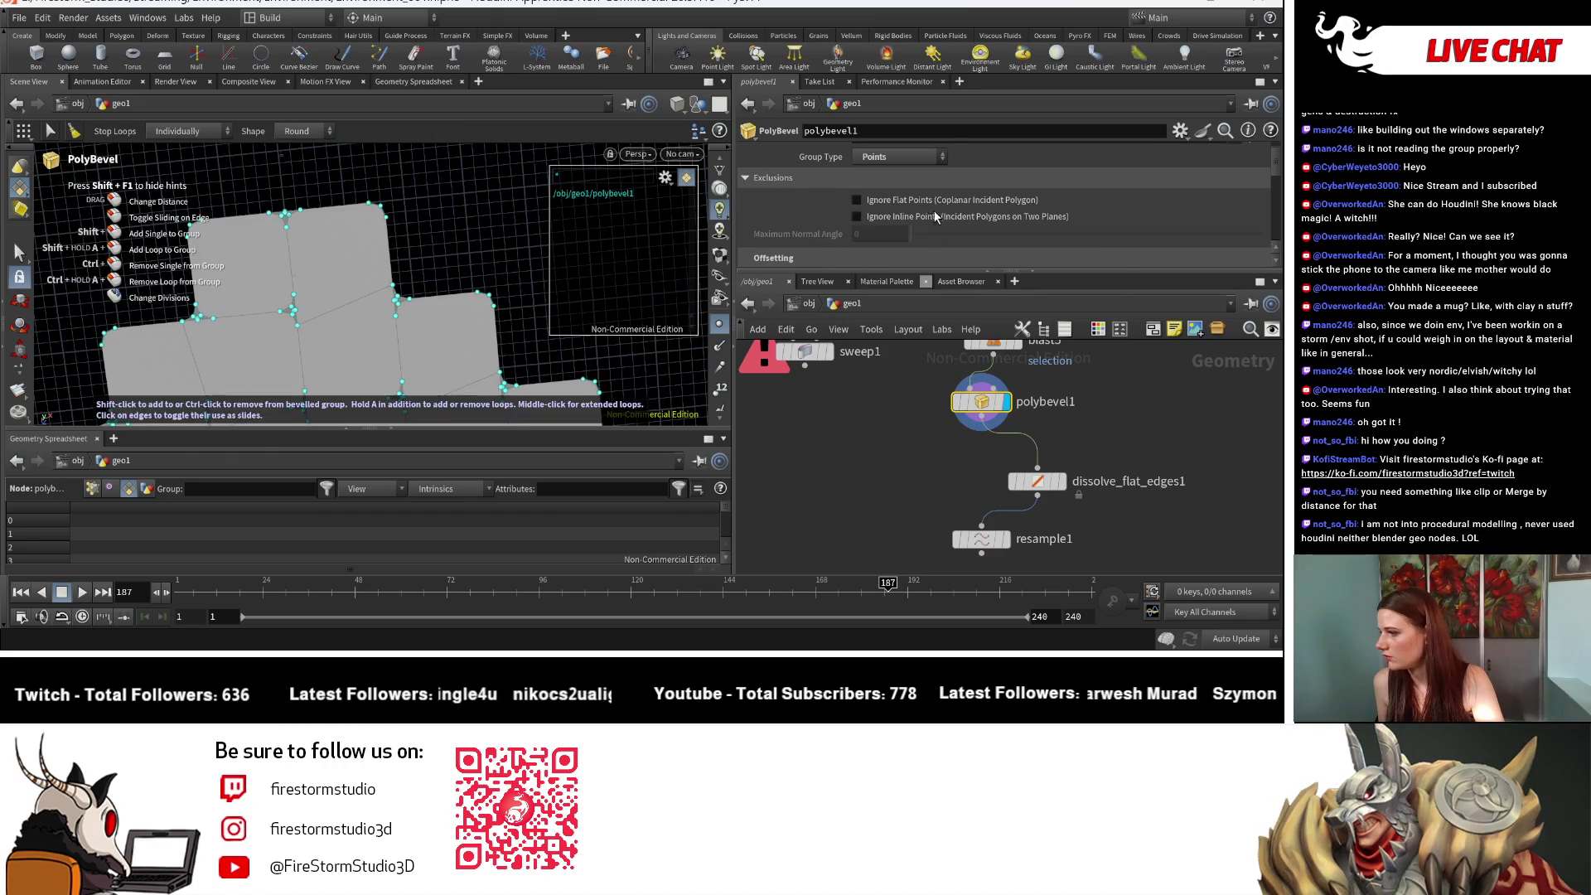
pyautogui.moveTo(910, 234); pyautogui.dragTo(1221, 229)
pyautogui.click(946, 204)
pyautogui.click(944, 218)
pyautogui.moveTo(1076, 232); pyautogui.dragTo(952, 243)
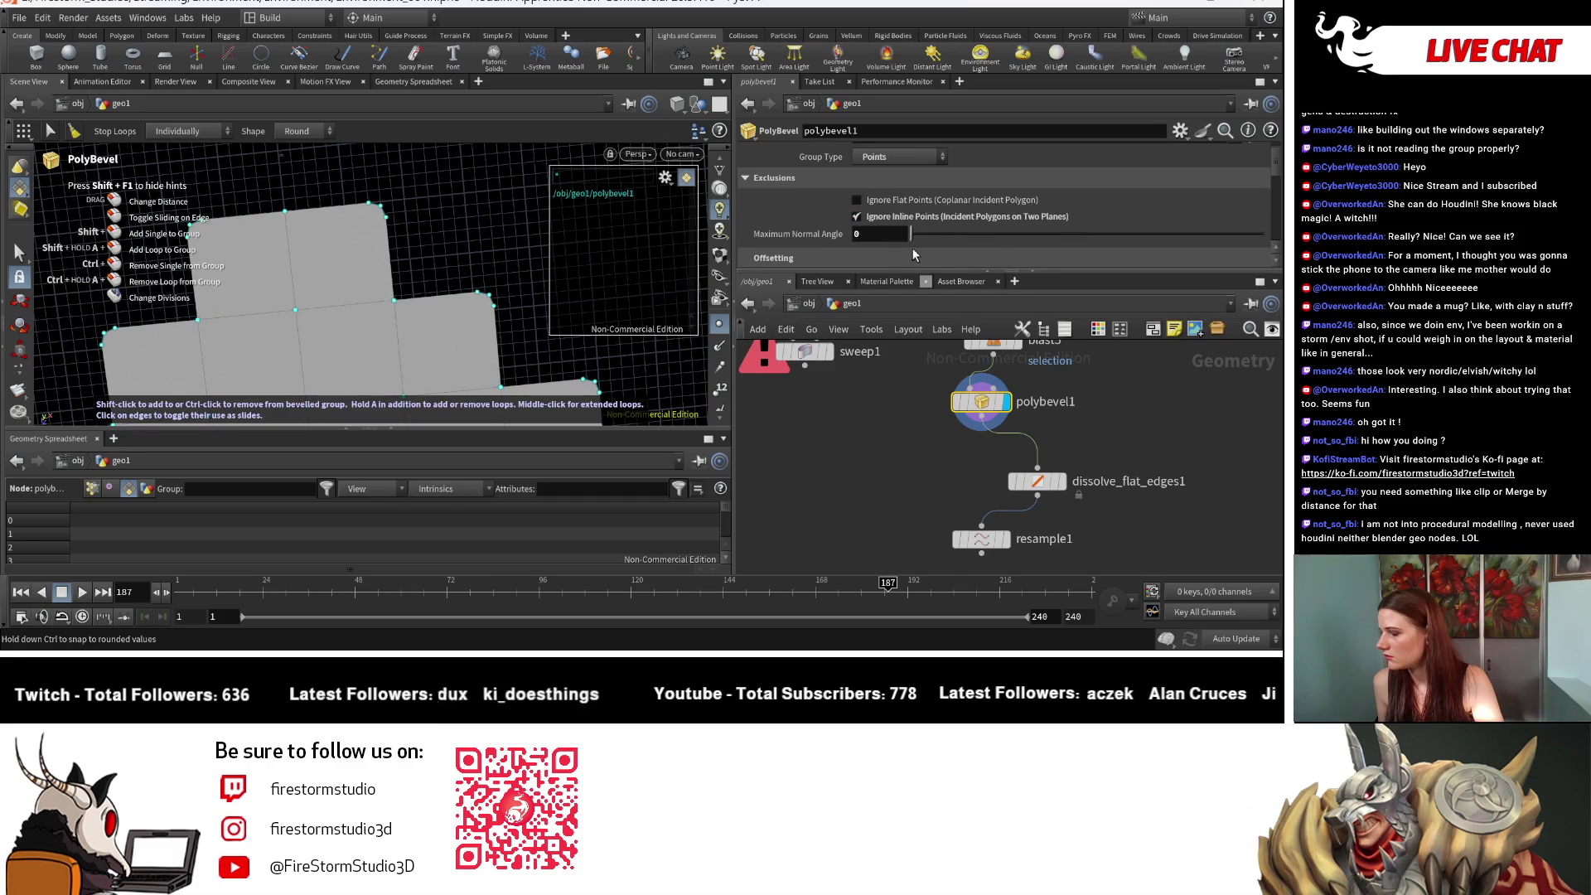
pyautogui.press('Escape')
pyautogui.moveTo(480, 256)
pyautogui.mouseDown()
pyautogui.moveTo(318, 328)
pyautogui.moveTo(416, 356)
pyautogui.moveTo(380, 277)
pyautogui.moveTo(657, 326)
pyautogui.mouseUp()
pyautogui.press('Return')
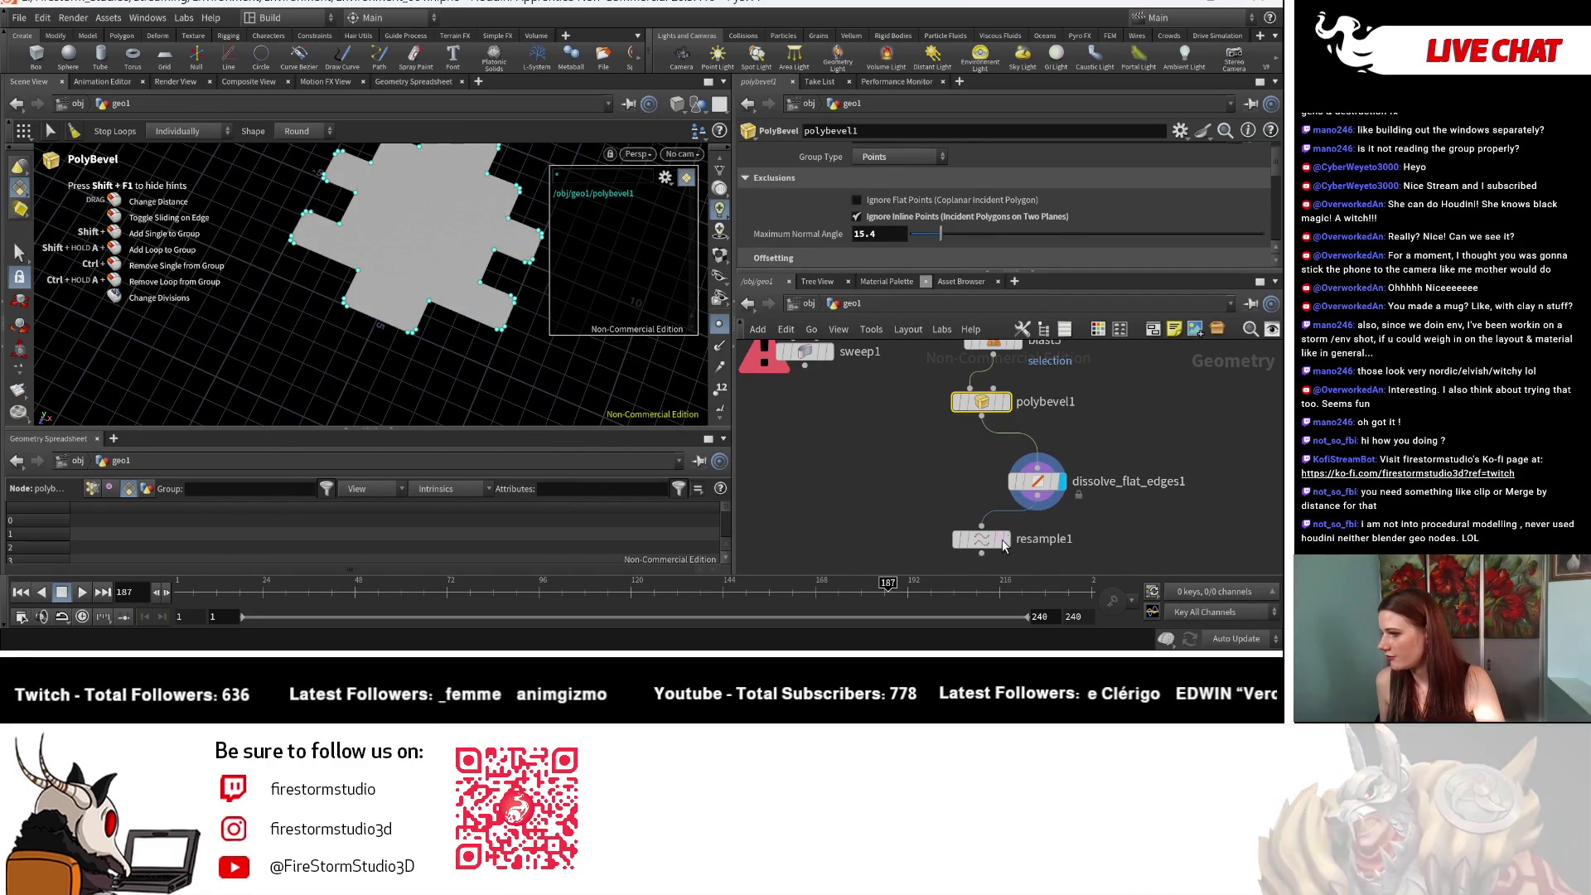
# Step: Display and select resample1, raising its Level of Detail to 1.199
pyautogui.click(1004, 541)
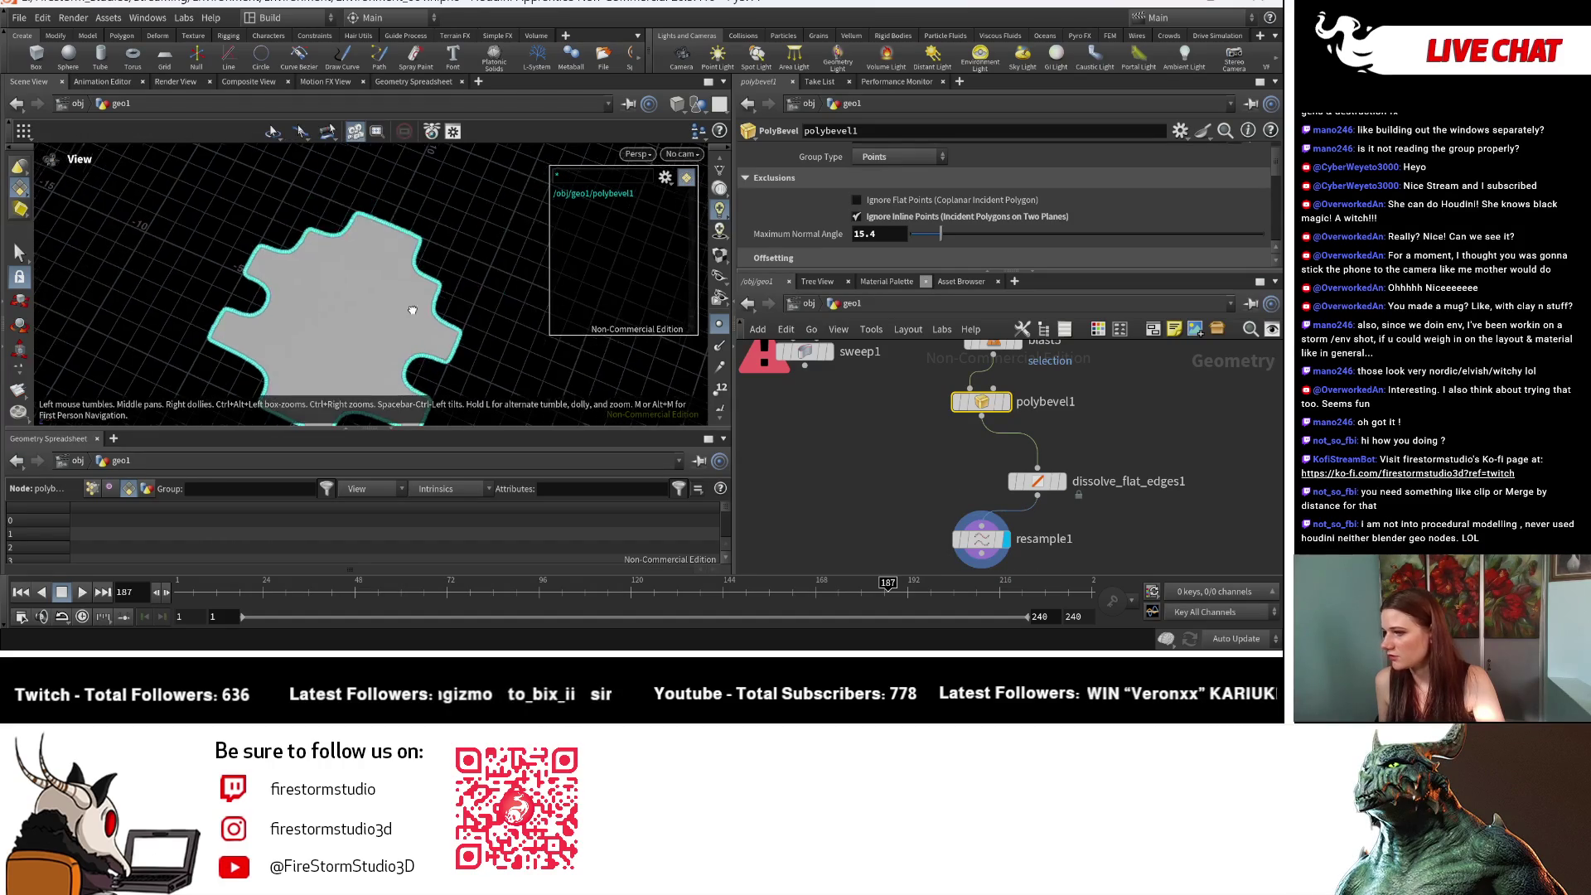
pyautogui.moveTo(304, 319); pyautogui.dragTo(547, 301)
pyautogui.press('Return')
pyautogui.click(981, 539)
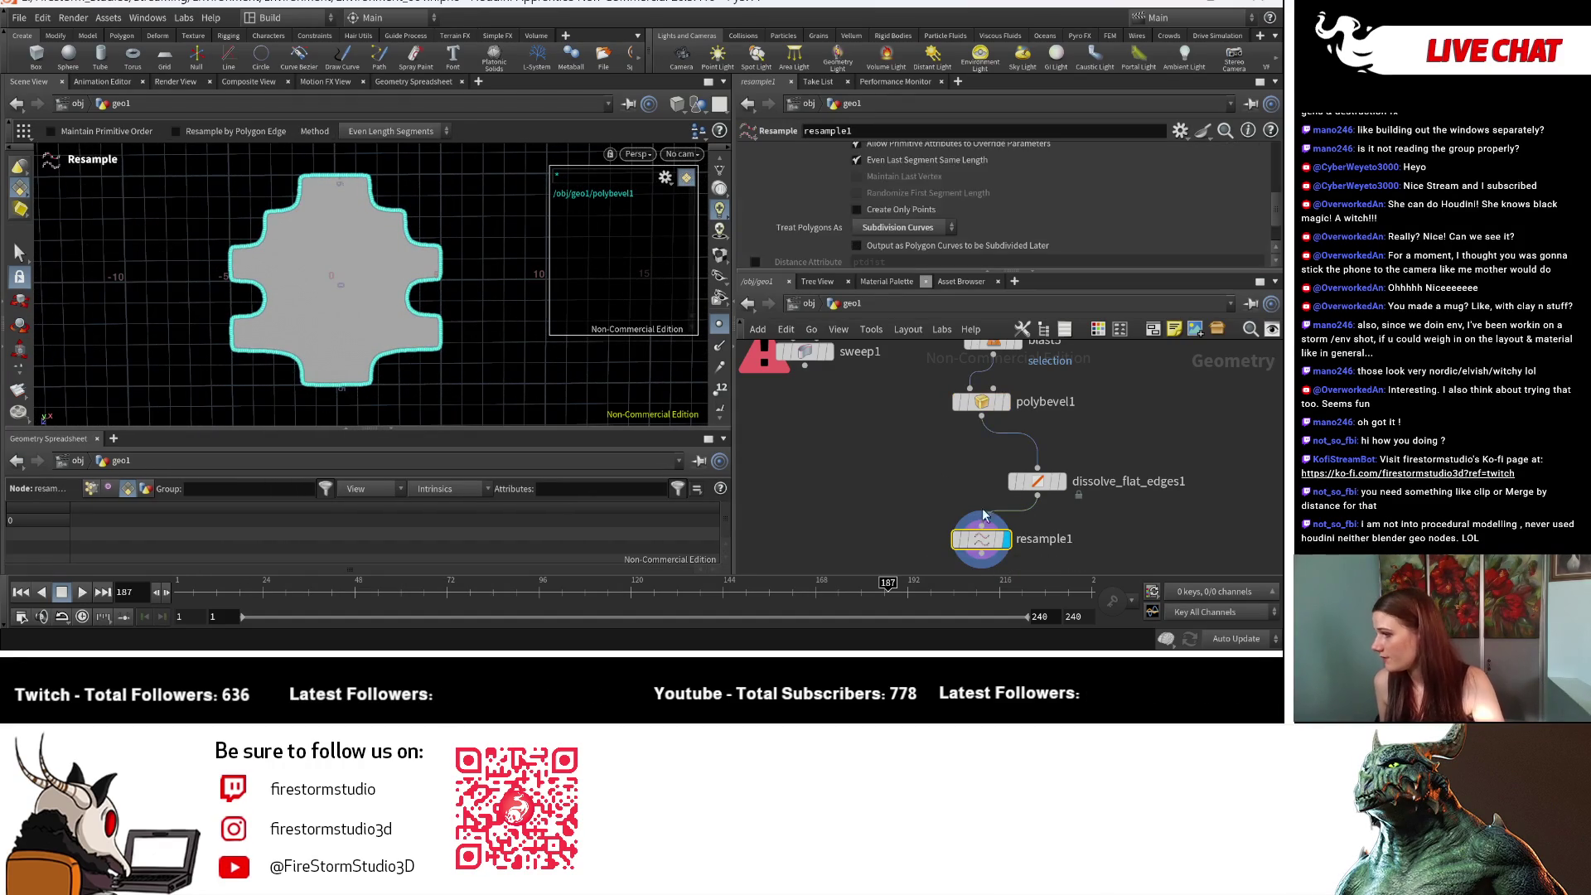
pyautogui.scroll(3, 923, 179)
pyautogui.moveTo(925, 253); pyautogui.dragTo(946, 252)
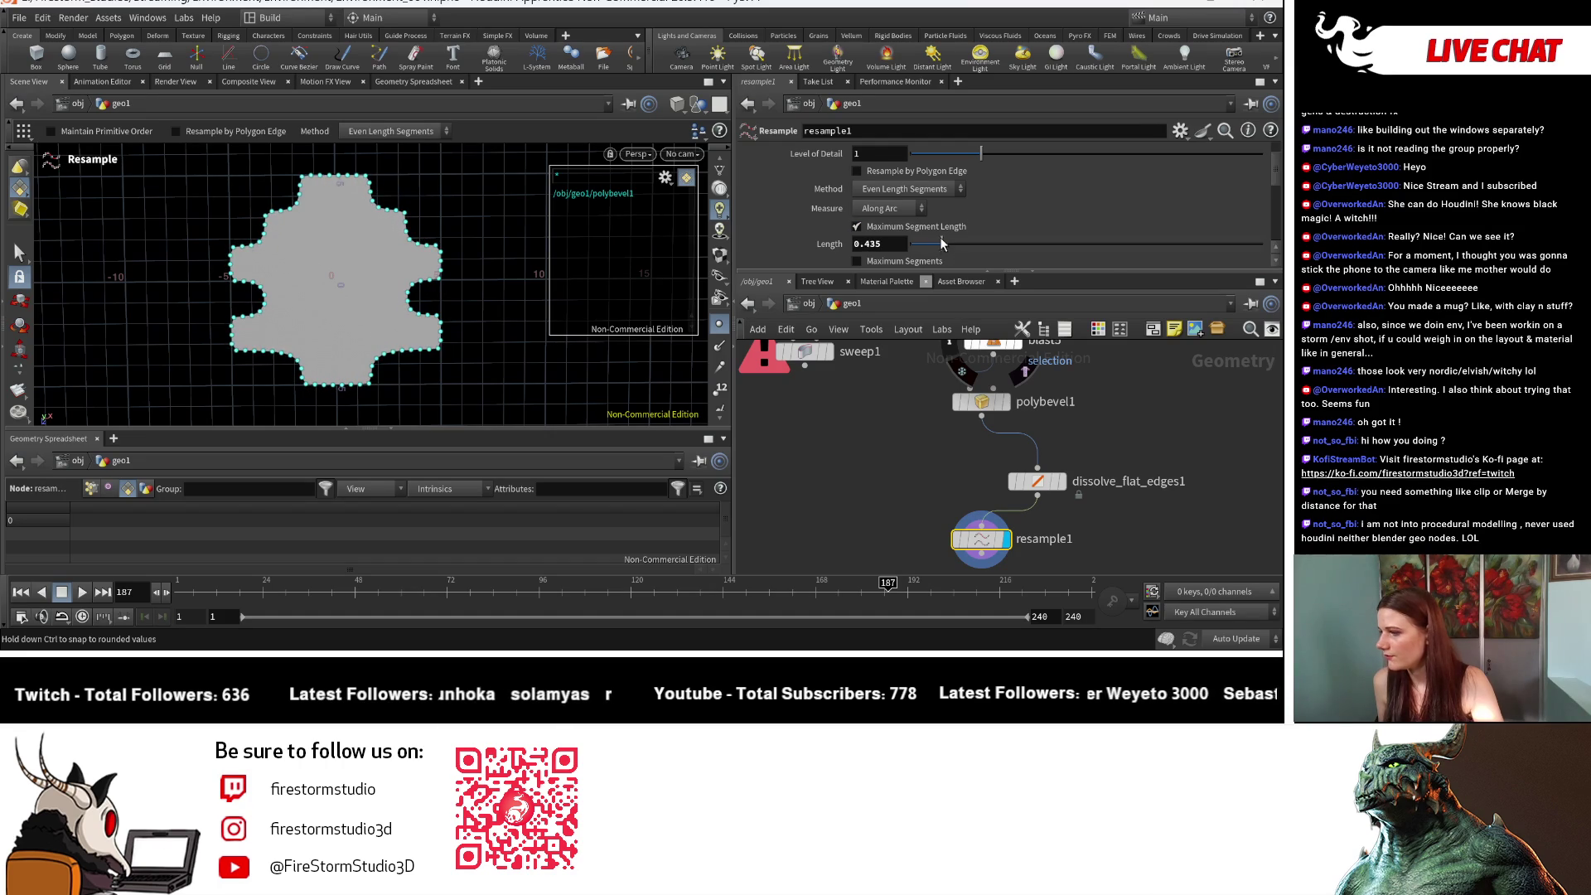
pyautogui.scroll(2, 933, 207)
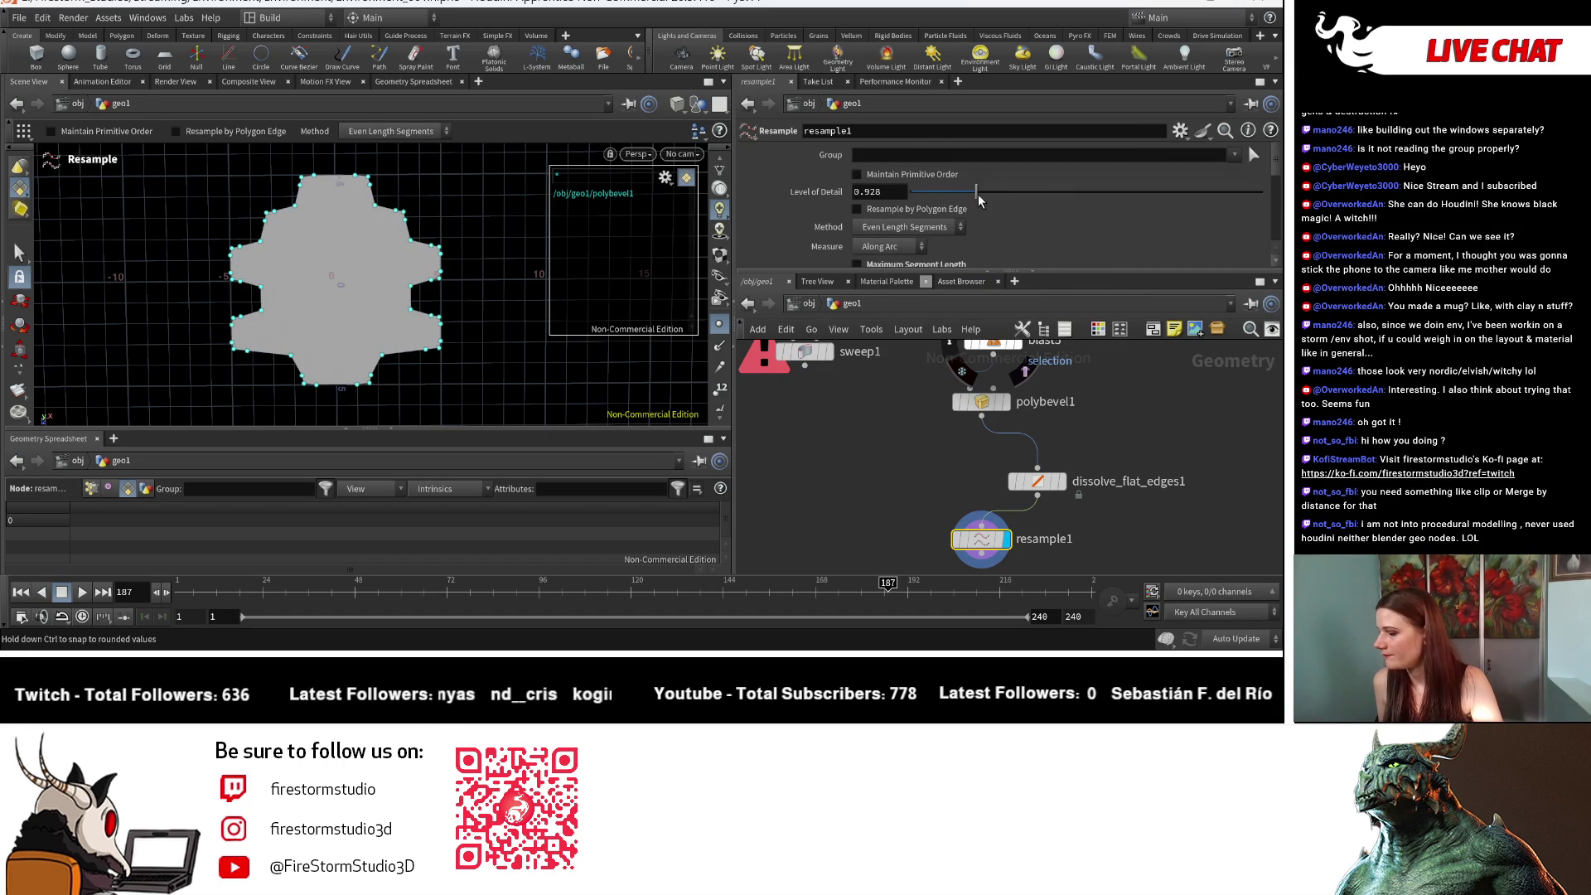
pyautogui.moveTo(948, 196); pyautogui.dragTo(995, 193)
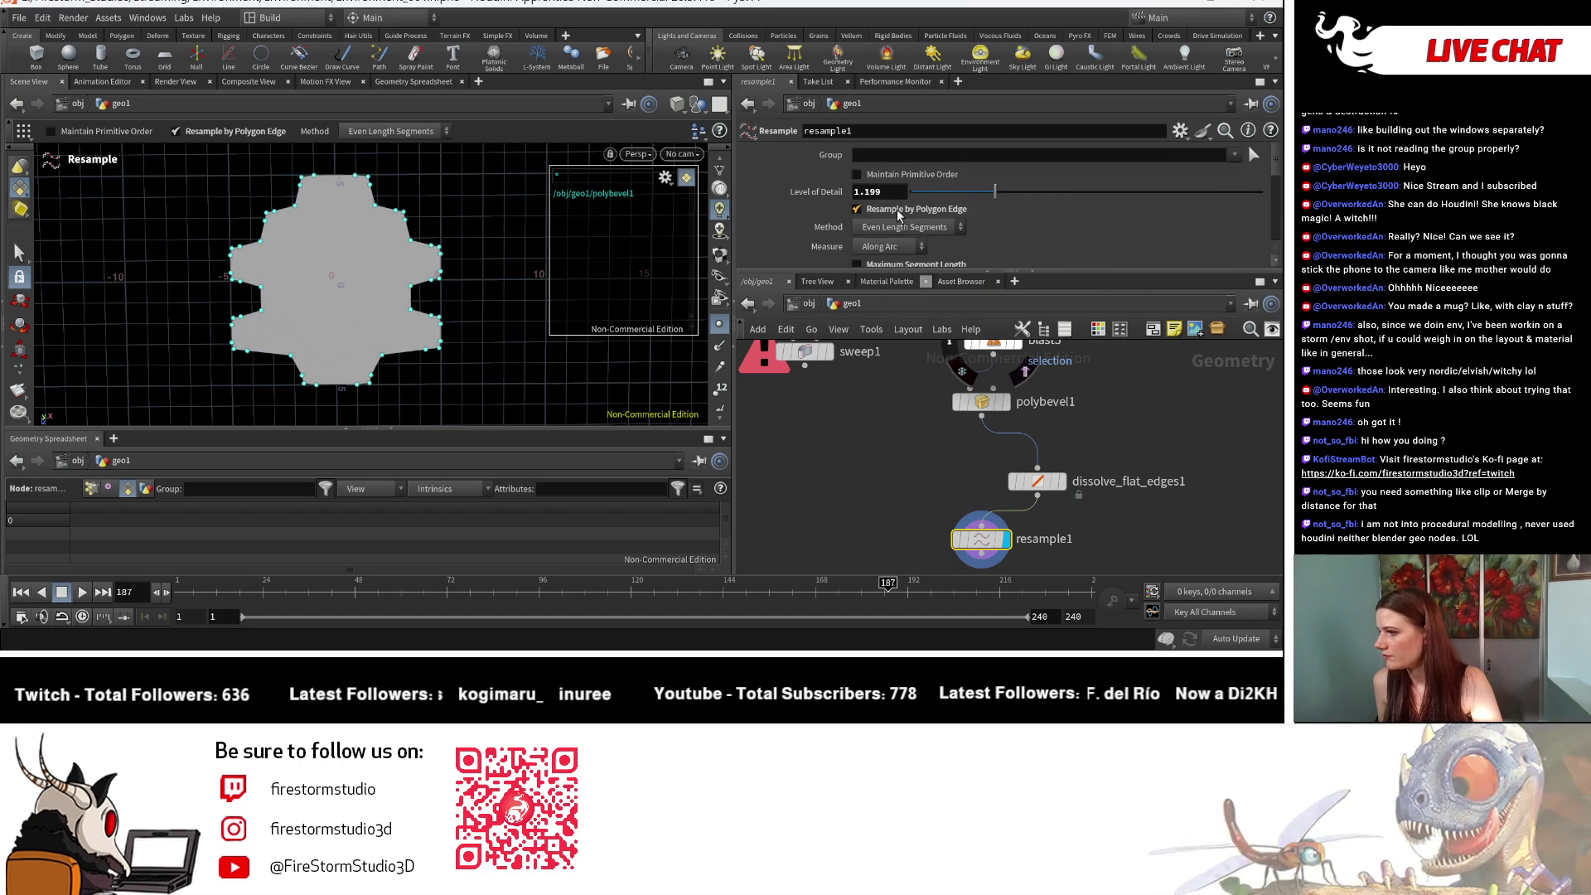
# Step: Stop resampling by polygon edge and enable Maximum Segment Length around 0.5
pyautogui.scroll(-2, 912, 217)
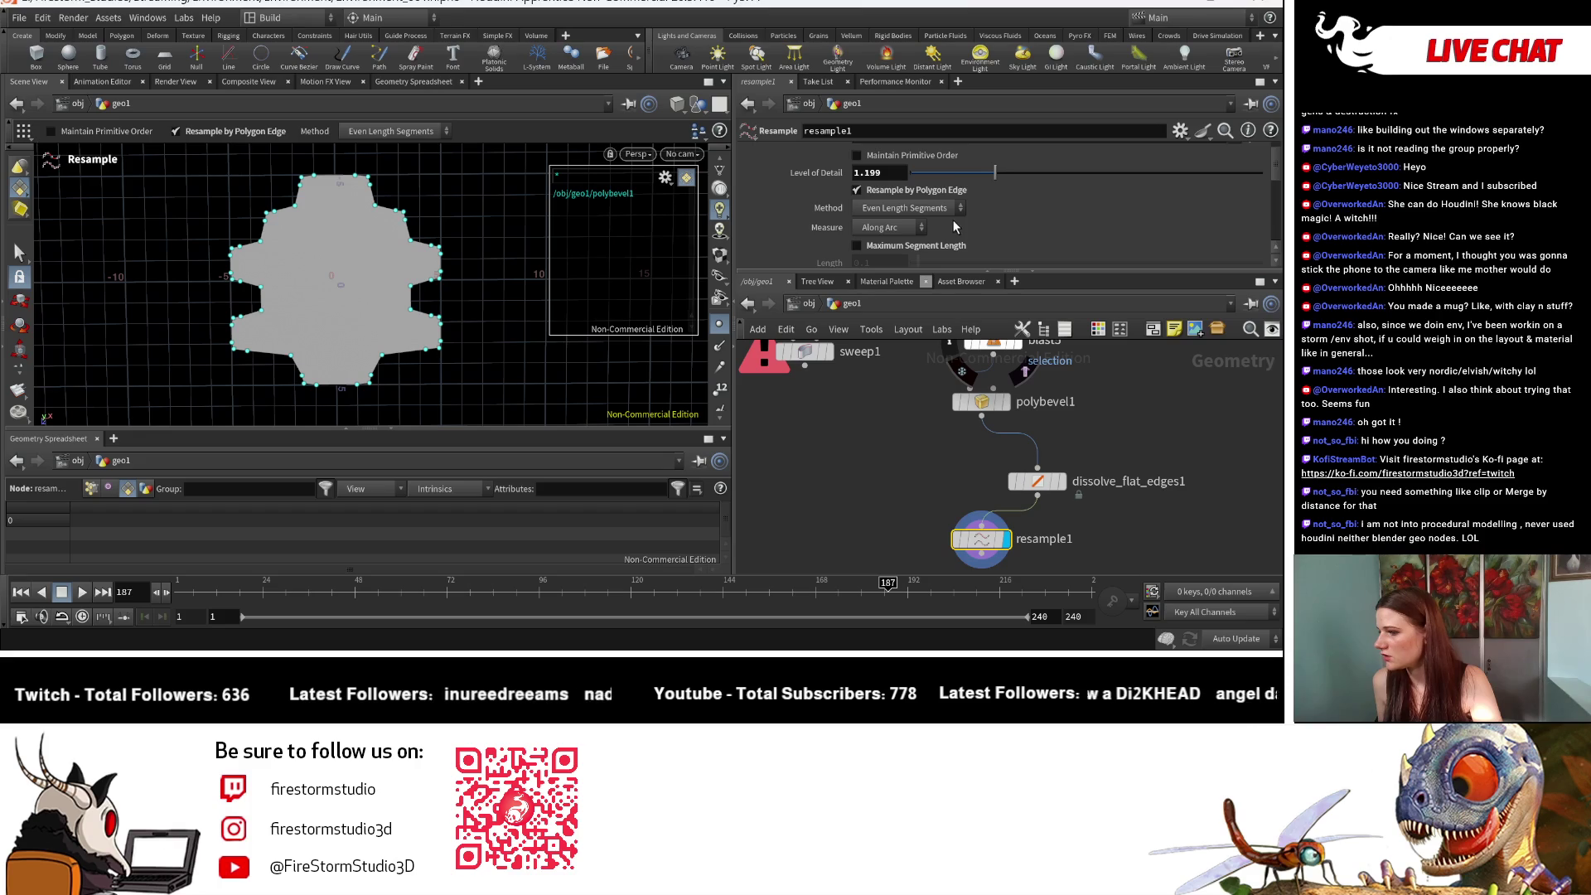
pyautogui.click(914, 226)
pyautogui.click(912, 171)
pyautogui.moveTo(917, 244); pyautogui.dragTo(938, 243)
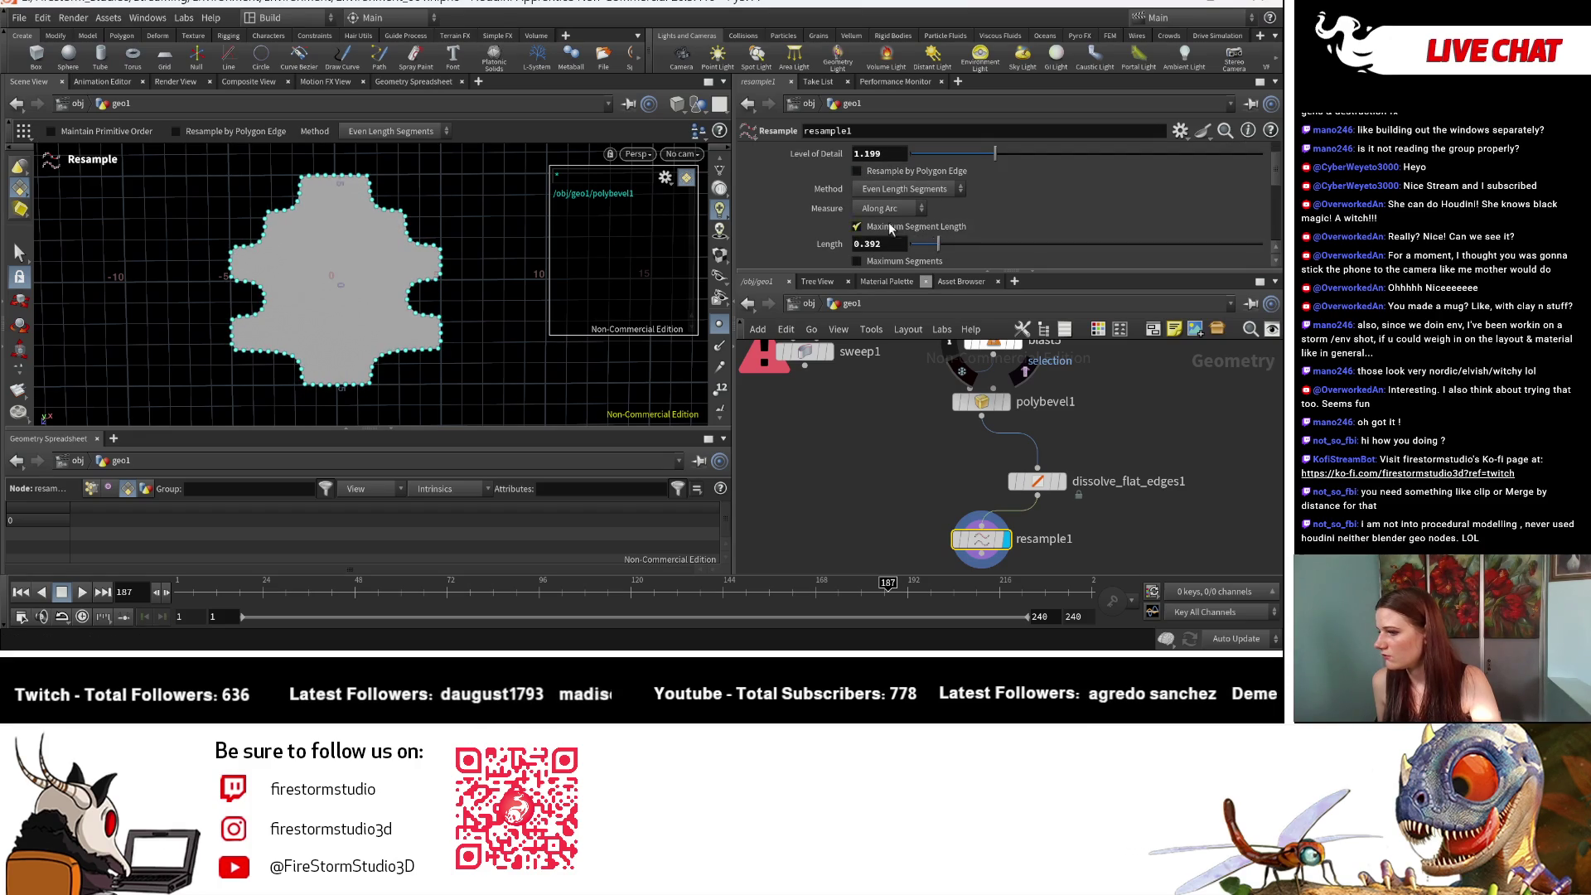
pyautogui.press('Escape')
pyautogui.scroll(5, 408, 170)
pyautogui.scroll(-3, 408, 170)
pyautogui.scroll(2, 408, 169)
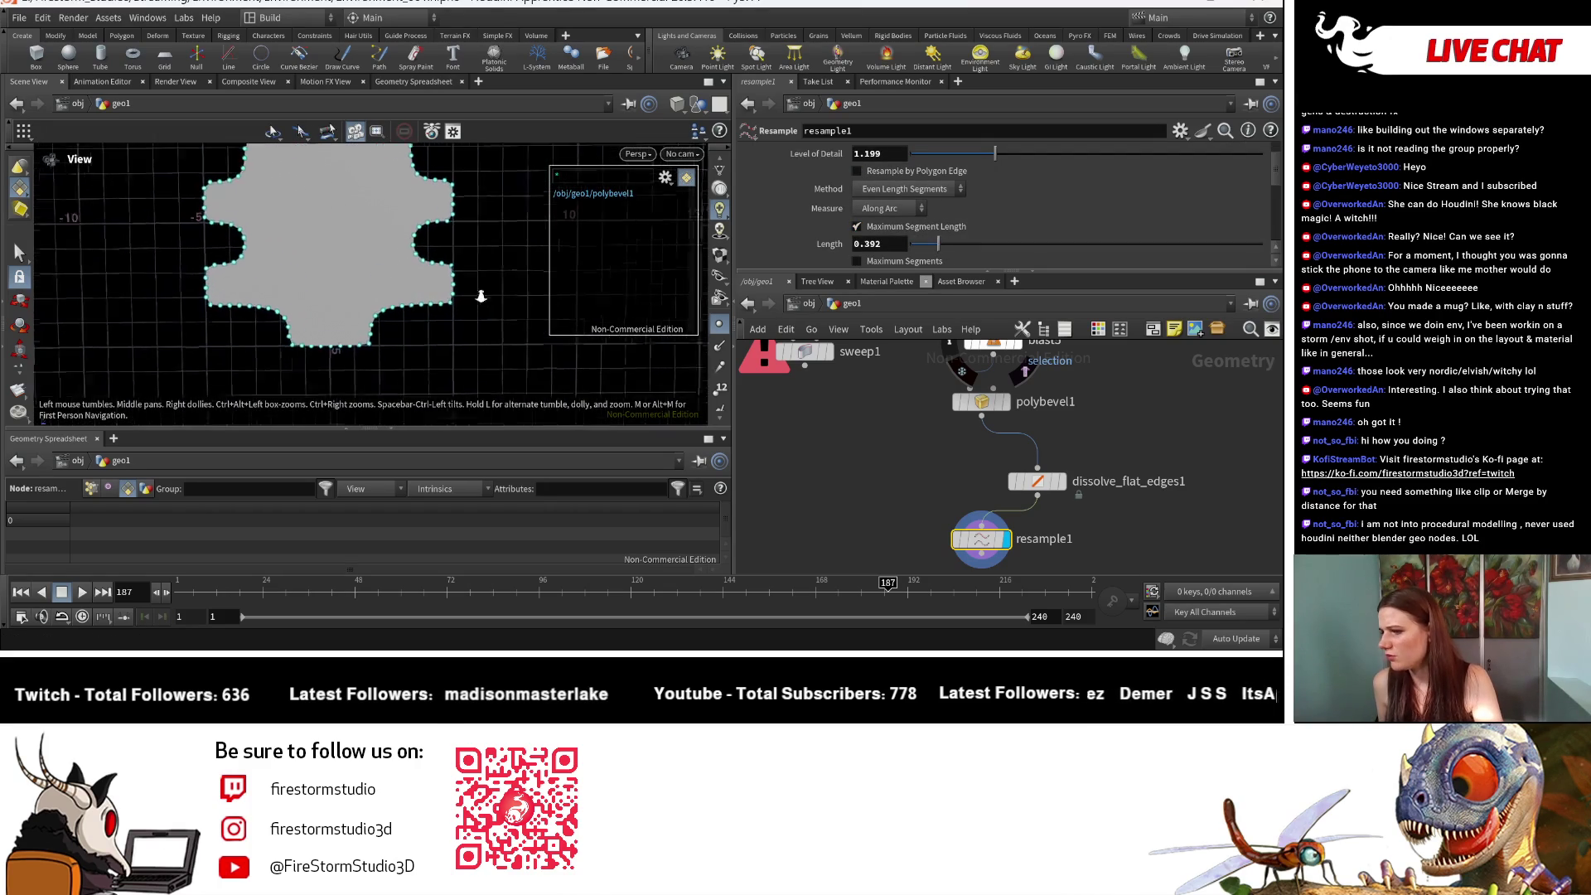
# Step: Re-centre the resampled shape in the viewport and check resample1's node info
pyautogui.press('Return')
pyautogui.scroll(-3, 893, 213)
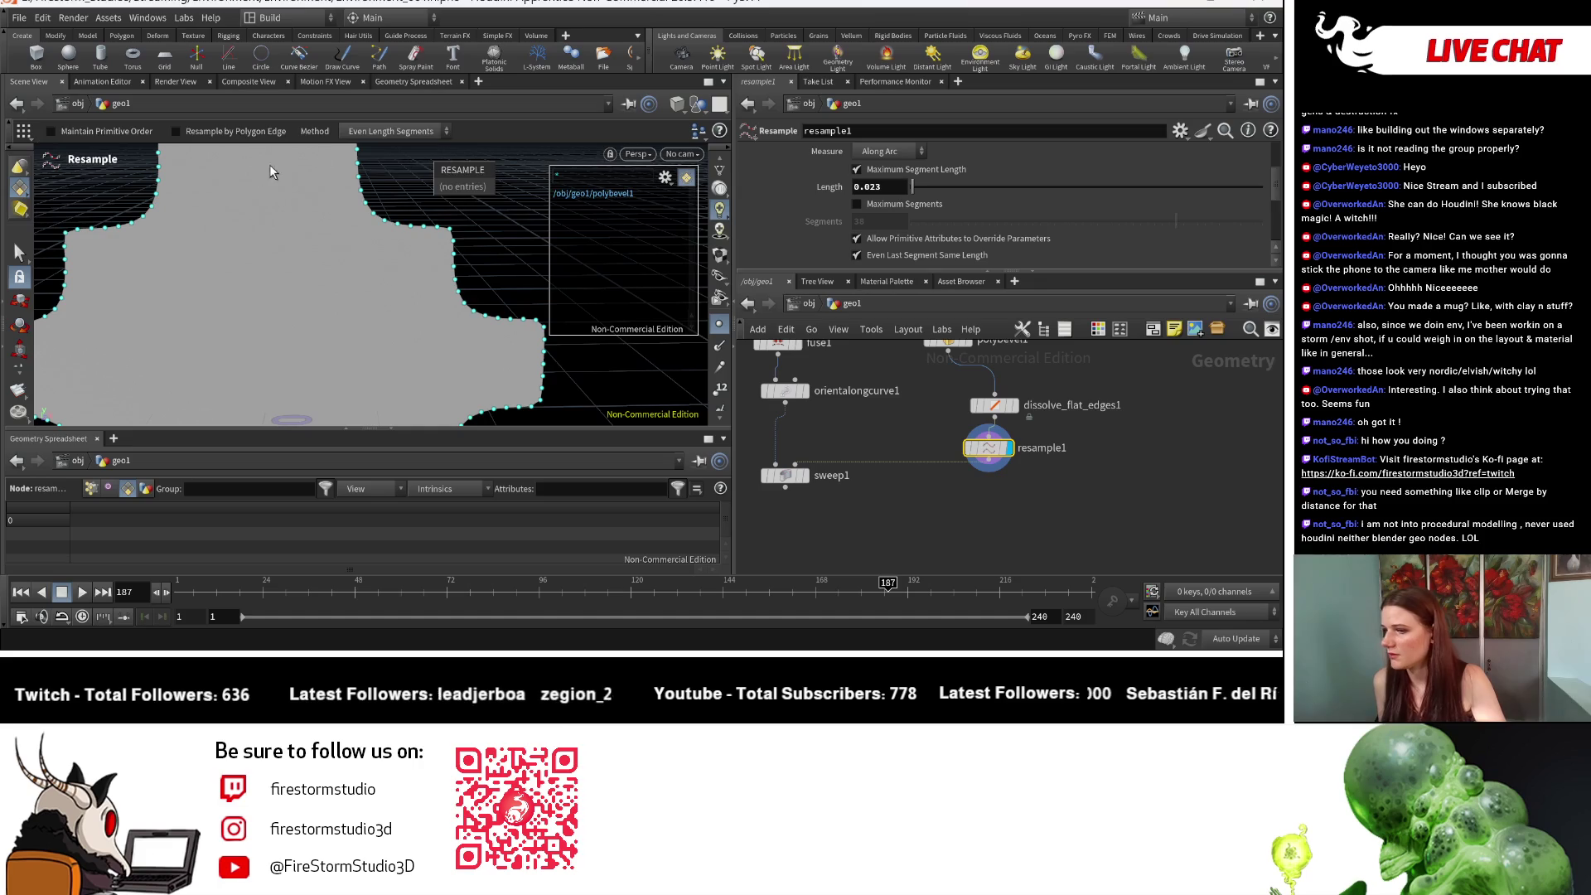
pyautogui.scroll(3, 400, 307)
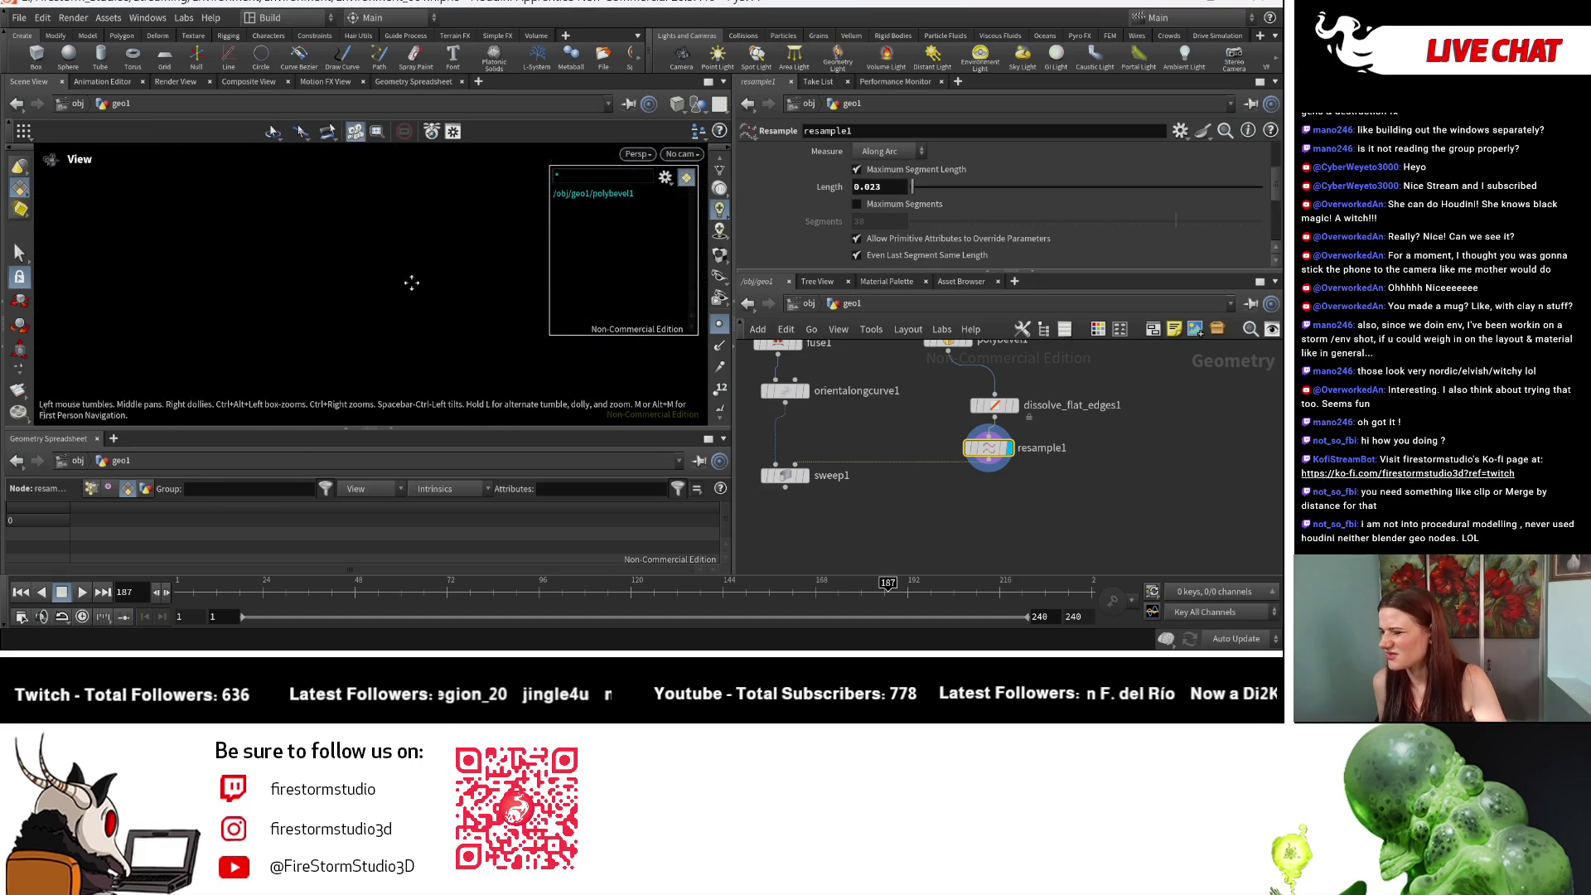
pyautogui.press('f')
pyautogui.scroll(5, 265, 271)
pyautogui.scroll(-3, 241, 261)
pyautogui.scroll(-3, 220, 259)
pyautogui.press('Return')
pyautogui.click(953, 448)
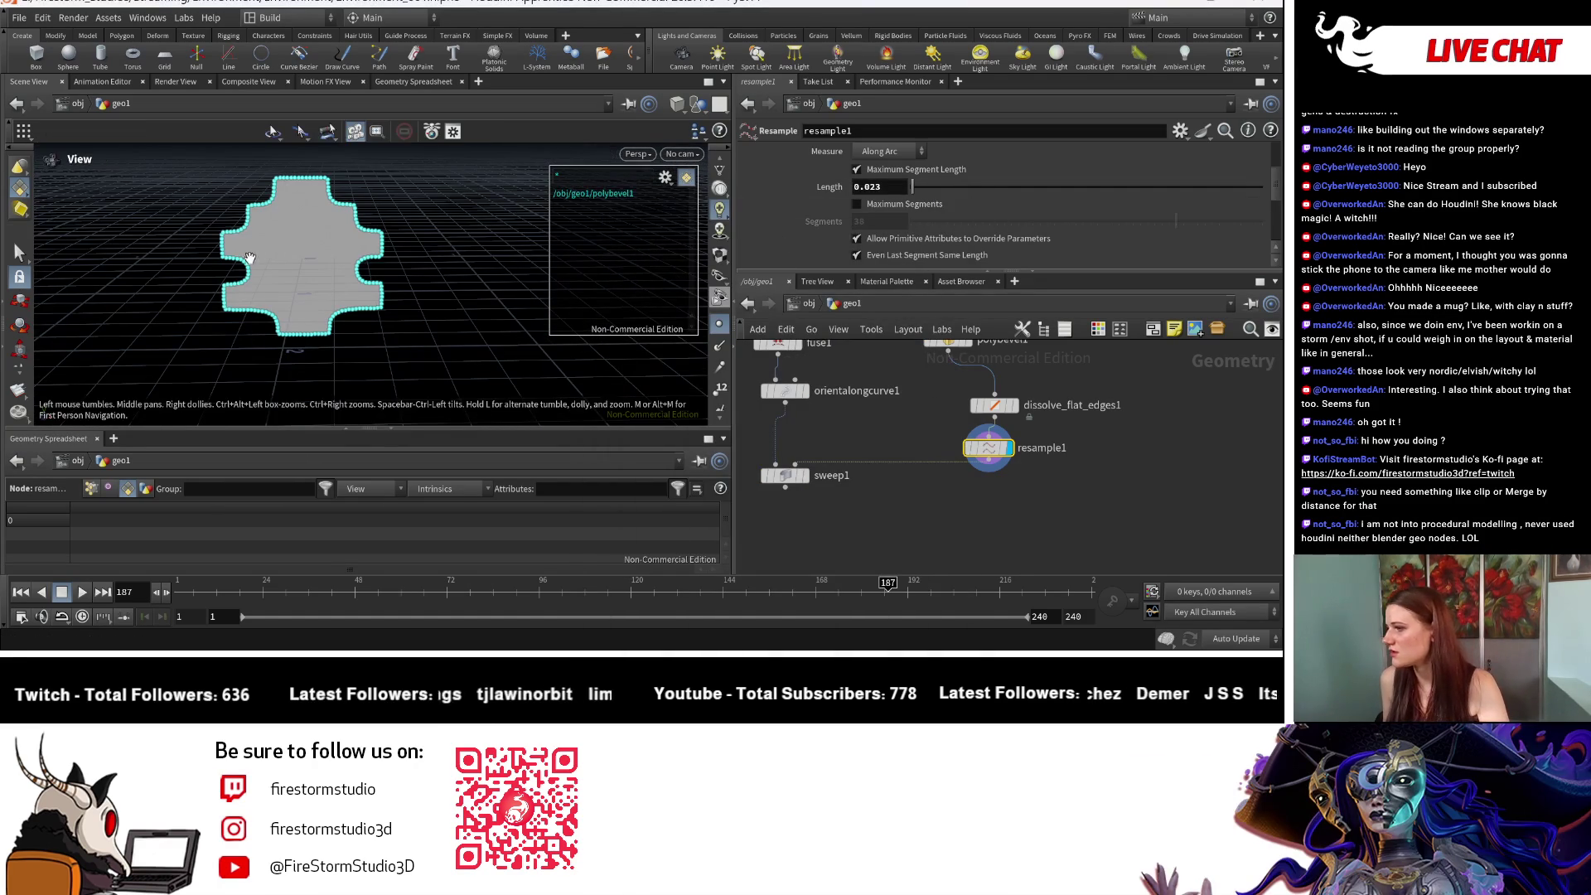
pyautogui.scroll(3, 406, 256)
# Step: Try a segment count of 50, then revert to limiting by maximum segment length
pyautogui.click(857, 169)
pyautogui.click(890, 205)
pyautogui.moveTo(1161, 221); pyautogui.dragTo(1263, 223)
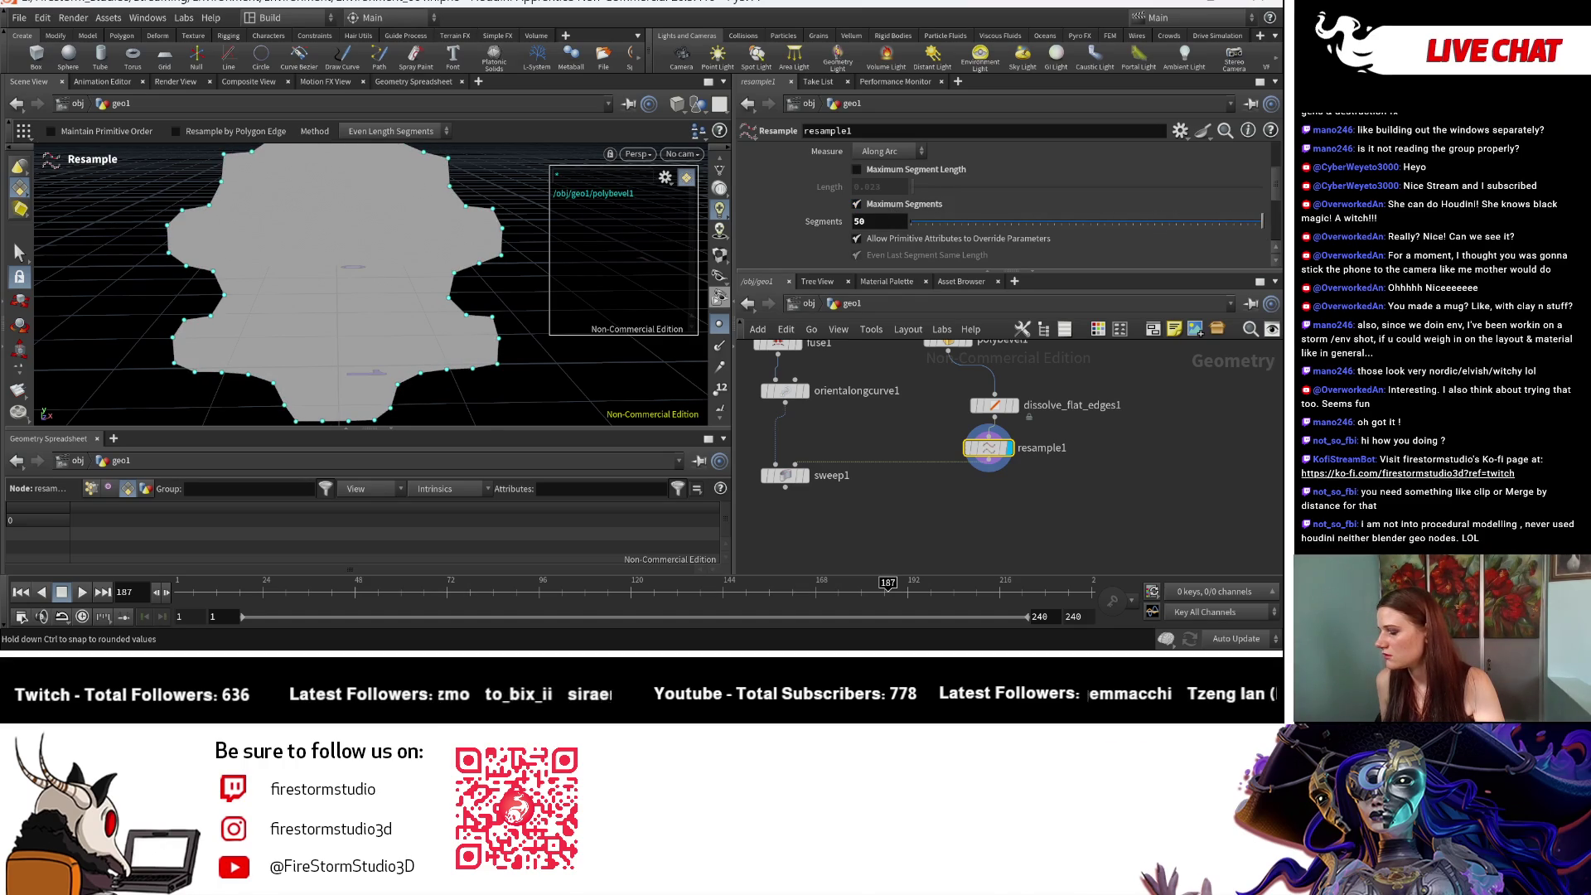
pyautogui.moveTo(889, 228); pyautogui.dragTo(1104, 236, button='middle')
pyautogui.click(870, 206)
pyautogui.click(867, 171)
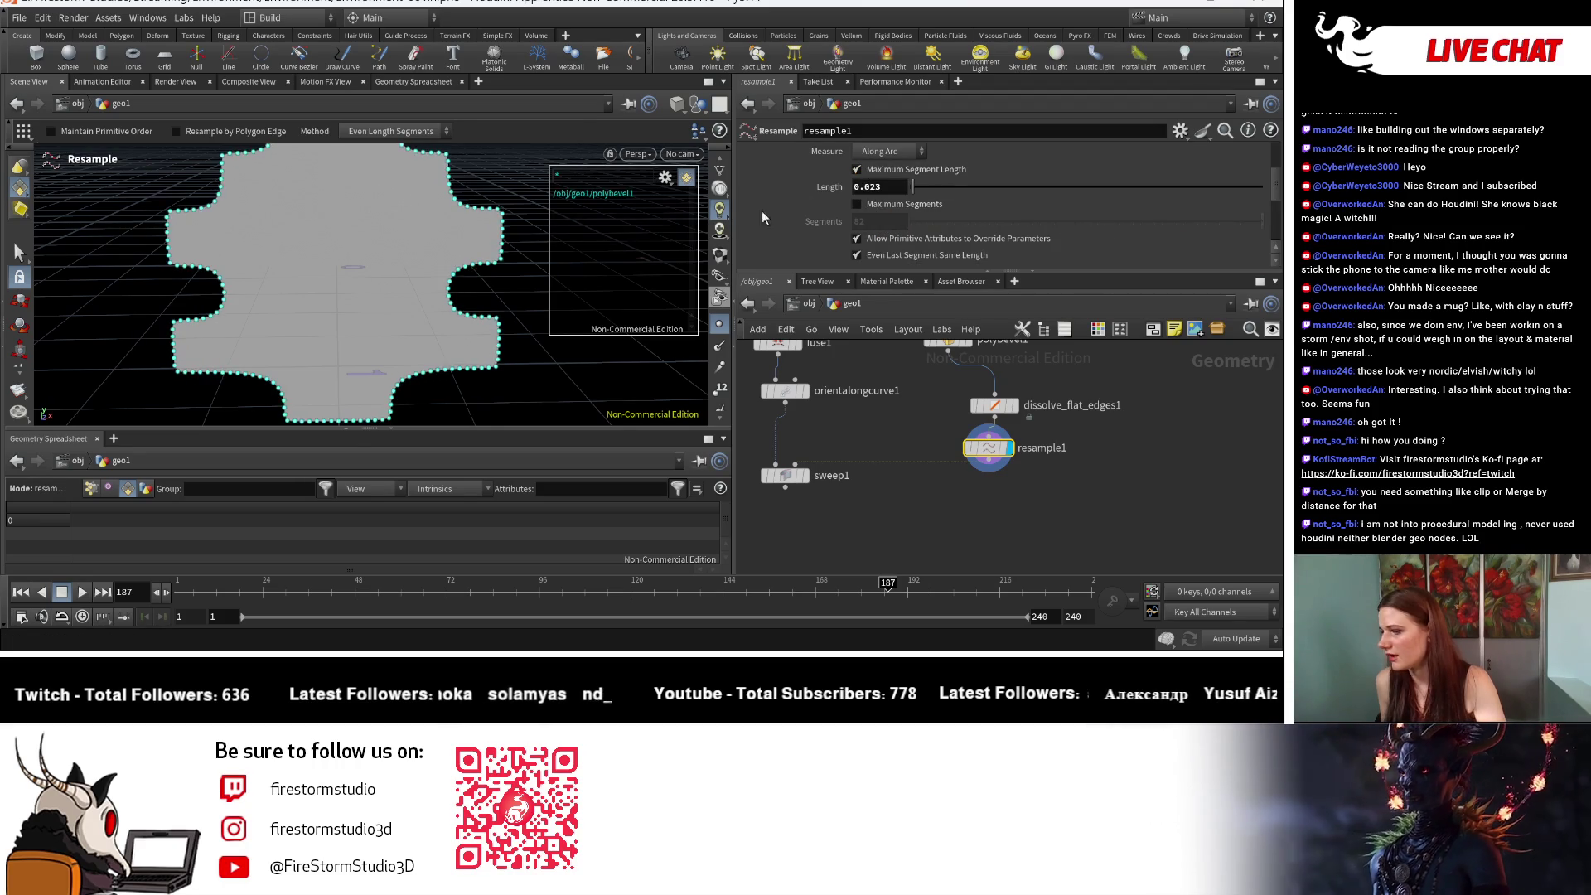
# Step: Display sweep1 to show the swept arch, undoing a trial segment length change
pyautogui.press('Escape')
pyautogui.click(847, 486)
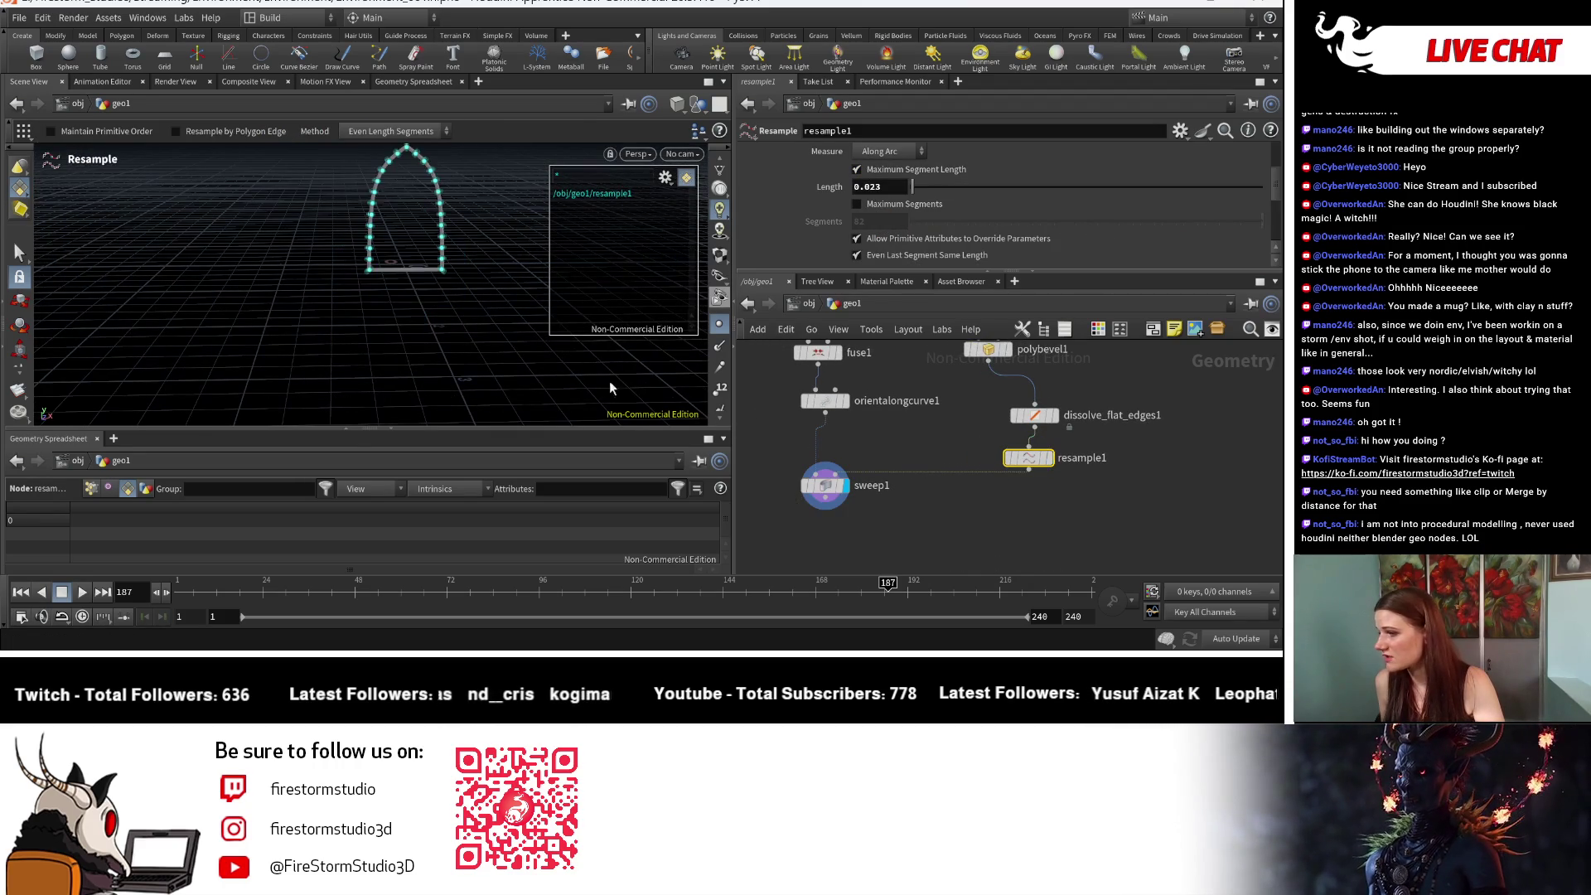
pyautogui.scroll(3, 522, 235)
pyautogui.moveTo(522, 235); pyautogui.dragTo(433, 297)
pyautogui.press('Return')
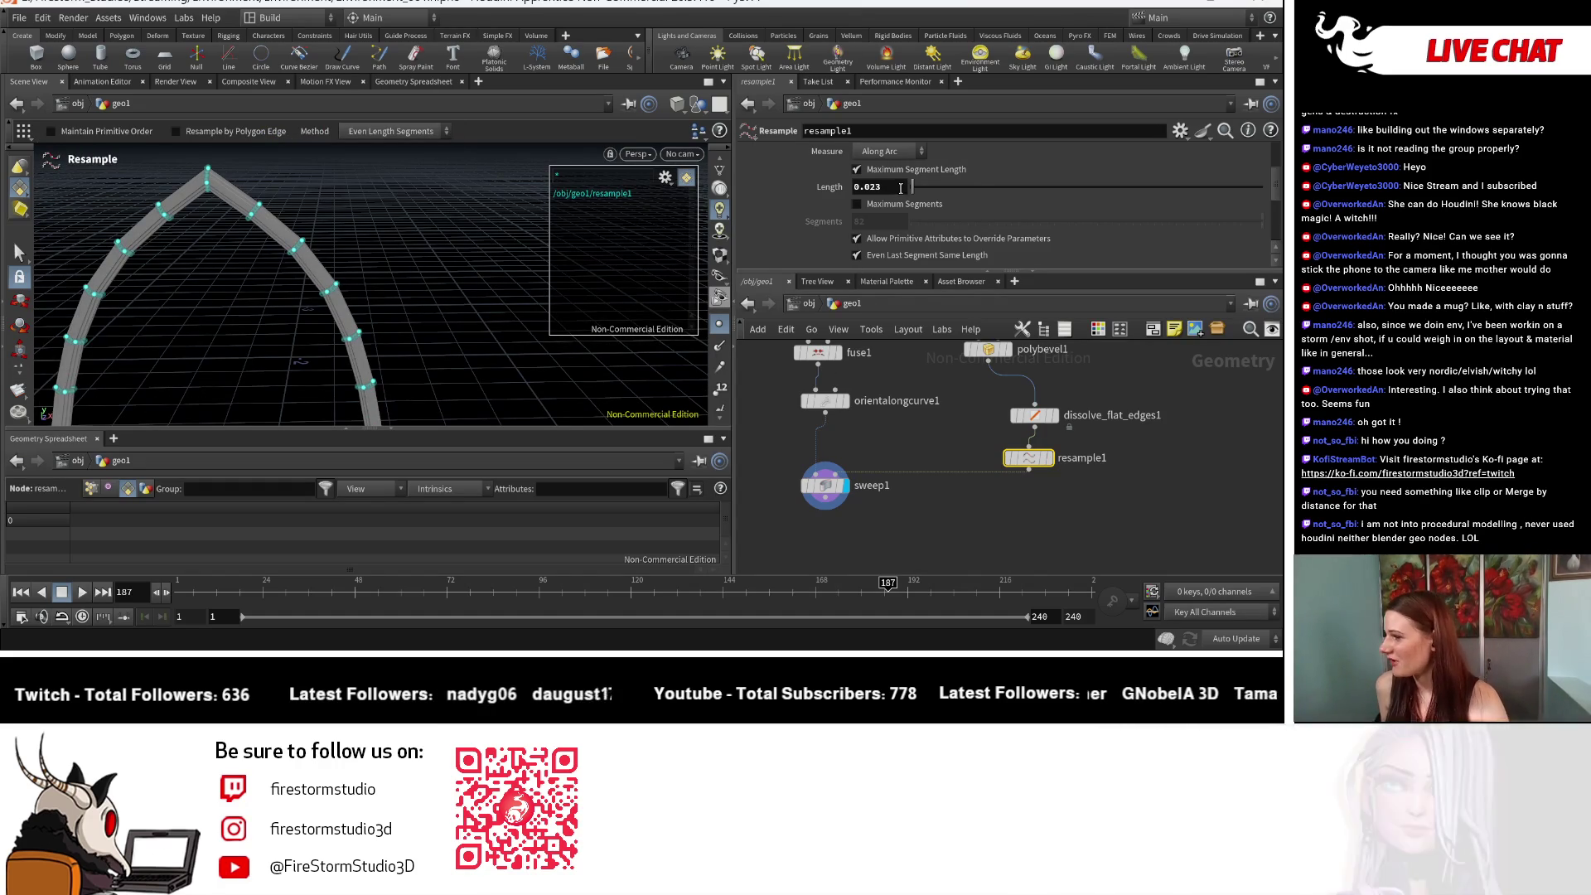
pyautogui.moveTo(920, 187); pyautogui.dragTo(953, 187)
pyautogui.hotkey('ctrl', 'z')
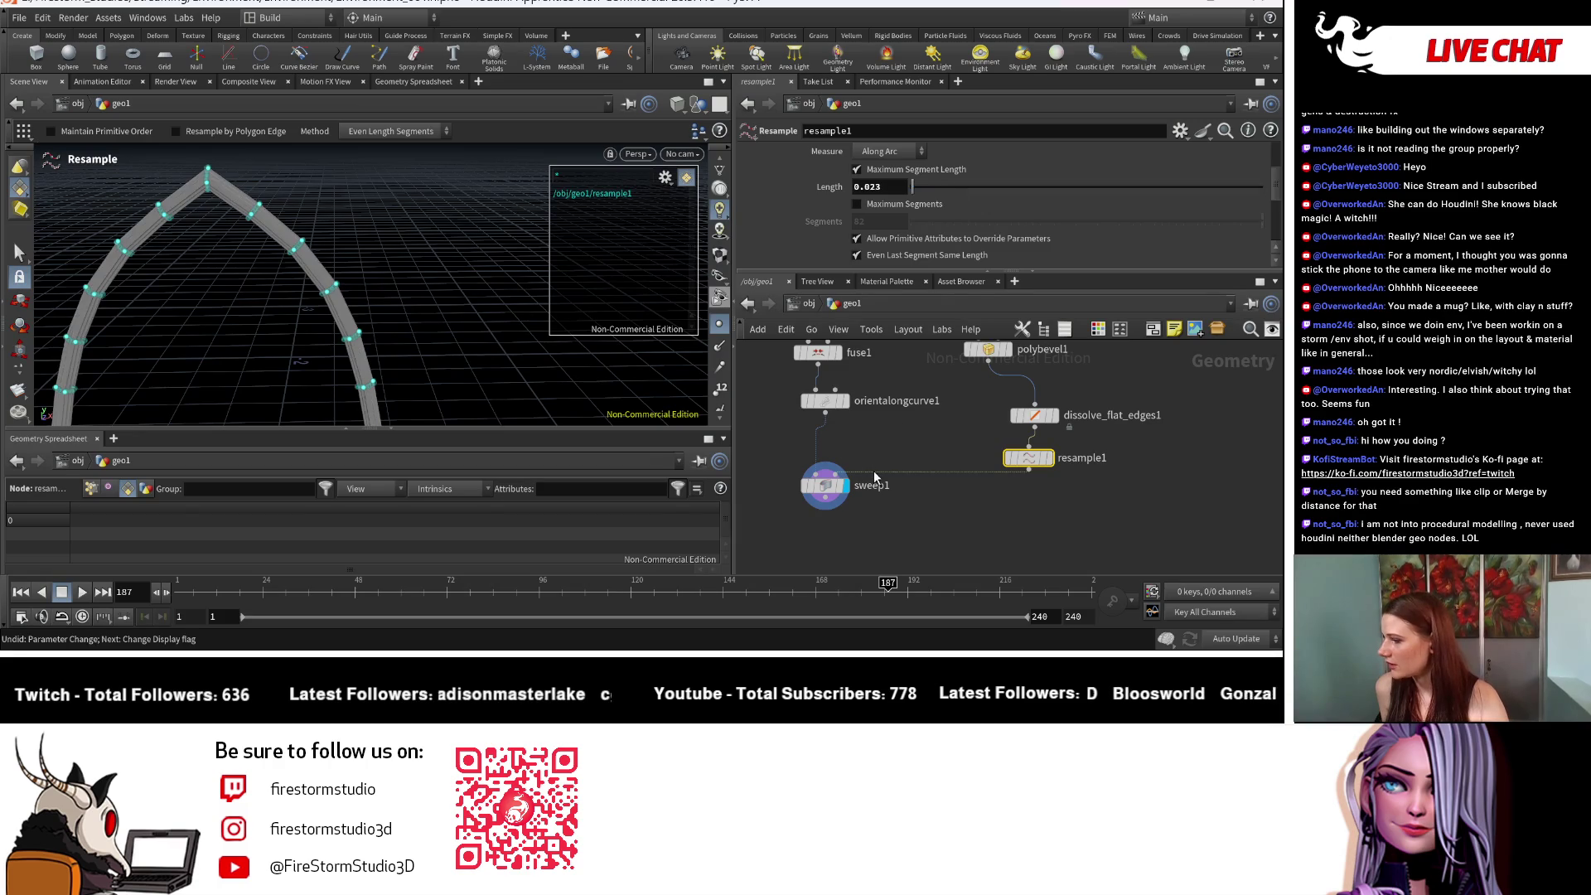
# Step: Set sweep1's Scale Cross Sections to 0.086 and inspect the arch from several angles
pyautogui.click(834, 491)
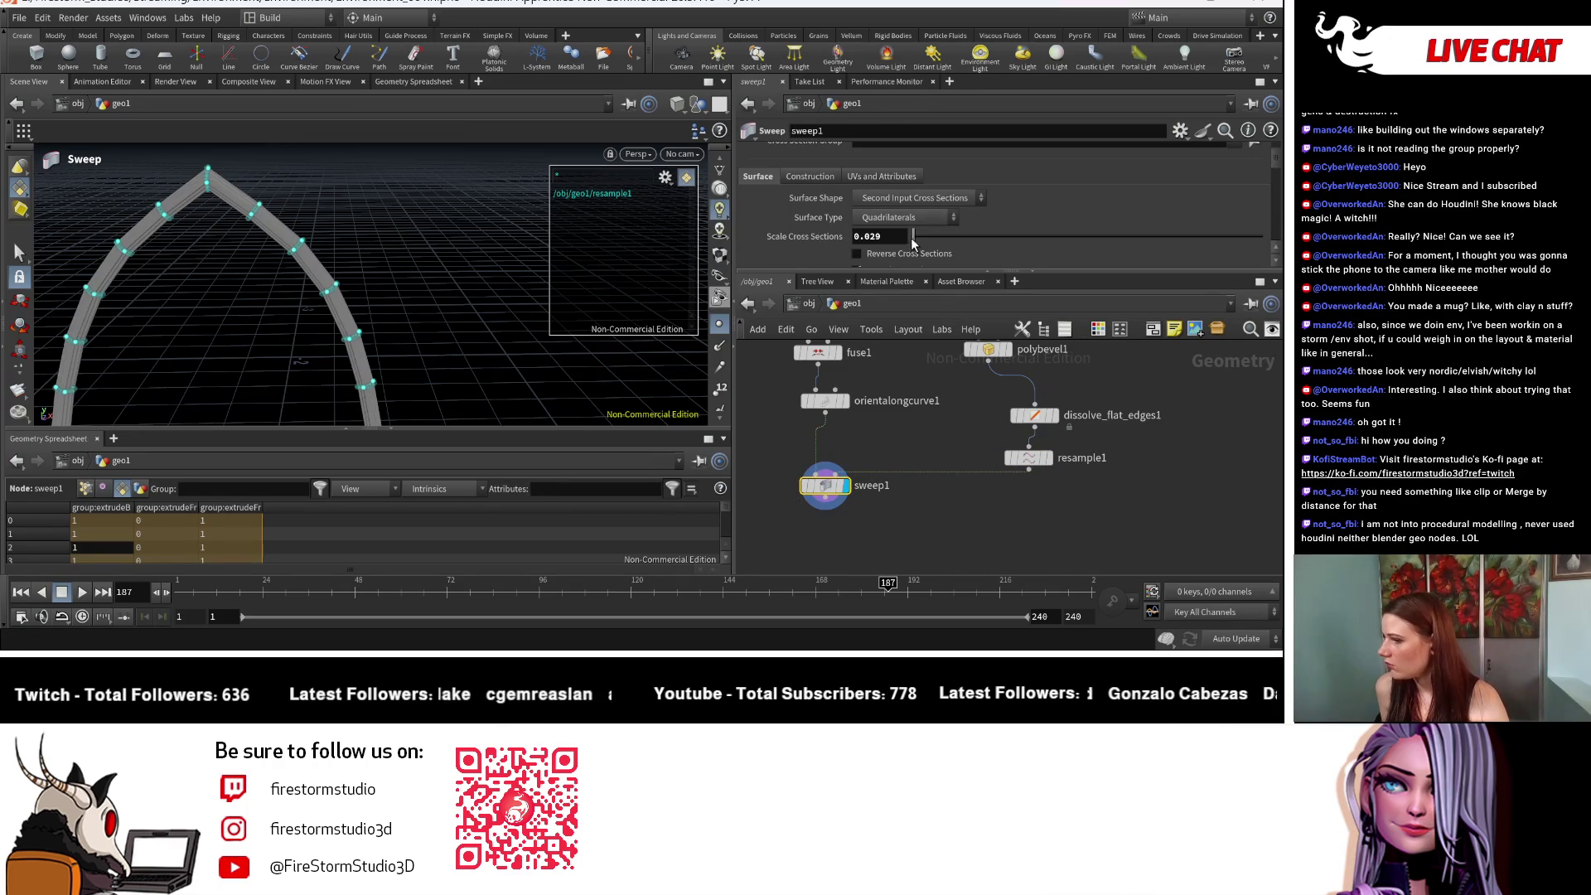
pyautogui.moveTo(917, 236); pyautogui.dragTo(917, 237)
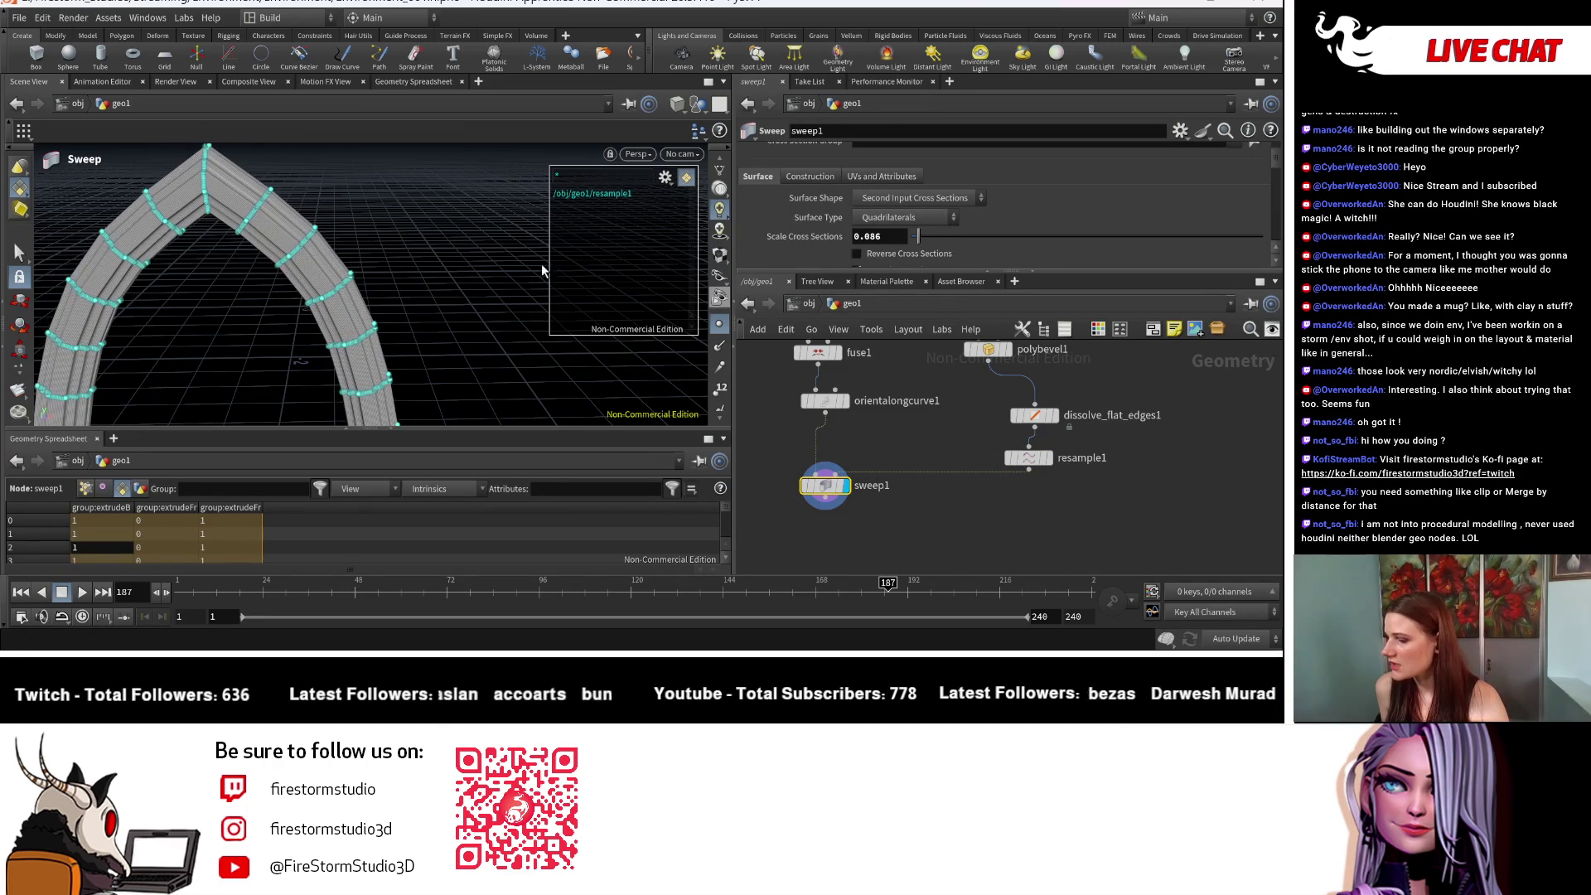
pyautogui.press('Escape')
pyautogui.moveTo(454, 240)
pyautogui.mouseDown()
pyautogui.moveTo(422, 345)
pyautogui.moveTo(381, 213)
pyautogui.moveTo(371, 429)
pyautogui.mouseUp()
pyautogui.press('Return')
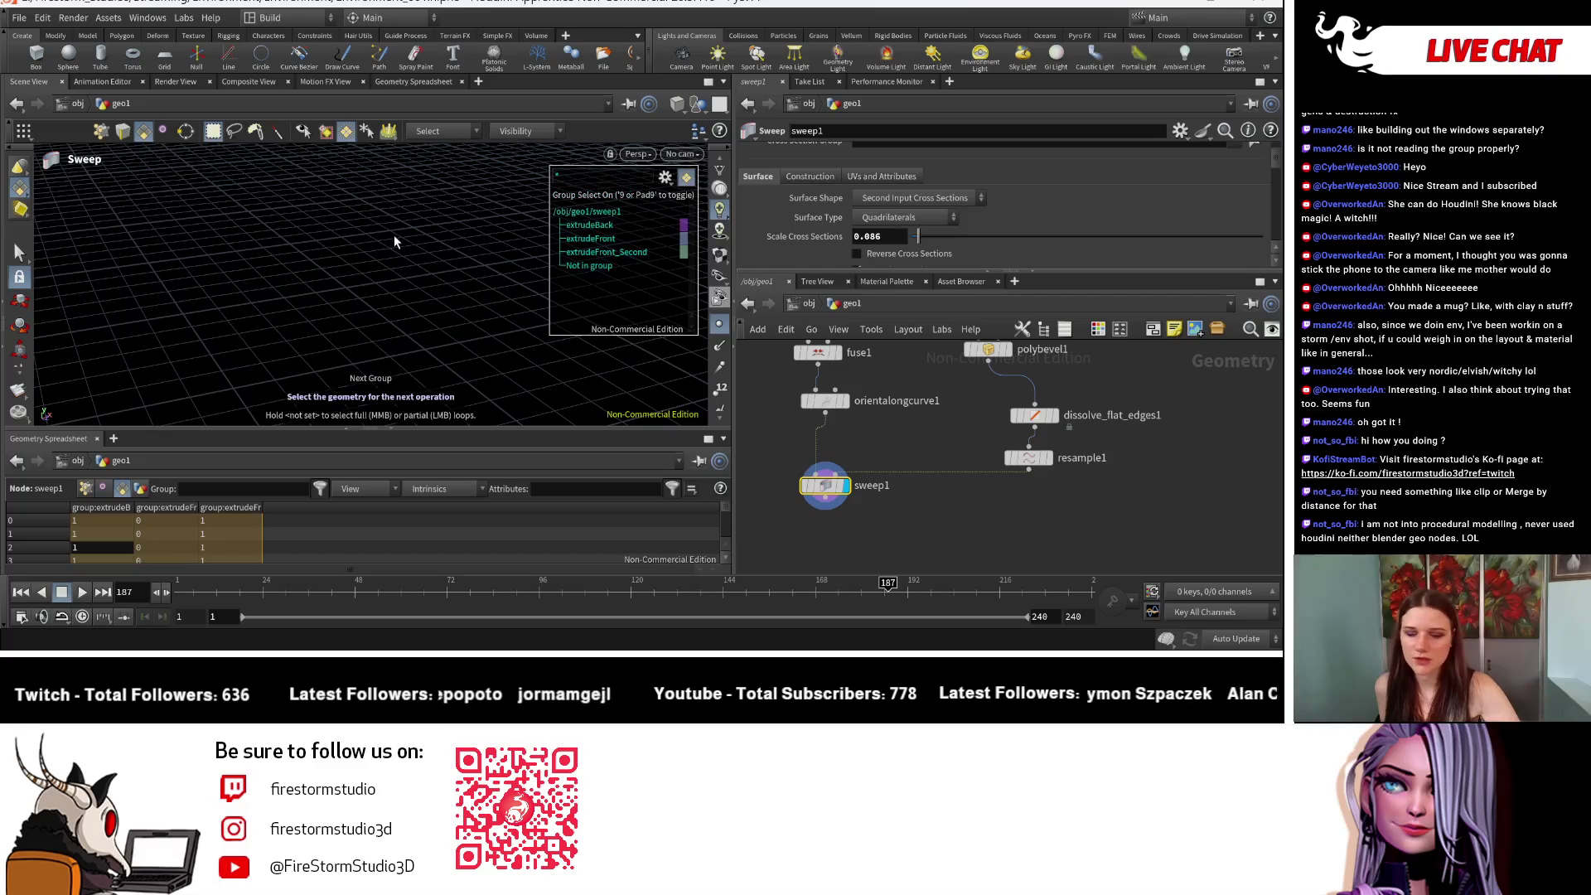
pyautogui.press('Escape')
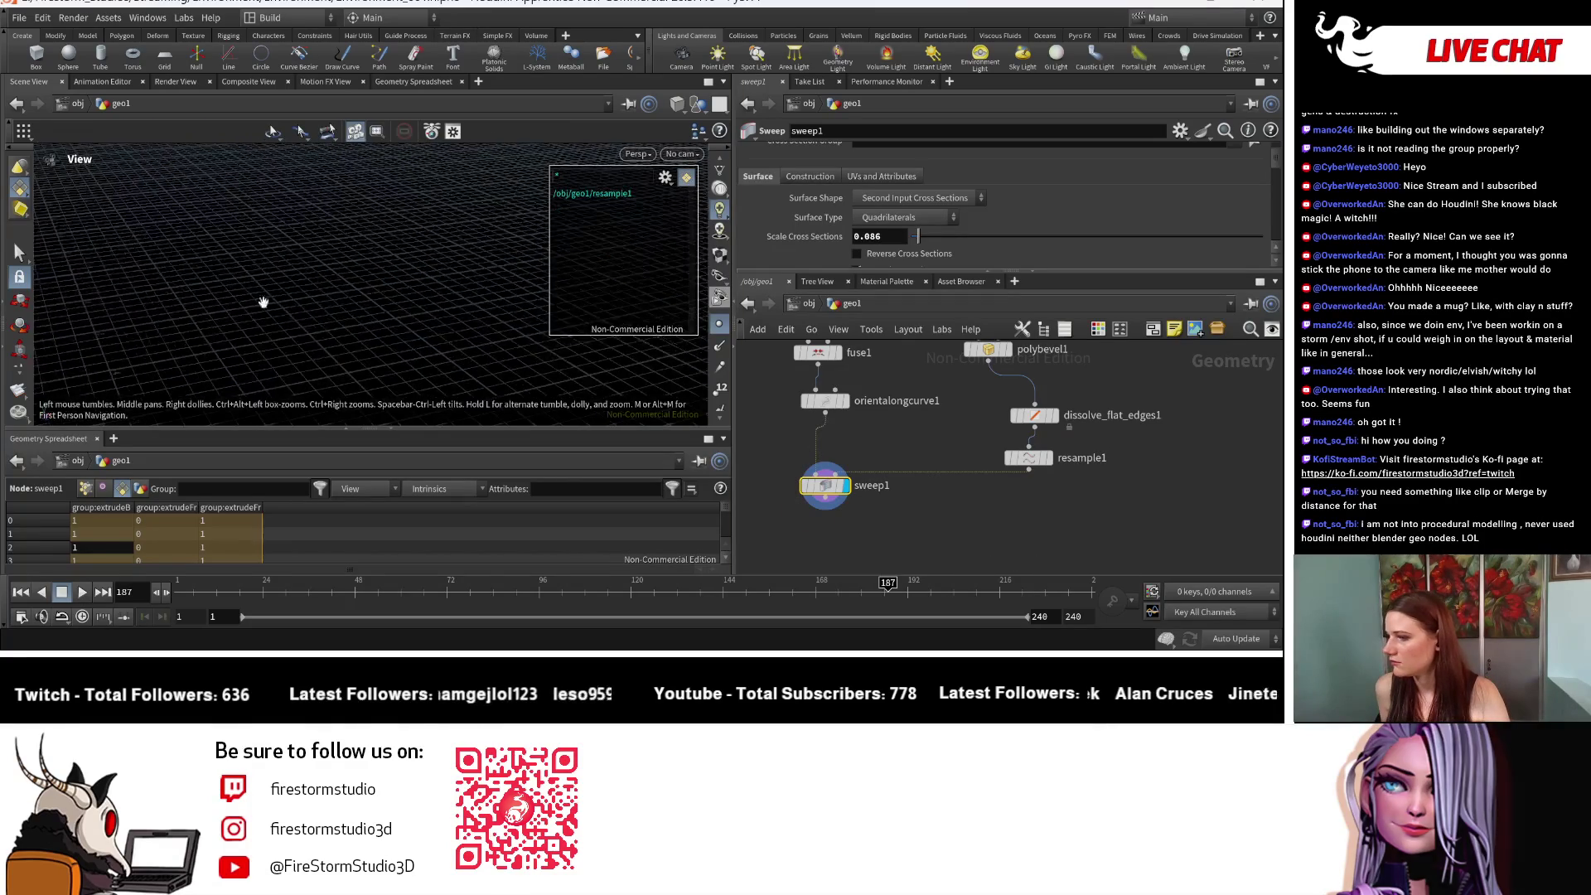
pyautogui.press('h')
pyautogui.moveTo(337, 186); pyautogui.dragTo(445, 142, button='right')
pyautogui.moveTo(445, 142)
pyautogui.mouseDown()
pyautogui.moveTo(540, 276)
pyautogui.moveTo(387, 402)
pyautogui.moveTo(323, 340)
pyautogui.moveTo(306, 266)
pyautogui.moveTo(341, 232)
pyautogui.moveTo(333, 347)
pyautogui.mouseUp()
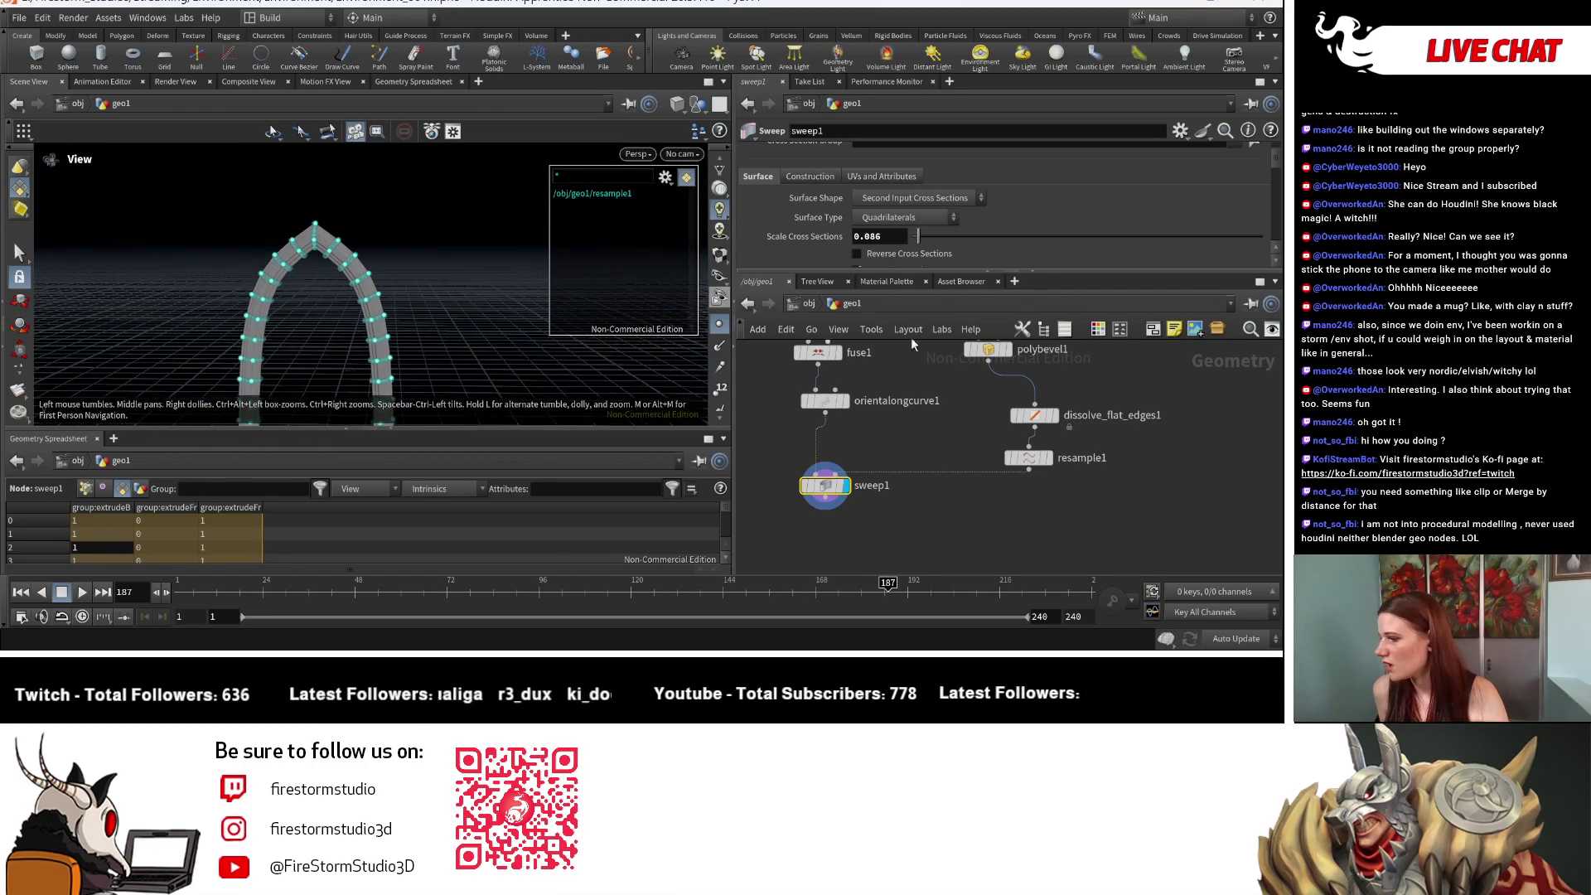
# Step: Set grid1's Size to 1 by 1, undoing the stray second size change
pyautogui.scroll(-3, 1044, 389)
pyautogui.scroll(3, 1035, 414)
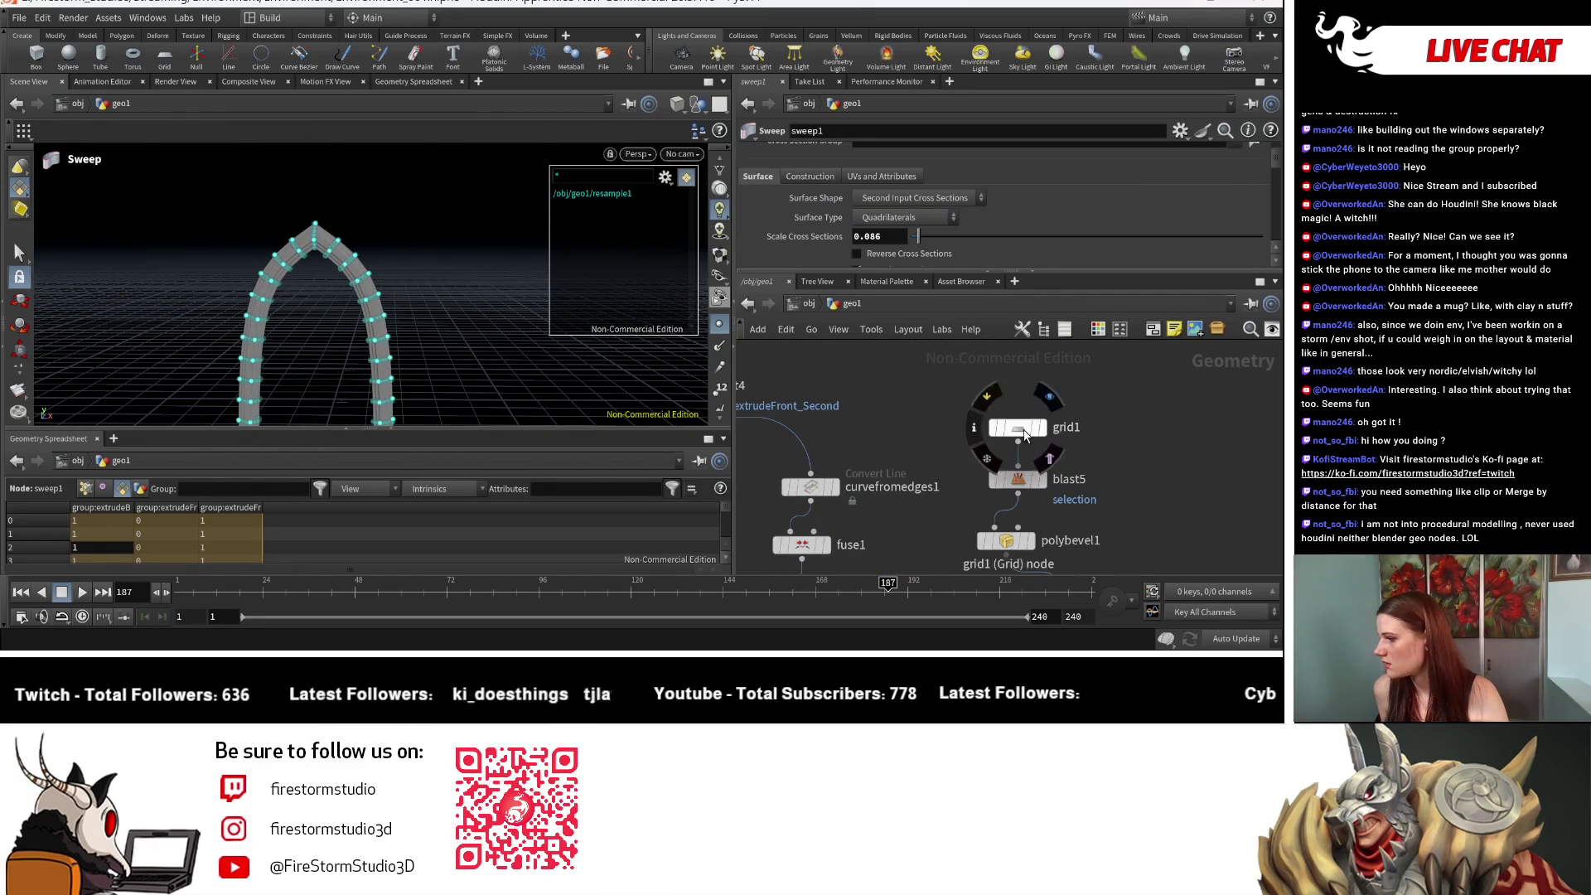
pyautogui.click(1017, 428)
pyautogui.scroll(-1, 895, 194)
pyautogui.scroll(1, 895, 193)
pyautogui.moveTo(938, 209)
pyautogui.mouseDown(button='middle')
pyautogui.moveTo(942, 186)
pyautogui.moveTo(945, 207)
pyautogui.moveTo(995, 204)
pyautogui.moveTo(965, 205)
pyautogui.mouseUp(button='middle')
pyautogui.moveTo(1077, 210); pyautogui.dragTo(1127, 206, button='middle')
pyautogui.hotkey('ctrl', 'z')
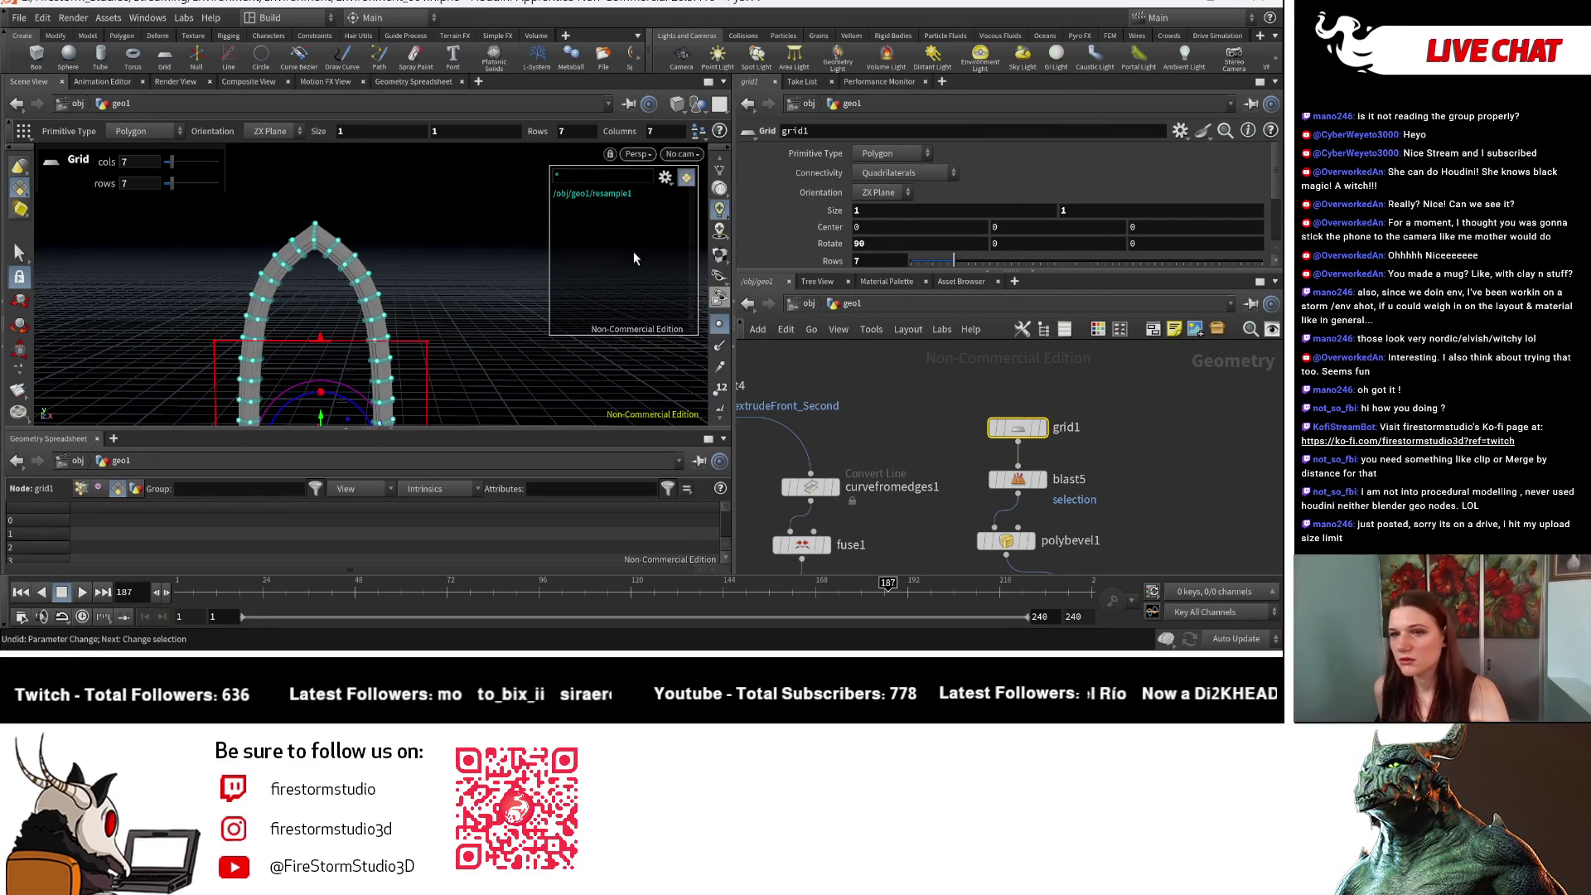
pyautogui.press('space')
pyautogui.moveTo(396, 263); pyautogui.dragTo(364, 206)
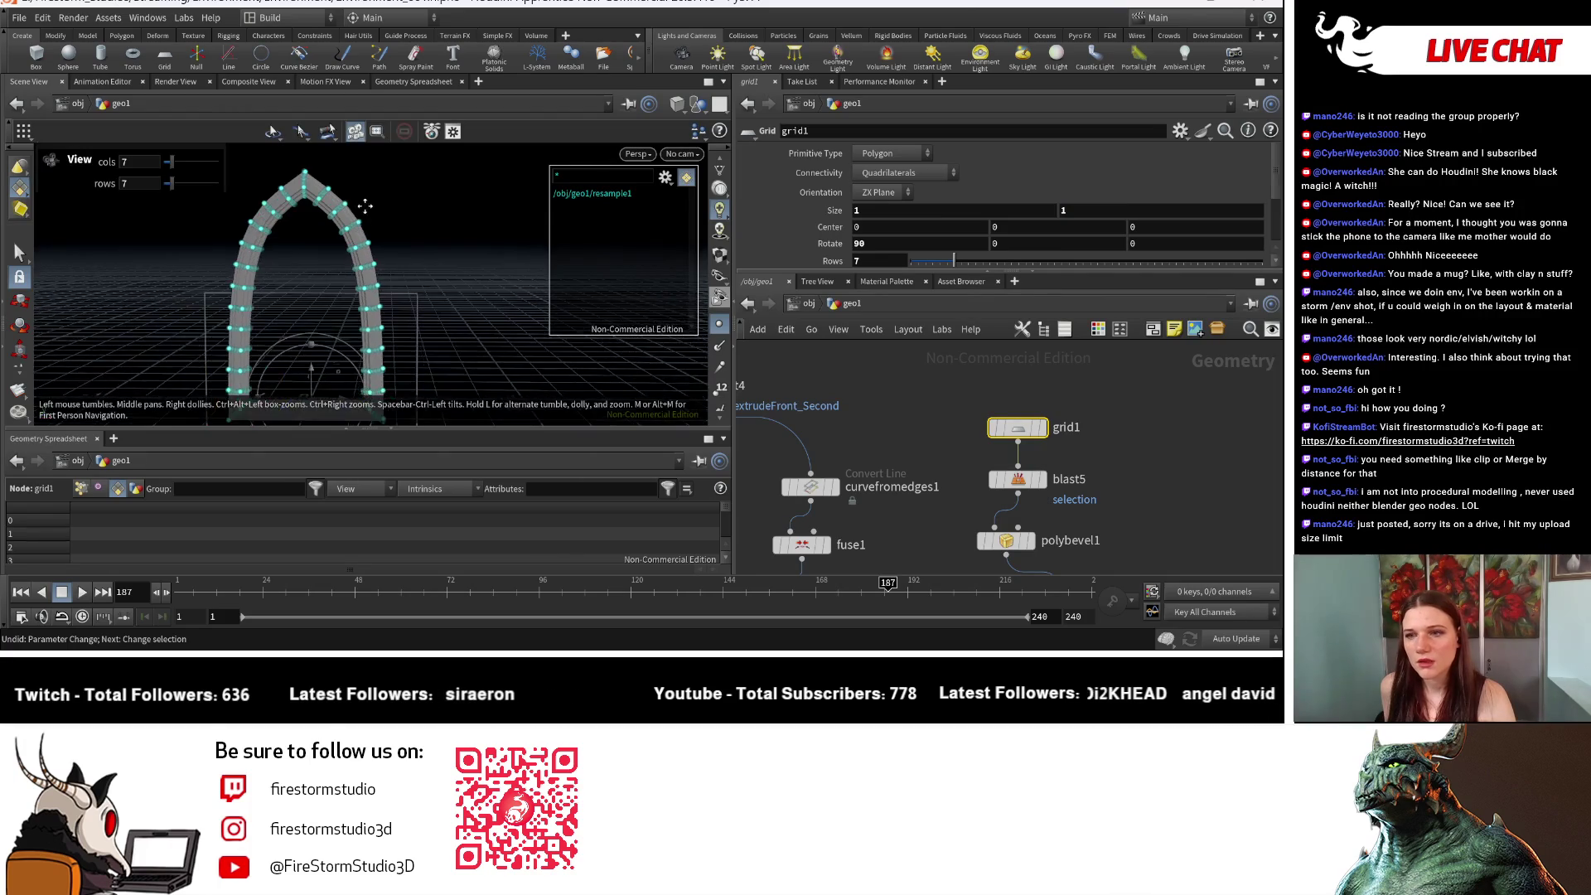
pyautogui.press('Return')
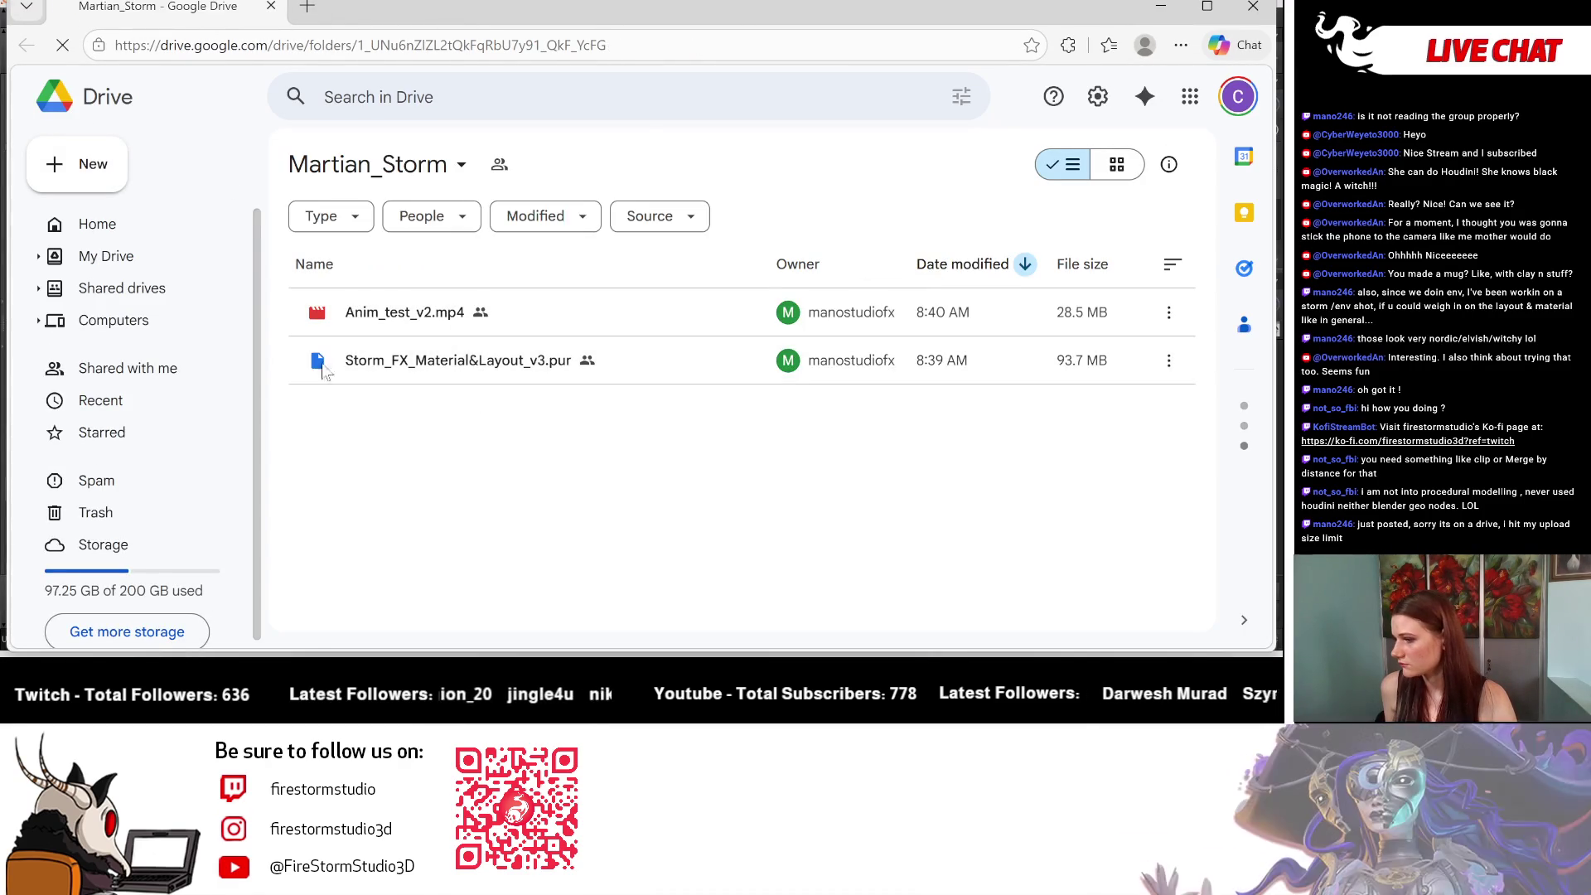
# Step: Preview Anim_test_v2.mp4 full screen, replaying and skipping ahead, then exit full screen
pyautogui.moveTo(501, 369)
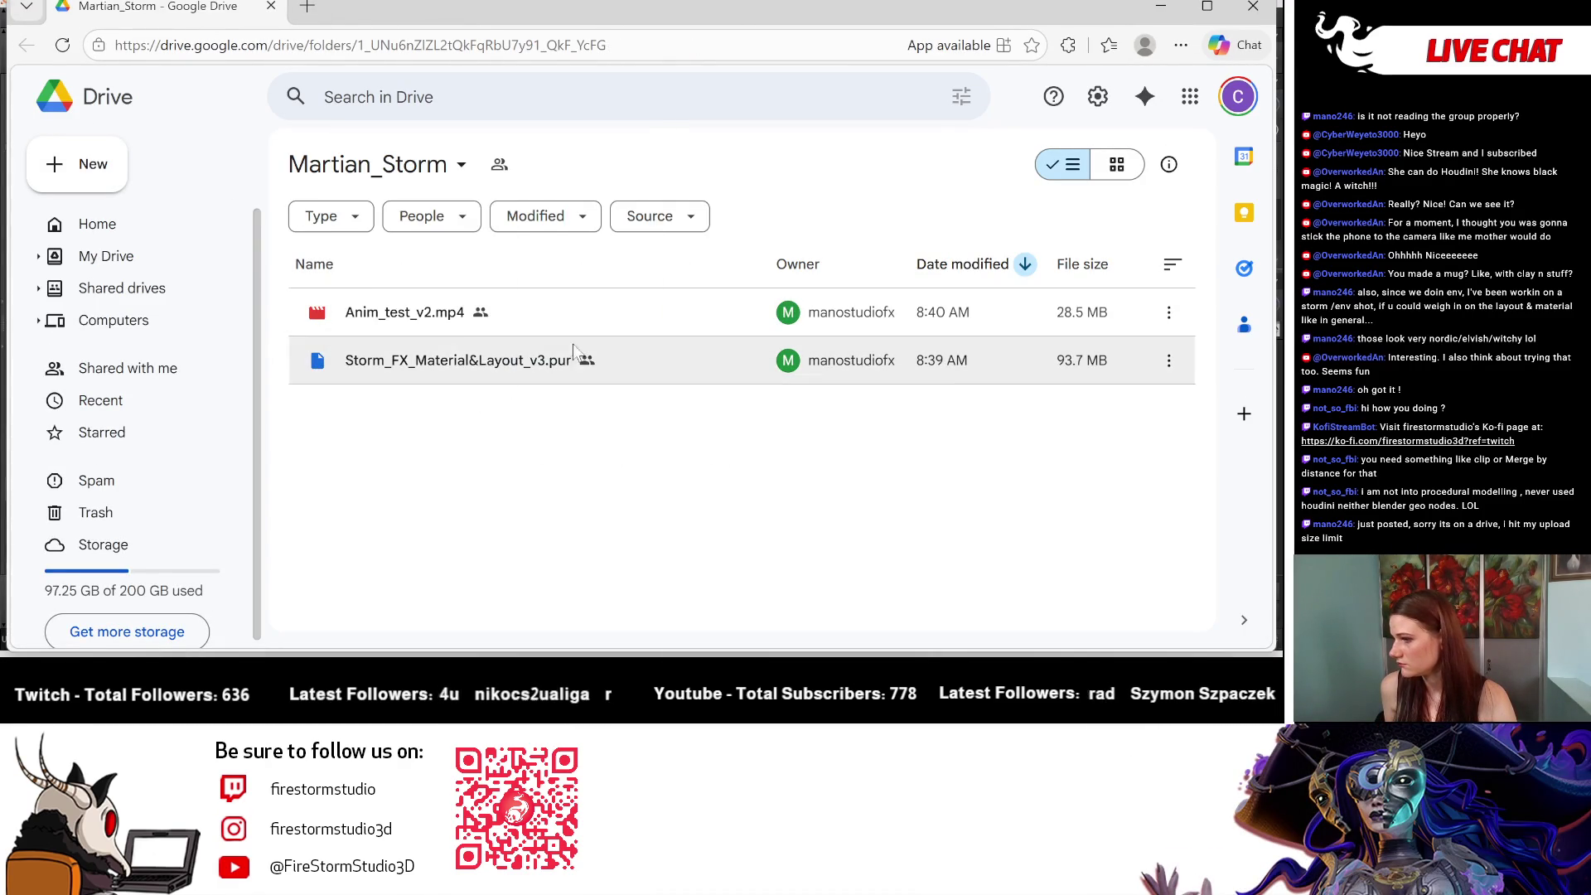
pyautogui.doubleClick(578, 315)
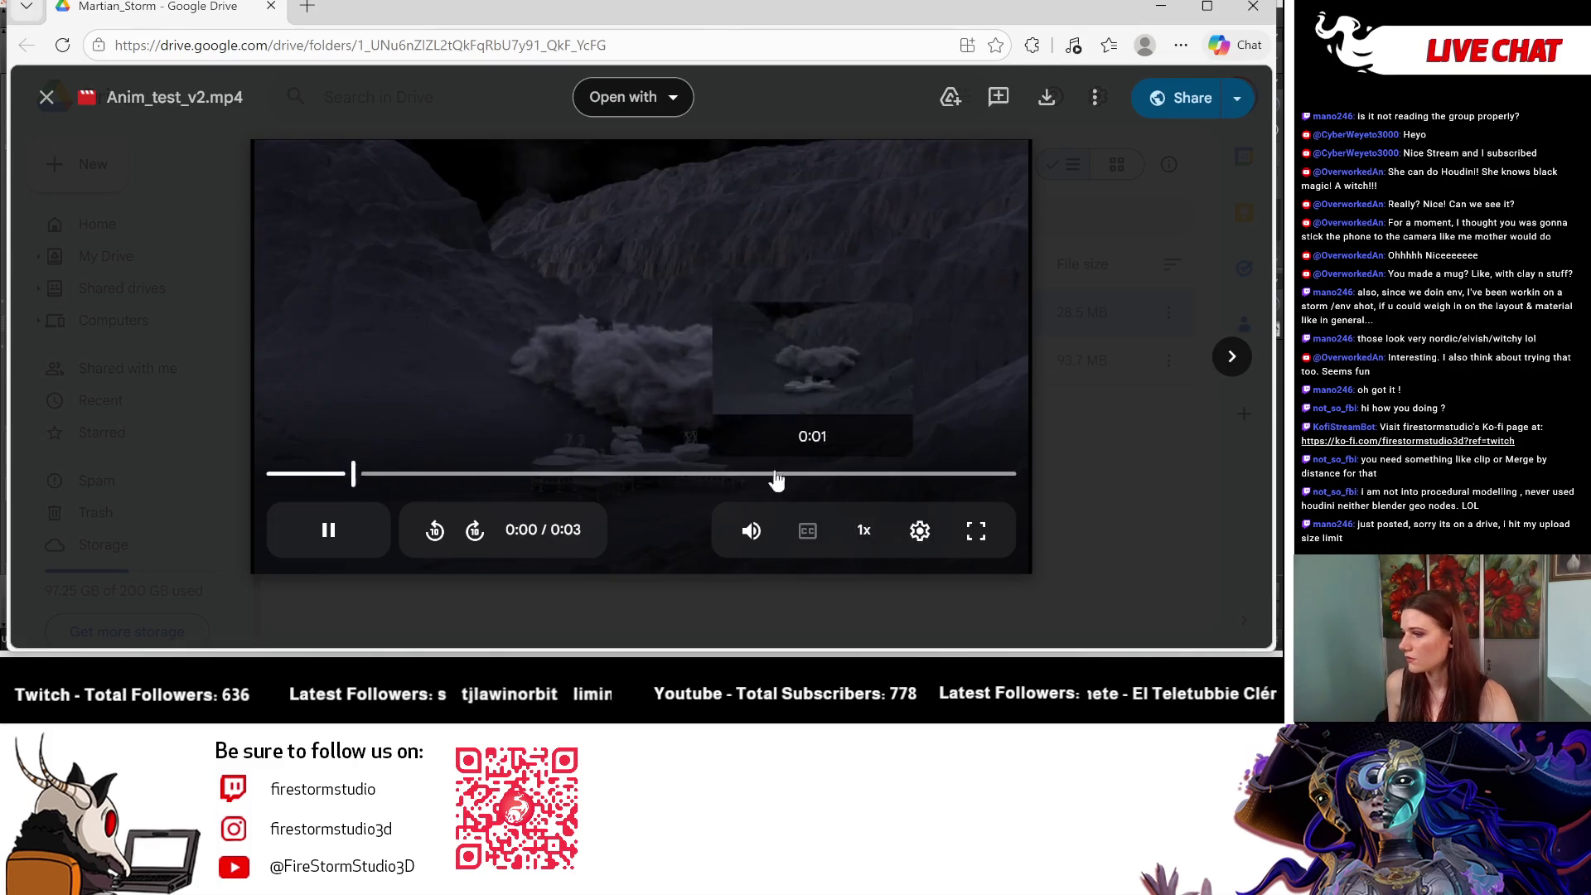
pyautogui.click(598, 475)
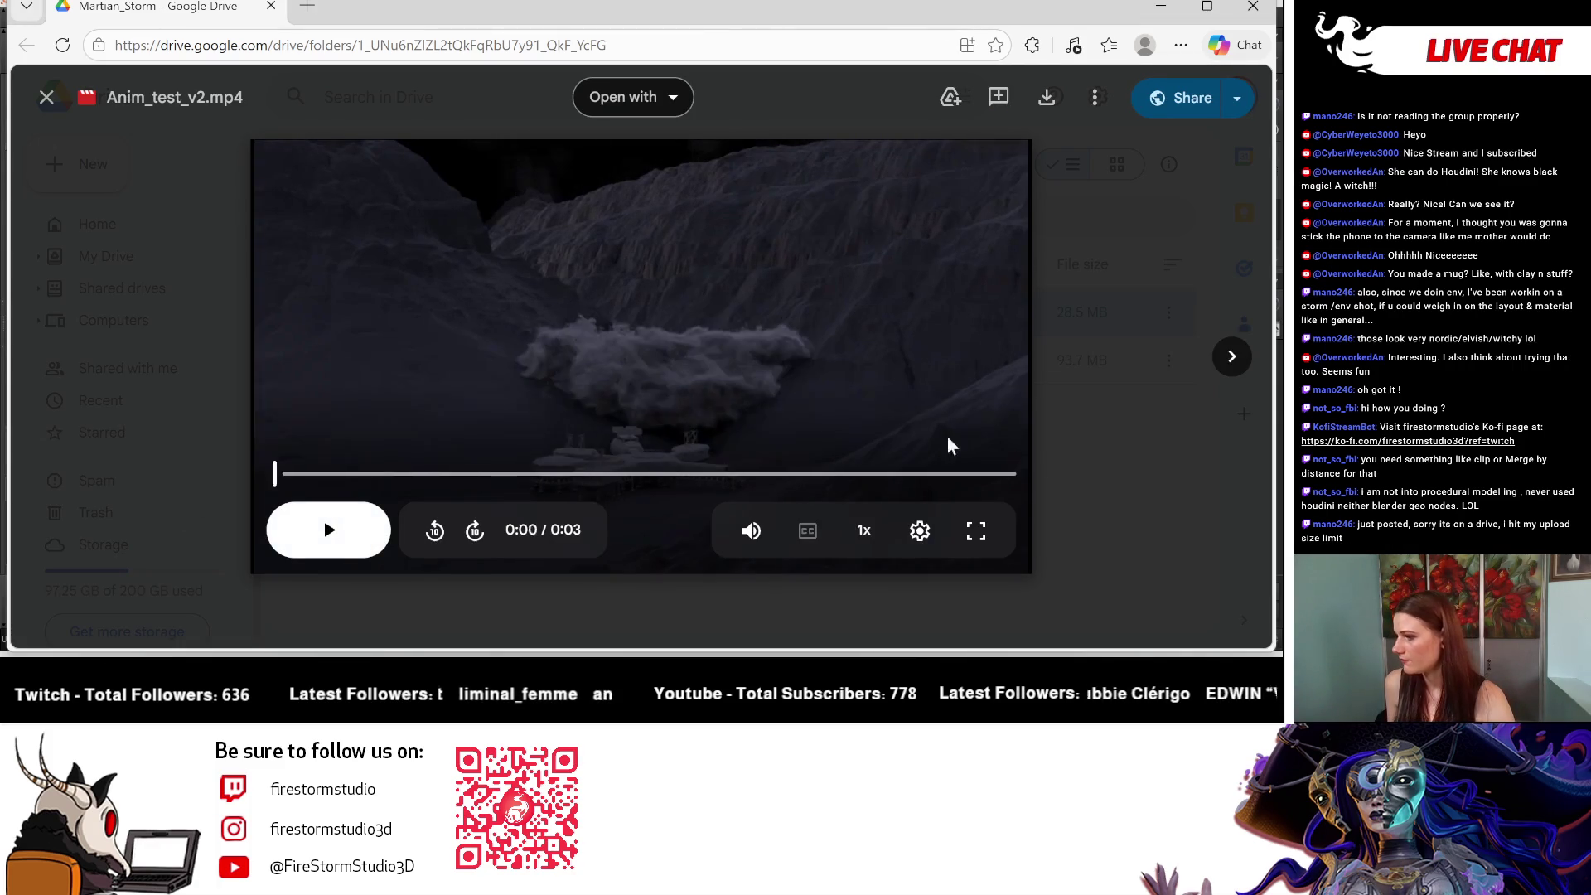
pyautogui.click(976, 531)
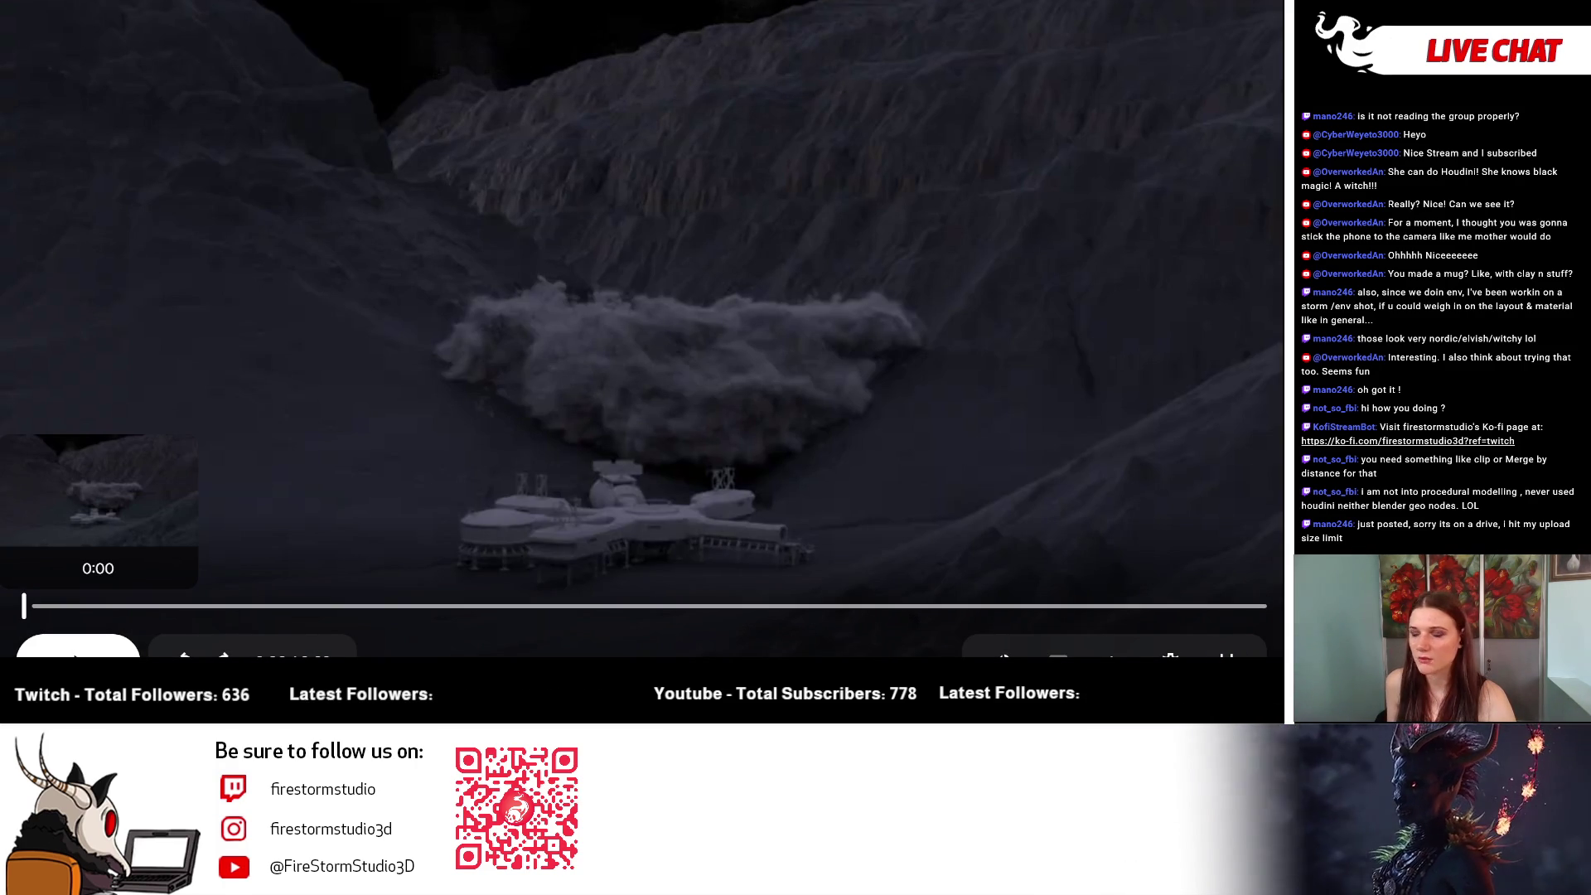
pyautogui.click(98, 611)
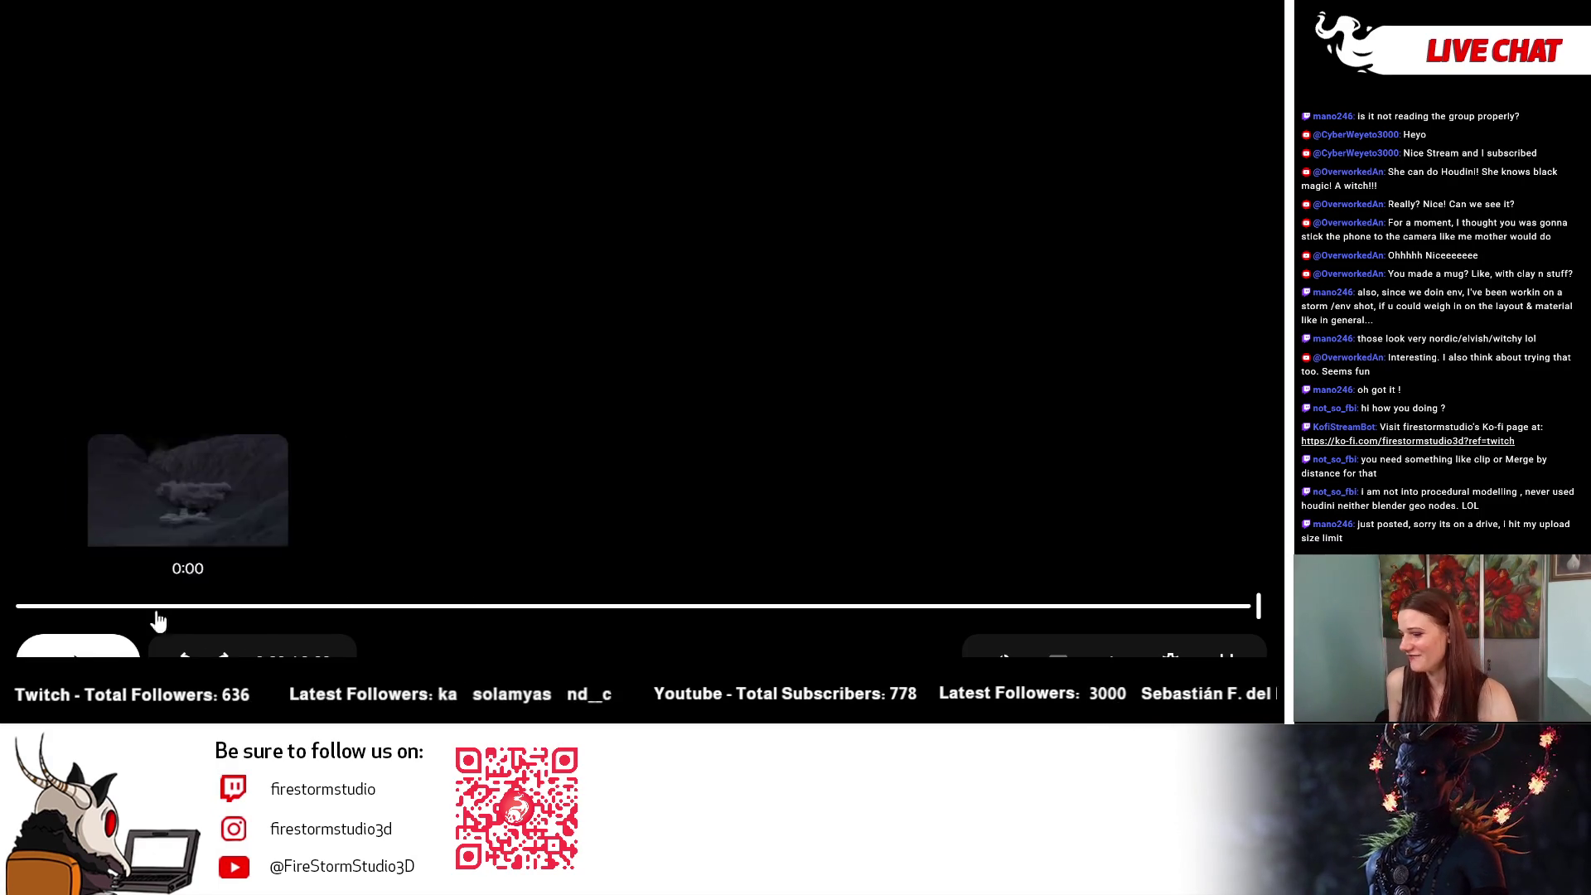
pyautogui.click(76, 650)
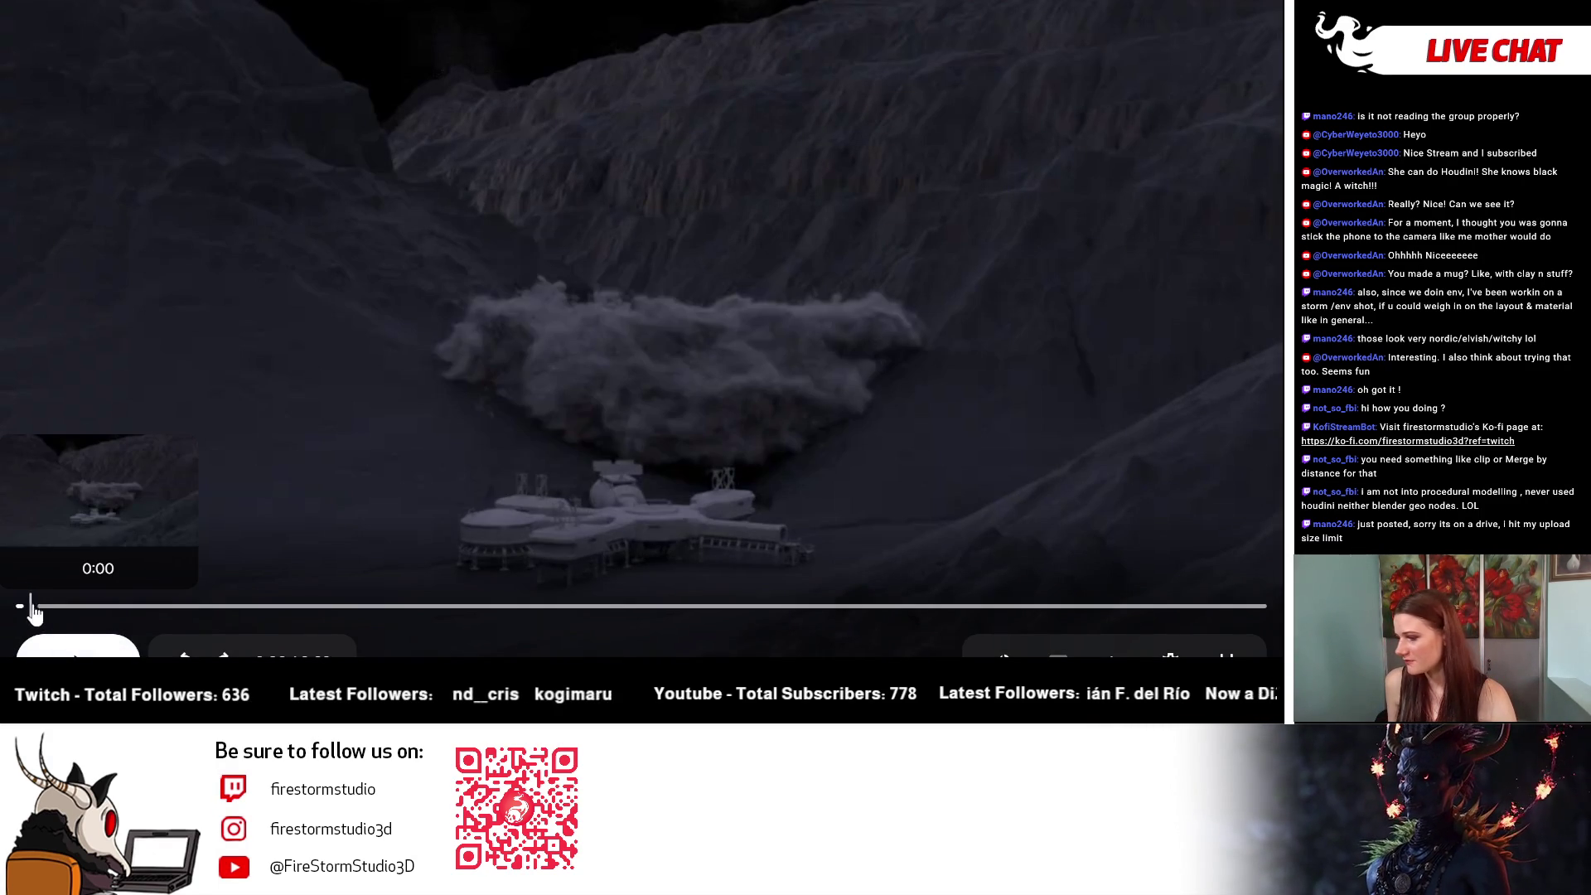
pyautogui.moveTo(72, 610); pyautogui.dragTo(291, 615)
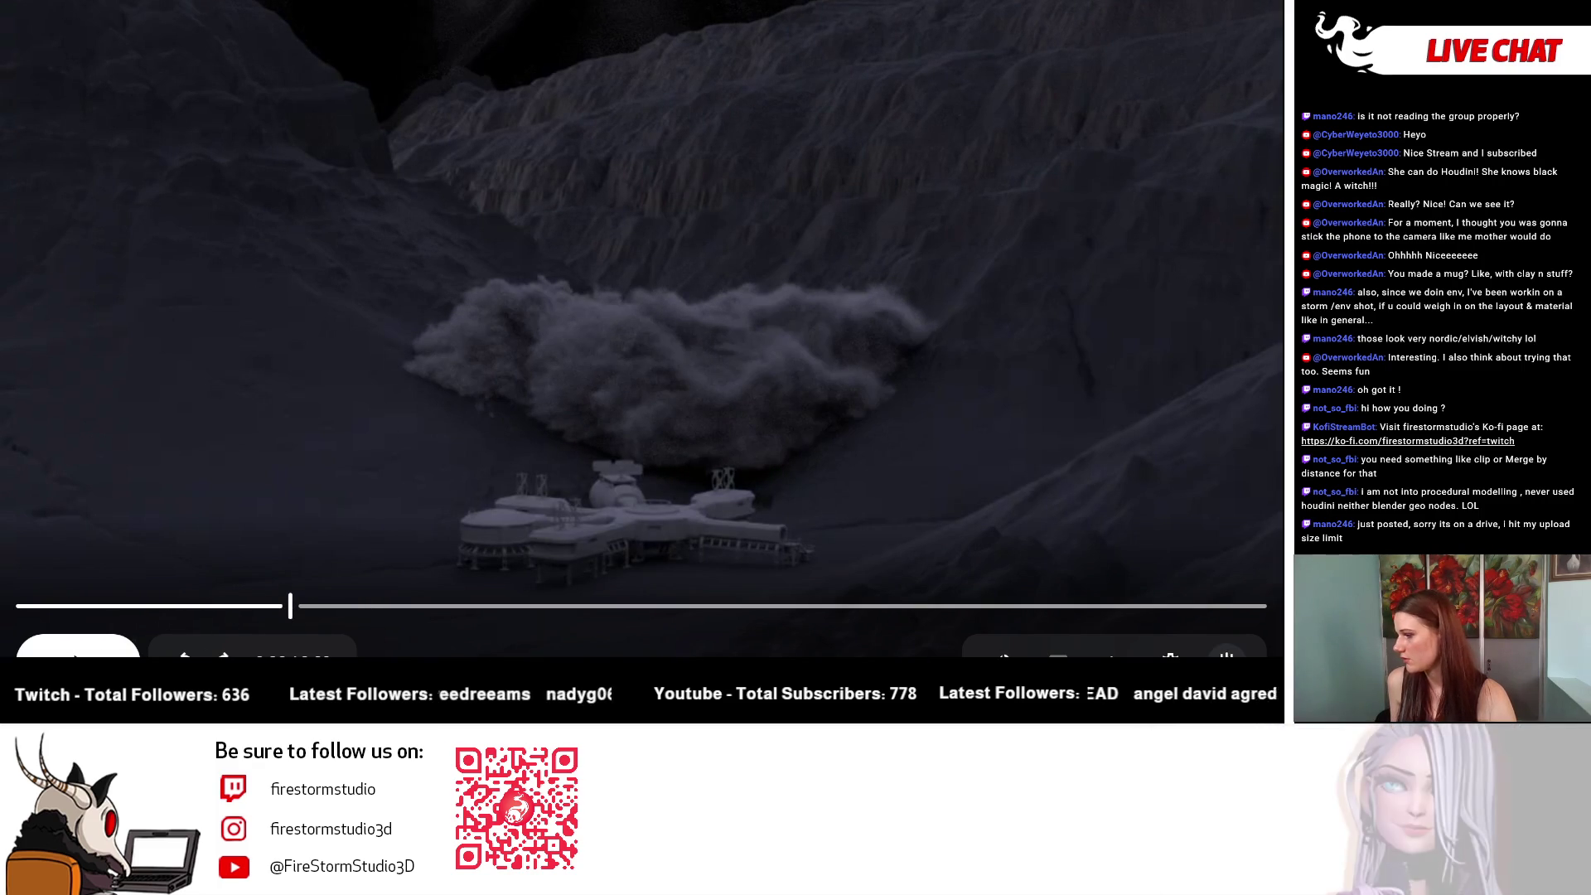
pyautogui.press('Escape')
pyautogui.press('Escape')
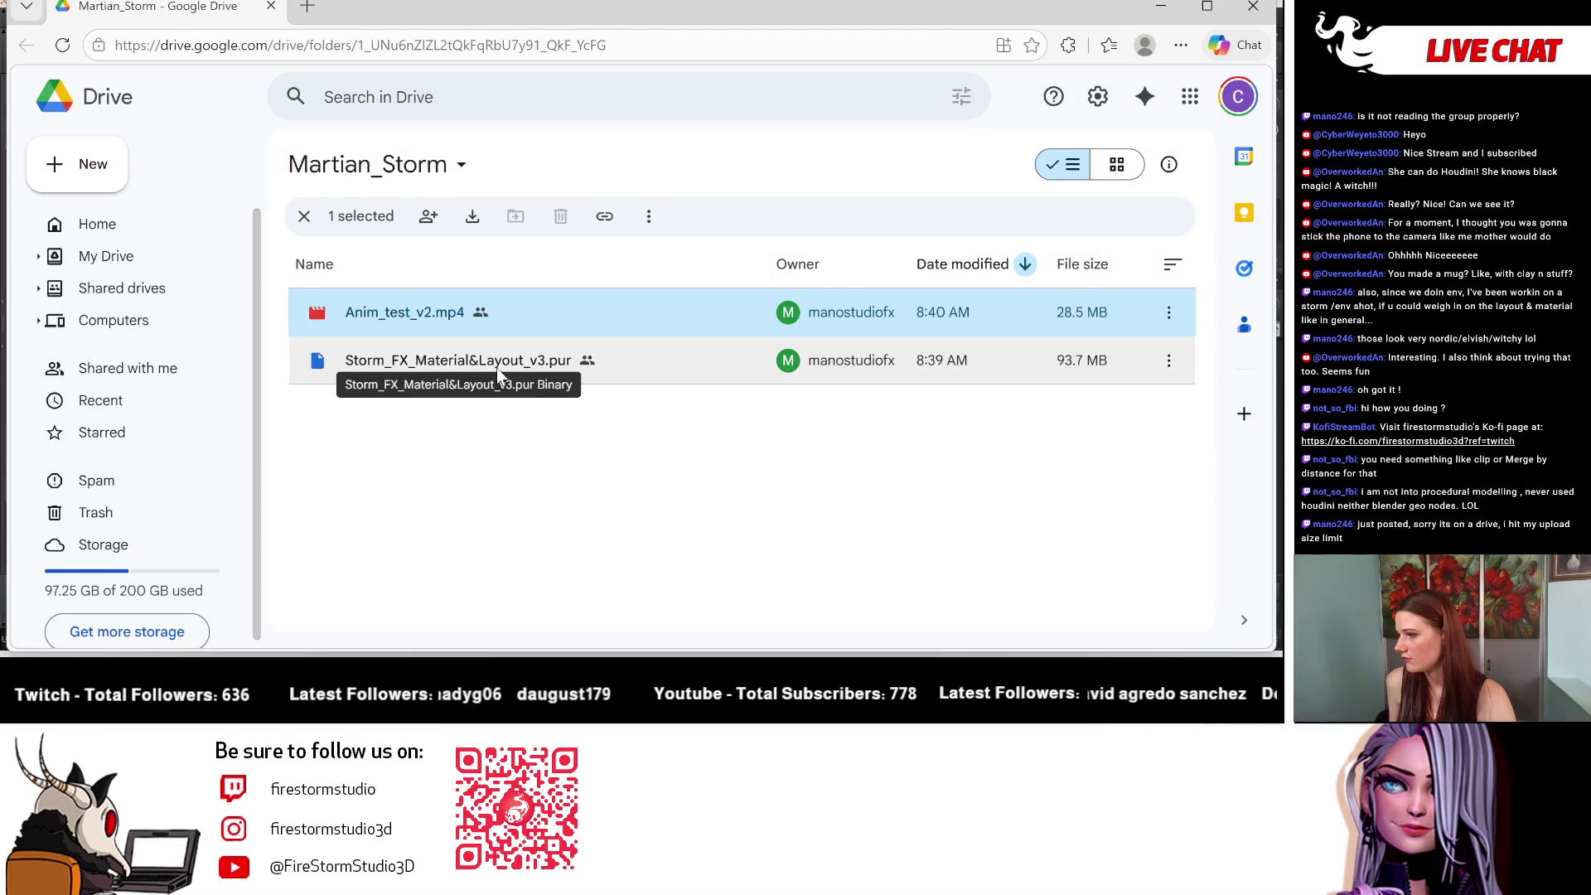
# Step: Download Storm_FX_Material&Layout_v3.pur, close the preview, and return to Houdini's geometry view
pyautogui.doubleClick(491, 366)
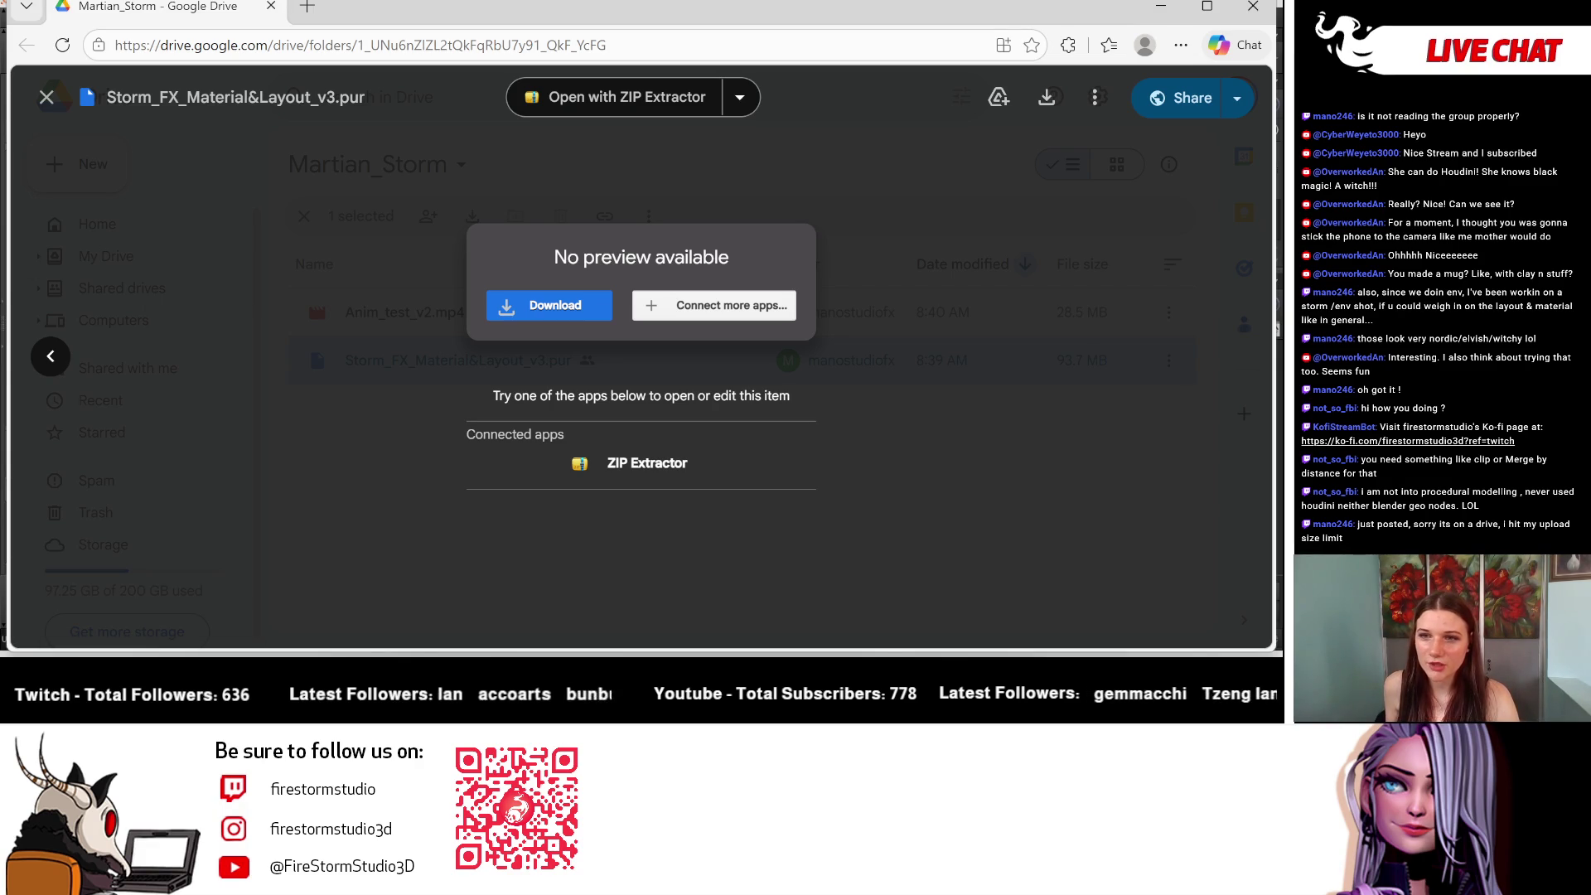
pyautogui.click(537, 565)
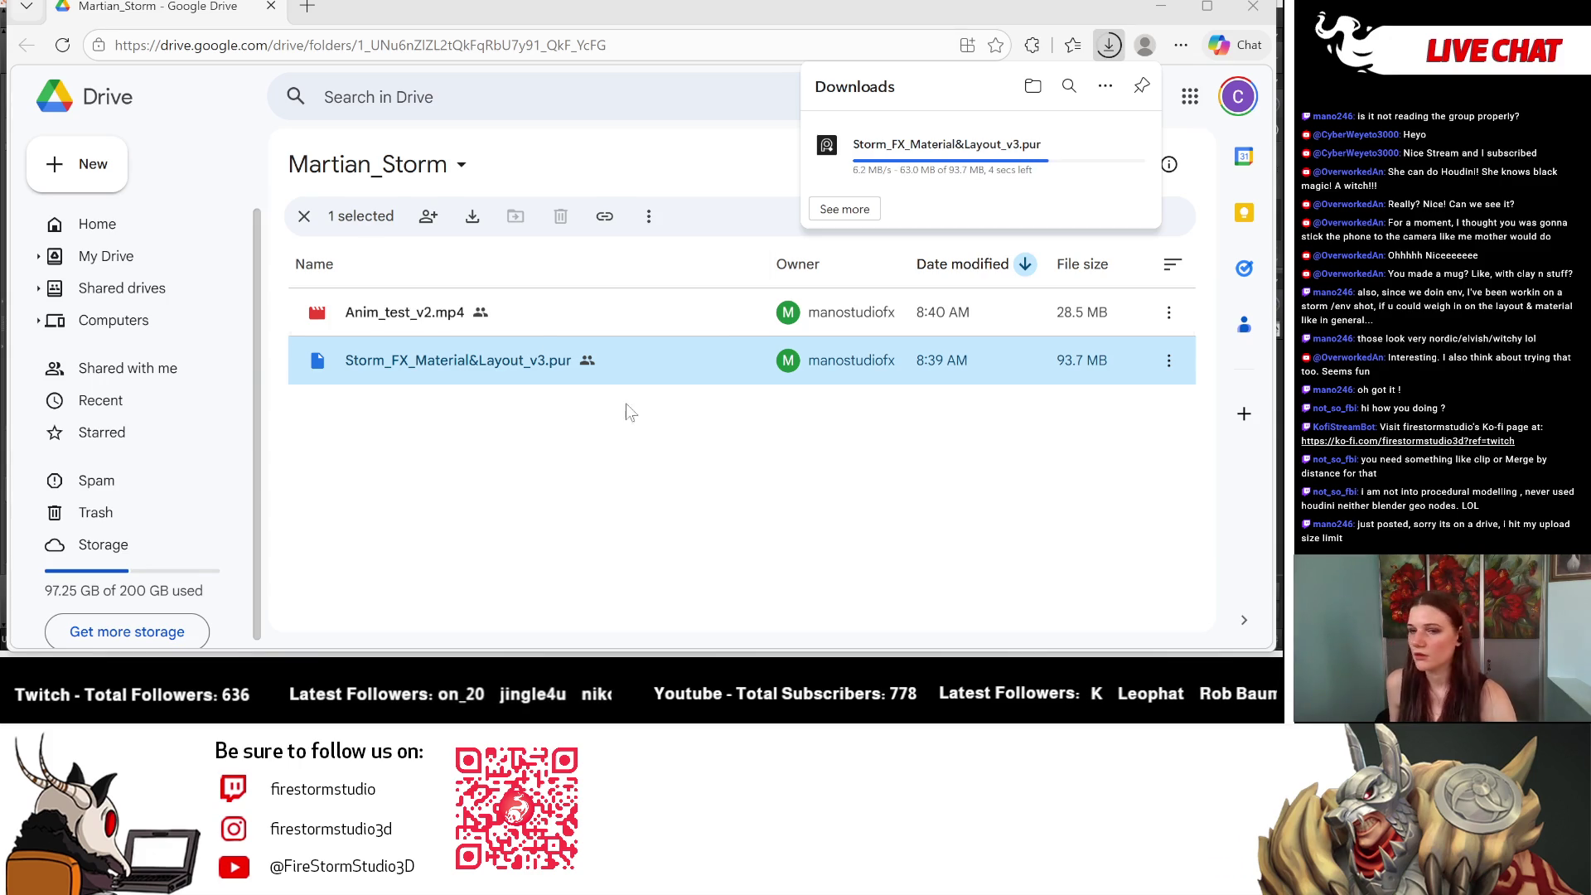
pyautogui.click(810, 522)
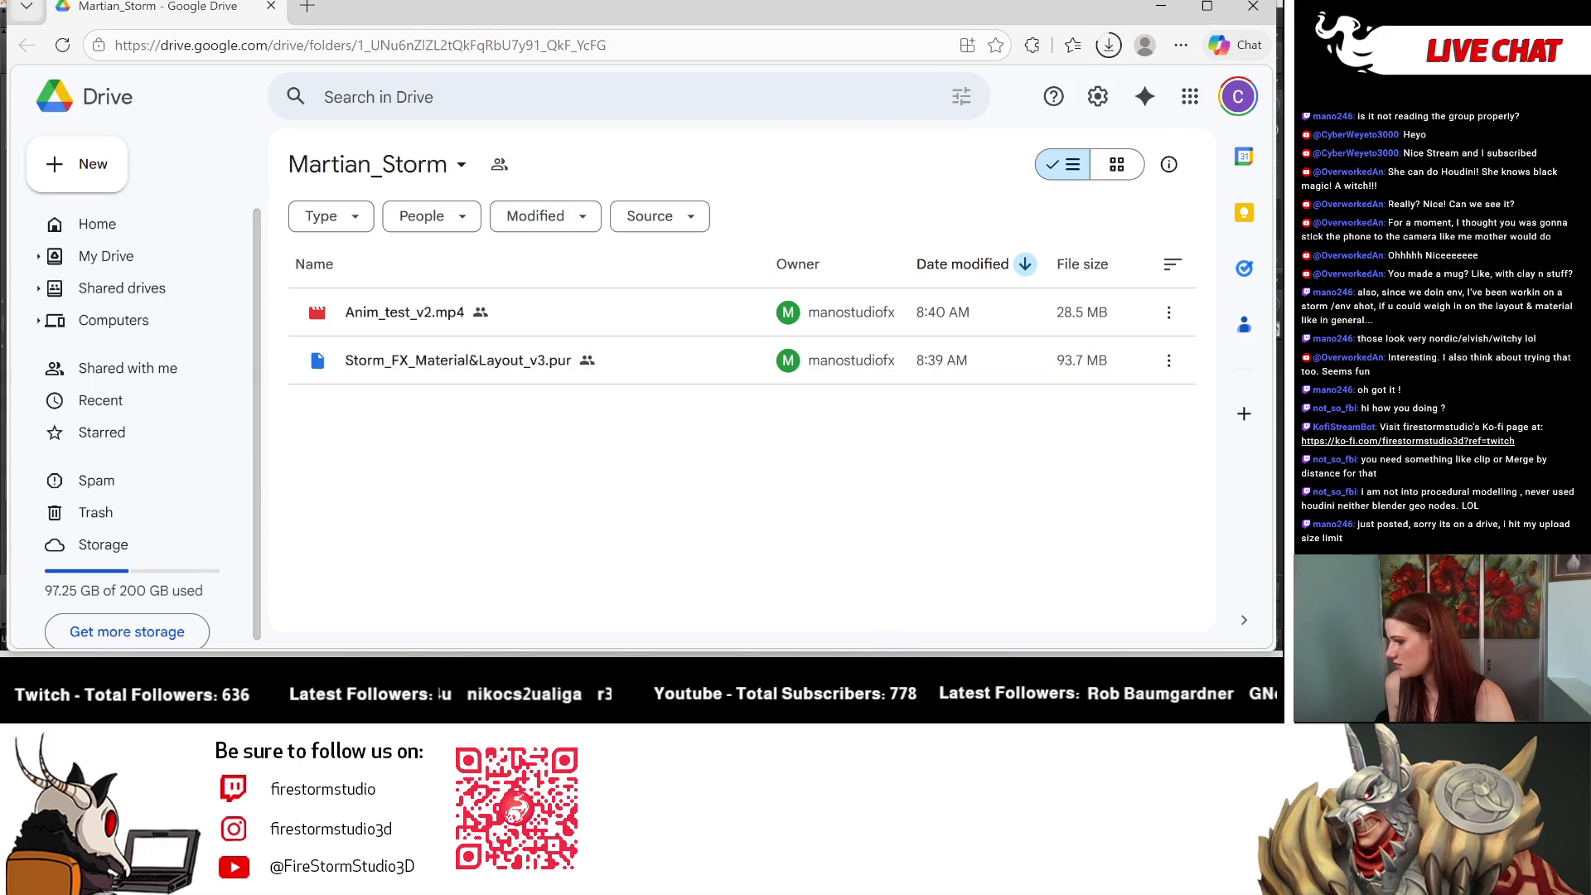
pyautogui.hotkey('alt', 'Tab')
pyautogui.moveTo(465, 299)
pyautogui.mouseDown()
pyautogui.moveTo(472, 284)
pyautogui.moveTo(473, 401)
pyautogui.moveTo(519, 408)
pyautogui.moveTo(345, 319)
pyautogui.moveTo(372, 239)
pyautogui.mouseUp()
# Step: Display resample1's cross-section from the top view, then bring the storm reference board over Houdini
pyautogui.press('Return')
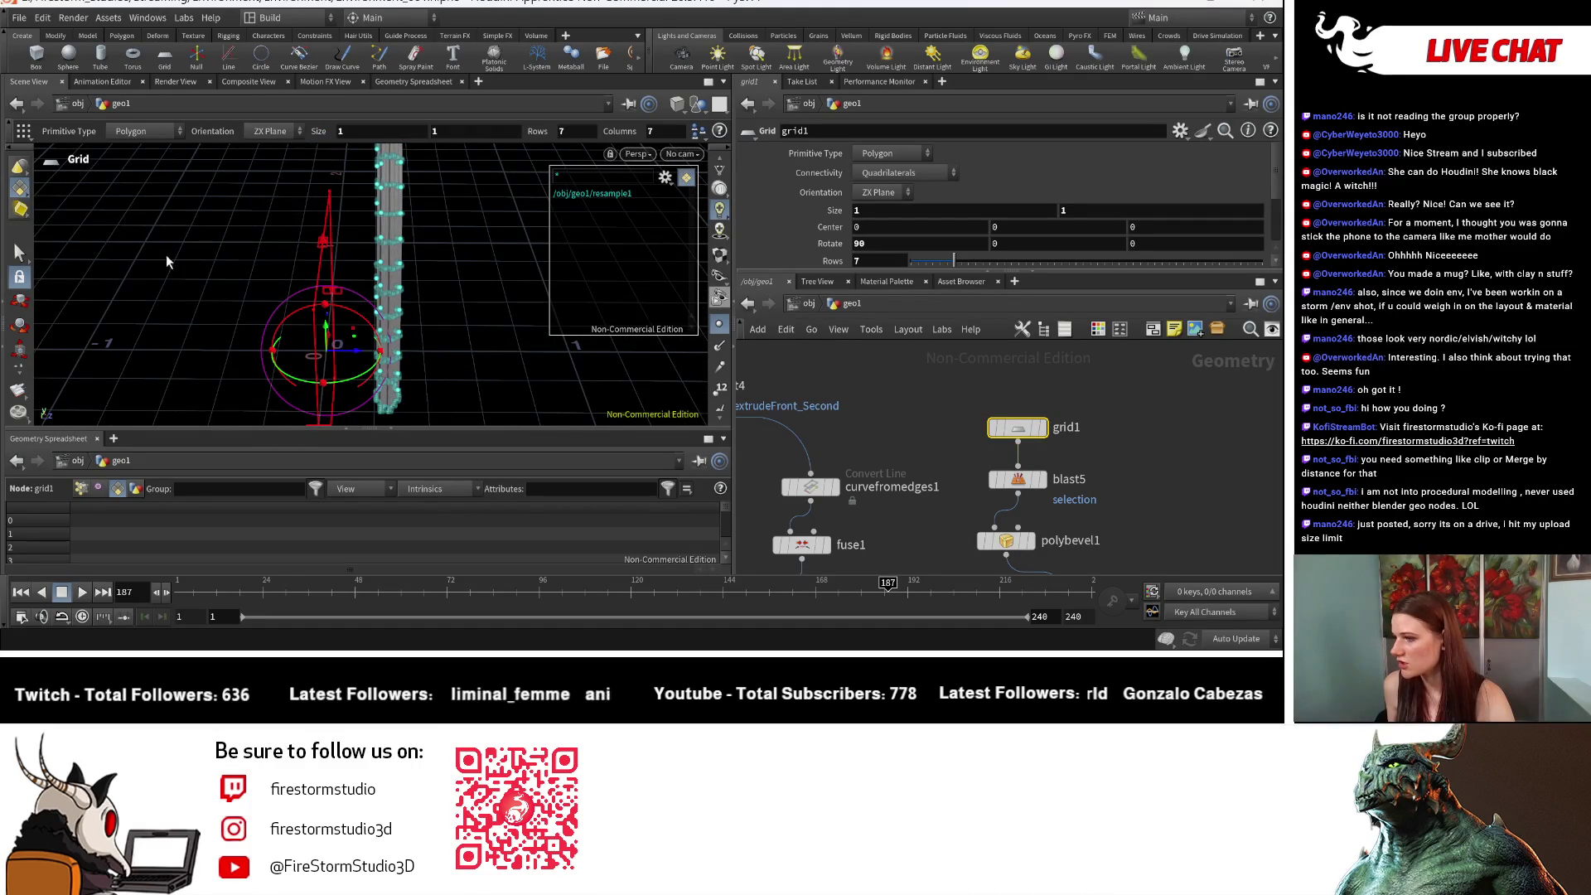
pyautogui.moveTo(1069, 563); pyautogui.dragTo(1013, 490, button='middle')
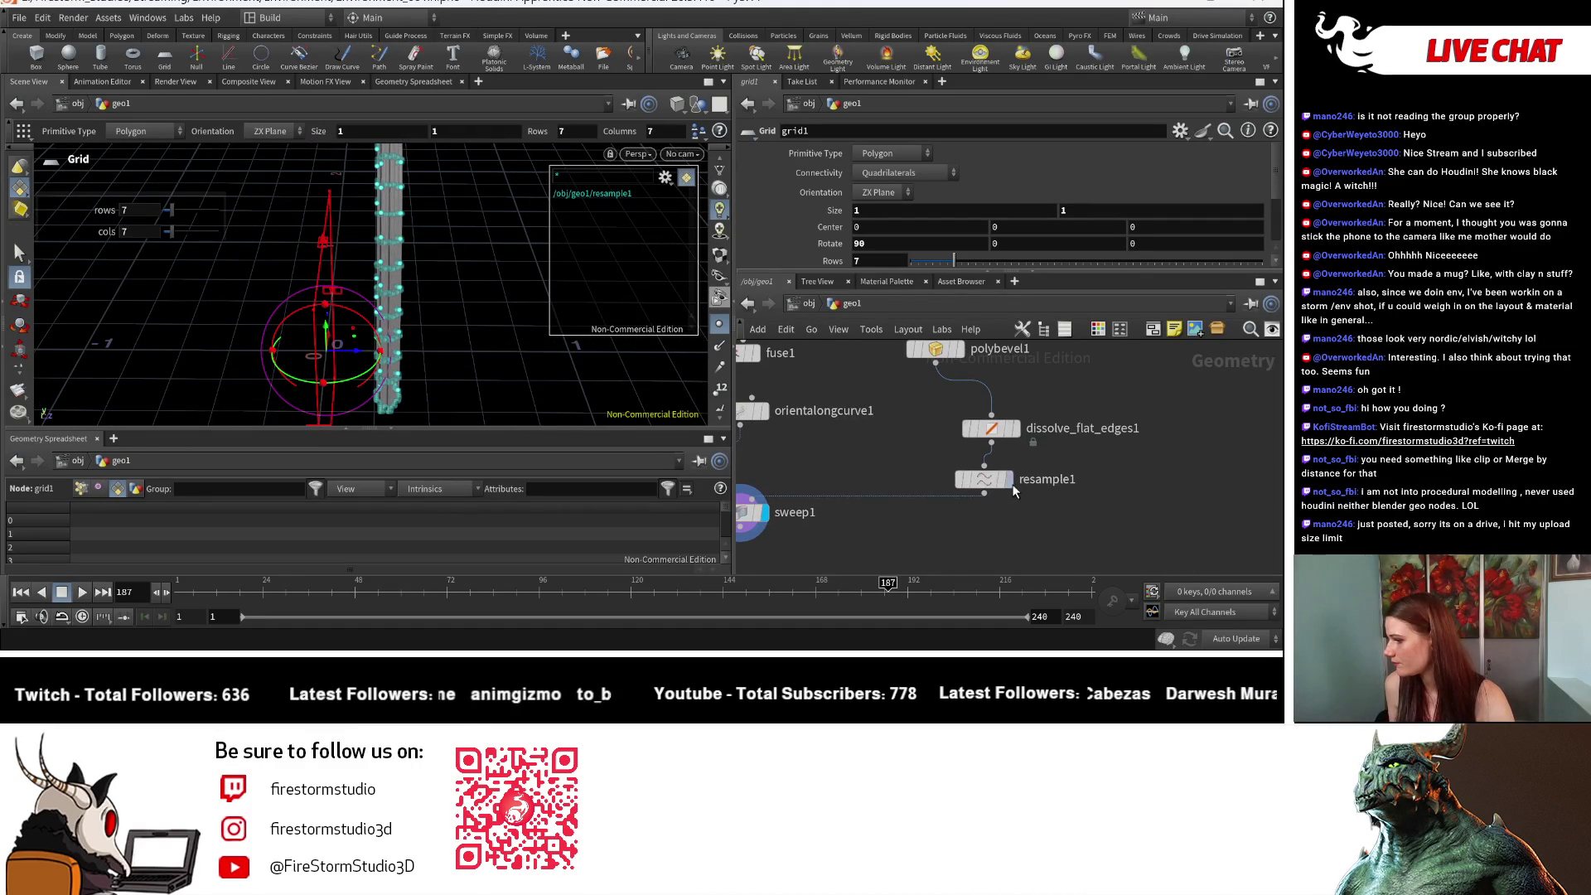
pyautogui.click(1007, 481)
pyautogui.moveTo(356, 298); pyautogui.dragTo(395, 265)
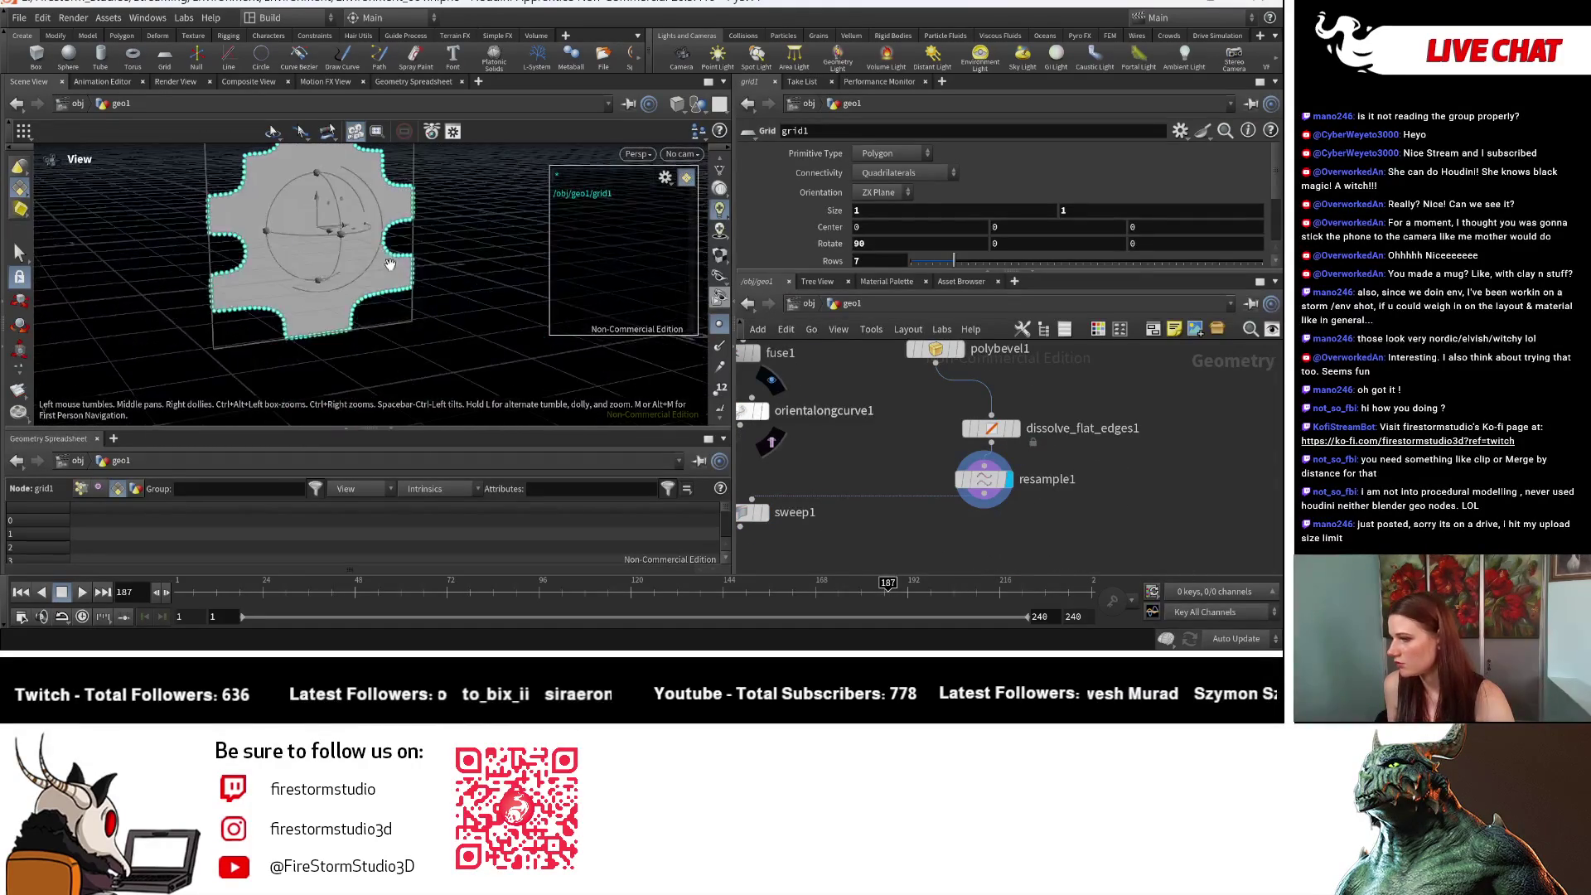
pyautogui.hotkey('space', '2')
pyautogui.press('Return')
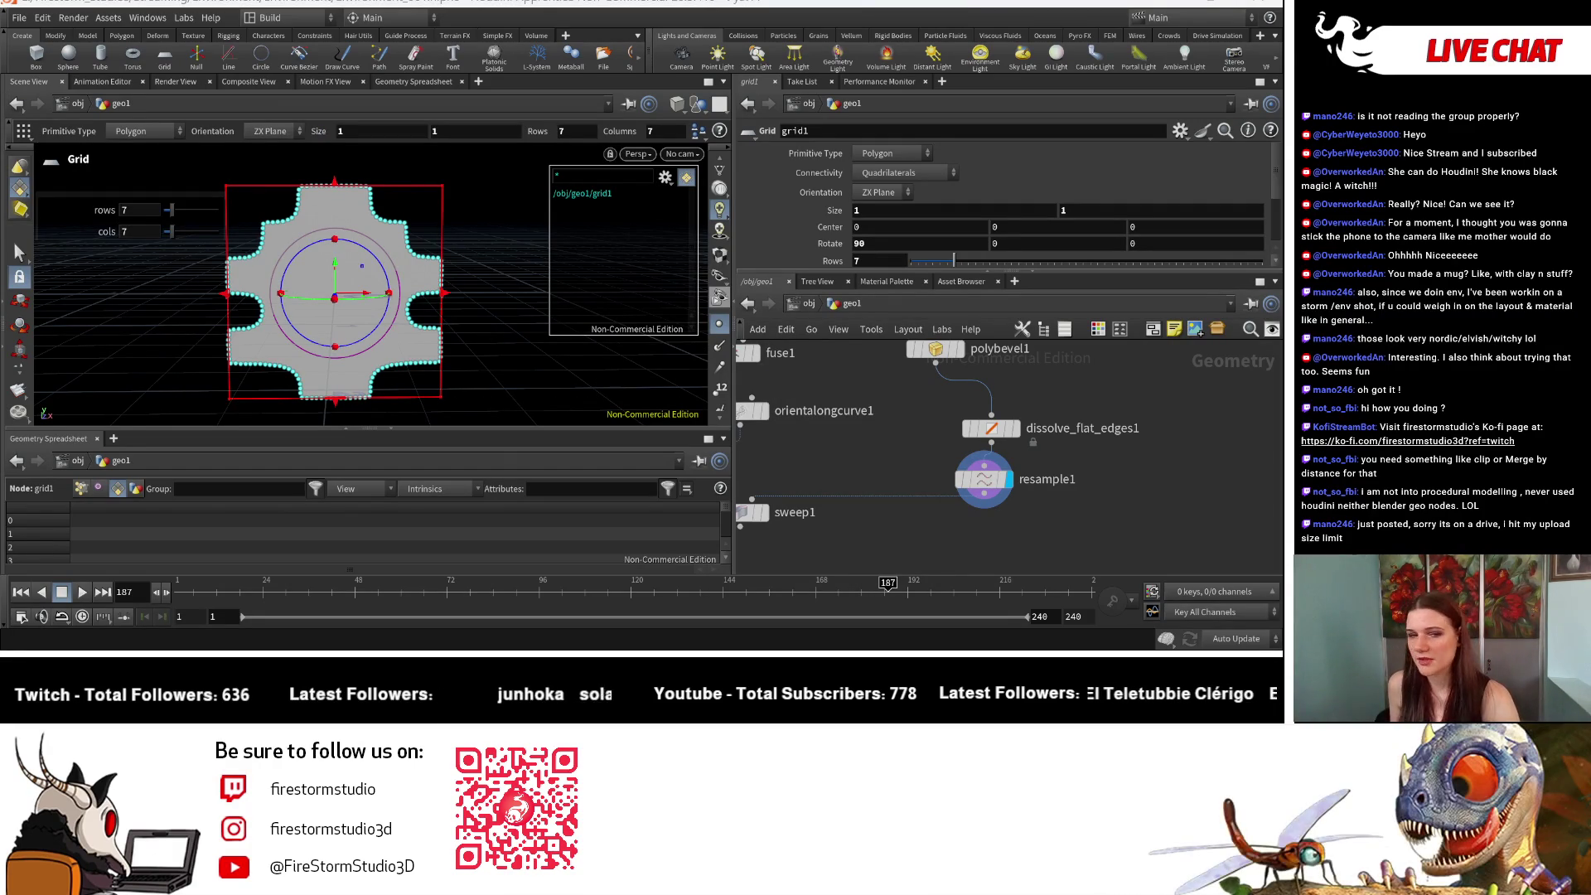
pyautogui.moveTo(13, 242)
pyautogui.mouseDown()
pyautogui.moveTo(424, 285)
pyautogui.moveTo(578, 398)
pyautogui.mouseUp()
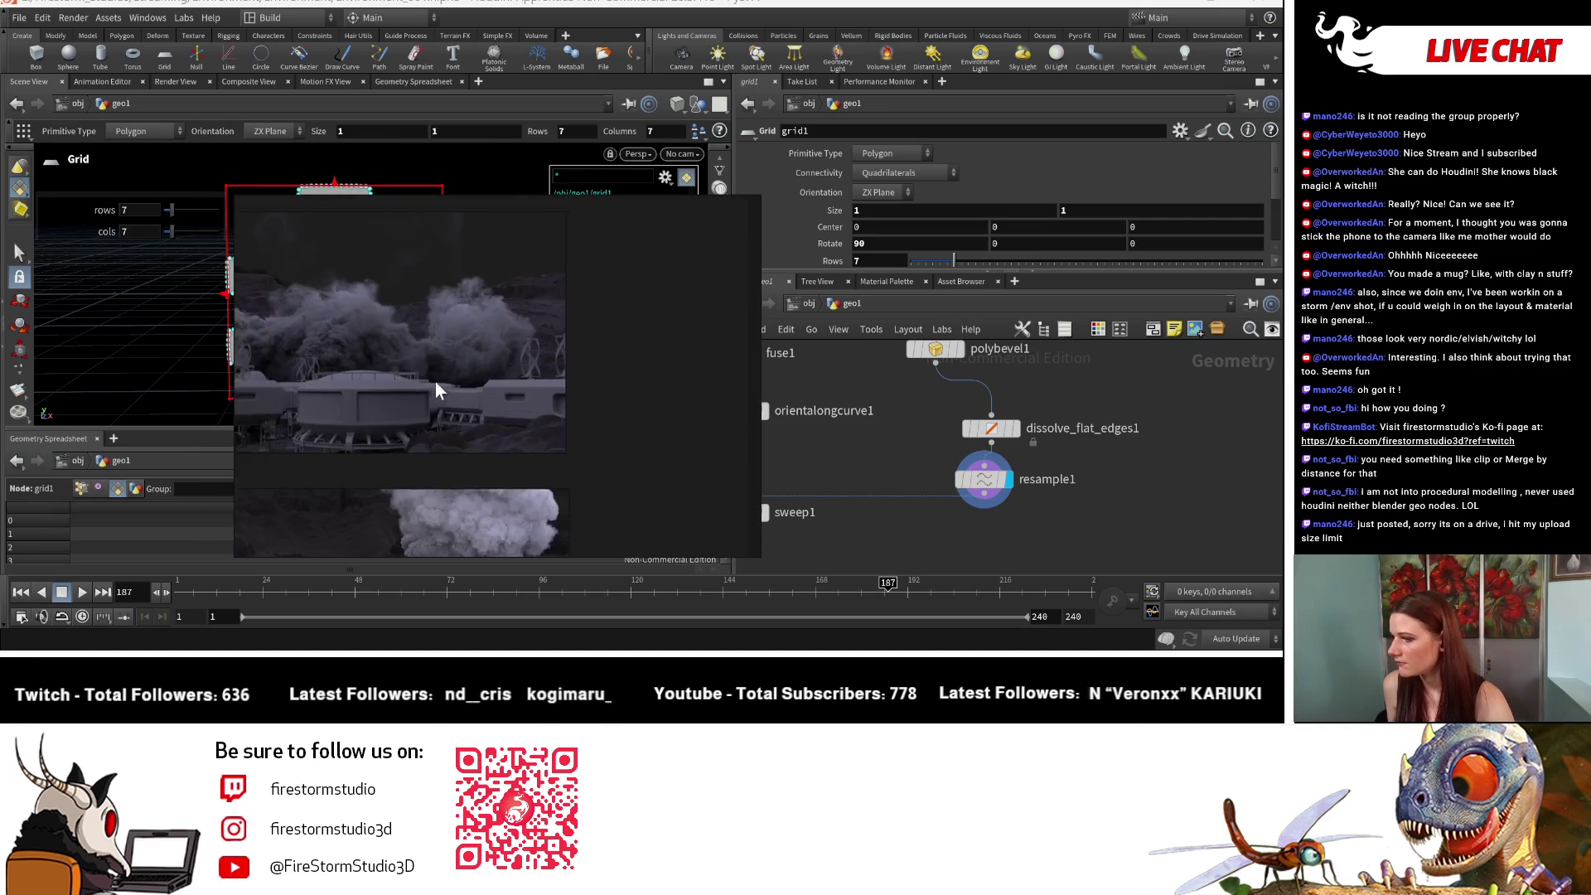
# Step: Zoom in and out on the station and smoke renders on the Layout & Material Test board
pyautogui.scroll(-5, 657, 450)
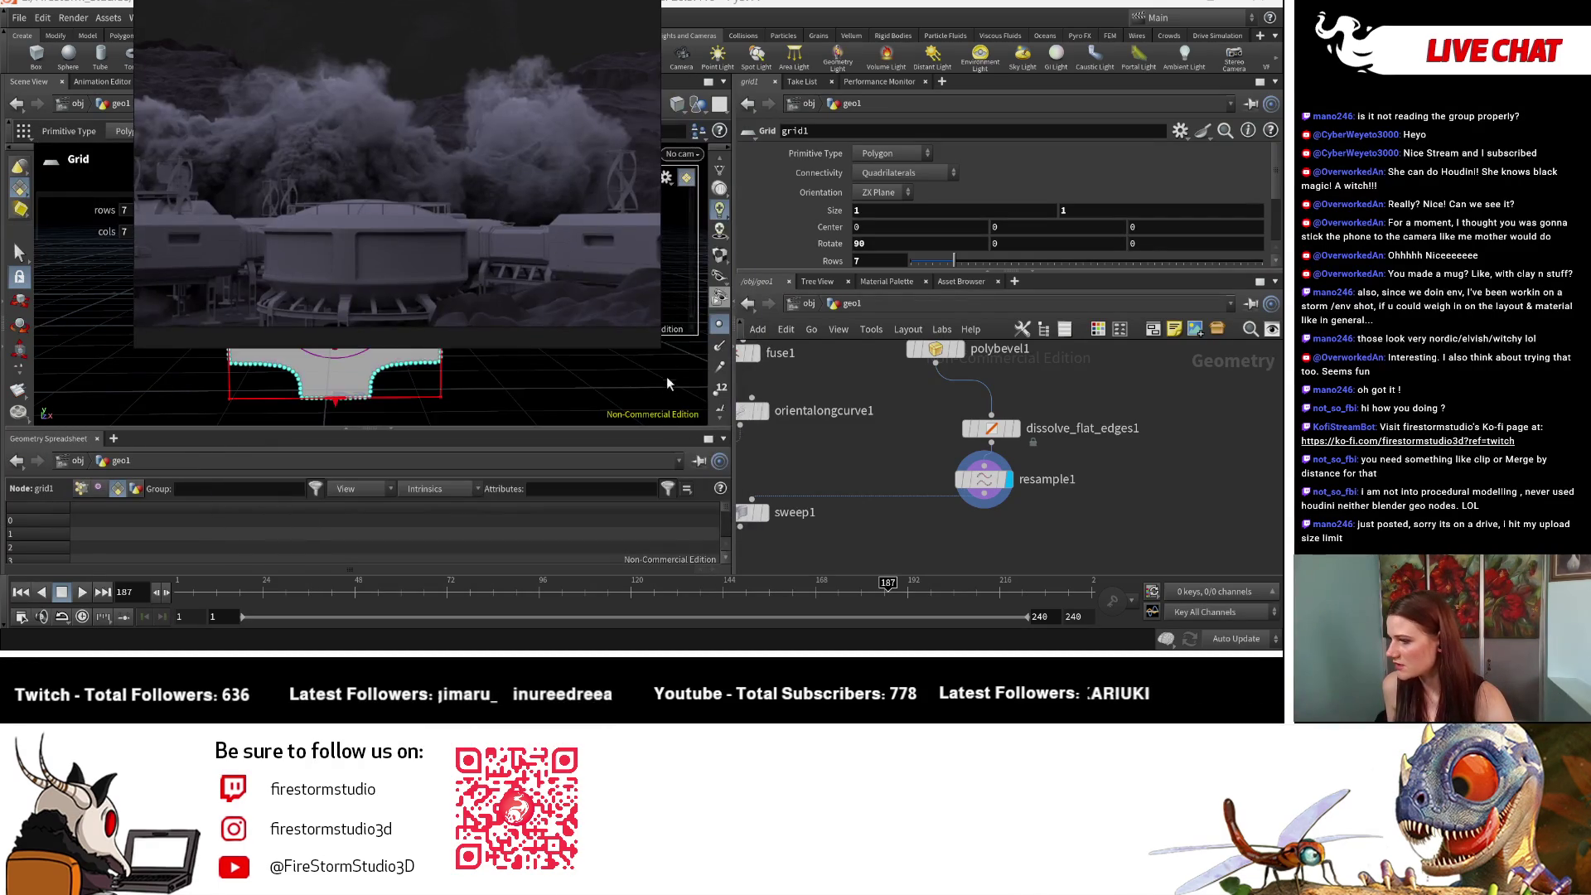
pyautogui.keyDown('ctrl'); pyautogui.scroll(3, 859, 409); pyautogui.keyUp('ctrl')
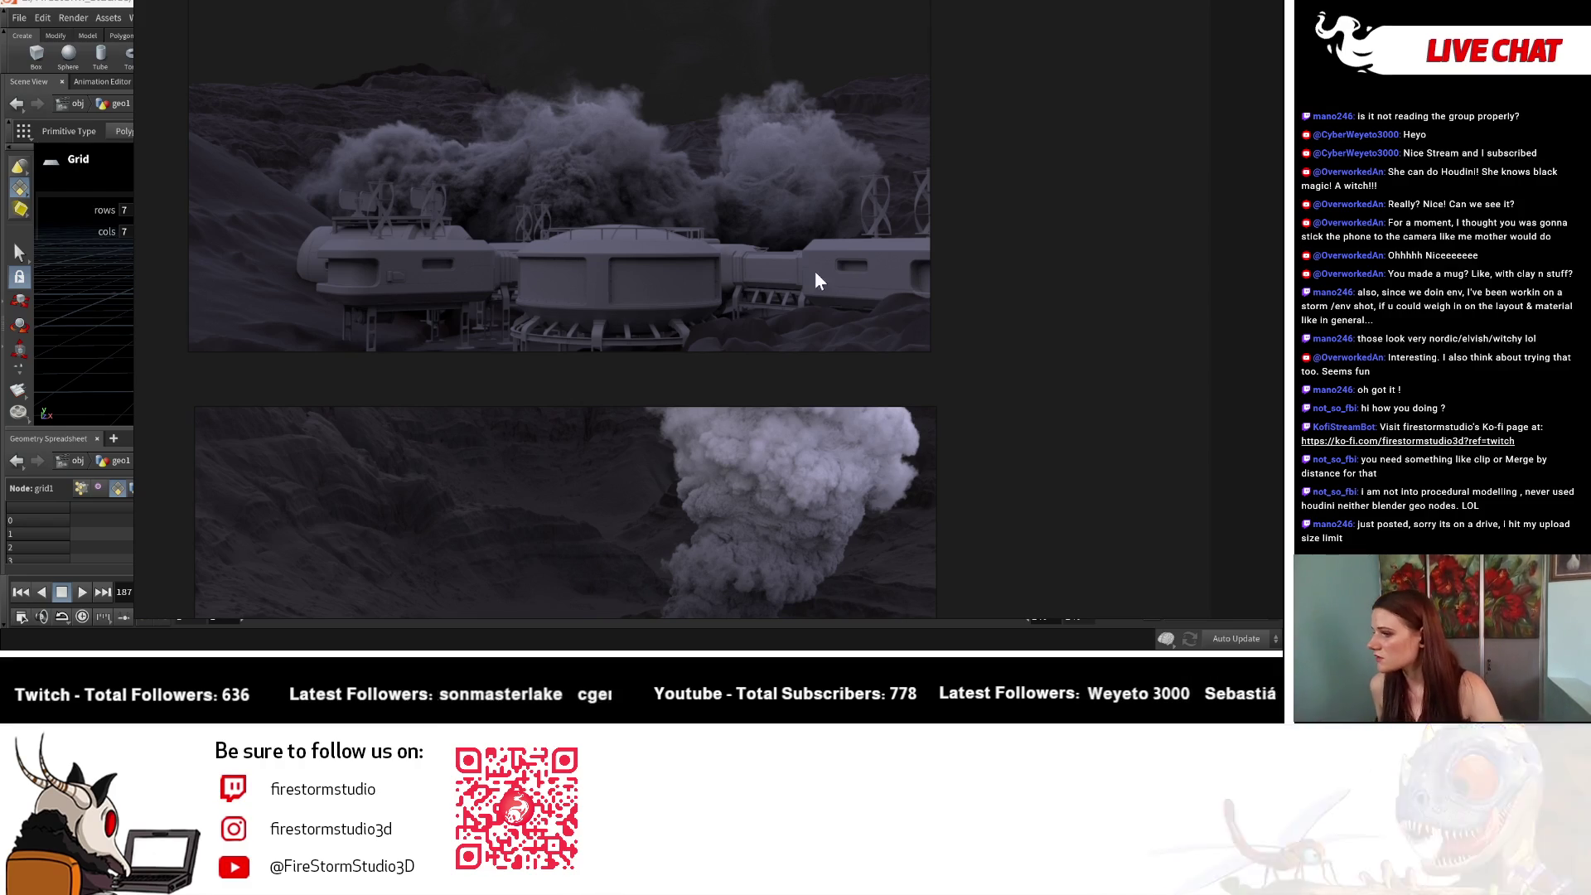
pyautogui.keyDown('ctrl'); pyautogui.scroll(-3, 824, 295); pyautogui.keyUp('ctrl')
pyautogui.keyDown('ctrl'); pyautogui.scroll(5, 617, 412); pyautogui.keyUp('ctrl')
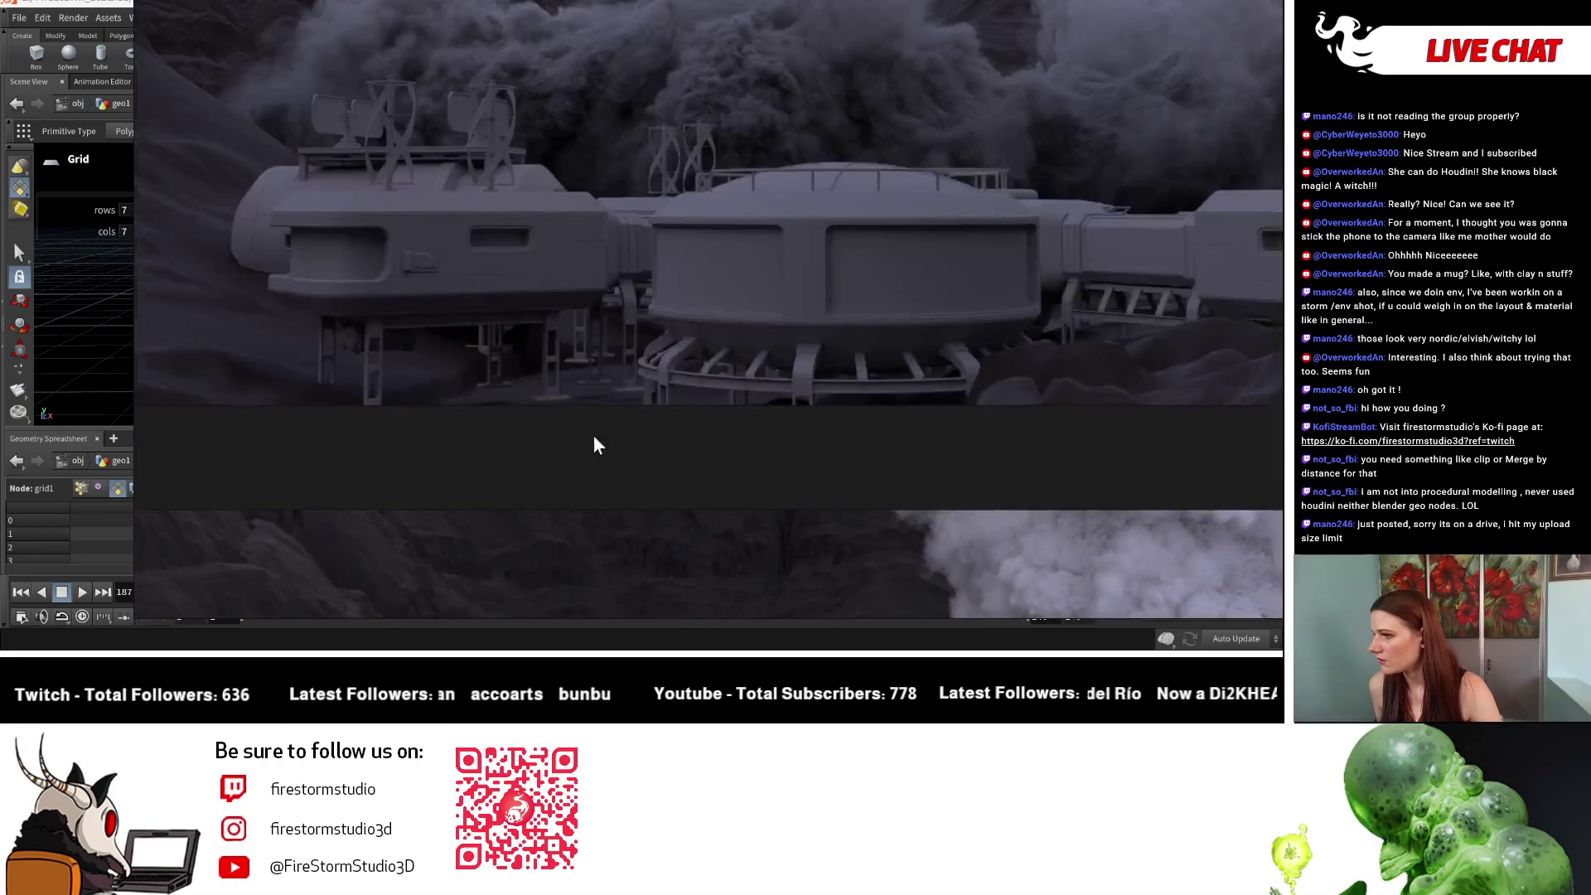
pyautogui.keyDown('ctrl'); pyautogui.scroll(-2, 585, 480); pyautogui.keyUp('ctrl')
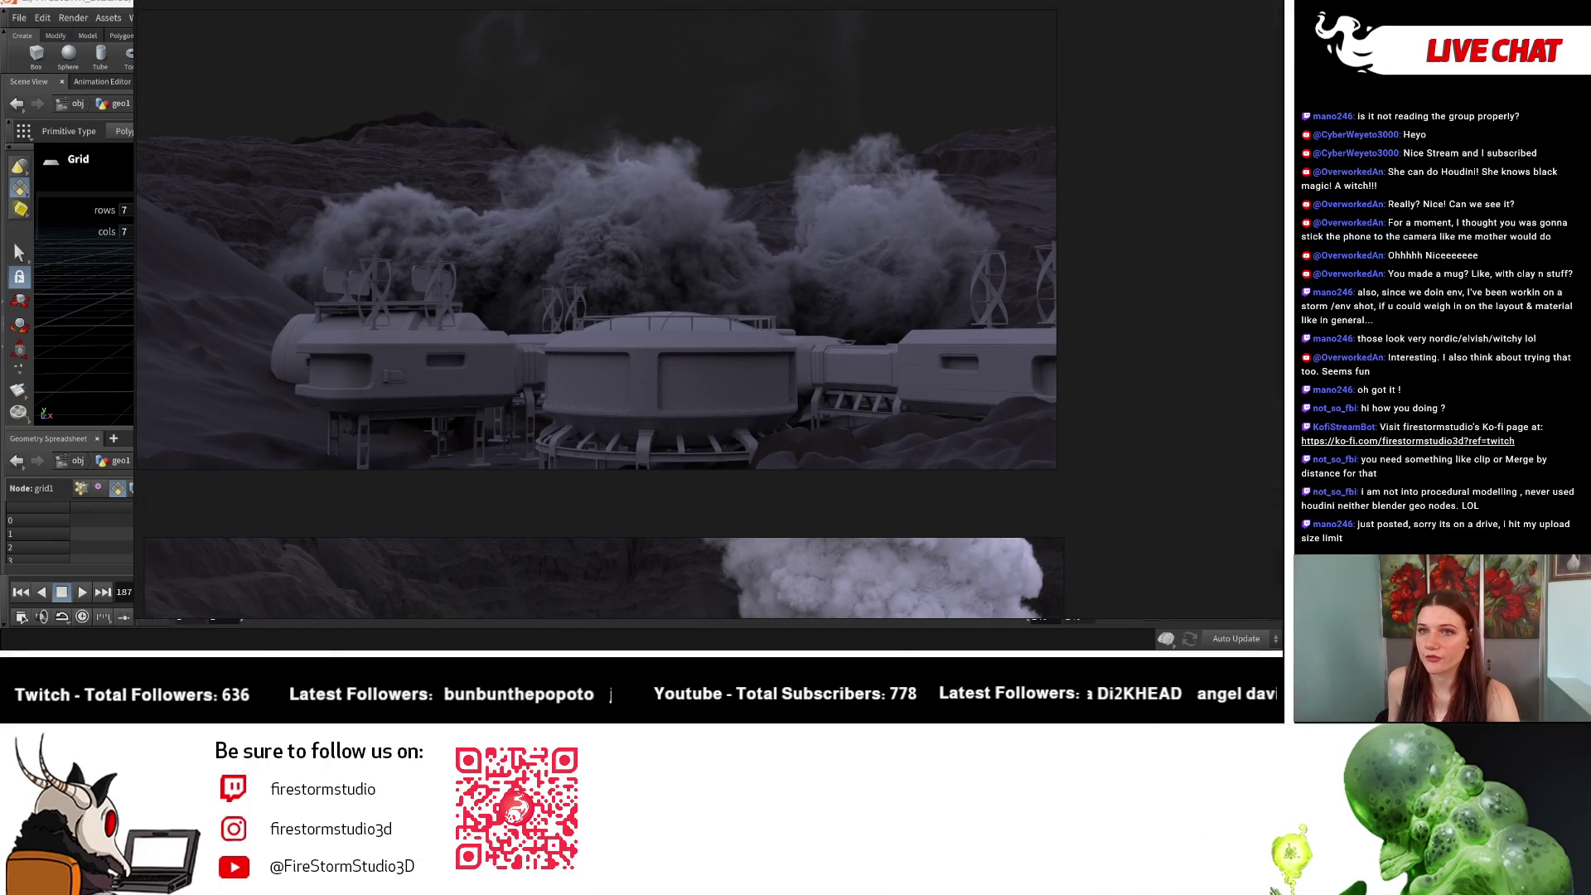
pyautogui.keyDown('ctrl'); pyautogui.scroll(1, 622, 415); pyautogui.keyUp('ctrl')
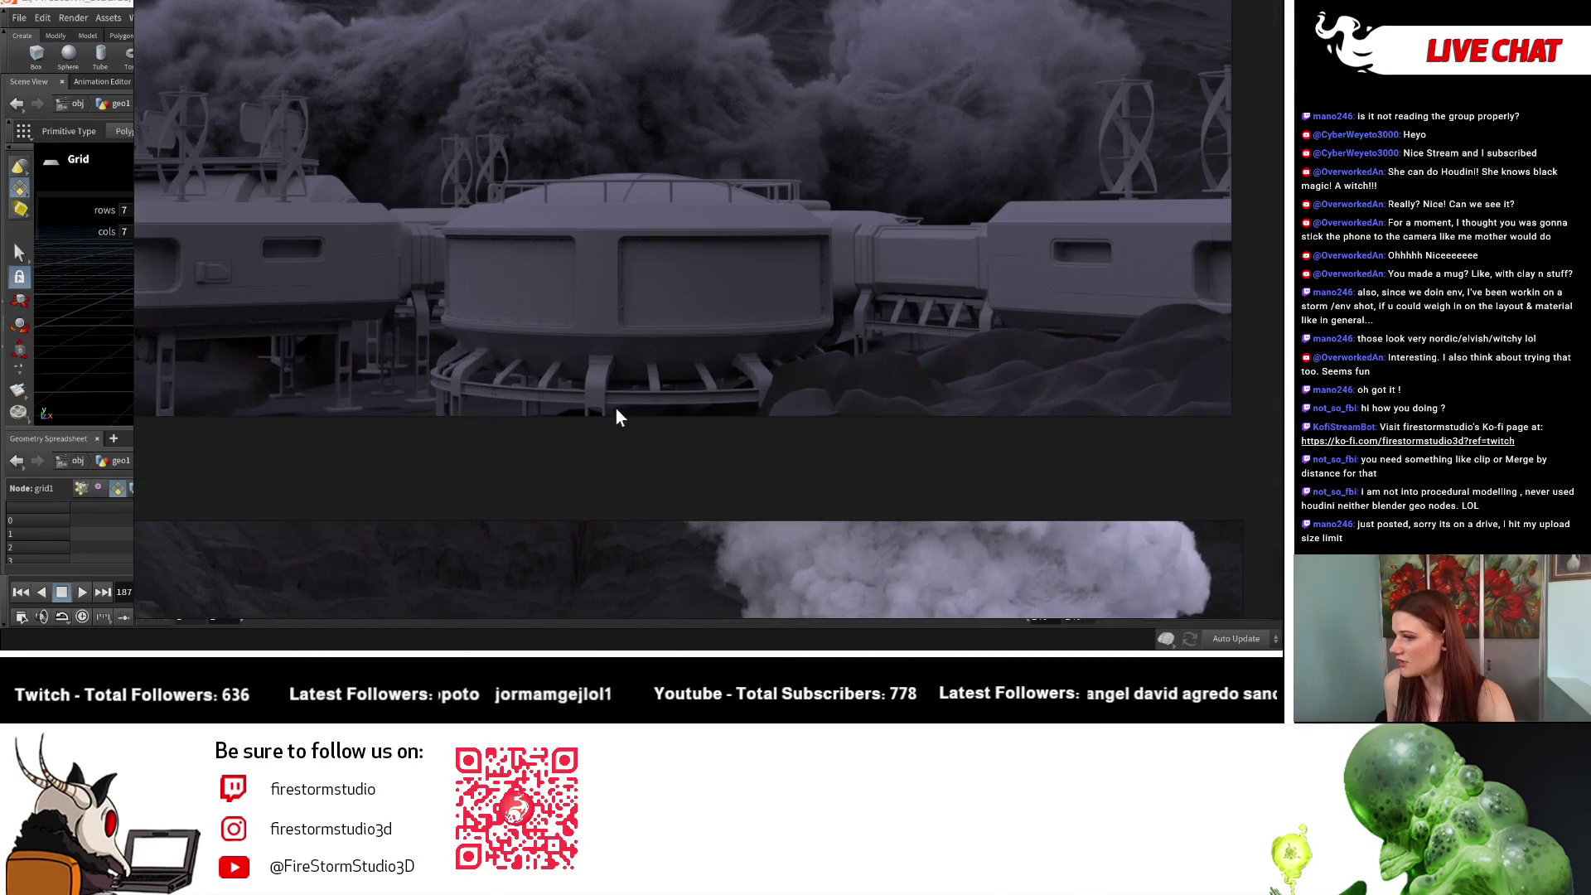
pyautogui.keyDown('ctrl'); pyautogui.scroll(1, 336, 332); pyautogui.keyUp('ctrl')
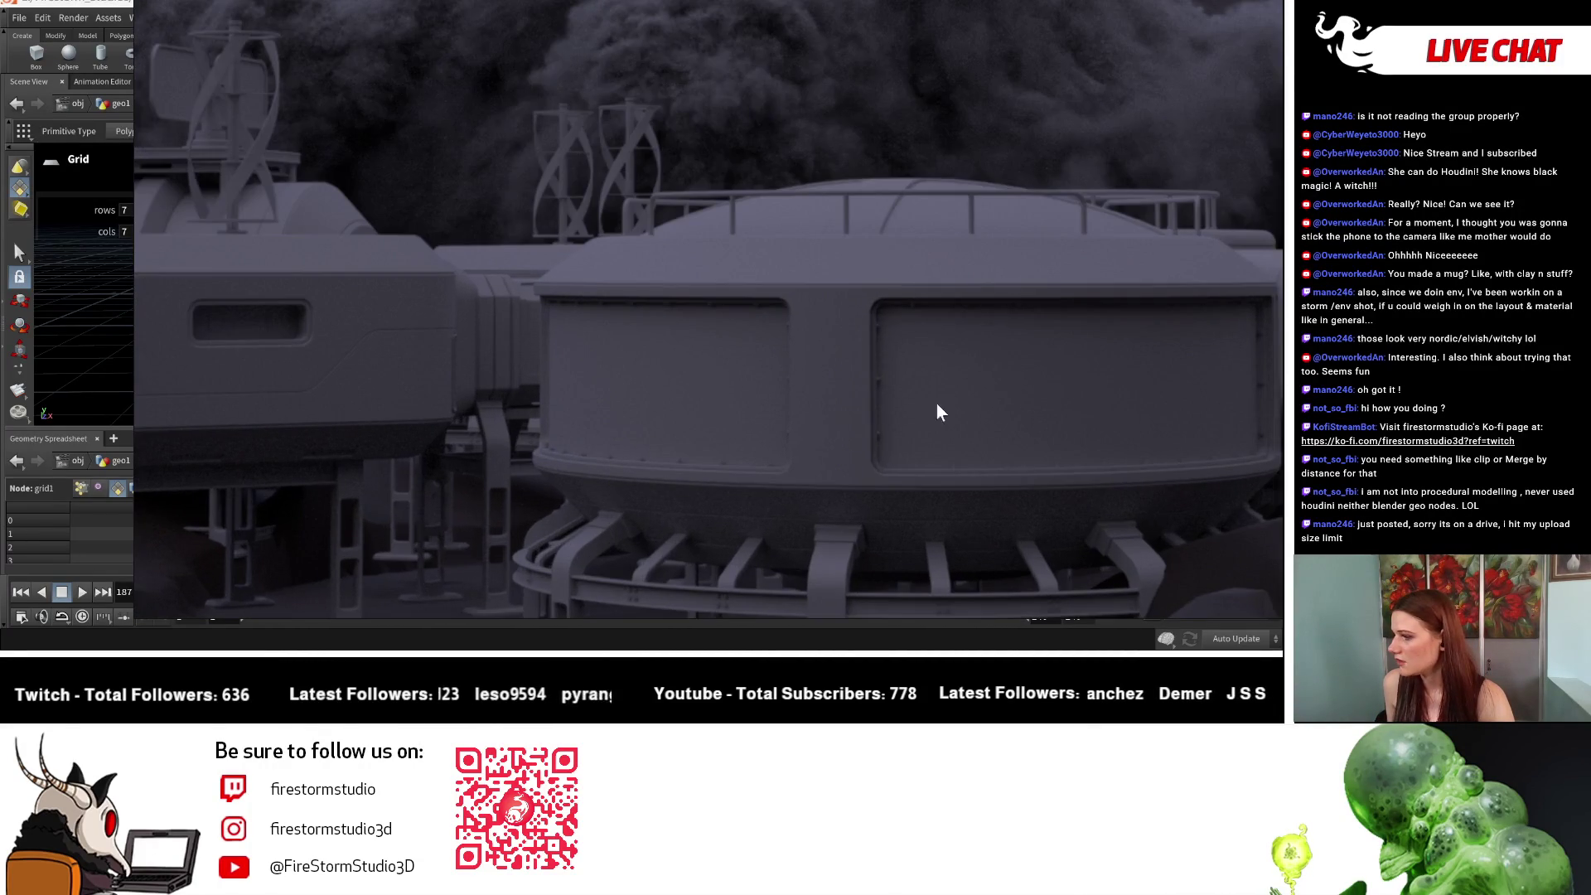
# Step: Pan the station render left and up, then back to the right, zooming to review it
pyautogui.moveTo(941, 412)
pyautogui.mouseDown()
pyautogui.moveTo(912, 249)
pyautogui.moveTo(845, 450)
pyautogui.moveTo(750, 335)
pyautogui.moveTo(763, 356)
pyautogui.mouseUp()
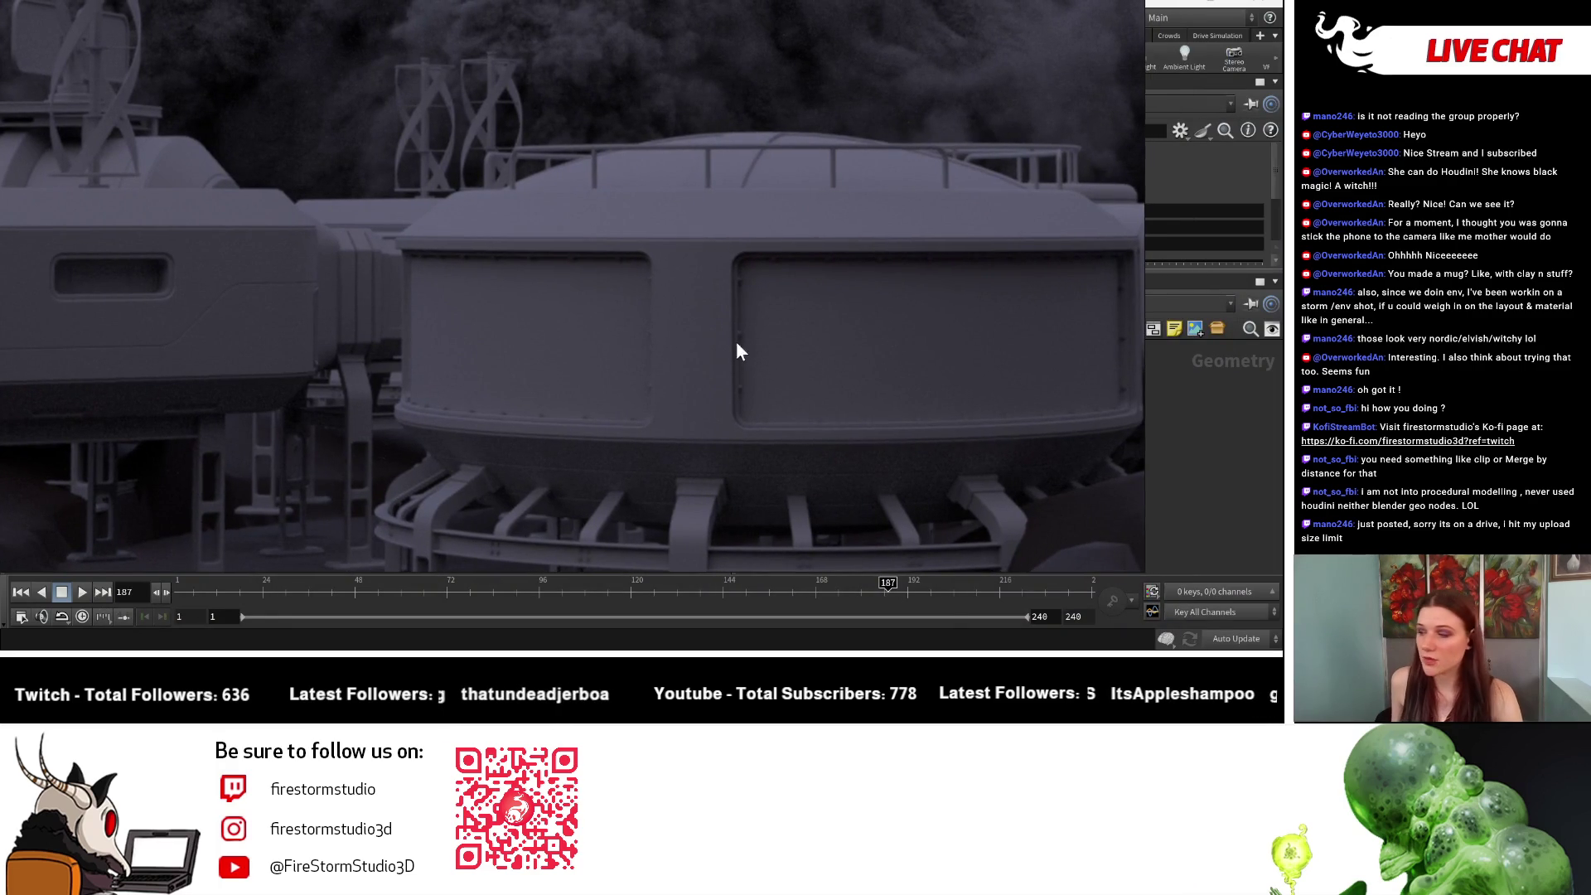
pyautogui.keyDown('ctrl'); pyautogui.scroll(-3, 411, 318); pyautogui.keyUp('ctrl')
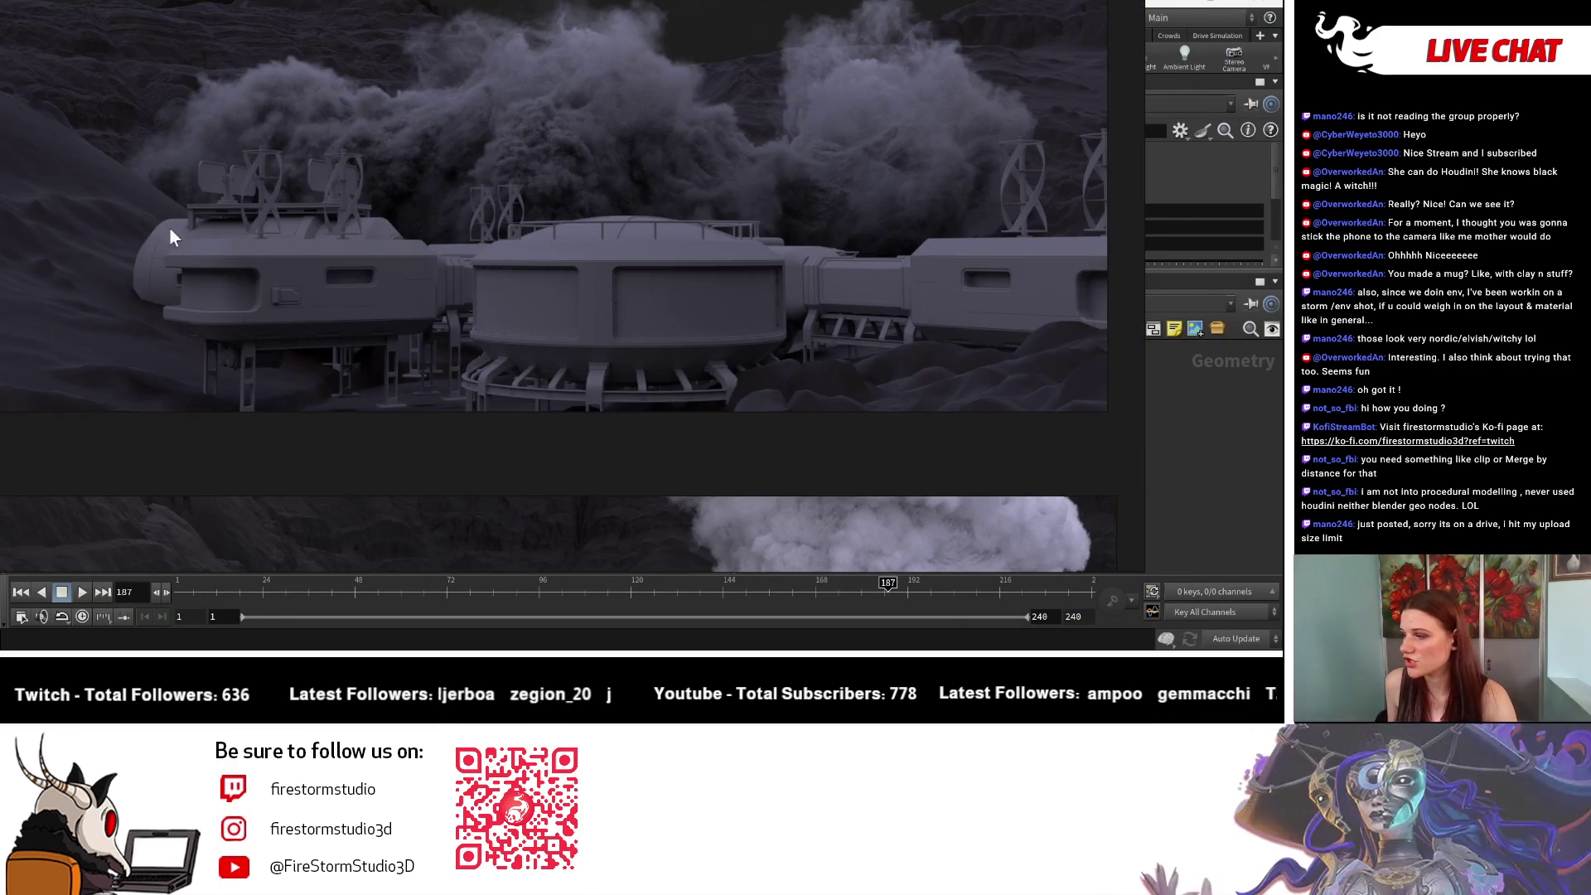
pyautogui.keyDown('ctrl'); pyautogui.scroll(5, 621, 180); pyautogui.keyUp('ctrl')
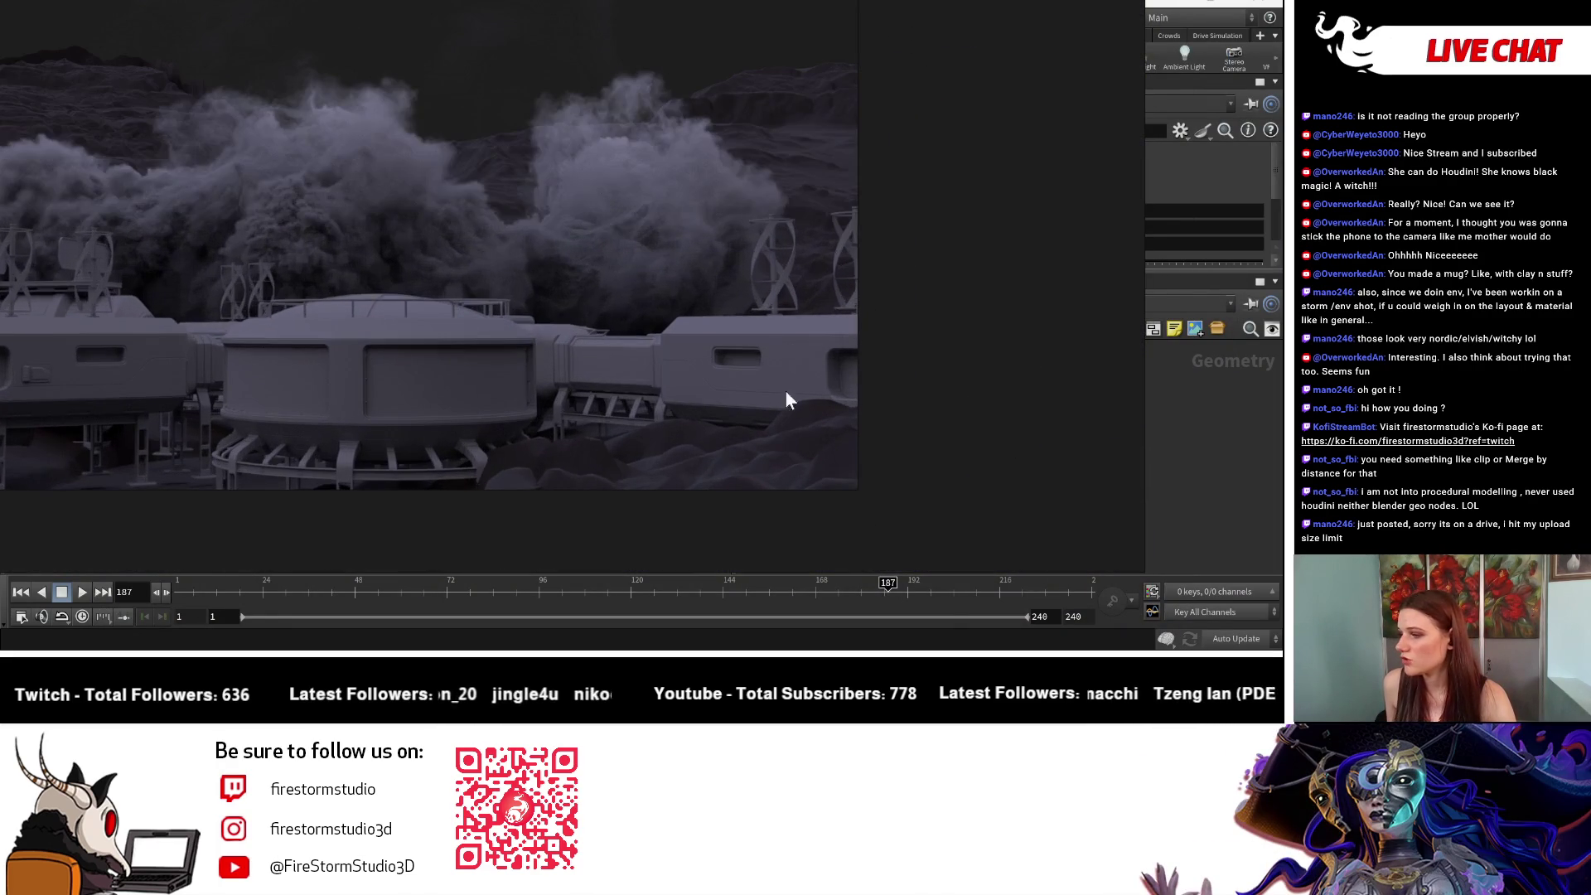
pyautogui.moveTo(335, 482)
pyautogui.mouseDown()
pyautogui.moveTo(495, 425)
pyautogui.moveTo(514, 474)
pyautogui.moveTo(747, 475)
pyautogui.mouseUp()
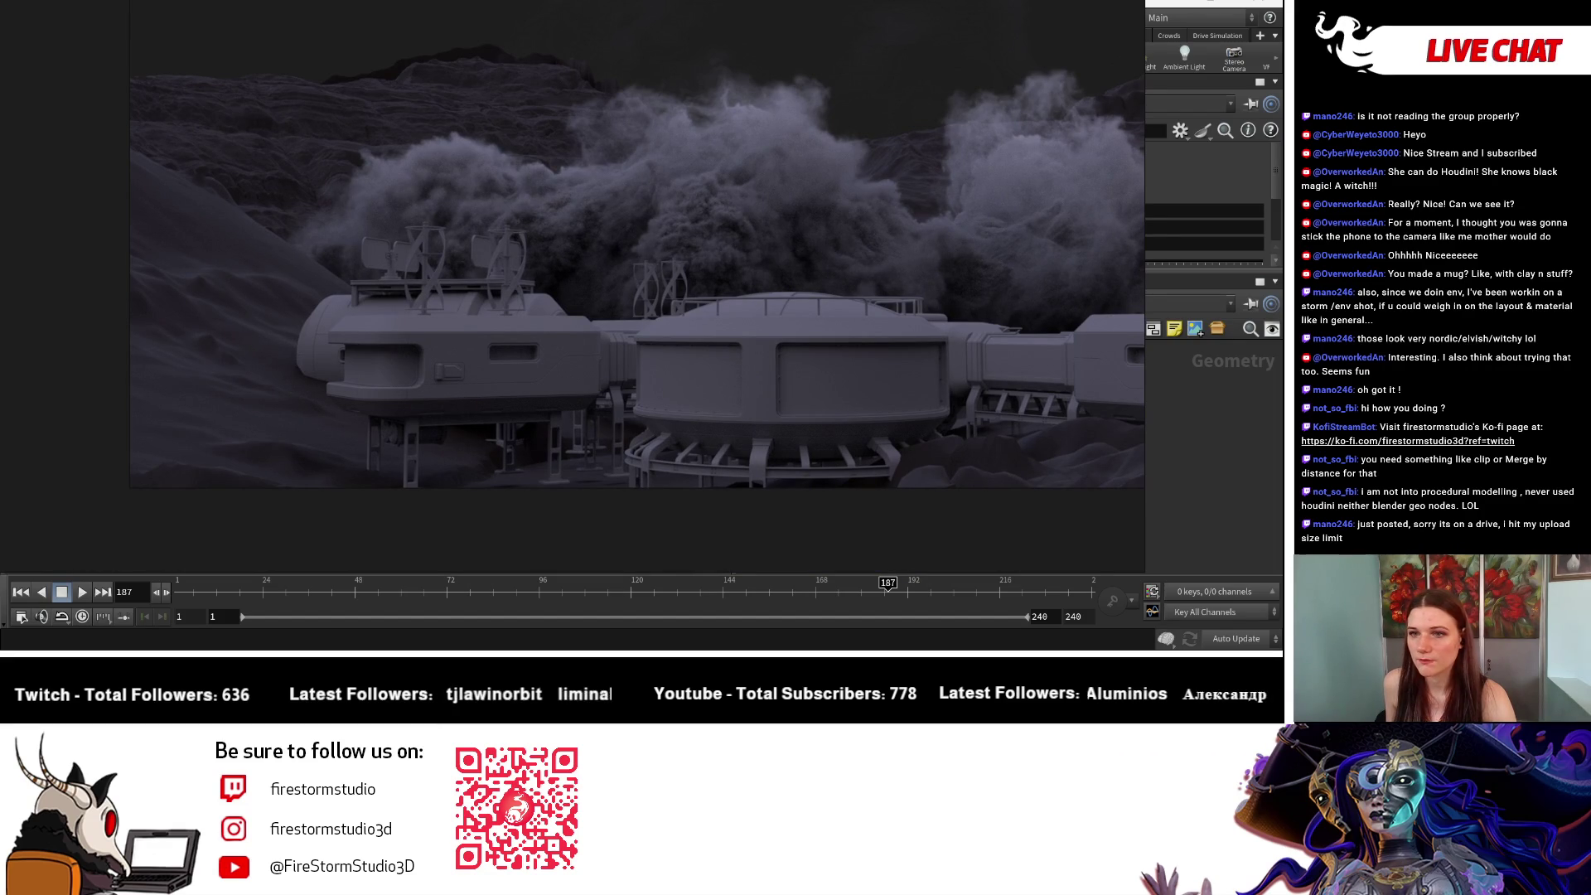
pyautogui.keyDown('ctrl'); pyautogui.scroll(-5, 984, 331); pyautogui.keyUp('ctrl')
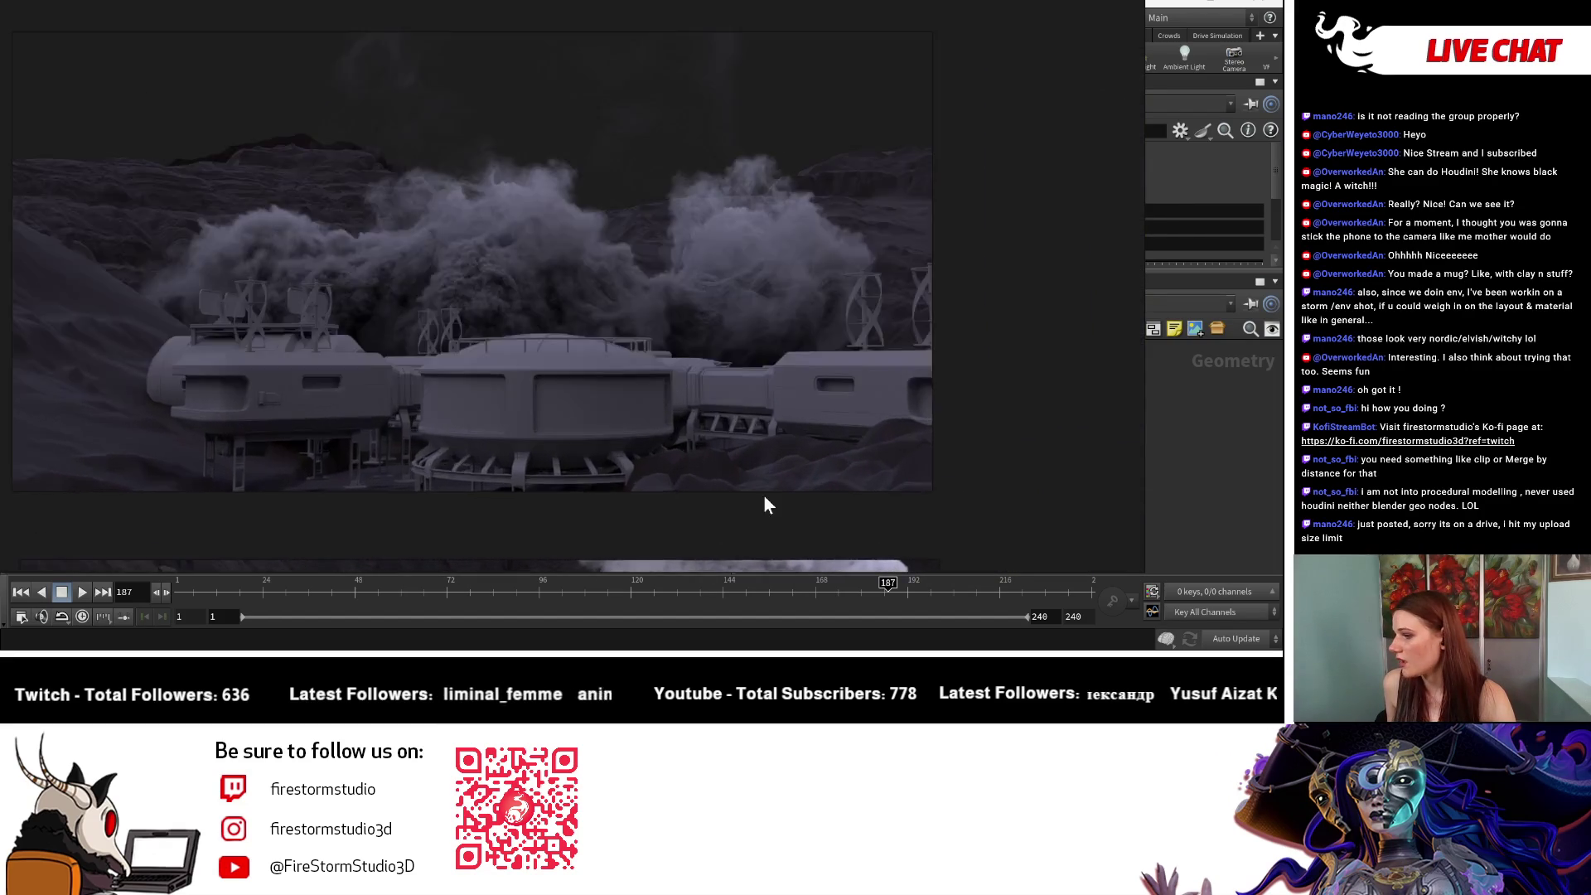
pyautogui.keyDown('ctrl'); pyautogui.scroll(10, 447, 439); pyautogui.keyUp('ctrl')
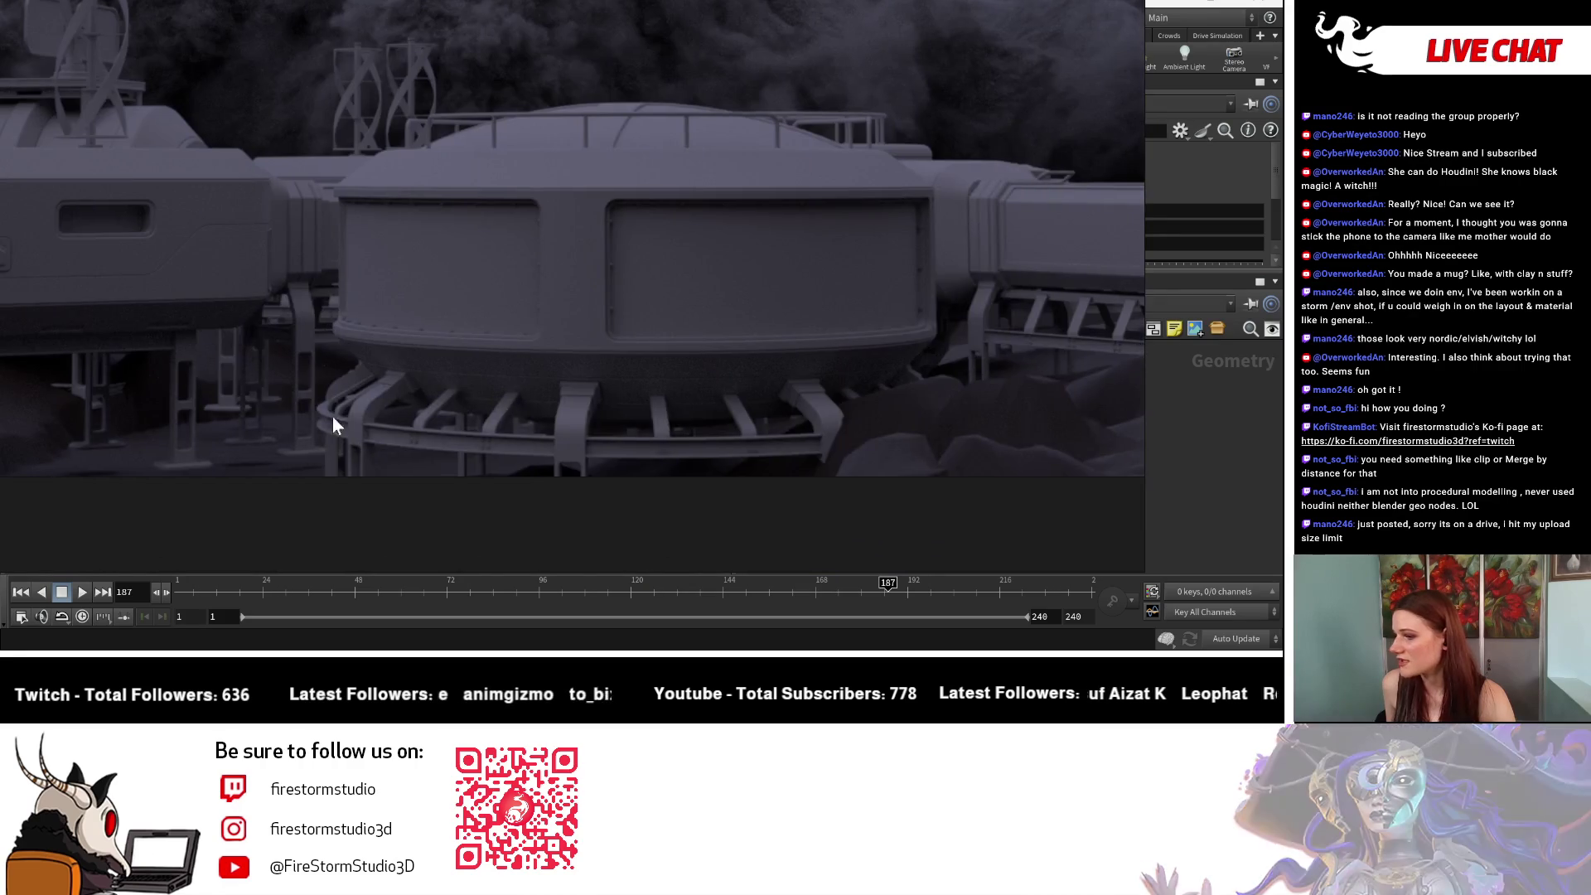
pyautogui.keyDown('ctrl'); pyautogui.scroll(-8, 267, 409); pyautogui.keyUp('ctrl')
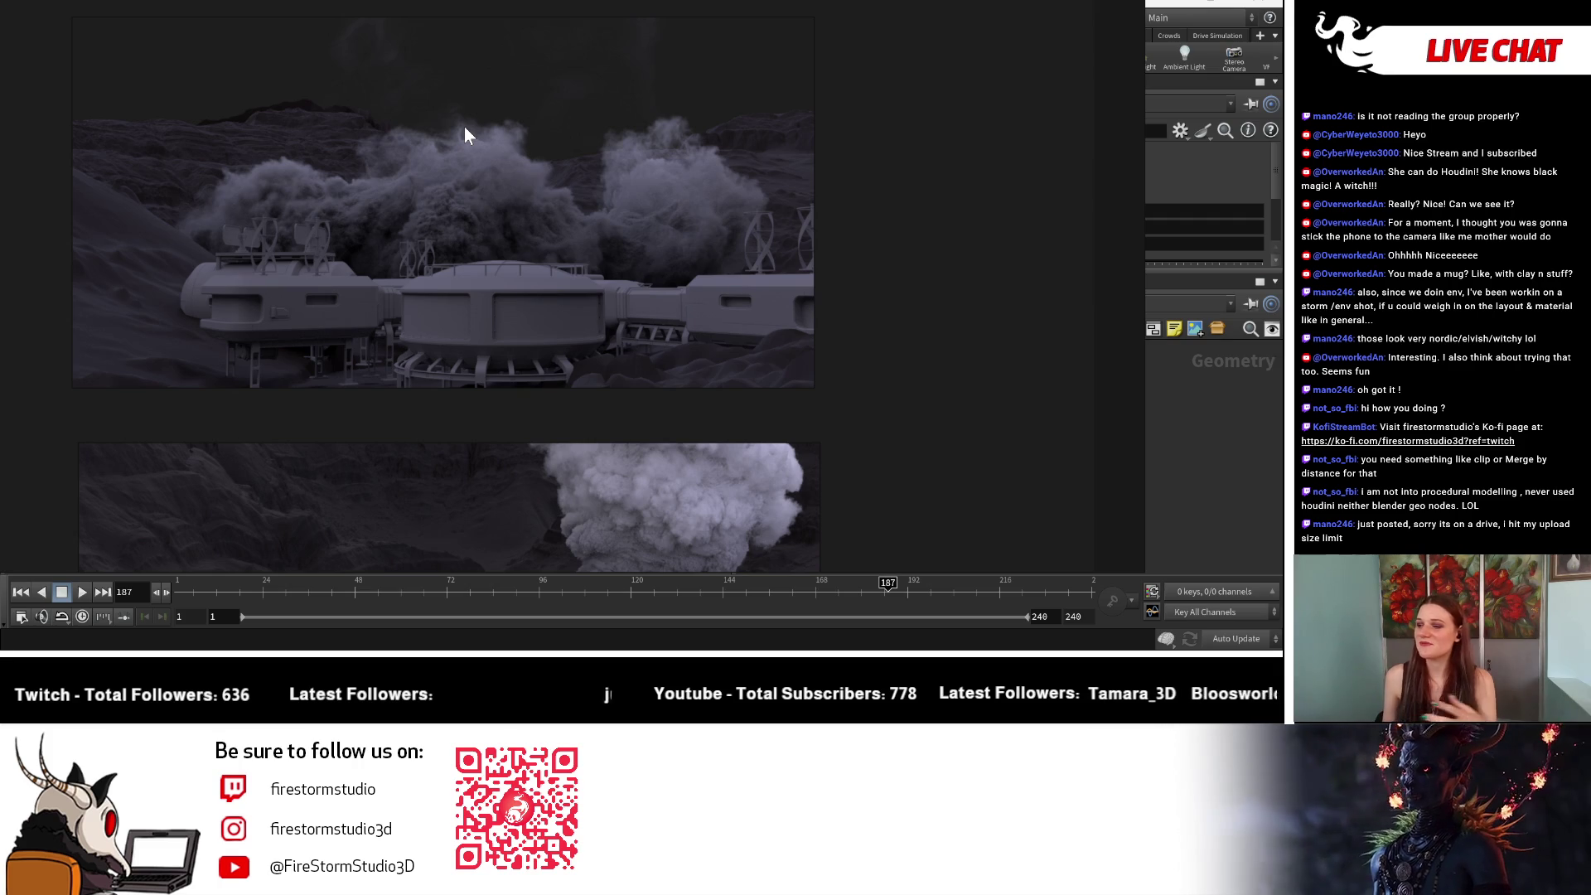
pyautogui.keyDown('ctrl'); pyautogui.scroll(-3, 839, 306); pyautogui.keyUp('ctrl')
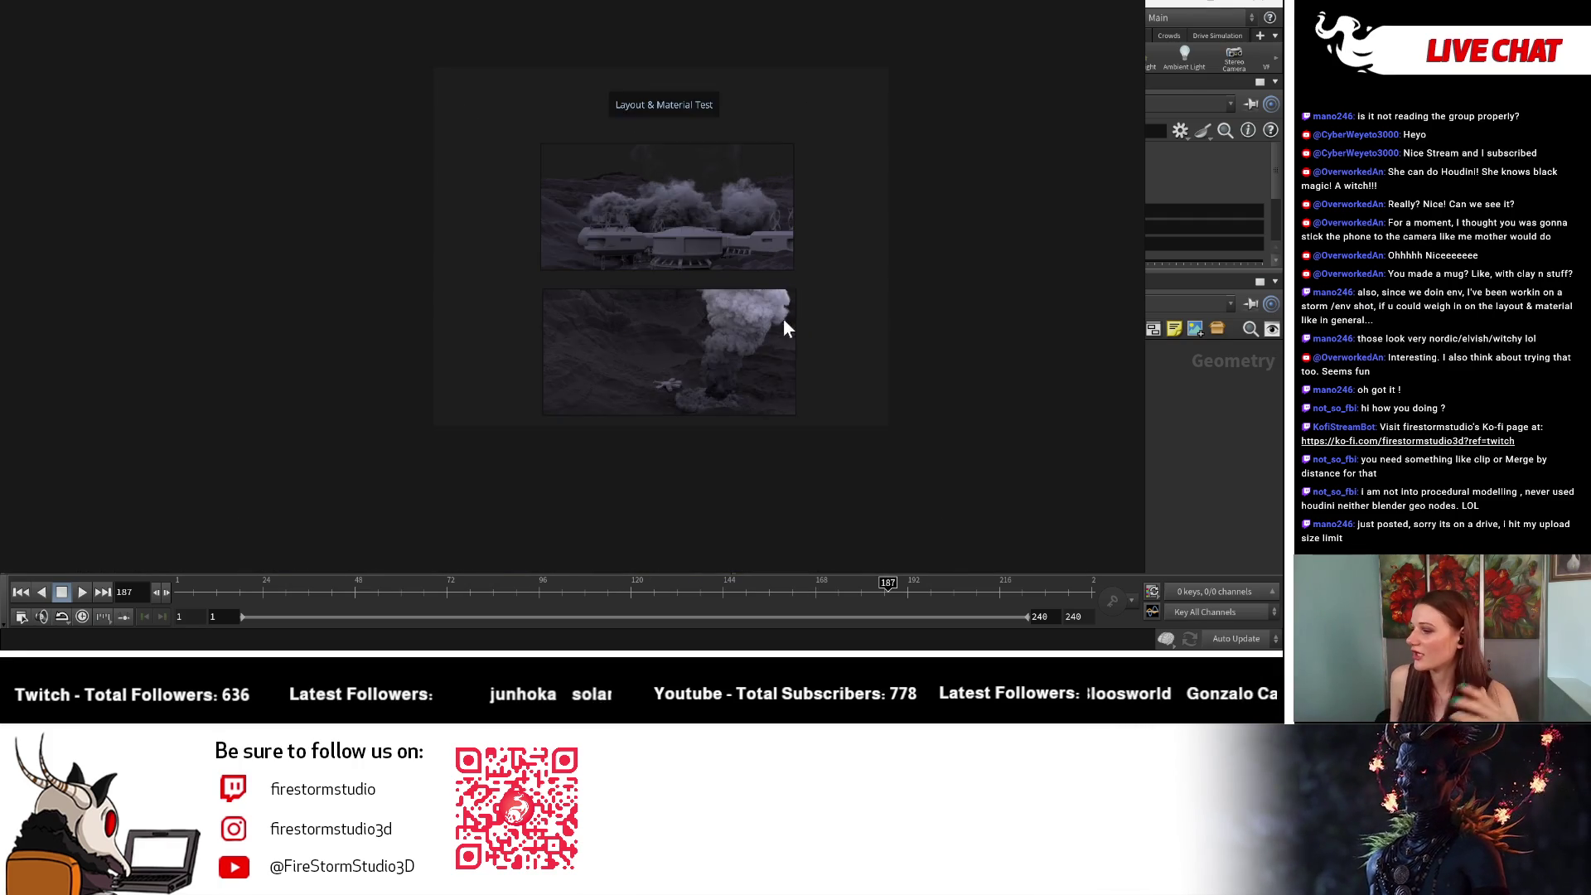
# Step: Zoom the PureRef board and pan it so both renders sit at the top
pyautogui.keyDown('ctrl'); pyautogui.scroll(3, 845, 372); pyautogui.keyUp('ctrl')
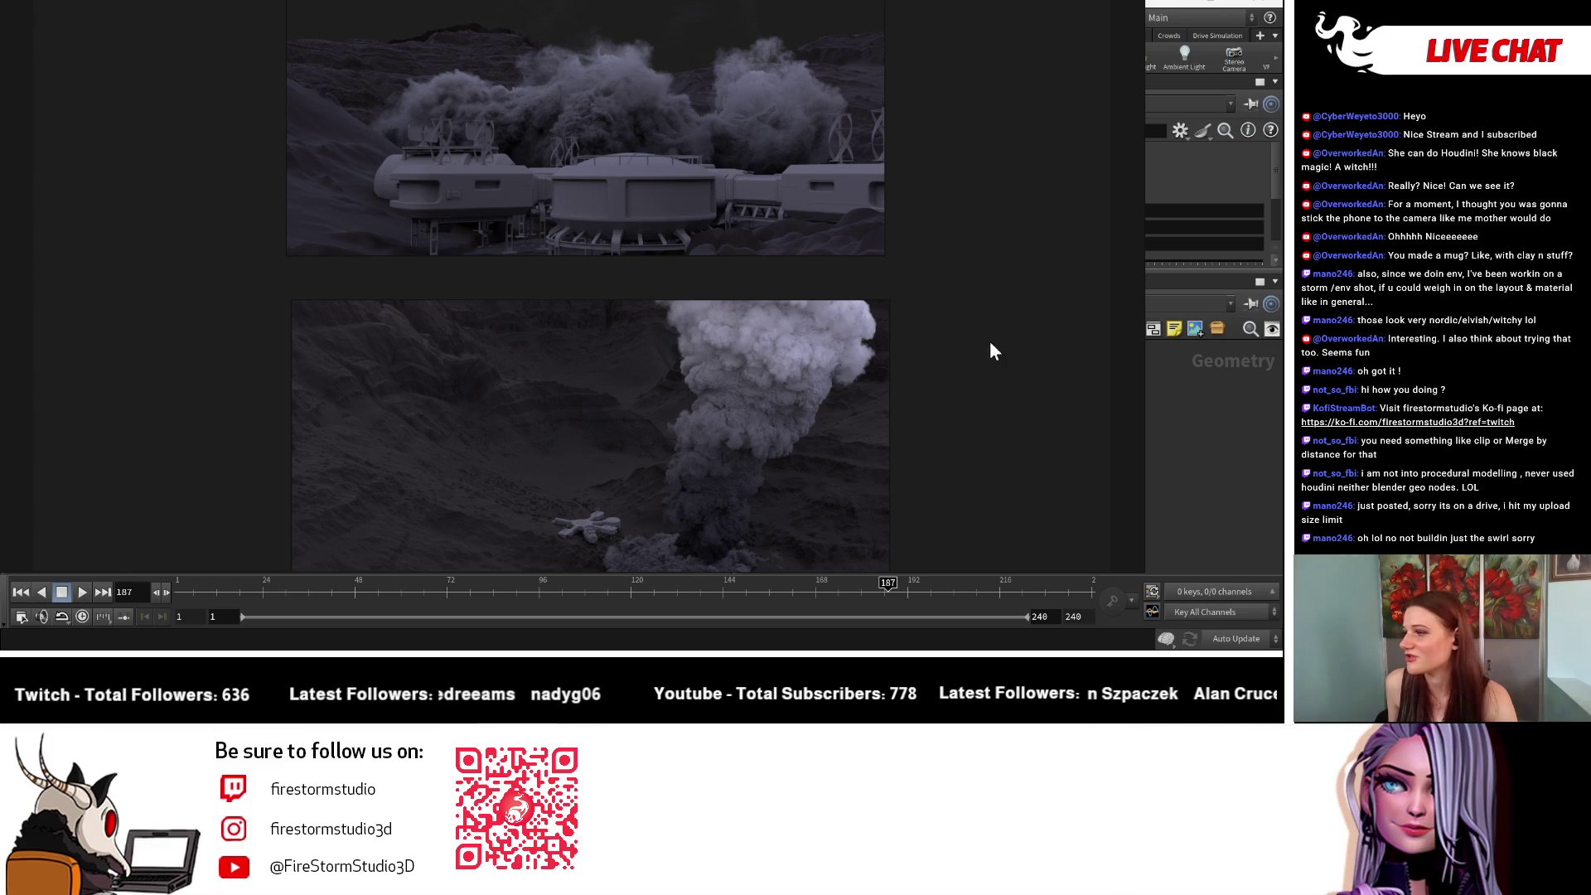
pyautogui.scroll(-2, 878, 202)
pyautogui.scroll(5, 879, 207)
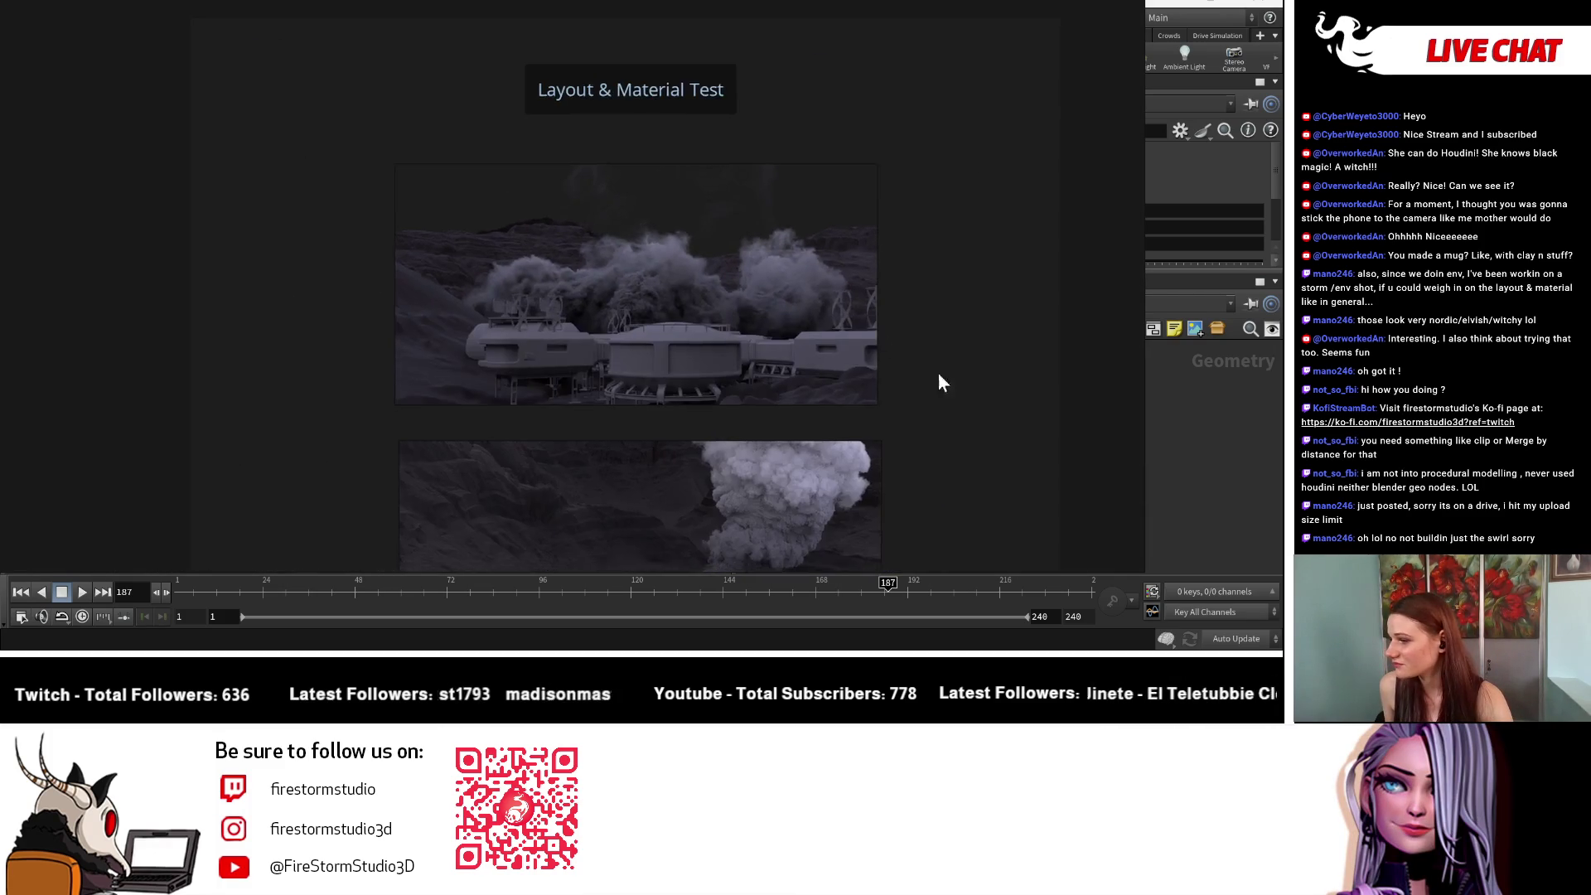
pyautogui.scroll(-3, 947, 384)
pyautogui.moveTo(837, 220)
pyautogui.mouseDown(button='middle')
pyautogui.moveTo(826, 151)
pyautogui.moveTo(860, 245)
pyautogui.mouseUp(button='middle')
# Step: Zoom into the two renders, then drag the PureRef window off to the left to reveal Houdini
pyautogui.moveTo(844, 395)
pyautogui.mouseDown()
pyautogui.moveTo(866, 307)
pyautogui.moveTo(897, 370)
pyautogui.moveTo(878, 381)
pyautogui.mouseUp()
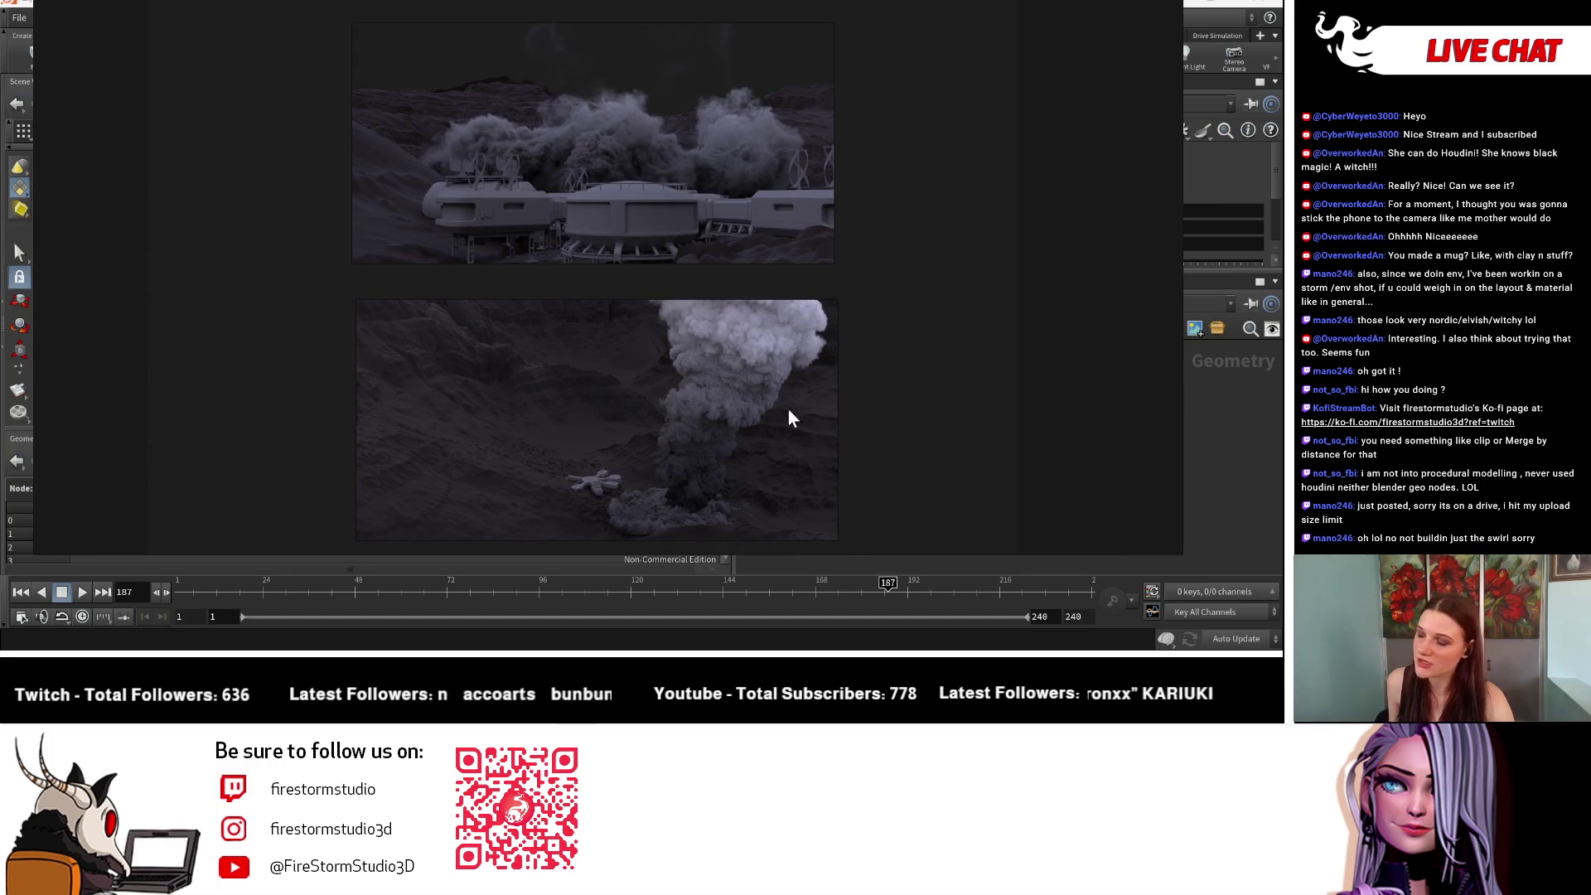
pyautogui.scroll(2, 787, 412)
pyautogui.moveTo(866, 439); pyautogui.dragTo(858, 389, button='middle')
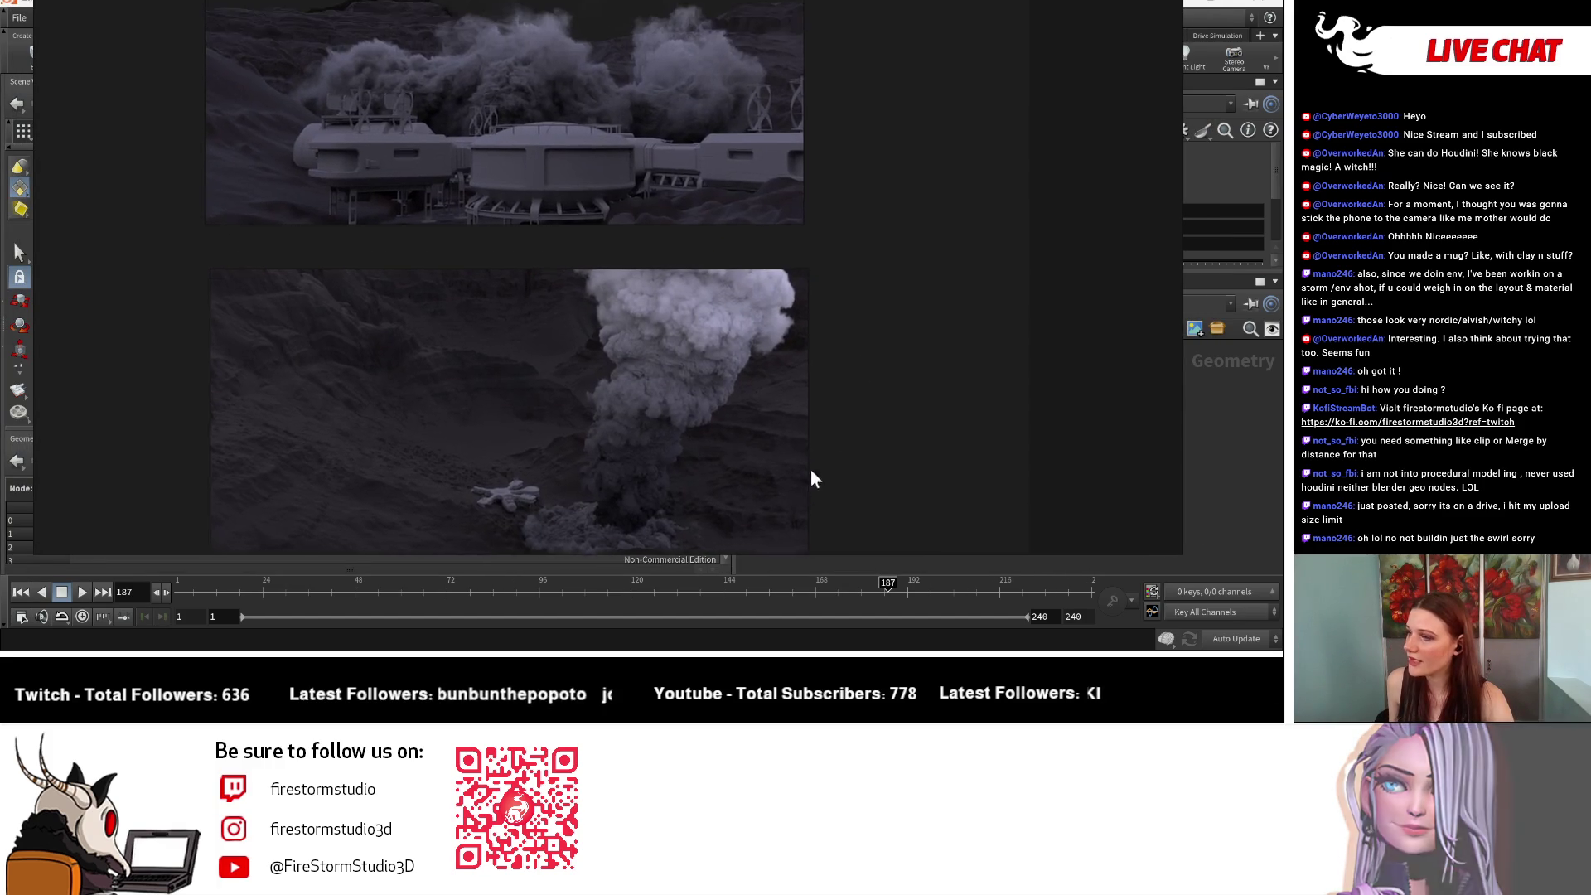
pyautogui.moveTo(891, 486)
pyautogui.mouseDown()
pyautogui.moveTo(639, 444)
pyautogui.moveTo(0, 431)
pyautogui.mouseUp()
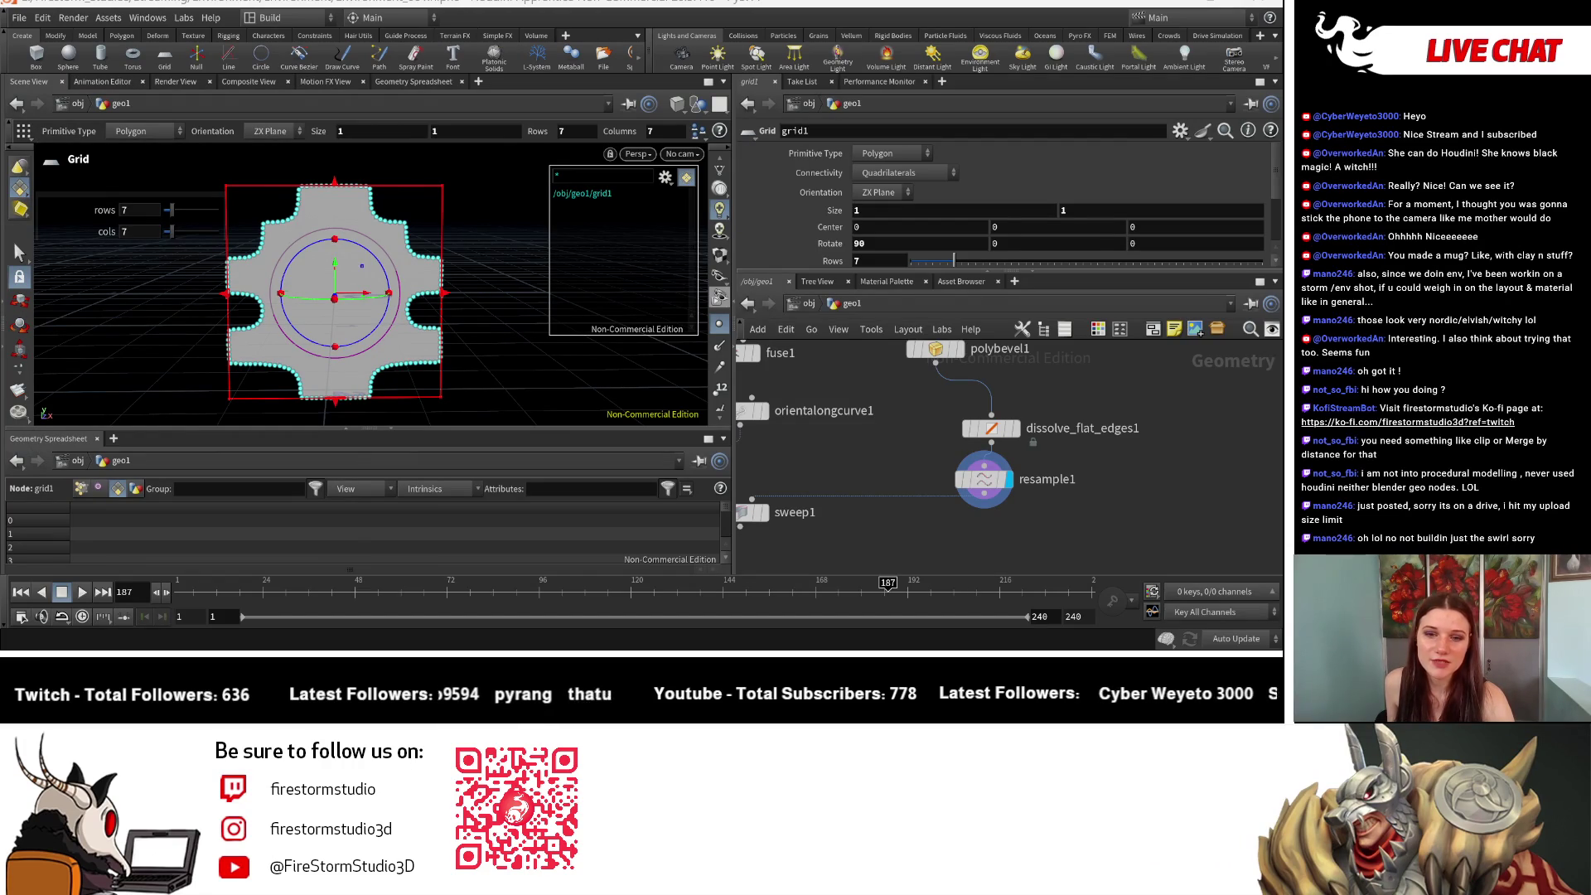
# Step: Drag the PureRef board back in from the left edge over Houdini
pyautogui.moveTo(0, 414)
pyautogui.mouseDown()
pyautogui.moveTo(418, 315)
pyautogui.moveTo(604, 221)
pyautogui.mouseUp()
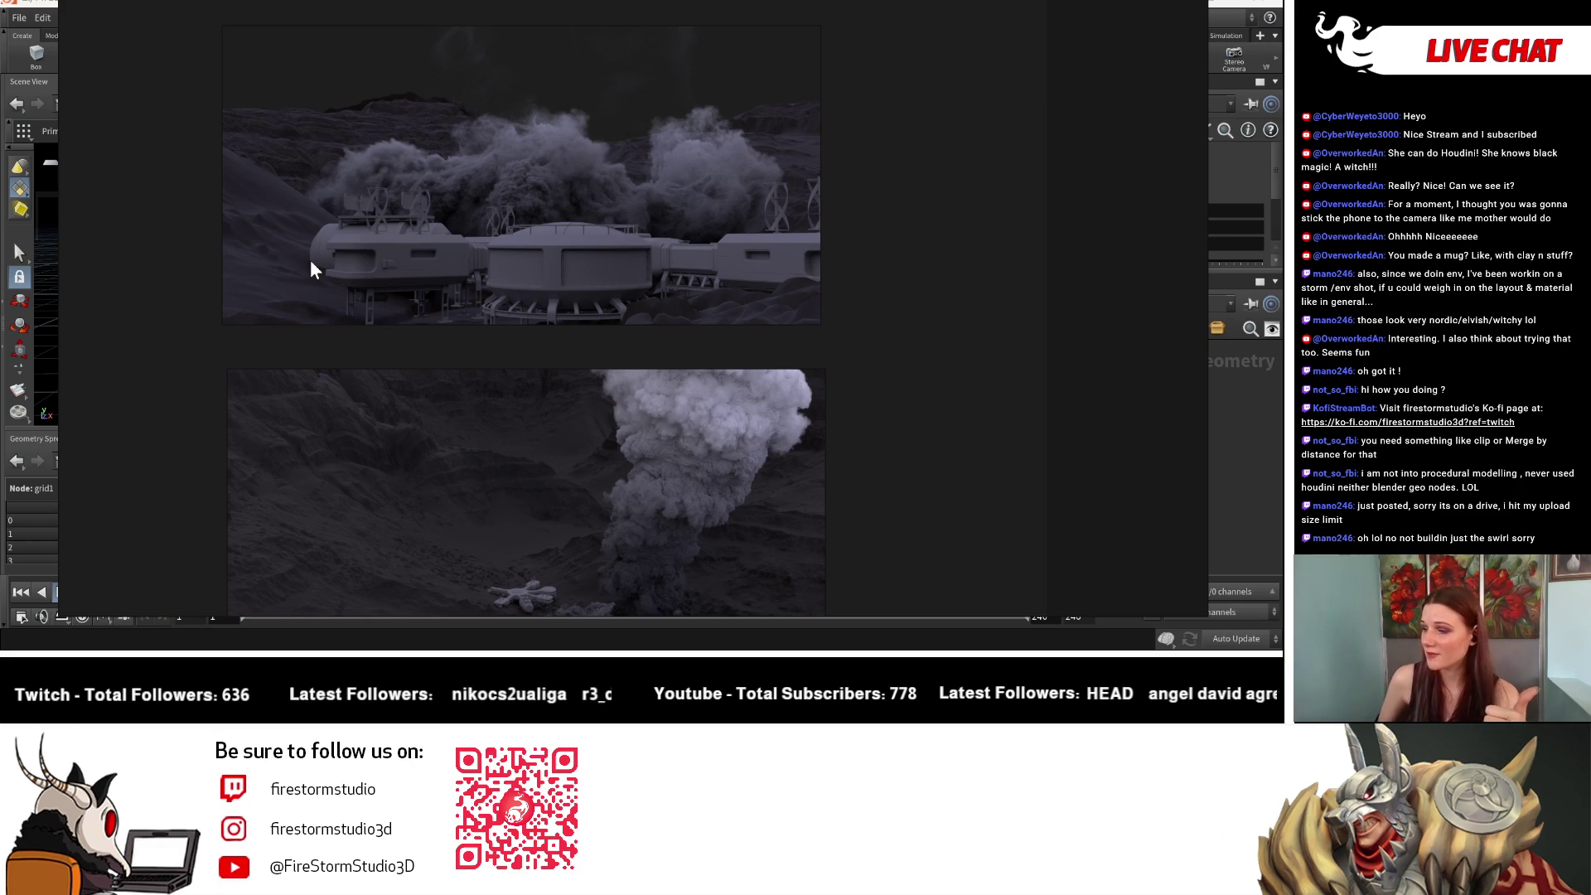
pyautogui.click(271, 511)
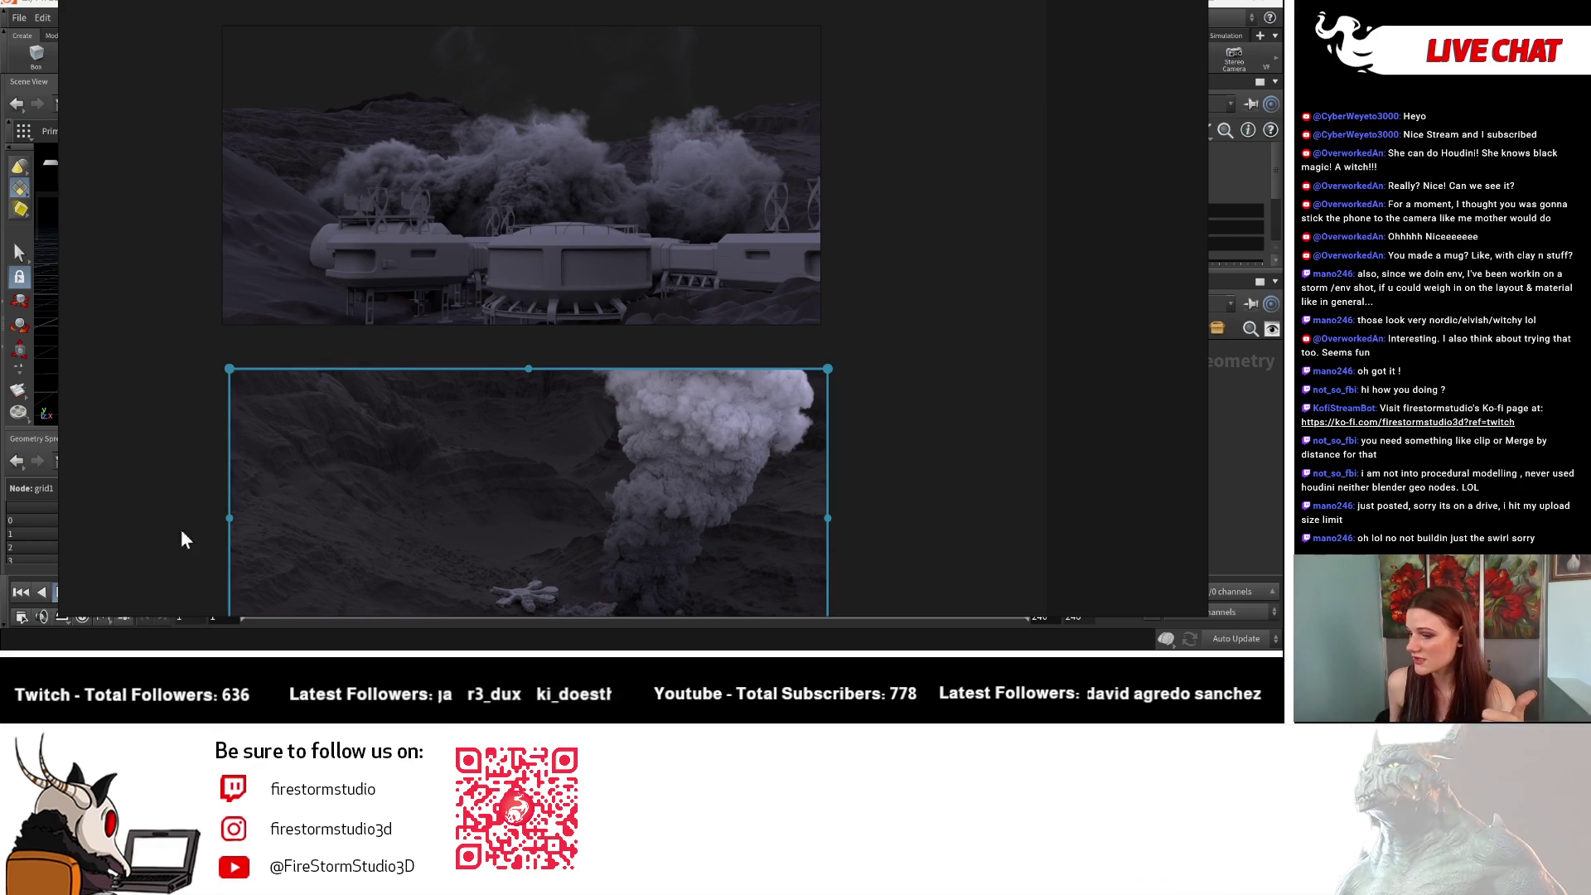
pyautogui.scroll(-2, 828, 345)
pyautogui.keyDown('ctrl'); pyautogui.scroll(2, 917, 423); pyautogui.keyUp('ctrl')
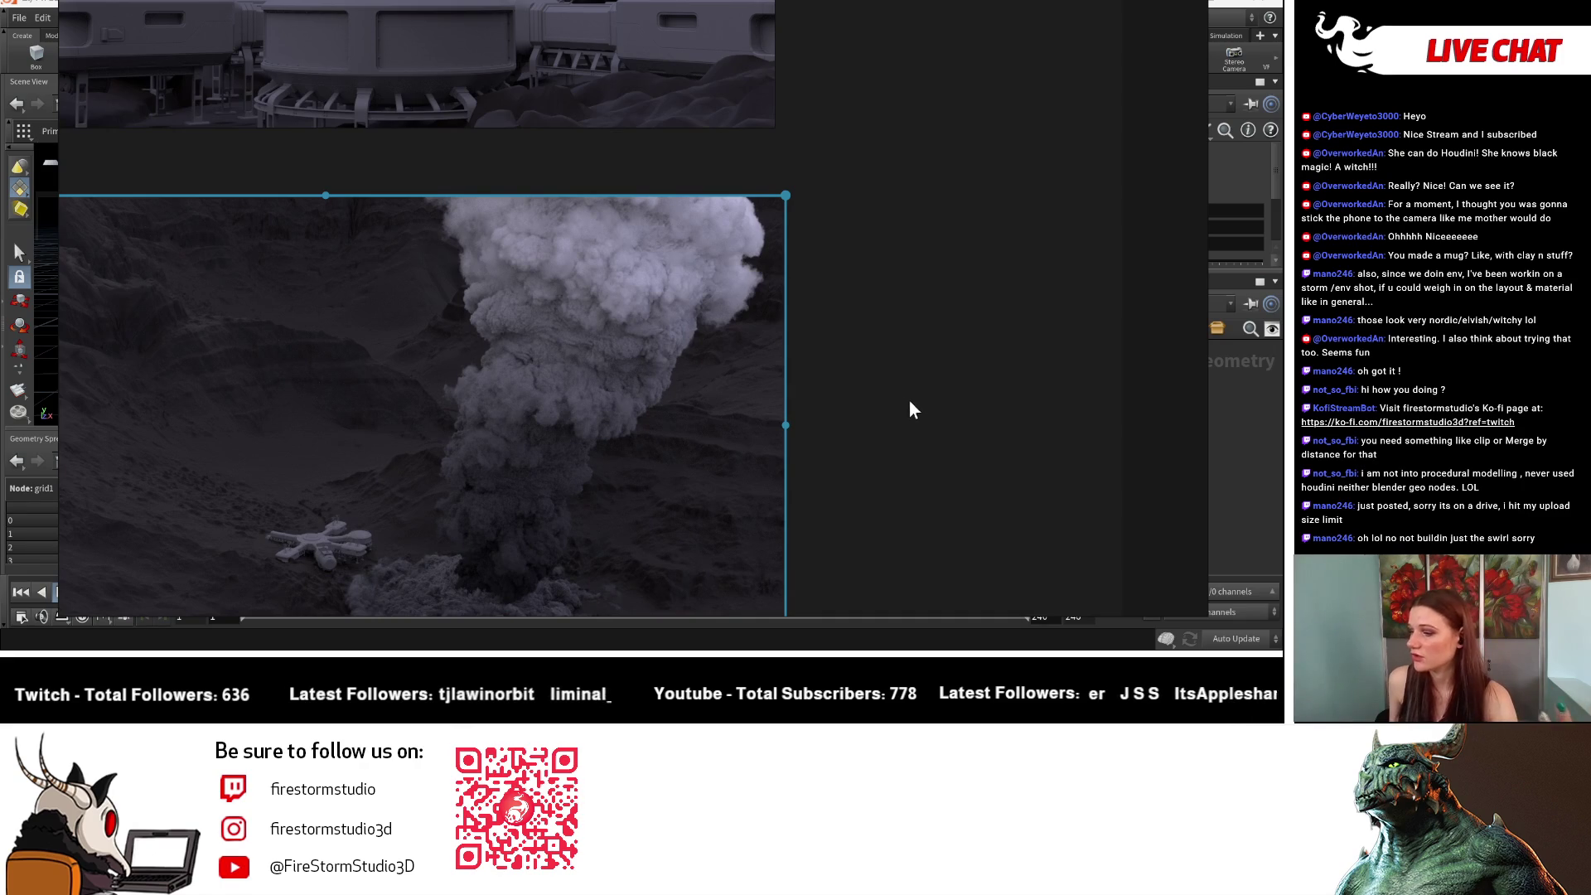
pyautogui.keyDown('ctrl'); pyautogui.scroll(-2, 903, 396); pyautogui.keyUp('ctrl')
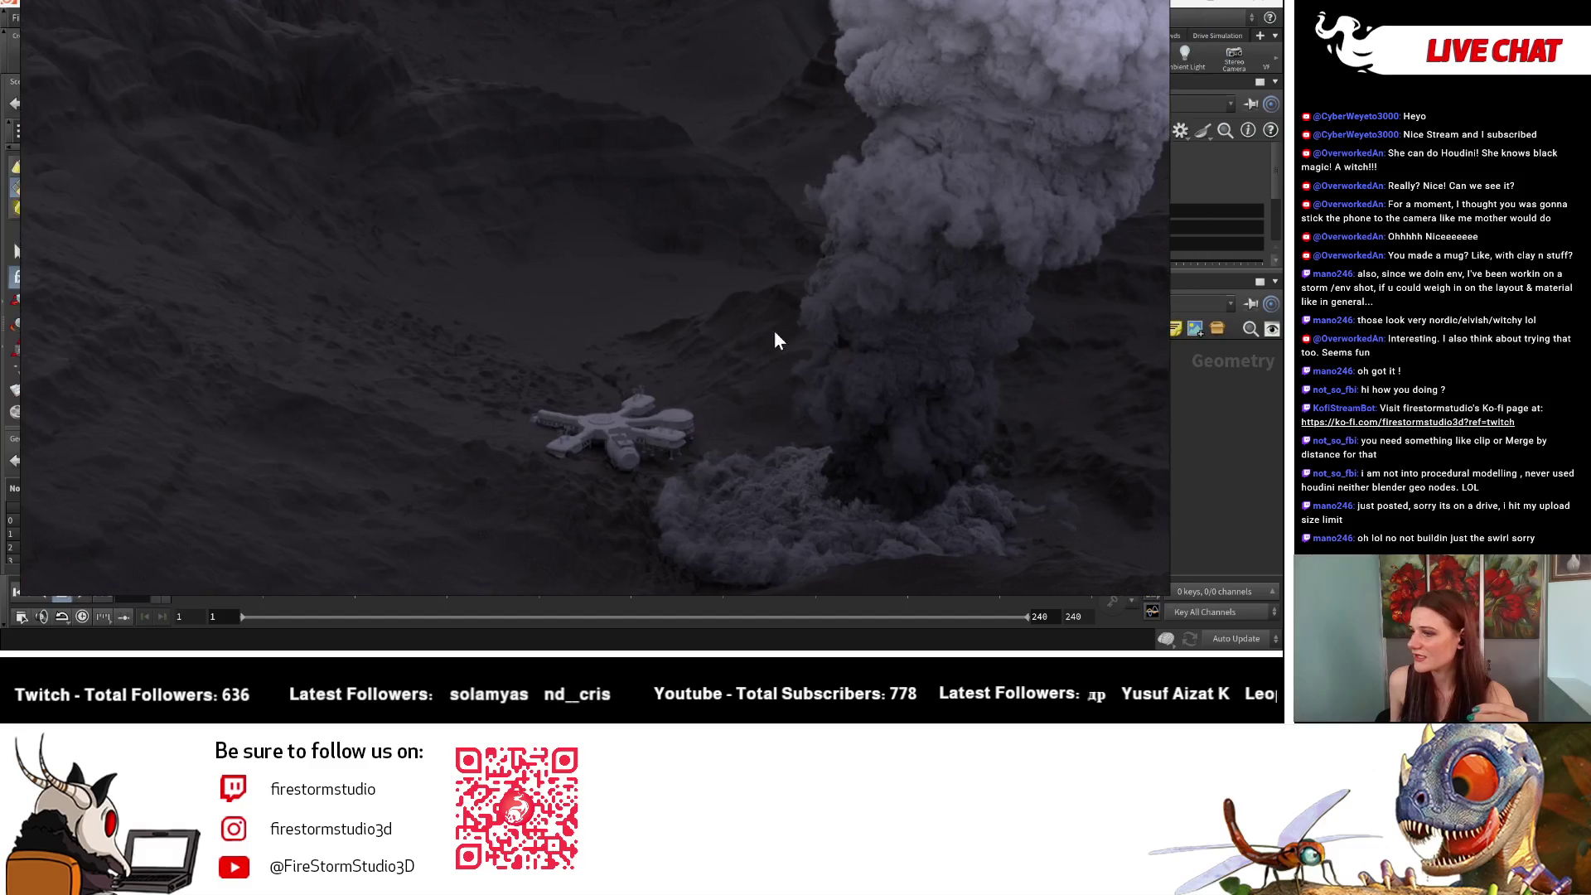
pyautogui.scroll(-3, 358, 377)
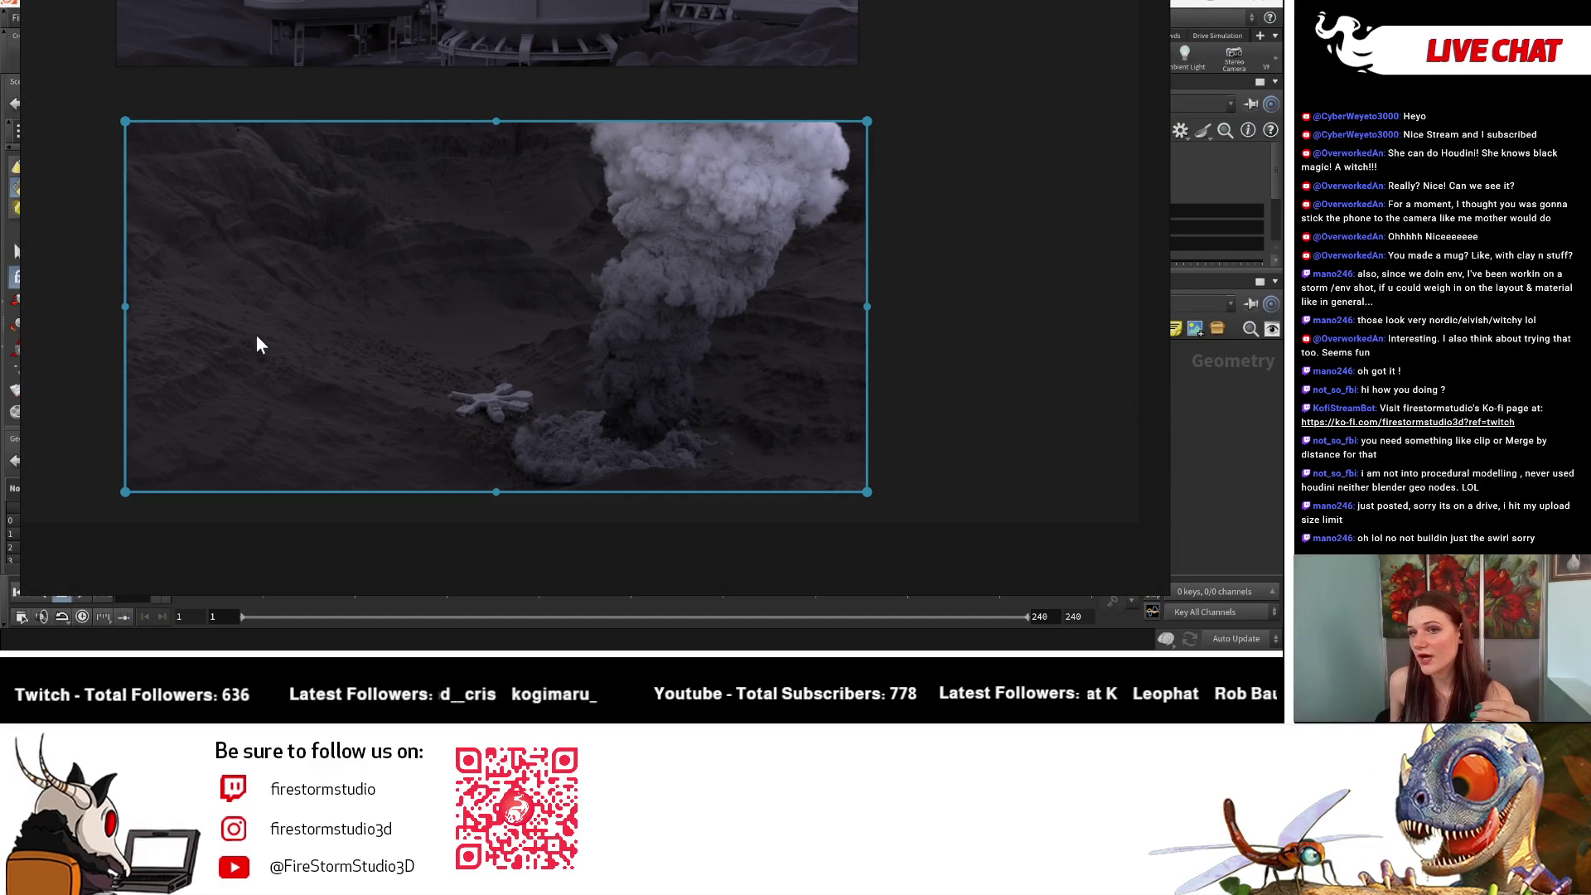
pyautogui.scroll(-1, 701, 272)
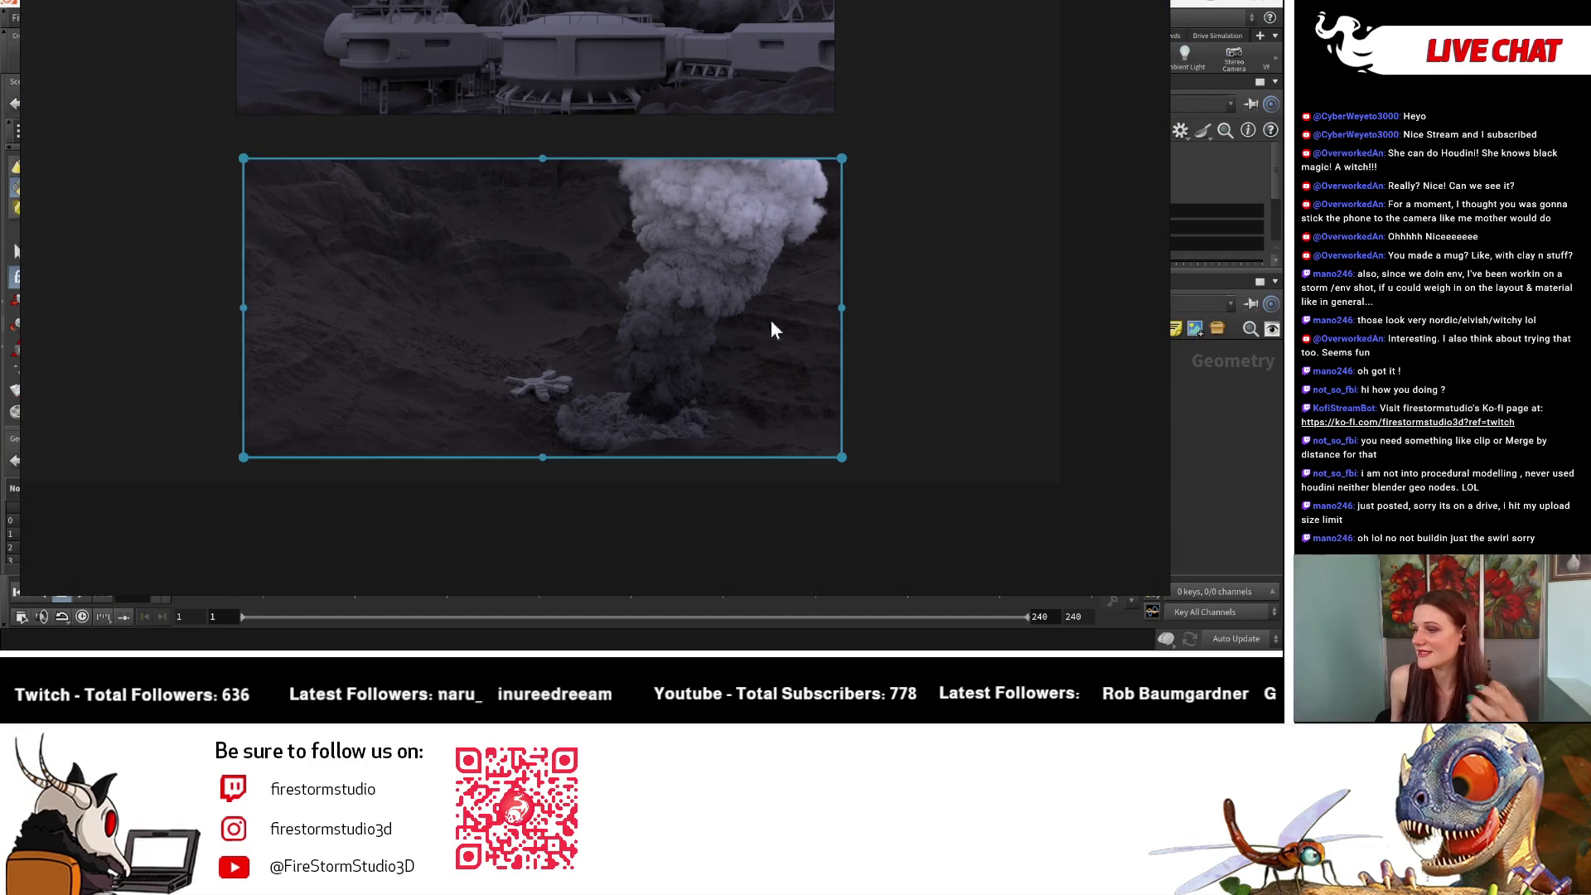
pyautogui.scroll(1, 767, 367)
pyautogui.scroll(1, 754, 377)
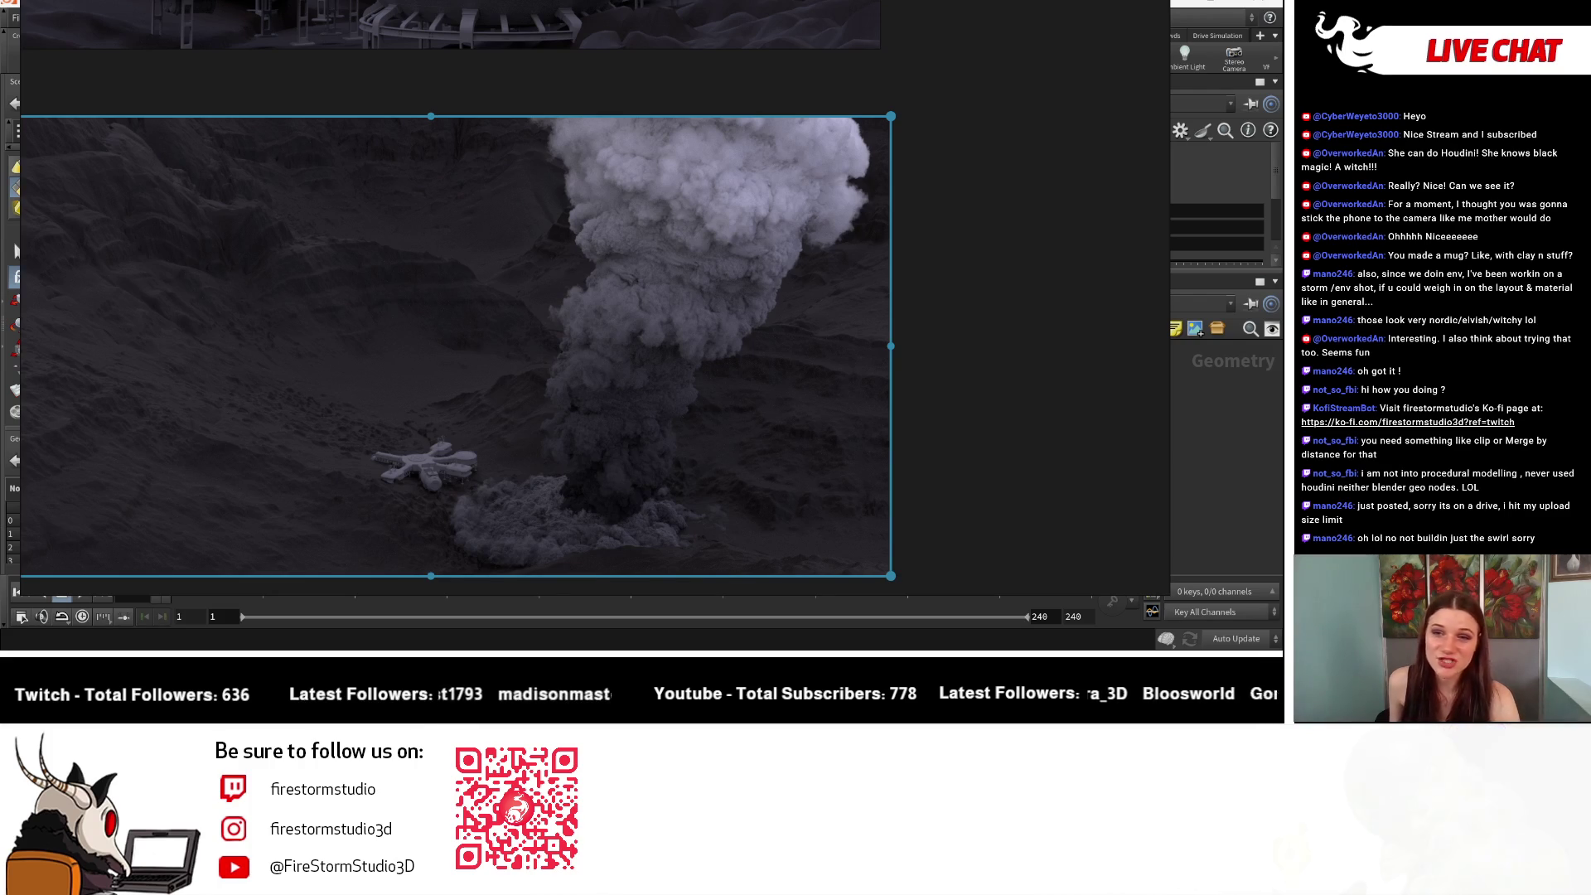
pyautogui.moveTo(887, 362); pyautogui.dragTo(991, 370, button='middle')
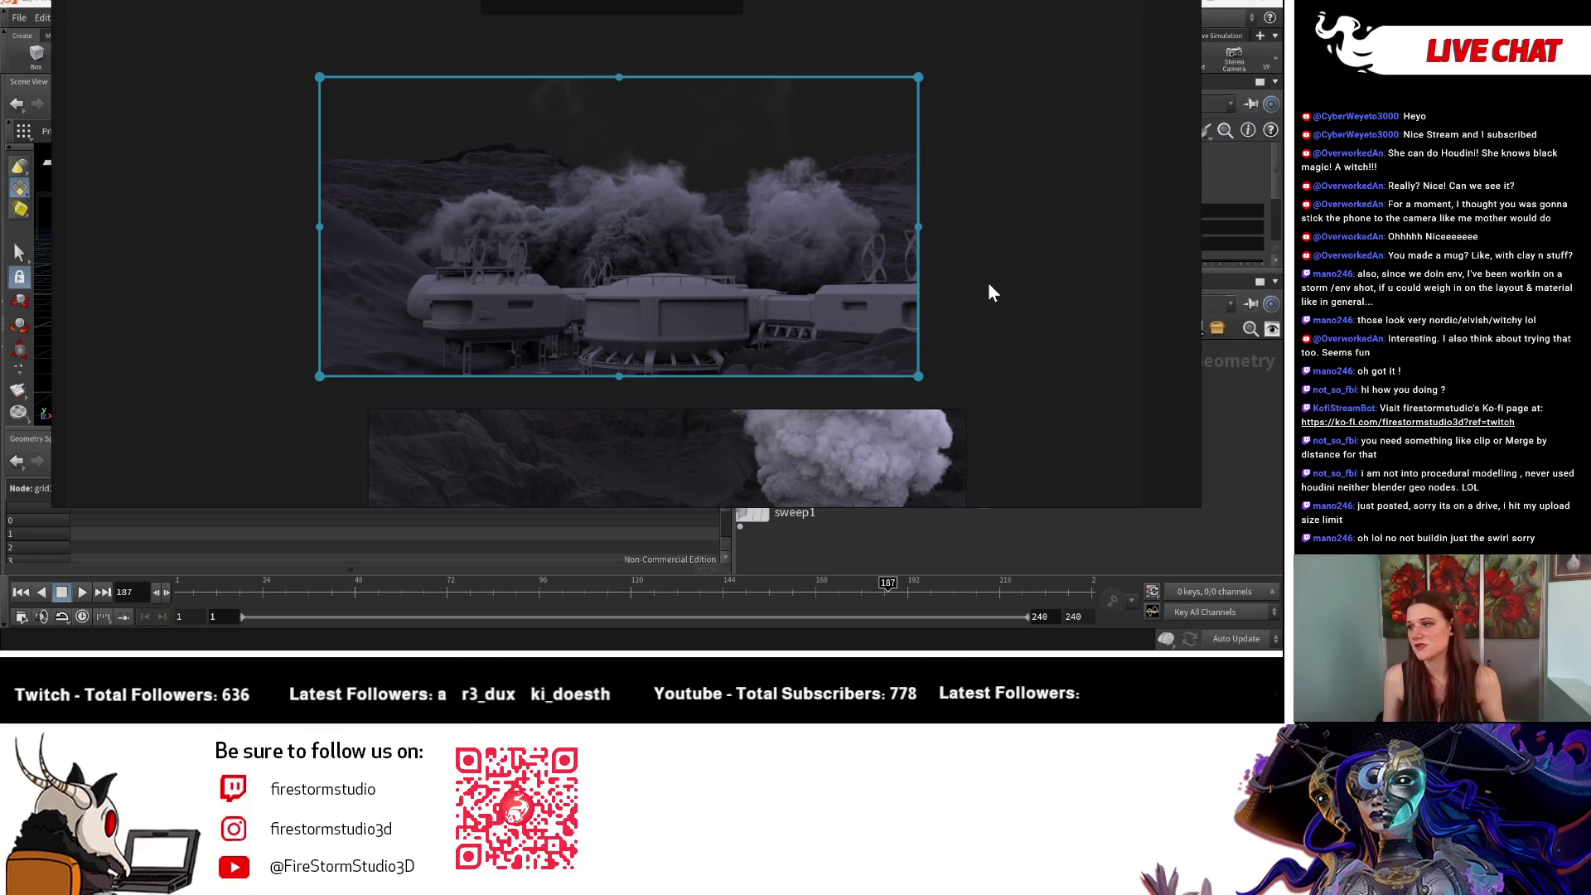
# Step: Nudge the smoke plume render slightly left so it sits under the building render
pyautogui.scroll(-3, 974, 288)
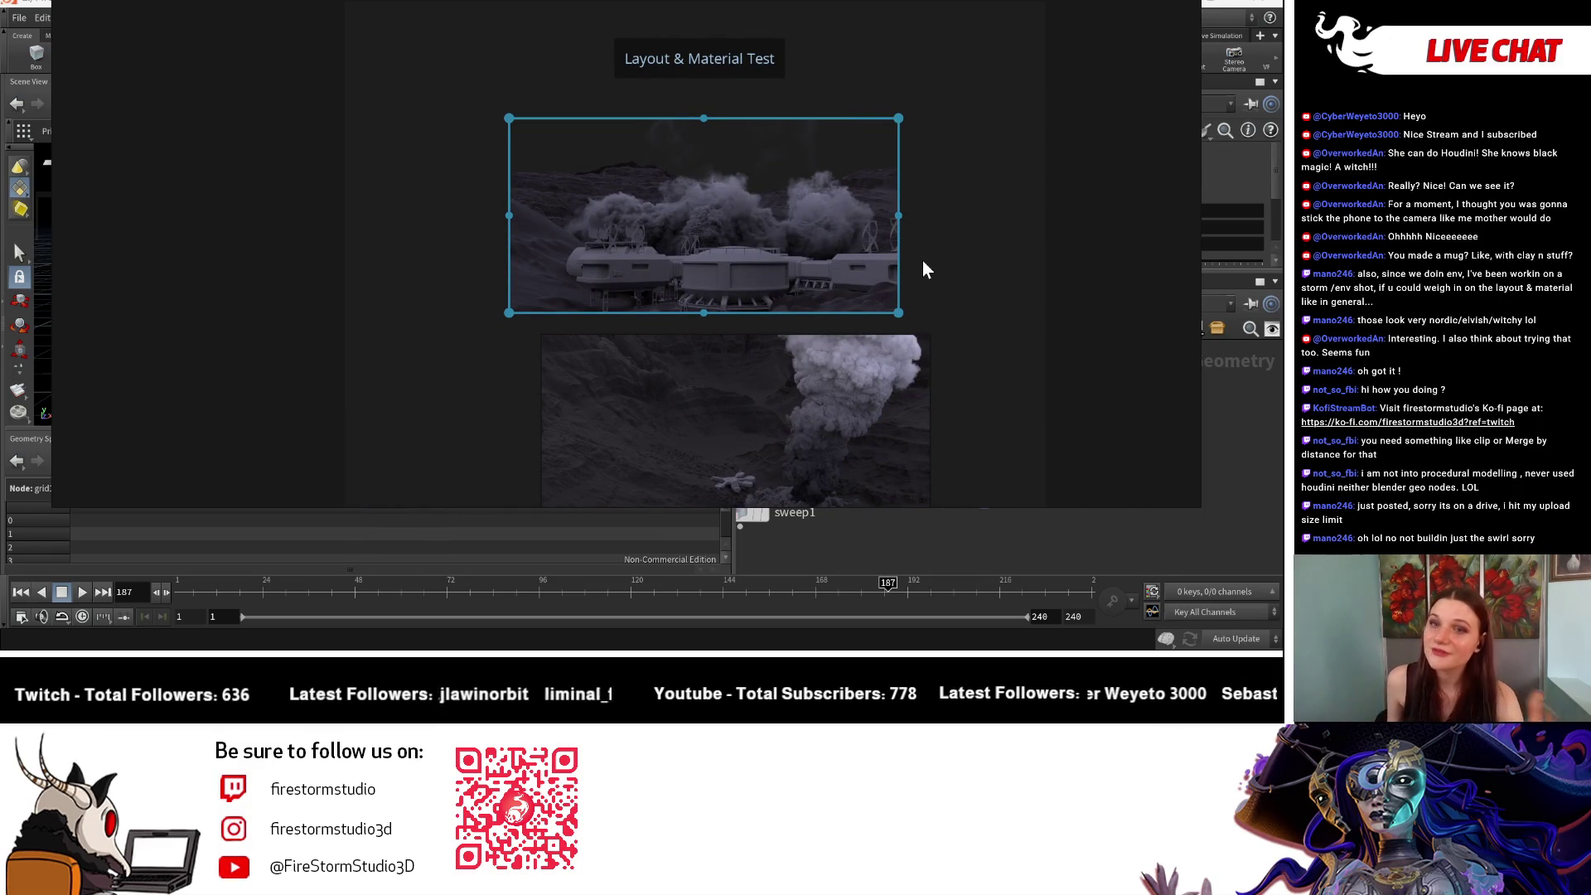
pyautogui.scroll(-2, 962, 240)
pyautogui.moveTo(962, 241); pyautogui.dragTo(926, 174, button='middle')
pyautogui.click(802, 334)
pyautogui.click(986, 273)
pyautogui.moveTo(818, 328); pyautogui.dragTo(803, 325)
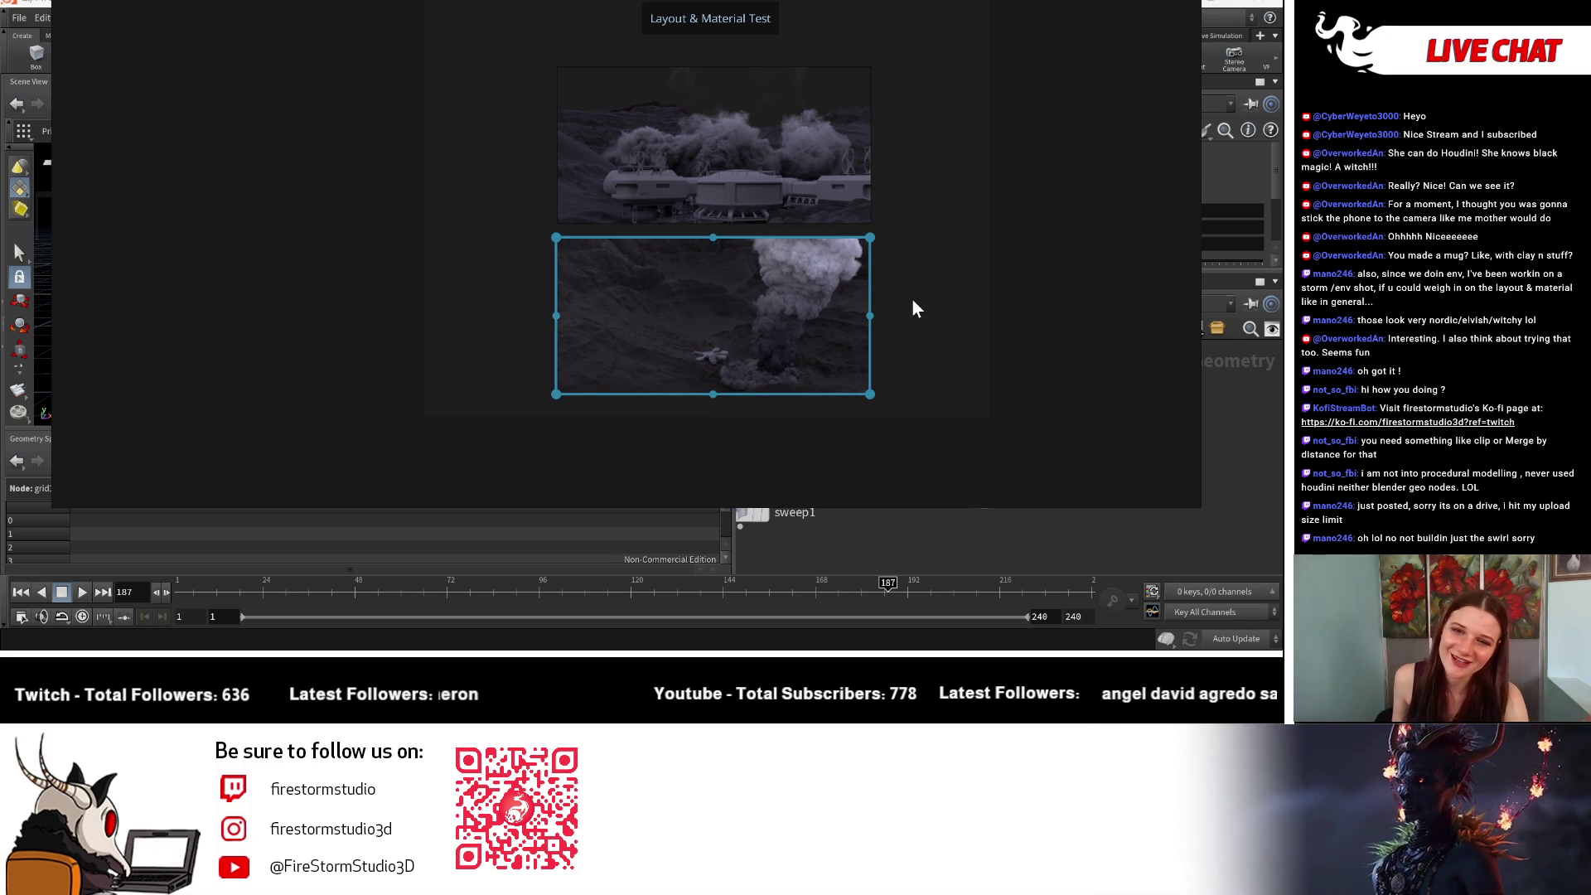
# Step: Zoom in and pan around the enlarged smoke render, then center the whole image
pyautogui.scroll(2, 912, 308)
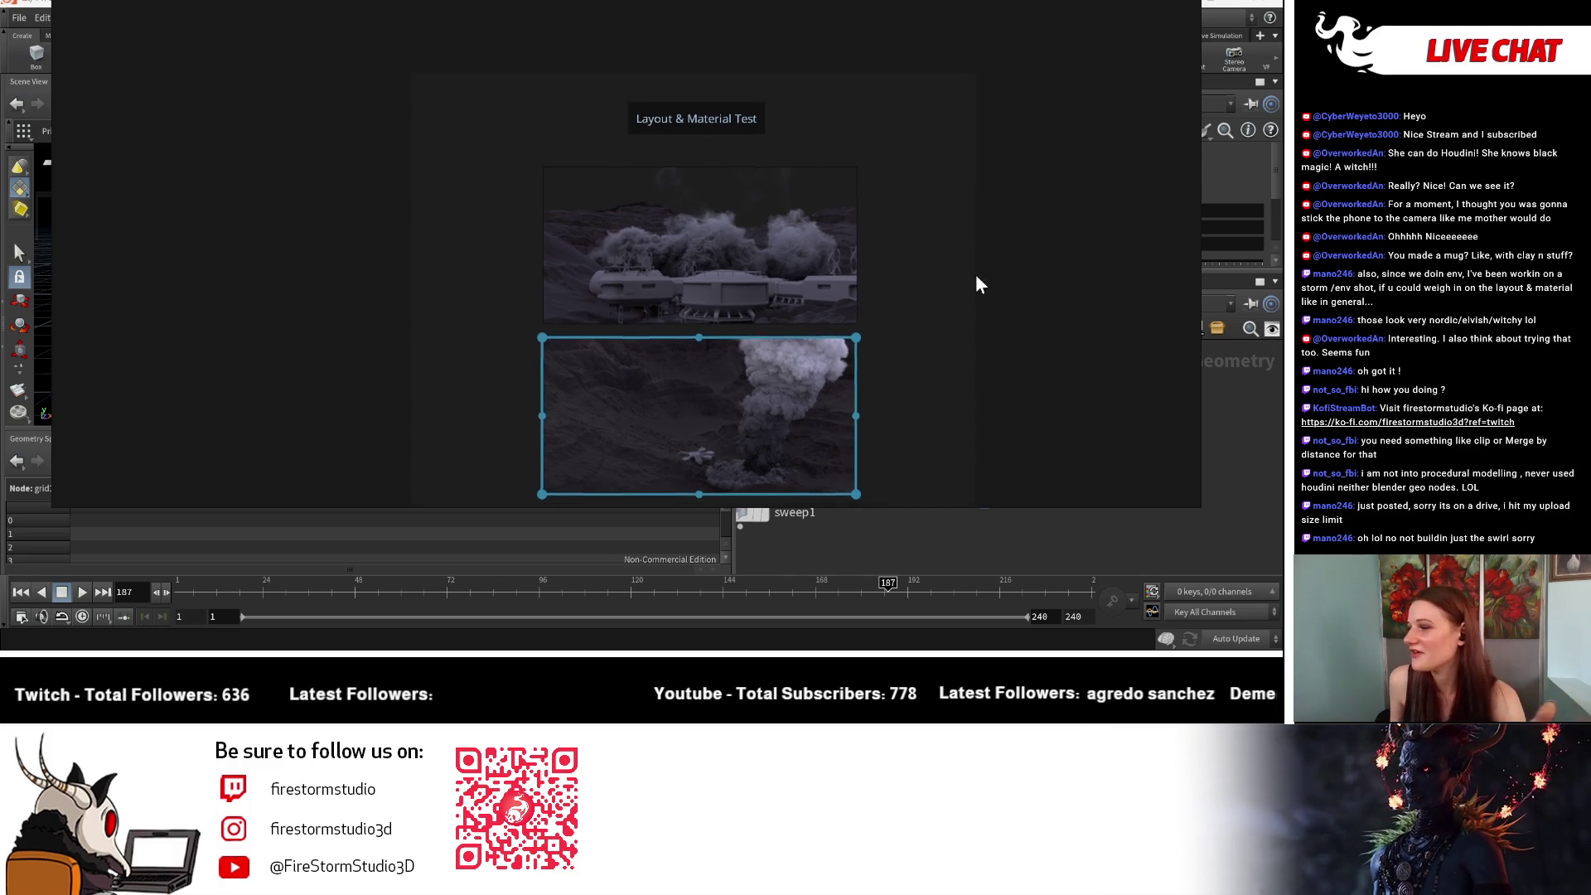
pyautogui.scroll(2, 908, 308)
pyautogui.moveTo(898, 335); pyautogui.dragTo(934, 323, button='middle')
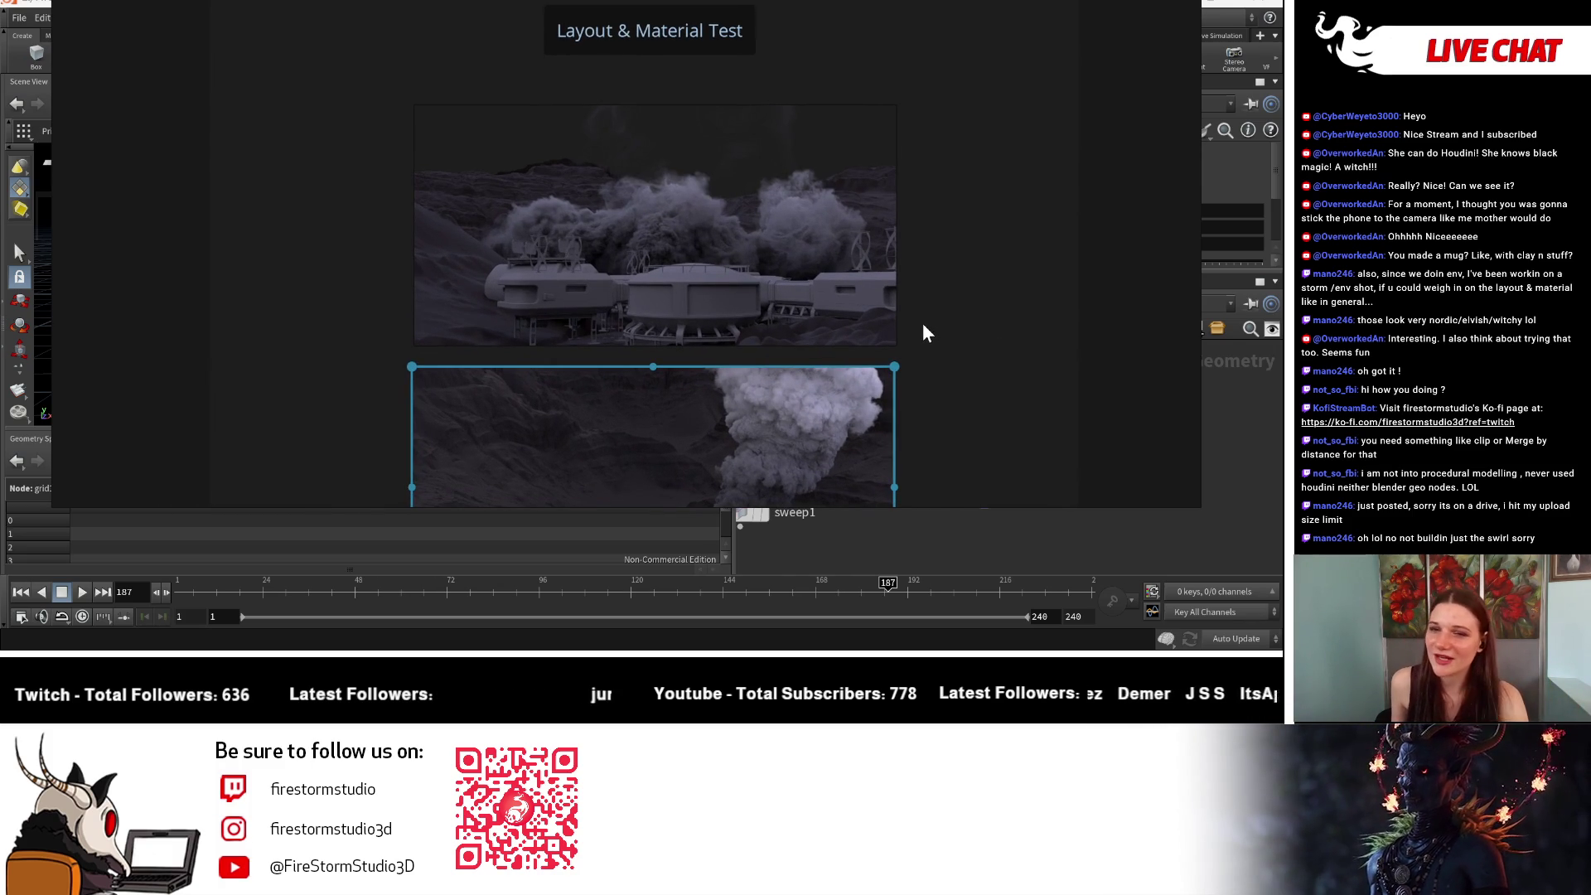
pyautogui.scroll(-4, 878, 259)
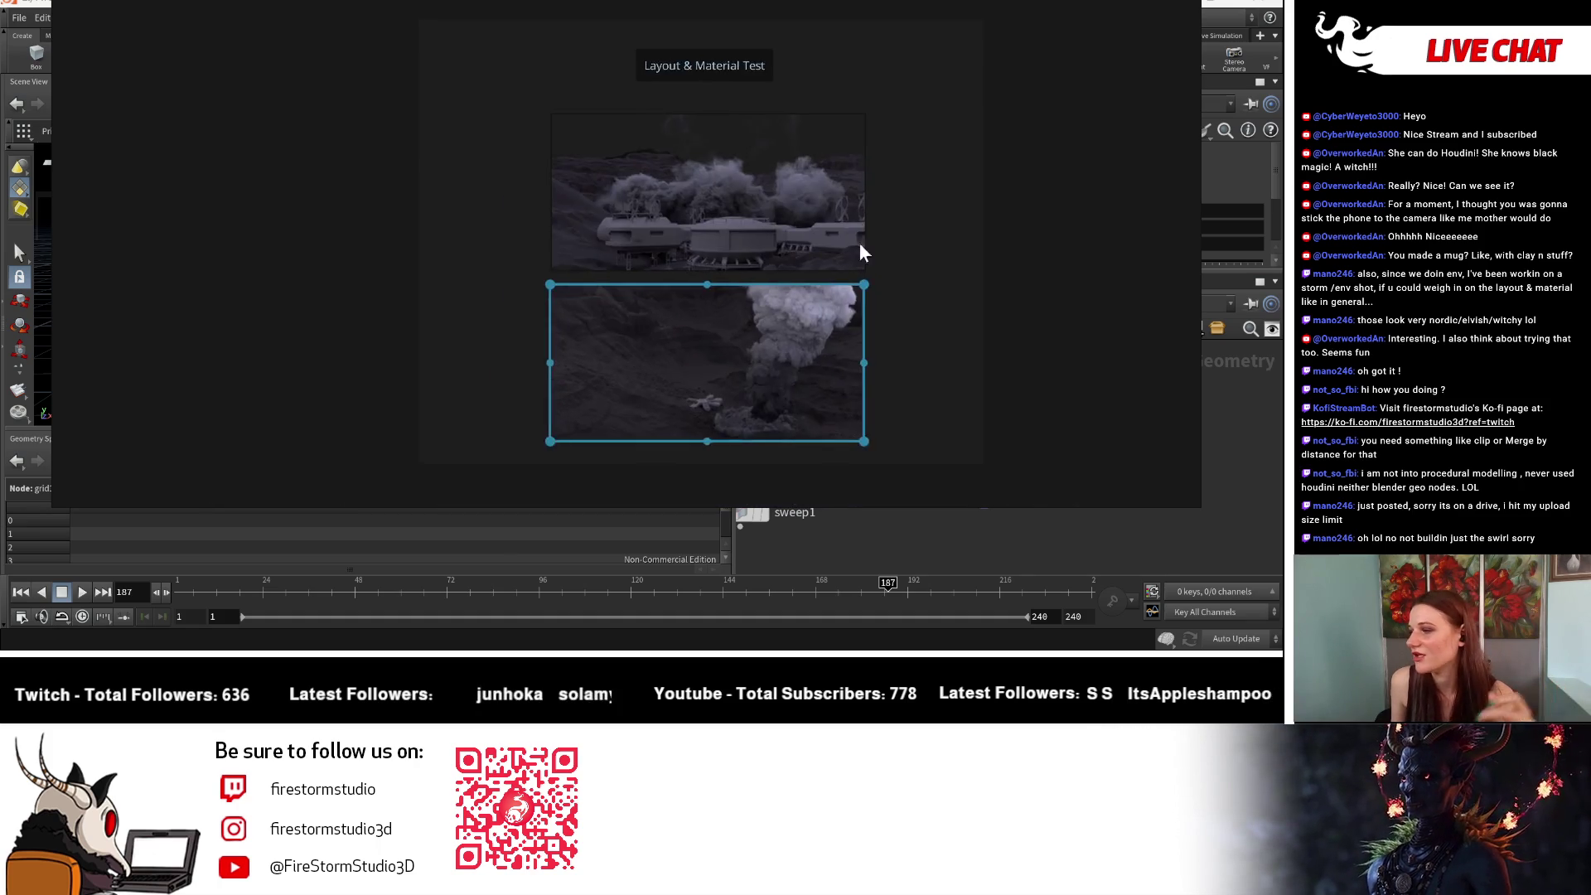
pyautogui.scroll(6, 862, 273)
pyautogui.scroll(2, 867, 290)
pyautogui.scroll(2, 953, 248)
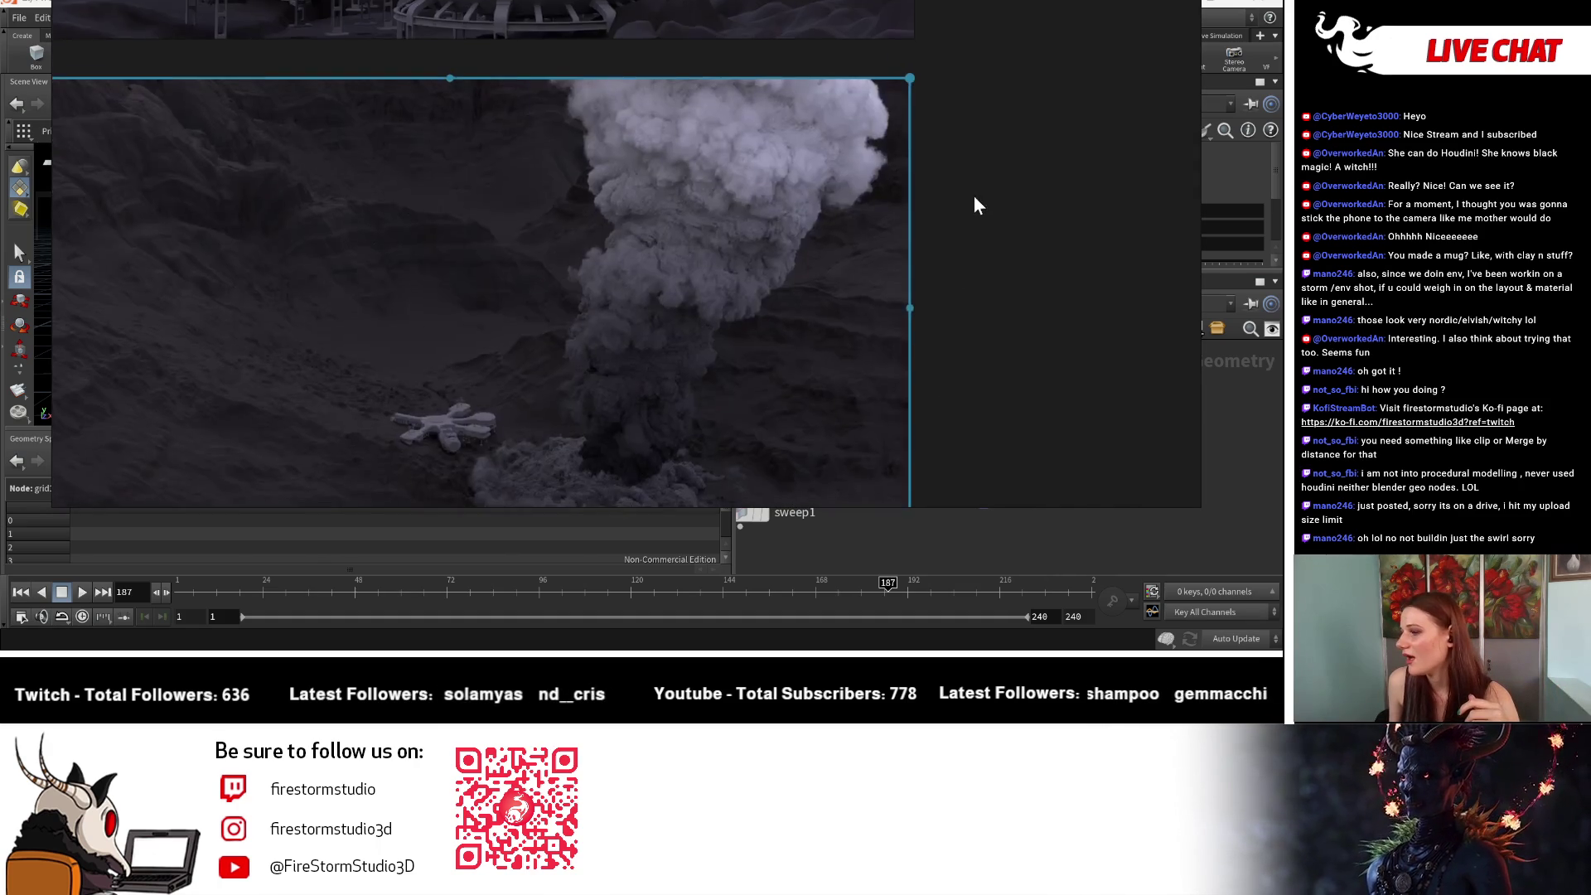
pyautogui.moveTo(972, 195); pyautogui.dragTo(1016, 113, button='middle')
pyautogui.scroll(2, 398, 390)
pyautogui.moveTo(407, 434)
pyautogui.mouseDown(button='middle')
pyautogui.moveTo(509, 444)
pyautogui.moveTo(568, 369)
pyautogui.mouseUp(button='middle')
pyautogui.scroll(-2, 762, 391)
pyautogui.moveTo(762, 390); pyautogui.dragTo(739, 452, button='middle')
# Step: Reframe the board to show the building render above the smoke render
pyautogui.scroll(-3, 804, 336)
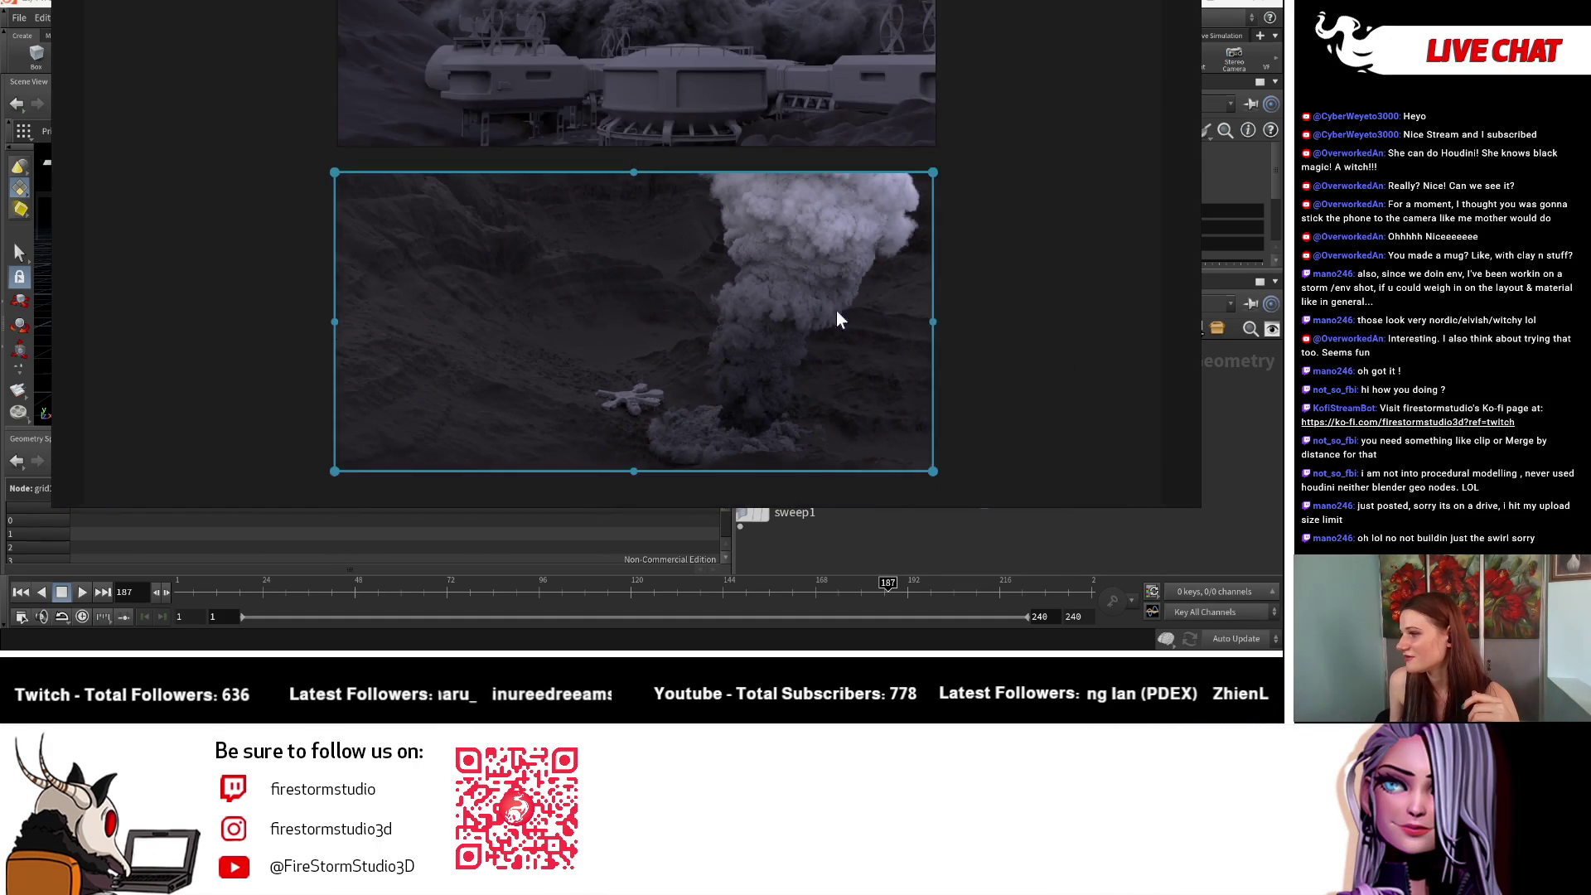
pyautogui.scroll(2, 525, 327)
pyautogui.scroll(2, 539, 141)
pyautogui.moveTo(539, 142); pyautogui.dragTo(634, 444, button='middle')
pyautogui.scroll(-3, 628, 319)
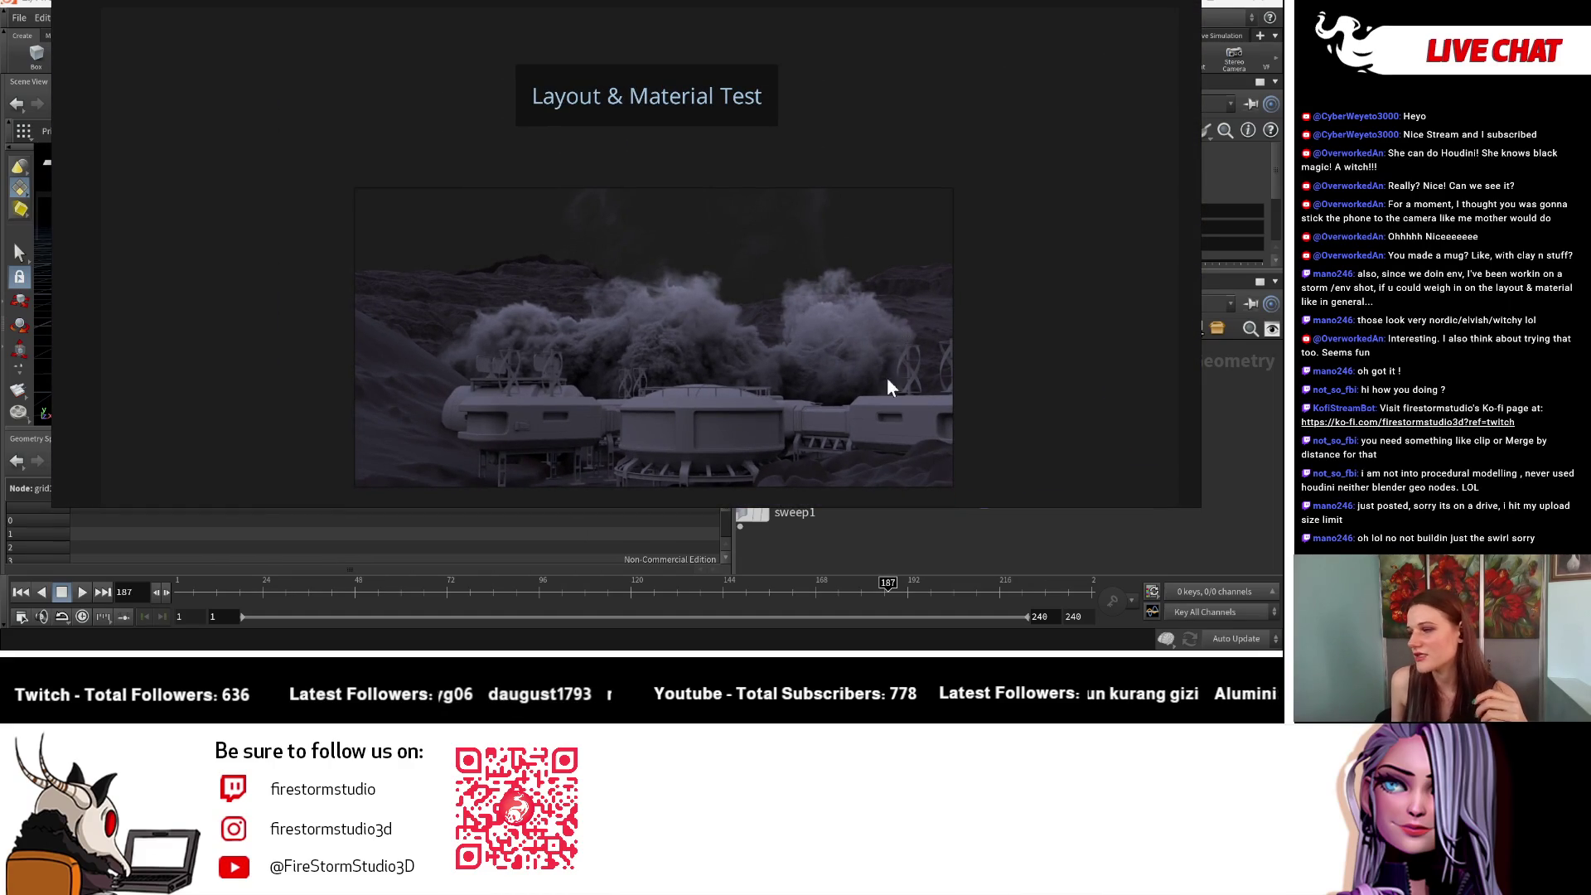
# Step: Pan the references up, then hide PureRef with Ctrl+B to restore Houdini's layout
pyautogui.hotkey('ctrl', 'b')
pyautogui.moveTo(923, 356); pyautogui.dragTo(902, 243, button='middle')
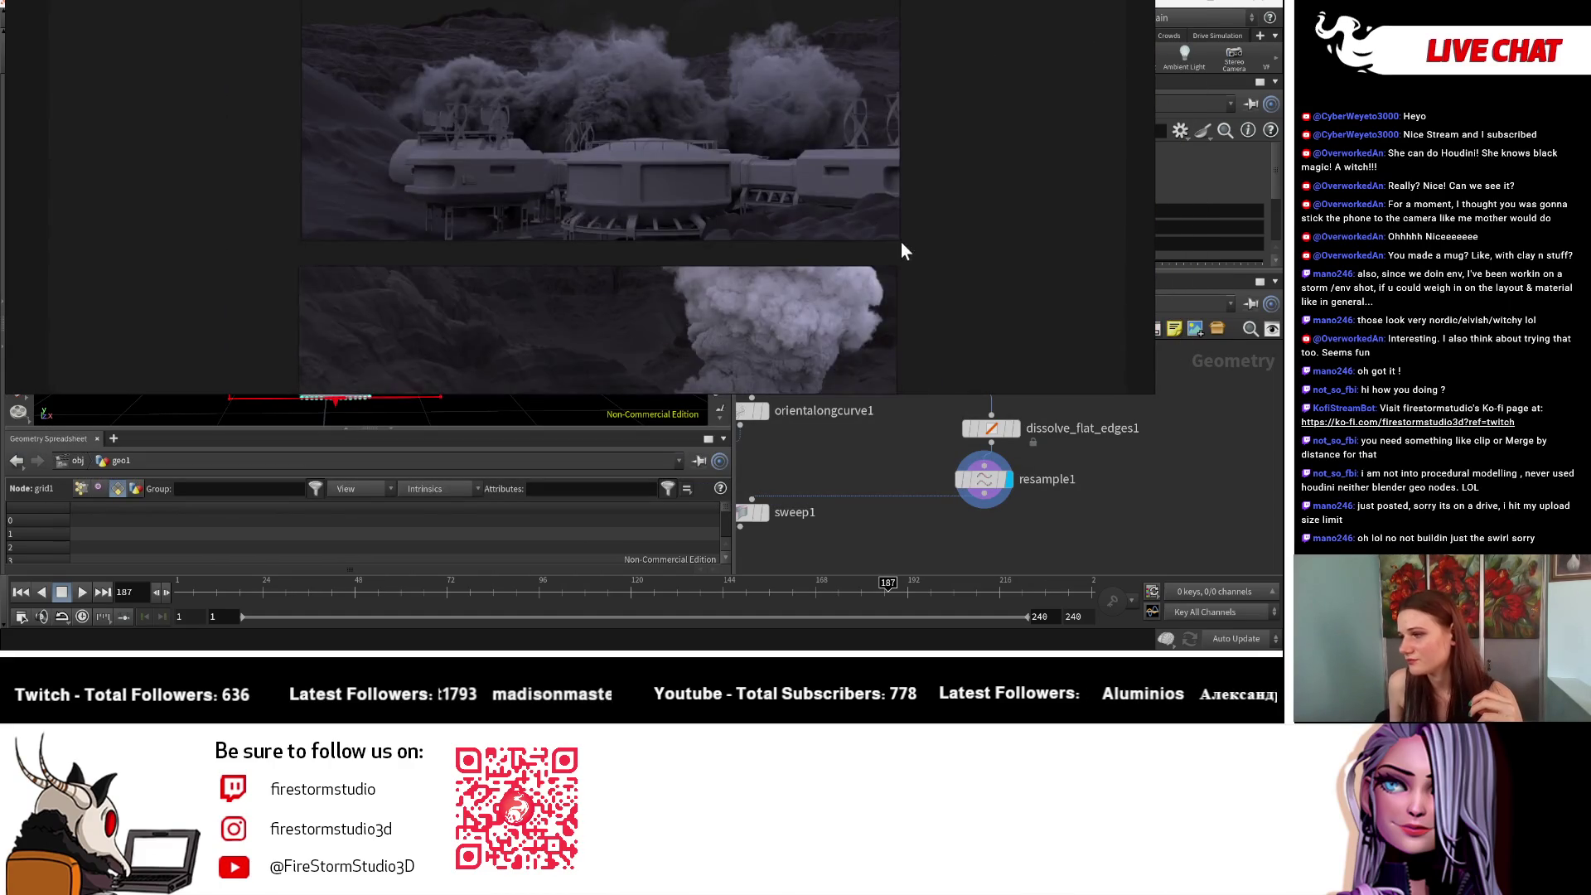
pyautogui.scroll(2, 782, 76)
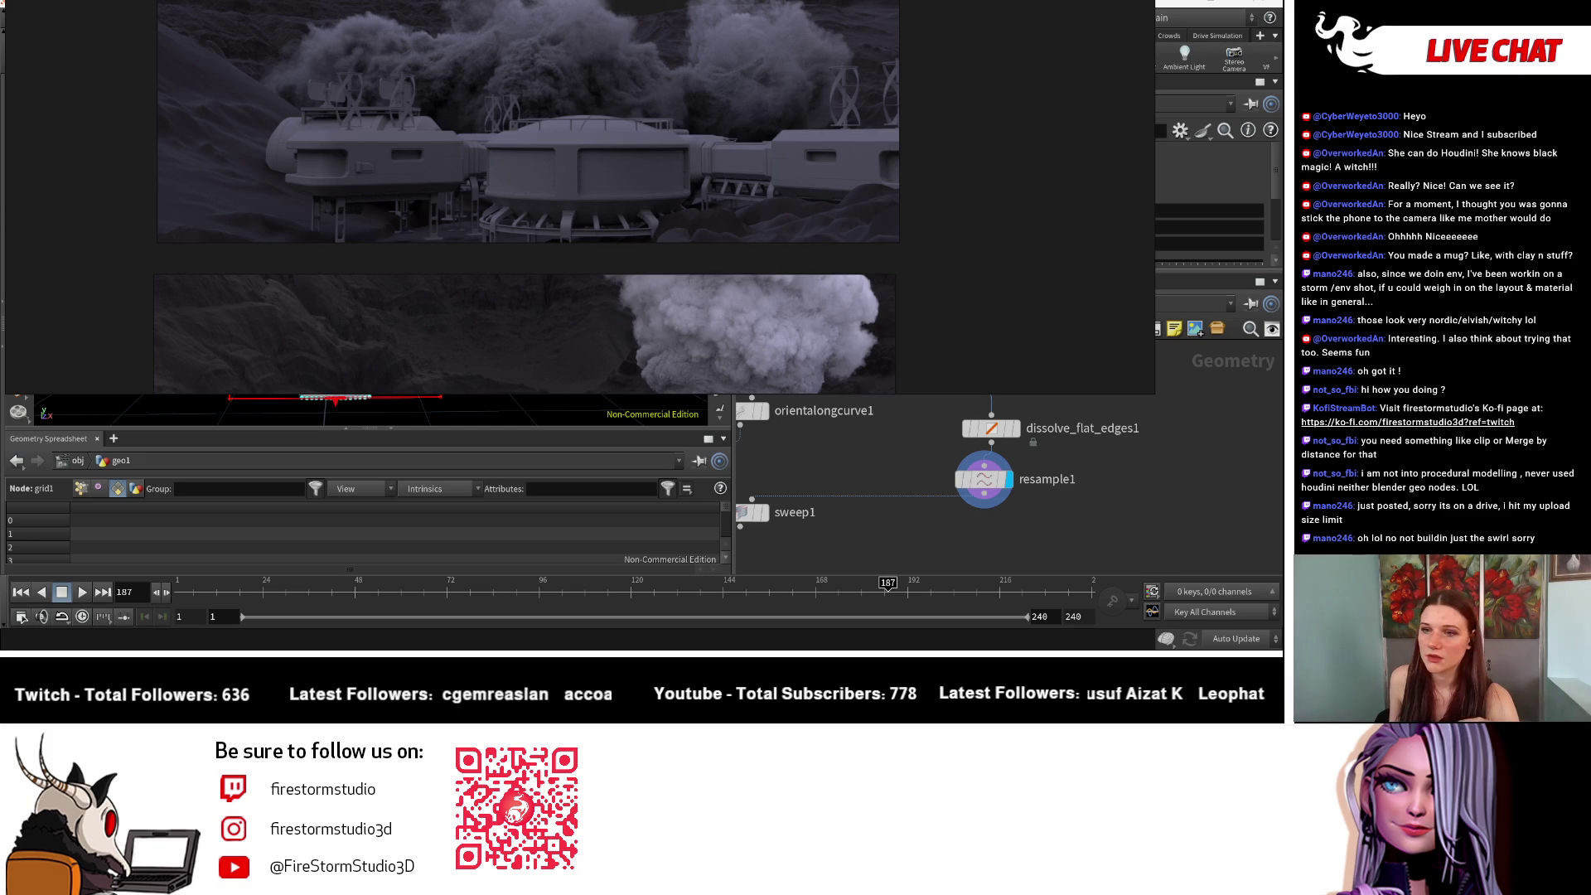
pyautogui.hotkey('ctrl', 'b')
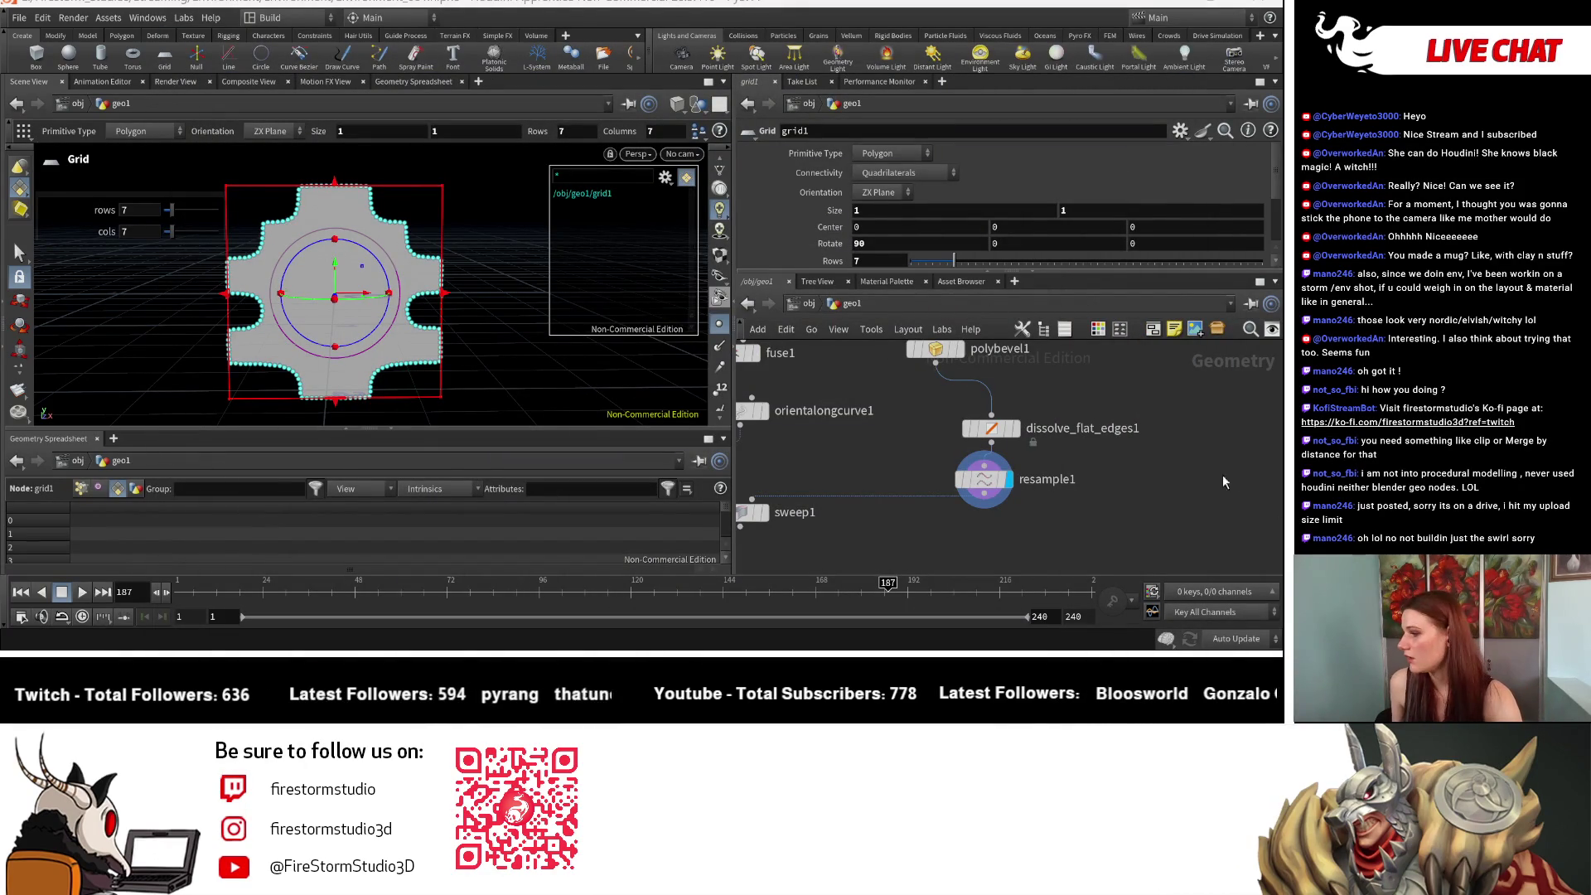
# Step: Insert a Transform node (transform2) on the wire between resample1 and sweep1
pyautogui.moveTo(909, 539); pyautogui.dragTo(912, 536)
pyautogui.press('Tab')
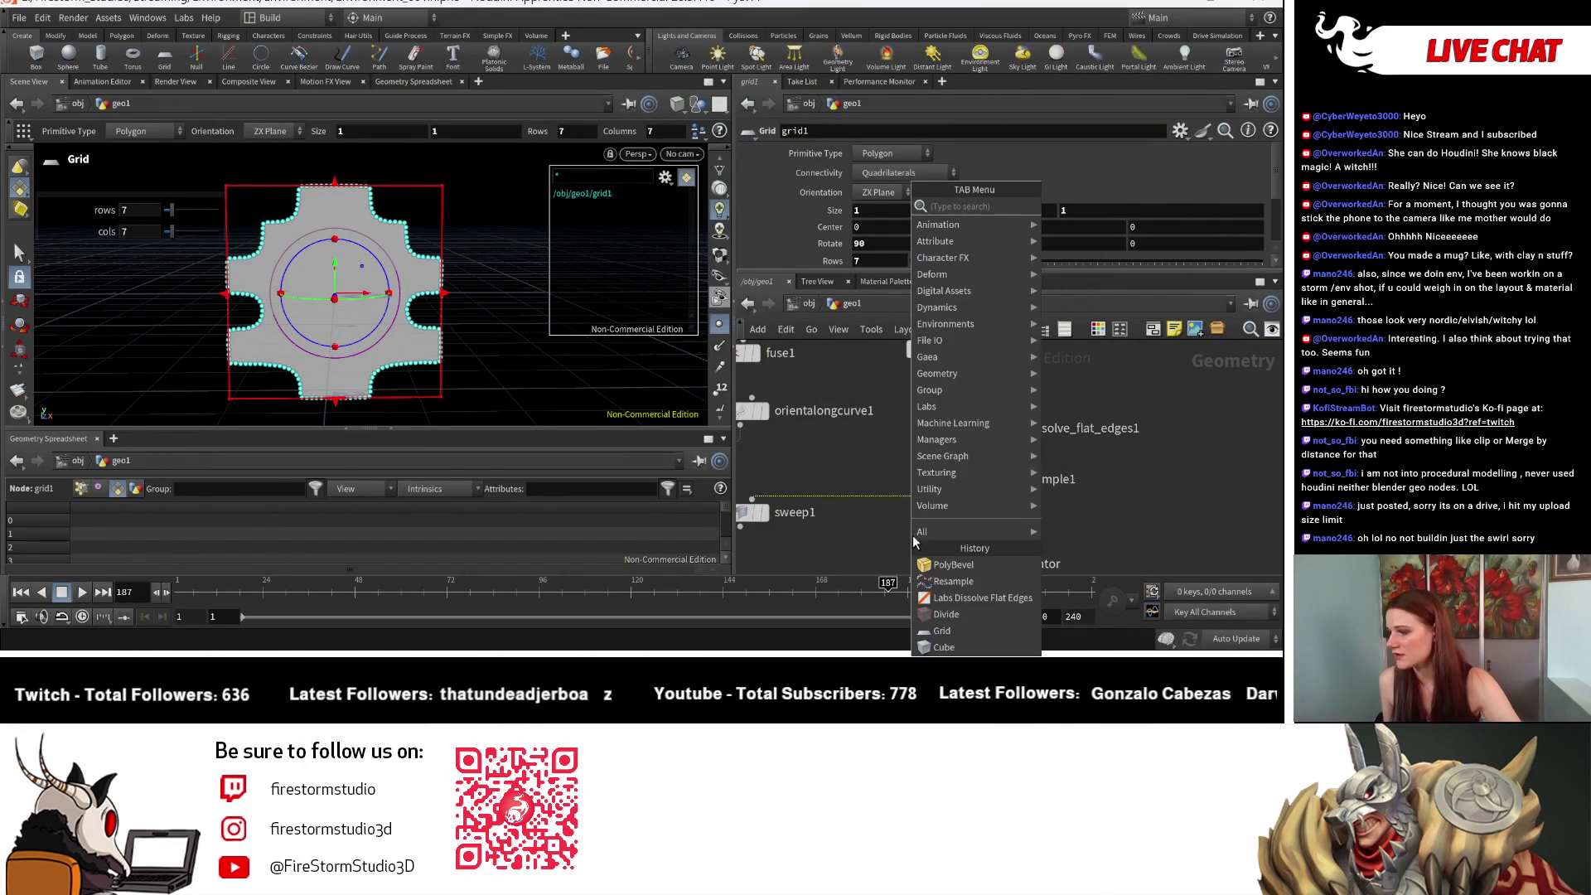
pyautogui.write('scal')
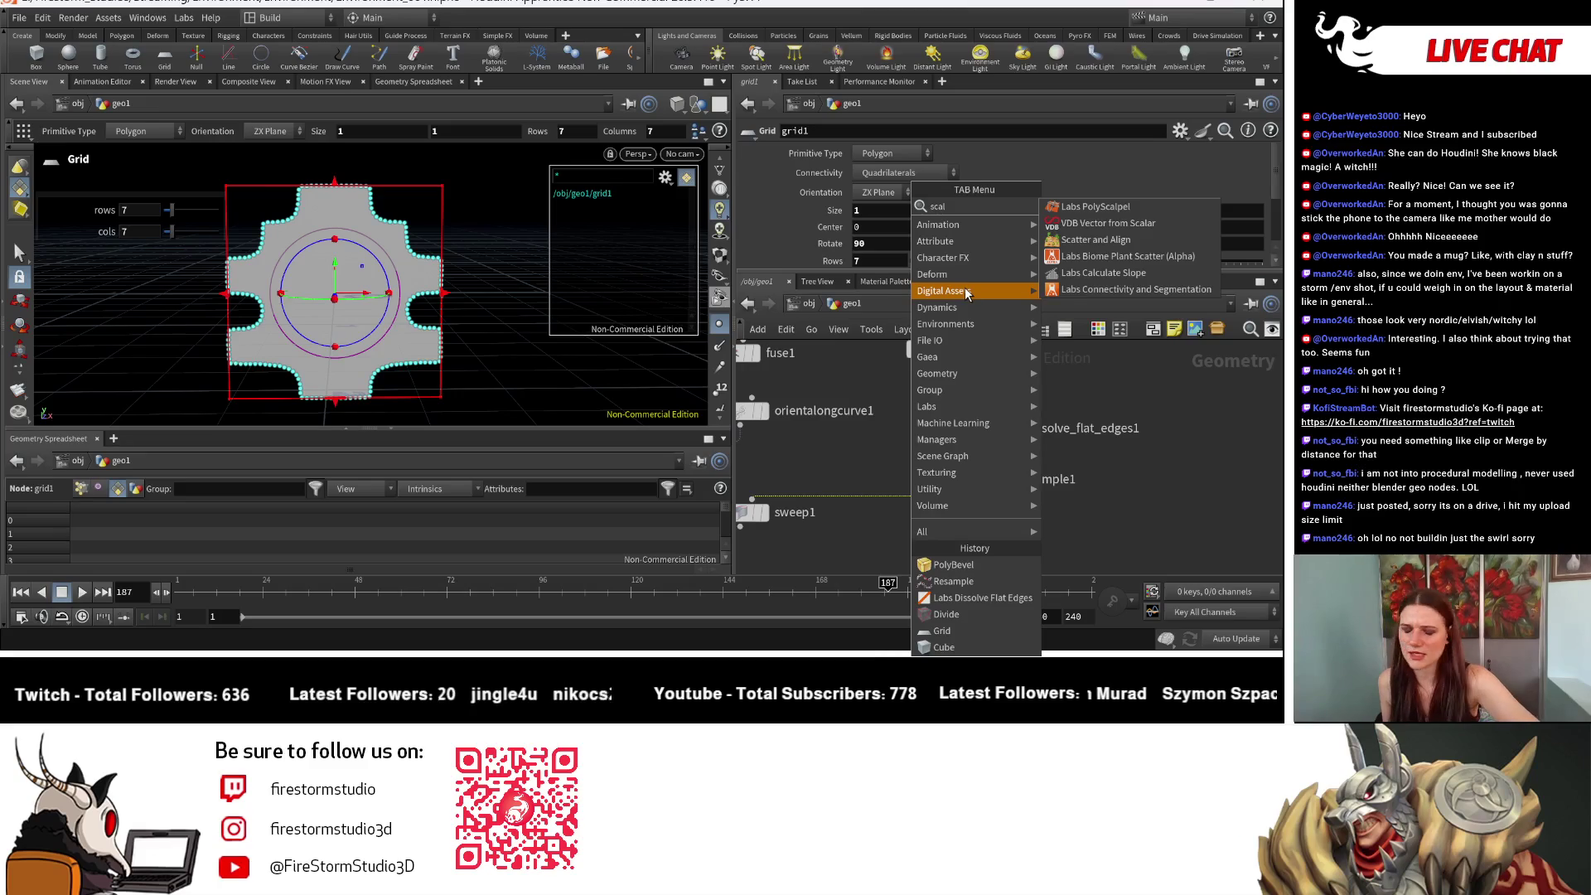
pyautogui.press('BackSpace')
pyautogui.press('BackSpace')
pyautogui.press('BackSpace')
pyautogui.write('transf')
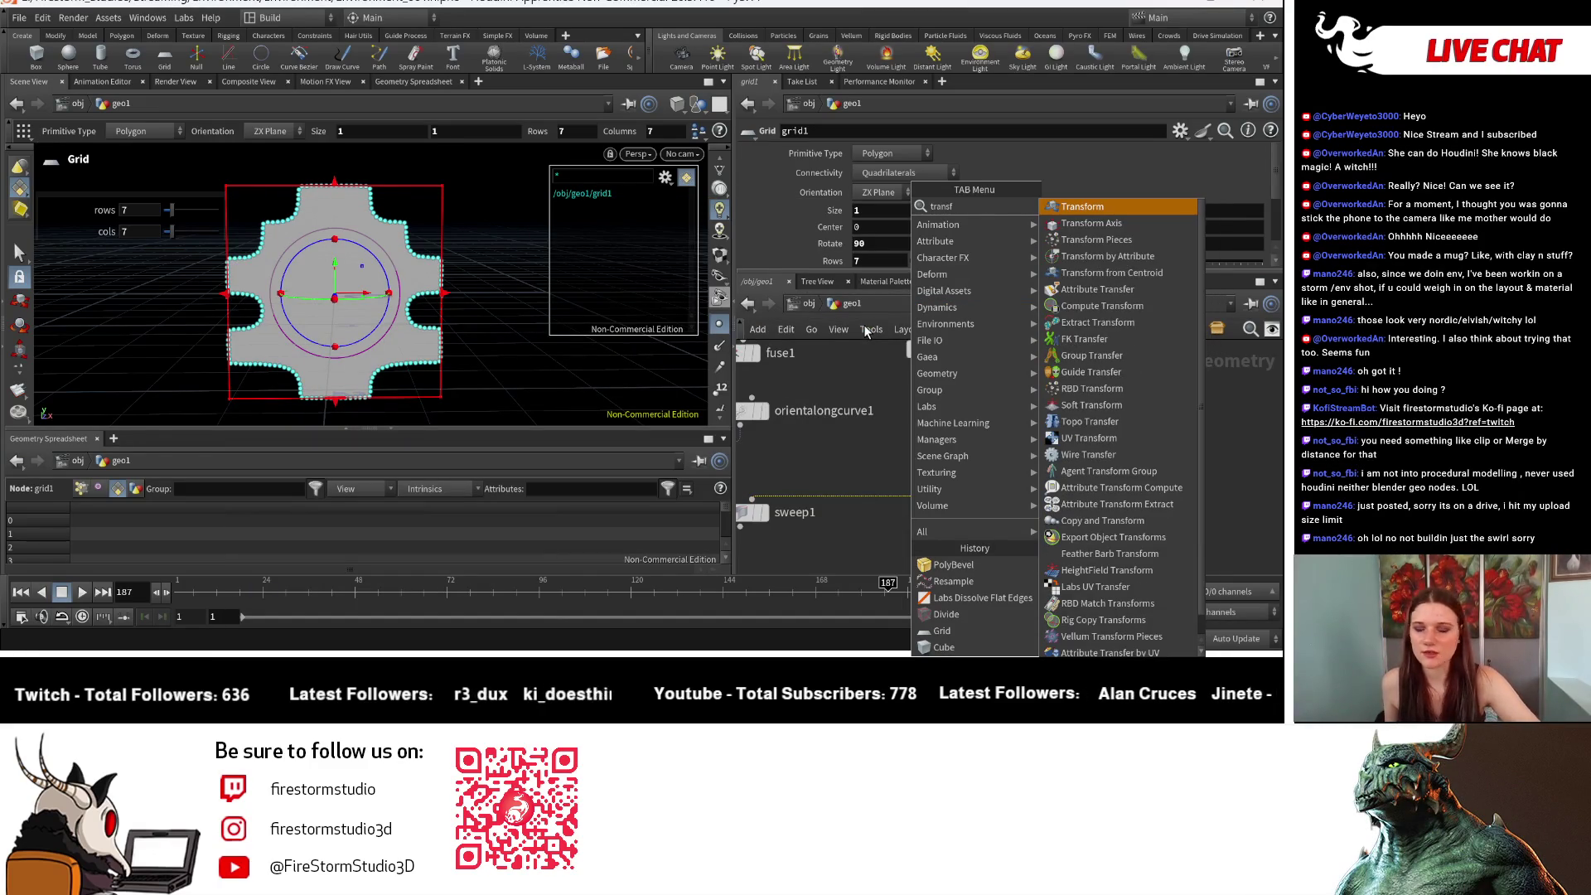
pyautogui.press('Return')
pyautogui.click(976, 534)
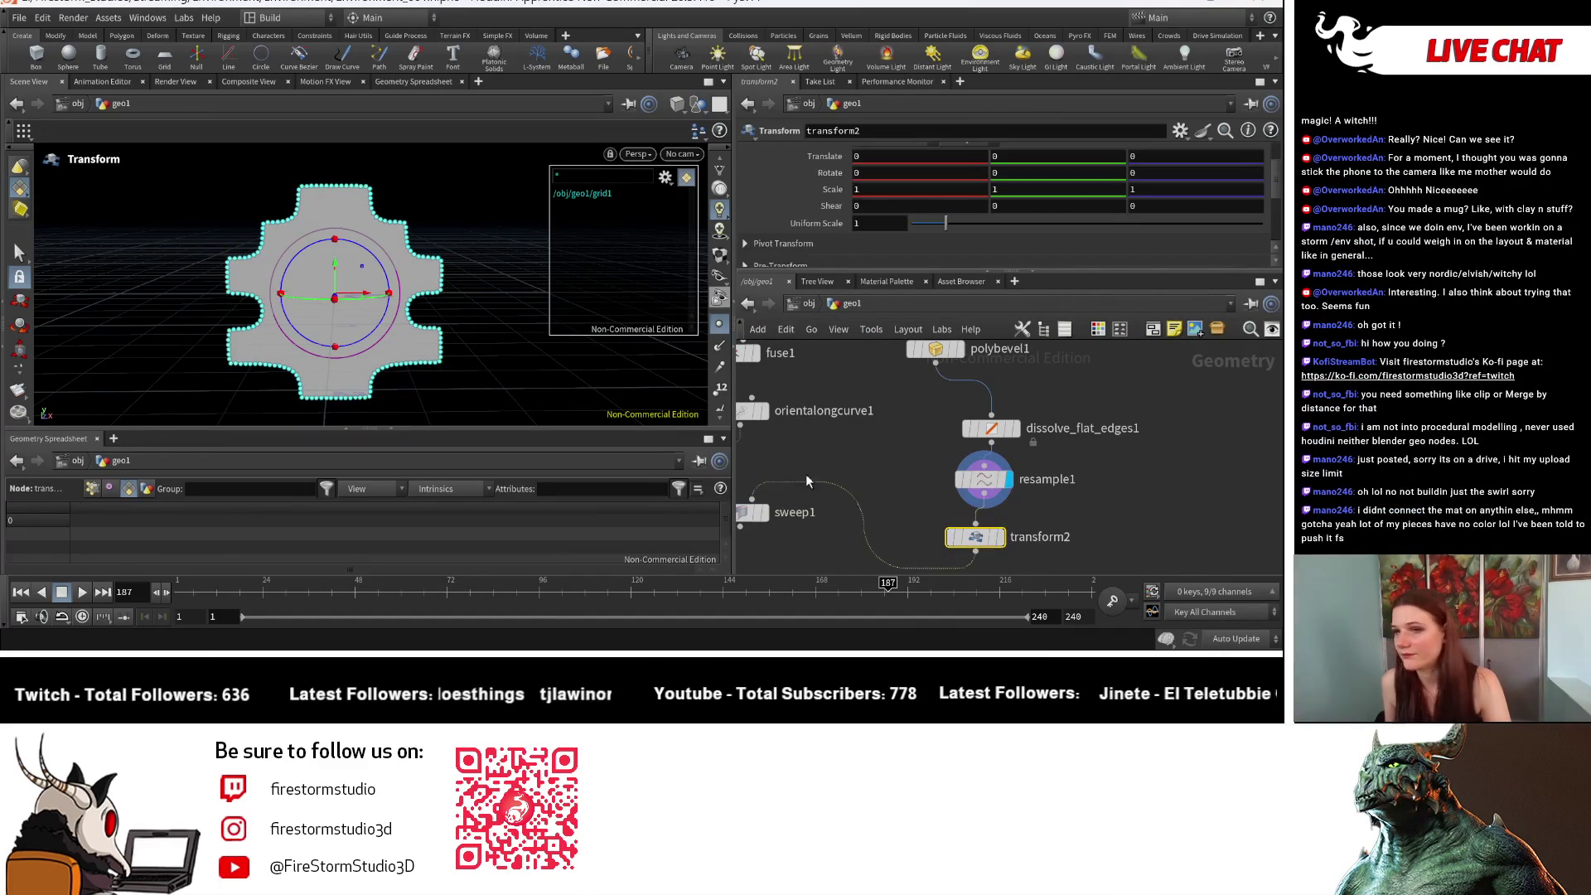
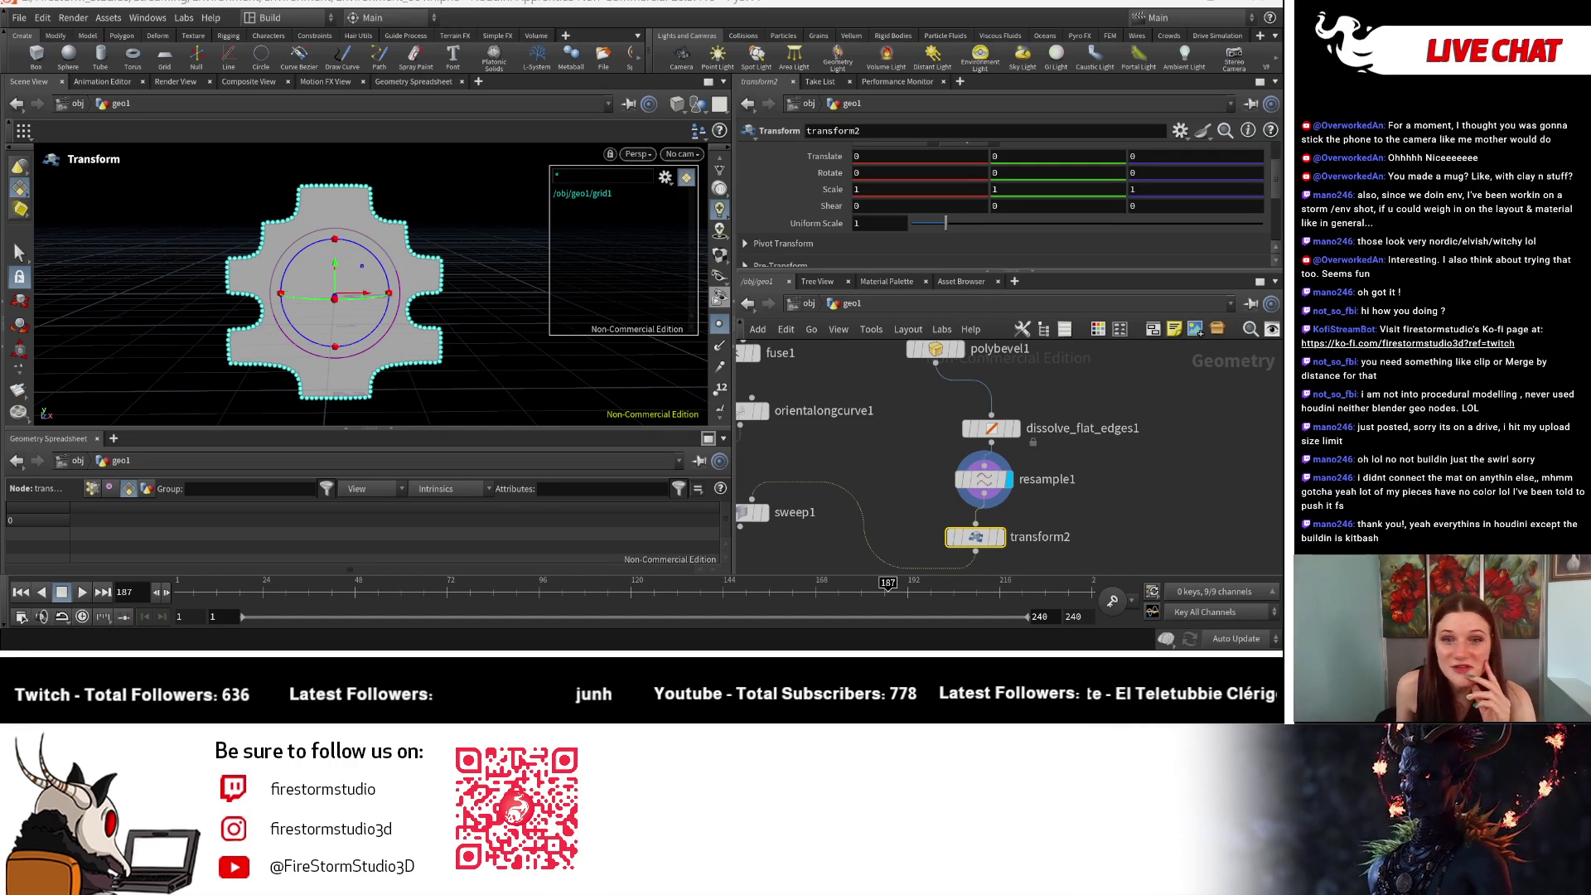
# Step: Scale the window profile on transform2 to 2.8 in Y and display the stretched shape
pyautogui.scroll(-1, 1166, 551)
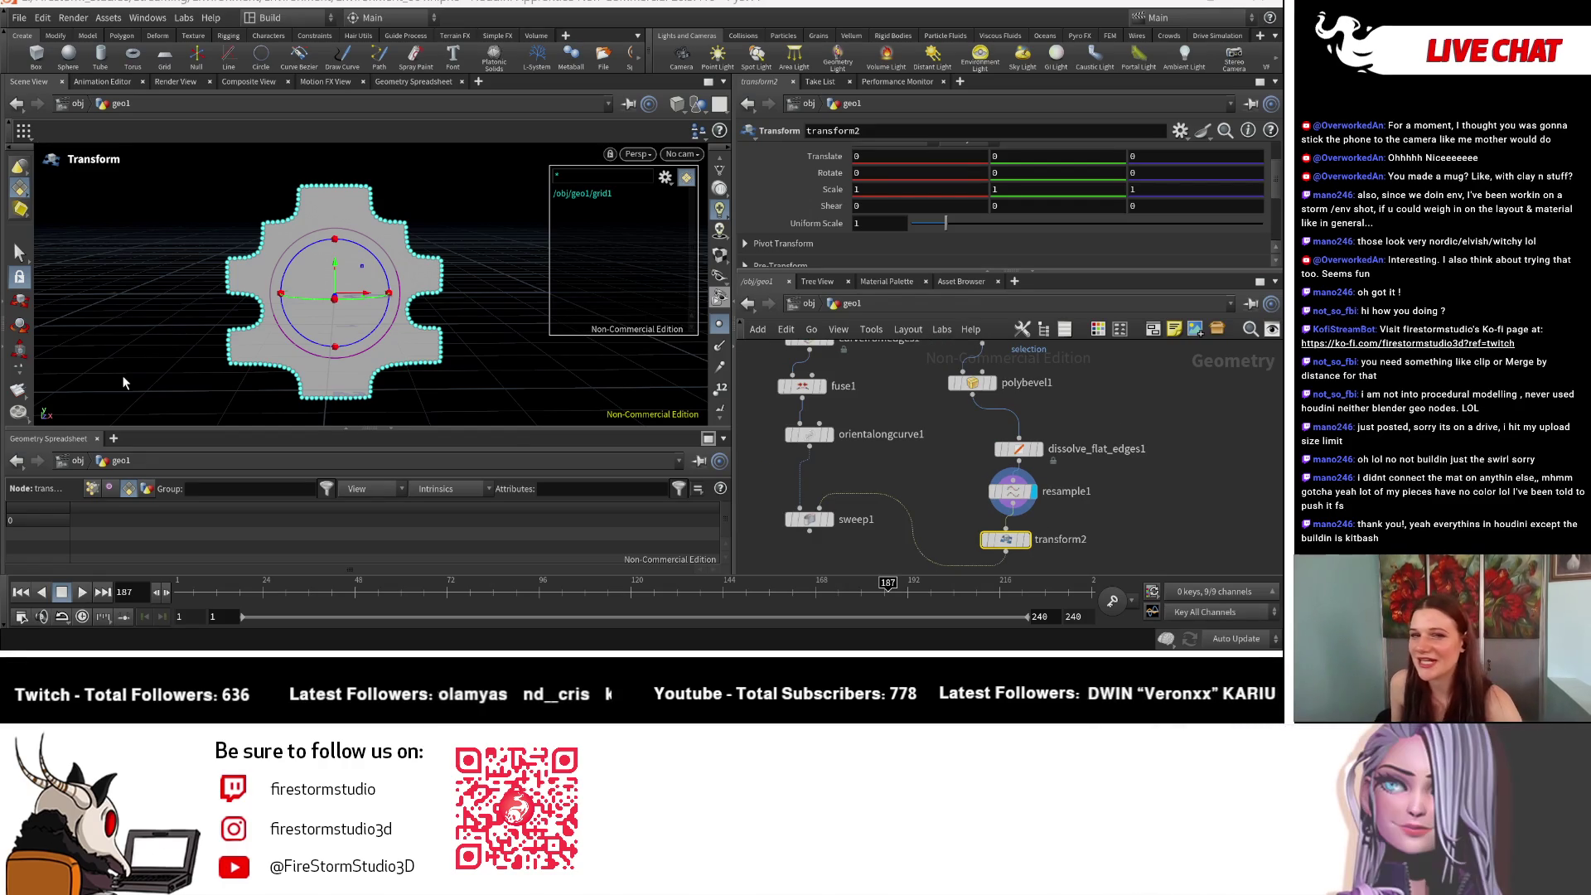
pyautogui.scroll(-2, 1052, 478)
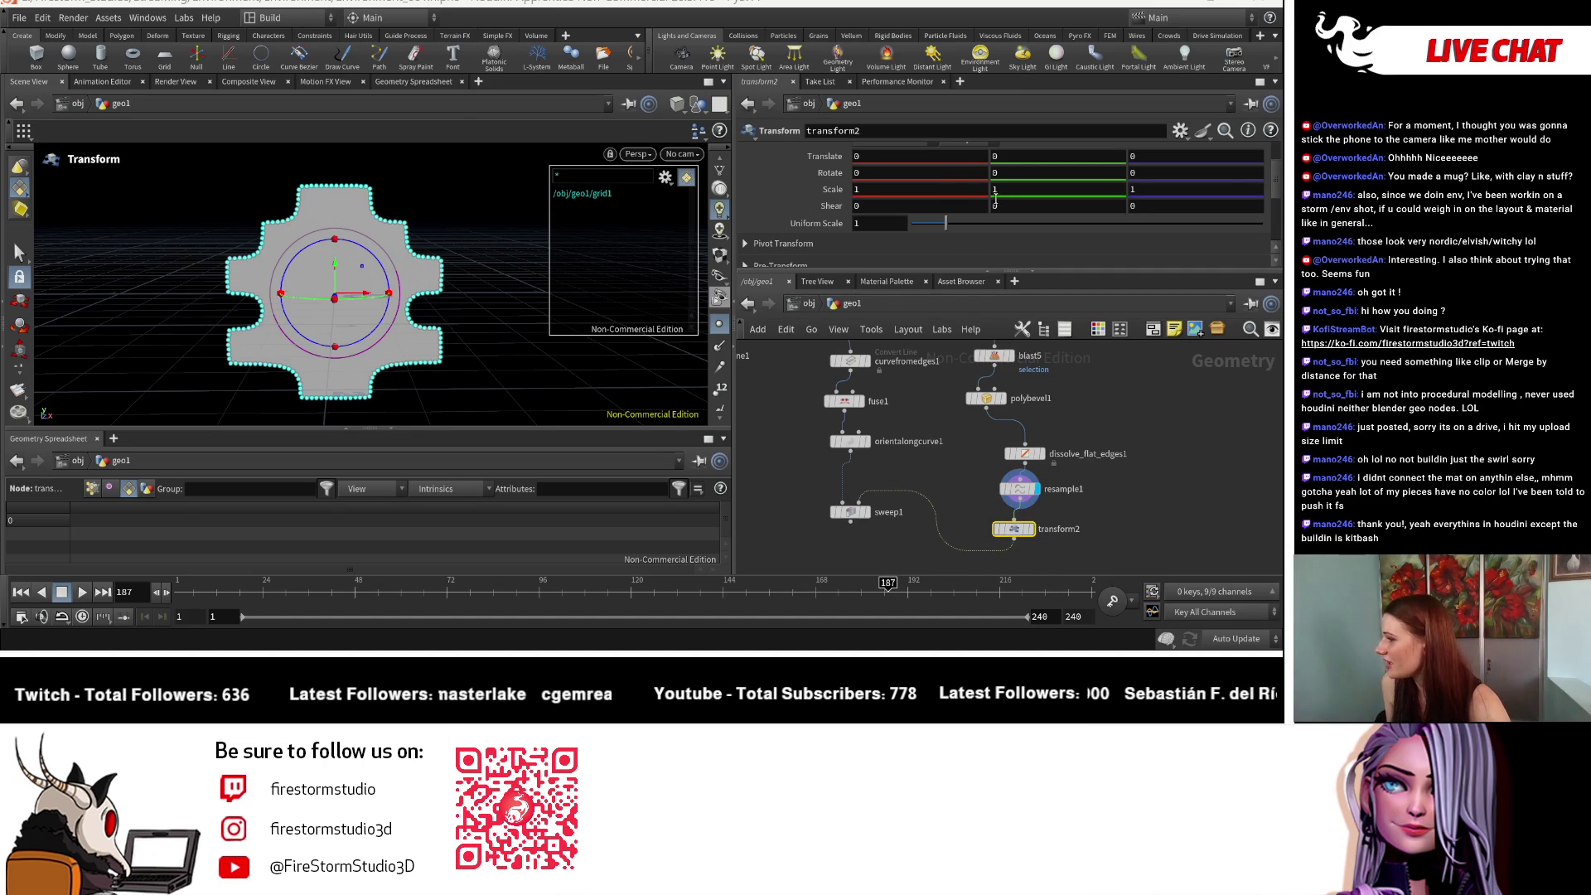
pyautogui.moveTo(999, 193)
pyautogui.mouseDown(button='middle')
pyautogui.moveTo(1003, 144)
pyautogui.moveTo(1005, 192)
pyautogui.moveTo(1019, 188)
pyautogui.mouseUp(button='middle')
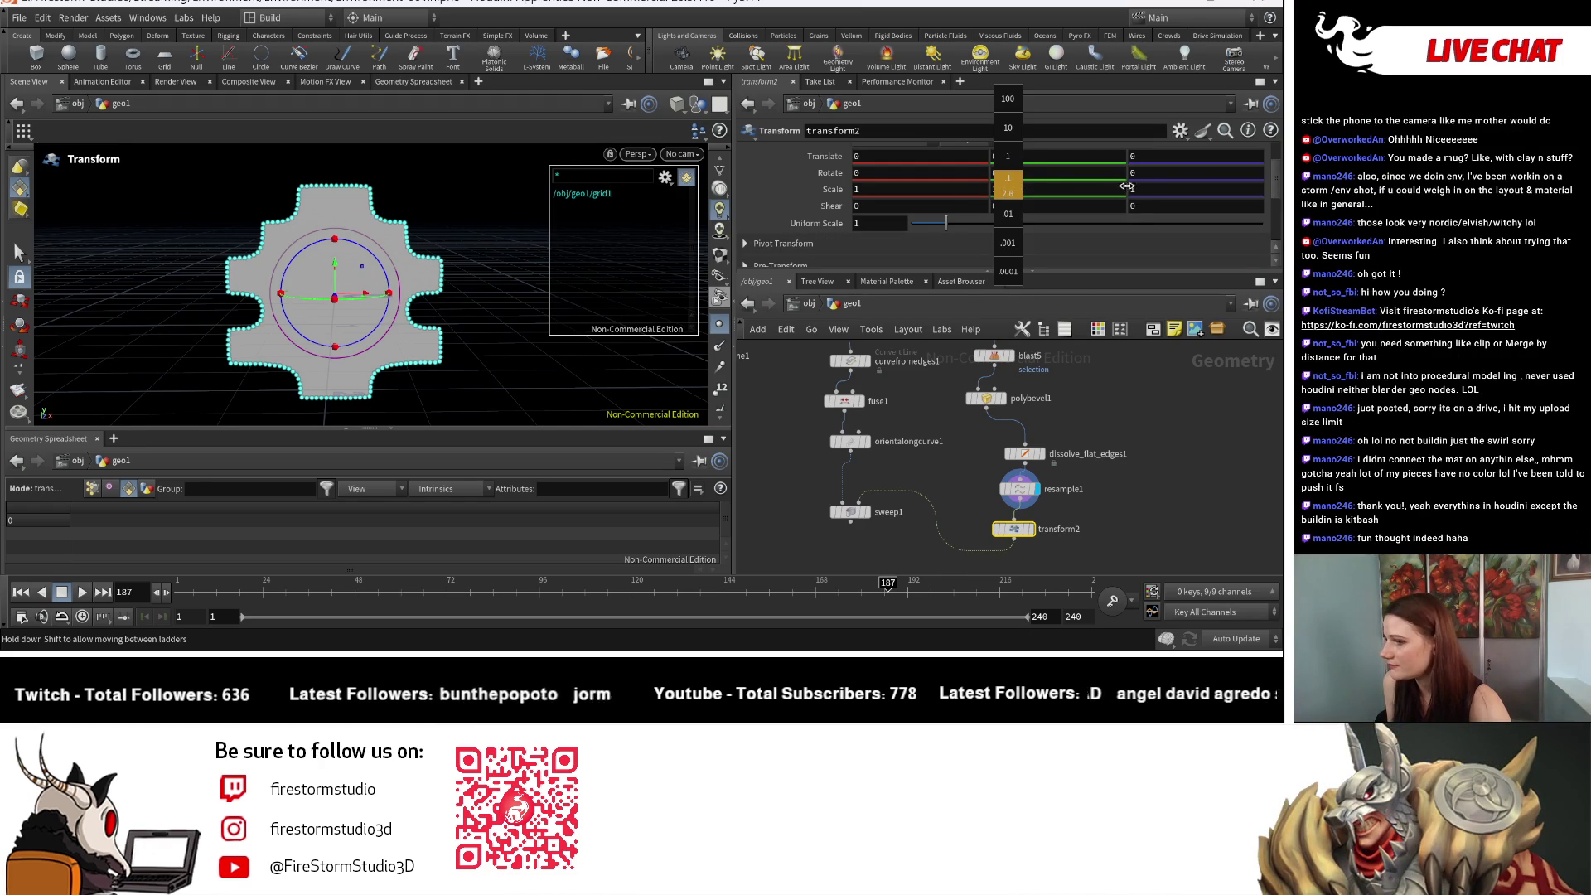
pyautogui.moveTo(1119, 187); pyautogui.dragTo(1148, 186, button='middle')
pyautogui.click(1033, 528)
# Step: Display sweep1 to view the taller ribbed pointed arch
pyautogui.moveTo(390, 274); pyautogui.dragTo(342, 255)
pyautogui.scroll(-5, 343, 254)
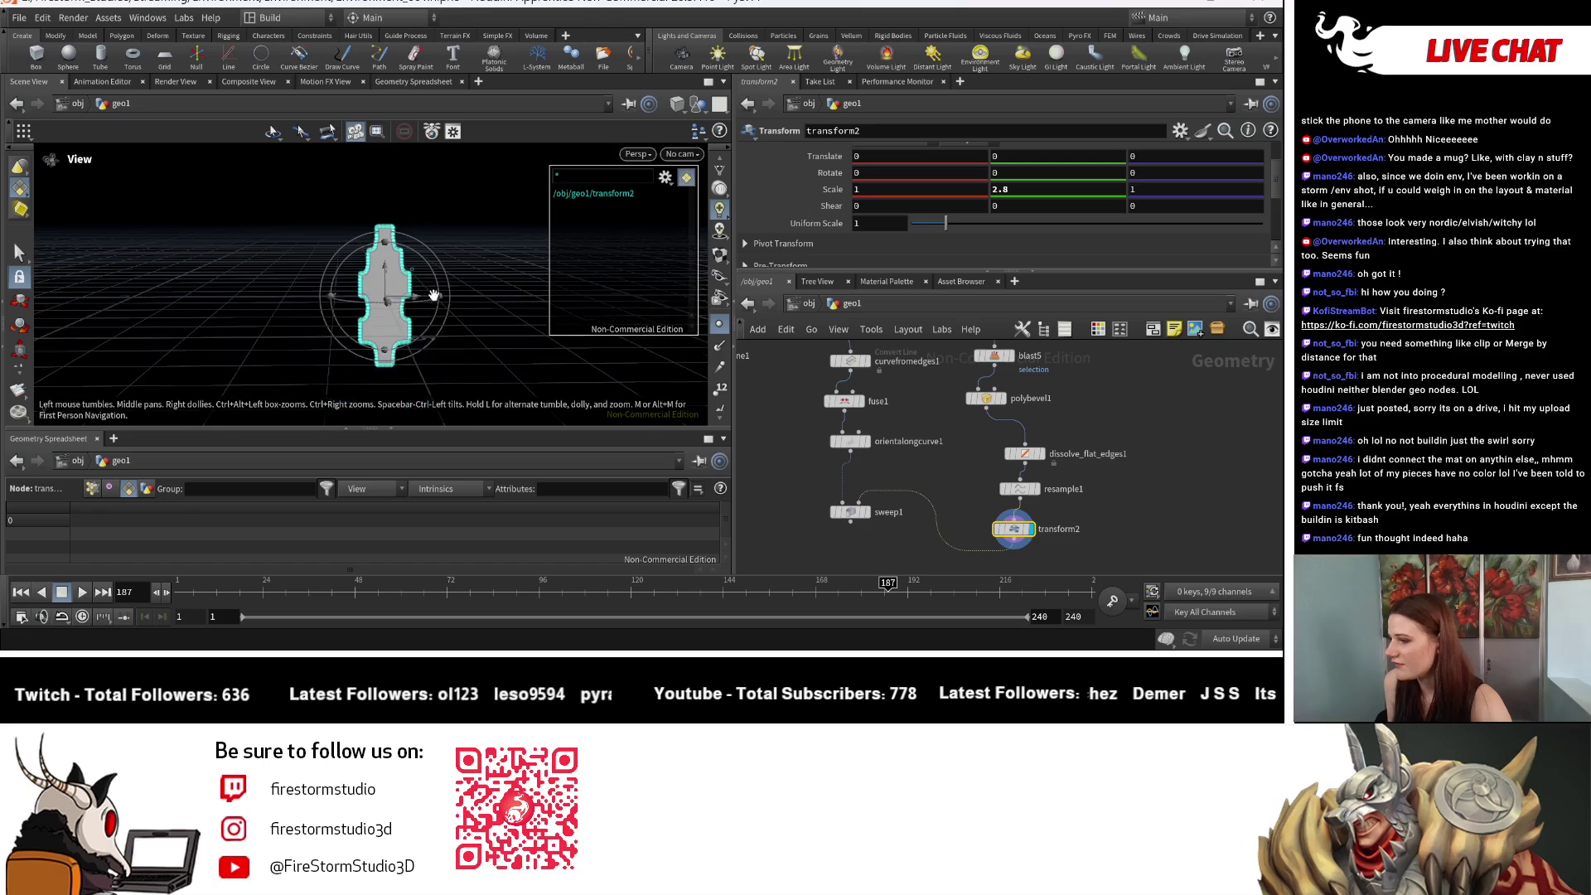
pyautogui.press('Return')
pyautogui.click(868, 513)
pyautogui.press('Escape')
pyautogui.moveTo(537, 355)
pyautogui.mouseDown()
pyautogui.moveTo(572, 359)
pyautogui.moveTo(406, 268)
pyautogui.moveTo(314, 274)
pyautogui.moveTo(365, 257)
pyautogui.moveTo(340, 323)
pyautogui.moveTo(355, 221)
pyautogui.moveTo(331, 235)
pyautogui.moveTo(479, 271)
pyautogui.moveTo(394, 259)
pyautogui.moveTo(370, 277)
pyautogui.moveTo(474, 277)
pyautogui.moveTo(414, 273)
pyautogui.mouseUp()
pyautogui.press('Escape')
pyautogui.press('Escape')
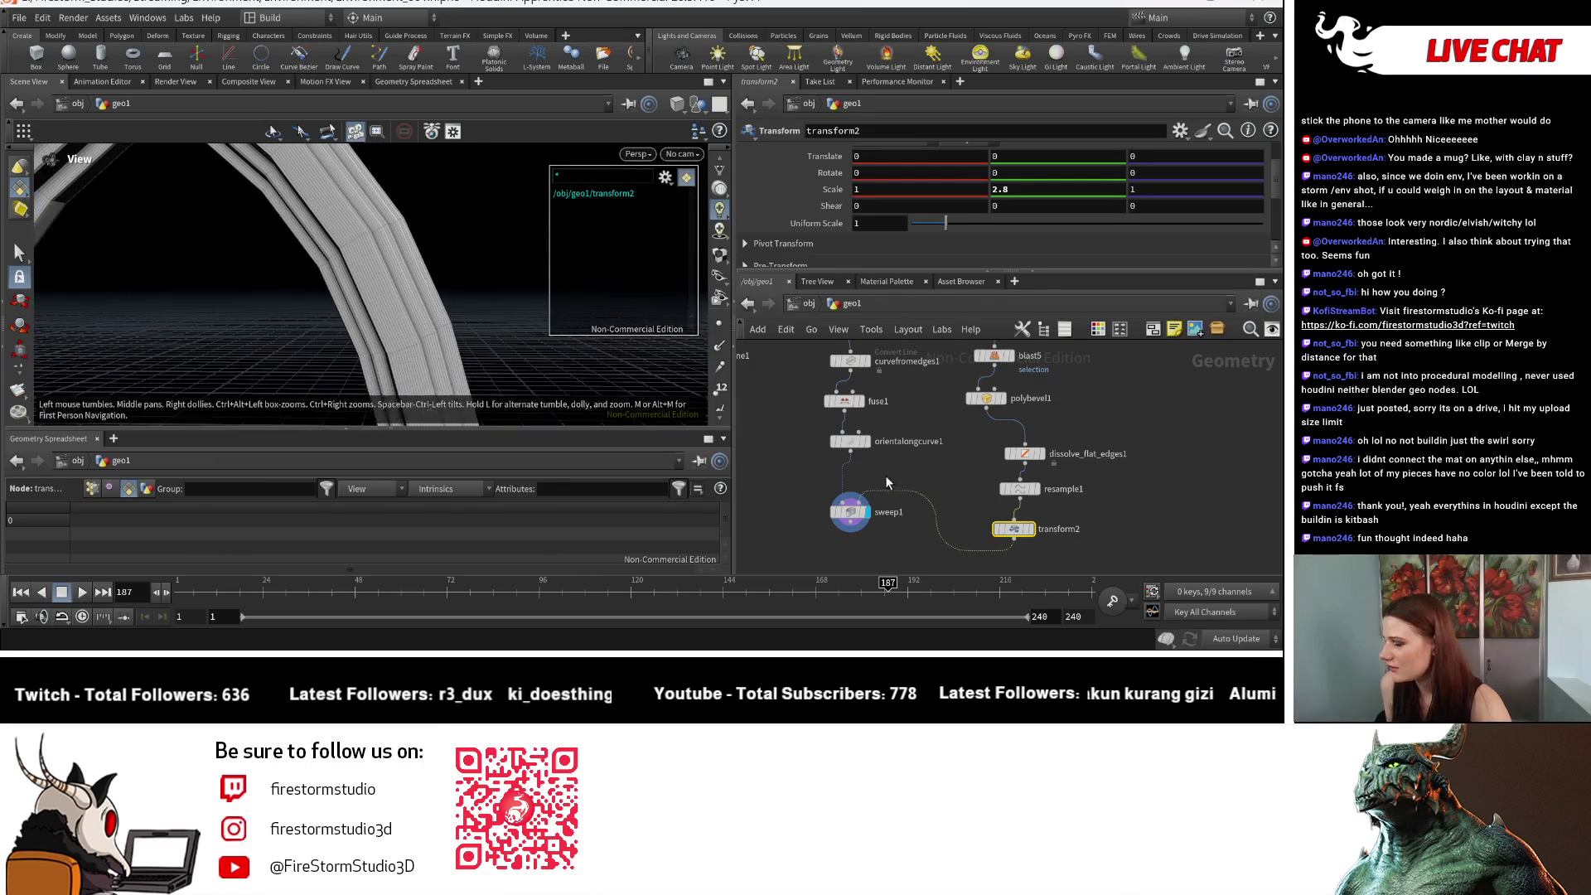
# Step: Raise resample1's segment Length from 0.023 to 0.073 and frame the coarser arch
pyautogui.click(1019, 489)
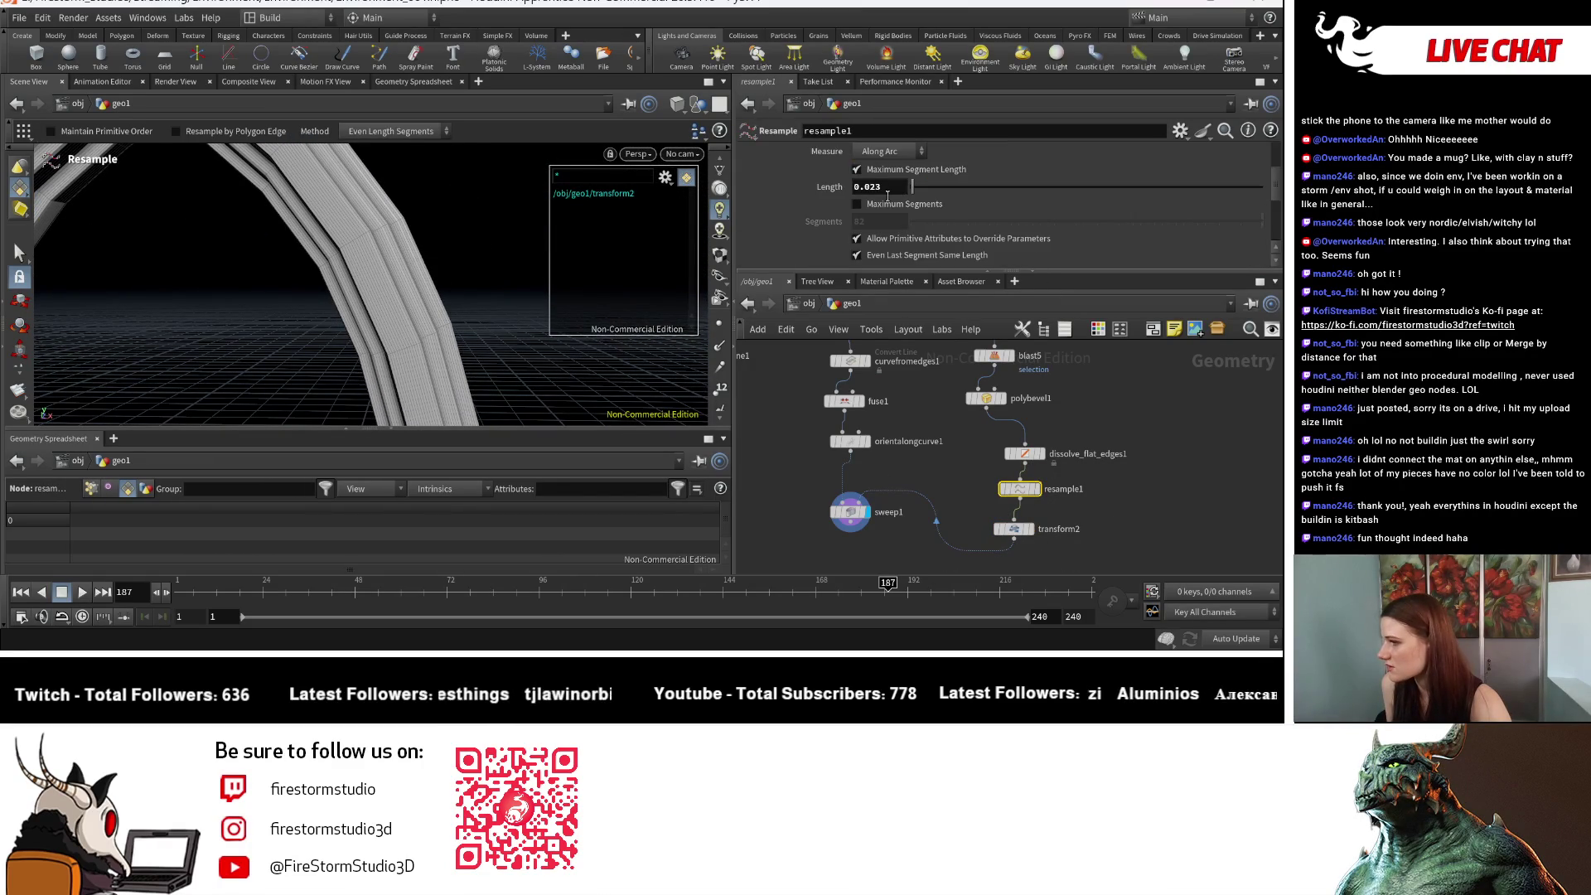
pyautogui.moveTo(888, 197)
pyautogui.mouseDown(button='middle')
pyautogui.moveTo(888, 231)
pyautogui.moveTo(931, 220)
pyautogui.mouseUp(button='middle')
pyautogui.press('Escape')
pyautogui.press('h')
pyautogui.moveTo(256, 300)
pyautogui.mouseDown()
pyautogui.moveTo(282, 300)
pyautogui.moveTo(238, 308)
pyautogui.mouseUp()
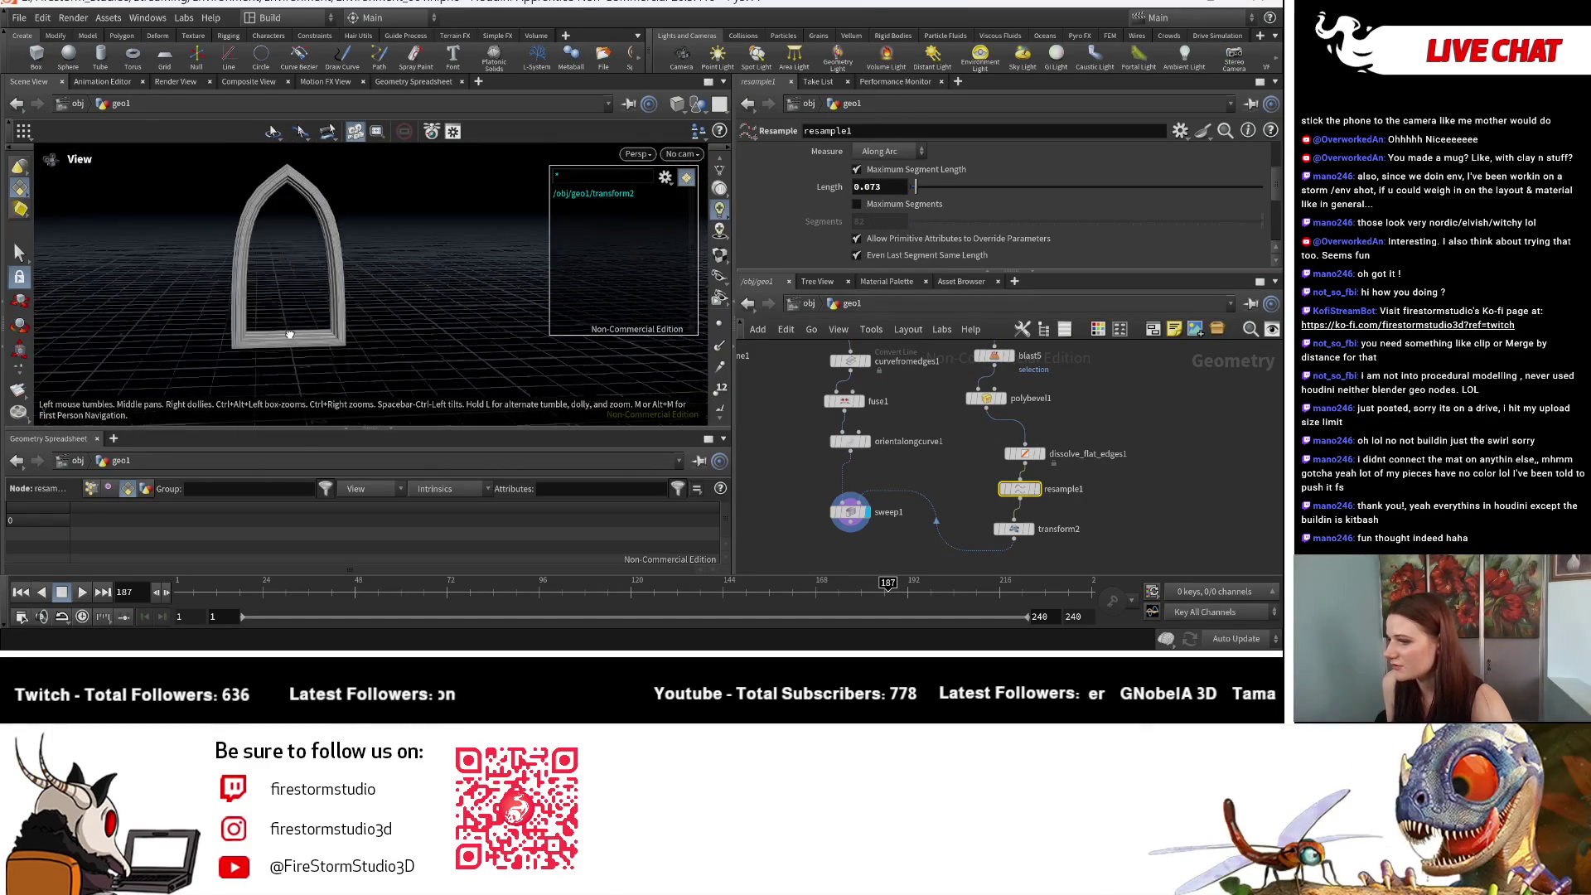
pyautogui.press('Return')
pyautogui.scroll(-5, 951, 479)
pyautogui.moveTo(996, 516)
pyautogui.mouseDown(button='middle')
pyautogui.moveTo(1092, 456)
pyautogui.moveTo(1169, 464)
pyautogui.moveTo(1045, 510)
pyautogui.moveTo(998, 583)
pyautogui.mouseUp(button='middle')
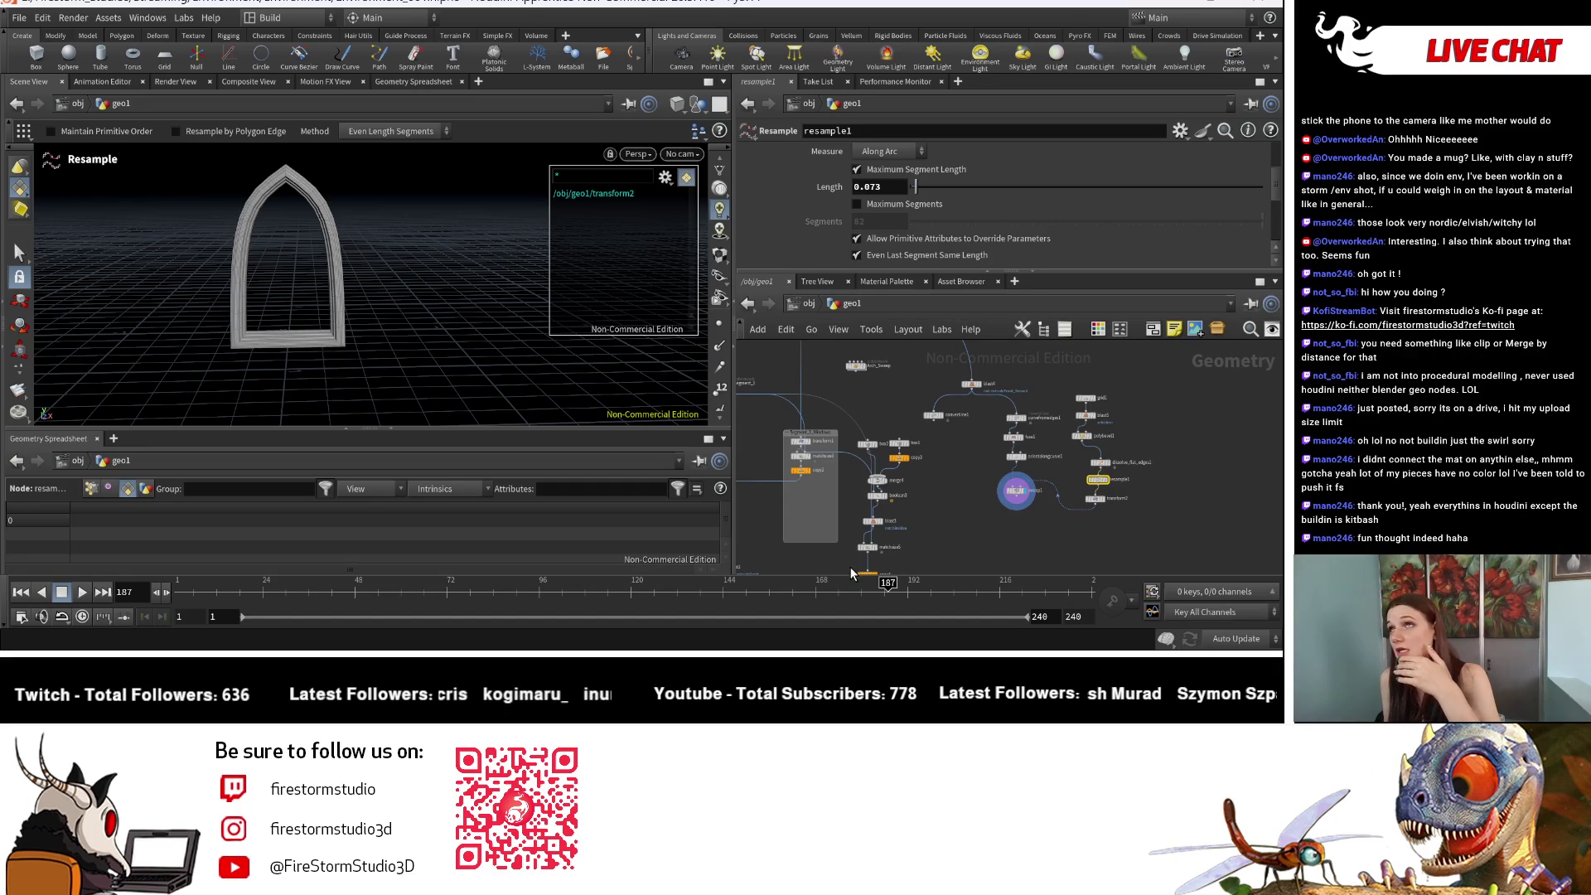
# Step: Nudge merge4 right and wire the sweep1 arch into it
pyautogui.scroll(3, 953, 478)
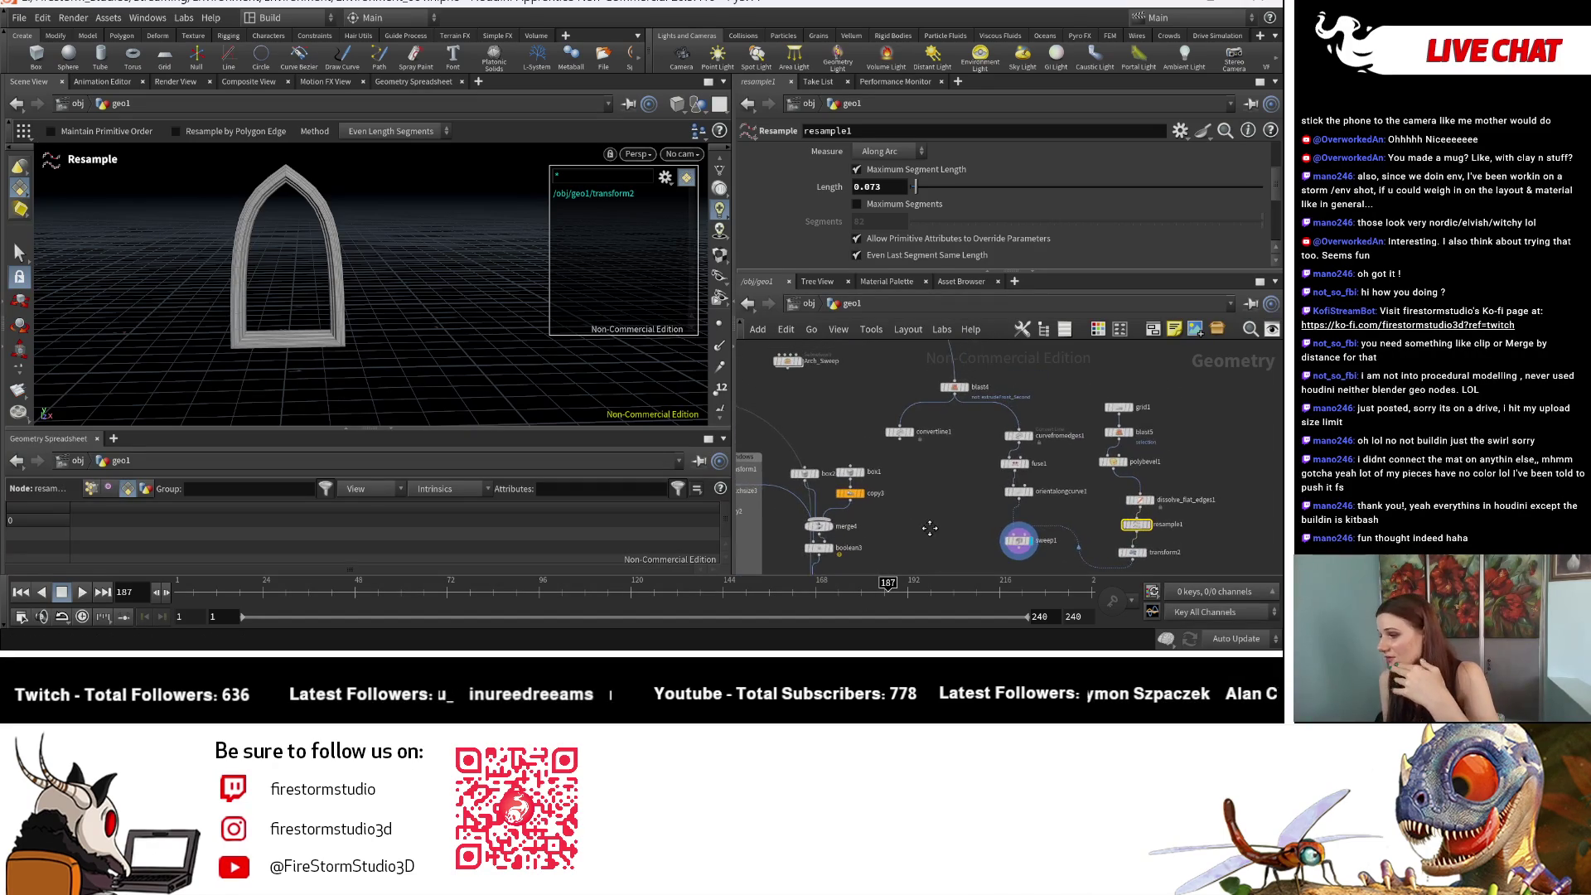
pyautogui.scroll(2, 930, 527)
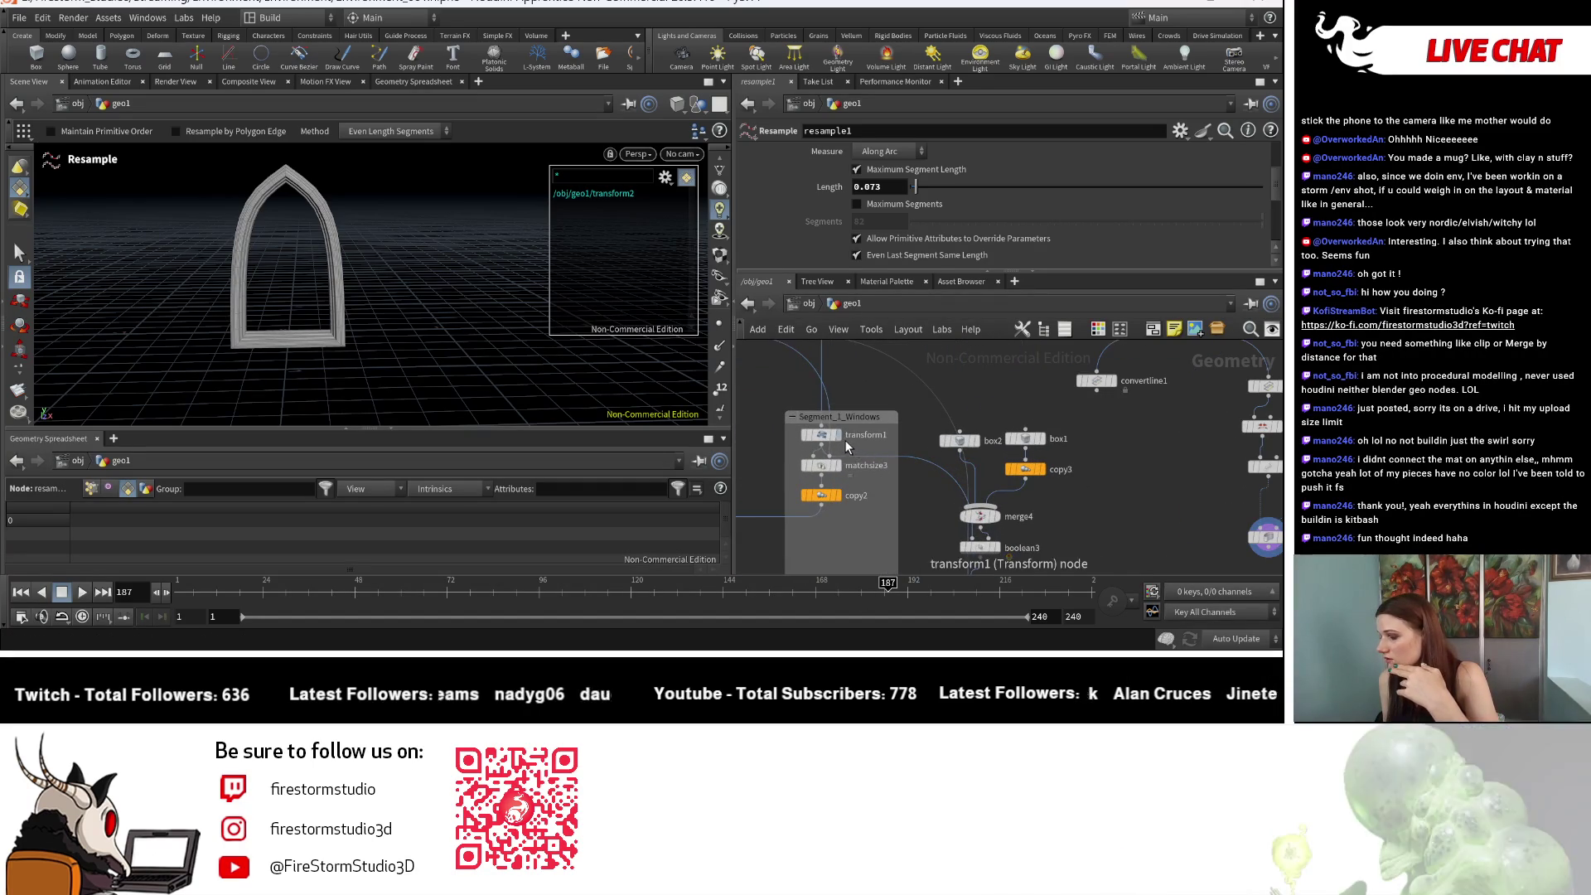
pyautogui.scroll(-1, 867, 509)
pyautogui.moveTo(1035, 516); pyautogui.dragTo(918, 438, button='middle')
pyautogui.moveTo(842, 440)
pyautogui.mouseDown()
pyautogui.moveTo(867, 440)
pyautogui.moveTo(850, 431)
pyautogui.mouseUp()
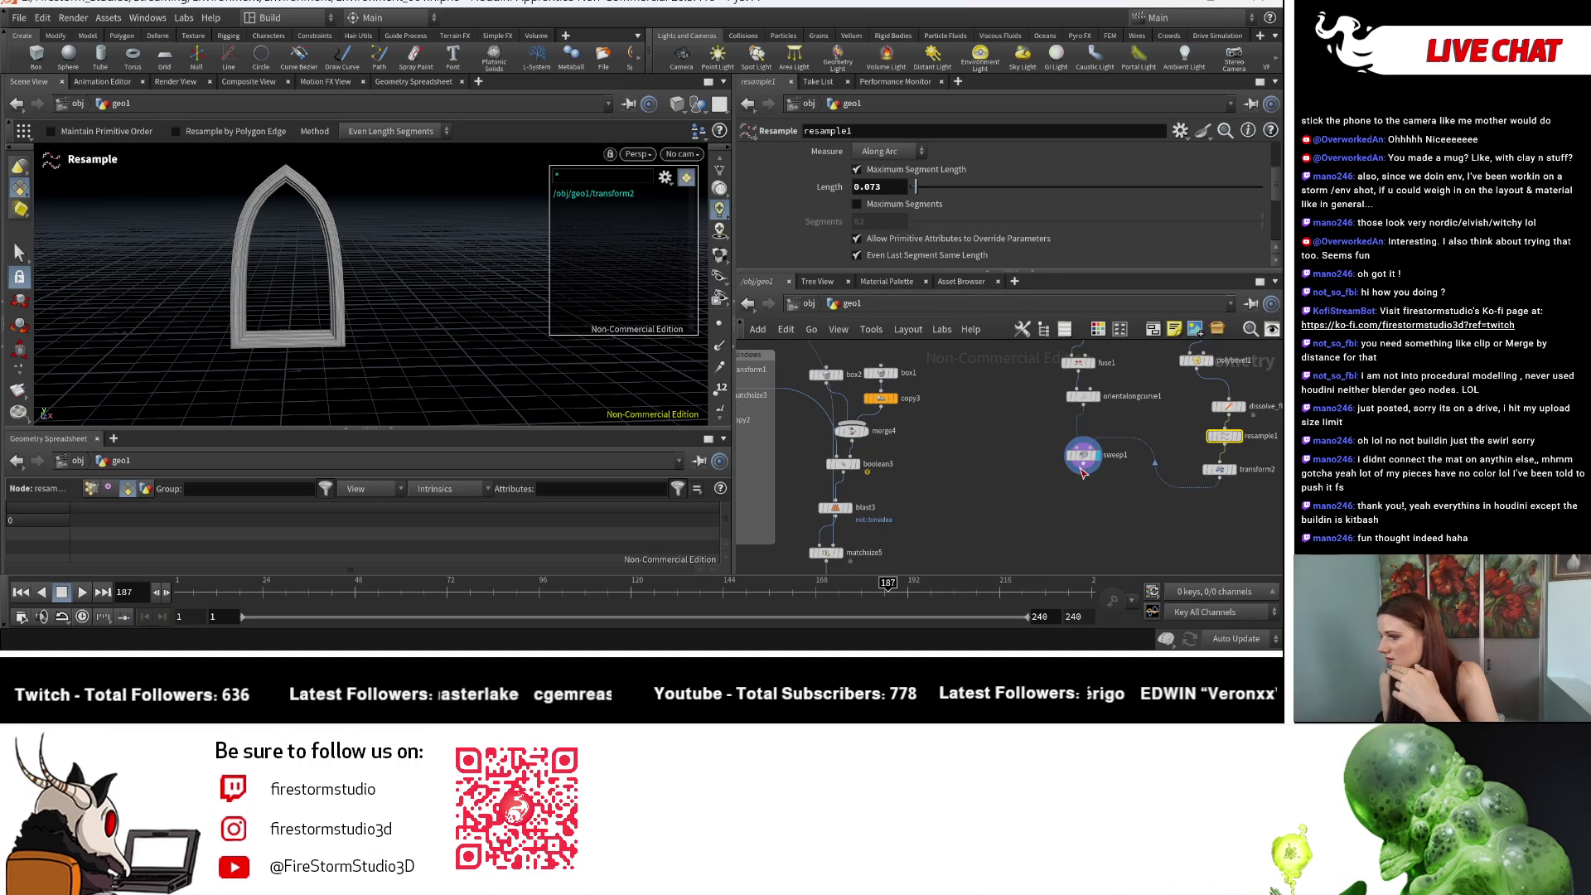
pyautogui.moveTo(1085, 473); pyautogui.dragTo(957, 453)
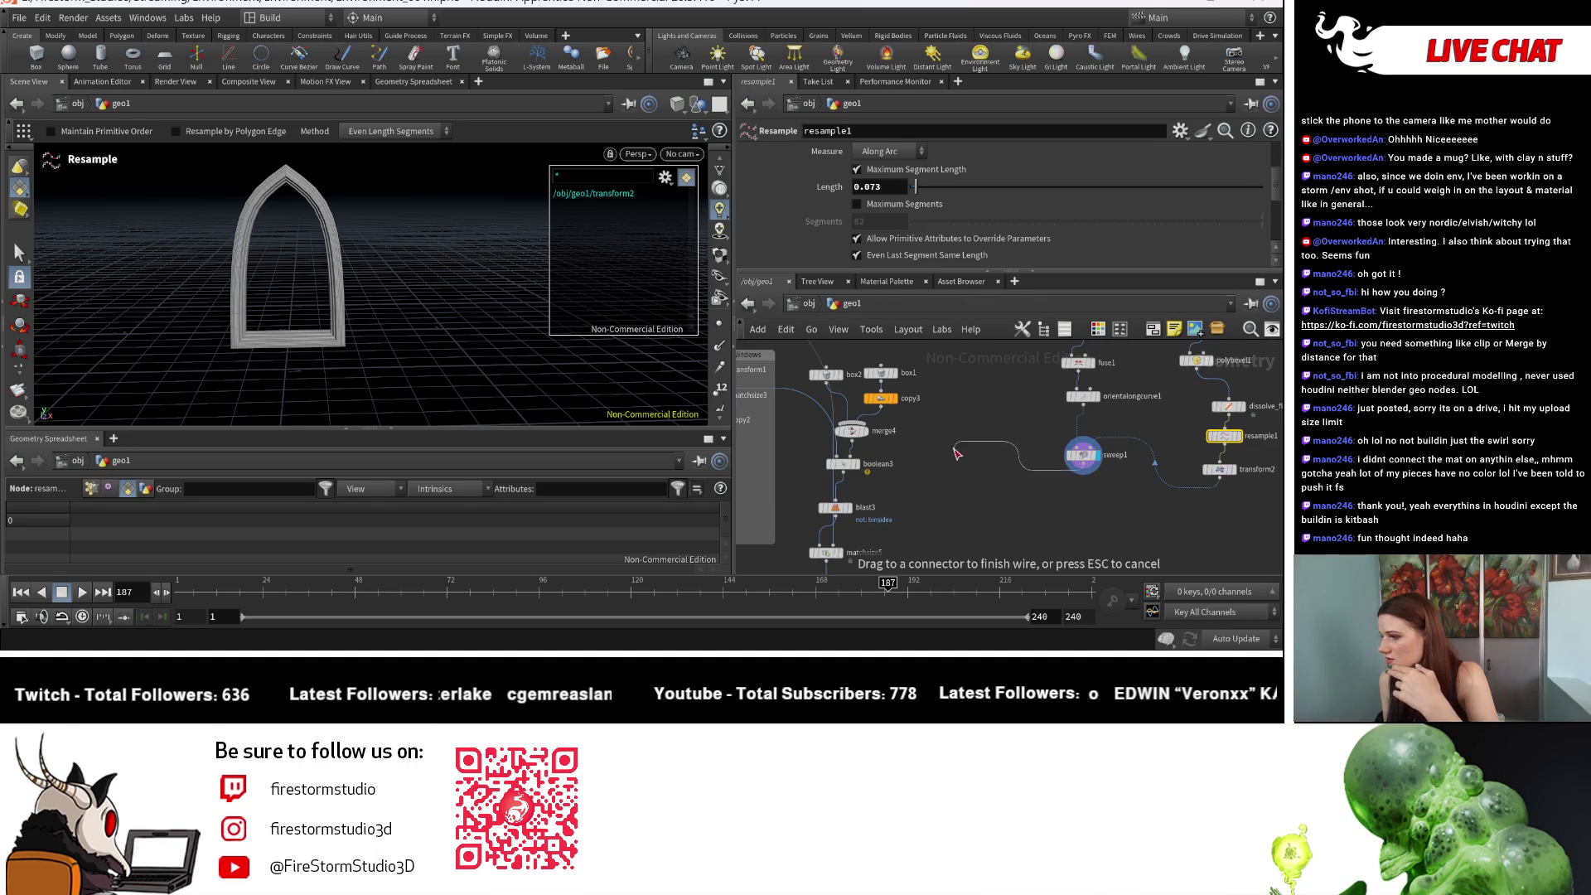
pyautogui.click(872, 432)
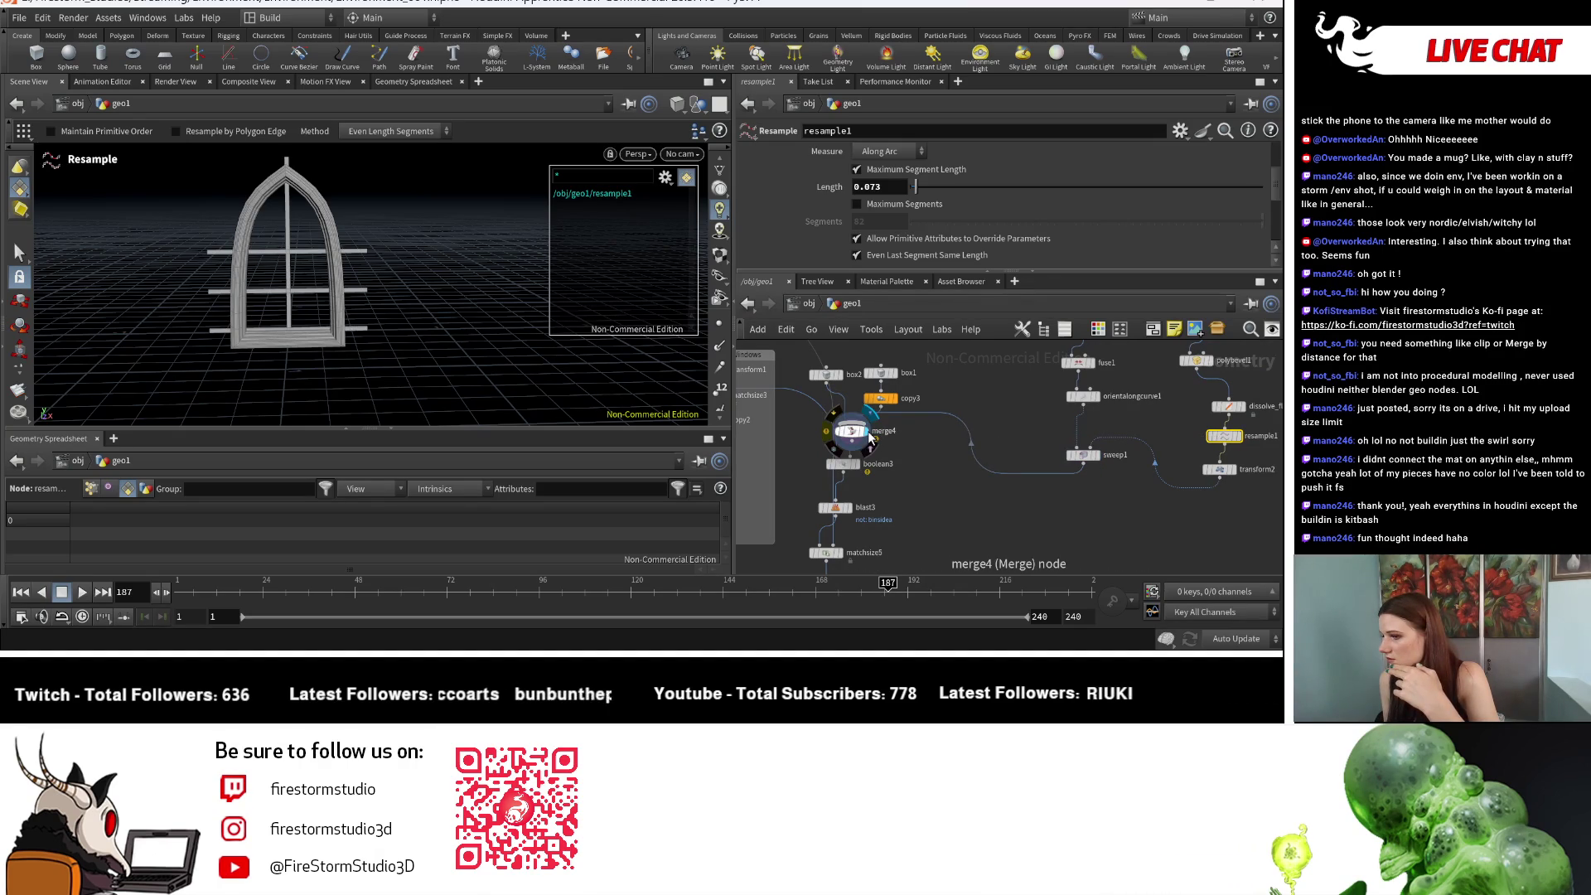
# Step: Display boolean3's solid pointed-arch slab and delete the new sweep1-to-merge4 wire
pyautogui.click(862, 468)
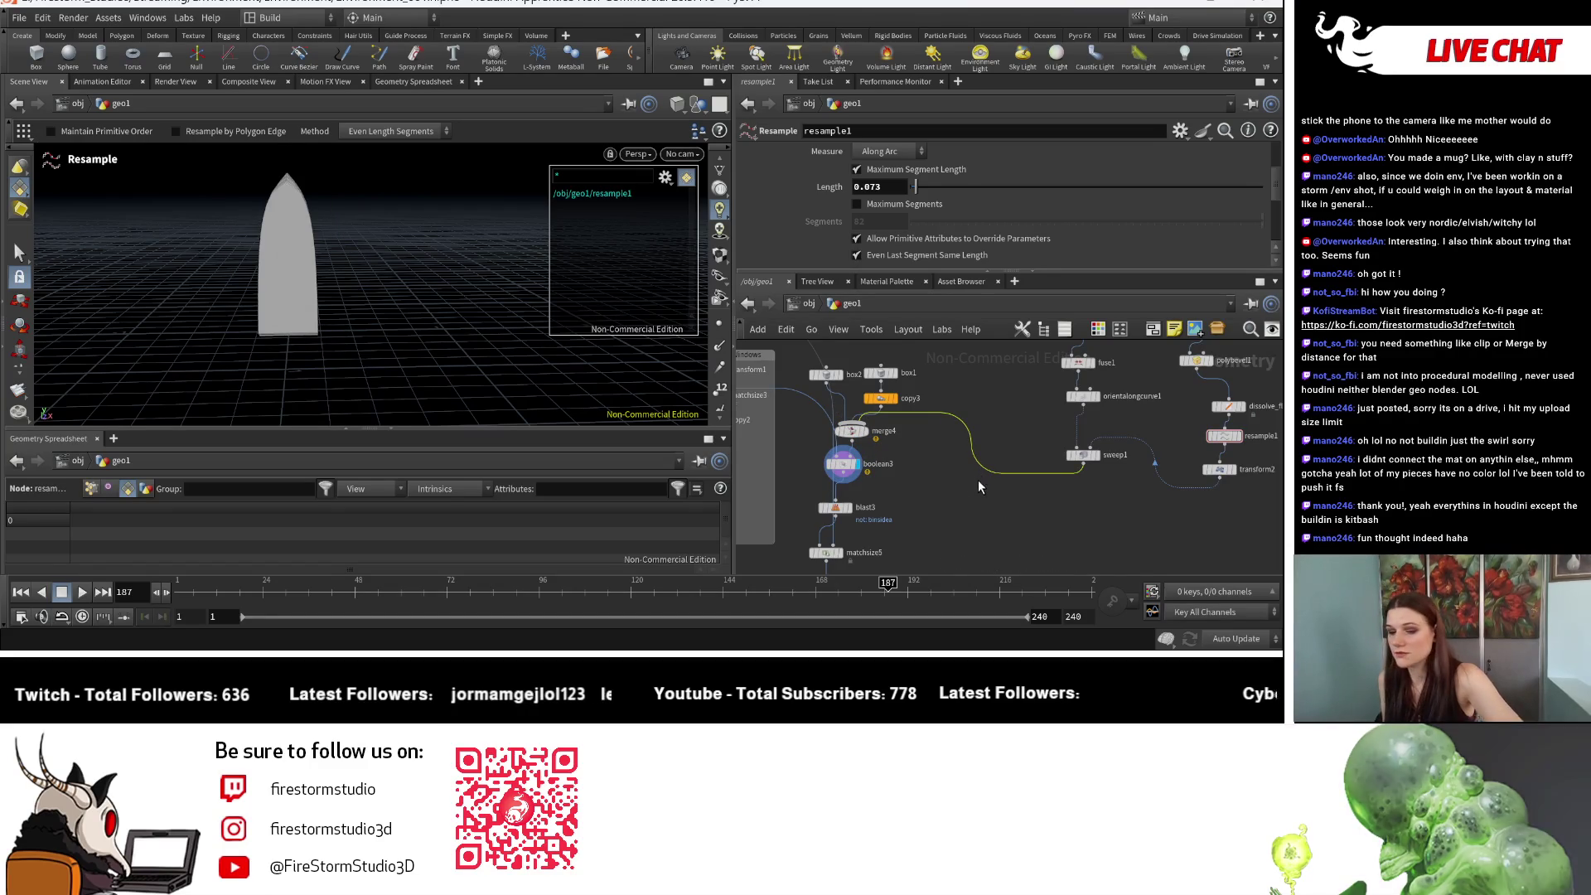
pyautogui.press('Delete')
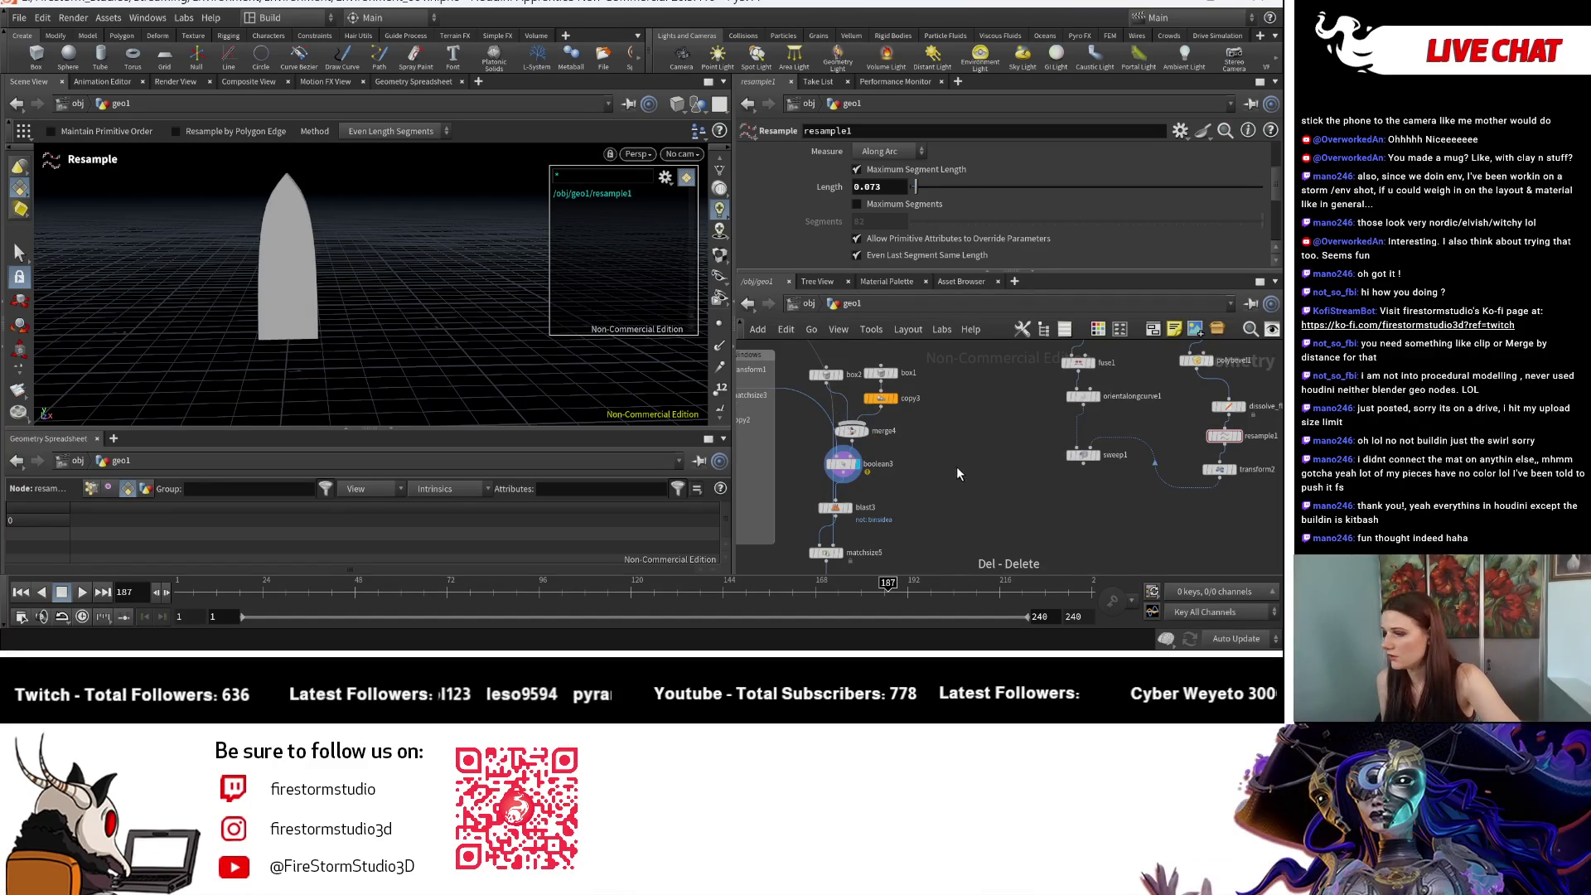
pyautogui.scroll(-2, 874, 492)
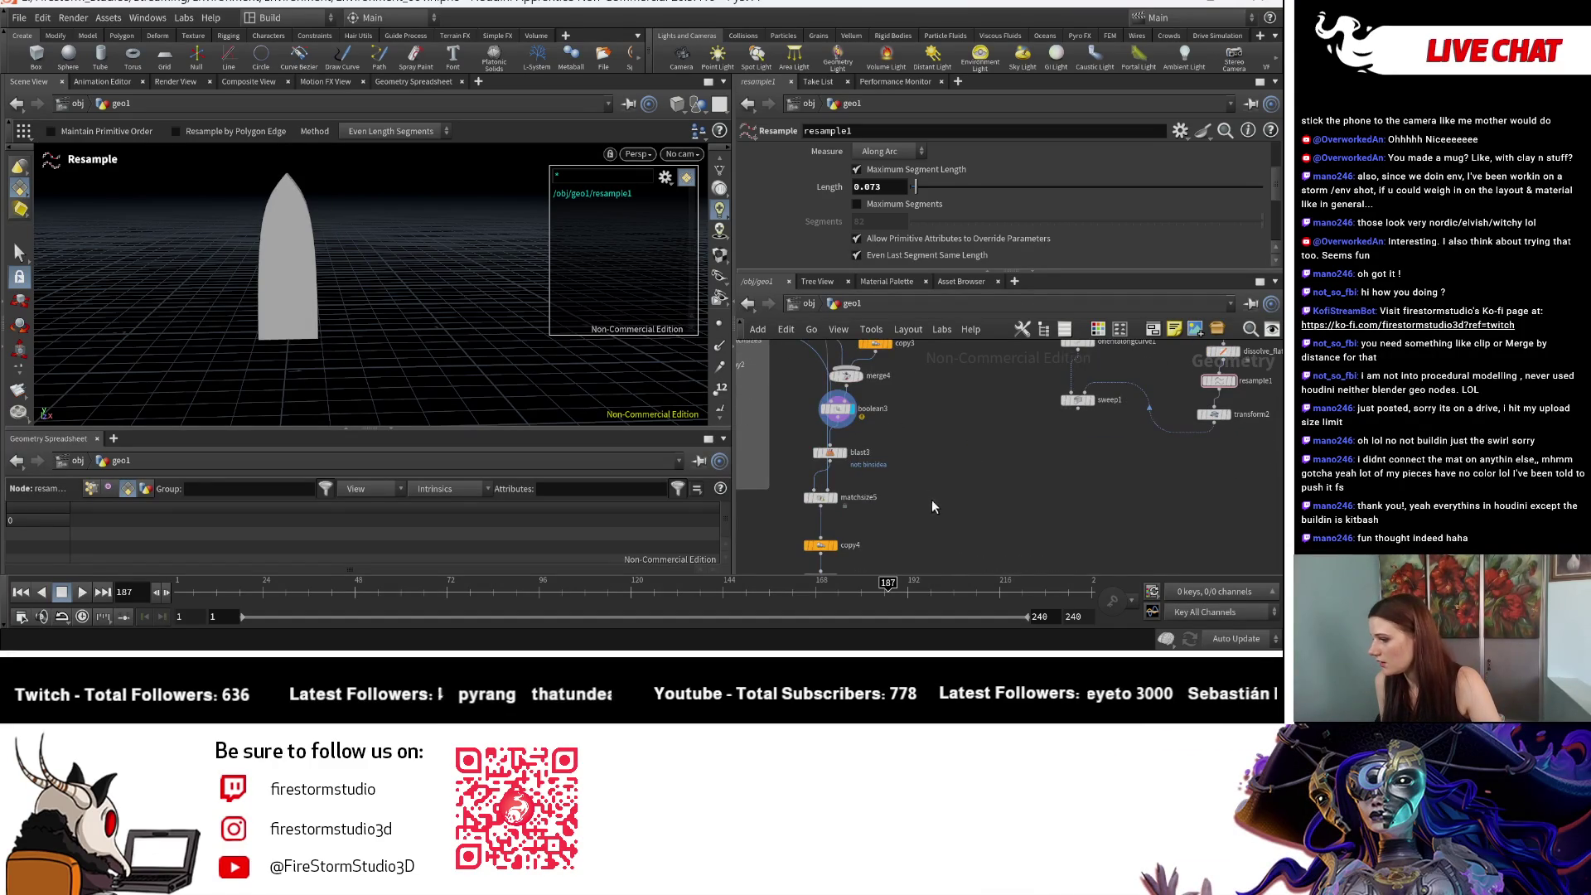
pyautogui.scroll(-2, 930, 492)
pyautogui.press('Tab')
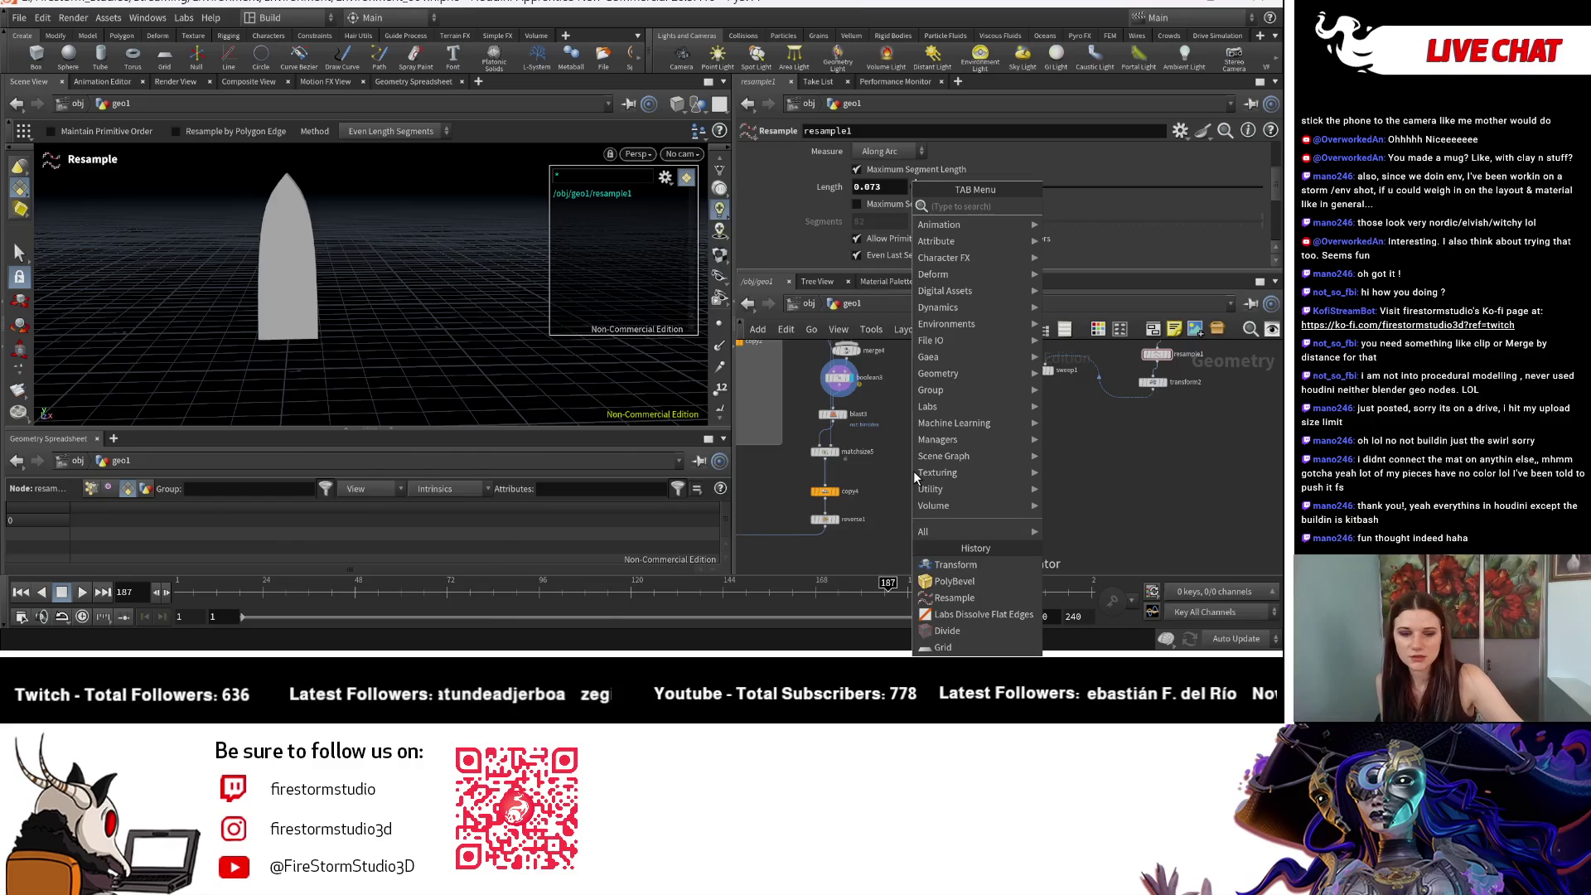
# Step: Add a Merge node, merge5, below the window chain
pyautogui.write('merge')
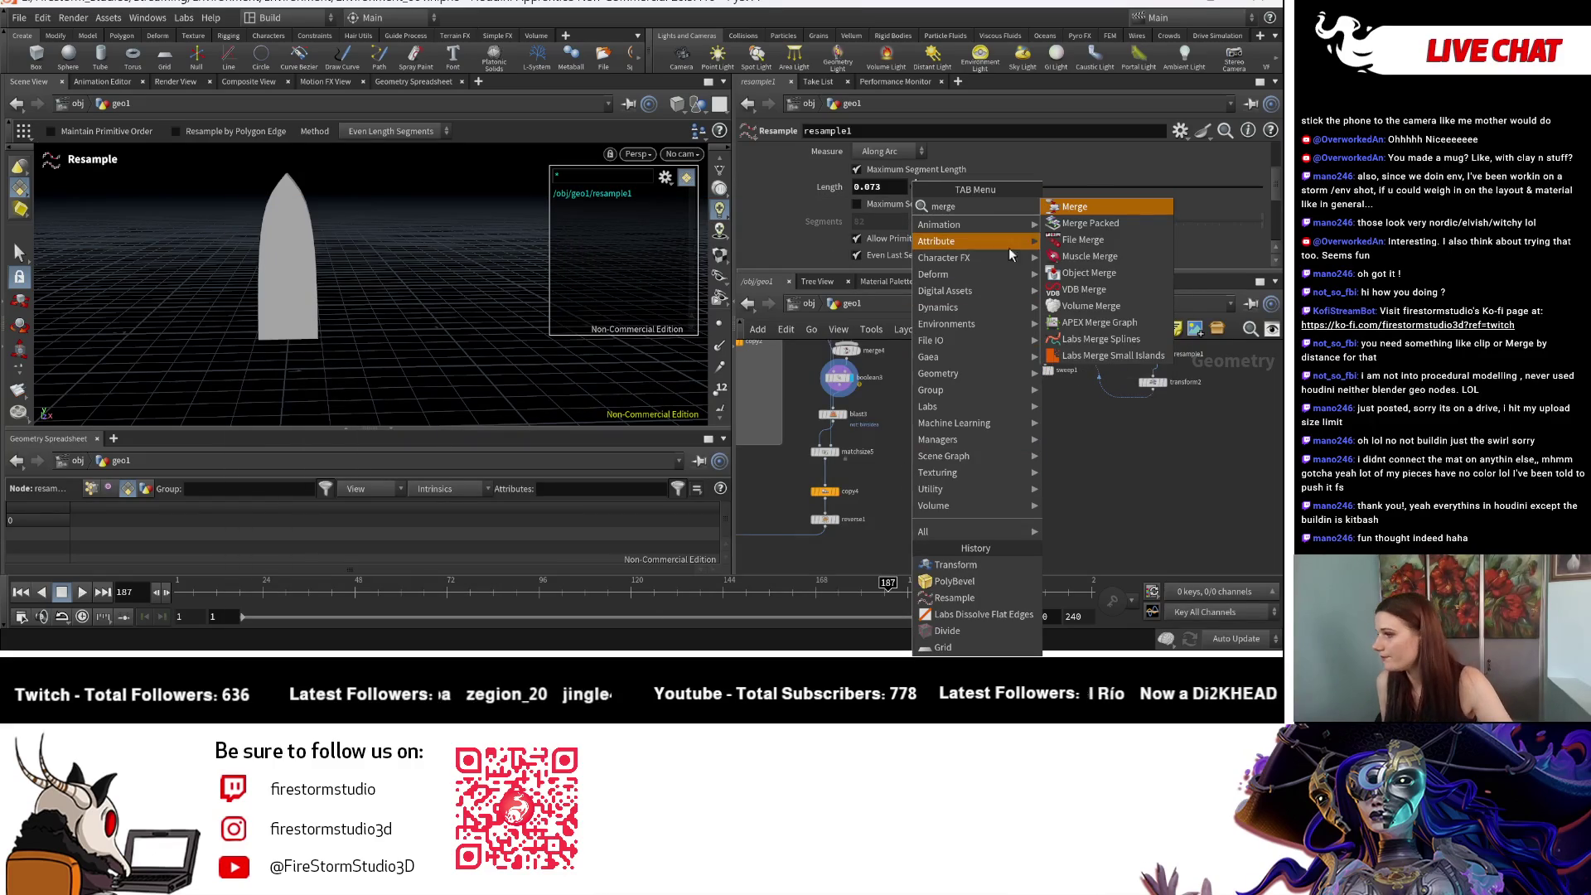
pyautogui.click(1077, 212)
pyautogui.click(928, 522)
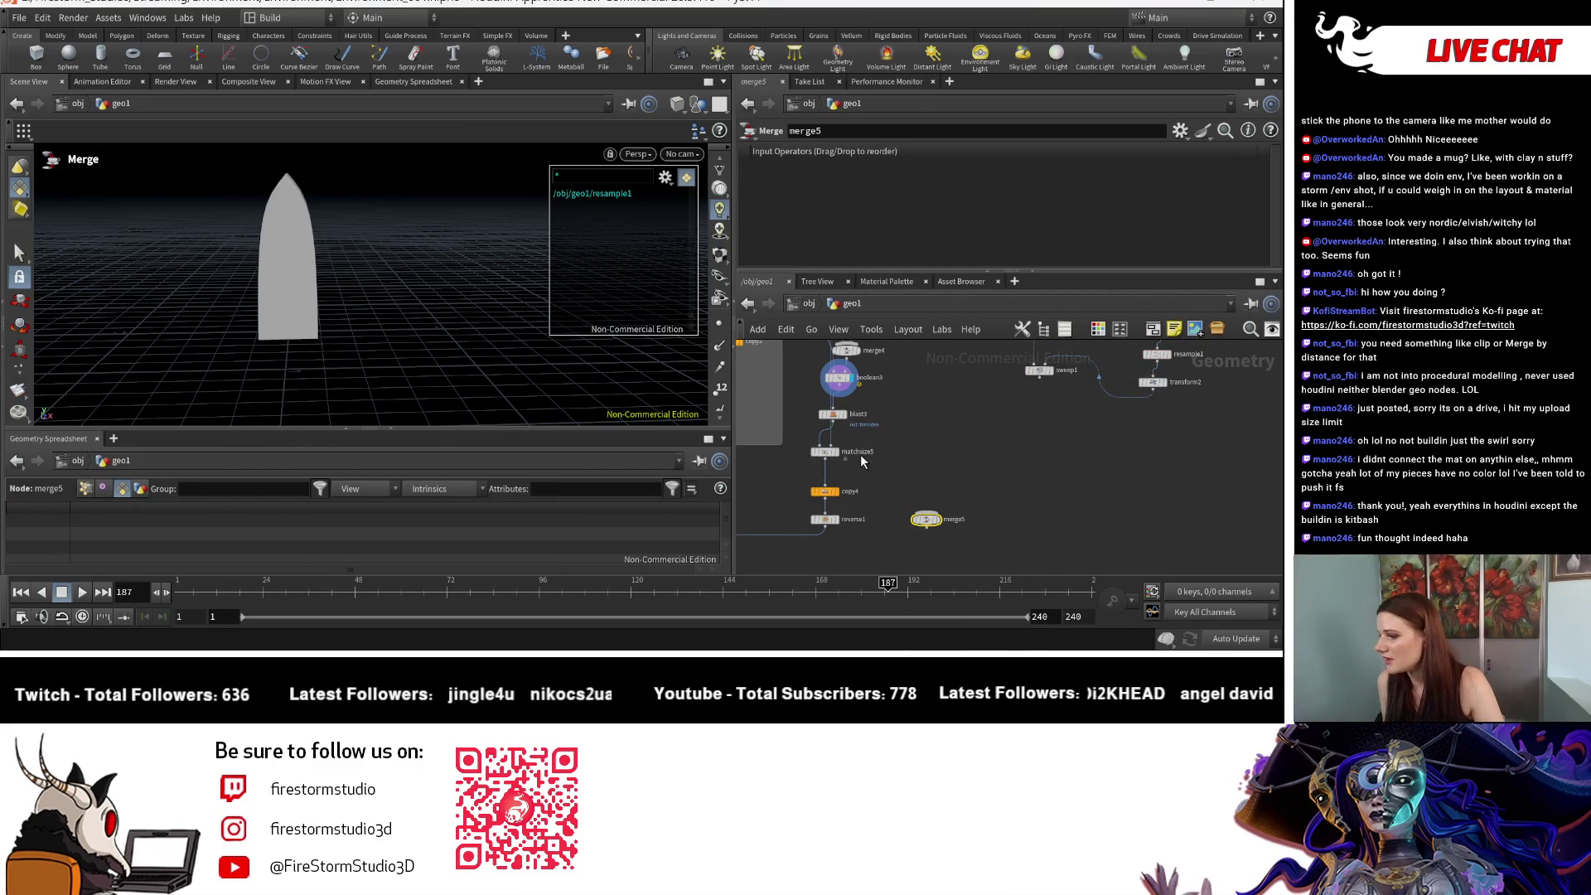
# Step: Display matchsize5 to inspect the vertical window bar with cross bars
pyautogui.click(840, 460)
pyautogui.moveTo(380, 366)
pyautogui.mouseDown()
pyautogui.moveTo(332, 315)
pyautogui.moveTo(242, 306)
pyautogui.moveTo(299, 280)
pyautogui.mouseUp()
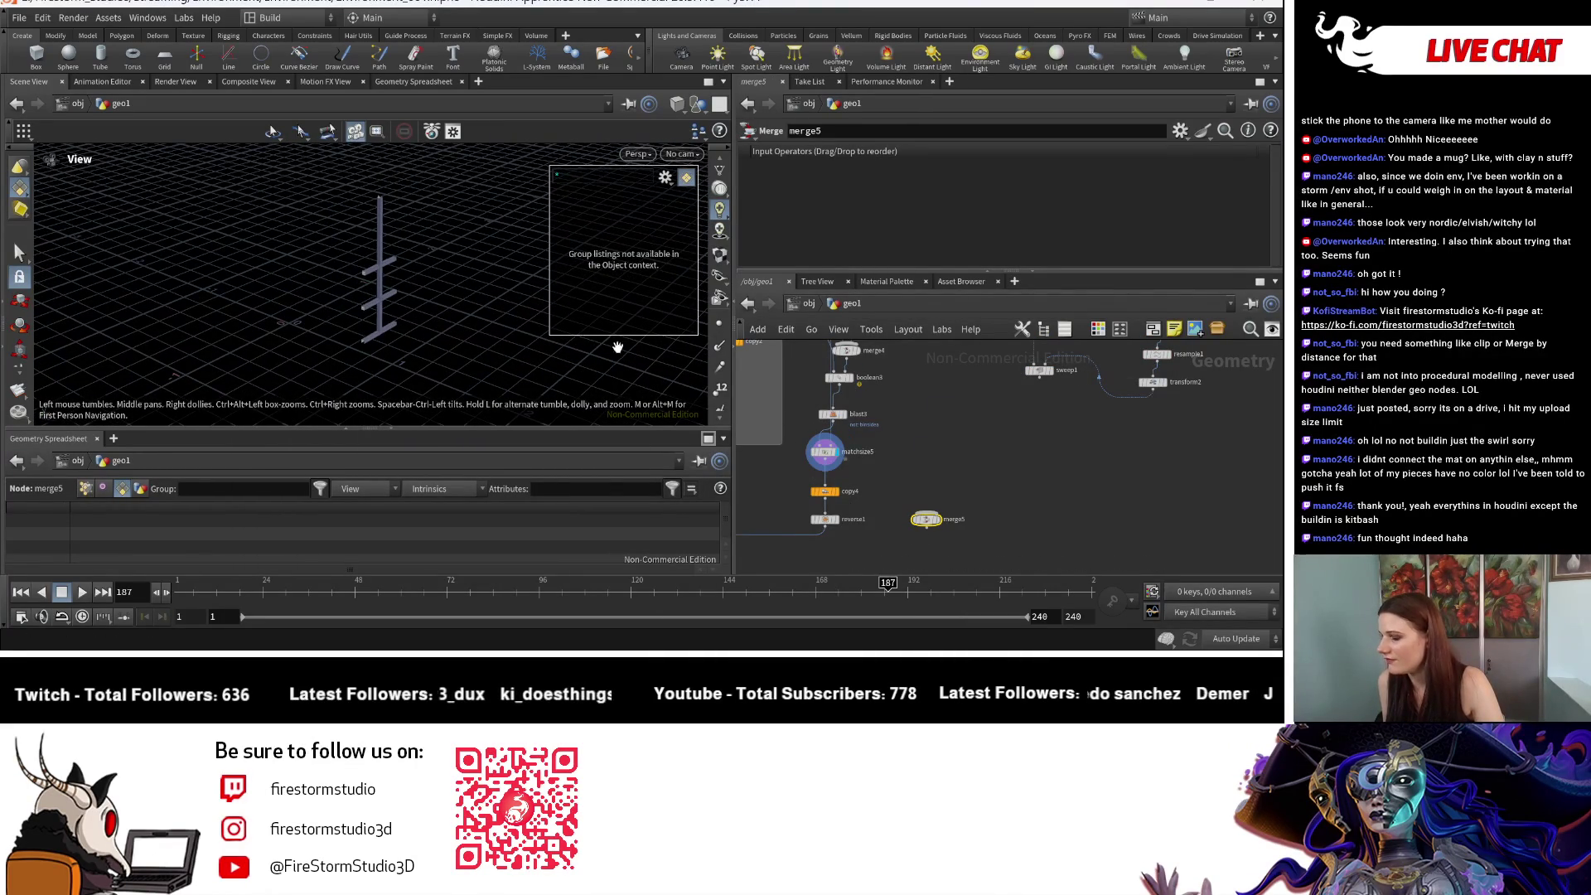
pyautogui.moveTo(862, 390)
pyautogui.mouseDown(button='middle')
pyautogui.moveTo(936, 497)
pyautogui.moveTo(994, 470)
pyautogui.mouseUp(button='middle')
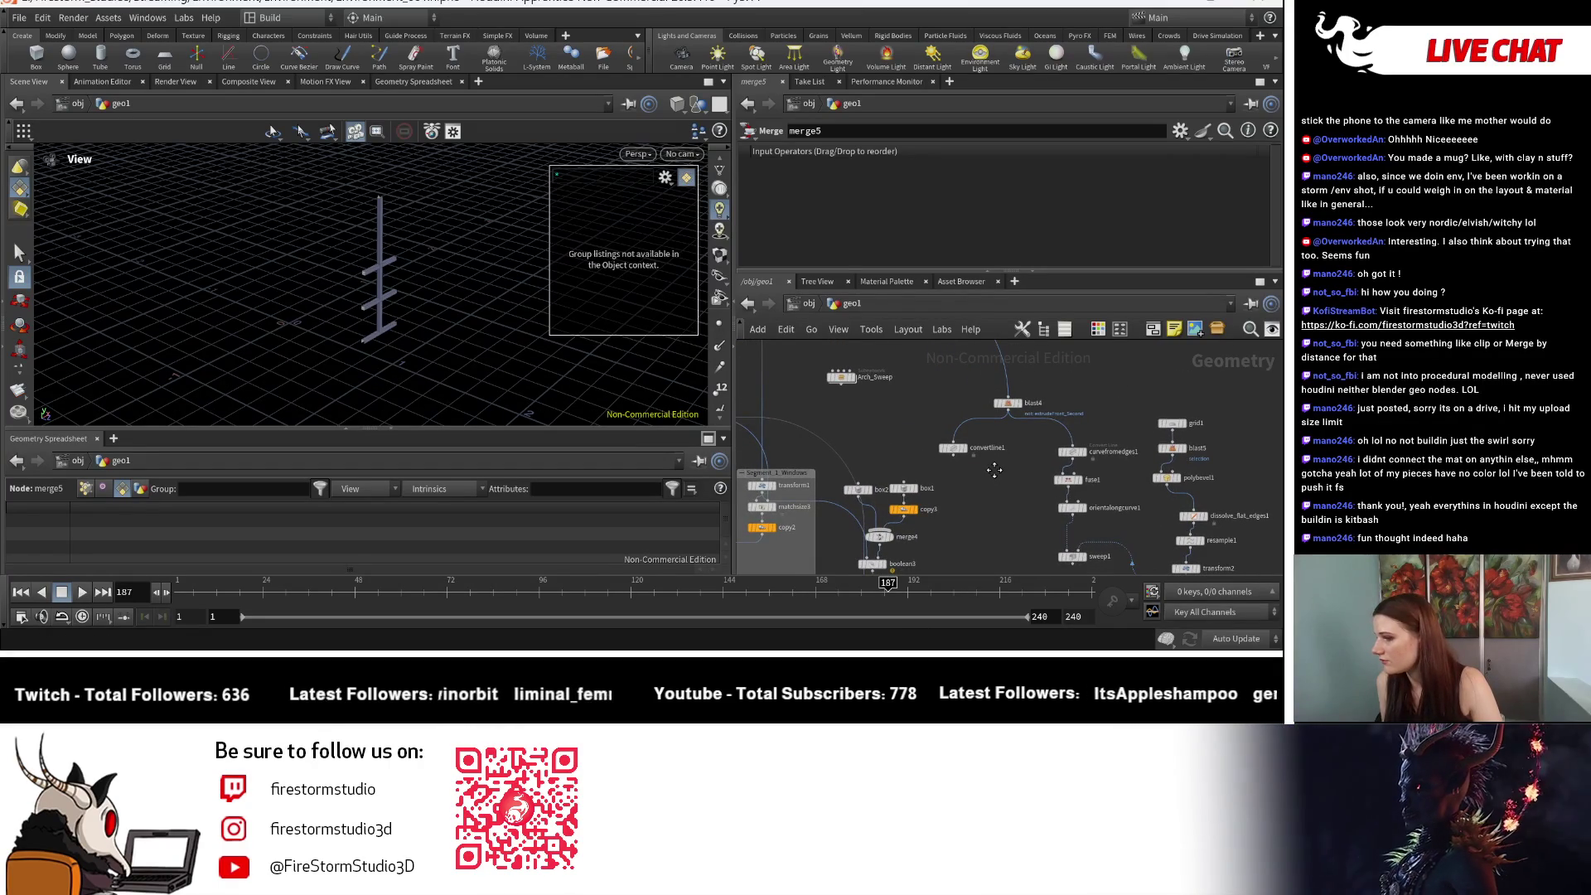
pyautogui.scroll(2, 993, 468)
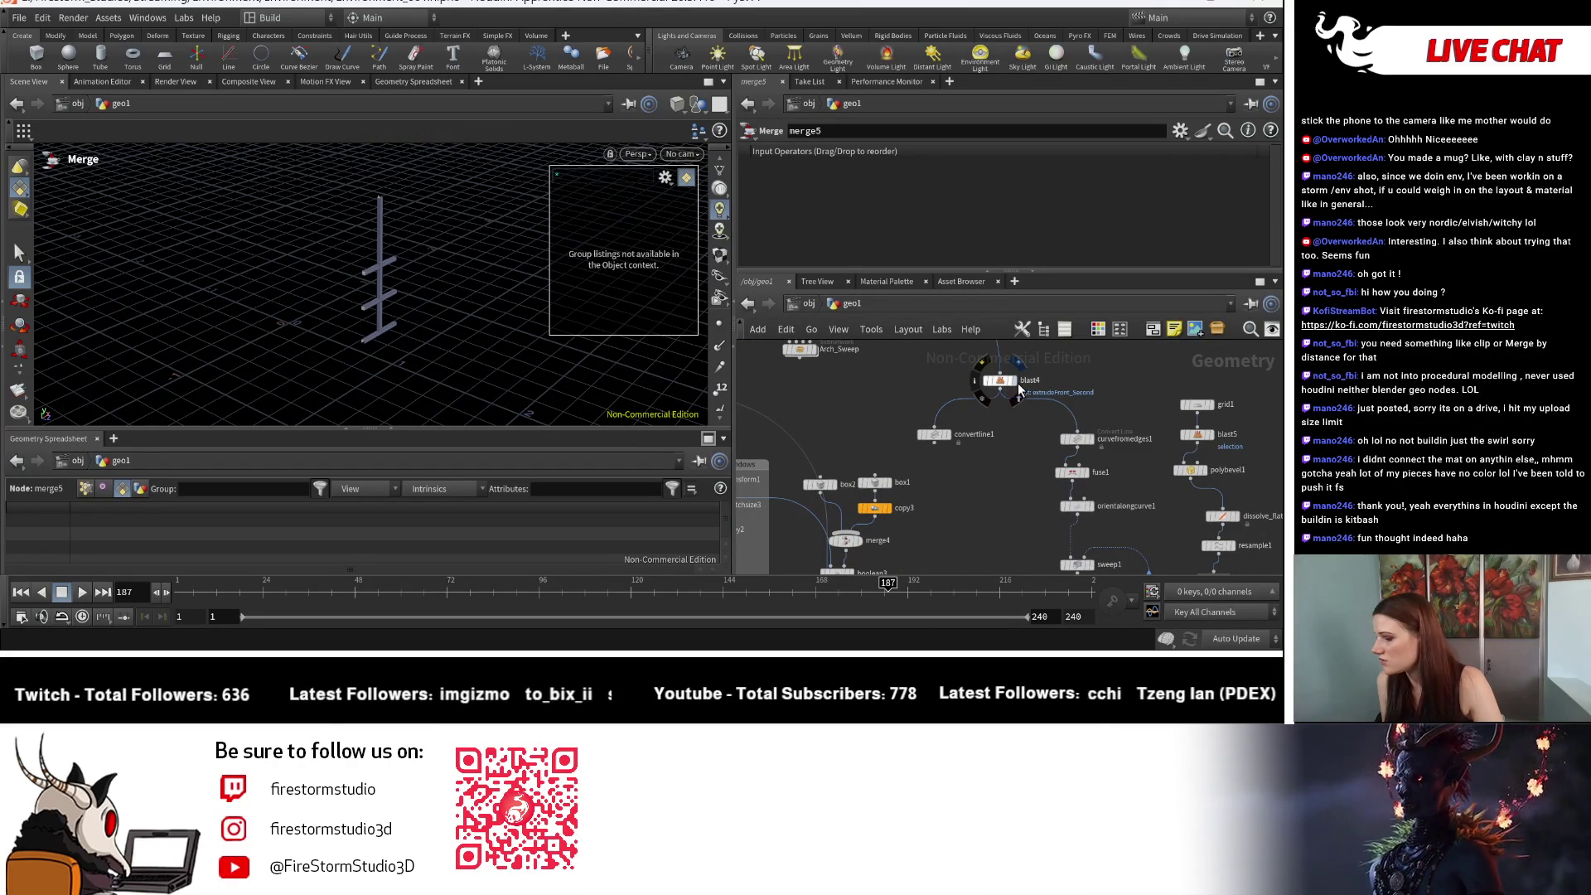
# Step: Display blast4 and inspect transform1's geometry and settings
pyautogui.click(1018, 393)
pyautogui.moveTo(970, 489)
pyautogui.mouseDown(button='middle')
pyautogui.moveTo(1027, 435)
pyautogui.moveTo(1030, 410)
pyautogui.moveTo(982, 457)
pyautogui.moveTo(1017, 426)
pyautogui.moveTo(1012, 472)
pyautogui.moveTo(1053, 446)
pyautogui.mouseUp(button='middle')
pyautogui.scroll(2, 921, 504)
pyautogui.moveTo(904, 469); pyautogui.dragTo(928, 444)
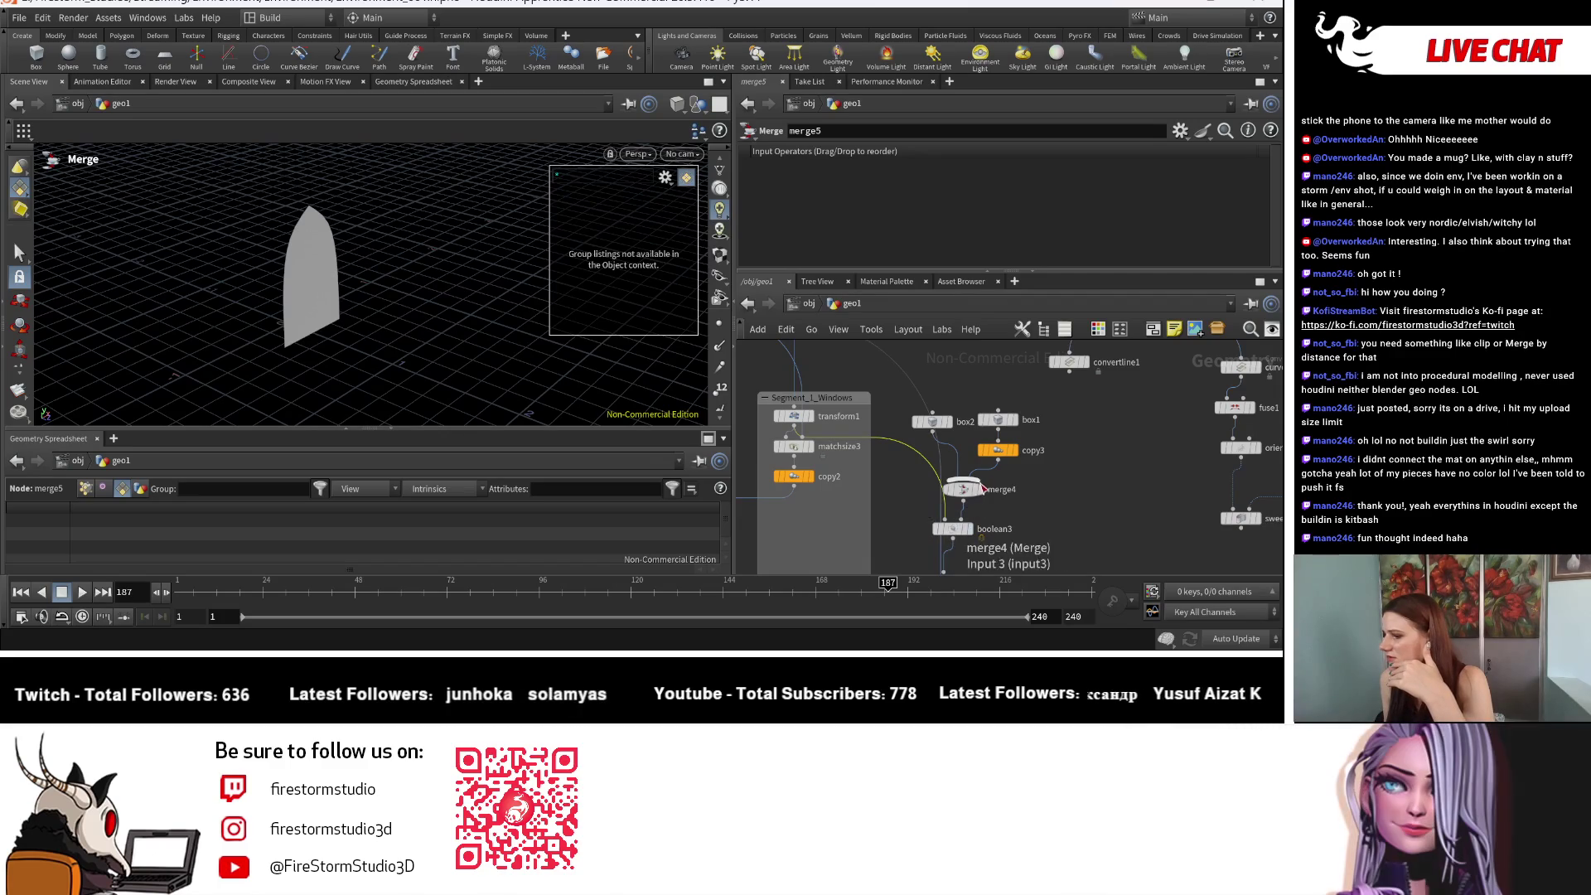
pyautogui.click(813, 419)
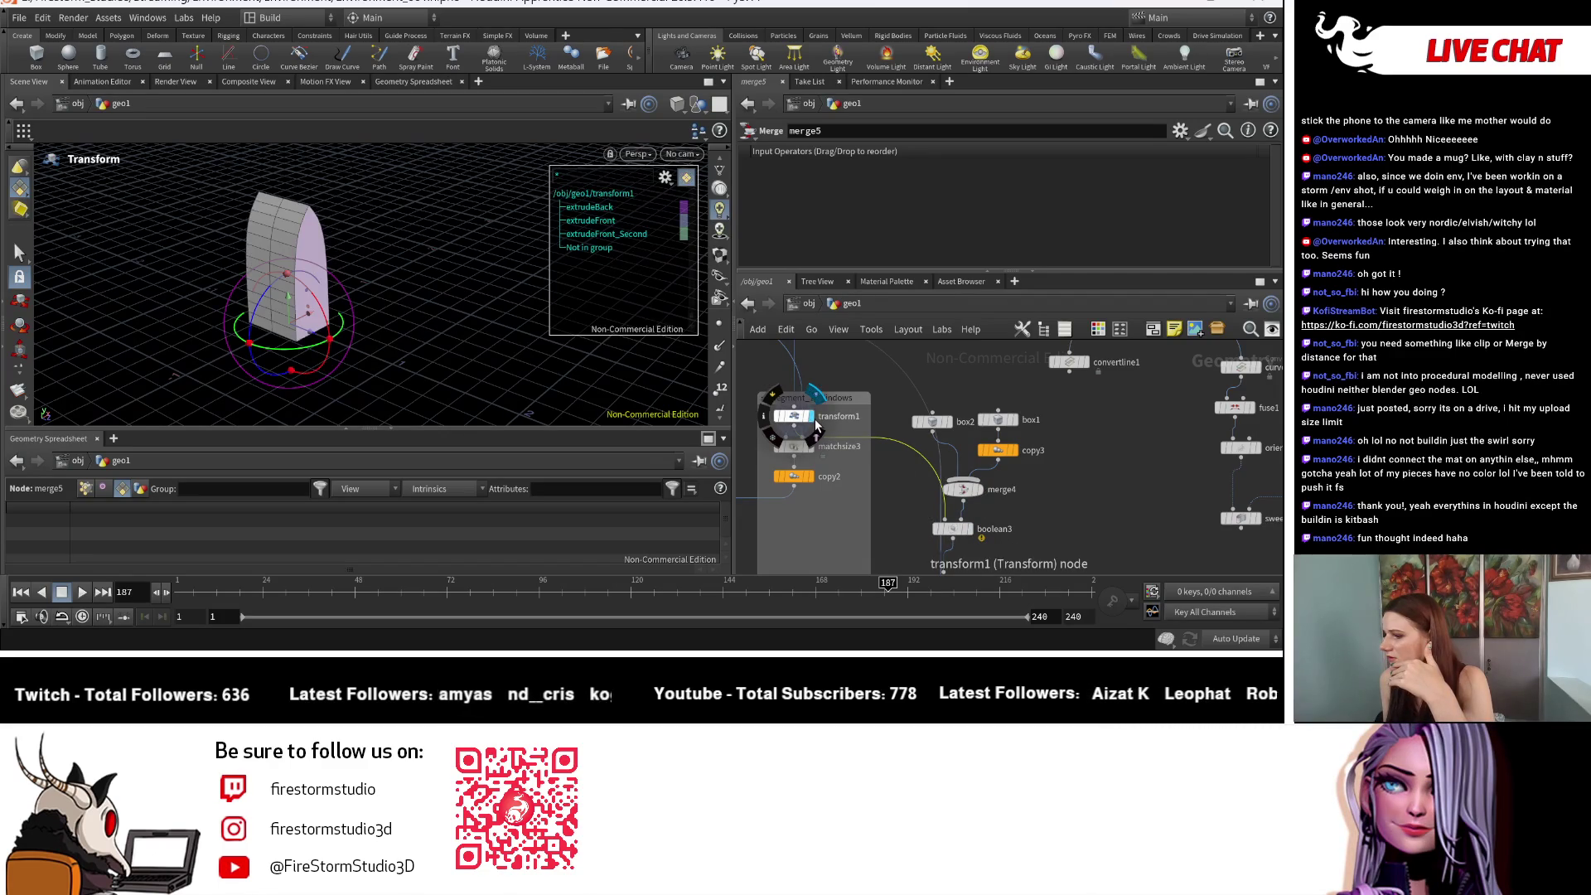
pyautogui.moveTo(820, 419); pyautogui.dragTo(873, 429, button='middle')
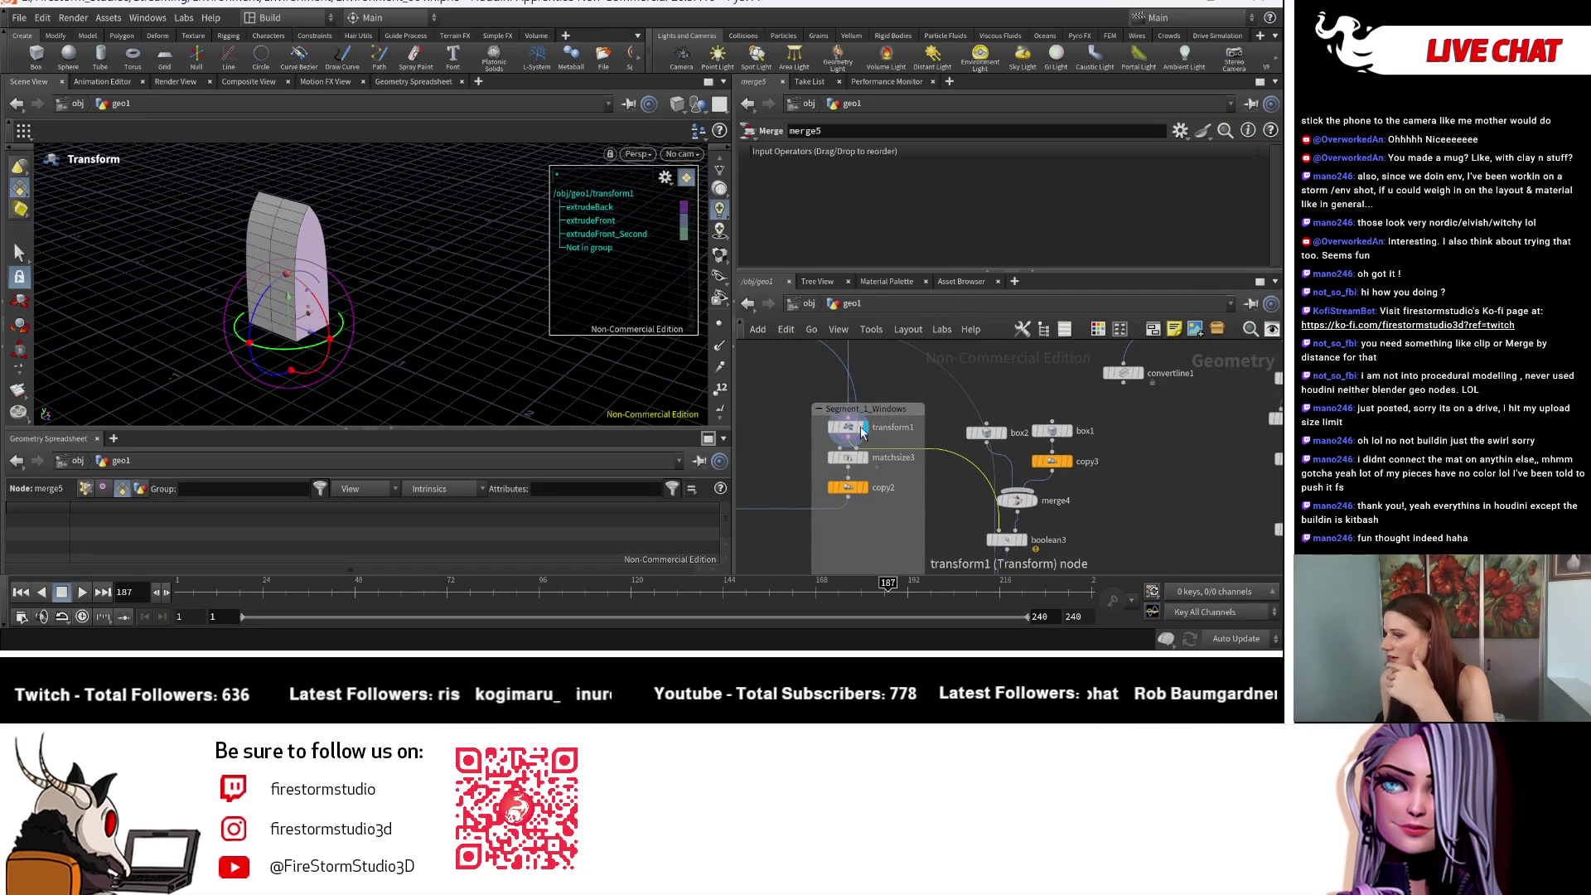
pyautogui.click(873, 429)
pyautogui.moveTo(951, 488)
pyautogui.mouseDown(button='middle')
pyautogui.moveTo(903, 445)
pyautogui.moveTo(874, 448)
pyautogui.mouseUp(button='middle')
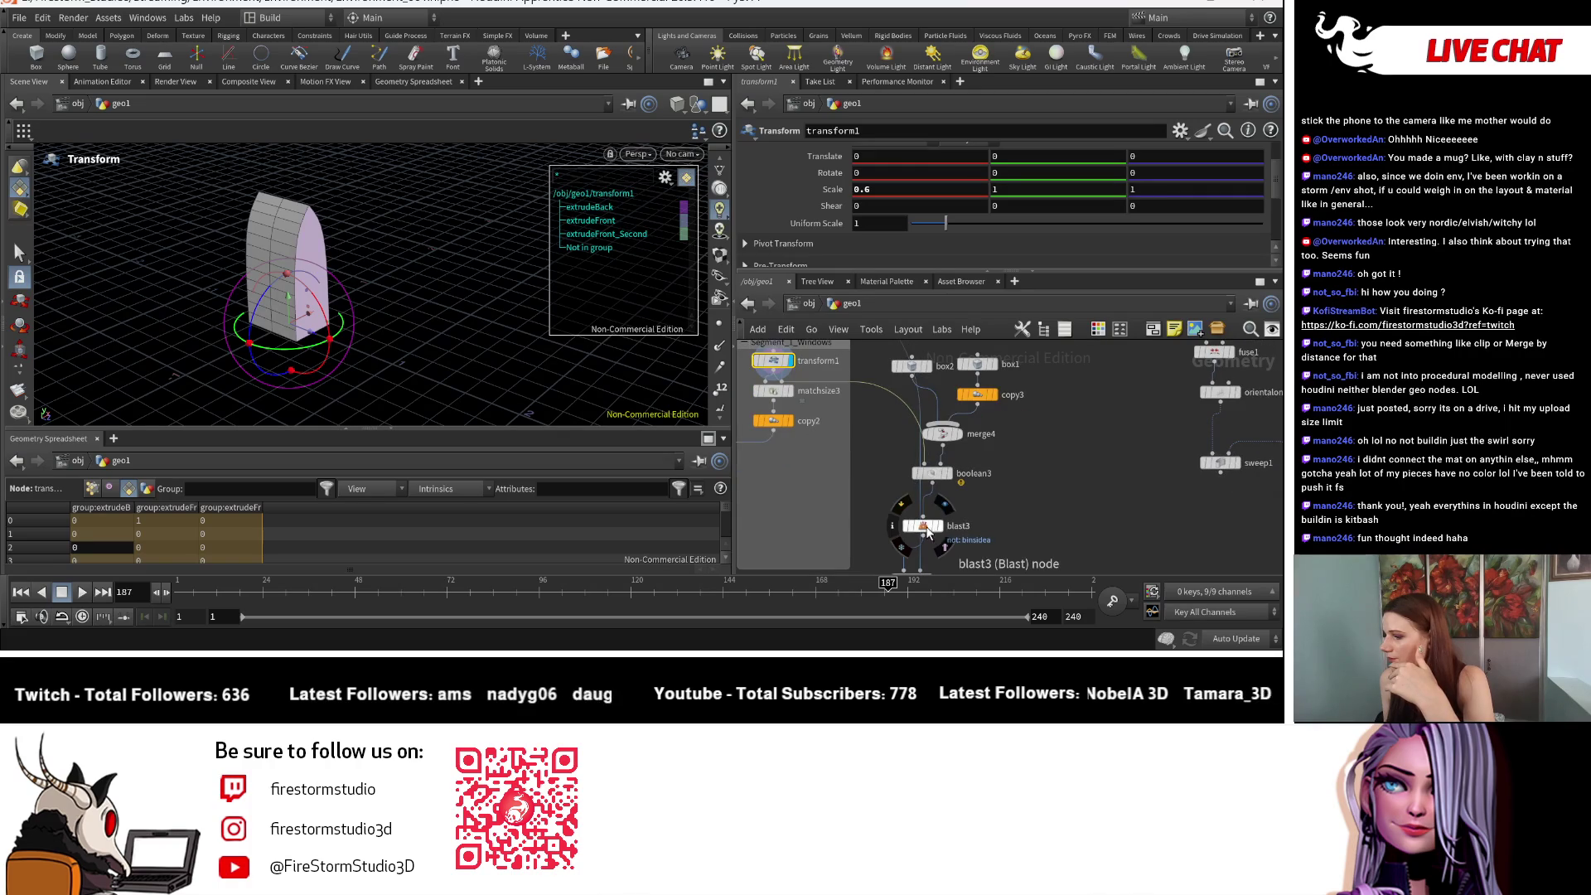
# Step: Check merge4's inputs and boolean3's settings, leaving blast3's window-bar result displayed
pyautogui.click(947, 526)
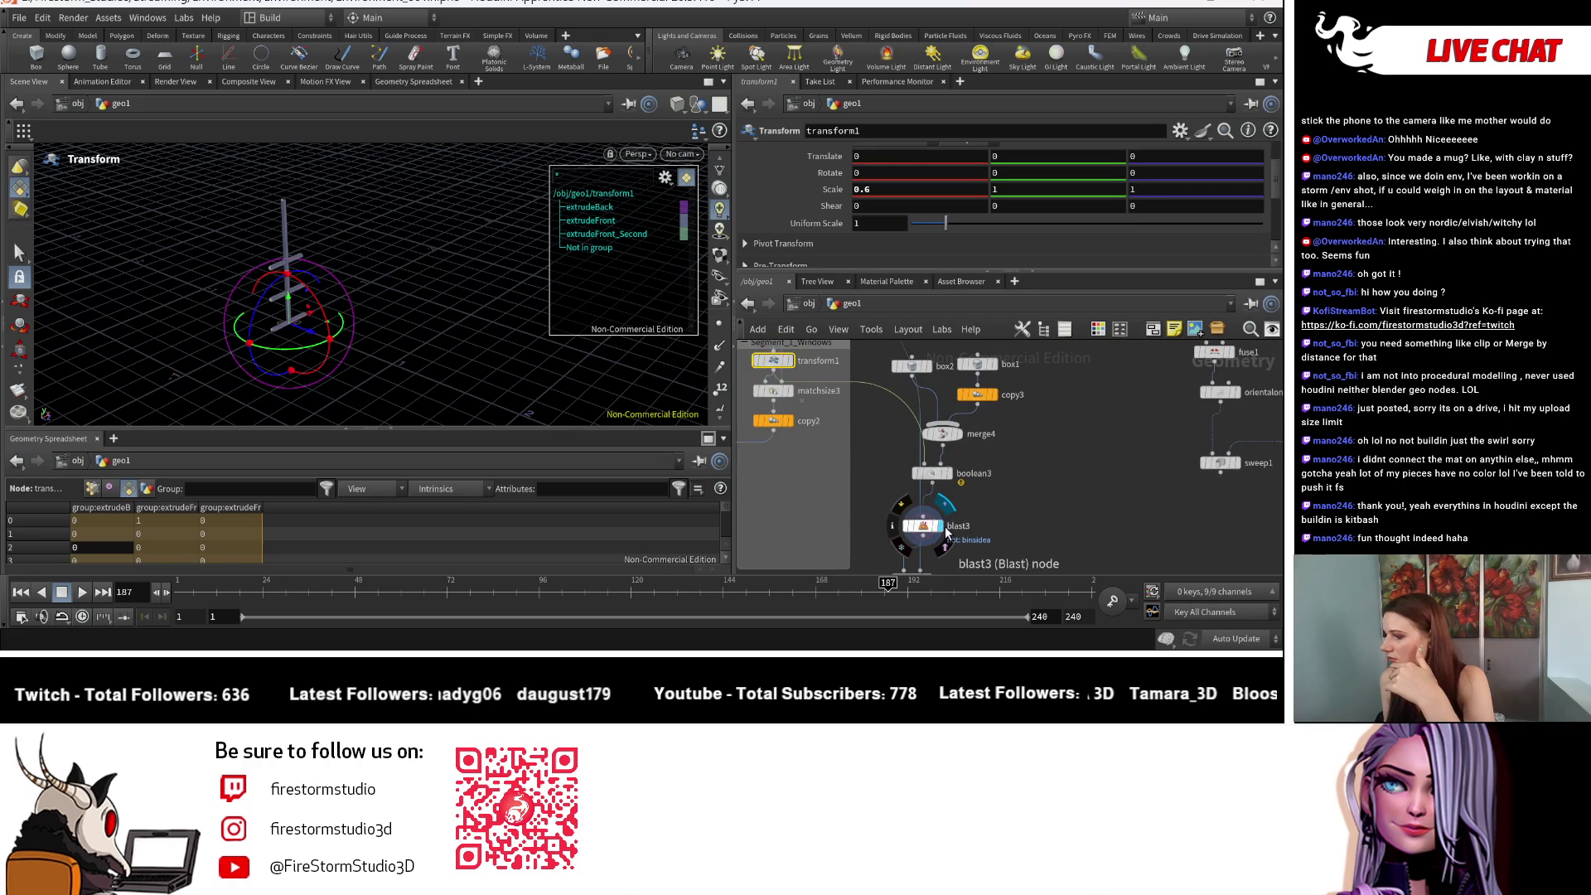
pyautogui.click(948, 435)
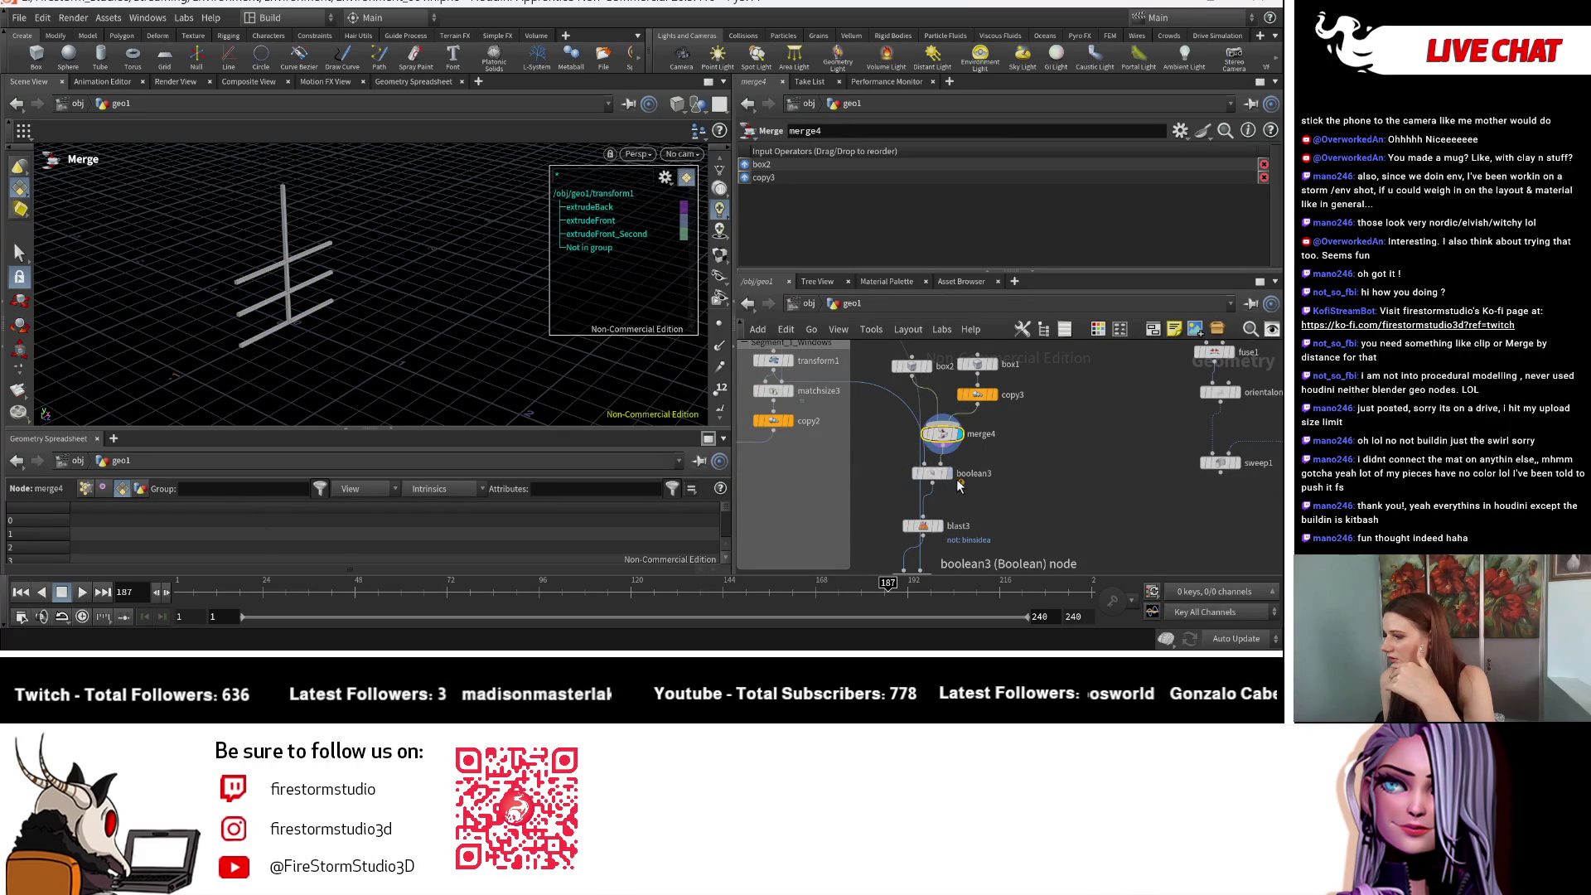
pyautogui.click(934, 473)
pyautogui.moveTo(945, 532); pyautogui.dragTo(943, 476, button='middle')
pyautogui.click(942, 476)
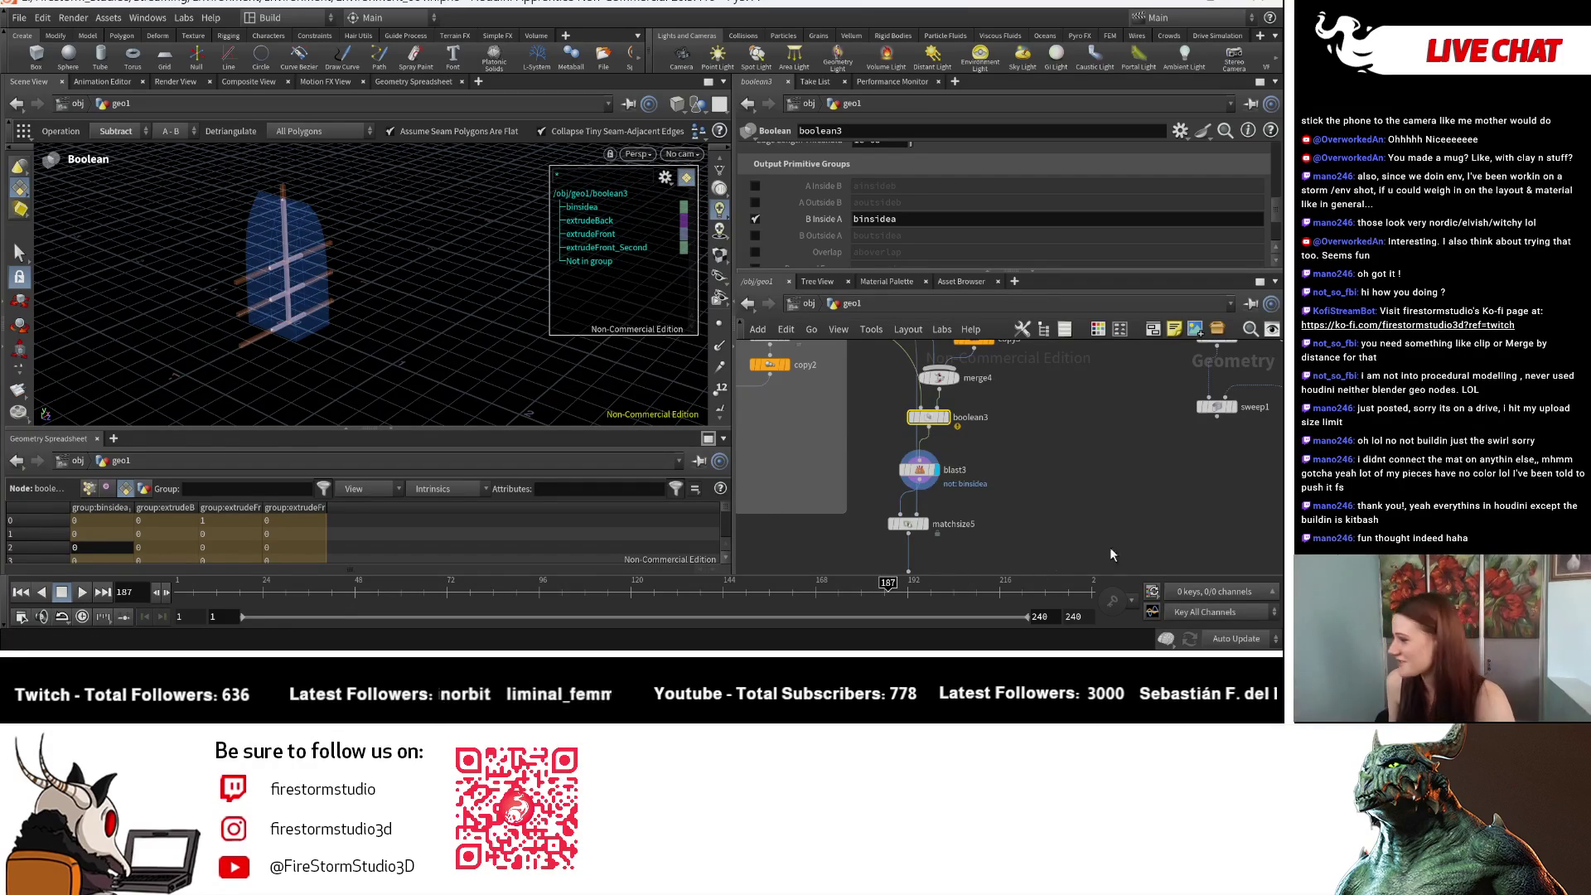
# Step: Display the sweep1 arch and view it edge-on
pyautogui.moveTo(1201, 480)
pyautogui.mouseDown(button='middle')
pyautogui.moveTo(1002, 518)
pyautogui.moveTo(1036, 471)
pyautogui.mouseUp(button='middle')
pyautogui.scroll(-5, 1062, 499)
pyautogui.click(1102, 455)
pyautogui.moveTo(417, 310); pyautogui.dragTo(468, 348)
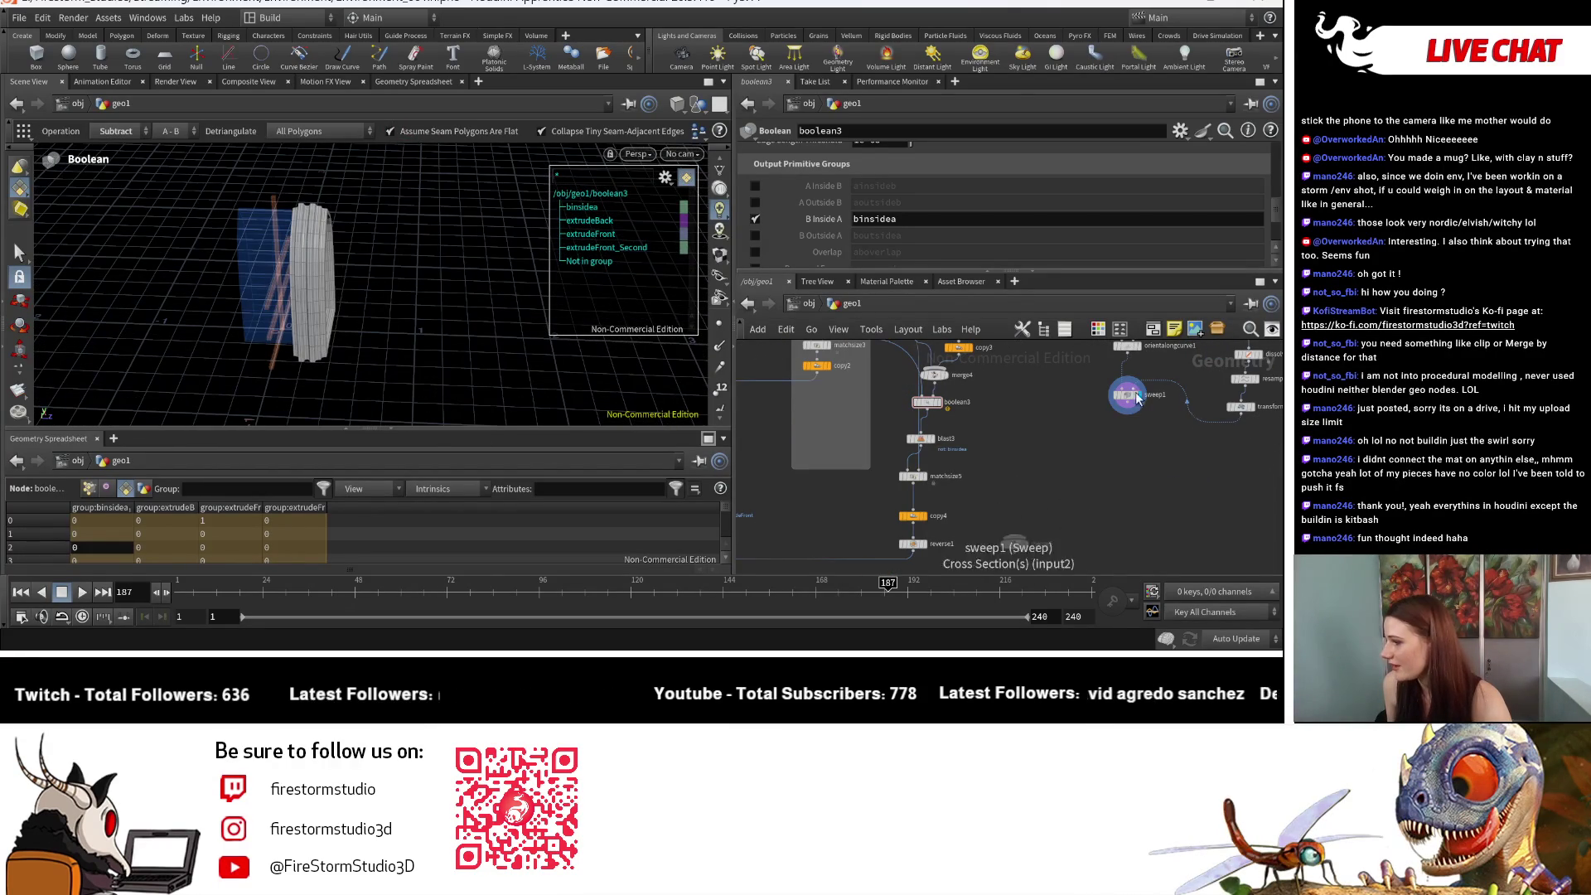
# Step: Move merge5 near the sweep and wire sweep1's output into merge5
pyautogui.moveTo(1125, 409)
pyautogui.mouseDown()
pyautogui.moveTo(1018, 545)
pyautogui.moveTo(997, 459)
pyautogui.moveTo(1013, 433)
pyautogui.moveTo(1021, 474)
pyautogui.mouseUp()
pyautogui.click(1019, 435)
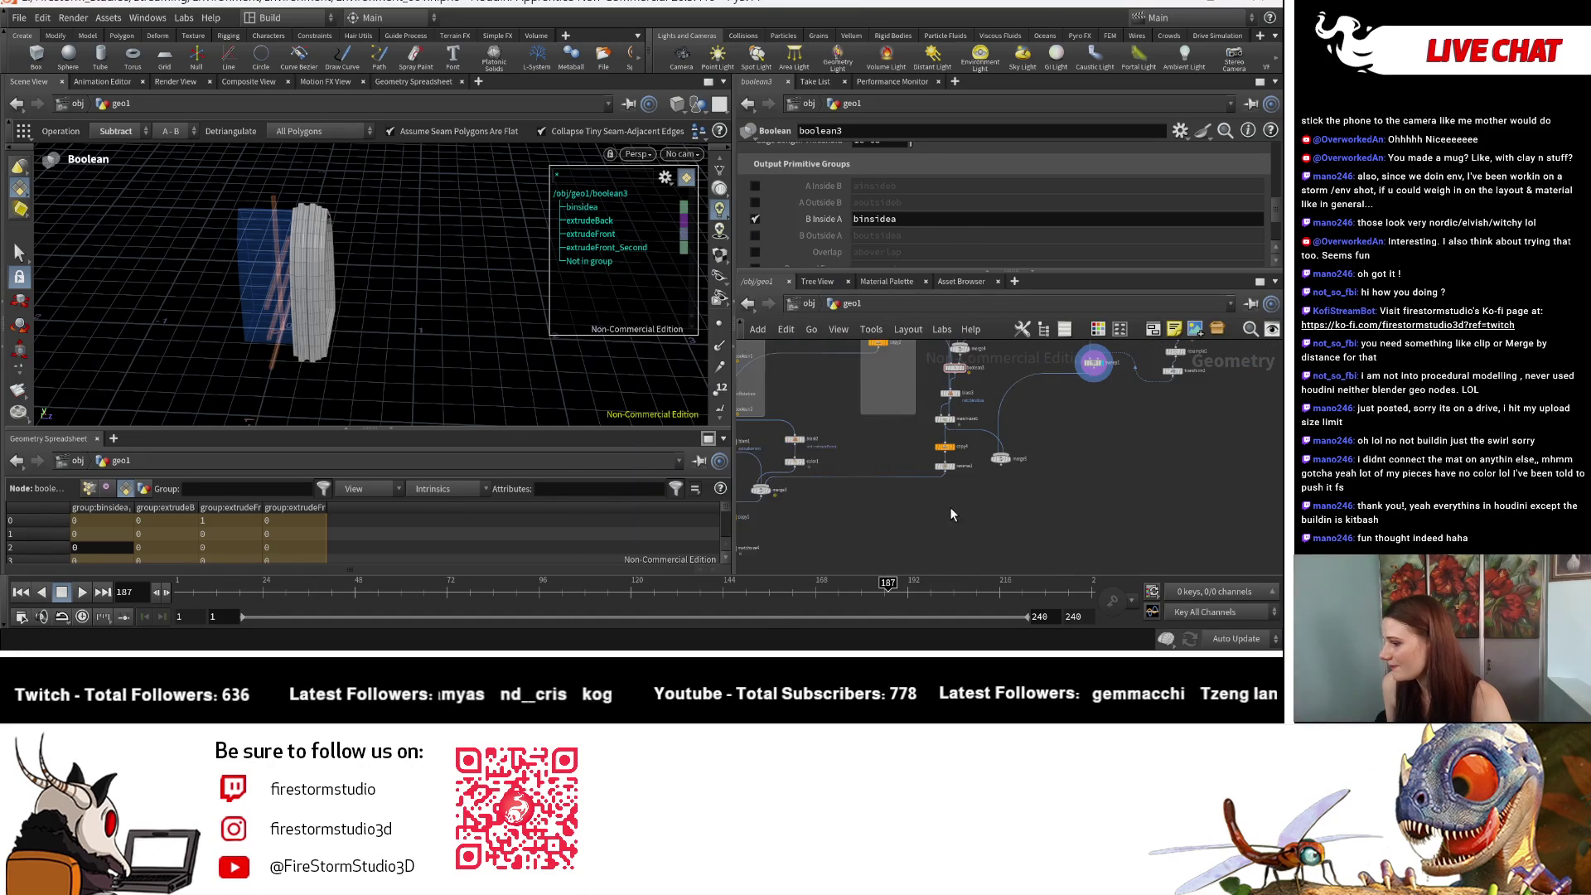
pyautogui.scroll(-3, 949, 509)
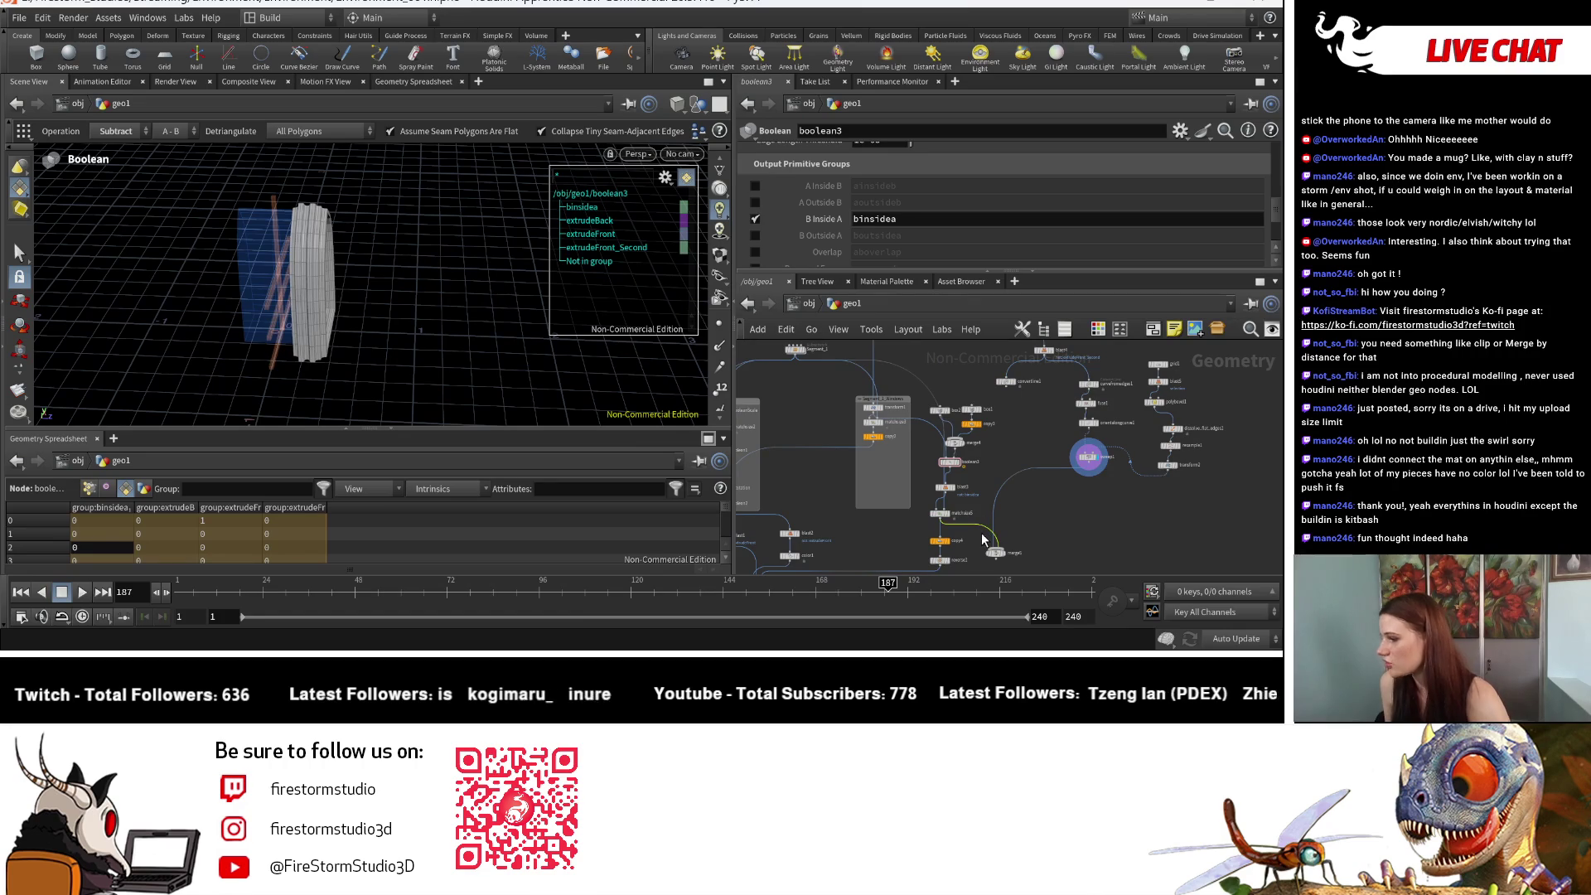
pyautogui.click(1088, 472)
pyautogui.click(995, 551)
pyautogui.scroll(2, 873, 503)
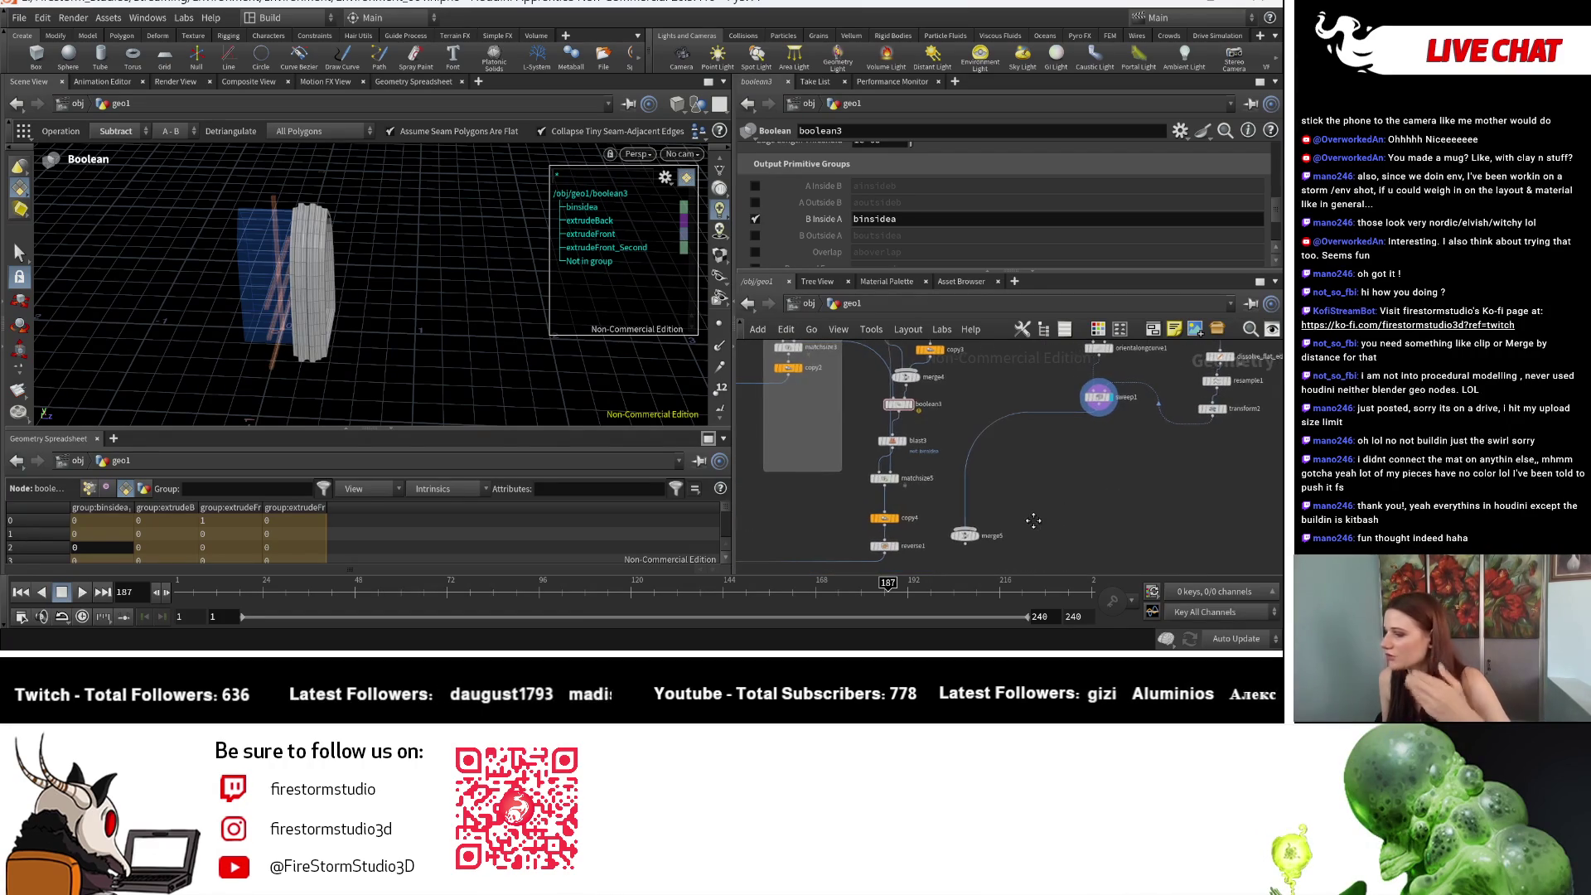
pyautogui.moveTo(816, 439); pyautogui.dragTo(829, 491, button='middle')
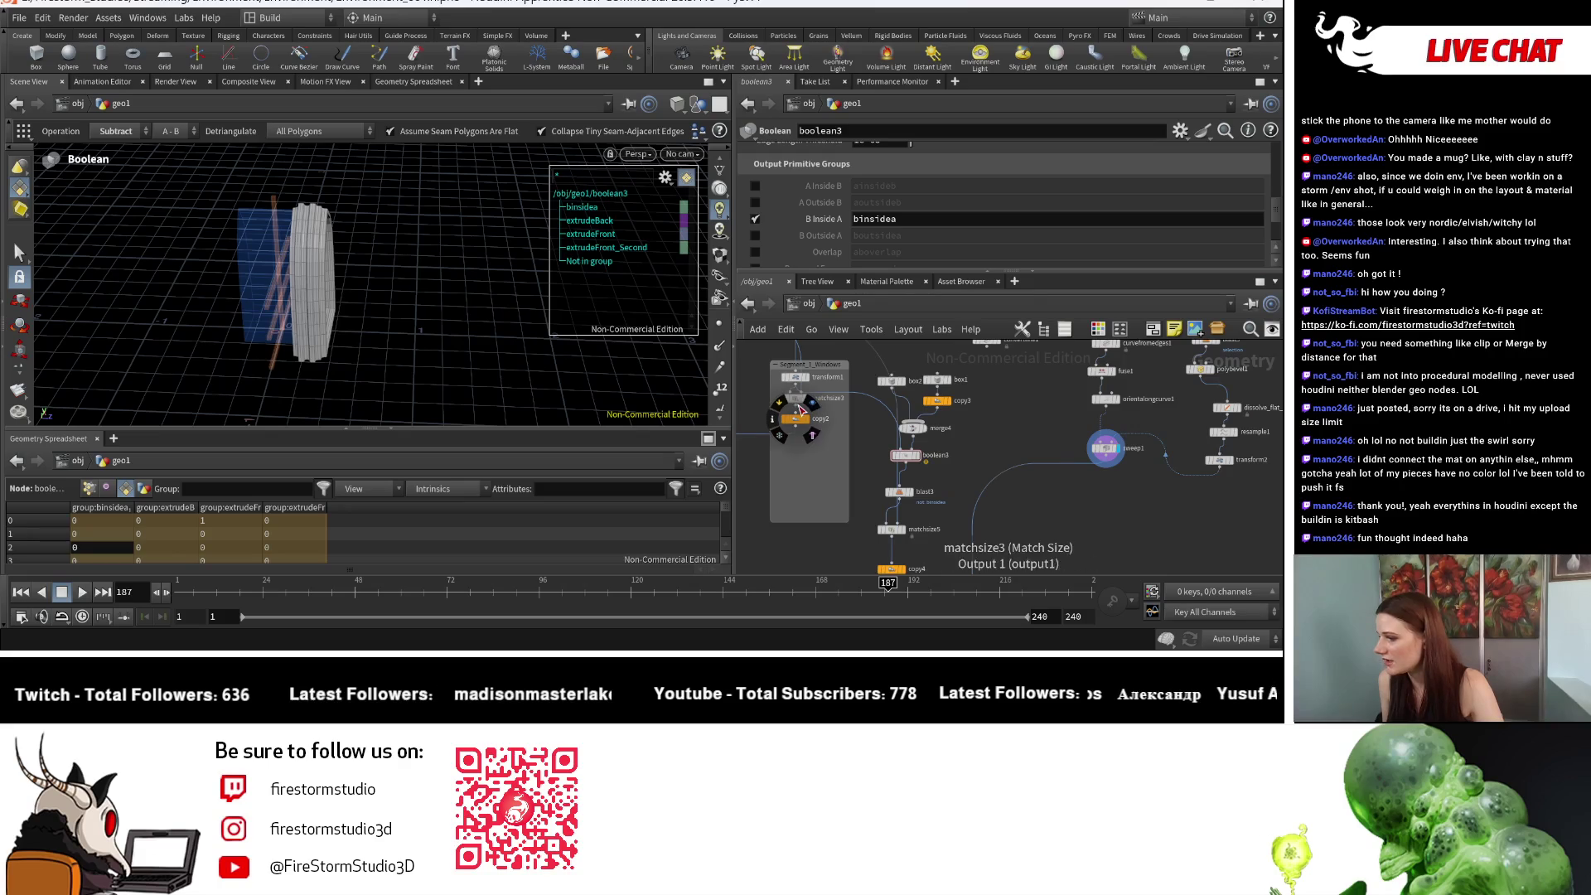
# Step: Place a new Match Size node, matchsize6, and display its result
pyautogui.click(1090, 527)
pyautogui.moveTo(1091, 530); pyautogui.dragTo(982, 514)
pyautogui.click(979, 520)
pyautogui.press('Escape')
pyautogui.click(991, 513)
pyautogui.moveTo(1105, 548); pyautogui.dragTo(1088, 469, button='middle')
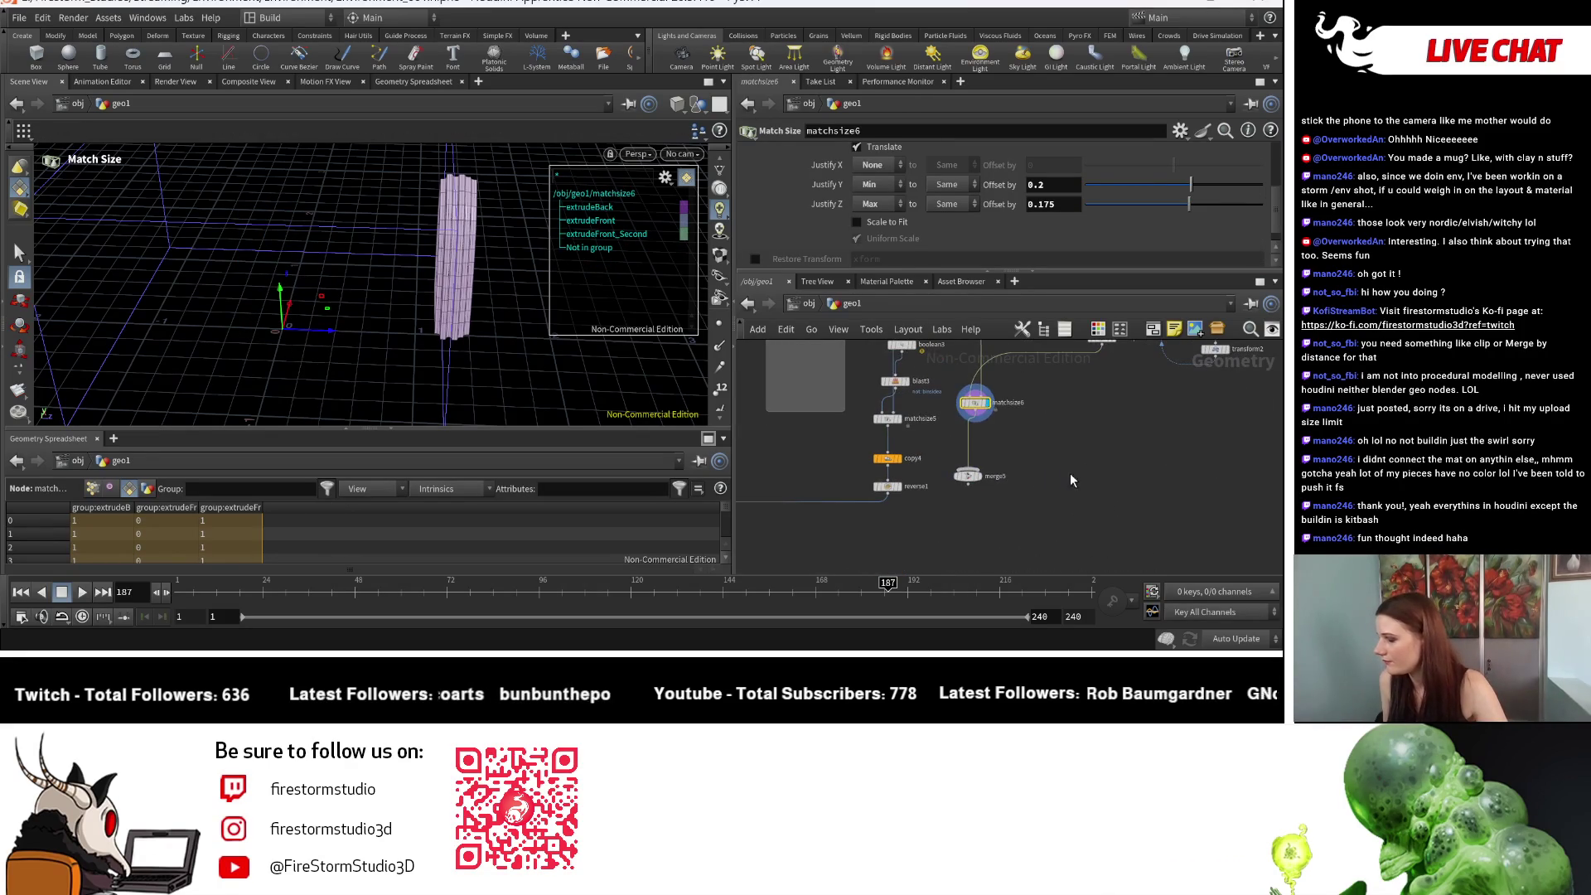
# Step: Insert copy5 between matchsize6 and merge5 to repeat the arch six times around a ring
pyautogui.keyDown('alt'); pyautogui.moveTo(888, 457); pyautogui.dragTo(972, 443); pyautogui.keyUp('alt')
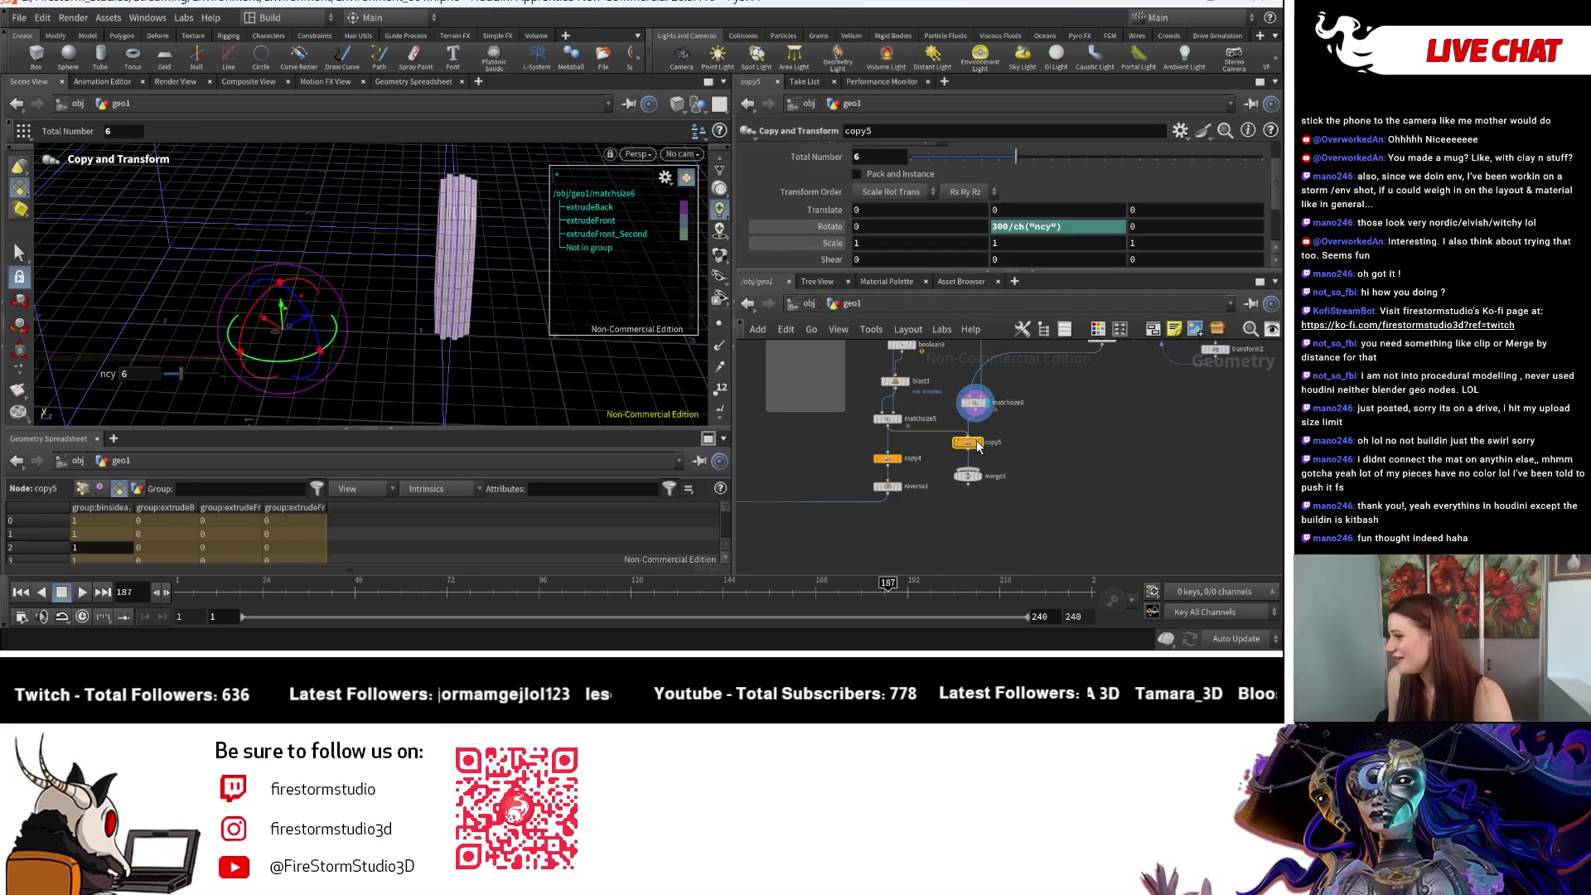
pyautogui.click(986, 480)
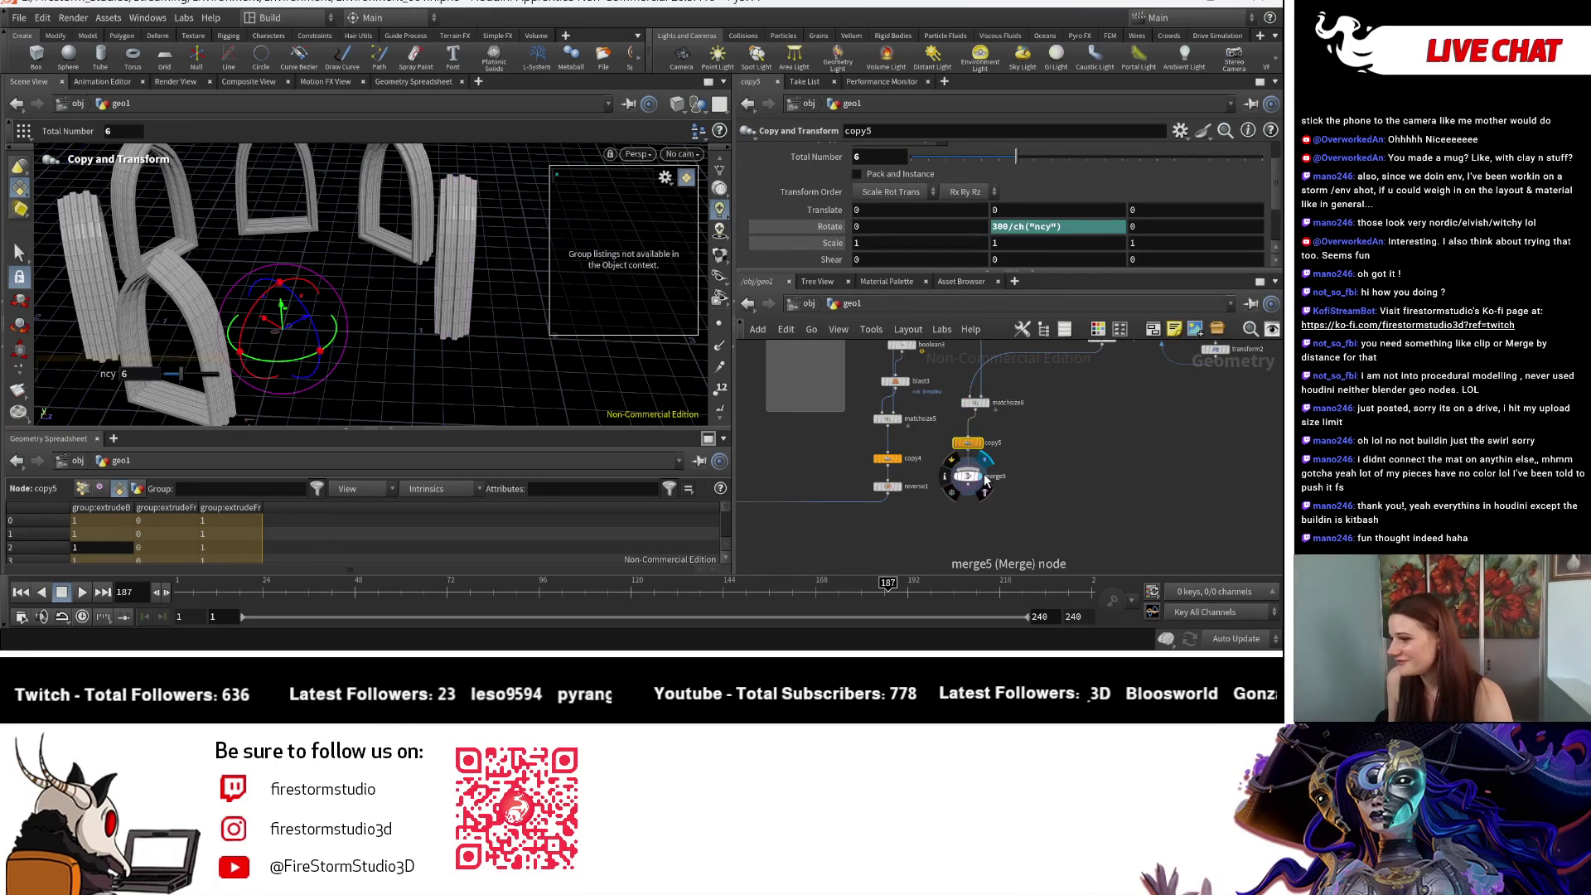
pyautogui.press('Escape')
pyautogui.click(981, 443)
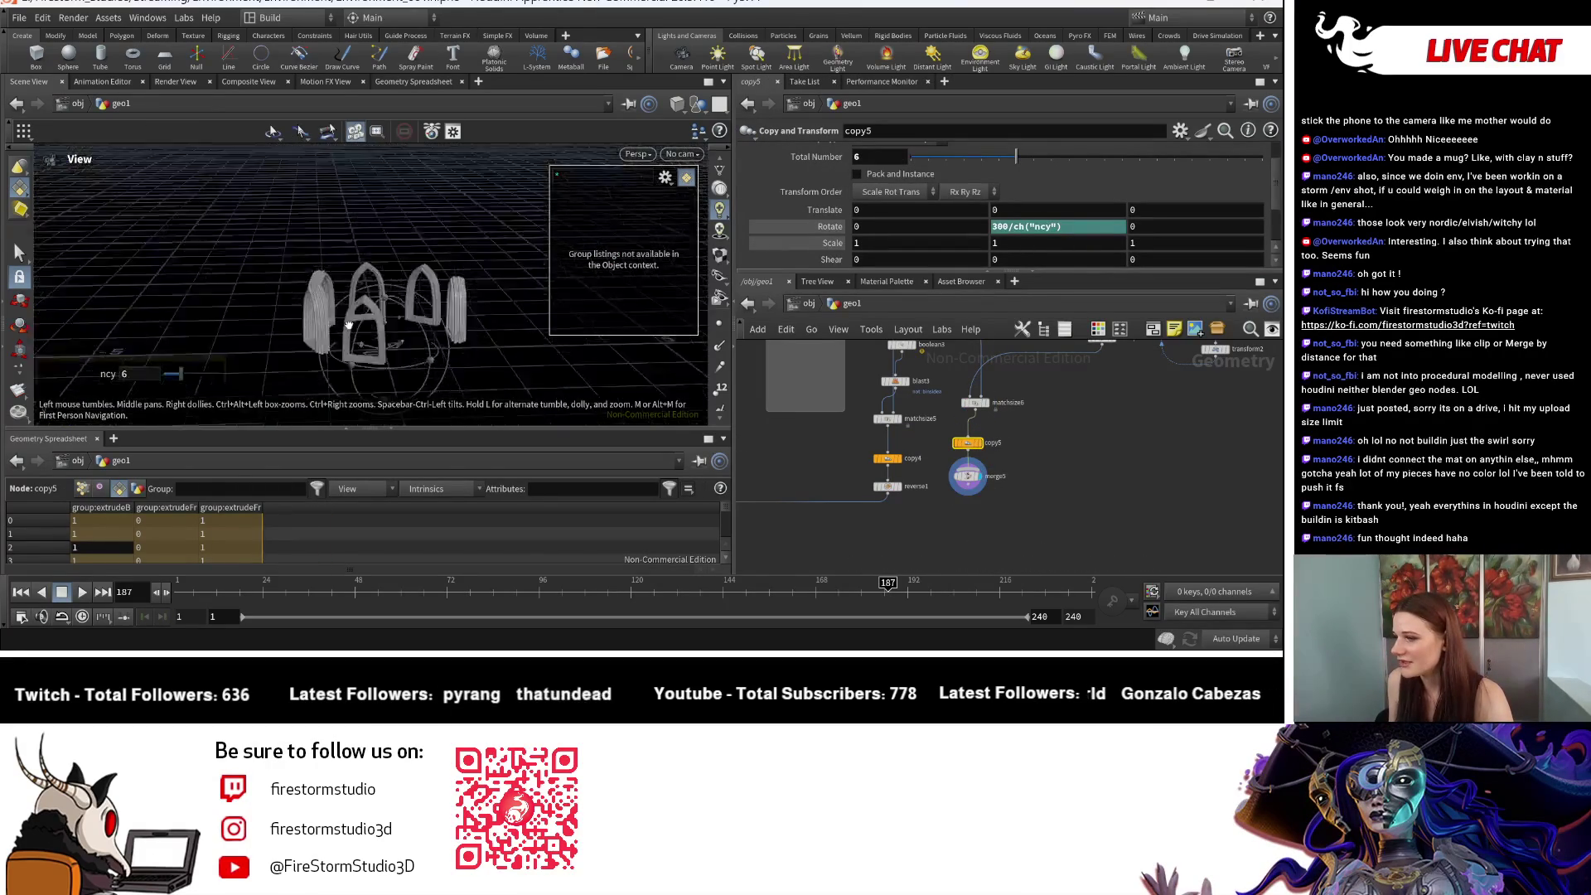
pyautogui.scroll(-3, 1039, 441)
pyautogui.moveTo(1039, 440); pyautogui.dragTo(1010, 526, button='middle')
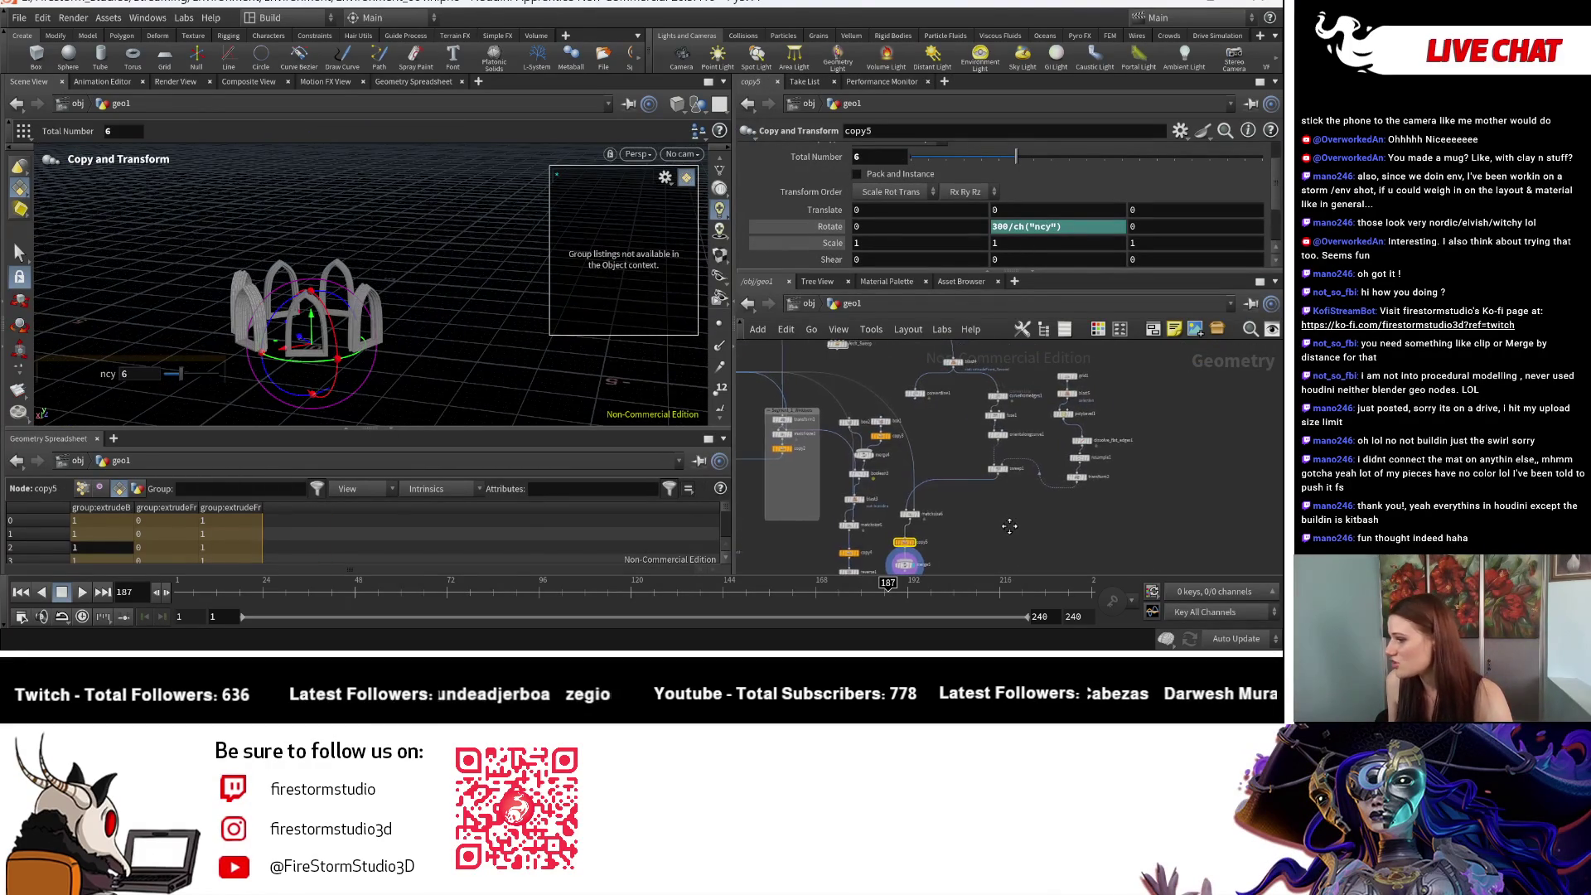
pyautogui.scroll(5, 858, 471)
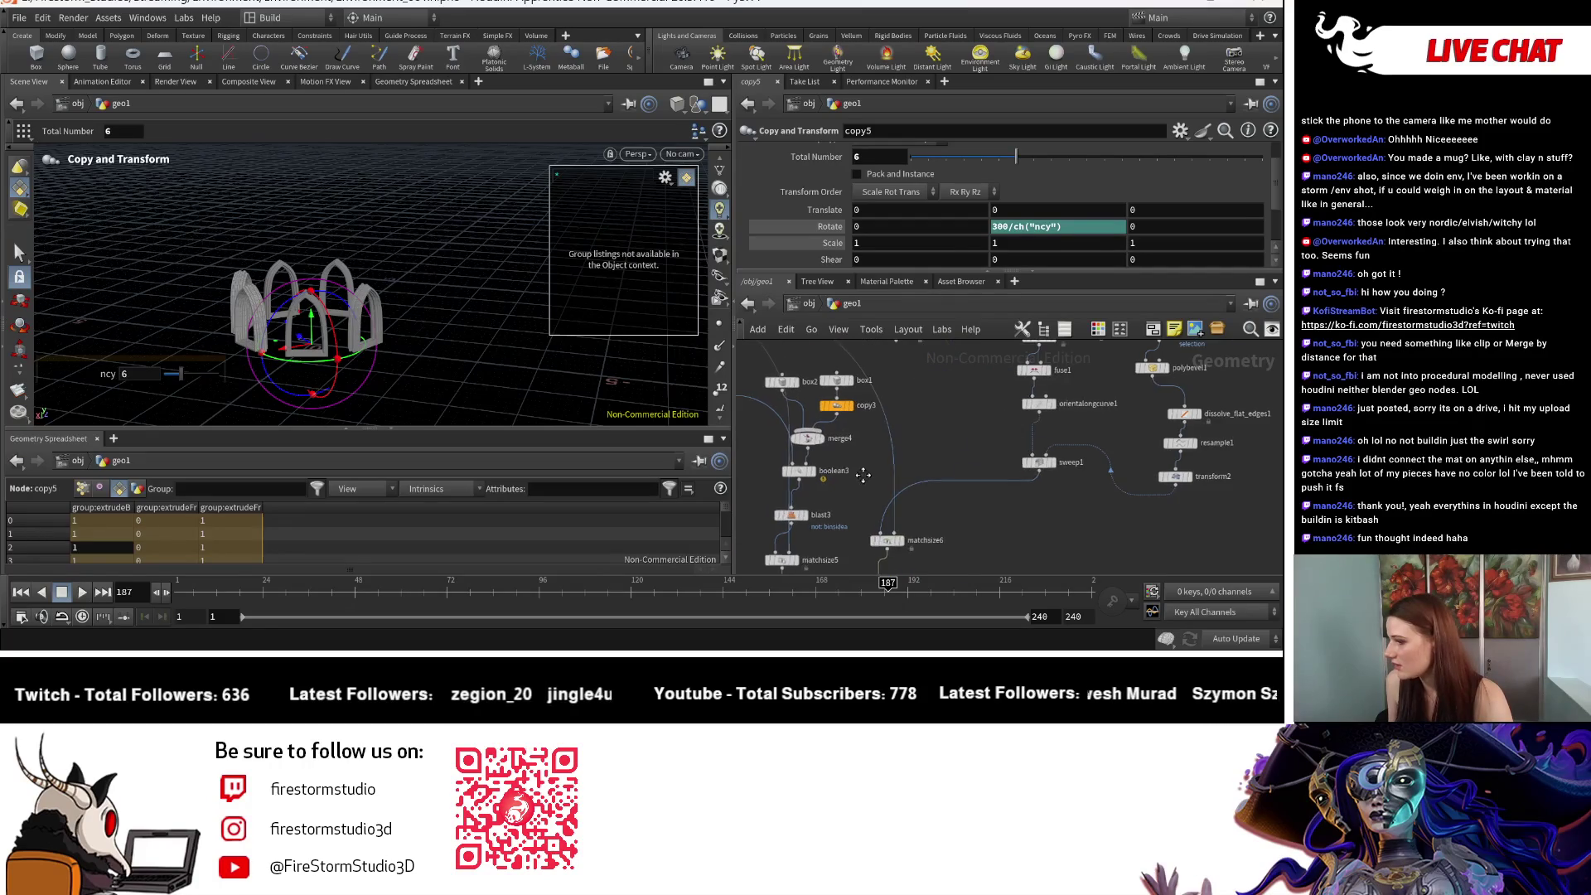
pyautogui.moveTo(858, 470)
pyautogui.mouseDown(button='middle')
pyautogui.moveTo(991, 401)
pyautogui.moveTo(1015, 540)
pyautogui.mouseUp(button='middle')
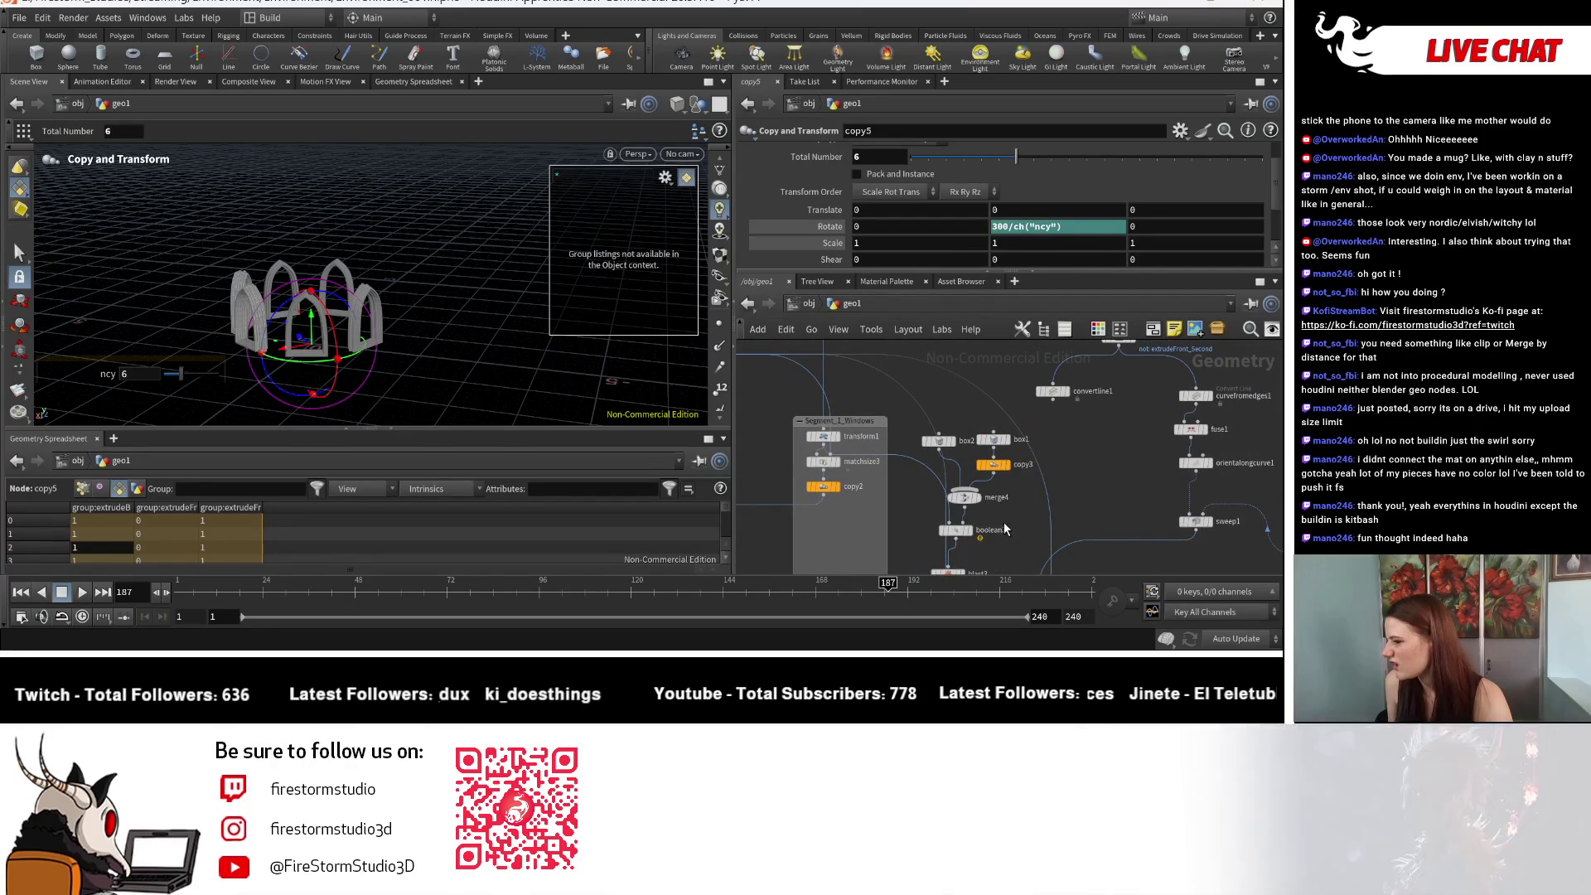
pyautogui.moveTo(1005, 531); pyautogui.dragTo(1031, 491, button='middle')
# Step: Duplicate transform1 as transform3 and splice it into the wire feeding sweep1
pyautogui.click(870, 401)
pyautogui.keyDown('alt'); pyautogui.moveTo(872, 403); pyautogui.dragTo(1194, 508); pyautogui.keyUp('alt')
pyautogui.moveTo(1191, 547); pyautogui.dragTo(1122, 499, button='middle')
pyautogui.moveTo(1112, 486); pyautogui.dragTo(1086, 473)
pyautogui.moveTo(1078, 526); pyautogui.dragTo(1081, 487, button='middle')
# Step: Delete merge5 and wire copy5 into the main merge3
pyautogui.scroll(-2, 1081, 487)
pyautogui.click(1077, 475)
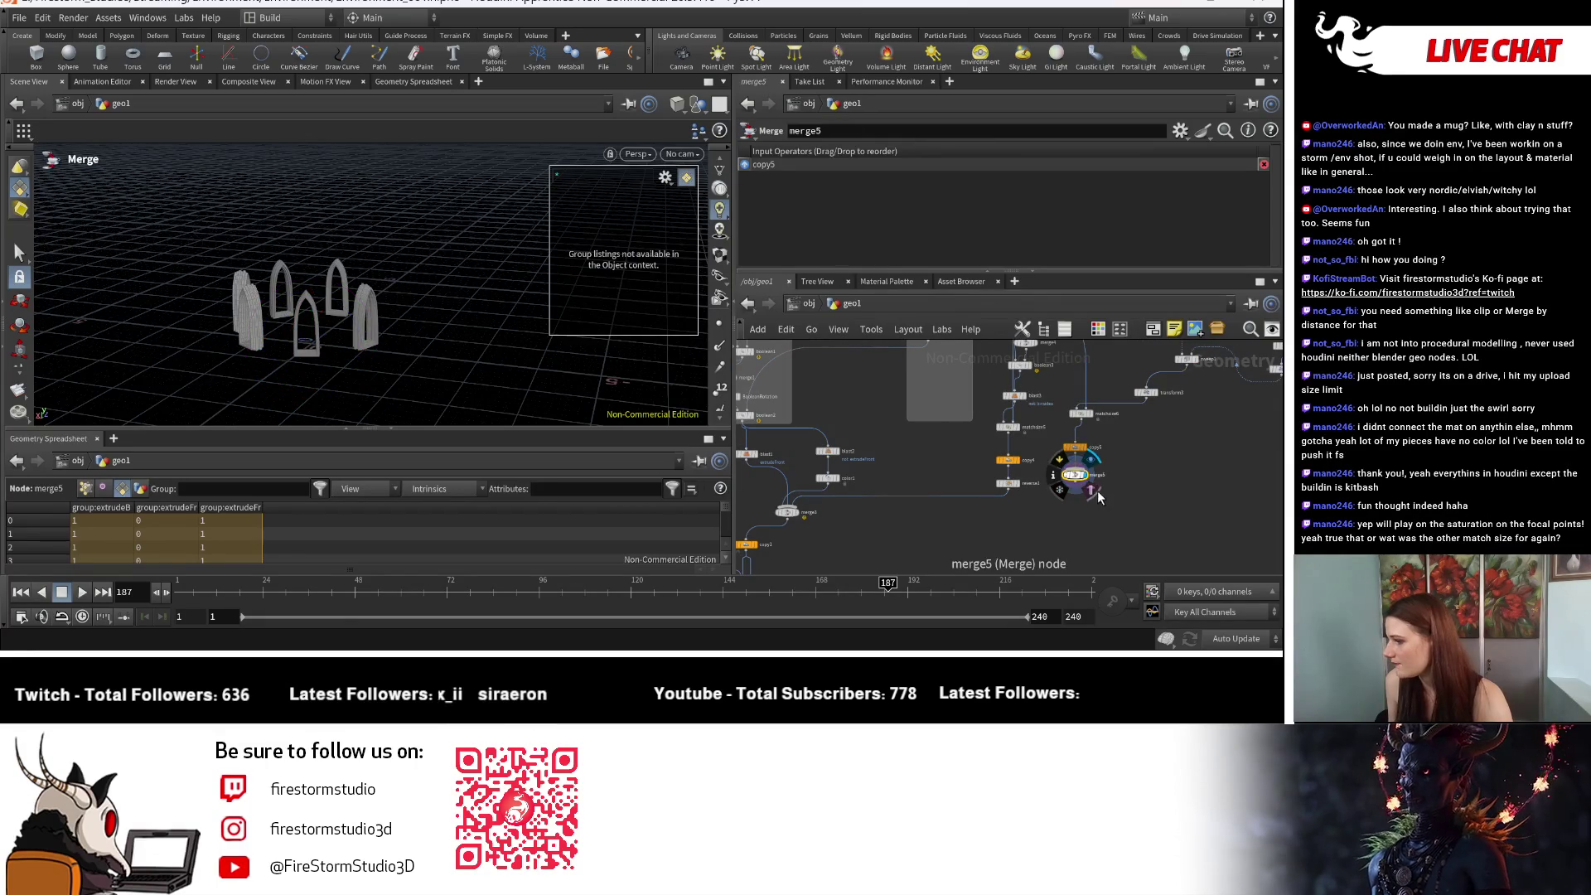
pyautogui.press('Delete')
pyautogui.click(1076, 457)
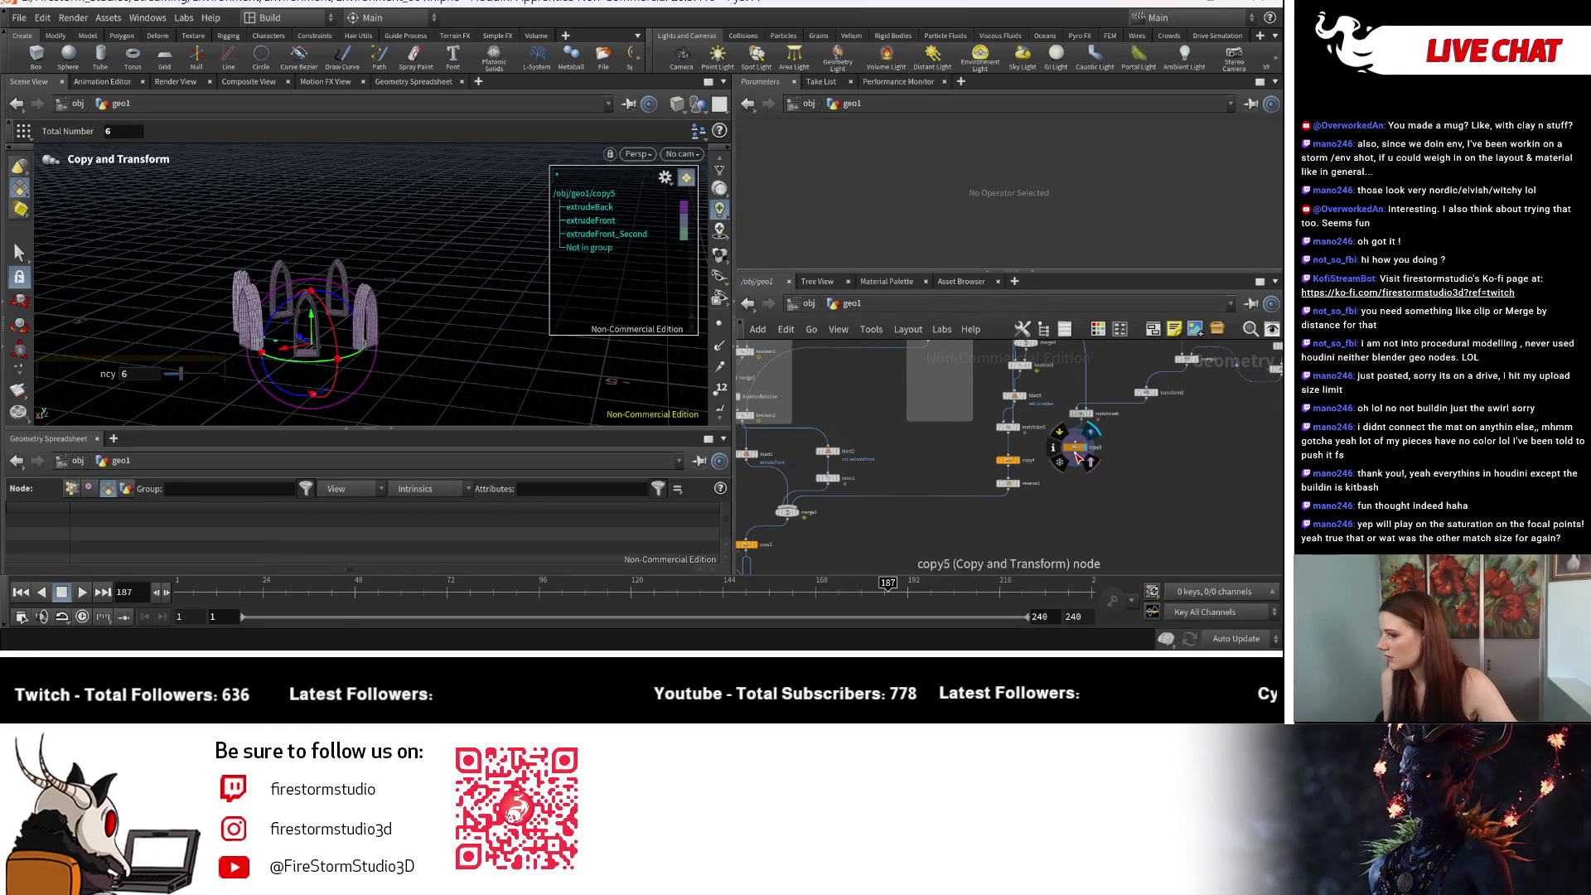
pyautogui.click(797, 513)
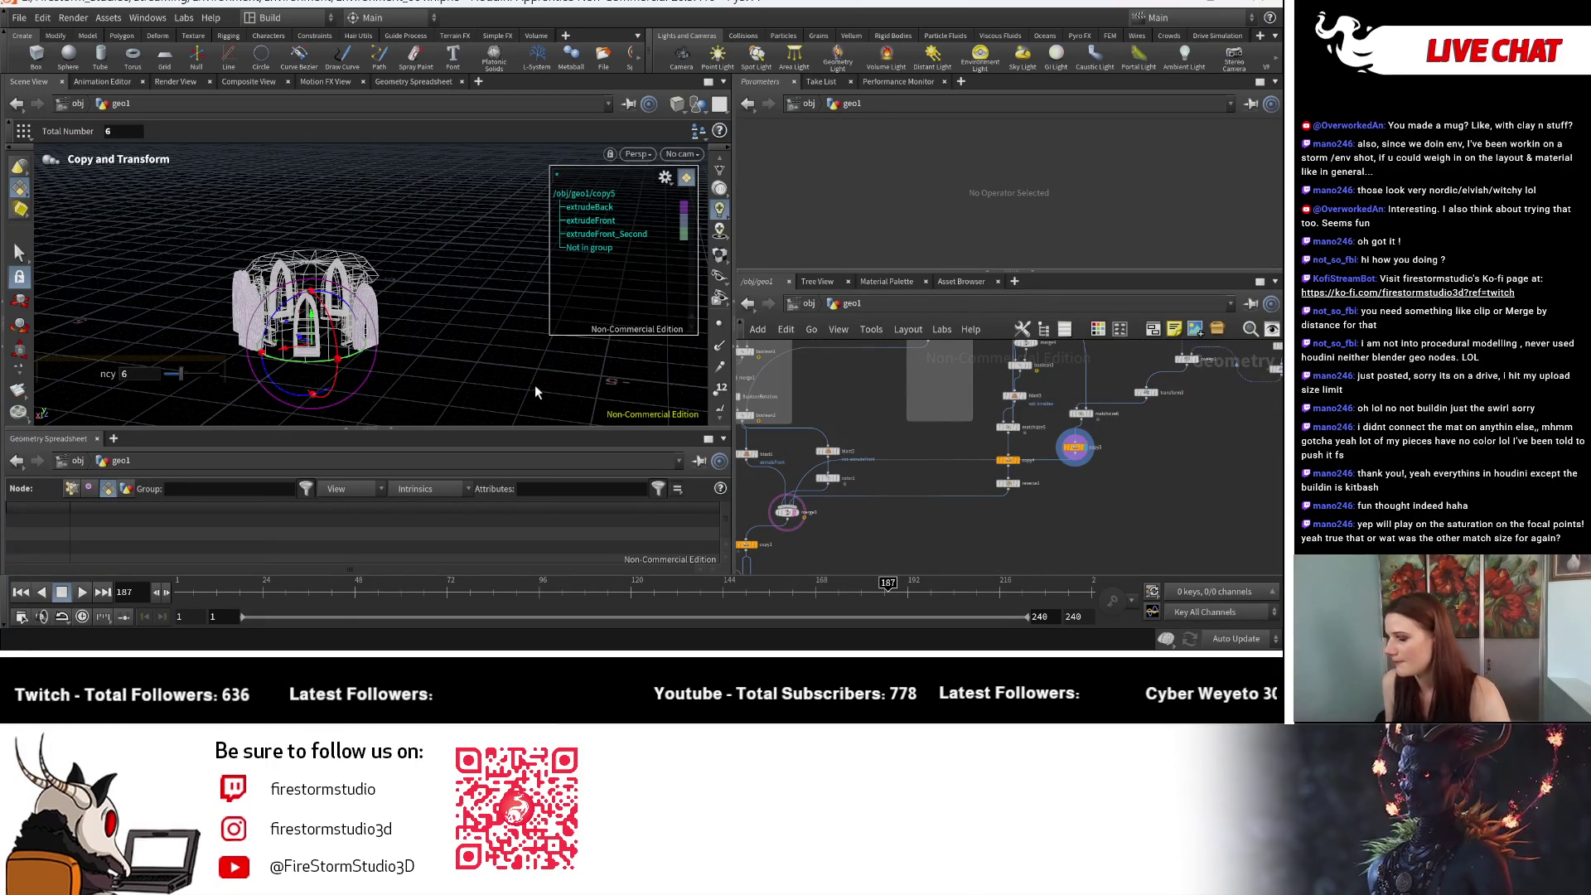
# Step: Display merge3 to view the round pavilion with six arched windows
pyautogui.scroll(5, 791, 511)
pyautogui.click(842, 502)
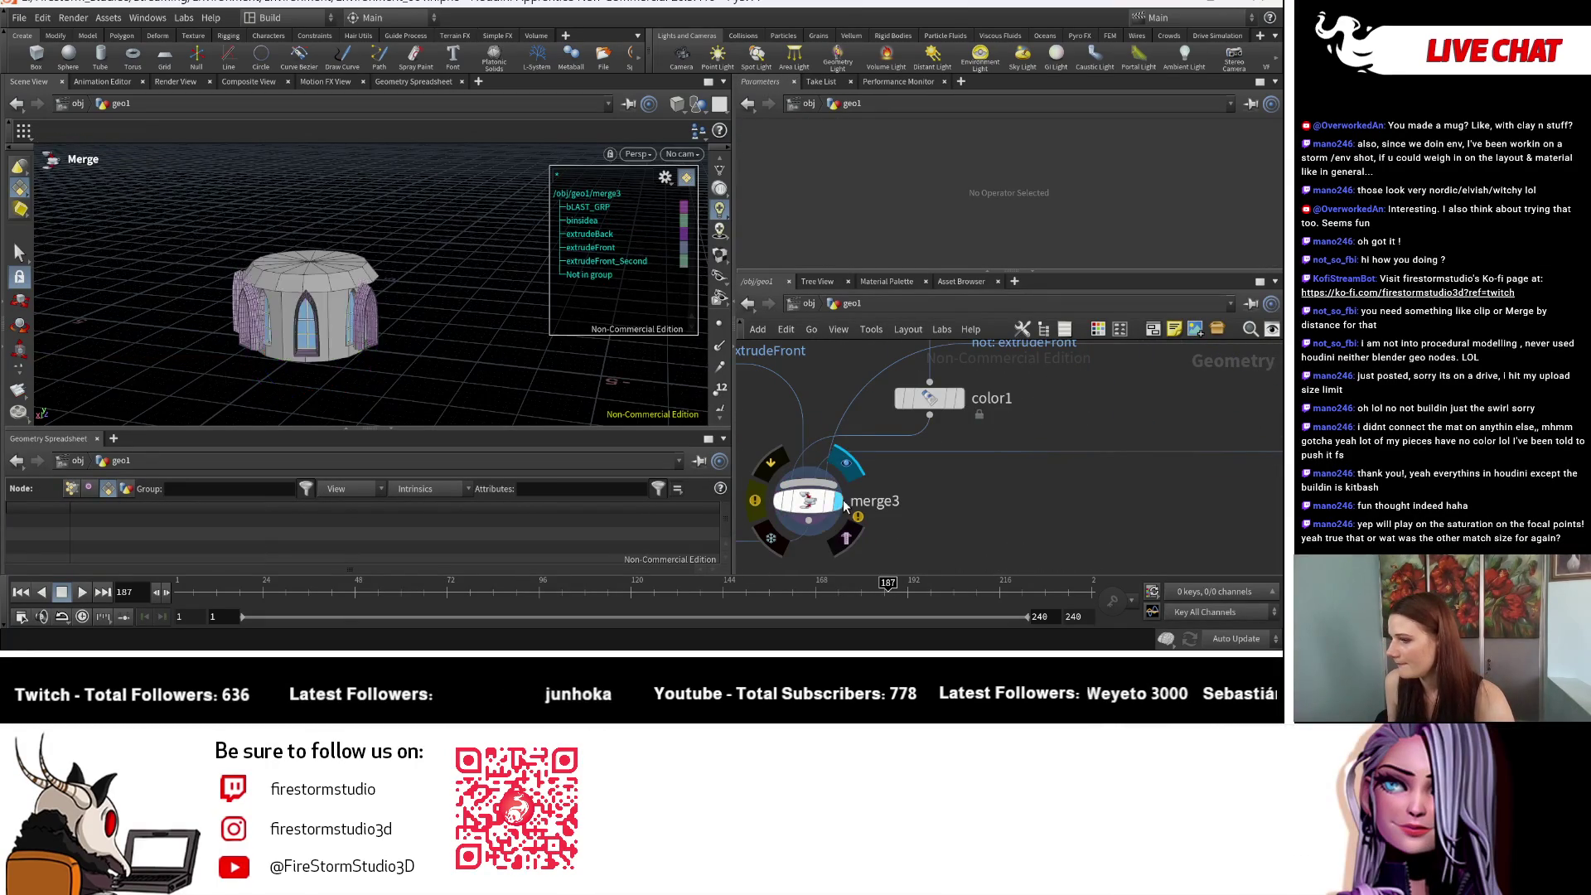
pyautogui.press('Escape')
pyautogui.moveTo(464, 356)
pyautogui.mouseDown()
pyautogui.moveTo(618, 361)
pyautogui.moveTo(522, 311)
pyautogui.mouseUp()
pyautogui.scroll(-5, 1046, 416)
pyautogui.moveTo(788, 539); pyautogui.dragTo(723, 573, button='middle')
pyautogui.press('Tab')
# Step: Add a new merge5 and wire transform3 and blast3 into it
pyautogui.write('merge')
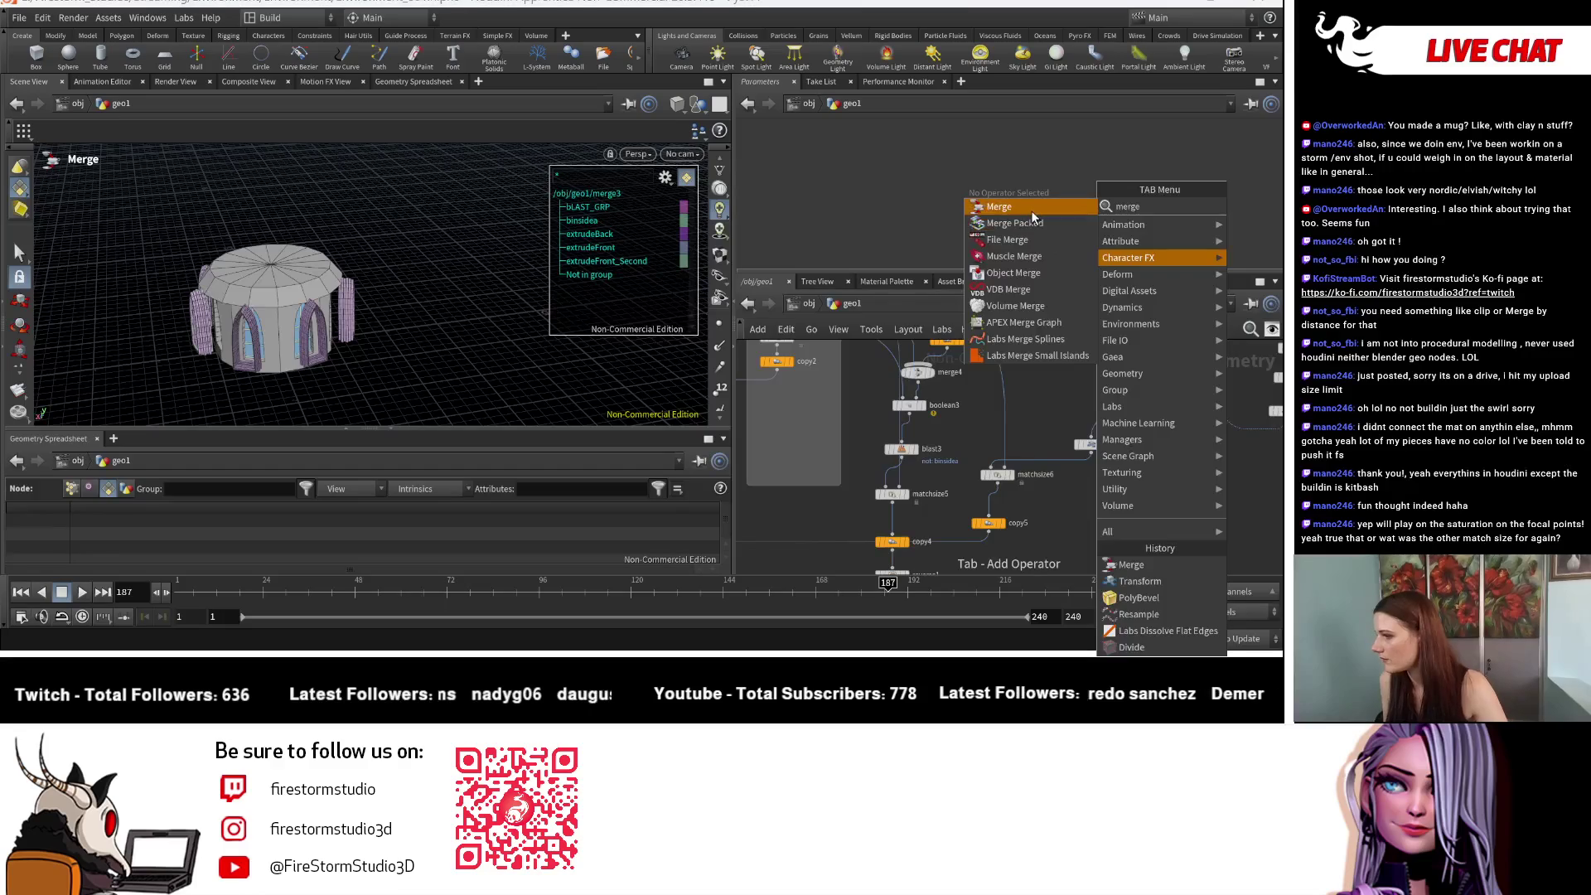
pyautogui.click(1031, 211)
pyautogui.click(967, 501)
pyautogui.click(1091, 451)
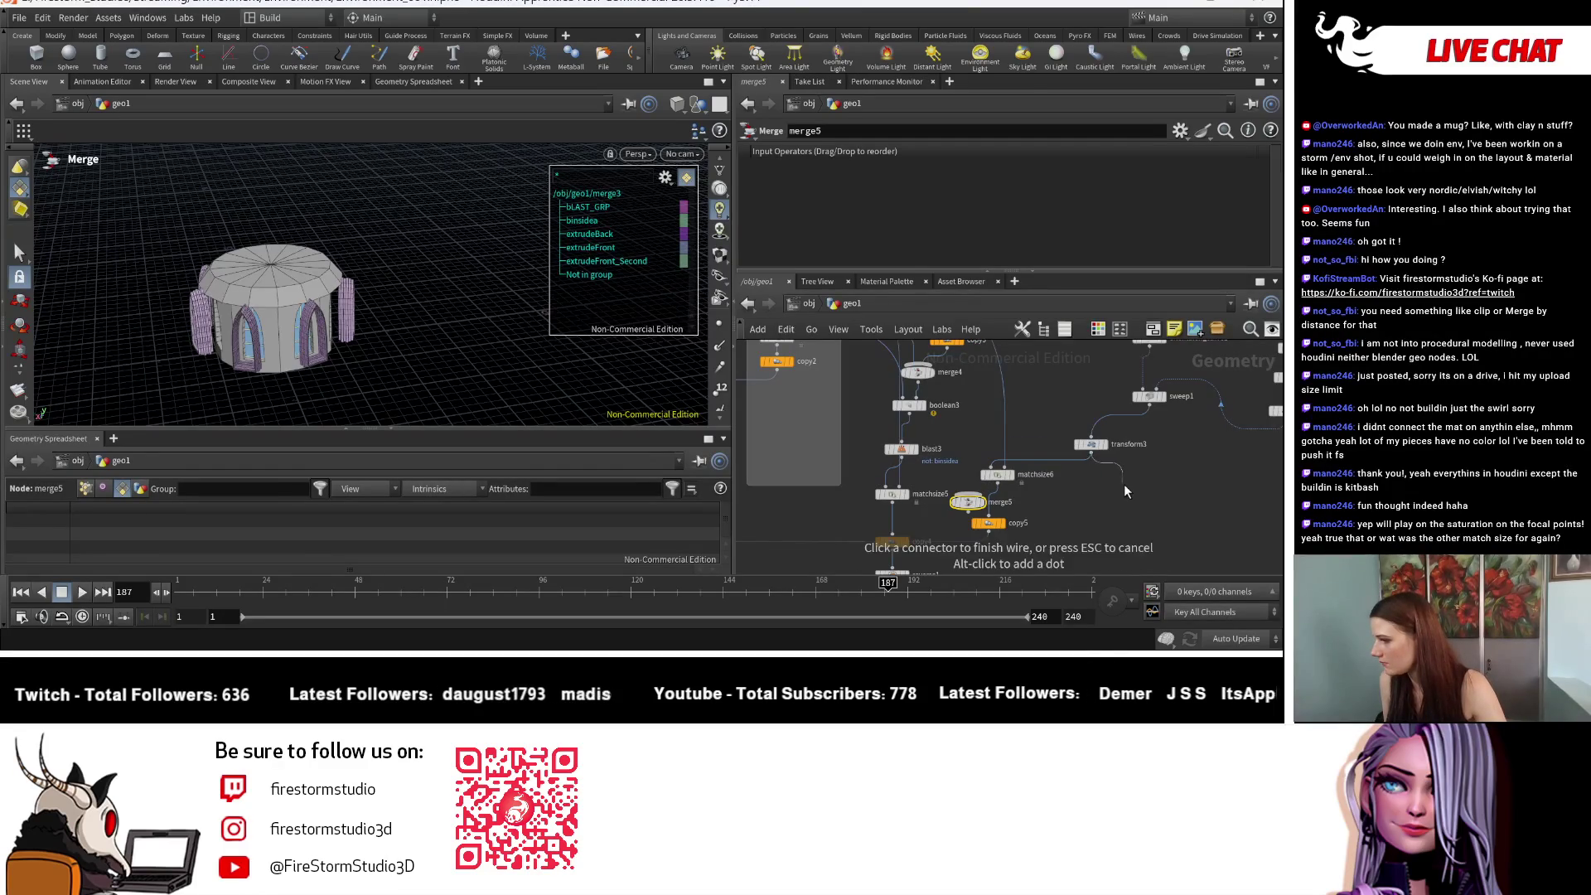
pyautogui.click(967, 497)
pyautogui.moveTo(966, 511); pyautogui.dragTo(947, 492)
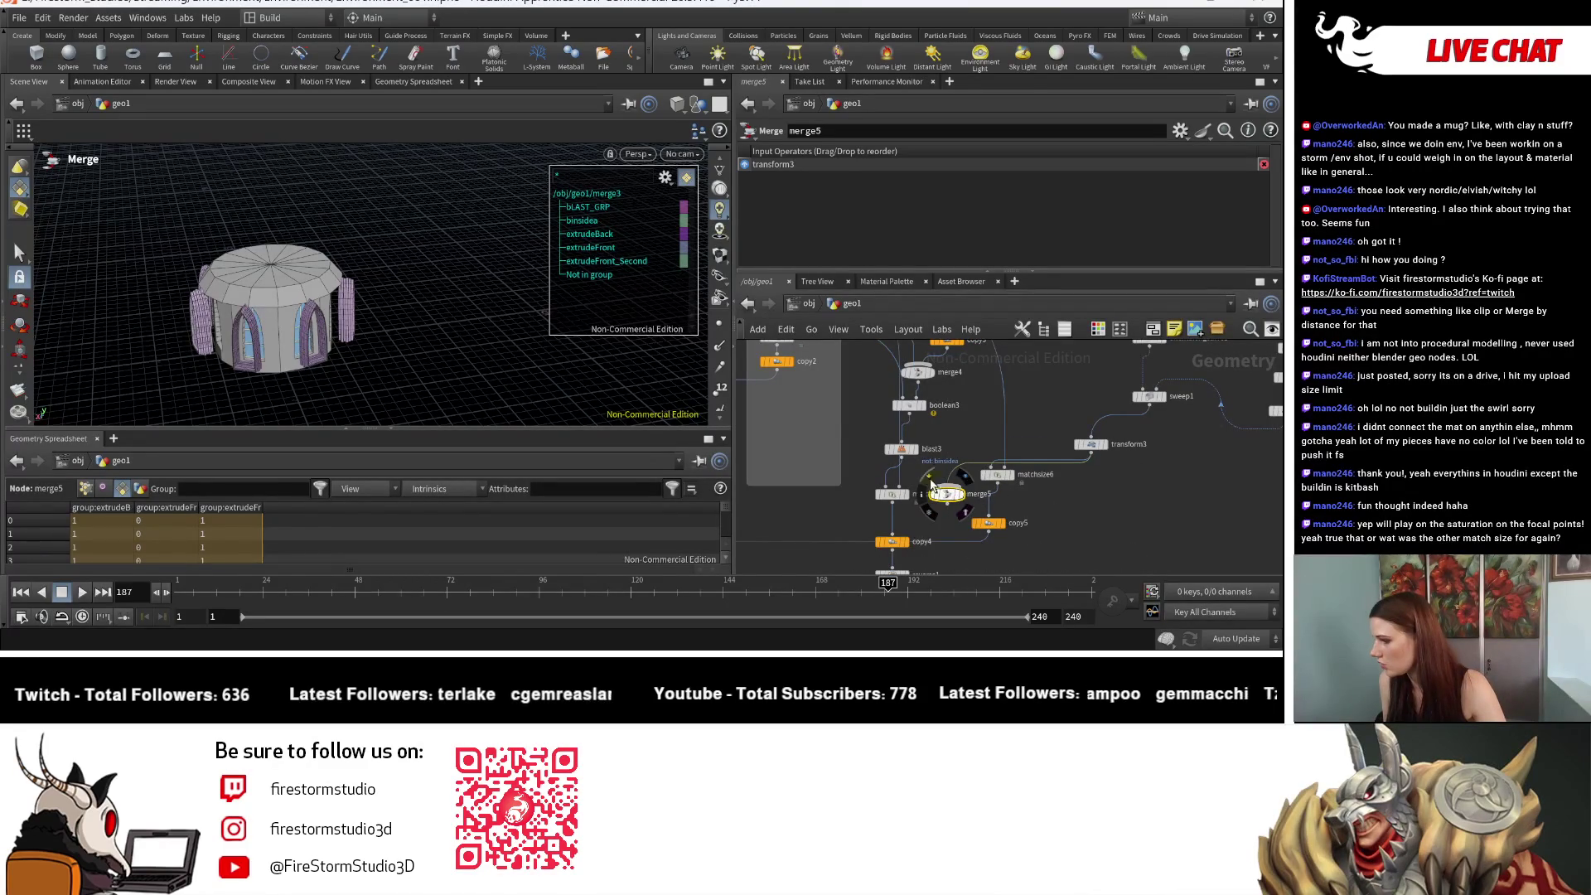
pyautogui.click(903, 459)
pyautogui.click(943, 490)
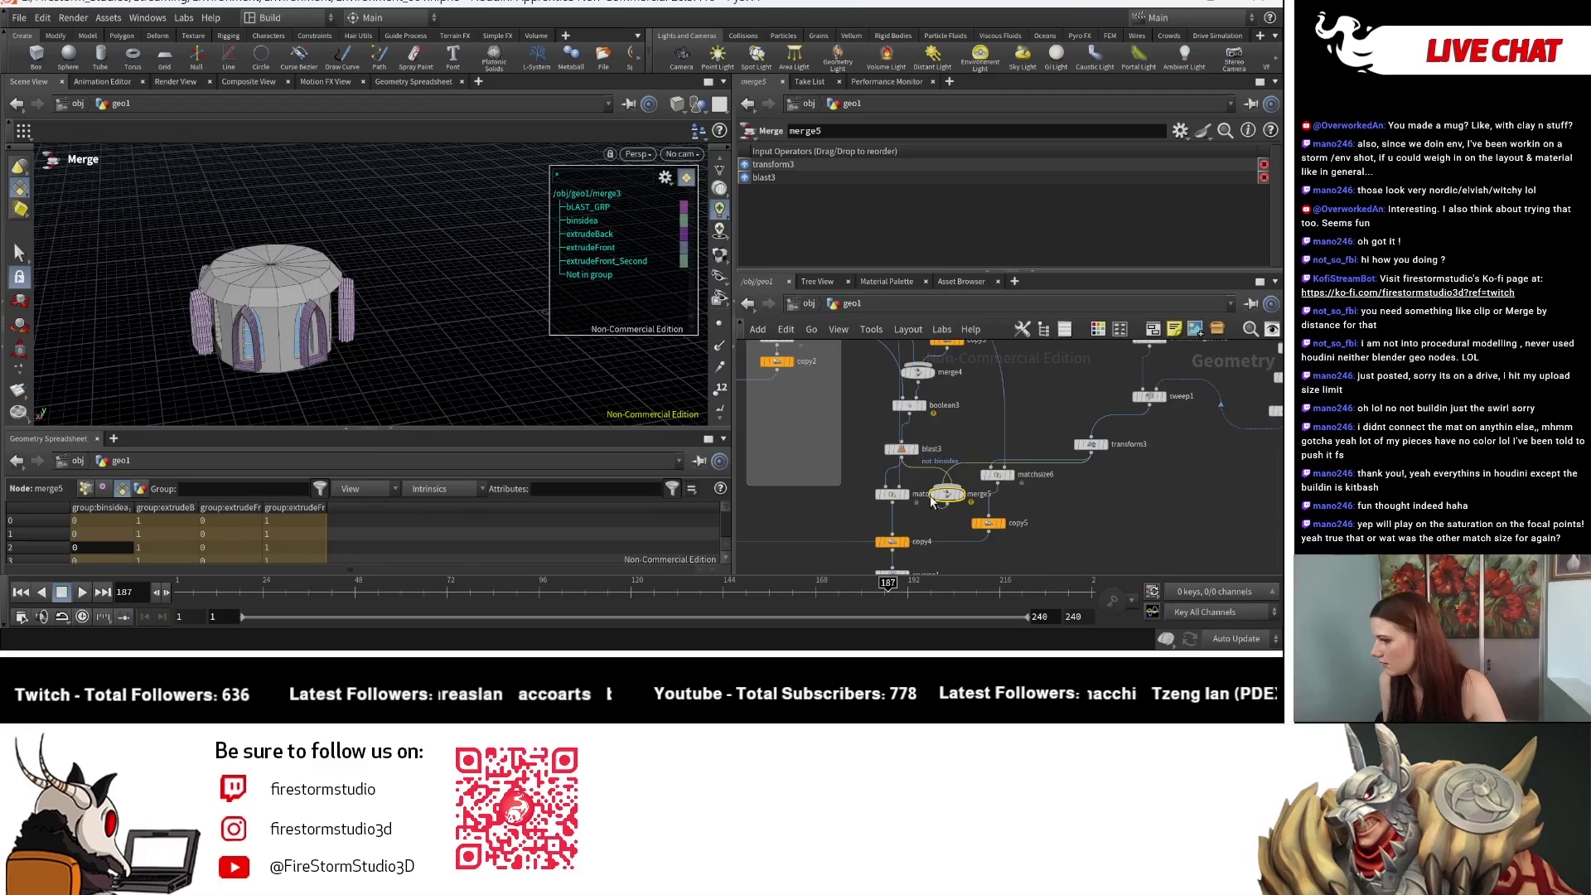
# Step: Undo a trial merge5-to-copy4 wire and display merge5's tall window stack
pyautogui.click(943, 502)
pyautogui.click(891, 534)
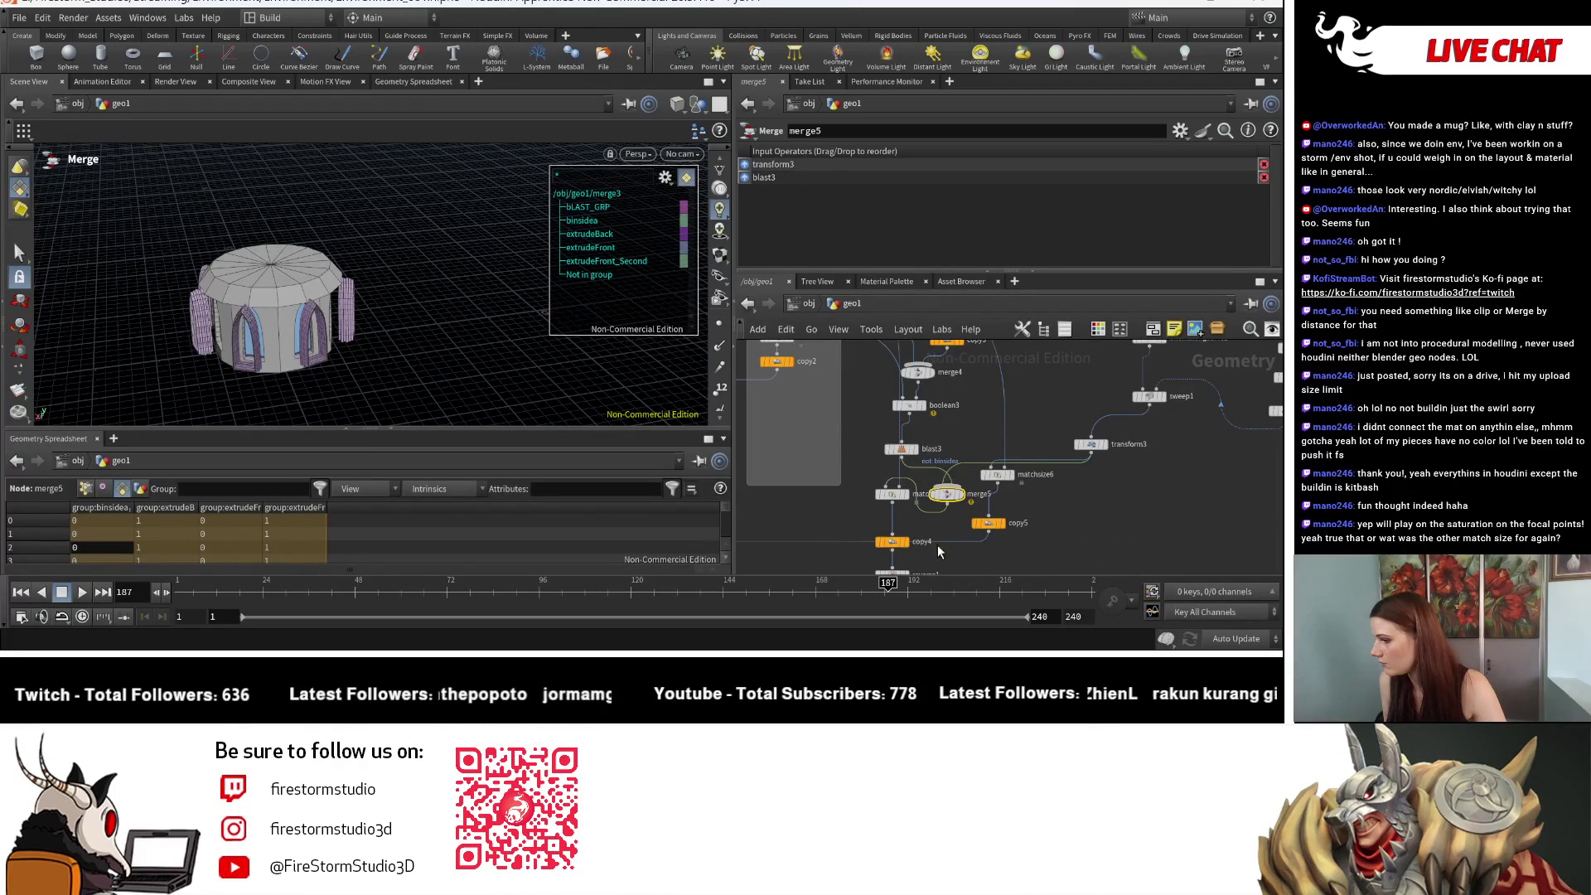
pyautogui.hotkey('ctrl', 'z')
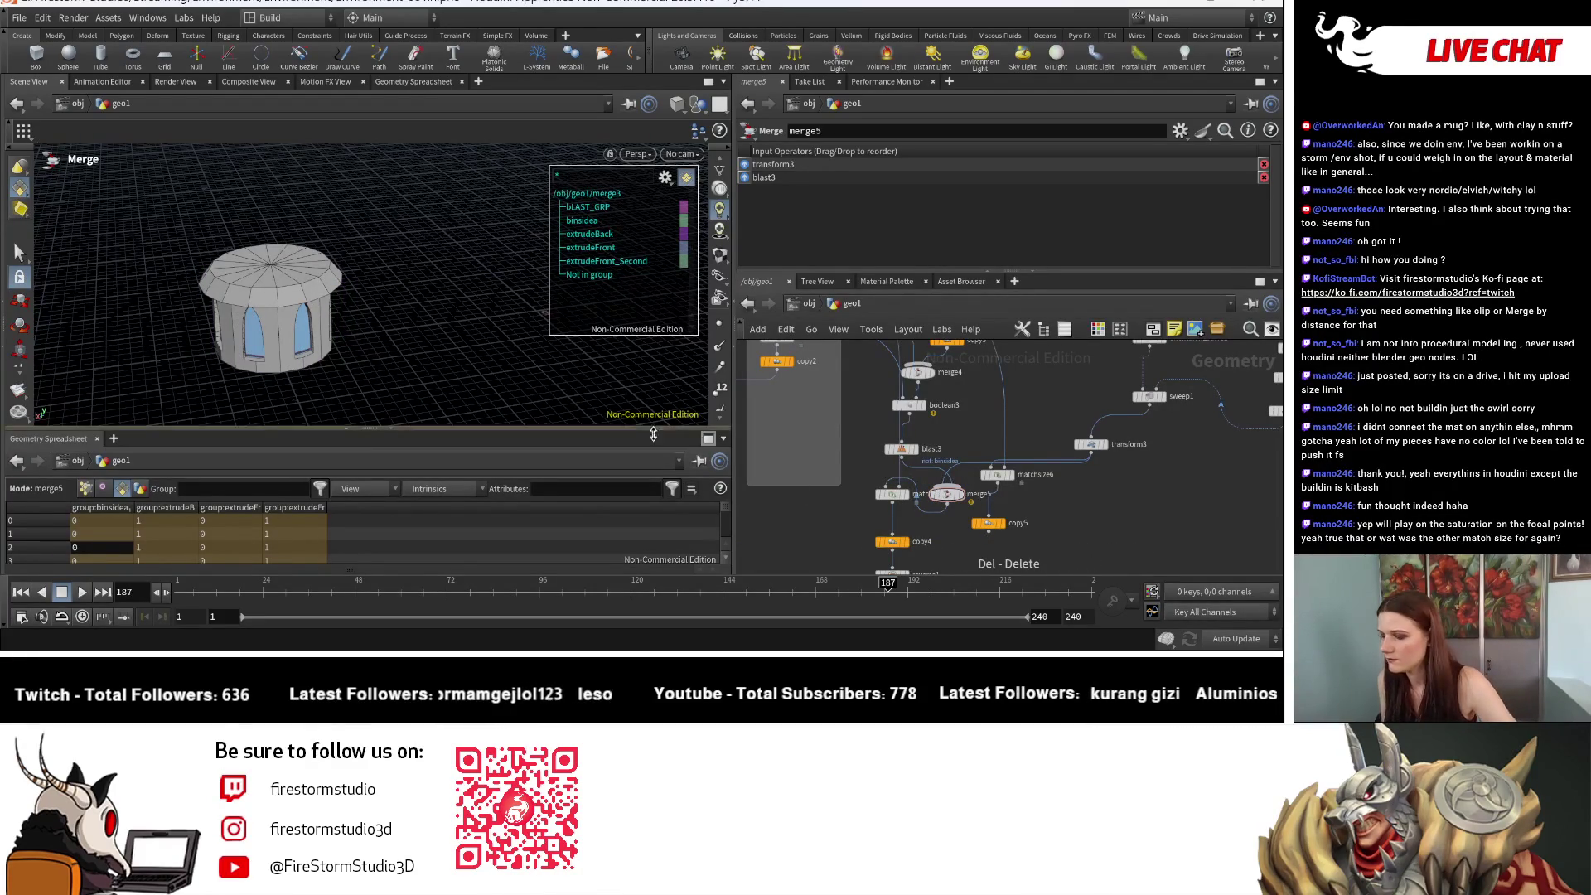
pyautogui.click(964, 497)
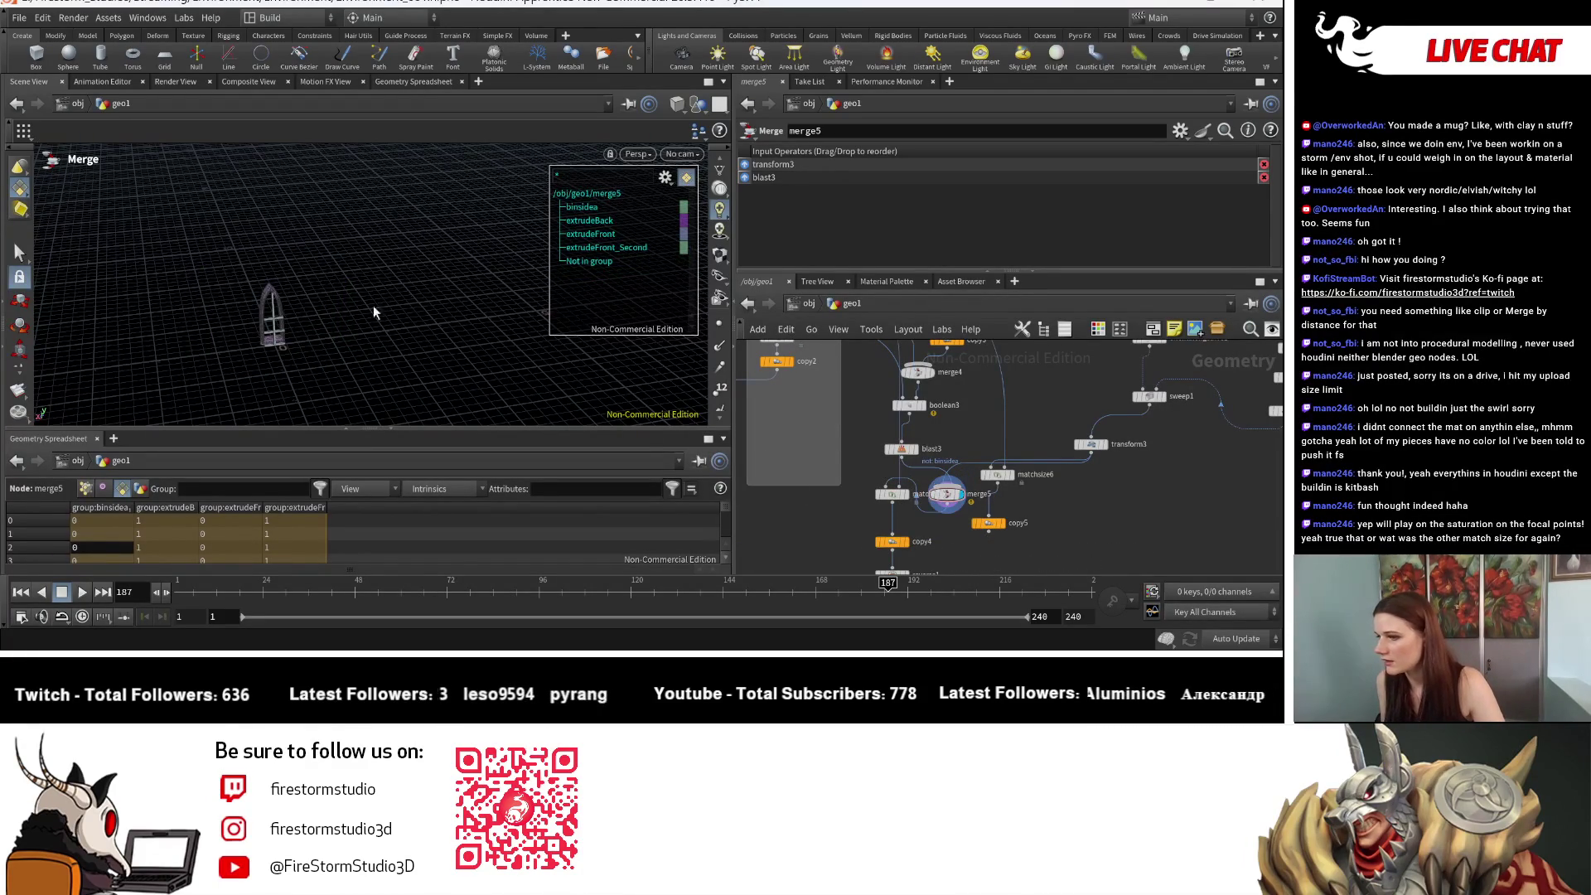
pyautogui.press('Escape')
pyautogui.moveTo(483, 317)
pyautogui.mouseDown()
pyautogui.moveTo(398, 364)
pyautogui.moveTo(327, 371)
pyautogui.moveTo(458, 352)
pyautogui.moveTo(402, 365)
pyautogui.mouseUp()
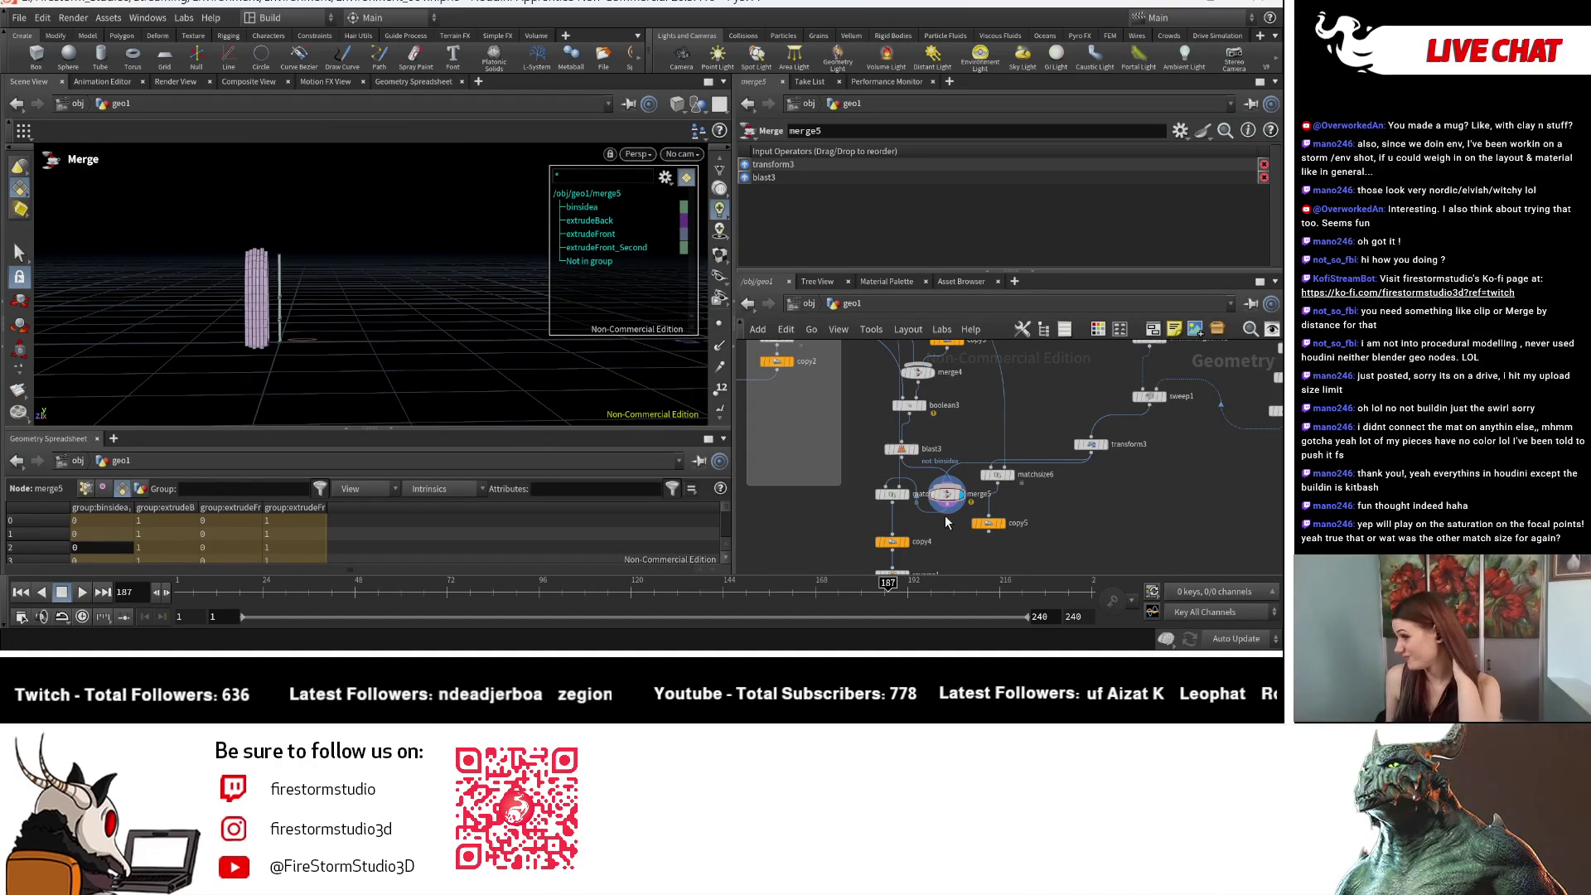
# Step: Try a Translate Z change on transform3, undo it, and check matchsize6's settings
pyautogui.click(1090, 444)
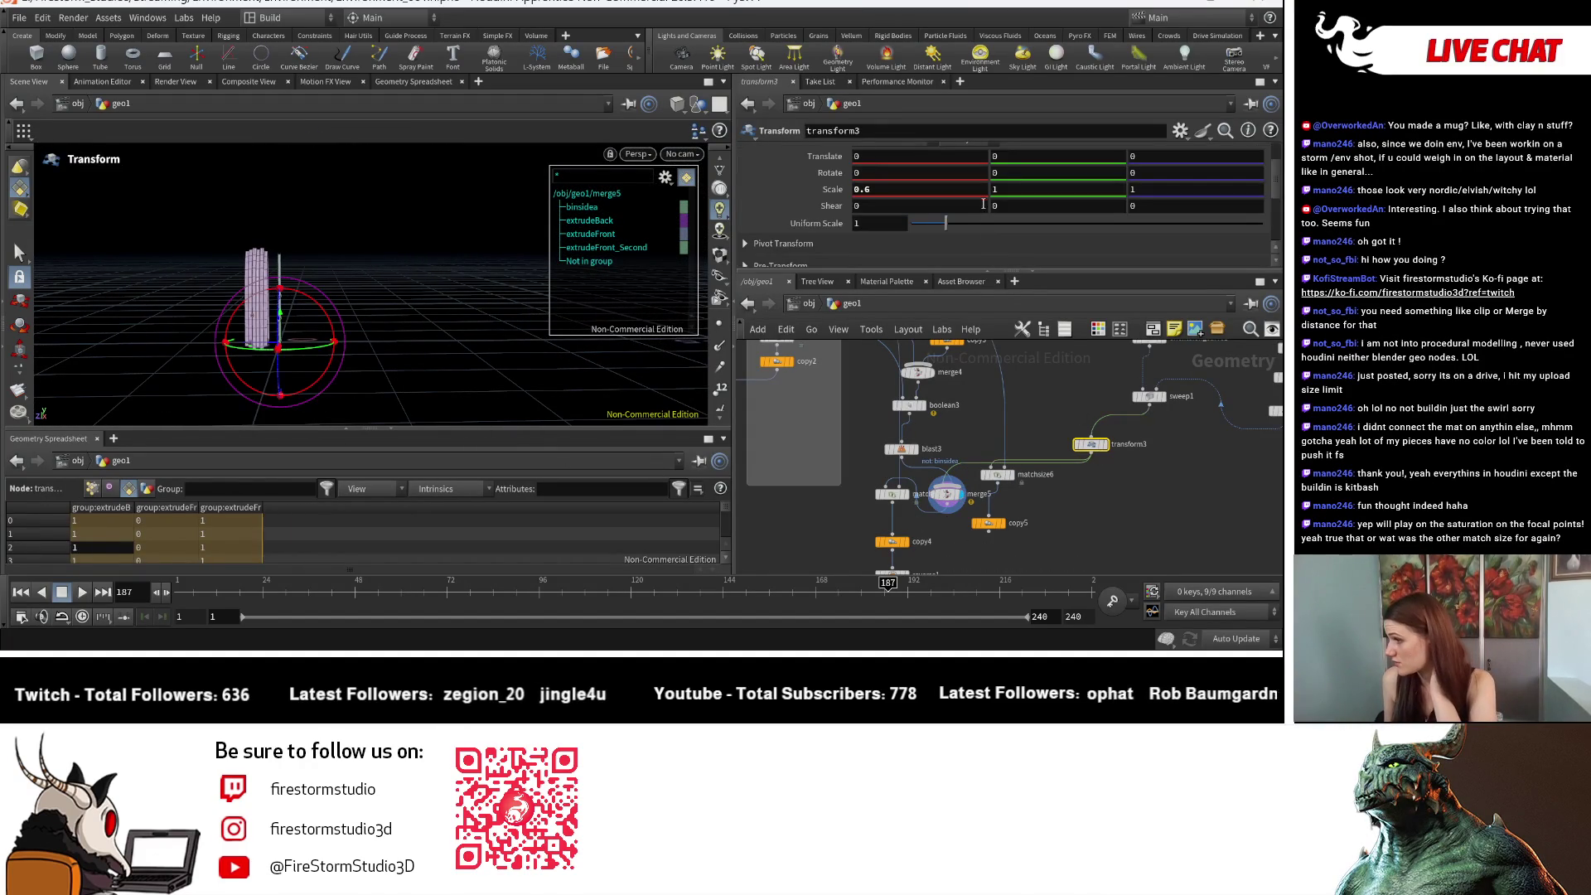
pyautogui.scroll(1, 1008, 200)
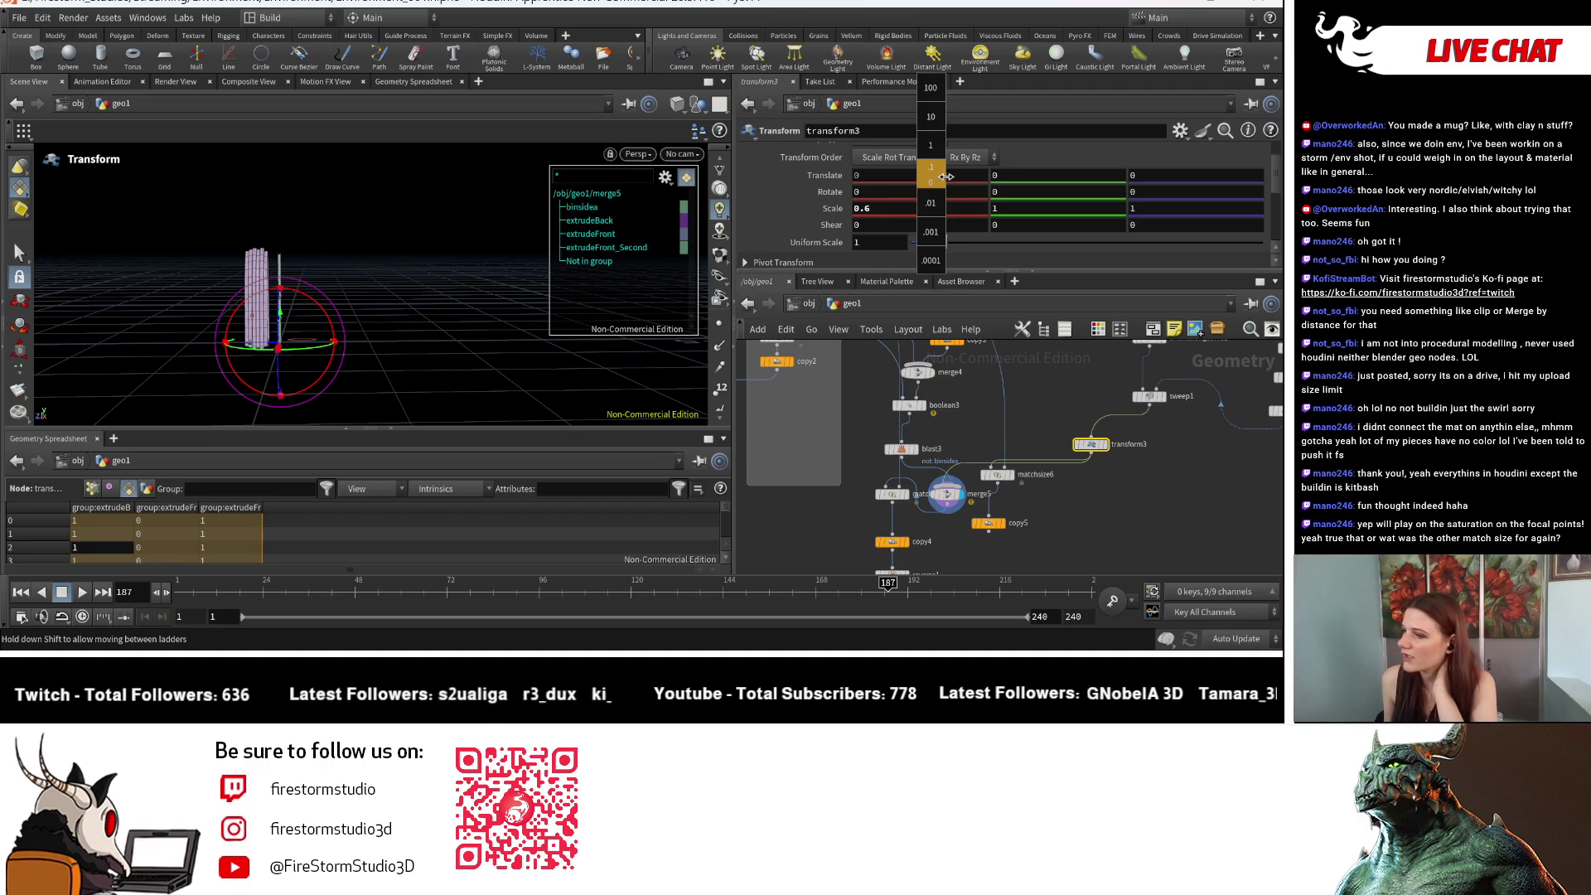
pyautogui.moveTo(1144, 173)
pyautogui.mouseDown(button='middle')
pyautogui.moveTo(1183, 174)
pyautogui.moveTo(1119, 164)
pyautogui.mouseUp(button='middle')
pyautogui.hotkey('ctrl', 'z')
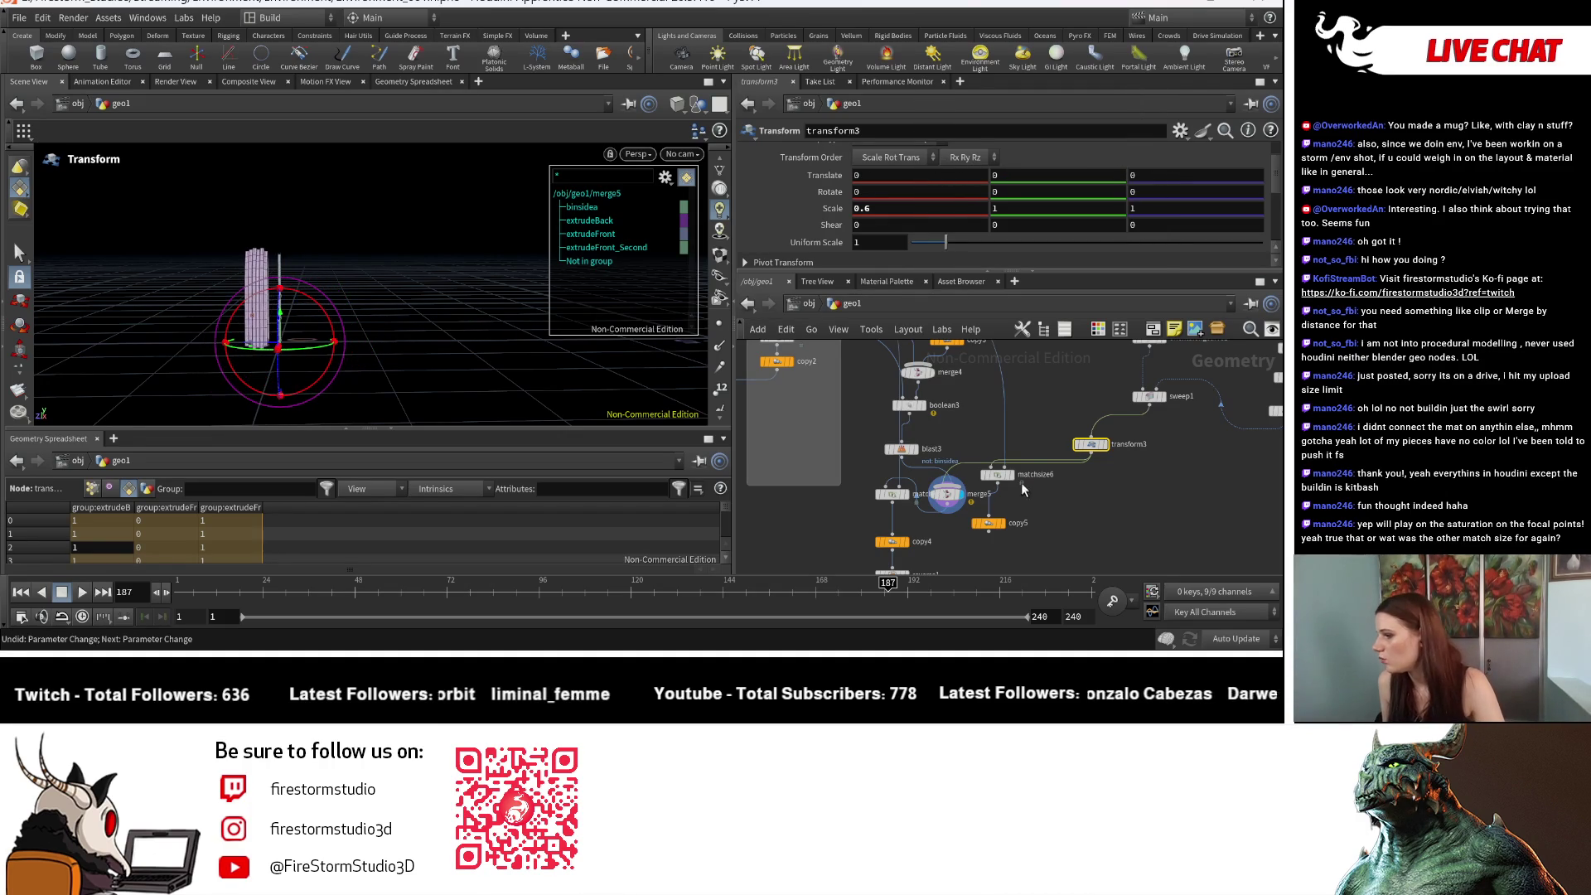
pyautogui.click(999, 474)
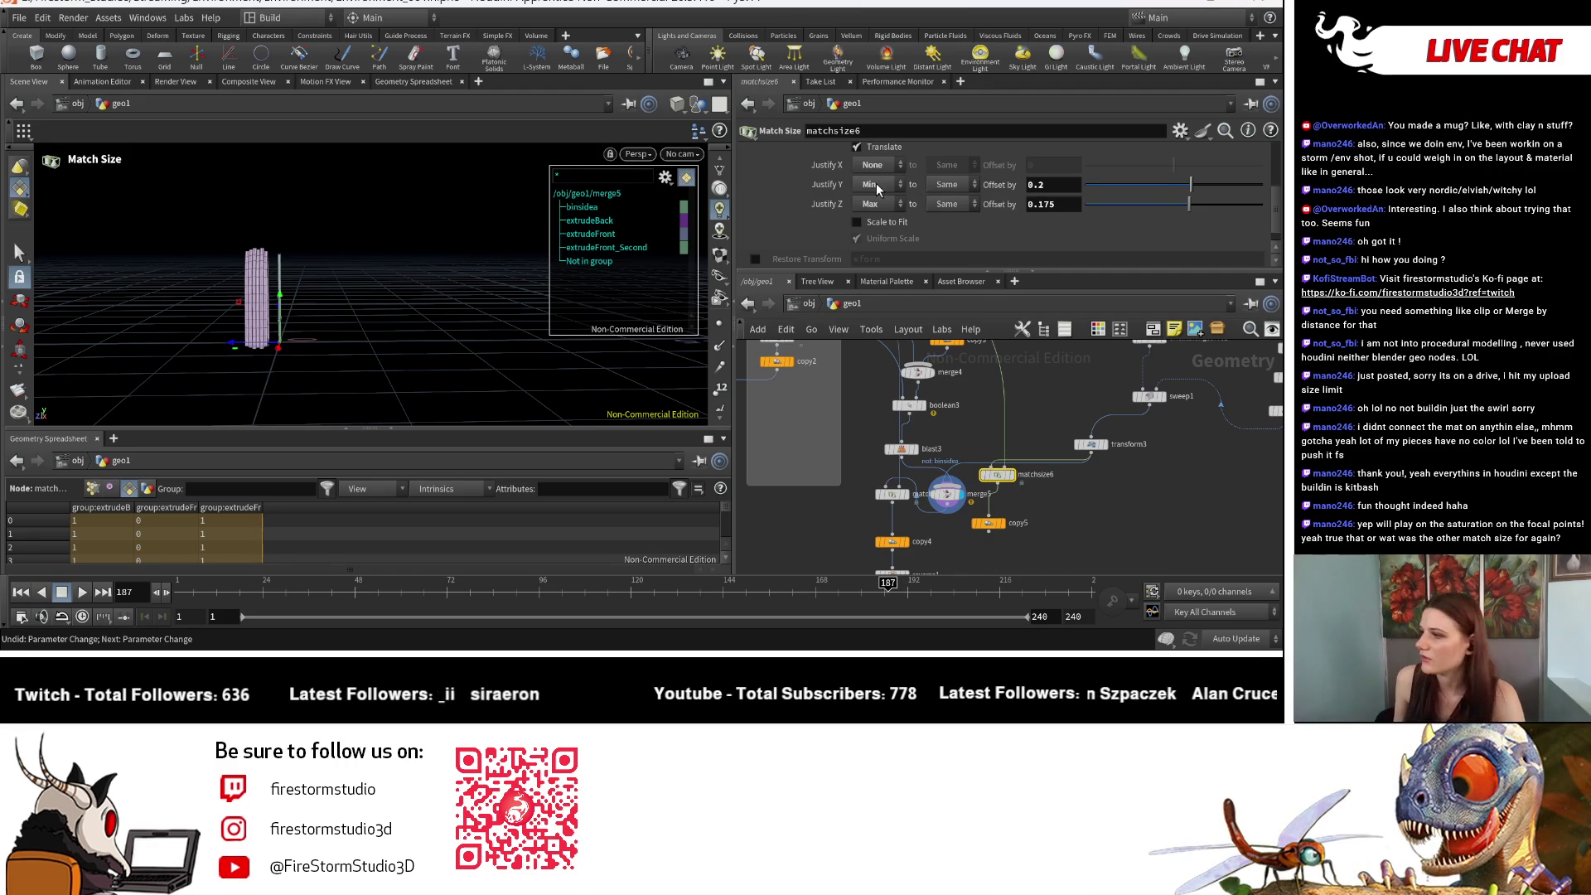
# Step: Set viewing flags on transform3 and blast3 to show the narrow window stack
pyautogui.click(1111, 454)
pyautogui.click(917, 456)
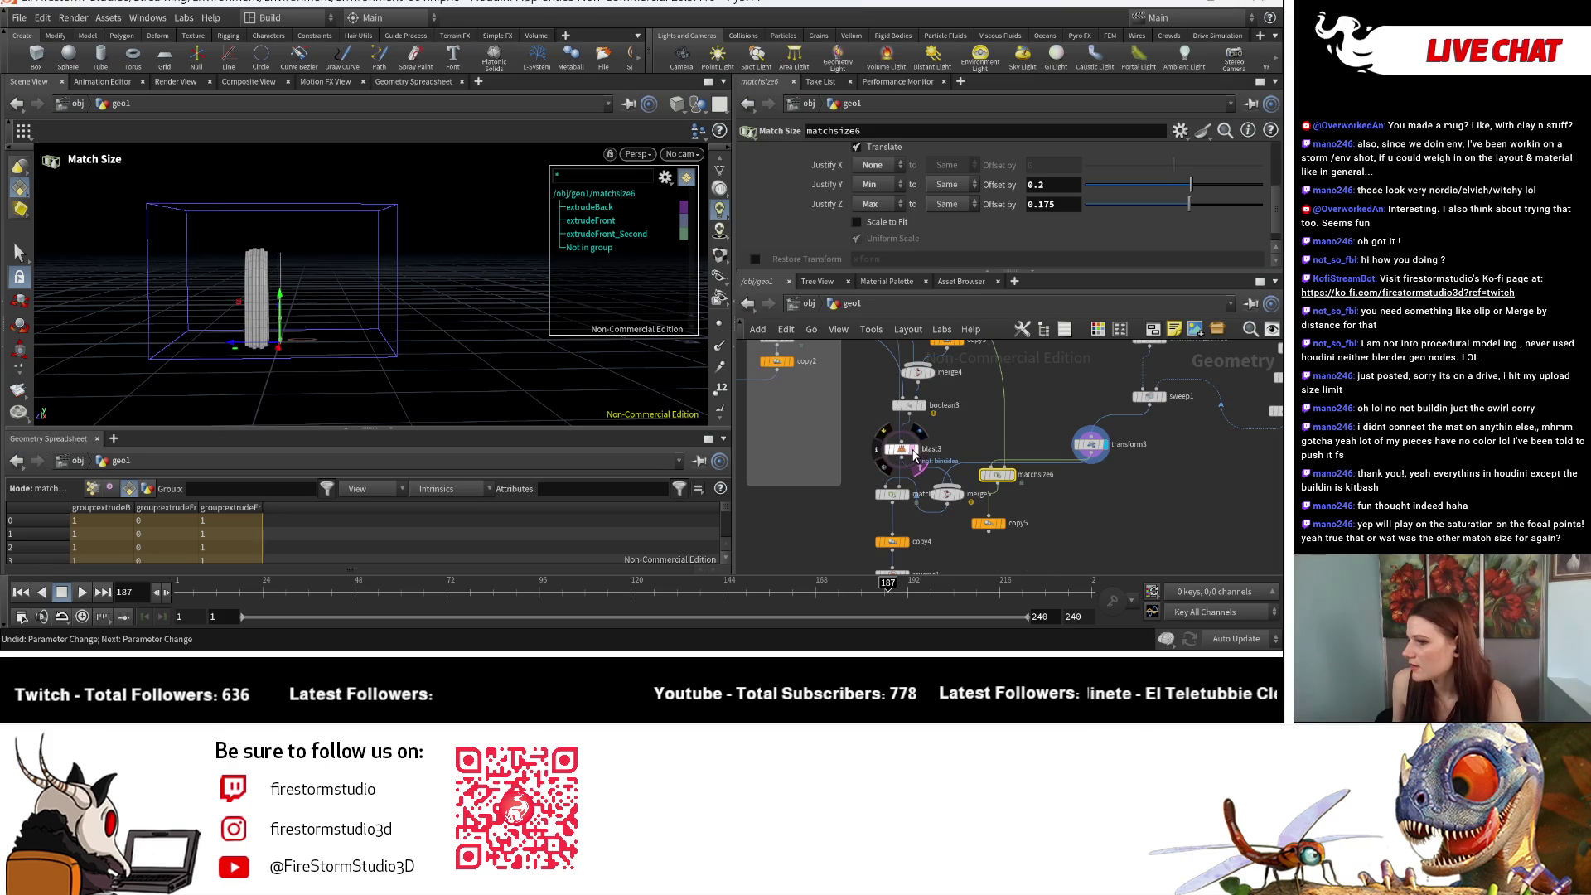
pyautogui.press('Escape')
pyautogui.moveTo(435, 415); pyautogui.dragTo(464, 409)
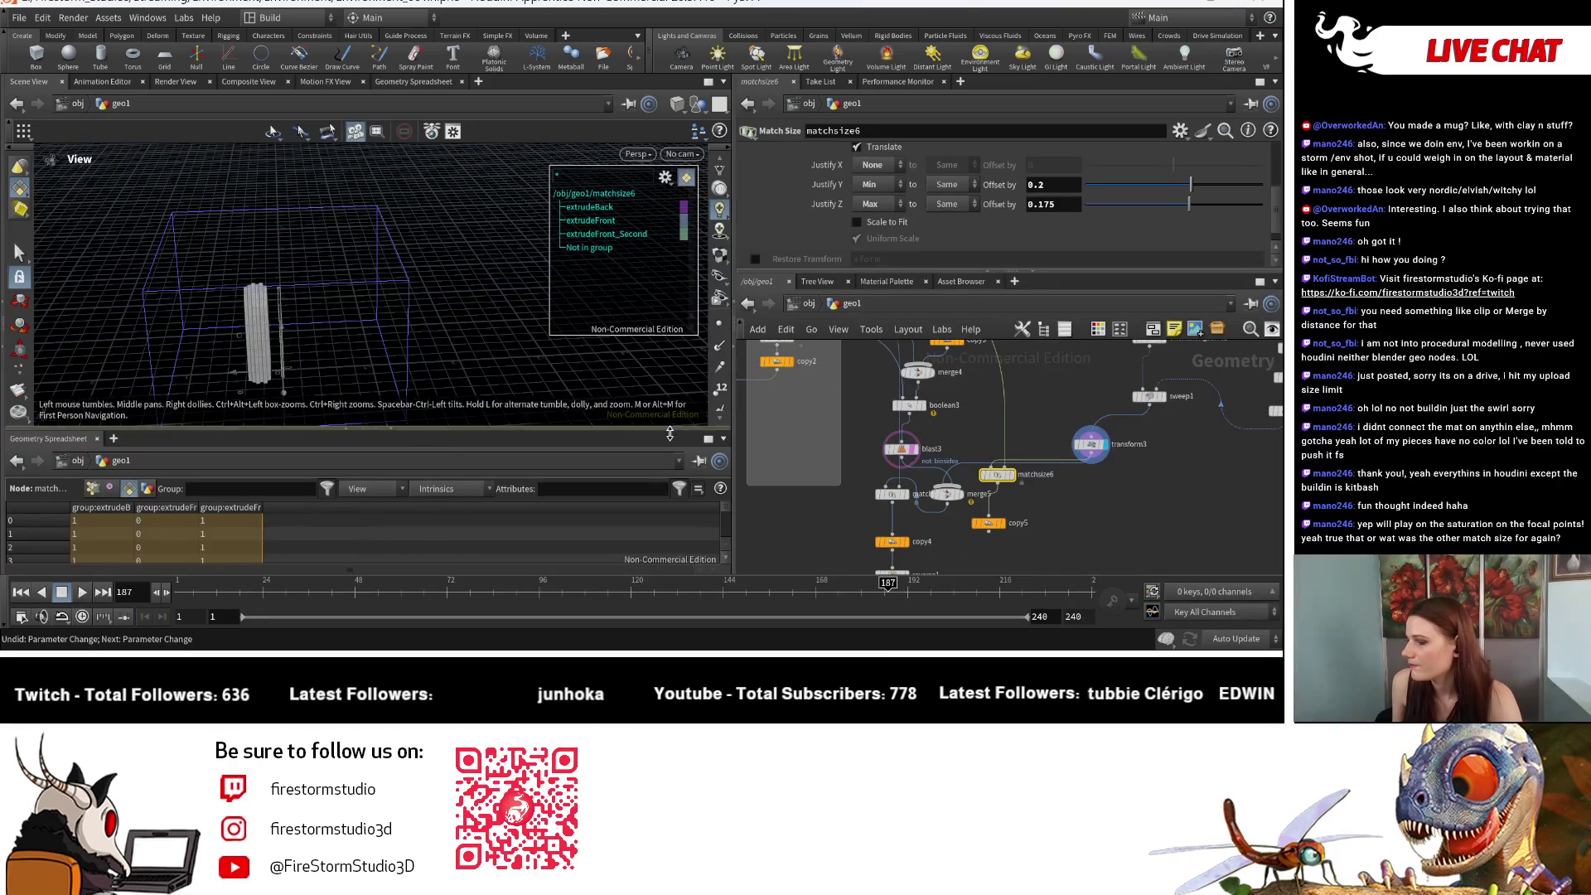
pyautogui.scroll(3, 1077, 474)
# Step: Move matchsize6 beneath transform3 and delete the copy5 node
pyautogui.moveTo(934, 478); pyautogui.dragTo(1175, 481)
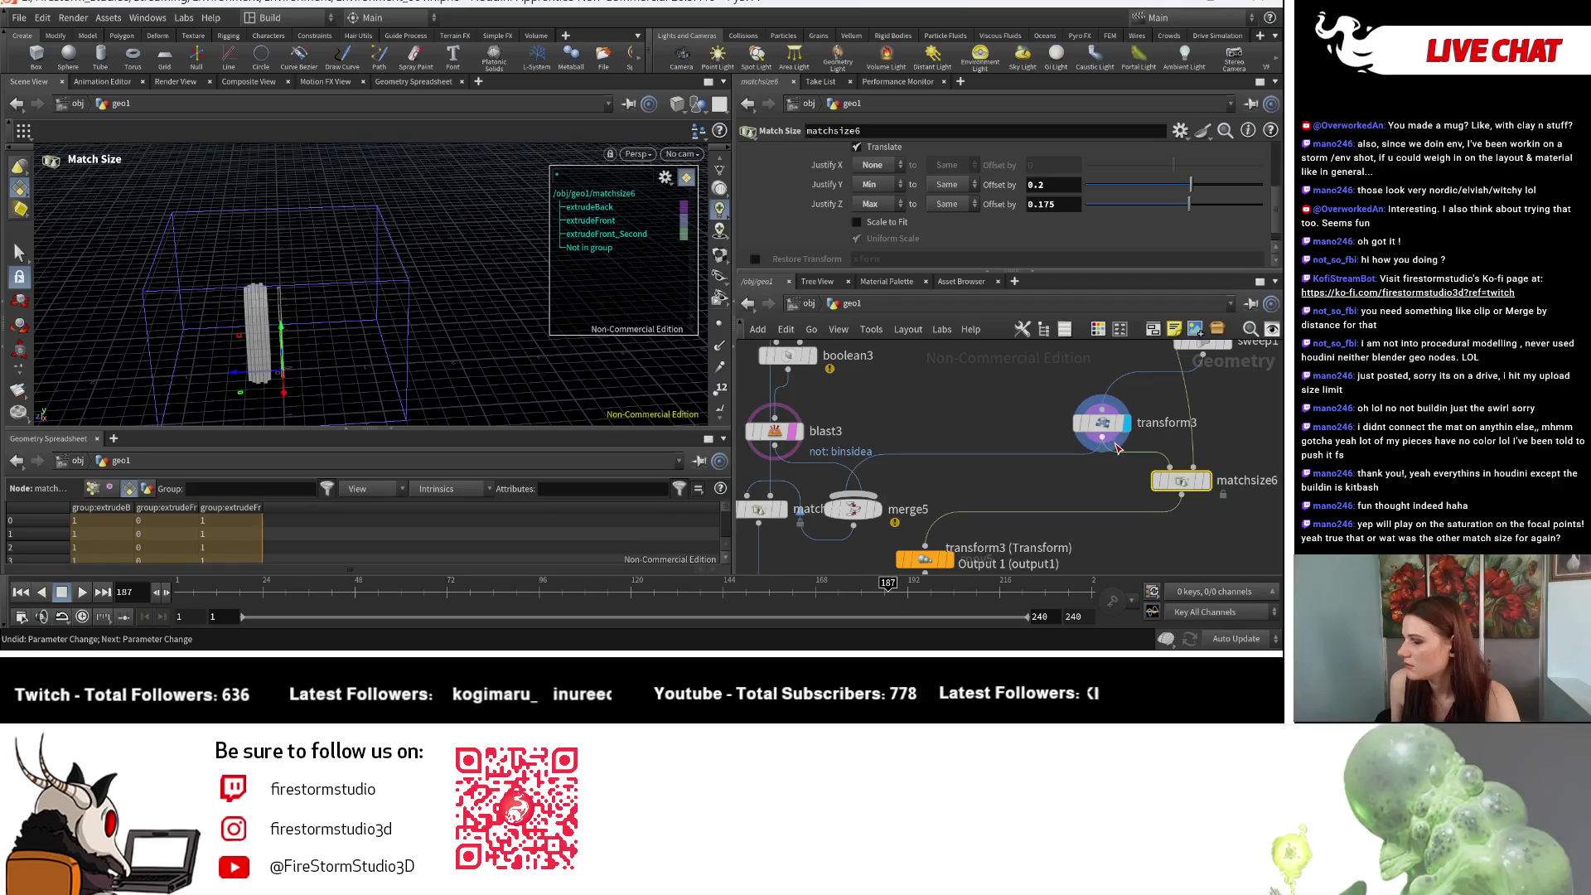
pyautogui.scroll(-3, 1106, 451)
pyautogui.moveTo(1110, 466)
pyautogui.mouseDown(button='middle')
pyautogui.moveTo(964, 643)
pyautogui.moveTo(931, 498)
pyautogui.mouseUp(button='middle')
pyautogui.scroll(3, 961, 414)
pyautogui.moveTo(1056, 451)
pyautogui.mouseDown()
pyautogui.moveTo(920, 427)
pyautogui.moveTo(921, 452)
pyautogui.mouseUp()
pyautogui.click(820, 505)
pyautogui.press('Delete')
pyautogui.moveTo(842, 510); pyautogui.dragTo(960, 523, button='middle')
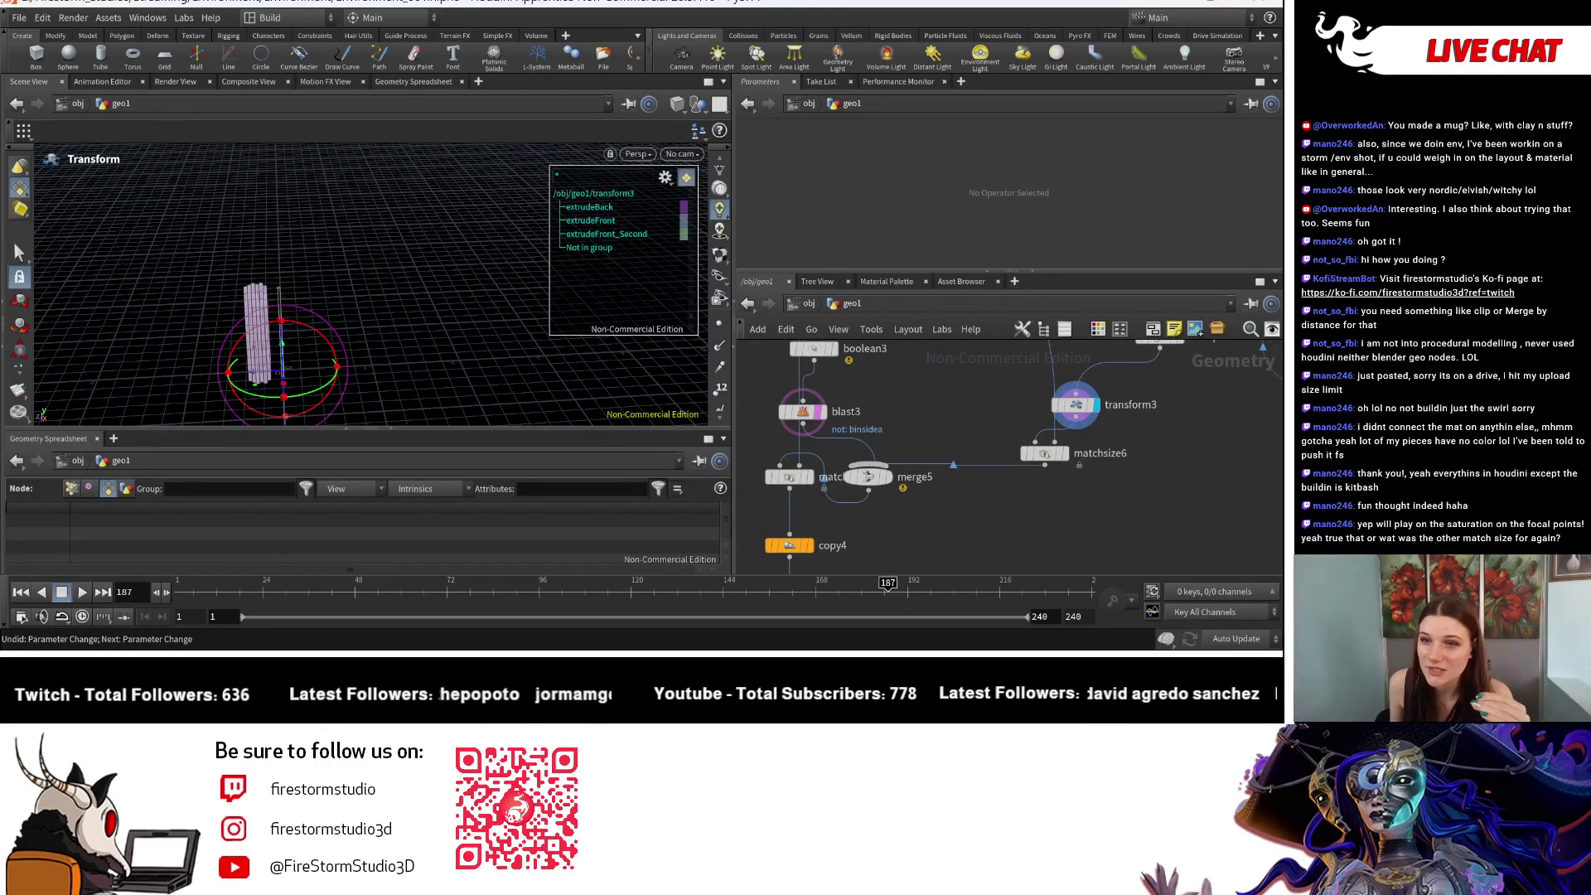
# Step: Inspect the merge4, transform1 and matchsize3 outputs, orbiting to see the arch piece
pyautogui.scroll(-6, 883, 386)
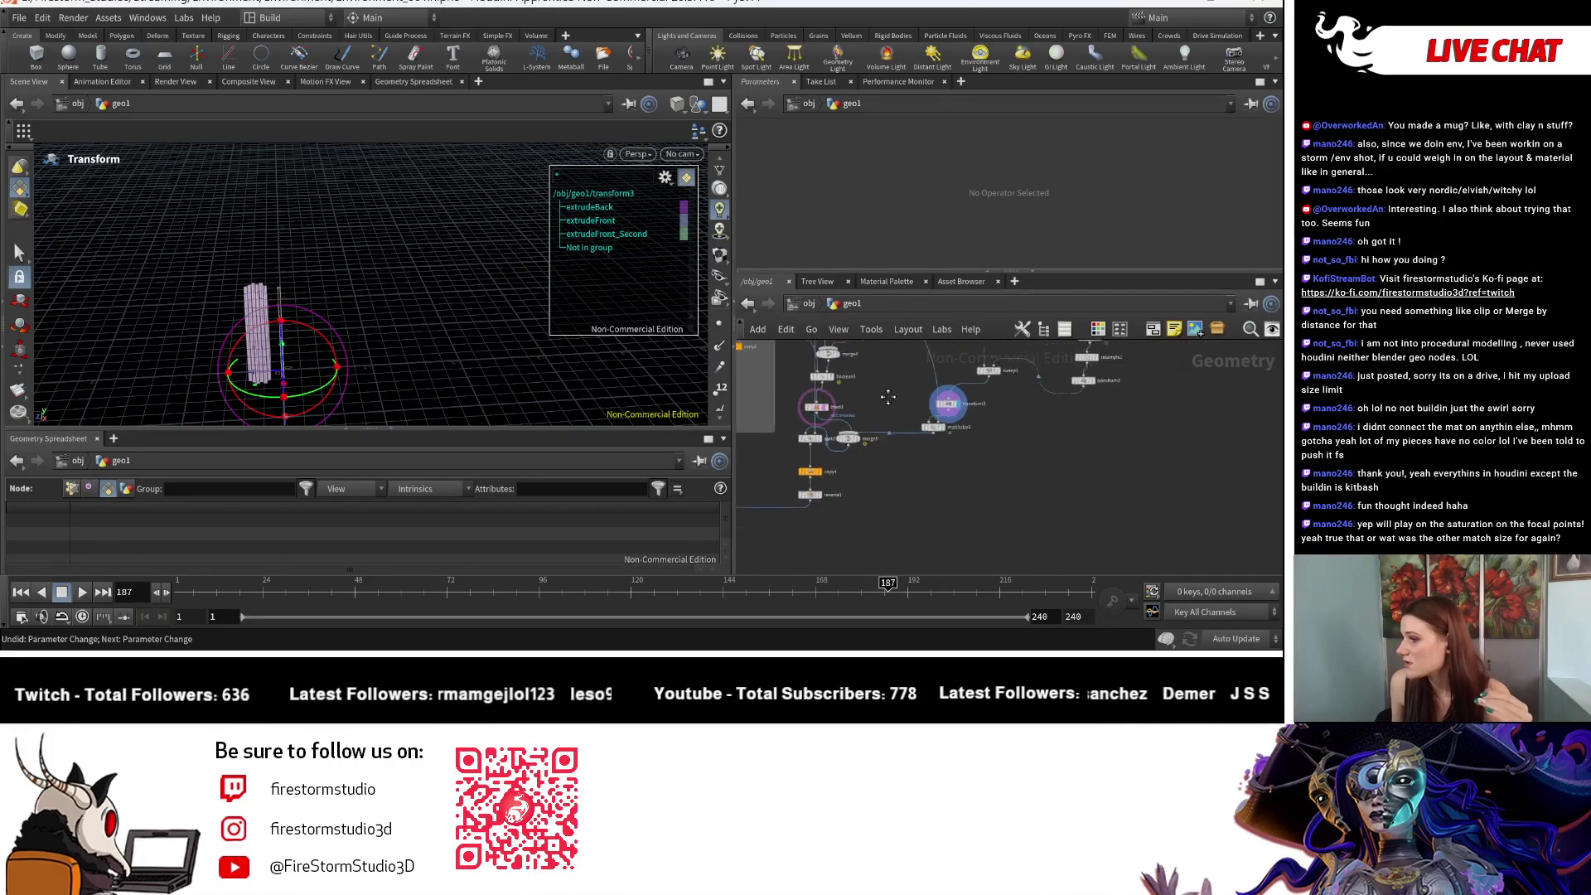
pyautogui.moveTo(938, 475); pyautogui.dragTo(940, 479, button='middle')
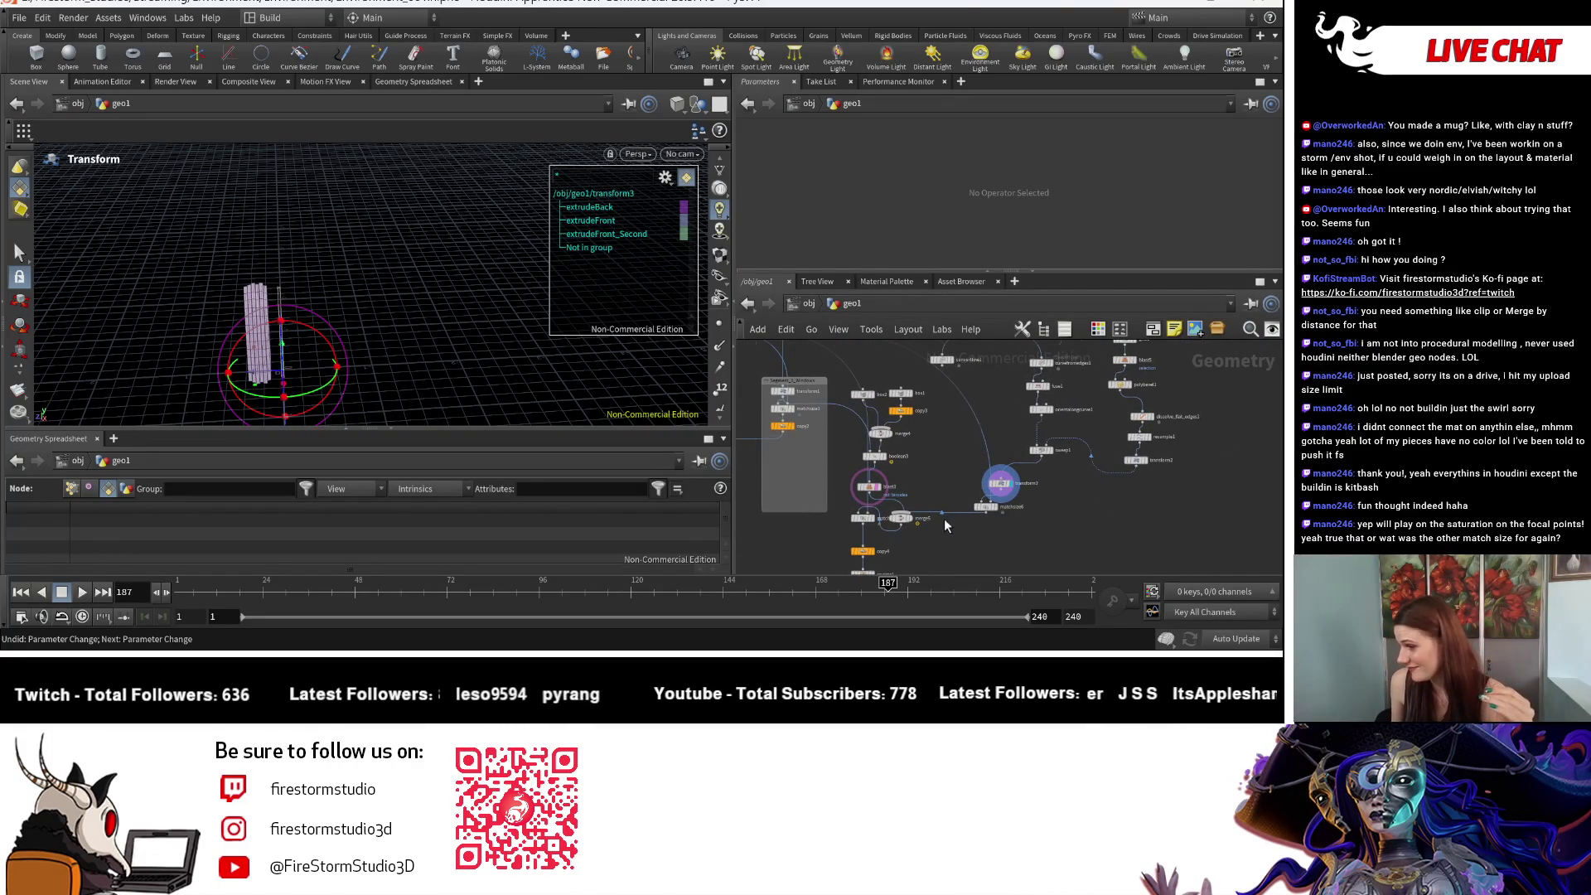
pyautogui.scroll(3, 947, 515)
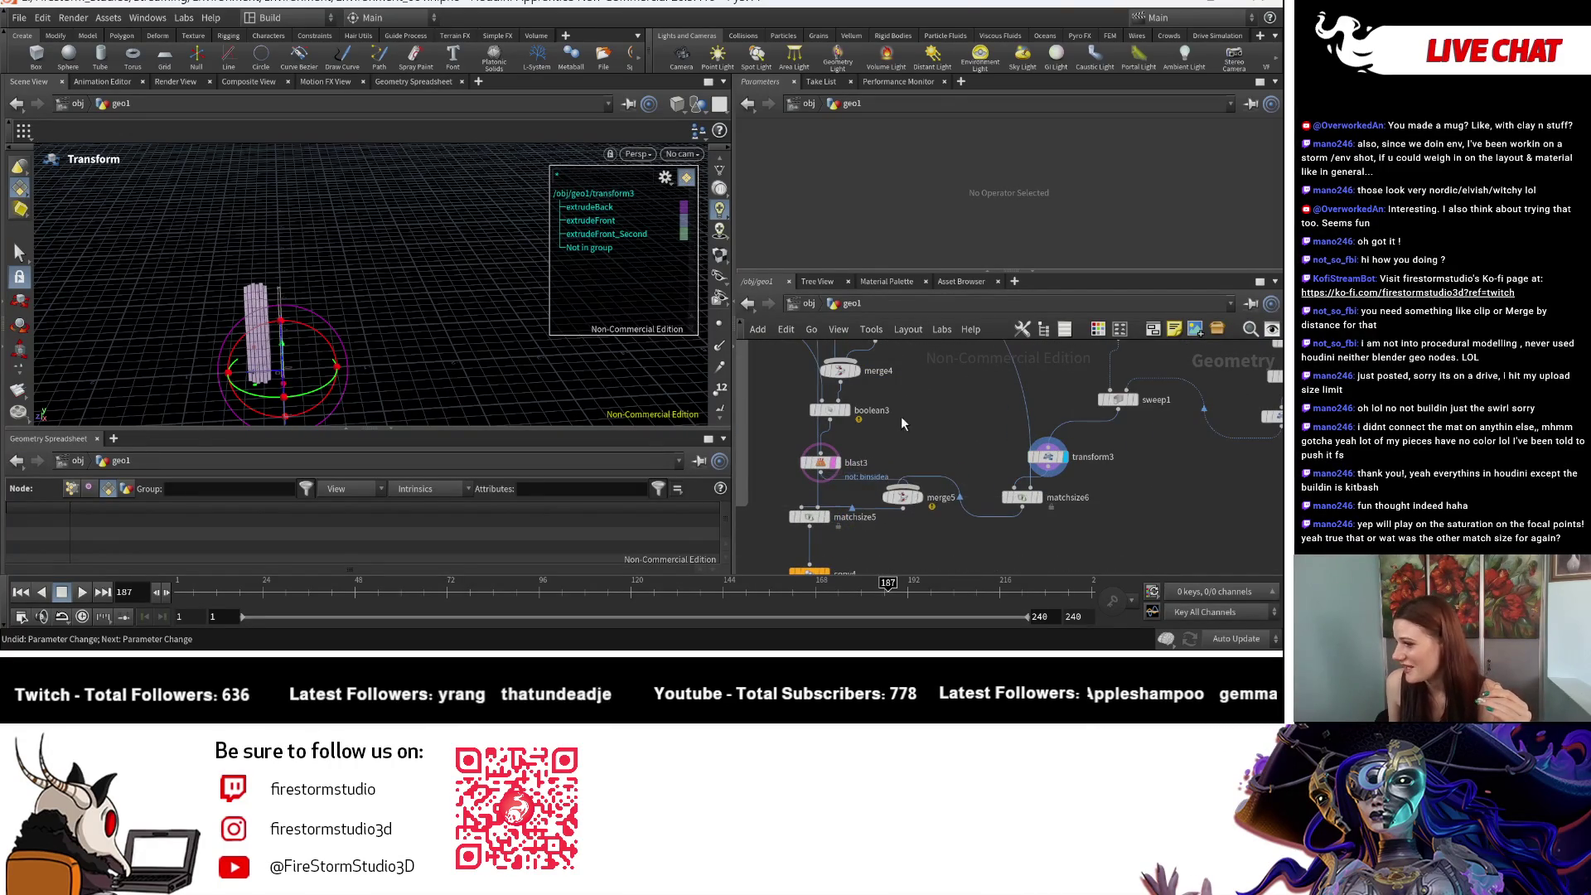
pyautogui.moveTo(902, 438); pyautogui.dragTo(934, 505, button='middle')
pyautogui.scroll(2, 987, 485)
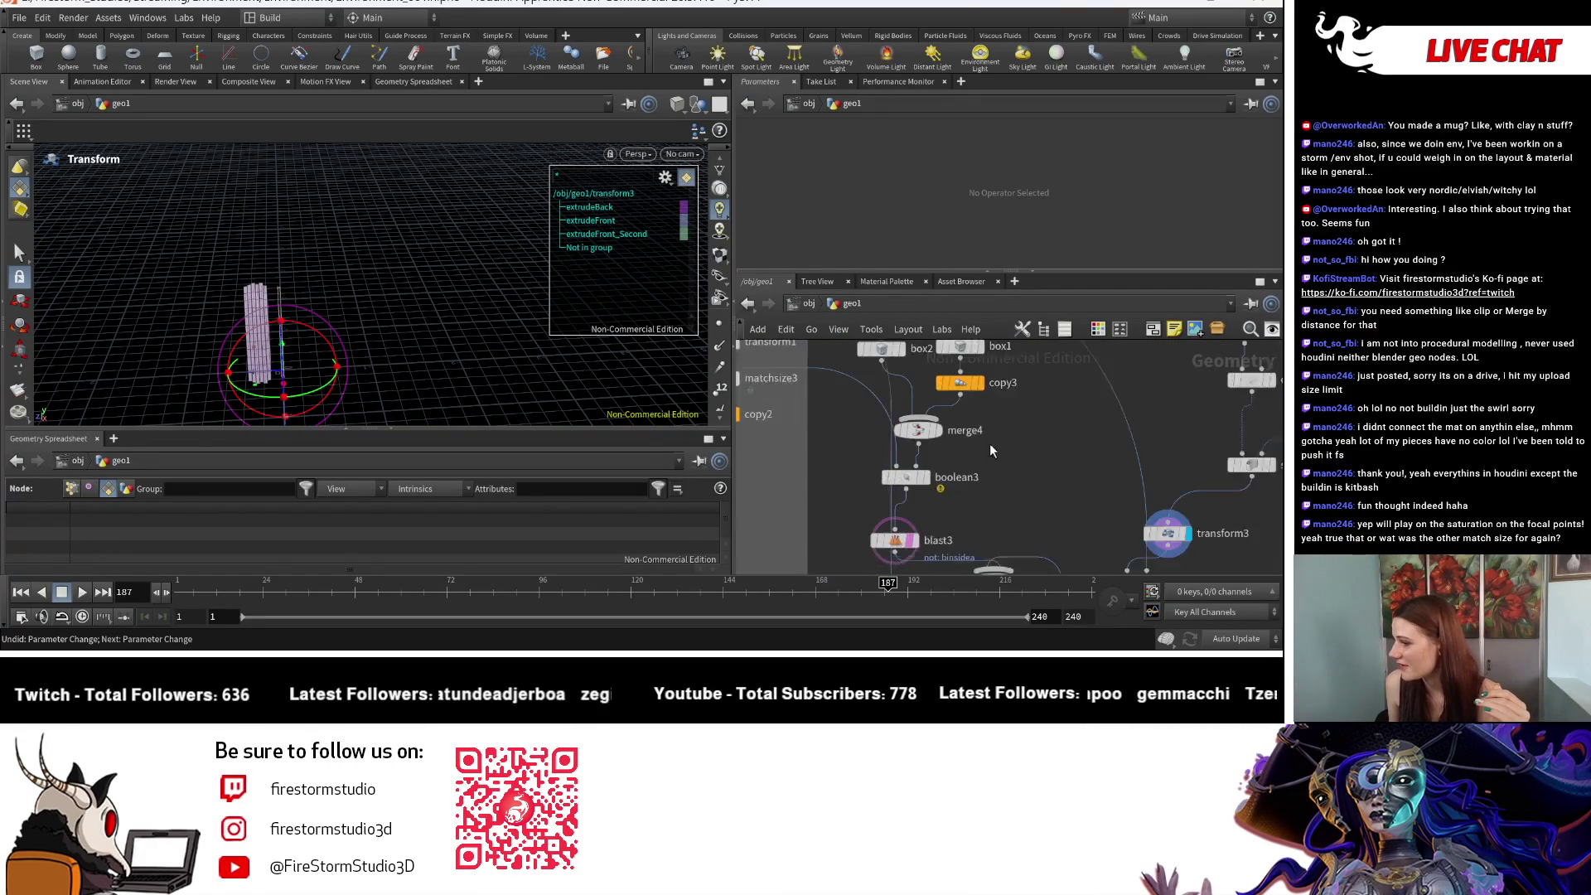
pyautogui.click(938, 429)
pyautogui.scroll(-3, 1015, 439)
pyautogui.scroll(2, 867, 443)
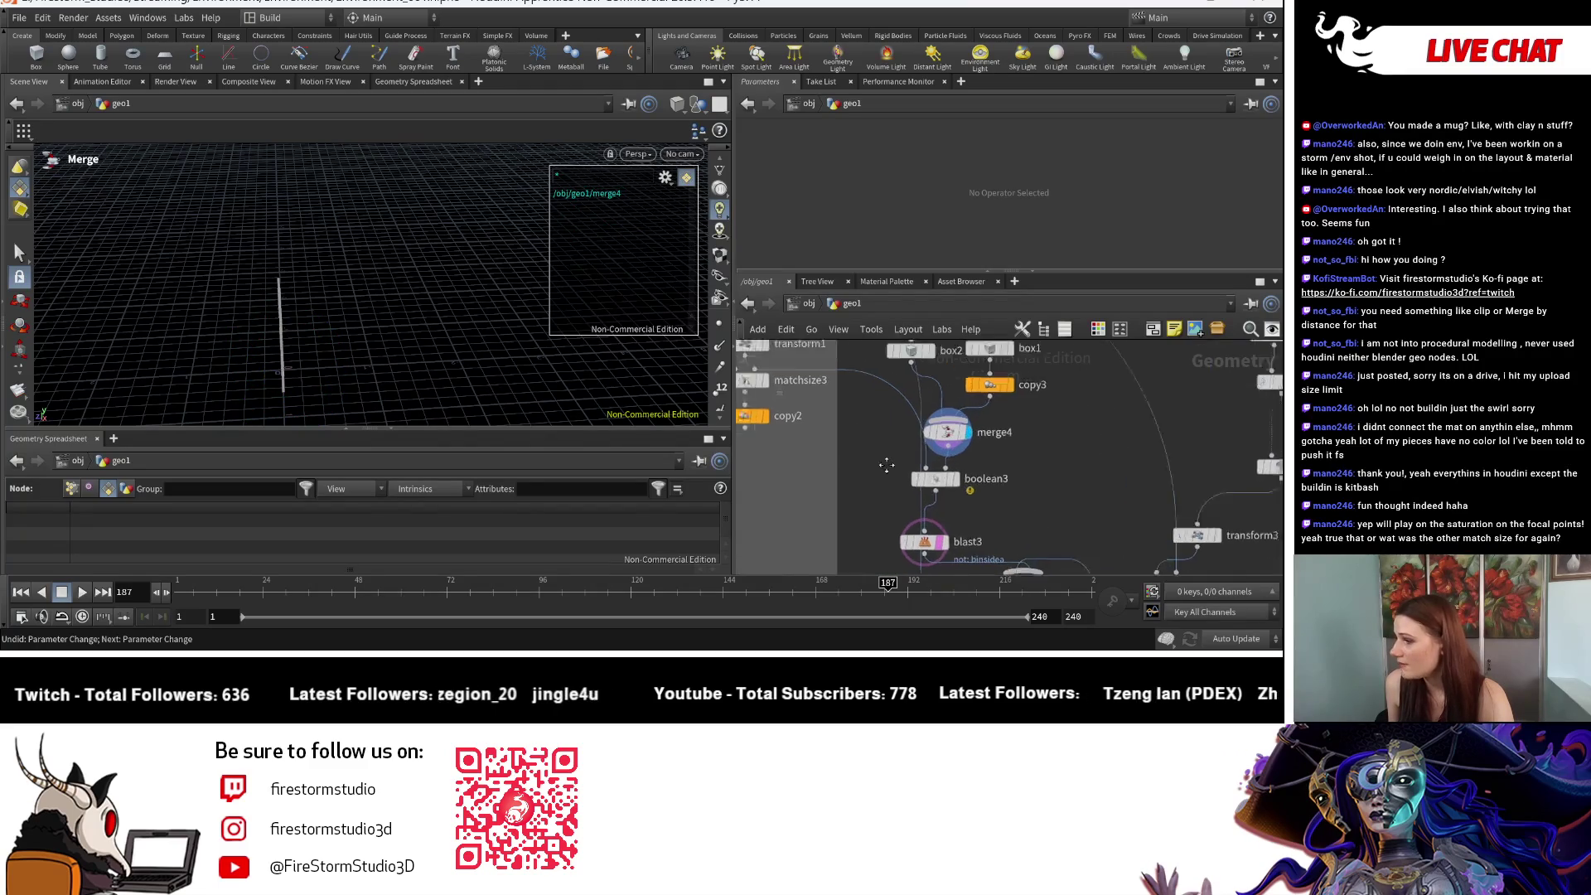
pyautogui.click(886, 407)
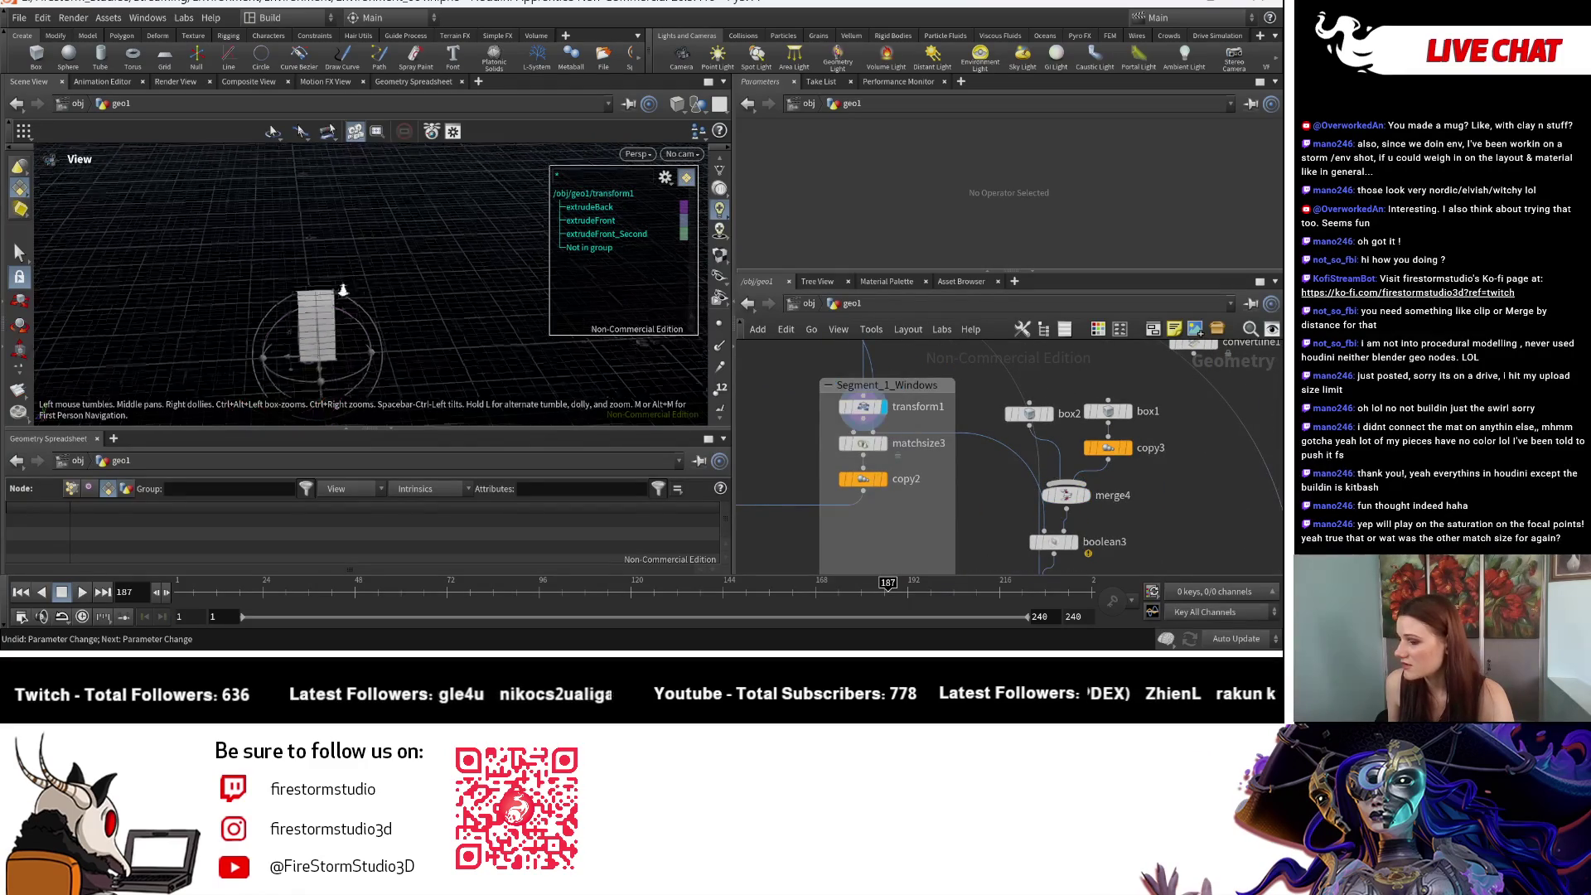
pyautogui.click(884, 442)
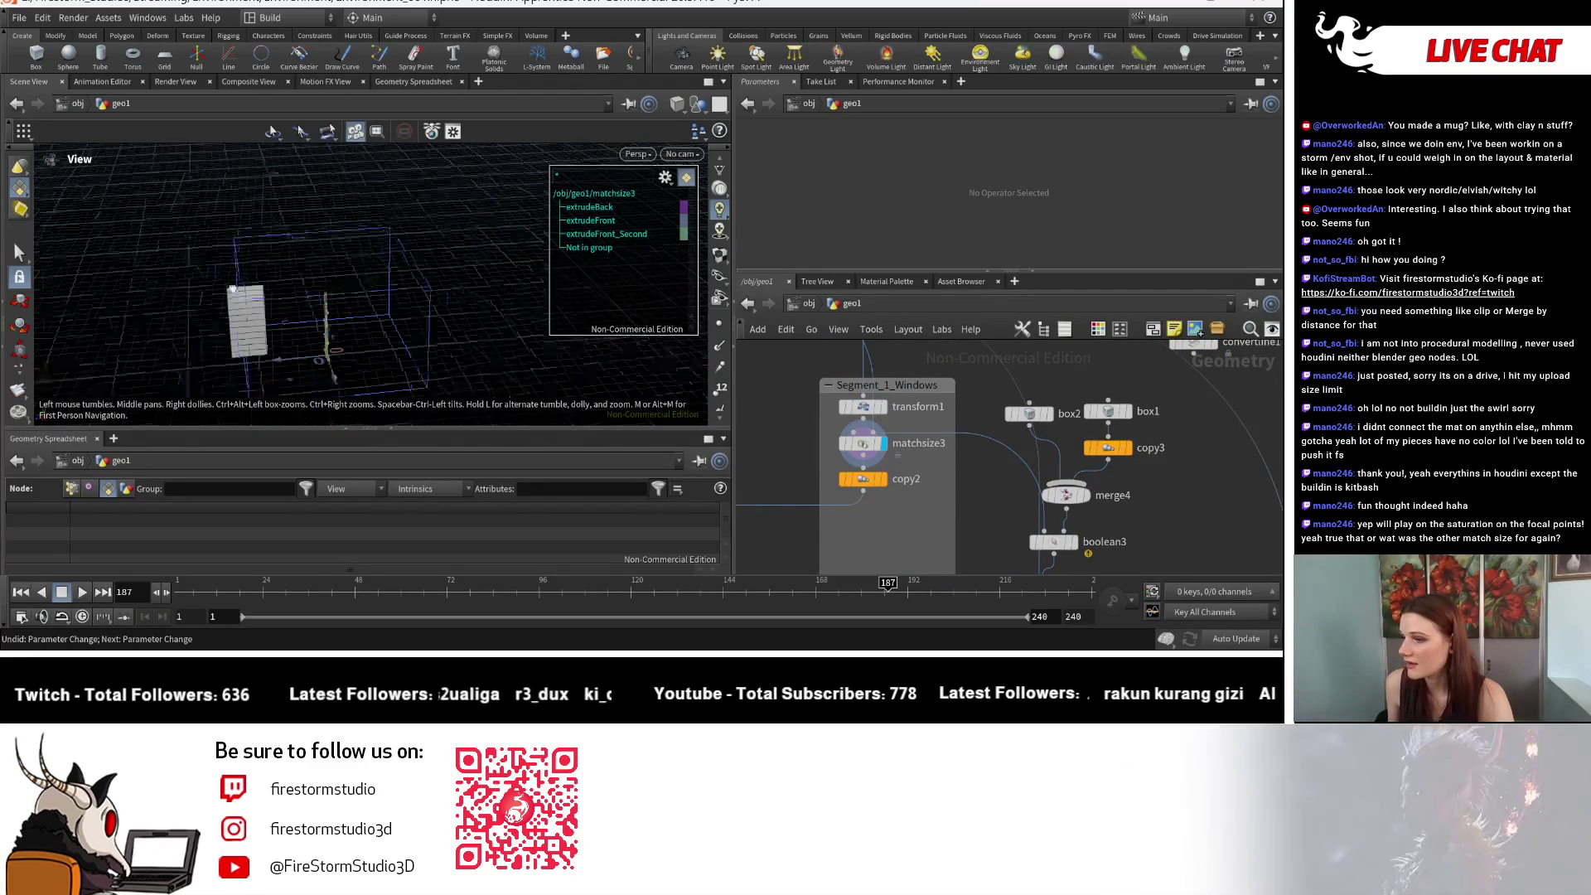
pyautogui.keyDown('alt'); pyautogui.moveTo(285, 304); pyautogui.dragTo(346, 306); pyautogui.keyUp('alt')
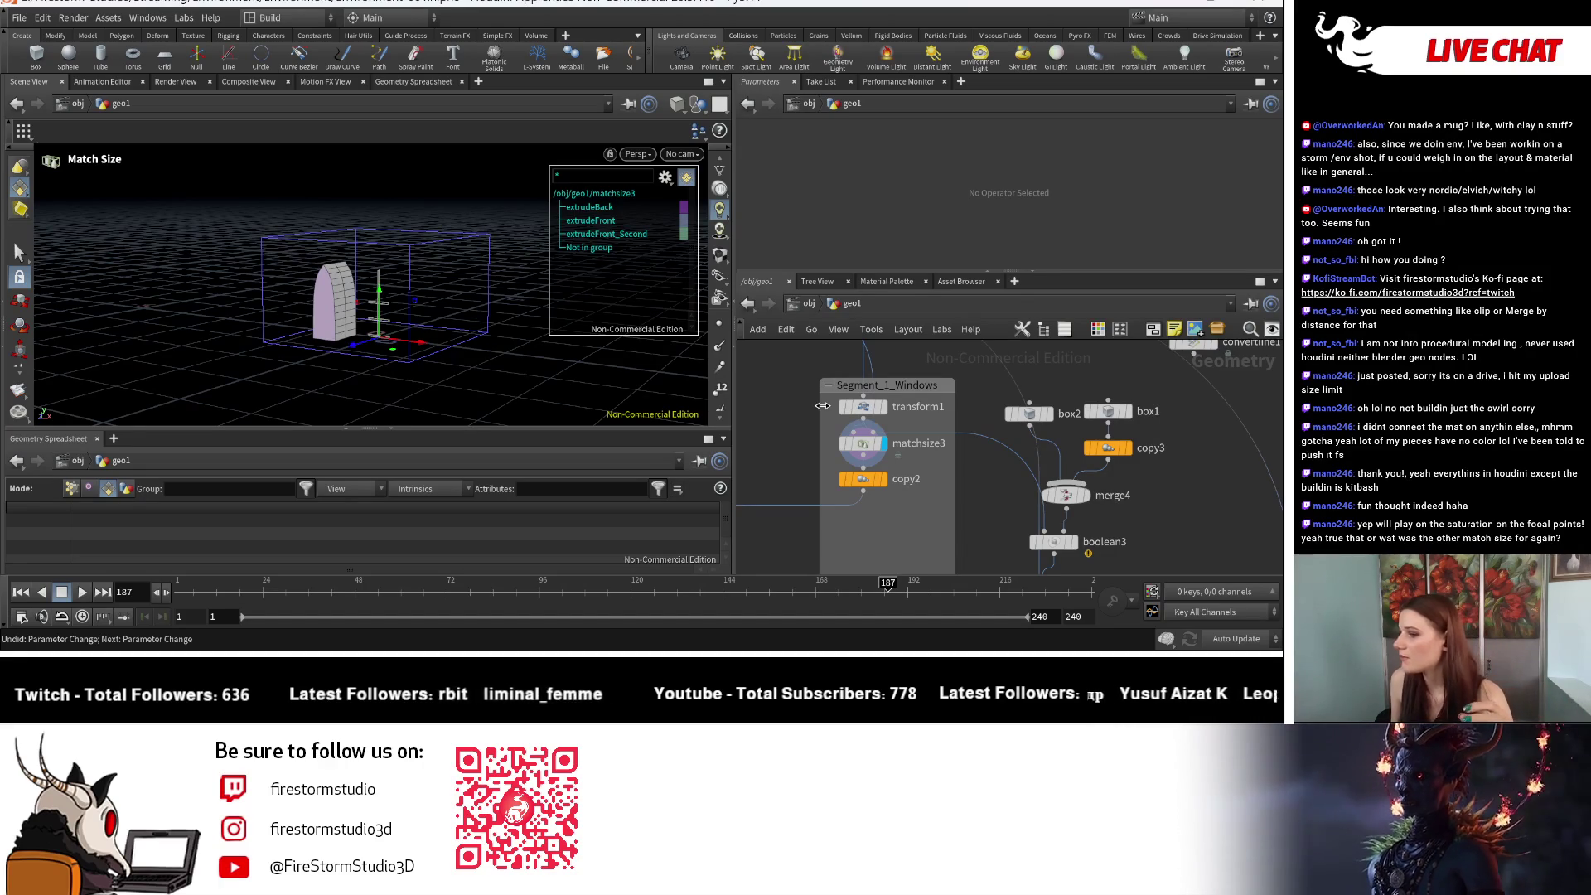
# Step: Display matchsize5 and delete the merge5 node feeding it
pyautogui.scroll(-2, 823, 405)
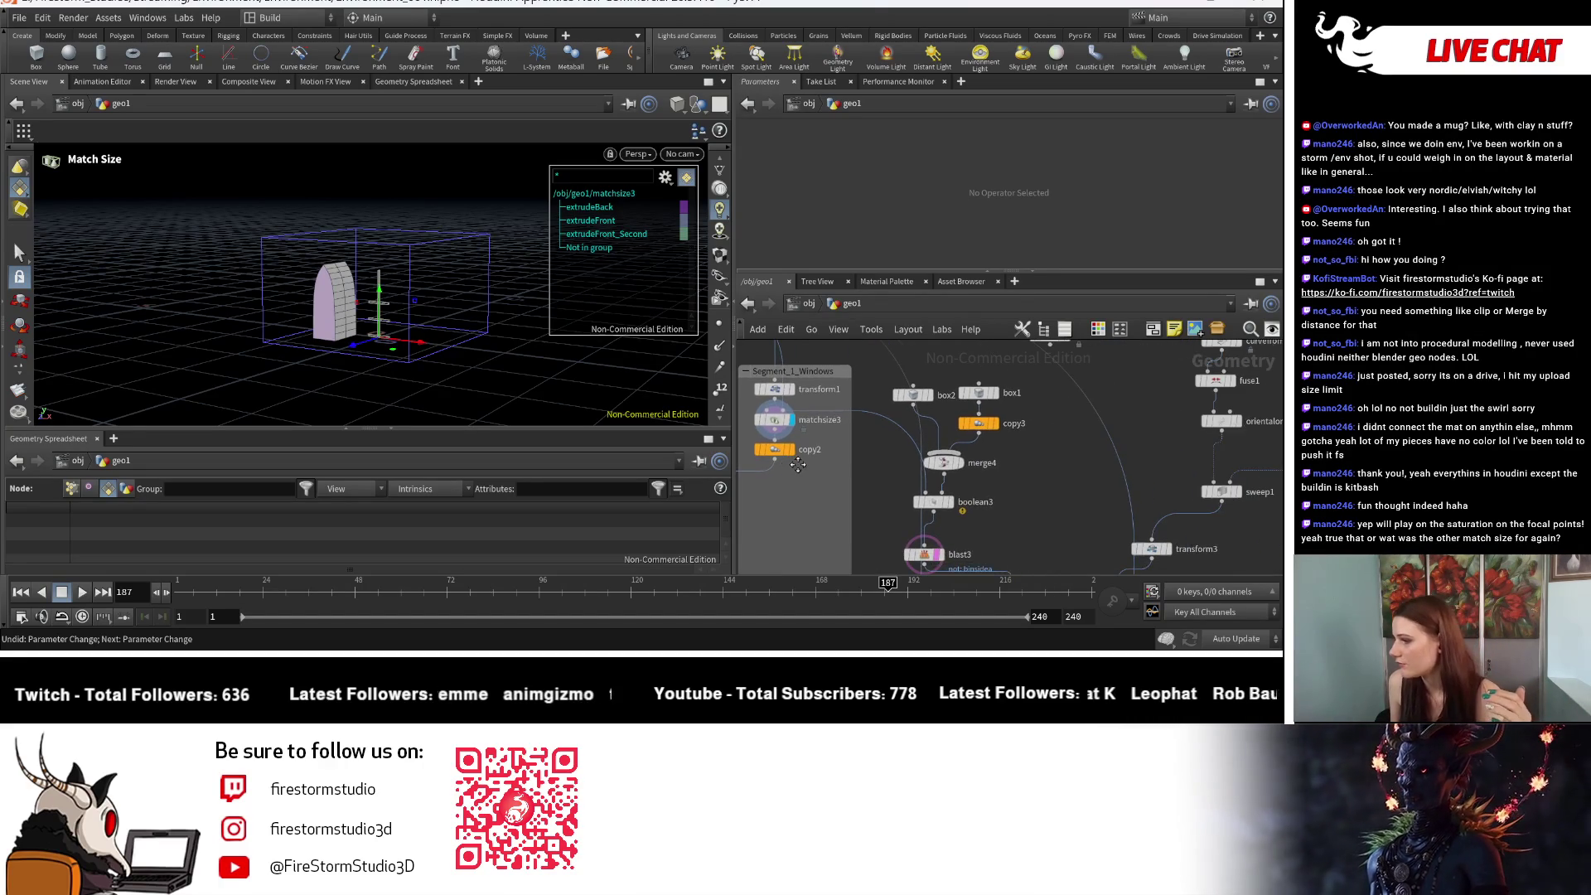
pyautogui.scroll(-3, 994, 505)
pyautogui.moveTo(976, 549); pyautogui.dragTo(976, 494, button='middle')
pyautogui.click(956, 479)
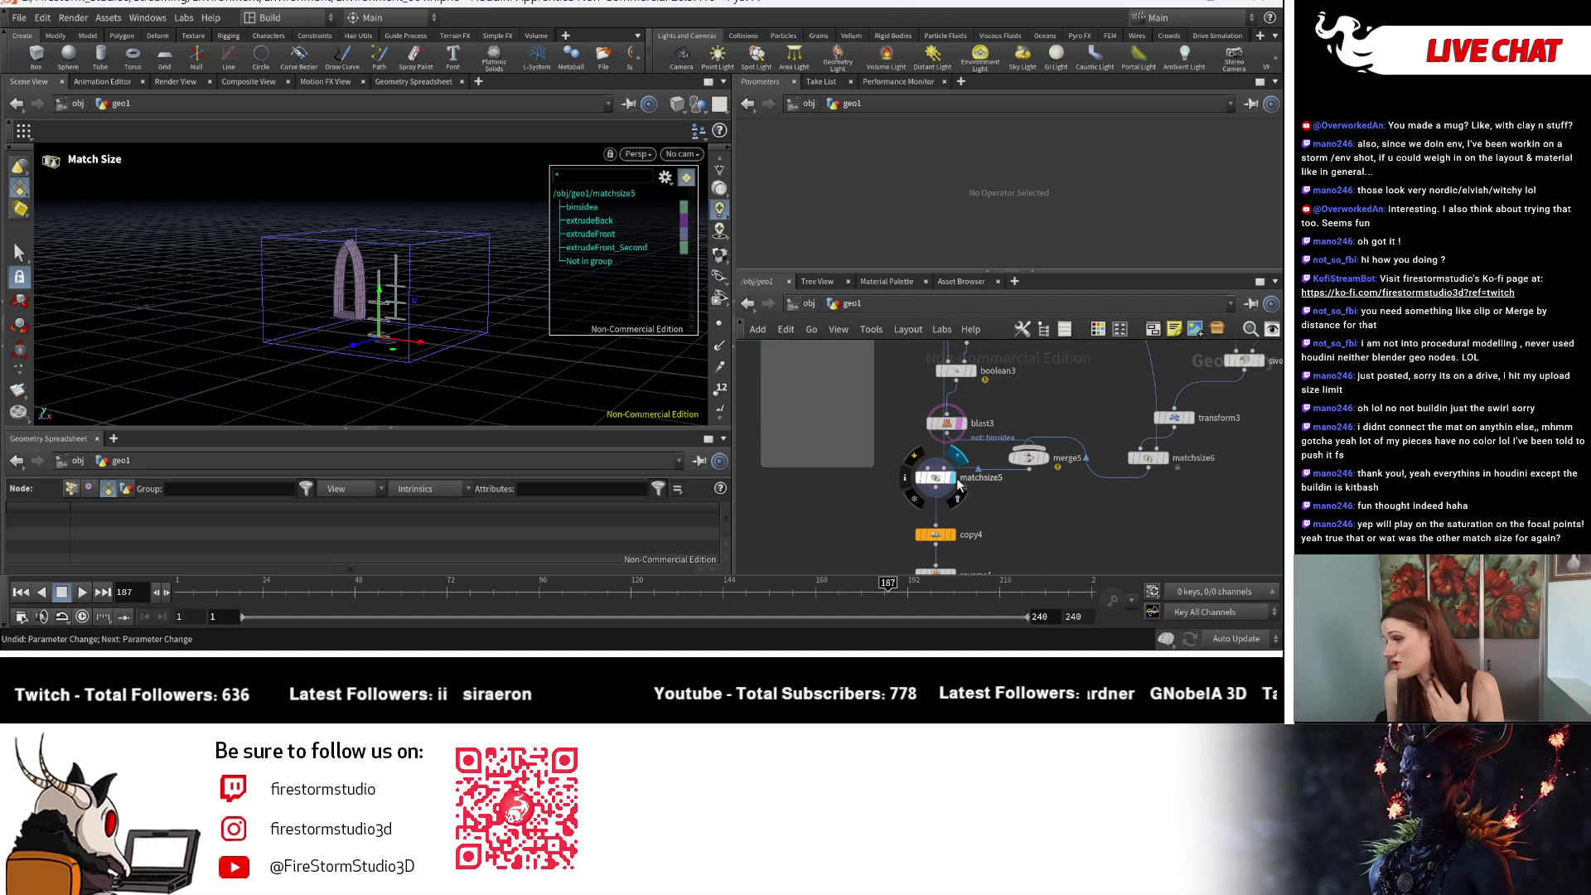
pyautogui.click(1028, 458)
pyautogui.press('Delete')
pyautogui.press('Escape')
pyautogui.moveTo(480, 337)
pyautogui.mouseDown()
pyautogui.moveTo(464, 356)
pyautogui.moveTo(509, 374)
pyautogui.mouseUp()
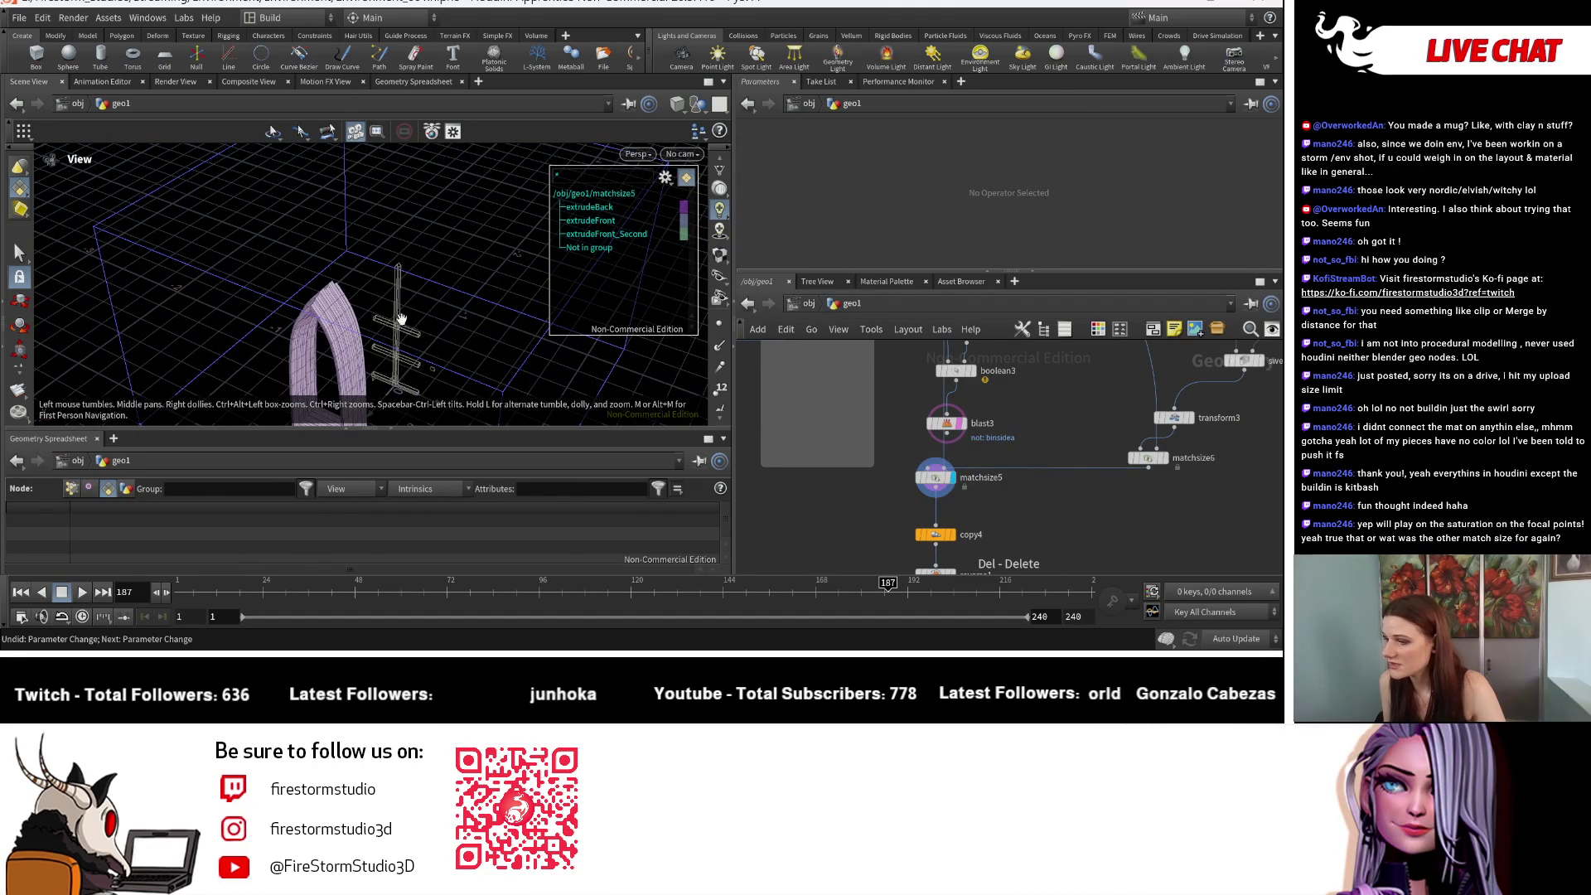
# Step: Check the blast3 output, then wire blast3 directly into matchsize5
pyautogui.click(960, 425)
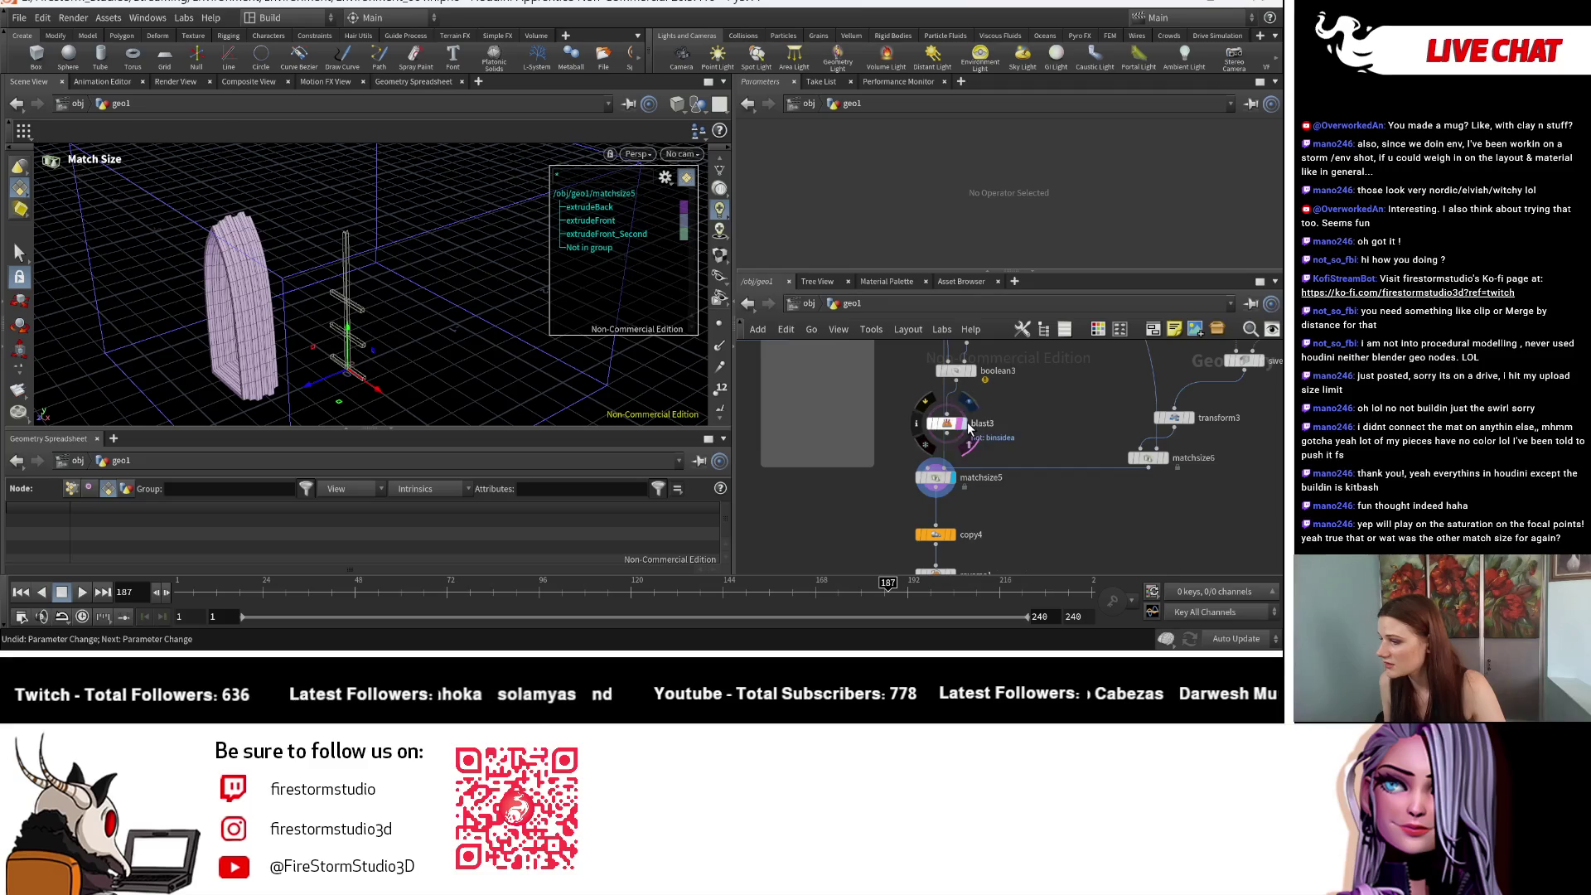
pyautogui.click(955, 481)
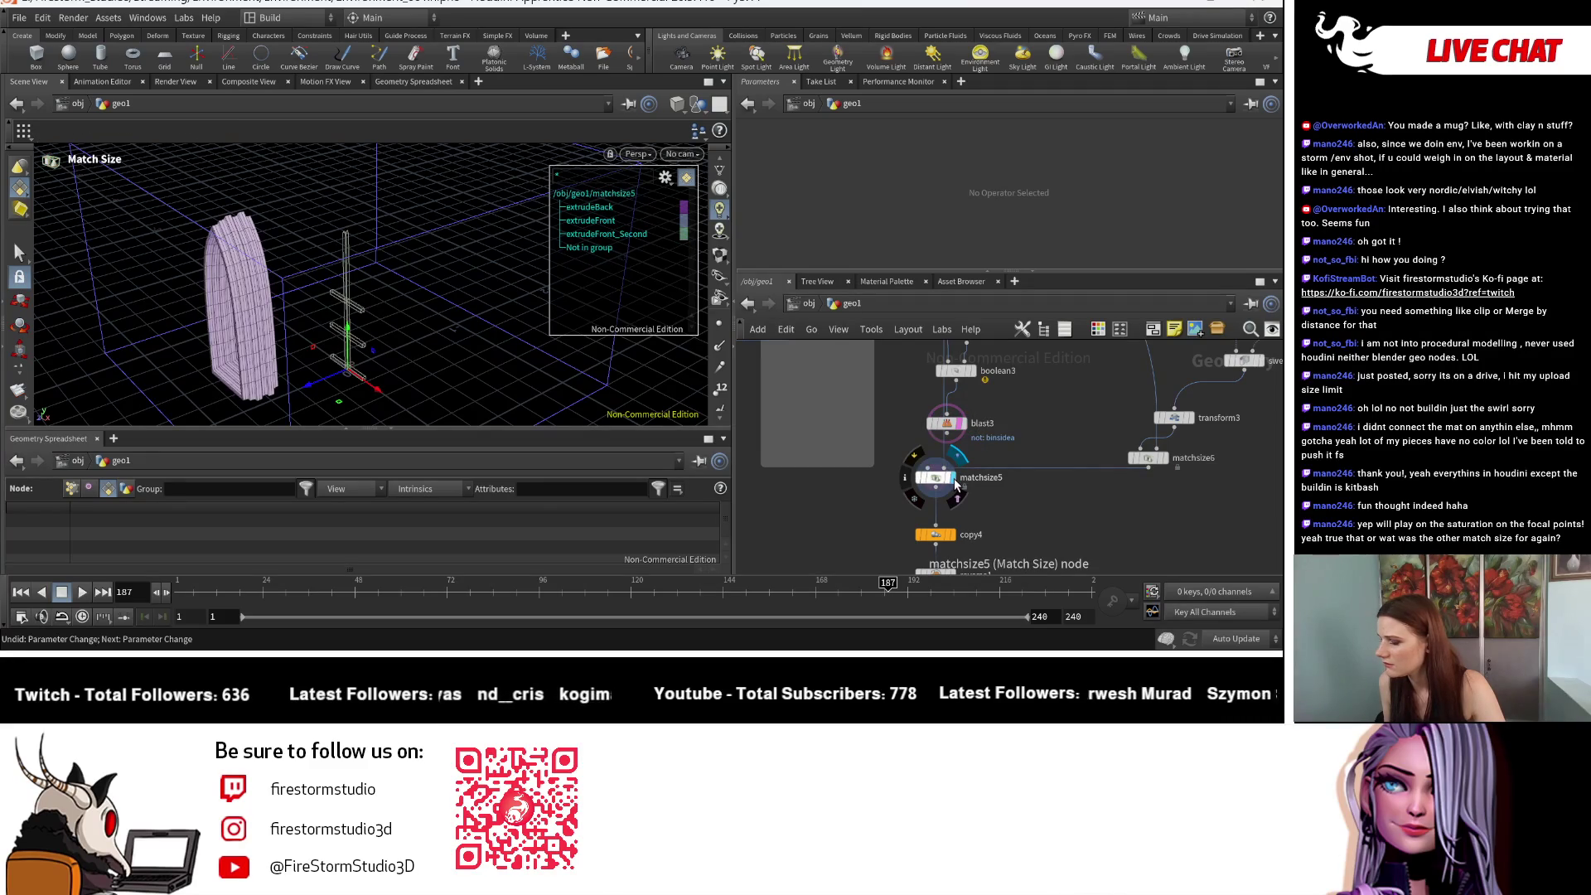
pyautogui.moveTo(950, 484)
pyautogui.mouseDown()
pyautogui.moveTo(1013, 479)
pyautogui.moveTo(997, 459)
pyautogui.mouseUp()
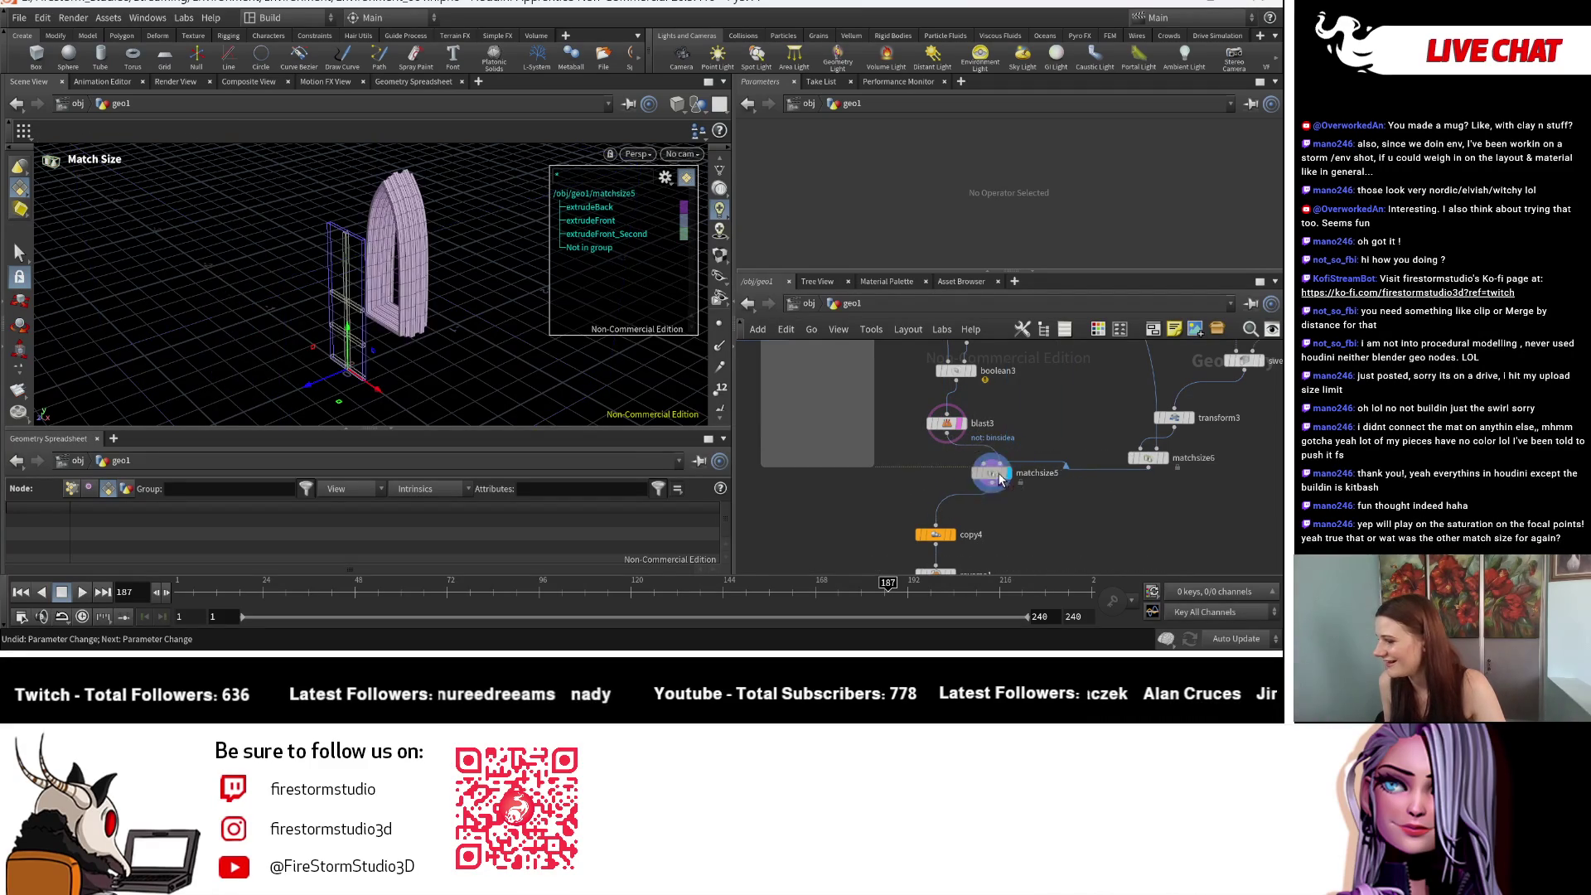
pyautogui.hotkey('ctrl', 'z')
pyautogui.hotkey('ctrl', 'z')
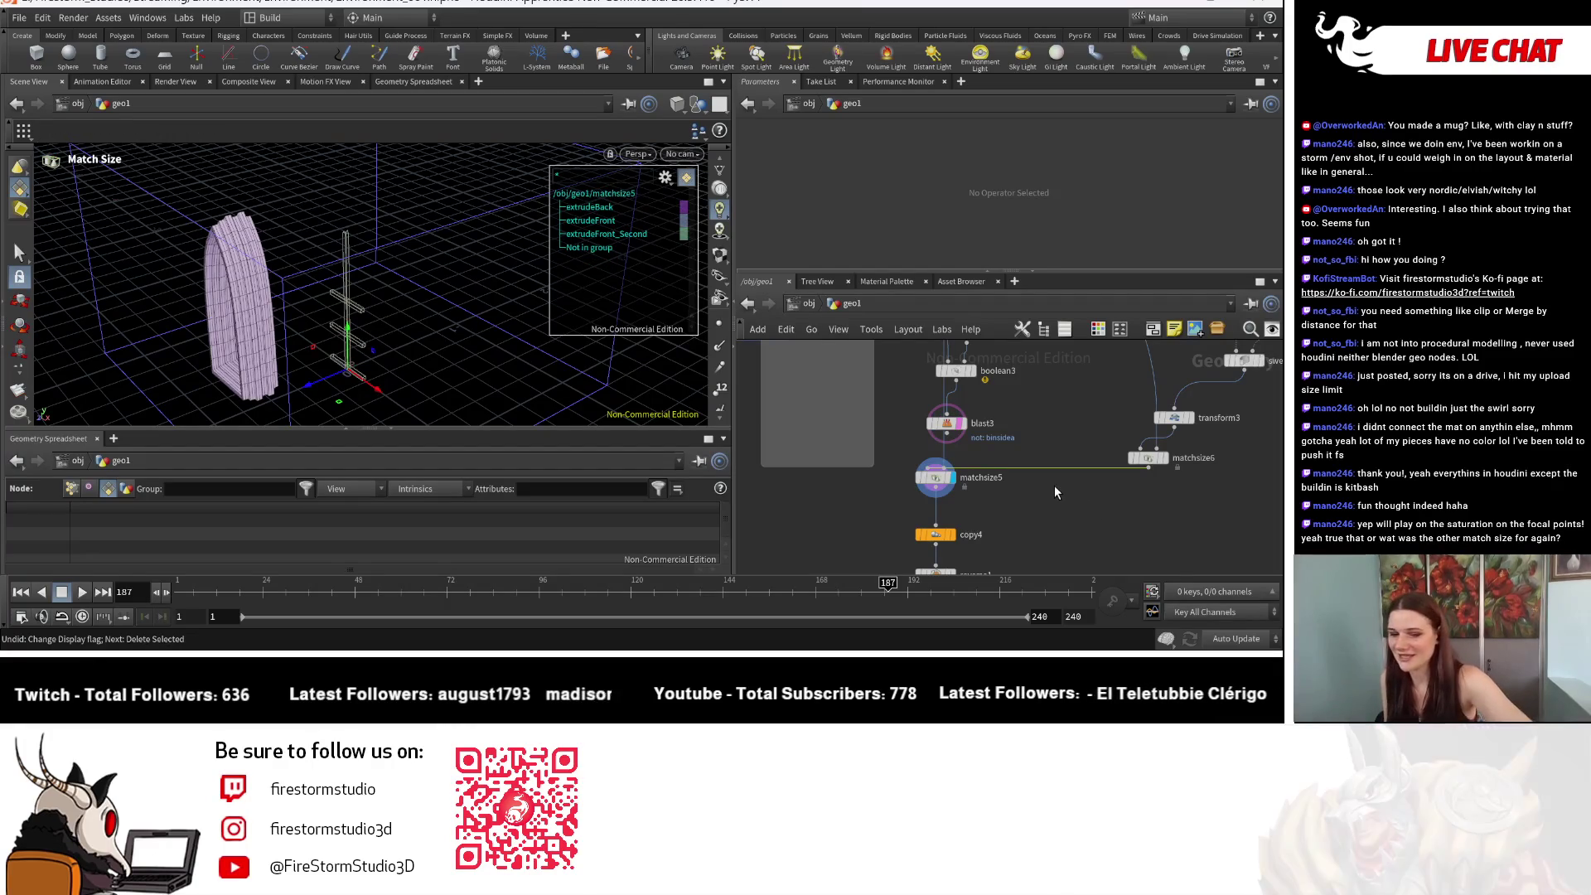
pyautogui.press('Delete')
pyautogui.scroll(3, 1008, 465)
pyautogui.moveTo(881, 400); pyautogui.dragTo(857, 464)
# Step: Select matchsize5 to show its justification: Y offset 0.2, Z offset -0.385
pyautogui.click(857, 492)
pyautogui.press('Escape')
pyautogui.moveTo(361, 300); pyautogui.dragTo(393, 386)
pyautogui.press('Return')
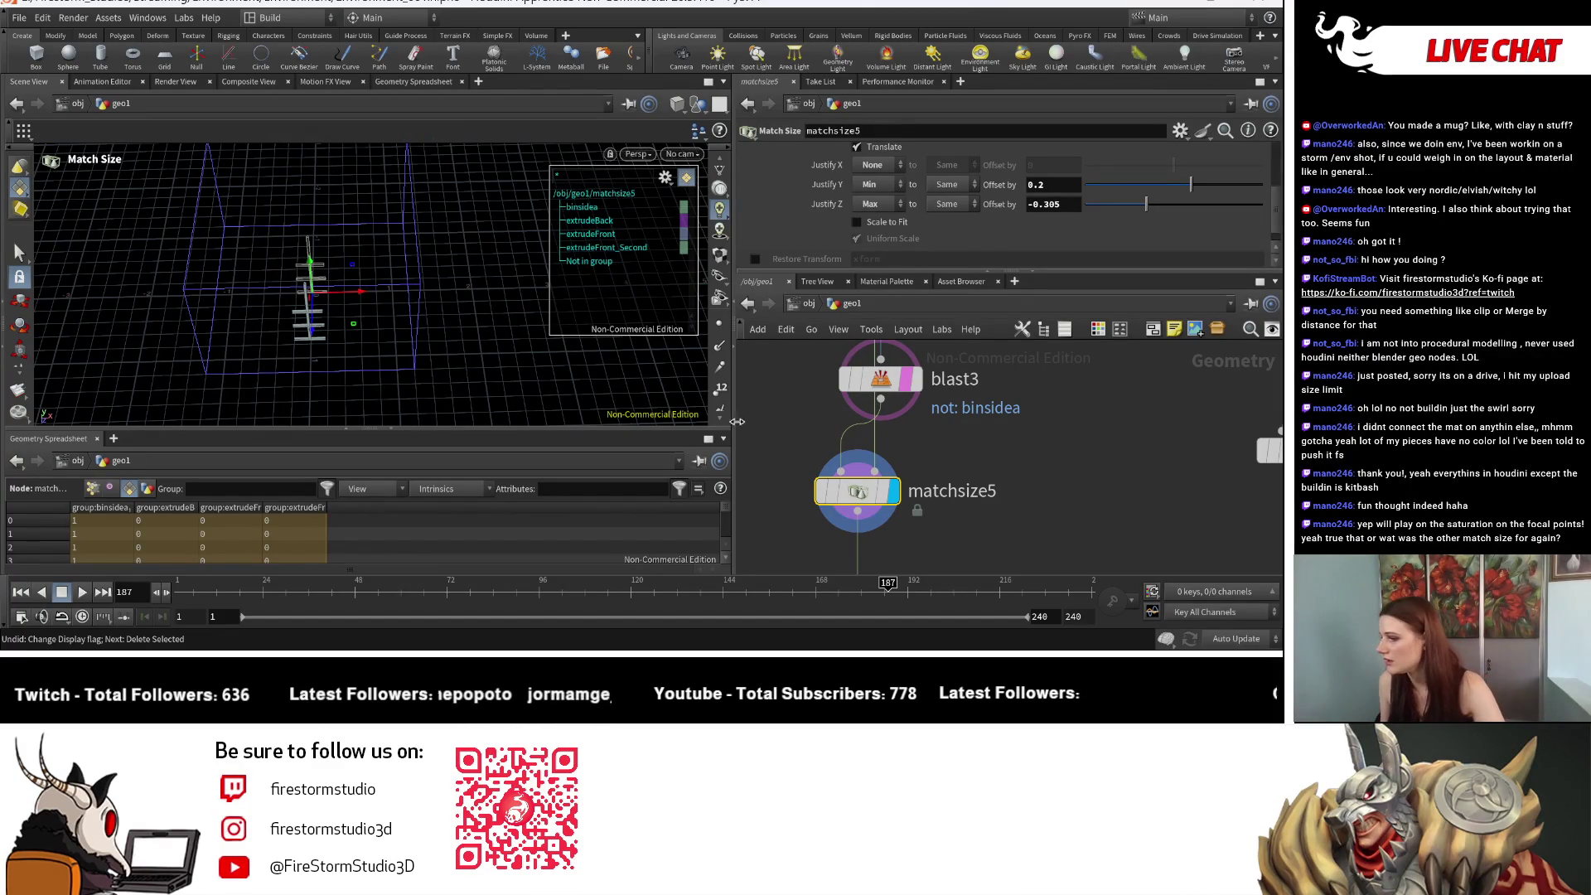
# Step: Display the full building from merge3 and orbit in on the arched window
pyautogui.scroll(-5, 829, 414)
pyautogui.click(817, 408)
pyautogui.press('Escape')
pyautogui.moveTo(249, 265)
pyautogui.mouseDown()
pyautogui.moveTo(209, 329)
pyautogui.moveTo(286, 332)
pyautogui.mouseUp()
pyautogui.scroll(5, 318, 222)
pyautogui.moveTo(318, 222)
pyautogui.mouseDown()
pyautogui.moveTo(473, 325)
pyautogui.moveTo(420, 267)
pyautogui.moveTo(481, 346)
pyautogui.moveTo(353, 321)
pyautogui.moveTo(371, 309)
pyautogui.mouseUp()
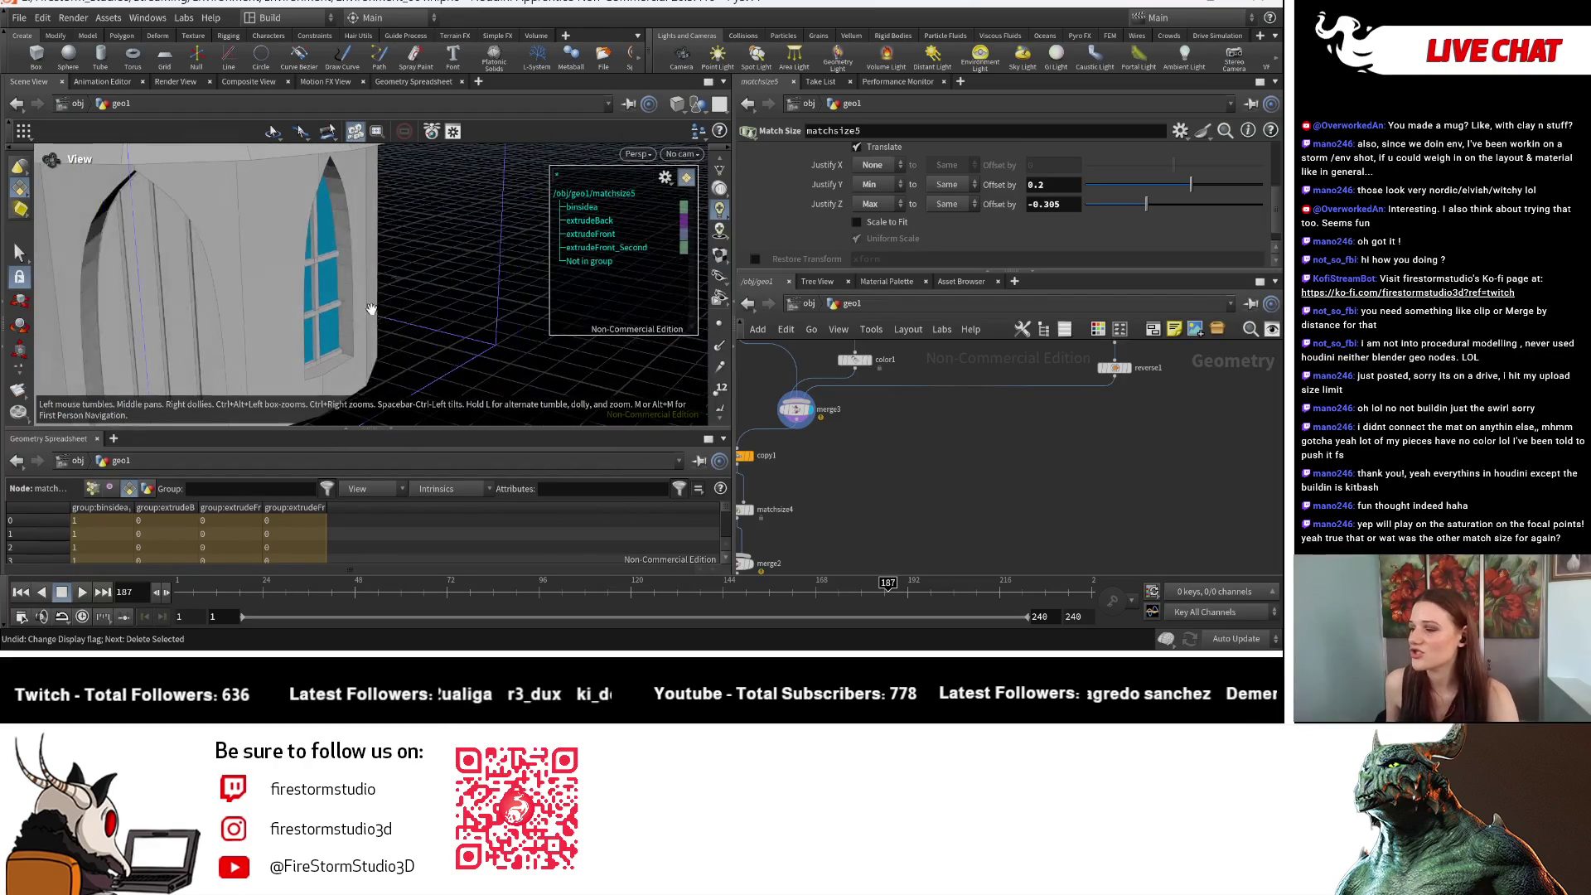
pyautogui.press('Return')
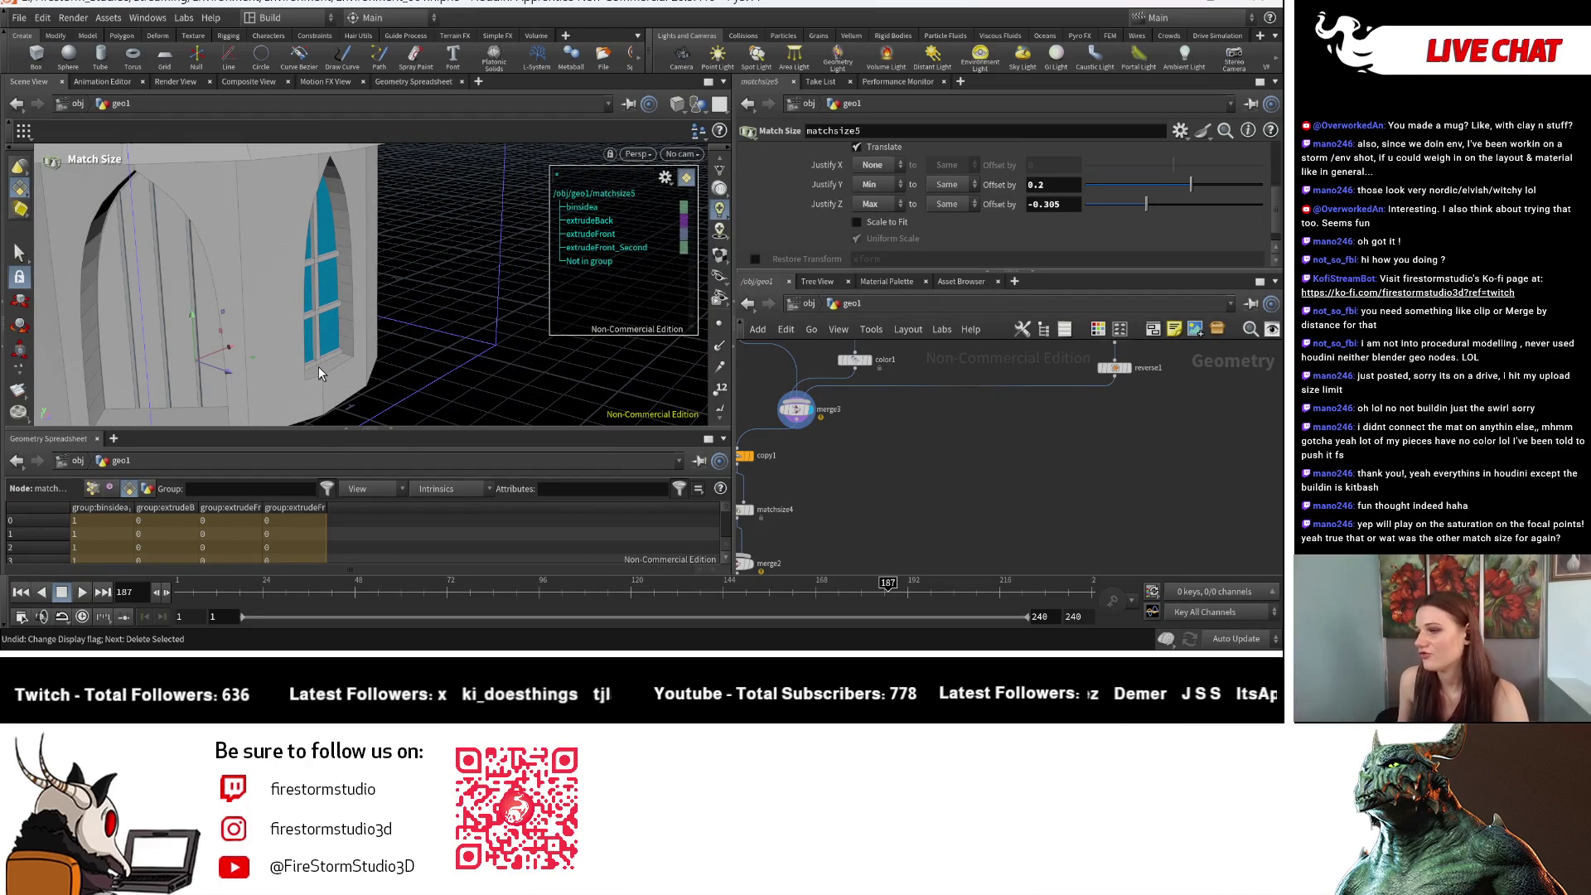
# Step: Pan the network across blast3, matchsize5, merge4, copy4 and reverse1
pyautogui.moveTo(1260, 394); pyautogui.dragTo(1116, 527, button='middle')
pyautogui.moveTo(1074, 450); pyautogui.dragTo(962, 534, button='middle')
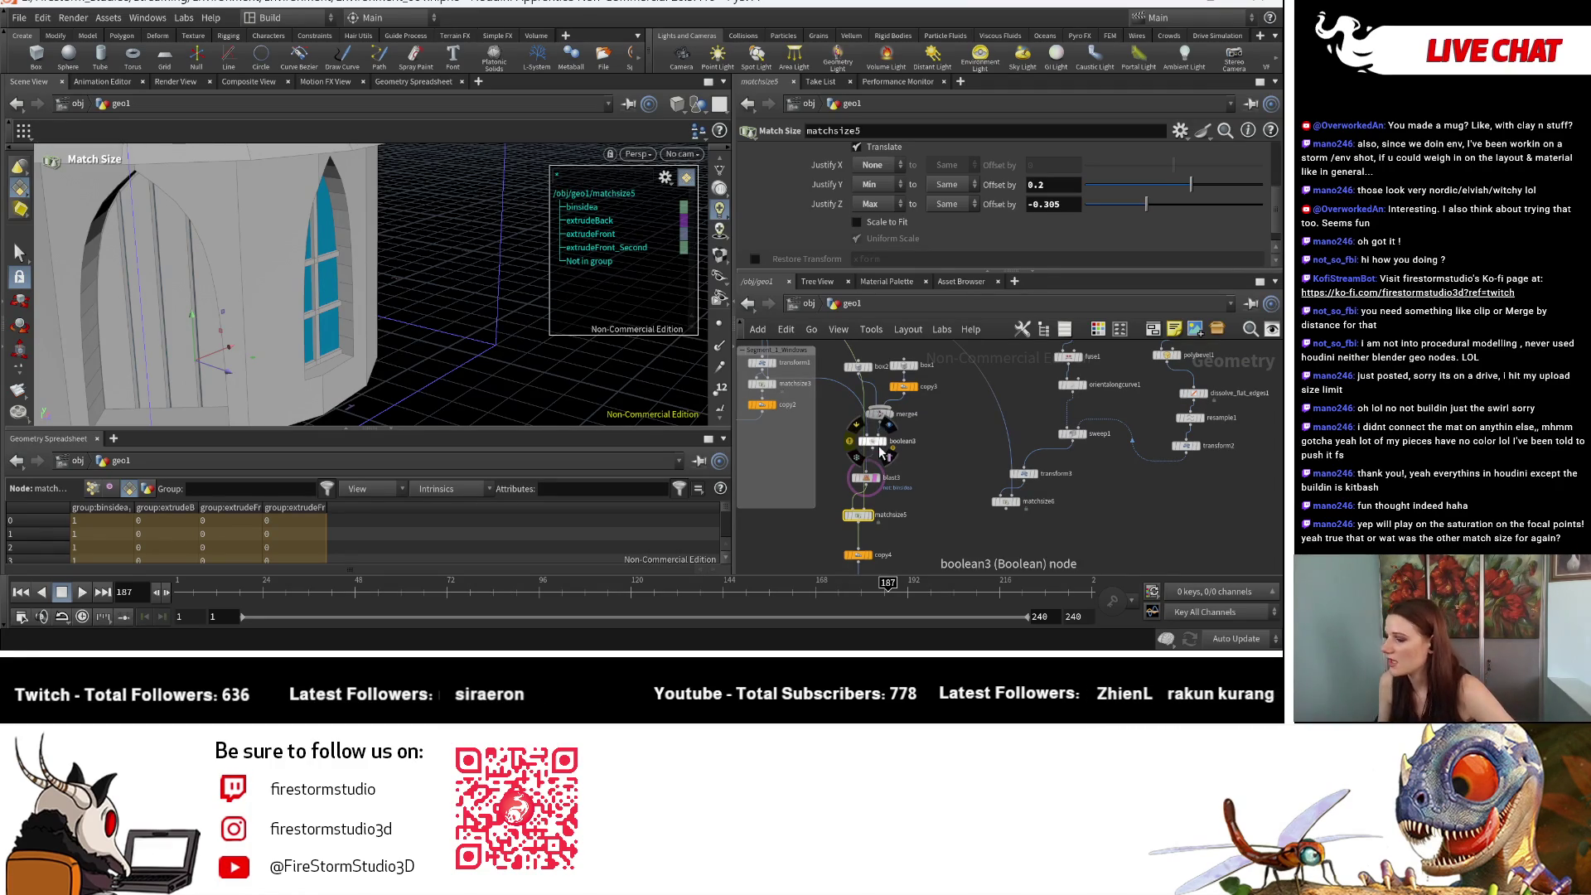
pyautogui.scroll(2, 937, 530)
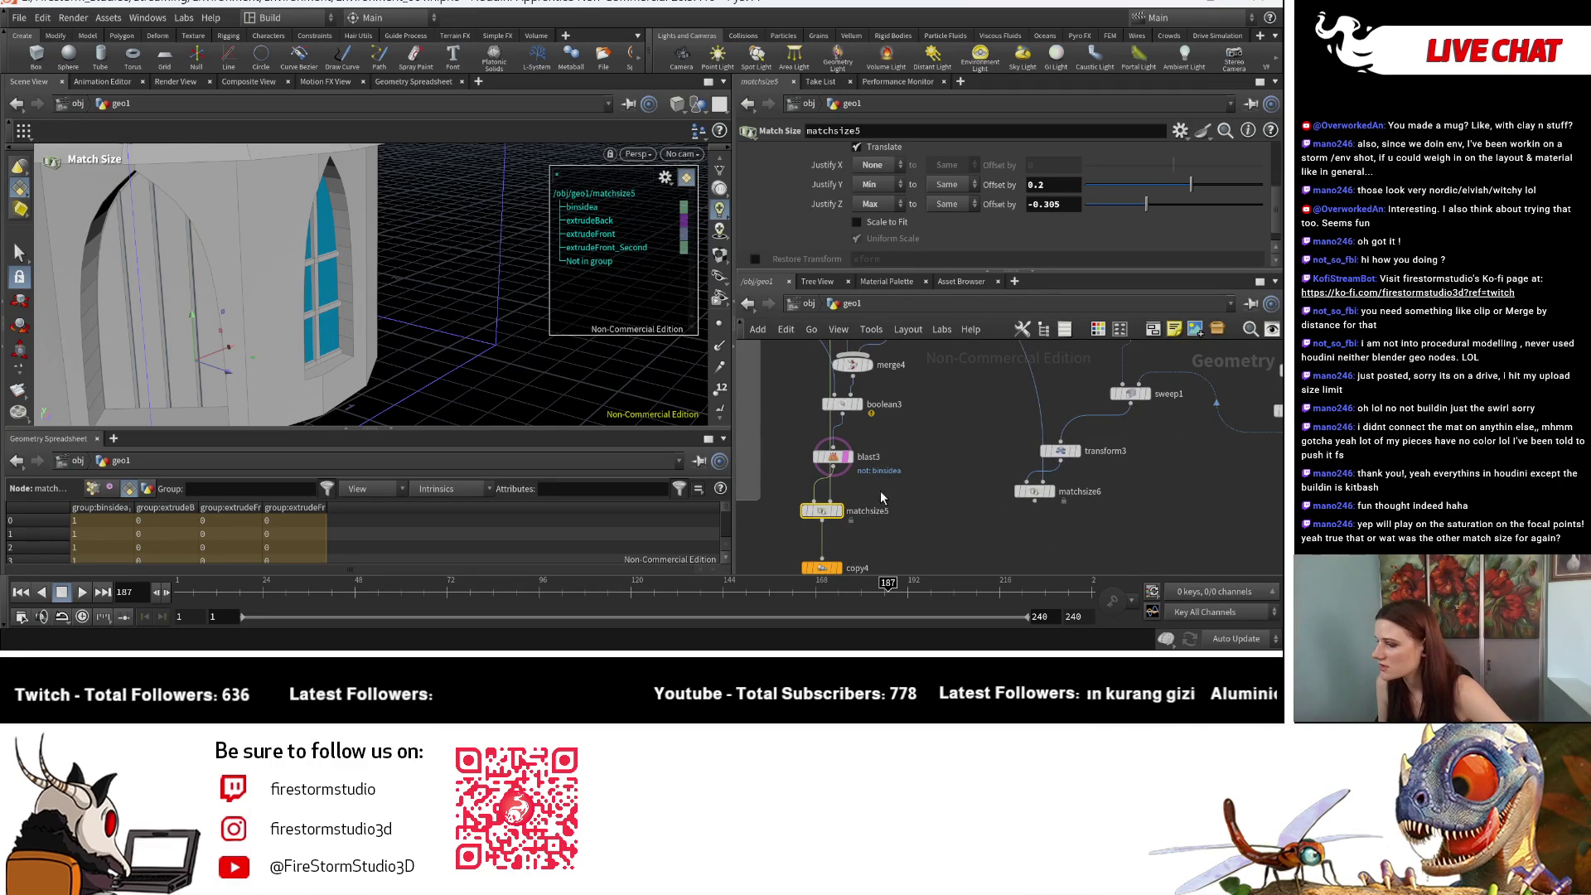
pyautogui.moveTo(914, 534)
pyautogui.mouseDown(button='middle')
pyautogui.moveTo(921, 436)
pyautogui.moveTo(839, 501)
pyautogui.mouseUp(button='middle')
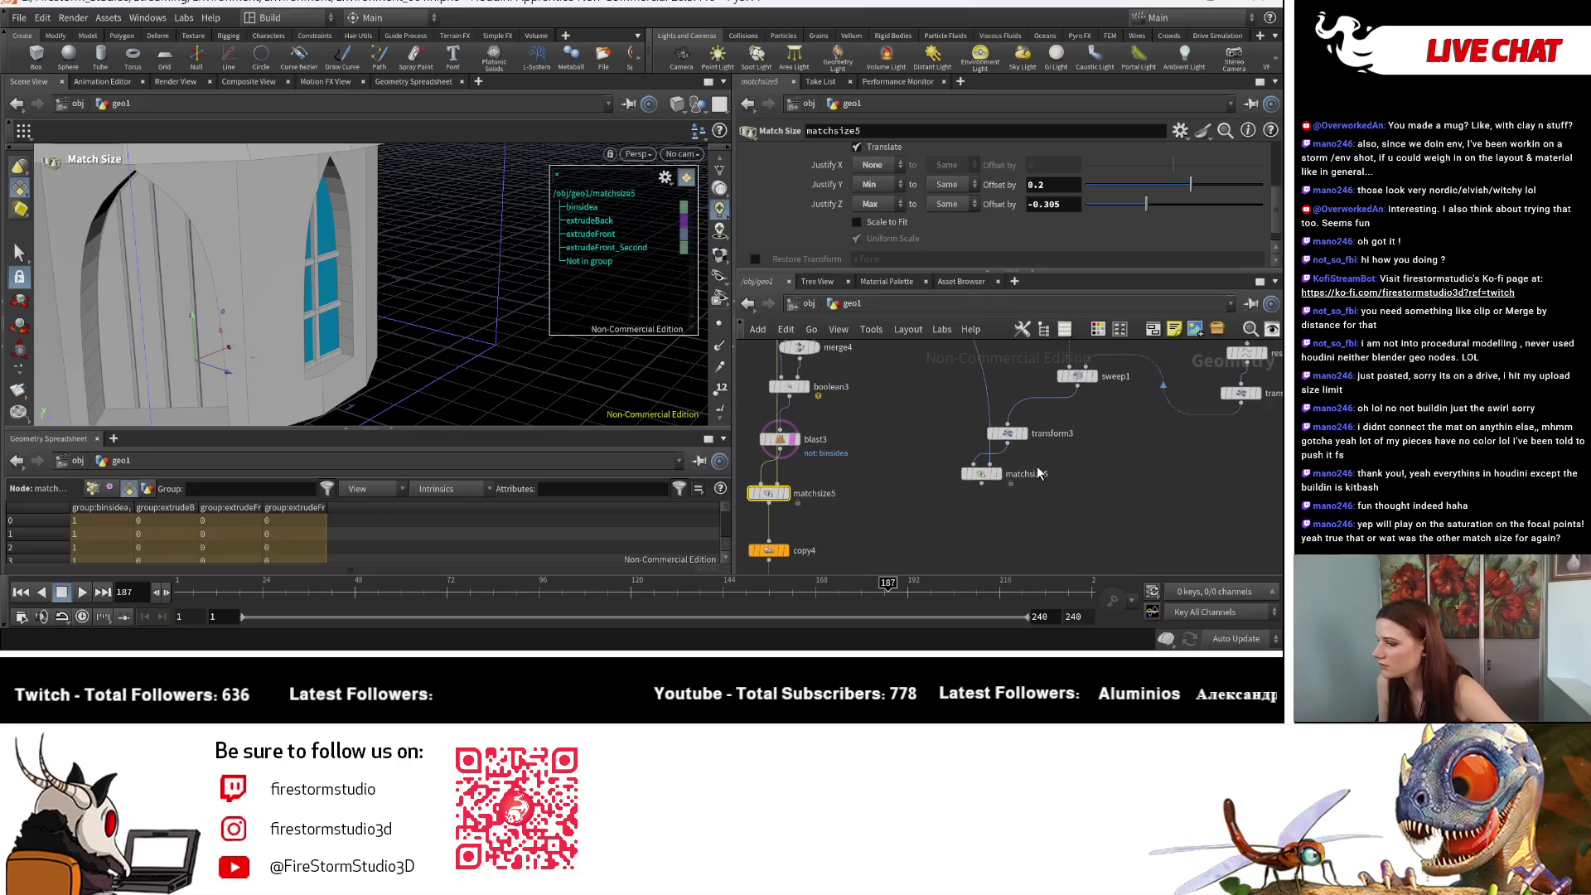
# Step: Check the matchsize6 and transform3 outputs, then delete transform3 so sweep1 feeds matchsize6
pyautogui.click(1002, 479)
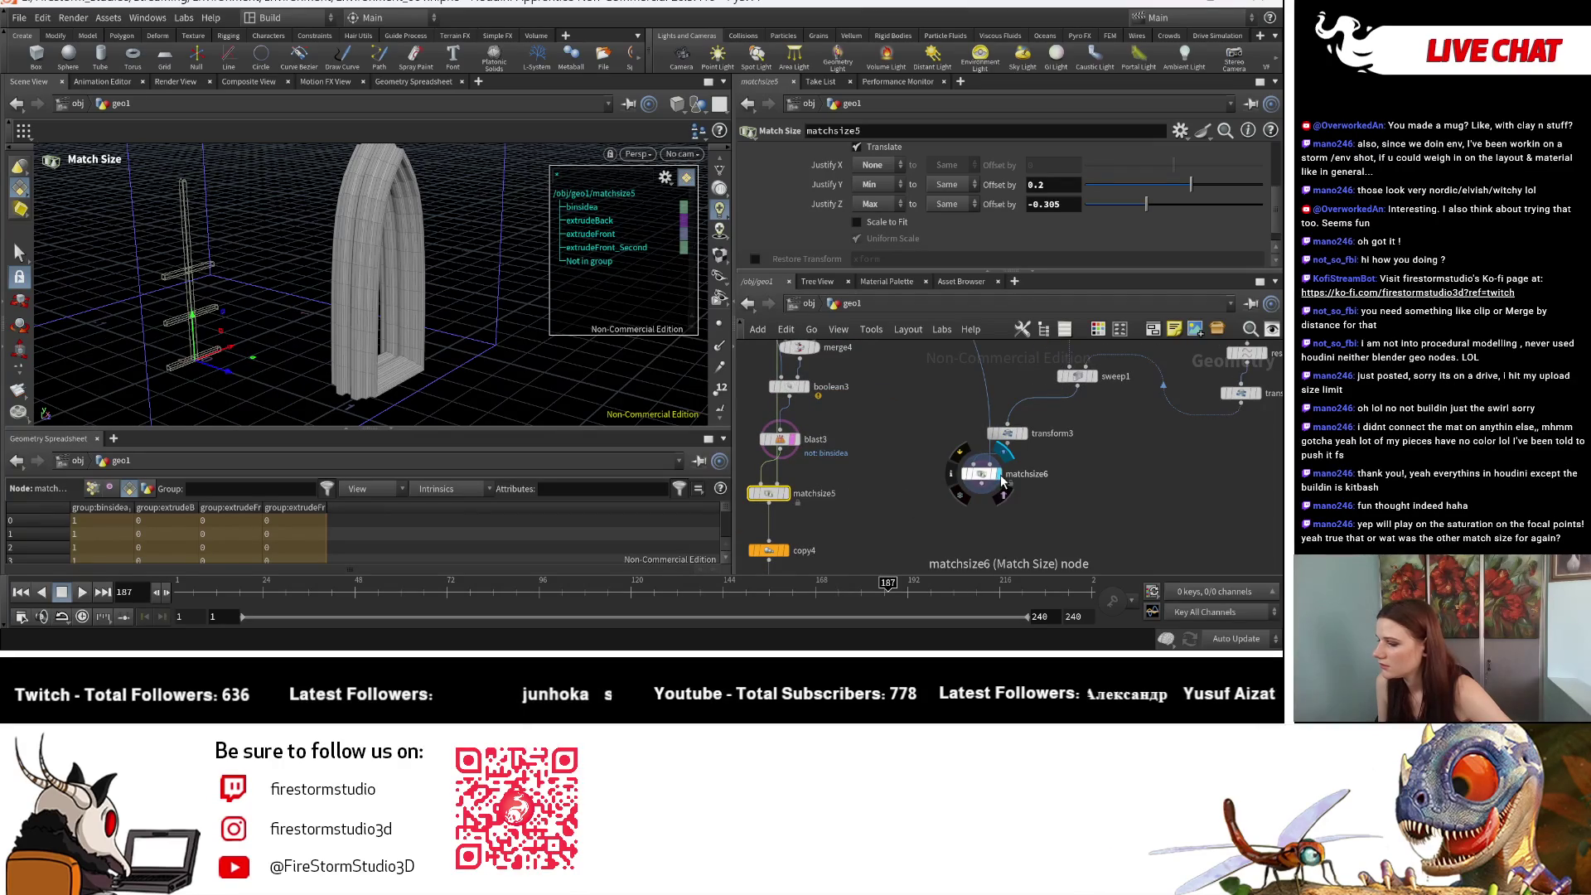
pyautogui.click(1026, 434)
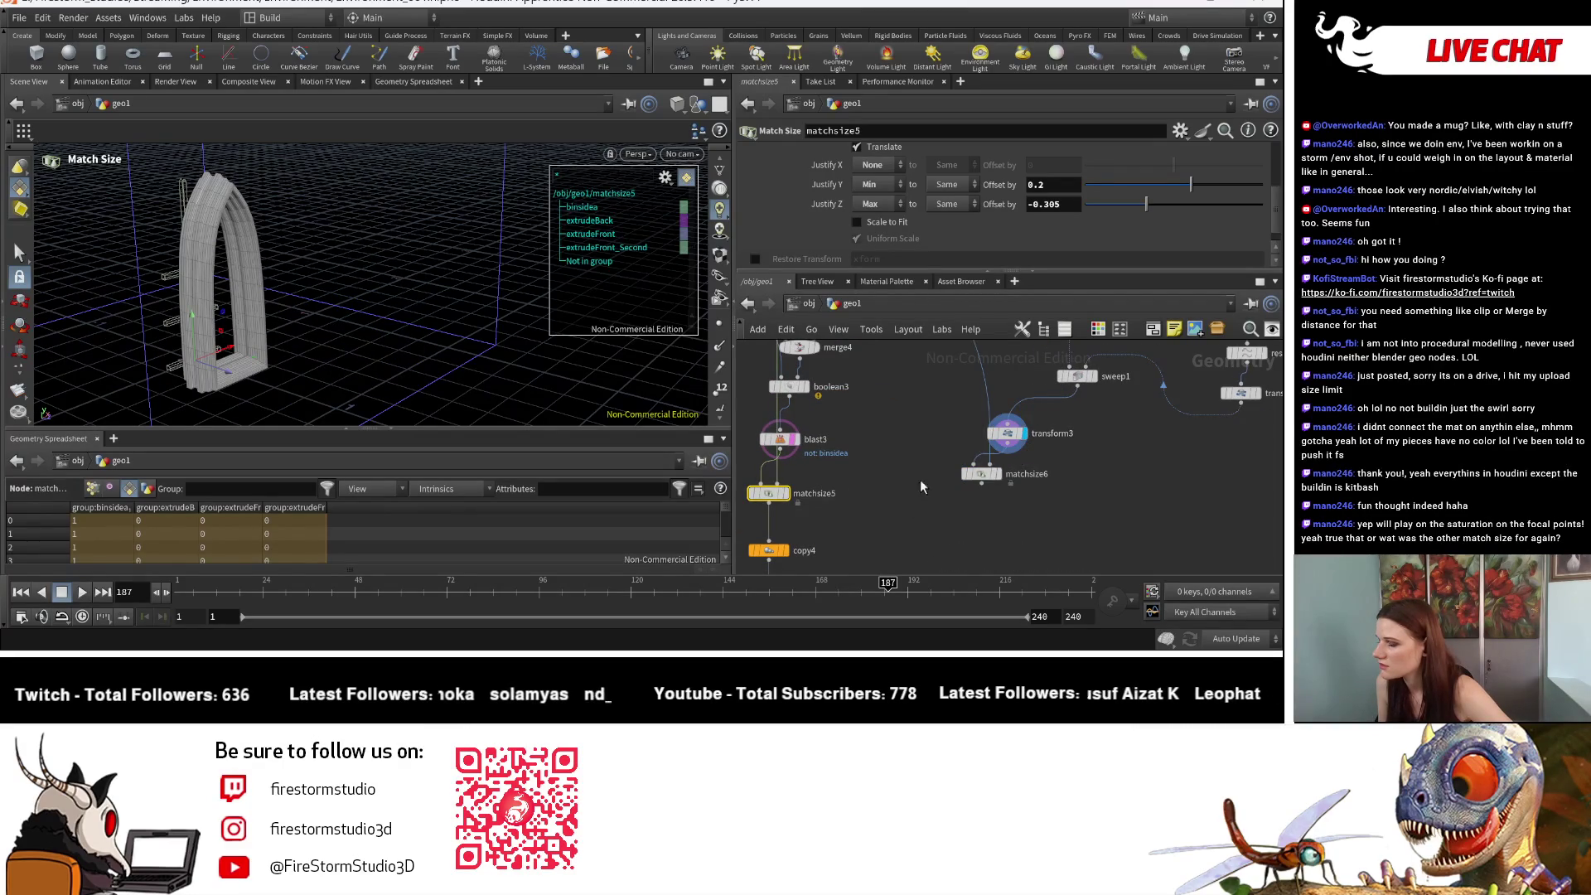
pyautogui.click(1007, 436)
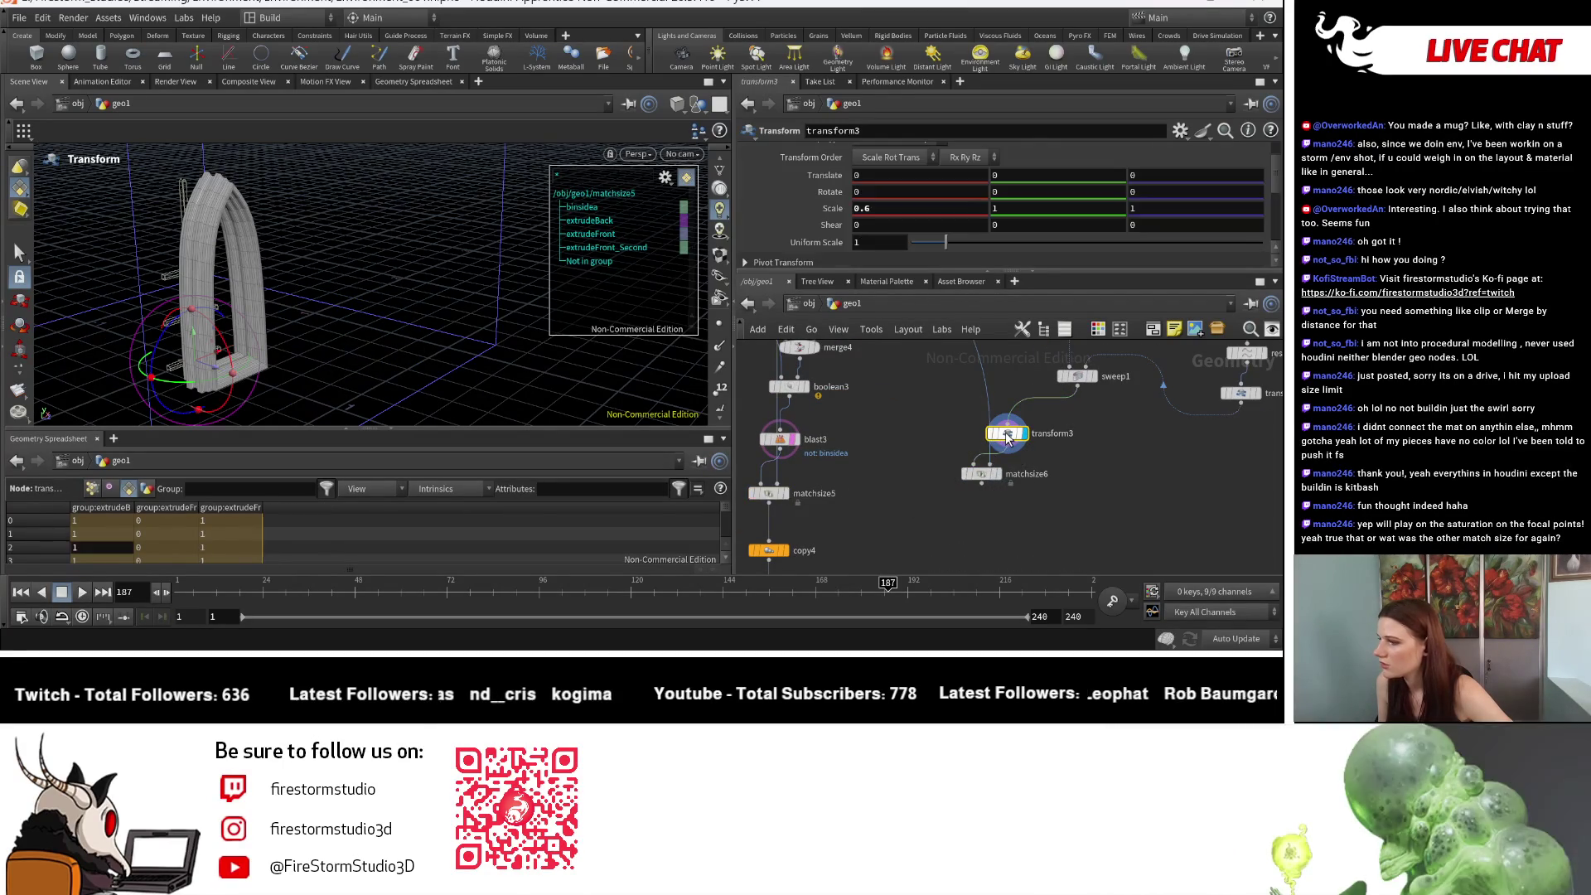
pyautogui.moveTo(983, 481)
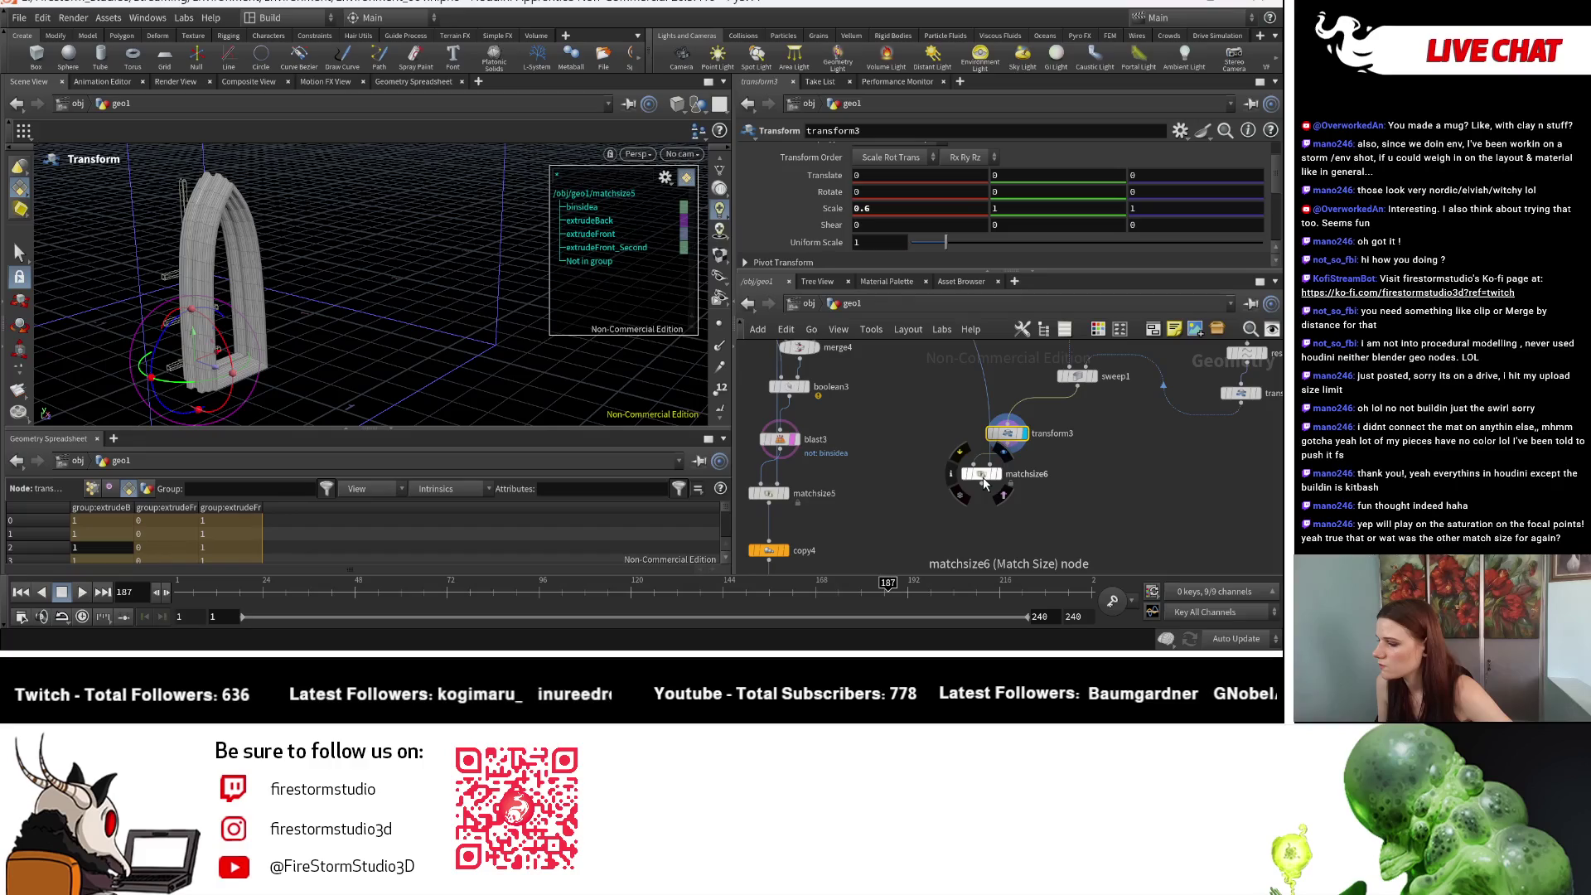
pyautogui.moveTo(982, 477); pyautogui.dragTo(940, 501)
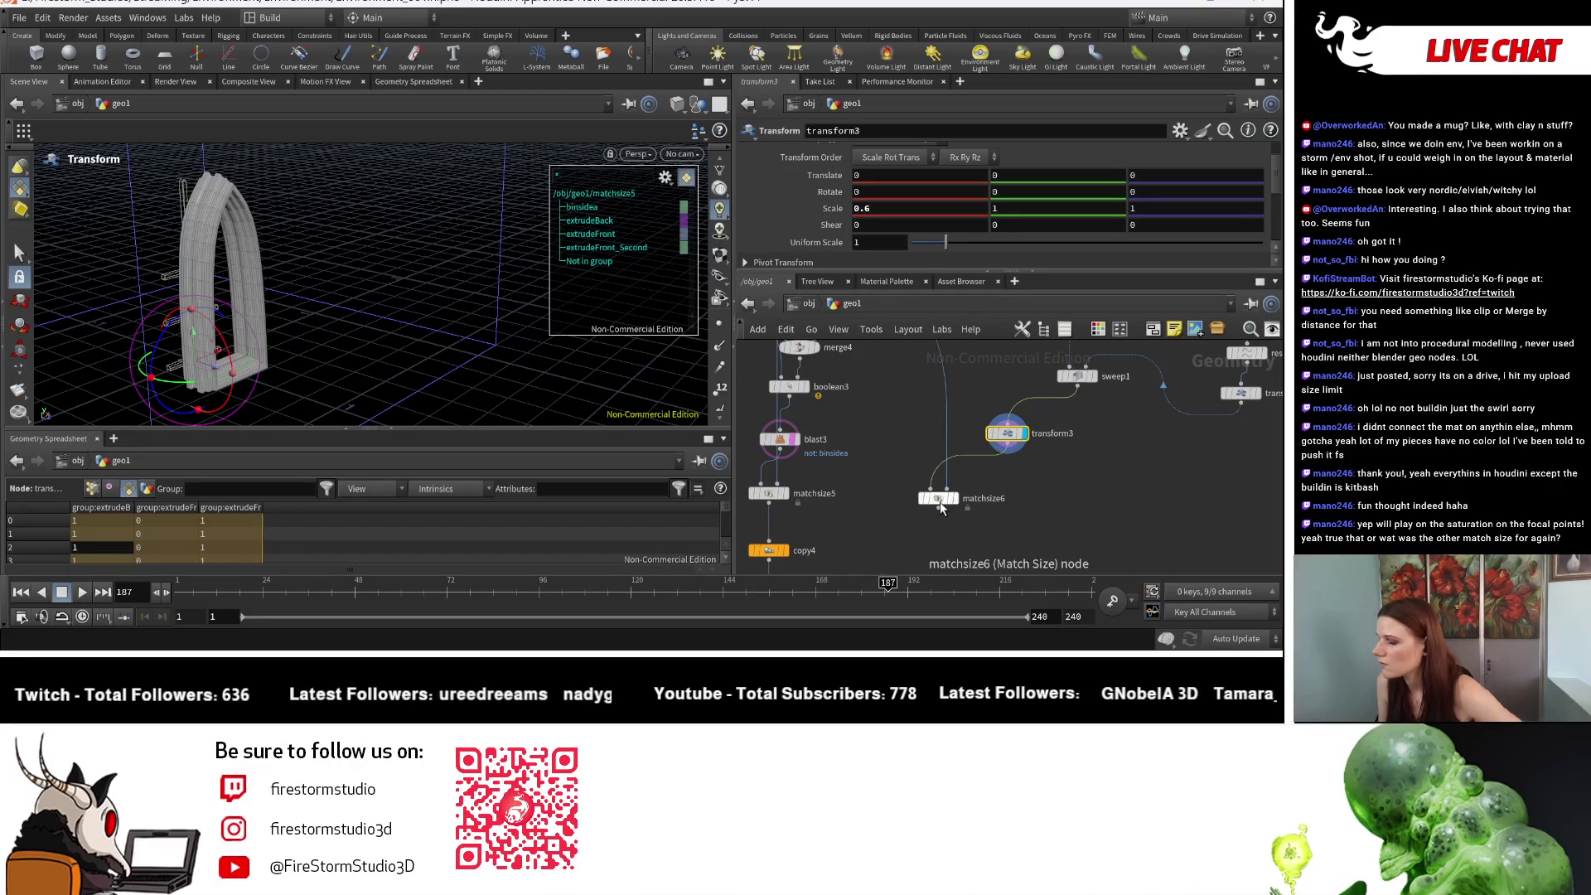
pyautogui.click(940, 500)
pyautogui.click(1007, 434)
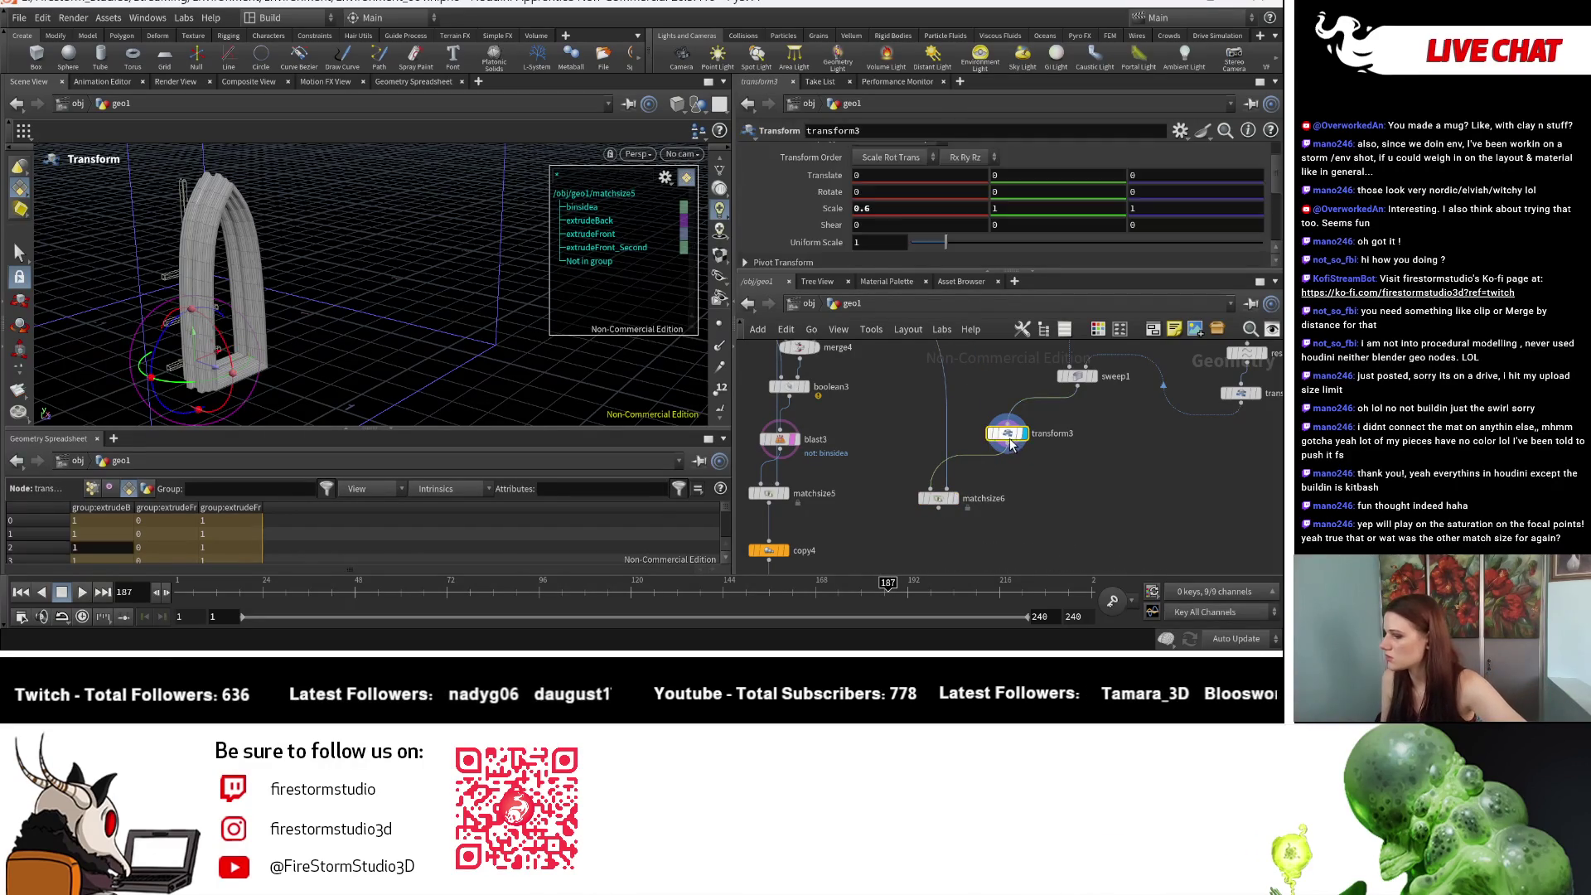
pyautogui.press('Delete')
# Step: Reposition matchsize6 and set its Z justification to None
pyautogui.moveTo(947, 502); pyautogui.dragTo(984, 472)
pyautogui.click(877, 184)
pyautogui.click(877, 201)
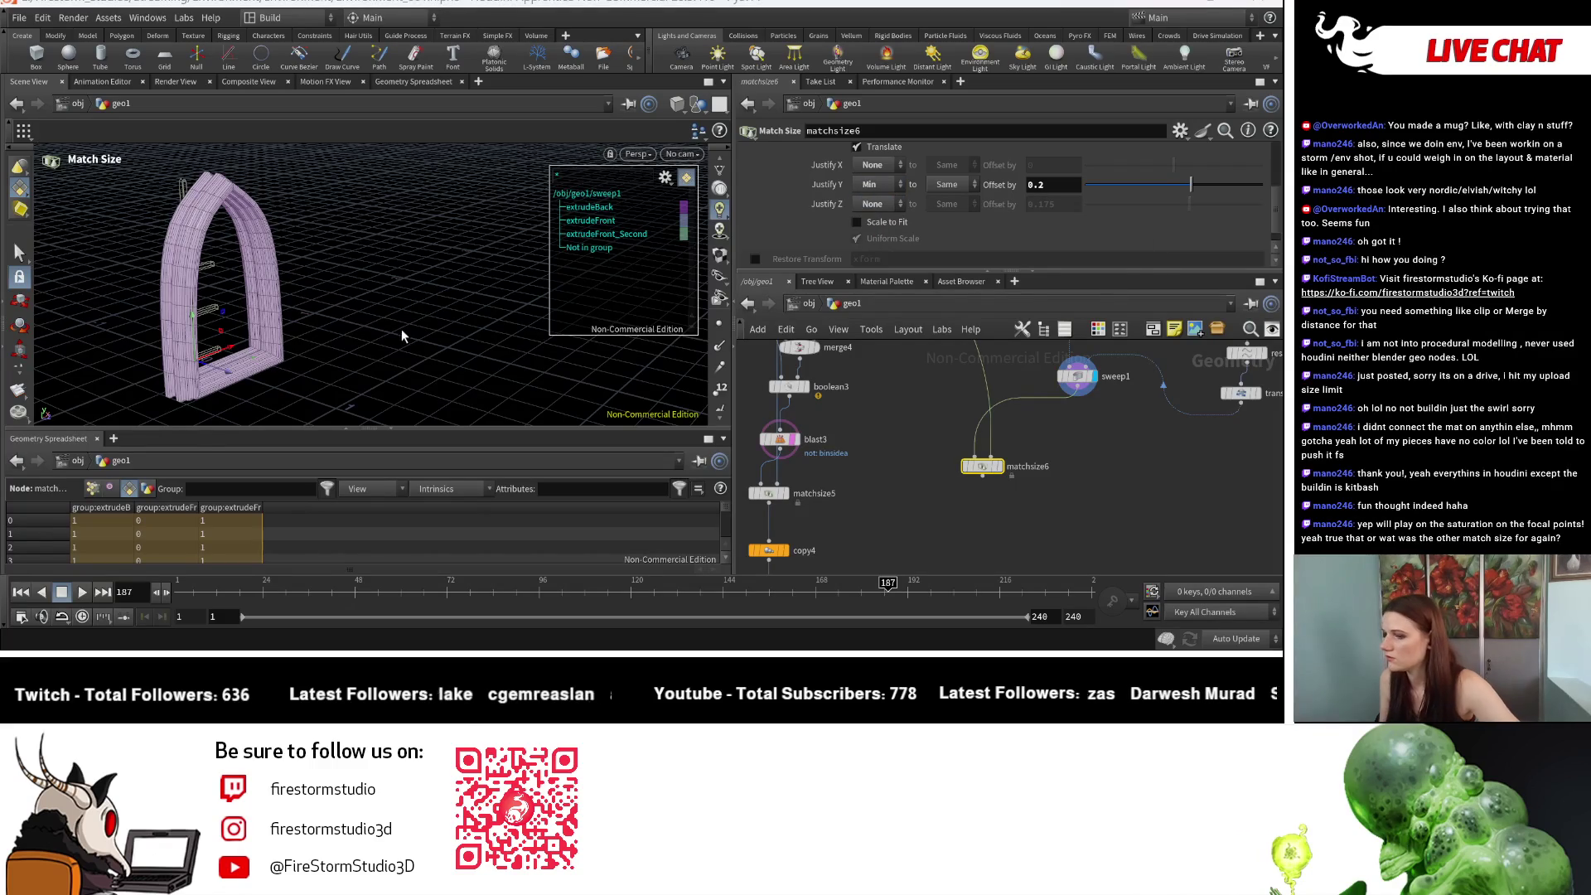
# Step: Set matchsize6's Z justification to Center with a 0 offset
pyautogui.moveTo(245, 298)
pyautogui.keyDown('alt'); pyautogui.mouseDown()
pyautogui.moveTo(383, 359)
pyautogui.moveTo(433, 298)
pyautogui.mouseUp(); pyautogui.keyUp('alt')
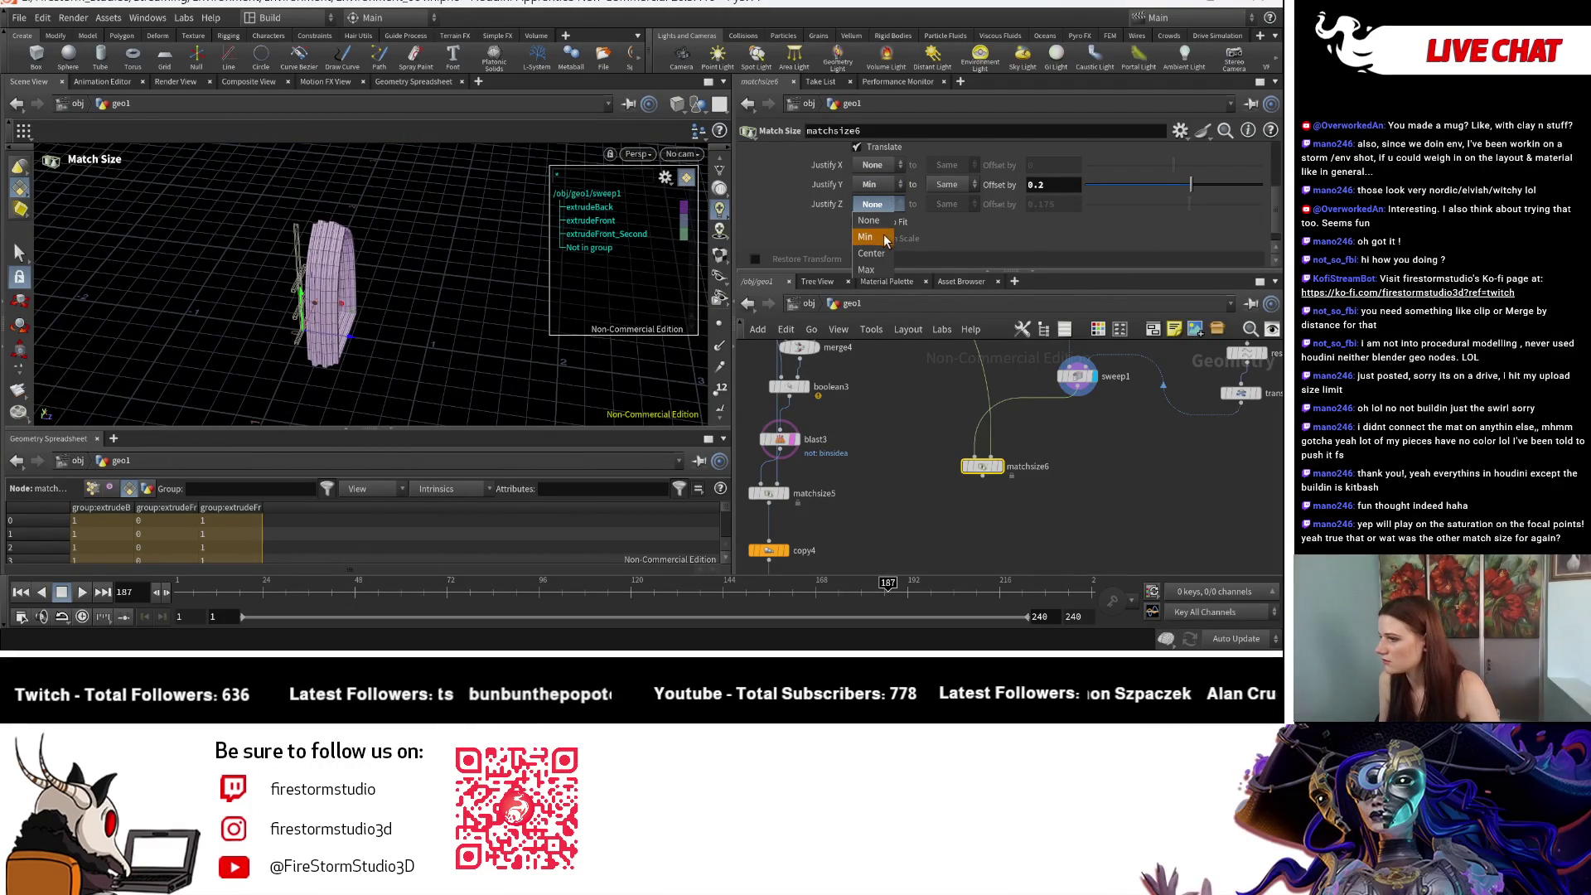
pyautogui.click(885, 253)
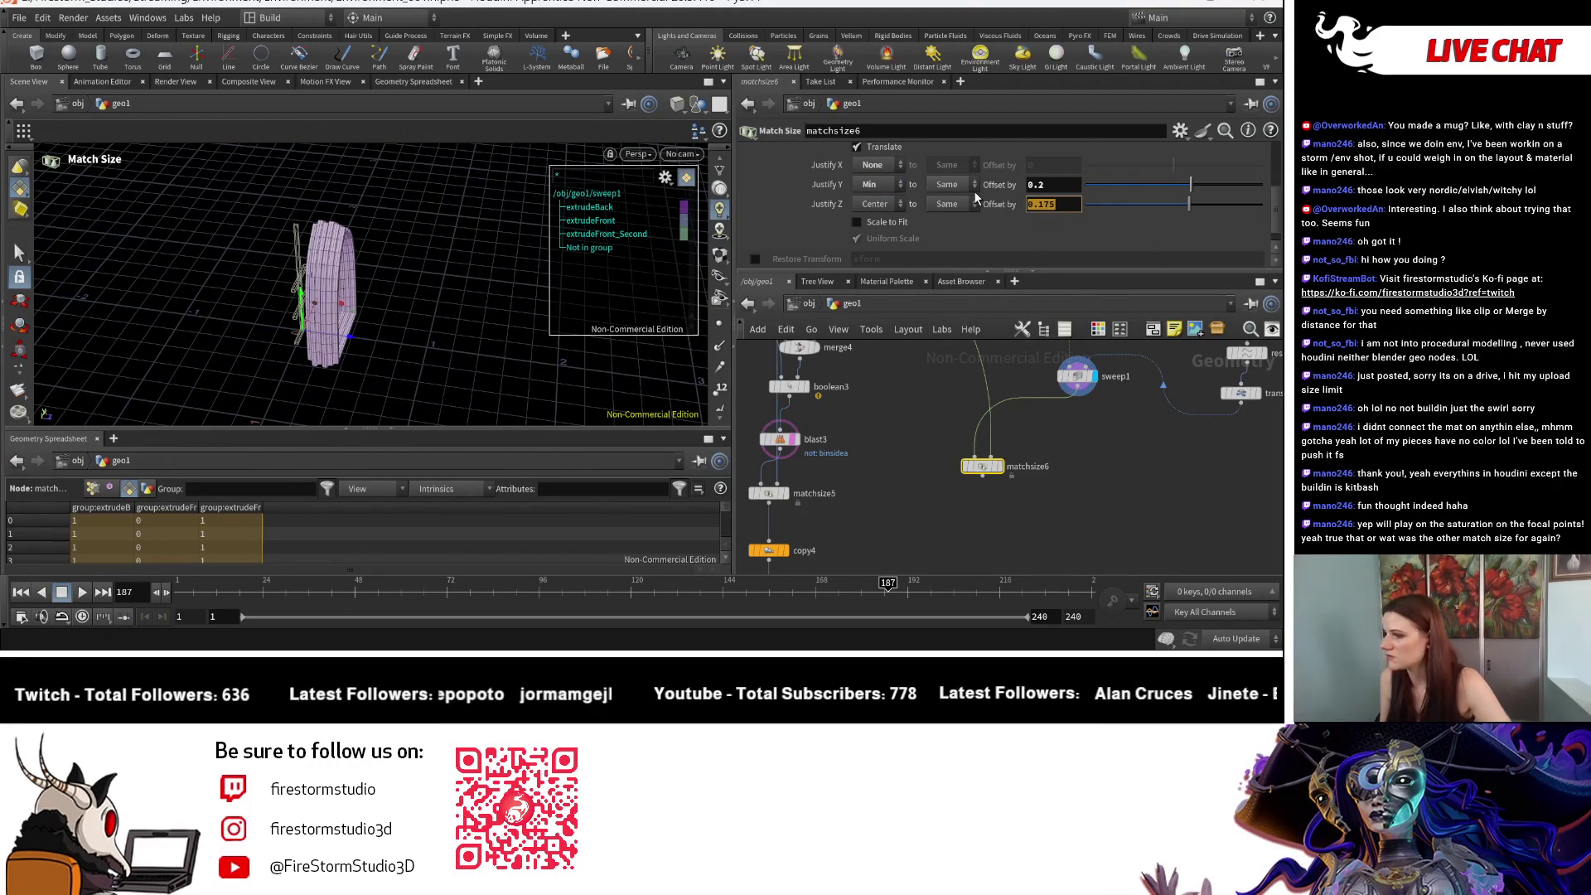
pyautogui.write('0')
pyautogui.press('Return')
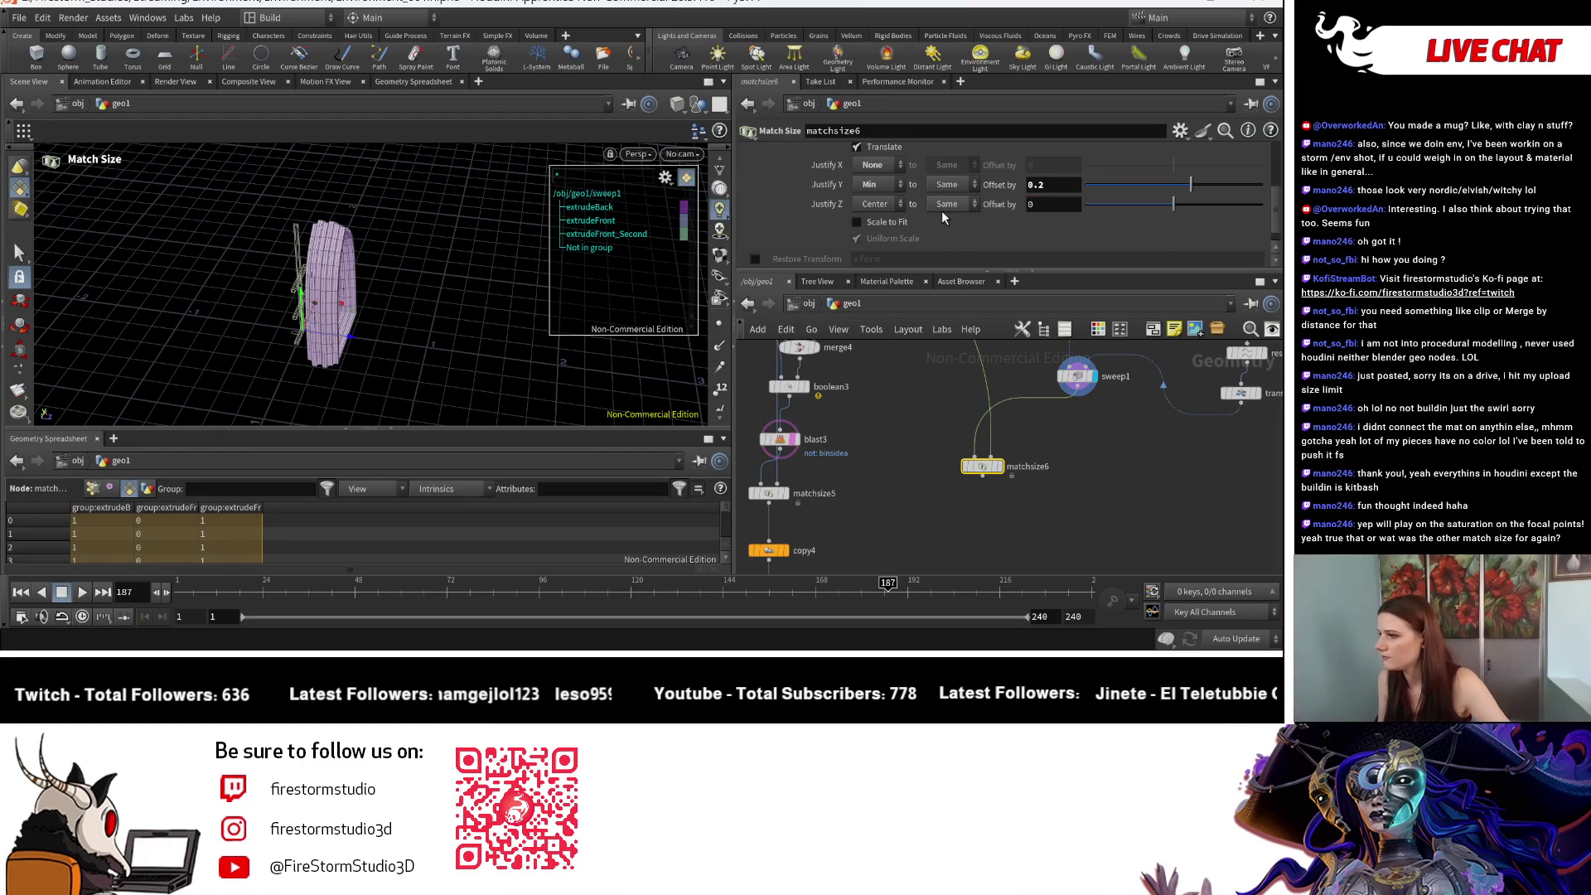
pyautogui.click(948, 204)
pyautogui.press('Escape')
pyautogui.moveTo(426, 305)
pyautogui.mouseDown()
pyautogui.moveTo(465, 259)
pyautogui.moveTo(437, 303)
pyautogui.moveTo(494, 338)
pyautogui.moveTo(514, 323)
pyautogui.mouseUp()
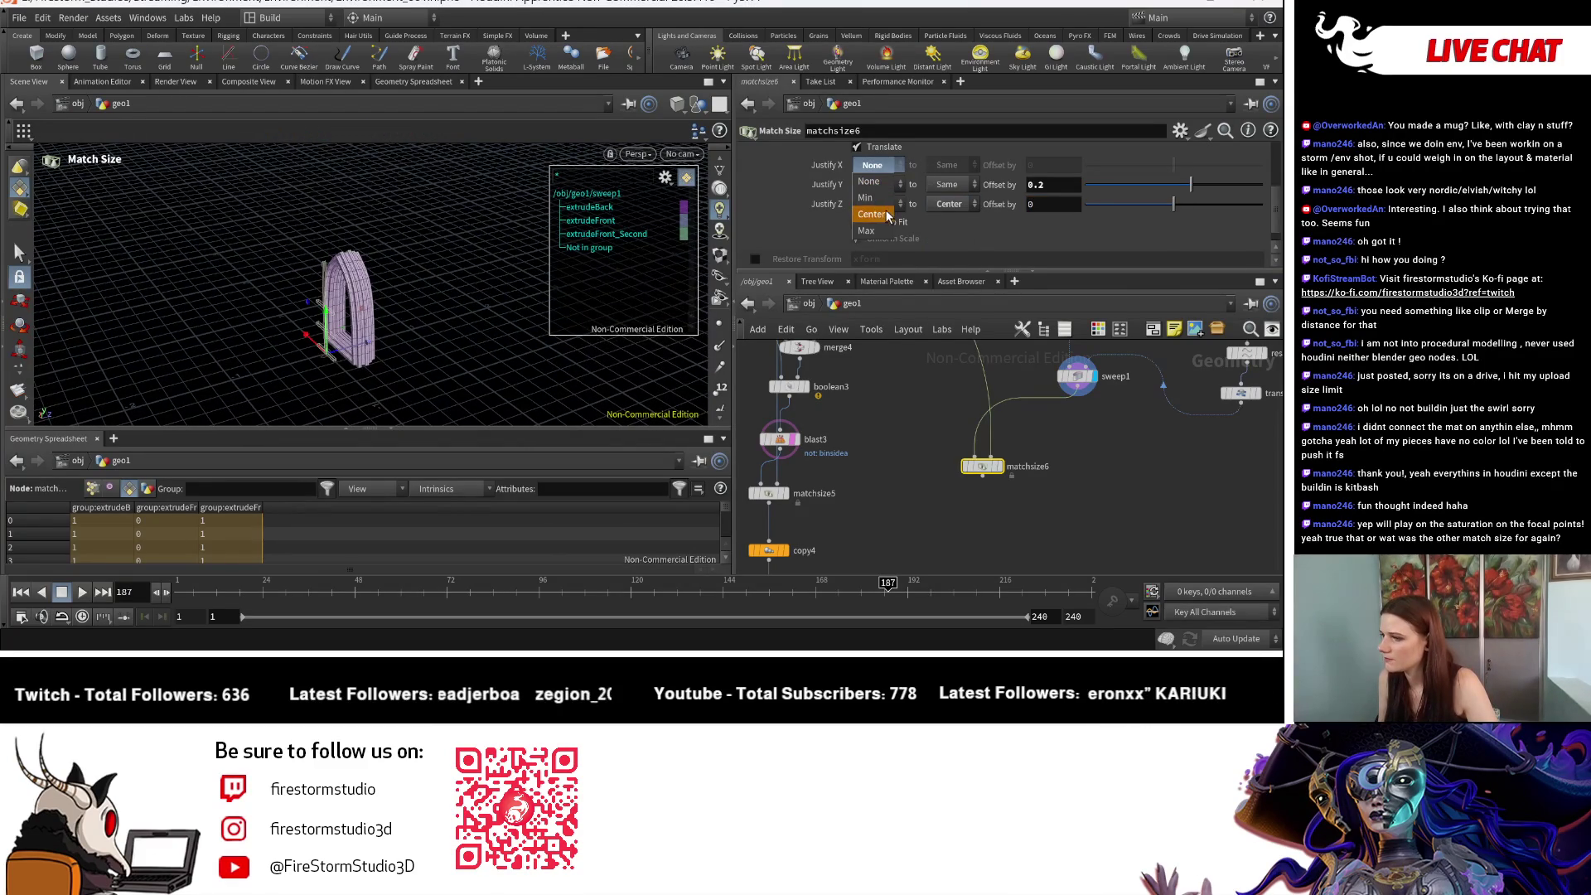
# Step: Justify X Center to the target's Center and display matchsize6 to check the arch
pyautogui.click(871, 215)
pyautogui.click(951, 214)
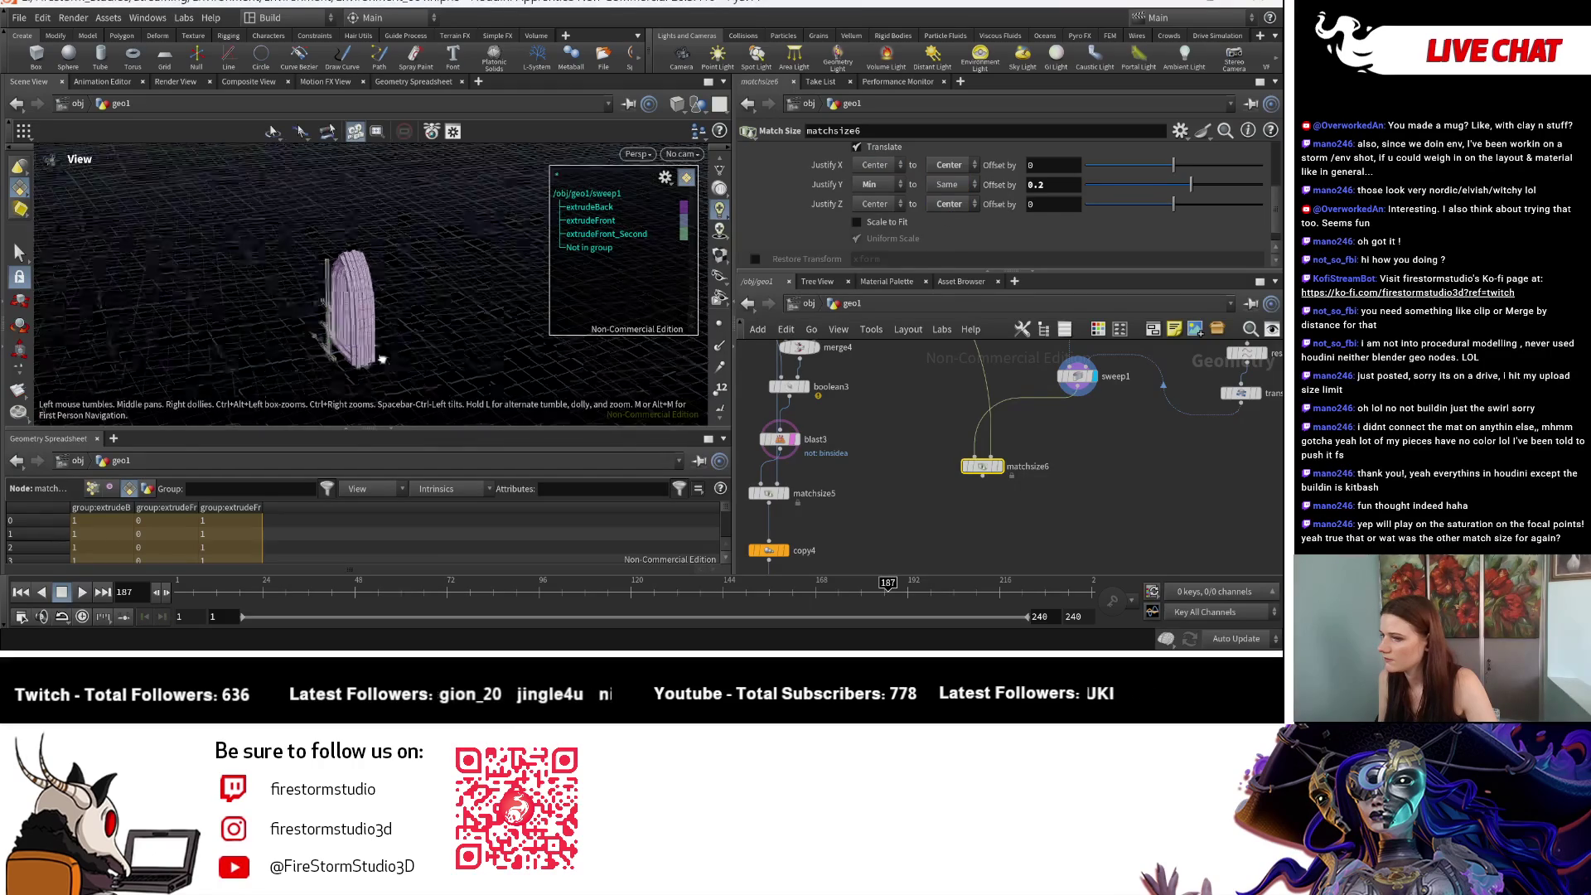
pyautogui.click(1003, 466)
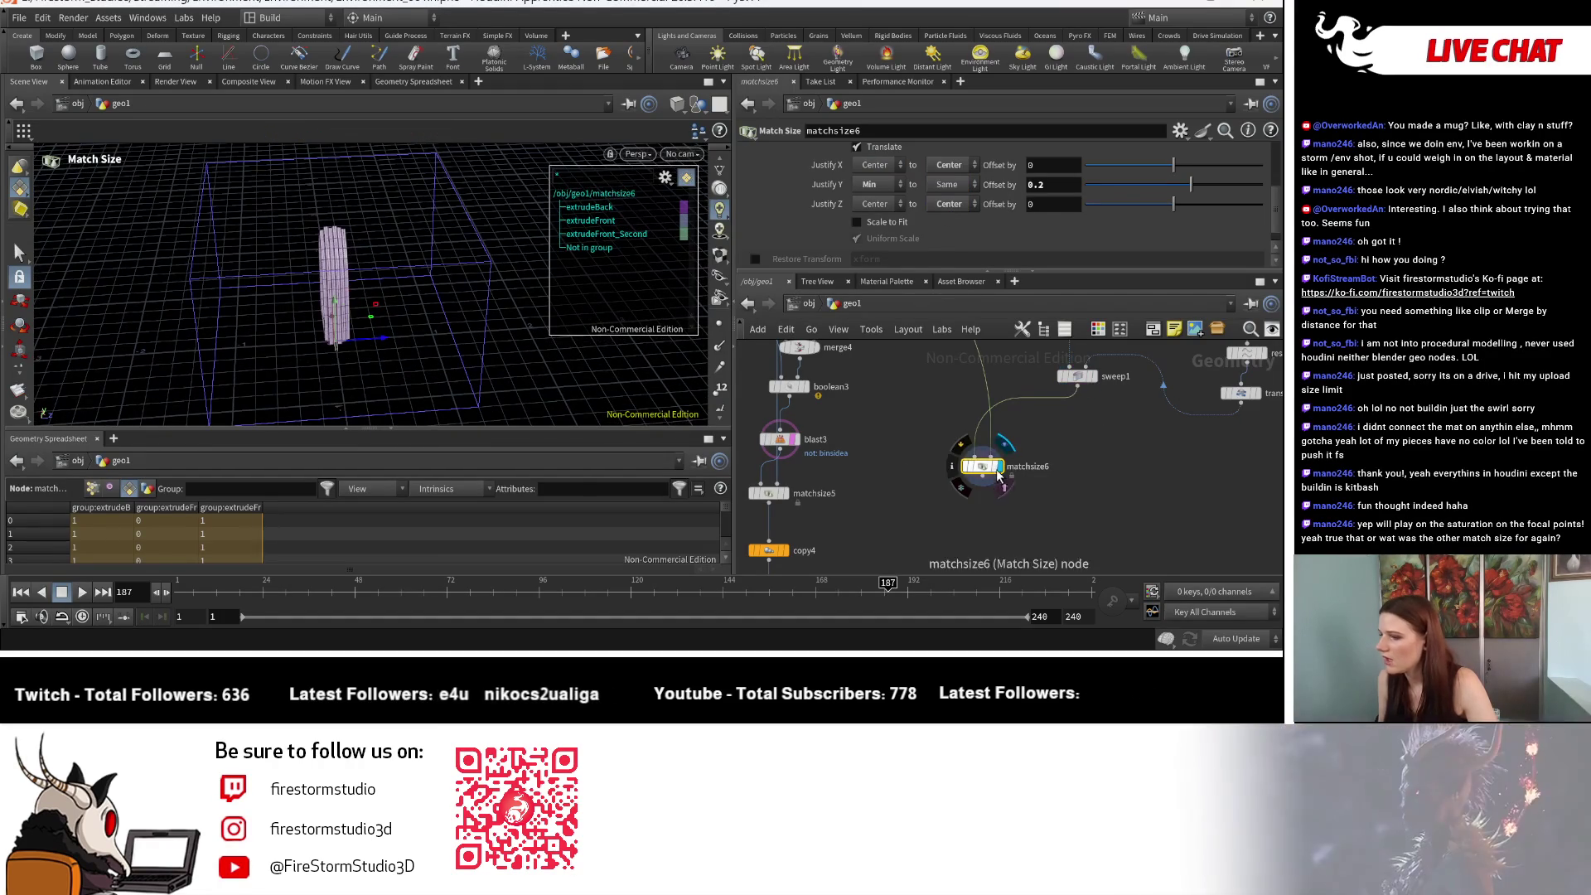
pyautogui.press('Escape')
pyautogui.moveTo(397, 366); pyautogui.dragTo(393, 411)
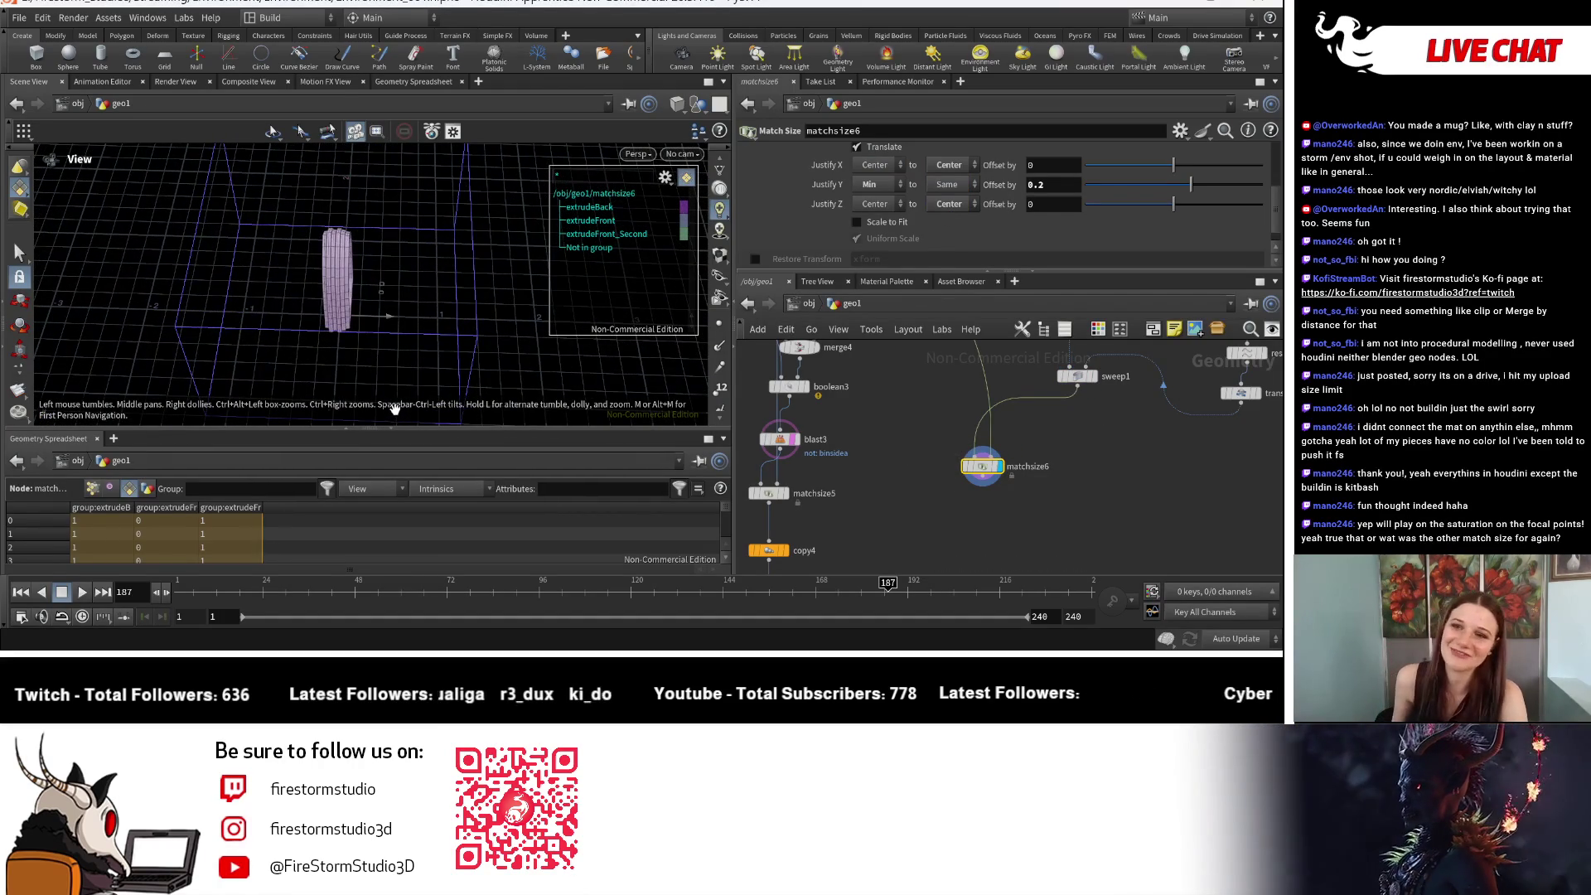
pyautogui.moveTo(401, 270)
pyautogui.mouseDown()
pyautogui.moveTo(316, 316)
pyautogui.moveTo(373, 289)
pyautogui.moveTo(389, 315)
pyautogui.moveTo(364, 323)
pyautogui.moveTo(380, 334)
pyautogui.moveTo(249, 203)
pyautogui.moveTo(273, 355)
pyautogui.moveTo(419, 316)
pyautogui.moveTo(452, 358)
pyautogui.mouseUp()
pyautogui.press('Return')
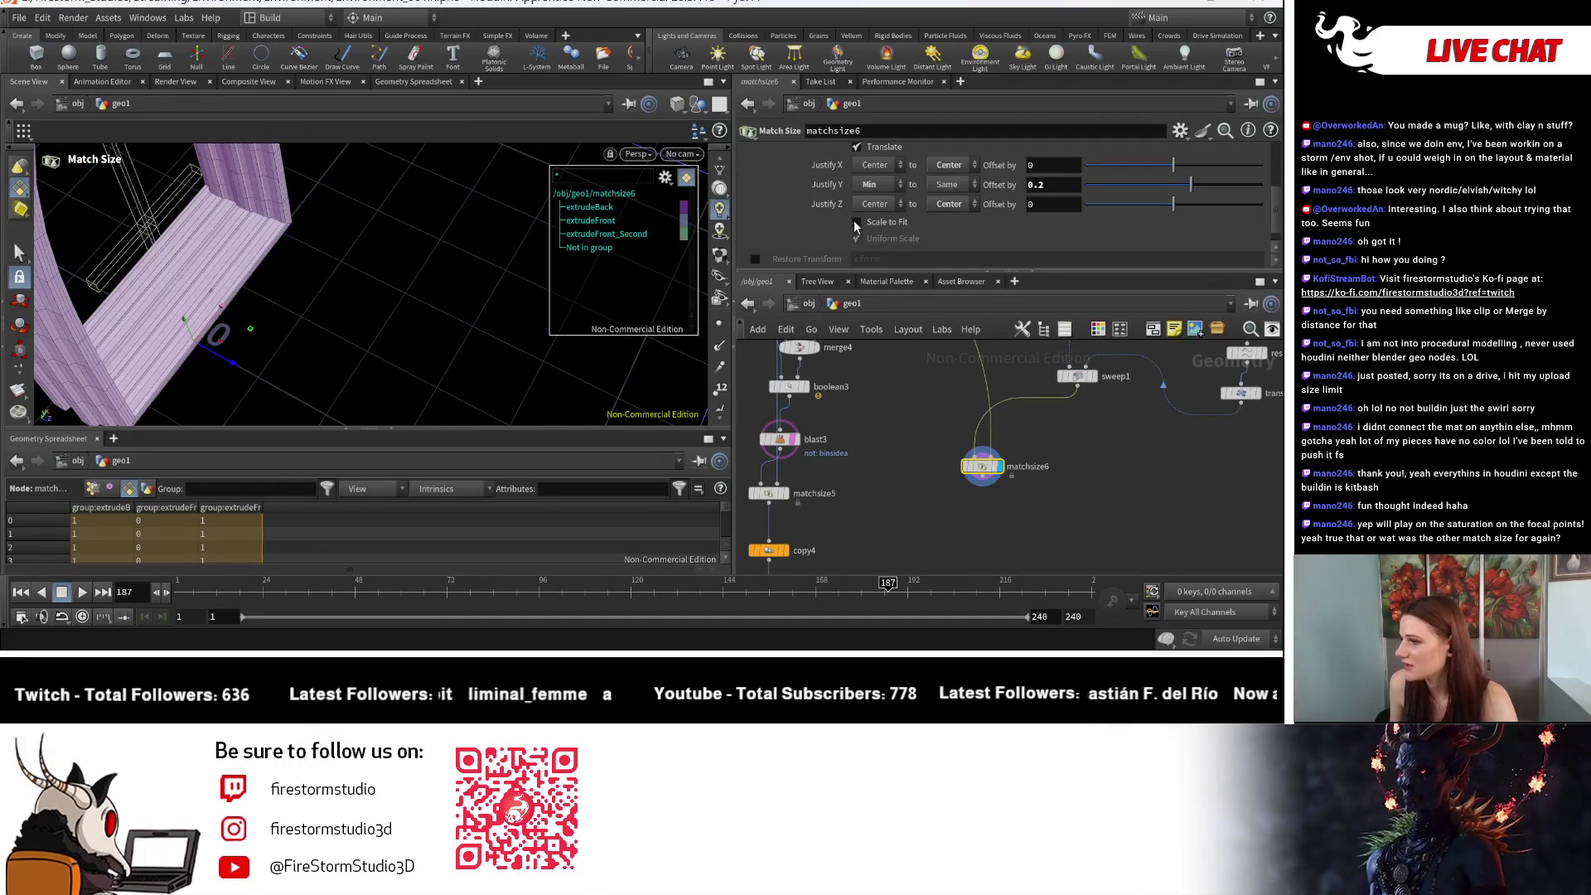
# Step: Set Z to justify the frame's Min to the target's Center, after trying Max
pyautogui.click(883, 205)
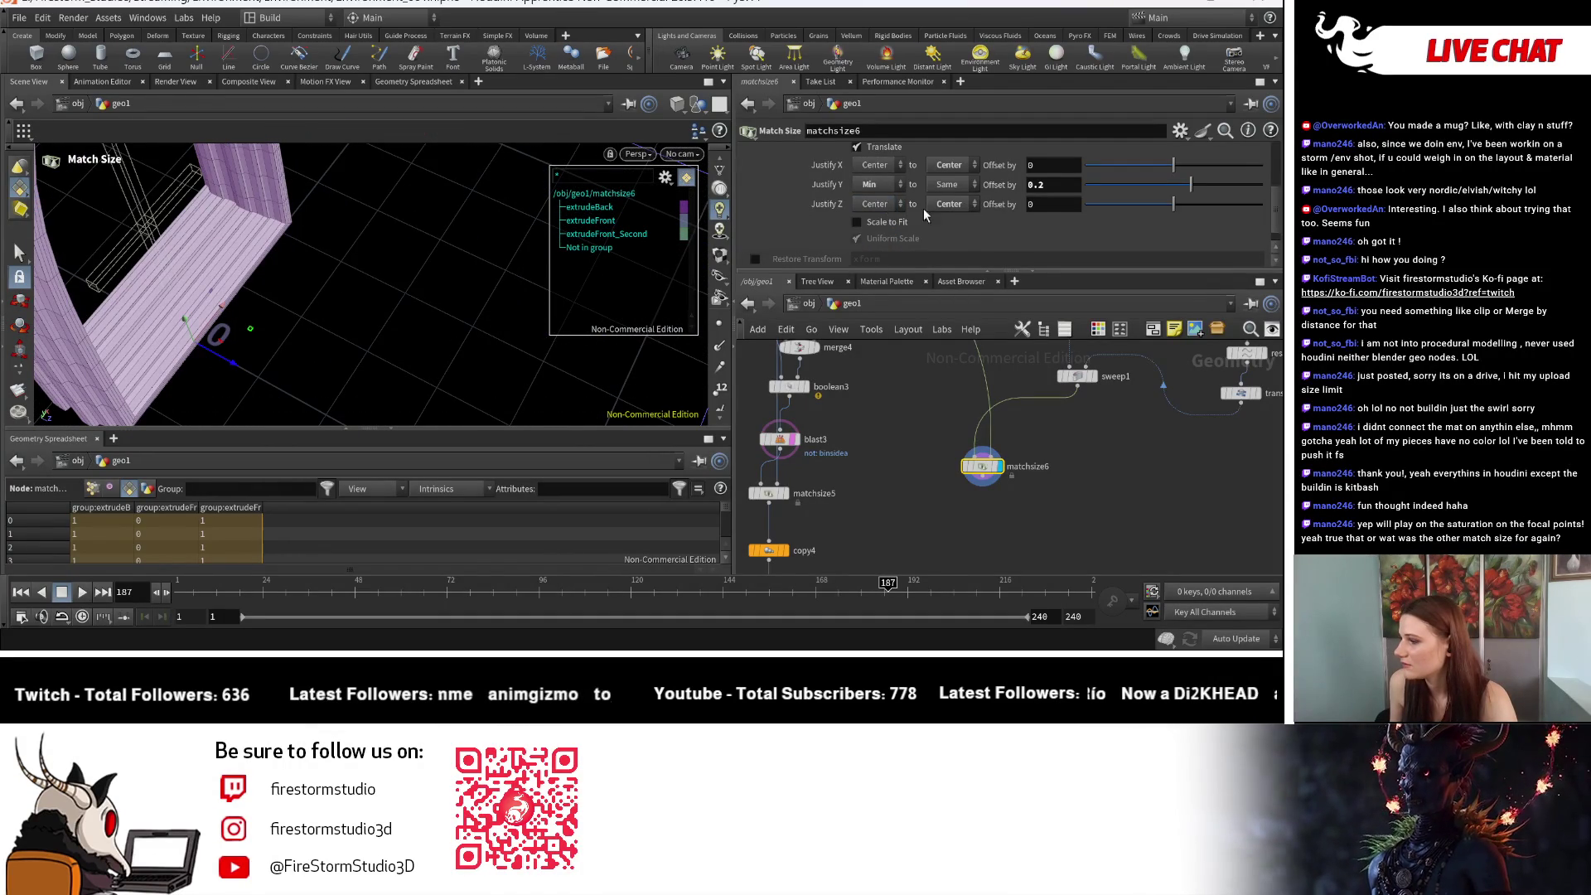
pyautogui.hotkey('space', 'h')
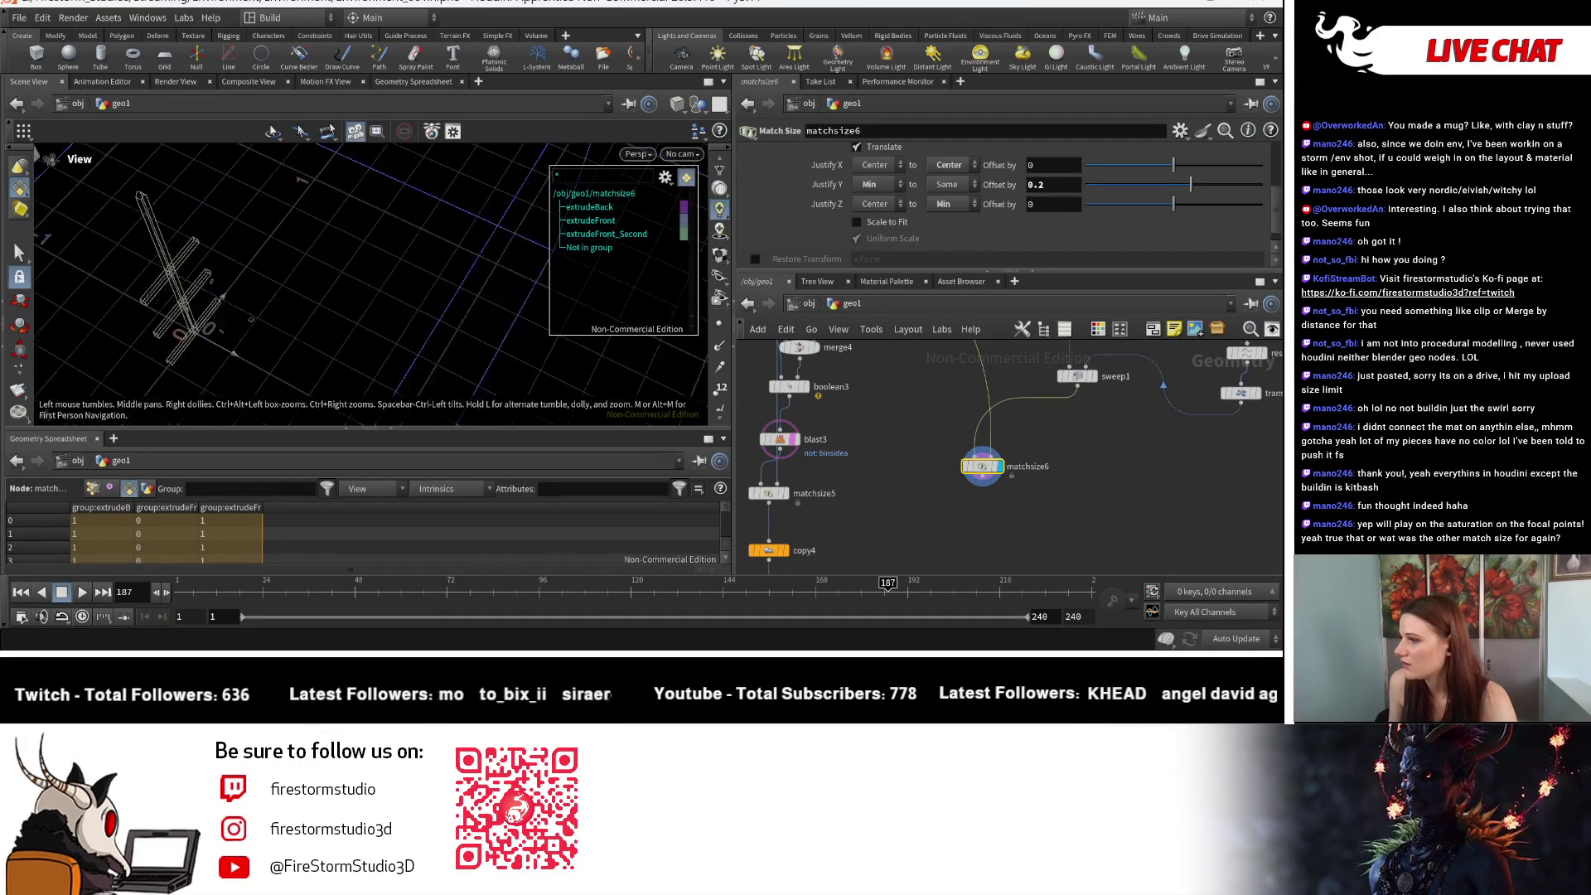
pyautogui.click(941, 206)
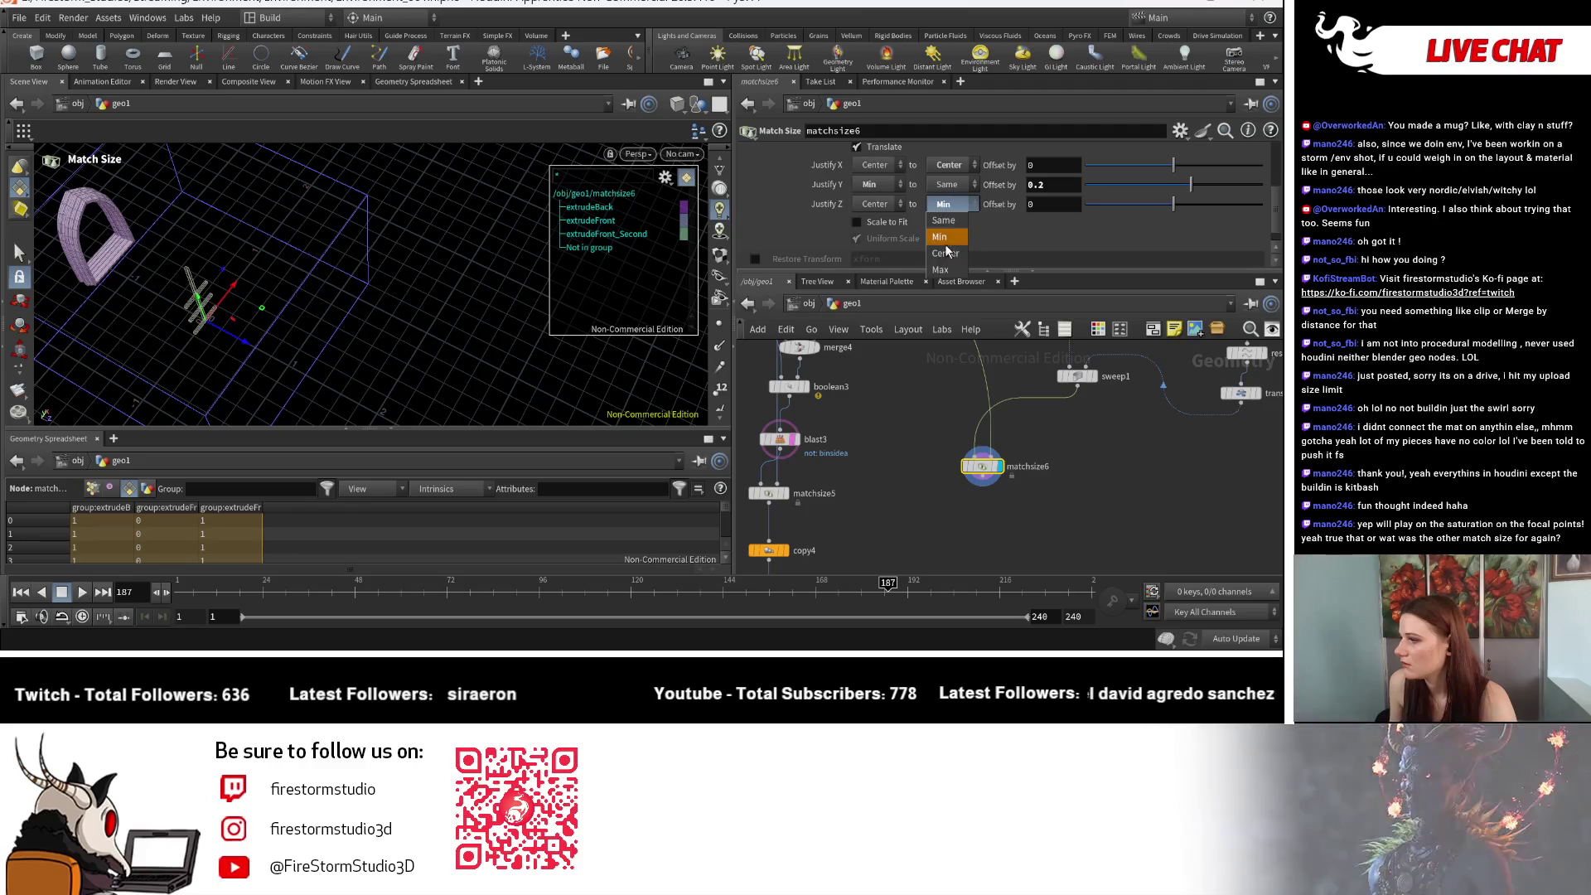
pyautogui.click(946, 265)
pyautogui.click(946, 205)
pyautogui.click(947, 253)
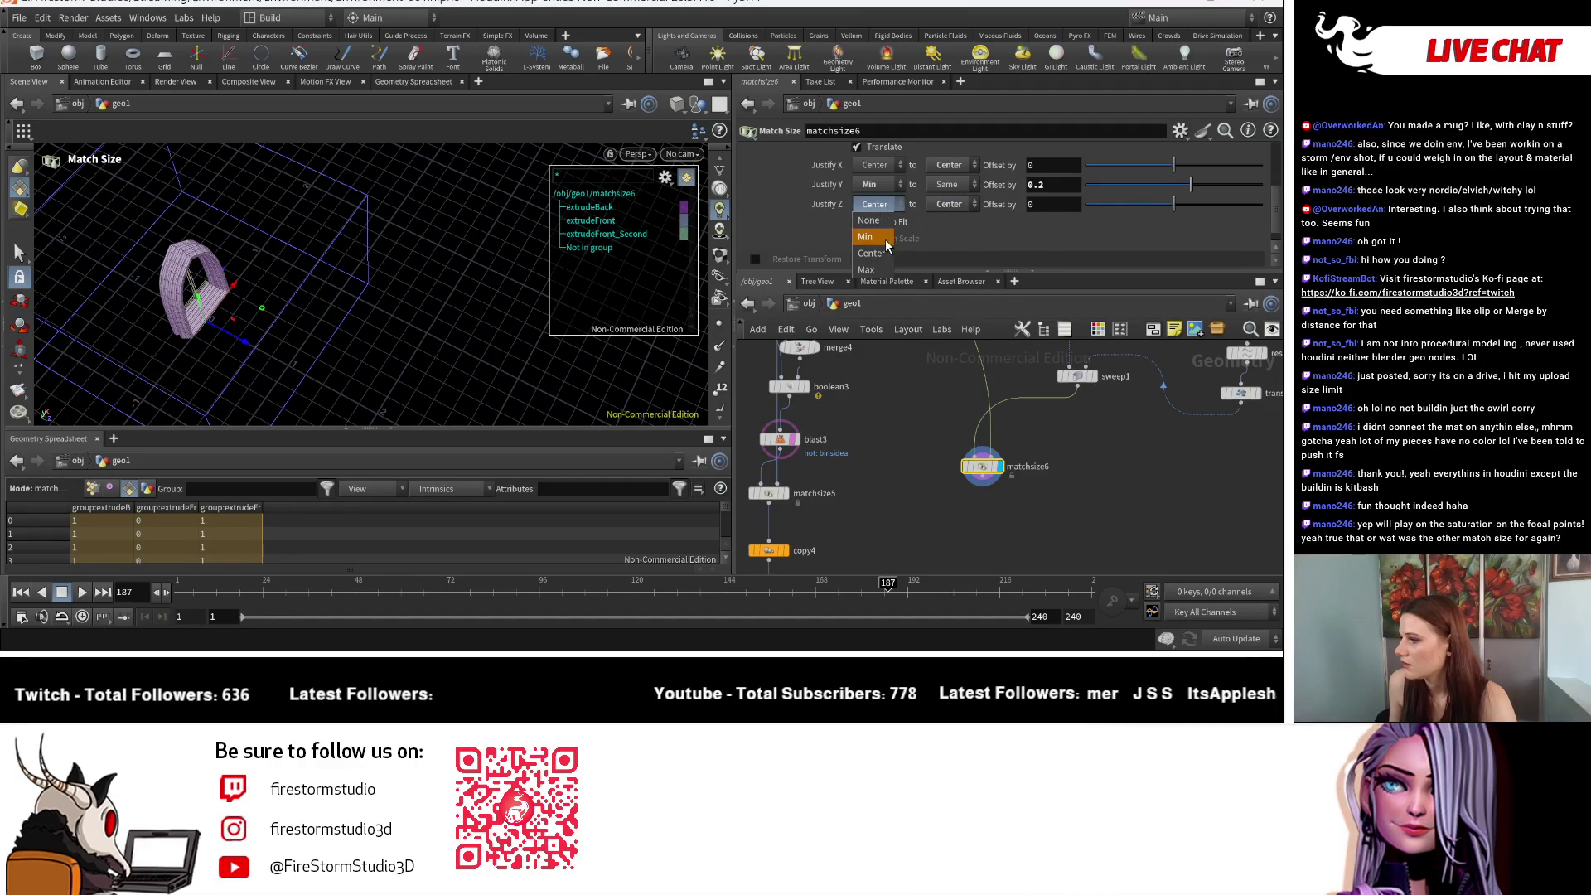
pyautogui.click(866, 237)
pyautogui.press('Escape')
pyautogui.moveTo(104, 373)
pyautogui.mouseDown()
pyautogui.moveTo(106, 344)
pyautogui.moveTo(192, 250)
pyautogui.moveTo(347, 350)
pyautogui.mouseUp()
pyautogui.press('Return')
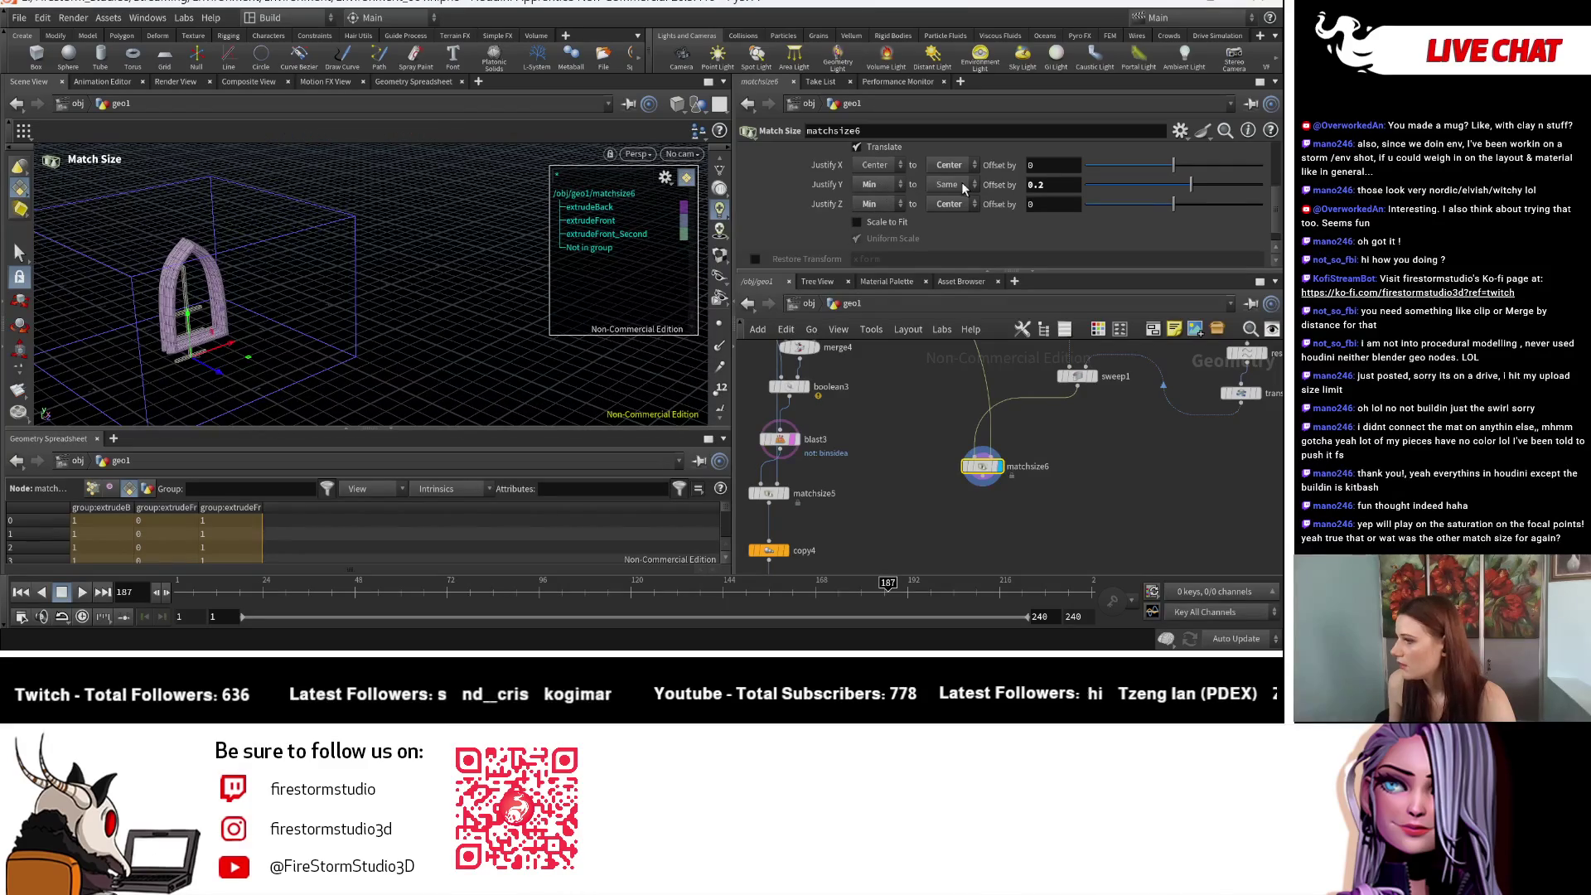
# Step: Turn off Y justification for the arch frame and reframe the view
pyautogui.click(878, 202)
pyautogui.hotkey('space', 'h')
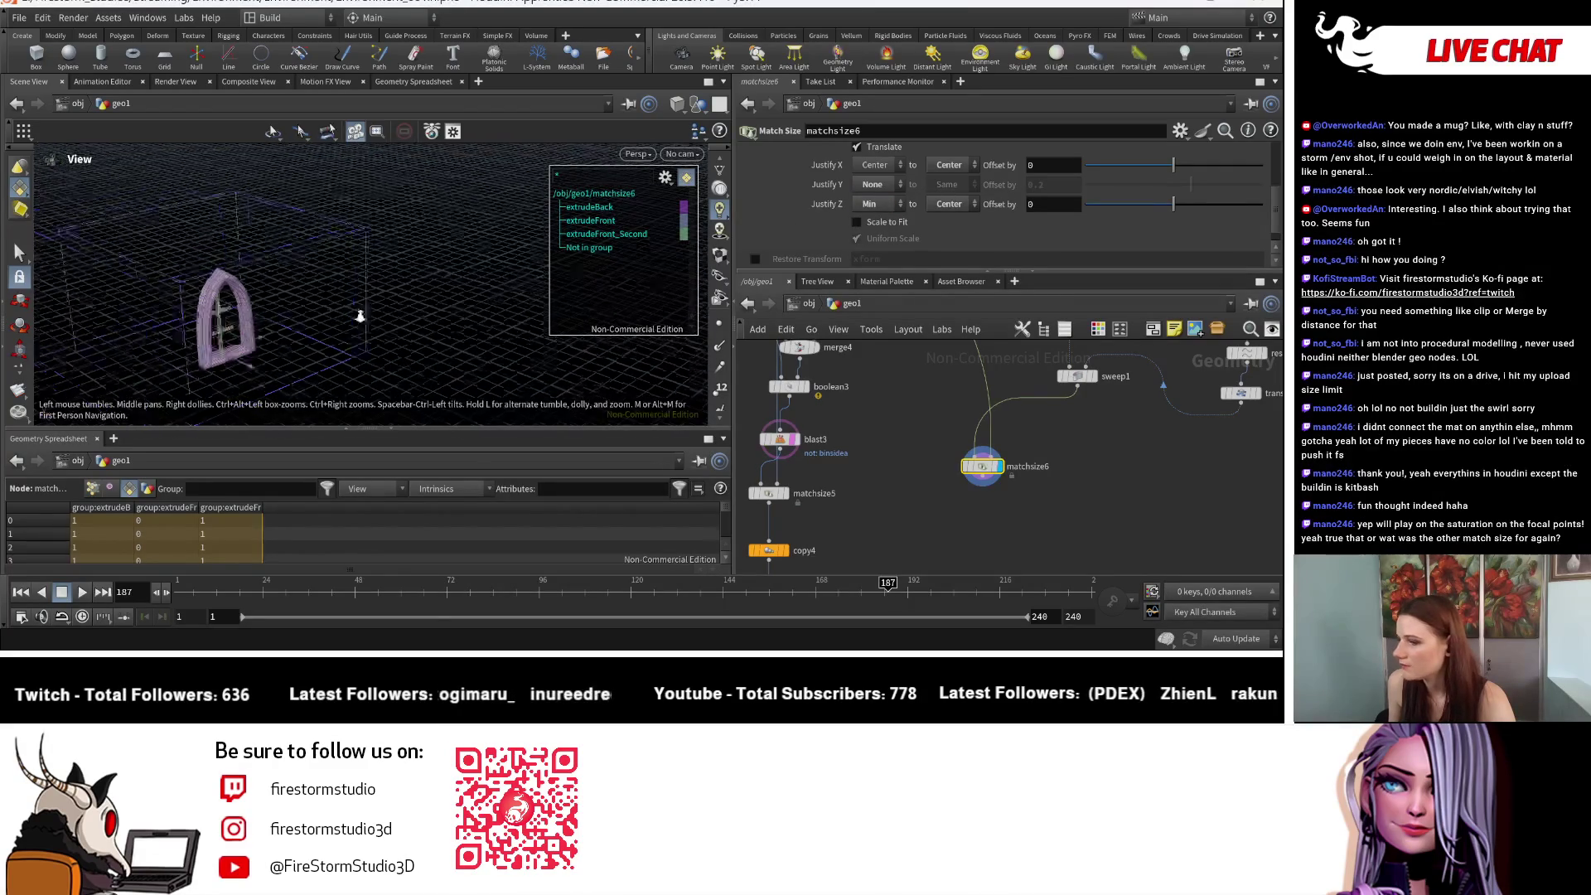
pyautogui.scroll(-3, 928, 554)
pyautogui.press('Tab')
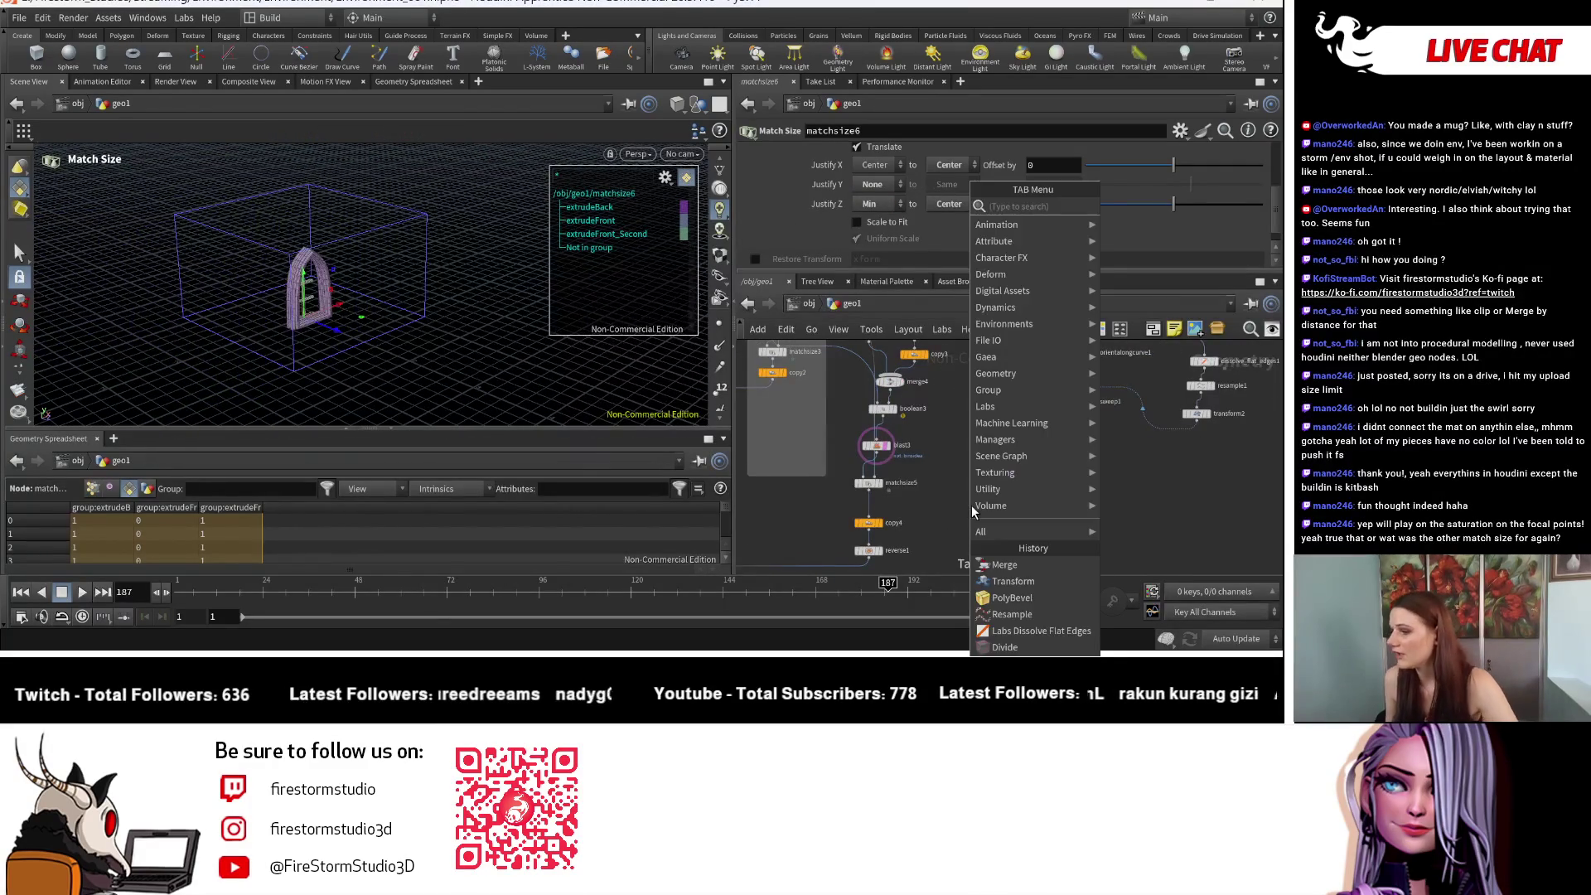
# Step: Add a merge node below matchsize6, wire it in and display the merged result
pyautogui.write('match')
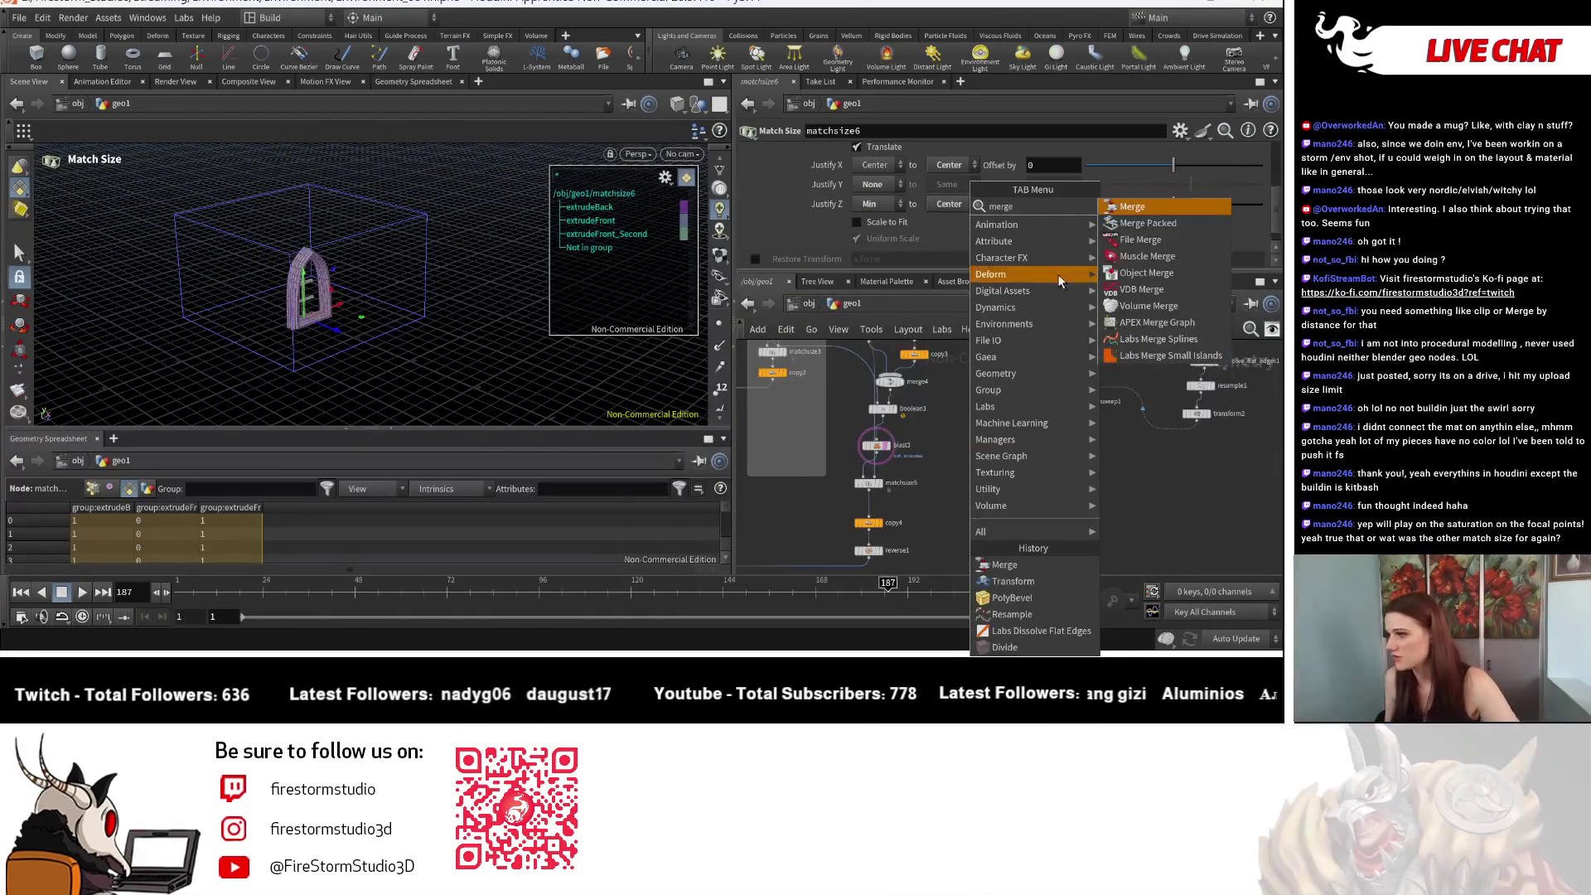
pyautogui.press('Return')
pyautogui.click(1019, 470)
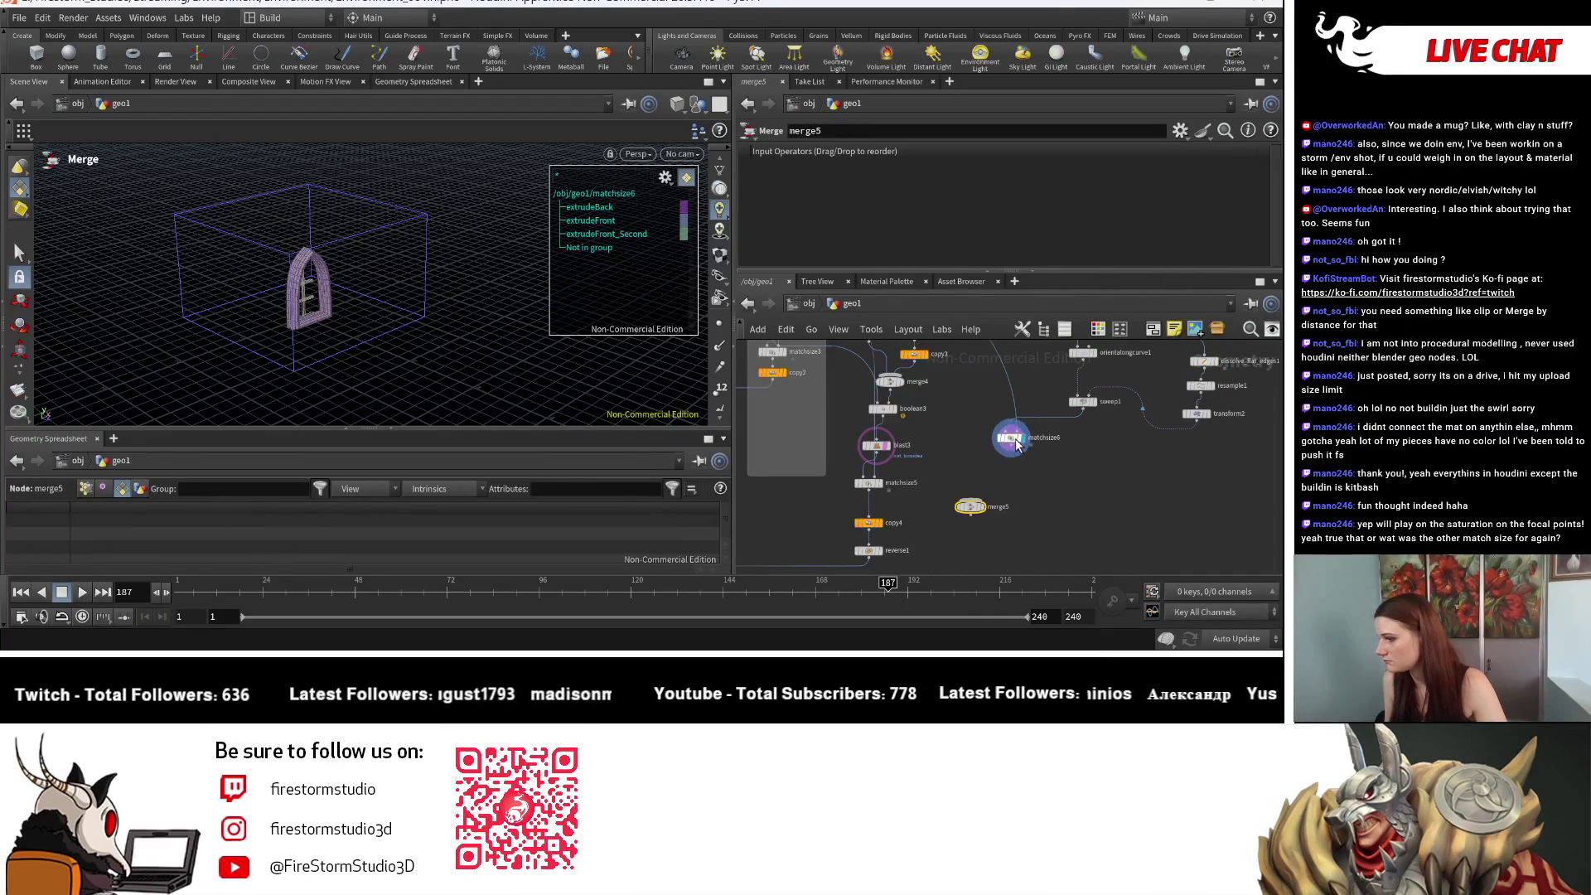
pyautogui.click(993, 503)
pyautogui.click(970, 514)
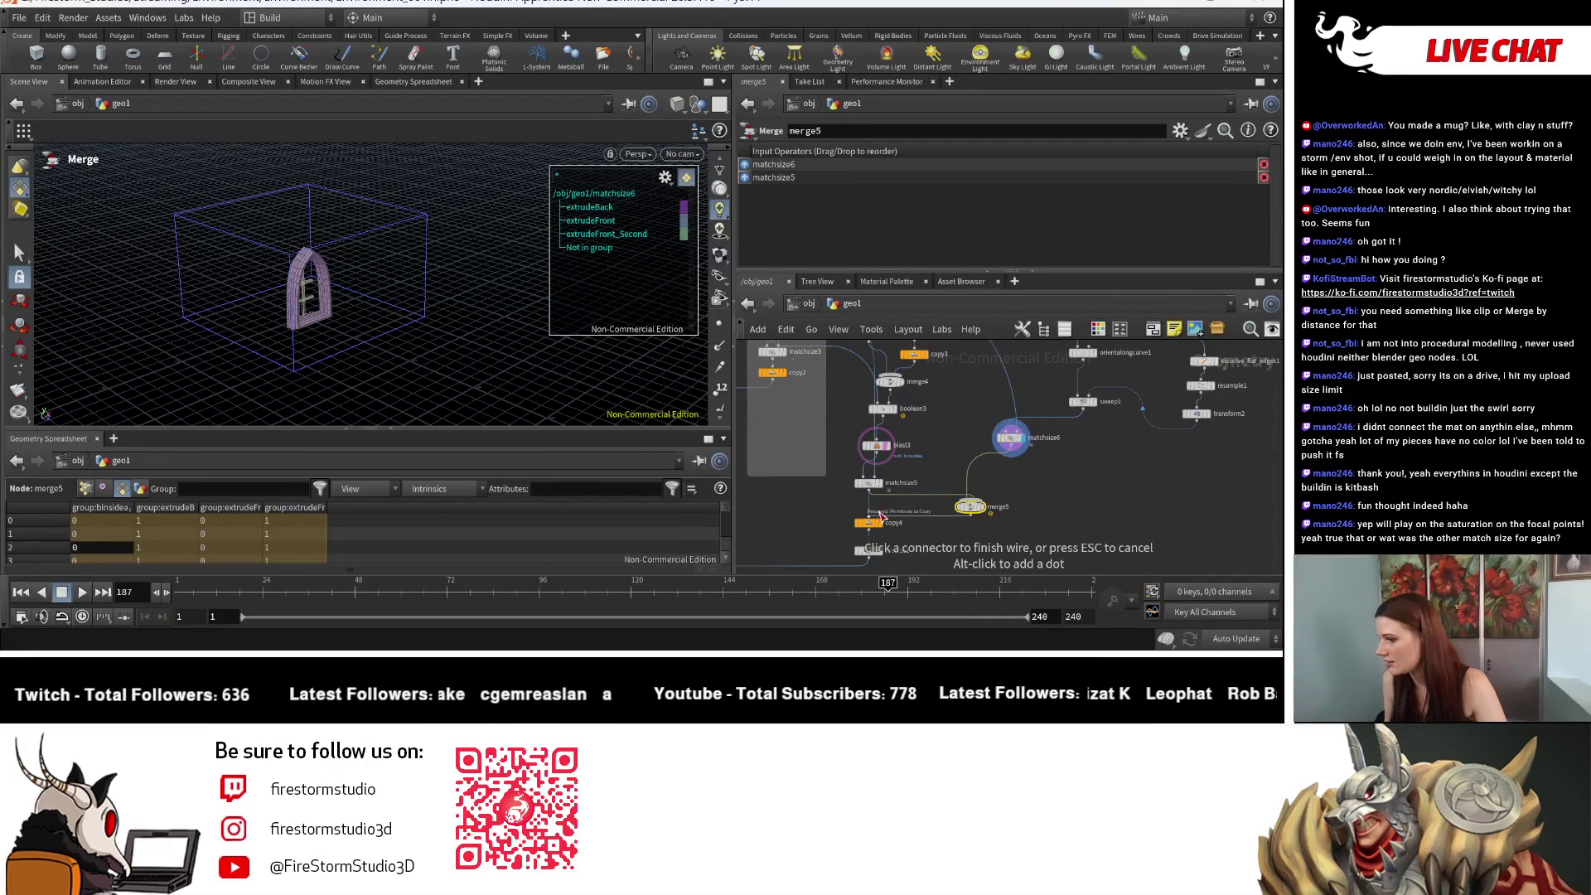
pyautogui.press('r')
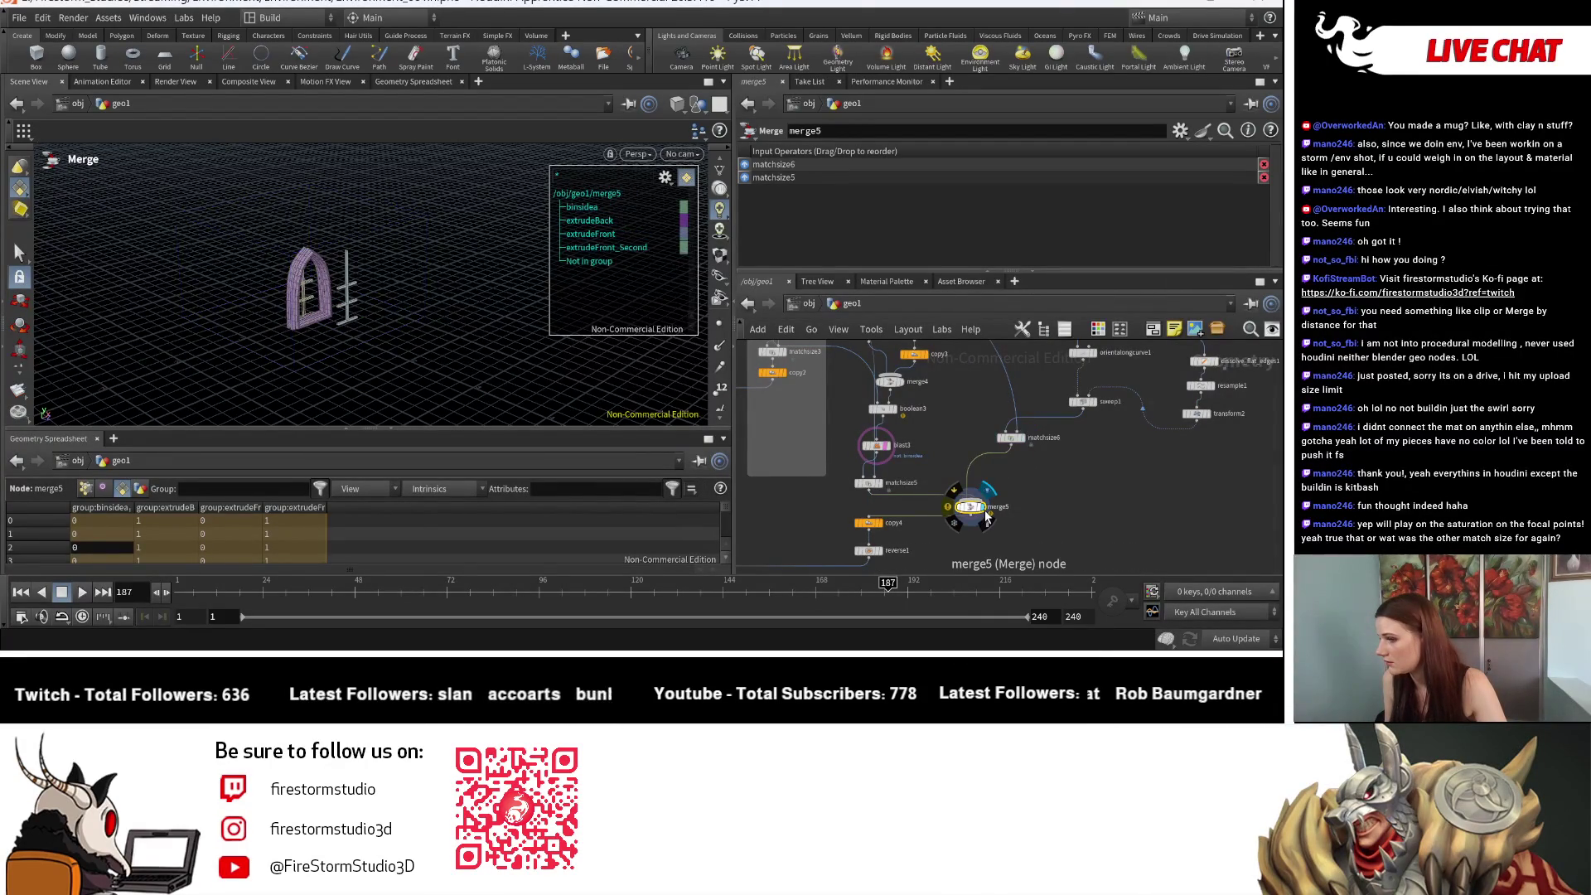
pyautogui.moveTo(442, 323); pyautogui.dragTo(381, 360)
pyautogui.scroll(1, 989, 480)
pyautogui.scroll(1, 990, 480)
# Step: Connect blast3 into merge5 and reposition merge5 beside matchsize5
pyautogui.moveTo(772, 505); pyautogui.dragTo(837, 528)
pyautogui.click(796, 447)
pyautogui.click(963, 514)
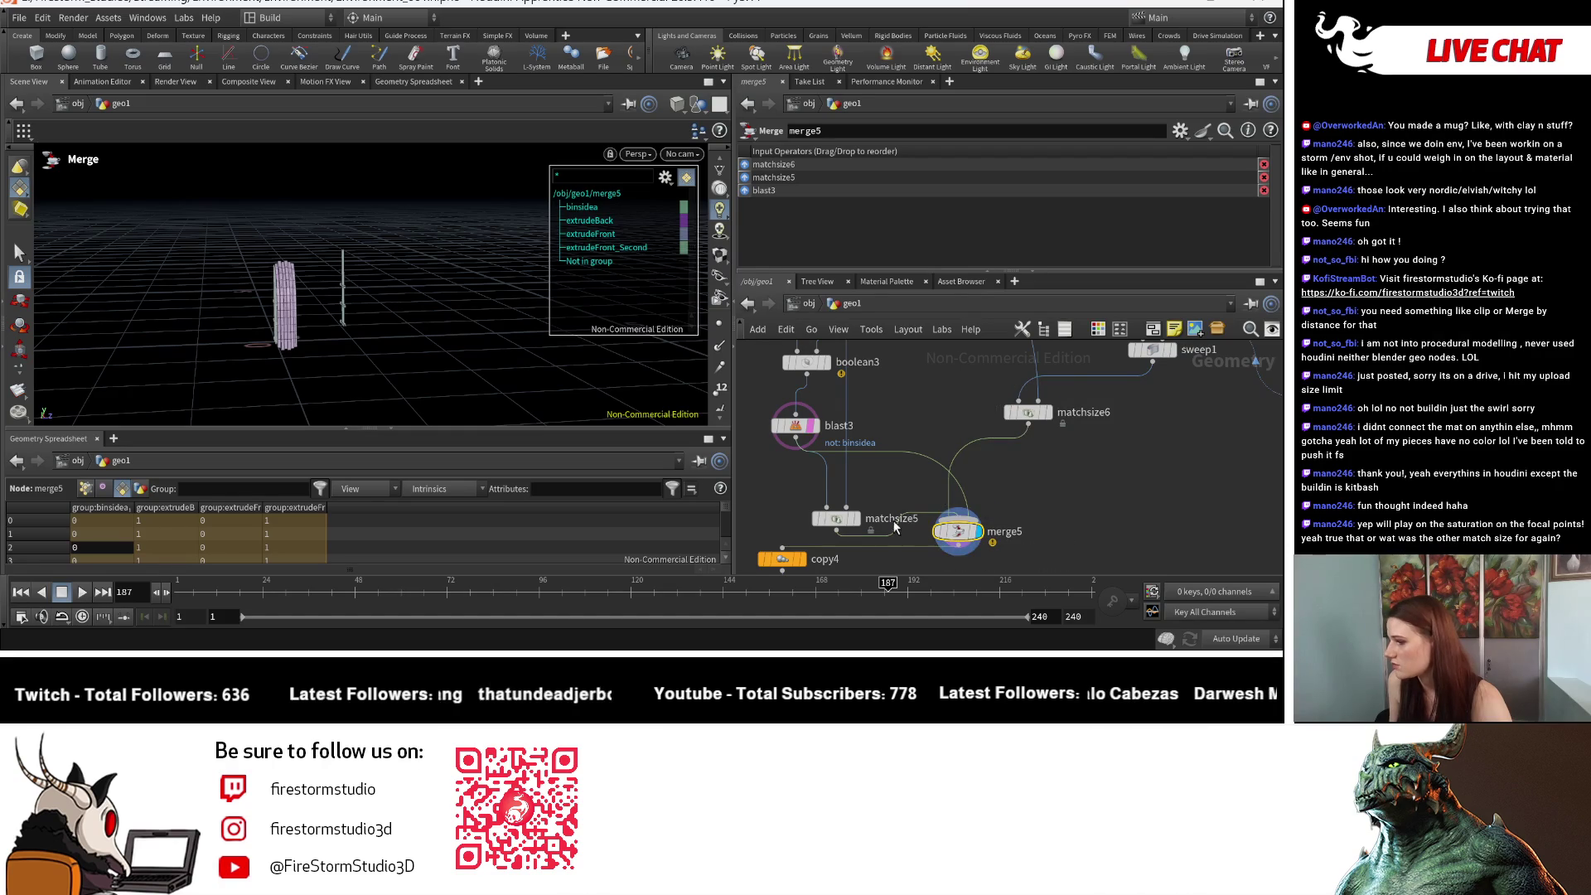
pyautogui.click(955, 549)
pyautogui.click(832, 502)
pyautogui.moveTo(974, 534)
pyautogui.mouseDown()
pyautogui.moveTo(920, 468)
pyautogui.moveTo(950, 481)
pyautogui.mouseUp()
# Step: Delete the stray matchsize5-to-merge5 wire and turn the arched window toward the camera
pyautogui.click(844, 544)
pyautogui.moveTo(909, 529); pyautogui.dragTo(920, 487, button='middle')
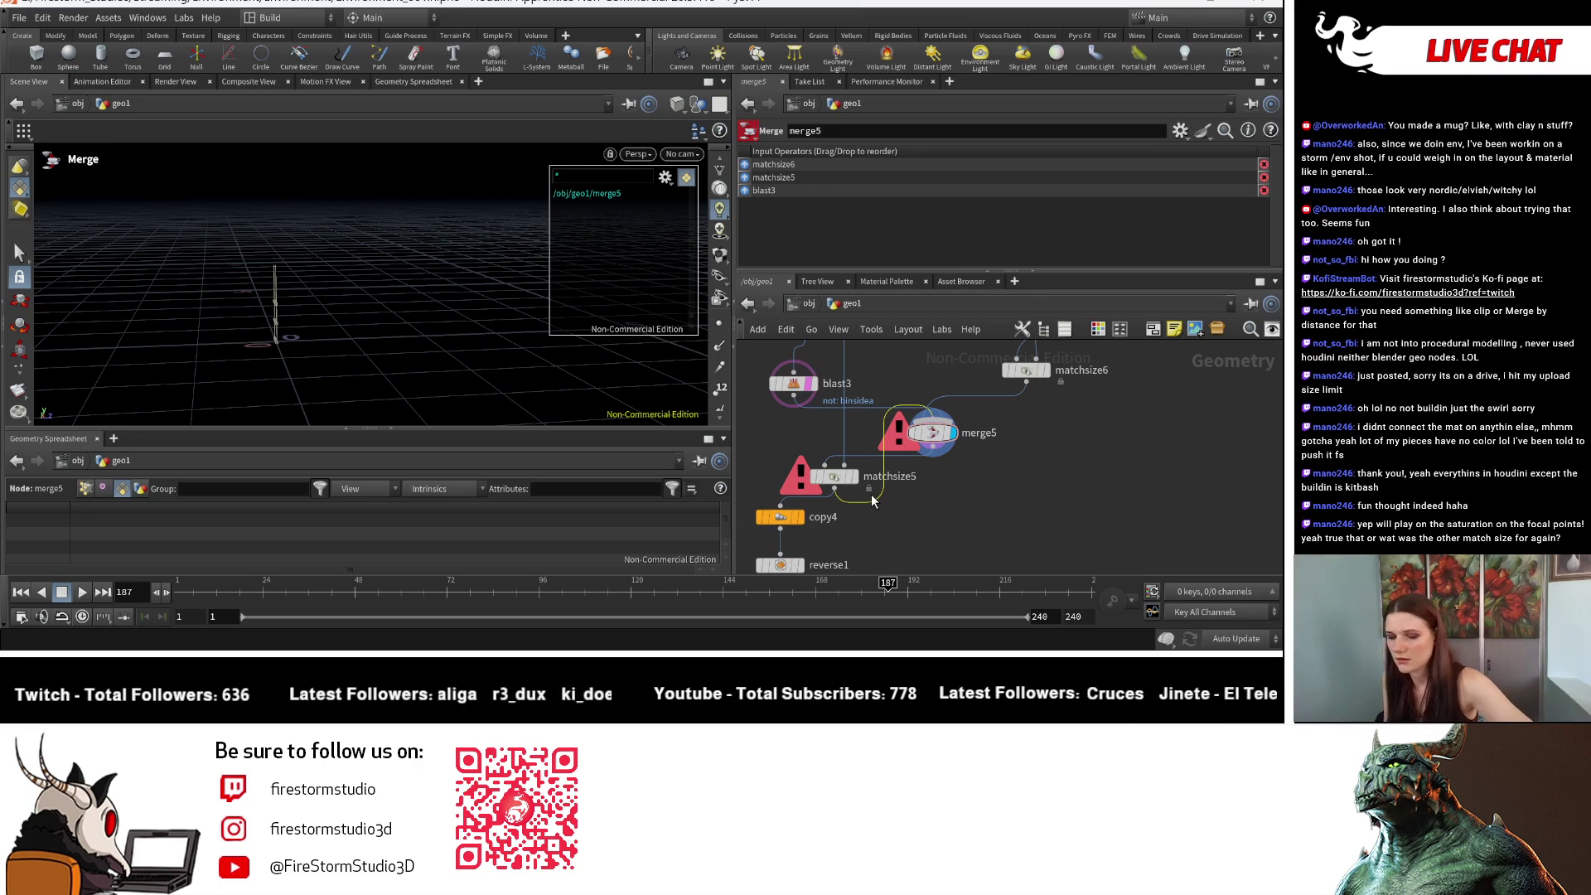
pyautogui.press('Delete')
pyautogui.press('Escape')
pyautogui.moveTo(338, 291); pyautogui.dragTo(491, 342)
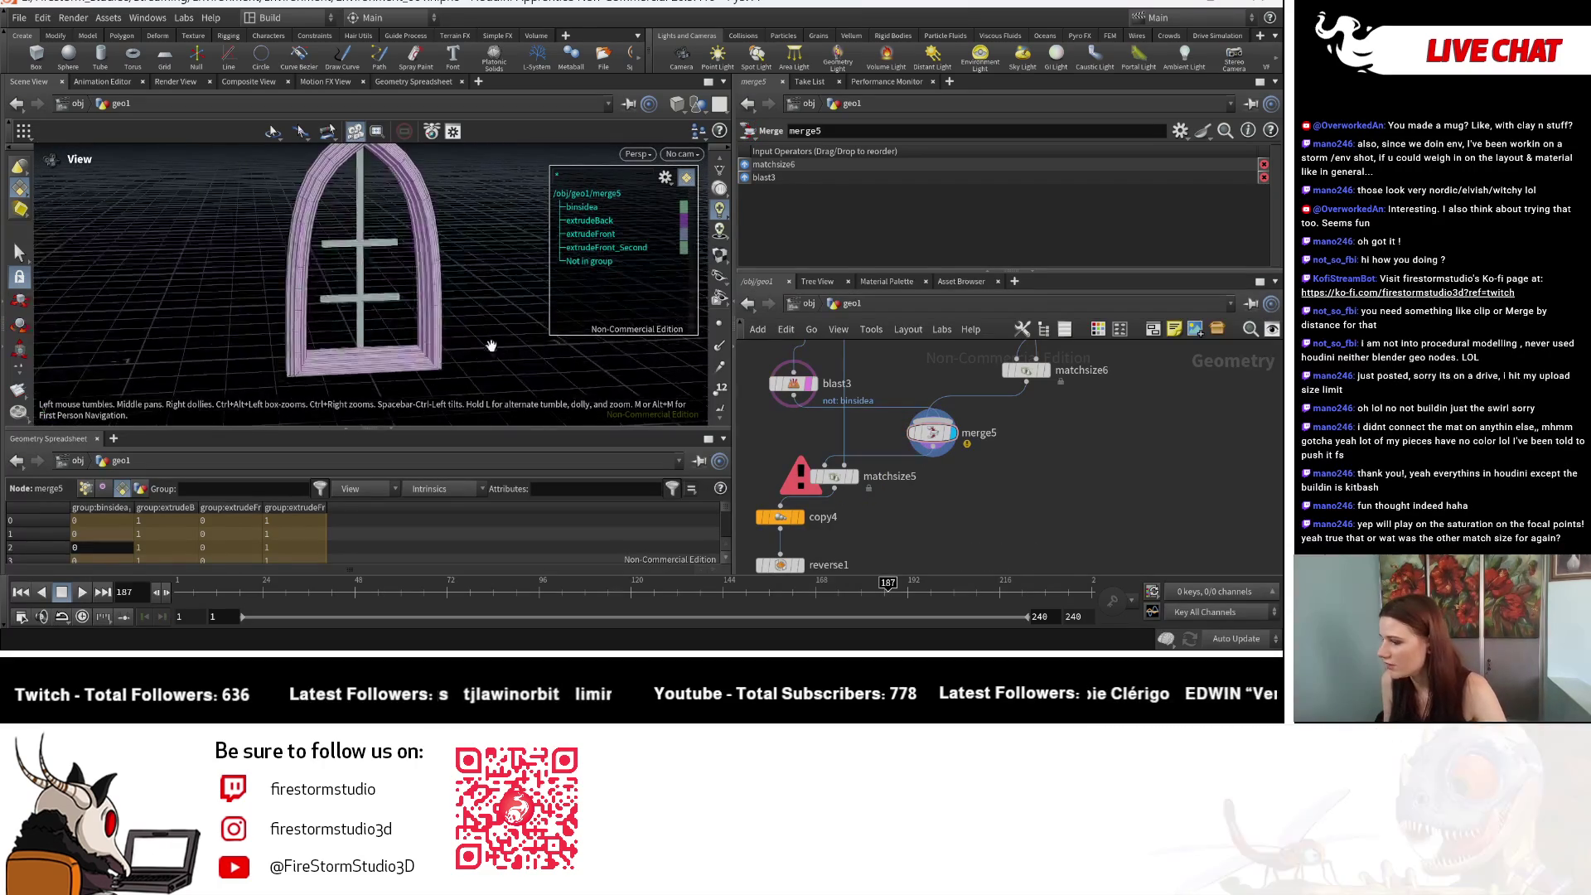
# Step: Alt-drag a copy of transform1 and insert it between sweep1 and matchsize6
pyautogui.scroll(-5, 1058, 459)
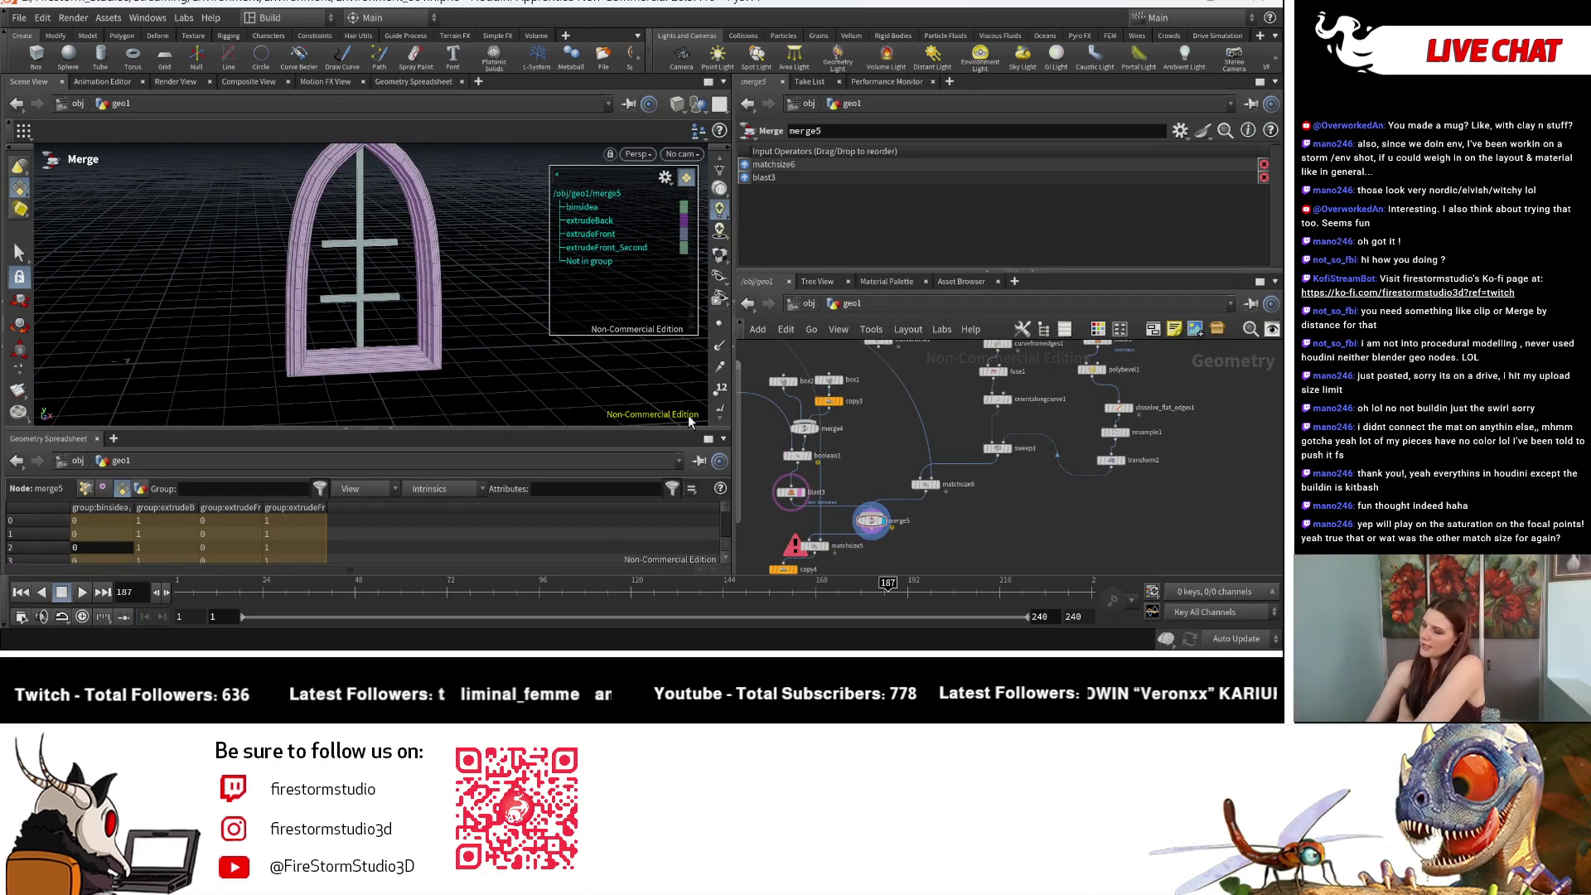
pyautogui.scroll(-2, 925, 409)
pyautogui.scroll(5, 862, 423)
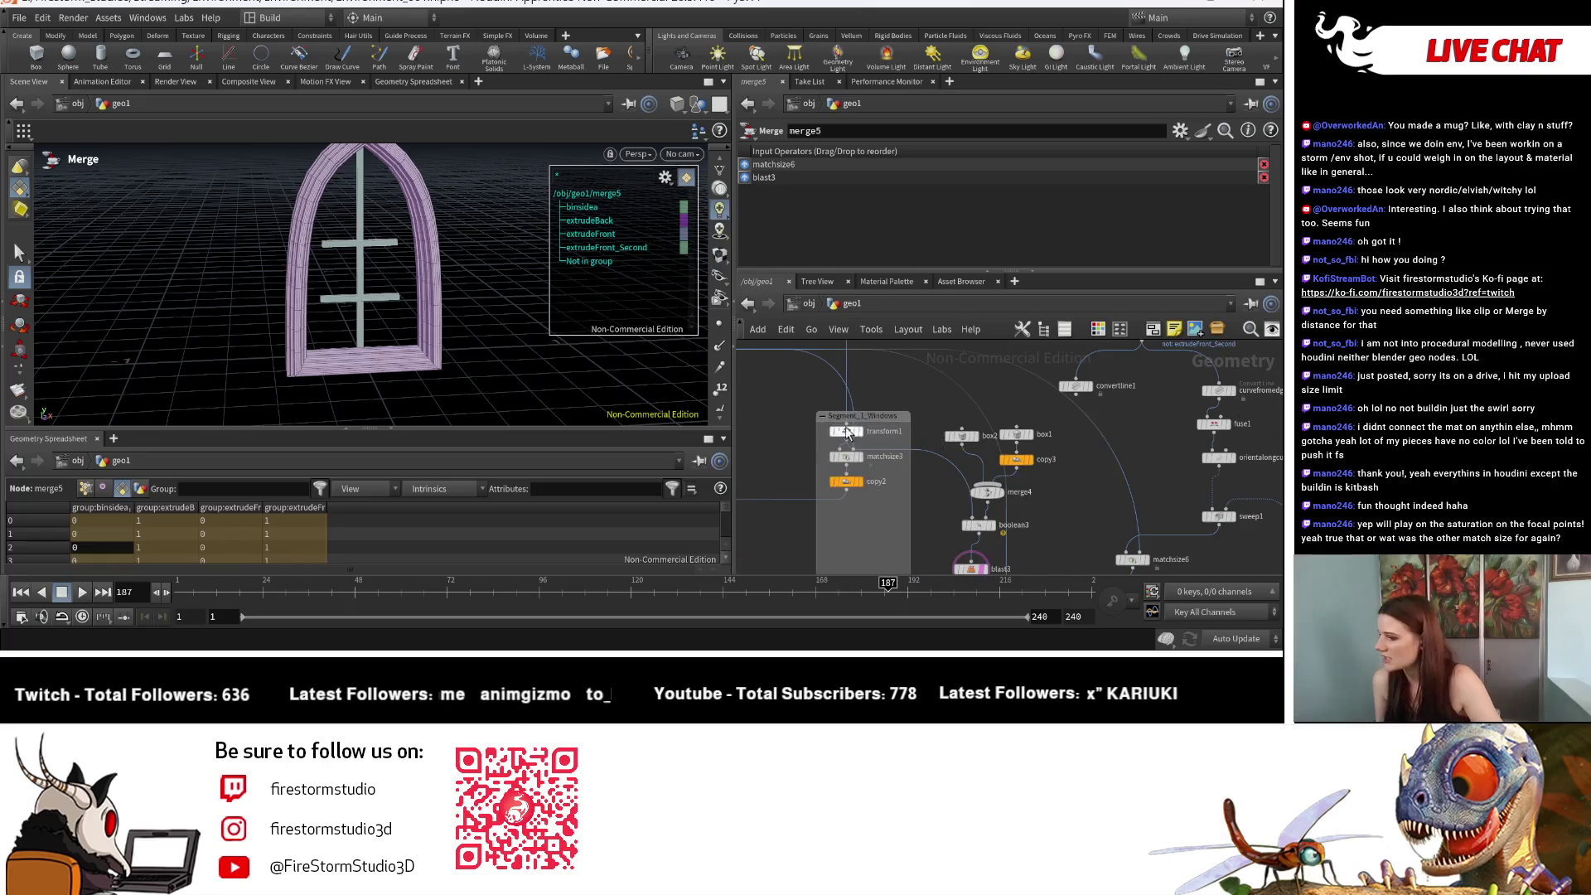
pyautogui.moveTo(862, 430)
pyautogui.mouseDown()
pyautogui.moveTo(949, 435)
pyautogui.moveTo(906, 423)
pyautogui.moveTo(1142, 487)
pyautogui.moveTo(1171, 537)
pyautogui.moveTo(1036, 464)
pyautogui.moveTo(856, 428)
pyautogui.moveTo(1193, 539)
pyautogui.mouseUp()
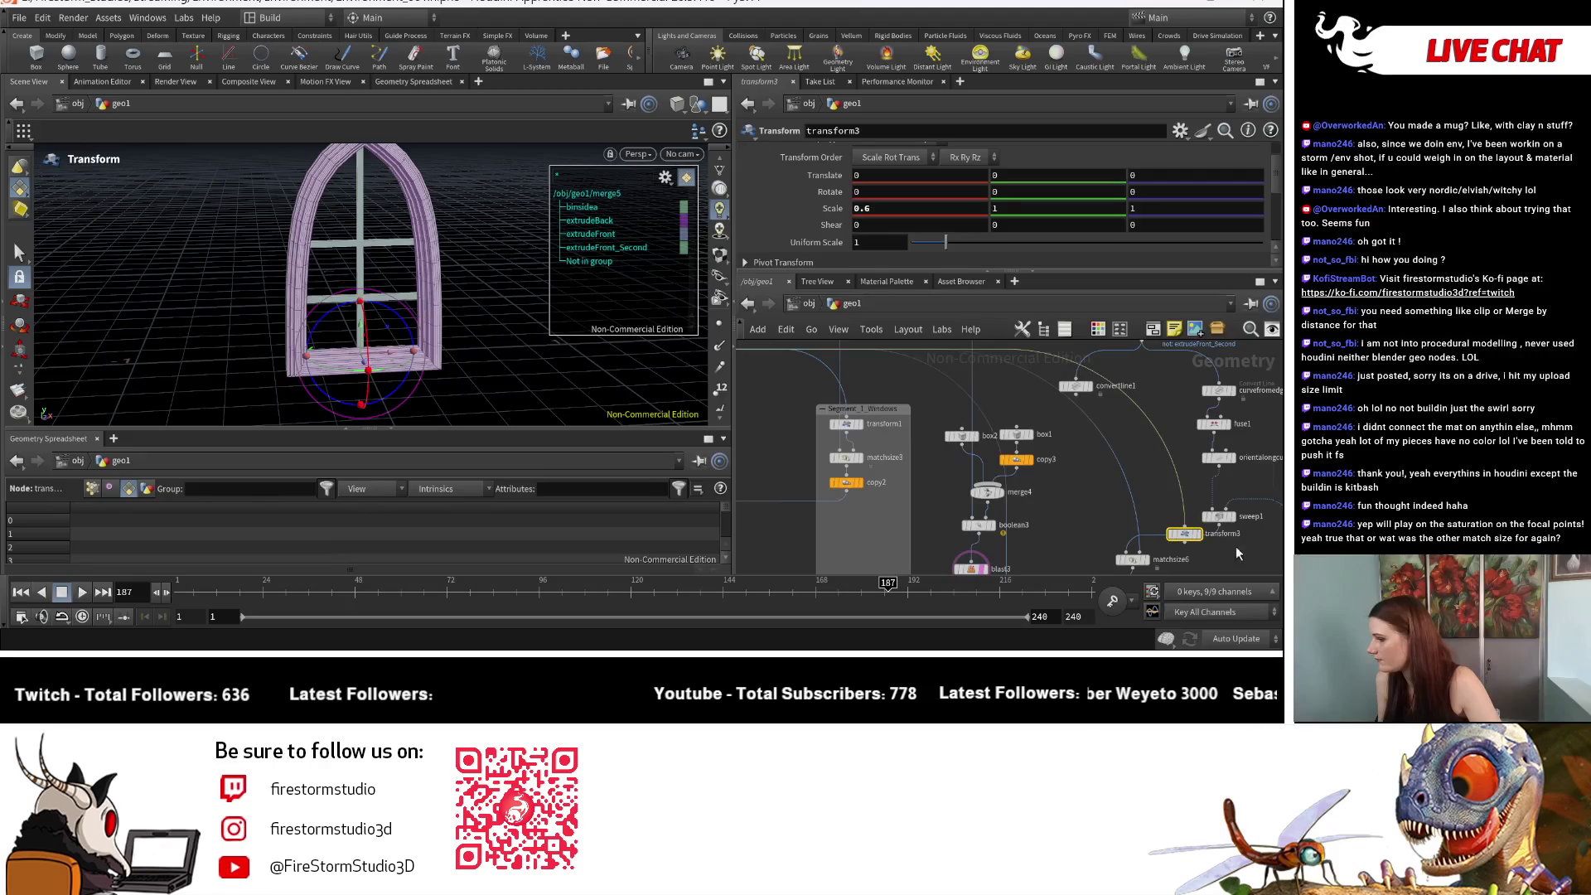
pyautogui.scroll(2, 1241, 547)
pyautogui.moveTo(1125, 468); pyautogui.dragTo(1121, 493)
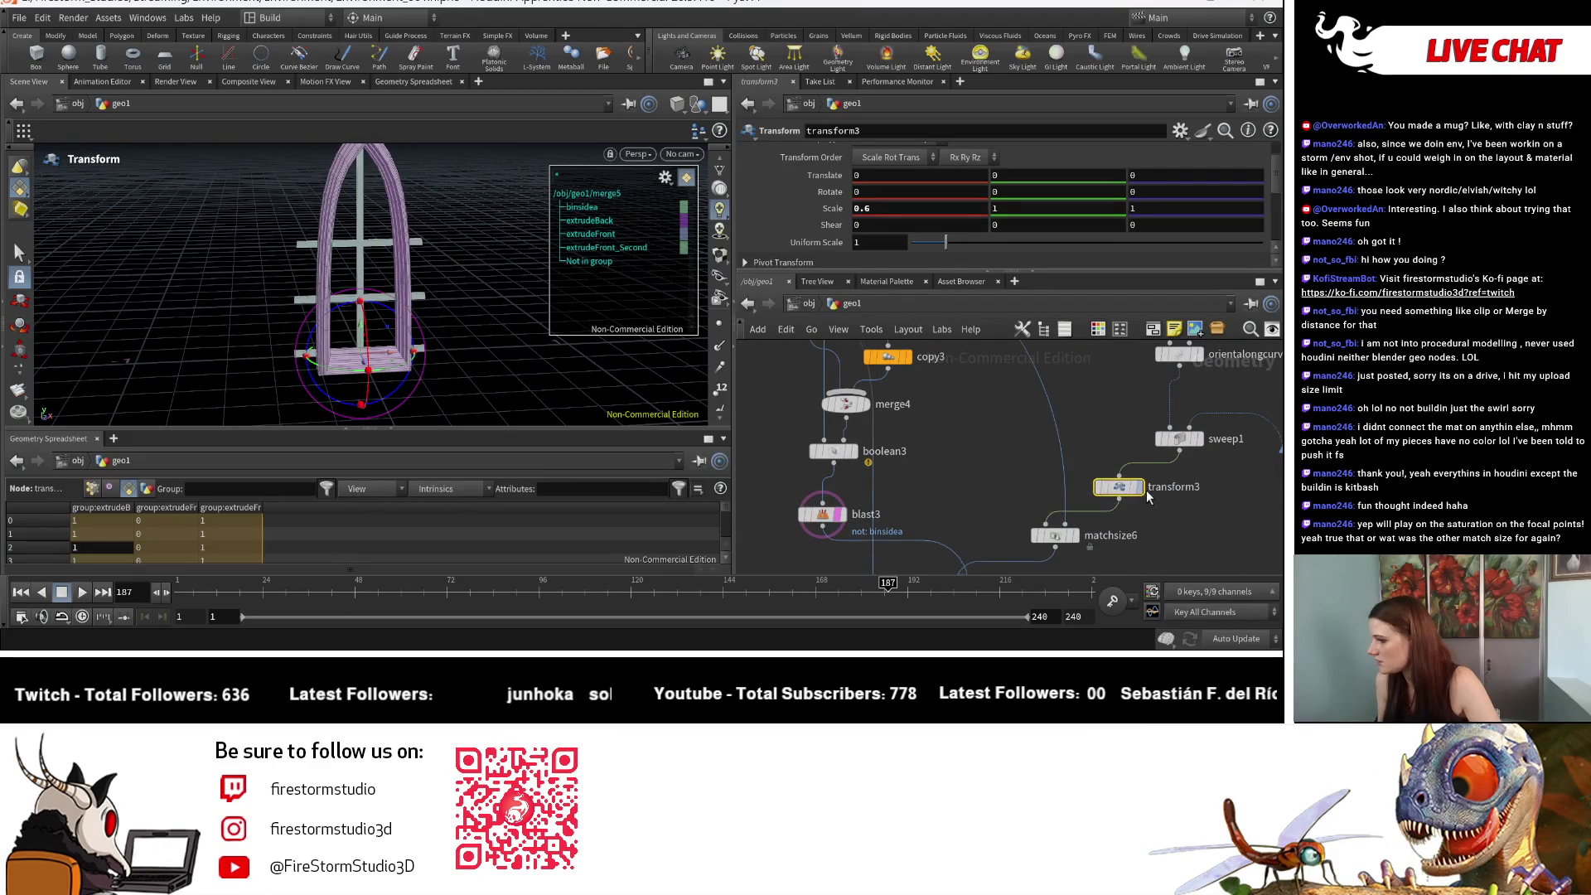
# Step: Inspect the arch narrowed to 0.6 in X, then display the matchsize5 result
pyautogui.press('Escape')
pyautogui.moveTo(458, 349); pyautogui.dragTo(469, 317)
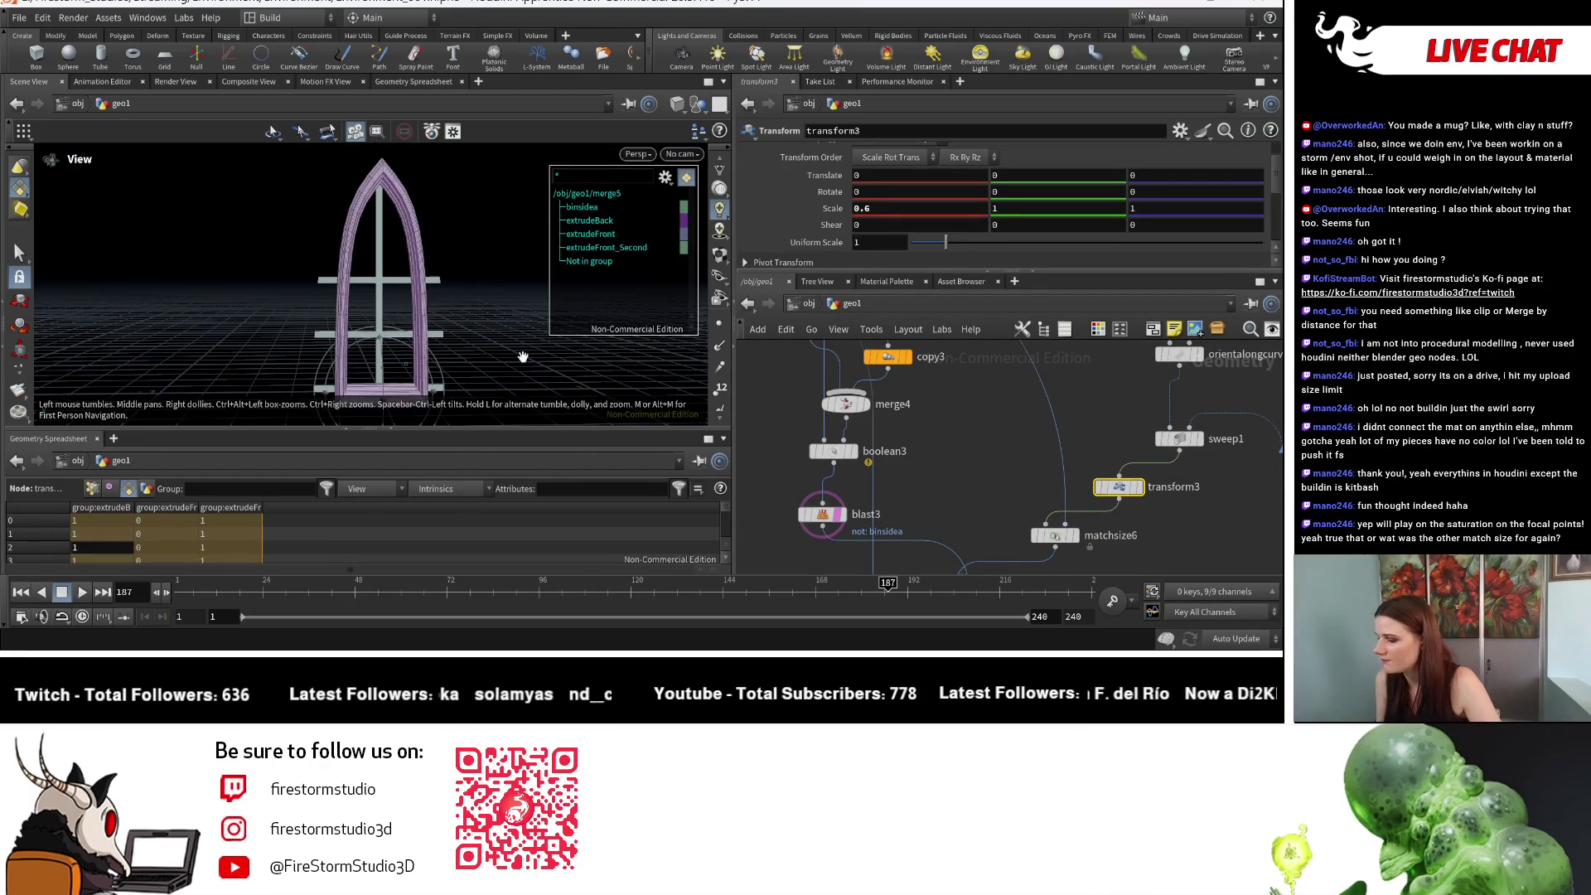
pyautogui.press('t')
pyautogui.scroll(-3, 987, 413)
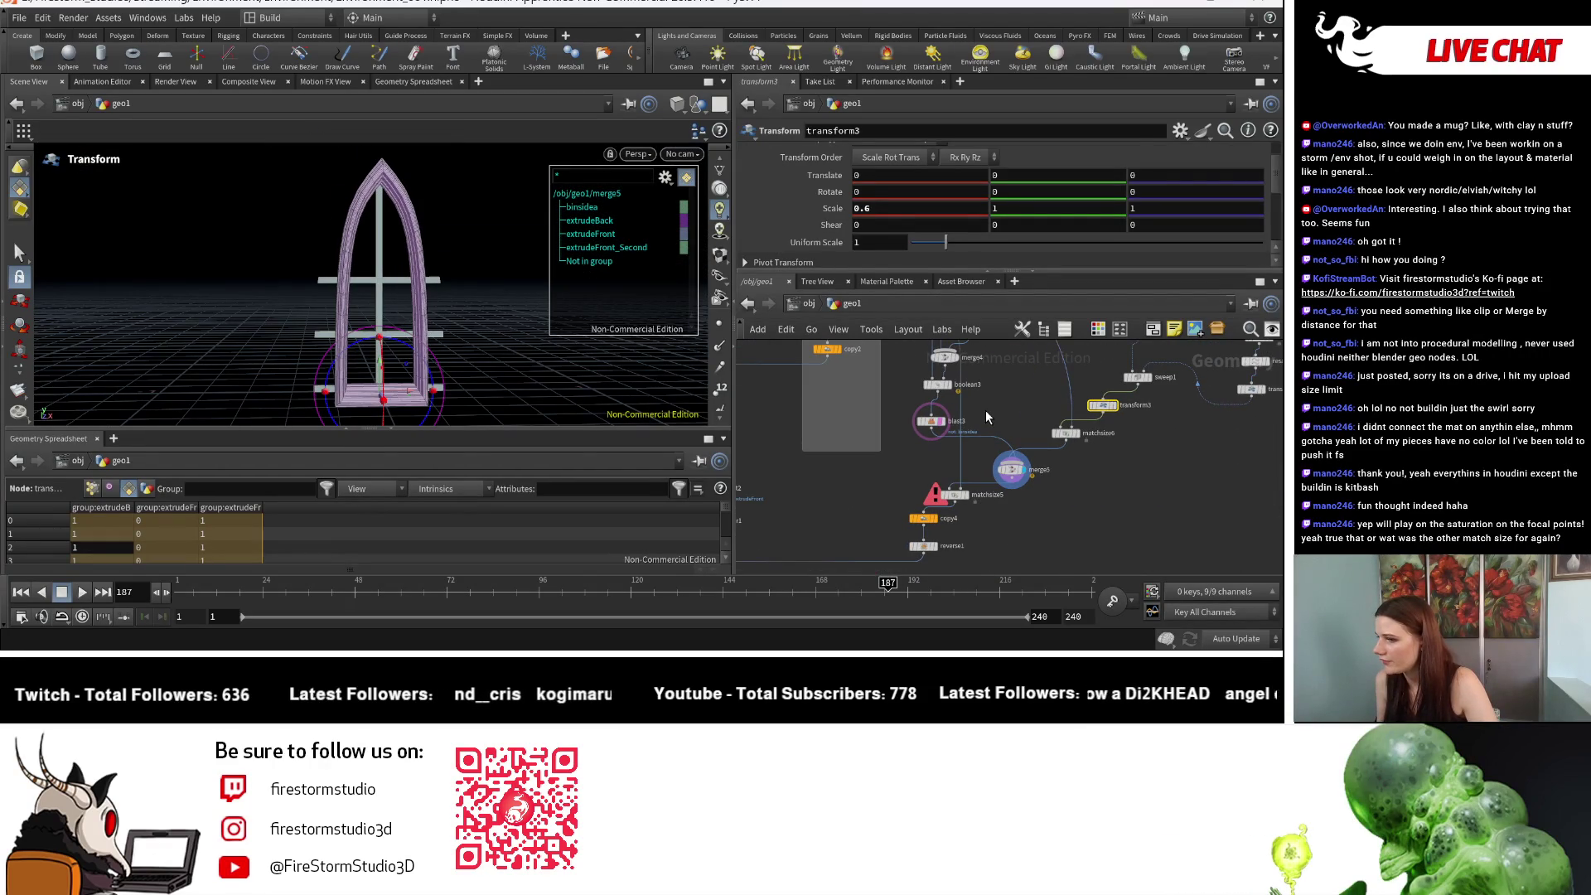
pyautogui.scroll(3, 1002, 440)
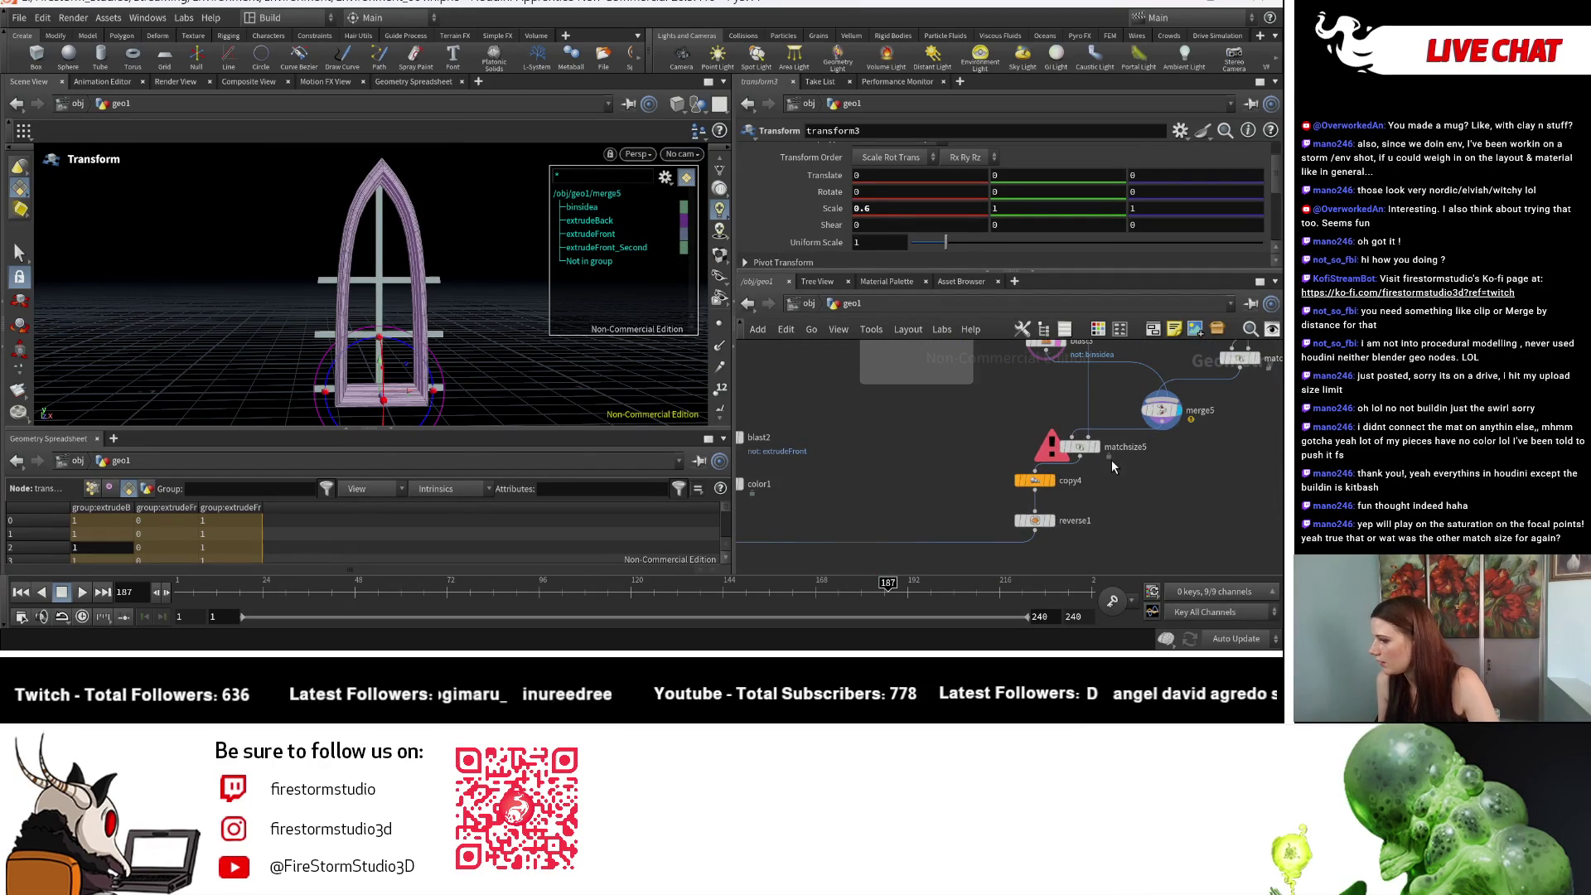
pyautogui.click(1102, 455)
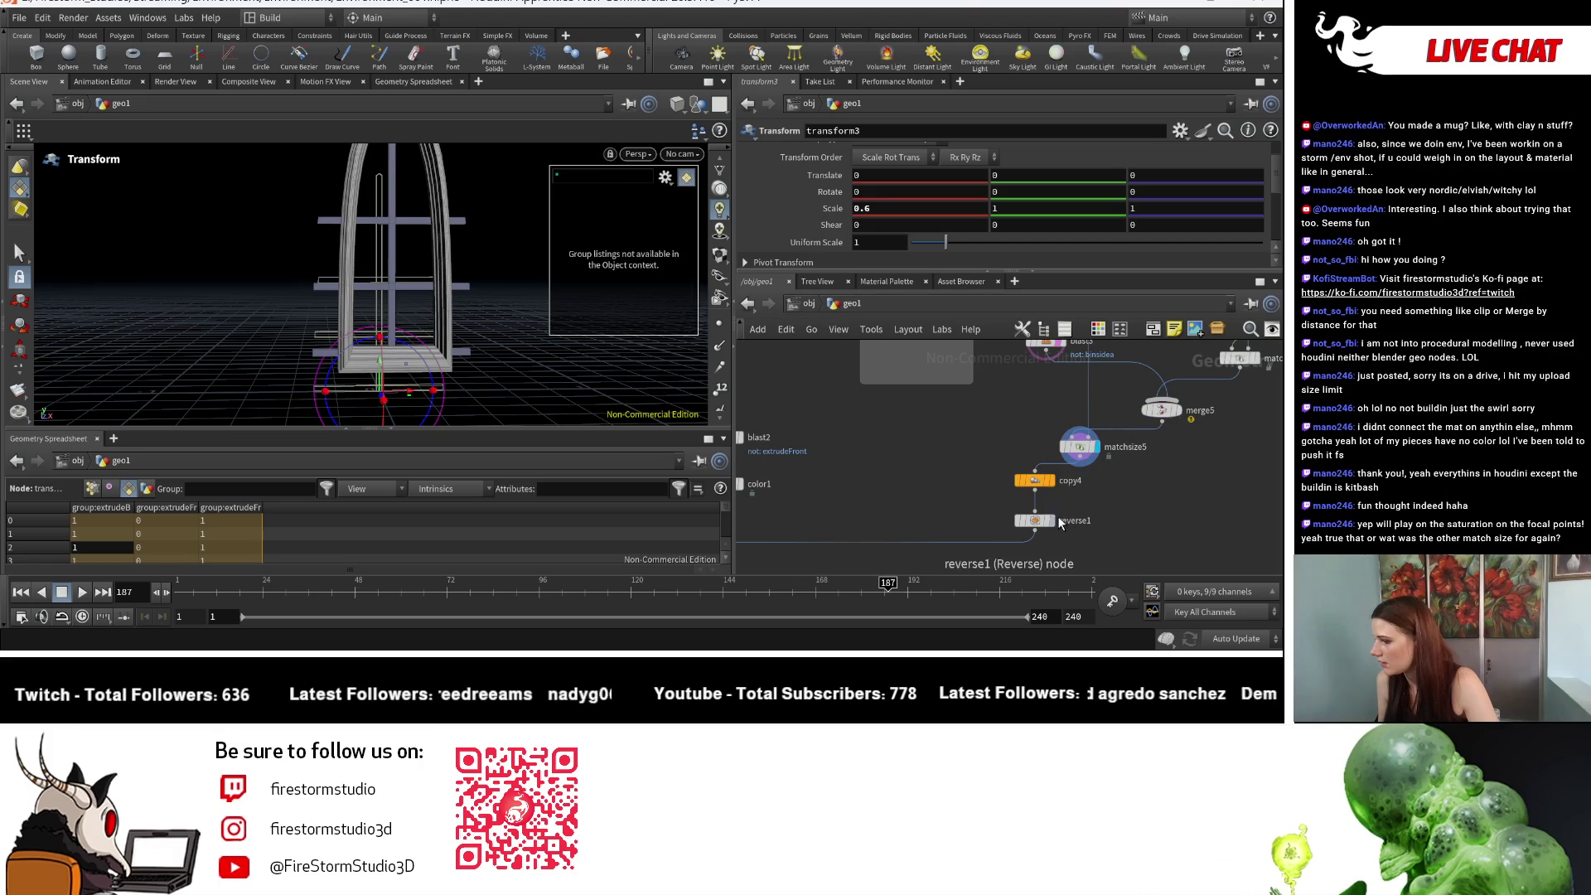
pyautogui.moveTo(1116, 499); pyautogui.dragTo(1111, 488, button='middle')
pyautogui.moveTo(958, 538); pyautogui.dragTo(1052, 519)
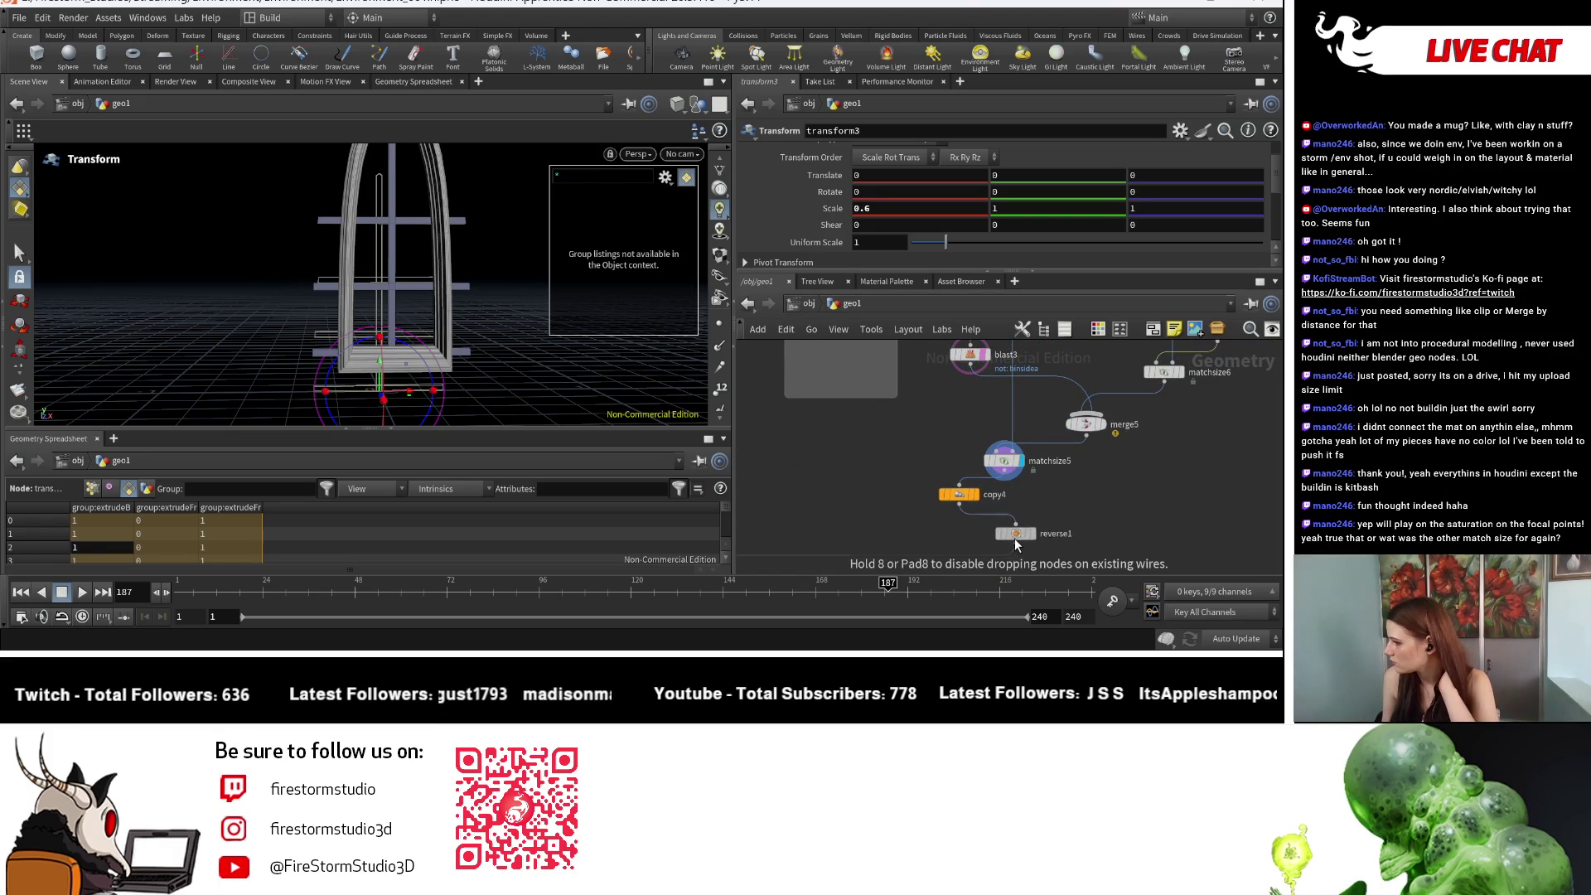
pyautogui.moveTo(959, 542); pyautogui.dragTo(959, 542)
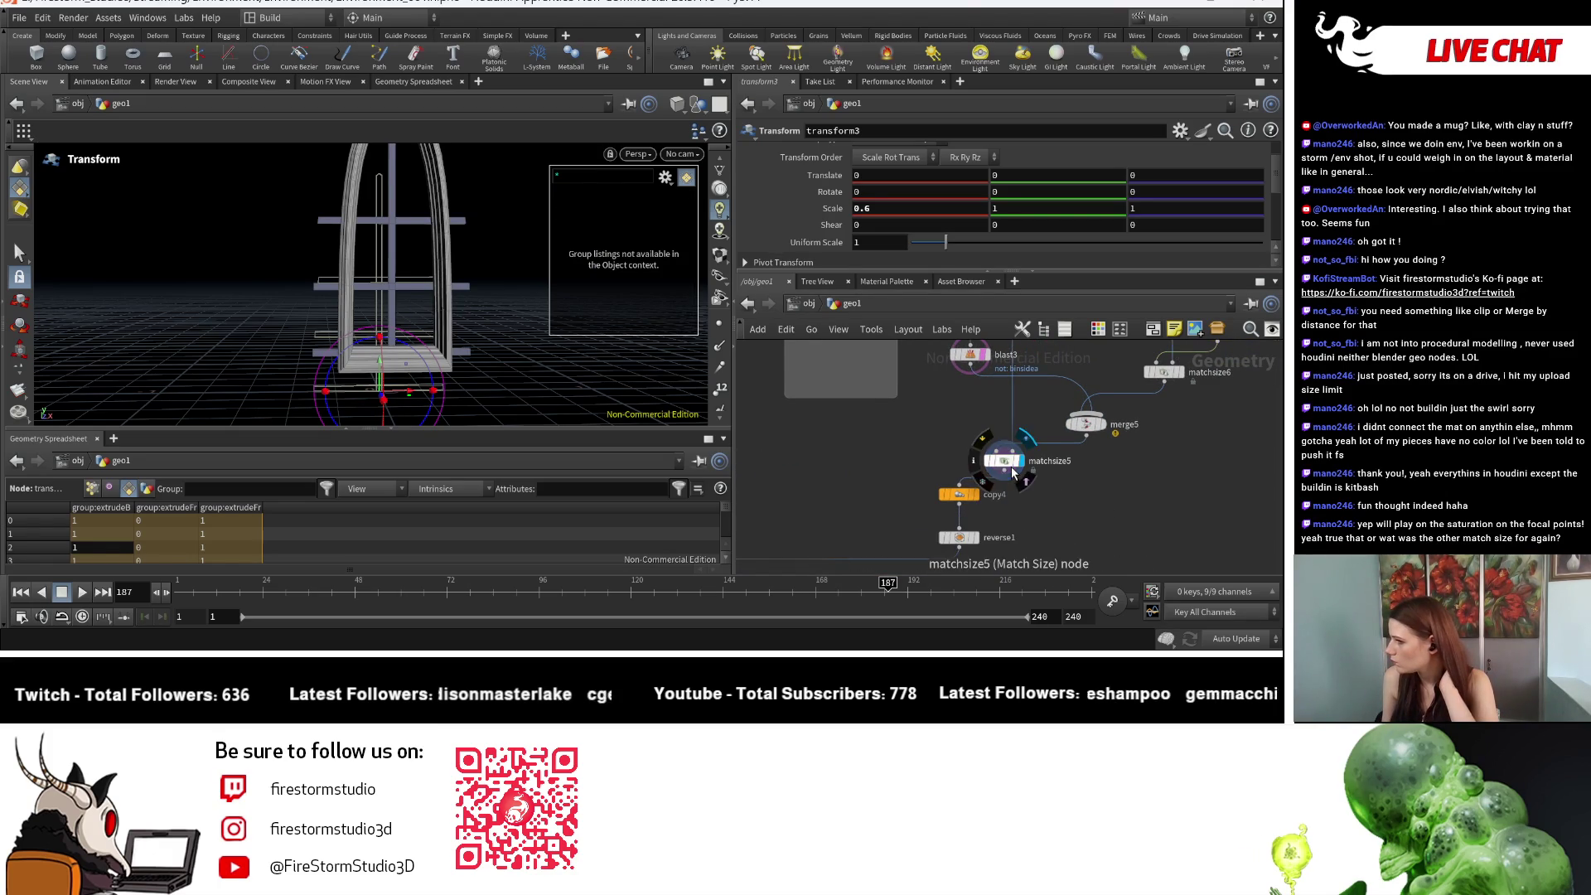
pyautogui.click(979, 538)
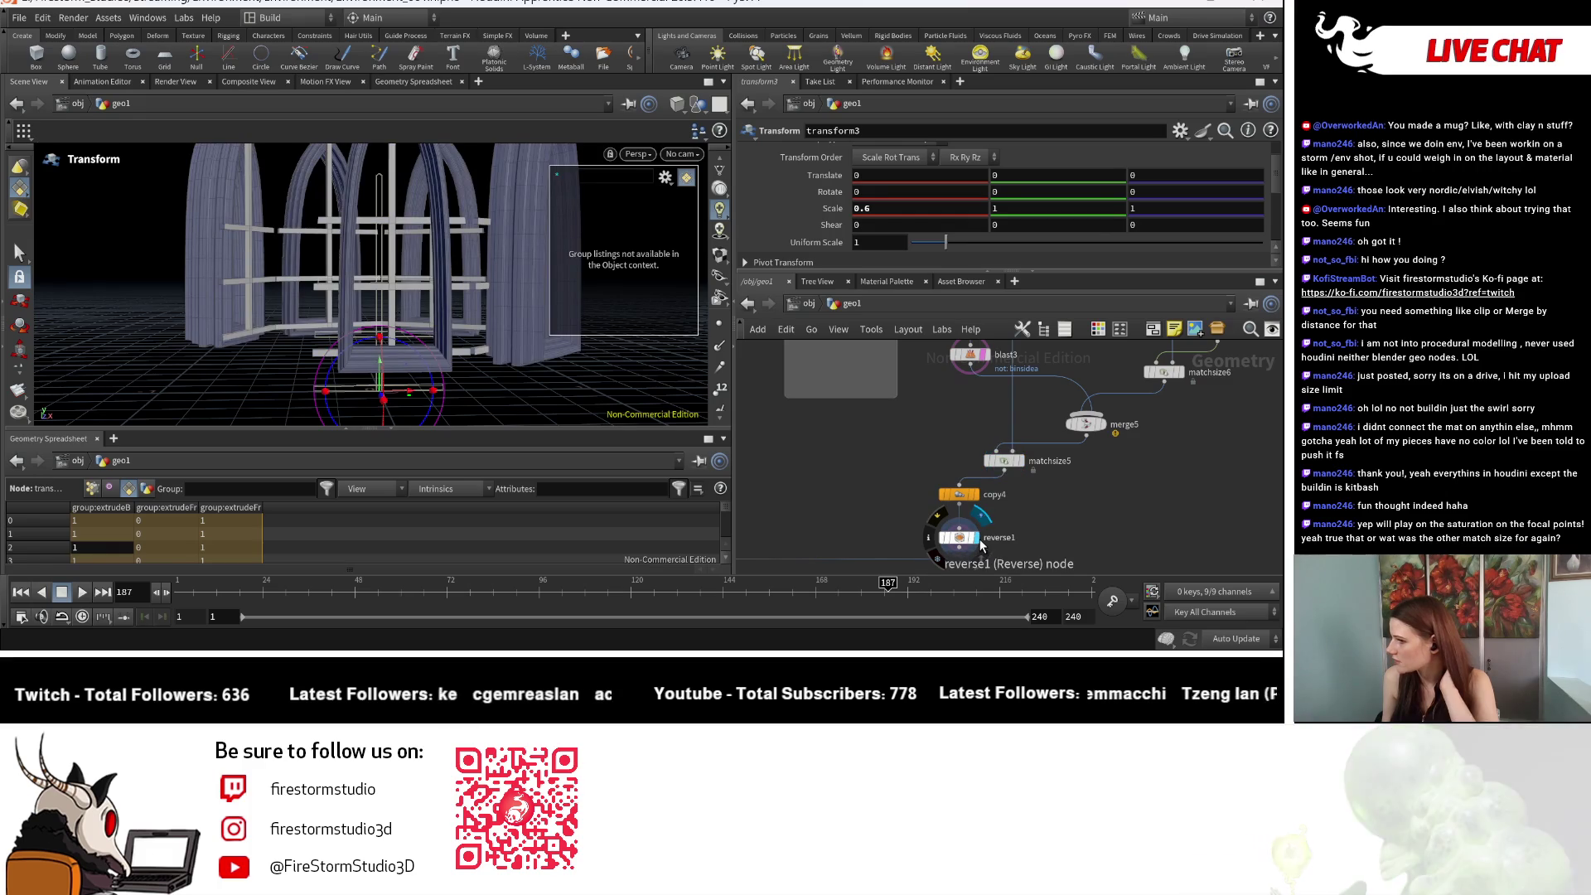
pyautogui.moveTo(1200, 479); pyautogui.dragTo(1076, 477, button='middle')
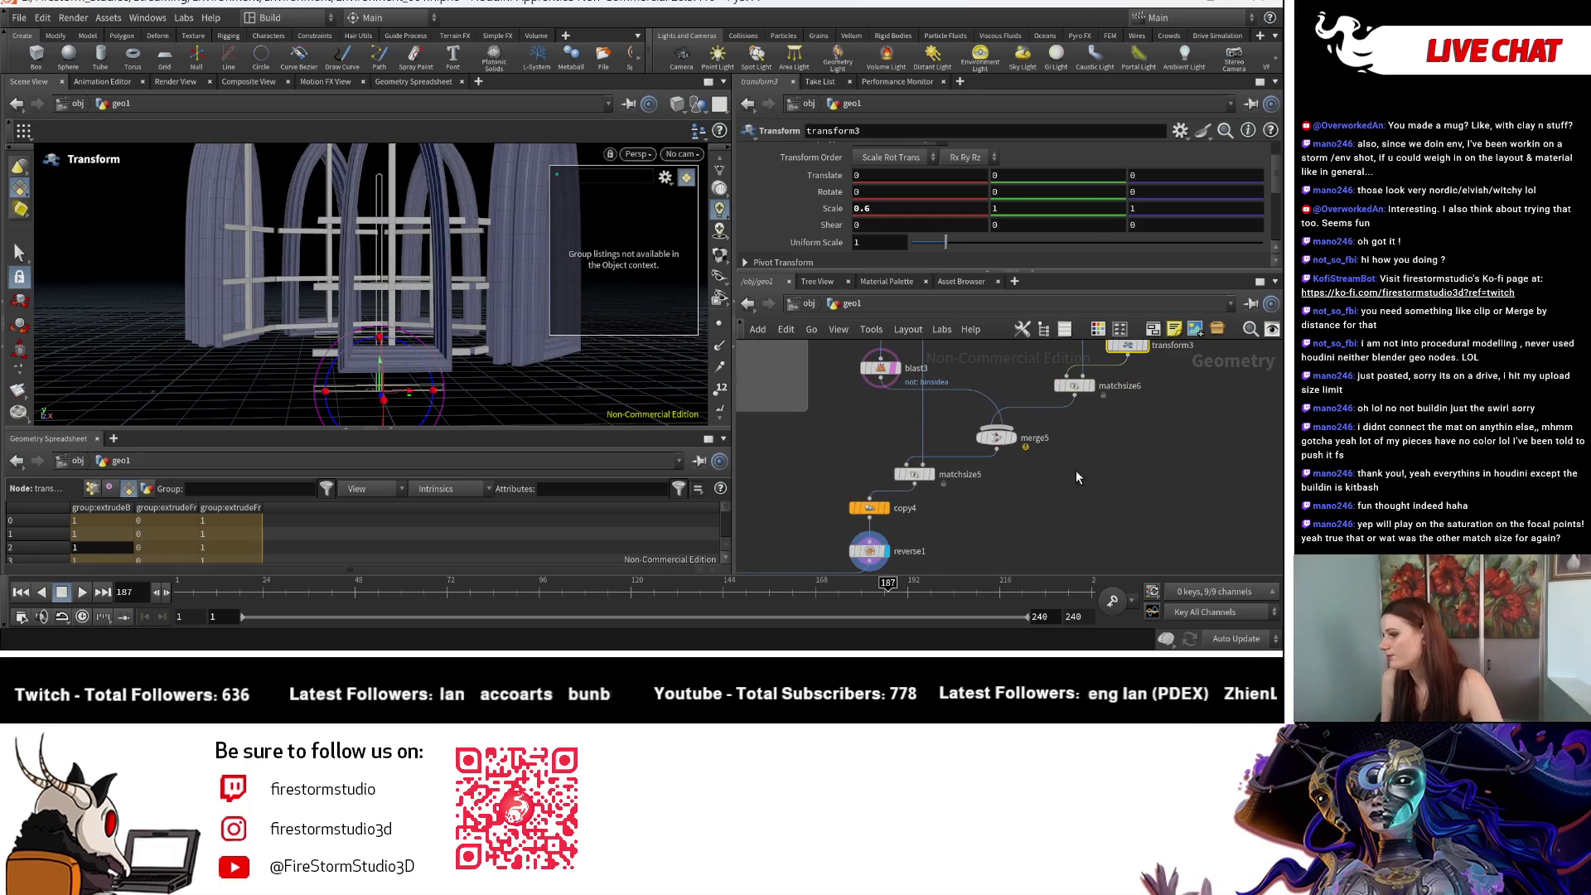
pyautogui.scroll(-2, 1025, 438)
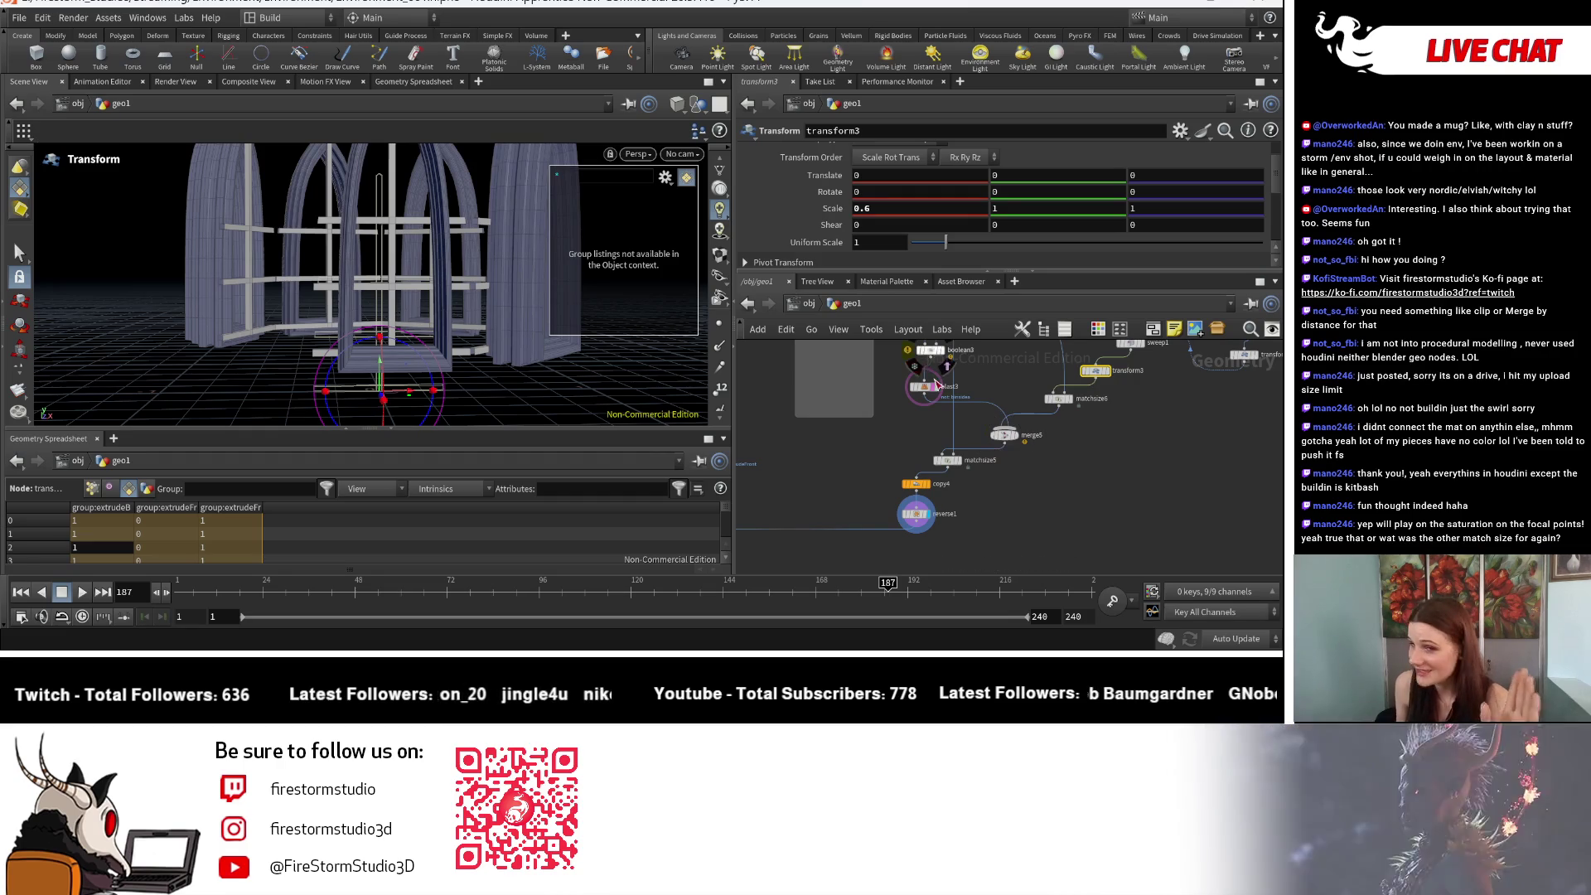
pyautogui.scroll(-5, 1175, 447)
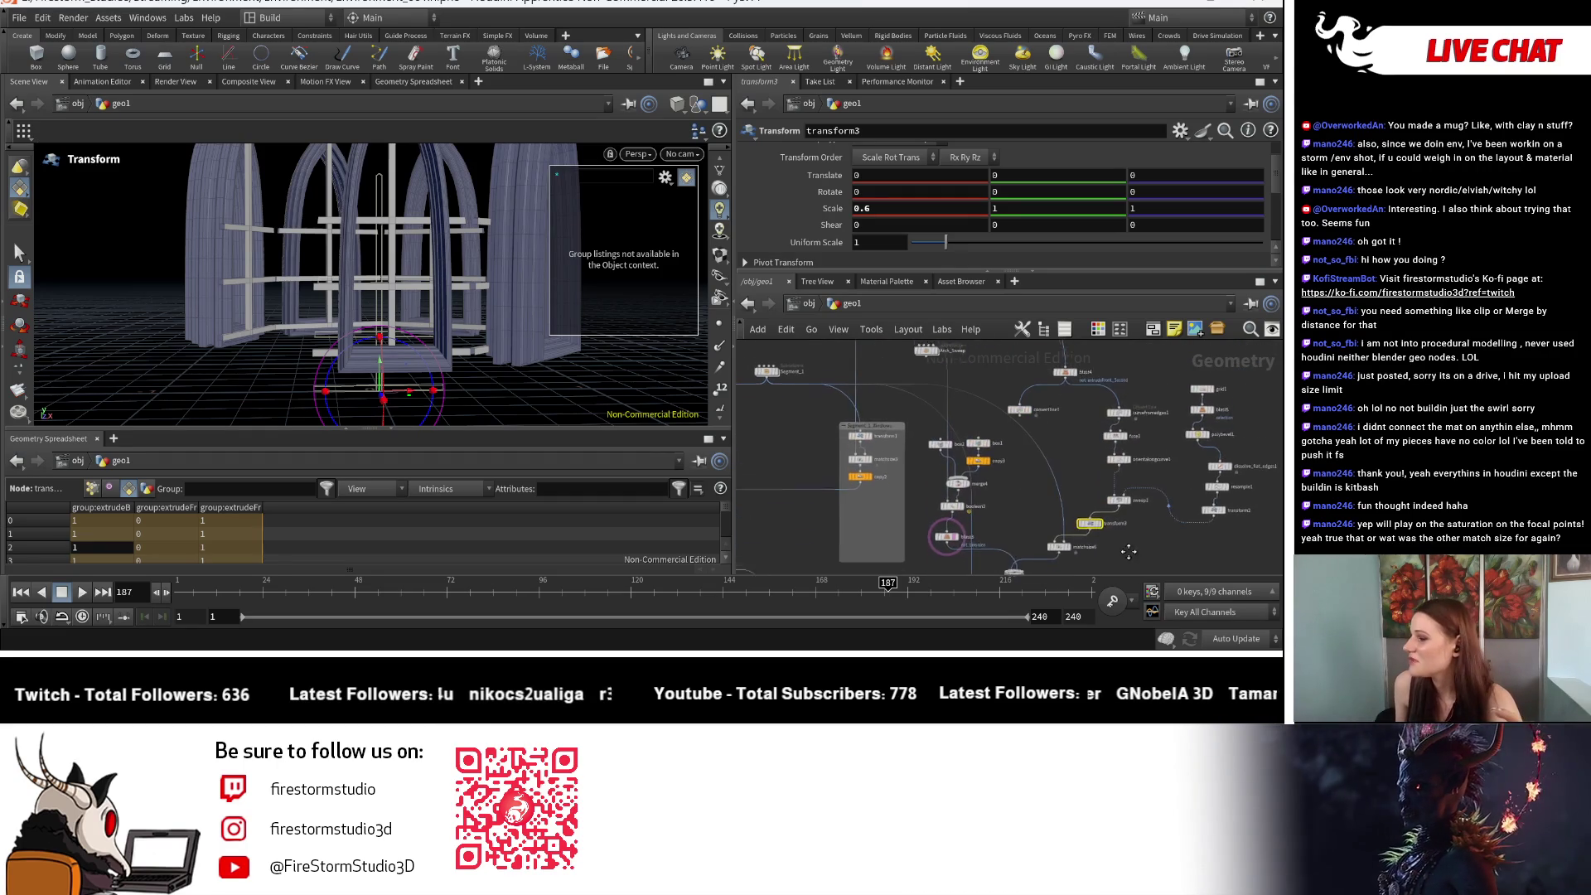
pyautogui.scroll(3, 1050, 500)
pyautogui.moveTo(1027, 454); pyautogui.dragTo(1083, 454, button='middle')
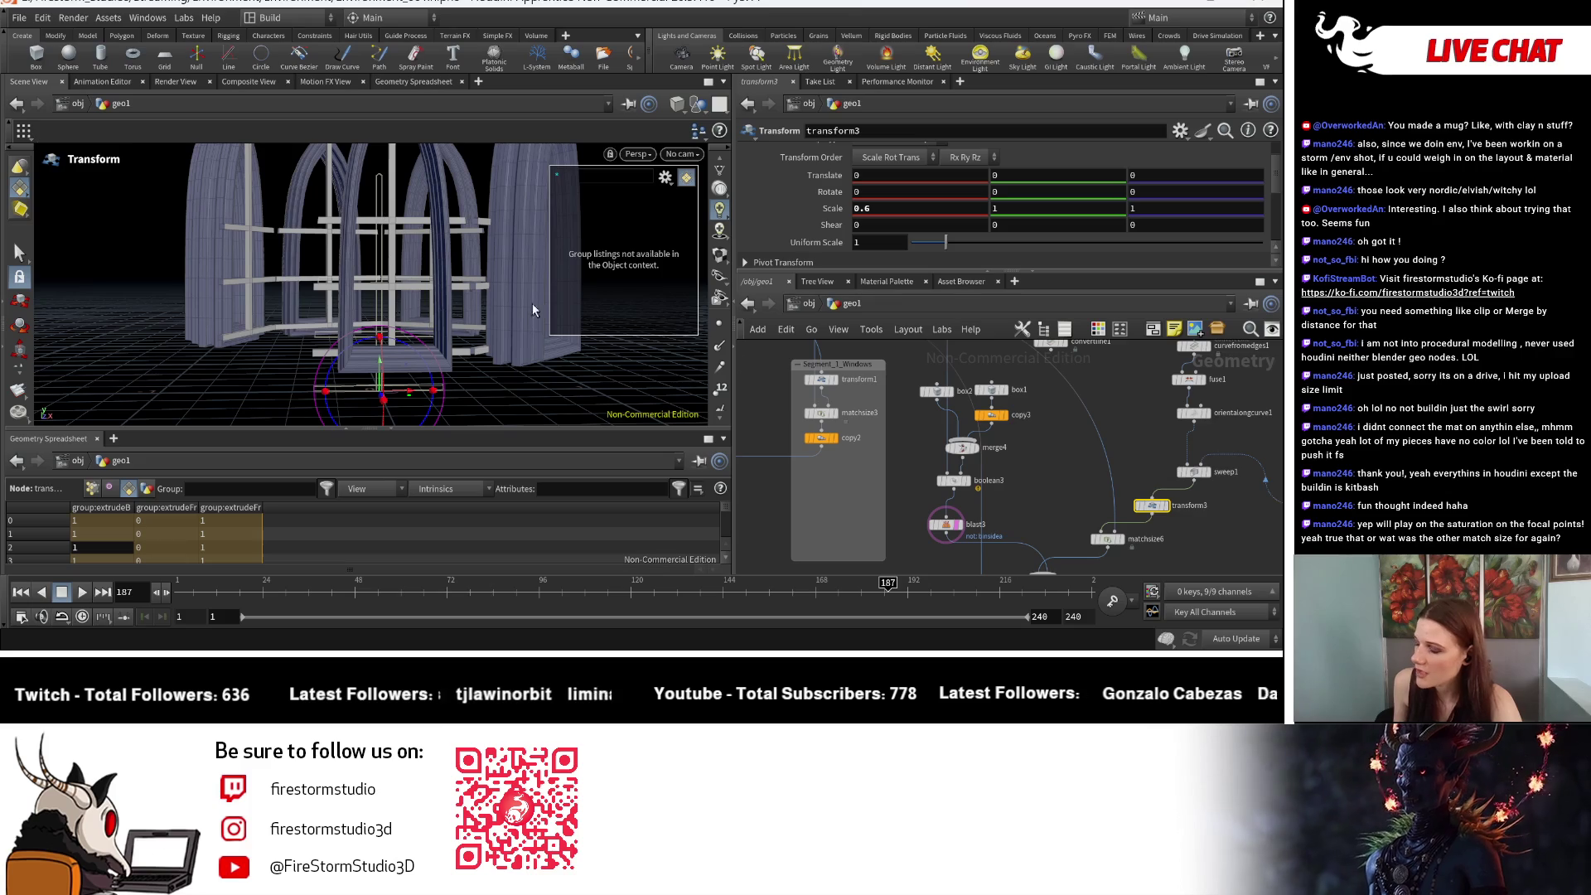
pyautogui.moveTo(1059, 485); pyautogui.dragTo(1035, 527, button='middle')
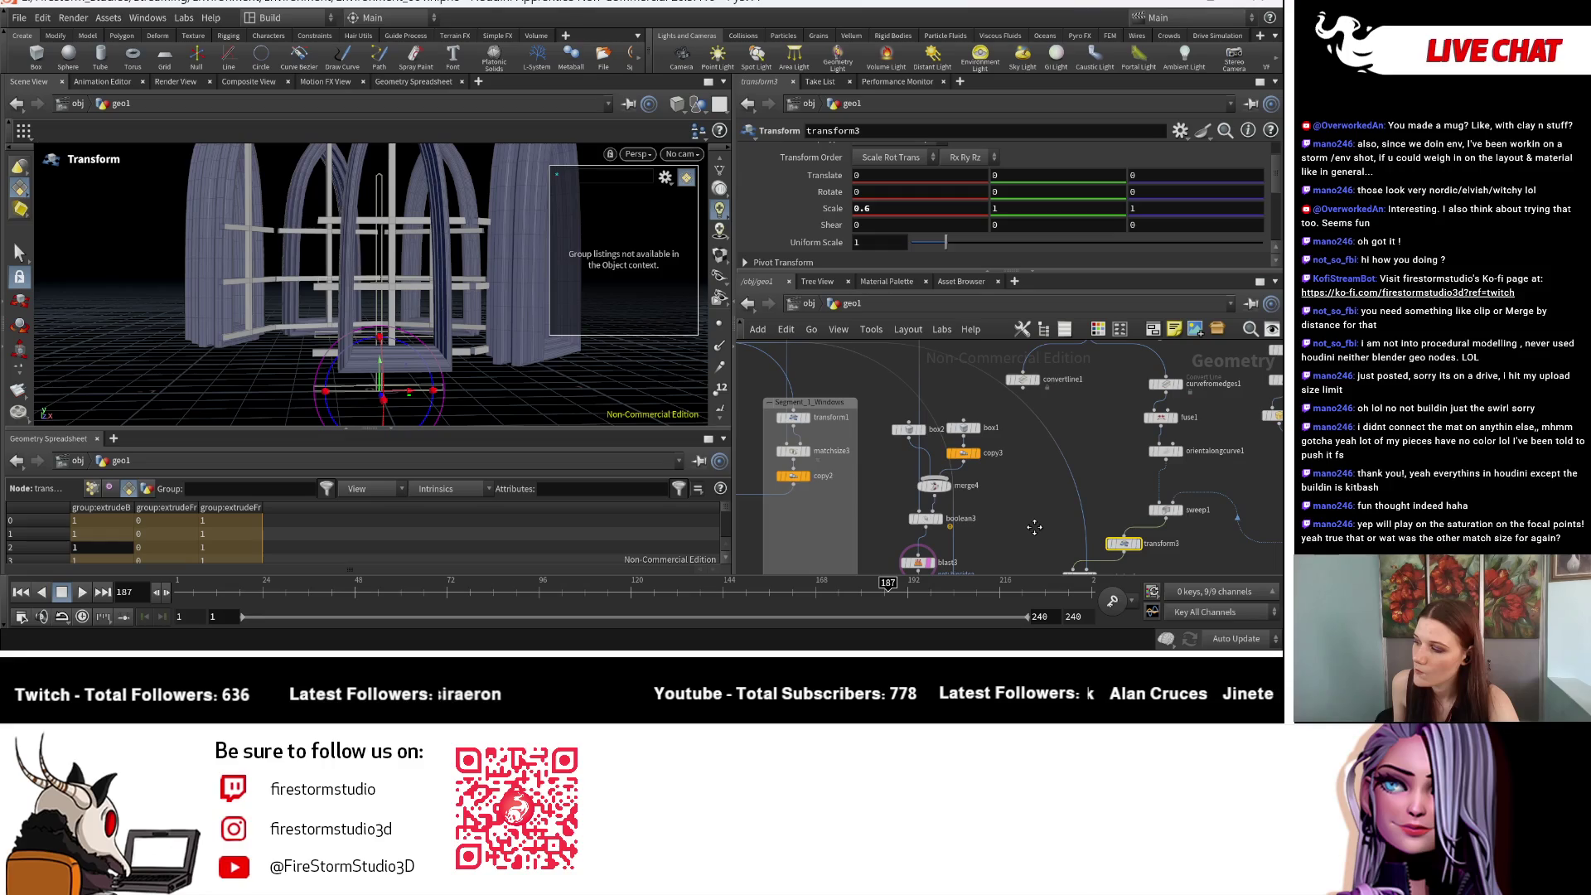
pyautogui.moveTo(1034, 527); pyautogui.dragTo(987, 398, button='middle')
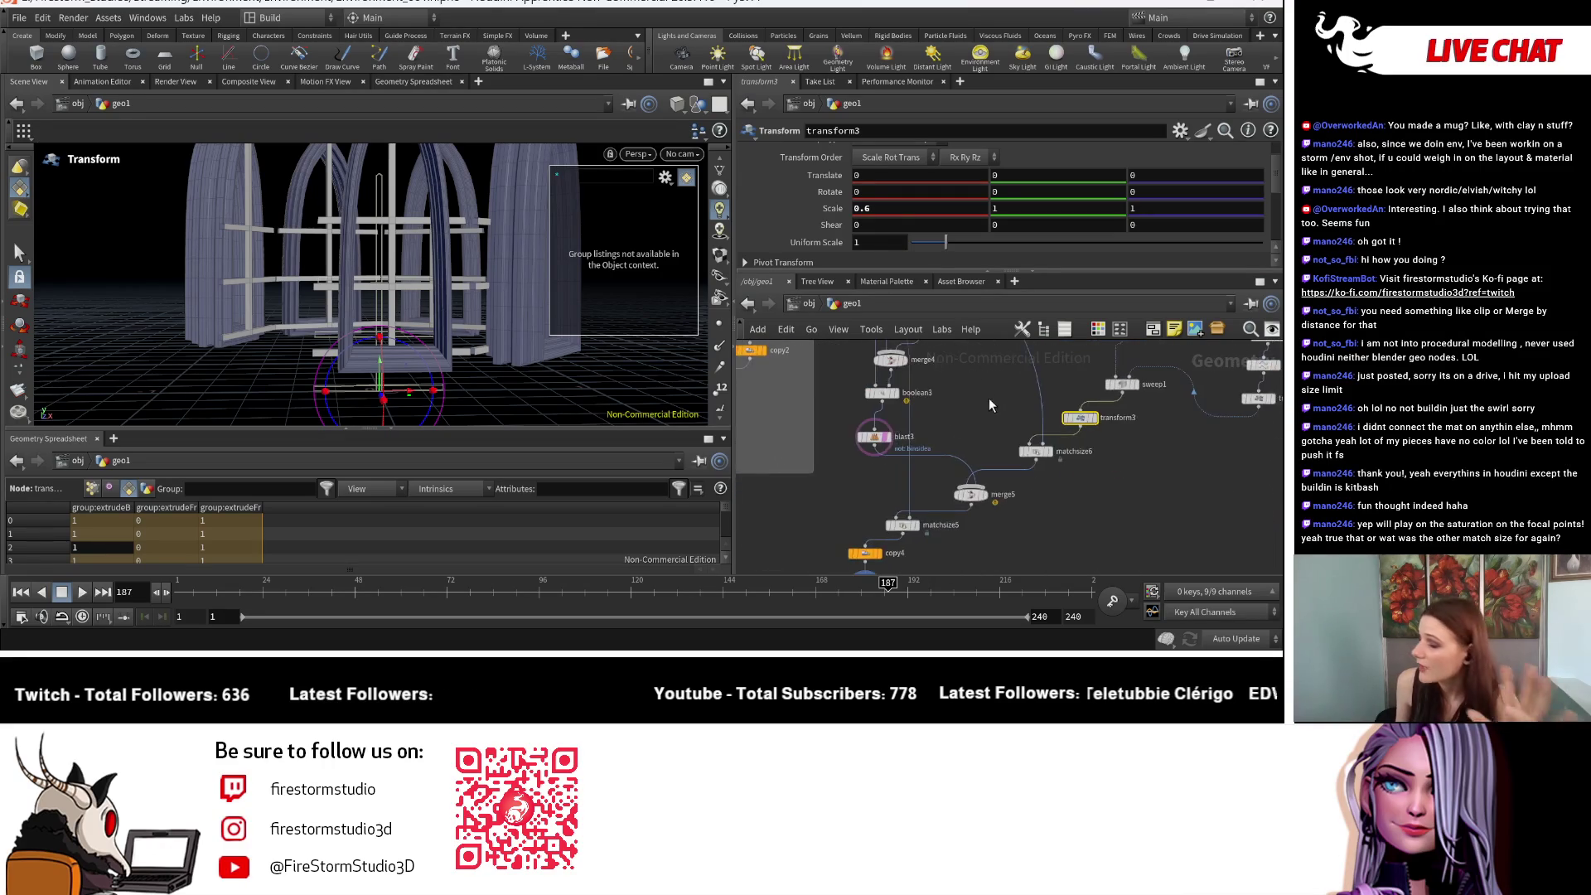
pyautogui.scroll(3, 951, 486)
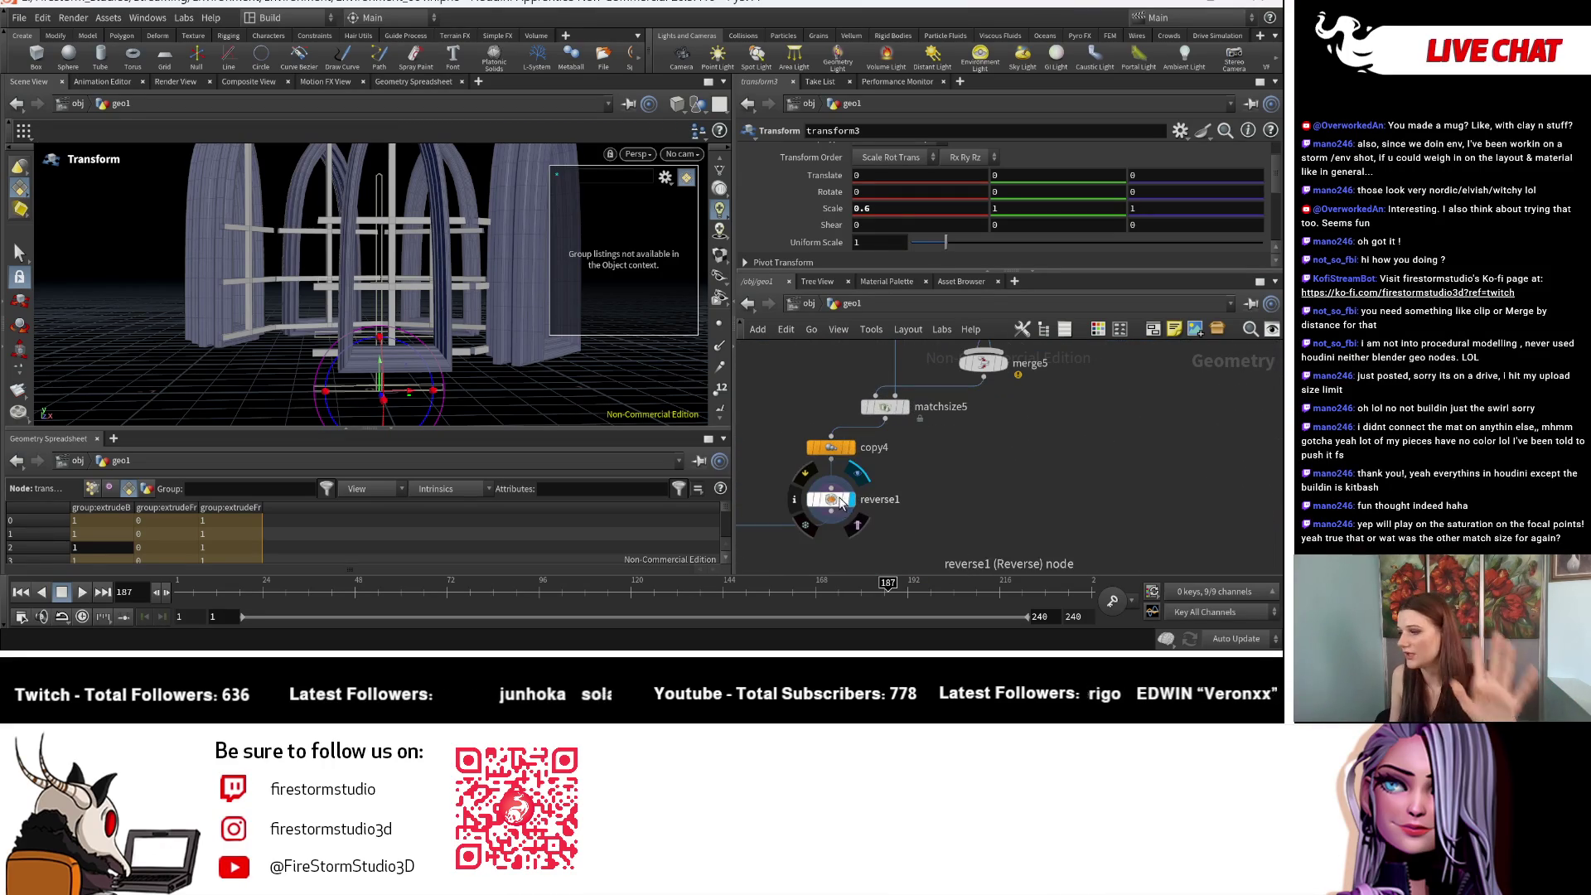
pyautogui.scroll(-2, 969, 460)
pyautogui.moveTo(874, 491)
pyautogui.keyDown('alt'); pyautogui.mouseDown()
pyautogui.moveTo(1104, 539)
pyautogui.moveTo(1029, 524)
pyautogui.mouseUp(); pyautogui.keyUp('alt')
# Step: Try inserting reverse2 before merge5, then undo and delete reverse2
pyautogui.moveTo(1029, 523)
pyautogui.mouseDown(button='middle')
pyautogui.moveTo(1046, 497)
pyautogui.moveTo(1061, 509)
pyautogui.moveTo(1049, 530)
pyautogui.mouseUp(button='middle')
pyautogui.moveTo(1049, 530); pyautogui.dragTo(1006, 520)
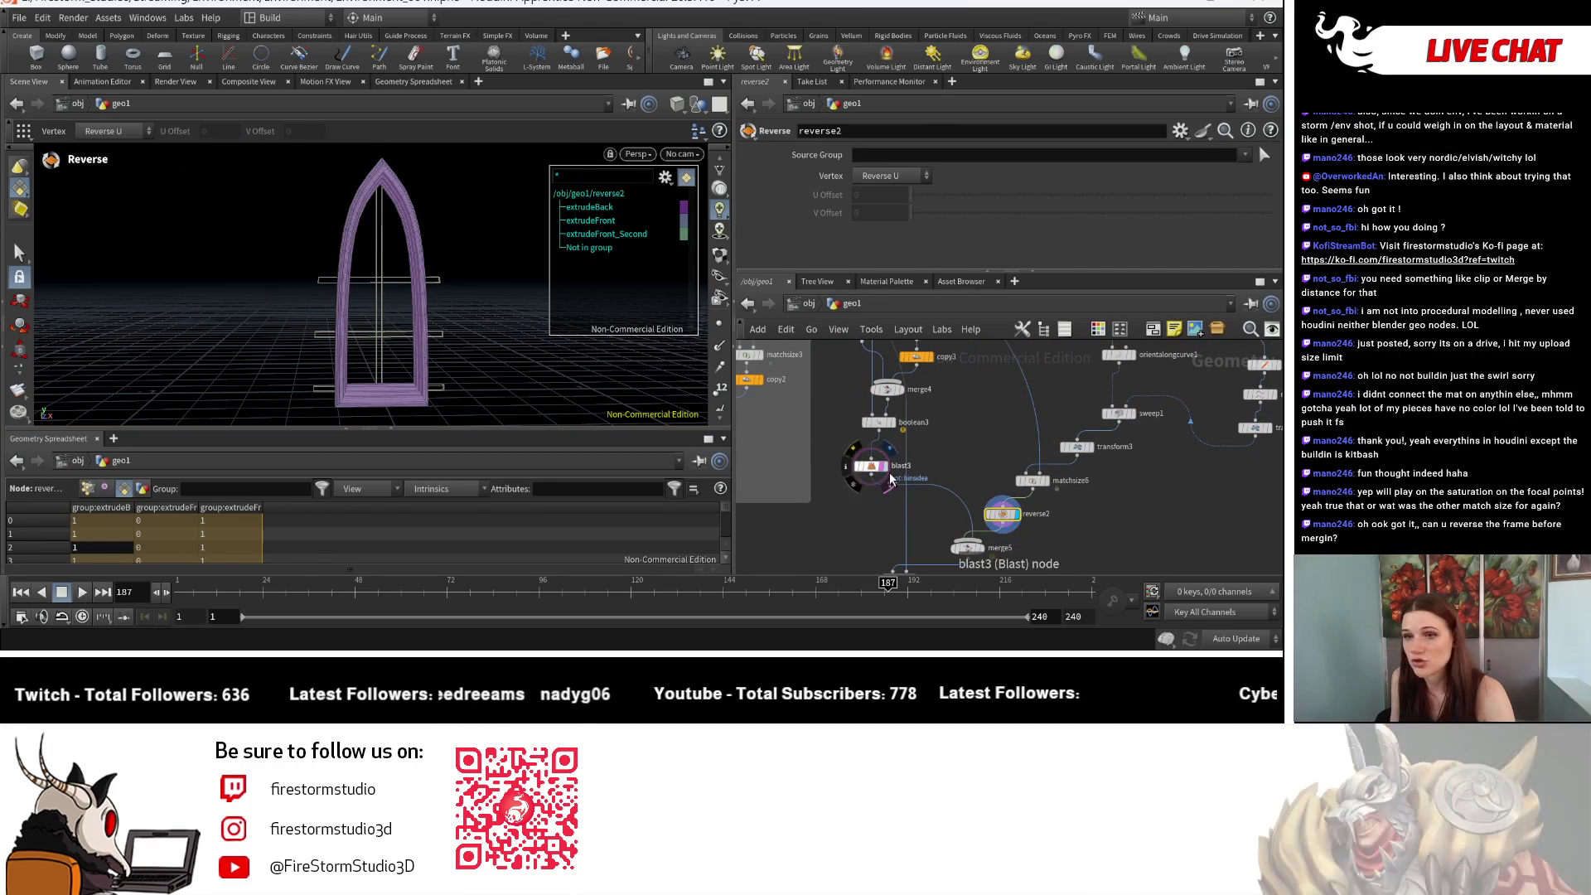
pyautogui.scroll(-3, 1044, 509)
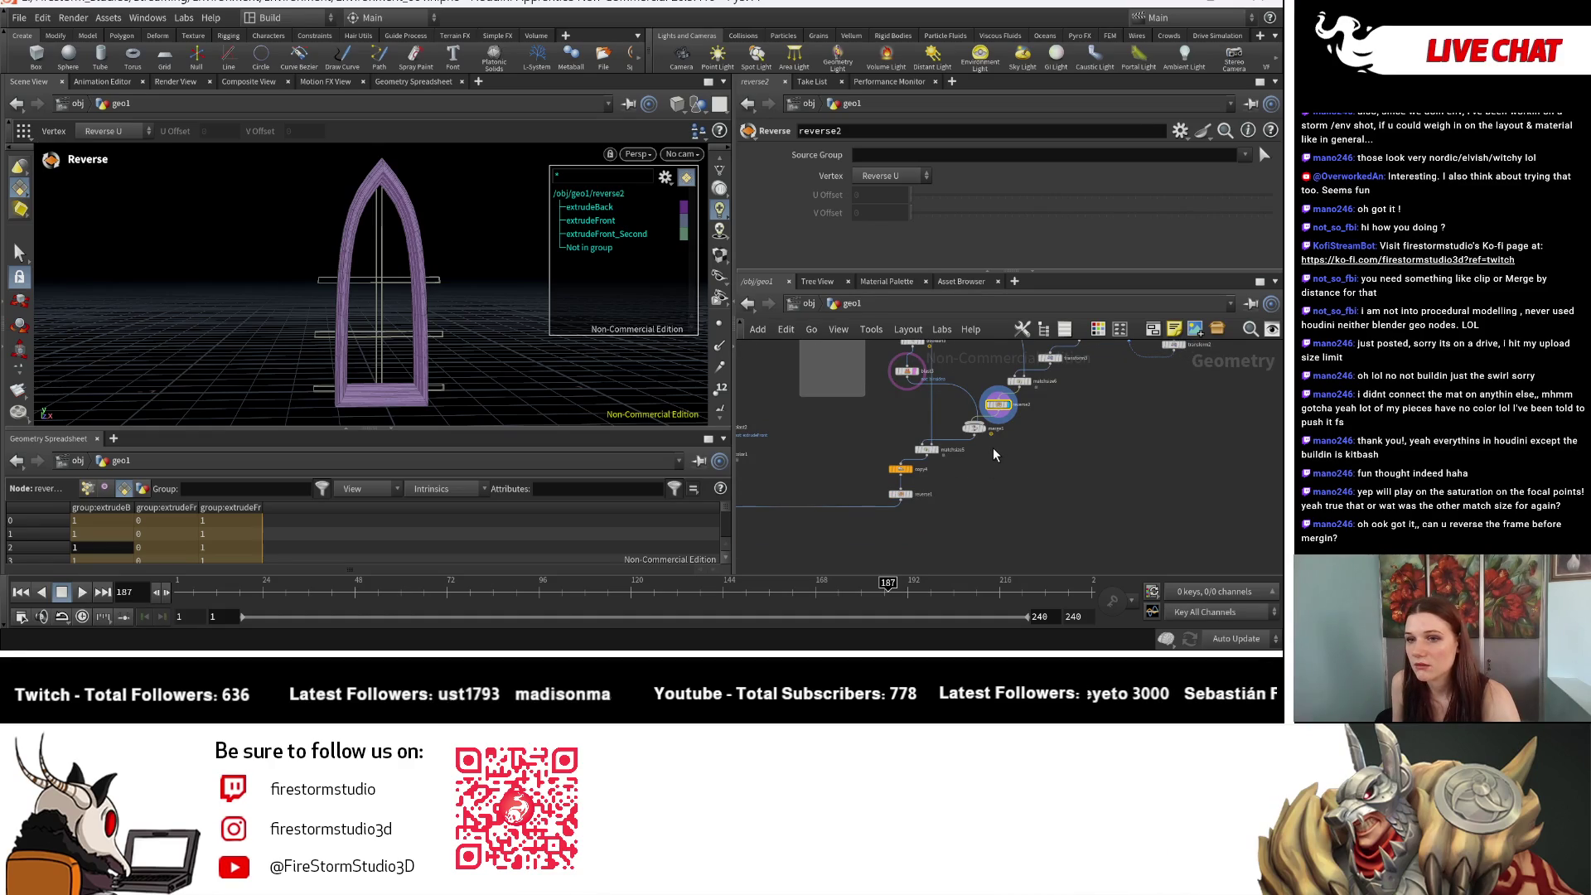
pyautogui.scroll(3, 998, 458)
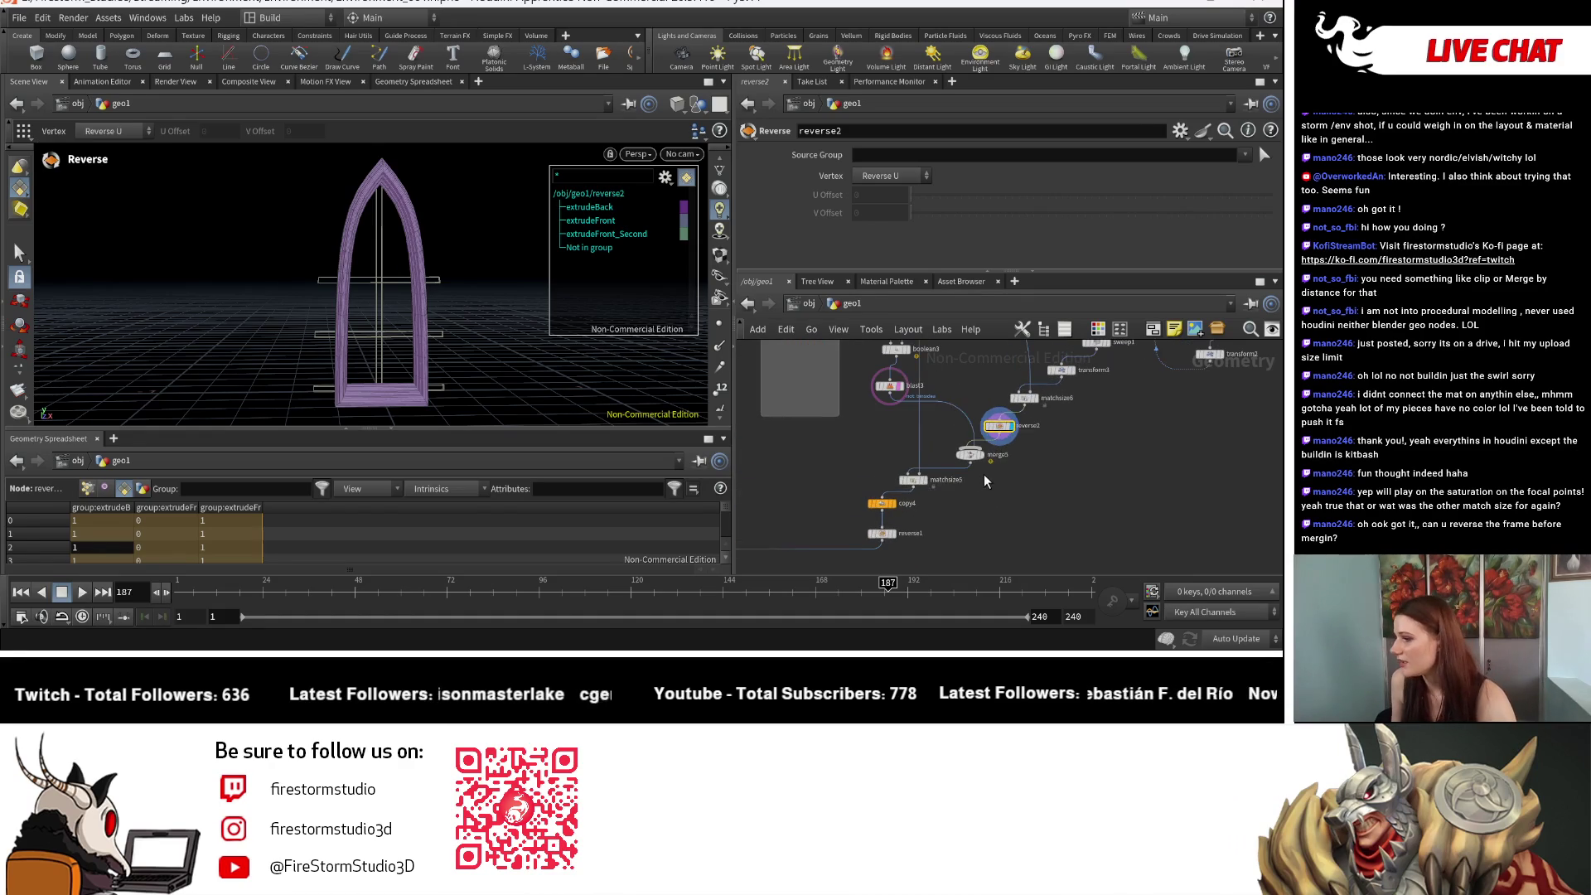
pyautogui.hotkey('ctrl', 'z')
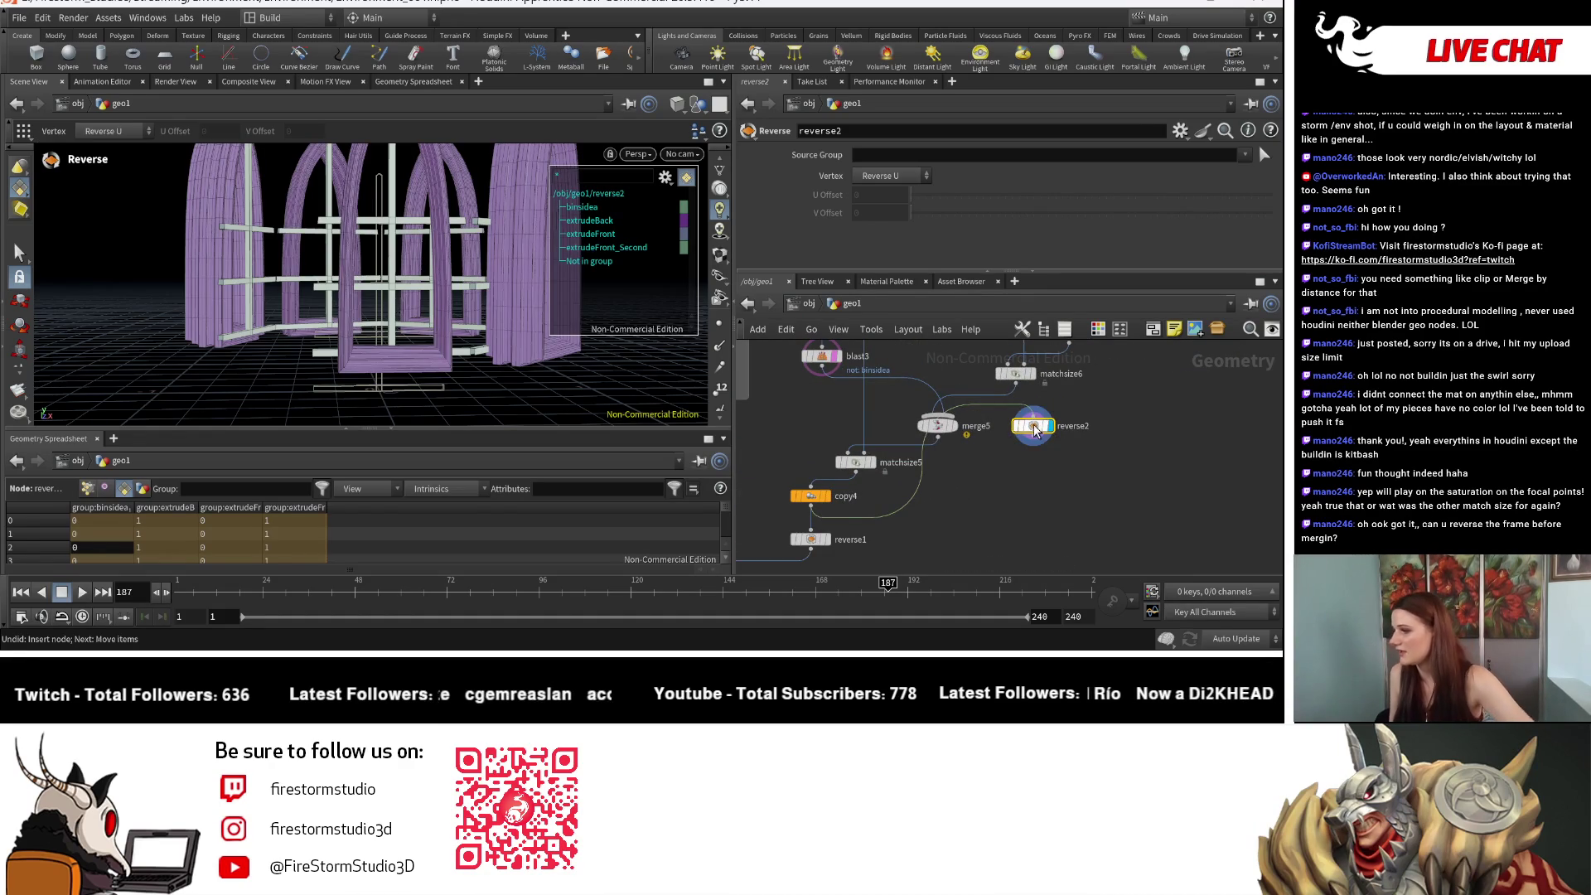
pyautogui.press('Delete')
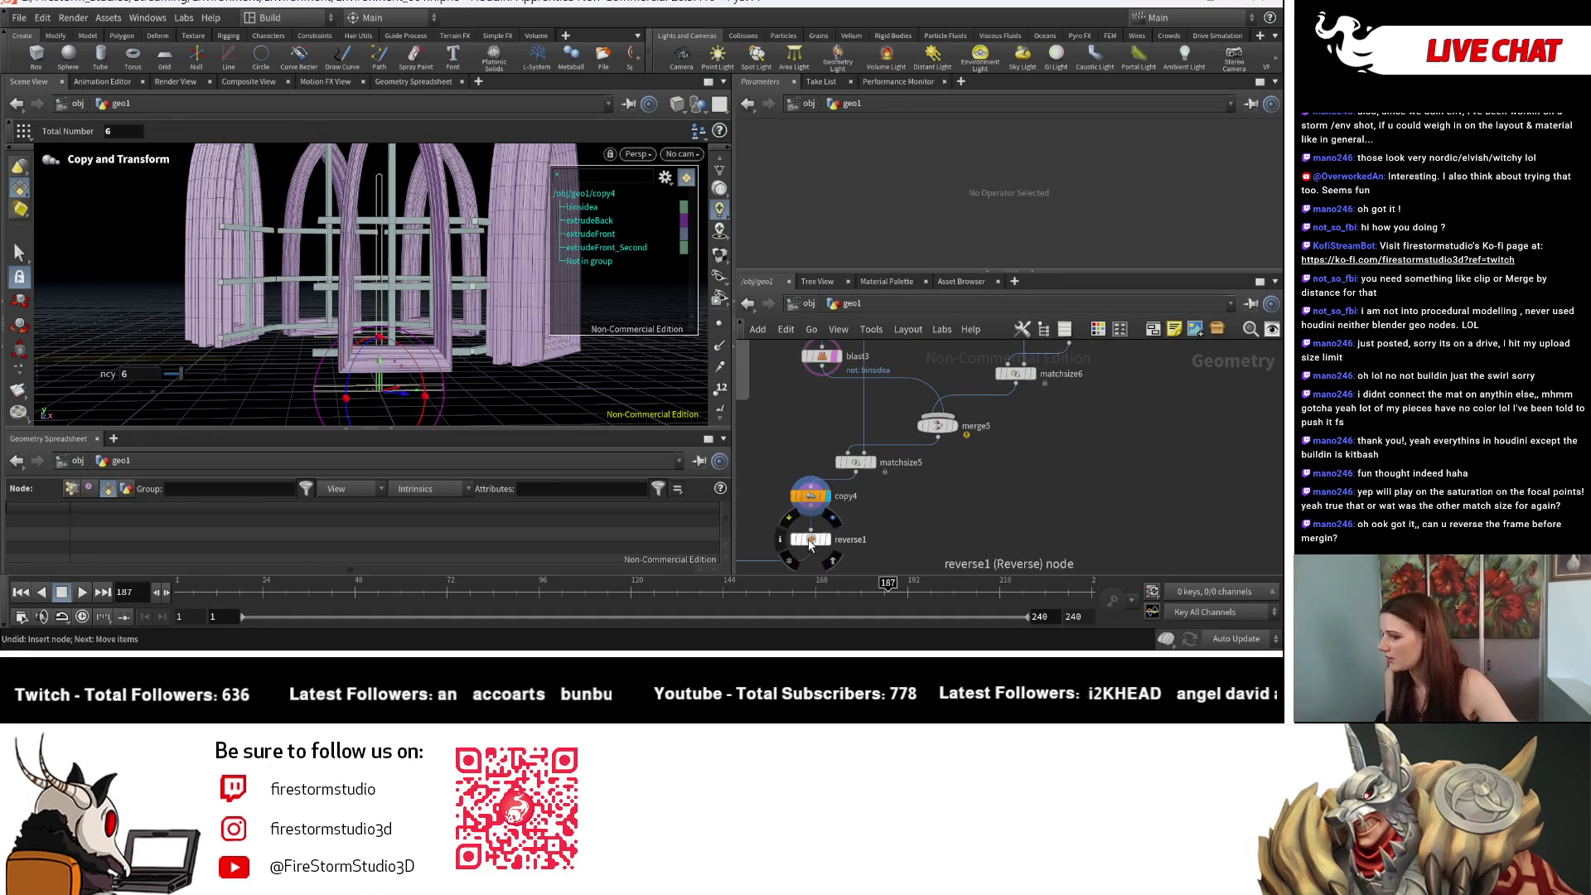
# Step: Move reverse1 onto the wire above merge5 and check copy4's ring of six arched windows
pyautogui.moveTo(927, 406); pyautogui.dragTo(986, 437, button='middle')
pyautogui.scroll(-2, 980, 461)
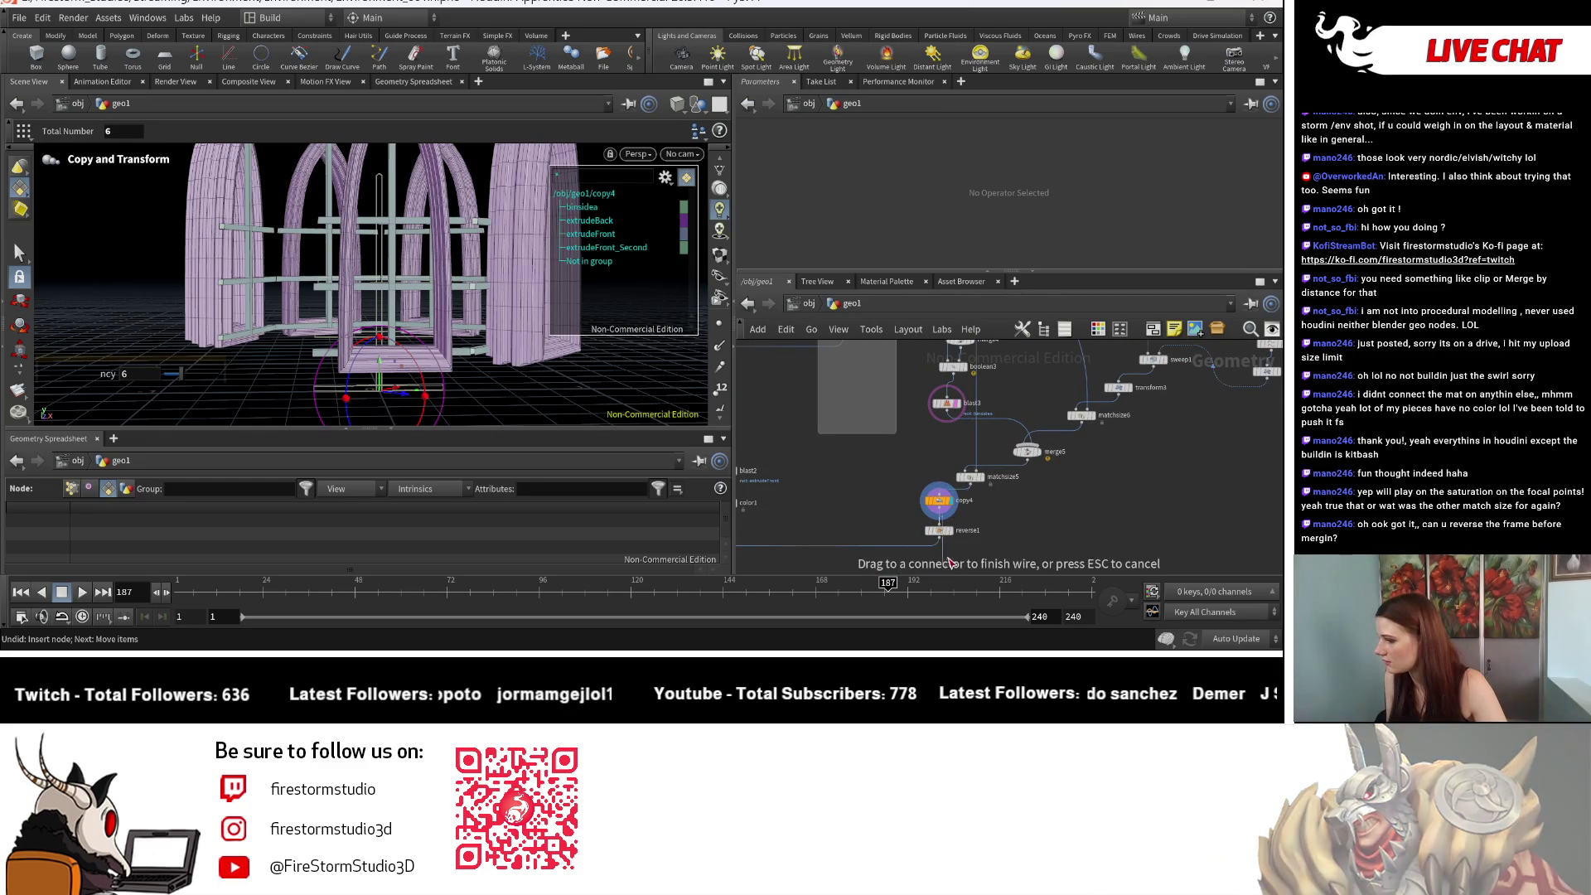
pyautogui.moveTo(949, 529)
pyautogui.mouseDown()
pyautogui.moveTo(1027, 493)
pyautogui.moveTo(1004, 432)
pyautogui.mouseUp()
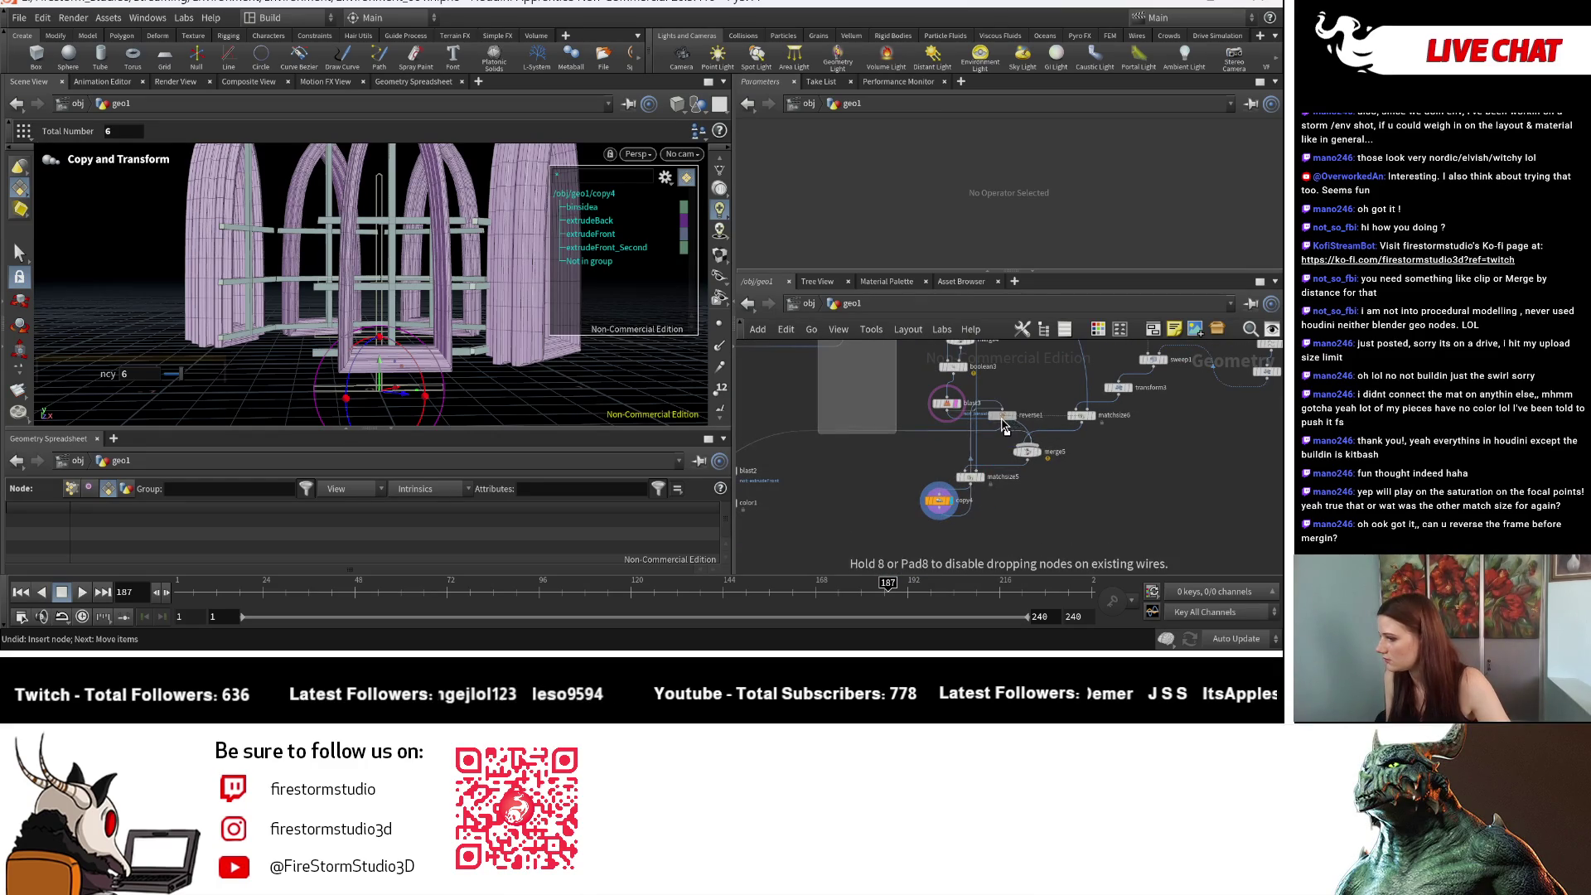
pyautogui.click(946, 509)
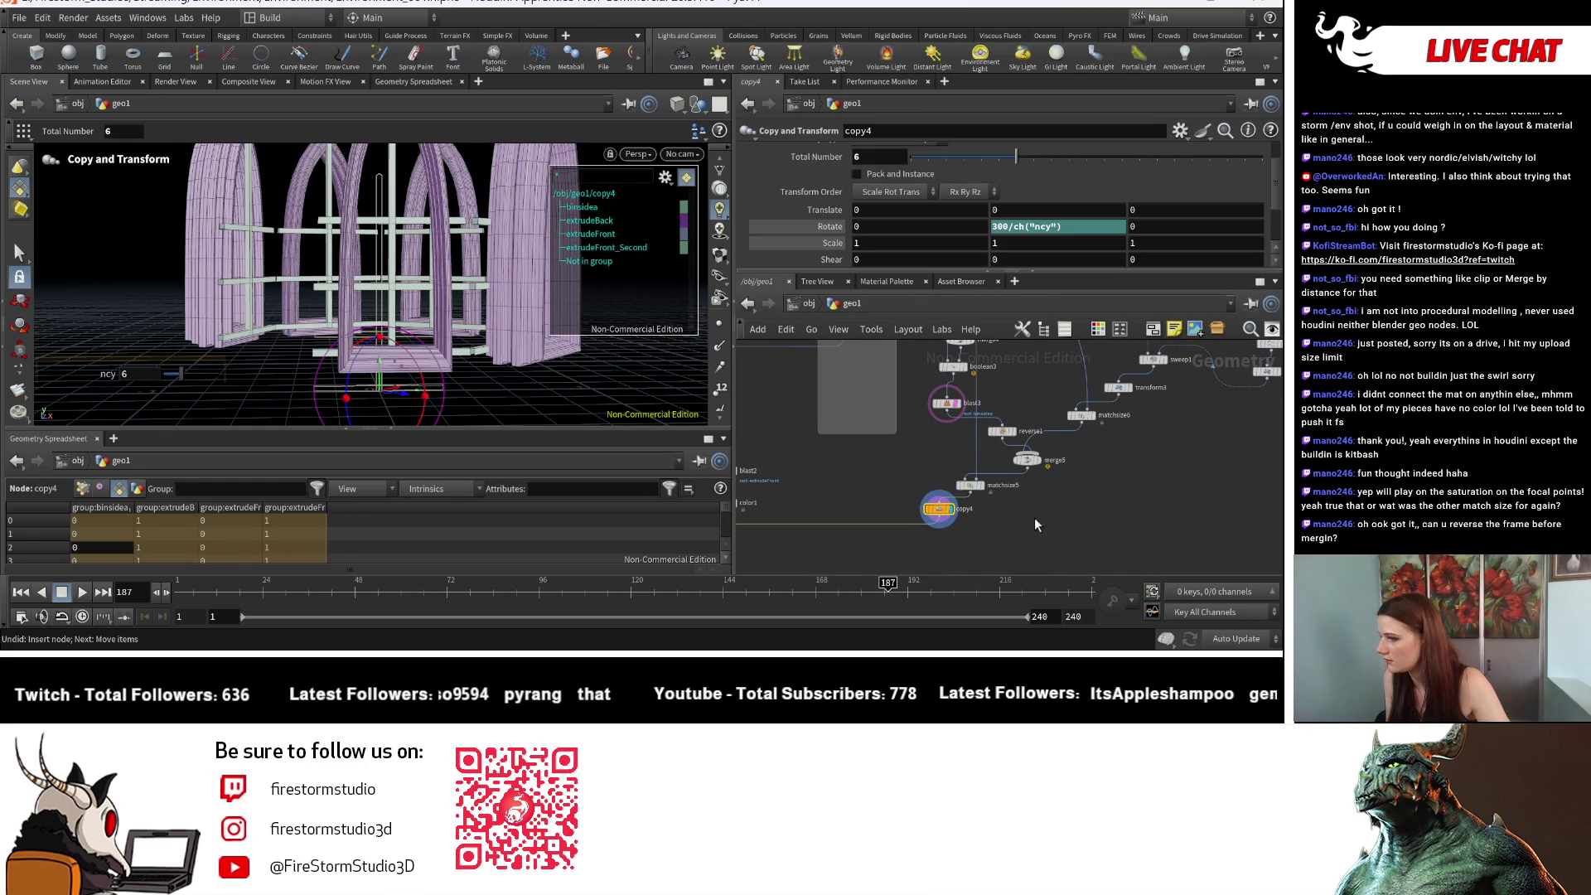
pyautogui.keyDown('alt'); pyautogui.moveTo(578, 348); pyautogui.dragTo(133, 349); pyautogui.keyUp('alt')
pyautogui.click(9, 258)
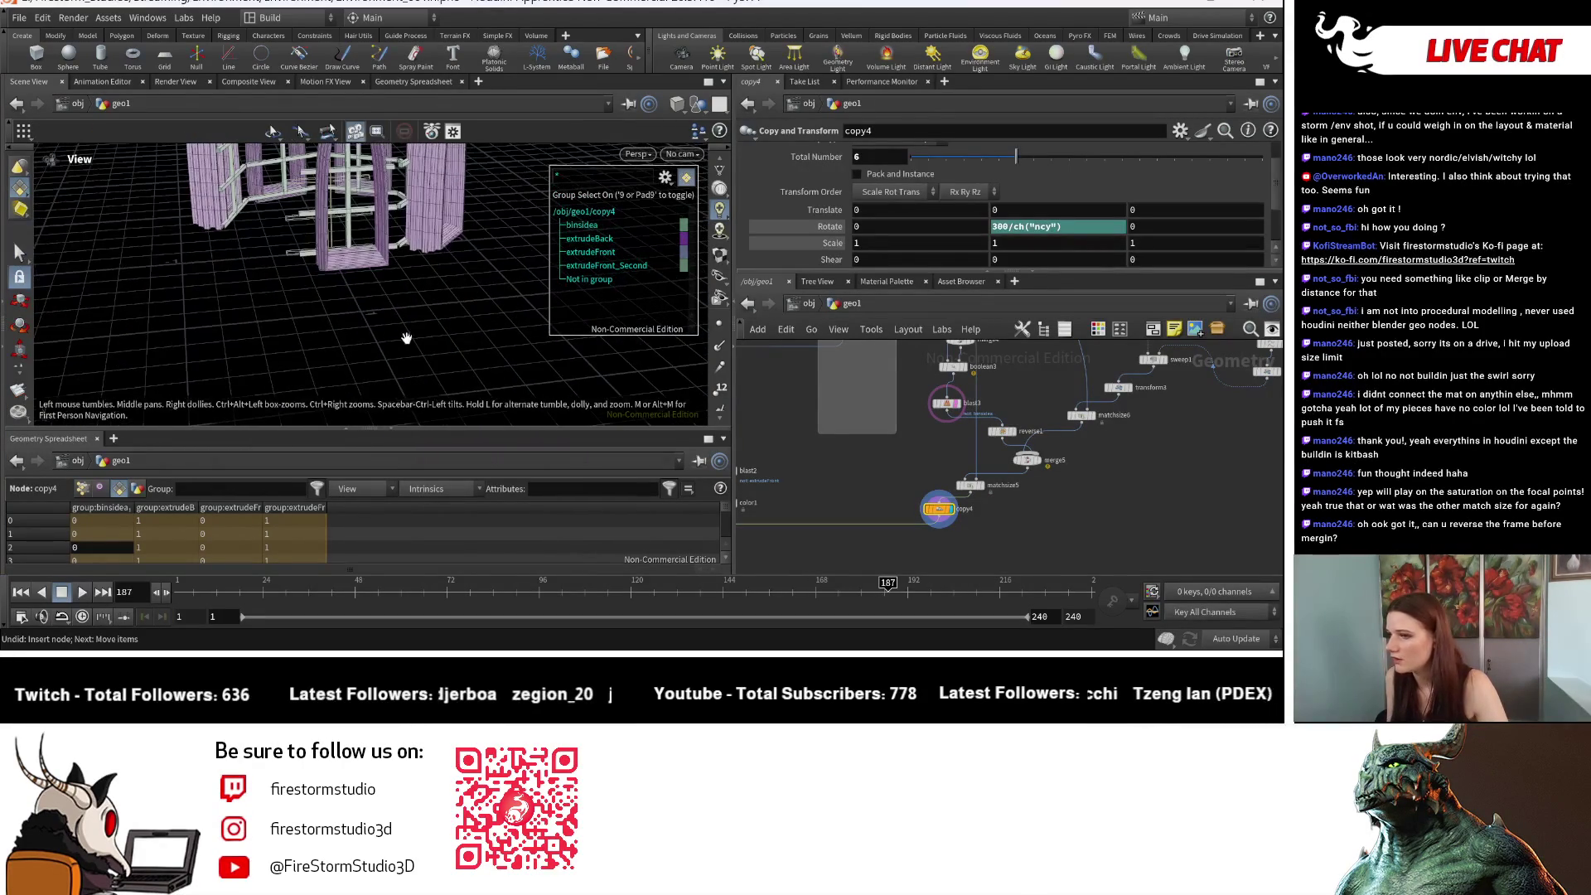
# Step: Display merge3's tower result and orbit it to a new angle
pyautogui.scroll(-1, 1048, 520)
pyautogui.moveTo(1048, 513); pyautogui.dragTo(1276, 398, button='middle')
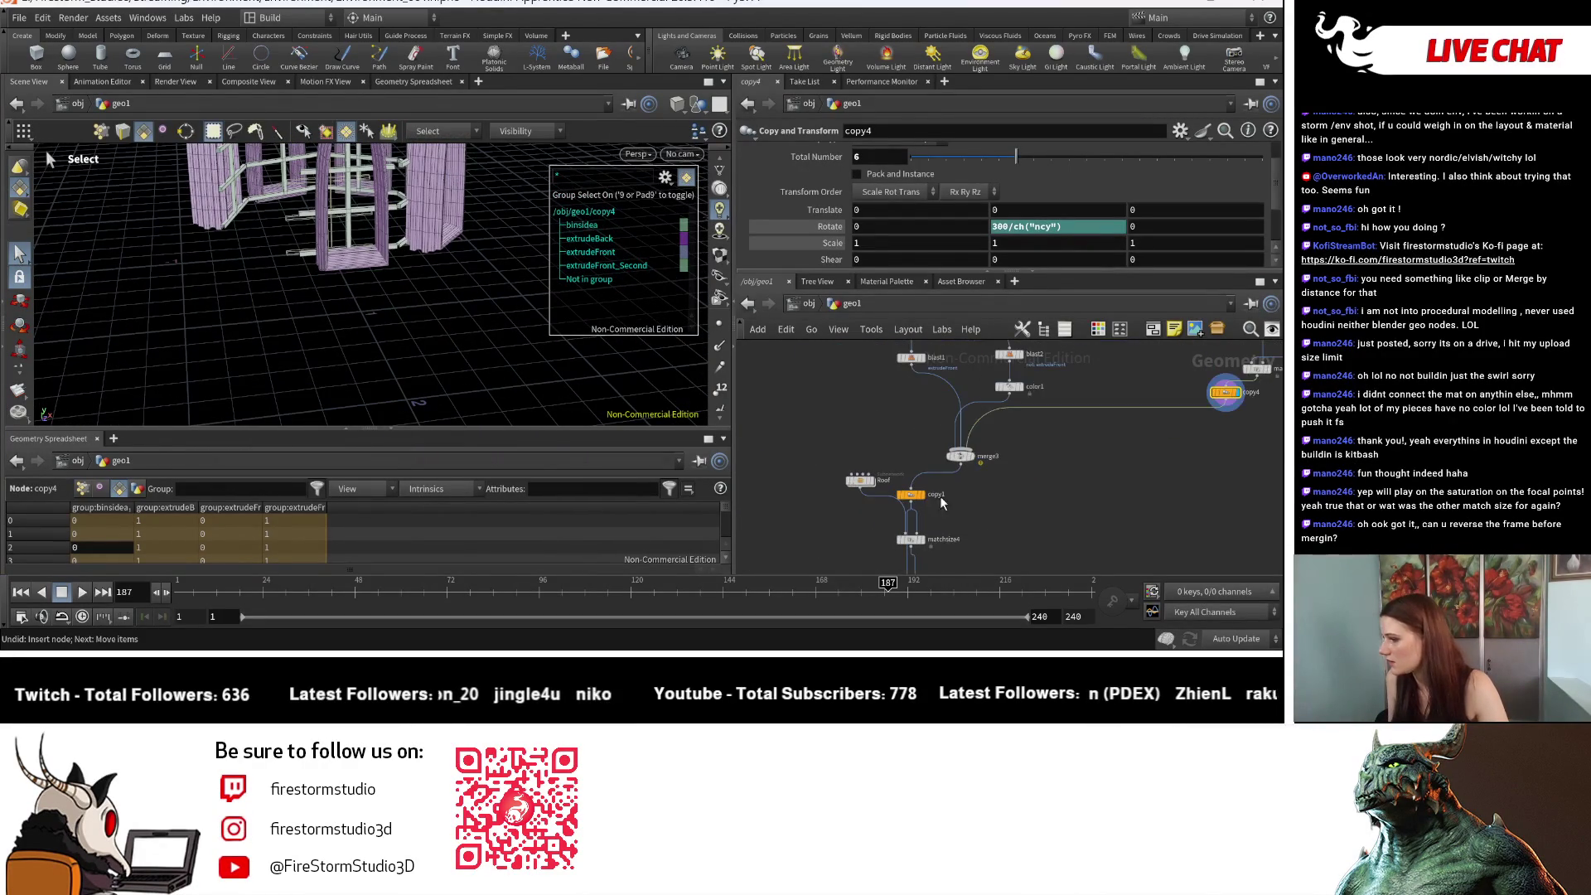
pyautogui.click(972, 459)
pyautogui.press('Escape')
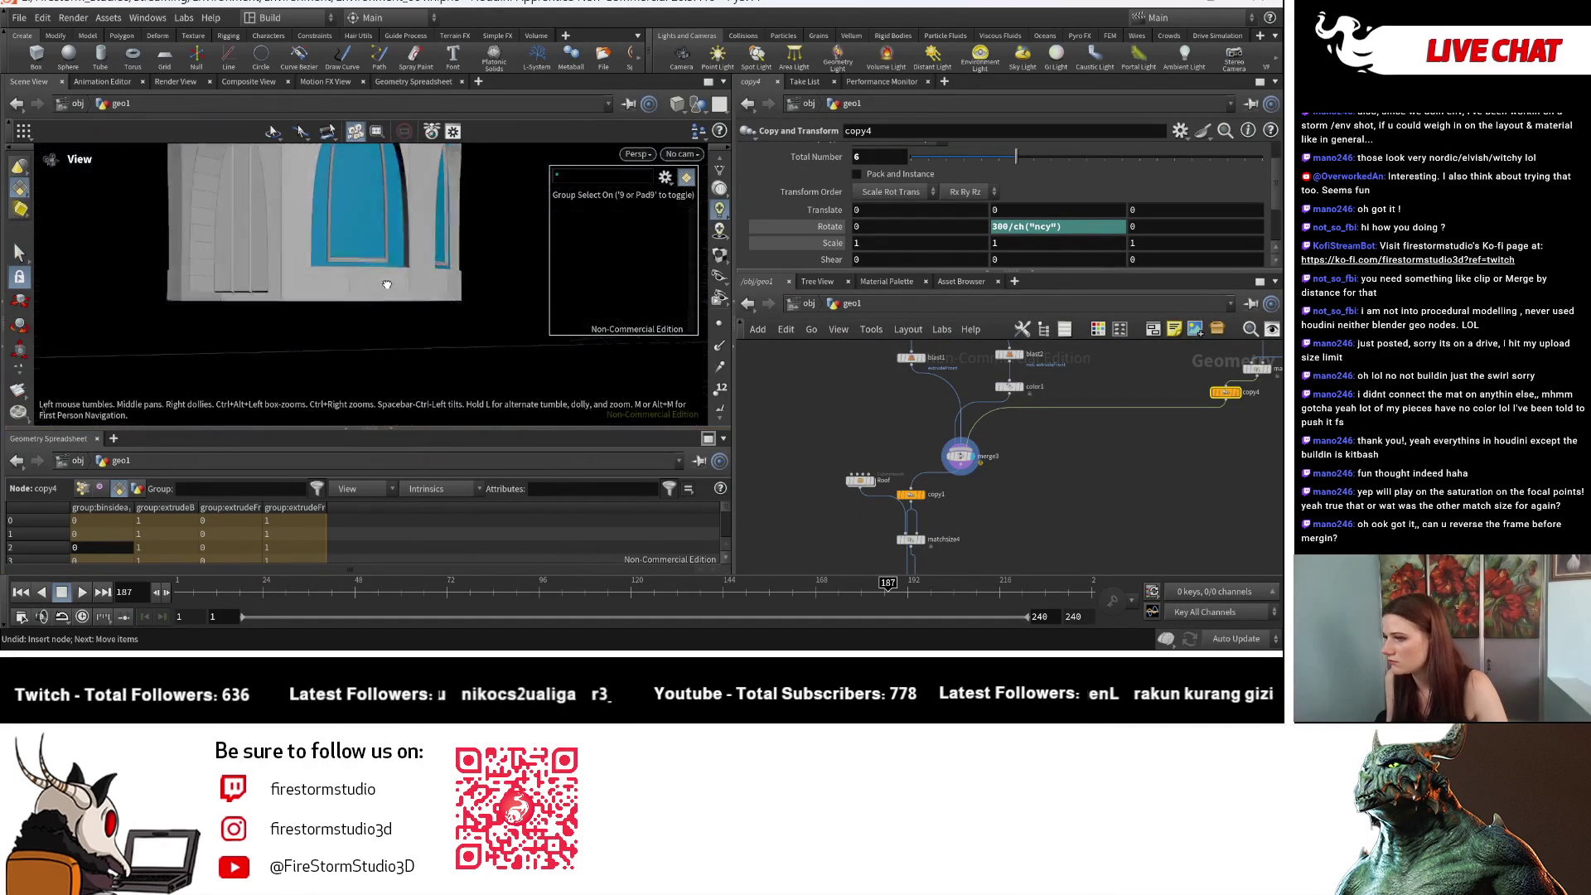
pyautogui.moveTo(450, 284); pyautogui.dragTo(514, 281)
pyautogui.press('Escape')
# Step: Display transform1's plain tower and move transform1 left inside the Segment_1_Windows box
pyautogui.moveTo(1195, 440); pyautogui.dragTo(1003, 395, button='middle')
pyautogui.scroll(5, 994, 429)
pyautogui.click(970, 415)
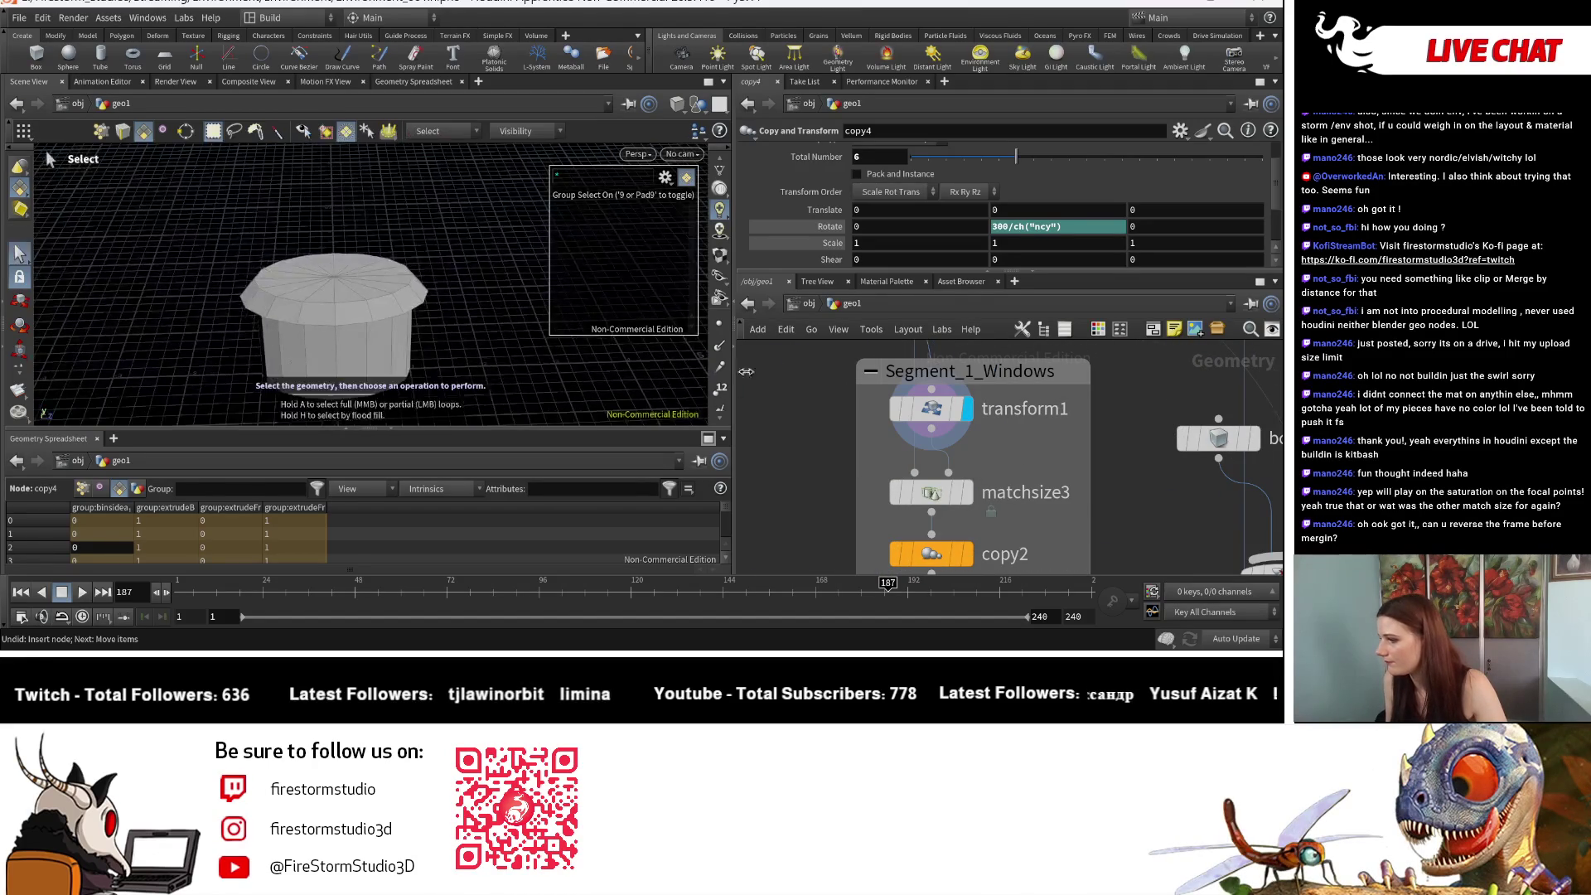
pyautogui.scroll(-5, 952, 416)
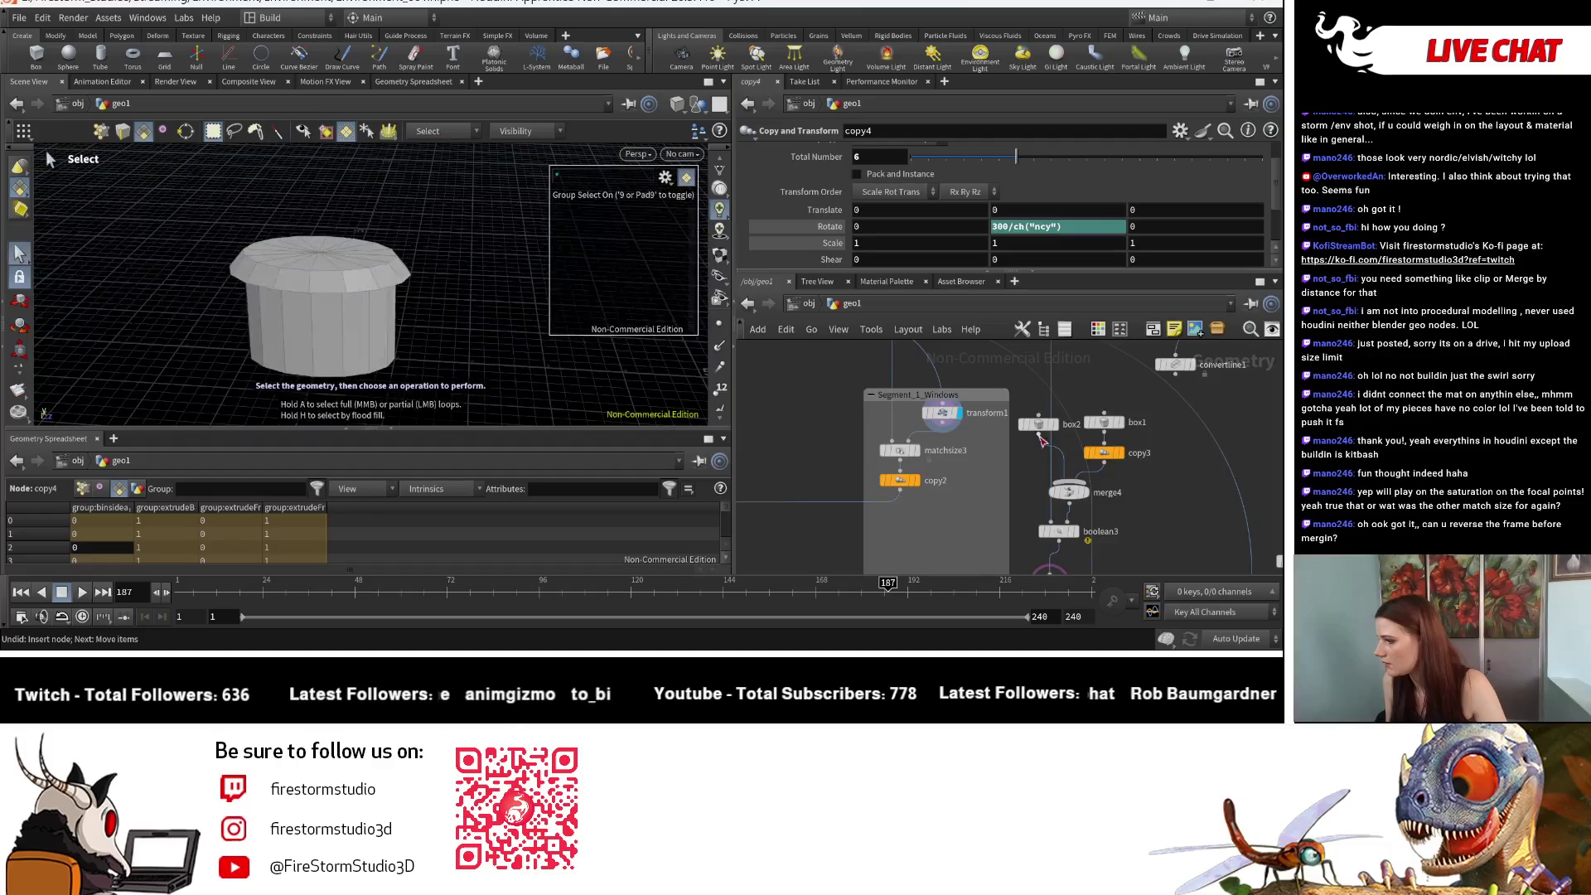
pyautogui.scroll(3, 915, 421)
pyautogui.moveTo(884, 404); pyautogui.dragTo(793, 422)
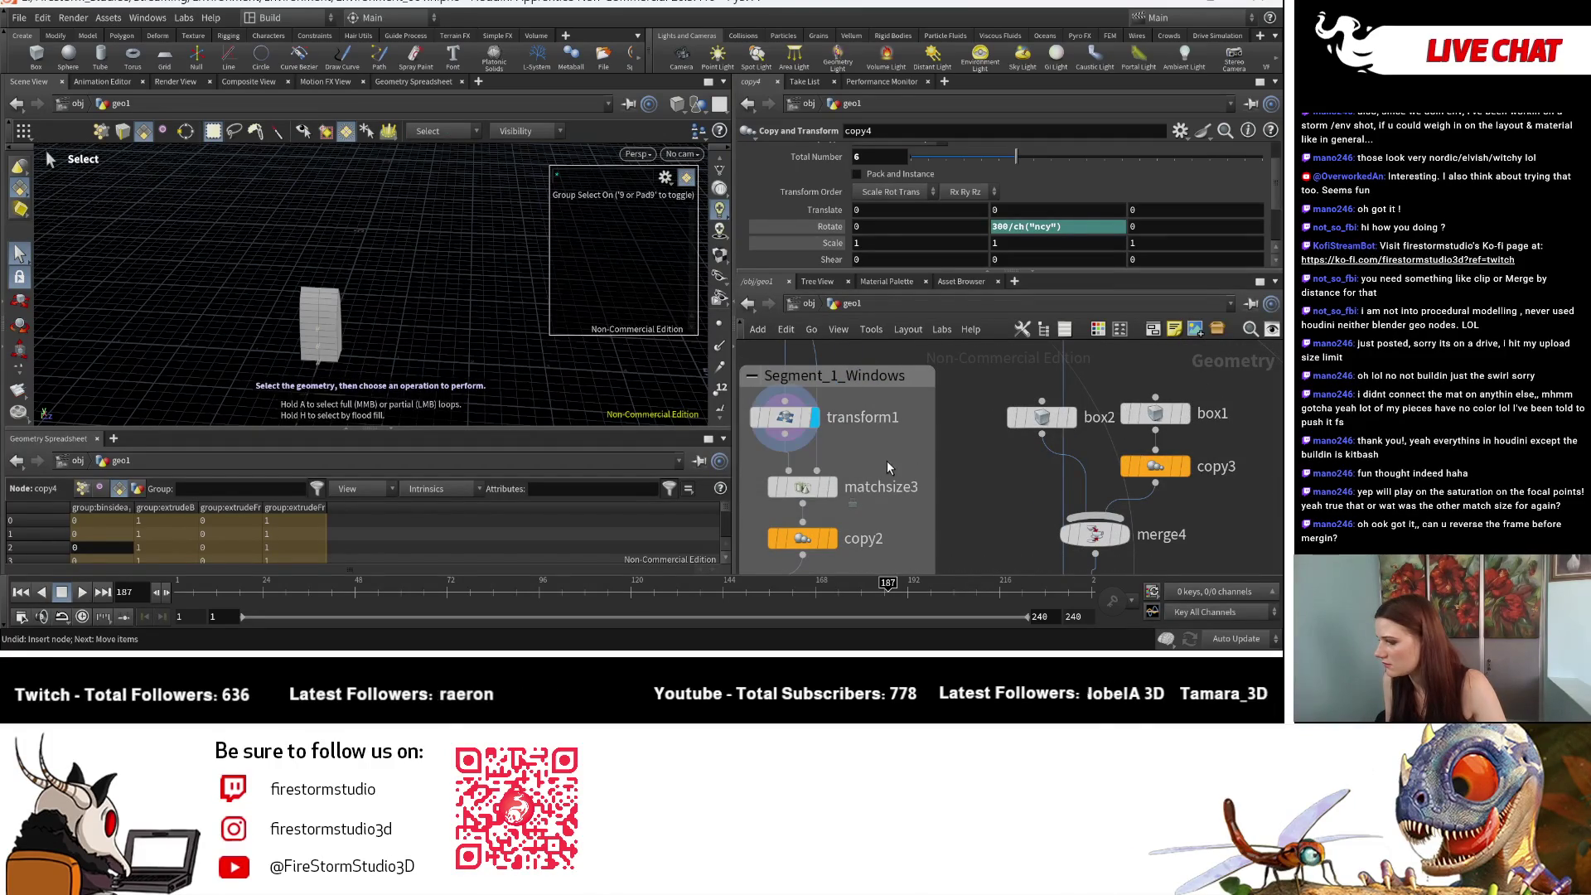
pyautogui.scroll(-5, 847, 450)
pyautogui.scroll(3, 841, 447)
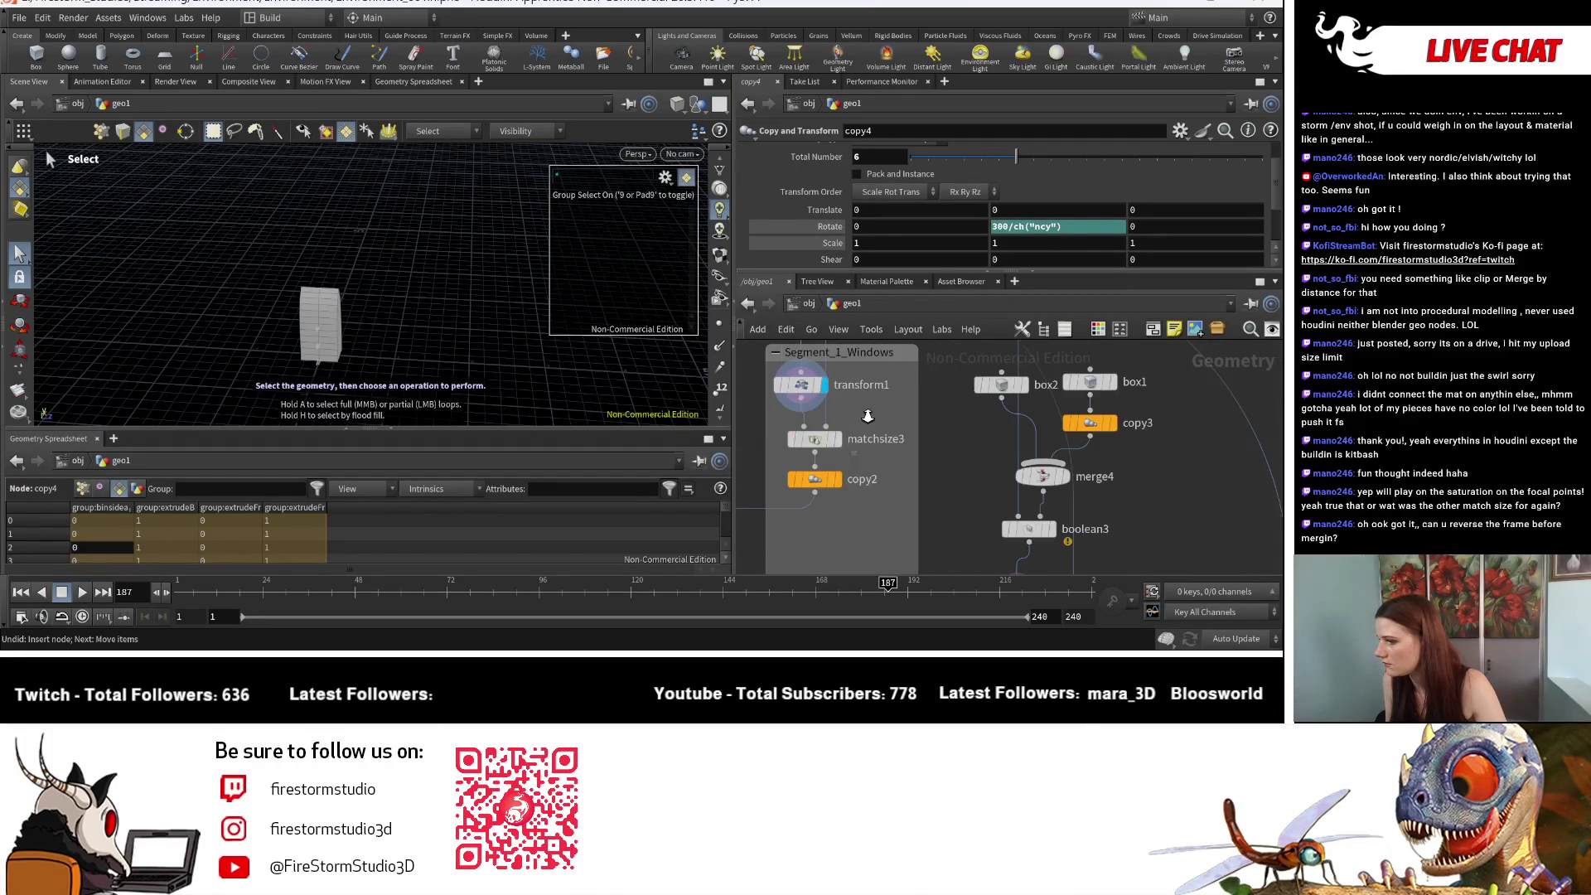
pyautogui.scroll(-5, 840, 443)
# Step: Display merge3's merged arch geometry and orbit around it
pyautogui.press('Escape')
pyautogui.moveTo(341, 320)
pyautogui.mouseDown()
pyautogui.moveTo(383, 350)
pyautogui.moveTo(411, 335)
pyautogui.mouseUp()
pyautogui.press('s')
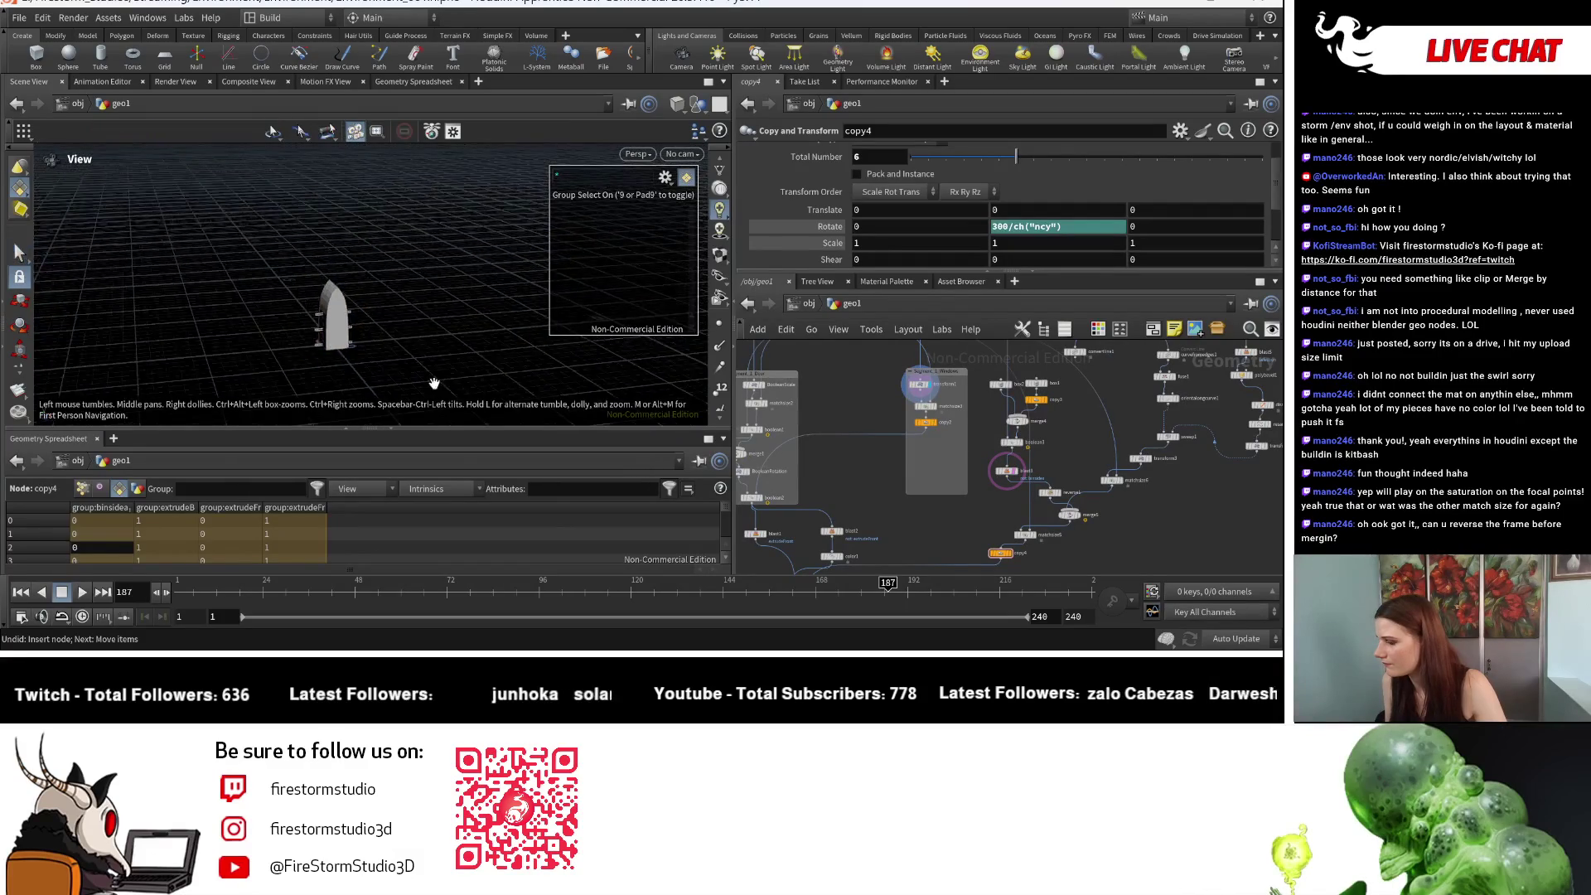
pyautogui.scroll(-3, 1052, 450)
pyautogui.scroll(5, 994, 431)
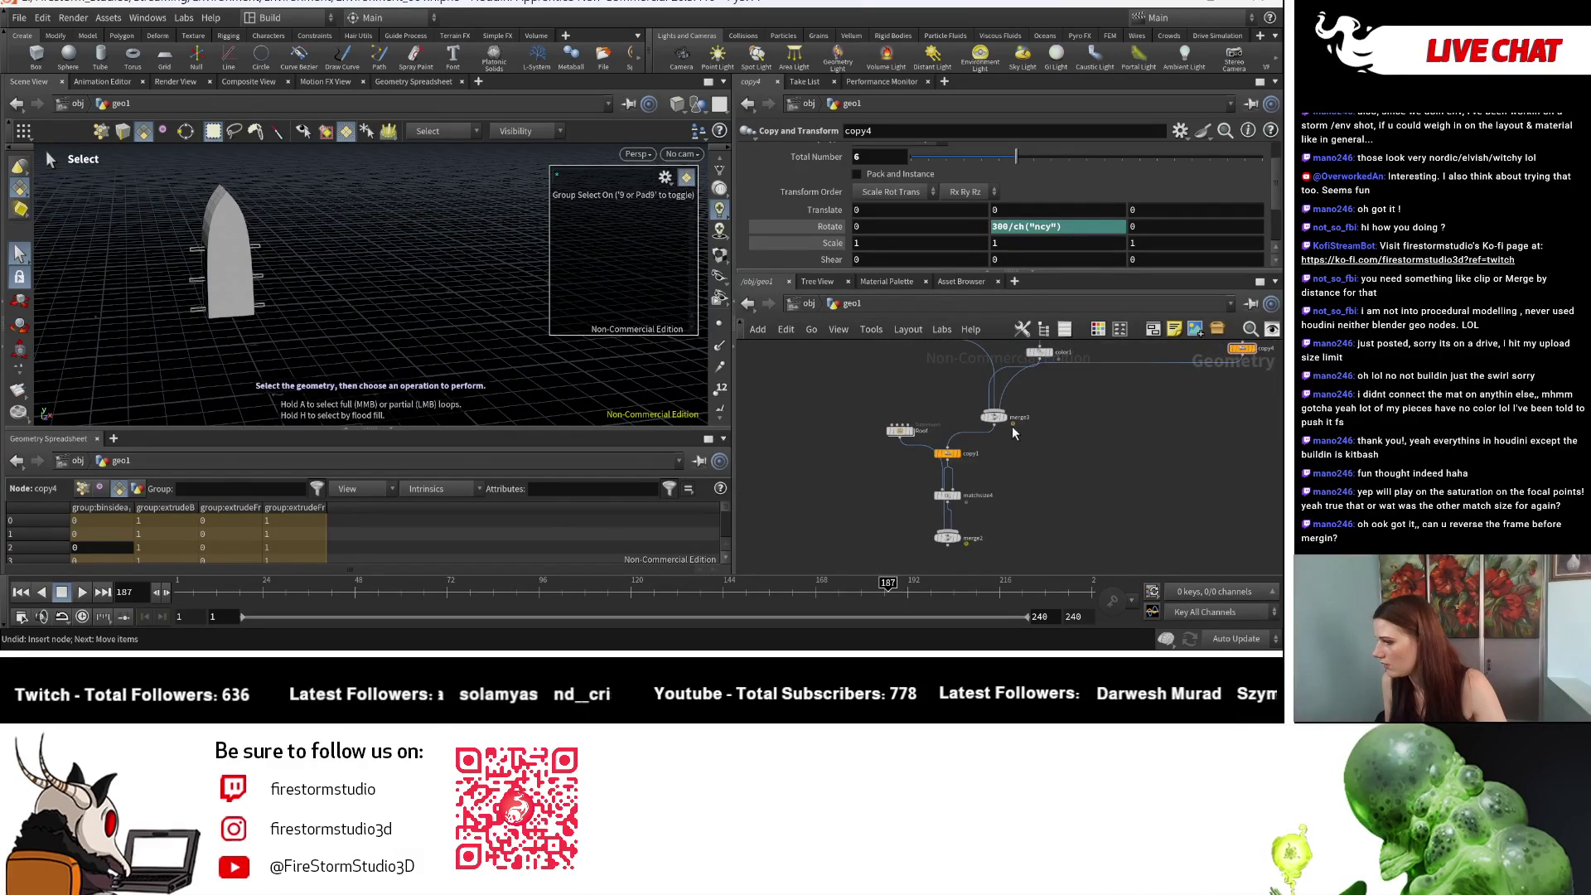
pyautogui.click(1005, 417)
pyautogui.press('Escape')
pyautogui.moveTo(431, 348); pyautogui.dragTo(528, 367)
pyautogui.scroll(5, 962, 546)
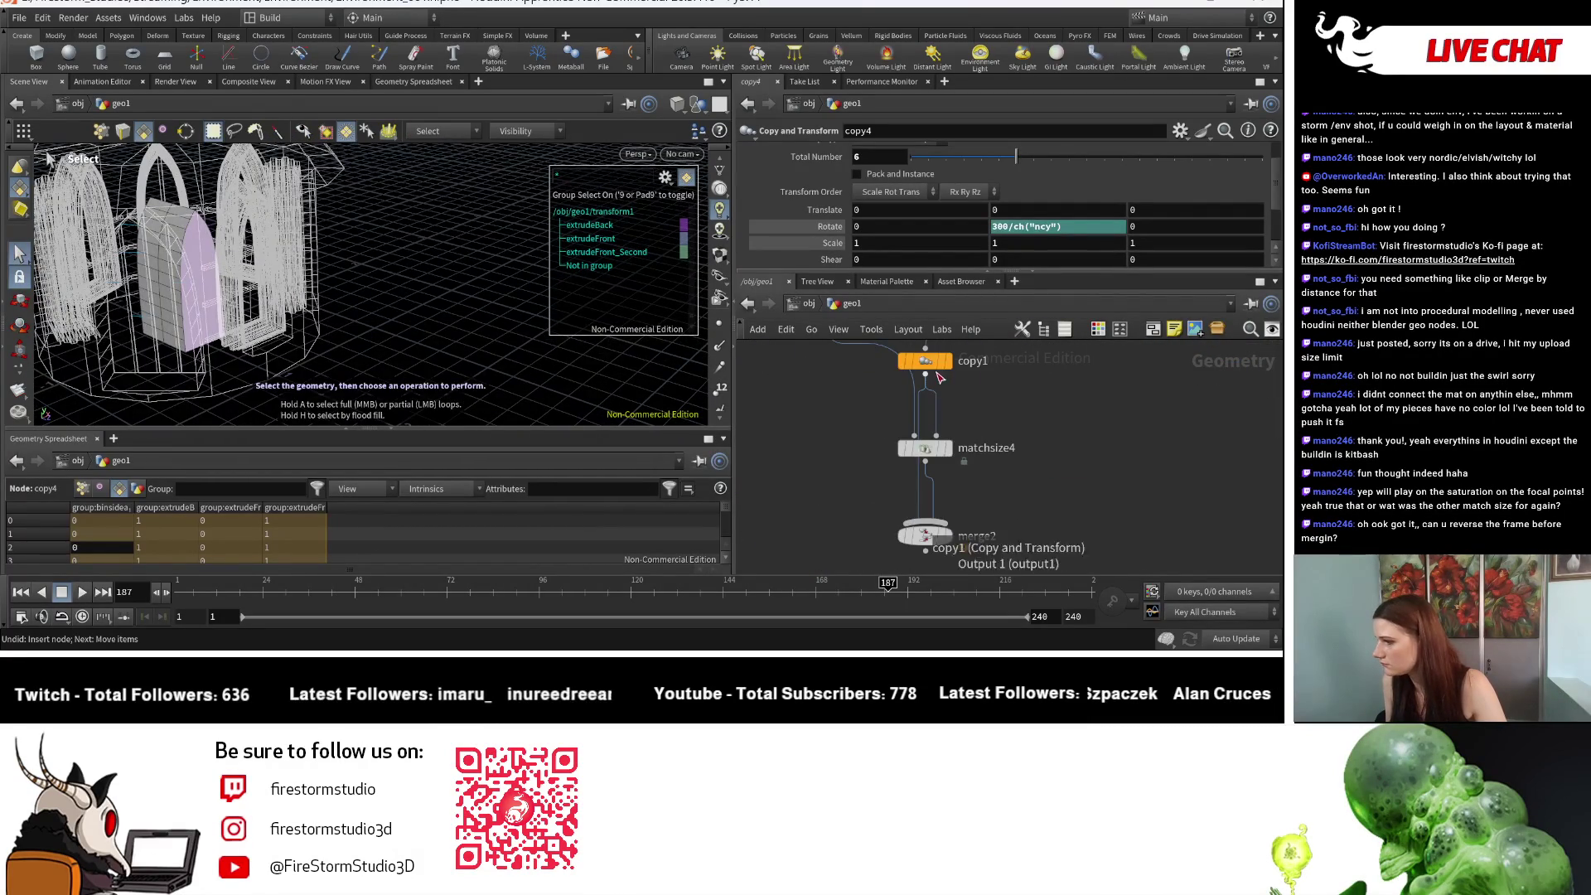
# Step: Display copy1's copied arch windows and orbit for a close-up of the window and ledge
pyautogui.click(946, 362)
pyautogui.press('s')
pyautogui.press('Escape')
pyautogui.moveTo(649, 371); pyautogui.dragTo(446, 338)
pyautogui.moveTo(406, 364); pyautogui.dragTo(396, 307, button='middle')
pyautogui.moveTo(397, 307); pyautogui.dragTo(340, 297)
pyautogui.moveTo(1077, 365); pyautogui.dragTo(989, 464, button='middle')
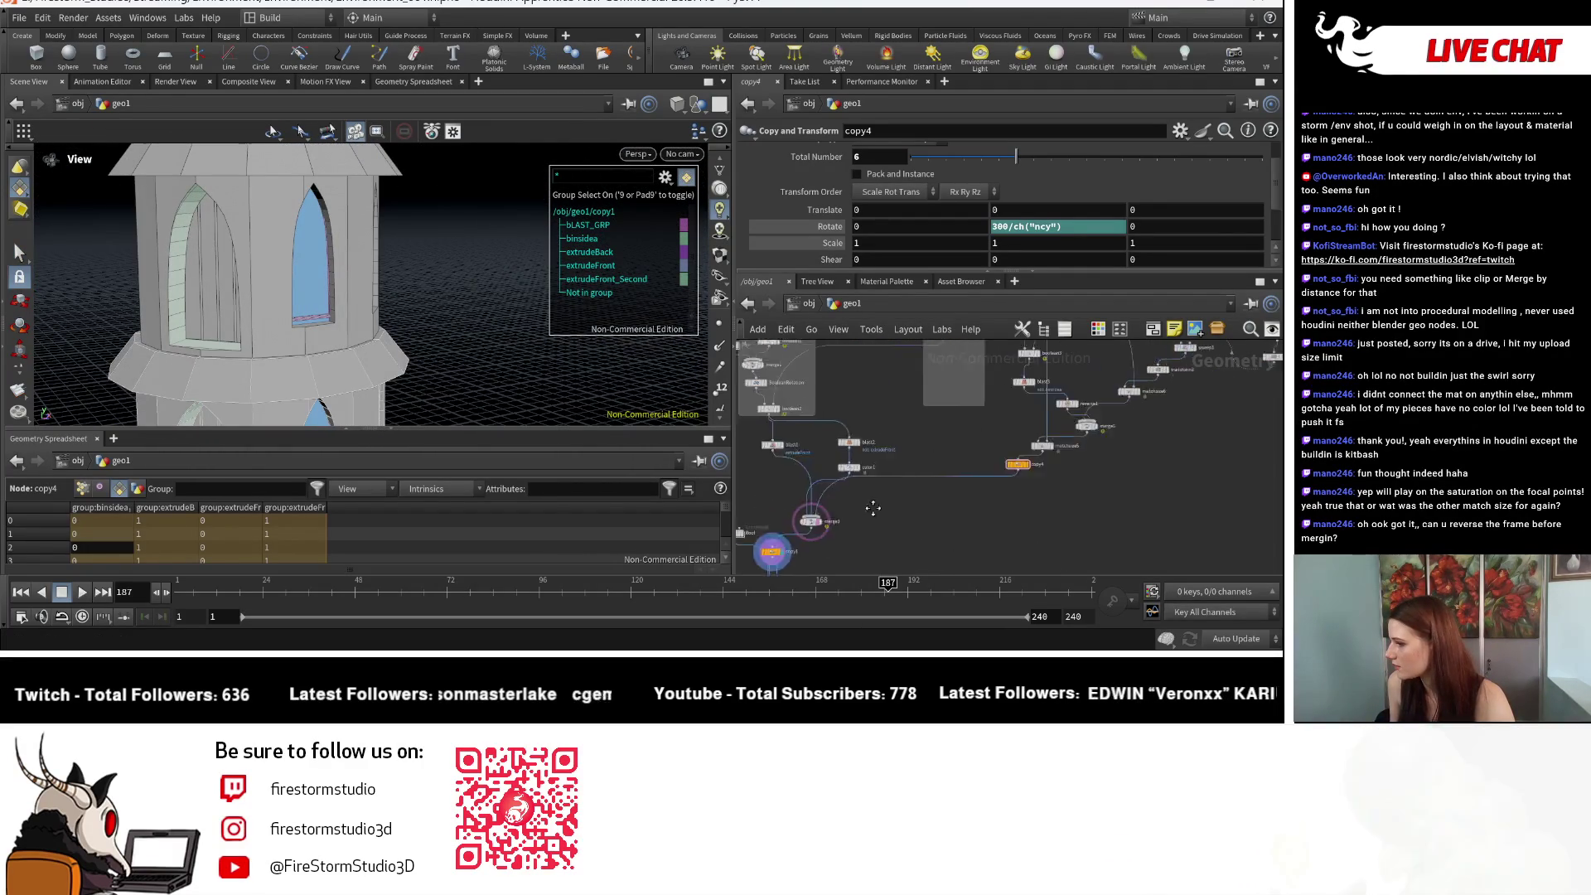
pyautogui.scroll(-3, 942, 505)
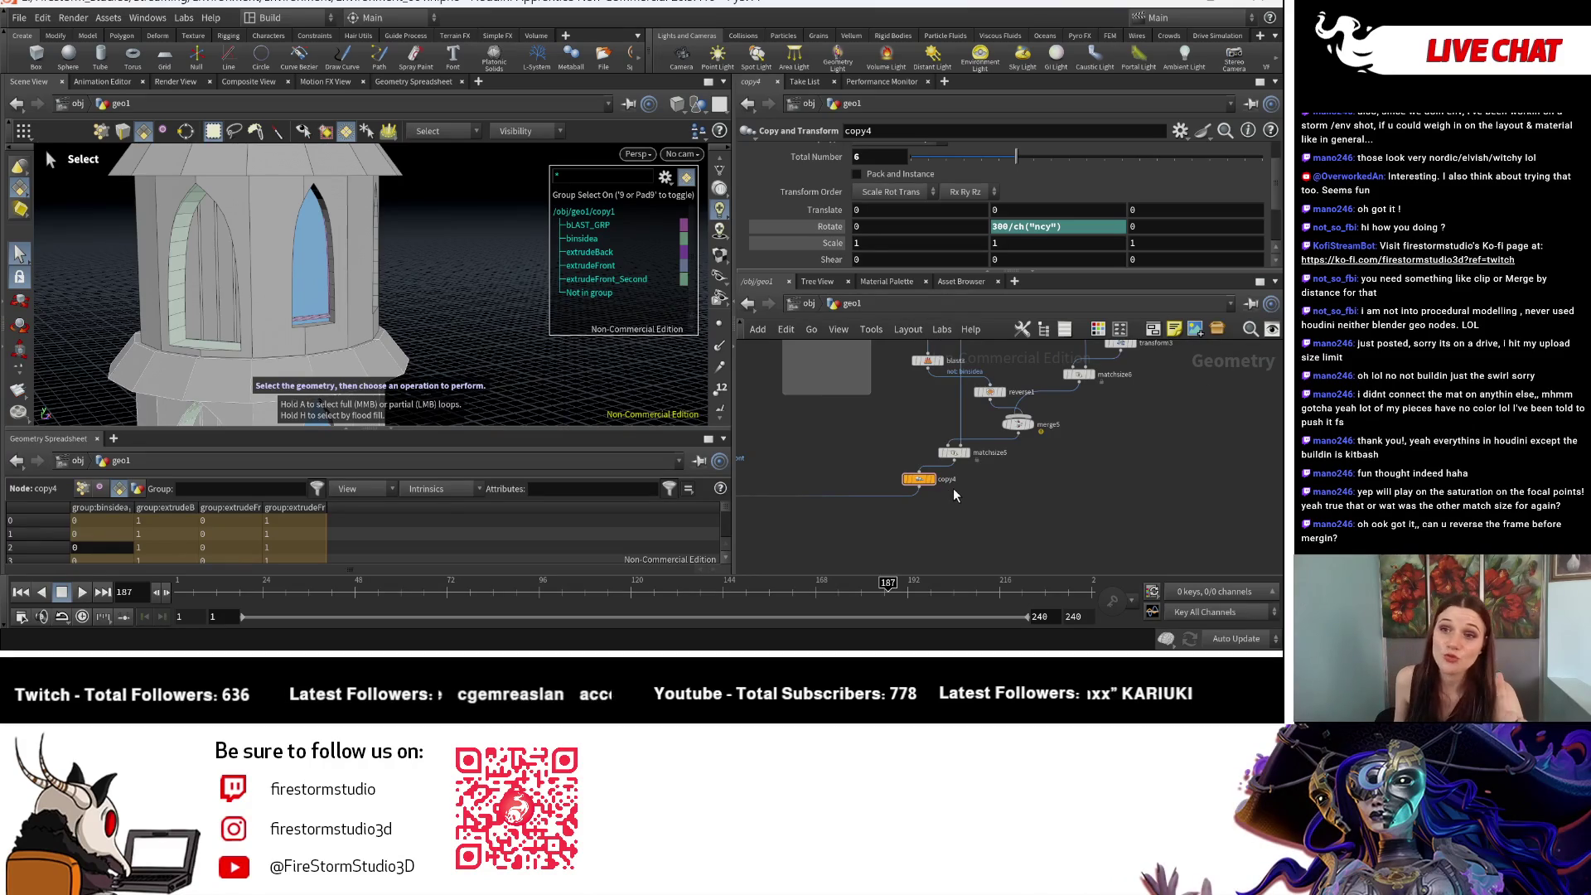
pyautogui.scroll(-4, 978, 443)
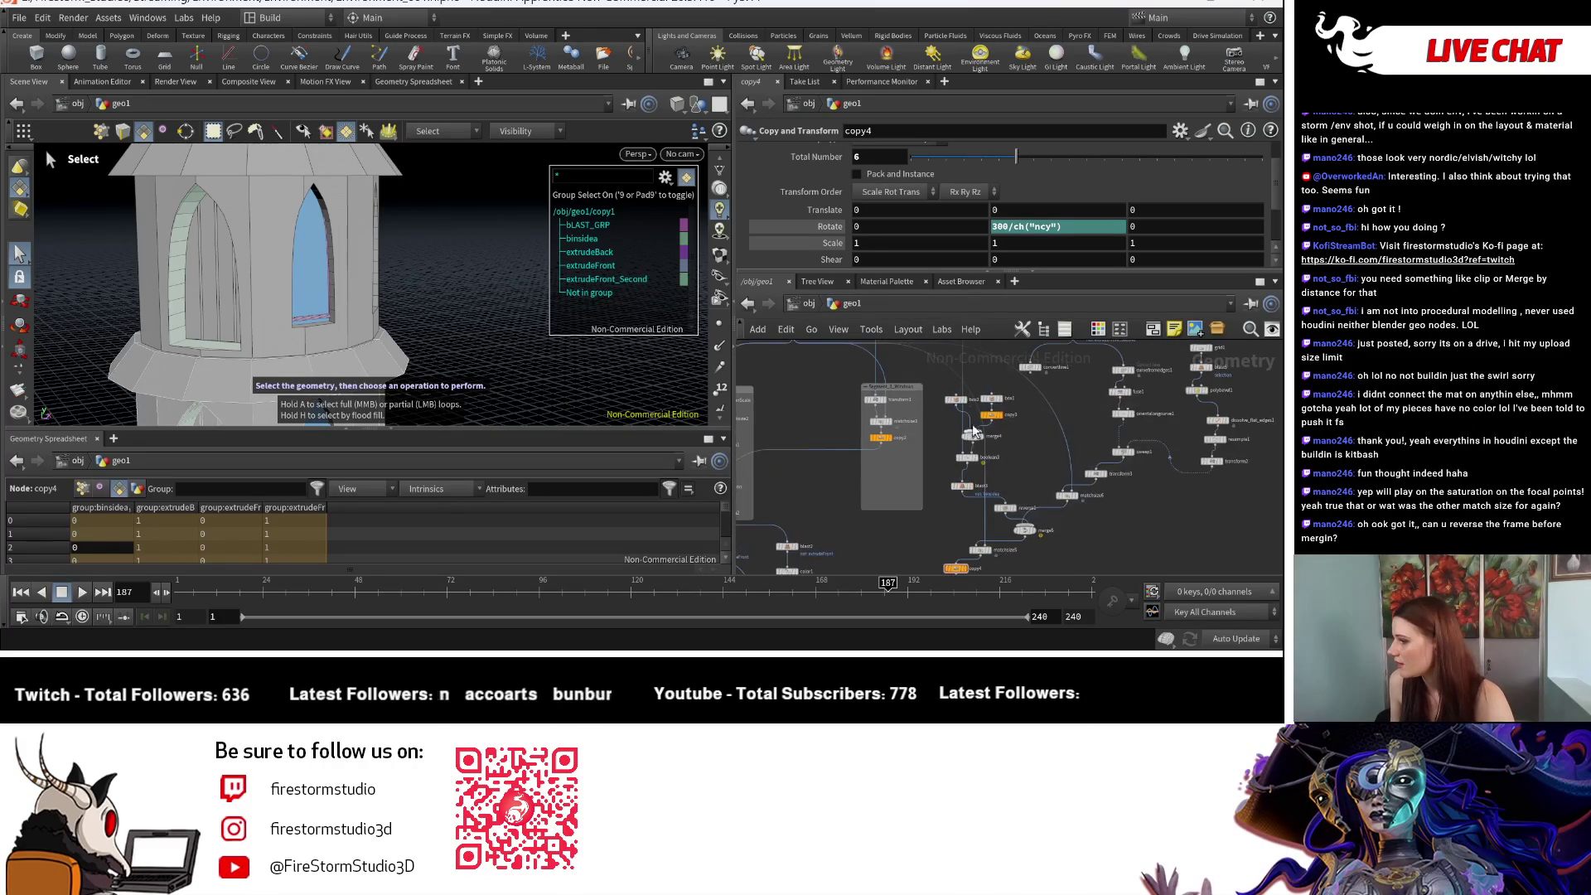
pyautogui.scroll(3, 936, 418)
# Step: Display transform1's wireframe, then merge3's arch piece, and fit all nodes in the network
pyautogui.click(850, 395)
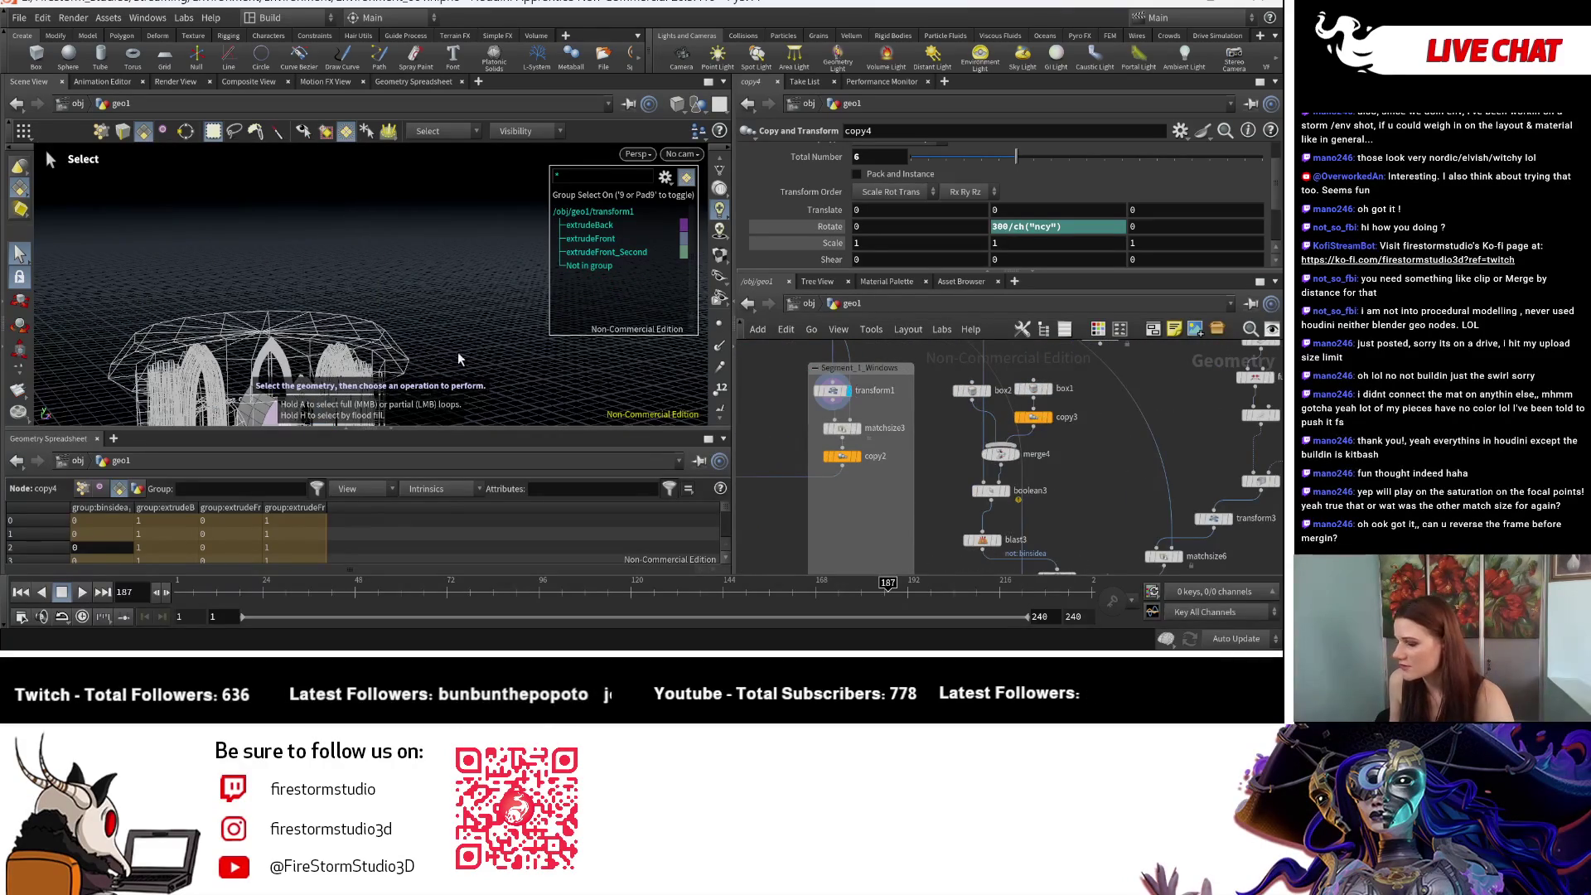
pyautogui.moveTo(744, 416)
pyautogui.mouseDown(button='middle')
pyautogui.moveTo(797, 506)
pyautogui.moveTo(867, 469)
pyautogui.mouseUp(button='middle')
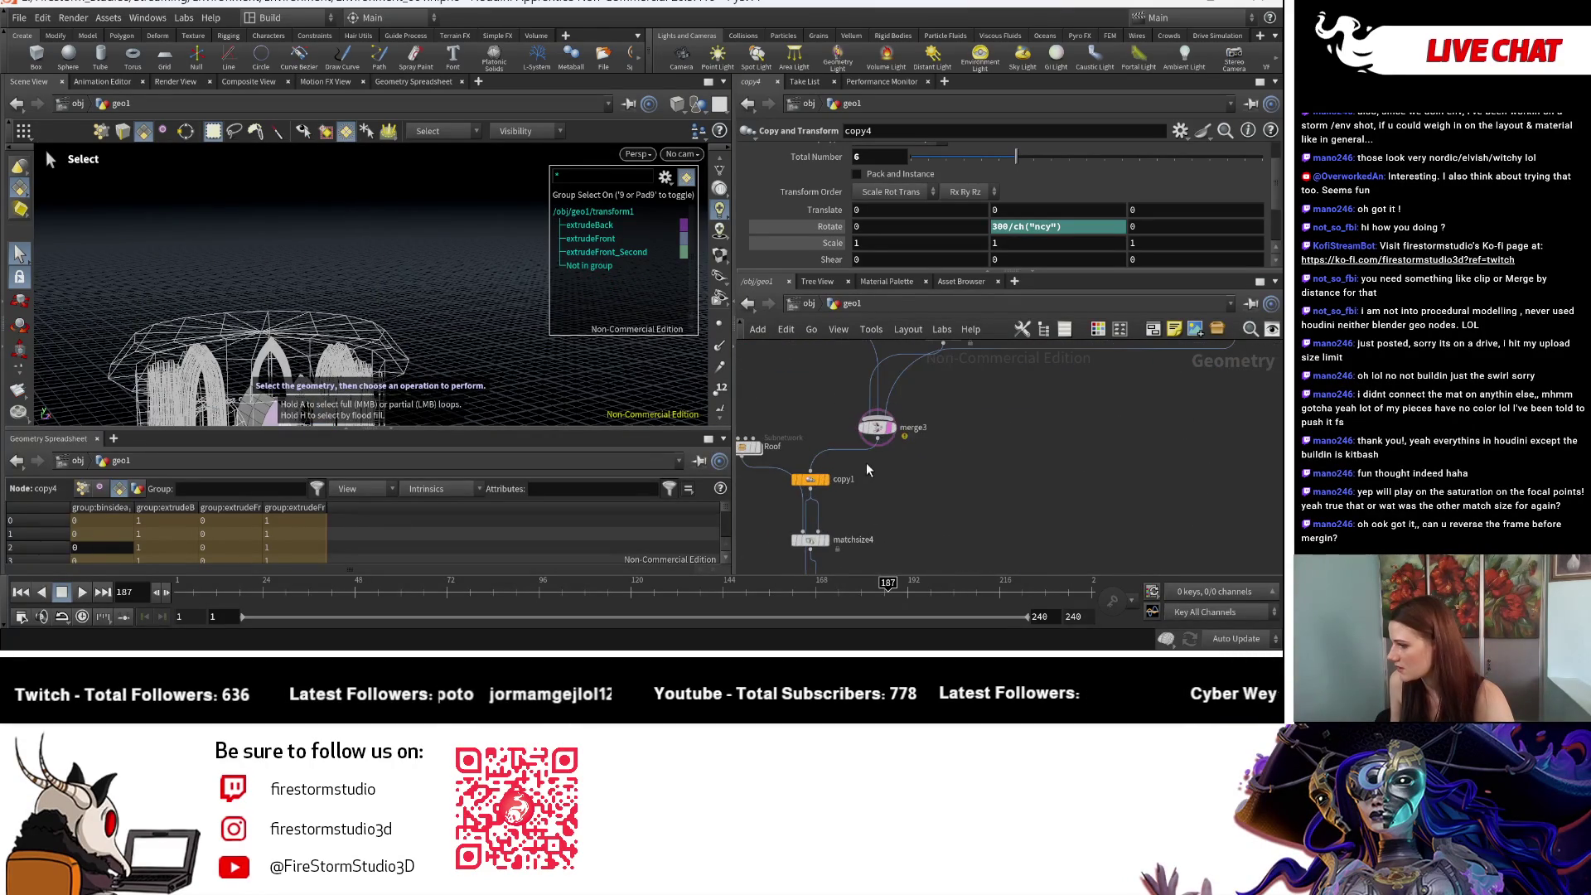
pyautogui.click(888, 430)
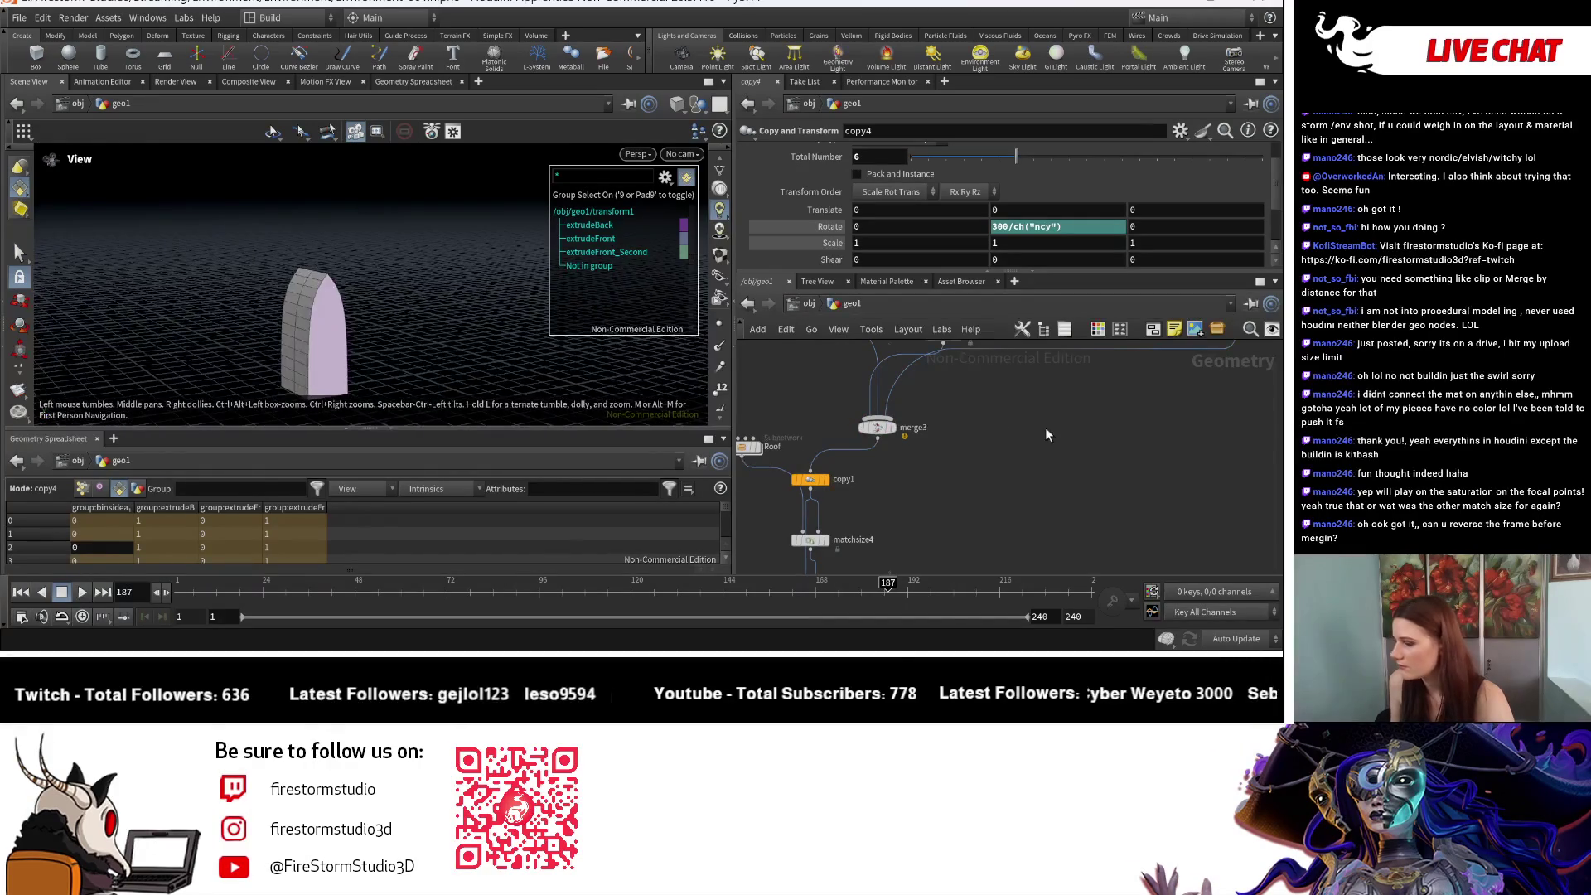
pyautogui.press('h')
pyautogui.scroll(5, 911, 452)
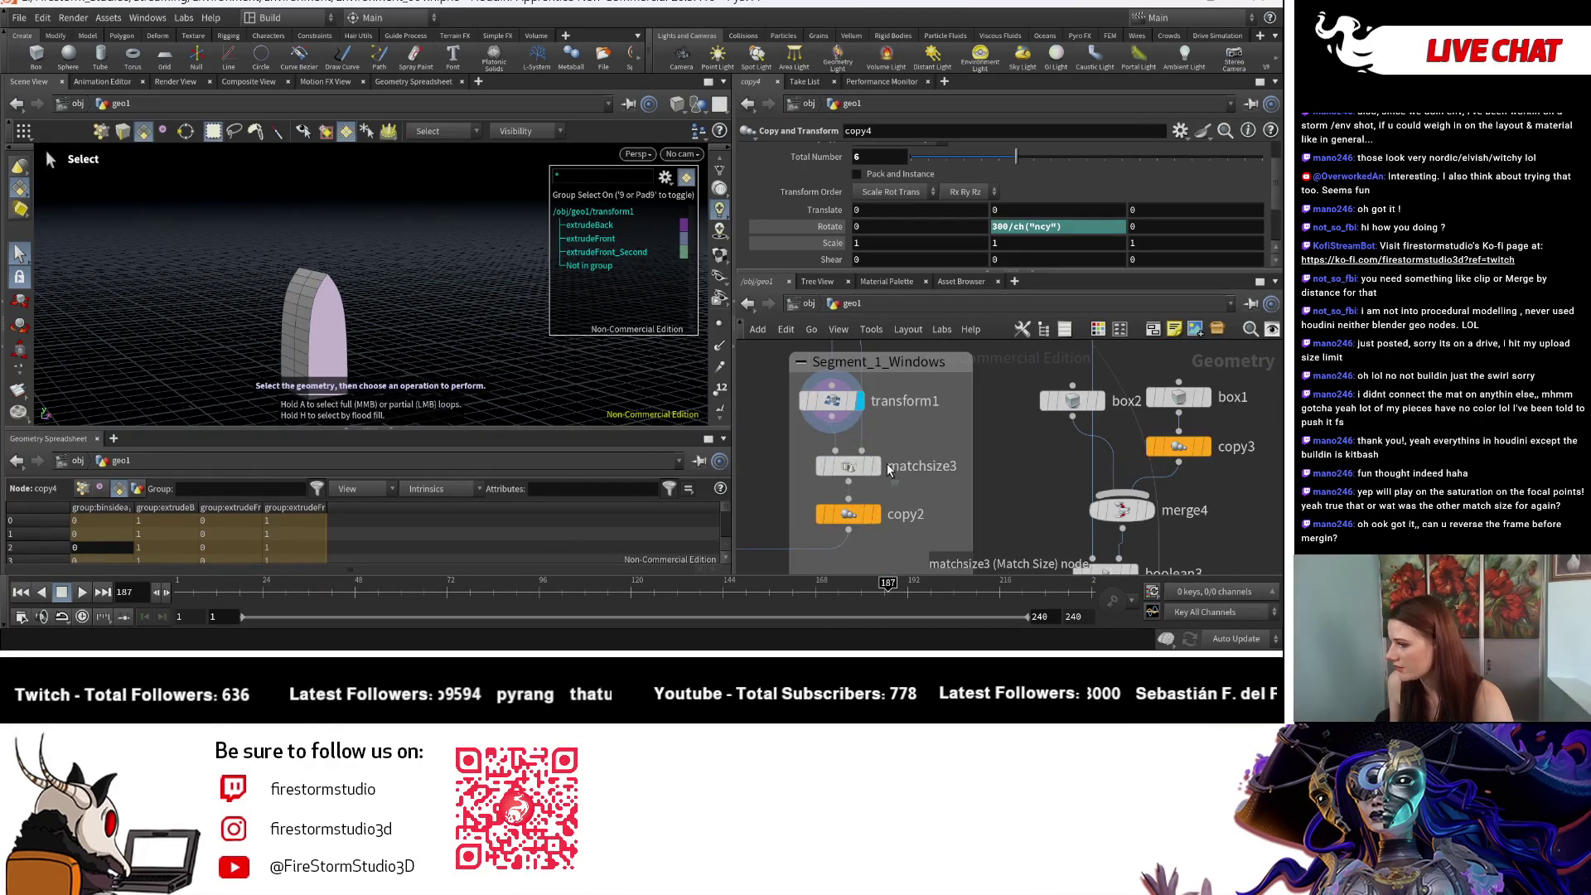
# Step: Display matchsize3's arch slab, then copy2's copied arches
pyautogui.click(876, 466)
pyautogui.moveTo(895, 530); pyautogui.dragTo(821, 464, button='middle')
pyautogui.click(800, 448)
pyautogui.moveTo(854, 526); pyautogui.dragTo(788, 493, button='middle')
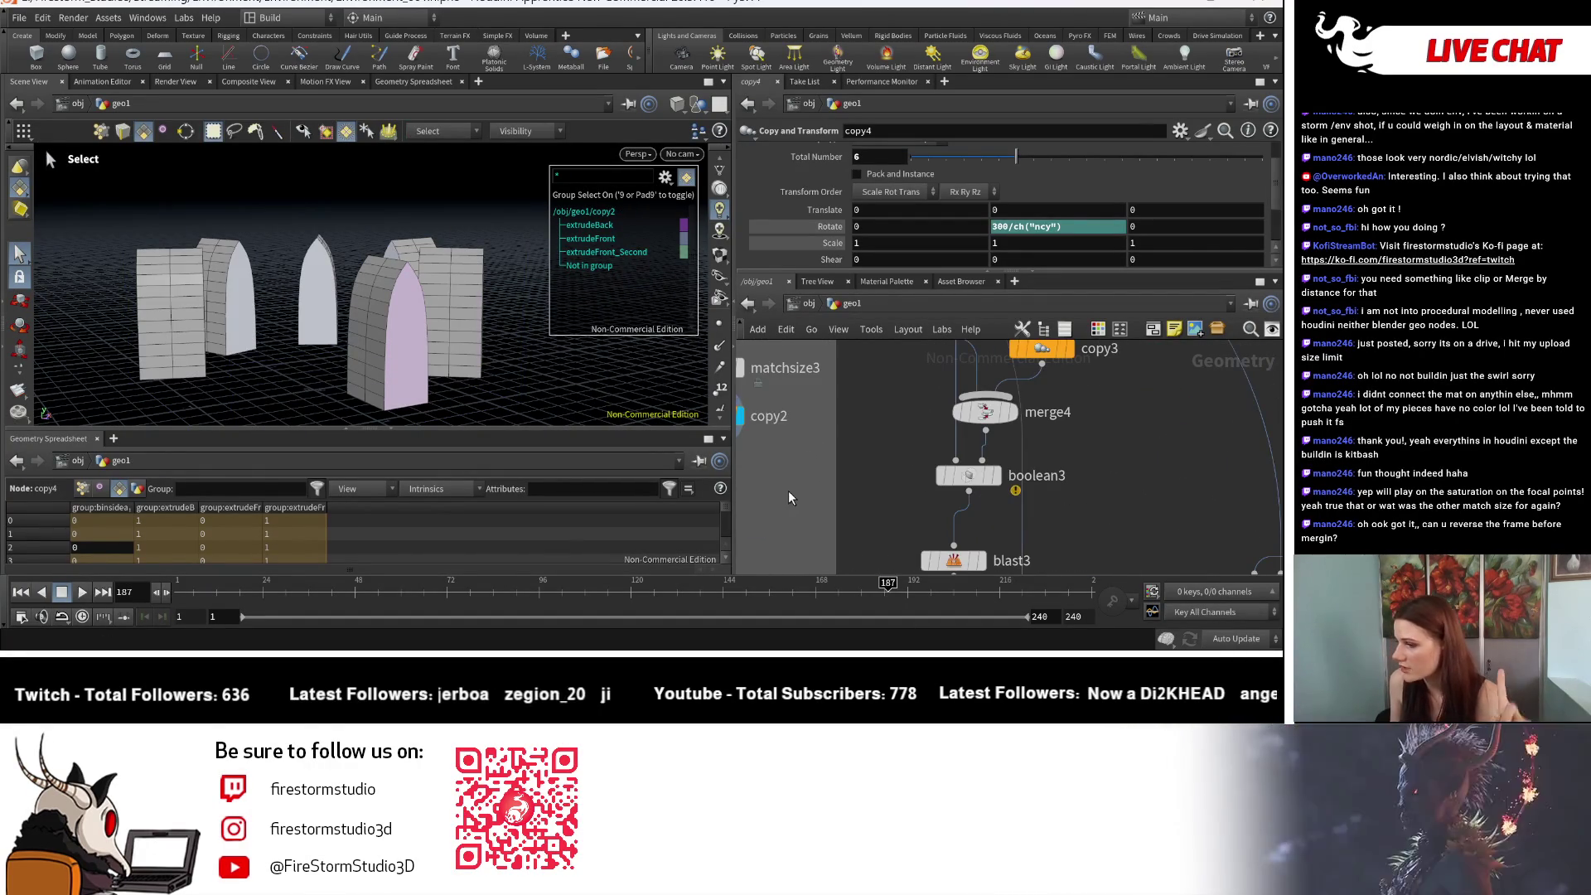
pyautogui.moveTo(917, 469)
pyautogui.mouseDown(button='middle')
pyautogui.moveTo(853, 440)
pyautogui.moveTo(882, 518)
pyautogui.moveTo(1035, 481)
pyautogui.moveTo(998, 423)
pyautogui.moveTo(940, 455)
pyautogui.mouseUp(button='middle')
# Step: Template merge4's guide lines as reference and display boolean3's arch result
pyautogui.keyDown('ctrl'); pyautogui.click(923, 459); pyautogui.keyUp('ctrl')
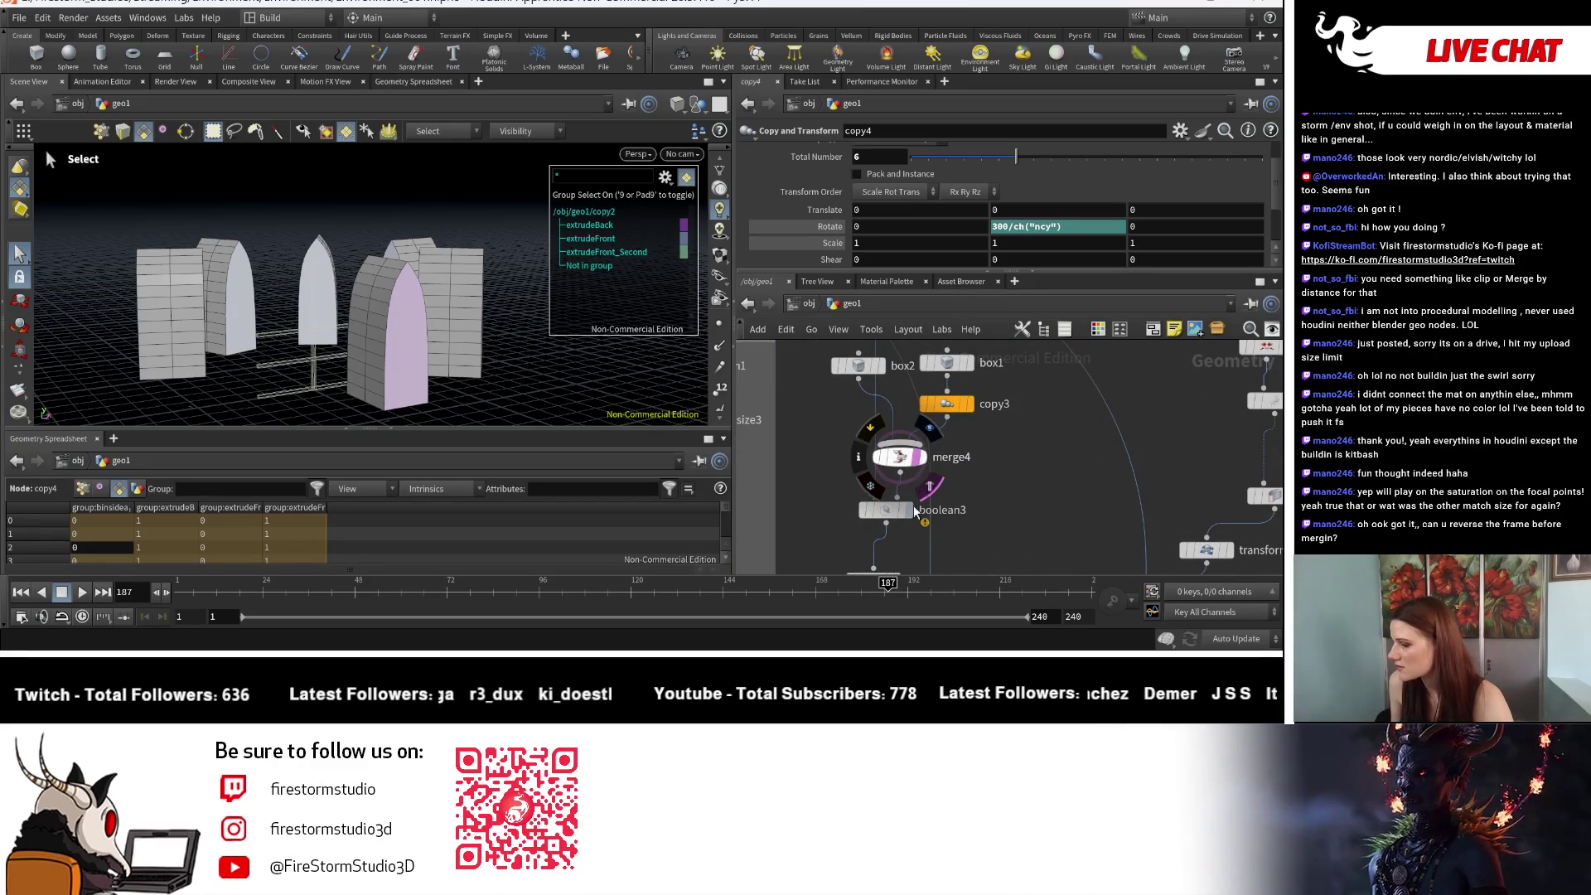
pyautogui.click(924, 460)
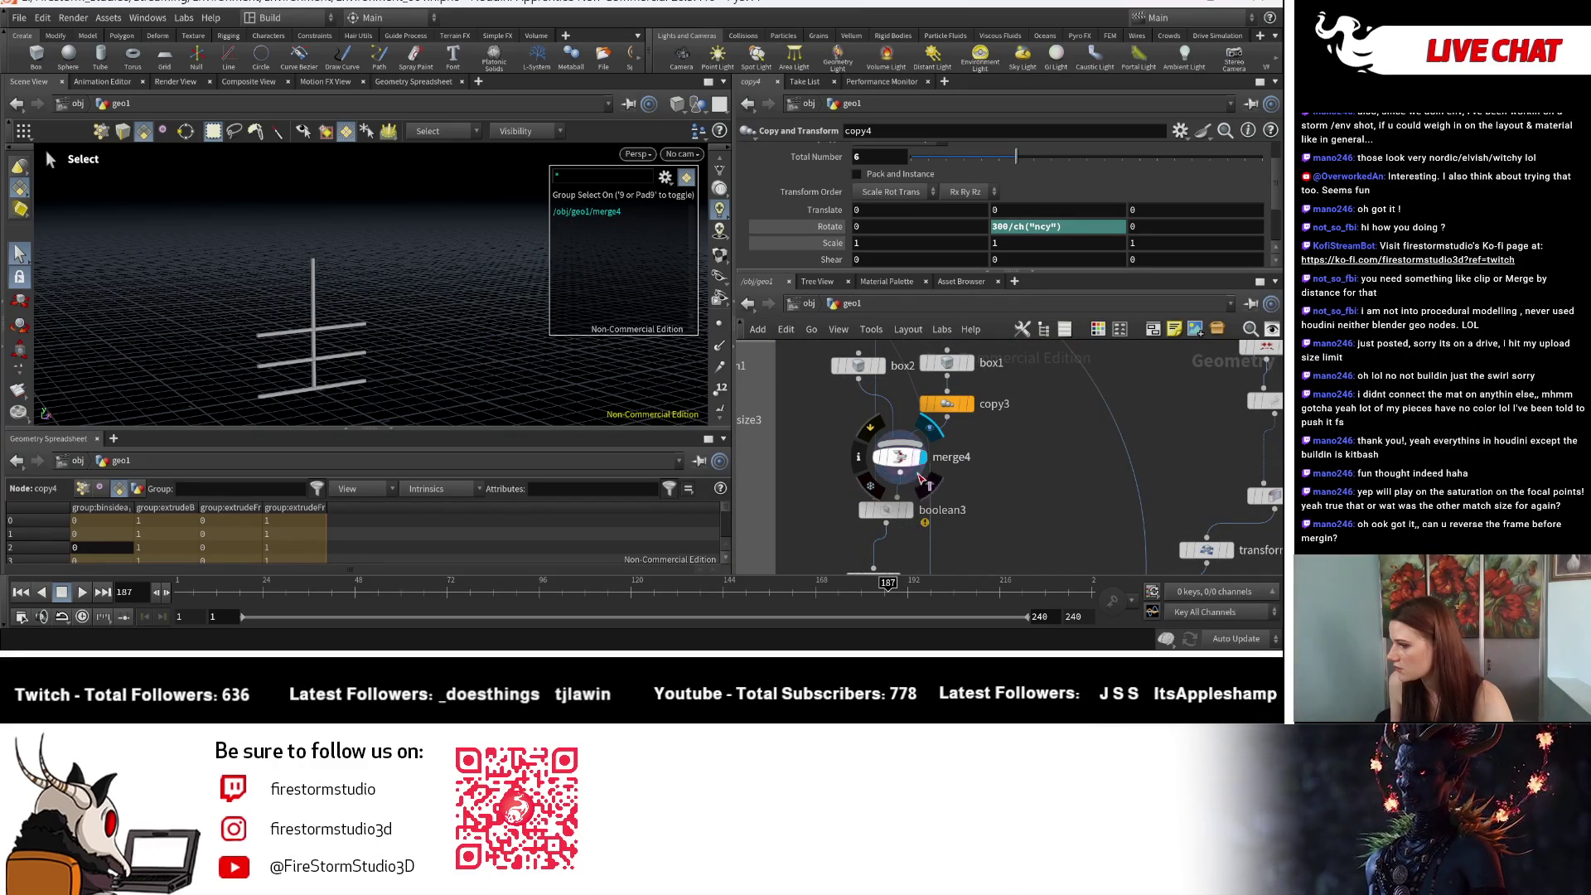
pyautogui.click(916, 514)
pyautogui.scroll(-3, 1019, 468)
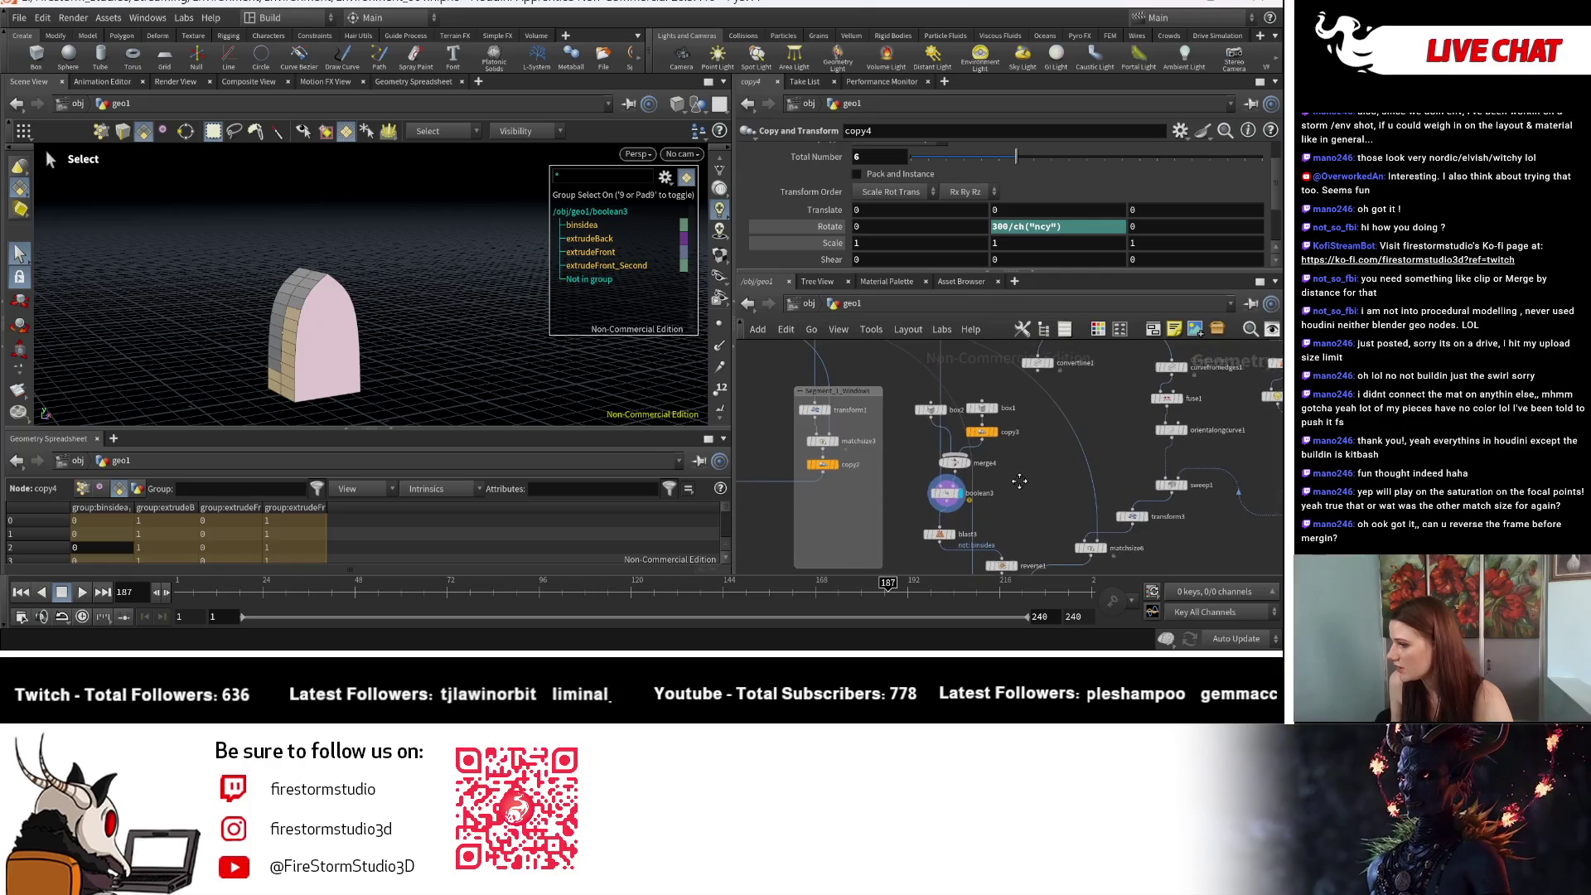
pyautogui.moveTo(820, 419)
pyautogui.mouseDown(button='middle')
pyautogui.moveTo(954, 459)
pyautogui.moveTo(921, 537)
pyautogui.moveTo(820, 407)
pyautogui.mouseUp(button='middle')
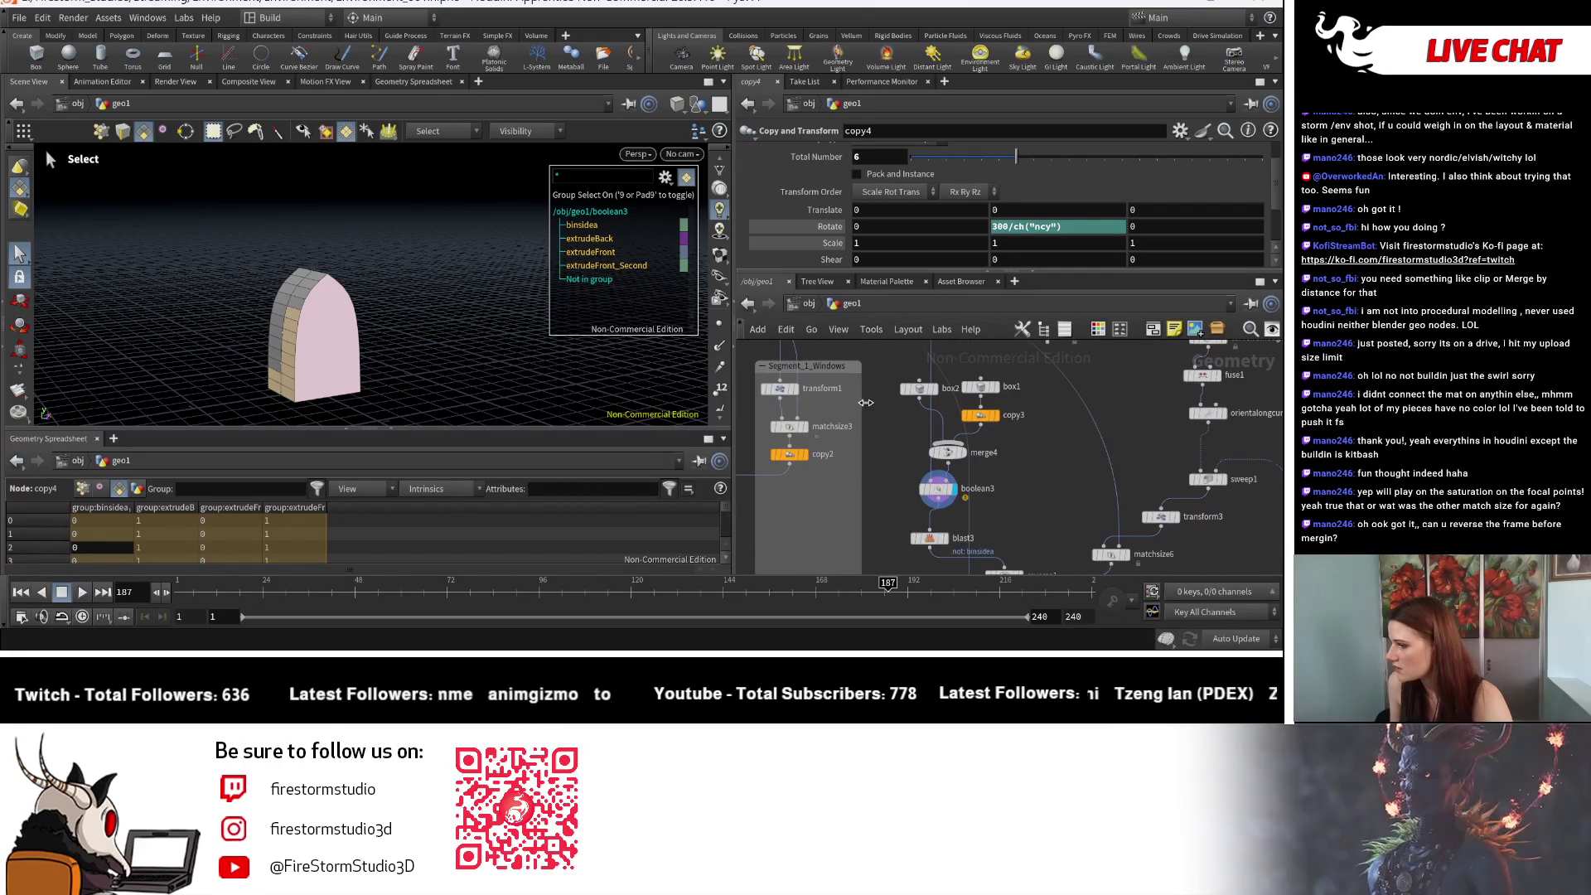
pyautogui.click(779, 399)
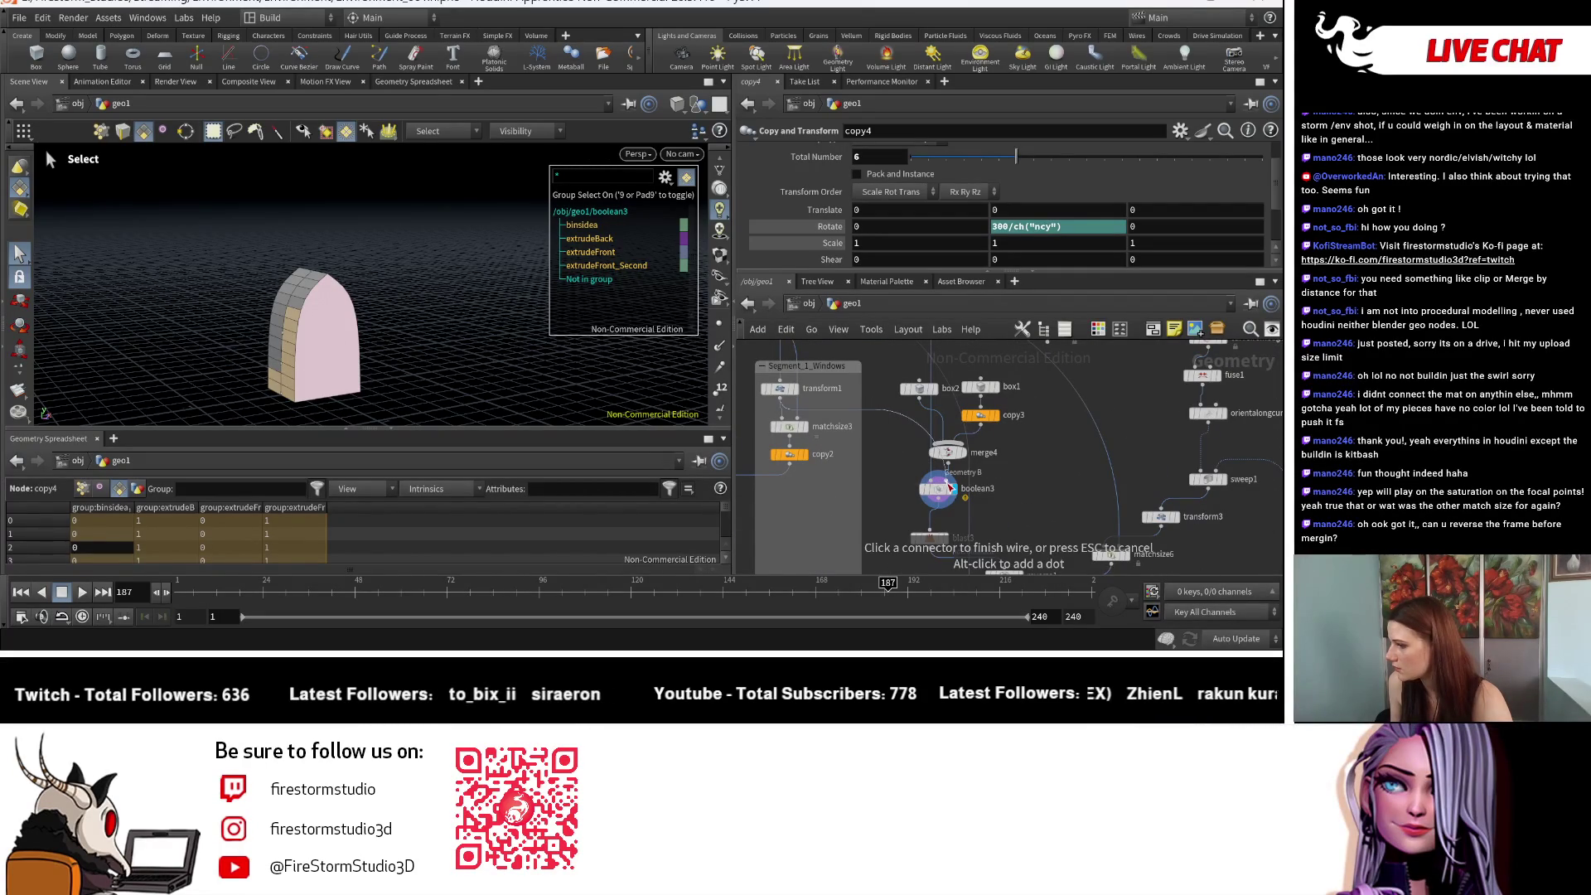
# Step: Pan the network to blast3, reverse1, merge5, matchsize5 and copy4, and look down at the window
pyautogui.moveTo(929, 490)
pyautogui.mouseDown(button='middle')
pyautogui.moveTo(907, 474)
pyautogui.moveTo(905, 498)
pyautogui.mouseUp(button='middle')
pyautogui.scroll(2, 918, 518)
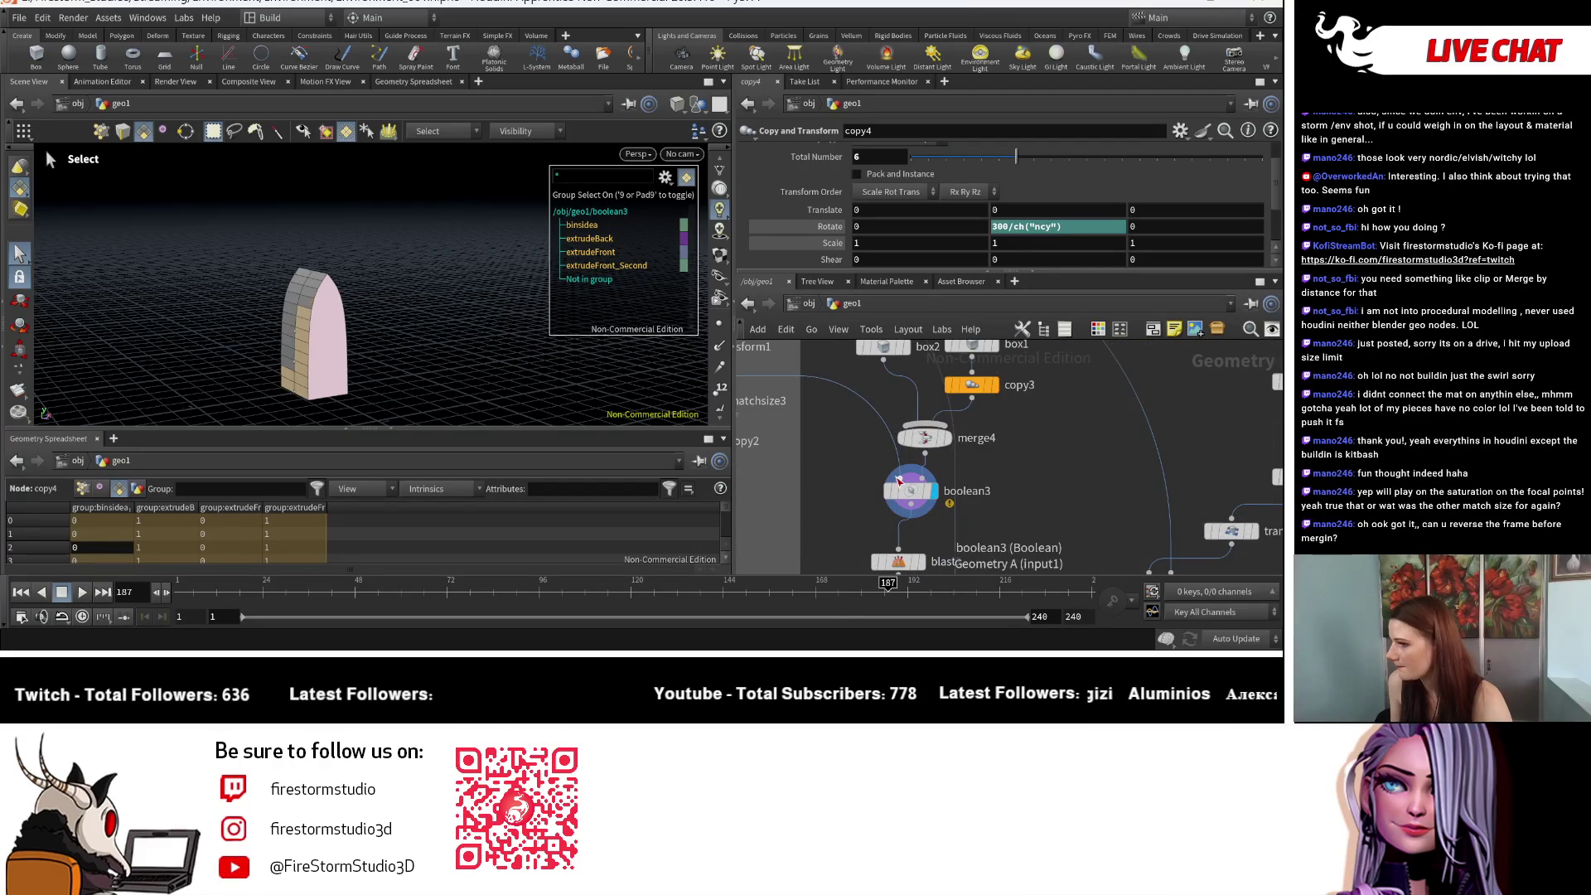
pyautogui.moveTo(1027, 528)
pyautogui.mouseDown(button='middle')
pyautogui.moveTo(933, 449)
pyautogui.moveTo(814, 429)
pyautogui.mouseUp(button='middle')
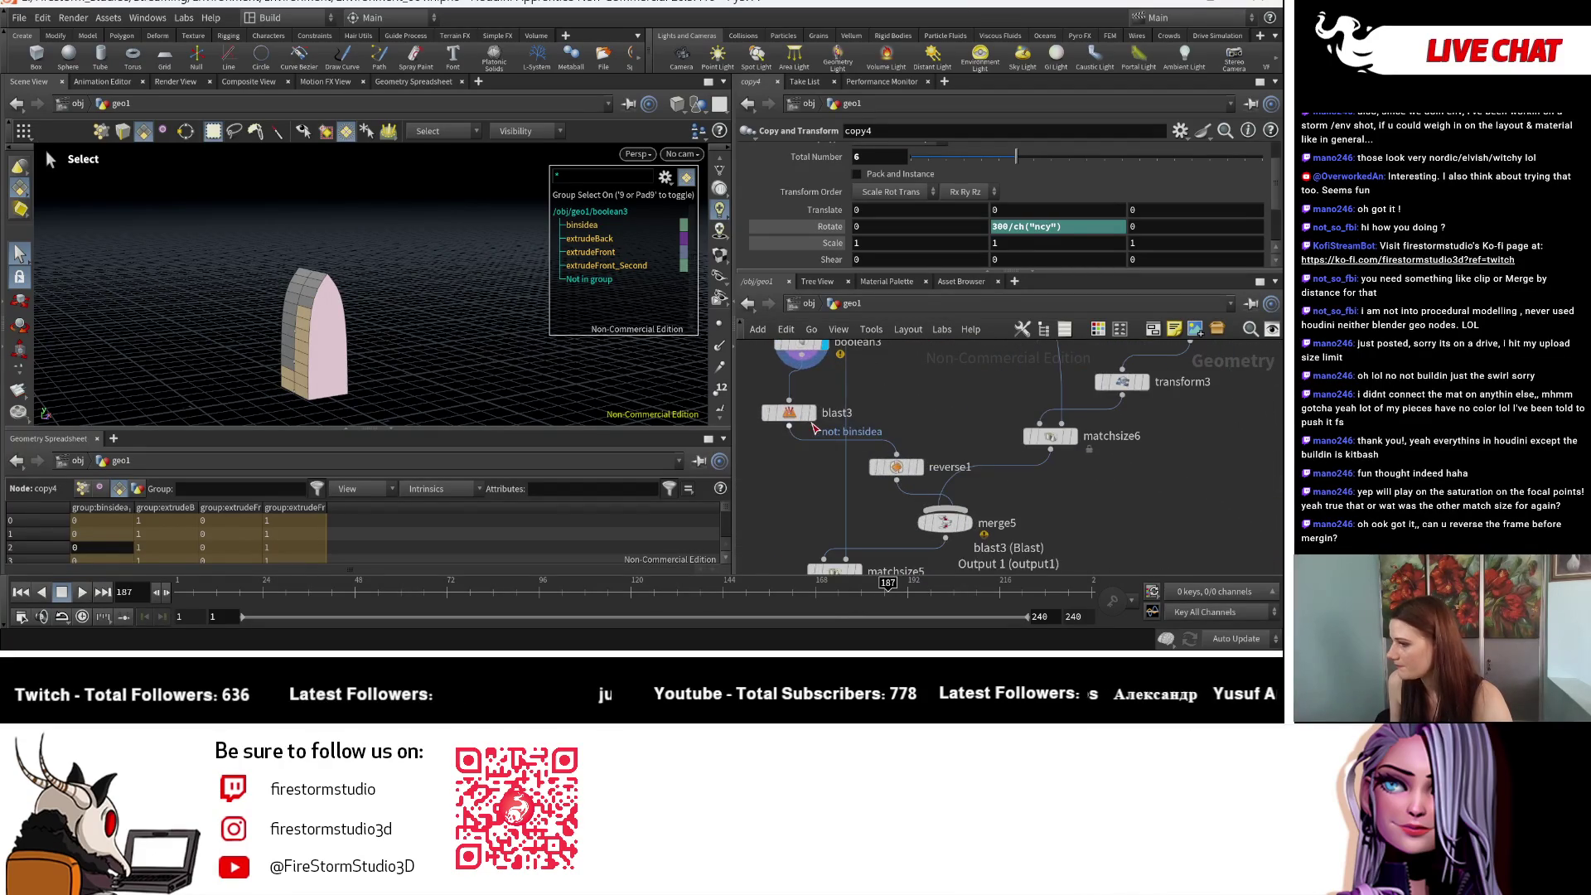
pyautogui.moveTo(1026, 541); pyautogui.dragTo(972, 468, button='middle')
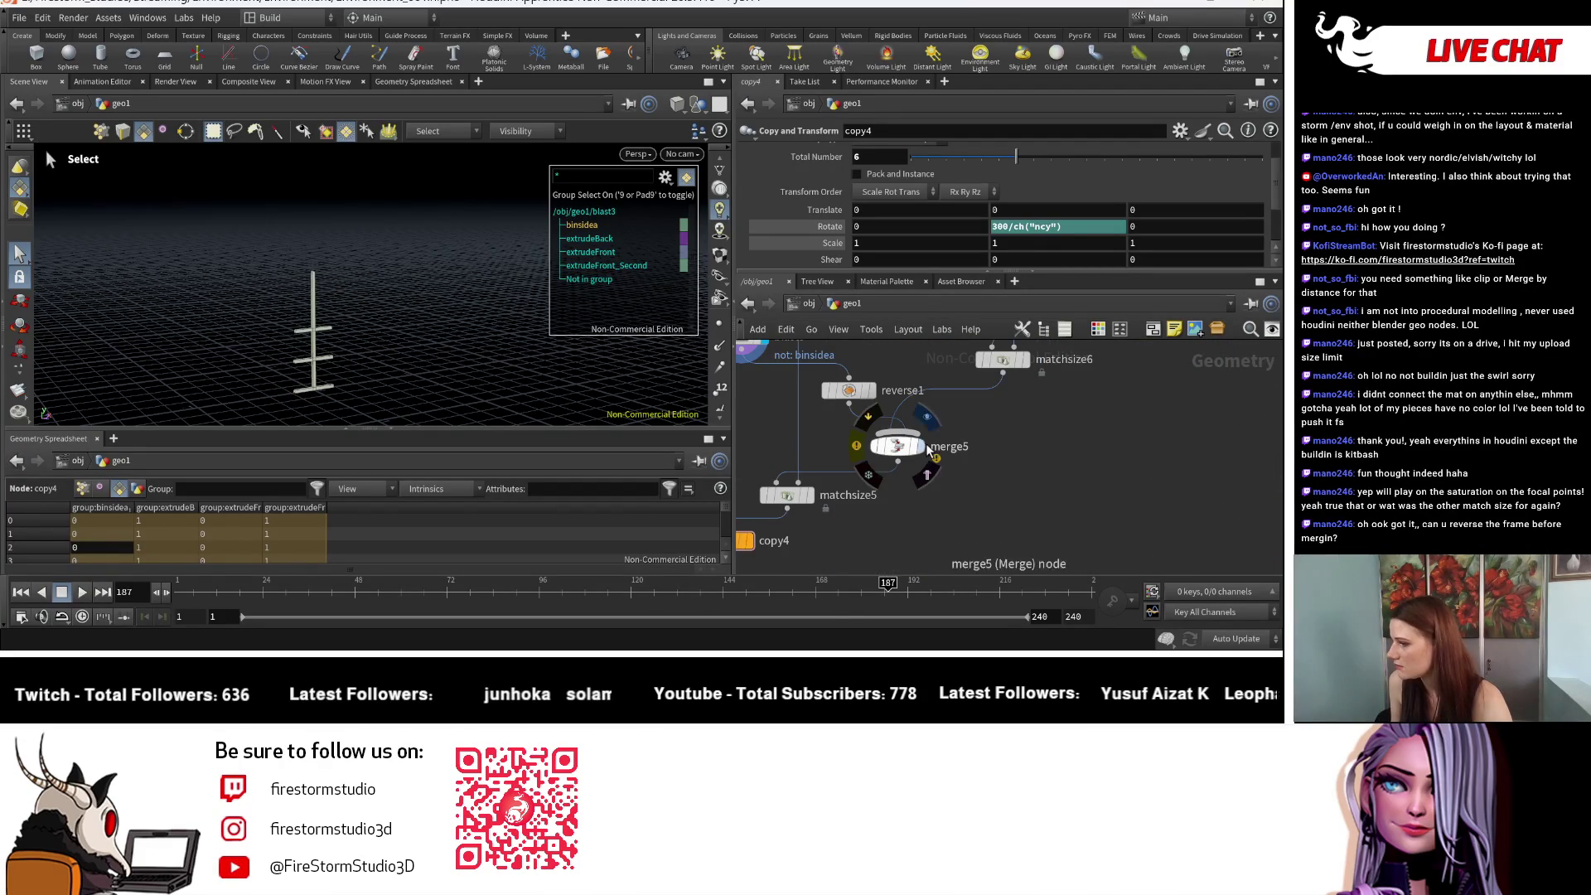
pyautogui.press('Escape')
pyautogui.moveTo(455, 345)
pyautogui.mouseDown()
pyautogui.moveTo(398, 241)
pyautogui.moveTo(446, 351)
pyautogui.moveTo(447, 298)
pyautogui.mouseUp()
# Step: Display matchsize5's single window and bring up its parameters
pyautogui.press('s')
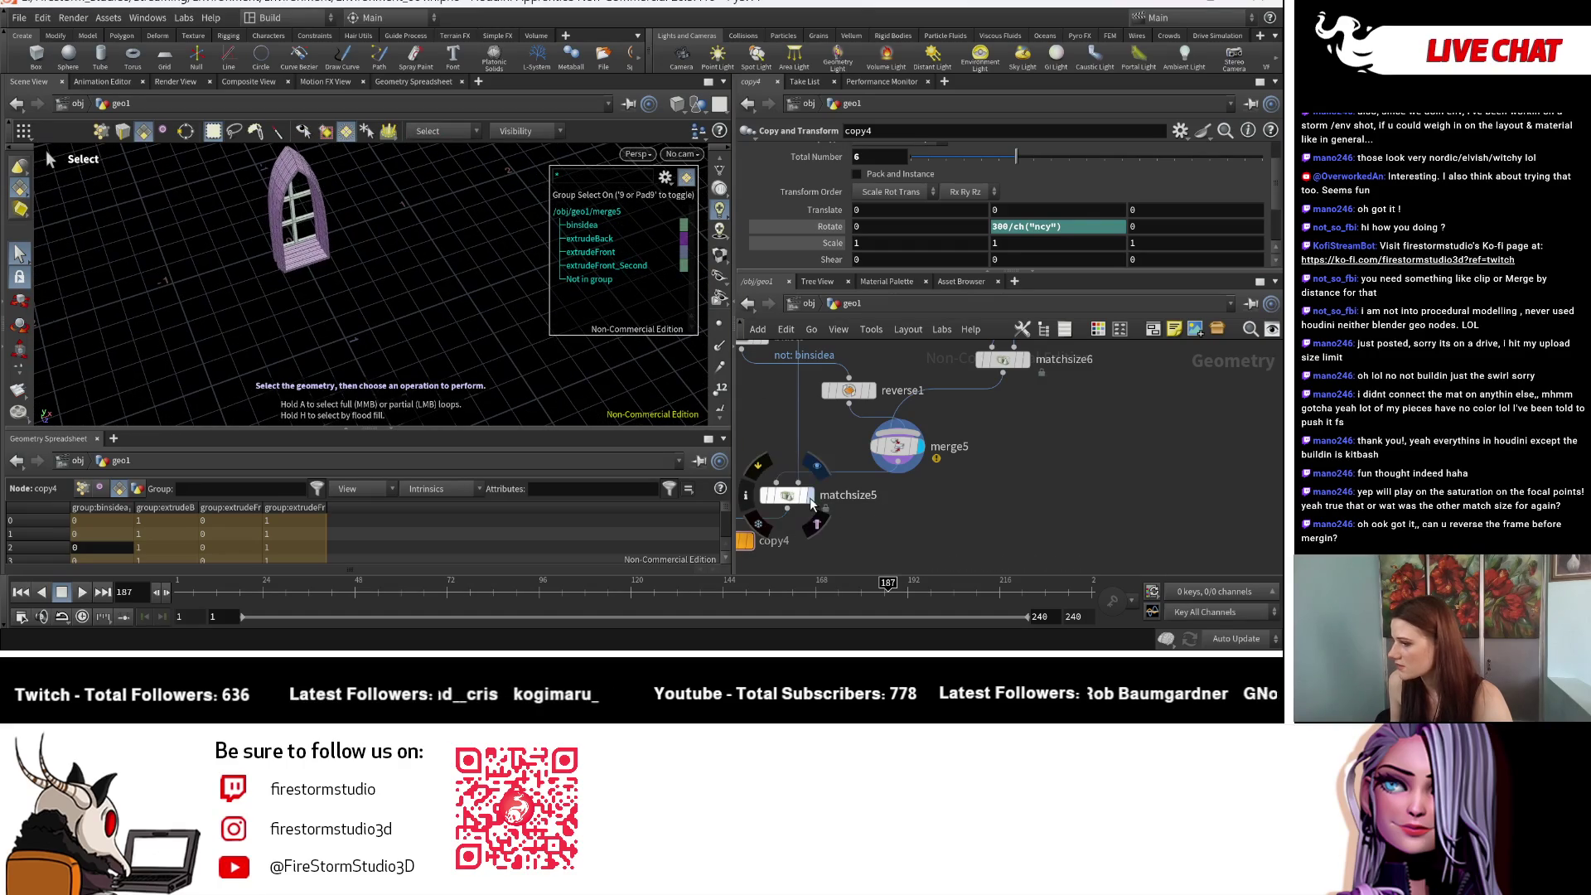
pyautogui.click(812, 503)
pyautogui.scroll(-3, 956, 491)
pyautogui.scroll(-3, 982, 552)
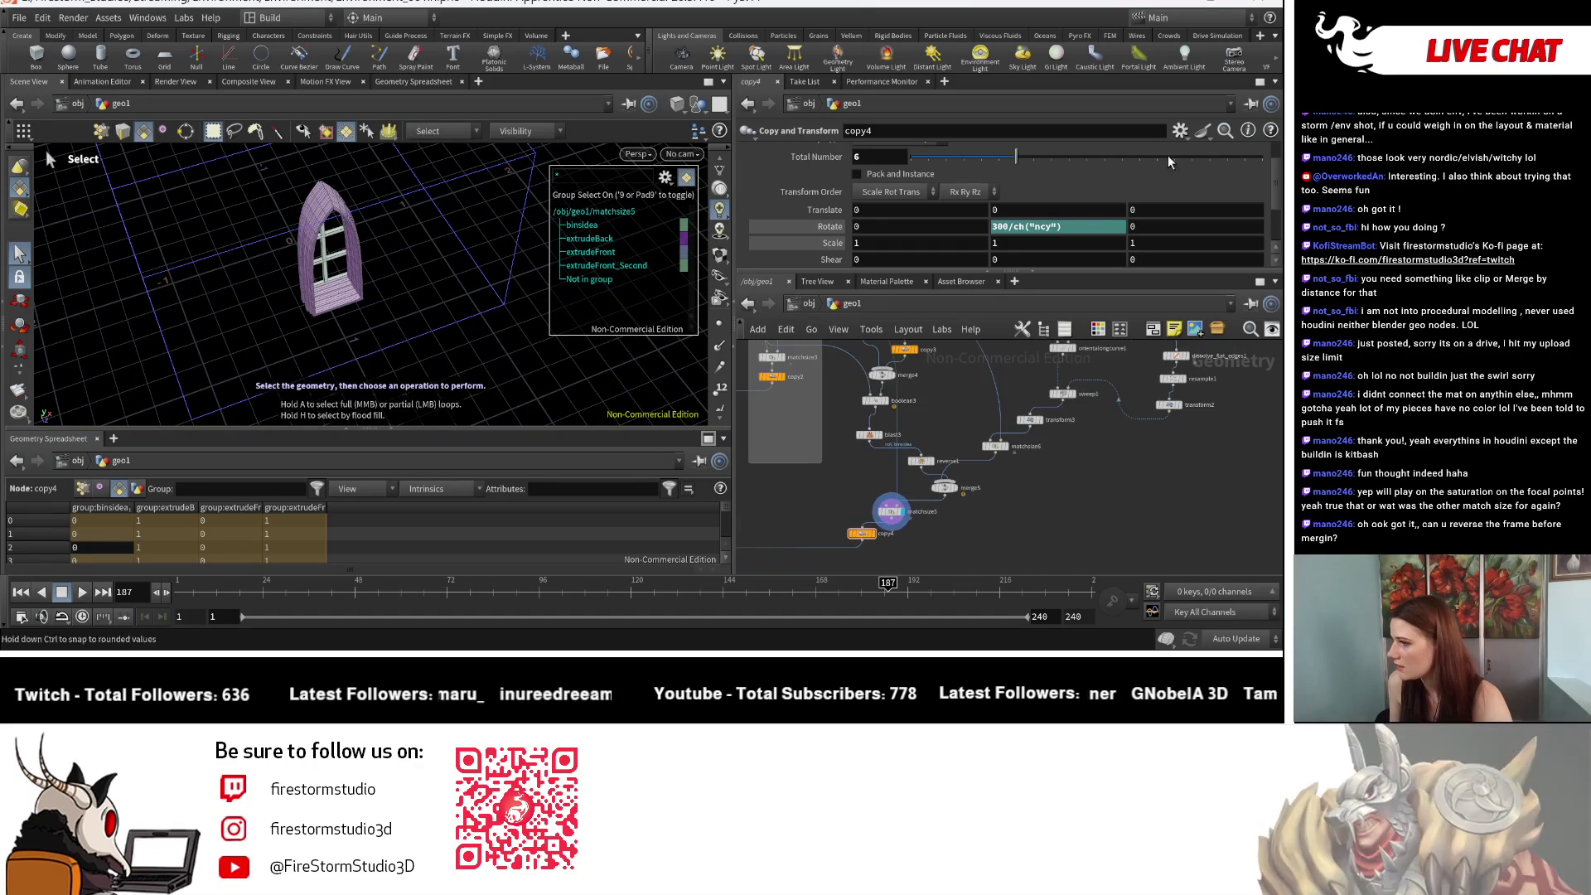
pyautogui.scroll(-3, 1089, 250)
pyautogui.scroll(4, 865, 512)
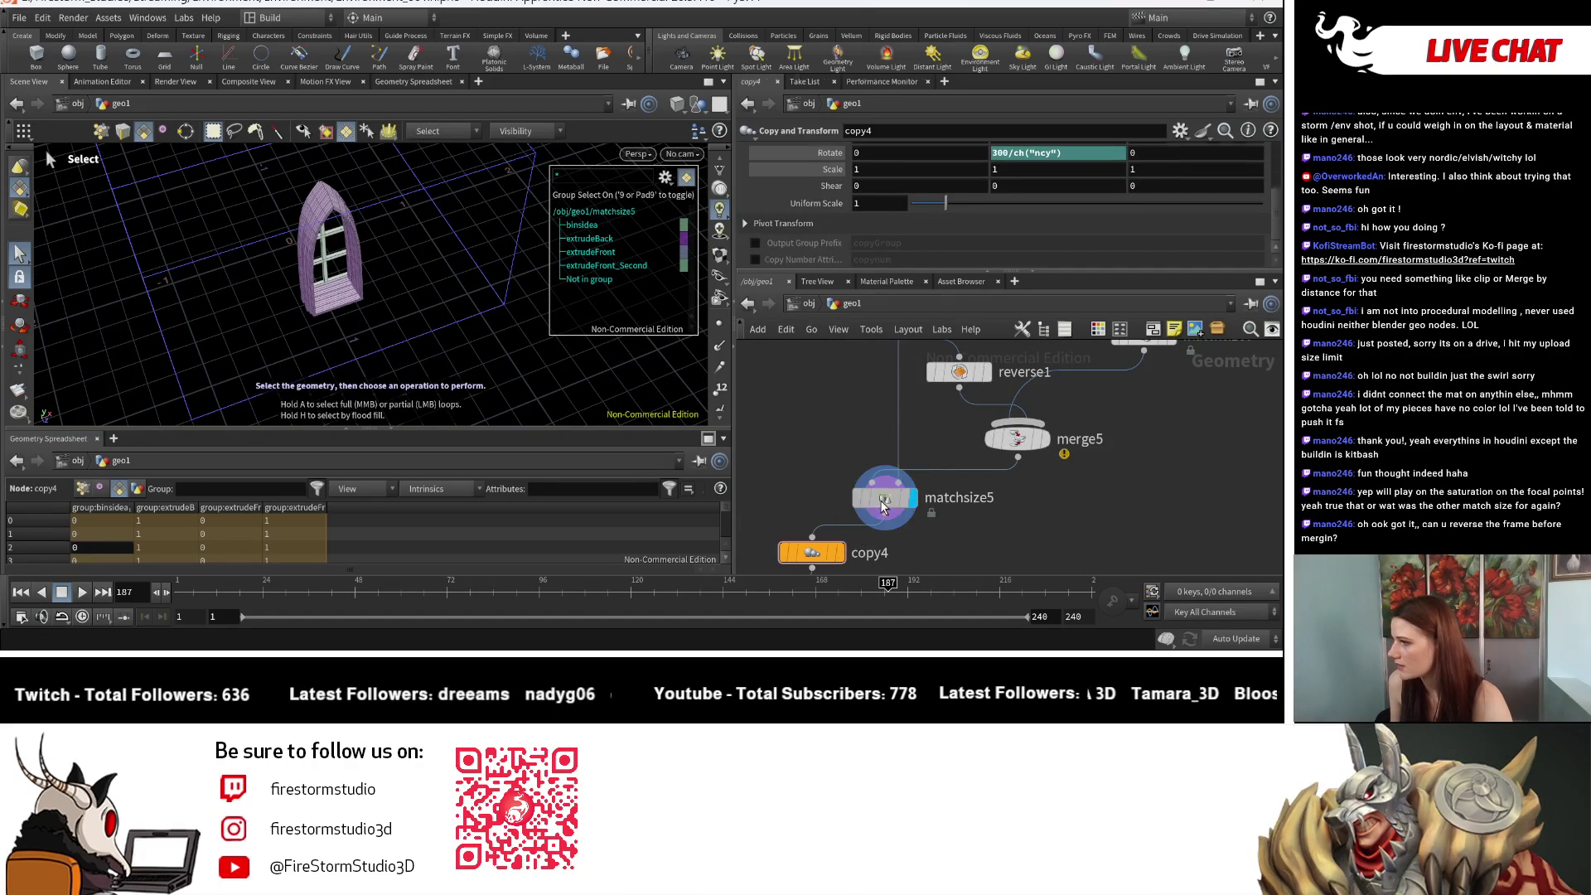
pyautogui.click(883, 502)
pyautogui.scroll(-5, 900, 522)
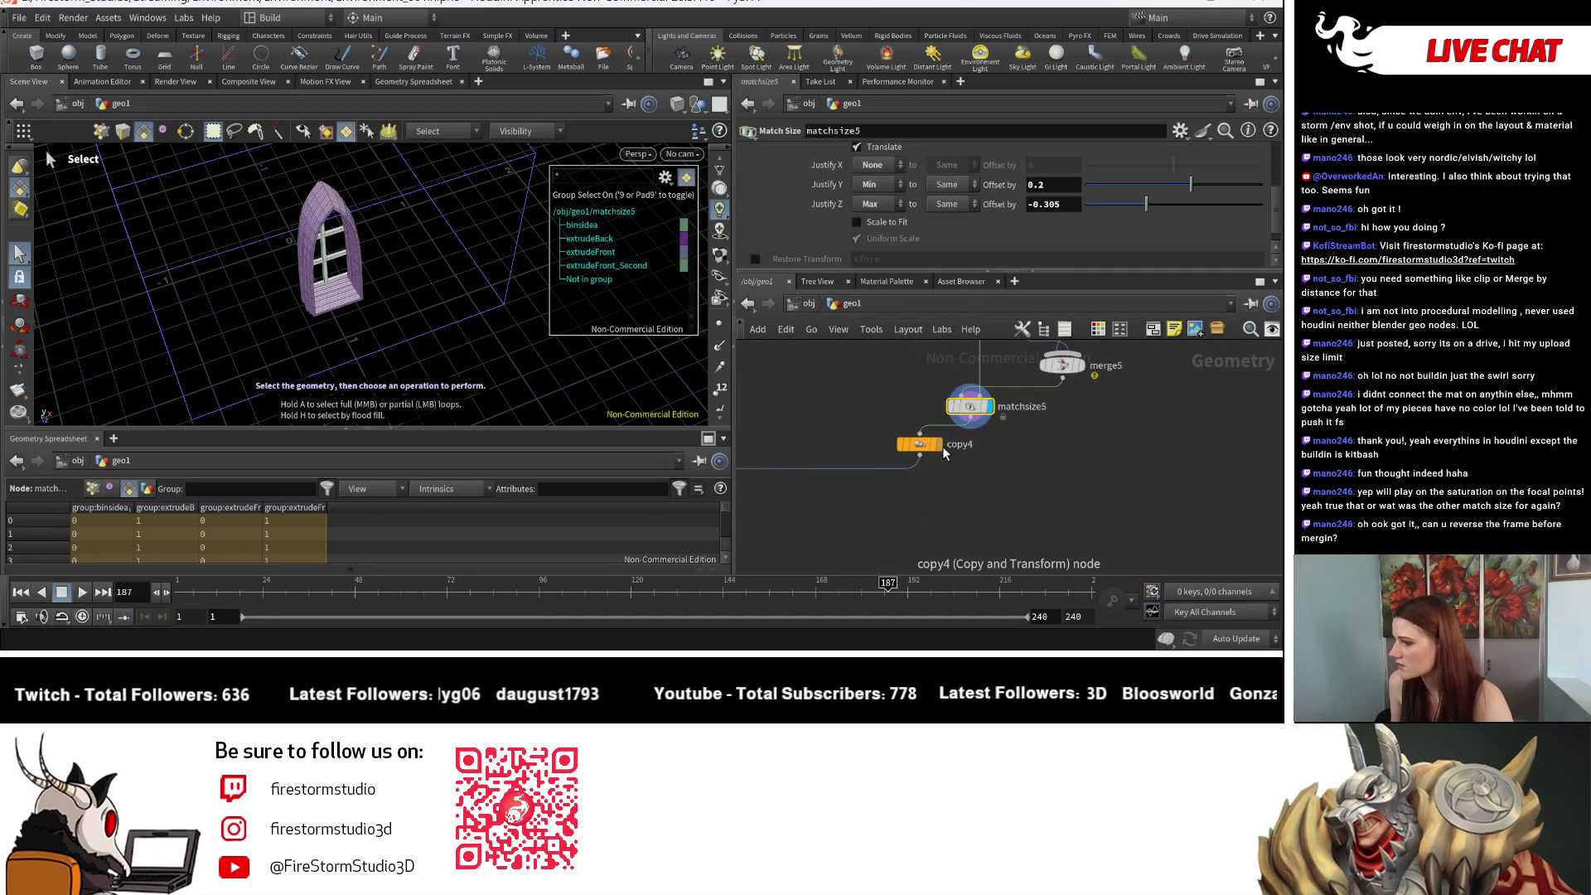
# Step: Display copy4's copied arch windows, then the full roofed tower from merge3
pyautogui.click(940, 445)
pyautogui.moveTo(865, 490)
pyautogui.mouseDown(button='middle')
pyautogui.moveTo(812, 519)
pyautogui.moveTo(951, 502)
pyautogui.moveTo(982, 416)
pyautogui.mouseUp(button='middle')
pyautogui.click(920, 379)
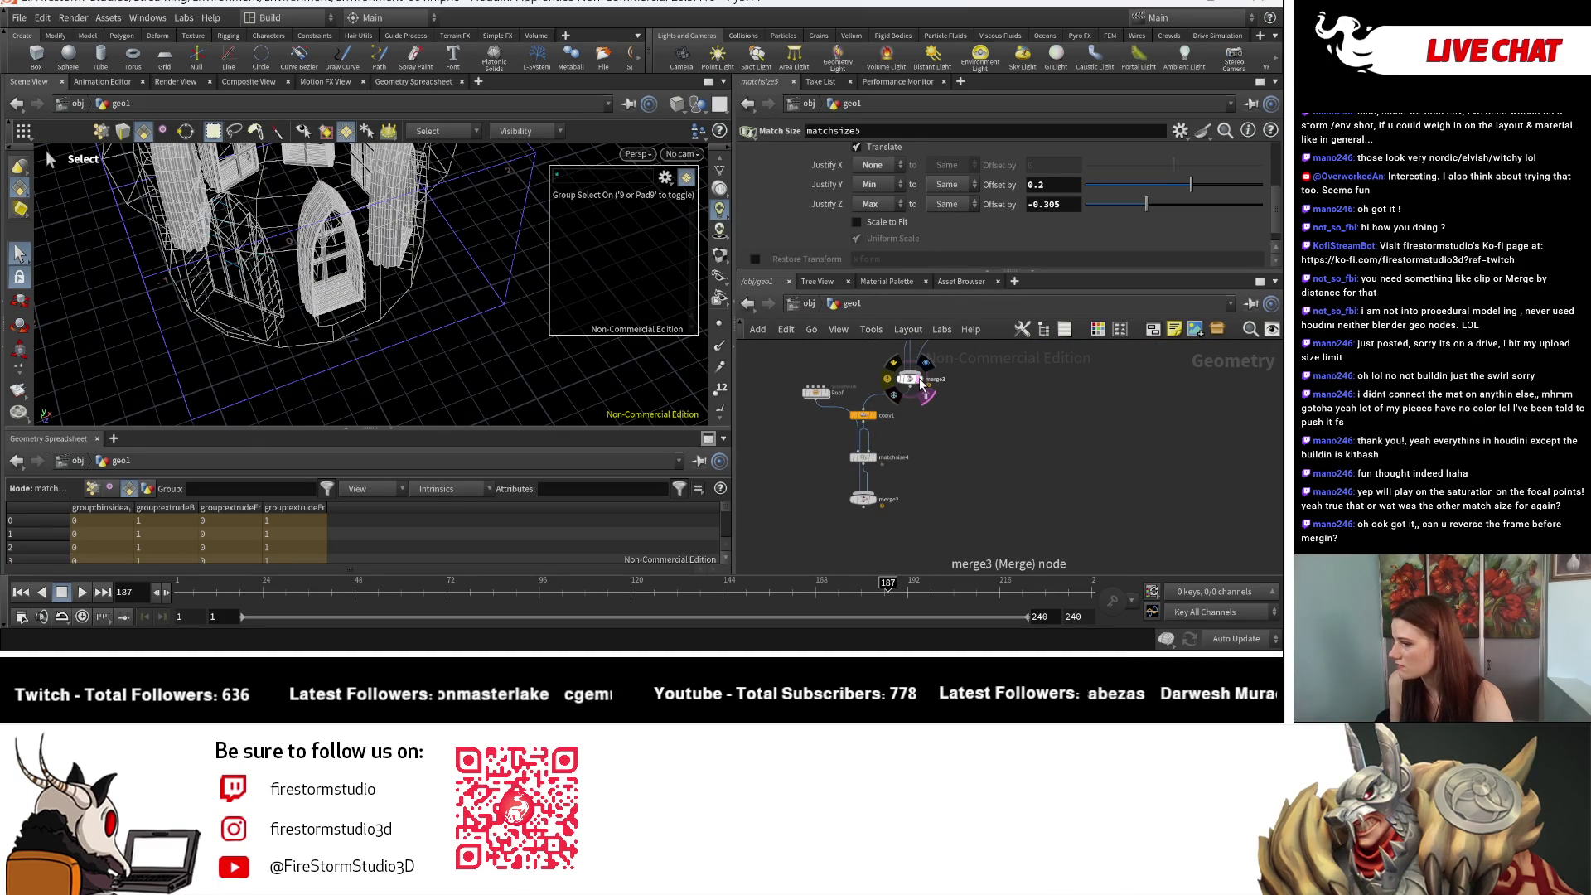
pyautogui.press('t')
pyautogui.click(922, 381)
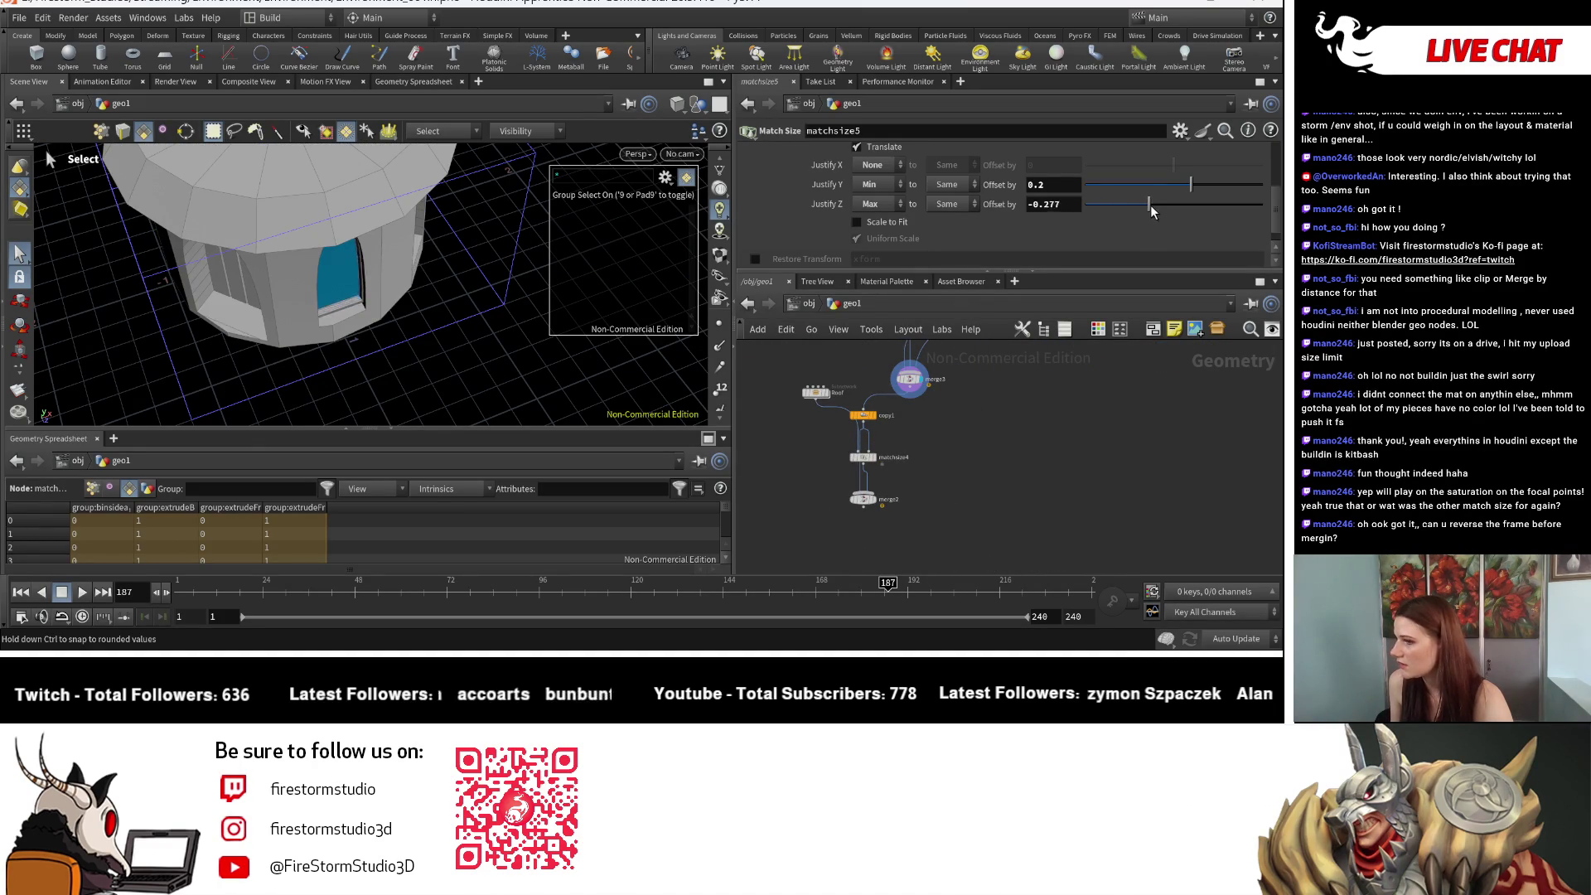
# Step: Set matchsize5's Justify Z Offset to -0.085 and view the tower from the front
pyautogui.moveTo(1165, 211); pyautogui.dragTo(1170, 212)
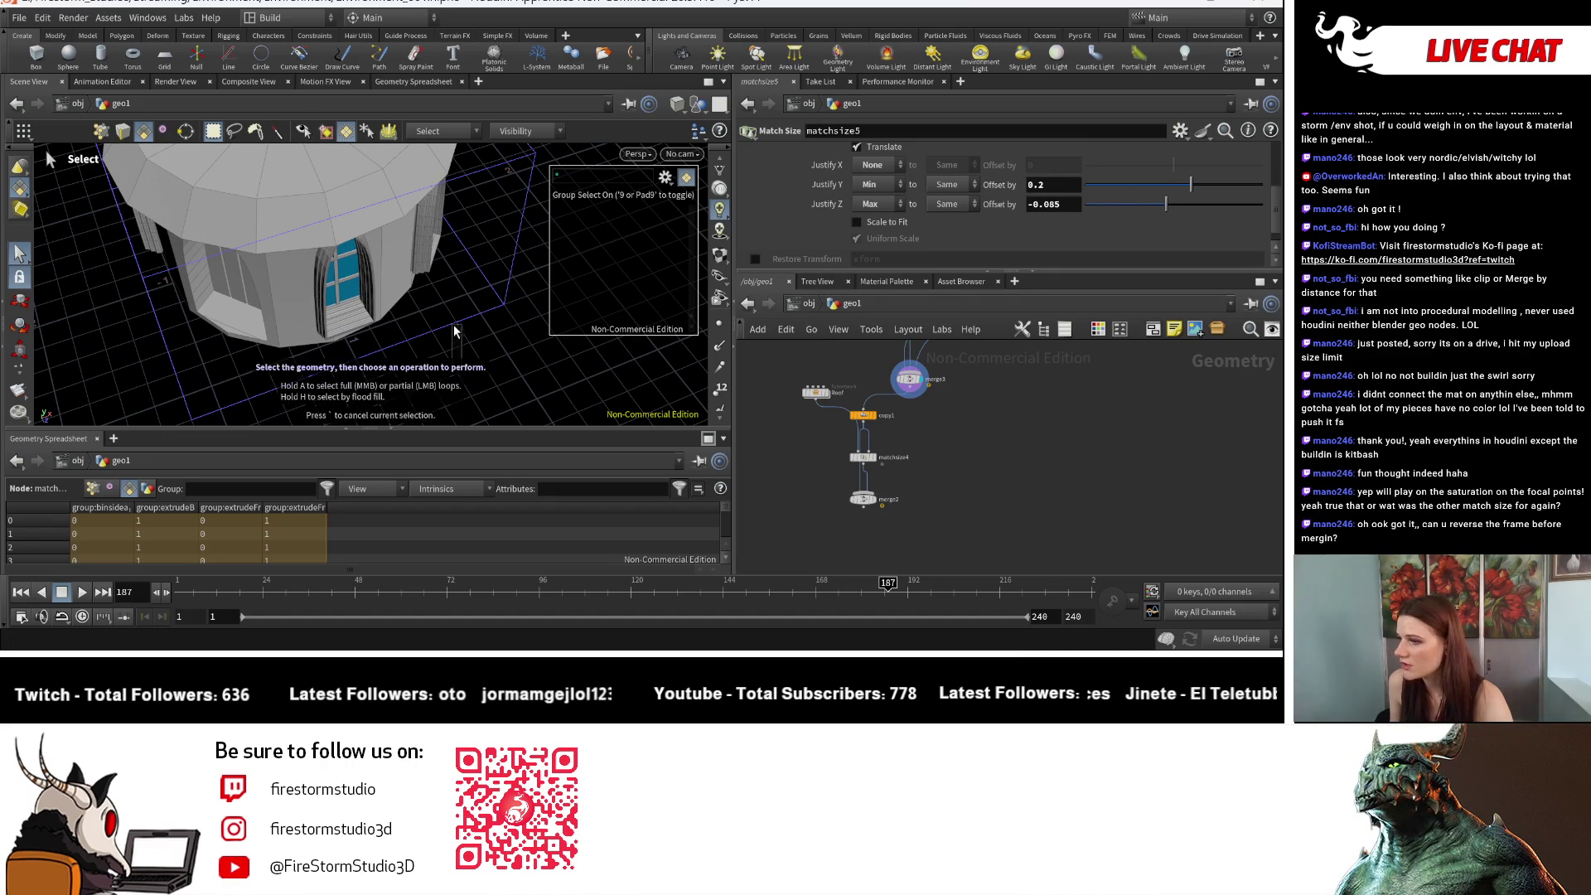
pyautogui.press('Escape')
pyautogui.moveTo(447, 340)
pyautogui.mouseDown()
pyautogui.moveTo(390, 335)
pyautogui.moveTo(331, 364)
pyautogui.moveTo(249, 356)
pyautogui.mouseUp()
pyautogui.press('s')
pyautogui.scroll(-5, 978, 490)
pyautogui.scroll(5, 977, 490)
# Step: Lower transform2's Scale Y from 2.8 to 1.6 and view the shorter windows from a low angle
pyautogui.moveTo(1083, 416)
pyautogui.mouseDown(button='middle')
pyautogui.moveTo(994, 464)
pyautogui.moveTo(1061, 494)
pyautogui.mouseUp(button='middle')
pyautogui.click(1029, 503)
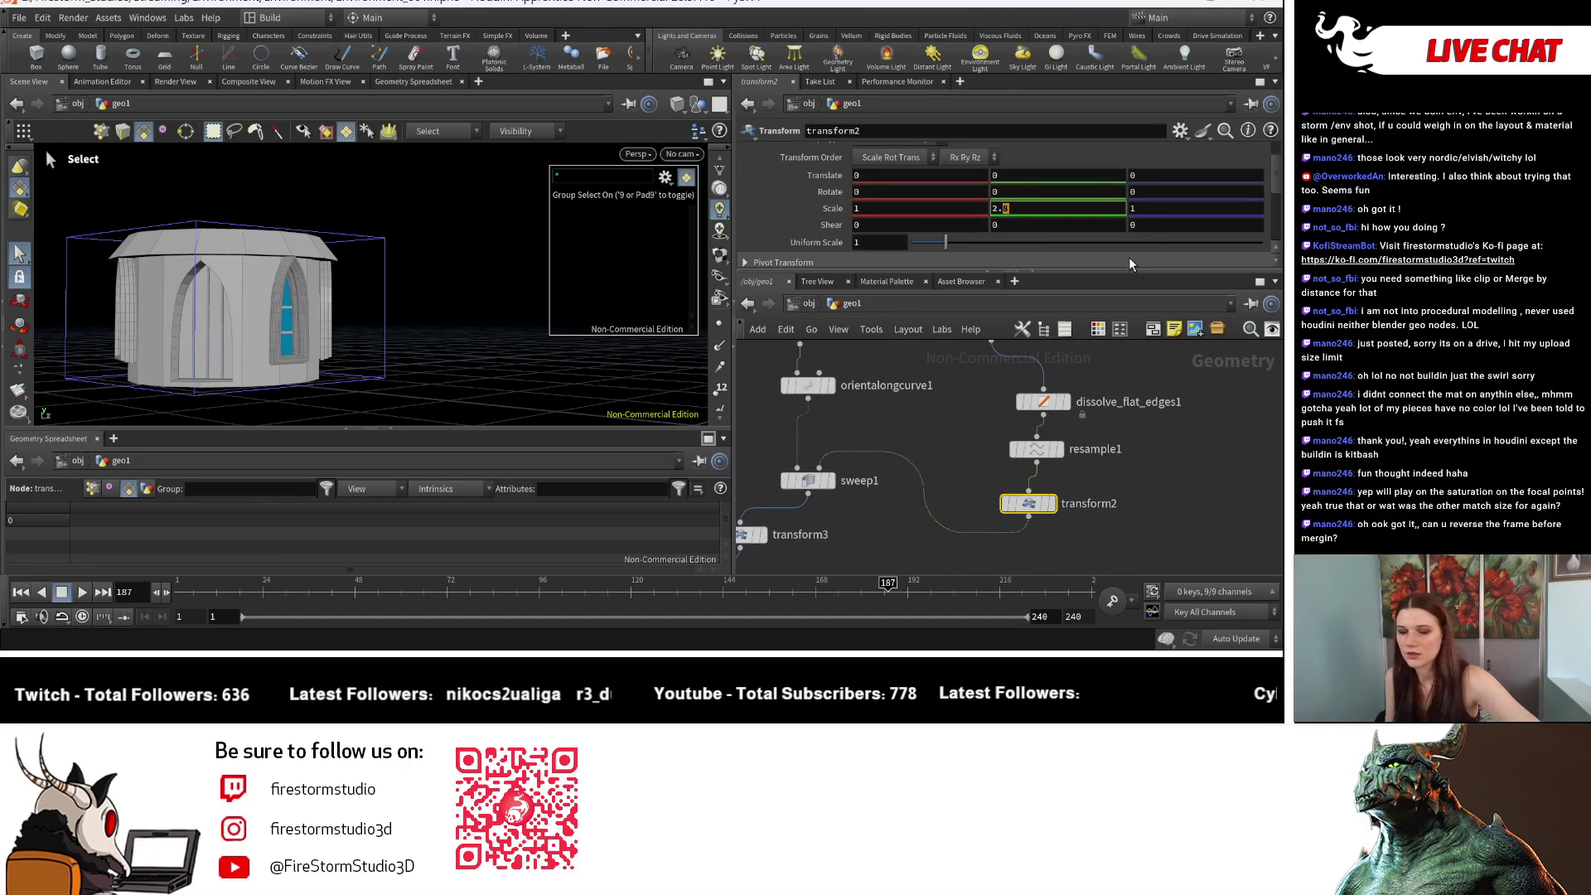
pyautogui.press('BackSpace')
pyautogui.press('Return')
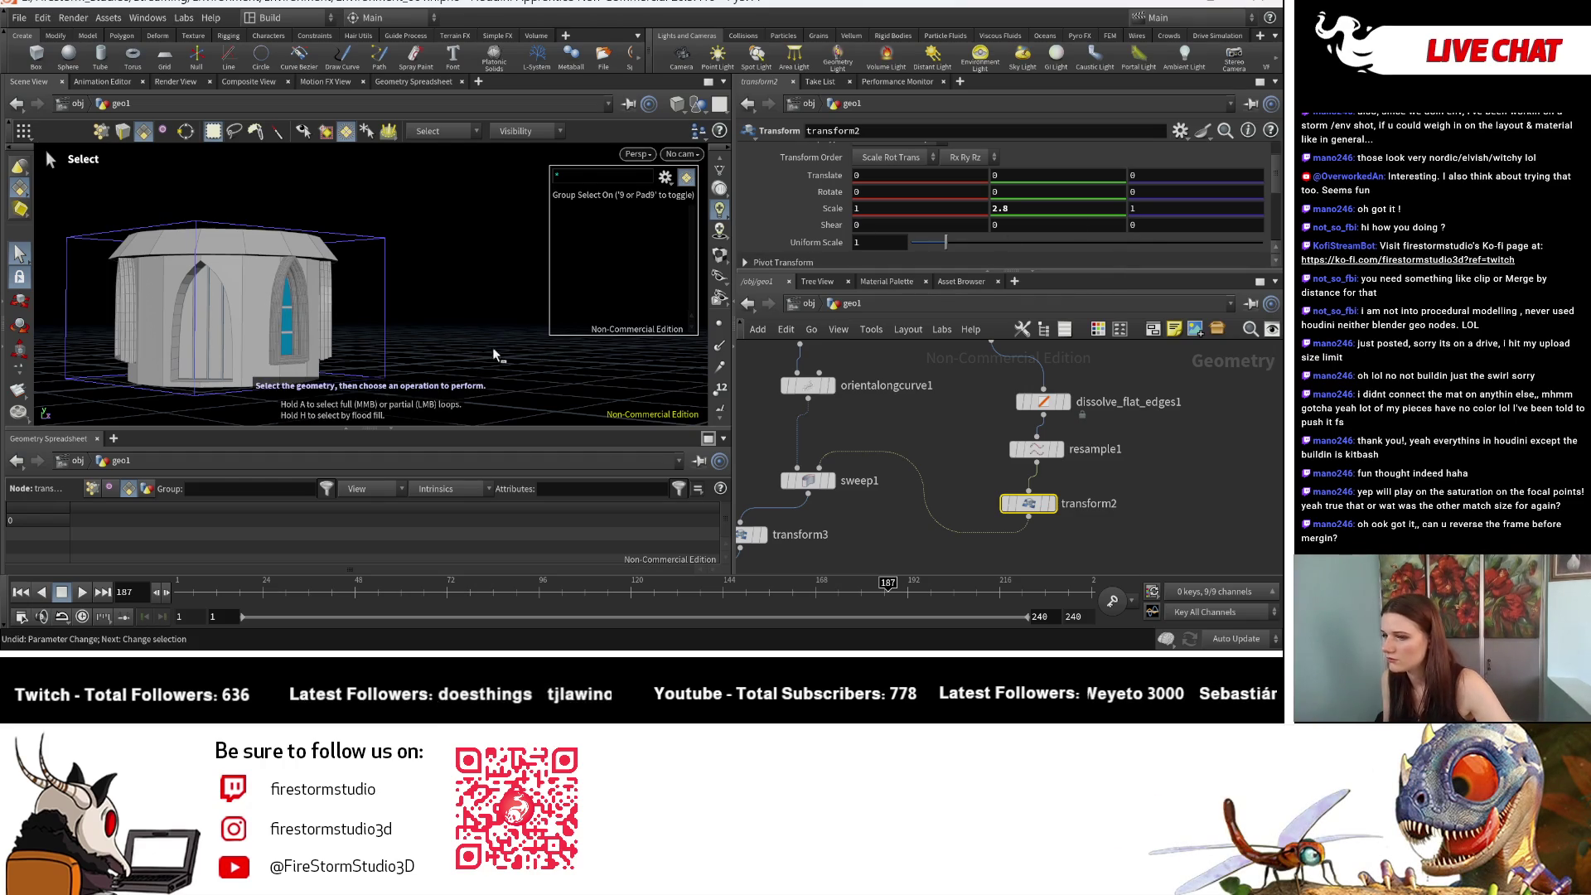
pyautogui.scroll(5, 508, 354)
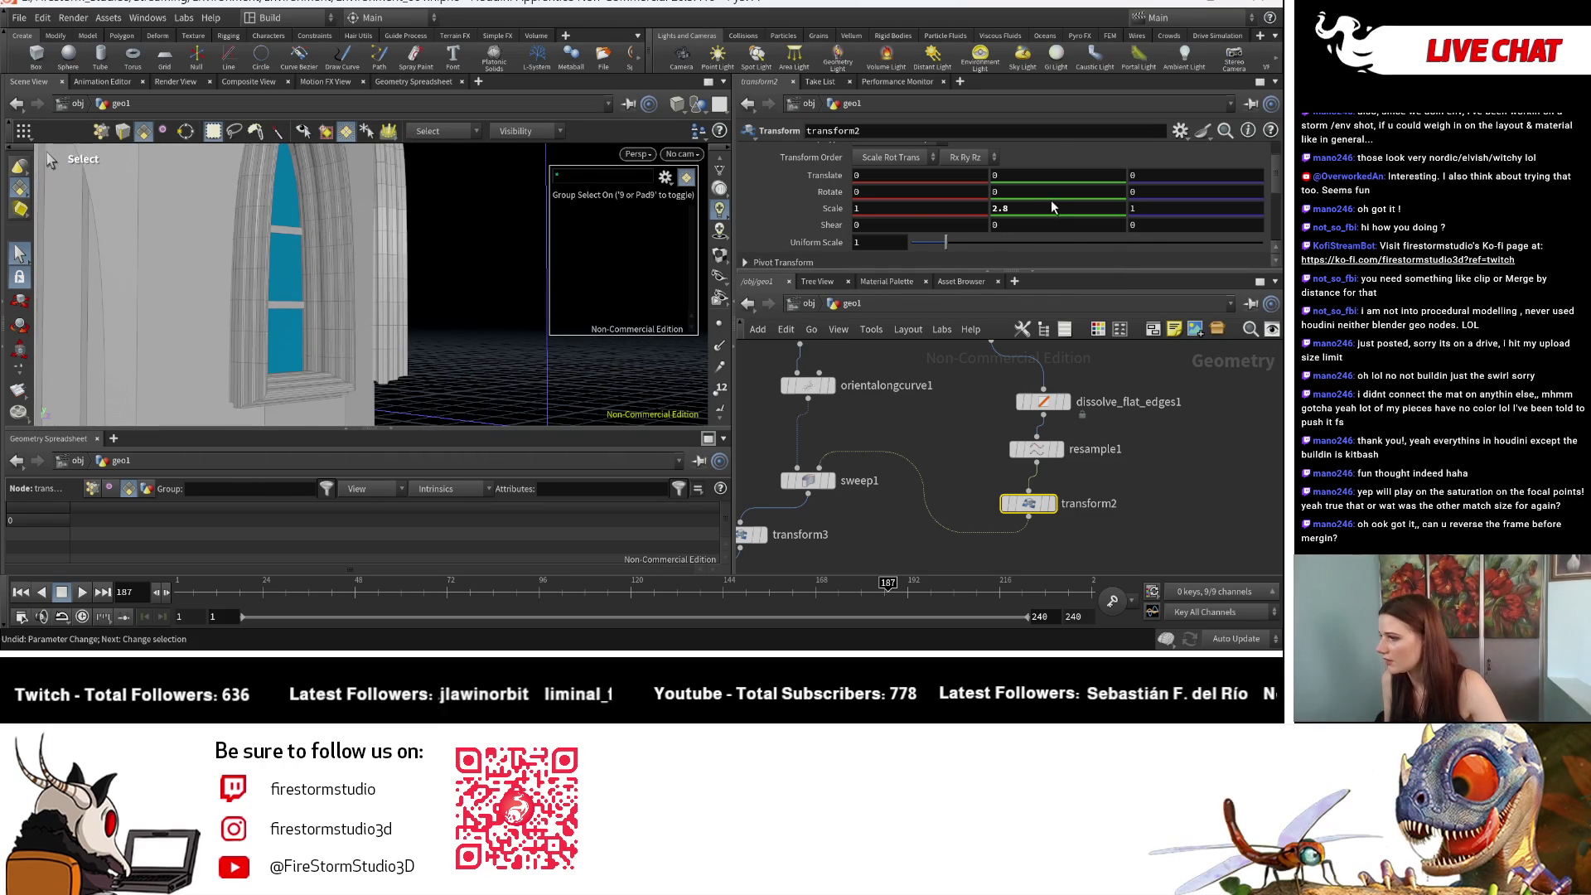
pyautogui.moveTo(1051, 201); pyautogui.dragTo(968, 194, button='middle')
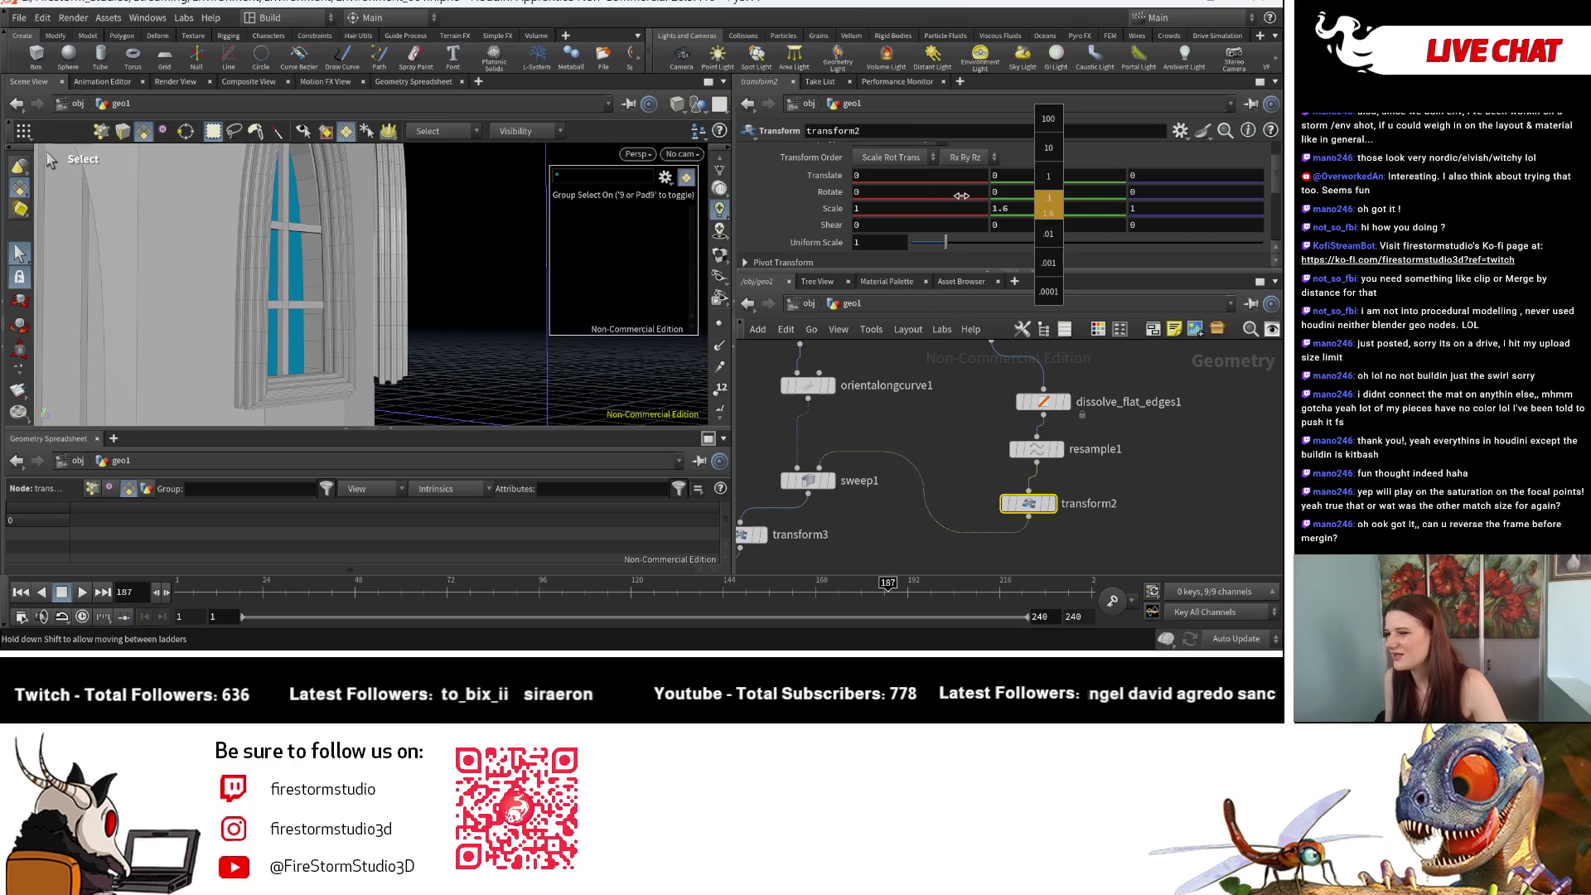
pyautogui.moveTo(961, 195); pyautogui.dragTo(961, 196, button='middle')
pyautogui.press('Escape')
pyautogui.scroll(-5, 293, 380)
pyautogui.moveTo(292, 380)
pyautogui.mouseDown()
pyautogui.moveTo(277, 366)
pyautogui.moveTo(462, 386)
pyautogui.moveTo(331, 379)
pyautogui.moveTo(654, 373)
pyautogui.moveTo(509, 380)
pyautogui.mouseUp()
# Step: Try a -0.102 Z offset on matchsize6, then undo it
pyautogui.press('s')
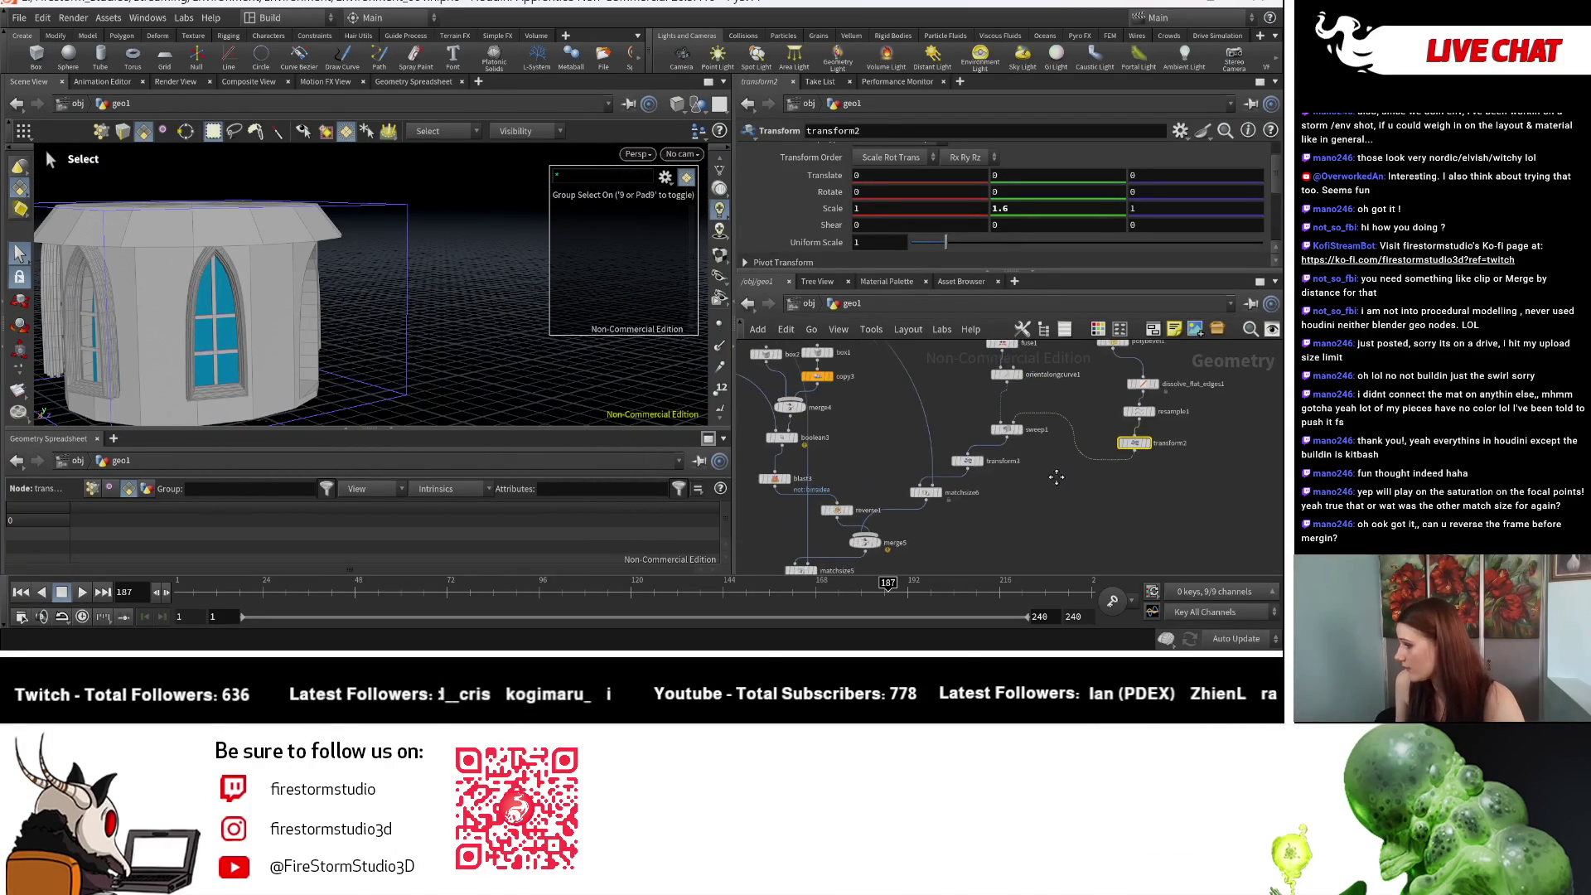
pyautogui.moveTo(960, 506); pyautogui.dragTo(1113, 469, button='middle')
pyautogui.click(1035, 483)
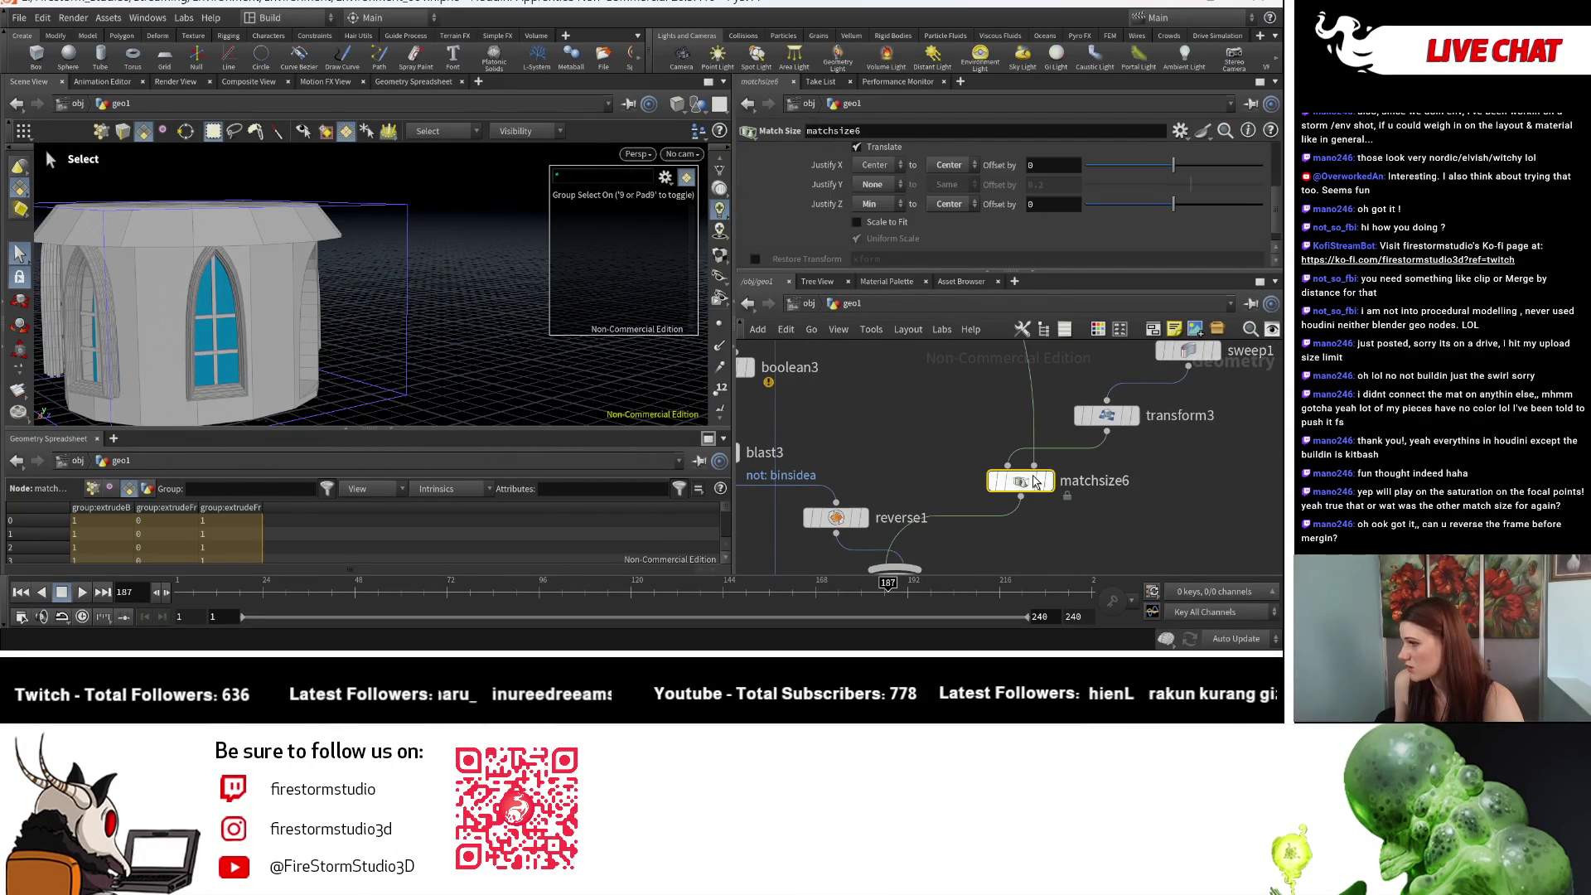
pyautogui.moveTo(1174, 213); pyautogui.dragTo(1165, 212)
pyautogui.hotkey('ctrl', 'z')
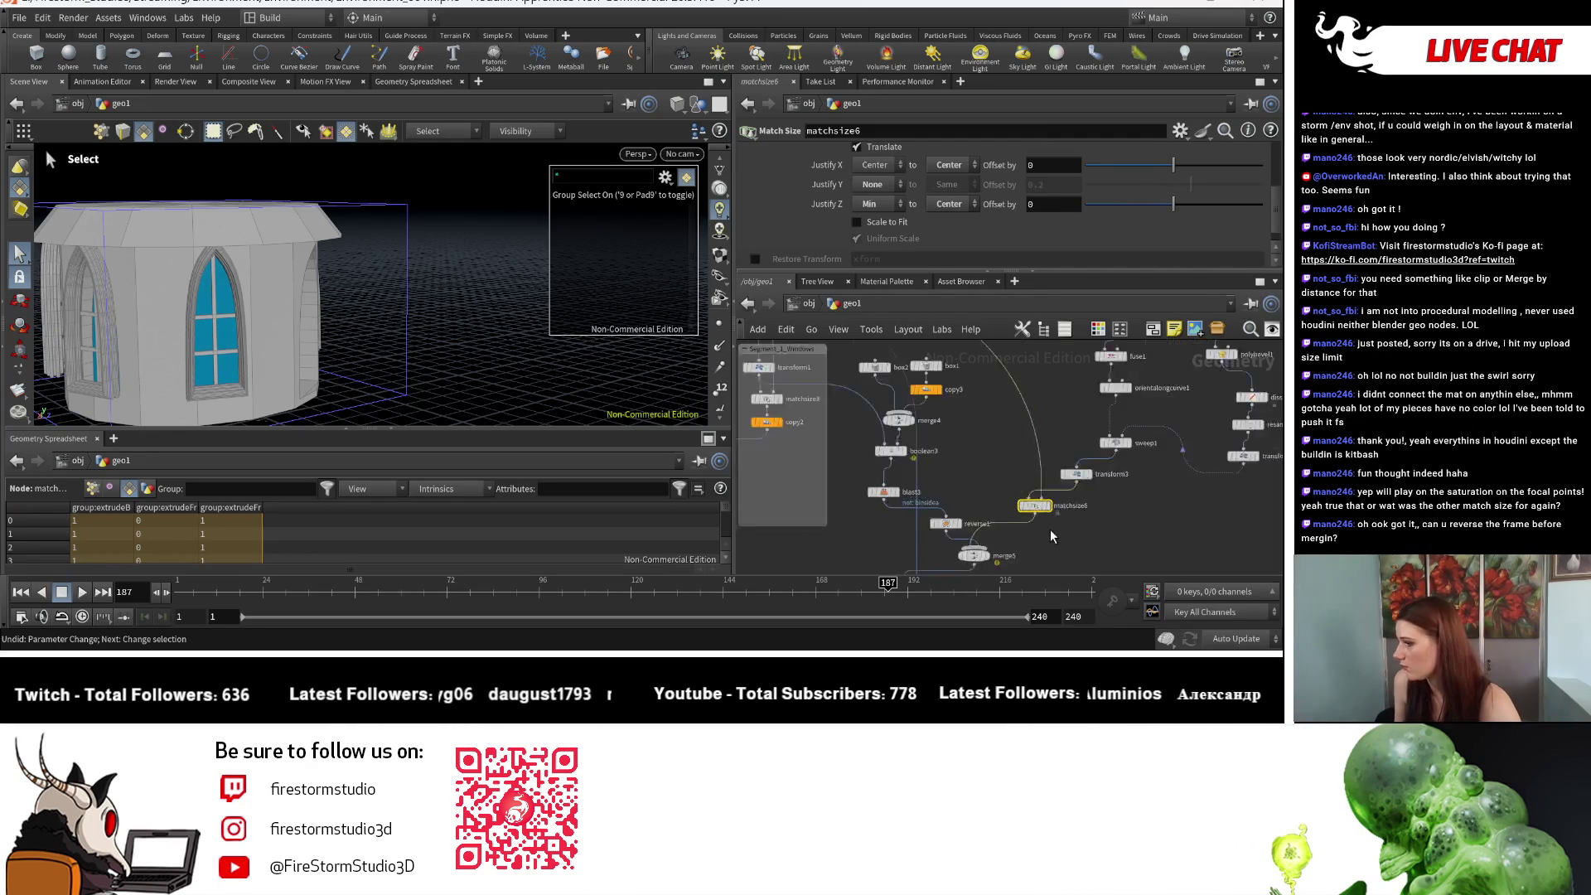
# Step: Set matchsize5's Justify Z Offset to -0.175 and inspect the window close up
pyautogui.click(961, 471)
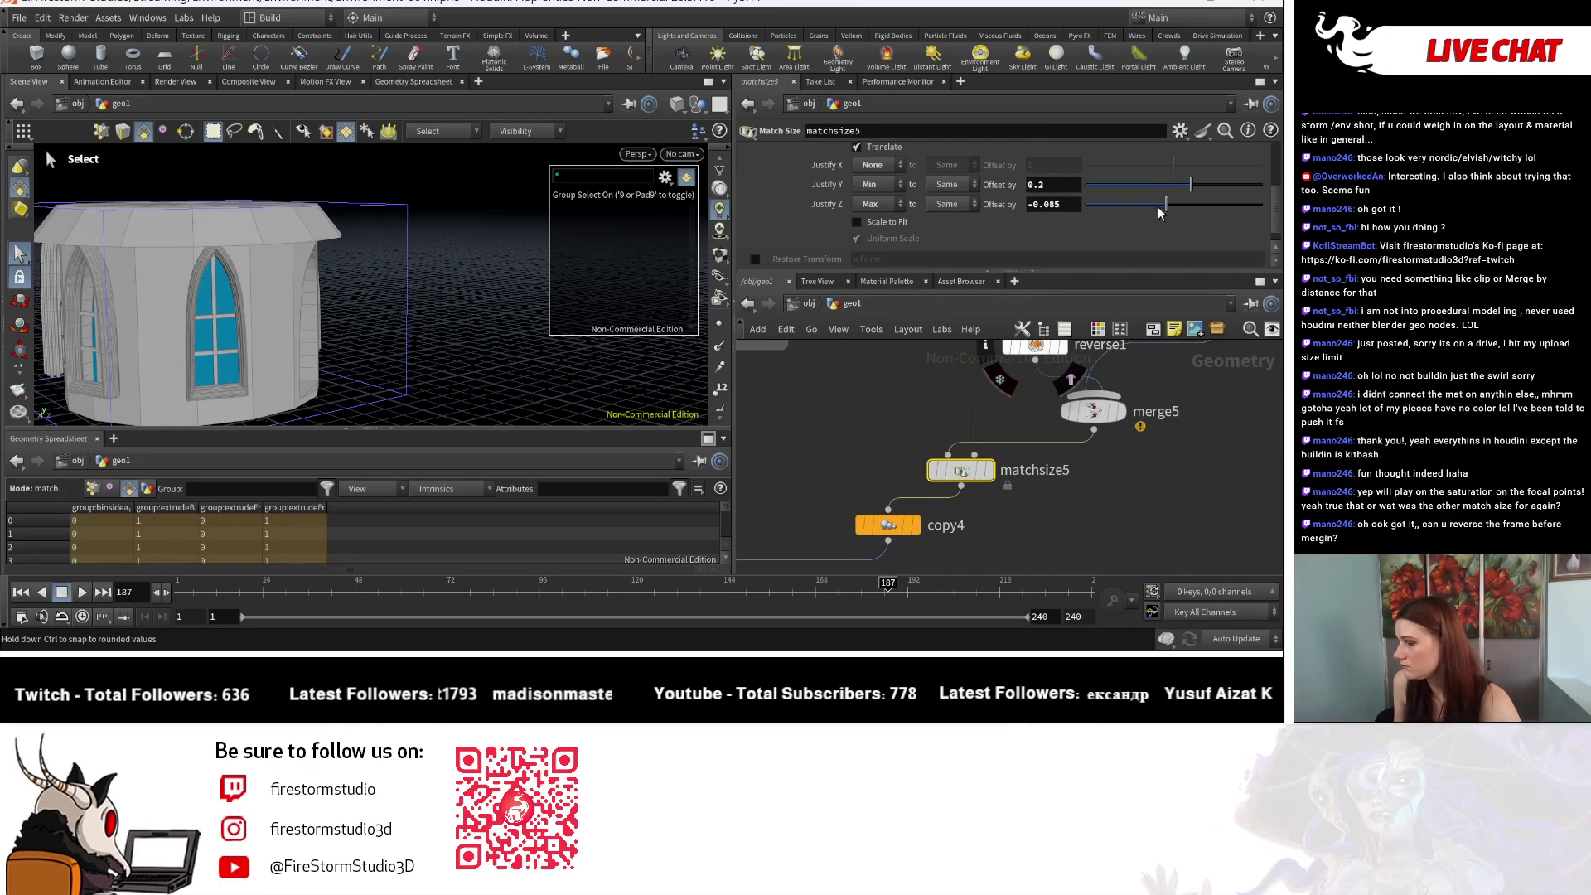
pyautogui.moveTo(1170, 205); pyautogui.dragTo(1157, 207)
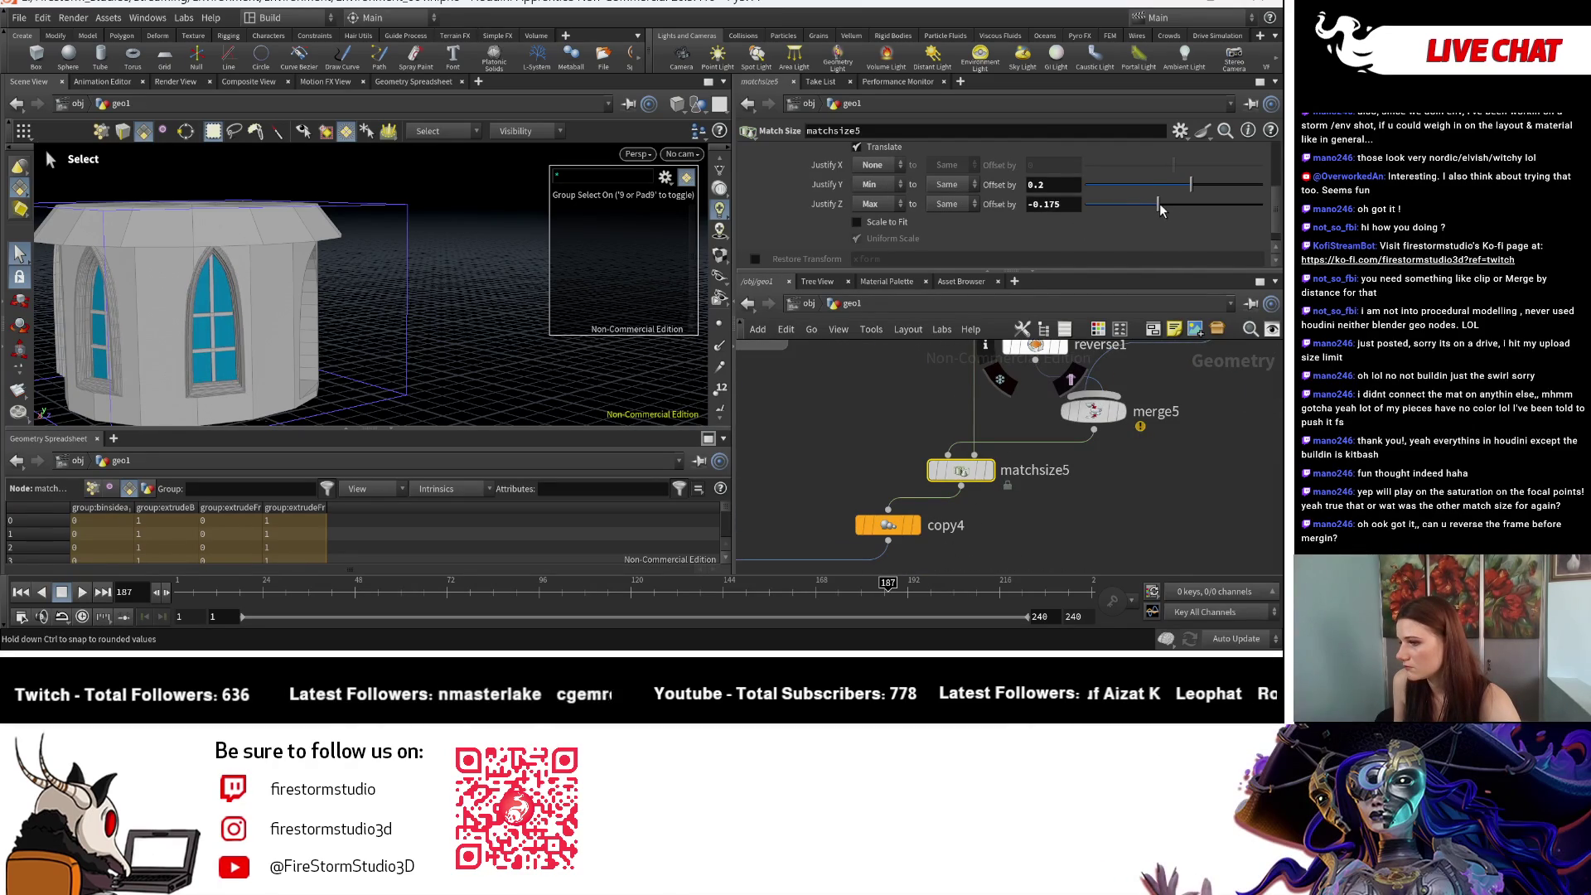
pyautogui.press('space')
pyautogui.moveTo(420, 343)
pyautogui.mouseDown()
pyautogui.moveTo(480, 345)
pyautogui.moveTo(67, 330)
pyautogui.mouseUp()
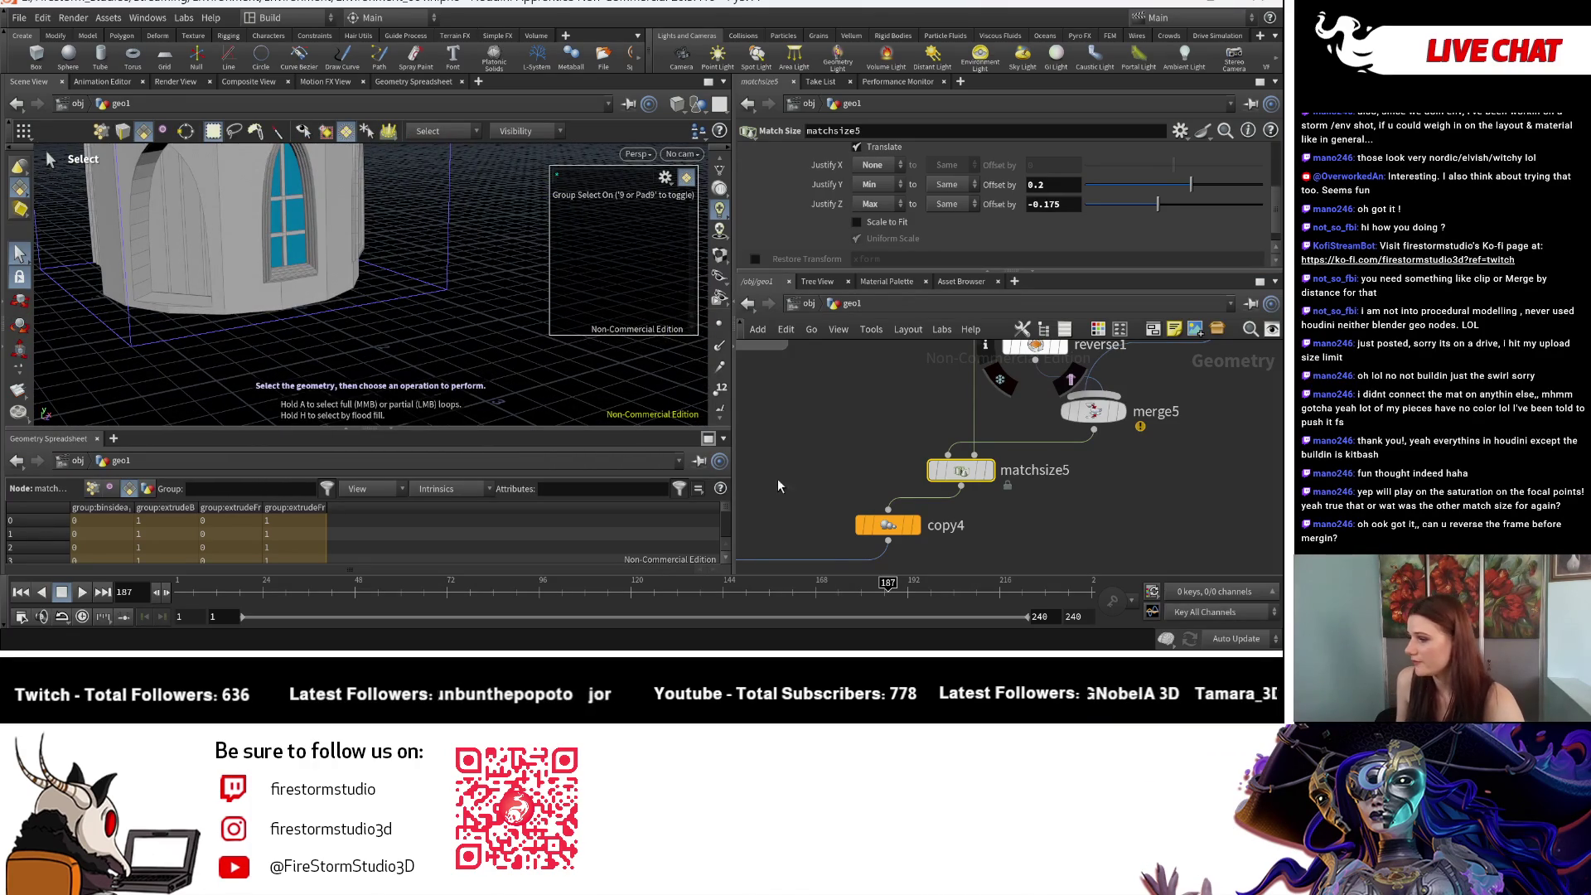
pyautogui.scroll(-5, 1046, 543)
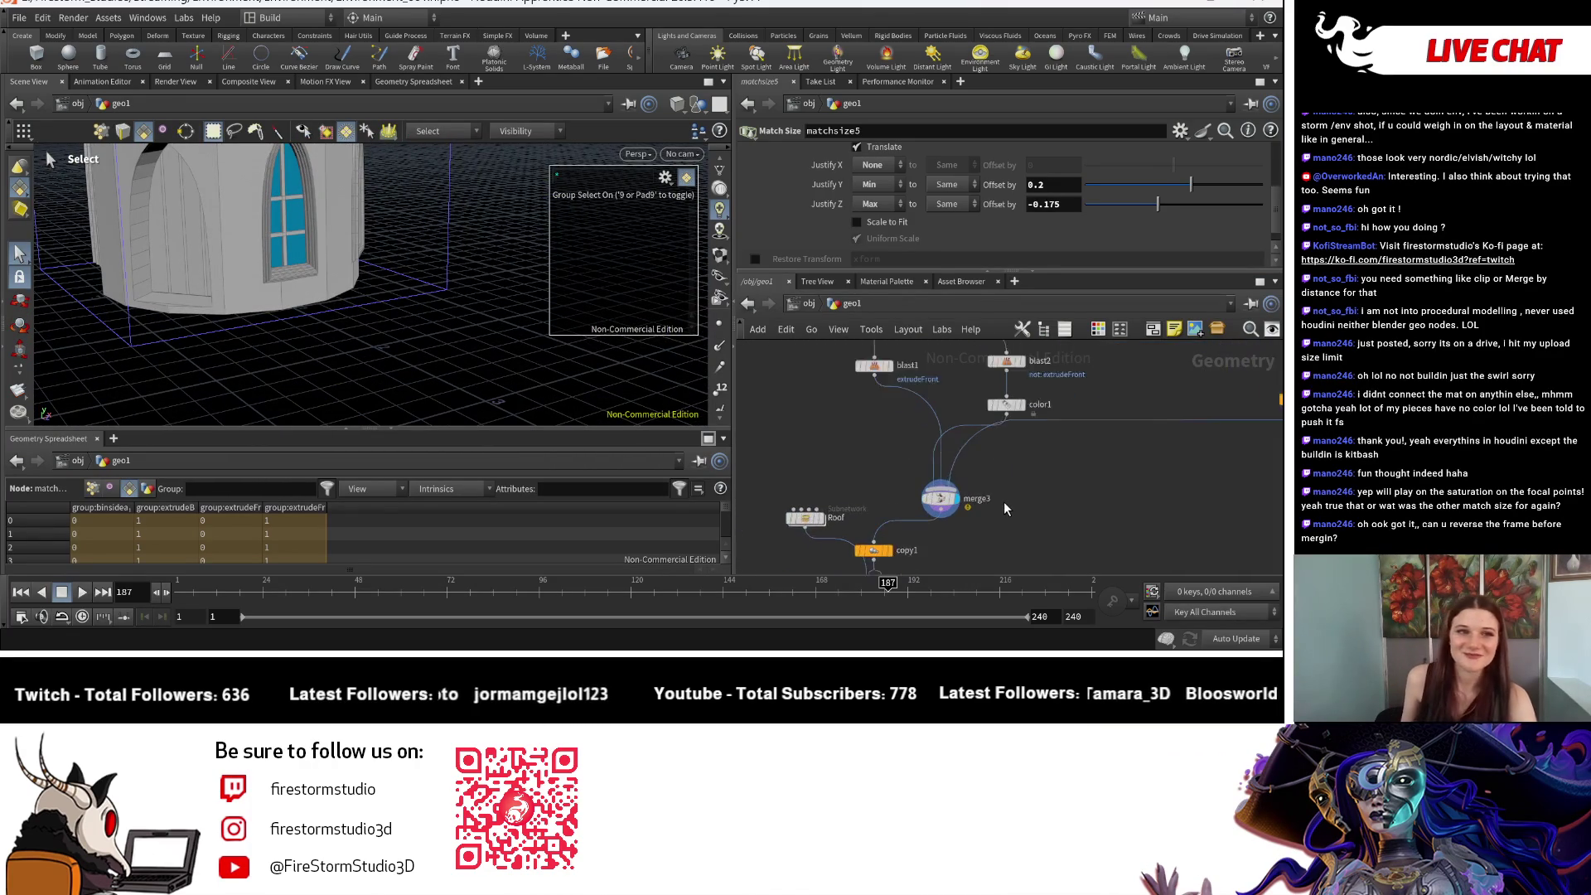
pyautogui.moveTo(1005, 508); pyautogui.dragTo(1103, 524, button='middle')
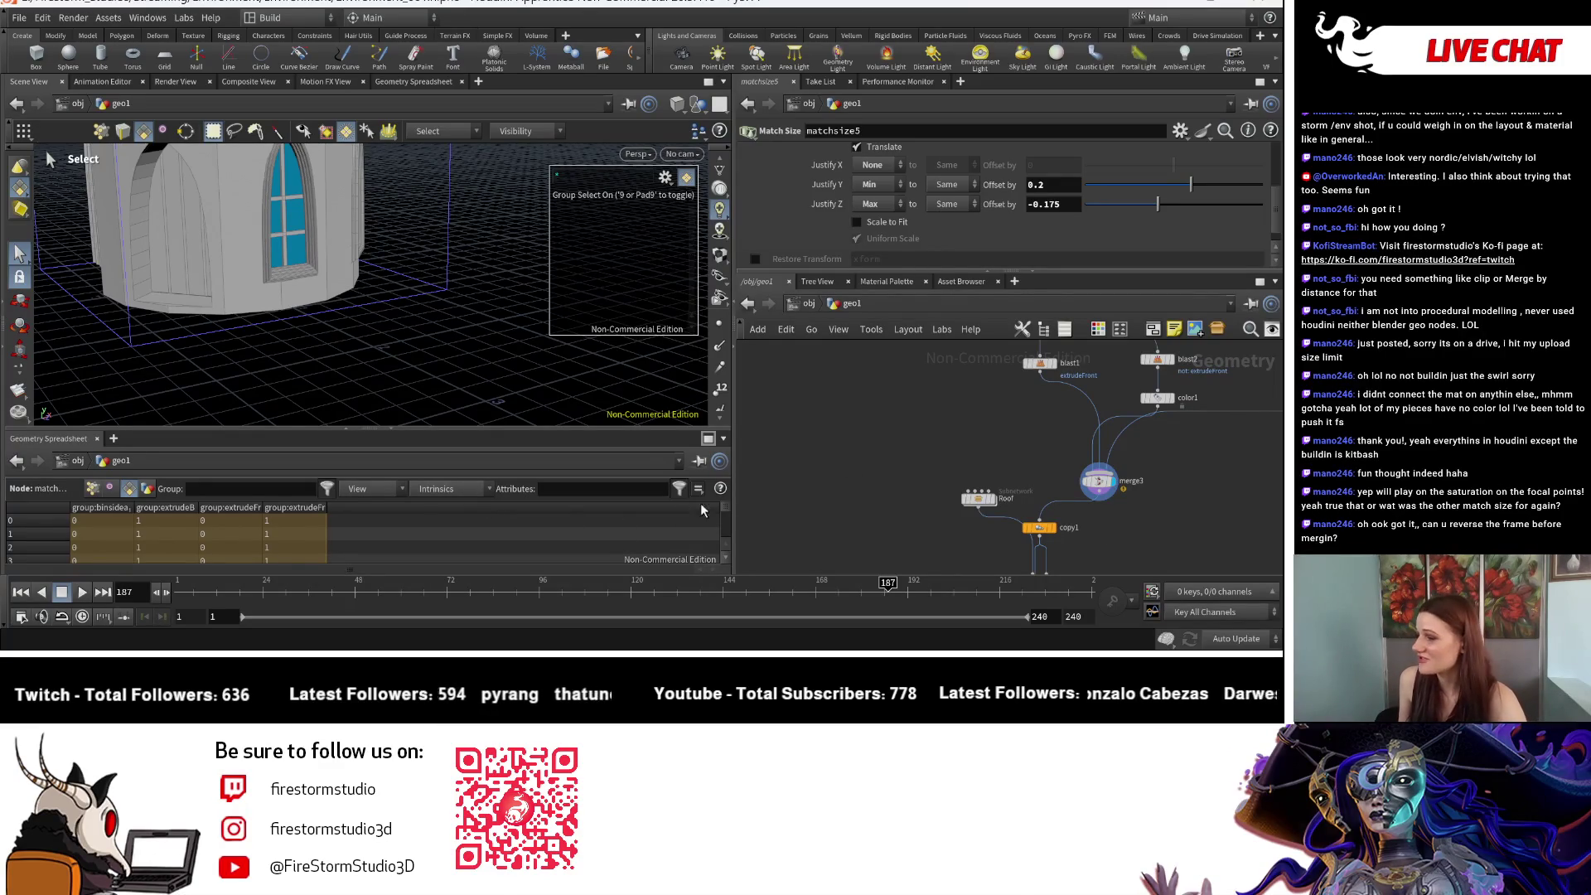
pyautogui.scroll(3, 1122, 505)
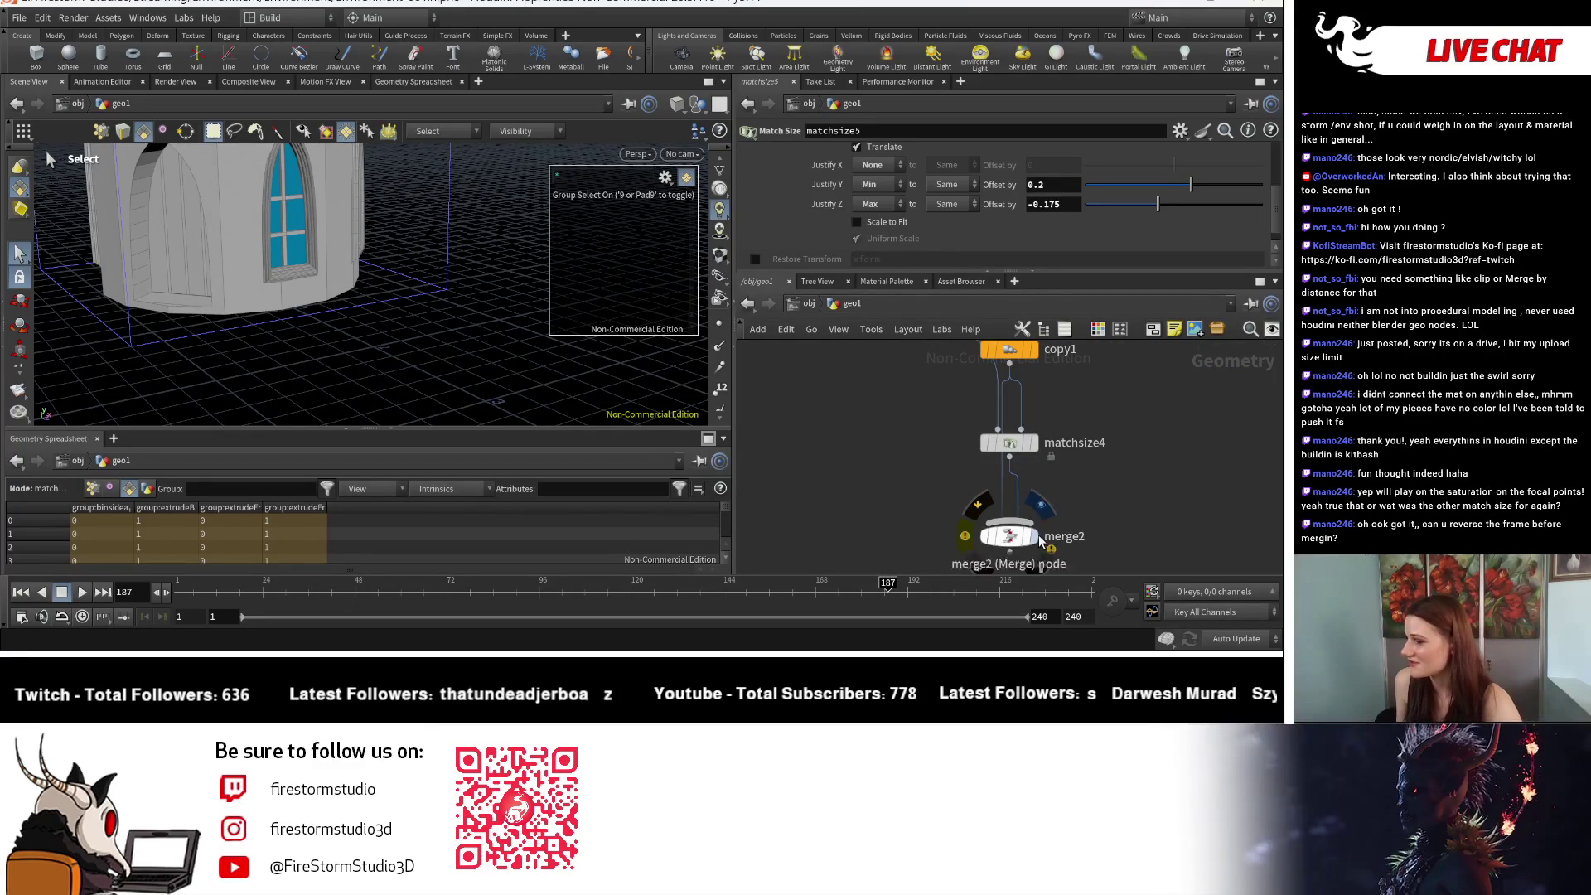
pyautogui.moveTo(987, 545)
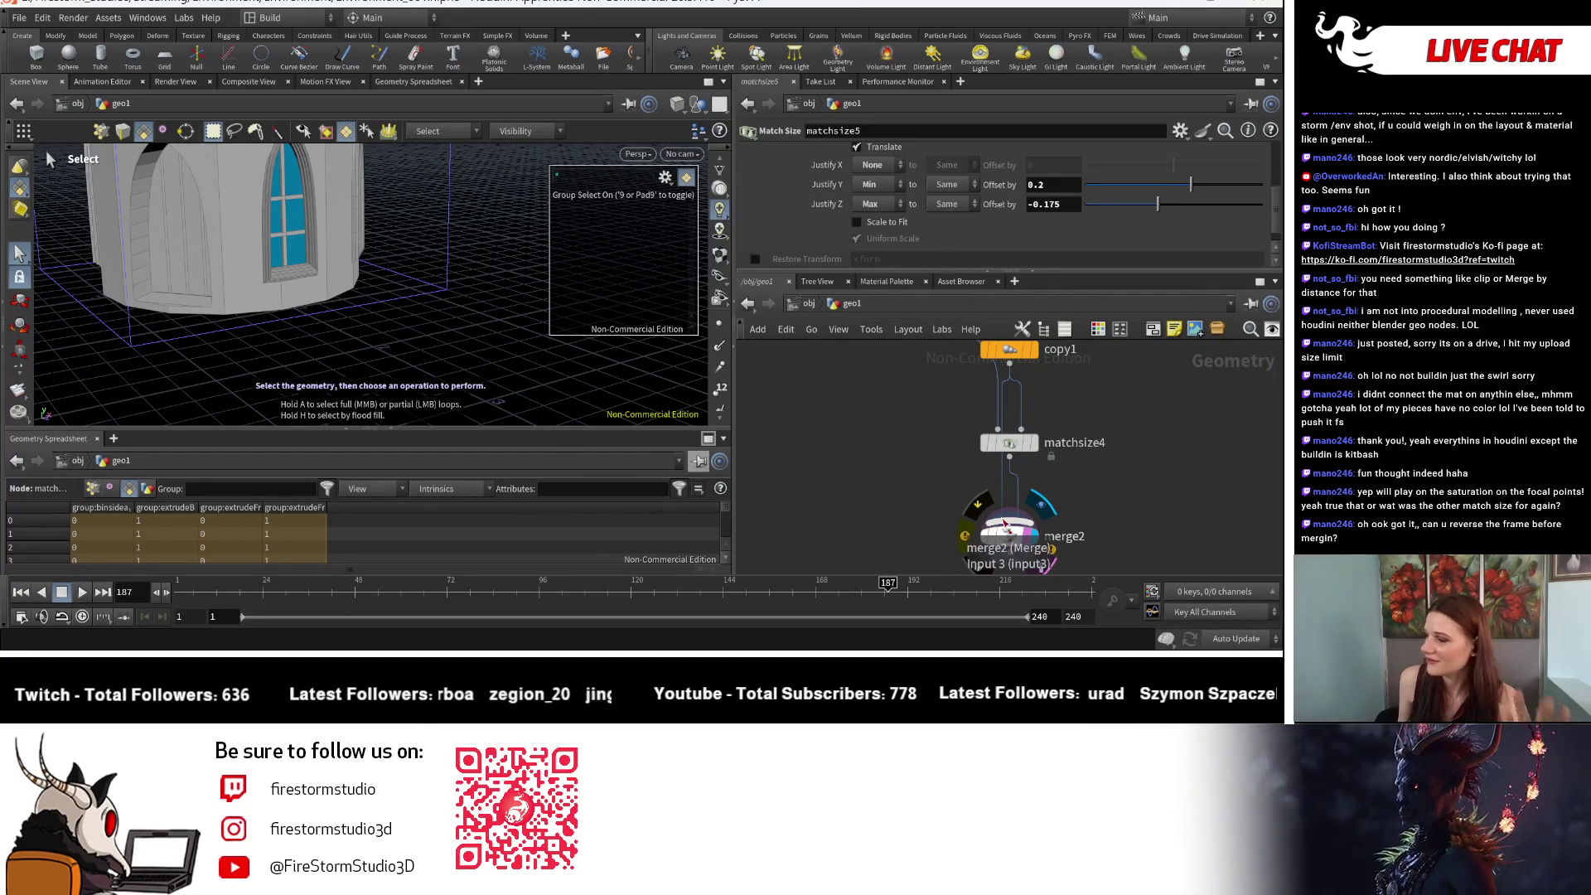
pyautogui.click(1008, 538)
pyautogui.press('Escape')
pyautogui.moveTo(344, 355)
pyautogui.mouseDown()
pyautogui.moveTo(439, 338)
pyautogui.moveTo(224, 256)
pyautogui.moveTo(362, 356)
pyautogui.moveTo(443, 375)
pyautogui.moveTo(222, 335)
pyautogui.moveTo(367, 338)
pyautogui.moveTo(99, 344)
pyautogui.moveTo(537, 320)
pyautogui.moveTo(348, 301)
pyautogui.moveTo(434, 268)
pyautogui.moveTo(532, 289)
pyautogui.mouseUp()
pyautogui.press('s')
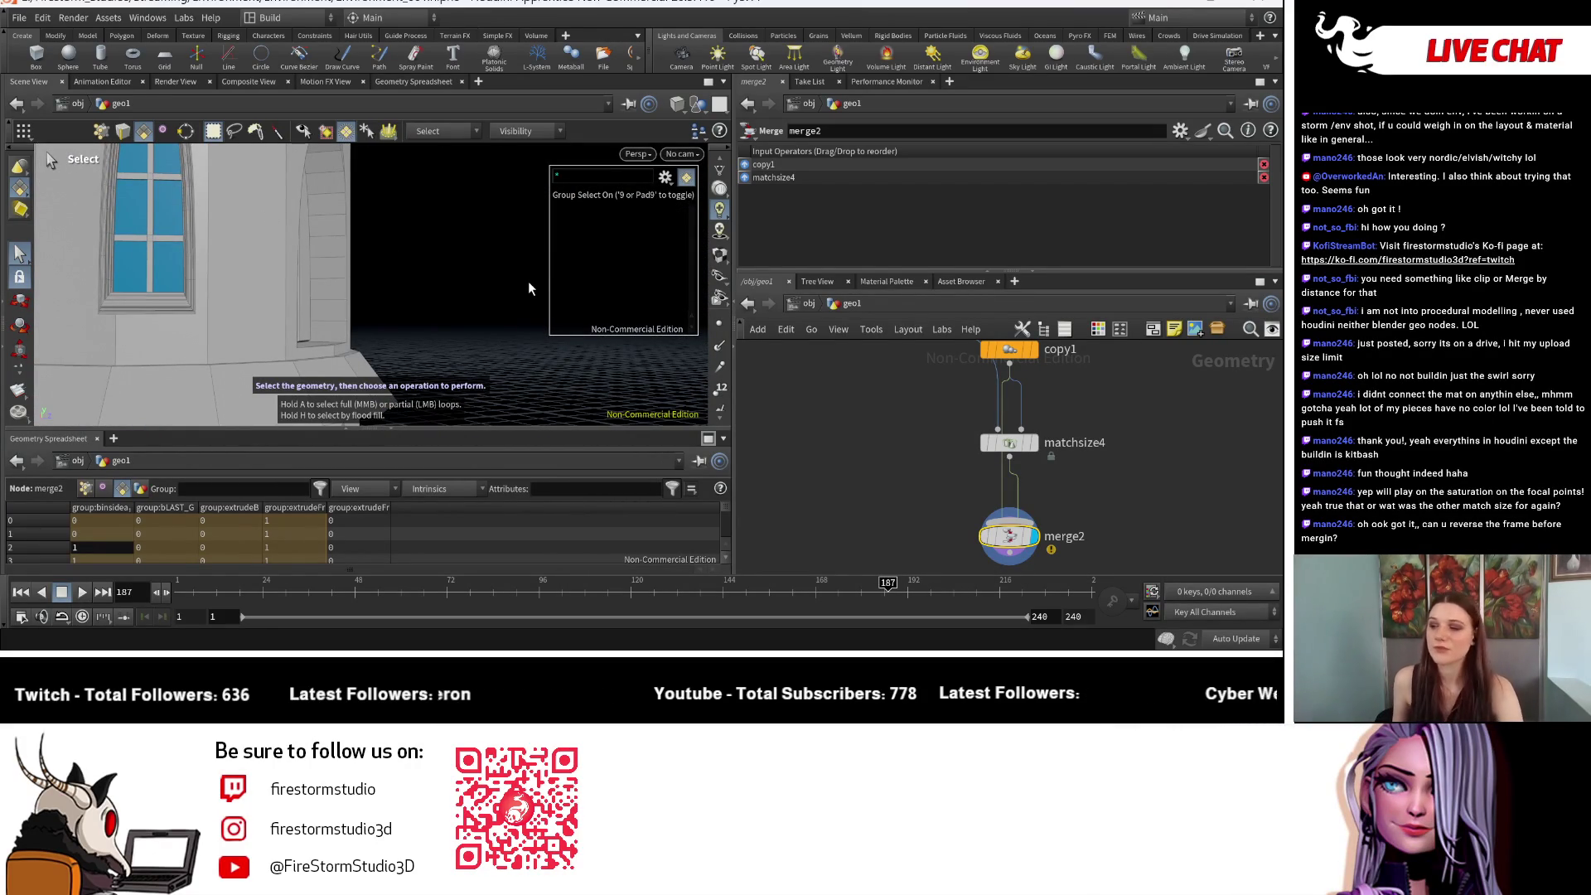
pyautogui.press('Escape')
pyautogui.moveTo(385, 247)
pyautogui.mouseDown()
pyautogui.moveTo(262, 212)
pyautogui.moveTo(298, 249)
pyautogui.moveTo(275, 270)
pyautogui.moveTo(289, 260)
pyautogui.mouseUp()
pyautogui.press('s')
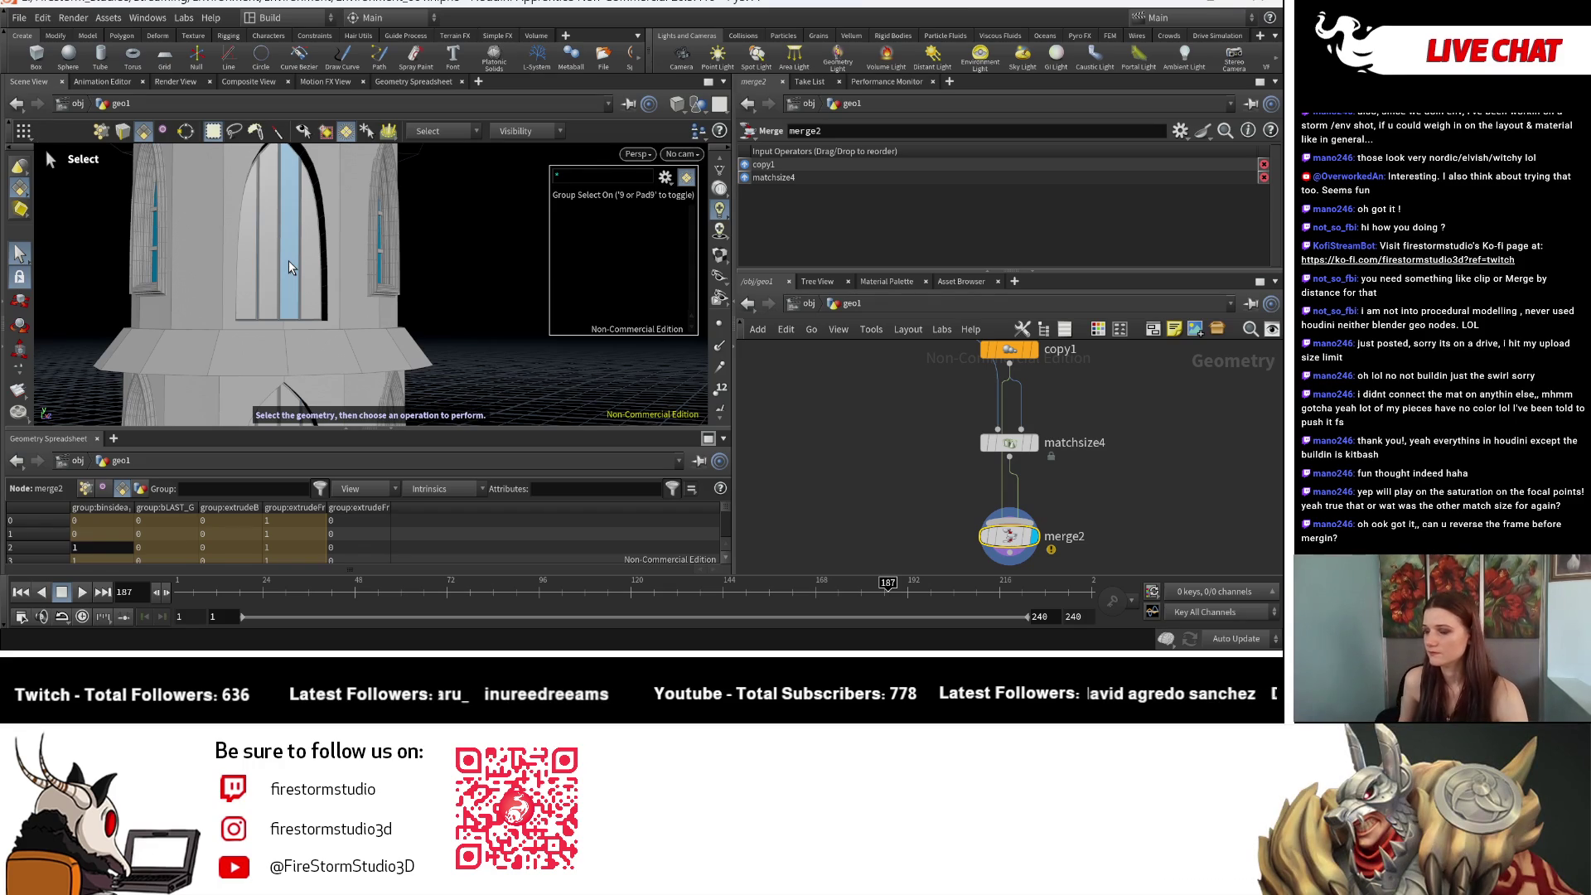
pyautogui.press('space')
pyautogui.moveTo(288, 266)
pyautogui.mouseDown()
pyautogui.moveTo(308, 310)
pyautogui.moveTo(348, 298)
pyautogui.moveTo(290, 369)
pyautogui.moveTo(241, 326)
pyautogui.moveTo(248, 315)
pyautogui.moveTo(207, 331)
pyautogui.moveTo(215, 348)
pyautogui.moveTo(290, 364)
pyautogui.moveTo(370, 326)
pyautogui.moveTo(372, 375)
pyautogui.moveTo(224, 295)
pyautogui.mouseUp()
pyautogui.moveTo(224, 295)
pyautogui.mouseDown(button='middle')
pyautogui.moveTo(417, 287)
pyautogui.moveTo(193, 288)
pyautogui.moveTo(359, 282)
pyautogui.mouseUp(button='middle')
pyautogui.moveTo(359, 282); pyautogui.dragTo(341, 256, button='right')
pyautogui.press('s')
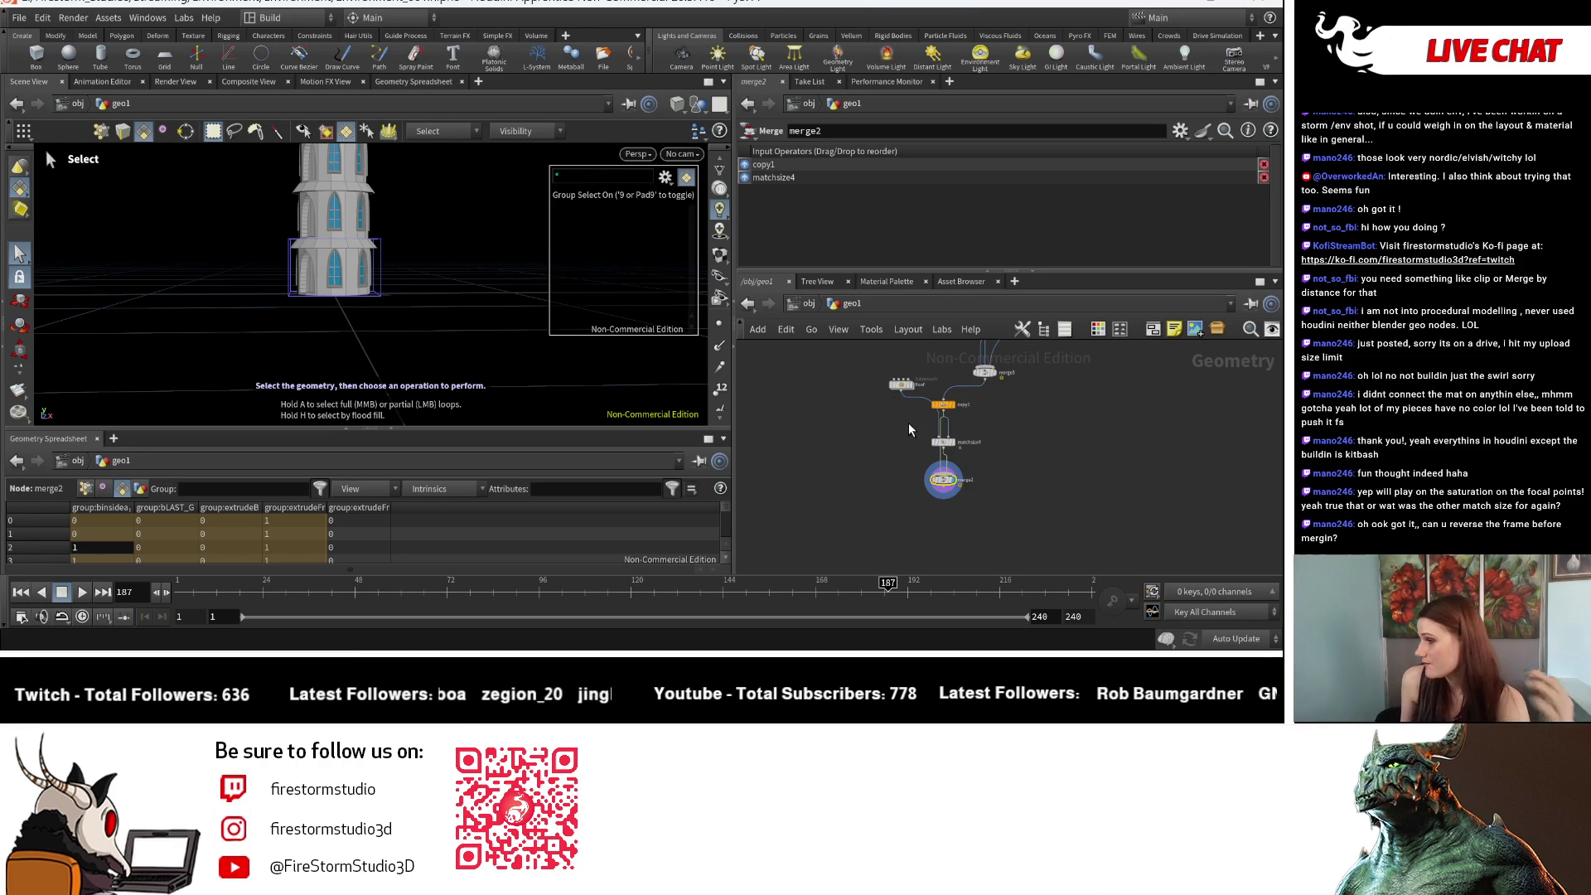
pyautogui.scroll(-3, 907, 421)
pyautogui.moveTo(858, 359); pyautogui.dragTo(869, 483, button='middle')
pyautogui.scroll(5, 928, 448)
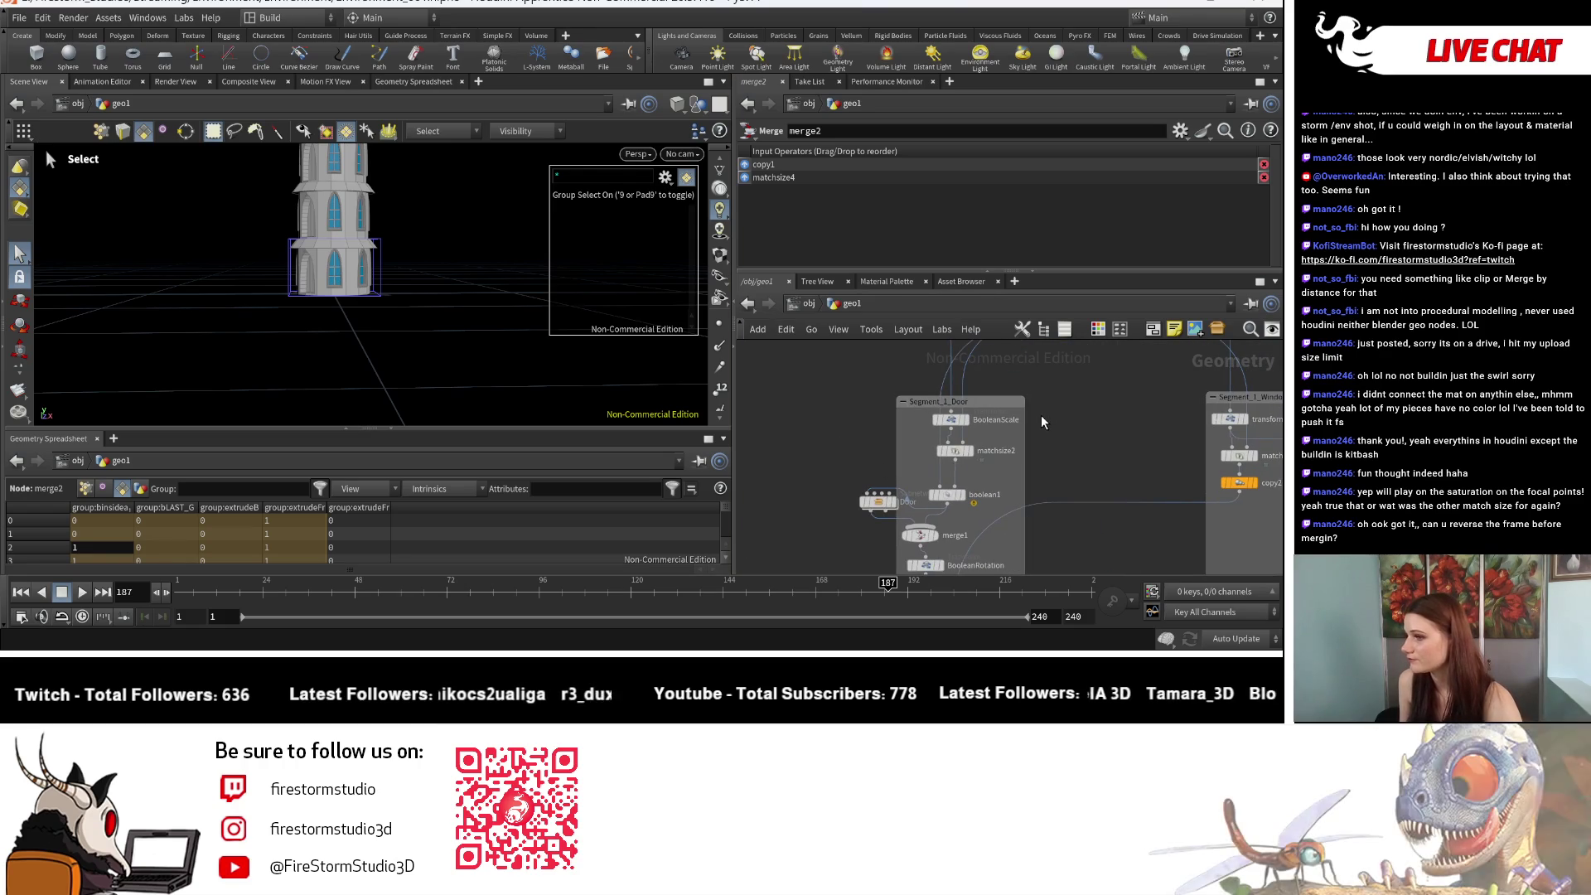
pyautogui.scroll(-2, 1039, 415)
pyautogui.moveTo(817, 444); pyautogui.dragTo(887, 516, button='middle')
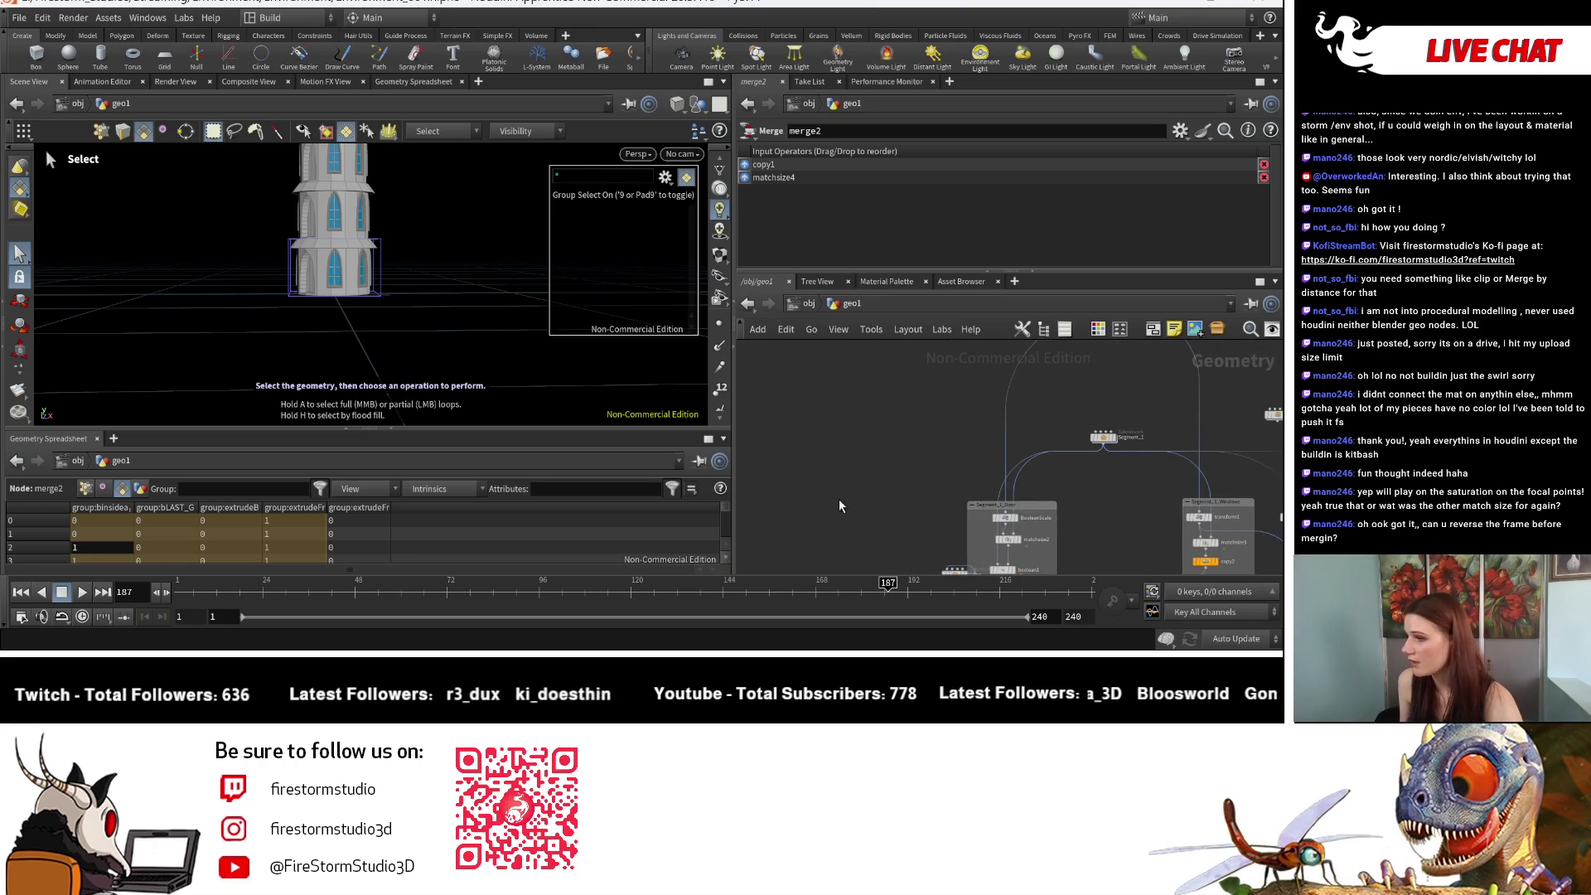
pyautogui.press('Escape')
pyautogui.scroll(4, 451, 260)
pyautogui.moveTo(404, 402); pyautogui.dragTo(405, 335)
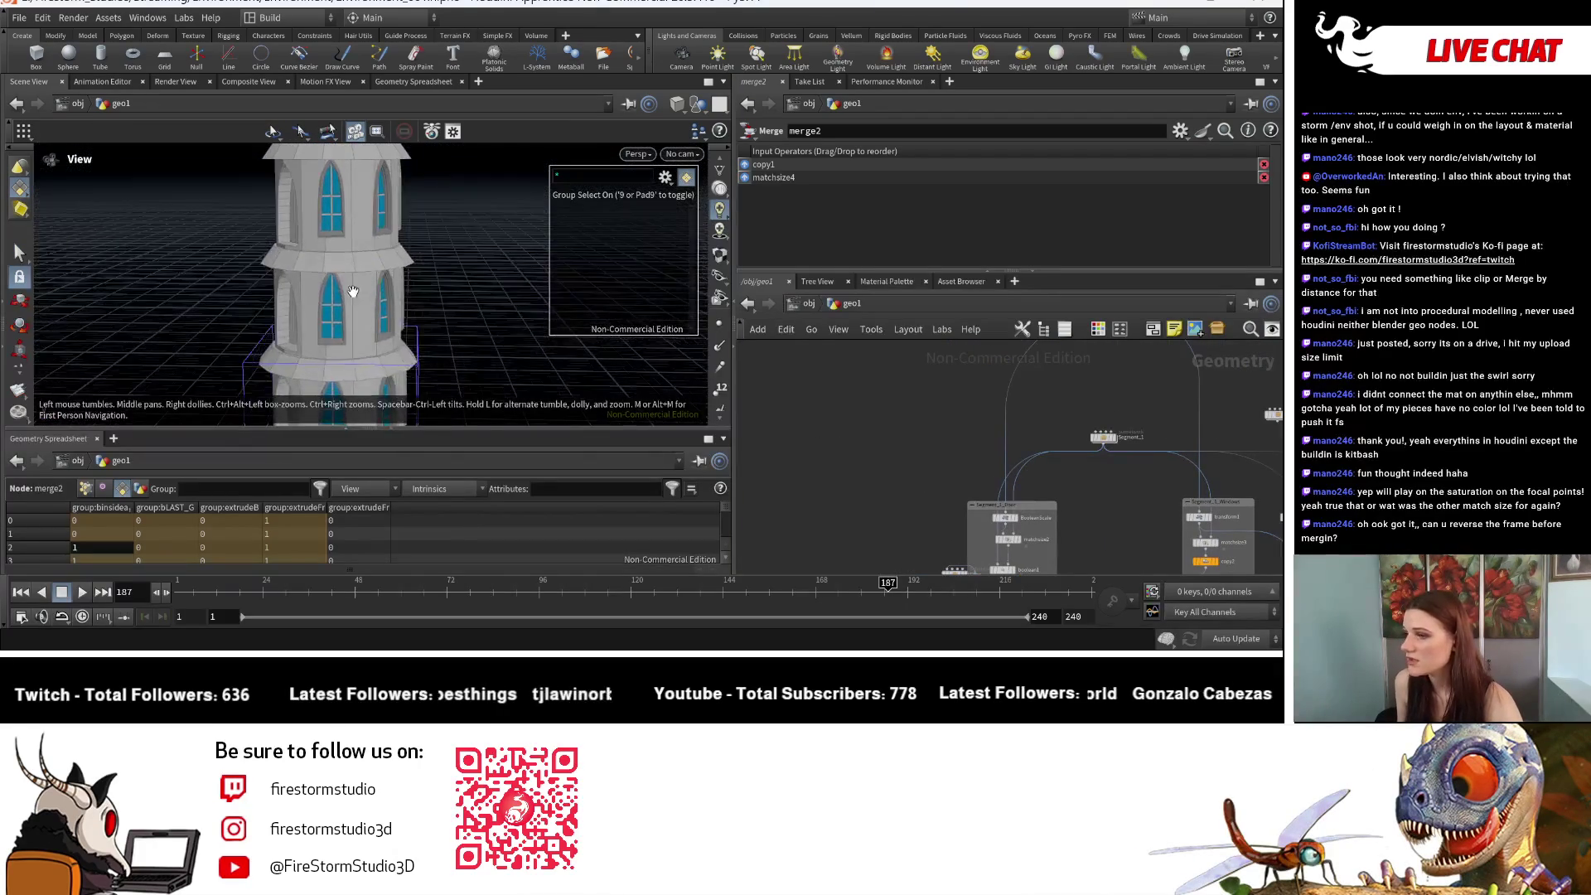
pyautogui.scroll(5, 404, 334)
pyautogui.scroll(-6, 320, 269)
pyautogui.scroll(3, 320, 270)
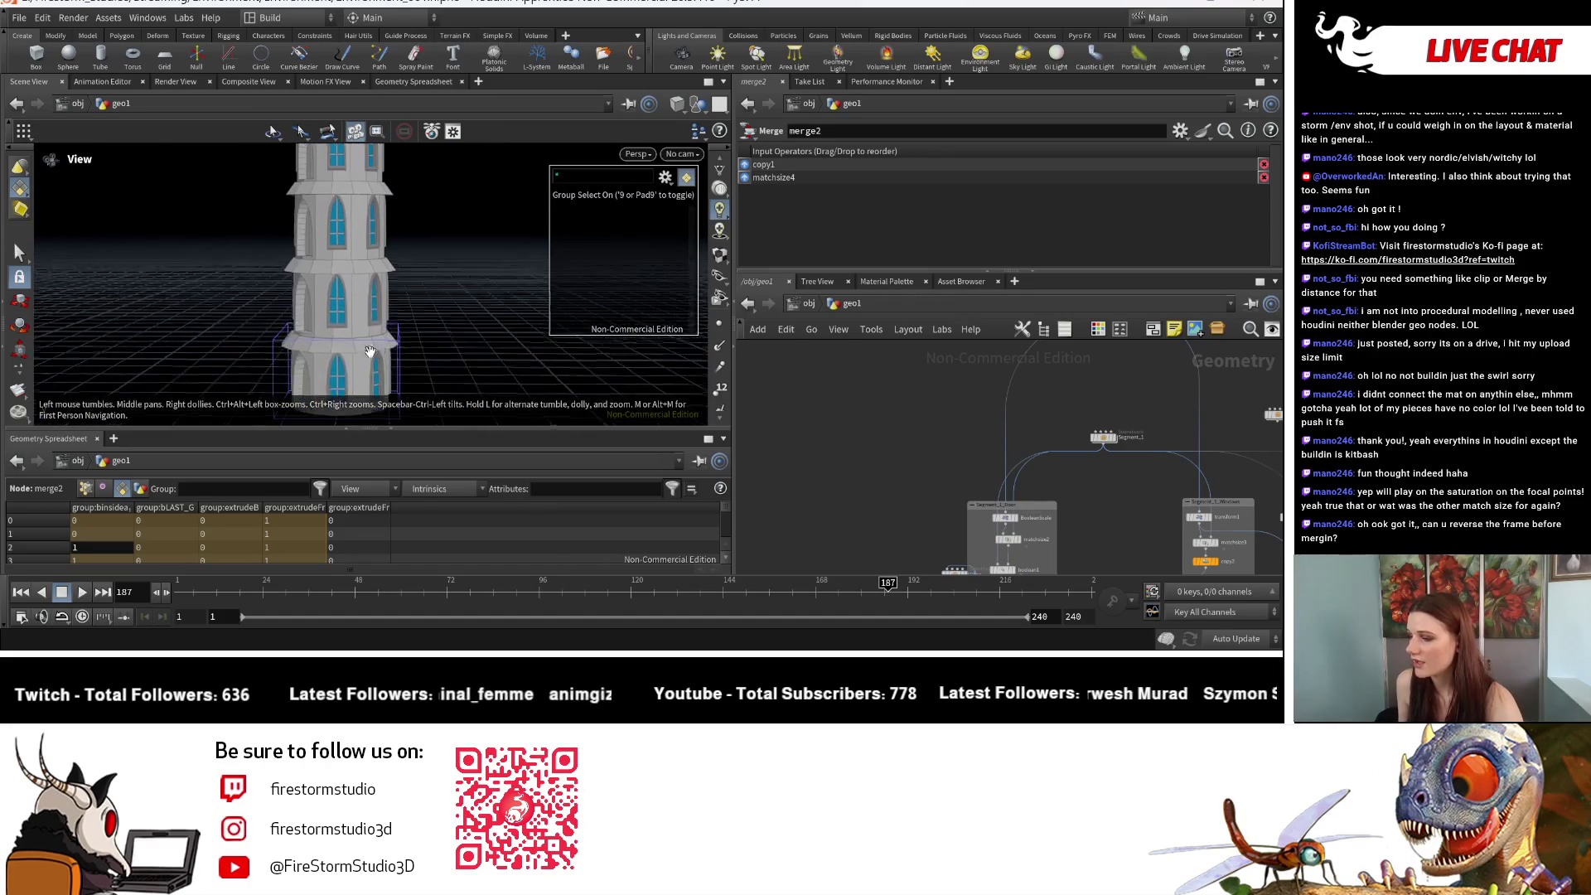
pyautogui.press('s')
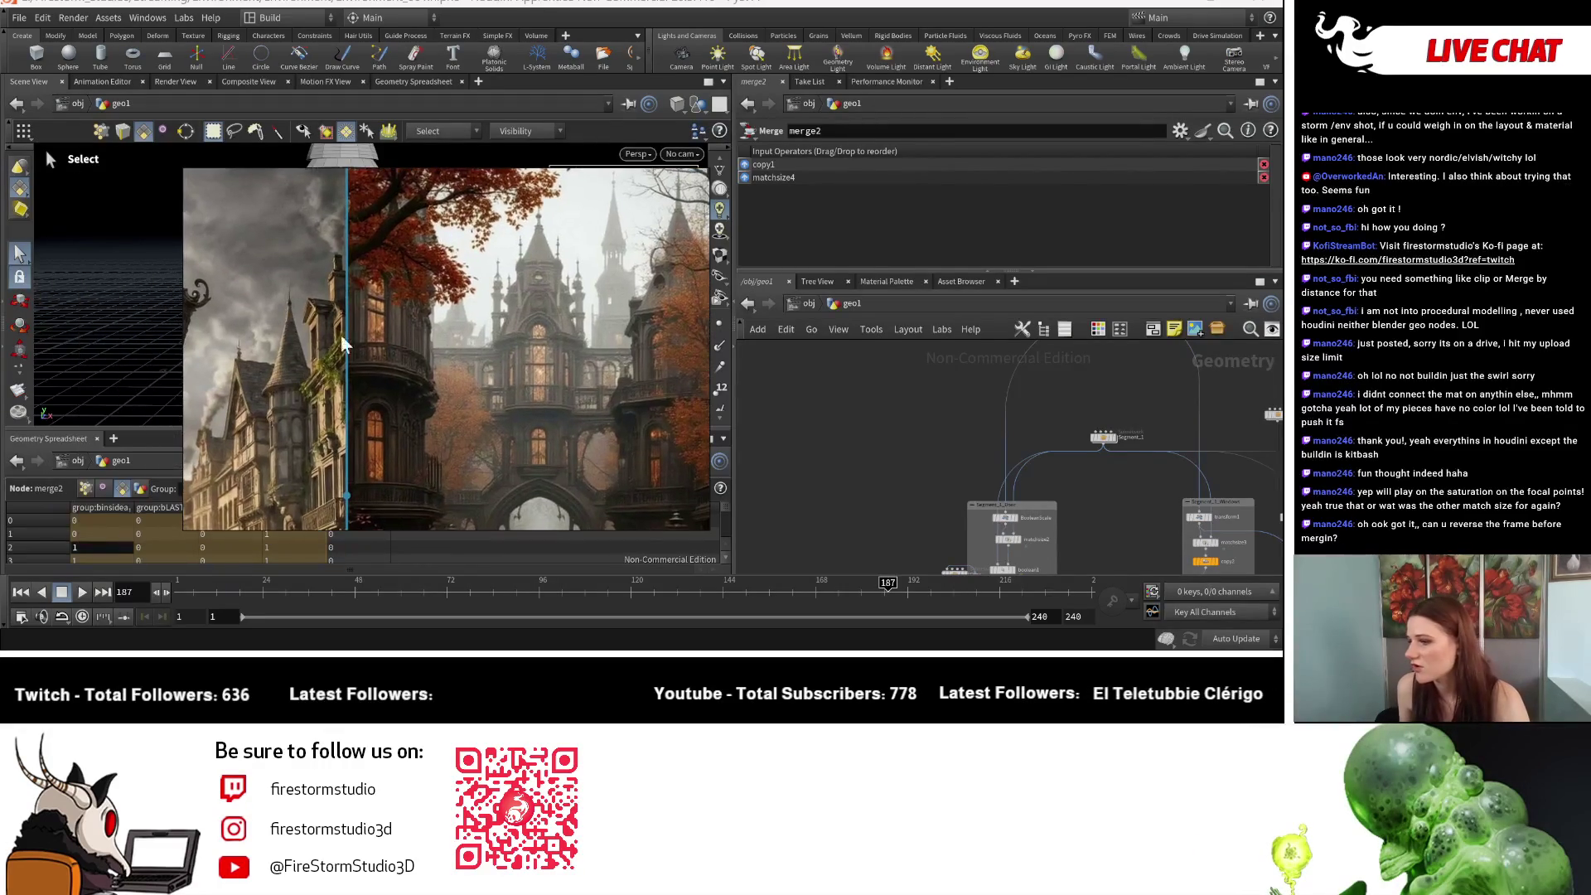
pyautogui.scroll(2, 483, 393)
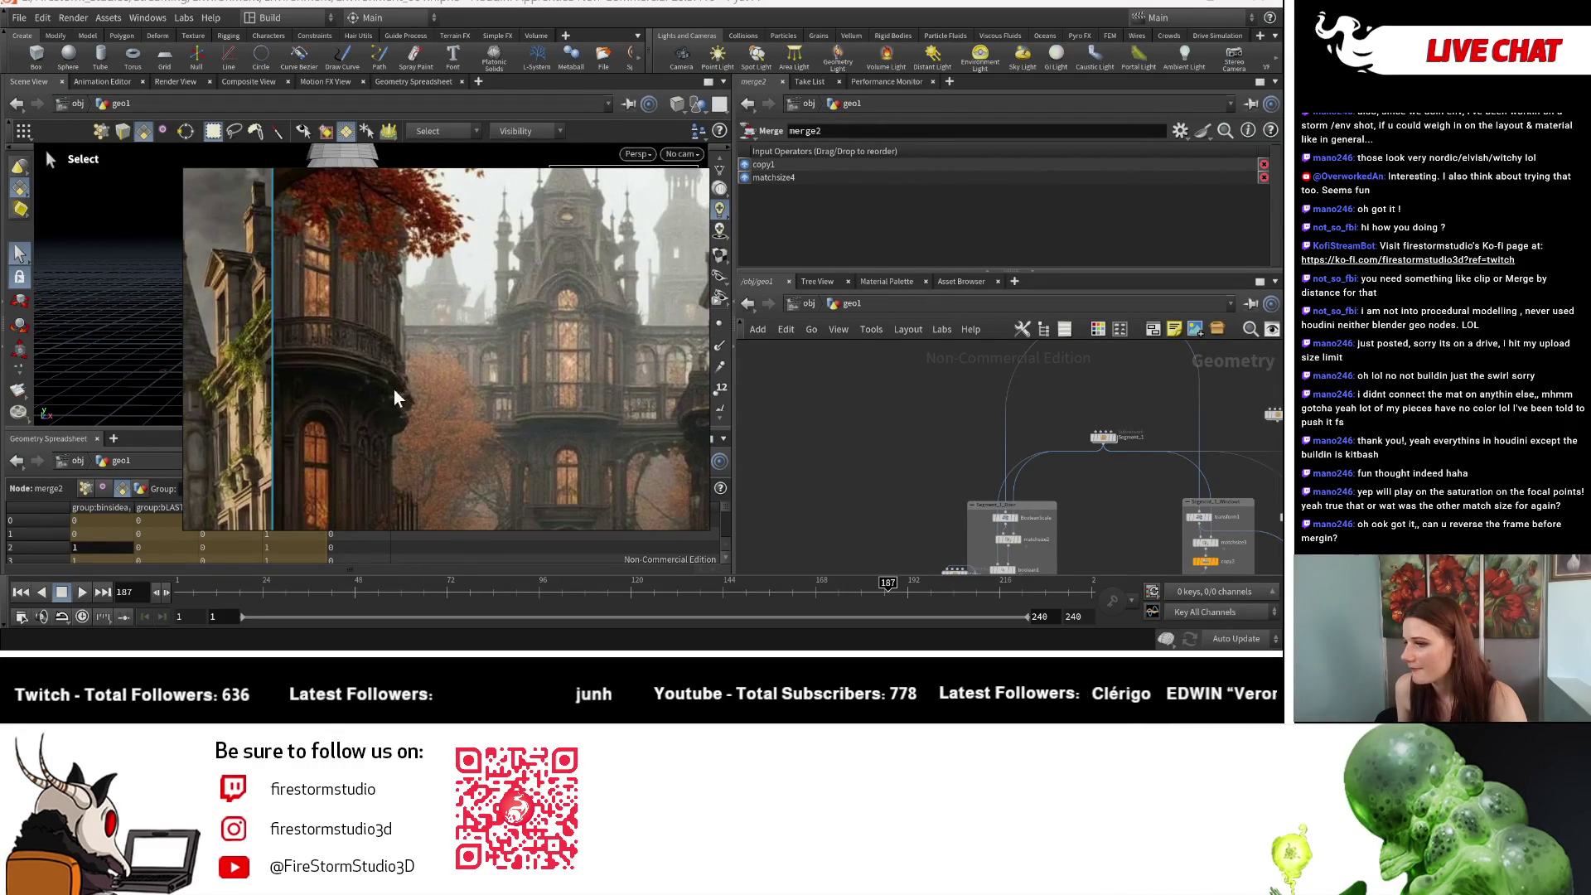
pyautogui.press('Escape')
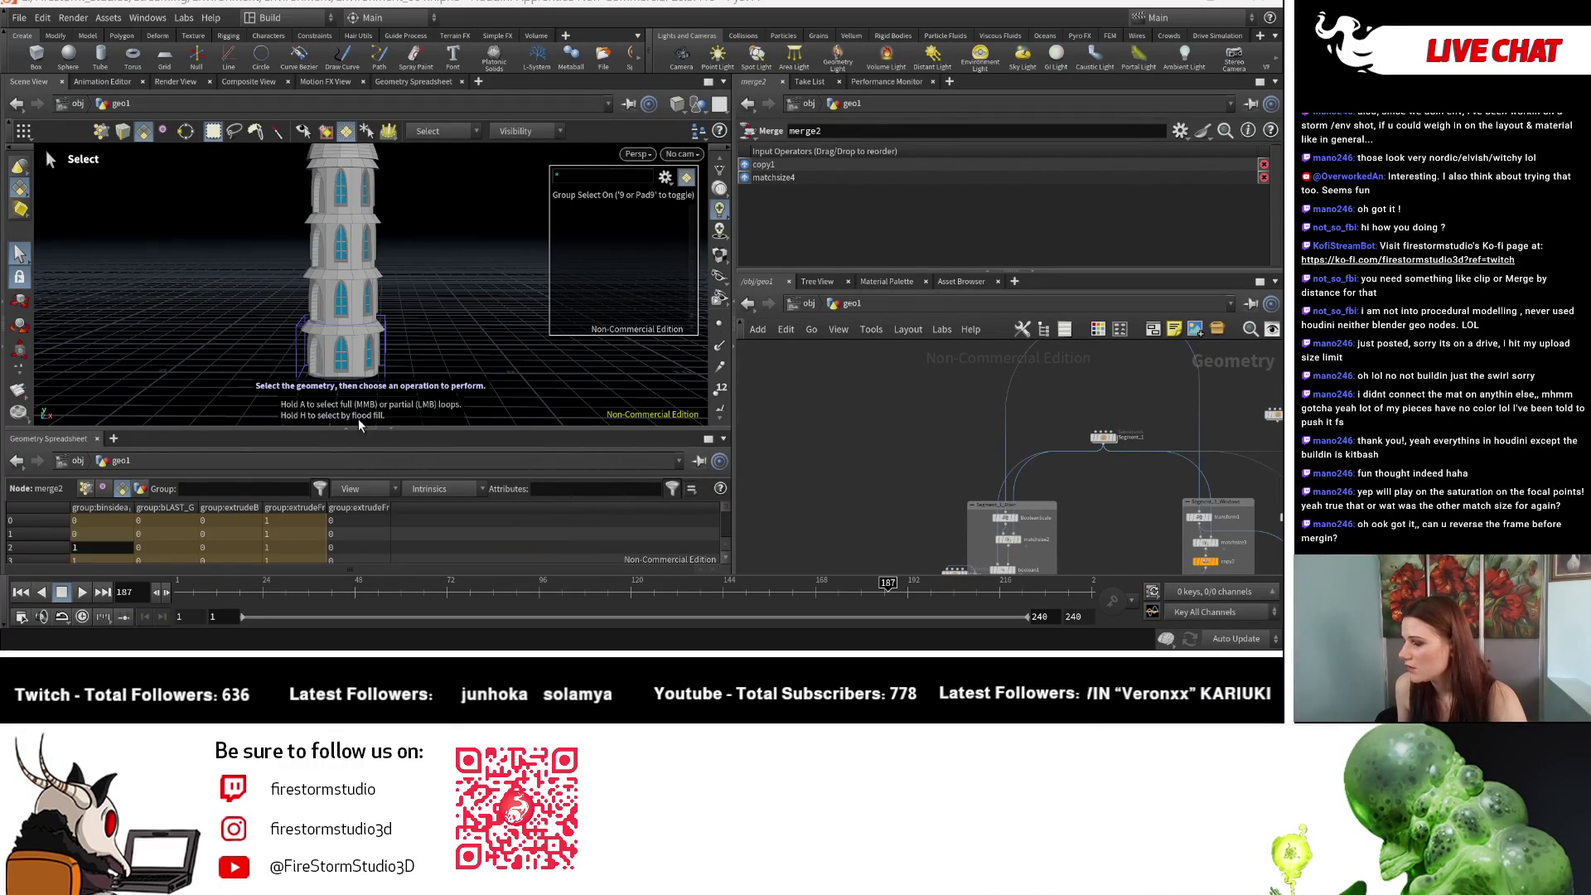
pyautogui.scroll(-3, 1081, 503)
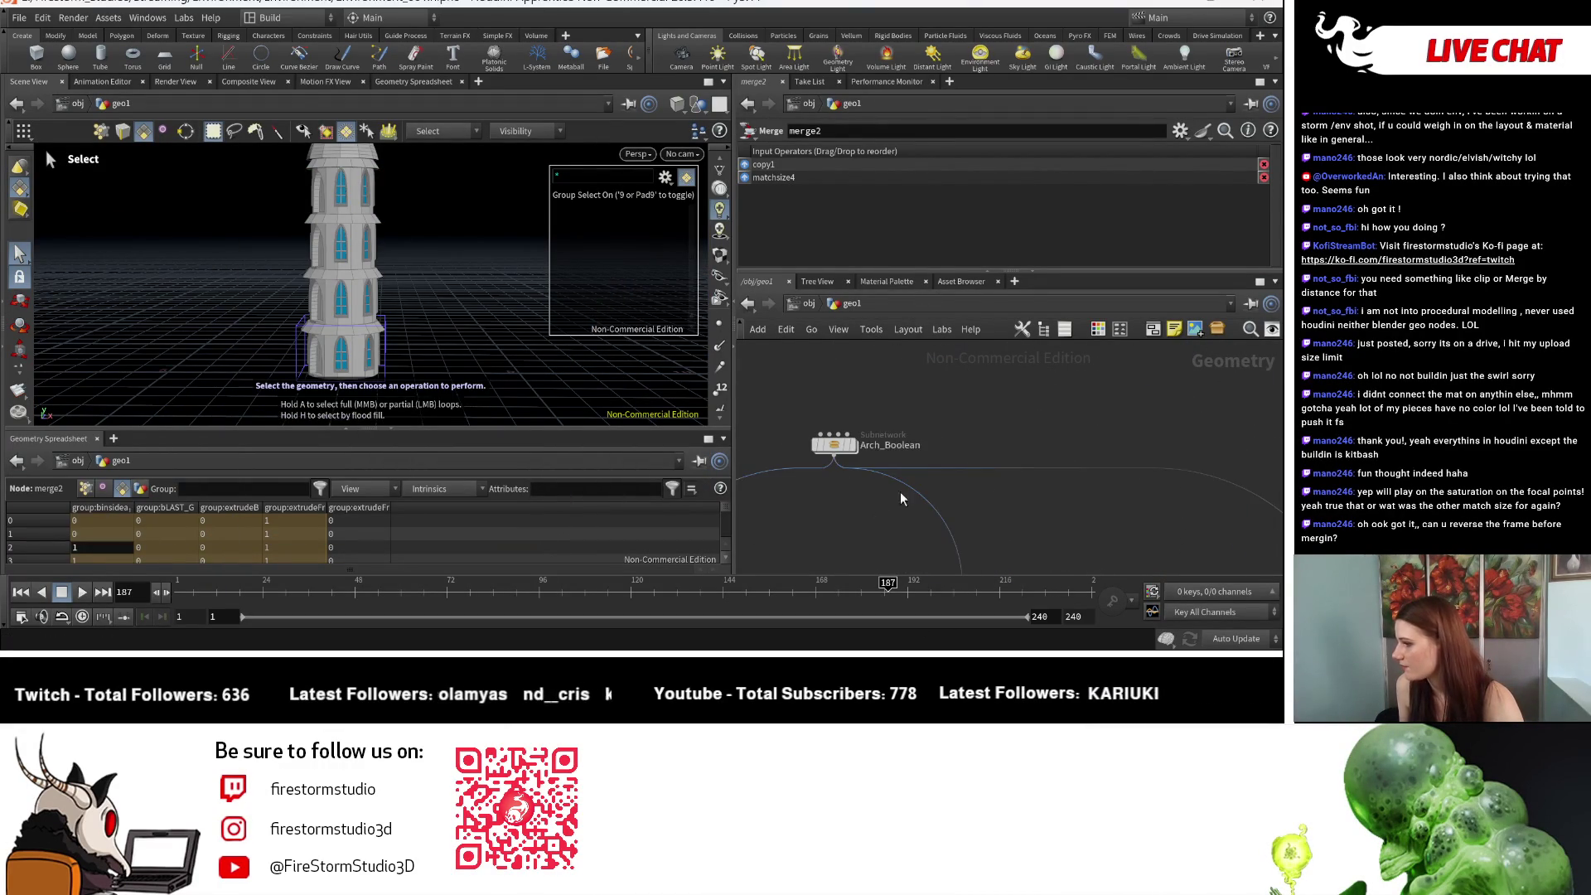
pyautogui.scroll(3, 808, 445)
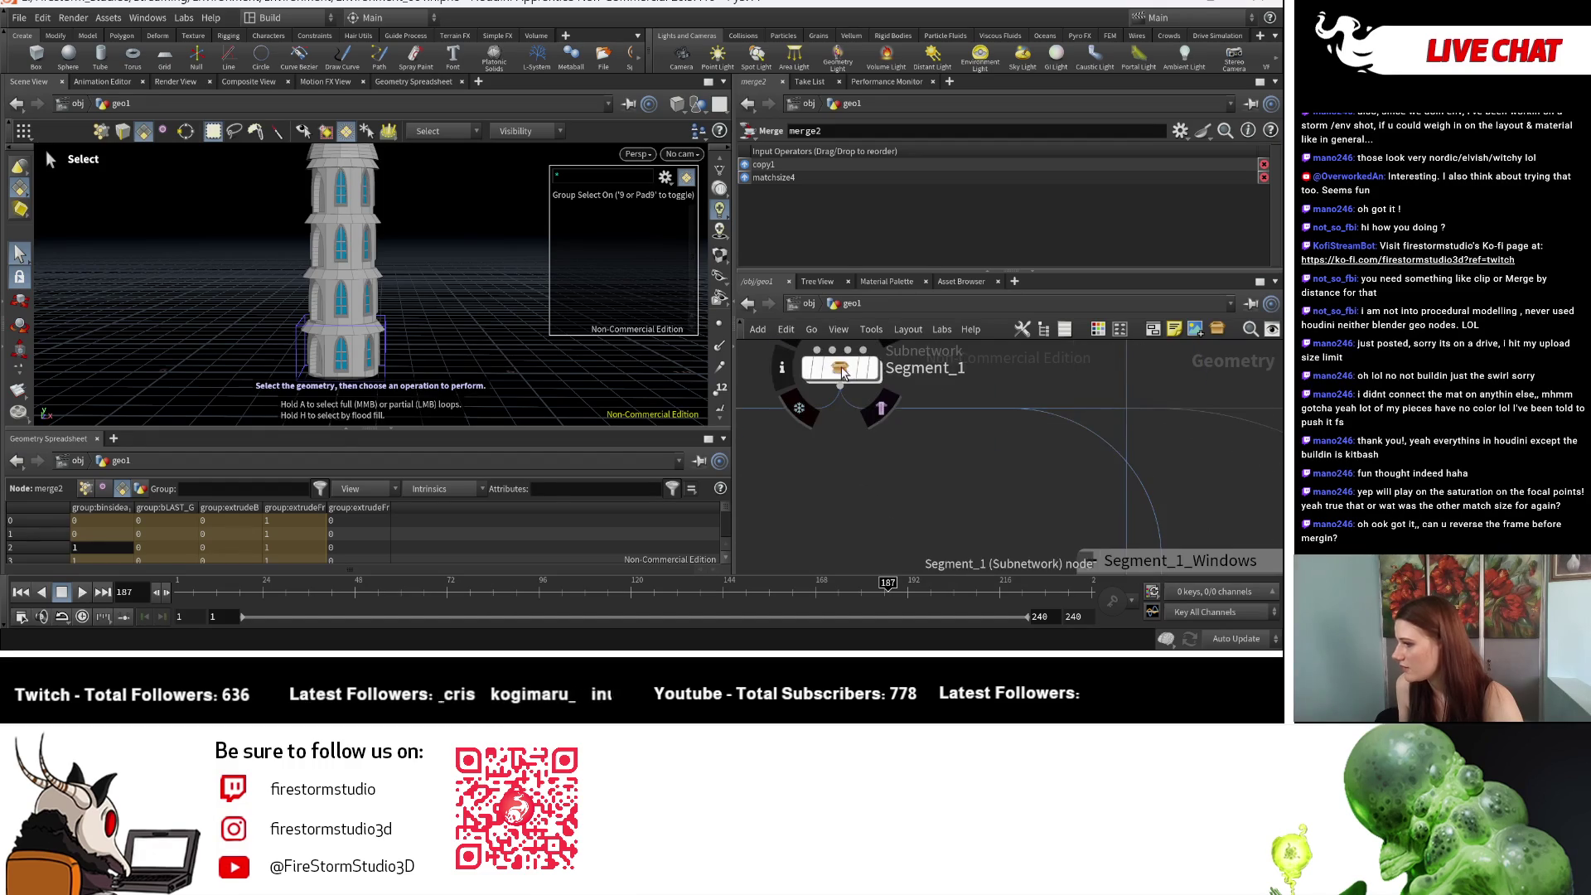
# Step: Enter Segment_1 and inspect cylinder_generator2's cylinder from several angles
pyautogui.doubleClick(841, 369)
pyautogui.scroll(3, 1042, 534)
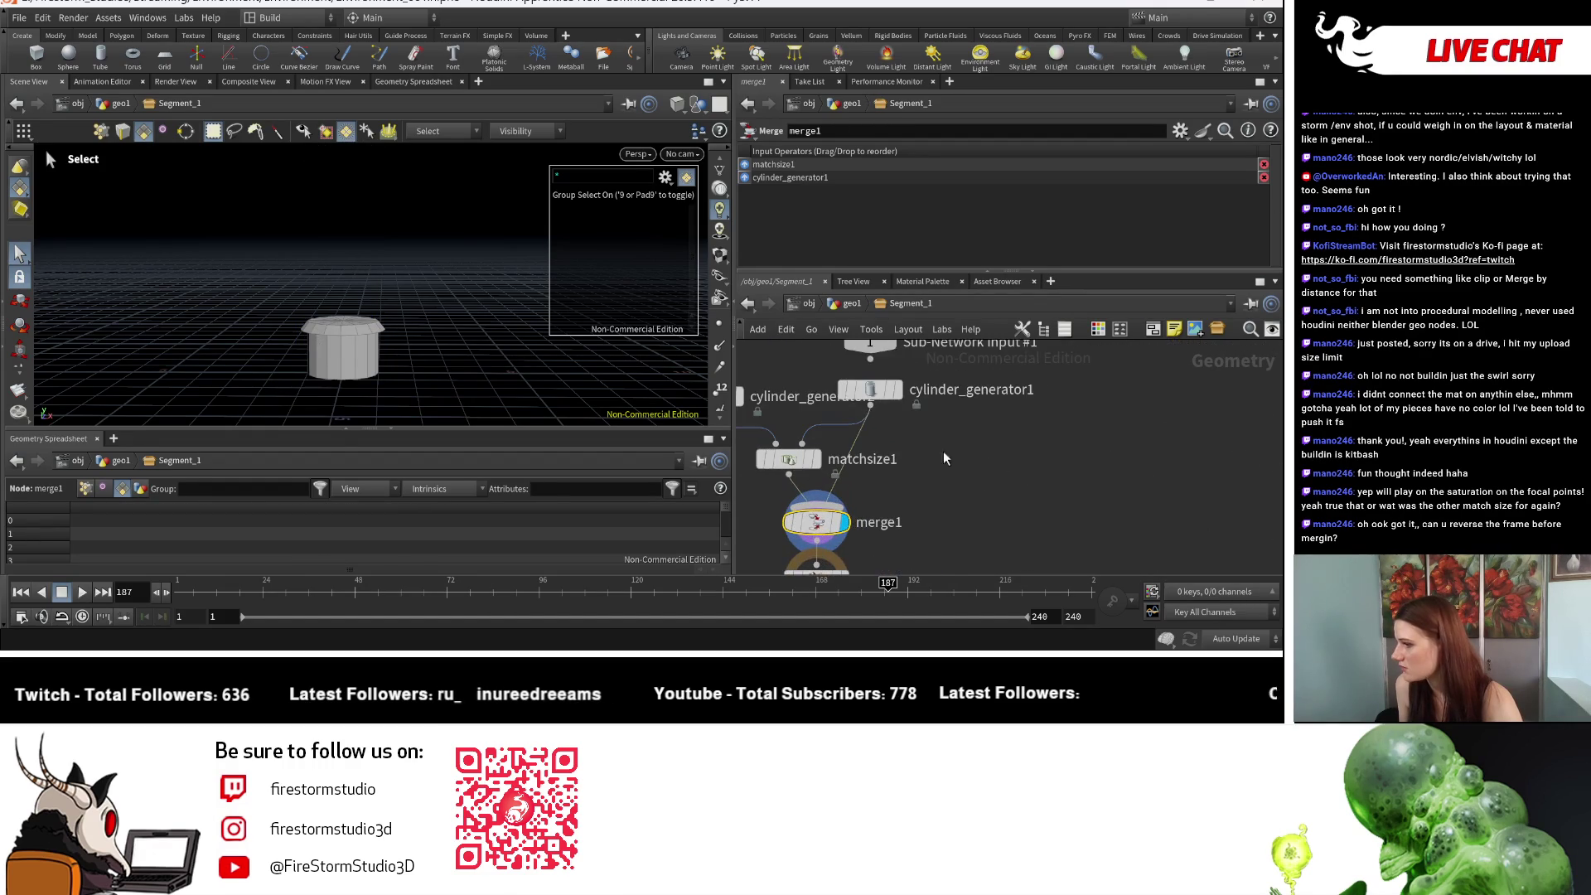
pyautogui.moveTo(739, 406); pyautogui.dragTo(919, 416, button='middle')
pyautogui.click(919, 417)
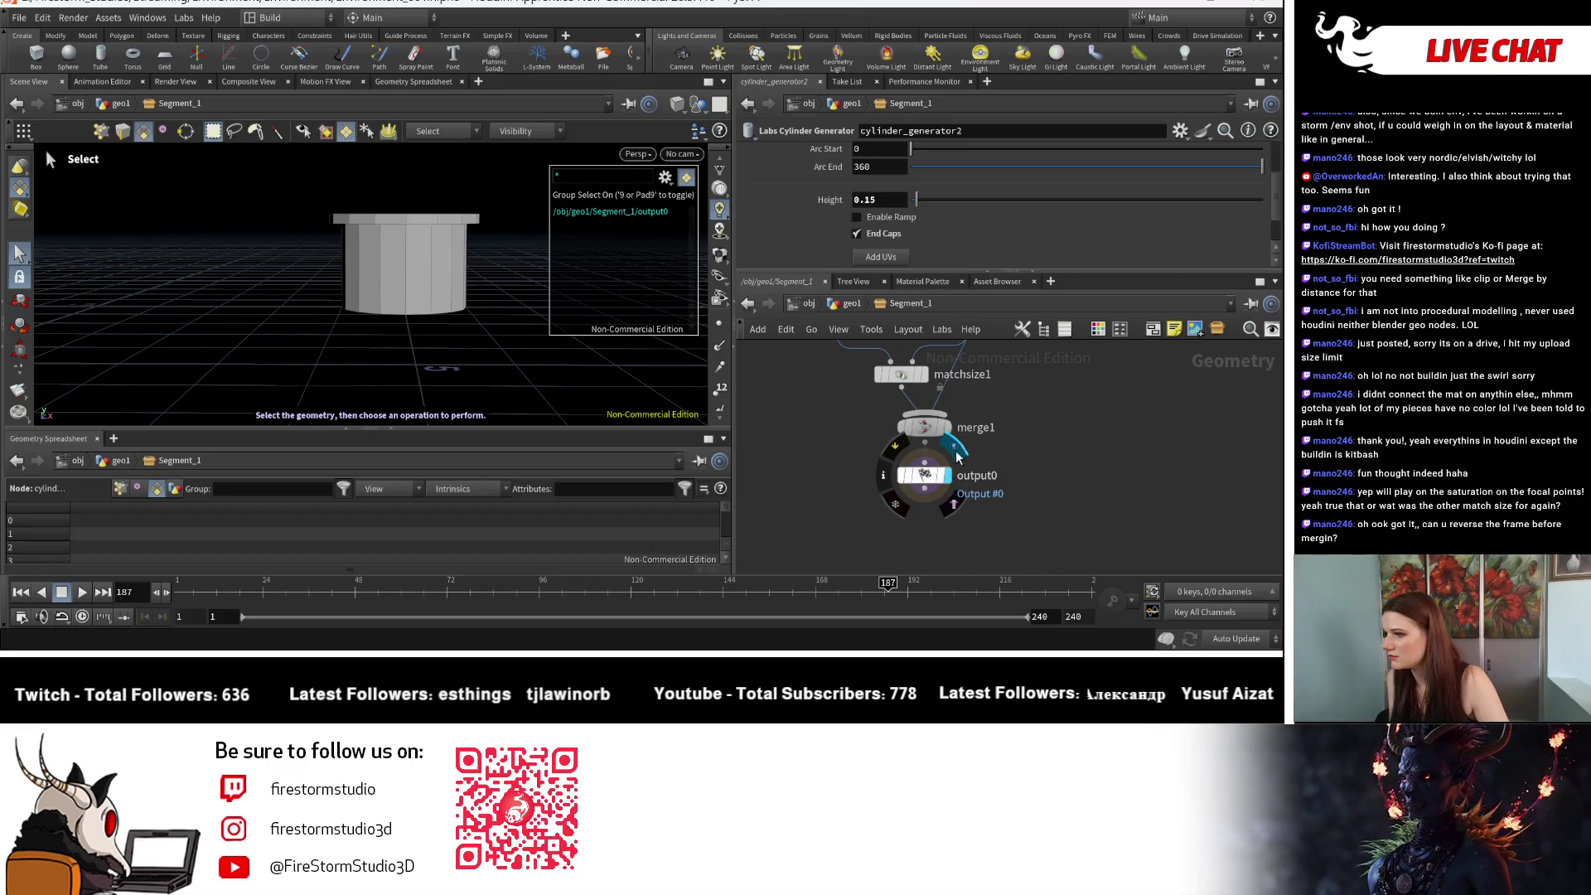
pyautogui.press('Escape')
pyautogui.moveTo(493, 284)
pyautogui.mouseDown()
pyautogui.moveTo(514, 366)
pyautogui.moveTo(462, 334)
pyautogui.moveTo(466, 280)
pyautogui.moveTo(494, 359)
pyautogui.moveTo(423, 274)
pyautogui.moveTo(423, 158)
pyautogui.moveTo(441, 234)
pyautogui.moveTo(447, 209)
pyautogui.moveTo(556, 279)
pyautogui.moveTo(480, 340)
pyautogui.moveTo(412, 203)
pyautogui.moveTo(419, 274)
pyautogui.mouseUp()
pyautogui.press('s')
pyautogui.moveTo(928, 357)
pyautogui.mouseDown(button='middle')
pyautogui.moveTo(931, 528)
pyautogui.moveTo(855, 417)
pyautogui.mouseUp(button='middle')
pyautogui.scroll(2, 931, 528)
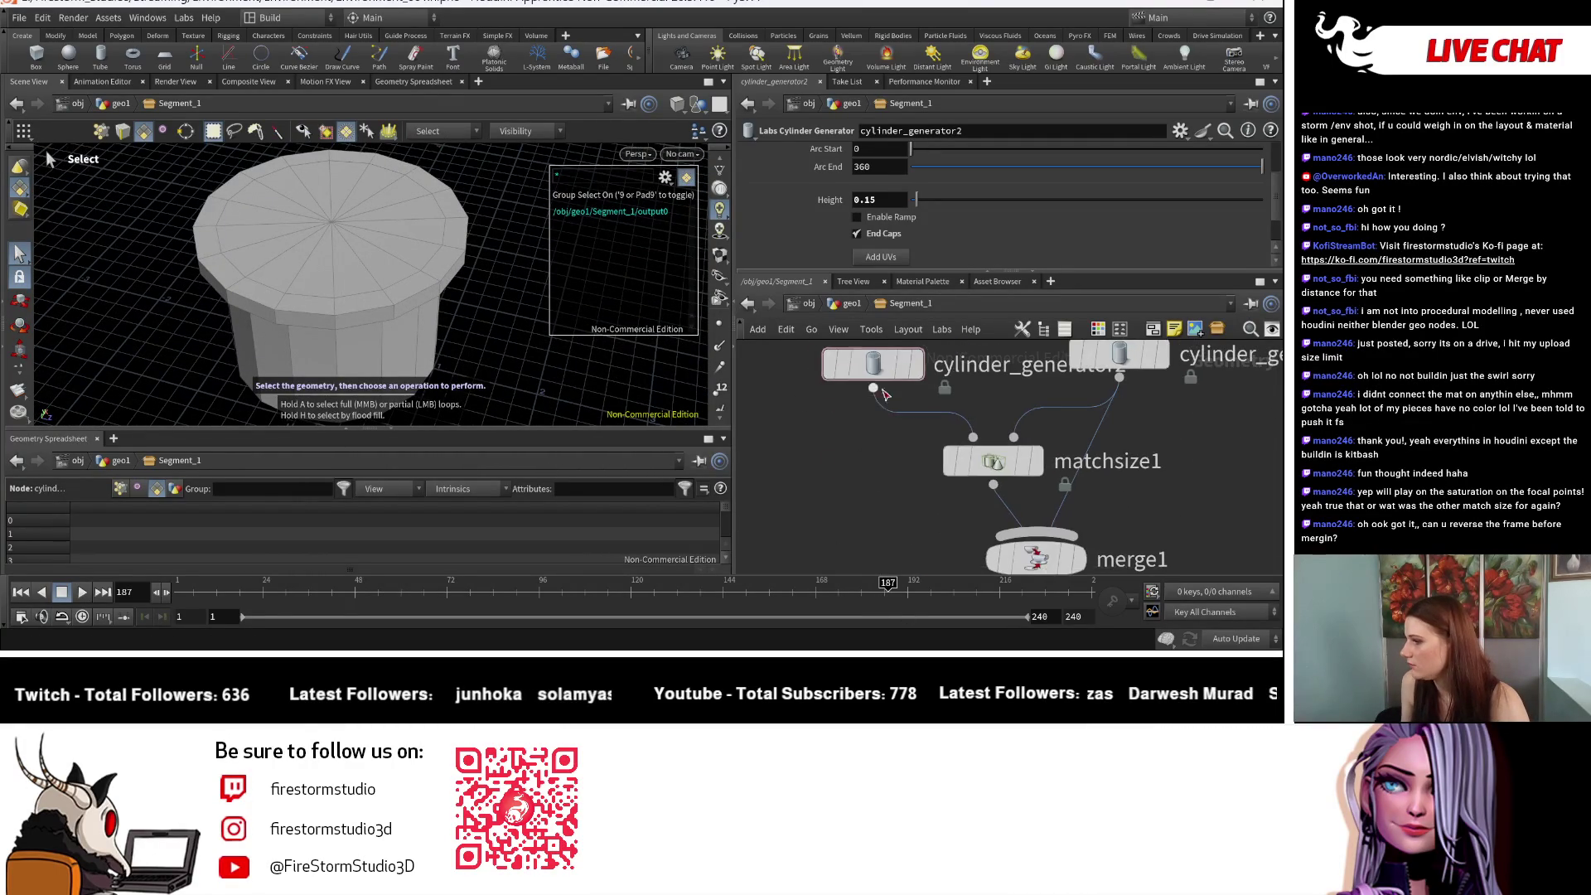
pyautogui.moveTo(415, 359)
pyautogui.mouseDown()
pyautogui.moveTo(310, 152)
pyautogui.moveTo(328, 257)
pyautogui.moveTo(331, 240)
pyautogui.mouseUp()
pyautogui.scroll(-2, 997, 447)
# Step: Move merge1 and output0 lower to make room in the network
pyautogui.moveTo(998, 447)
pyautogui.mouseDown(button='middle')
pyautogui.moveTo(825, 466)
pyautogui.moveTo(861, 398)
pyautogui.mouseUp(button='middle')
pyautogui.scroll(-1, 968, 495)
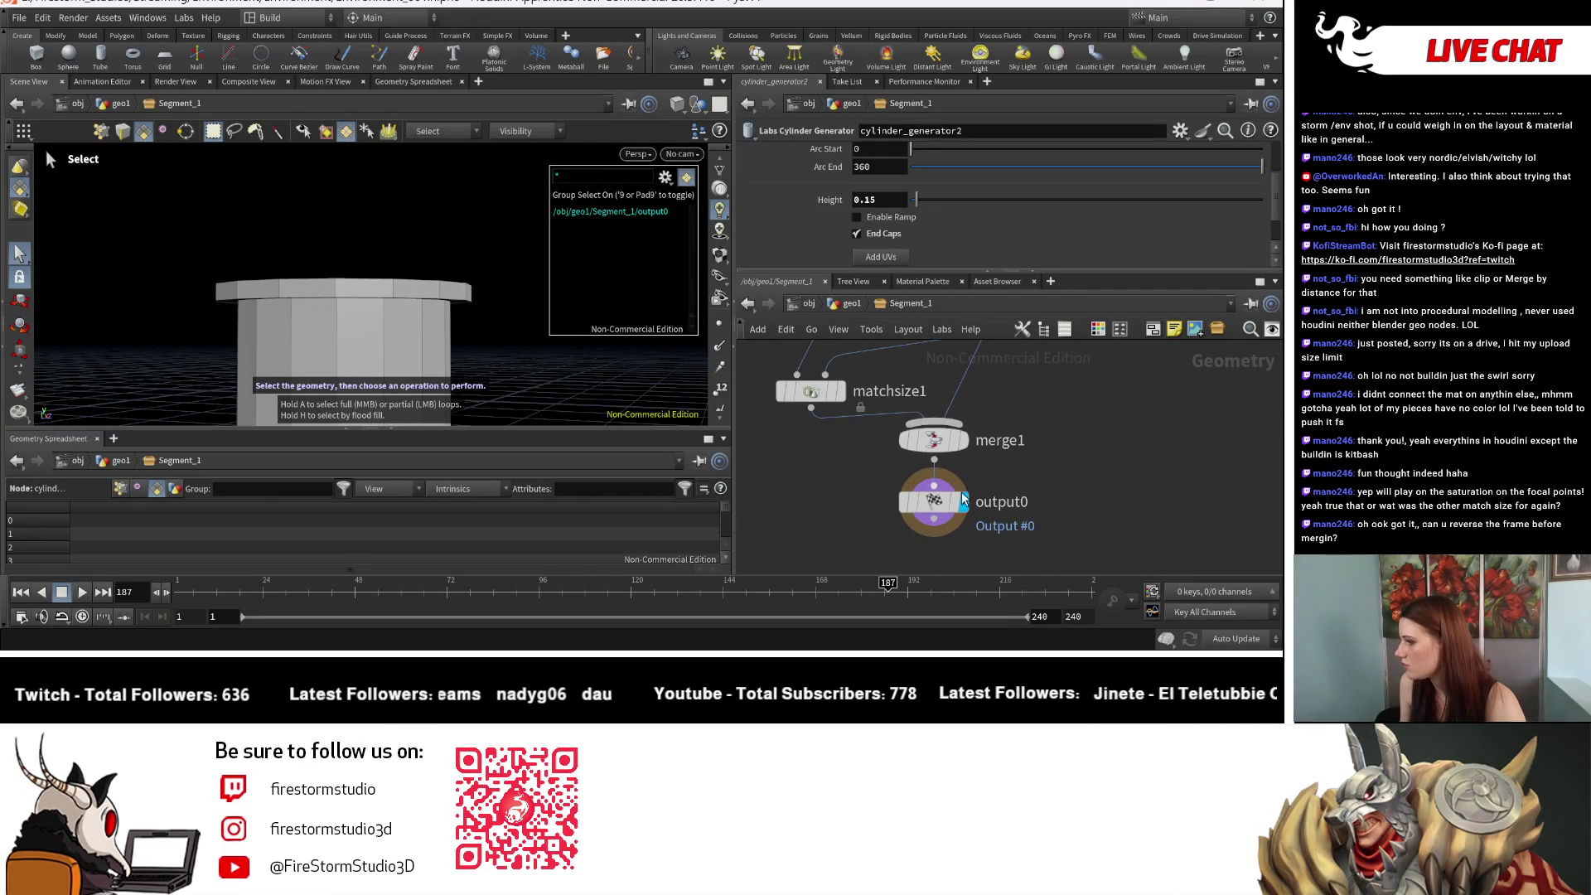
pyautogui.moveTo(1110, 454); pyautogui.dragTo(912, 533)
pyautogui.moveTo(935, 442)
pyautogui.mouseDown()
pyautogui.moveTo(949, 483)
pyautogui.moveTo(1075, 530)
pyautogui.moveTo(1077, 548)
pyautogui.mouseUp()
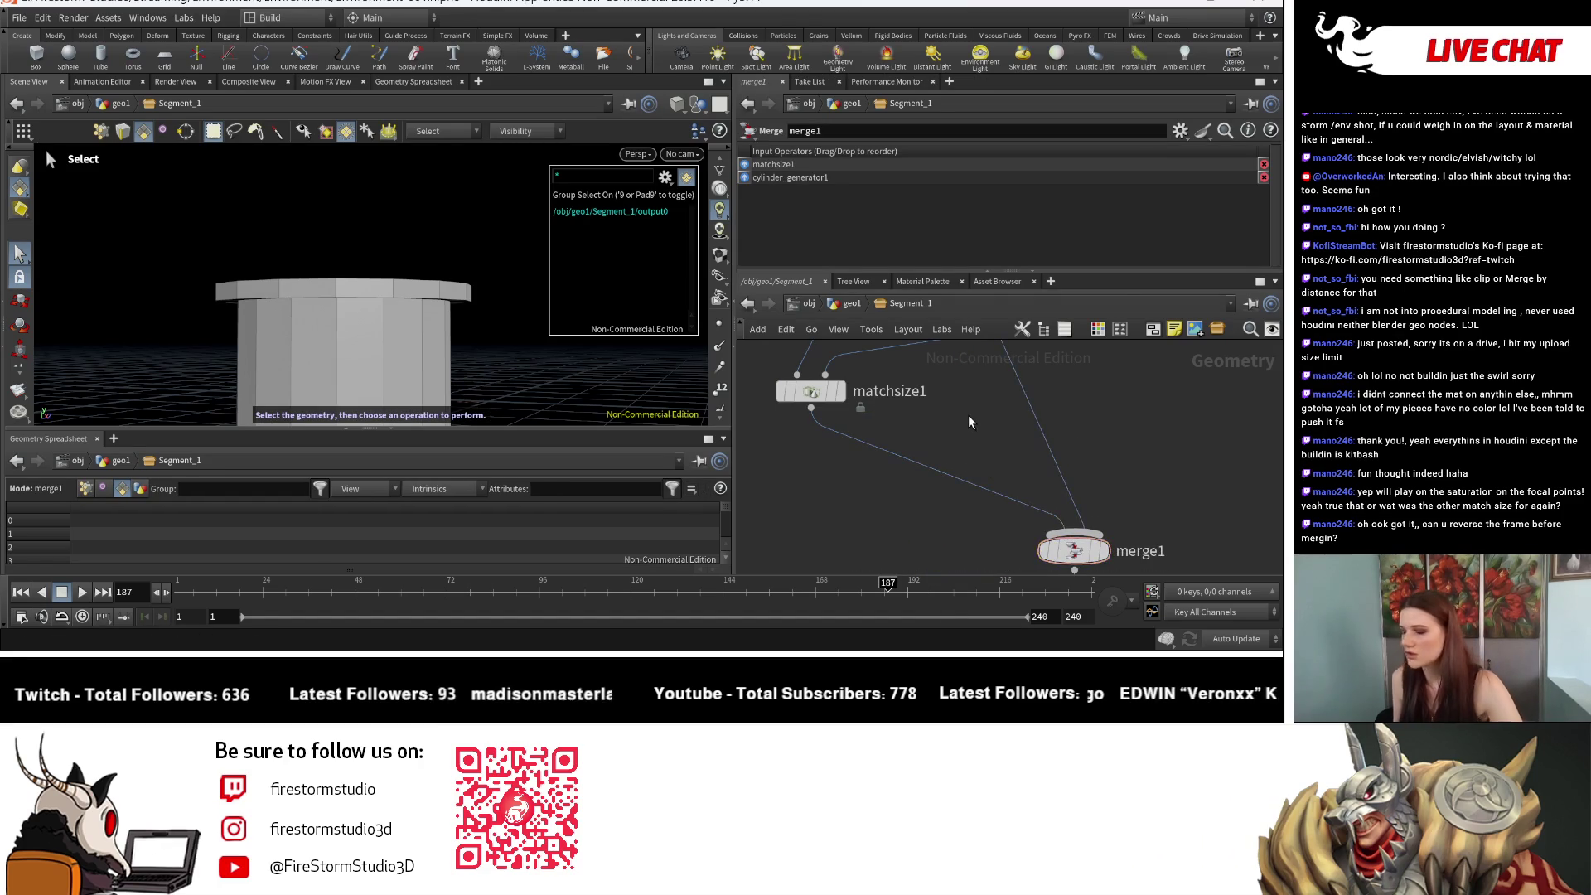
# Step: Add a Boolean node fed by matchsize1 with Operation set to Union
pyautogui.press('Tab')
pyautogui.write('bi')
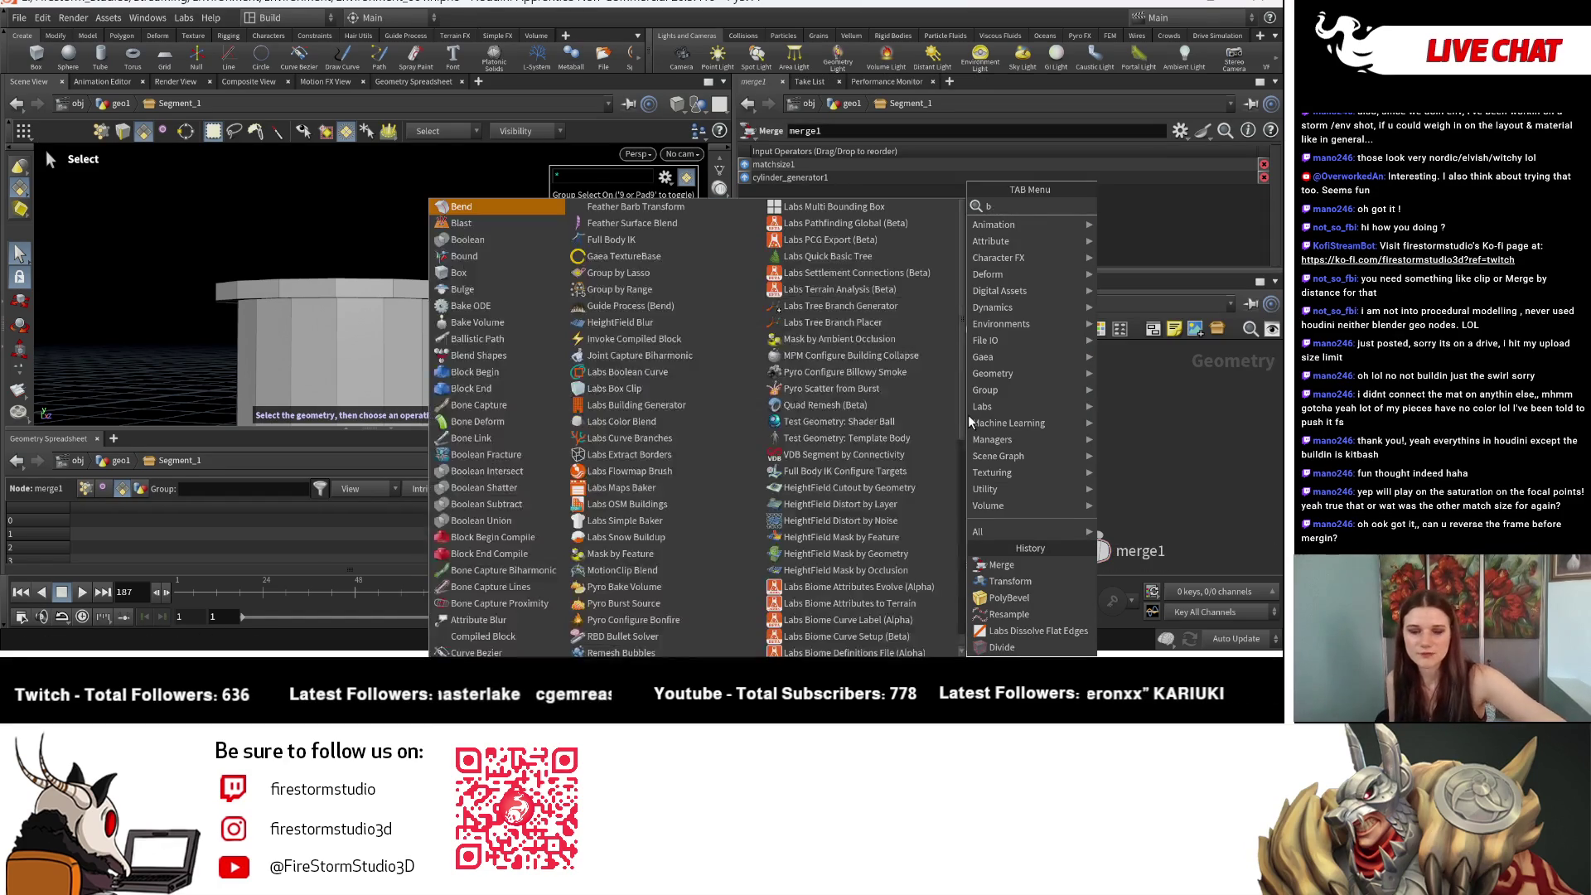
pyautogui.press('BackSpace')
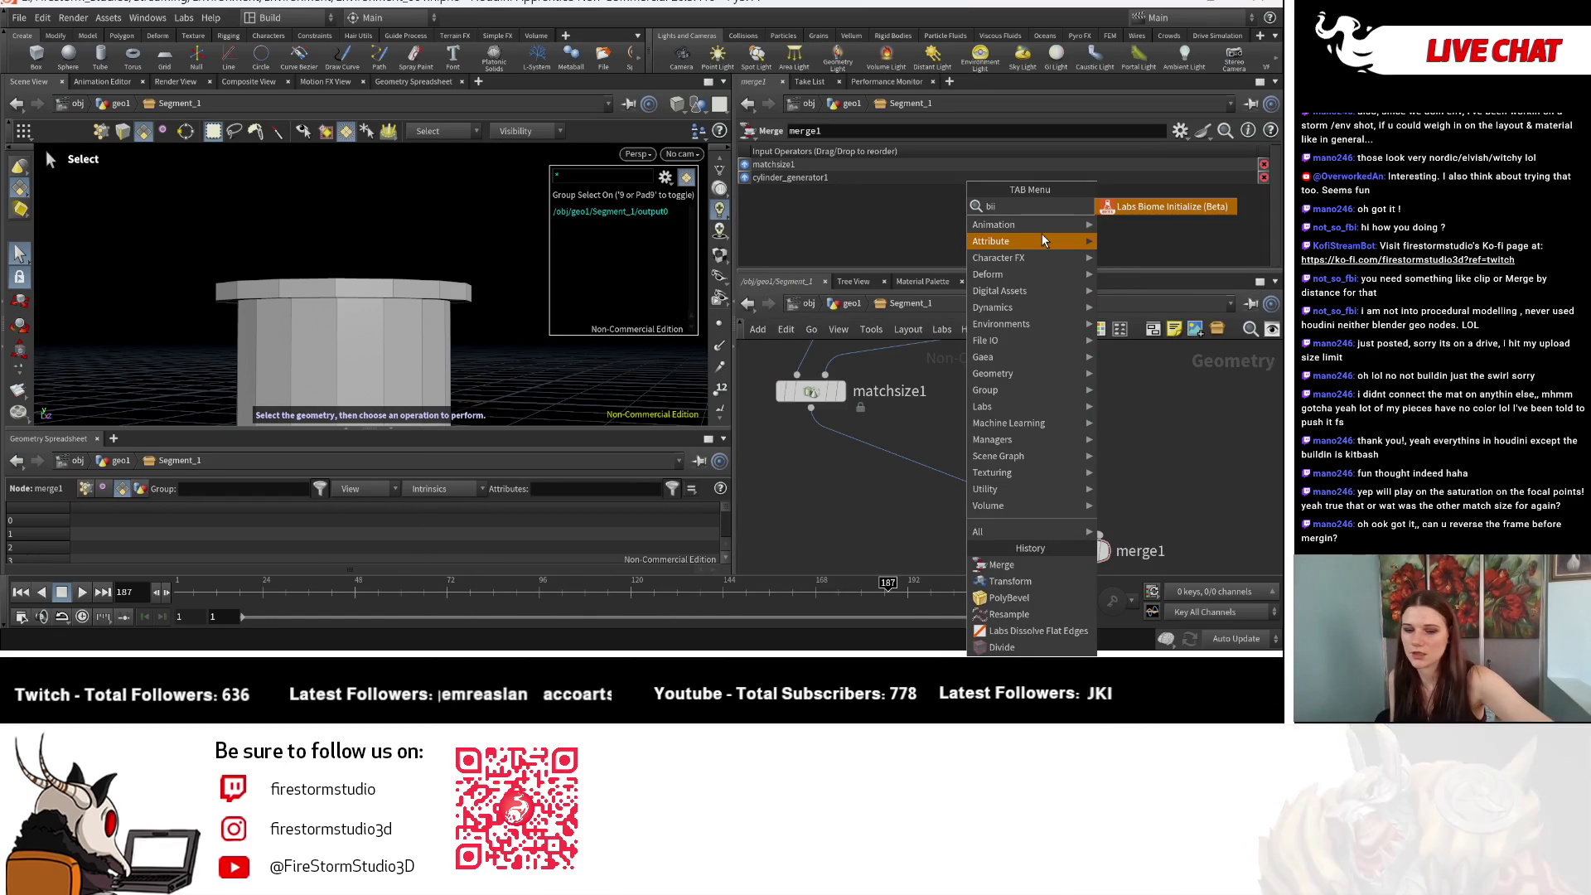
pyautogui.write('oo')
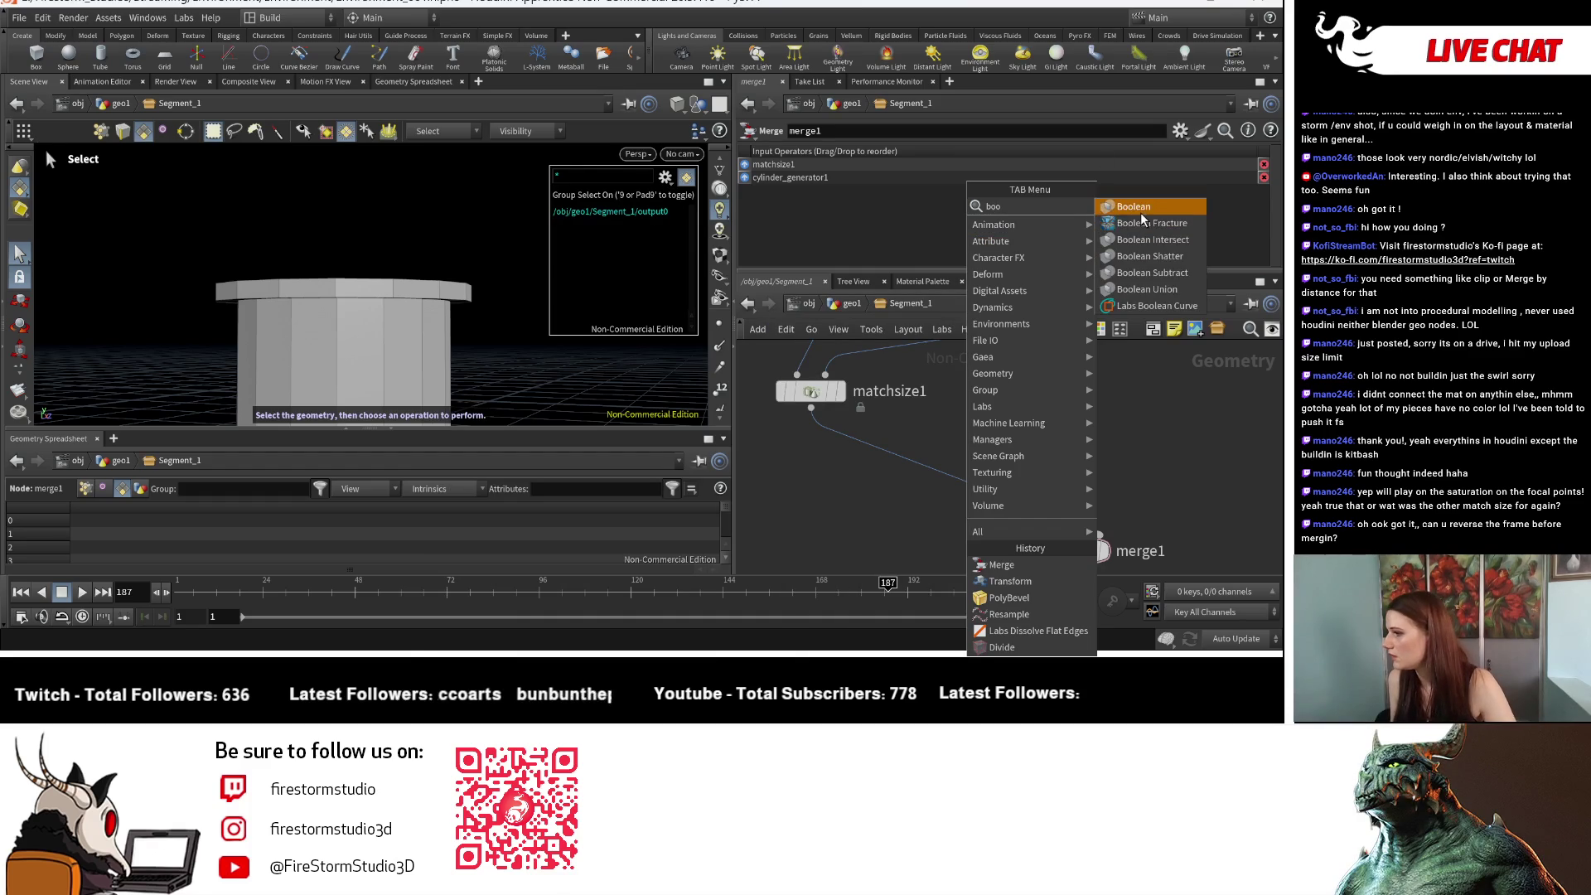
pyautogui.click(1140, 212)
pyautogui.click(956, 431)
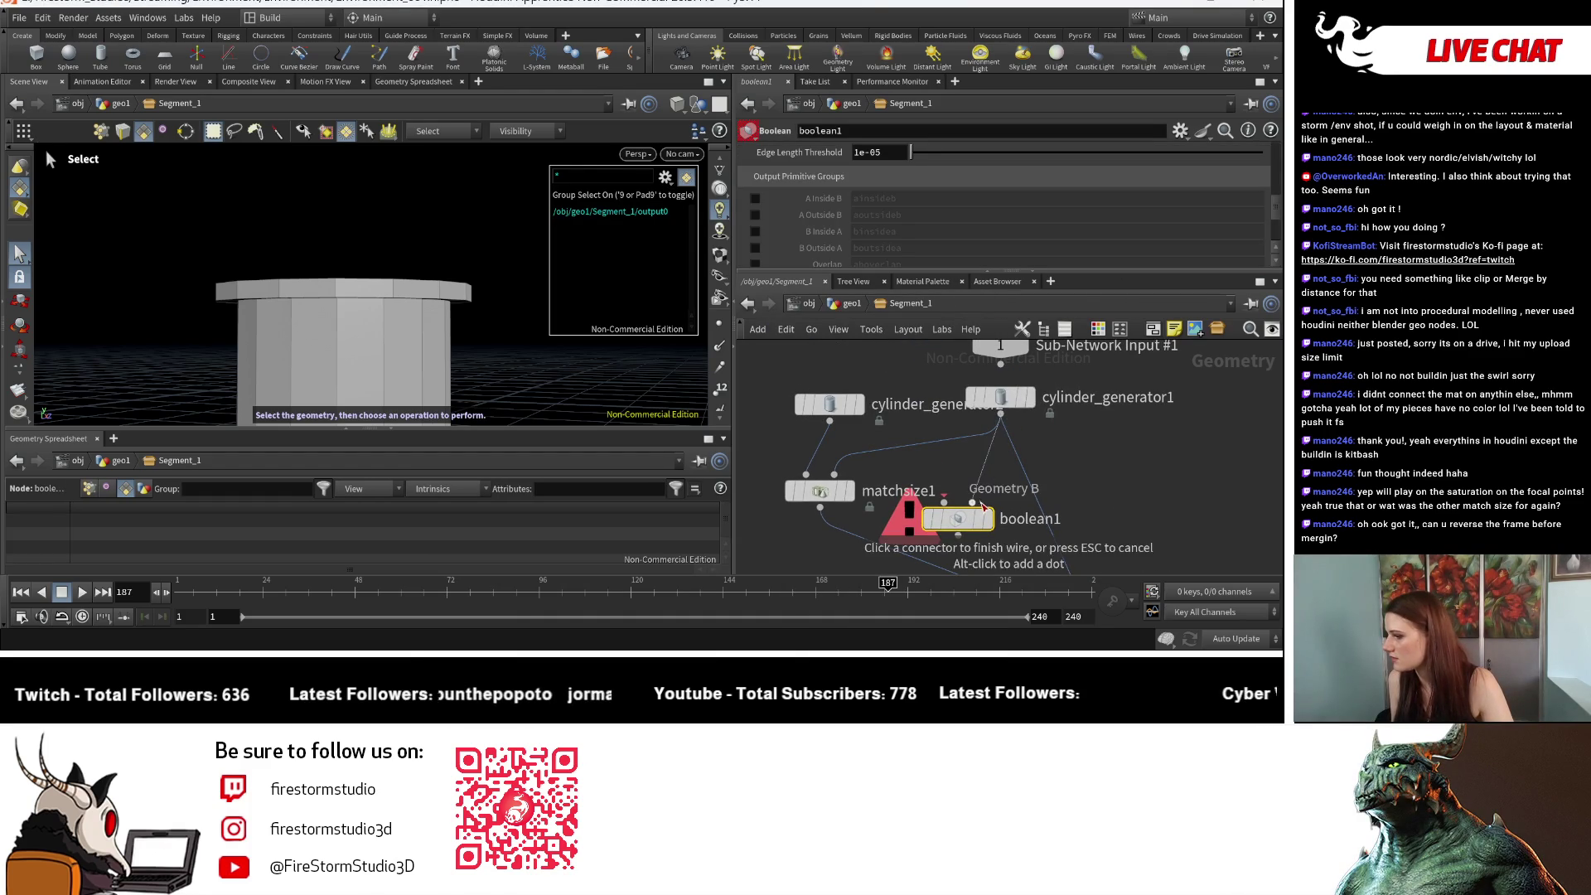
pyautogui.moveTo(819, 508); pyautogui.dragTo(945, 503)
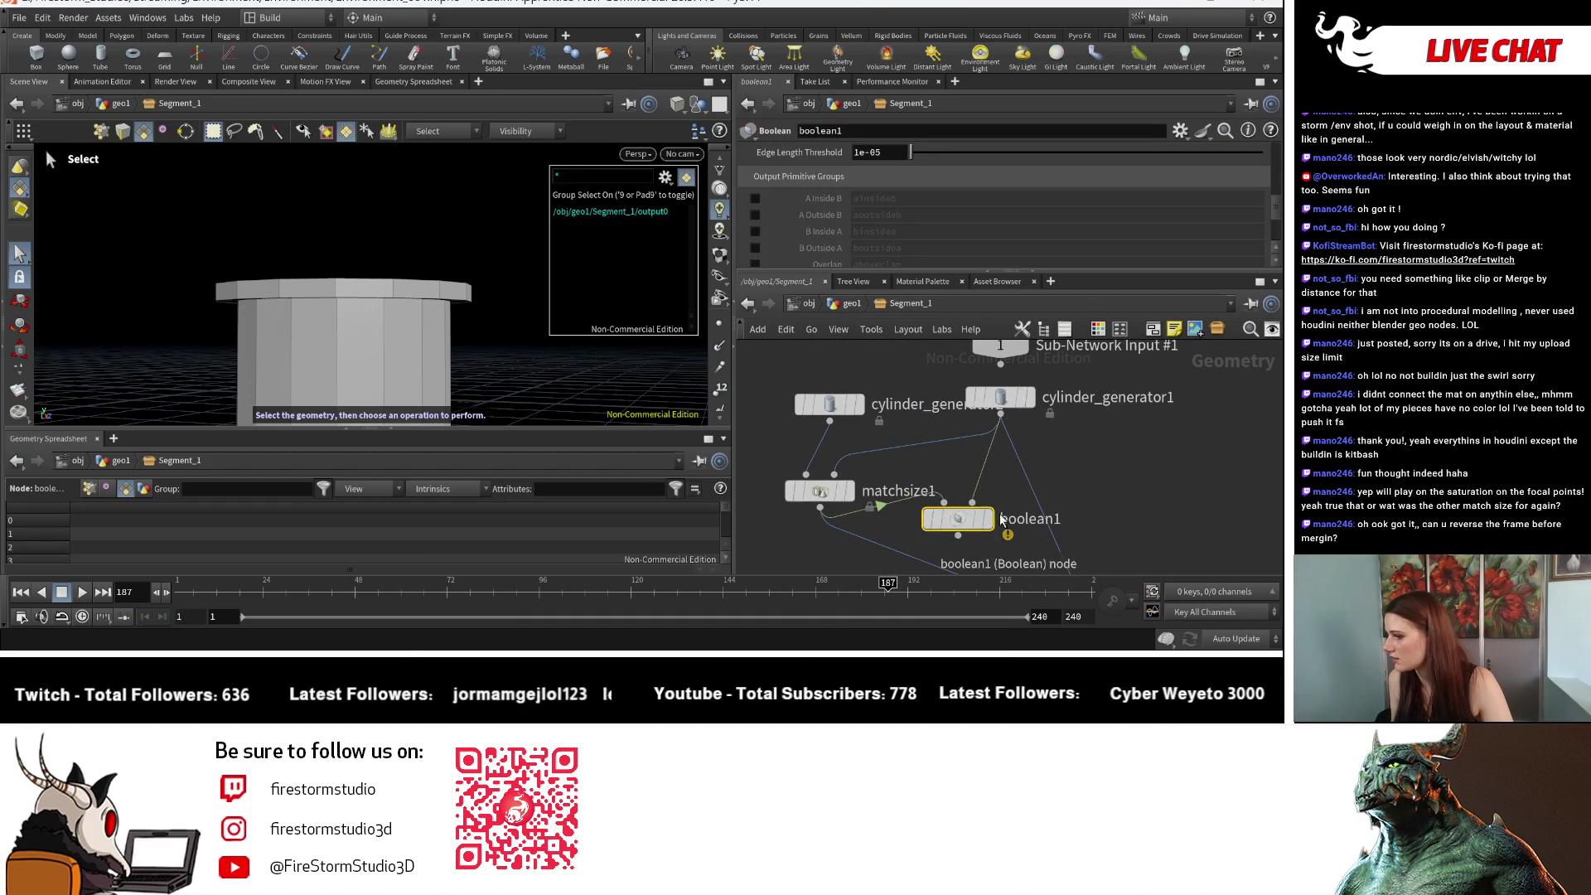
pyautogui.click(881, 182)
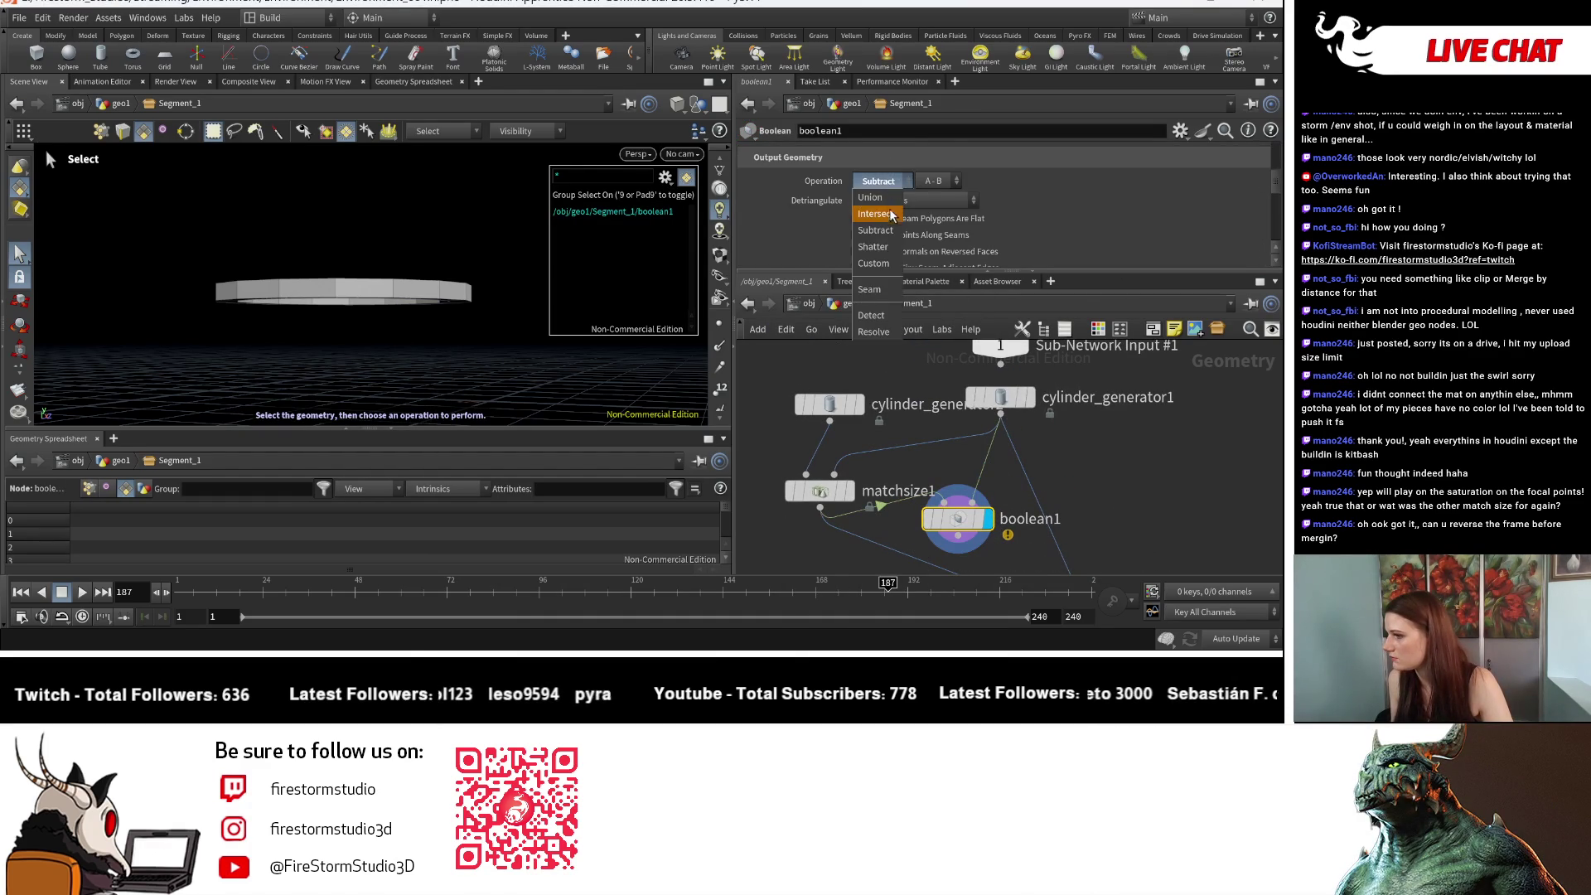
pyautogui.click(891, 205)
# Step: Delete merge1 so boolean1 feeds output0, aligned under it with rounded wires
pyautogui.moveTo(1158, 510); pyautogui.dragTo(961, 396, button='middle')
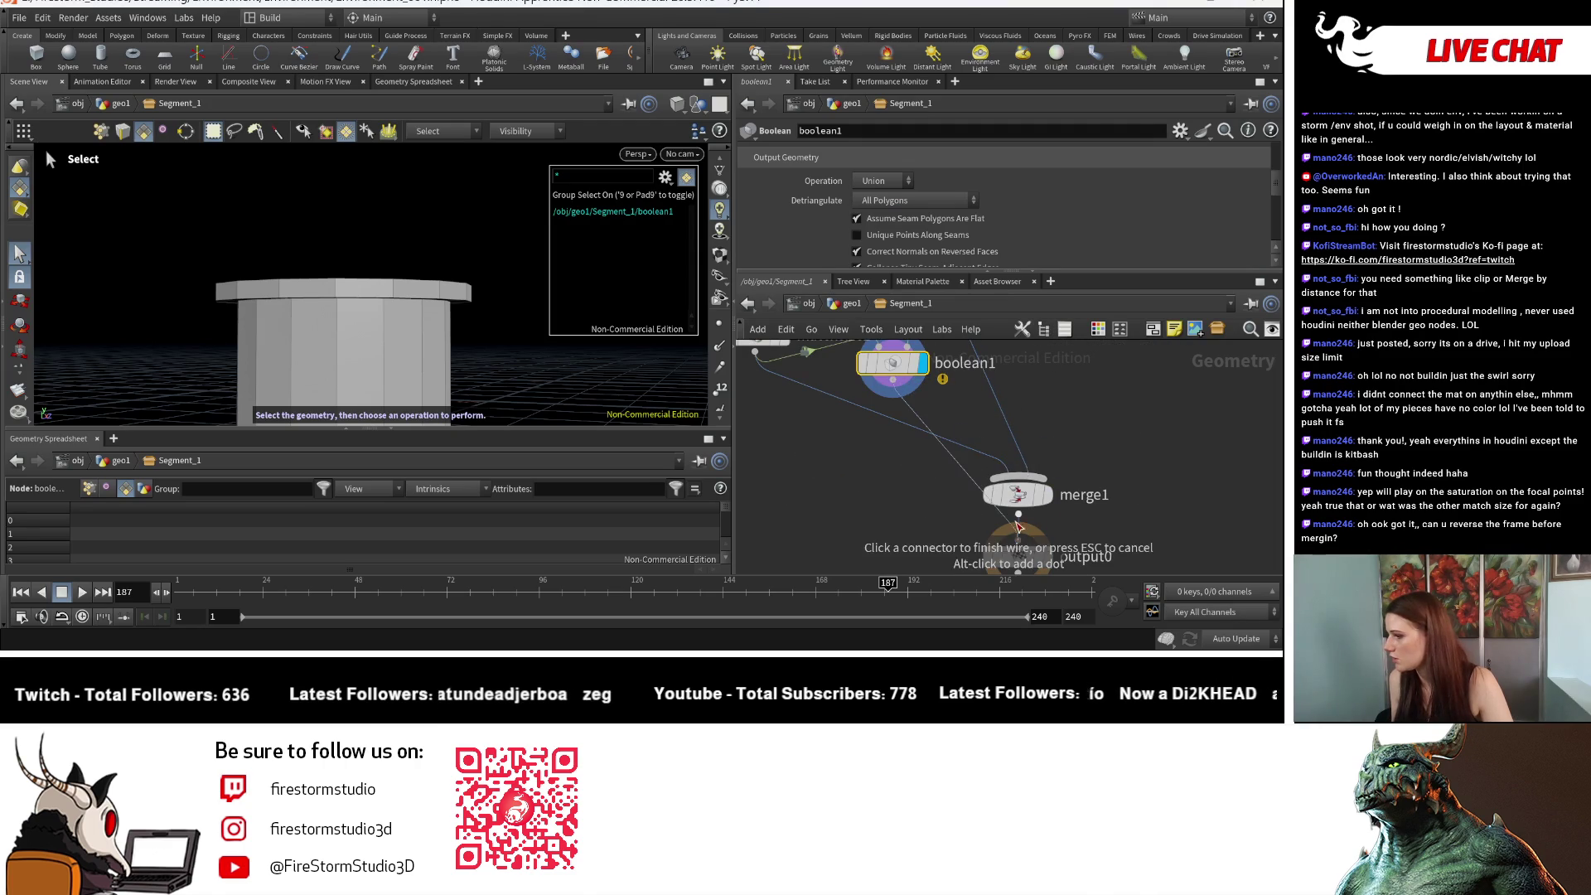
pyautogui.click(1017, 495)
pyautogui.press('Delete')
pyautogui.scroll(-3, 1101, 469)
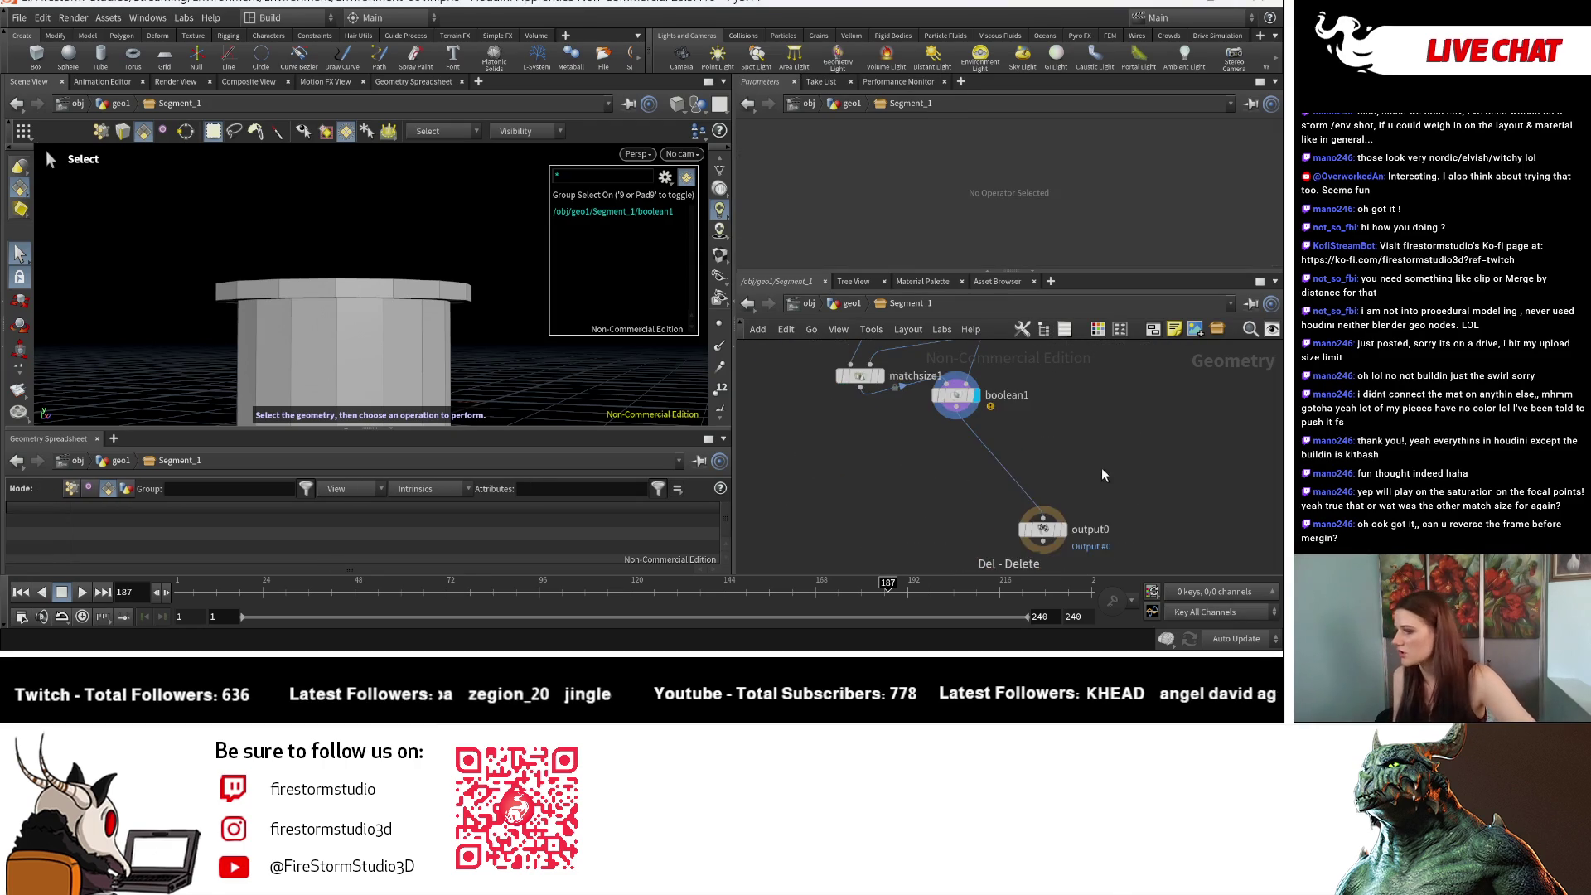
pyautogui.moveTo(1044, 525); pyautogui.dragTo(962, 539)
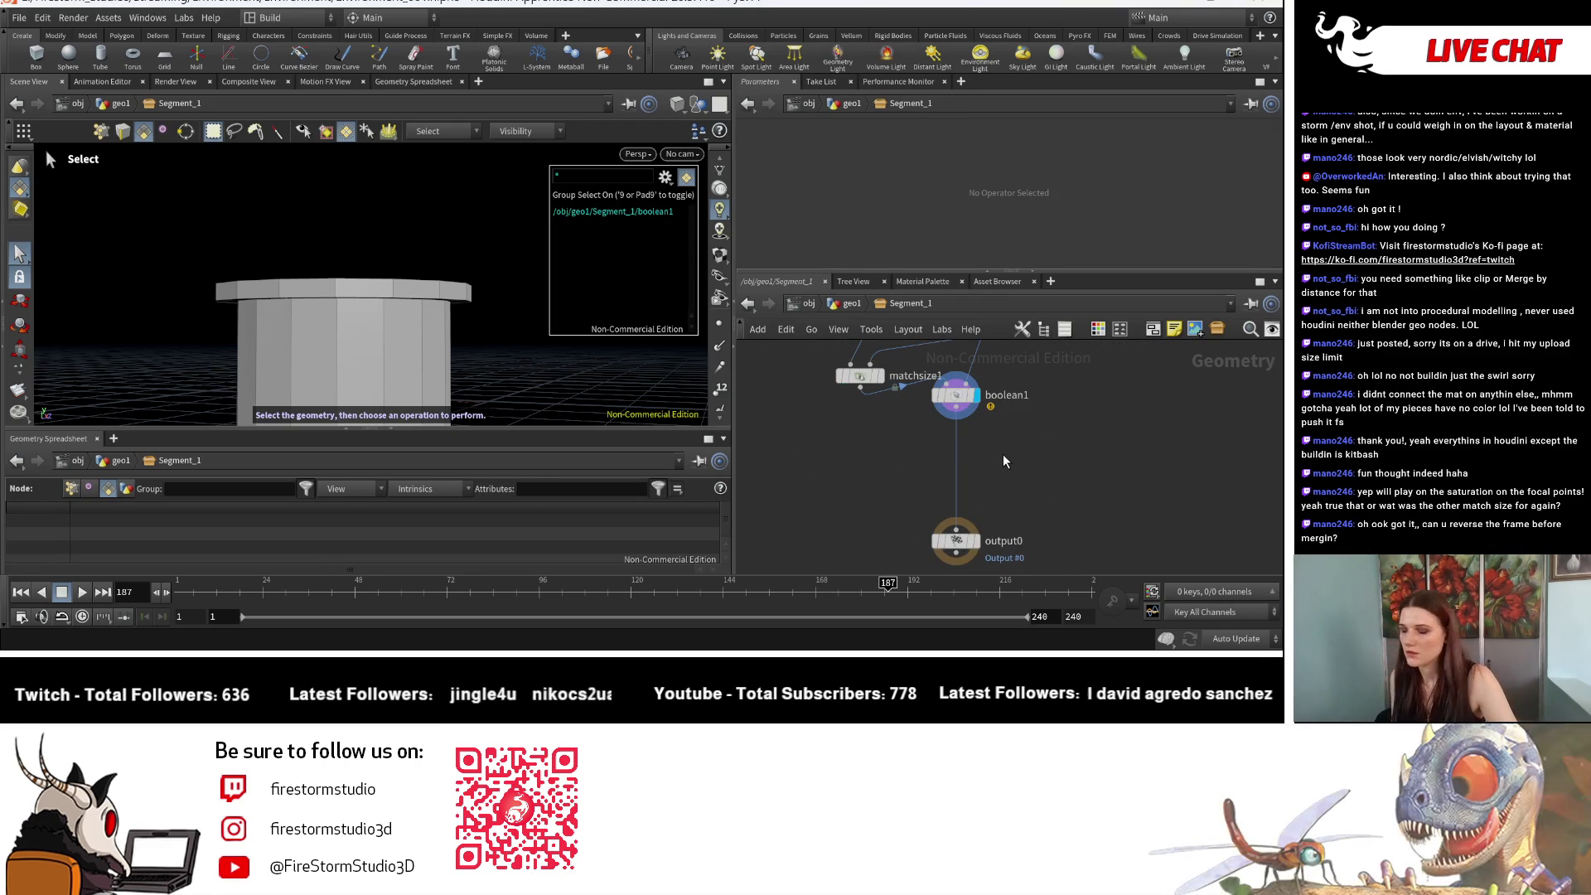
pyautogui.hotkey('shift', 's')
pyautogui.scroll(3, 1003, 540)
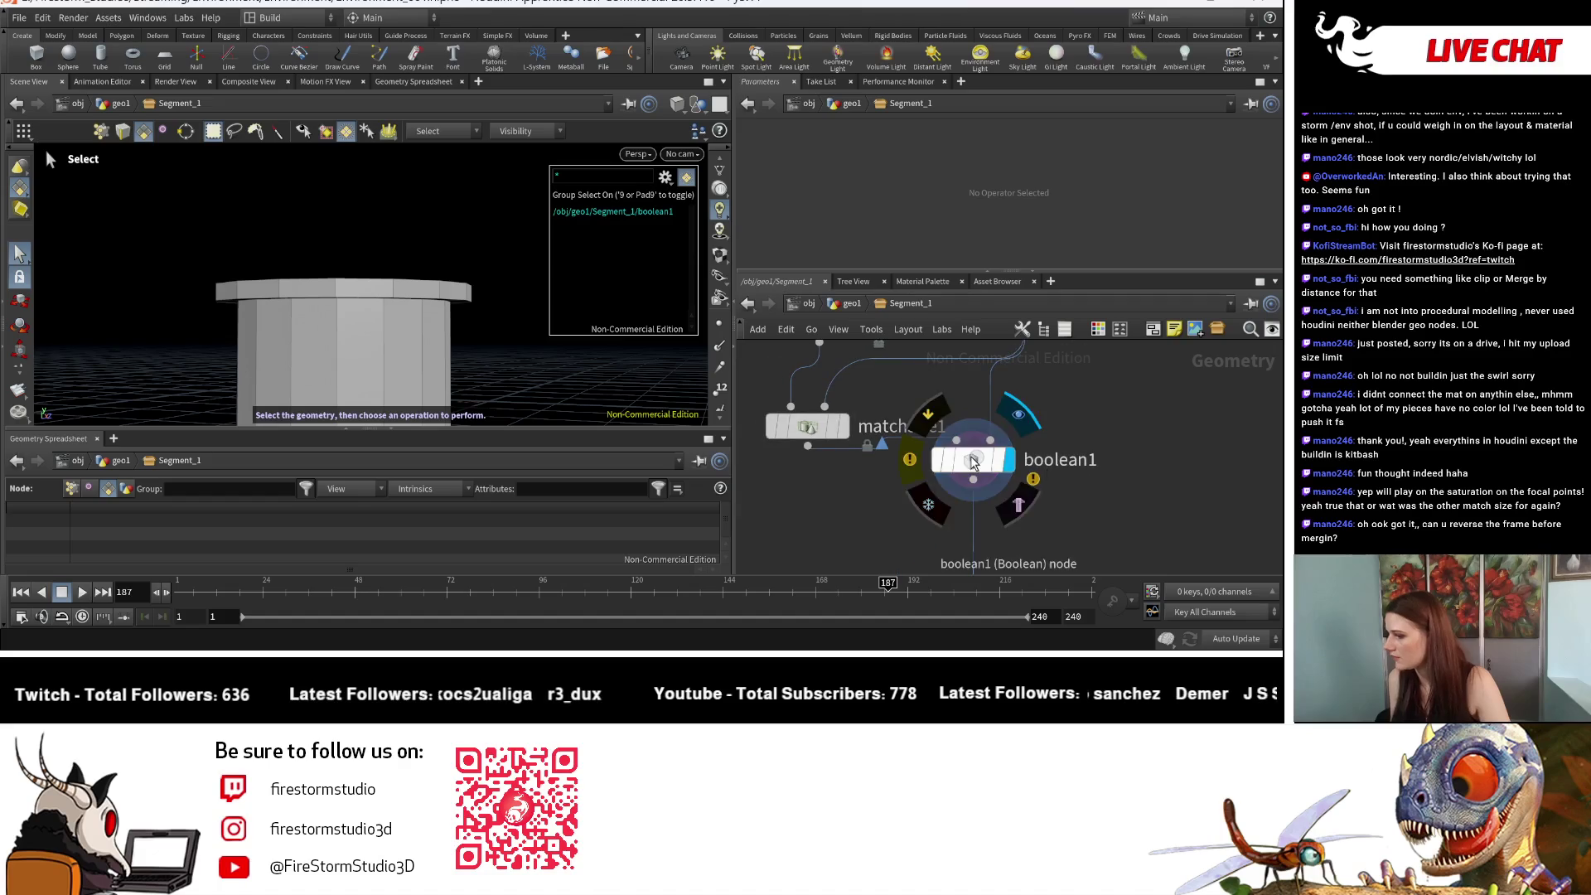
# Step: Select boolean1 and view the unioned cylinder from above
pyautogui.click(973, 459)
pyautogui.press('Escape')
pyautogui.moveTo(504, 361)
pyautogui.mouseDown()
pyautogui.moveTo(498, 303)
pyautogui.moveTo(485, 340)
pyautogui.moveTo(497, 282)
pyautogui.mouseUp()
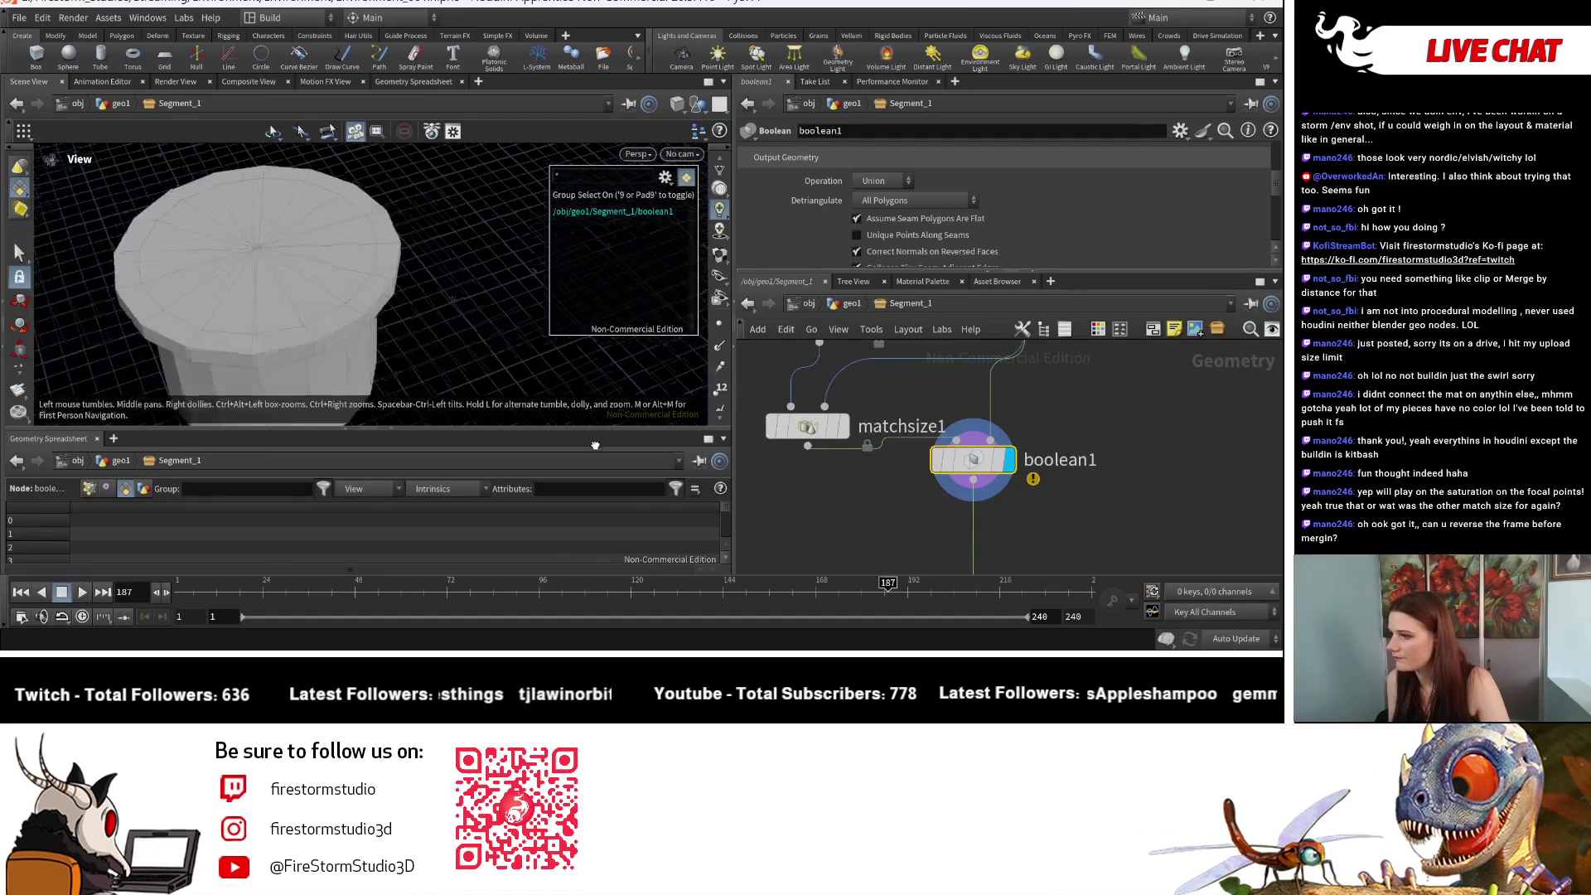
pyautogui.press('s')
pyautogui.scroll(-1, 949, 205)
pyautogui.scroll(-1, 949, 207)
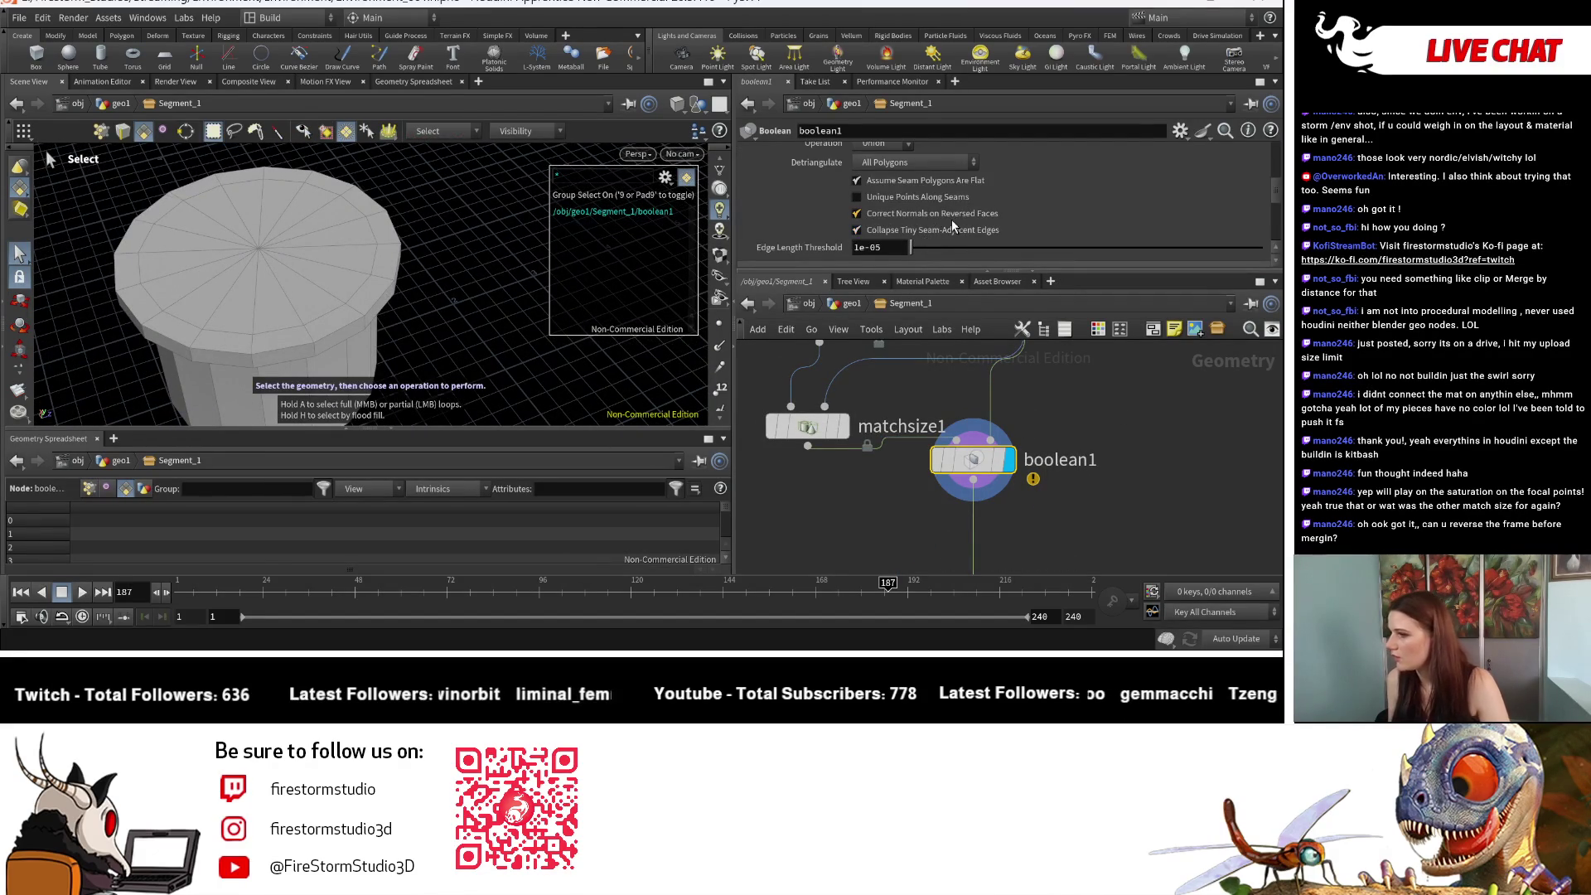
pyautogui.scroll(-5, 951, 219)
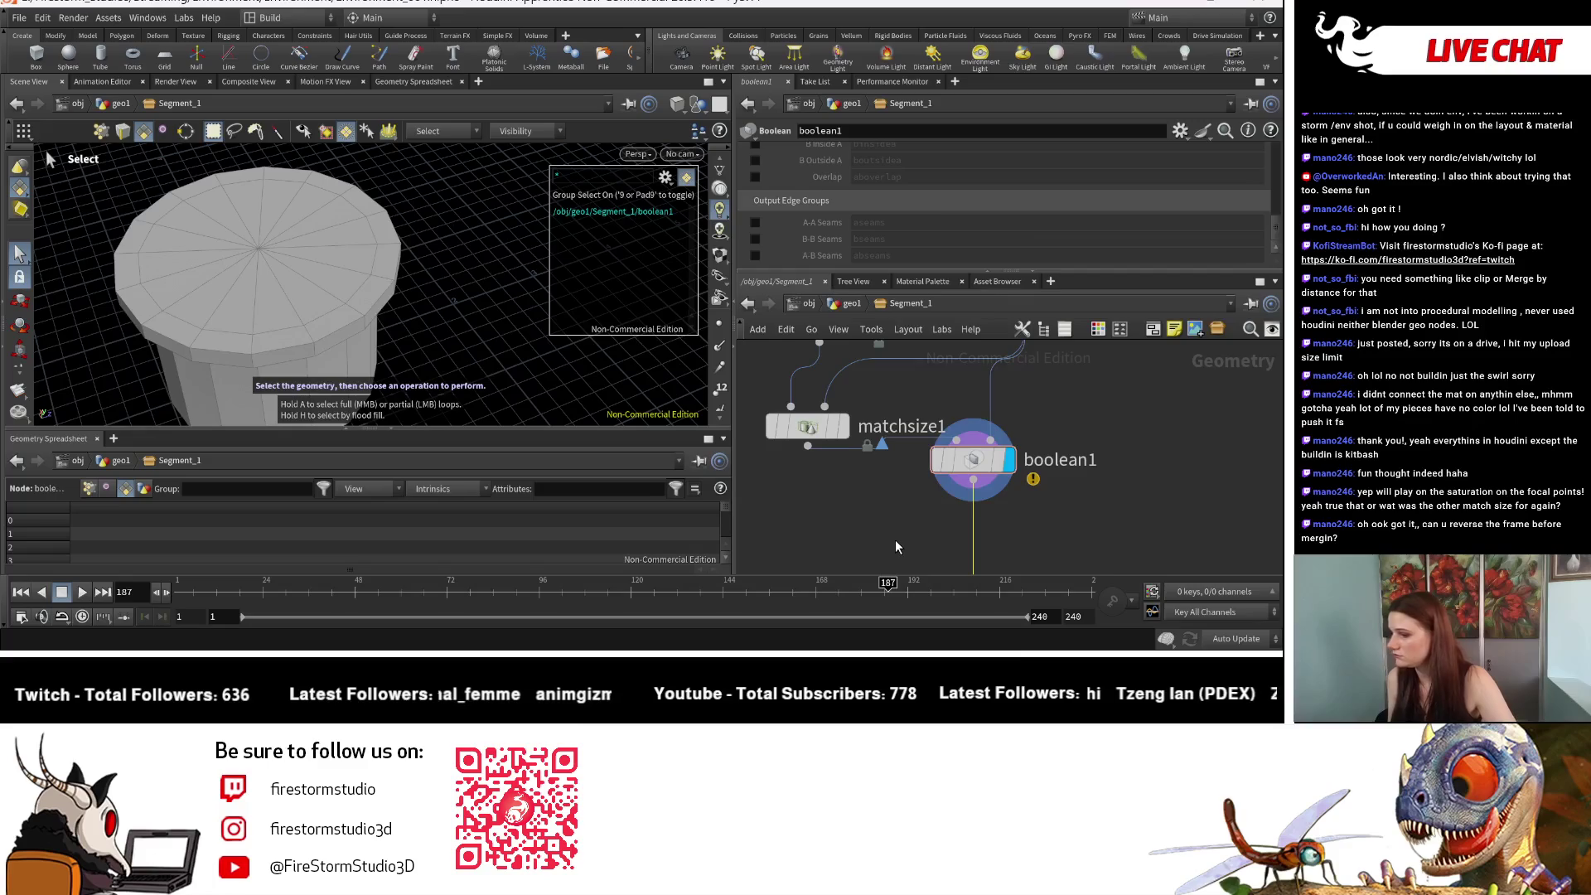
pyautogui.press('Tab')
# Step: Add a PolyBevel node below boolean1 and set its bevel distance
pyautogui.write('bev')
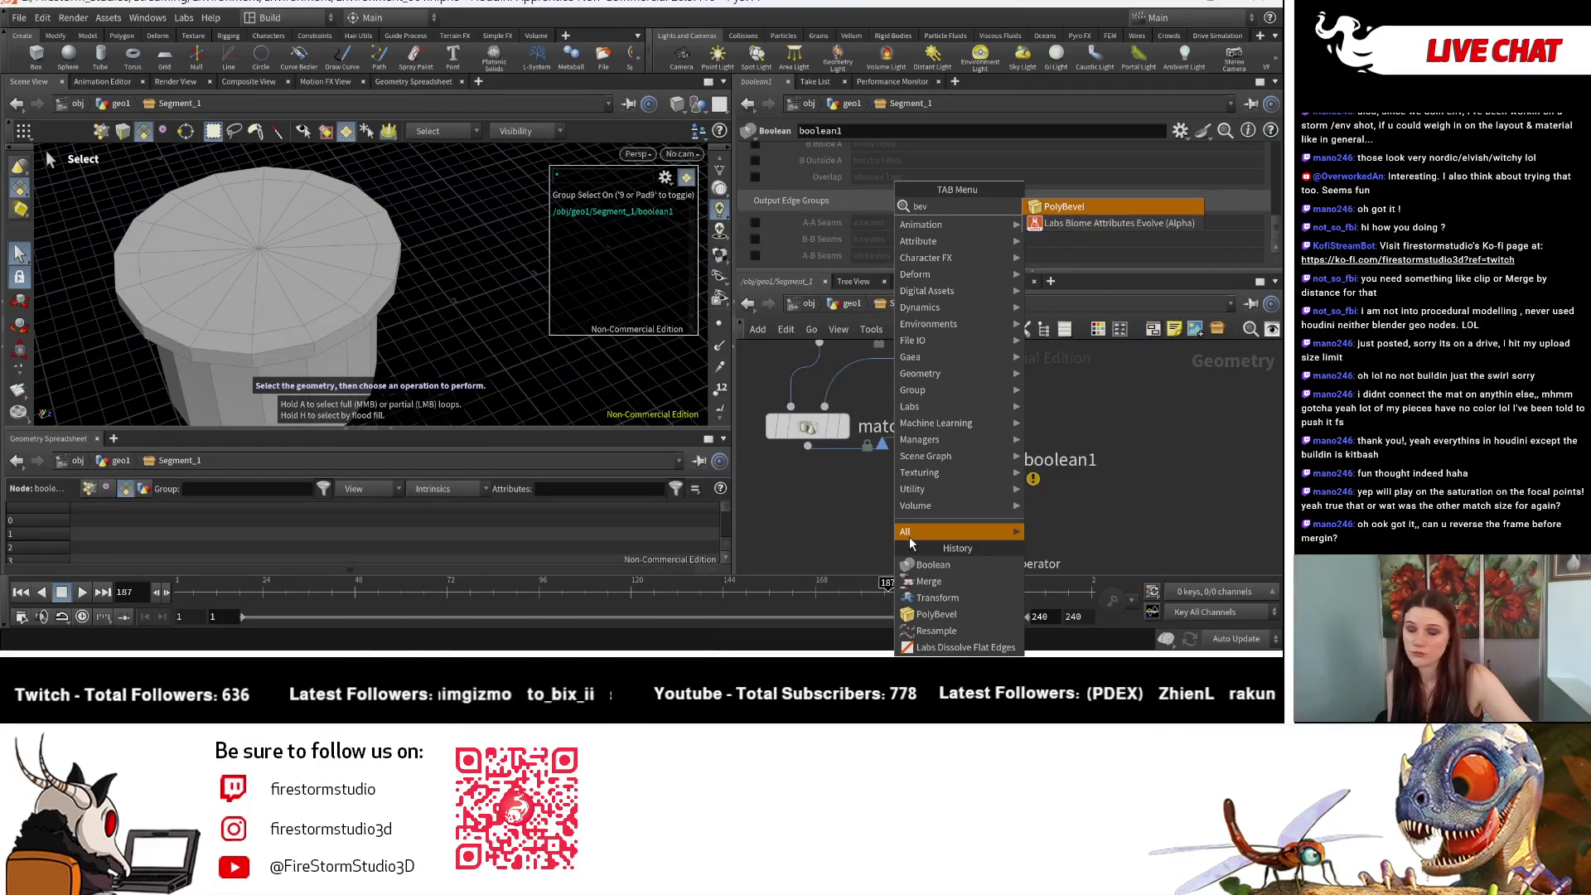
pyautogui.click(1074, 210)
pyautogui.click(978, 543)
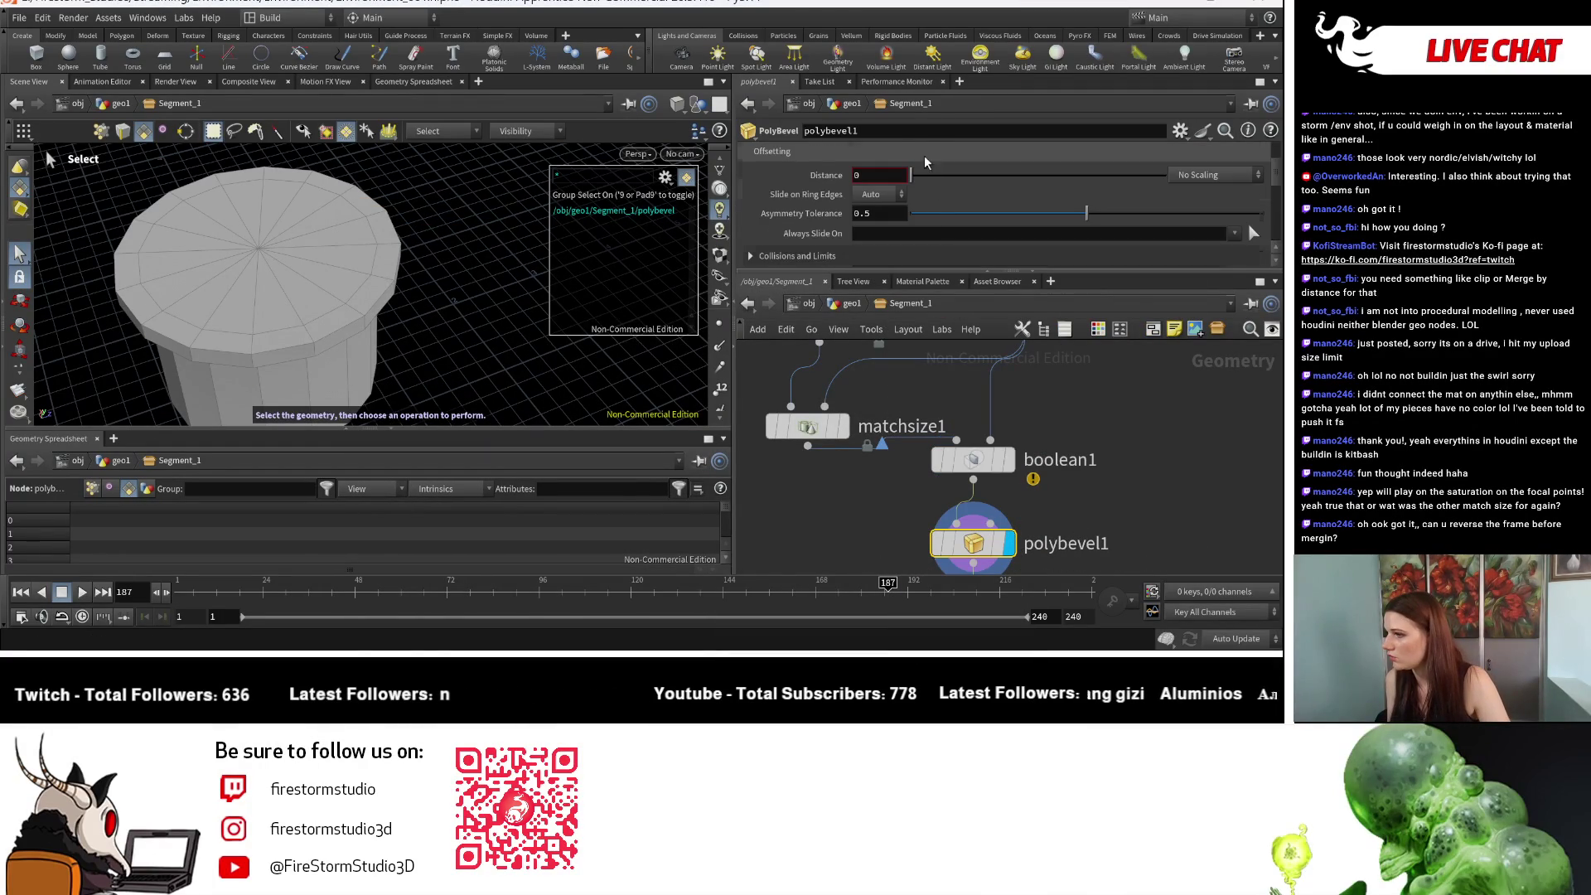
pyautogui.scroll(3, 918, 236)
pyautogui.keyDown('alt'); pyautogui.moveTo(373, 266); pyautogui.dragTo(373, 207); pyautogui.keyUp('alt')
pyautogui.scroll(-3, 913, 200)
pyautogui.moveTo(918, 178); pyautogui.dragTo(971, 175)
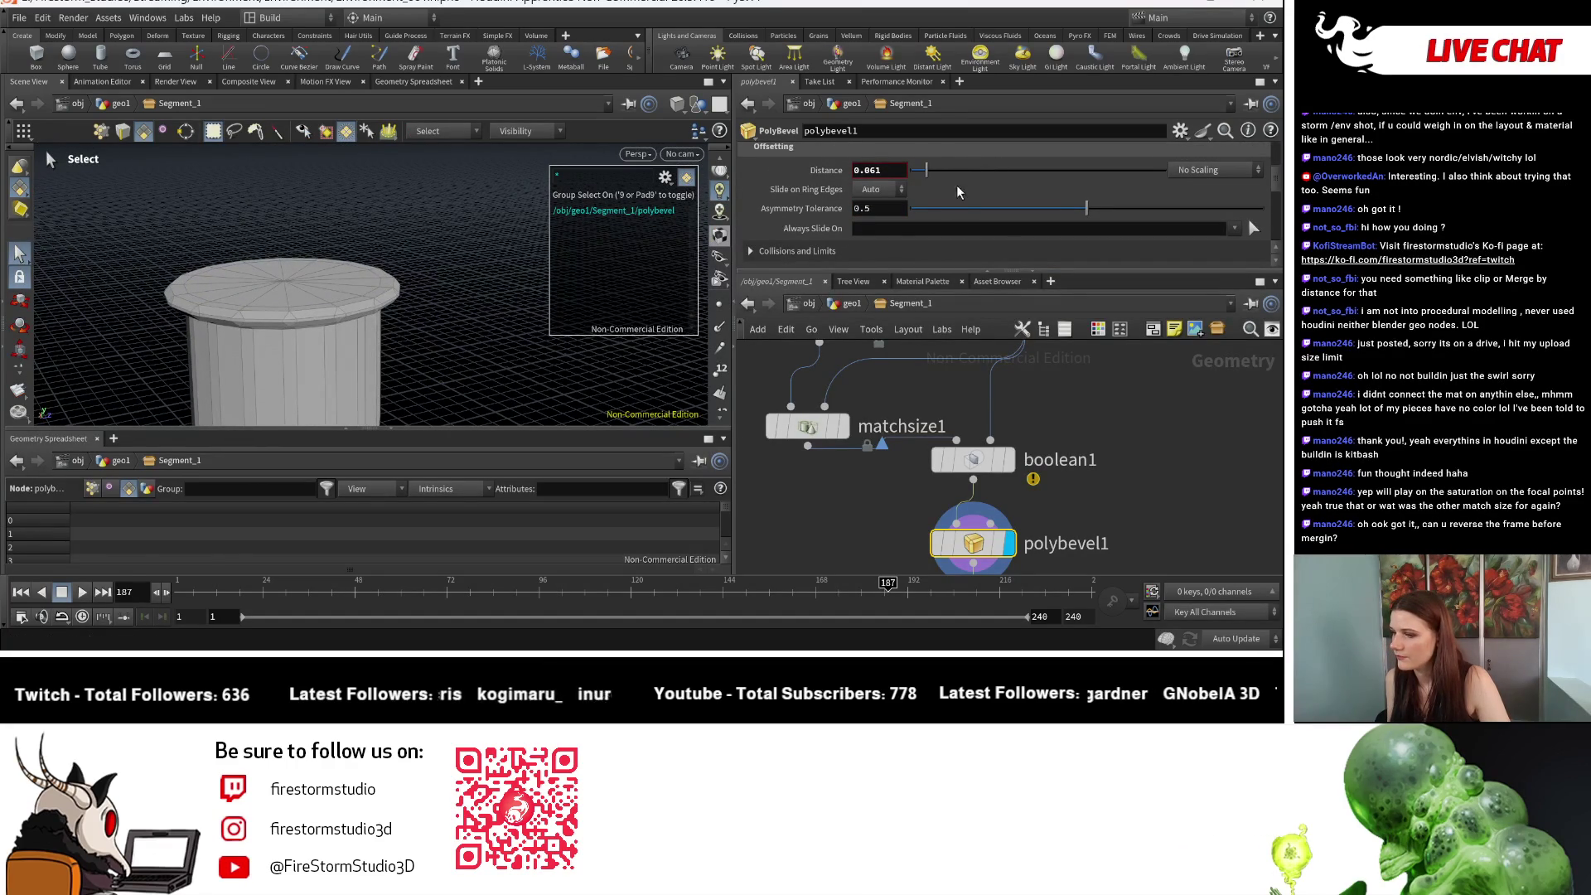
# Step: Raise the bevel's maximum normal angle to 42.4, check the cylinder, then go up to geo1
pyautogui.scroll(3, 1051, 199)
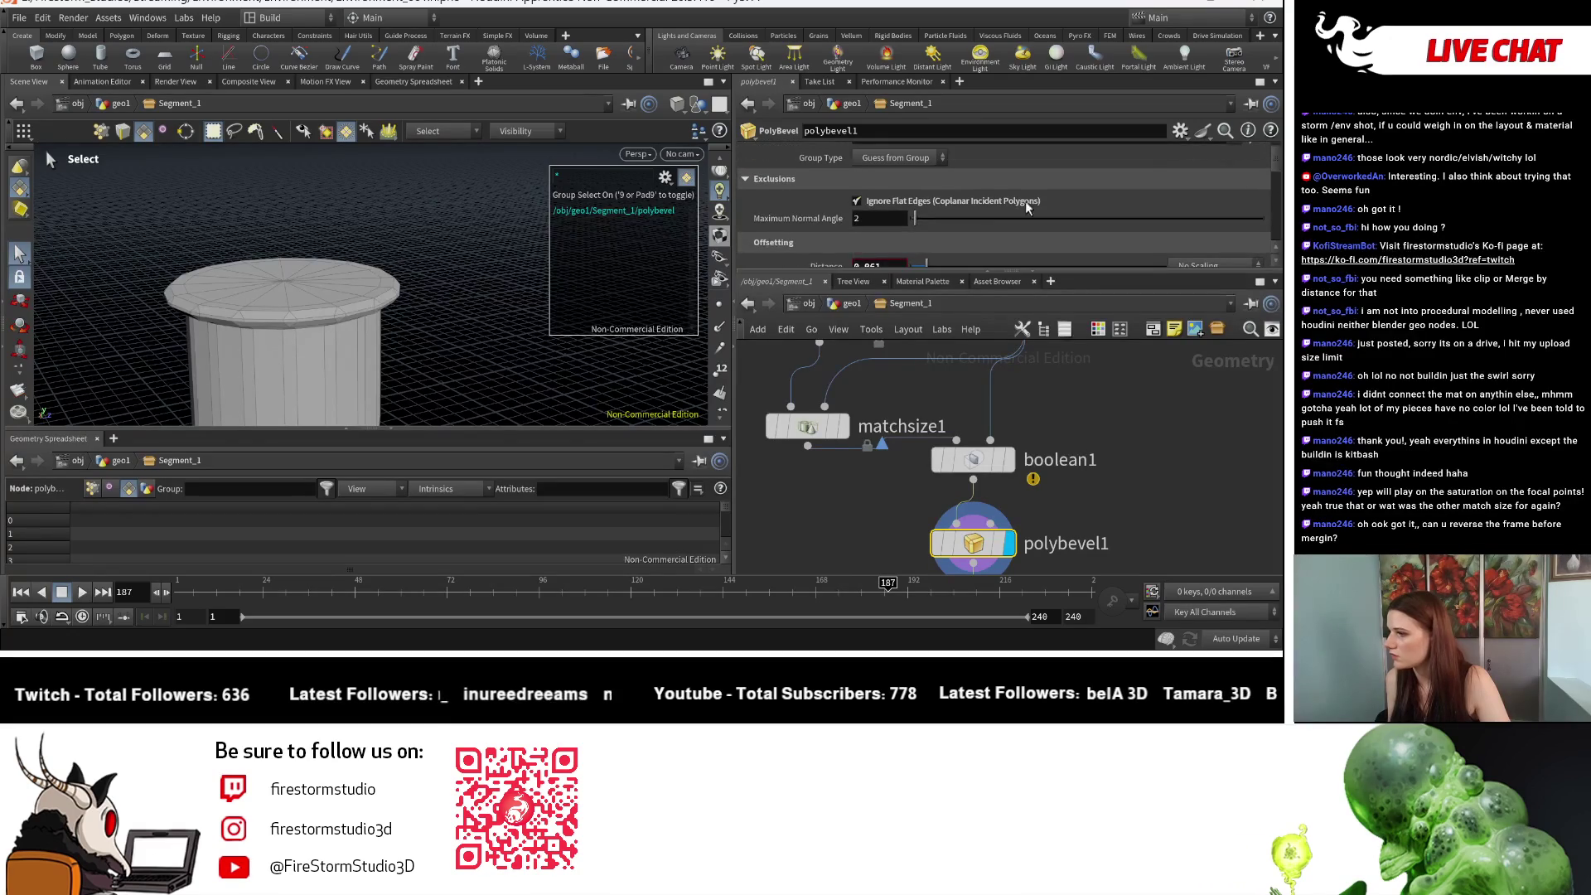
pyautogui.moveTo(917, 219); pyautogui.dragTo(994, 218)
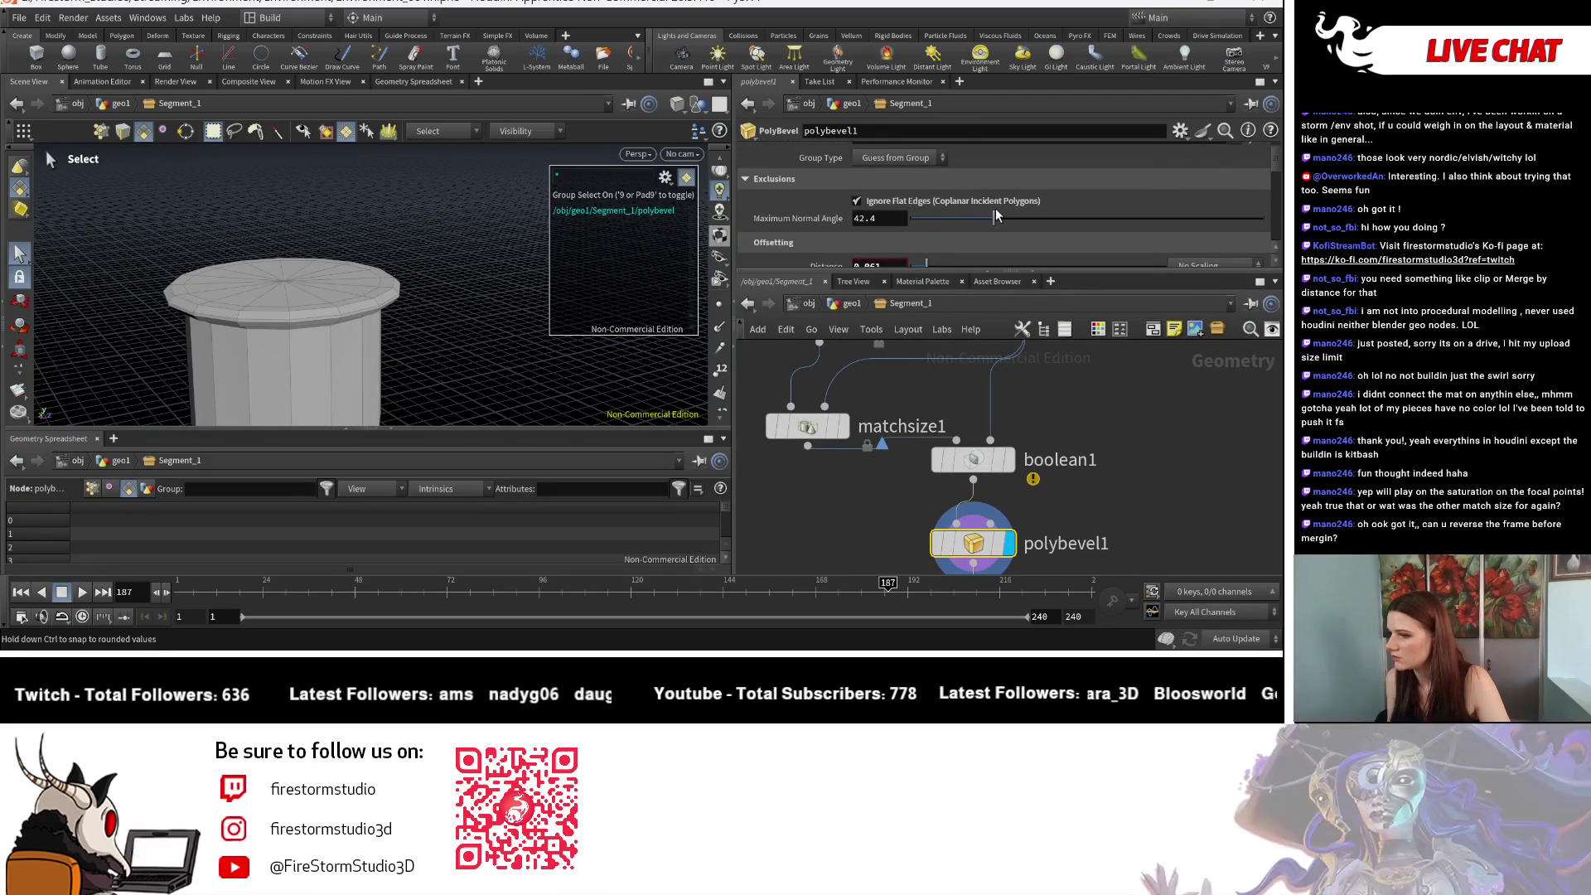
pyautogui.press('Escape')
pyautogui.moveTo(461, 358)
pyautogui.mouseDown()
pyautogui.moveTo(360, 332)
pyautogui.moveTo(456, 298)
pyautogui.moveTo(384, 312)
pyautogui.moveTo(355, 184)
pyautogui.mouseUp()
pyautogui.press('s')
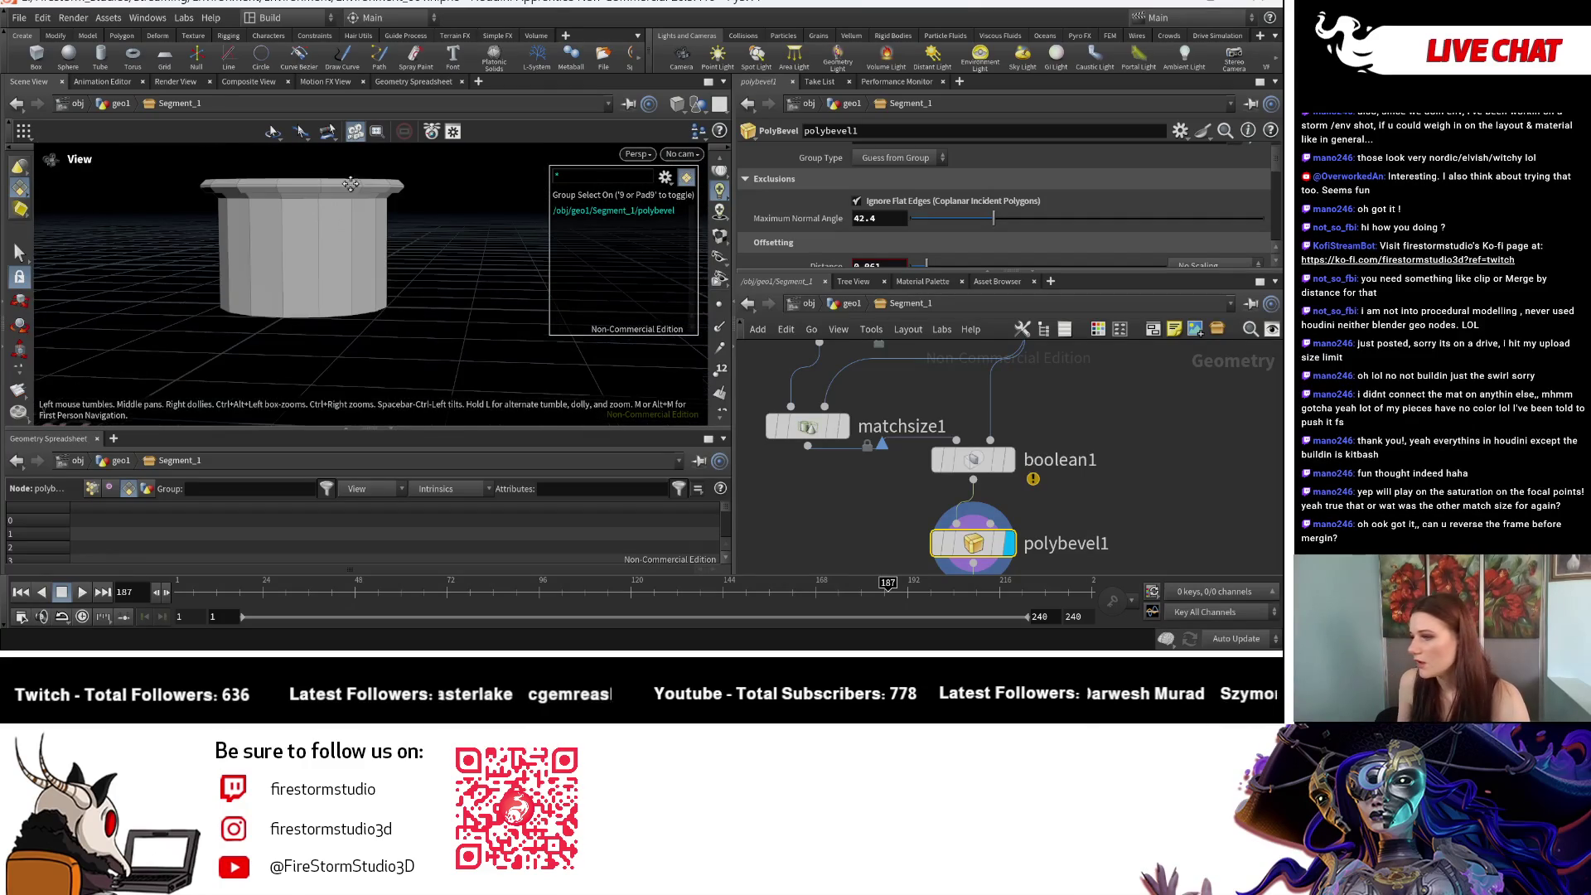
pyautogui.moveTo(299, 248)
pyautogui.keyDown('alt'); pyautogui.mouseDown()
pyautogui.moveTo(331, 241)
pyautogui.moveTo(348, 265)
pyautogui.mouseUp(); pyautogui.keyUp('alt')
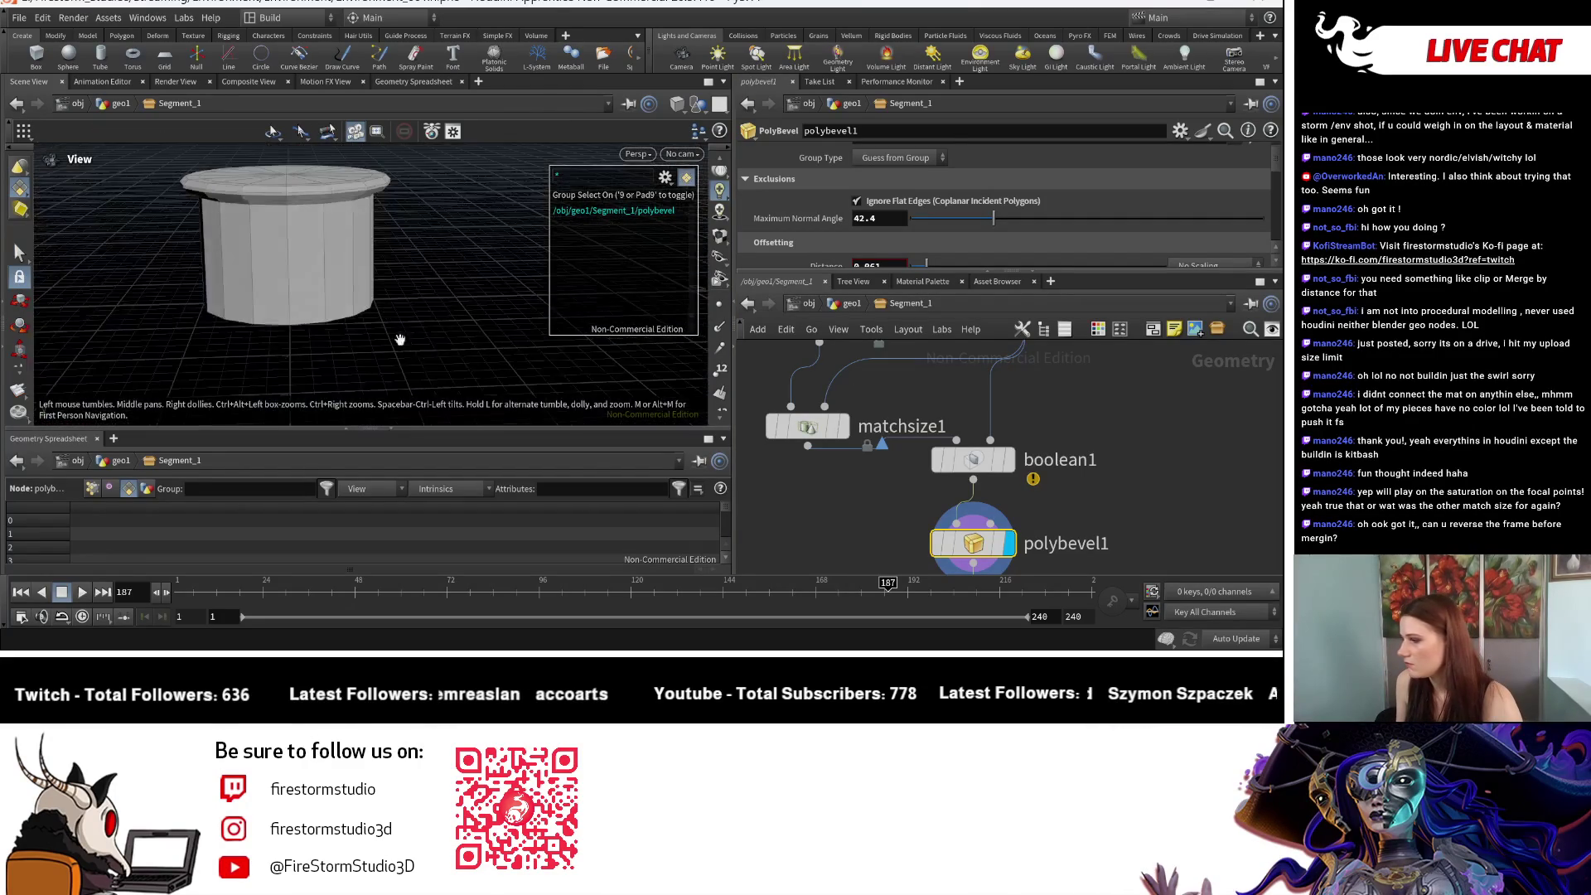
pyautogui.click(853, 306)
pyautogui.press('Escape')
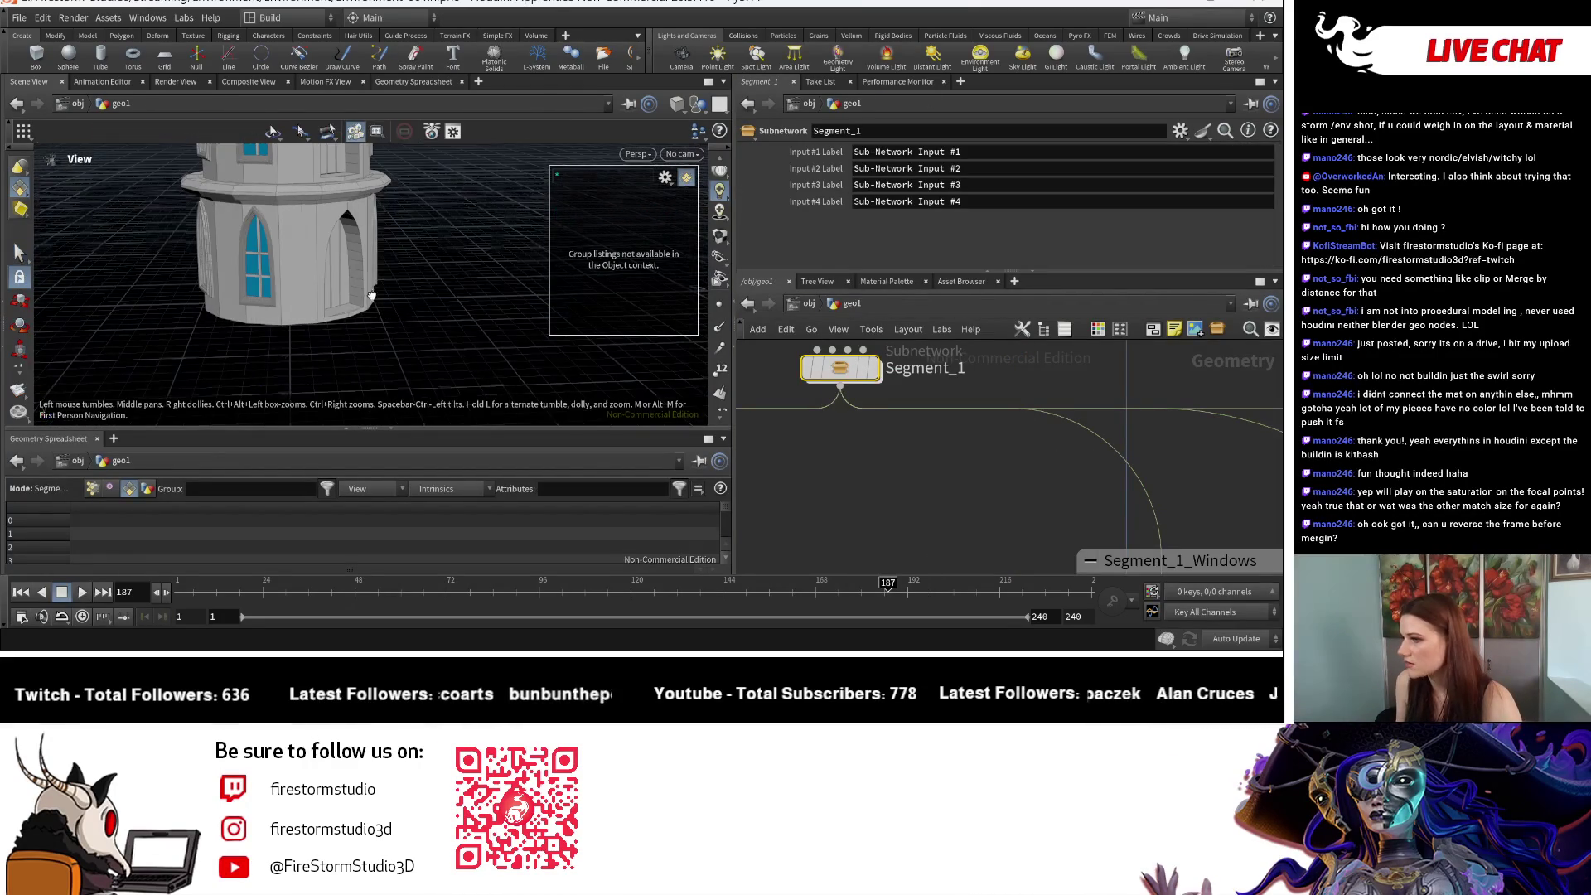
# Step: Pull back to view the whole tower, then dive back into the Segment_1 subnetwork
pyautogui.moveTo(401, 212)
pyautogui.mouseDown()
pyautogui.moveTo(381, 248)
pyautogui.moveTo(191, 273)
pyautogui.moveTo(402, 318)
pyautogui.moveTo(282, 414)
pyautogui.mouseUp()
pyautogui.press('s')
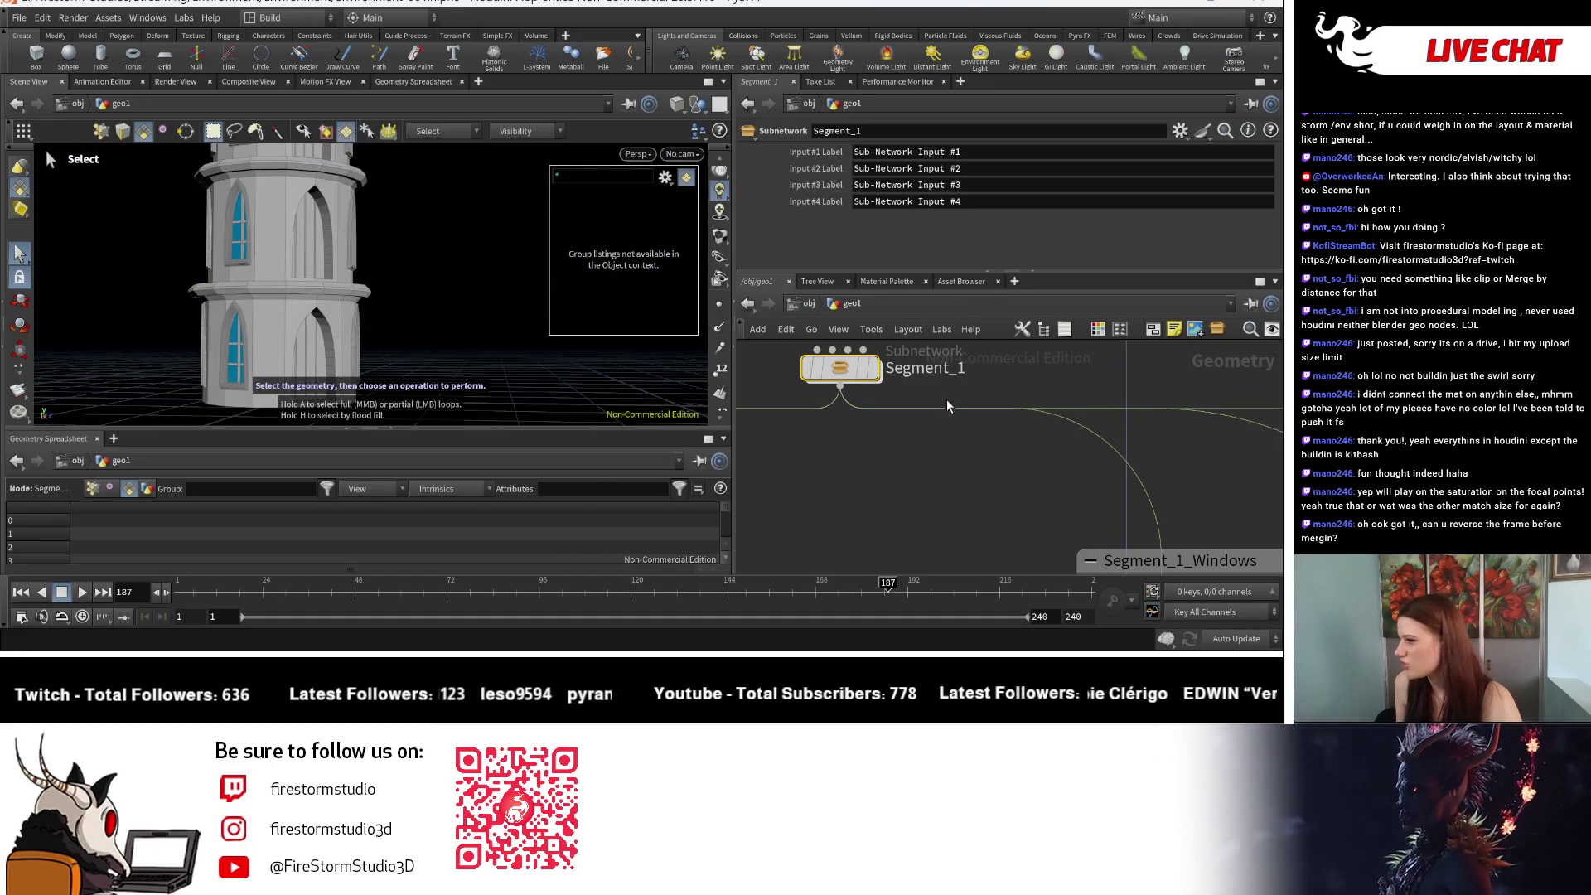
pyautogui.scroll(-3, 917, 444)
pyautogui.doubleClick(837, 426)
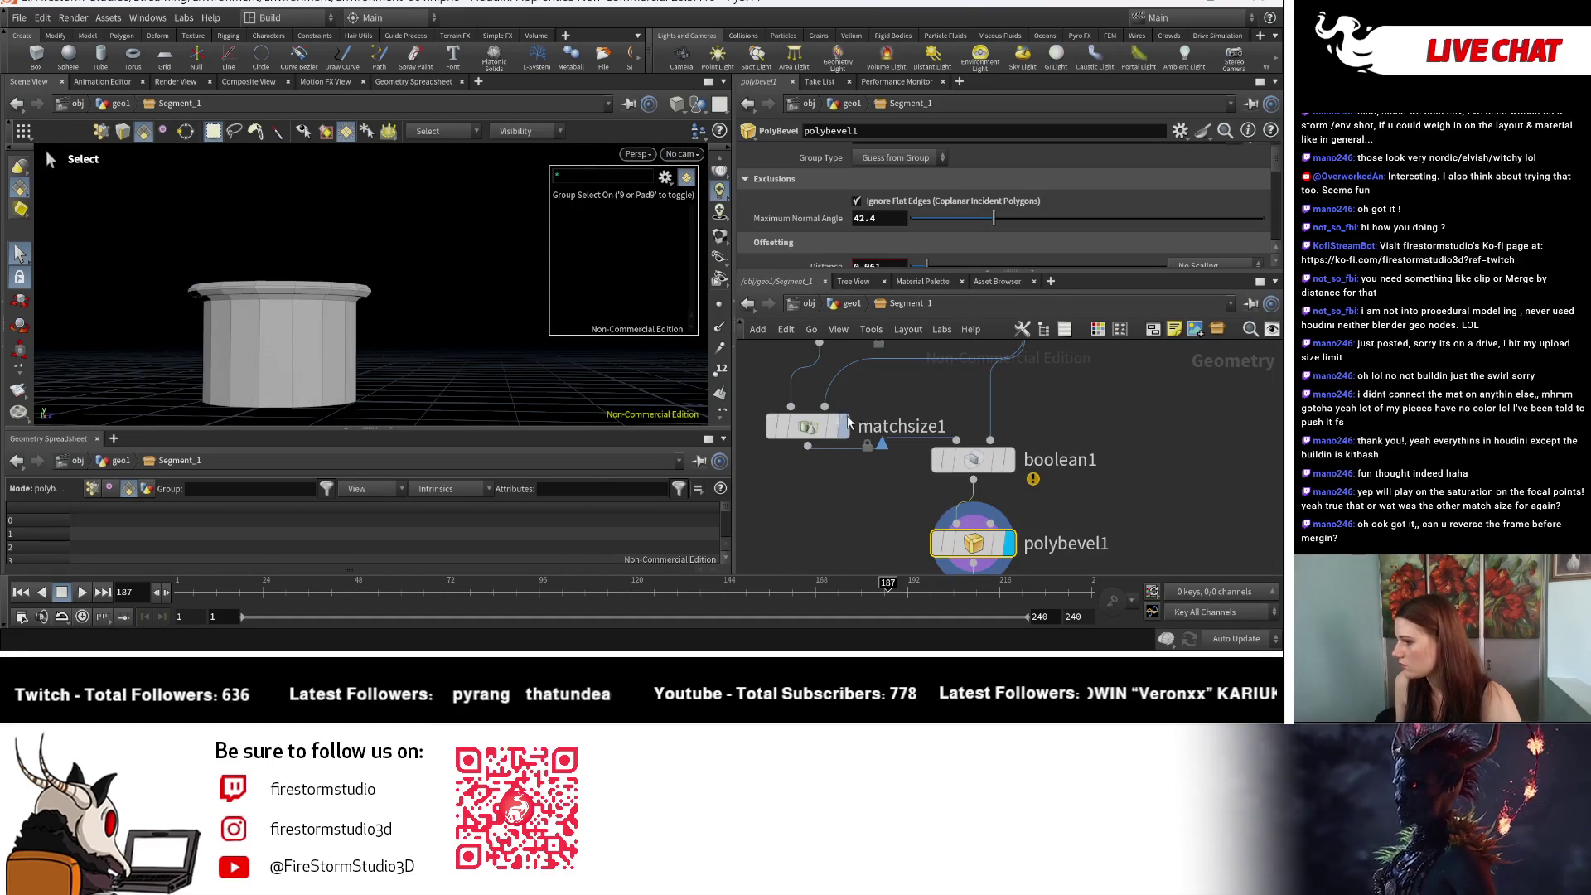
# Step: Set polybevel1's bevel distance to 0.025, then raise it to 0.05
pyautogui.scroll(-1, 912, 227)
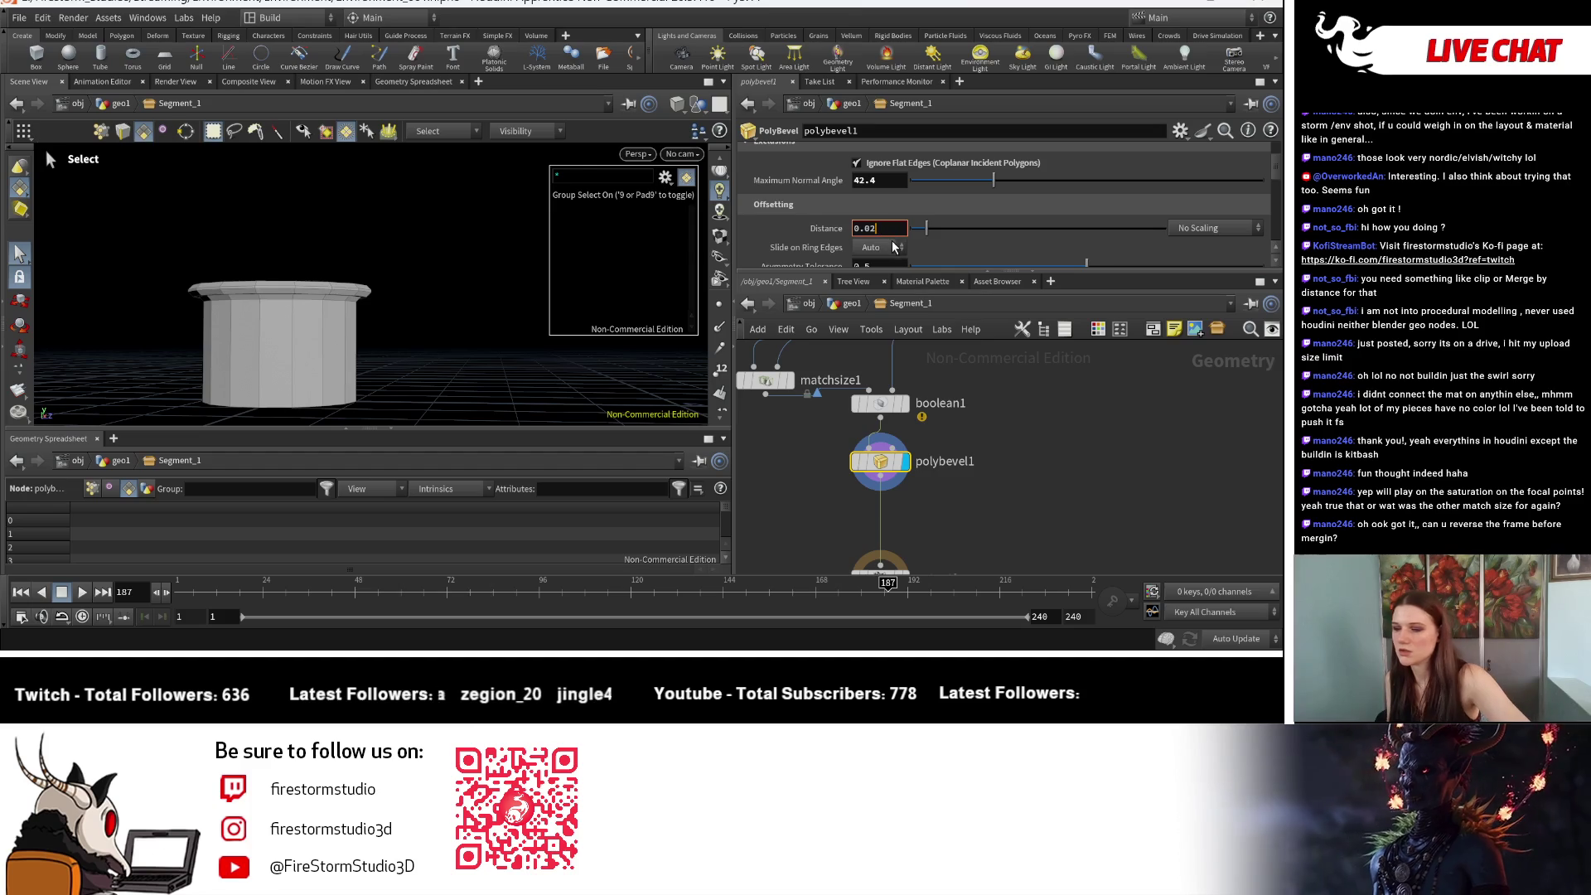
pyautogui.write('5')
pyautogui.press('Return')
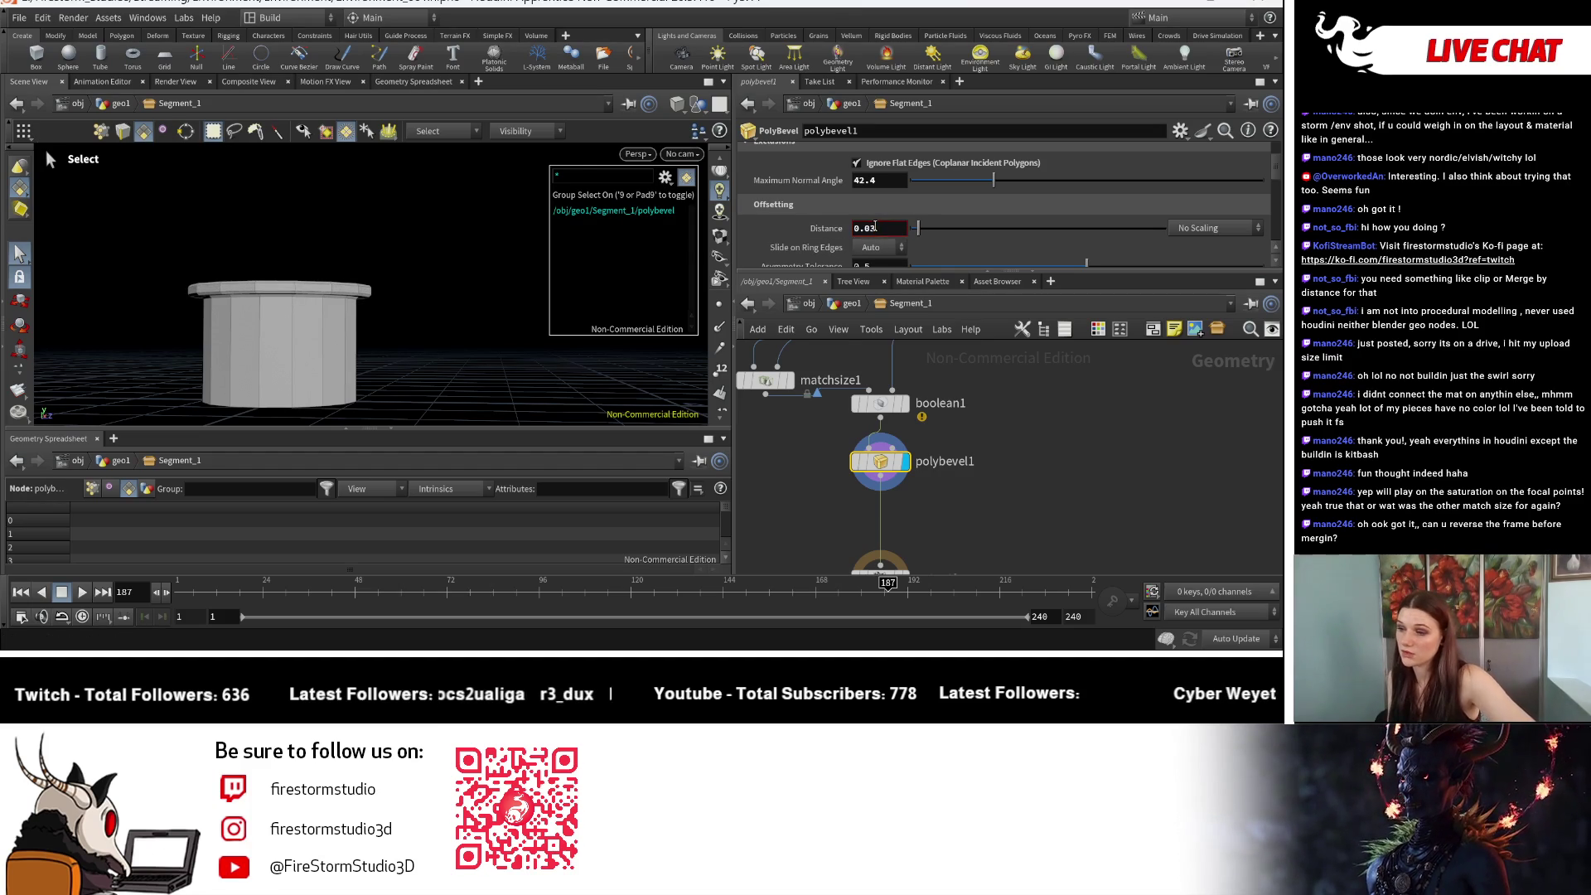
pyautogui.moveTo(903, 227)
pyautogui.mouseDown(button='middle')
pyautogui.moveTo(913, 258)
pyautogui.moveTo(932, 258)
pyautogui.mouseUp(button='middle')
pyautogui.press('Escape')
pyautogui.moveTo(381, 307)
pyautogui.mouseDown()
pyautogui.moveTo(415, 311)
pyautogui.moveTo(348, 273)
pyautogui.moveTo(117, 289)
pyautogui.moveTo(96, 345)
pyautogui.moveTo(252, 281)
pyautogui.moveTo(458, 309)
pyautogui.moveTo(335, 273)
pyautogui.moveTo(356, 249)
pyautogui.moveTo(389, 298)
pyautogui.moveTo(495, 360)
pyautogui.moveTo(432, 295)
pyautogui.moveTo(205, 248)
pyautogui.mouseUp()
pyautogui.press('s')
# Step: Pan and zoom the network editor to frame the Segment_1 nodes
pyautogui.scroll(-3, 893, 370)
pyautogui.moveTo(981, 448); pyautogui.dragTo(960, 416, button='middle')
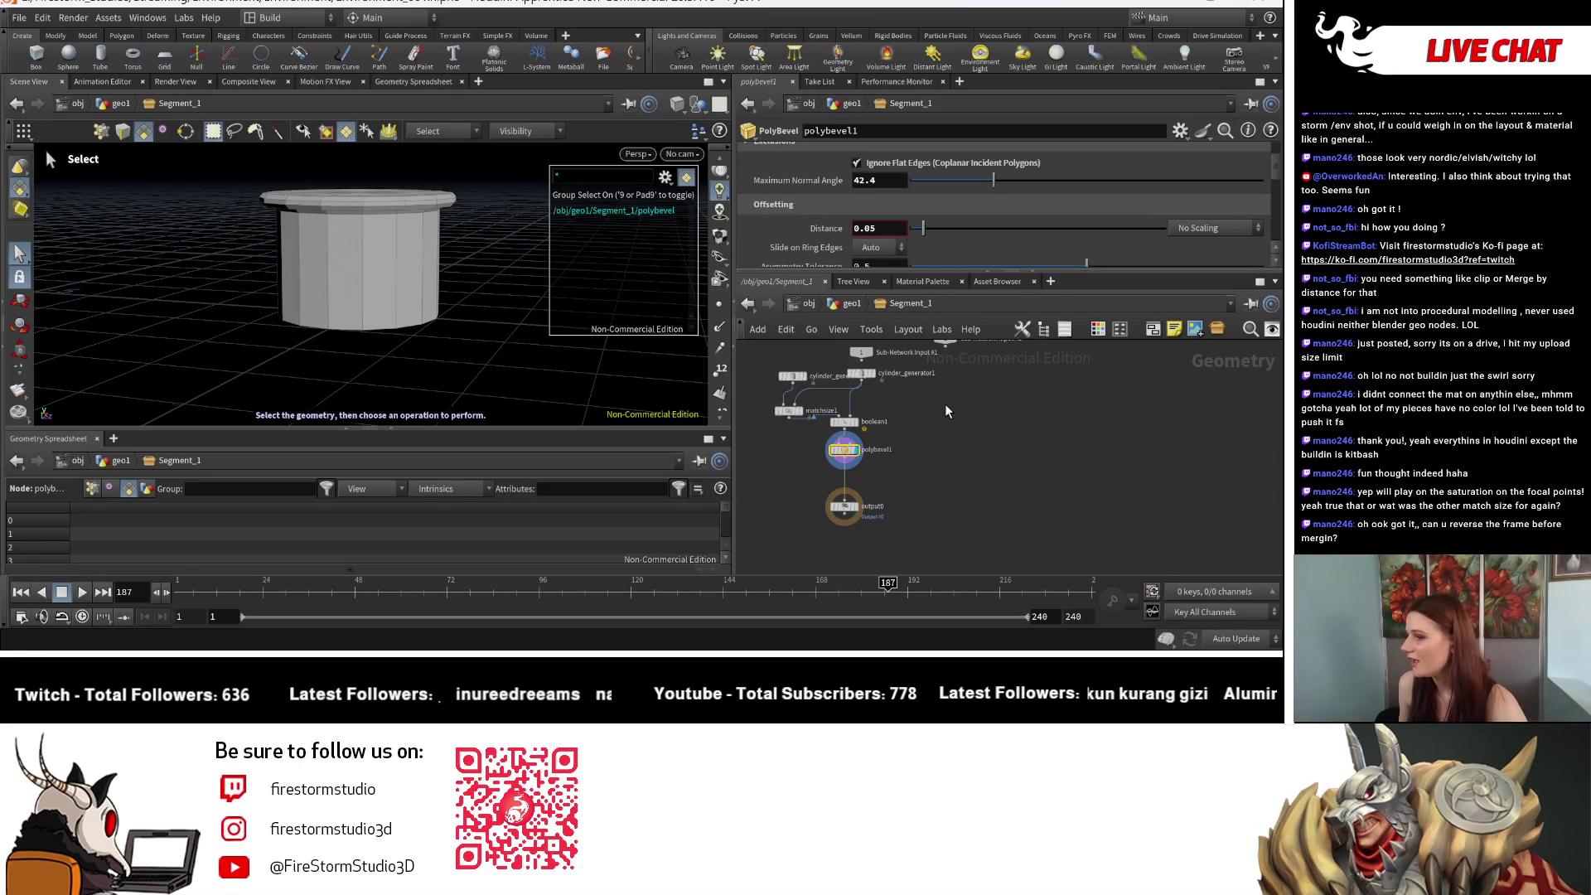
pyautogui.scroll(-1, 901, 390)
pyautogui.press('Tab')
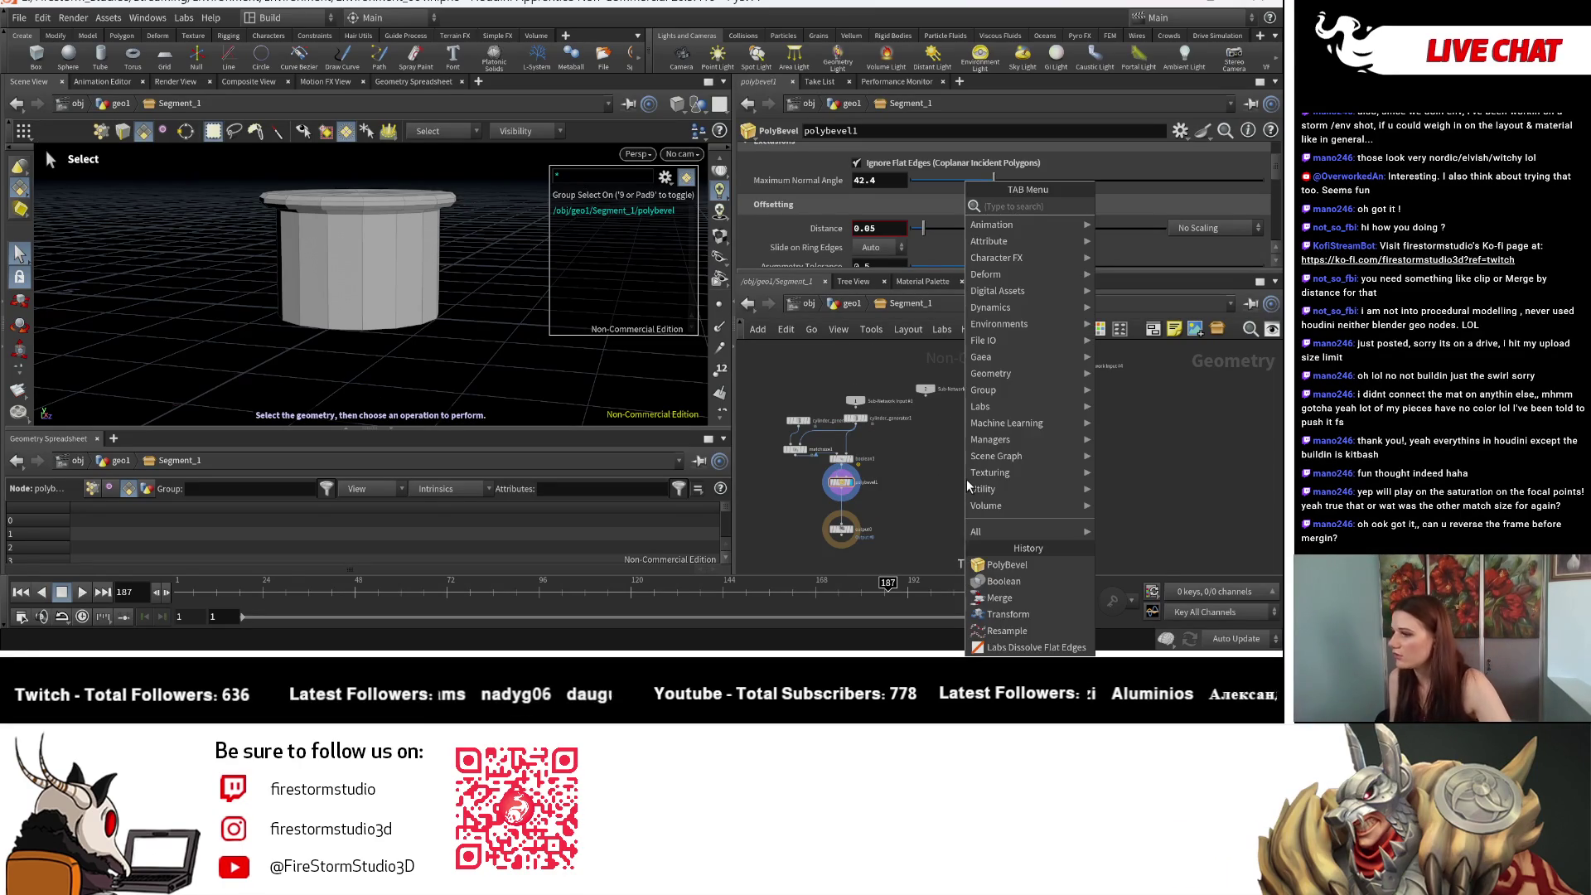
# Step: Add a Sweep node, sweep1, to the Segment_1 network
pyautogui.moveTo(967, 482)
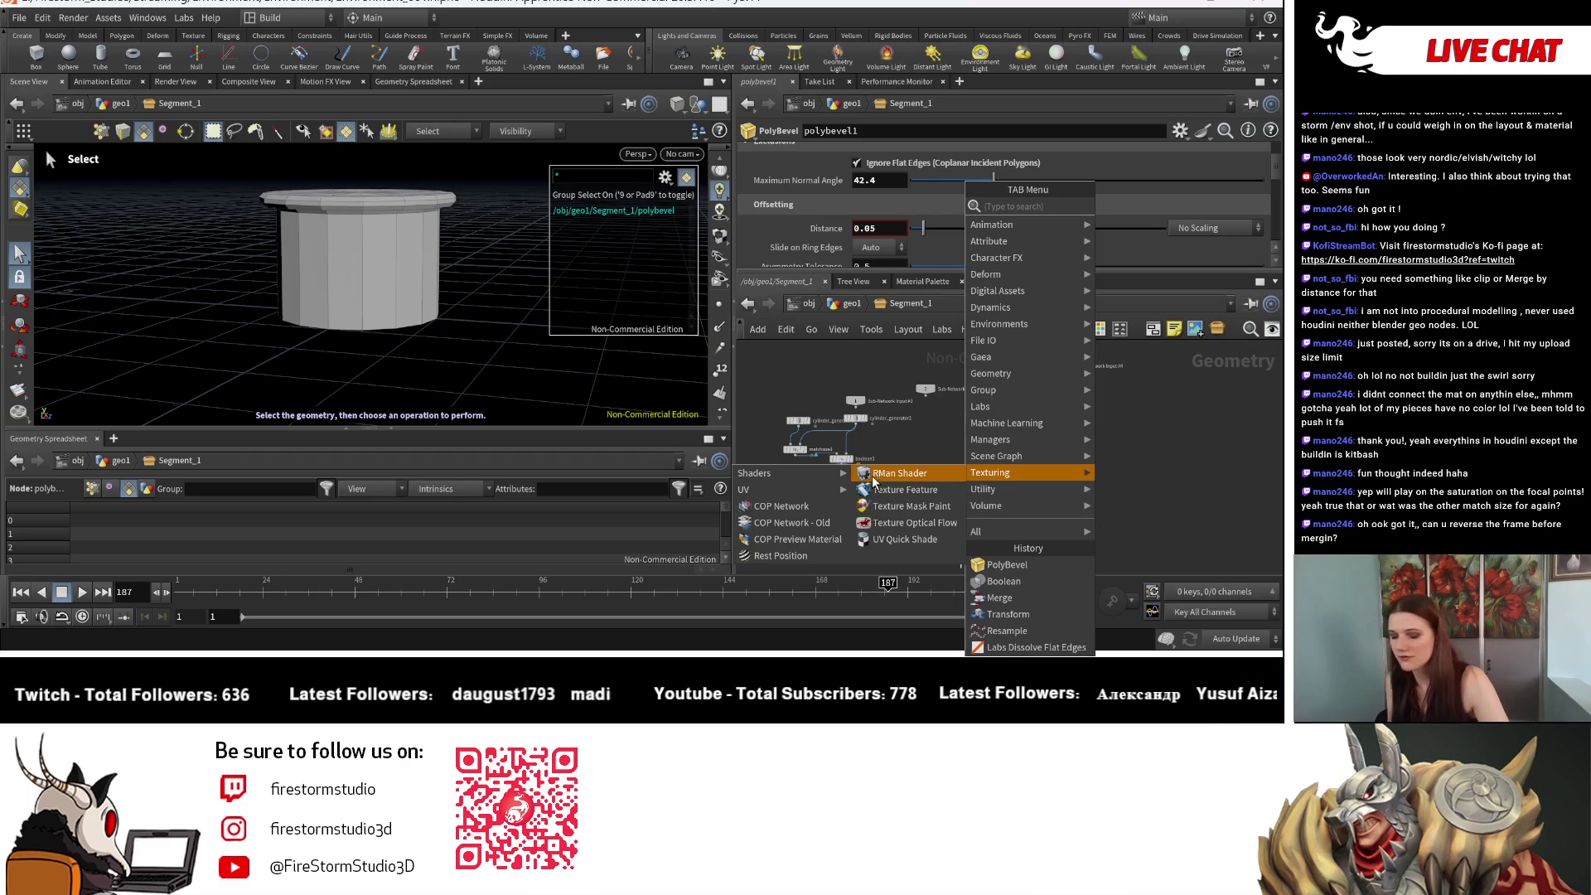
pyautogui.write('swee')
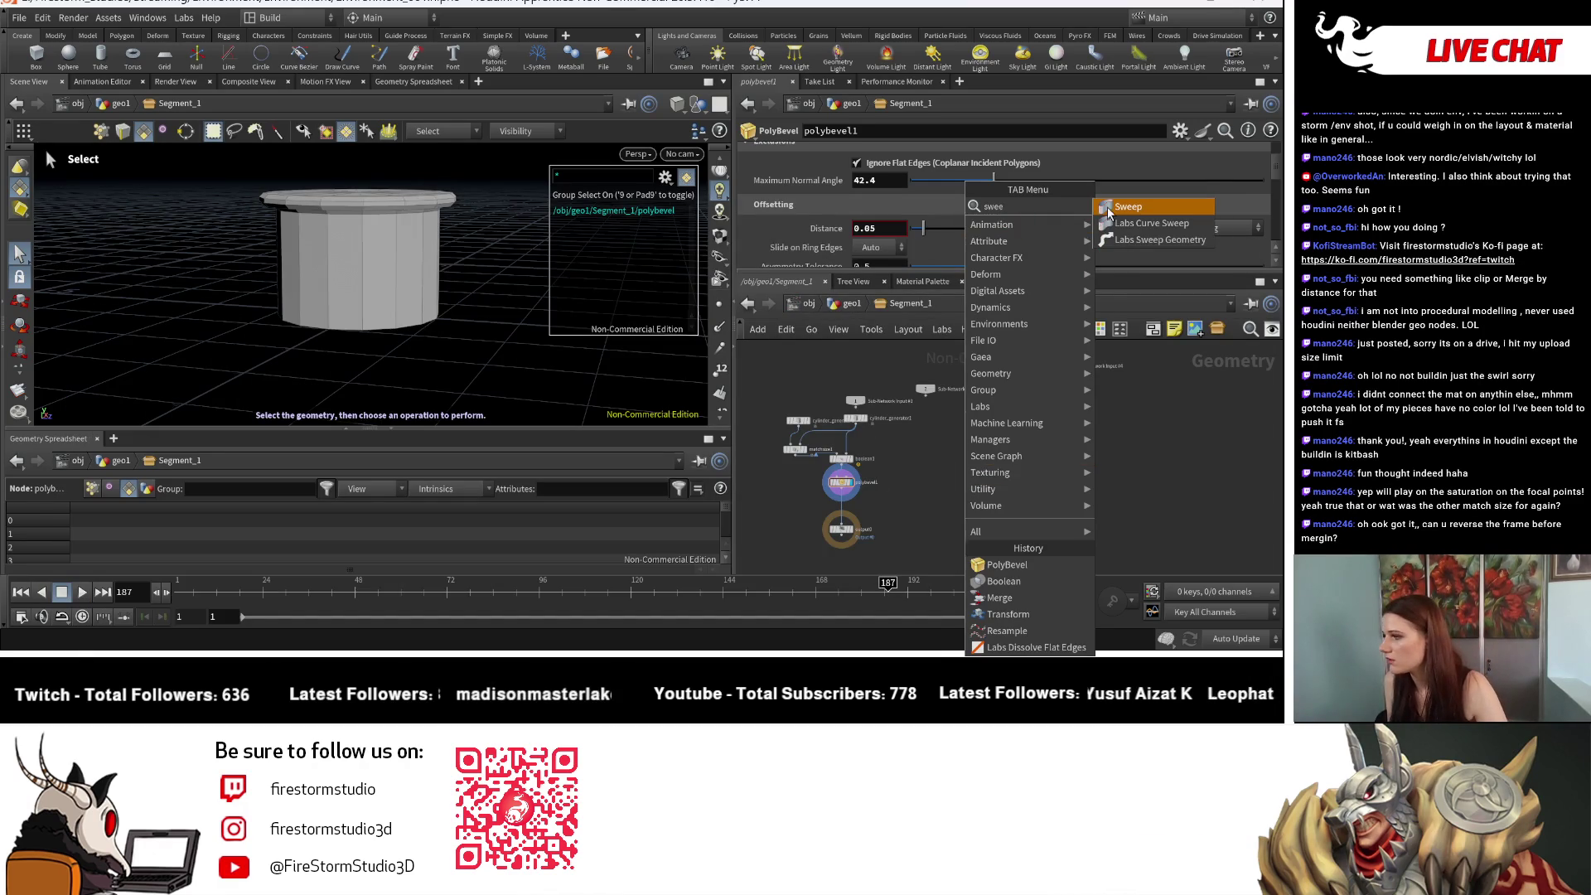
pyautogui.click(1104, 214)
pyautogui.click(982, 516)
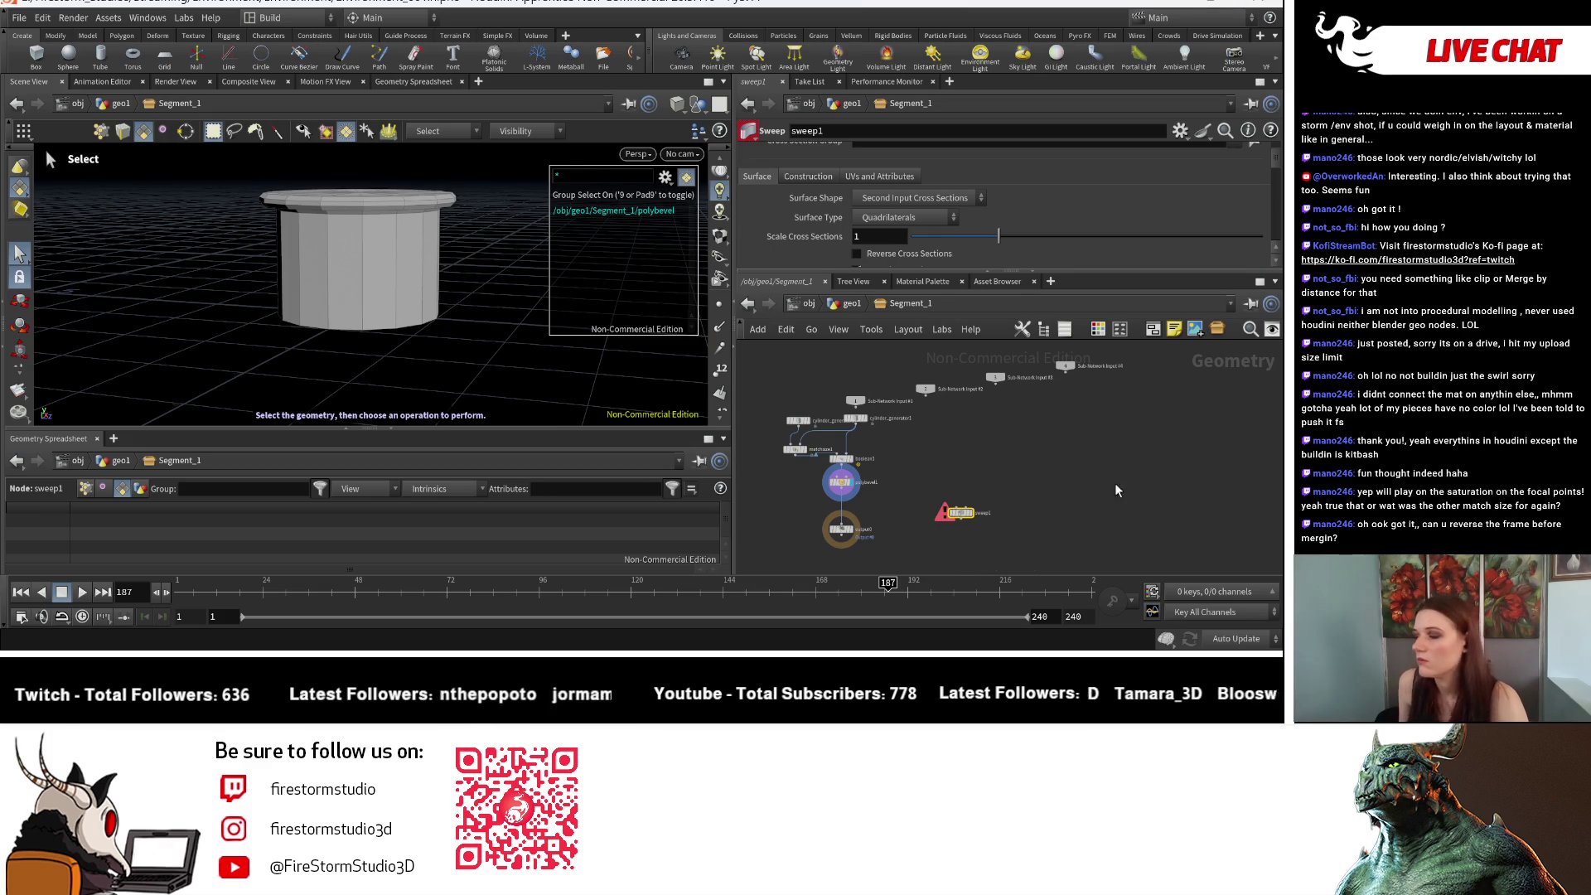
# Step: Inspect the bevelled cylinder from top and side views, then clear the node selection
pyautogui.scroll(3, 971, 495)
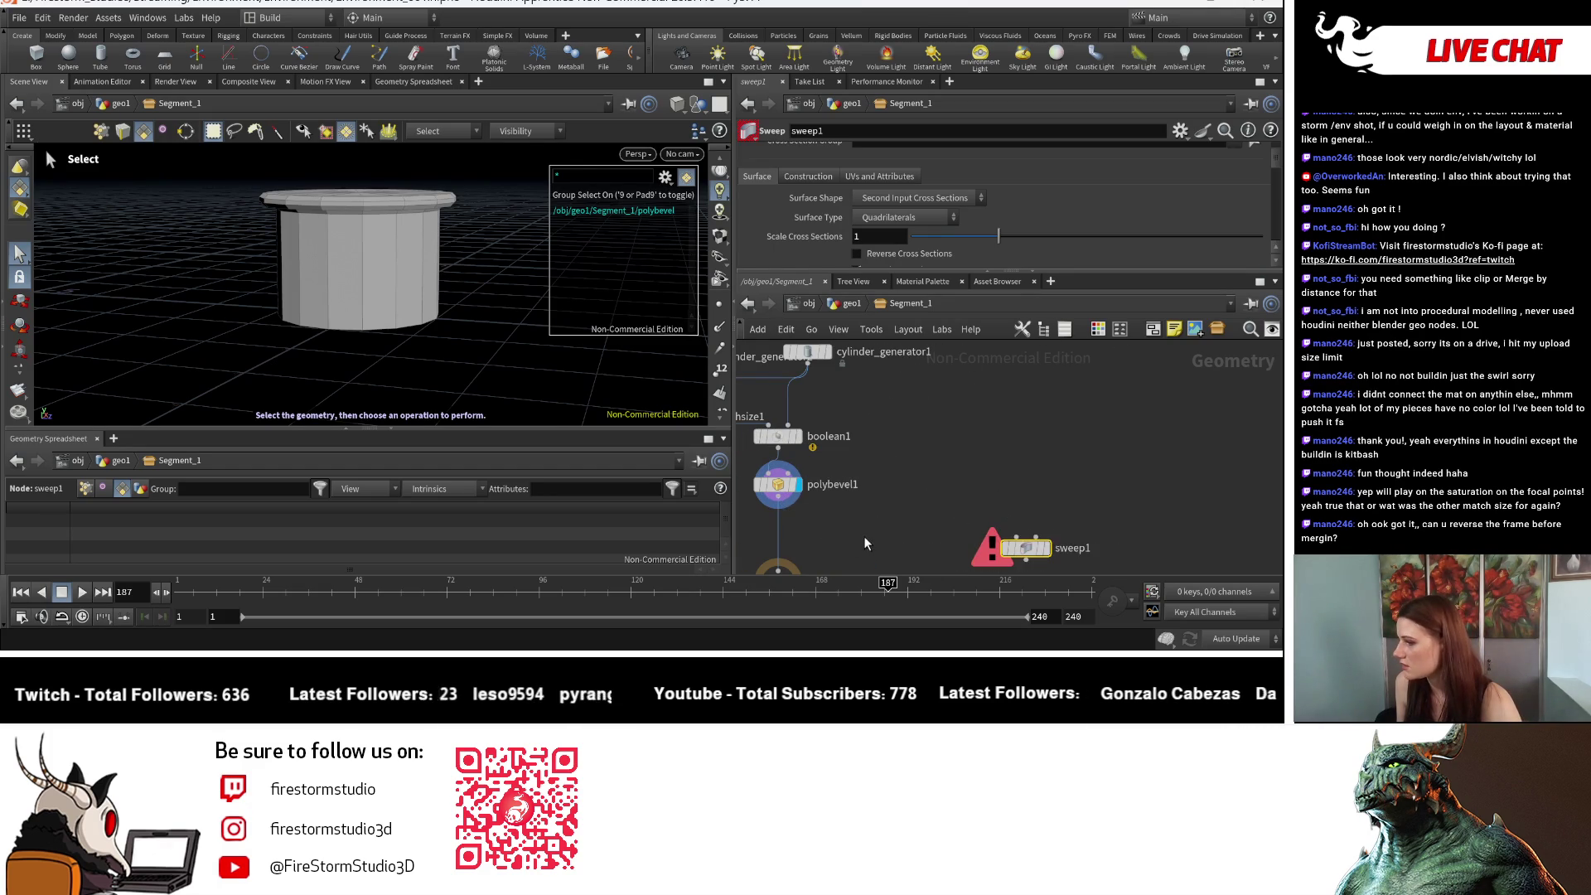
pyautogui.moveTo(864, 535); pyautogui.dragTo(936, 563, button='middle')
pyautogui.press('Escape')
pyautogui.moveTo(473, 390)
pyautogui.mouseDown()
pyautogui.moveTo(487, 459)
pyautogui.moveTo(337, 355)
pyautogui.moveTo(284, 256)
pyautogui.moveTo(473, 299)
pyautogui.moveTo(652, 406)
pyautogui.moveTo(597, 313)
pyautogui.moveTo(632, 313)
pyautogui.mouseUp()
pyautogui.moveTo(1033, 476)
pyautogui.mouseDown(button='middle')
pyautogui.moveTo(1118, 527)
pyautogui.moveTo(1107, 465)
pyautogui.mouseUp(button='middle')
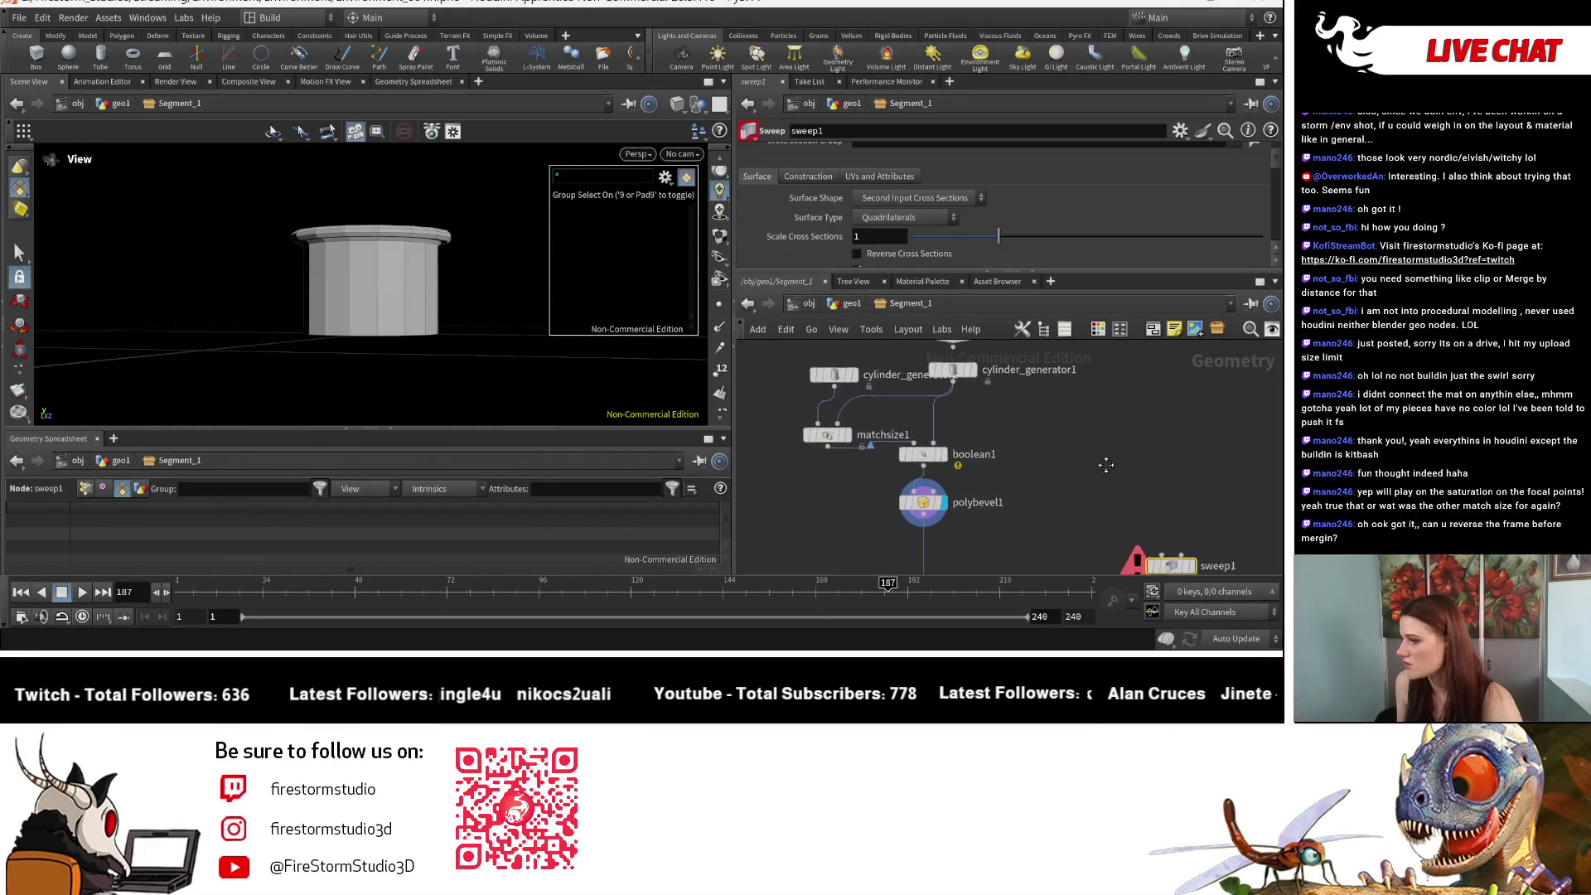
pyautogui.moveTo(1021, 434)
pyautogui.mouseDown()
pyautogui.moveTo(911, 502)
pyautogui.moveTo(912, 481)
pyautogui.moveTo(902, 491)
pyautogui.mouseUp()
pyautogui.click(1062, 471)
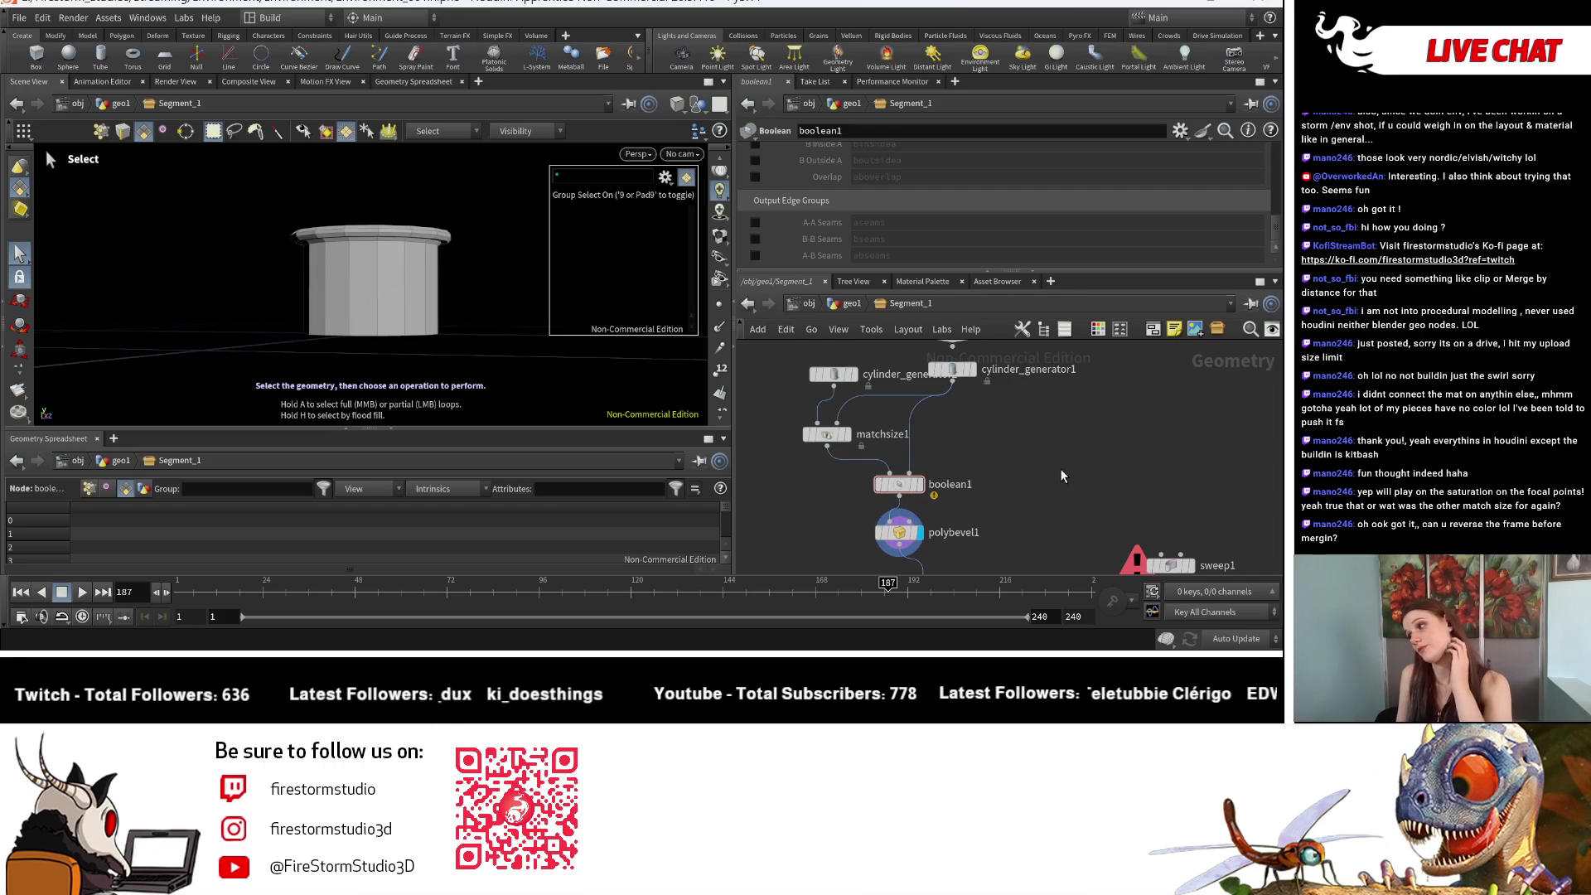
# Step: Pan the network to reveal the subnetwork inputs and bring sweep1 into close view
pyautogui.moveTo(1043, 484); pyautogui.dragTo(1045, 521, button='middle')
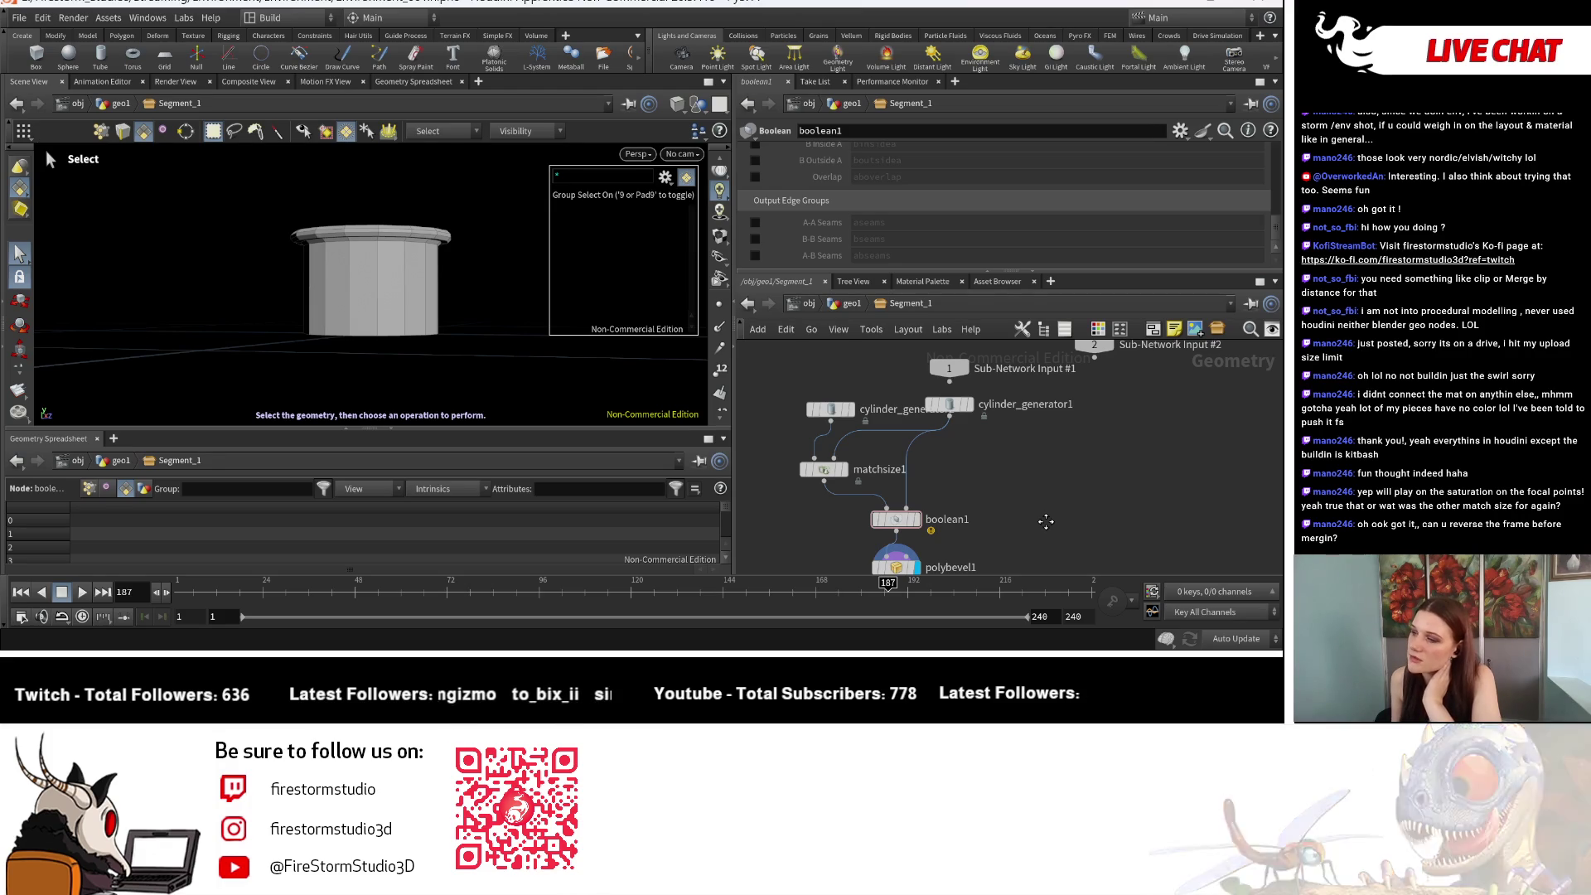
pyautogui.moveTo(1045, 521); pyautogui.dragTo(1046, 512, button='middle')
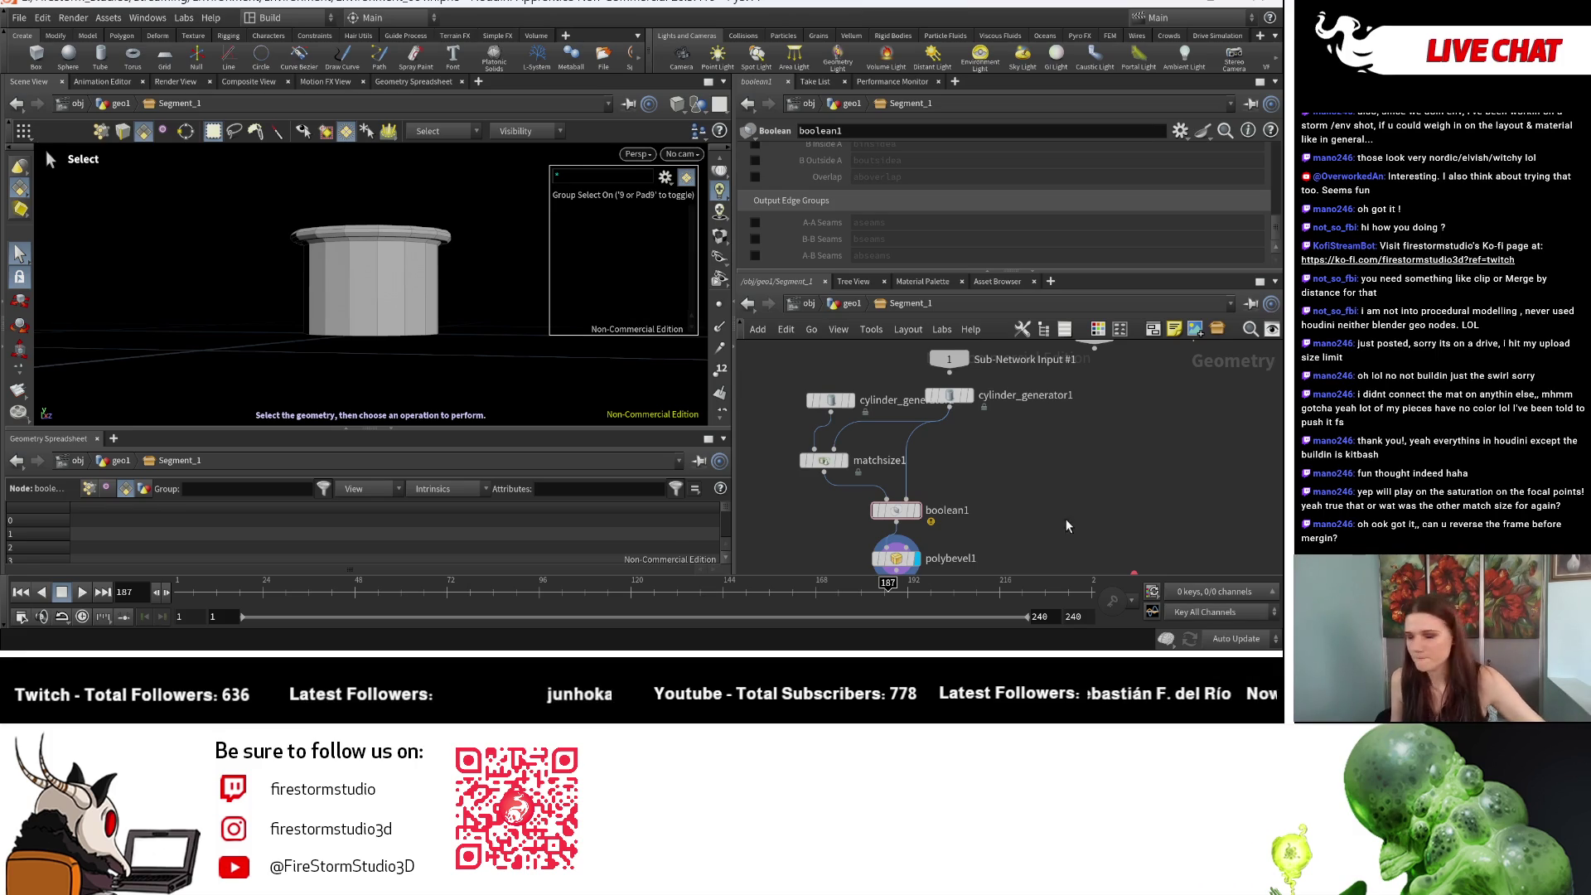
pyautogui.scroll(-3, 1053, 512)
pyautogui.moveTo(1052, 512)
pyautogui.mouseDown(button='middle')
pyautogui.moveTo(1063, 444)
pyautogui.moveTo(996, 449)
pyautogui.mouseUp(button='middle')
pyautogui.scroll(3, 1014, 416)
pyautogui.scroll(-3, 991, 449)
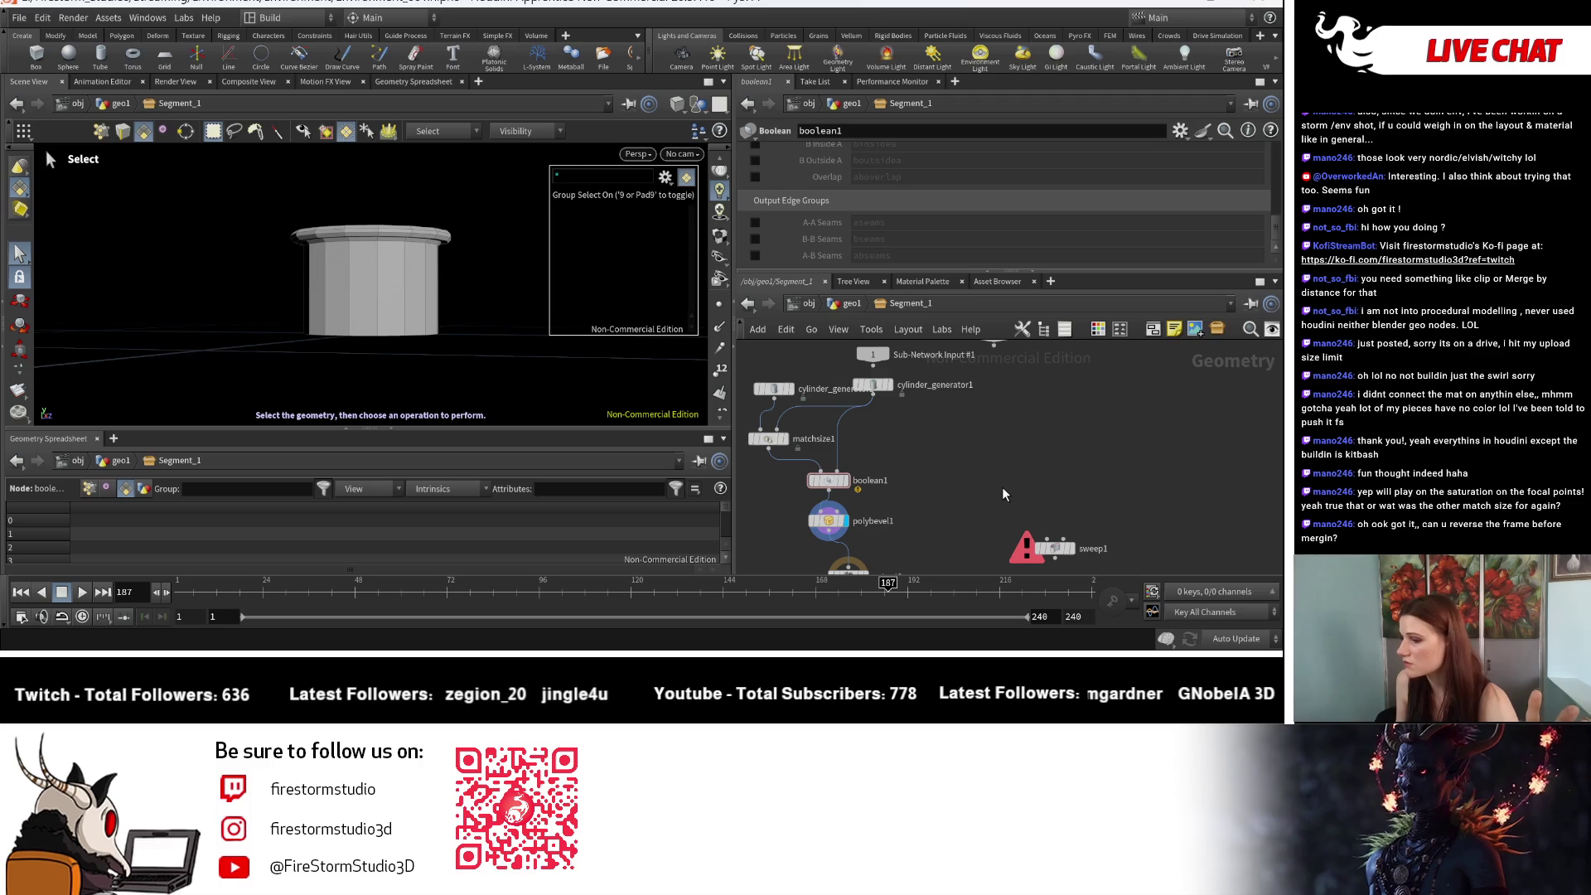
pyautogui.moveTo(1002, 494)
pyautogui.mouseDown(button='middle')
pyautogui.moveTo(1006, 426)
pyautogui.moveTo(1026, 565)
pyautogui.mouseUp(button='middle')
pyautogui.scroll(-2, 1019, 431)
pyautogui.scroll(1, 1013, 508)
# Step: Display the plain cylinder_generator1 result, then switch the display back to output0
pyautogui.click(880, 448)
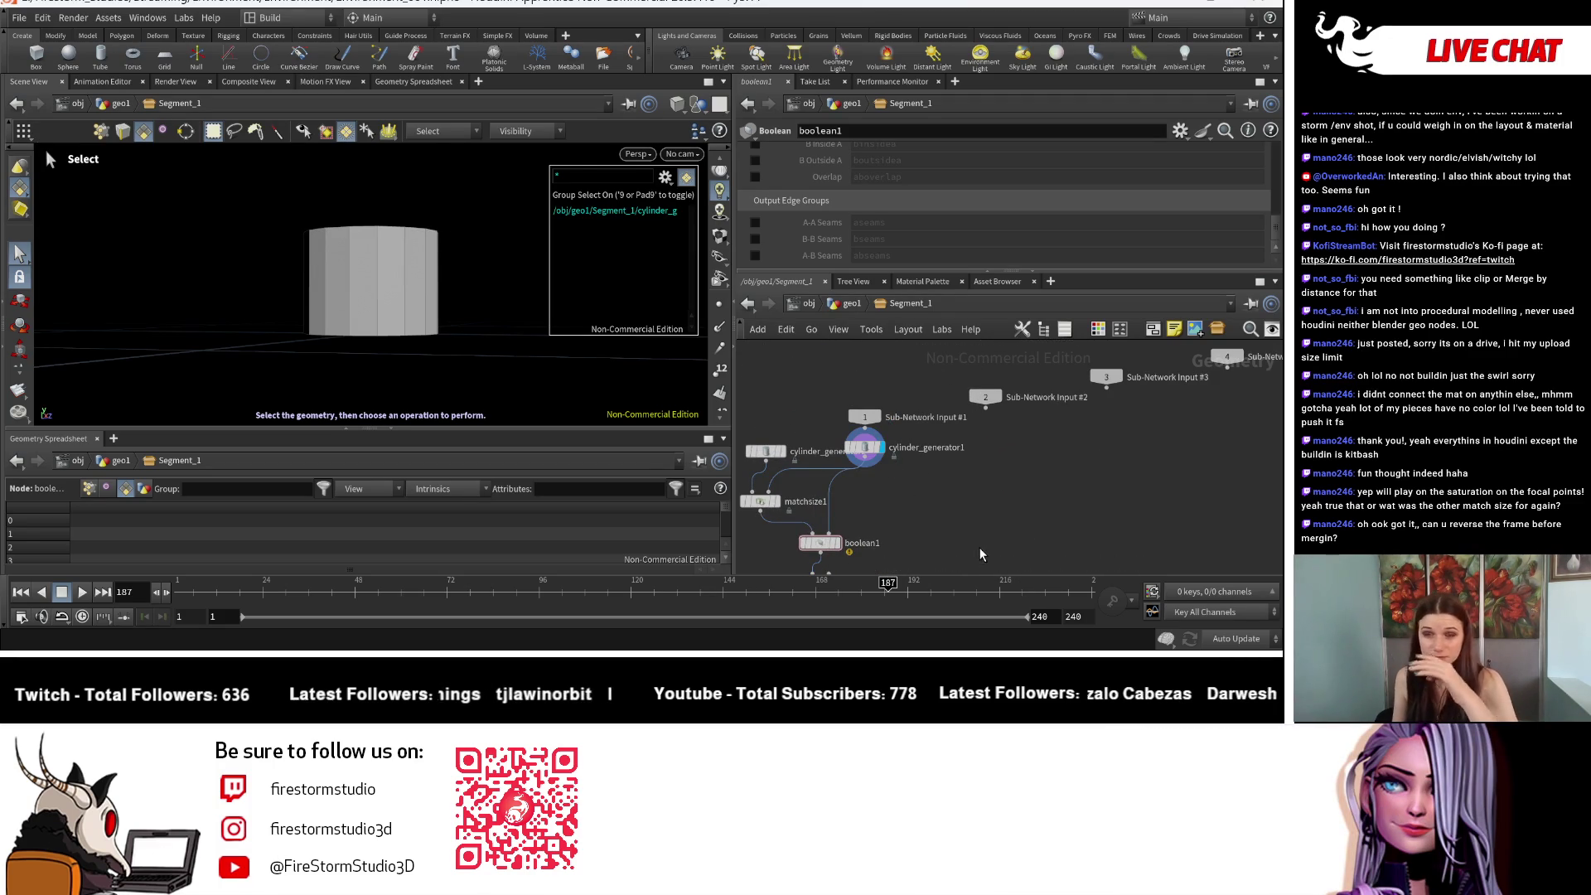
pyautogui.scroll(-1, 975, 523)
pyautogui.scroll(3, 974, 523)
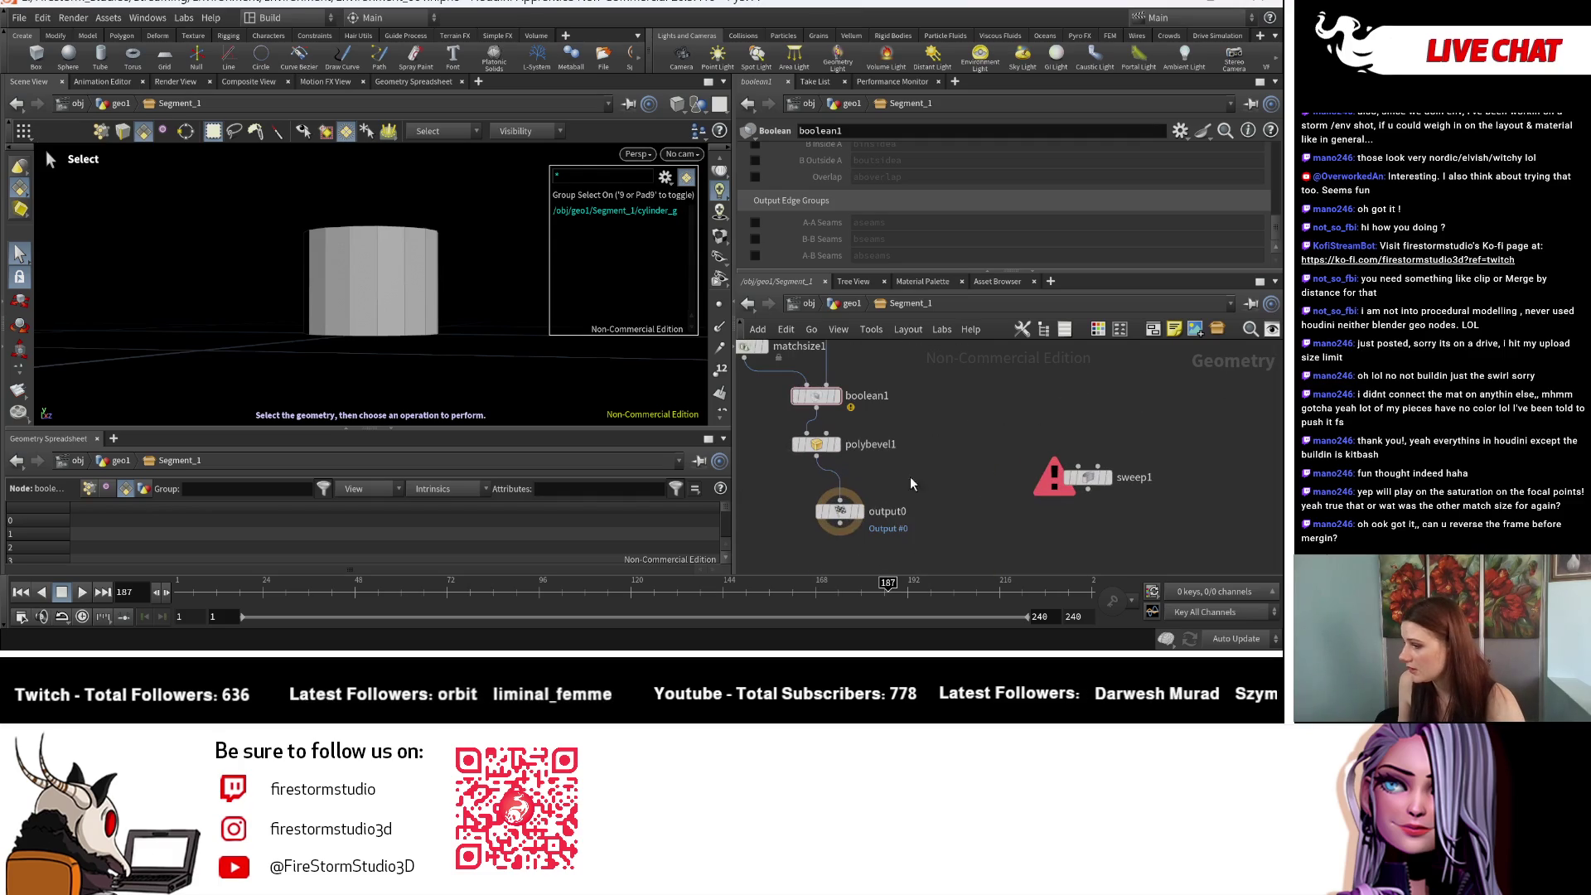
pyautogui.click(859, 511)
pyautogui.press('Escape')
pyautogui.moveTo(482, 401)
pyautogui.mouseDown()
pyautogui.moveTo(443, 220)
pyautogui.moveTo(418, 266)
pyautogui.moveTo(464, 265)
pyautogui.moveTo(469, 191)
pyautogui.moveTo(472, 320)
pyautogui.mouseUp()
pyautogui.scroll(5, 423, 274)
pyautogui.scroll(-3, 434, 294)
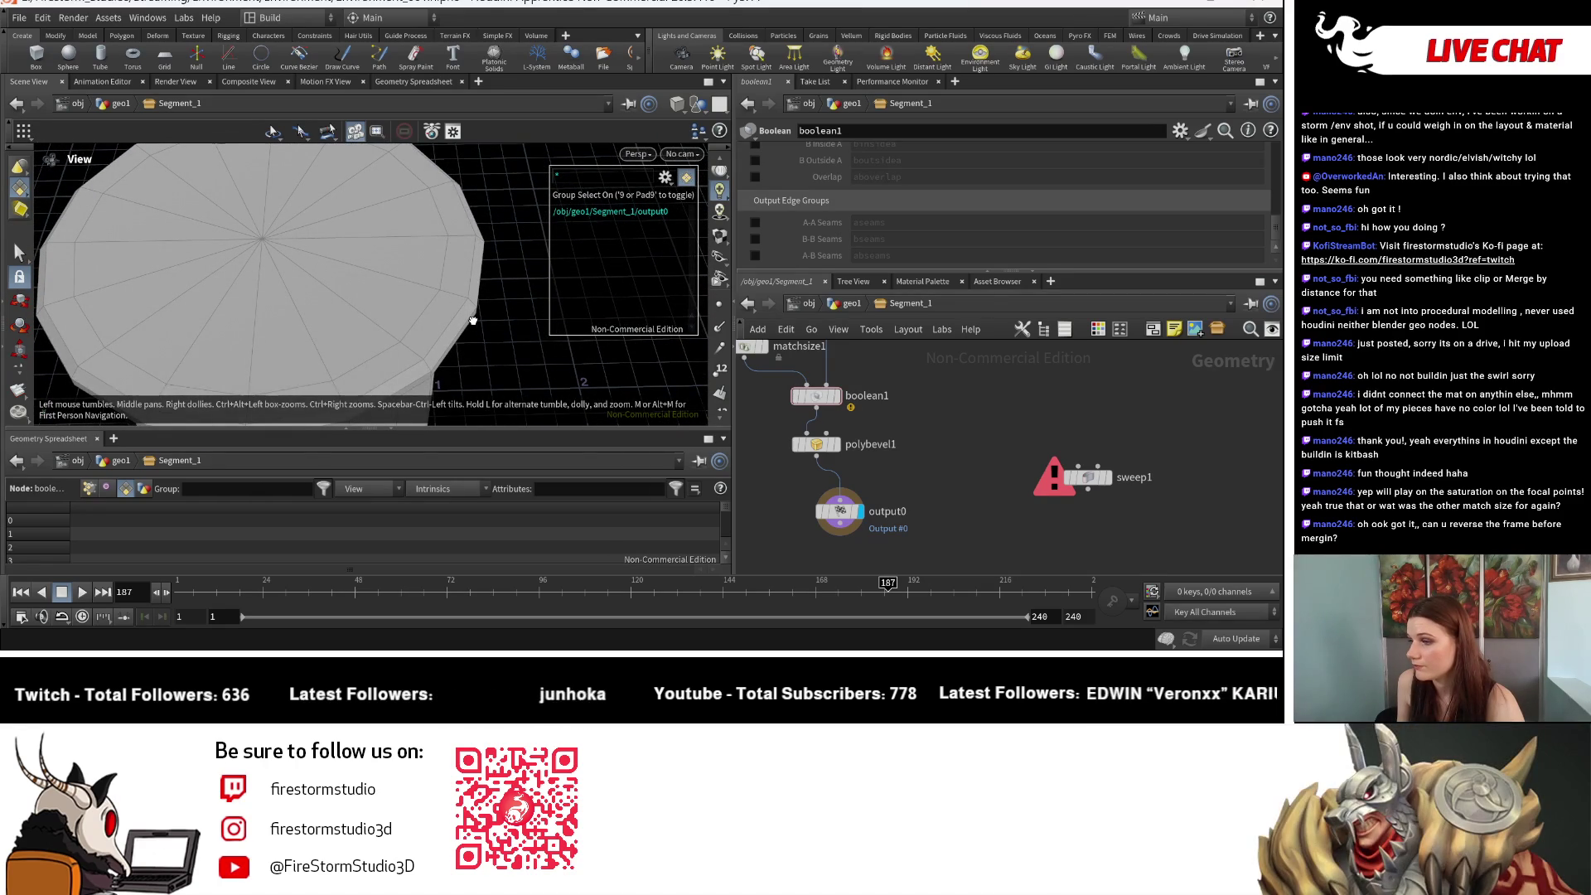
pyautogui.scroll(-3, 862, 549)
# Step: Place a new Group Create node, group1, in the network, after briefly checking the browser
pyautogui.press('Tab')
pyautogui.write('group')
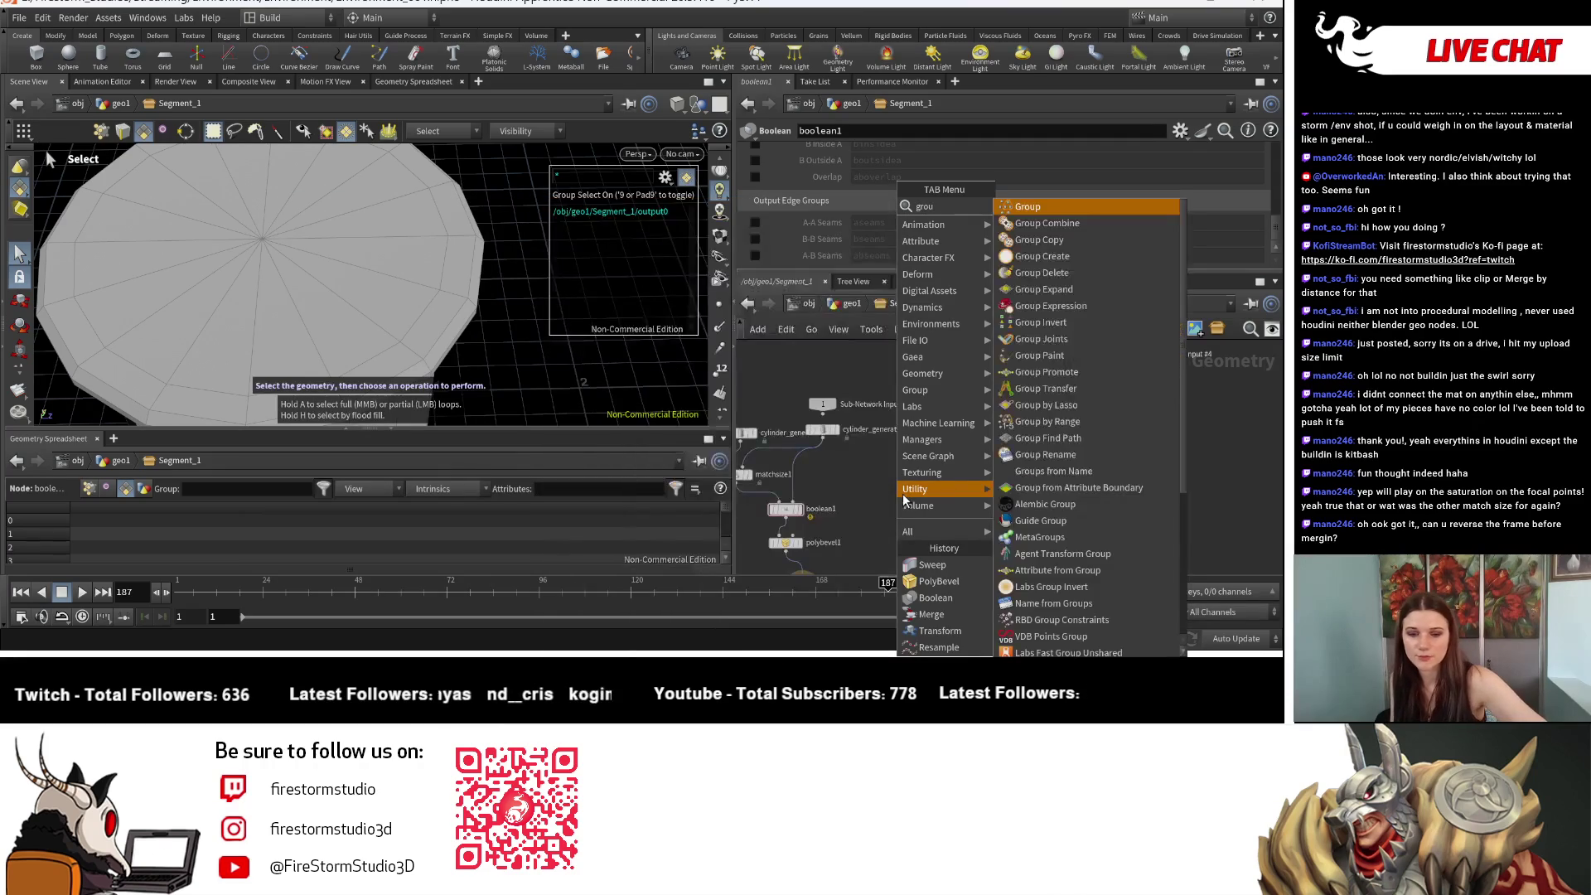
pyautogui.click(1110, 208)
pyautogui.click(996, 475)
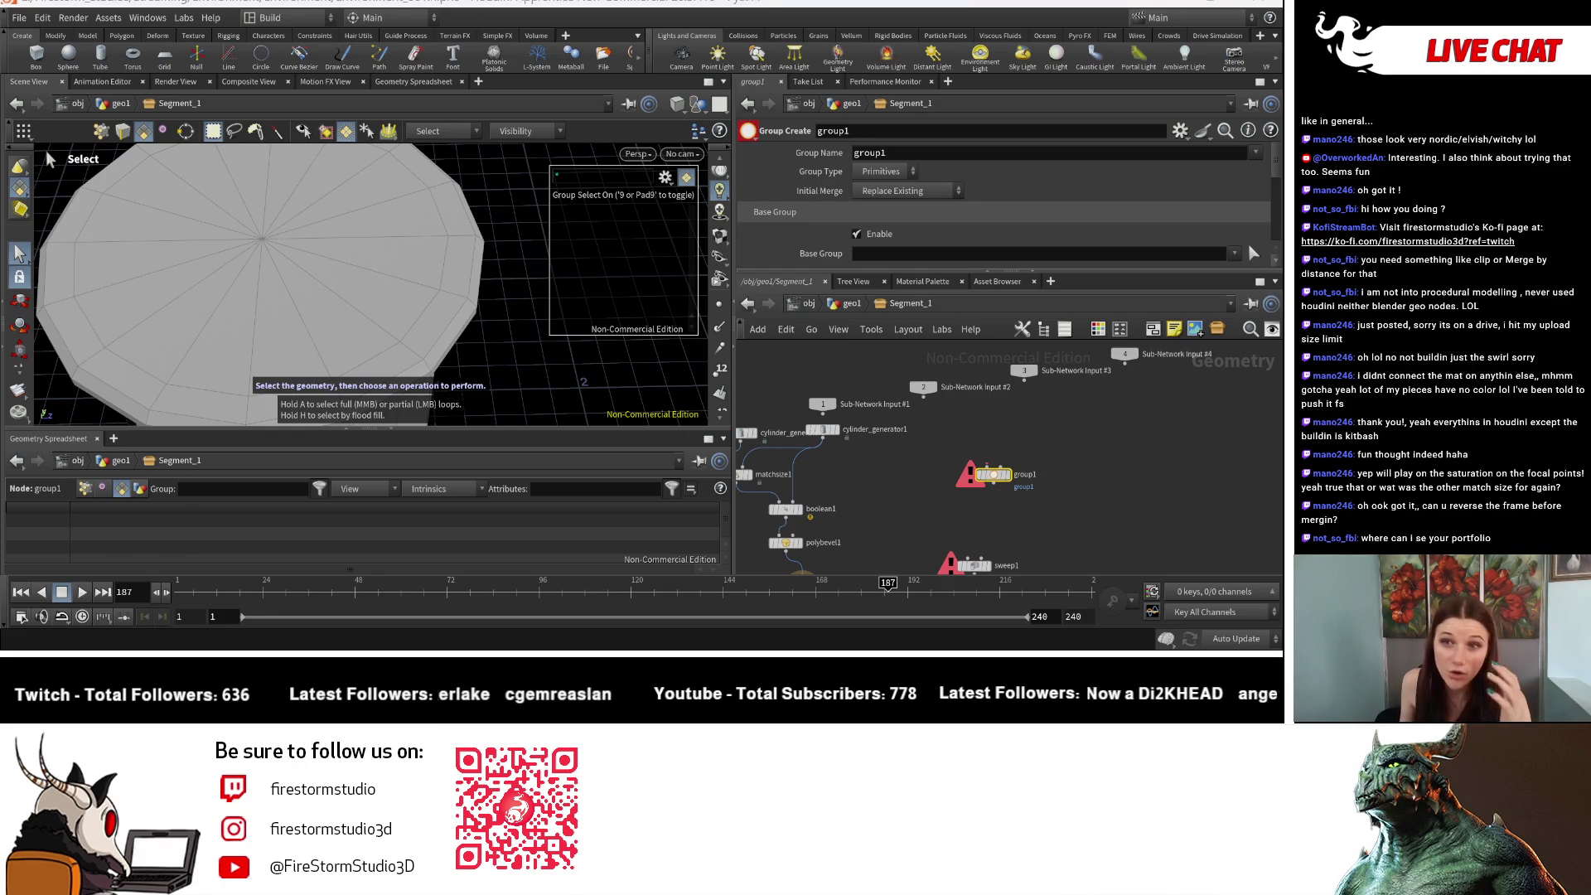
pyautogui.hotkey('alt', 'Tab')
pyautogui.hotkey('alt', 'Tab')
pyautogui.hotkey('alt', 'Tab')
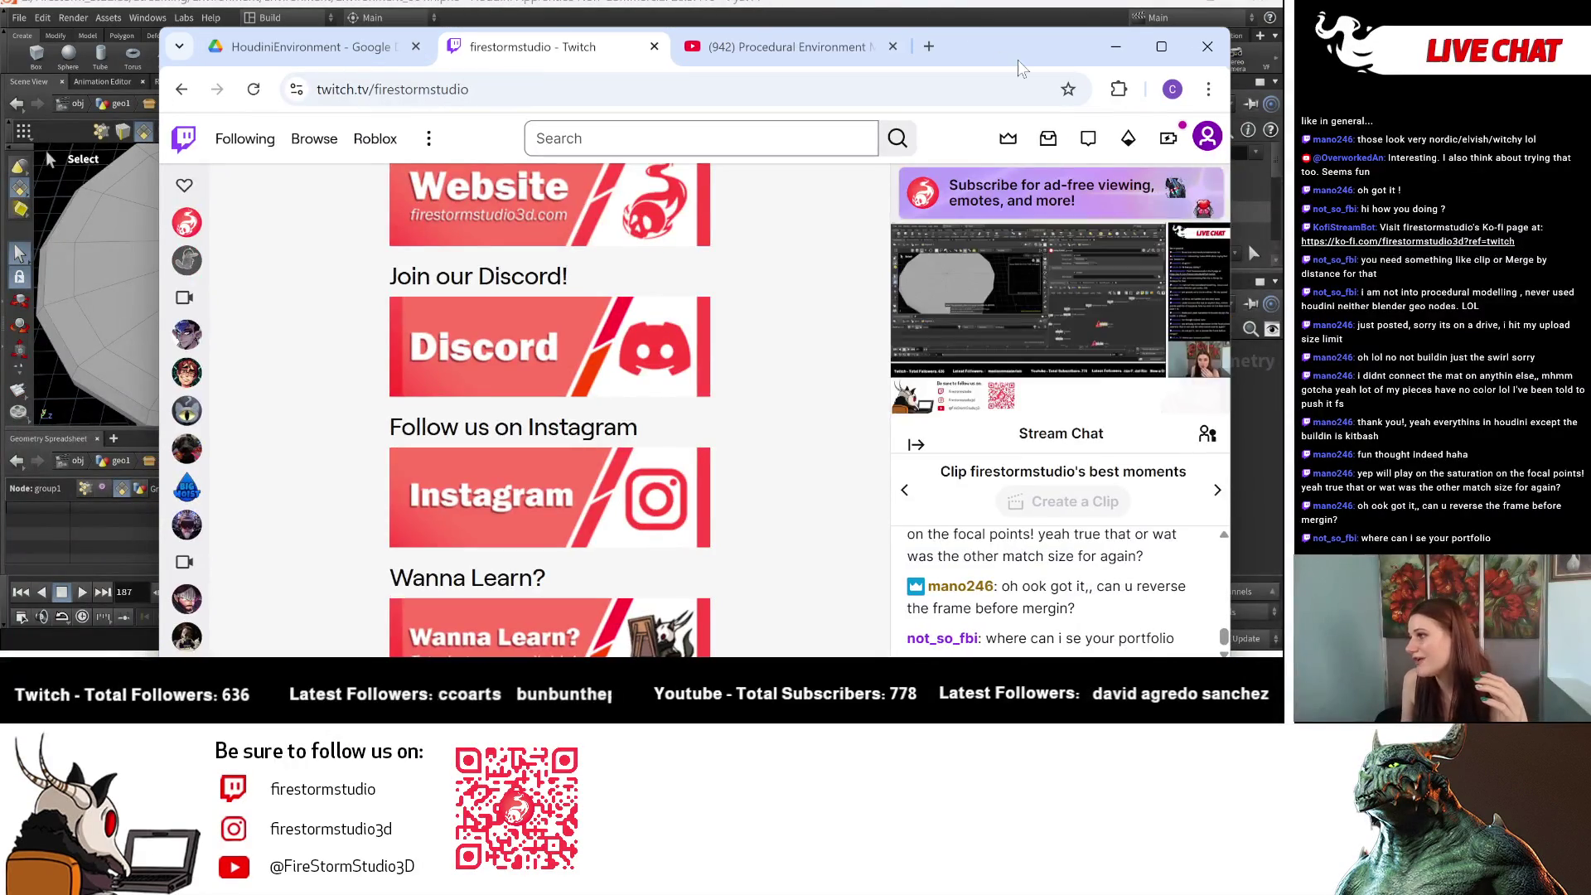
pyautogui.click(765, 12)
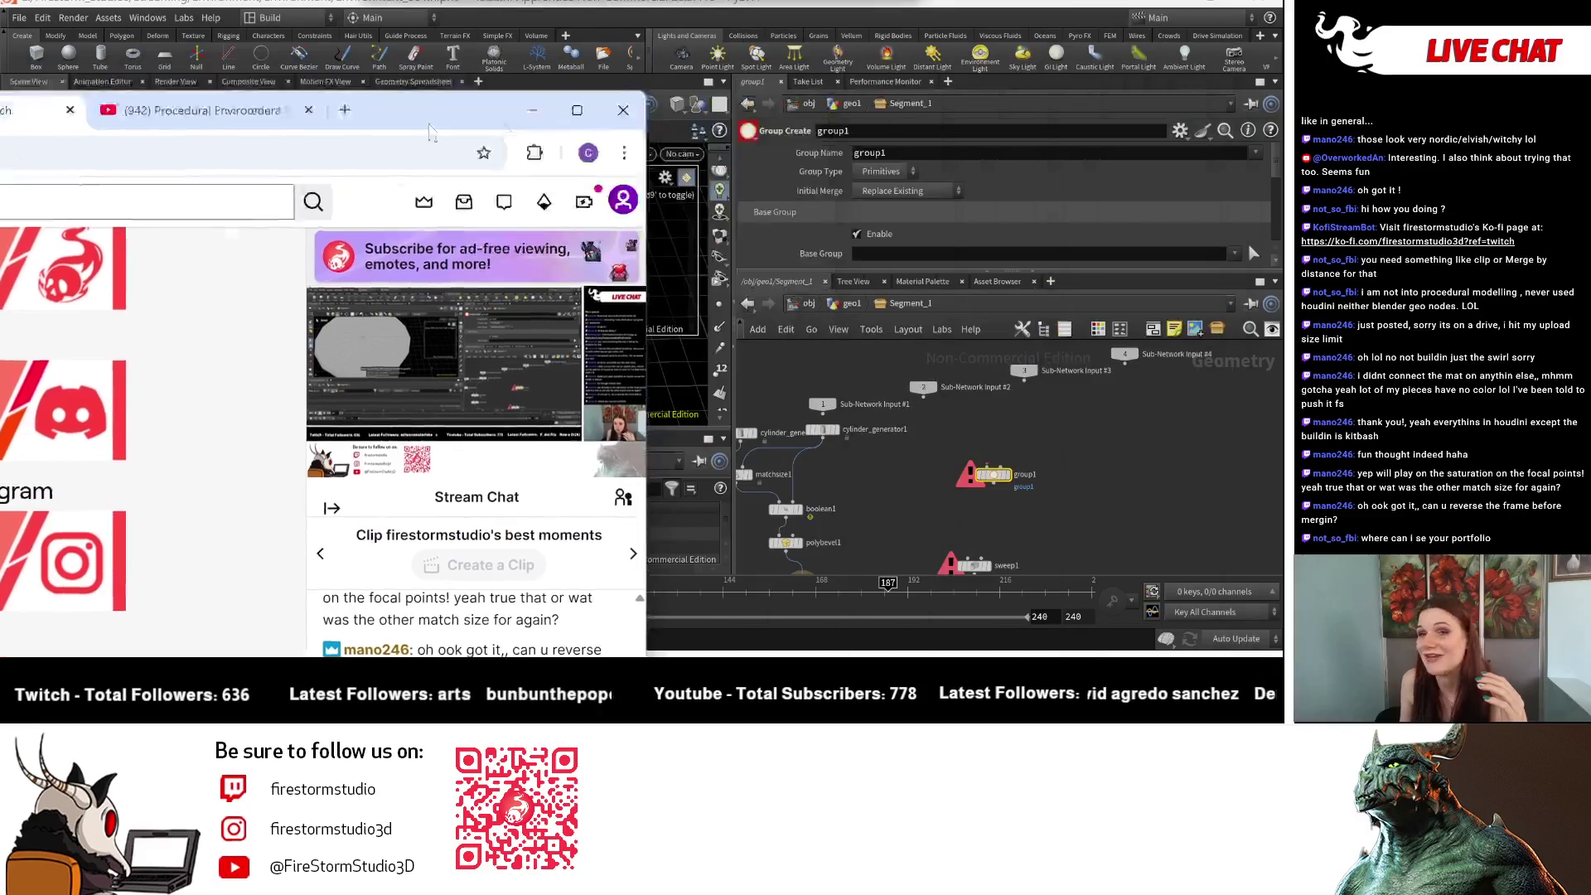
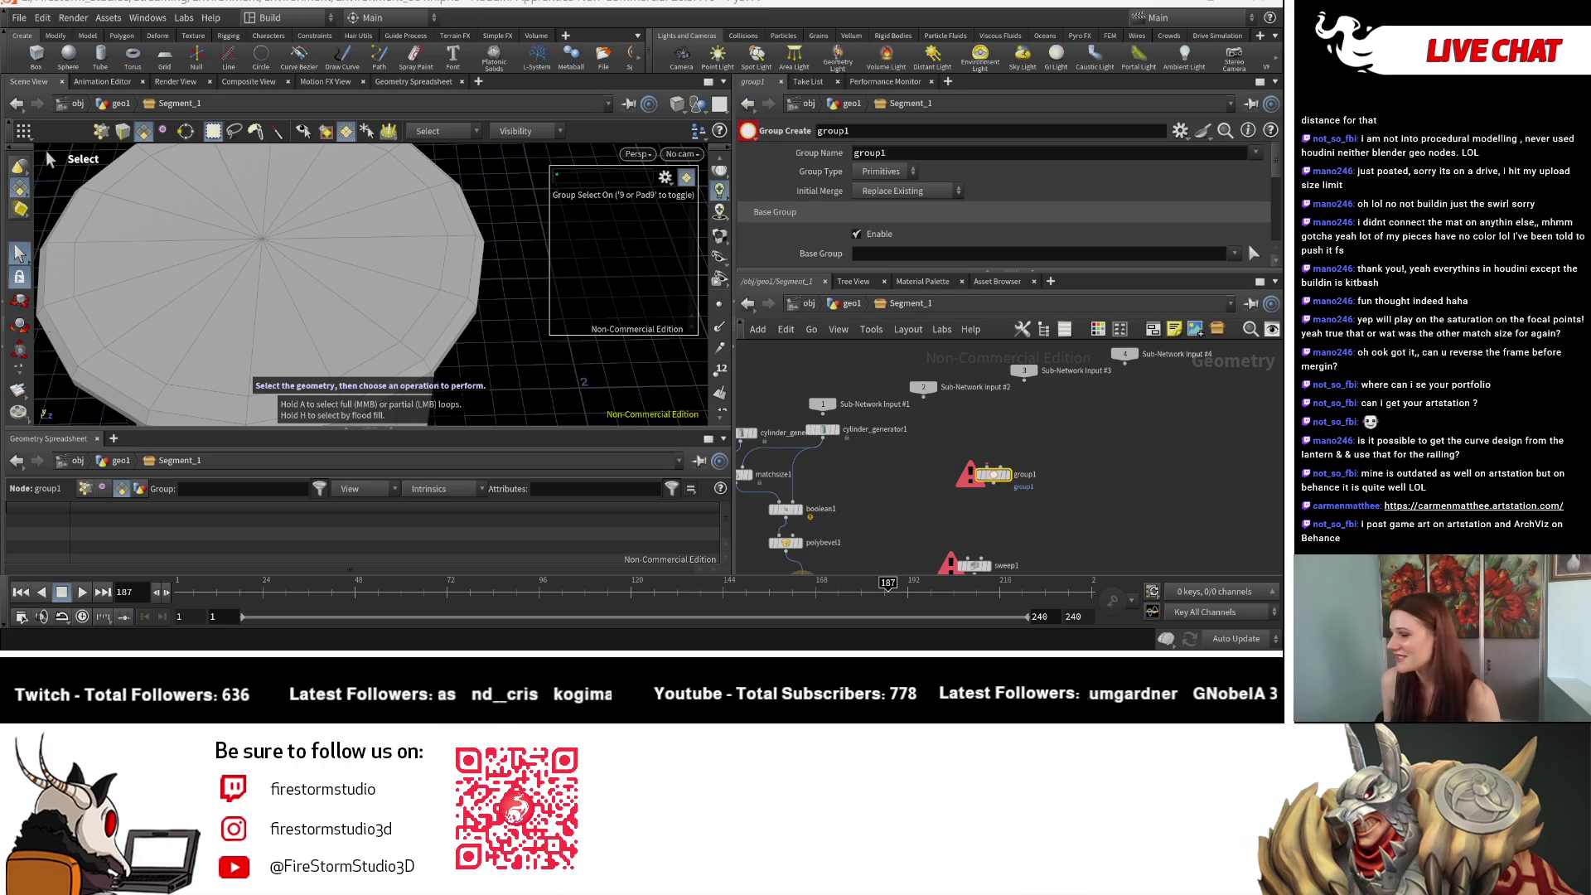
# Step: Restore the portfolio site's browser window to a smaller size
pyautogui.scroll(-5, 1031, 478)
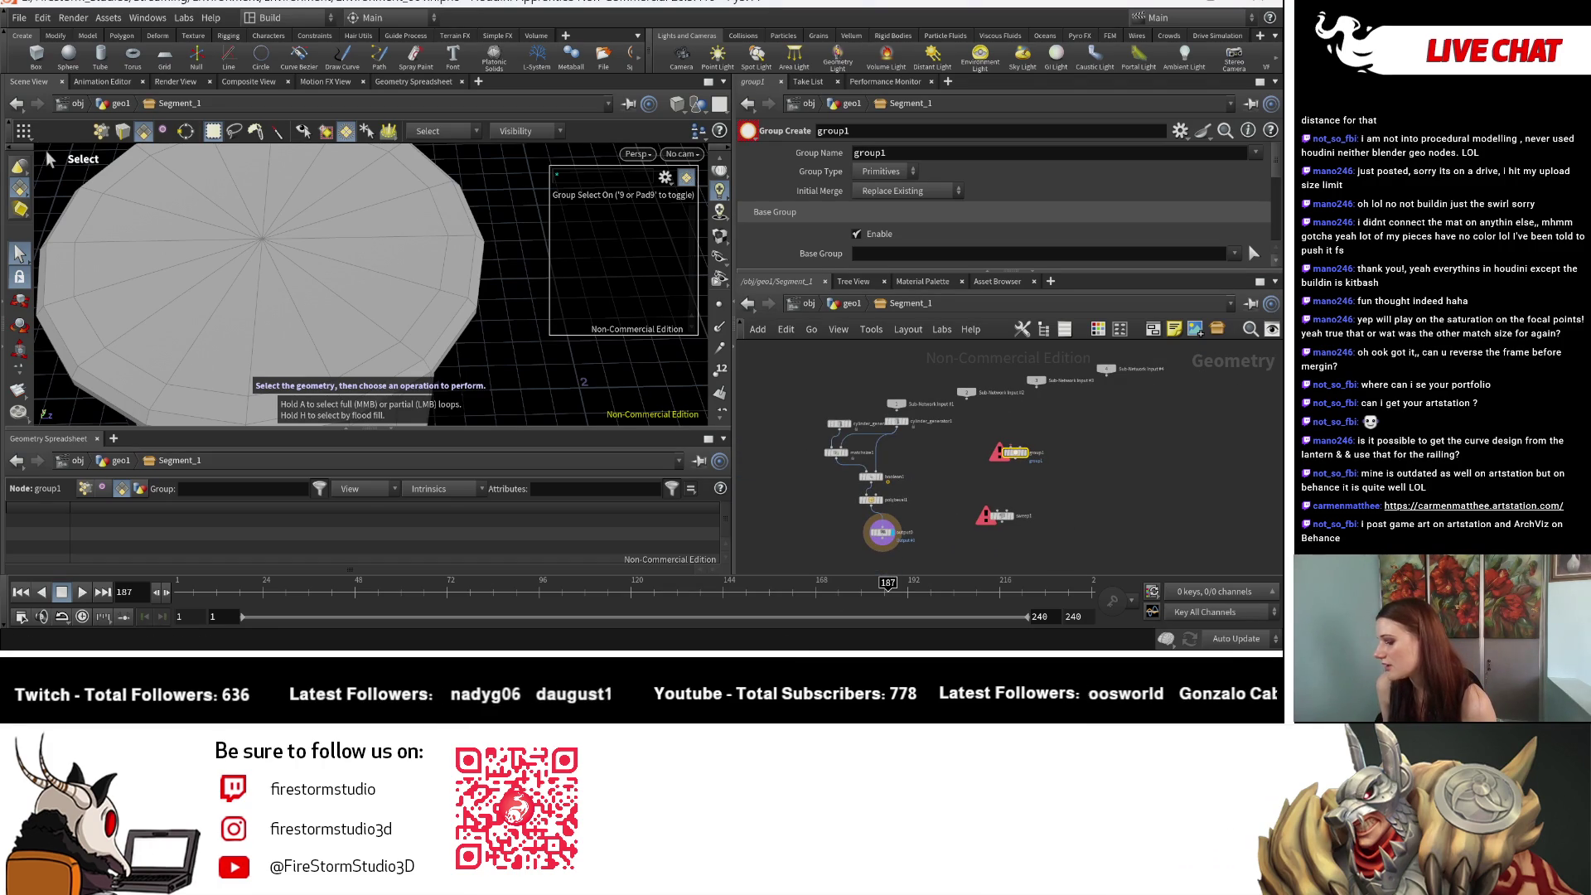
pyautogui.moveTo(644, 655)
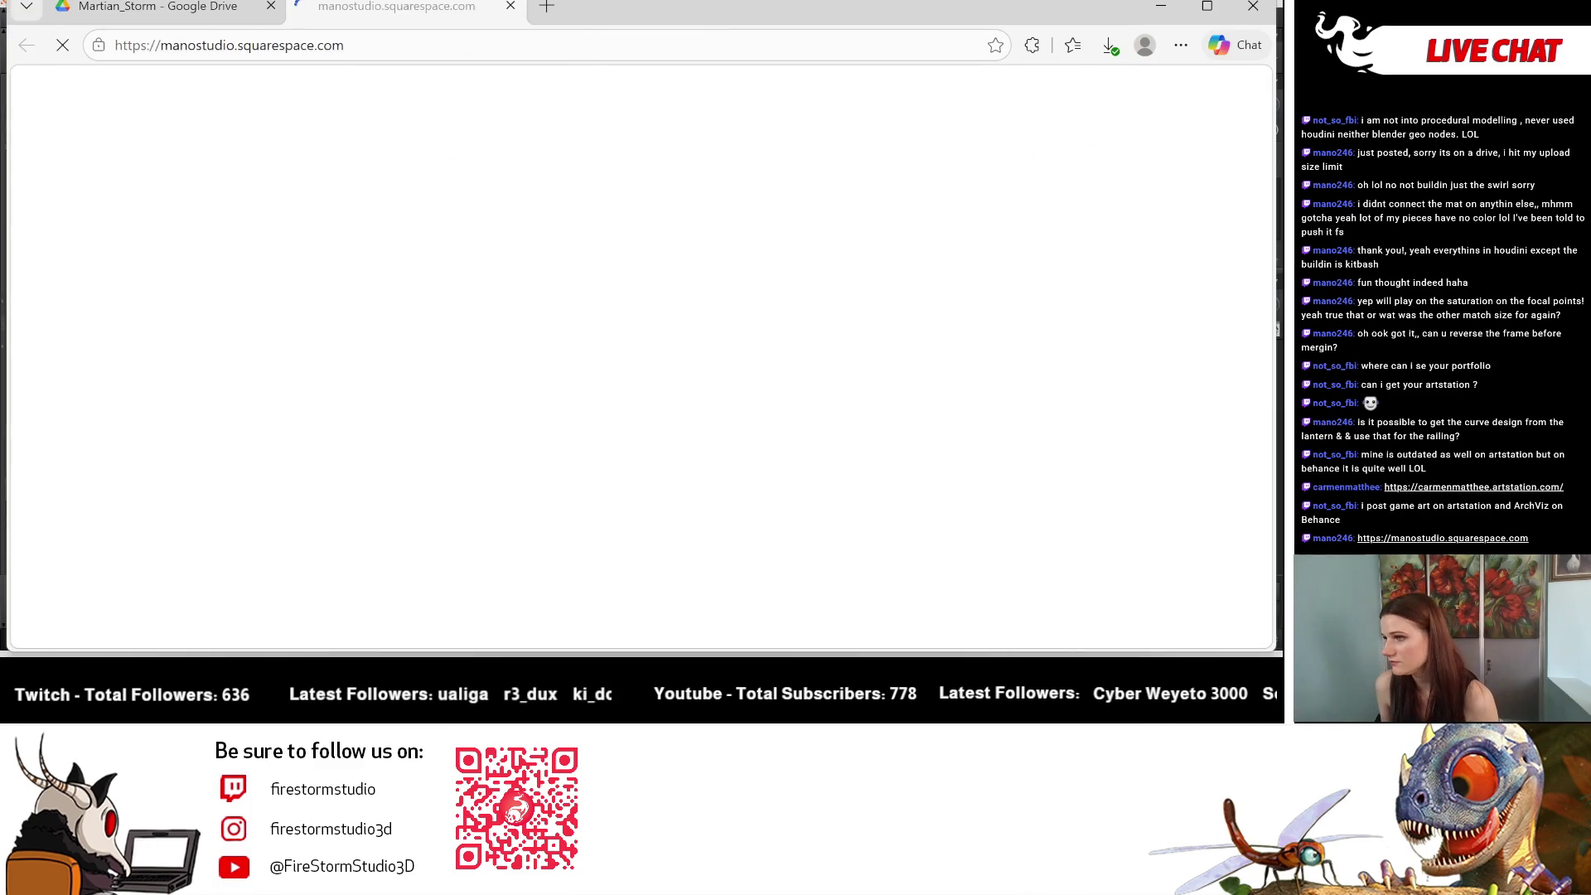
pyautogui.moveTo(423, 12)
pyautogui.mouseDown()
pyautogui.moveTo(187, 103)
pyautogui.moveTo(0, 108)
pyautogui.mouseUp()
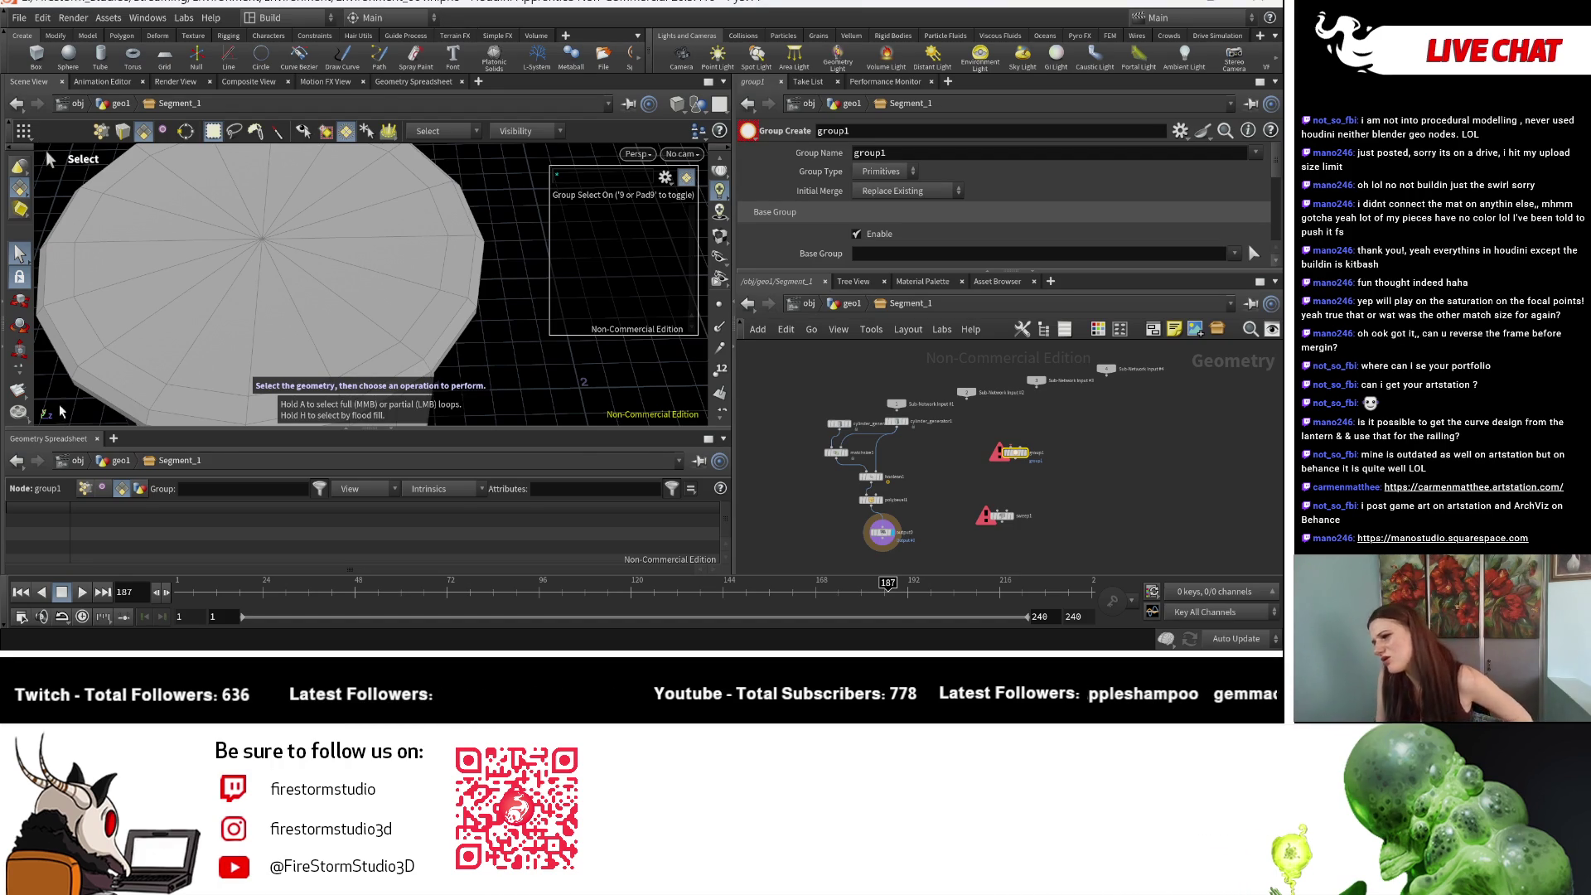
# Step: Frame the network editor around the output0 and sweep1 nodes
pyautogui.moveTo(1143, 457); pyautogui.dragTo(1067, 461, button='middle')
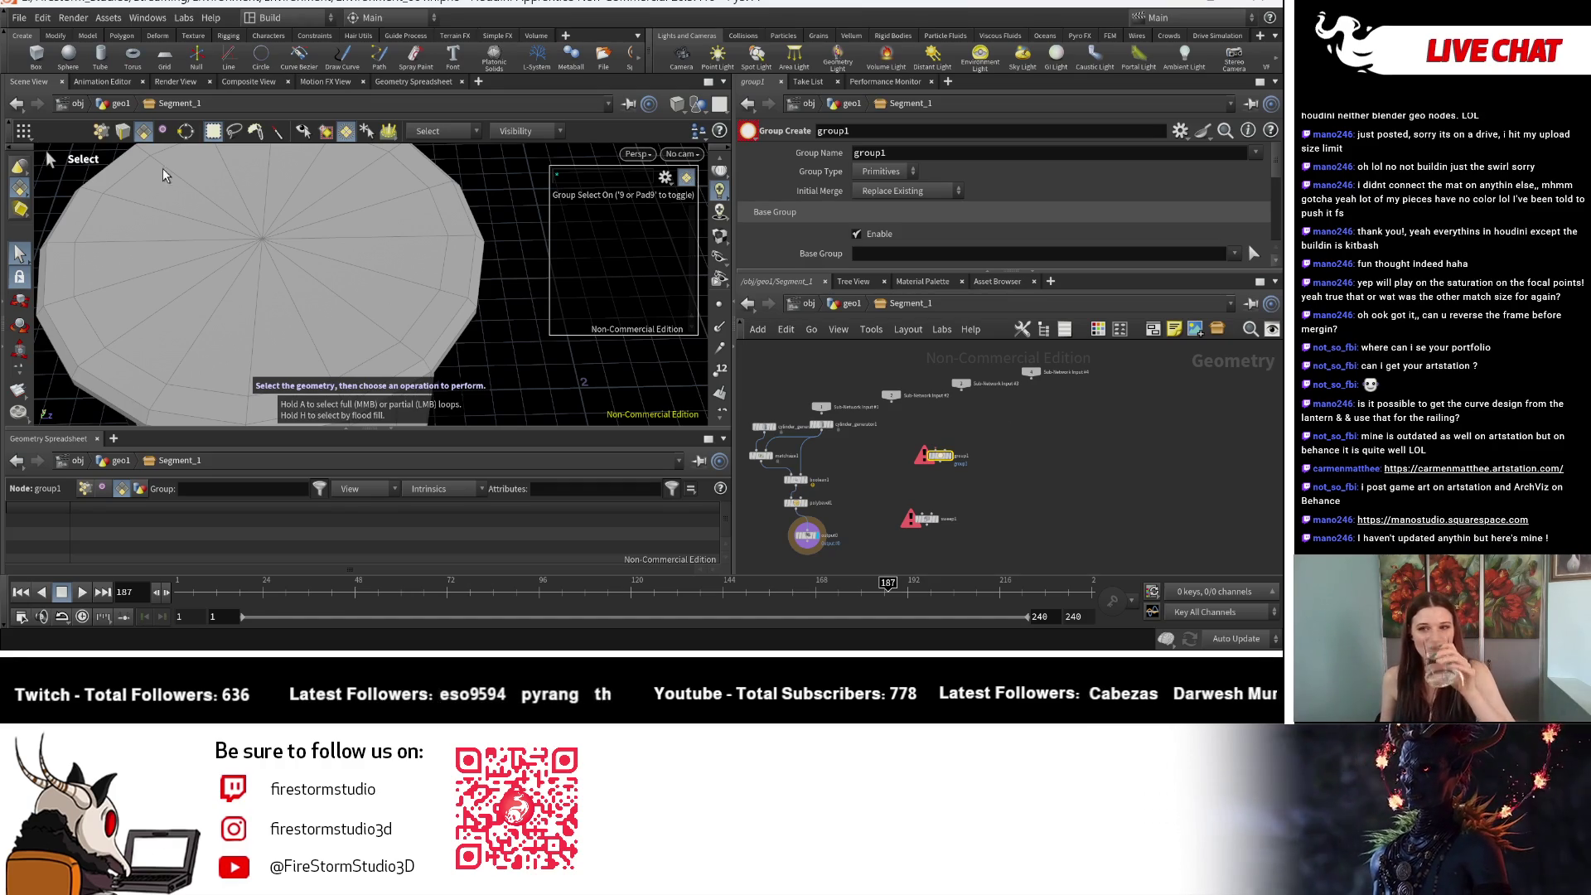
pyautogui.moveTo(829, 528); pyautogui.dragTo(932, 528, button='middle')
pyautogui.scroll(2, 954, 528)
pyautogui.scroll(5, 954, 527)
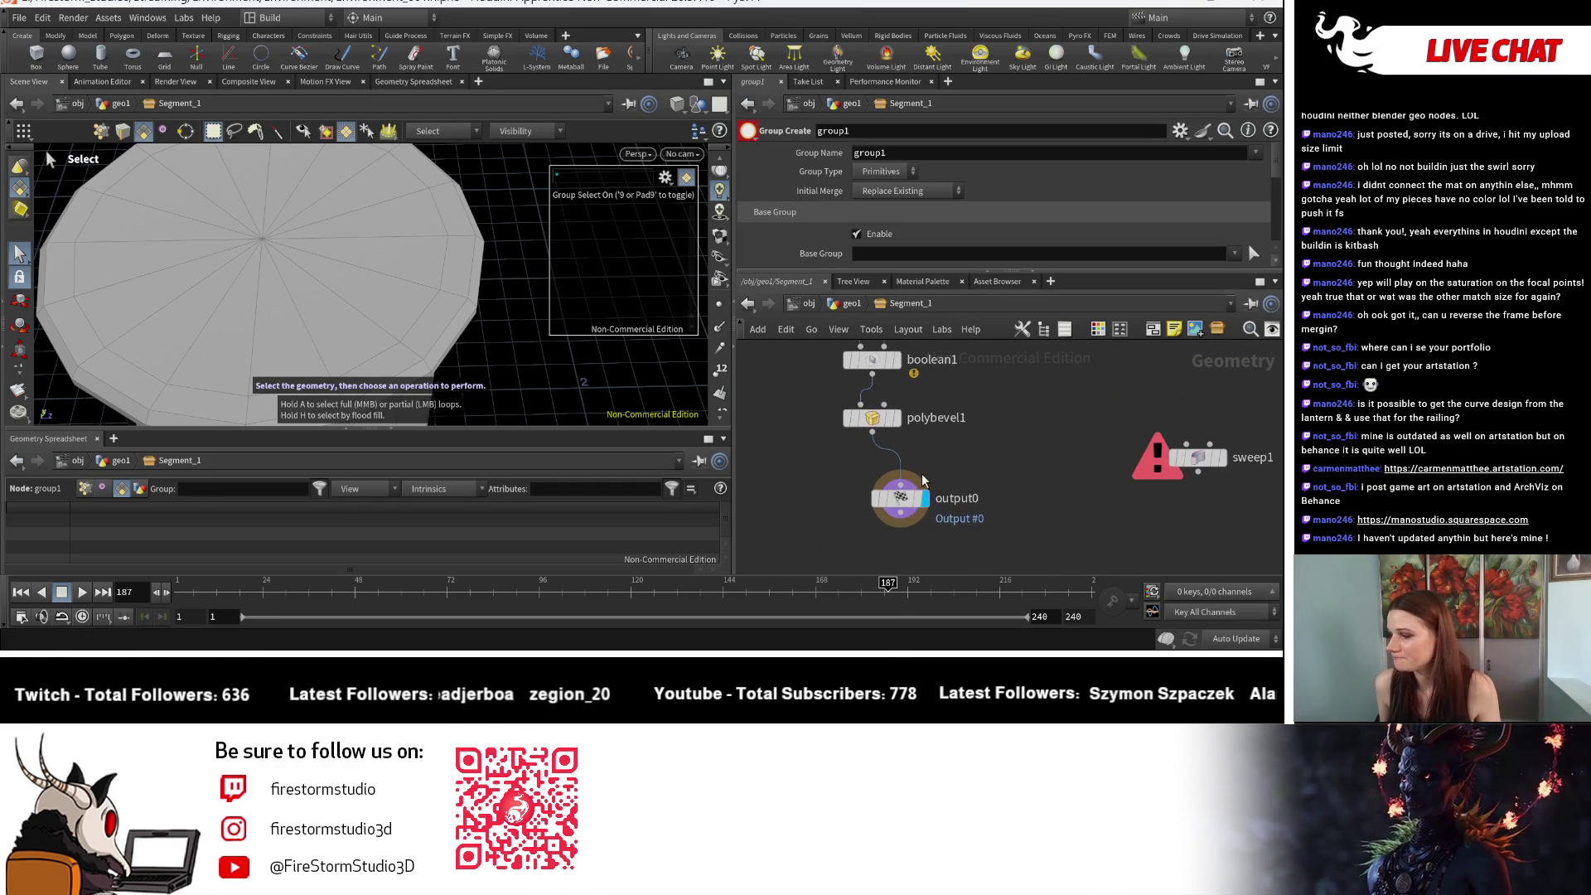
pyautogui.moveTo(902, 507)
pyautogui.mouseDown(button='middle')
pyautogui.moveTo(855, 489)
pyautogui.moveTo(931, 471)
pyautogui.mouseUp(button='middle')
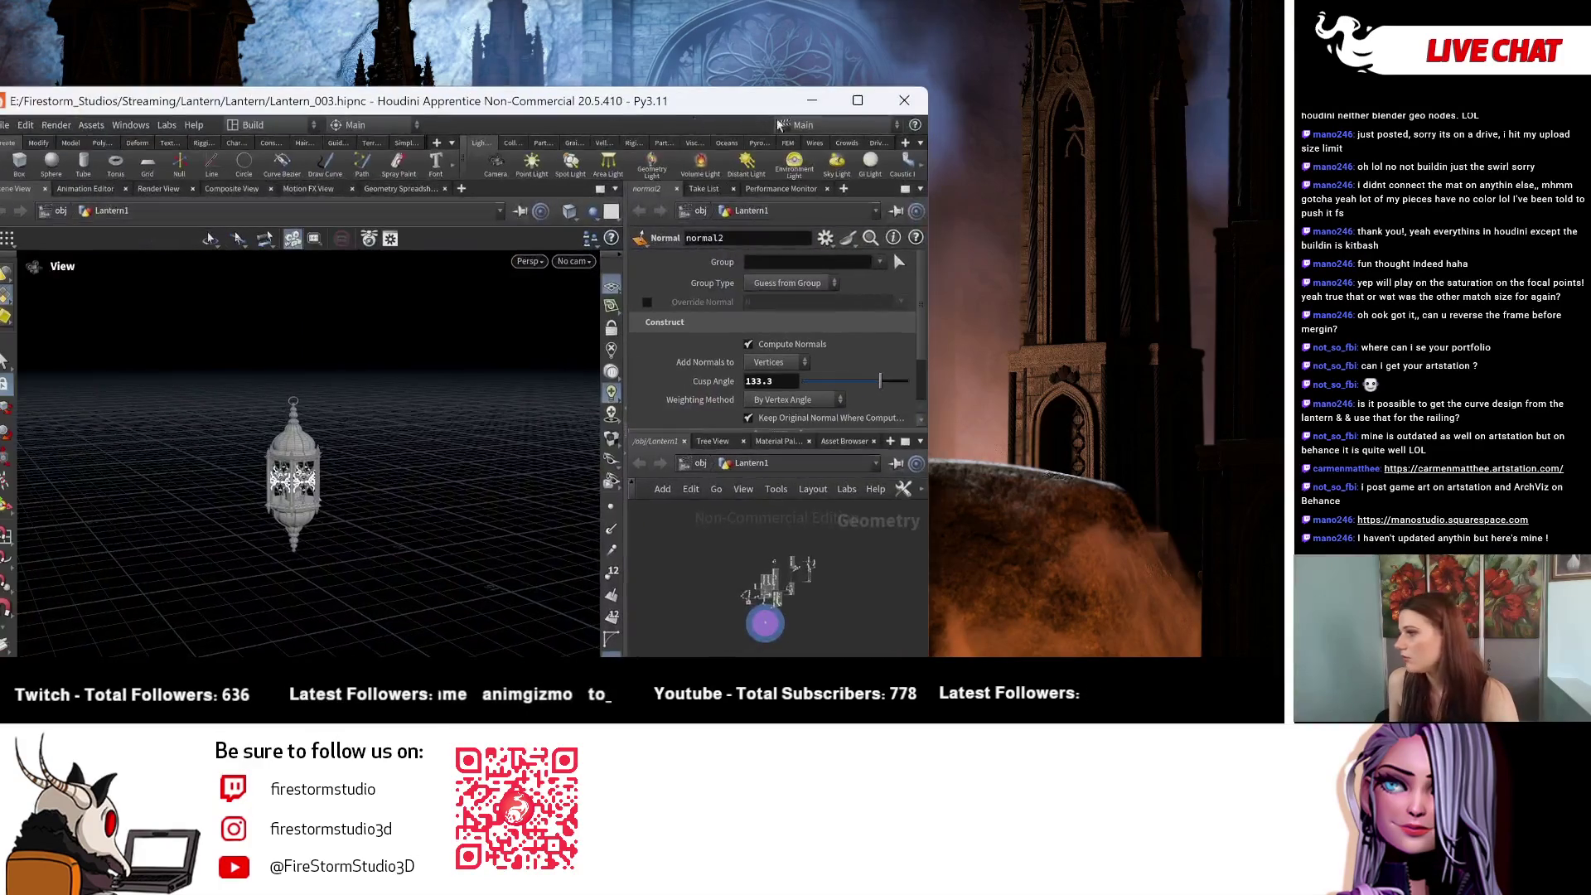
# Step: Tumble the lantern in the viewport and pan across its node network
pyautogui.scroll(10, 454, 458)
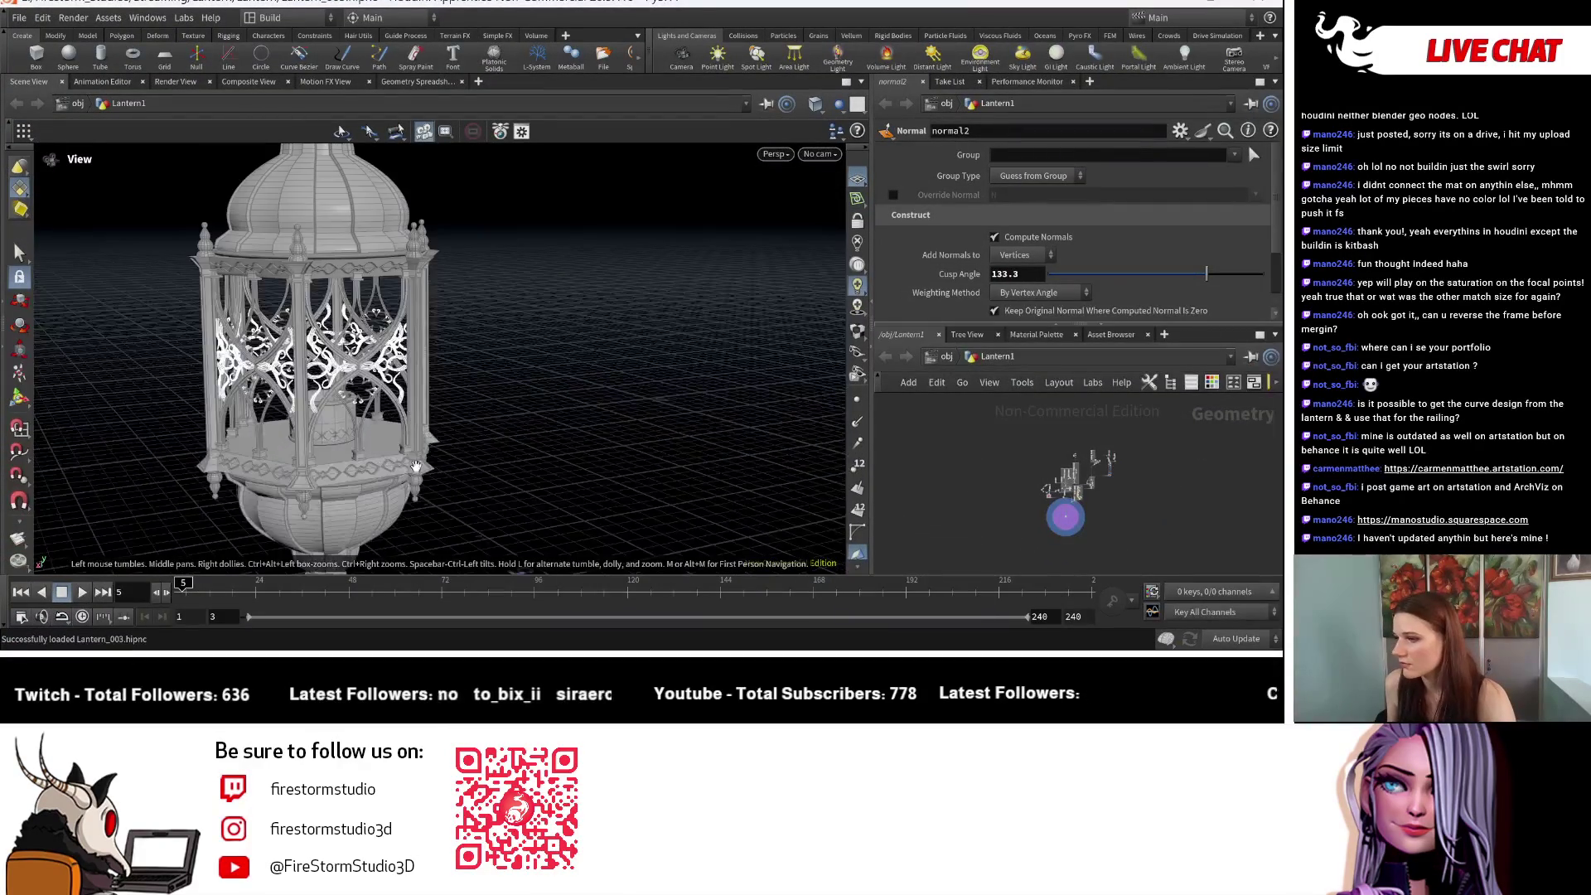
pyautogui.moveTo(550, 488); pyautogui.dragTo(580, 485)
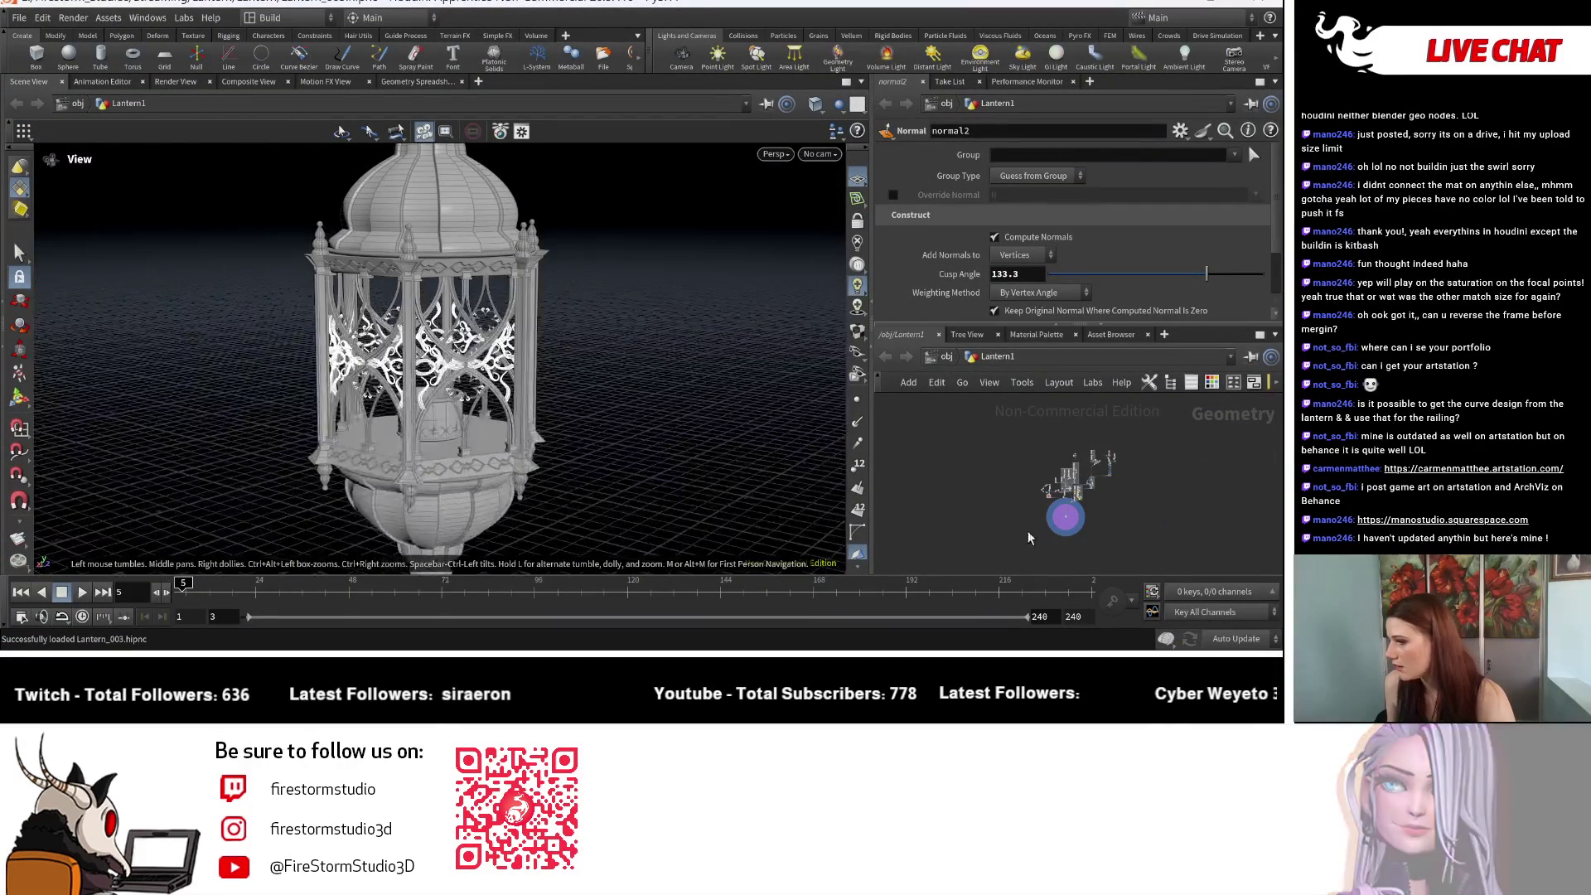
pyautogui.scroll(2, 1139, 500)
pyautogui.scroll(5, 1139, 500)
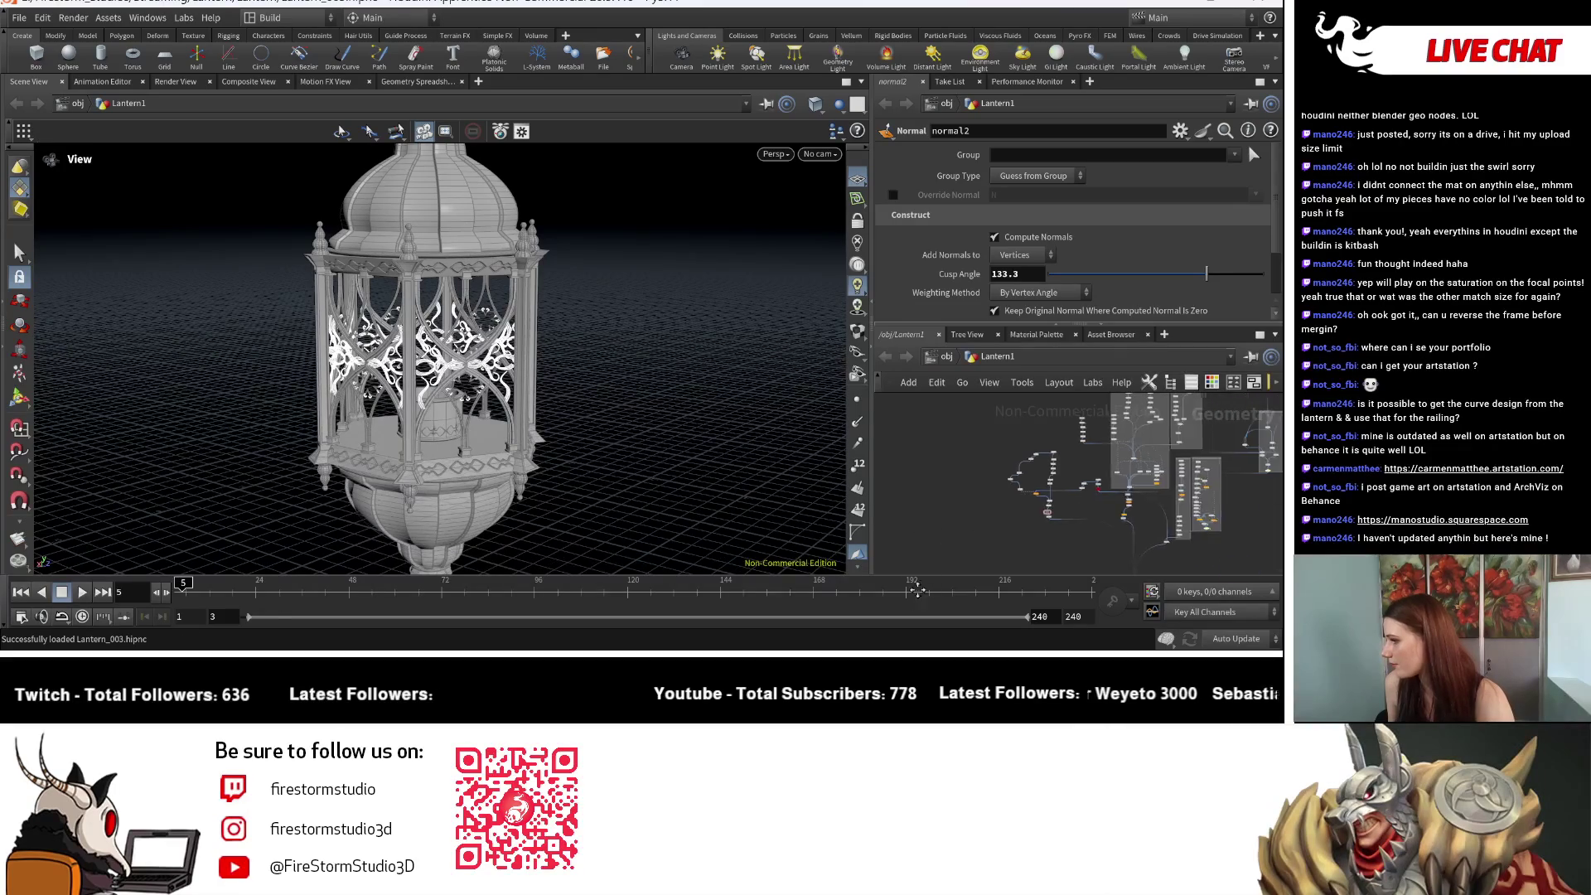
pyautogui.scroll(4, 1060, 509)
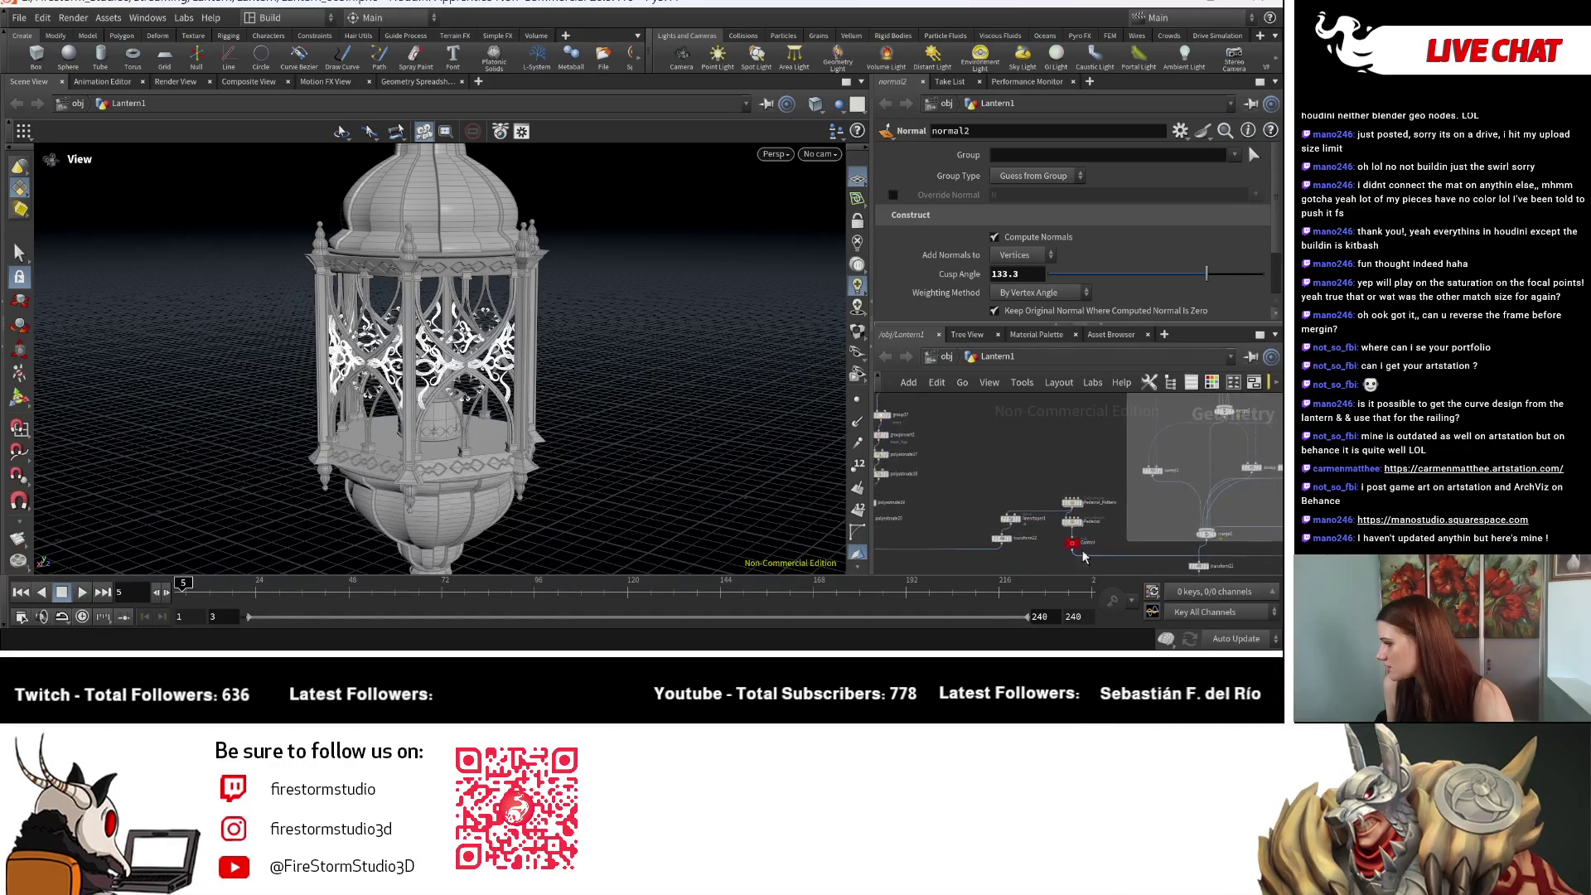
pyautogui.moveTo(1077, 511); pyautogui.dragTo(1220, 493, button='middle')
pyautogui.moveTo(725, 464)
pyautogui.mouseDown()
pyautogui.moveTo(762, 463)
pyautogui.moveTo(615, 459)
pyautogui.mouseUp()
pyautogui.scroll(-5, 1160, 481)
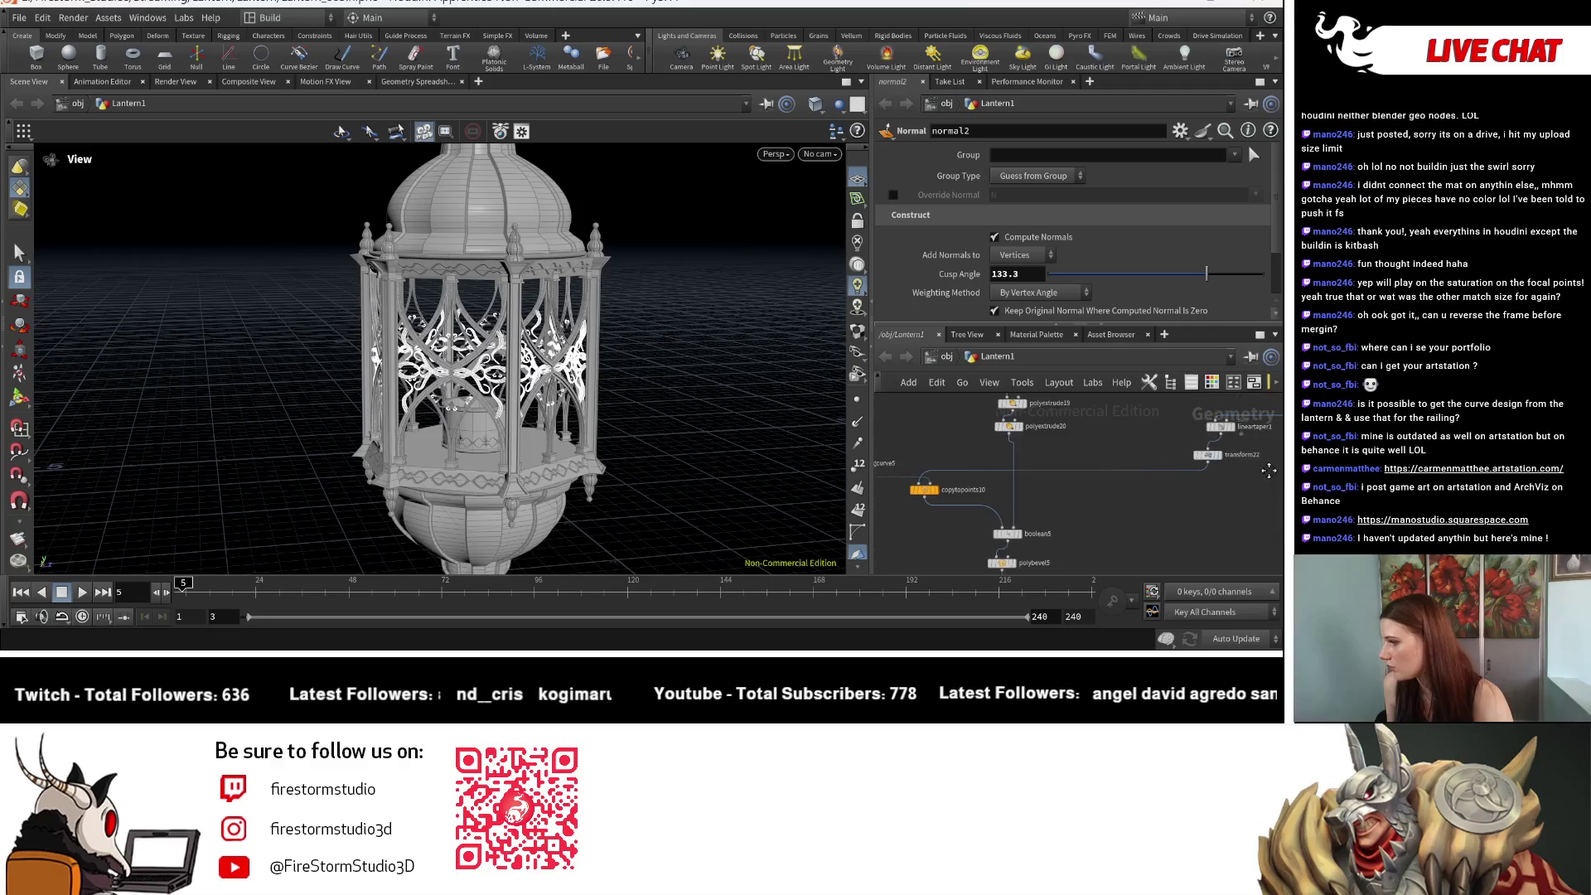
# Step: Navigate past cylinder_generator2 and group15/group17 to display orientalongcurve5, showing only its small circle
pyautogui.moveTo(1253, 467); pyautogui.dragTo(1263, 478, button='middle')
pyautogui.moveTo(961, 514); pyautogui.dragTo(1073, 497, button='middle')
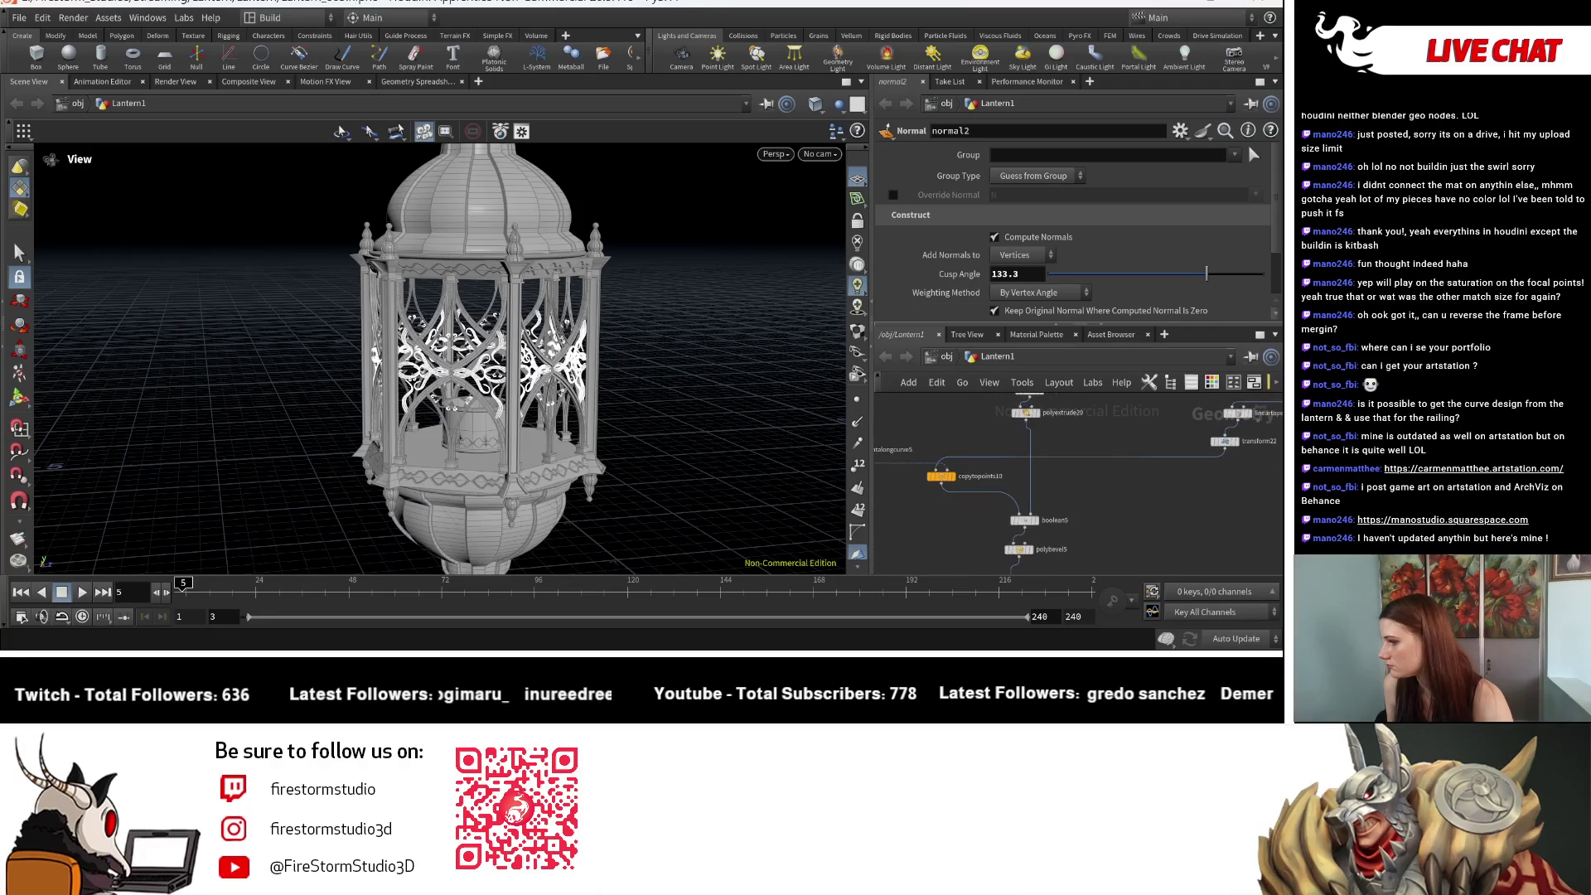
pyautogui.moveTo(1073, 554); pyautogui.dragTo(1135, 536, button='middle')
pyautogui.moveTo(1102, 447); pyautogui.dragTo(1086, 497, button='middle')
pyautogui.moveTo(1044, 440)
pyautogui.mouseDown(button='middle')
pyautogui.moveTo(1009, 481)
pyautogui.moveTo(1001, 561)
pyautogui.mouseUp(button='middle')
pyautogui.scroll(2, 1001, 560)
pyautogui.moveTo(1077, 463)
pyautogui.mouseDown(button='middle')
pyautogui.moveTo(1036, 530)
pyautogui.moveTo(1102, 511)
pyautogui.moveTo(1068, 512)
pyautogui.mouseUp(button='middle')
pyautogui.moveTo(926, 528)
pyautogui.mouseDown(button='middle')
pyautogui.moveTo(1030, 518)
pyautogui.moveTo(1027, 547)
pyautogui.moveTo(1026, 485)
pyautogui.moveTo(1046, 565)
pyautogui.mouseUp(button='middle')
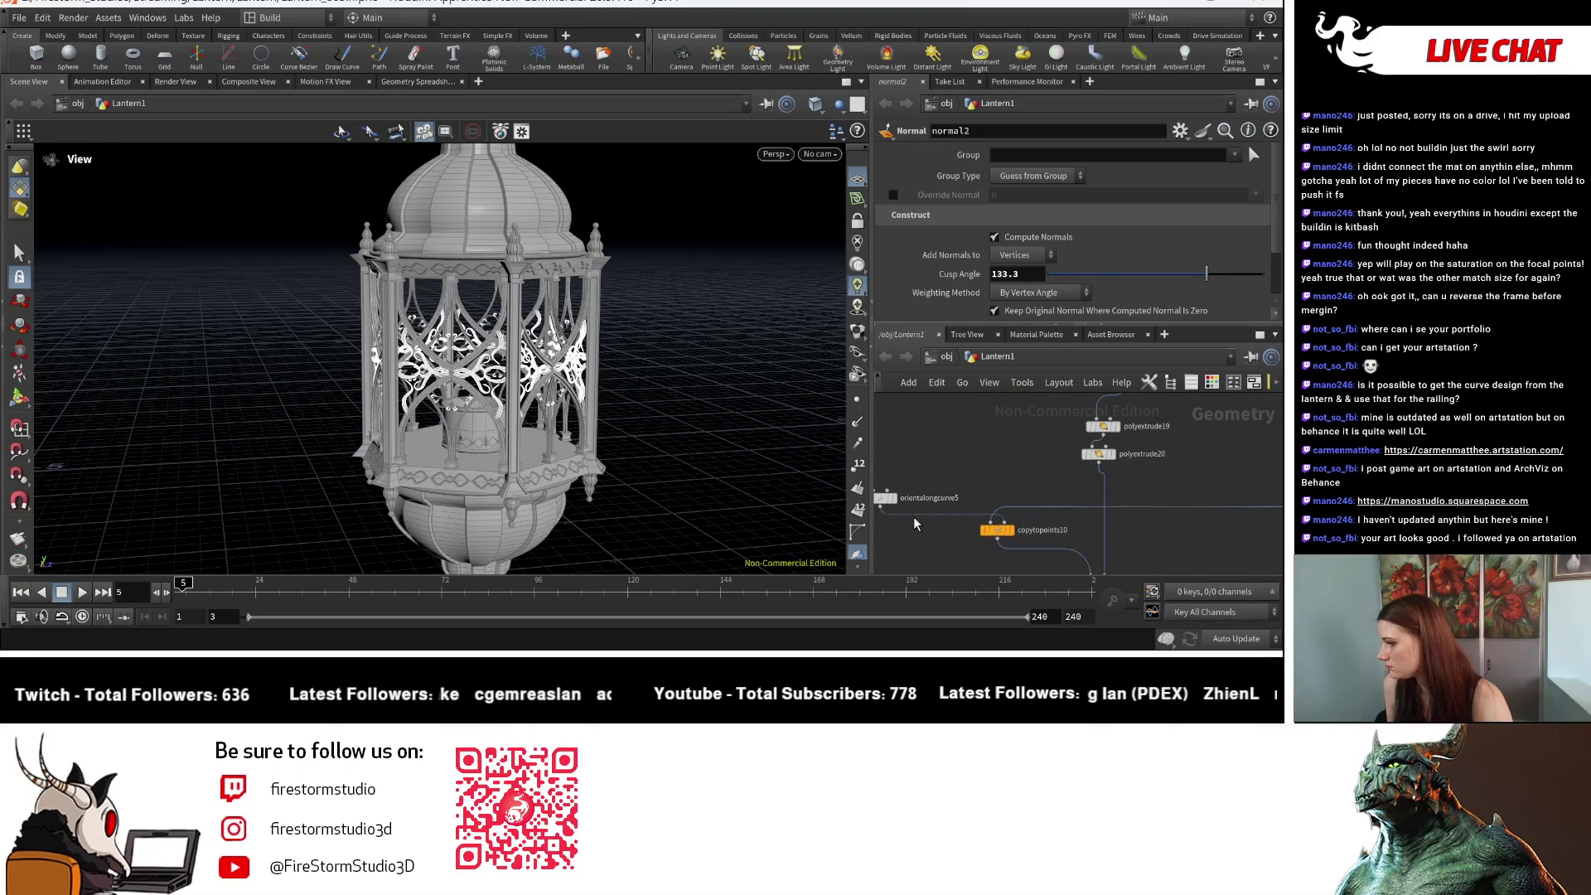
pyautogui.click(901, 510)
pyautogui.moveTo(901, 510)
pyautogui.mouseDown(button='middle')
pyautogui.moveTo(1046, 485)
pyautogui.moveTo(928, 468)
pyautogui.moveTo(1261, 593)
pyautogui.moveTo(1227, 615)
pyautogui.moveTo(1082, 511)
pyautogui.moveTo(973, 531)
pyautogui.moveTo(941, 480)
pyautogui.moveTo(1035, 464)
pyautogui.moveTo(1110, 424)
pyautogui.mouseUp(button='middle')
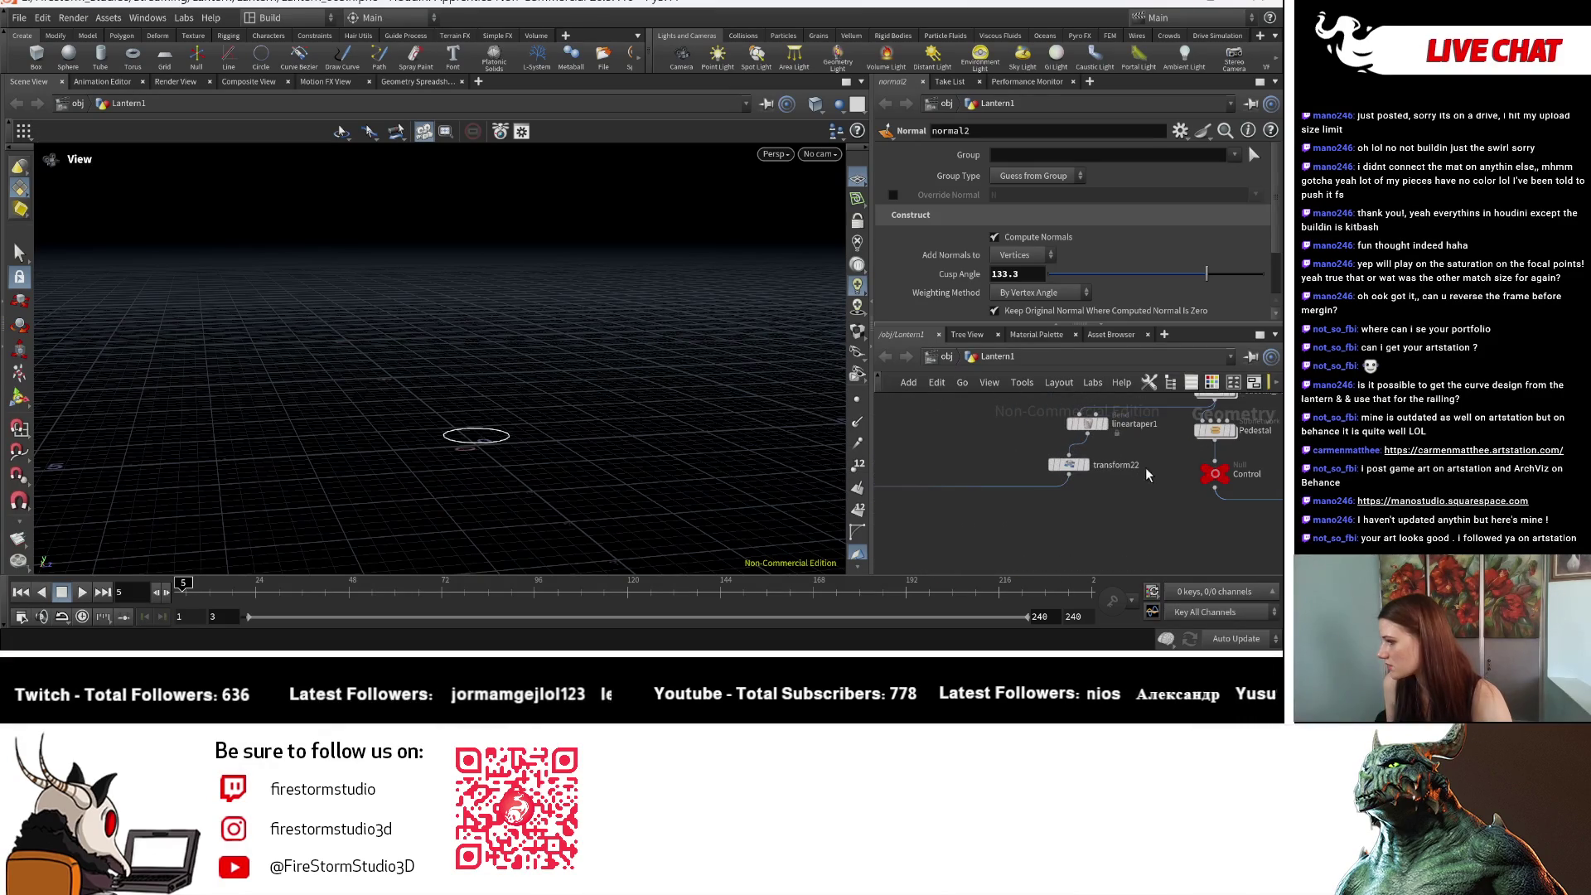
# Step: Inspect lineartaper1's Bend settings from a tilted view, then switch to the ArtStation portfolio
pyautogui.click(1087, 423)
pyautogui.moveTo(547, 447)
pyautogui.mouseDown()
pyautogui.moveTo(525, 473)
pyautogui.moveTo(561, 504)
pyautogui.moveTo(451, 426)
pyautogui.moveTo(489, 472)
pyautogui.moveTo(464, 338)
pyautogui.moveTo(594, 461)
pyautogui.moveTo(541, 359)
pyautogui.mouseUp()
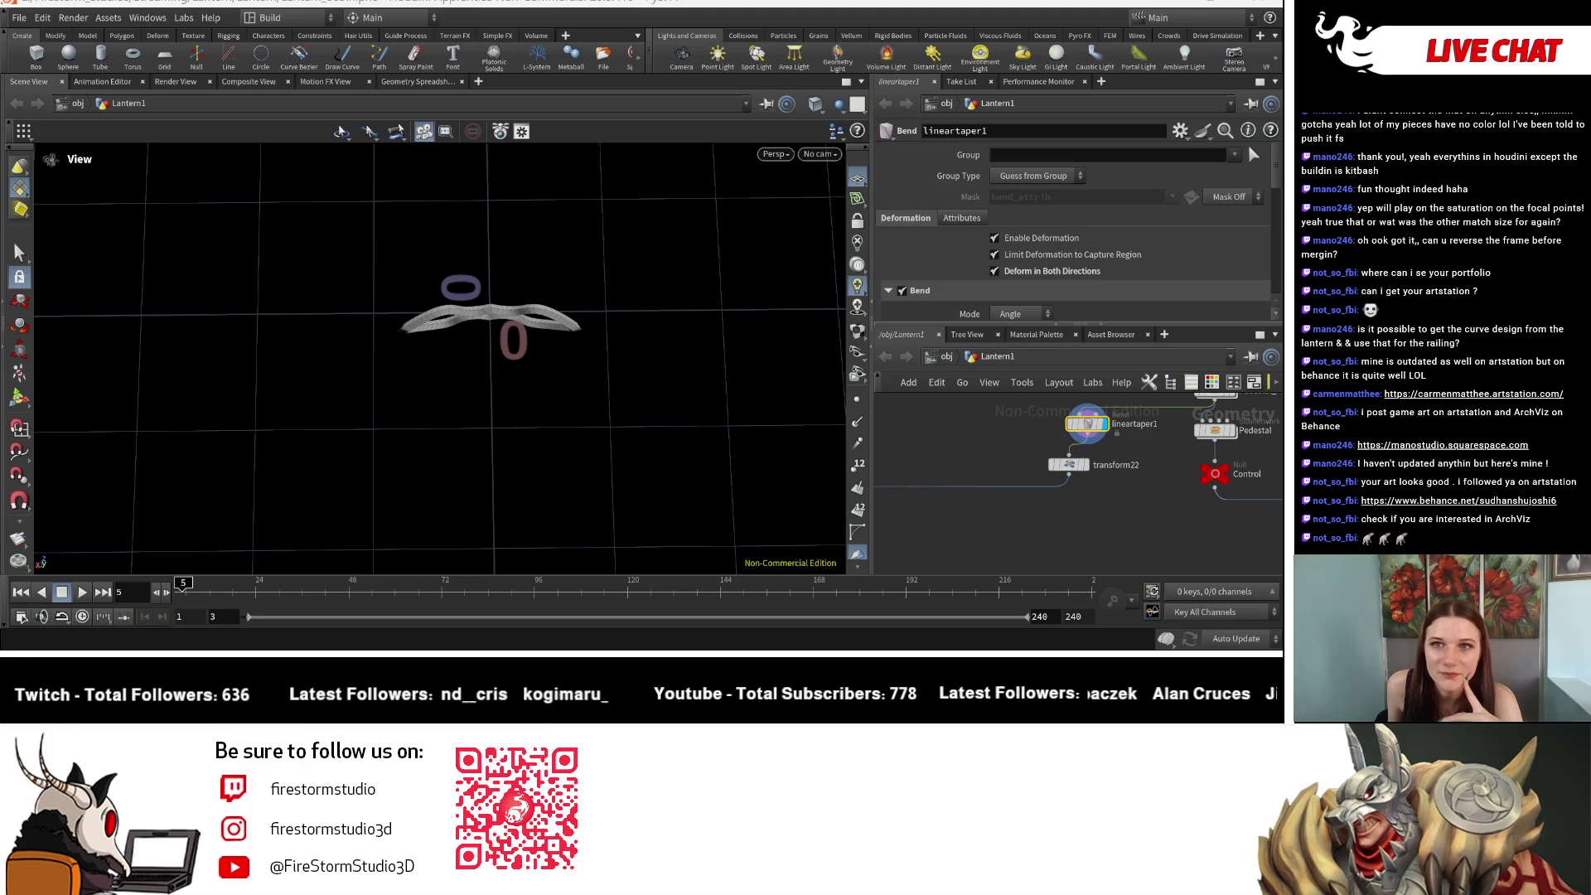
pyautogui.hotkey('alt', 'Tab')
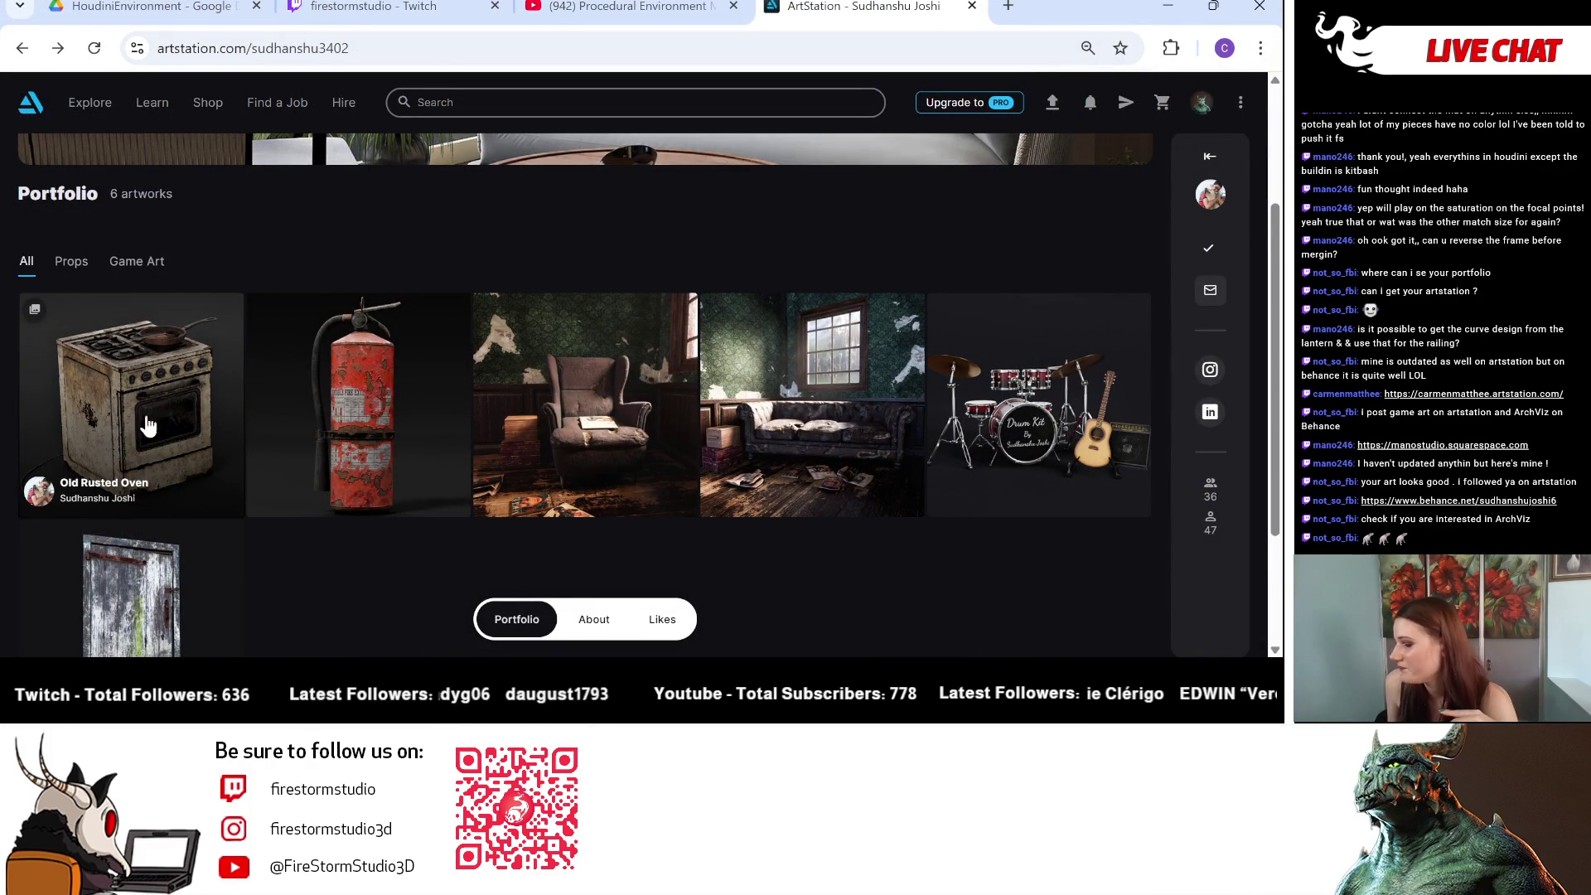
# Step: Scroll through the six ArtStation artworks, then restore and minimize the browser to reveal Houdini
pyautogui.scroll(-2, 184, 439)
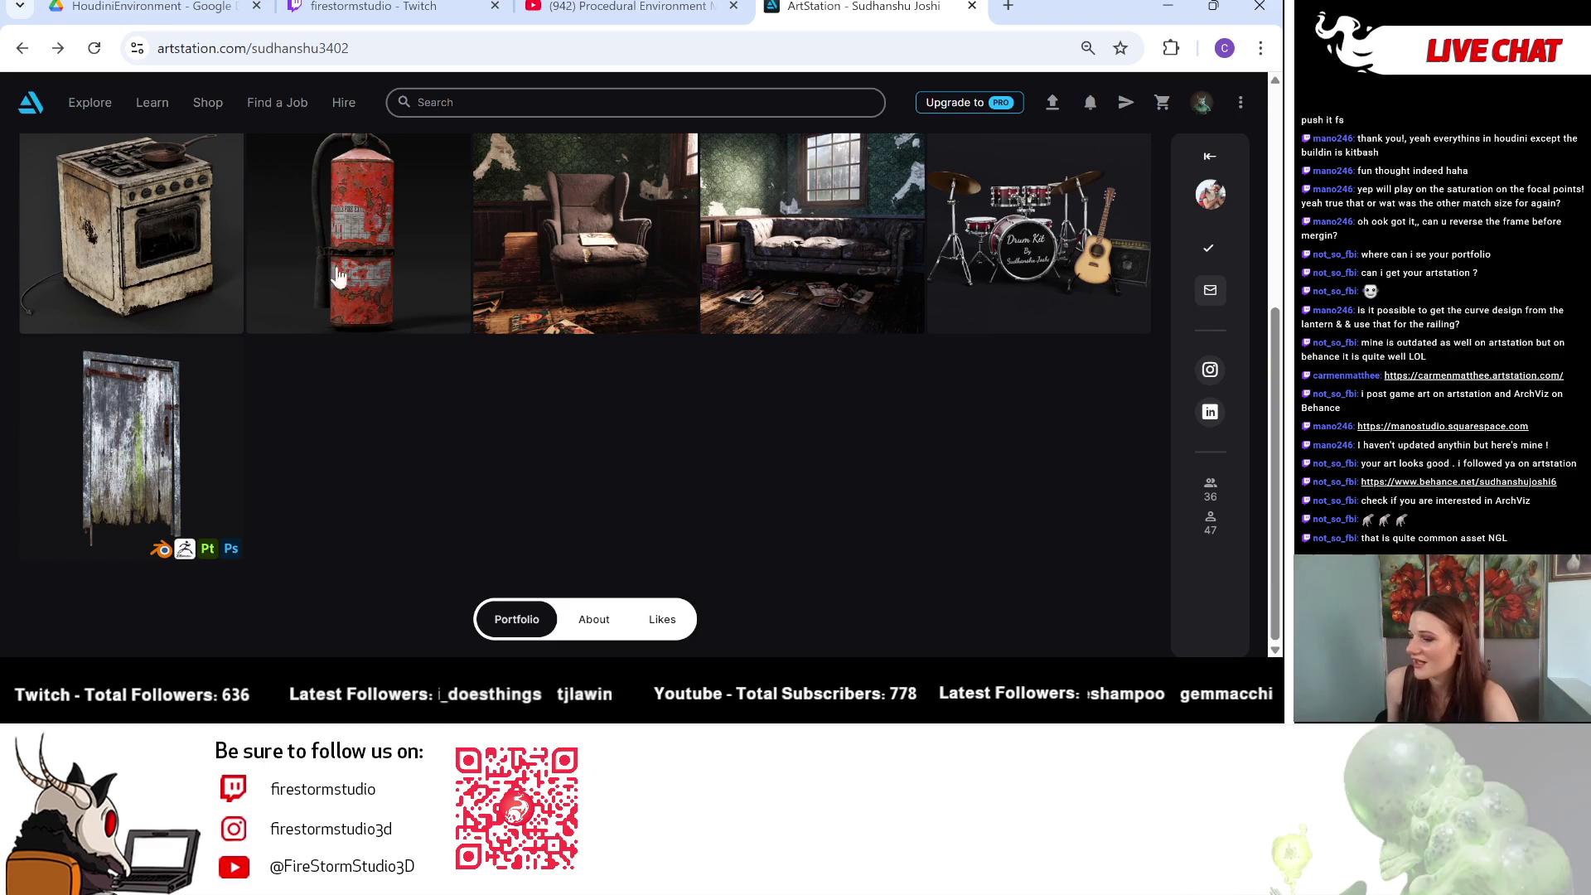
pyautogui.scroll(2, 507, 331)
pyautogui.scroll(2, 624, 381)
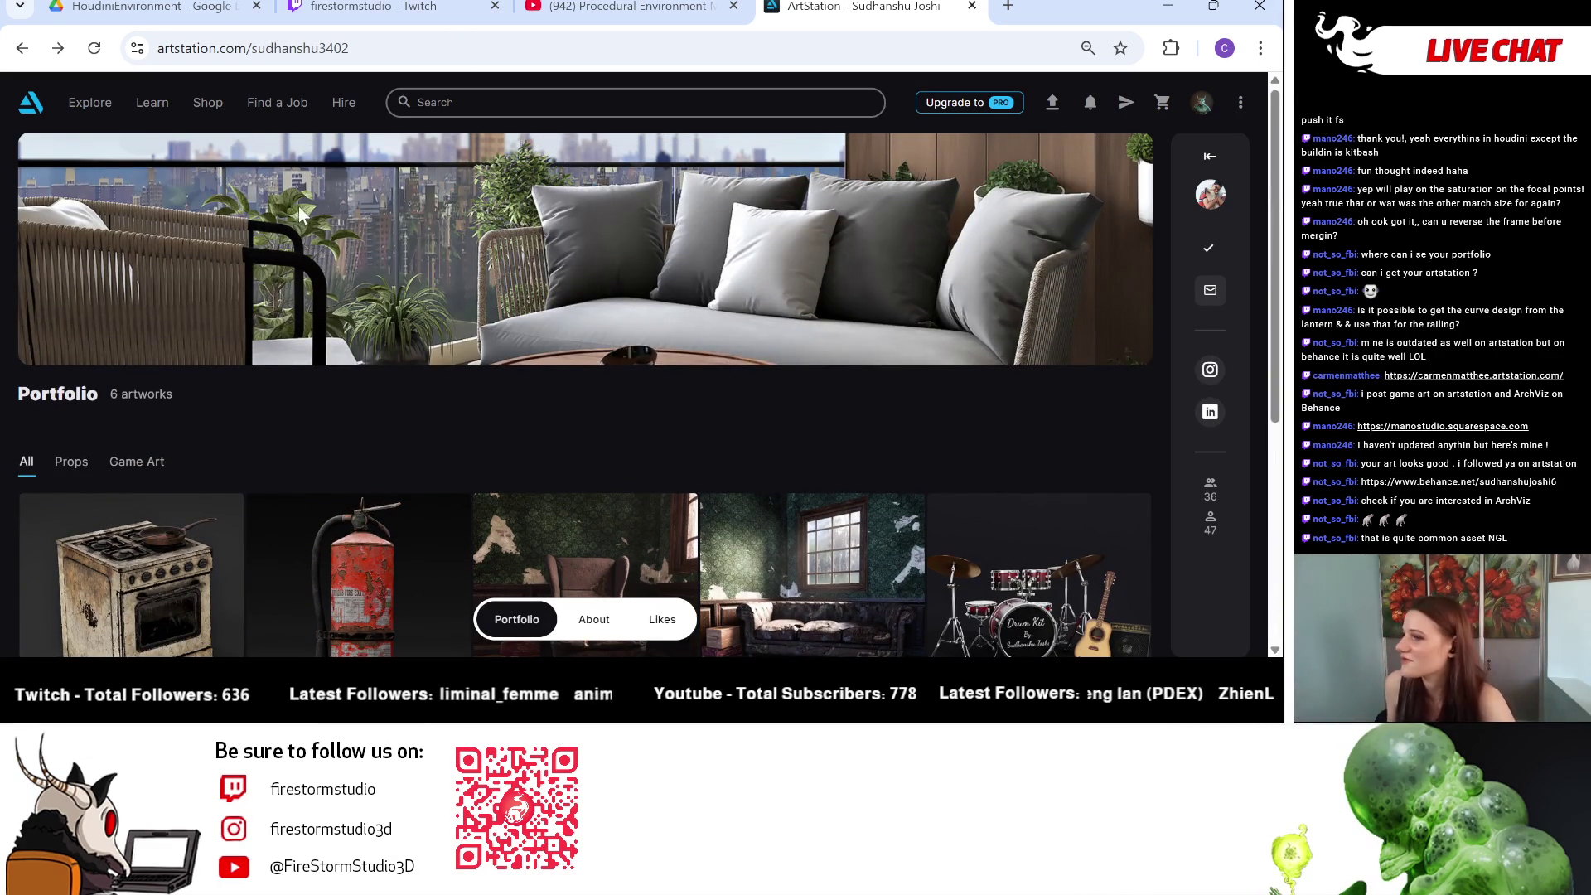
pyautogui.scroll(-2, 605, 369)
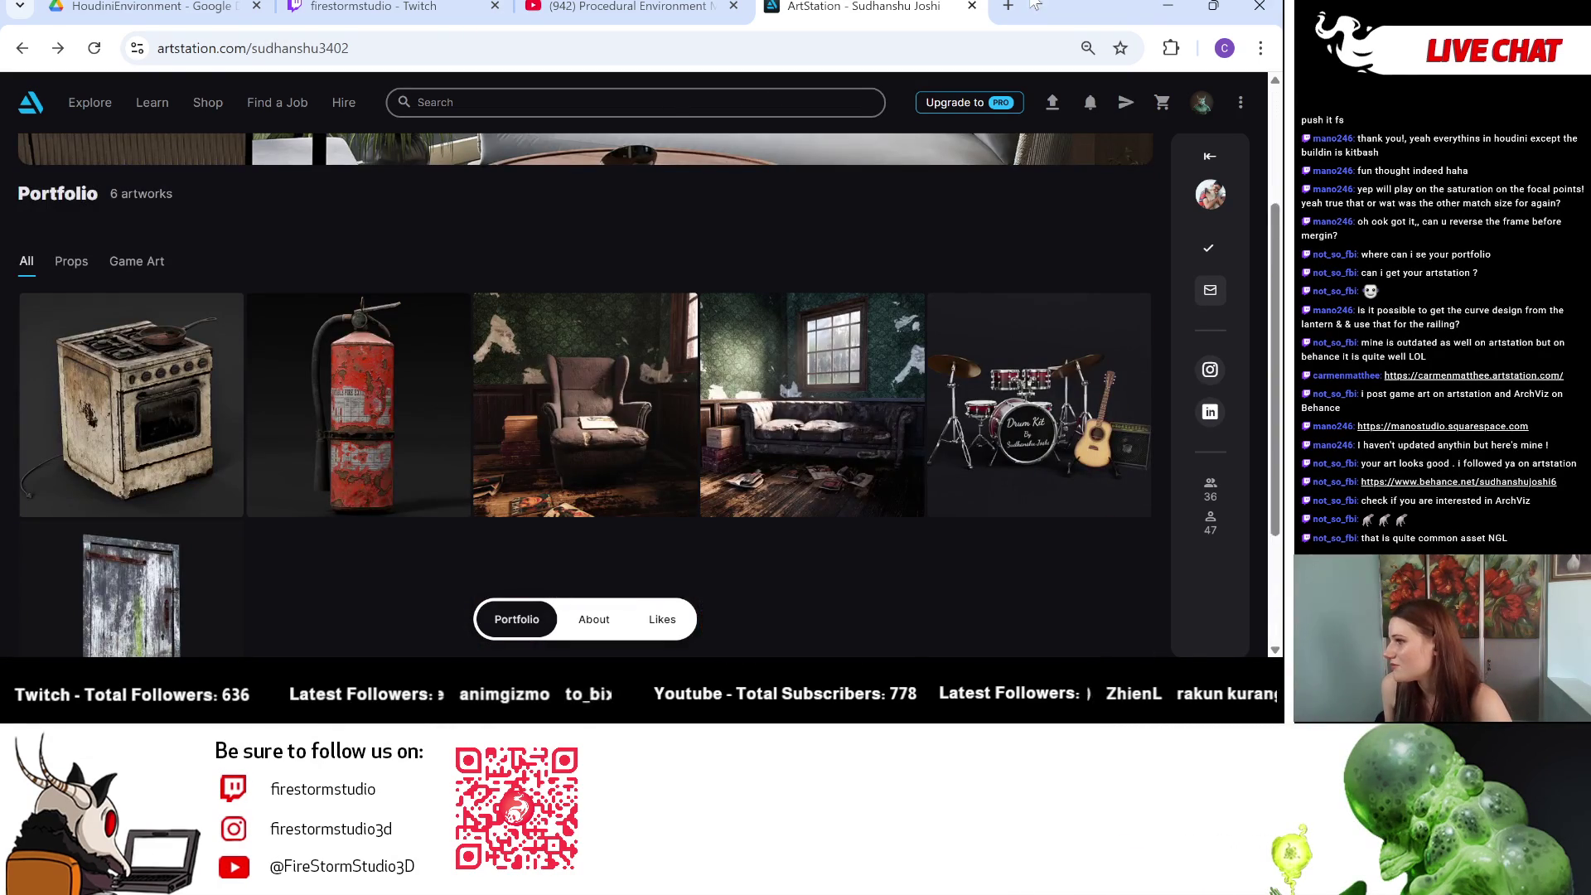
pyautogui.doubleClick(1041, 7)
pyautogui.press('super+Down')
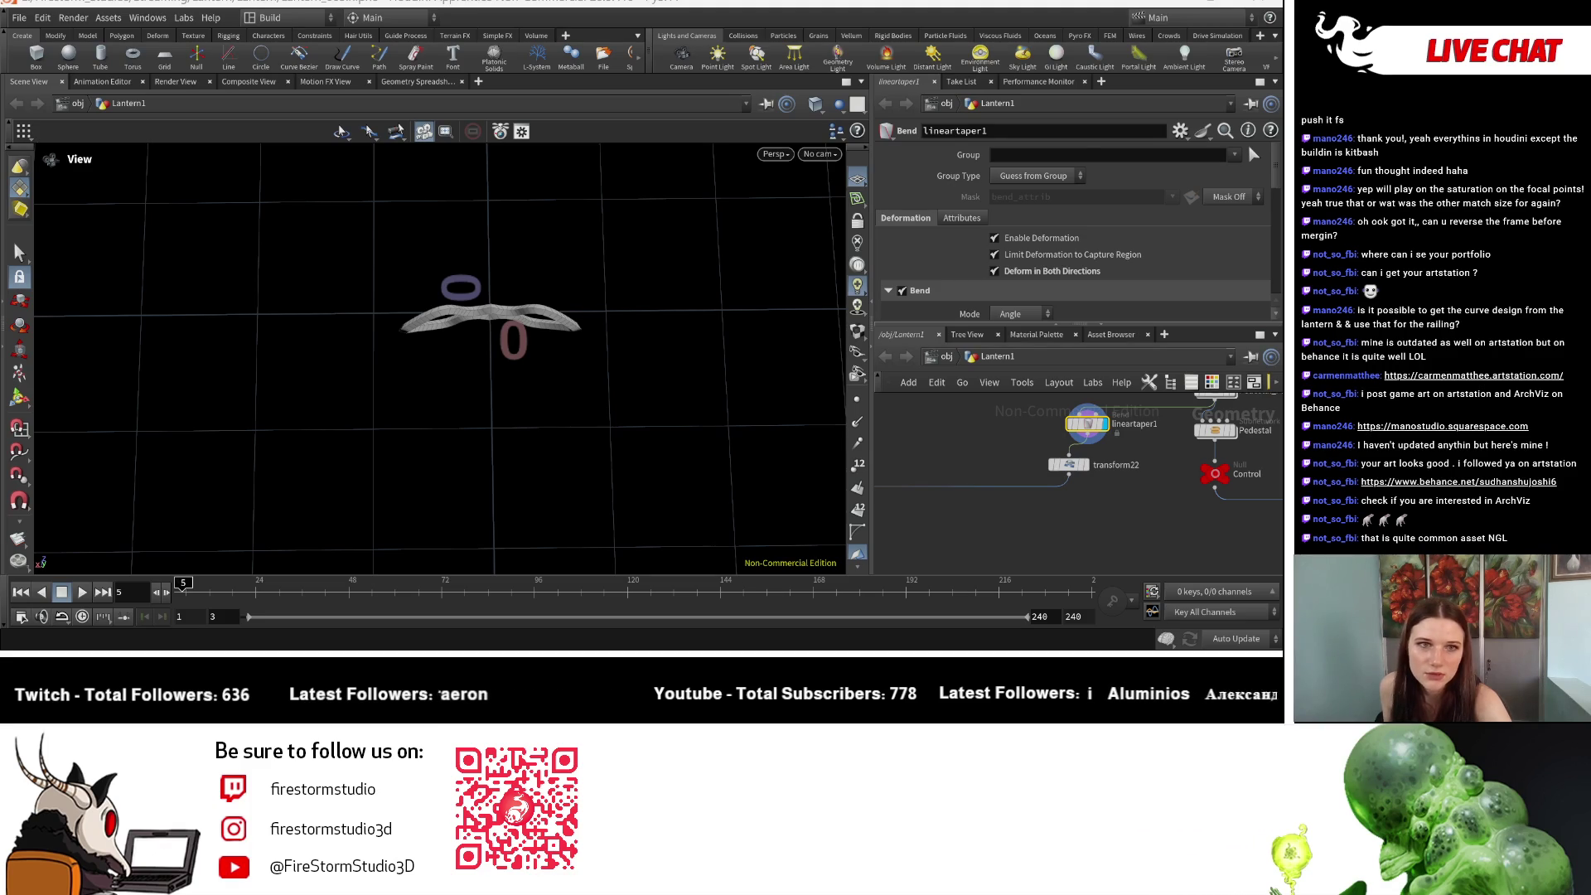
# Step: Switch back to the studiomano Squarespace site and maximize the browser window
pyautogui.hotkey('alt', 'Tab')
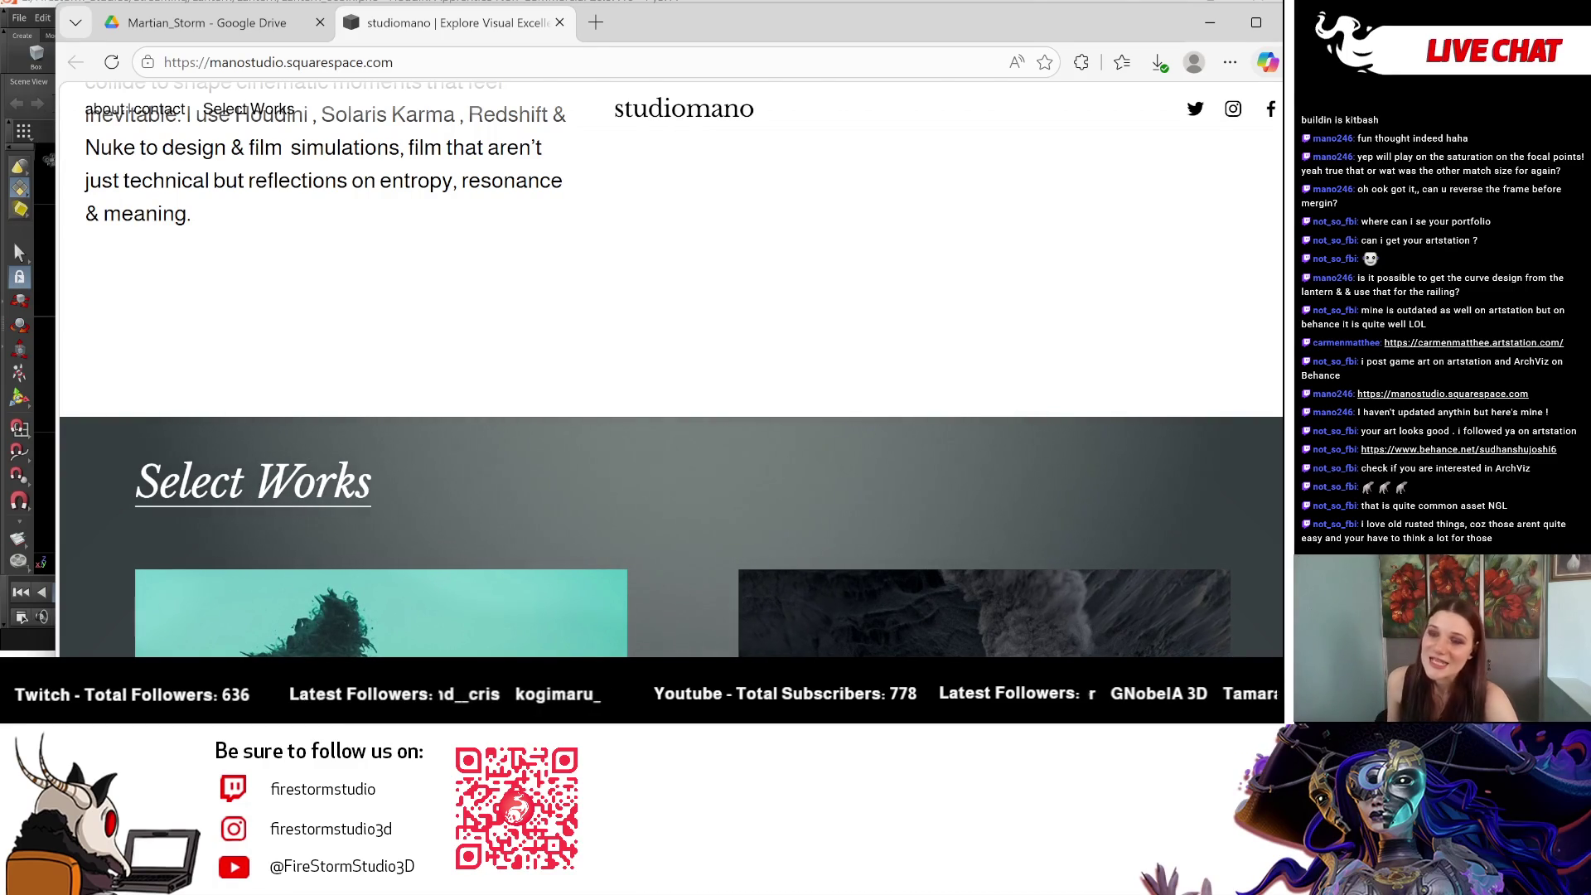
pyautogui.click(1267, 31)
# Step: Scroll down through the studiomano Select Works grid to the footer
pyautogui.scroll(-5, 447, 306)
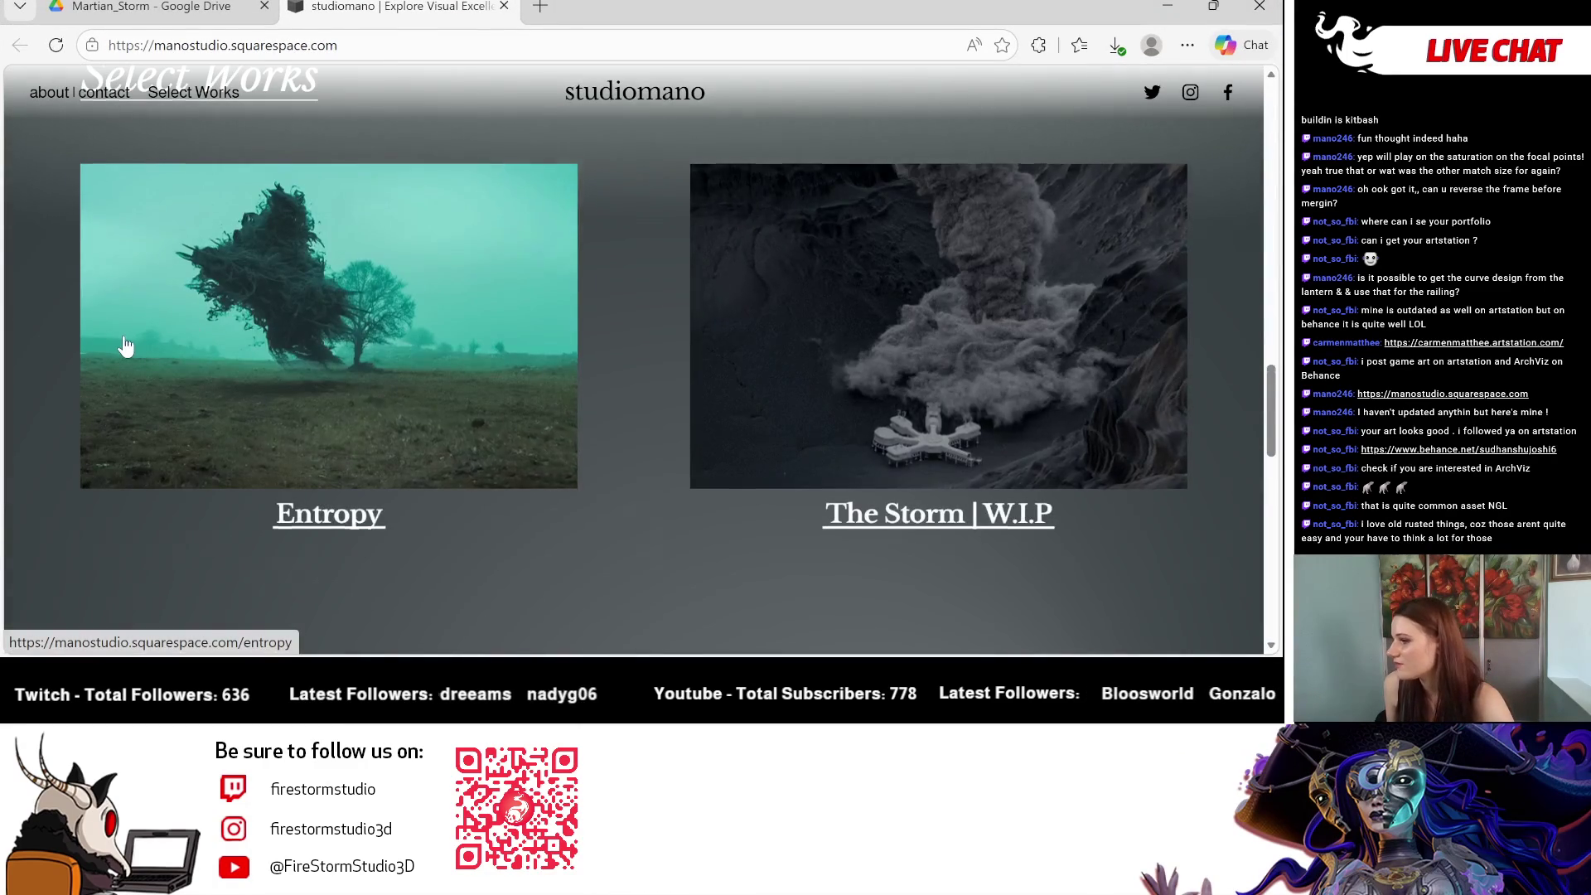
pyautogui.scroll(-3, 125, 345)
pyautogui.scroll(-4, 124, 345)
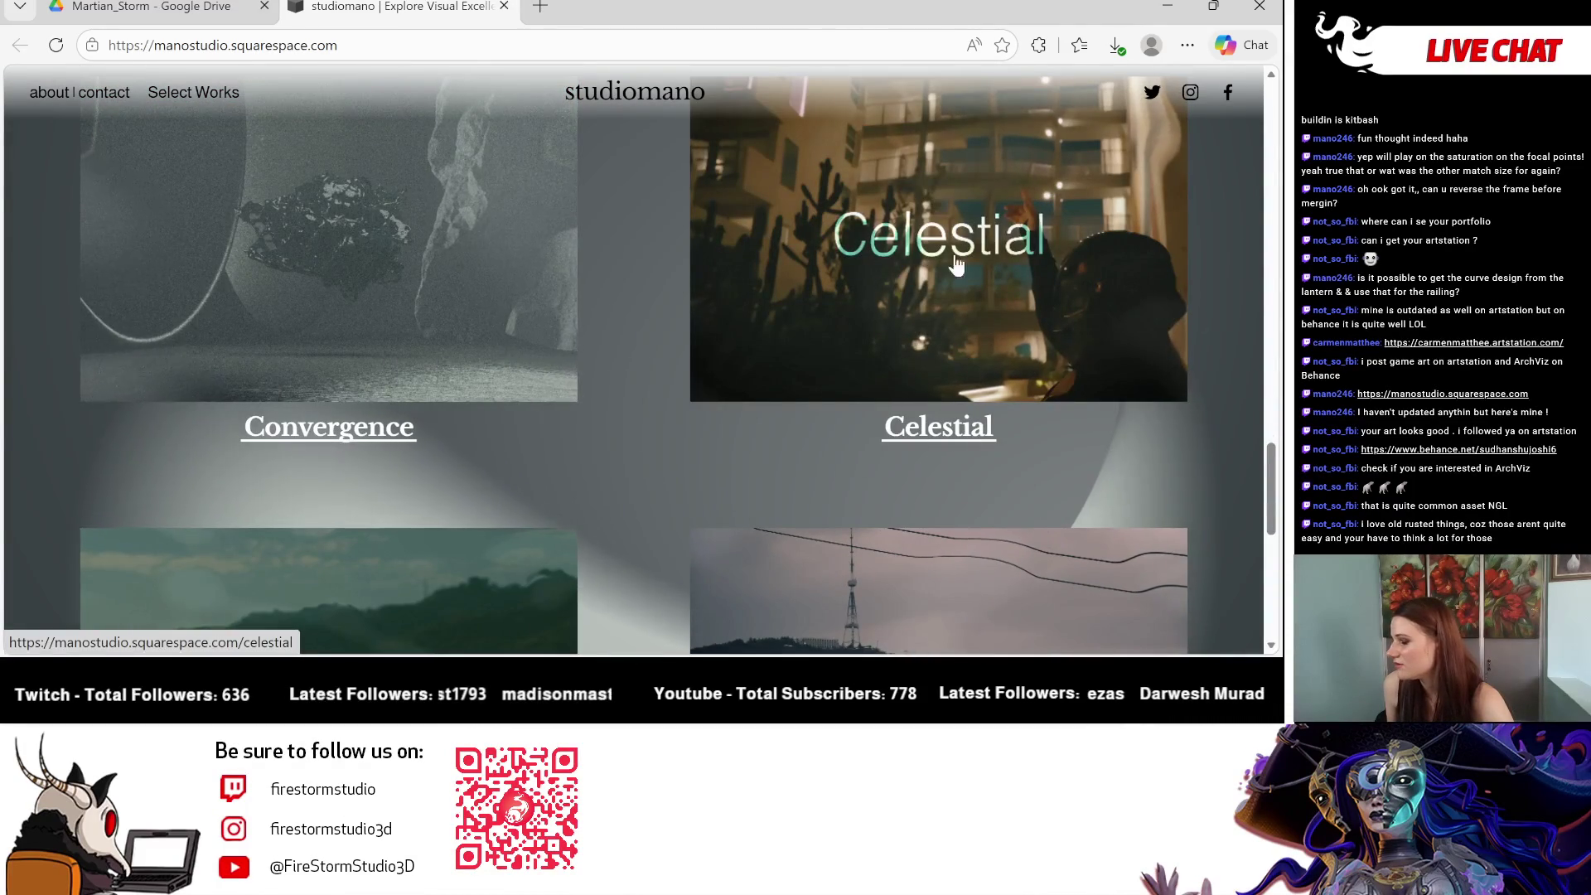
pyautogui.scroll(-1, 829, 404)
pyautogui.scroll(-3, 829, 403)
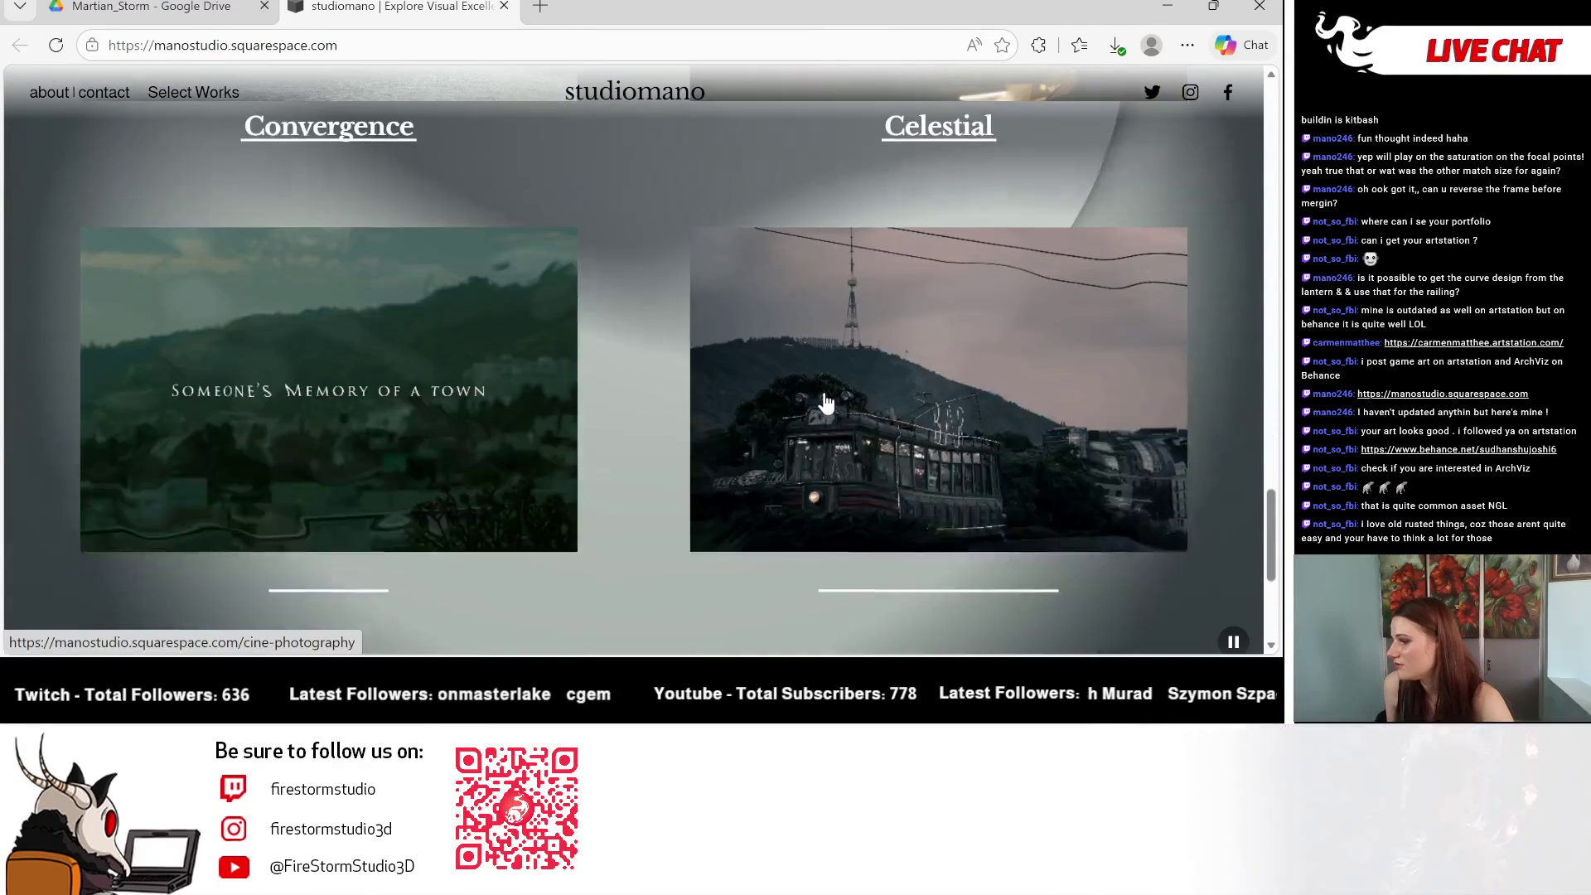
pyautogui.scroll(-1, 580, 431)
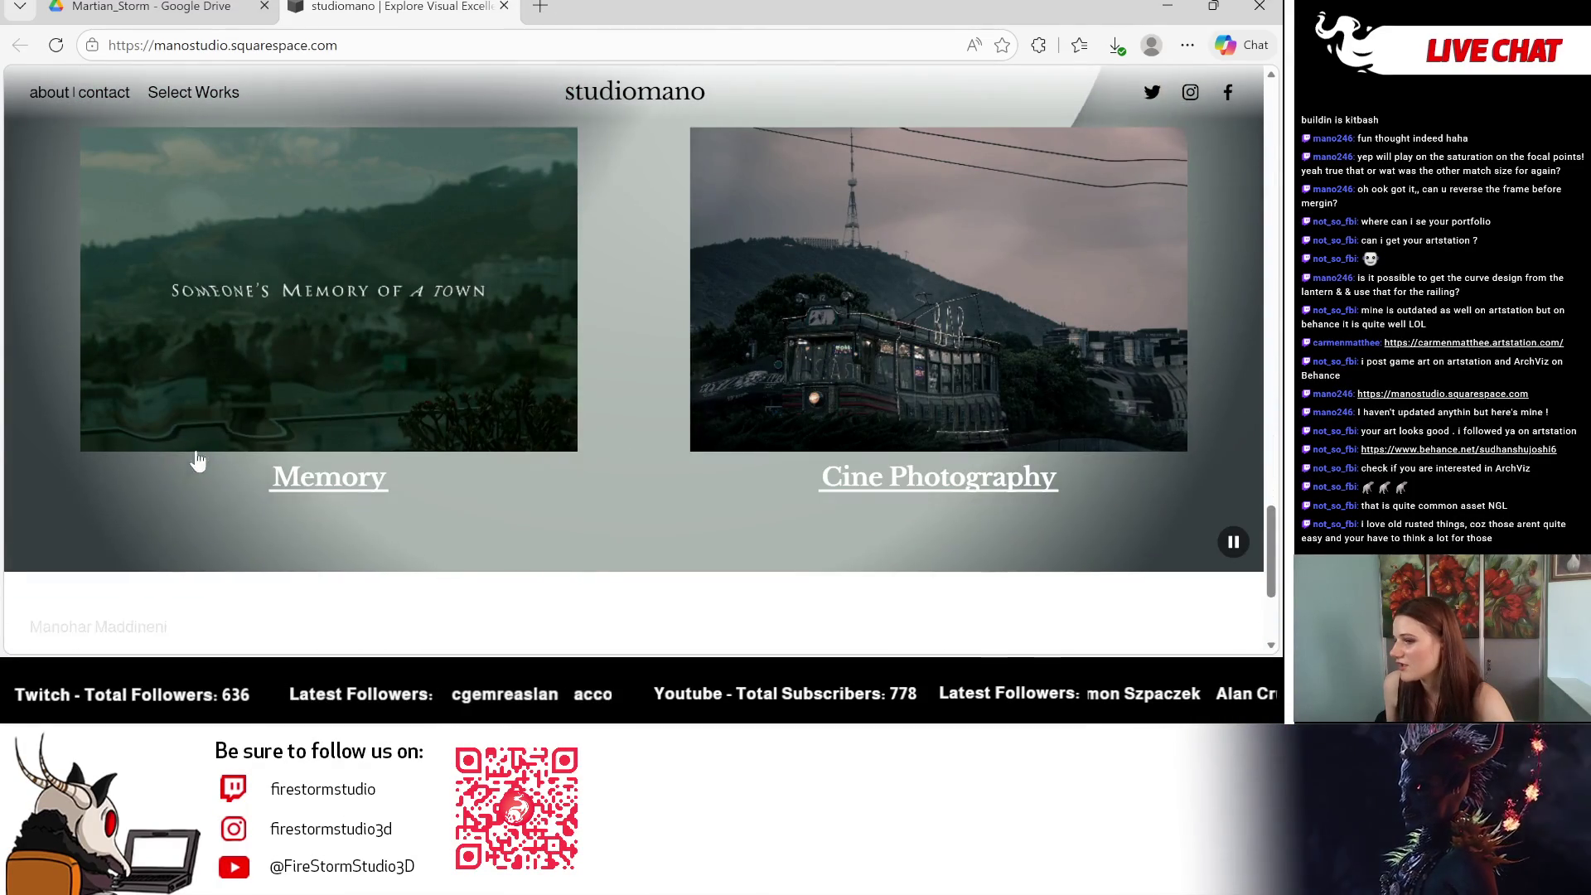
pyautogui.scroll(-1, 91, 477)
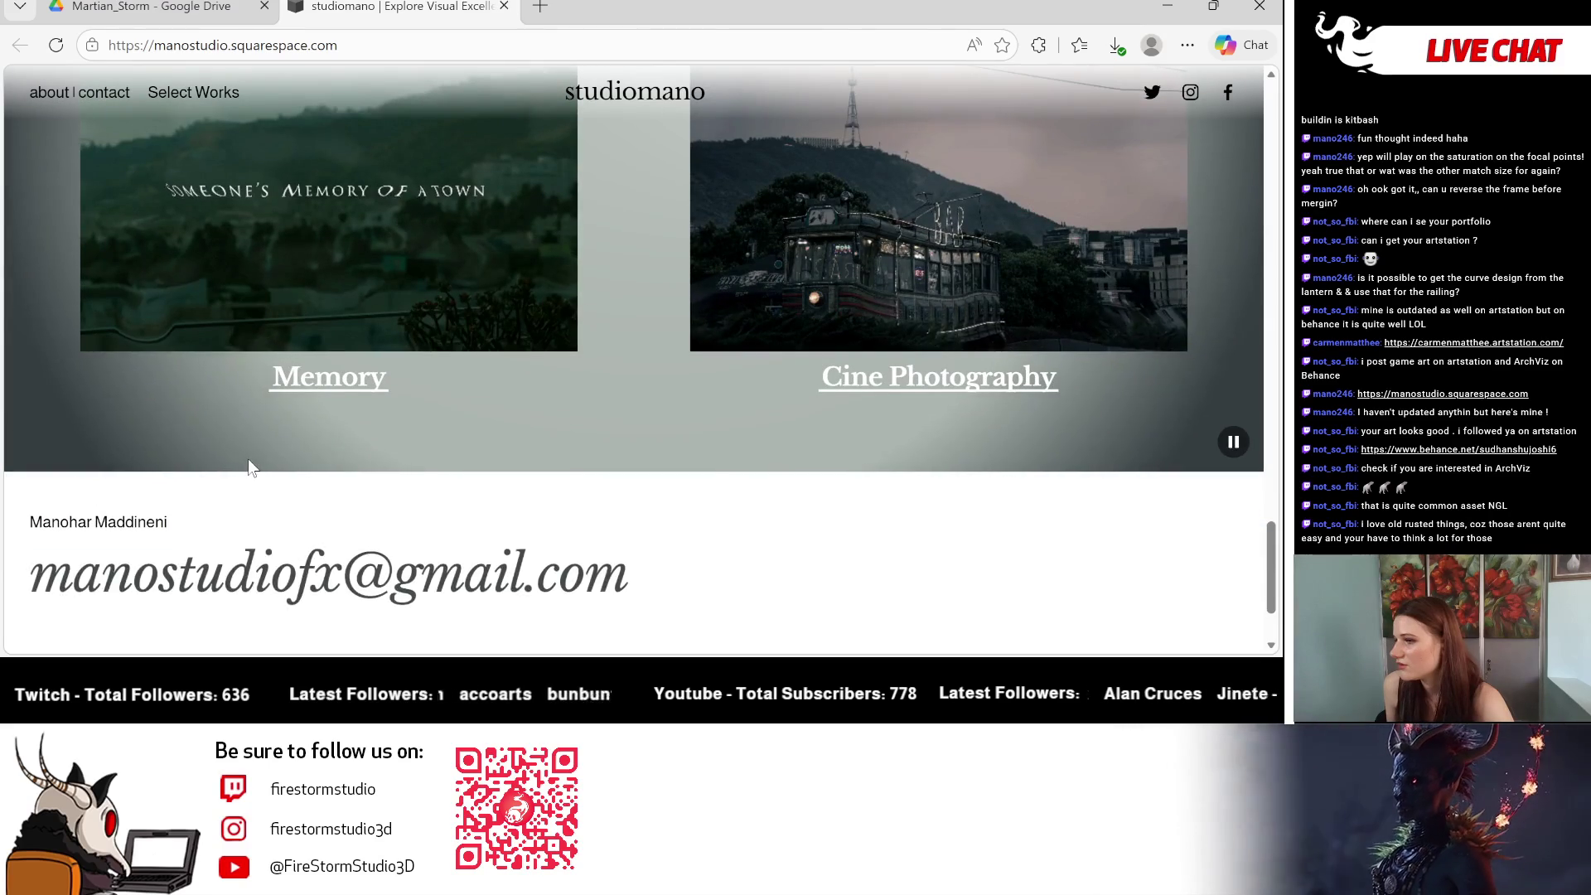
pyautogui.scroll(-2, 247, 459)
# Step: Scroll back up to the Portfolio heading and drag the browser aside to reveal Houdini
pyautogui.scroll(15, 530, 355)
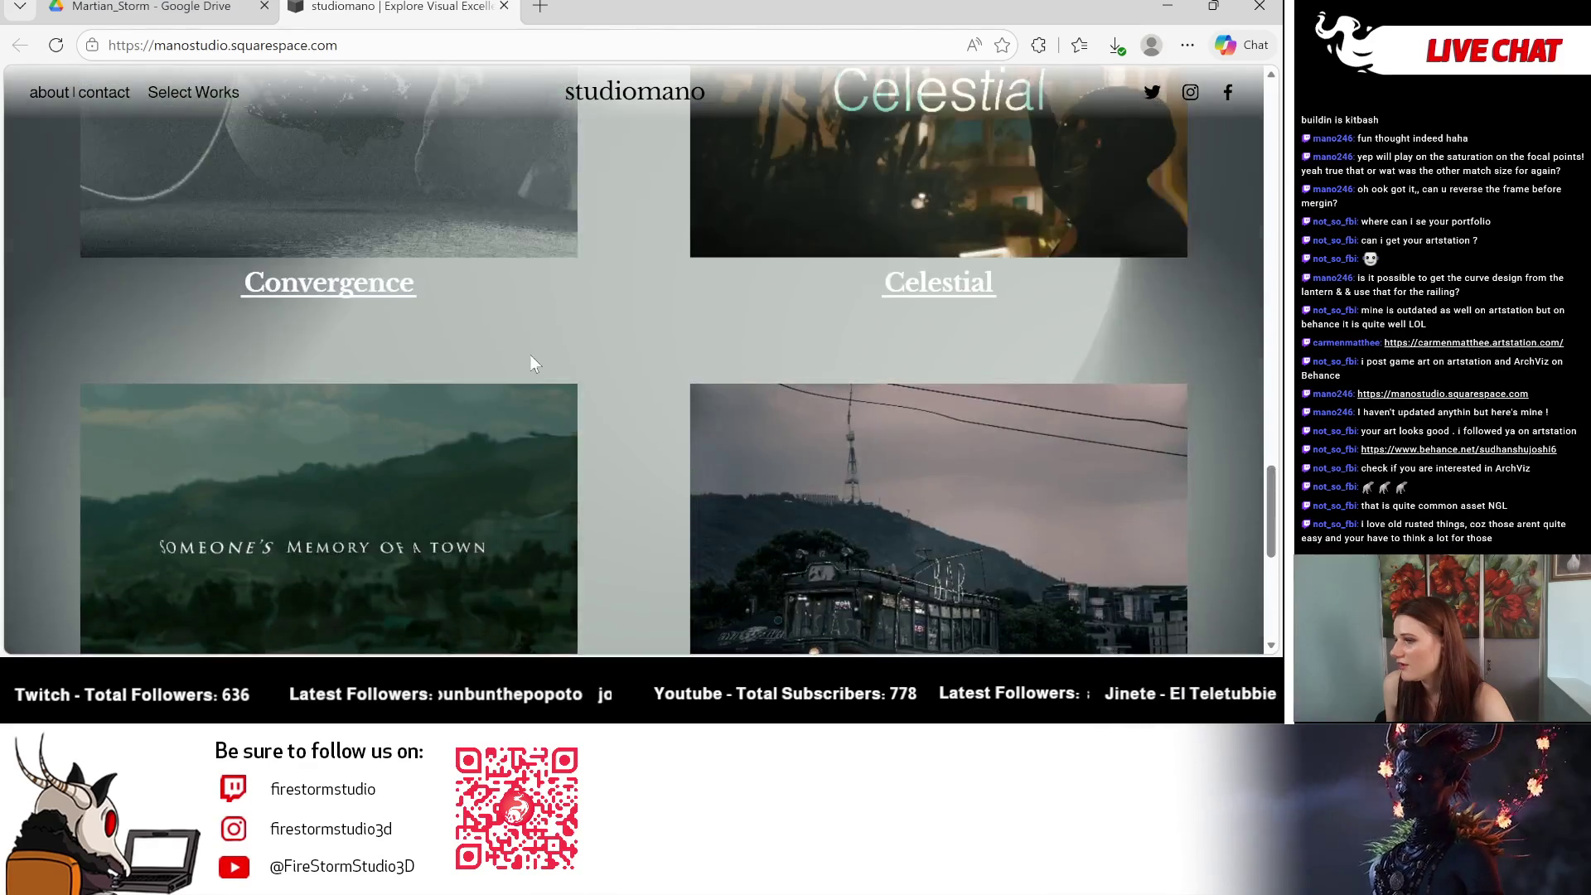
pyautogui.scroll(8, 531, 362)
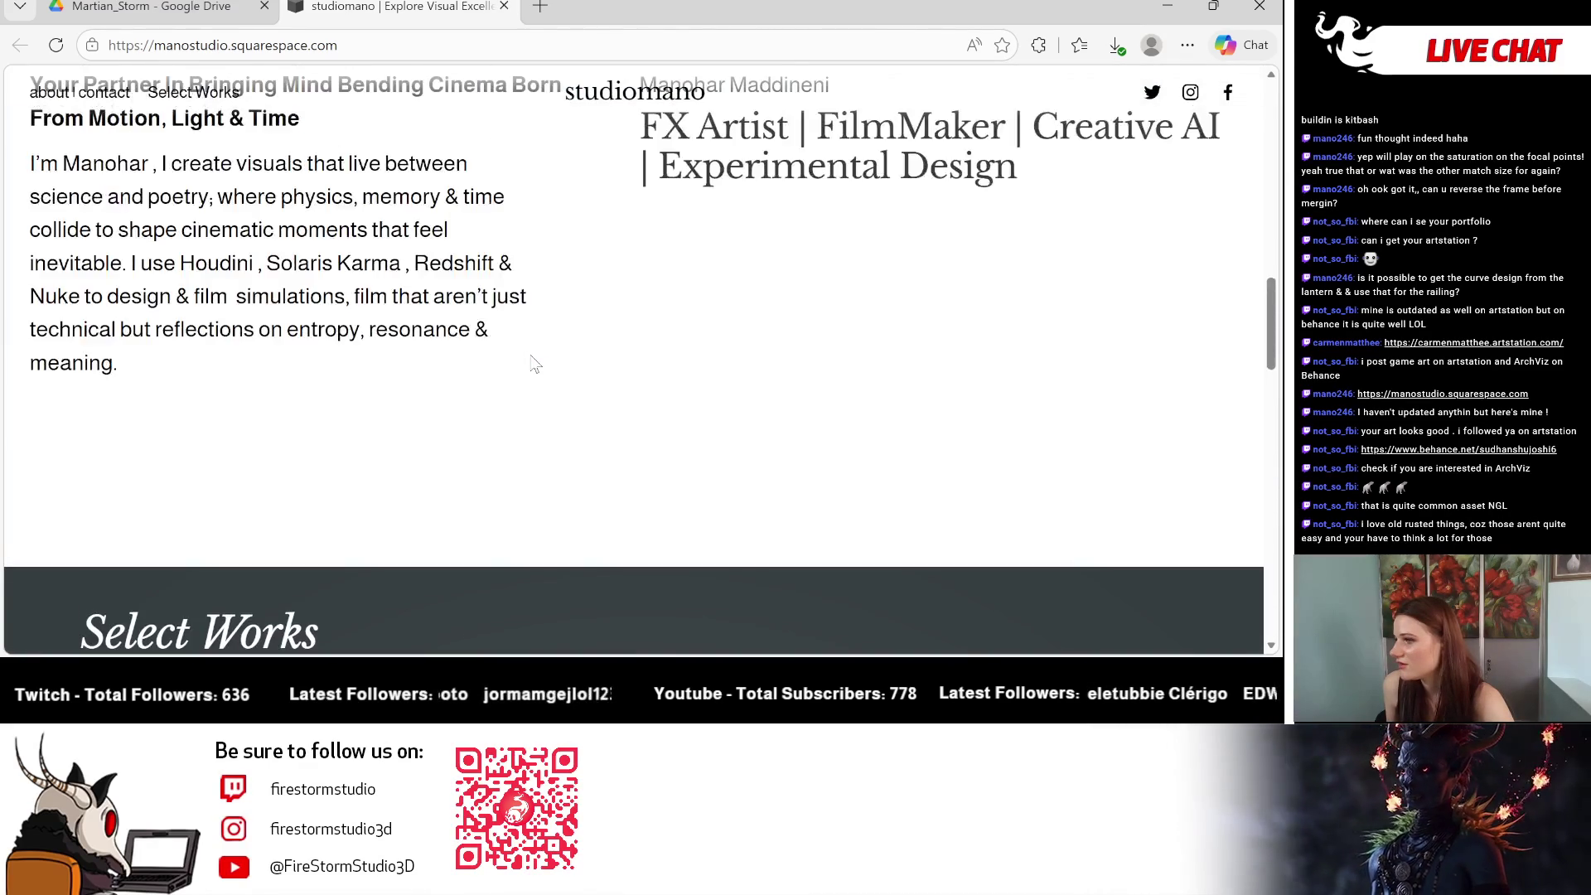
pyautogui.scroll(5, 531, 365)
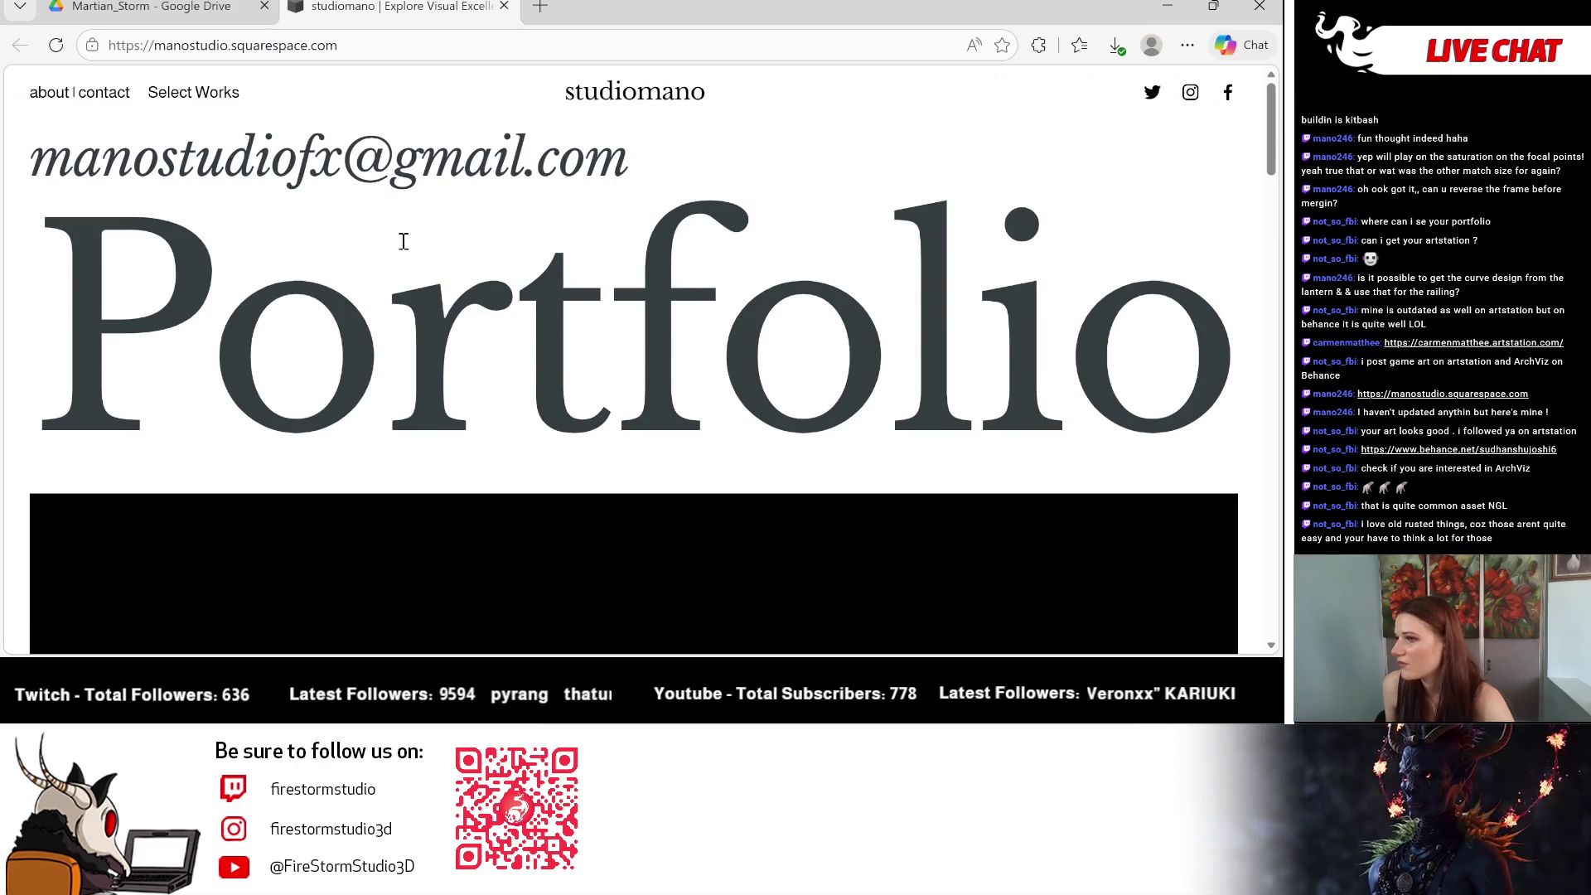
pyautogui.moveTo(1069, 8)
pyautogui.mouseDown()
pyautogui.moveTo(856, 103)
pyautogui.moveTo(976, 45)
pyautogui.moveTo(998, 172)
pyautogui.moveTo(1024, 177)
pyautogui.moveTo(778, 109)
pyautogui.moveTo(939, 51)
pyautogui.moveTo(813, 162)
pyautogui.moveTo(0, 207)
pyautogui.mouseUp()
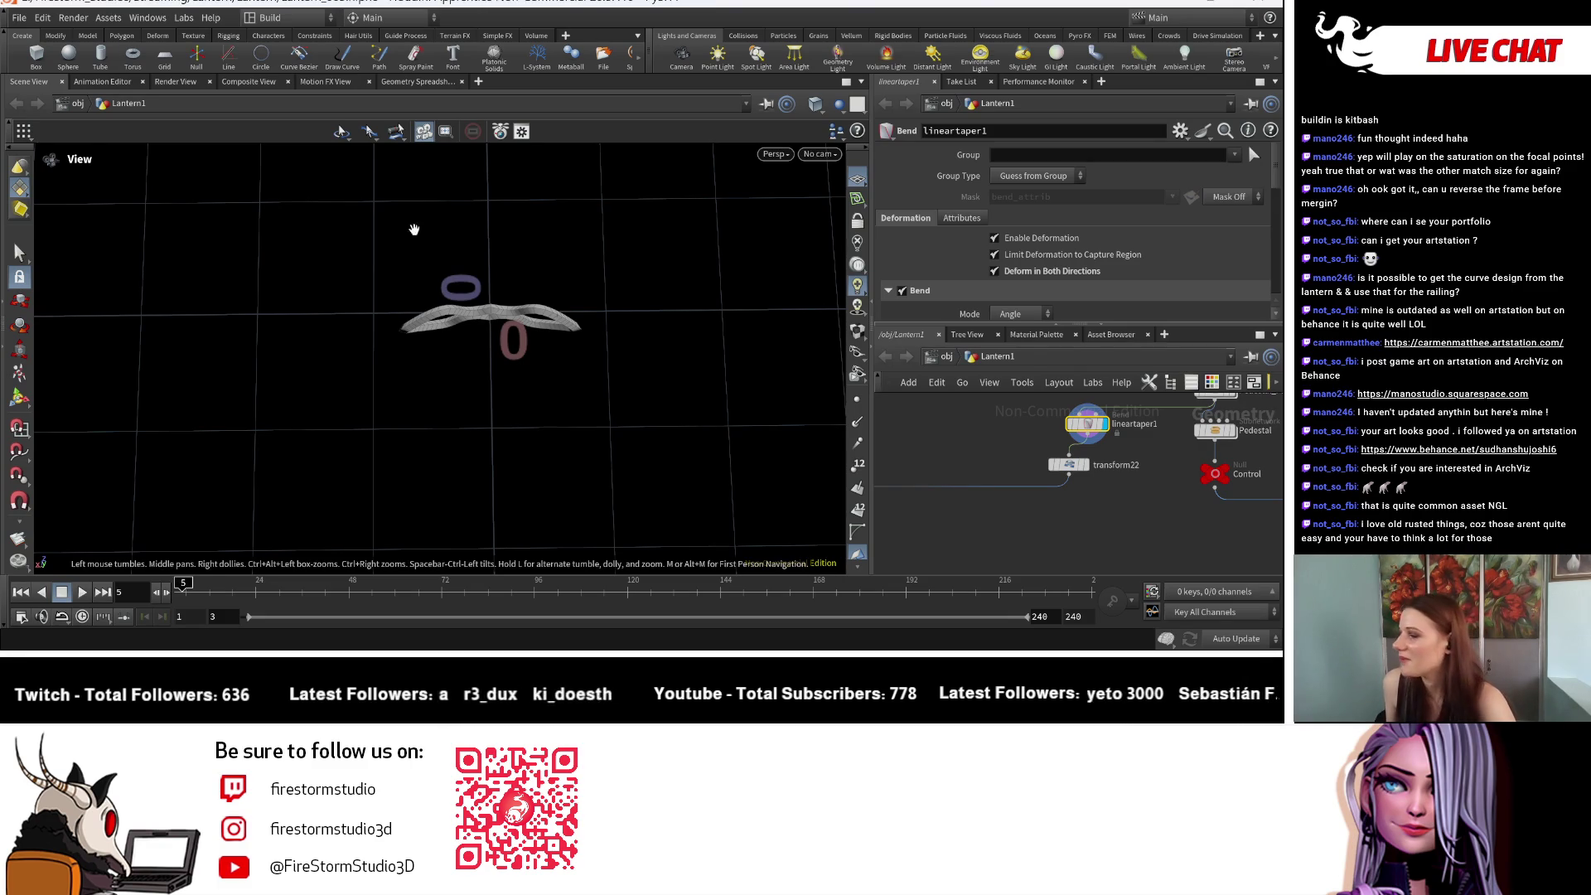
# Step: Pan the Lantern1 network until the Pedestal_Pattern node is visible
pyautogui.moveTo(1054, 497)
pyautogui.mouseDown(button='middle')
pyautogui.moveTo(919, 522)
pyautogui.moveTo(997, 504)
pyautogui.mouseUp(button='middle')
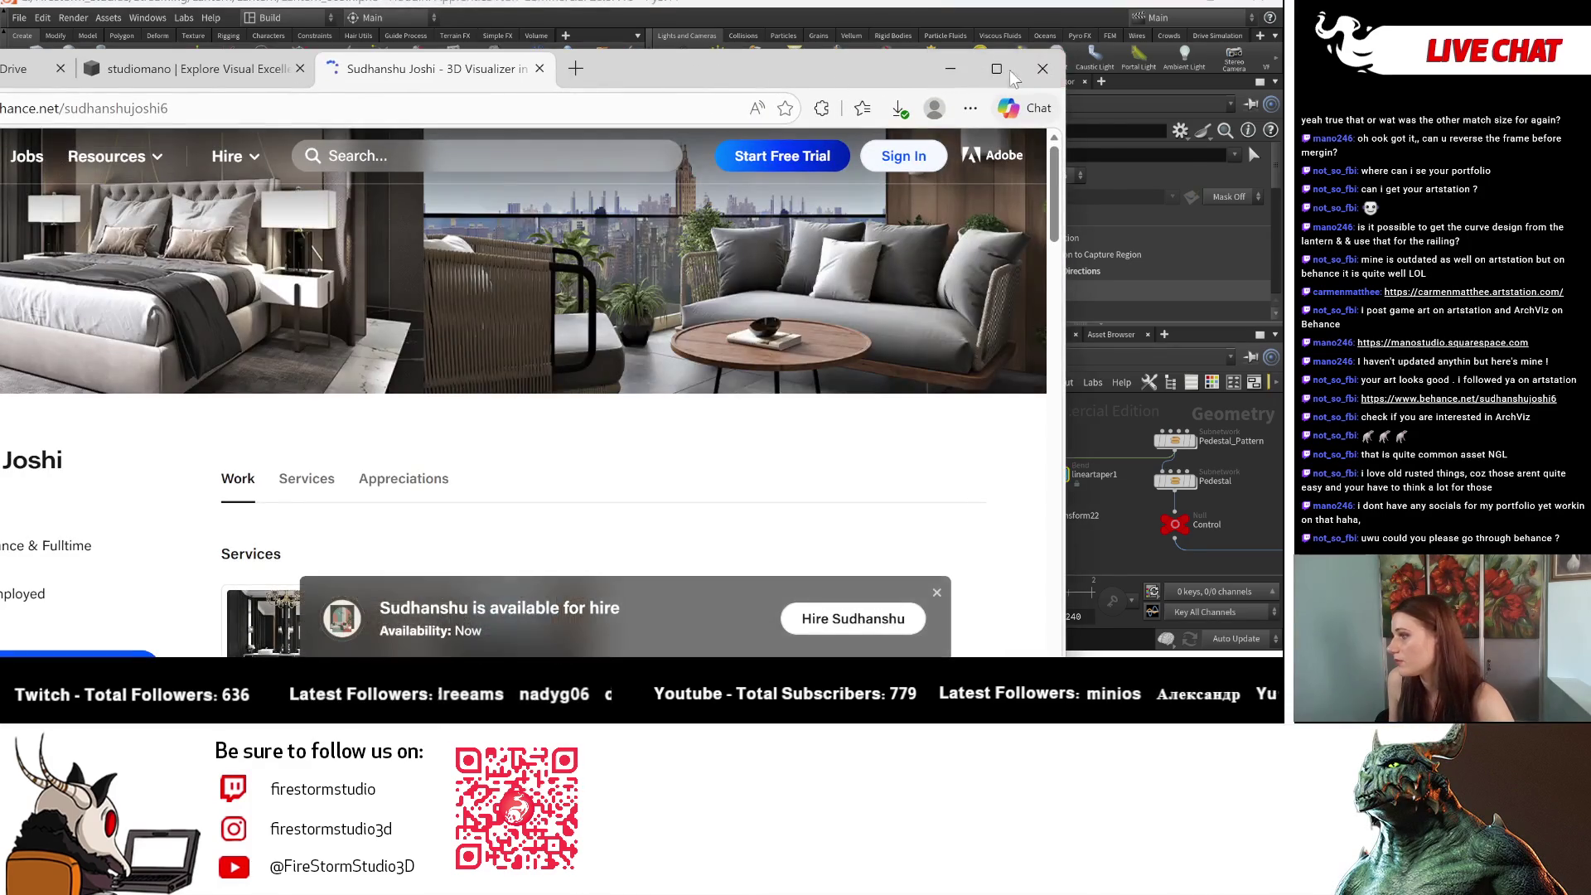
# Step: Maximize the Behance profile and dismiss the hire banner and sign-in popup
pyautogui.click(1010, 73)
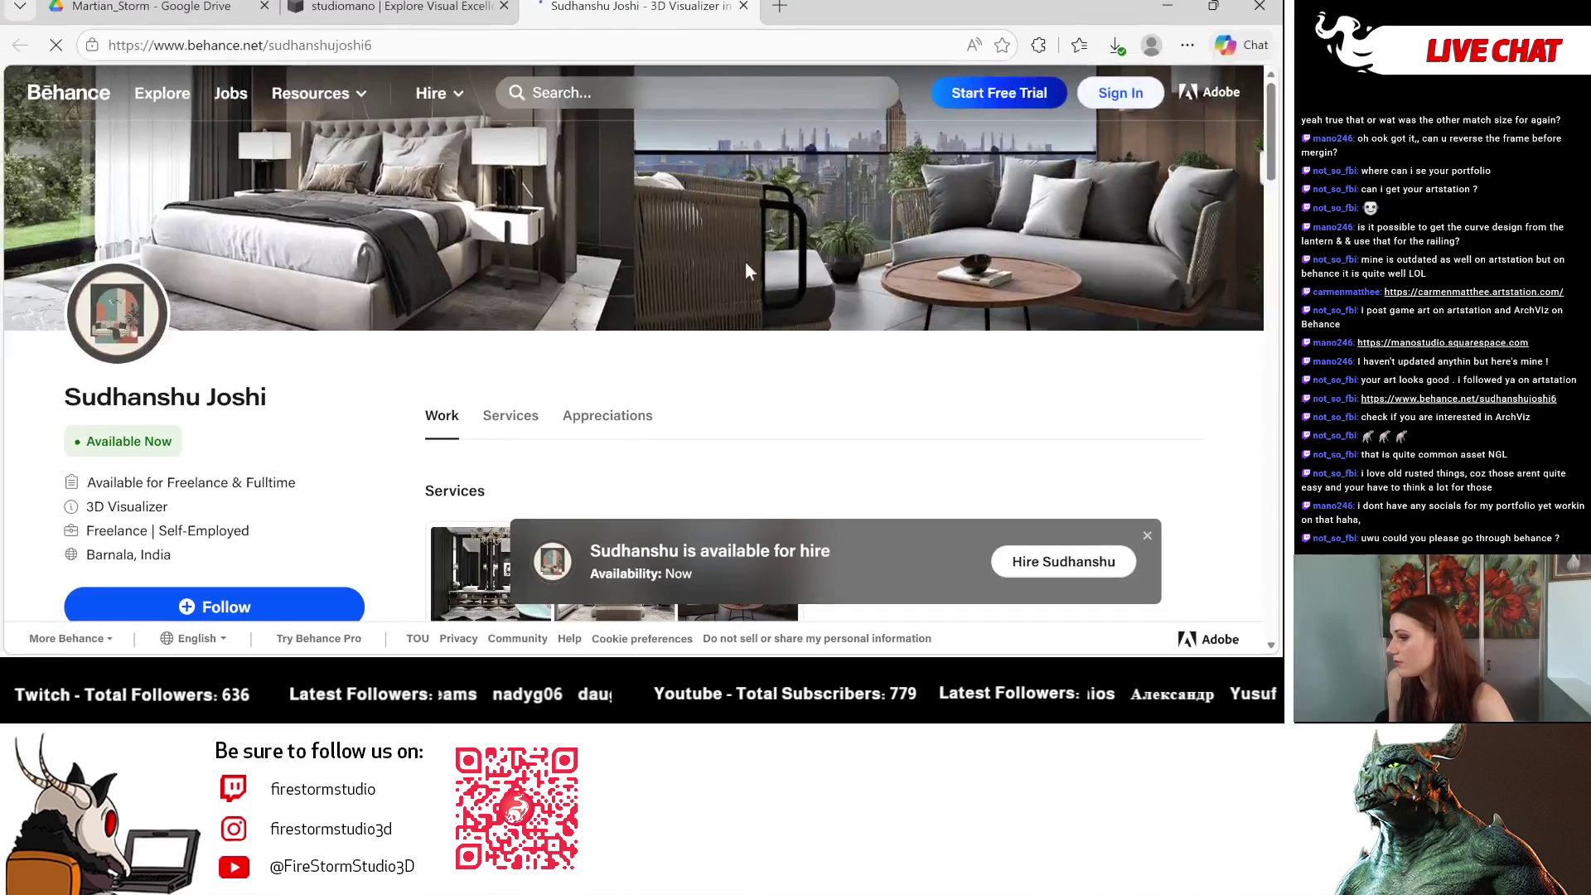
pyautogui.click(1147, 534)
pyautogui.click(1232, 156)
# Step: Scroll through the visualizer's project gallery and back, then close the browser
pyautogui.scroll(-2, 307, 296)
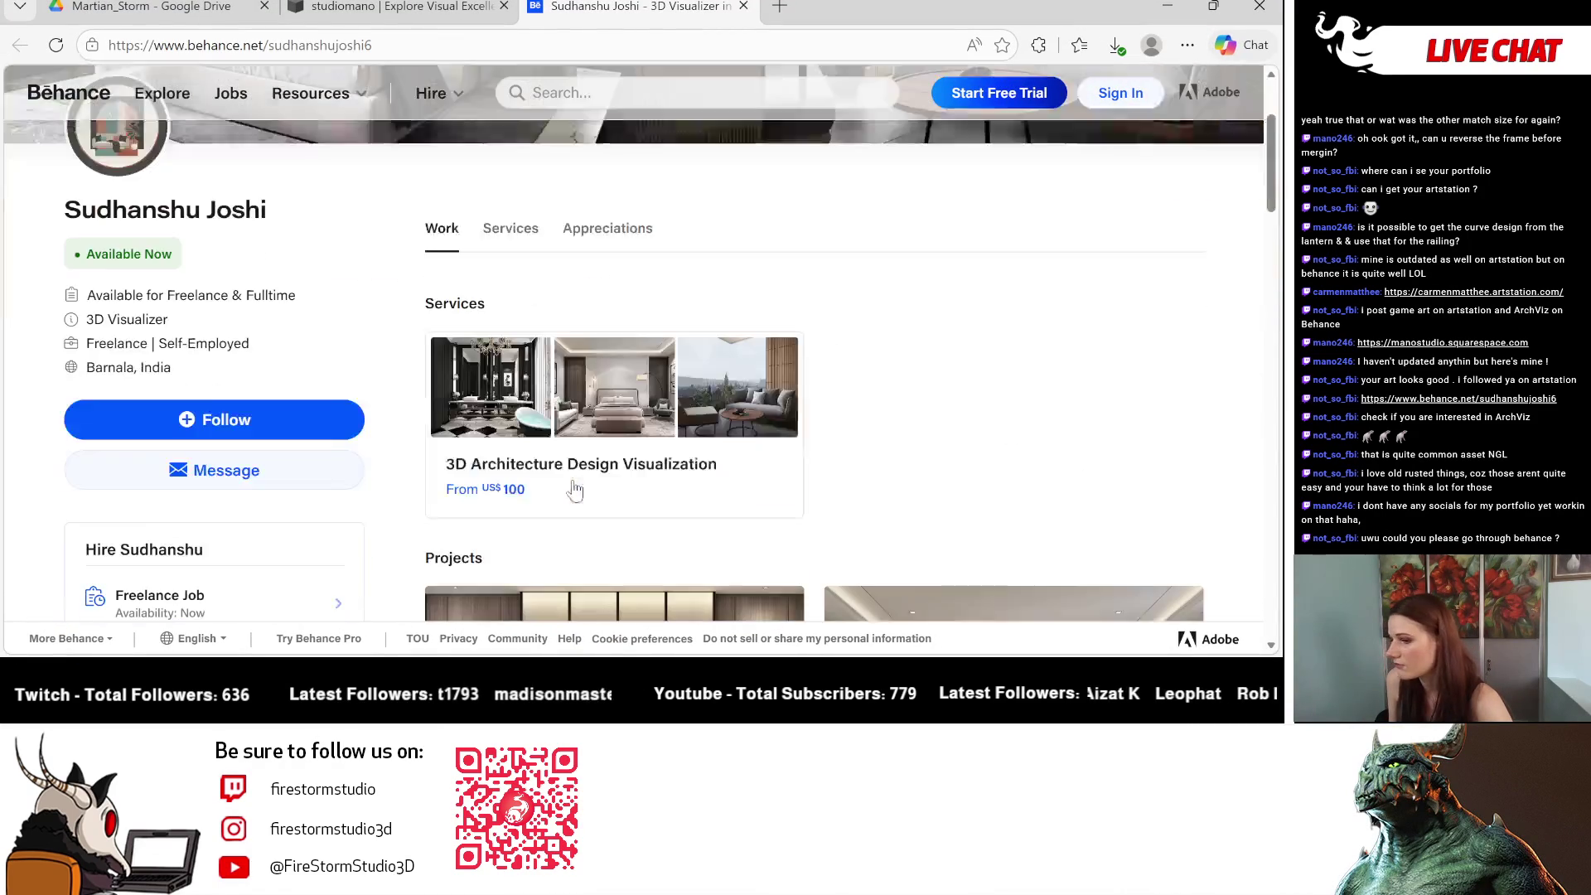
pyautogui.scroll(-5, 307, 297)
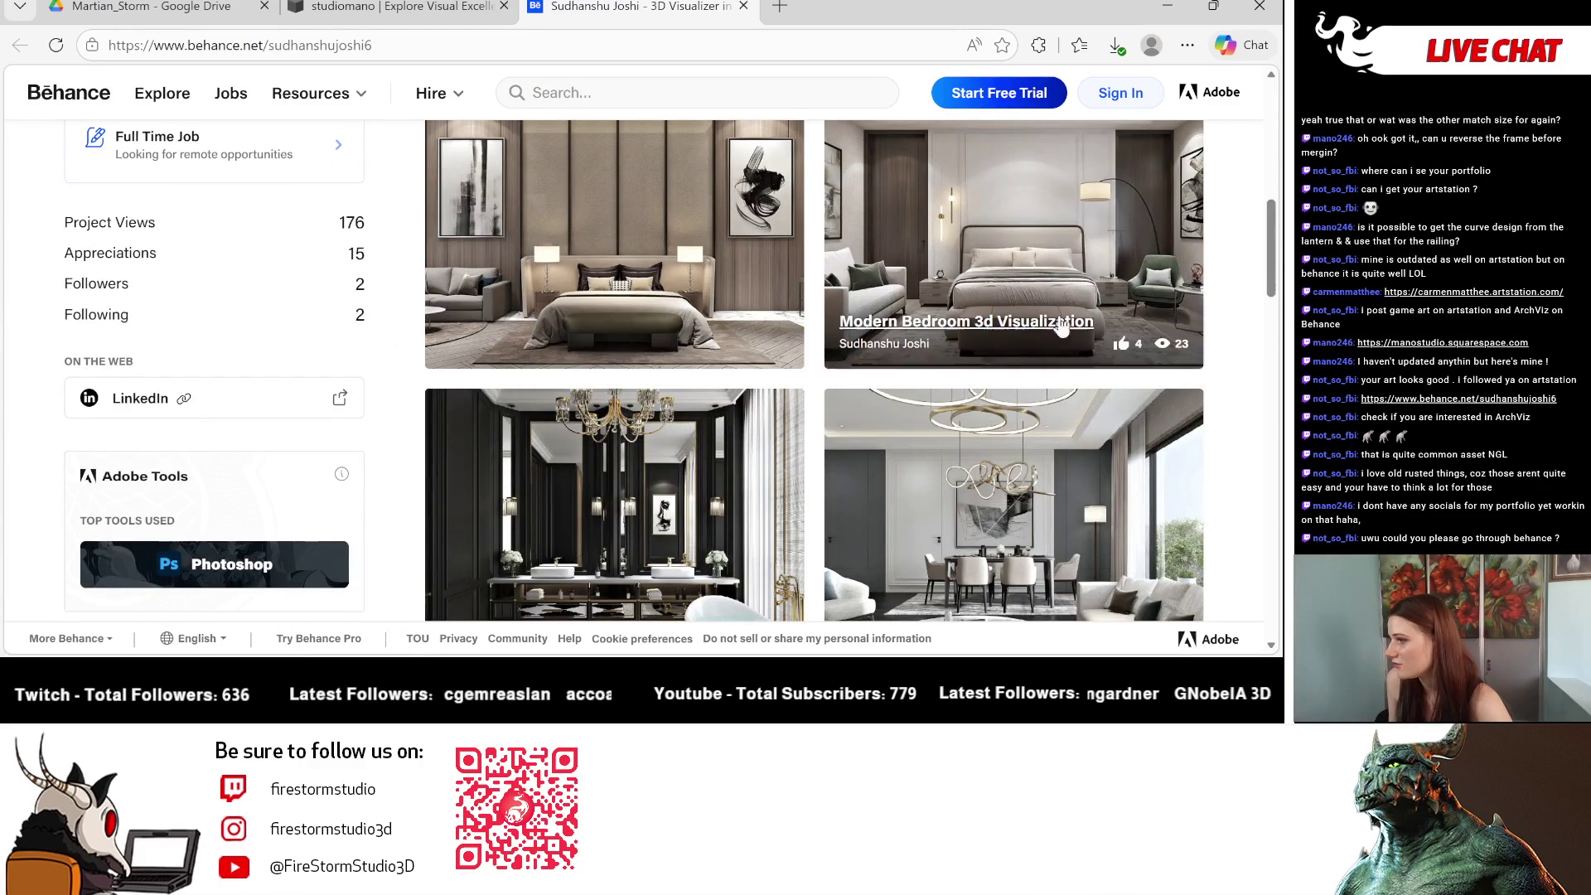
pyautogui.scroll(-8, 883, 253)
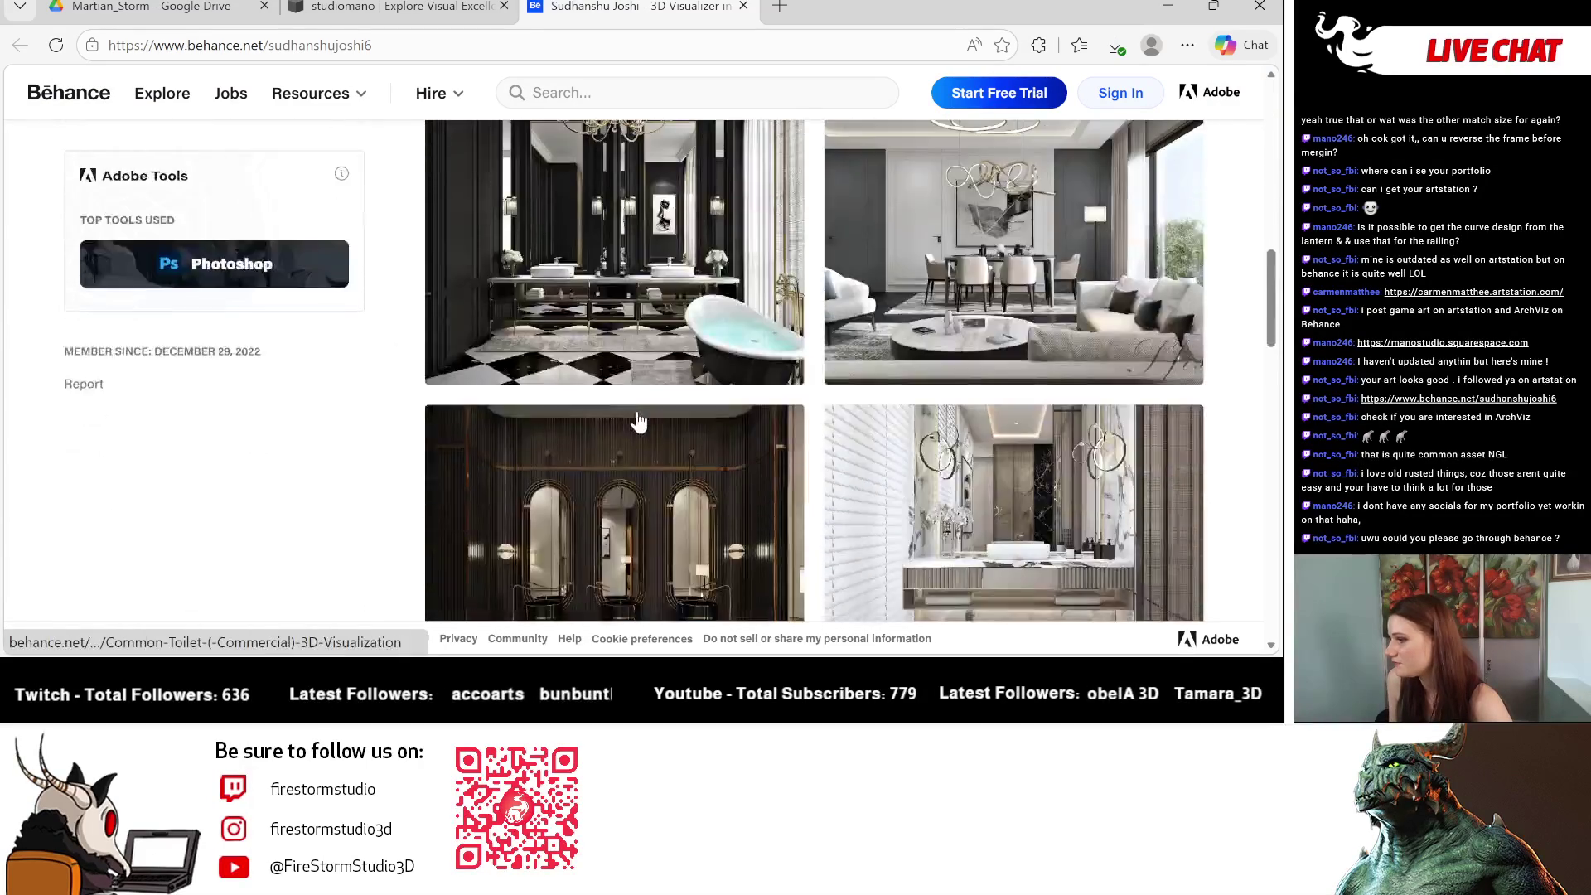
pyautogui.scroll(-3, 911, 415)
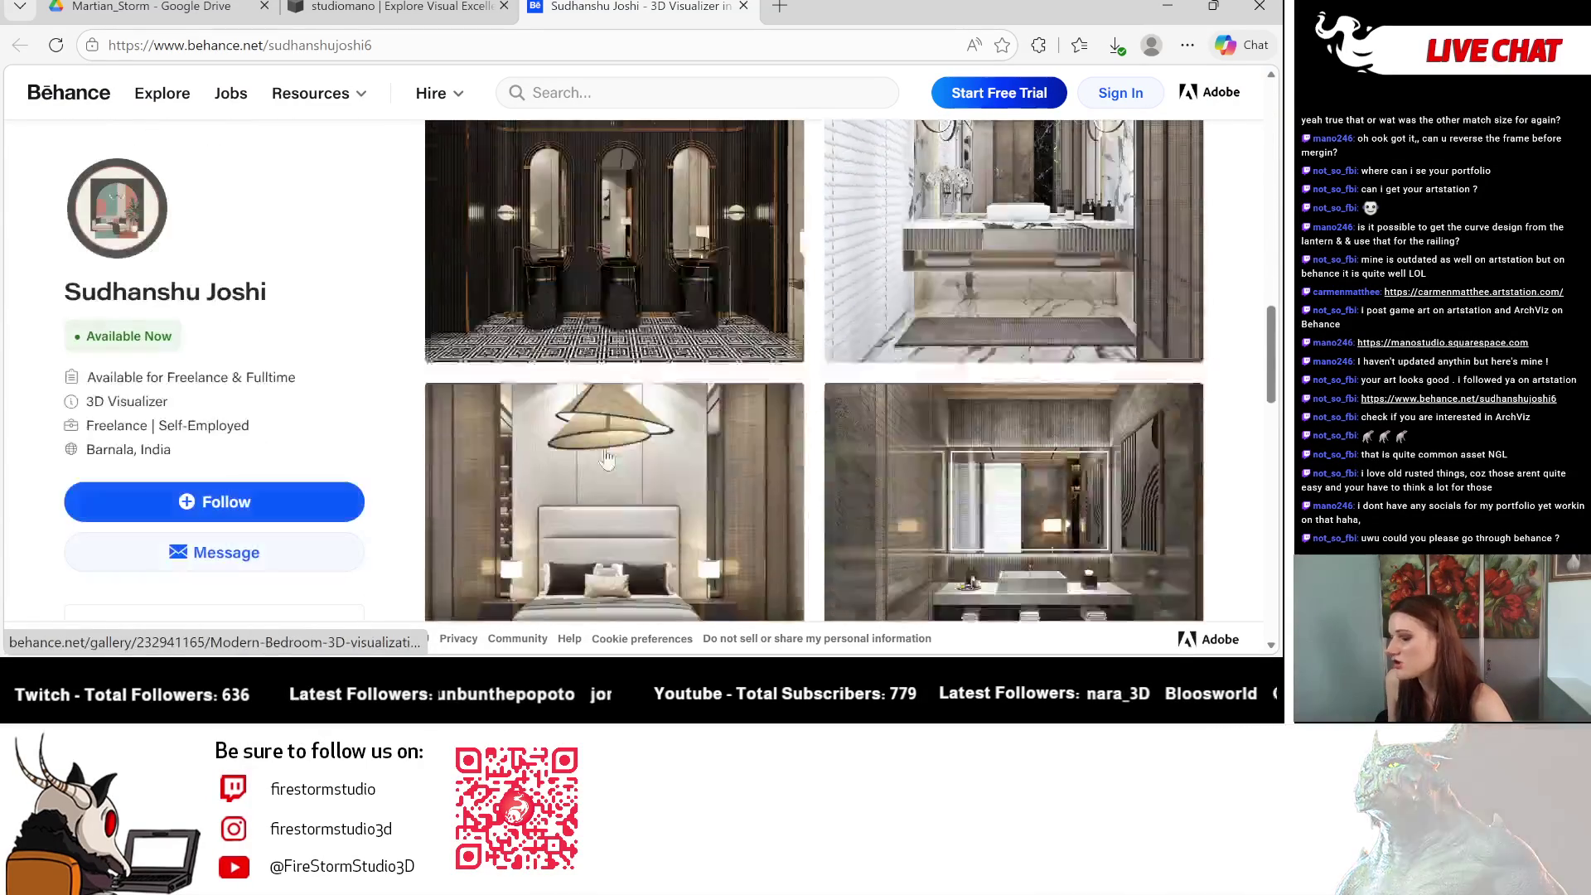
pyautogui.scroll(-3, 530, 460)
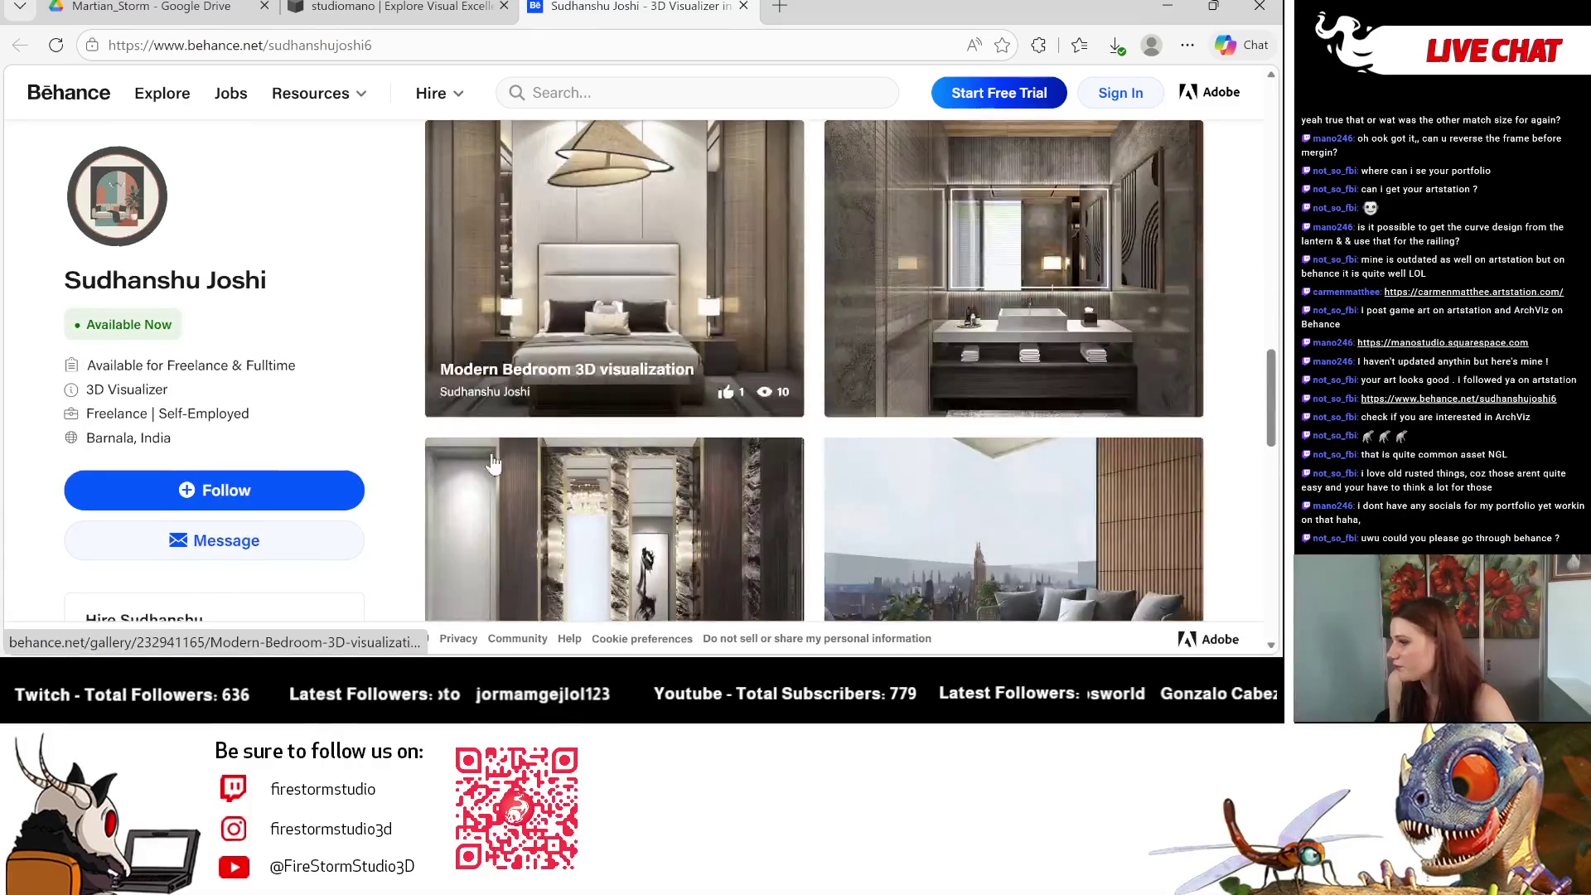
pyautogui.scroll(-1, 493, 464)
pyautogui.scroll(-1, 771, 486)
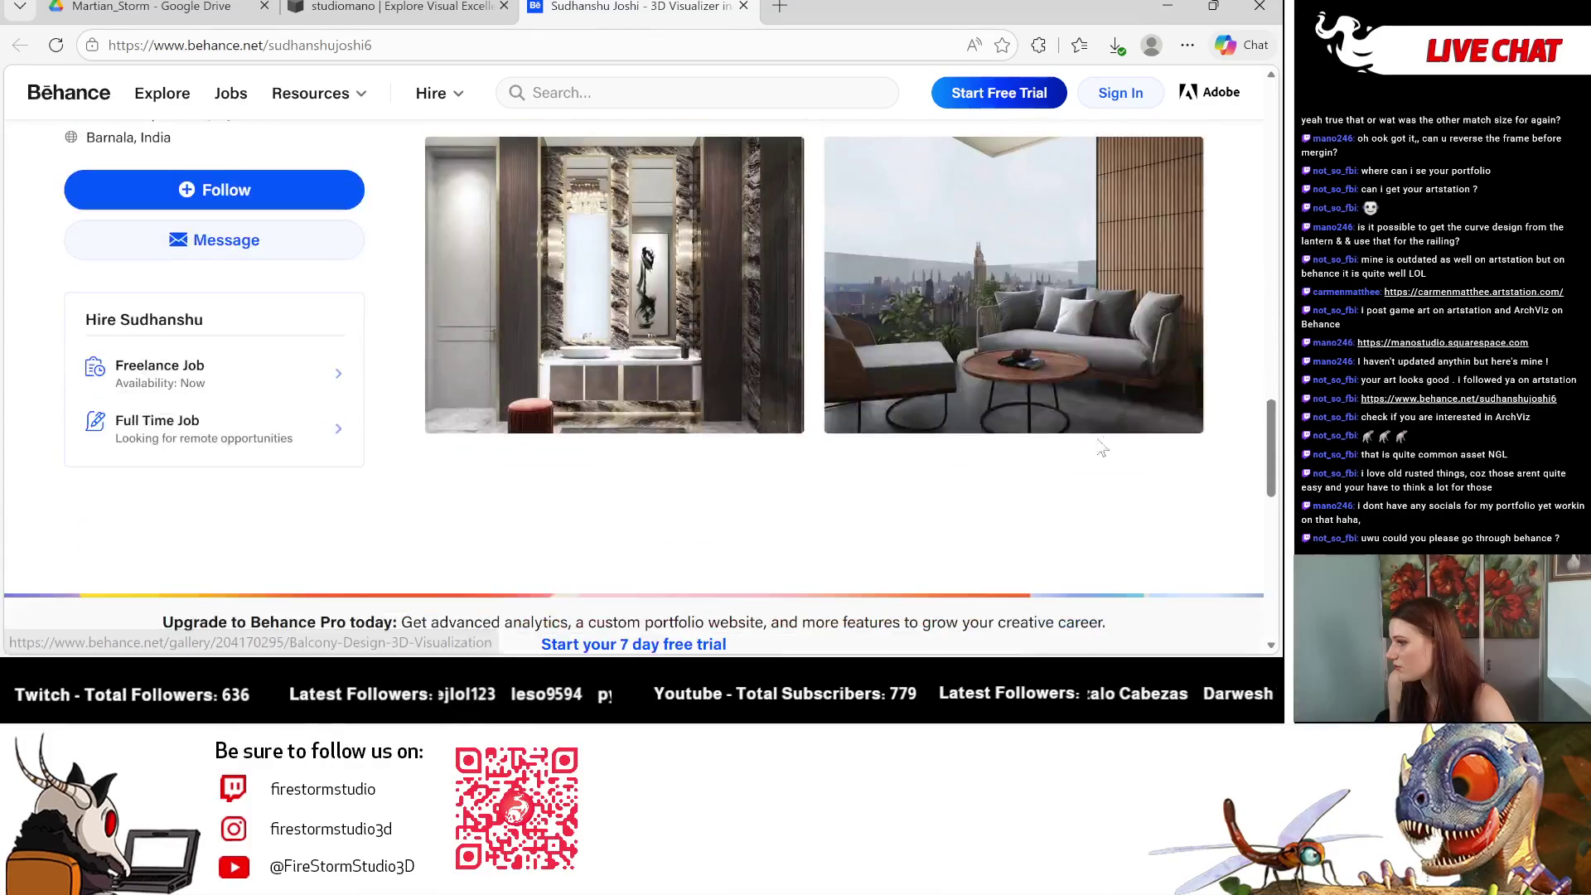
pyautogui.scroll(-3, 416, 502)
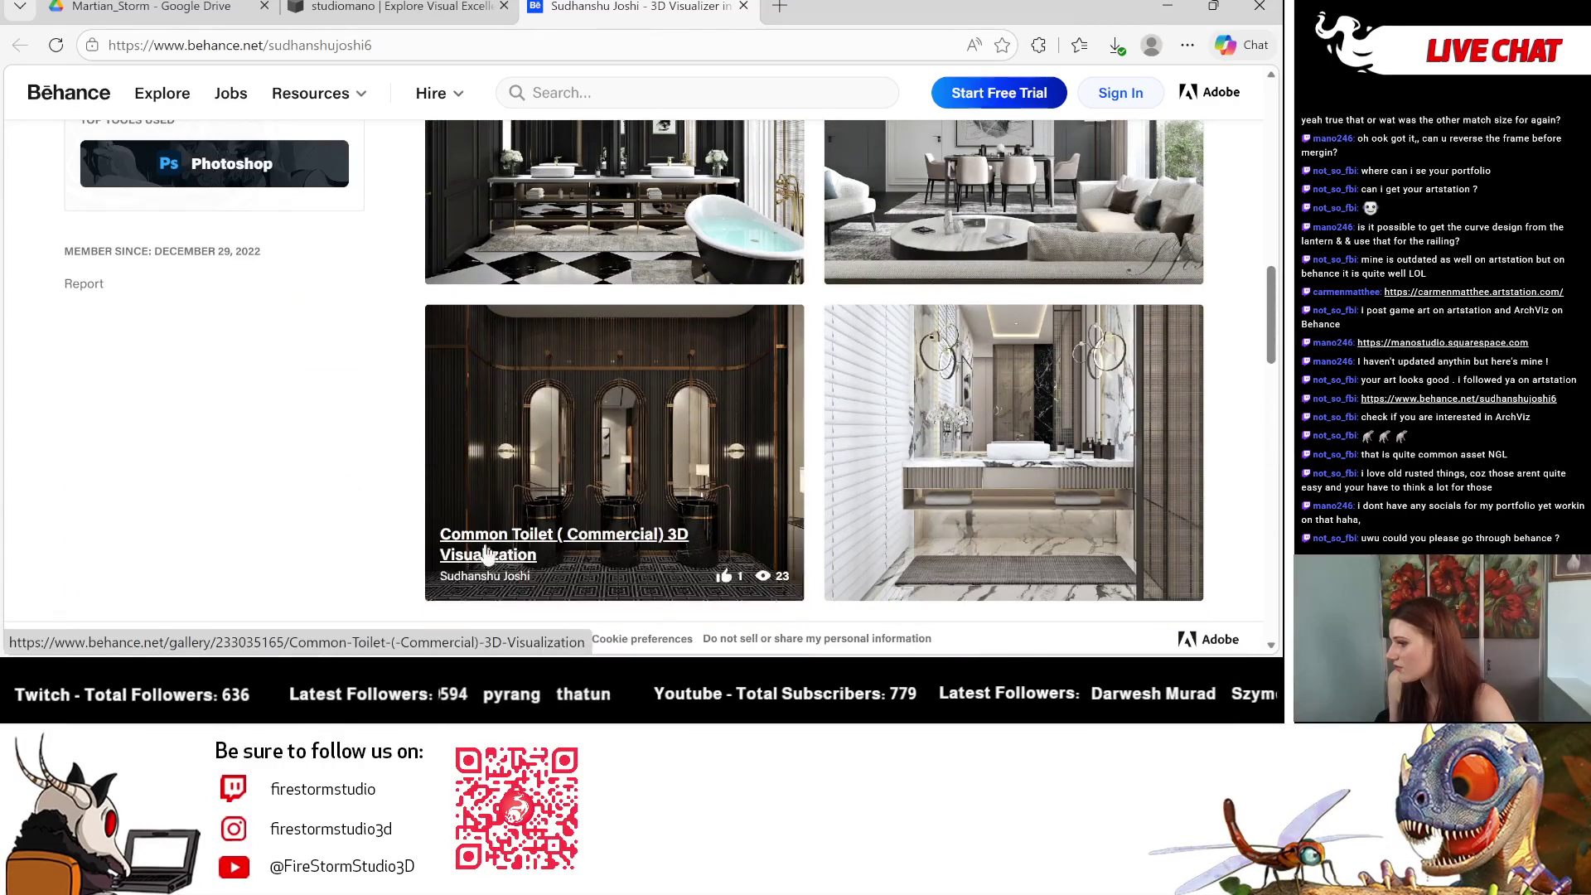
pyautogui.scroll(2, 417, 501)
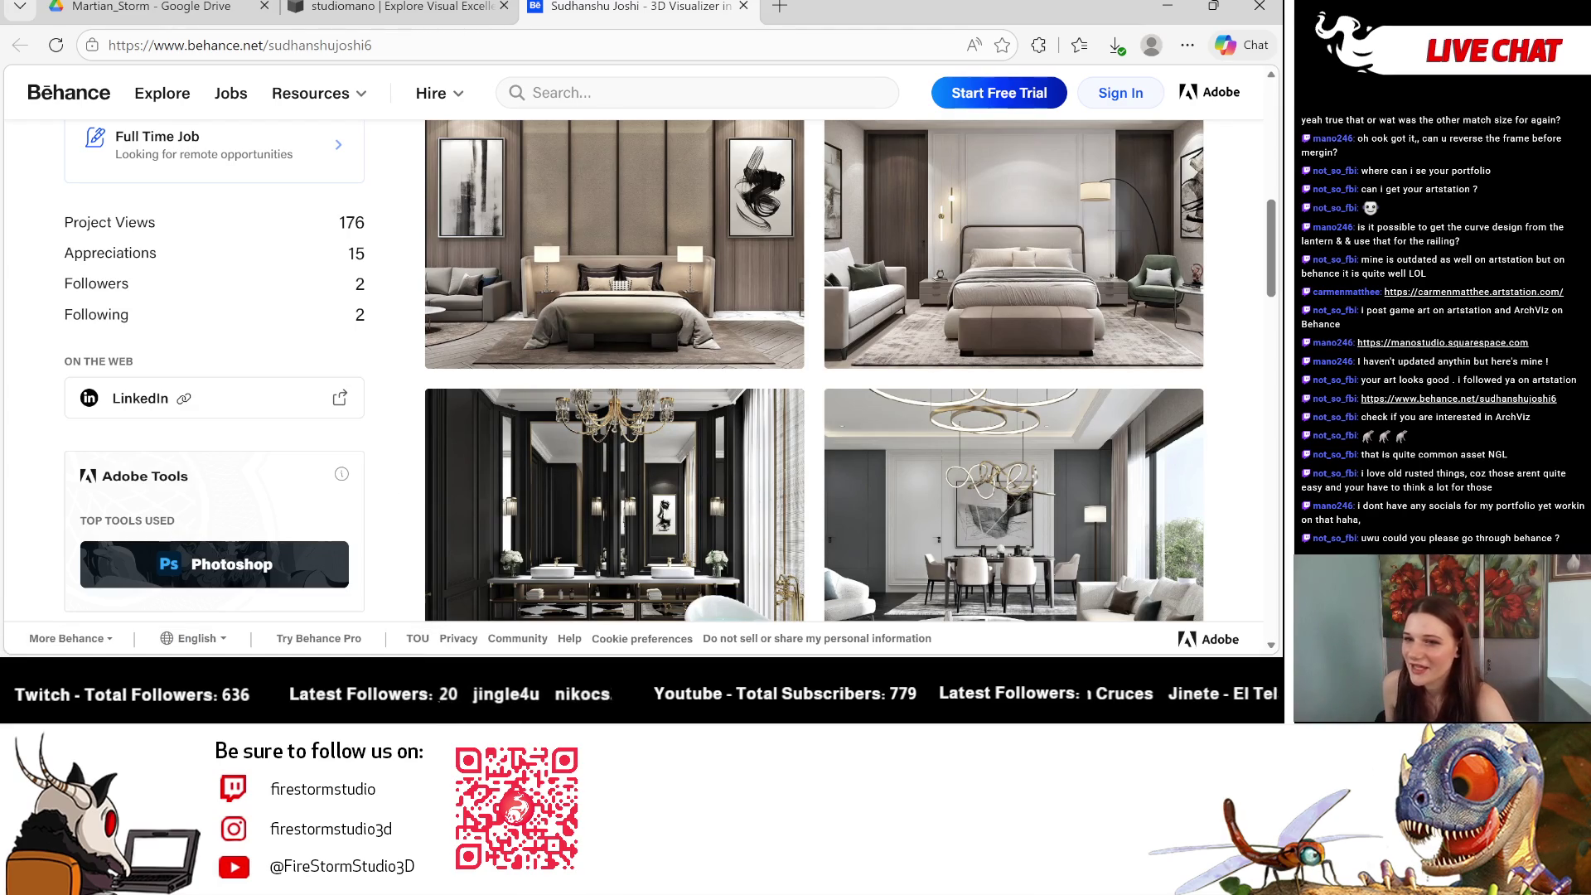
pyautogui.scroll(8, 904, 370)
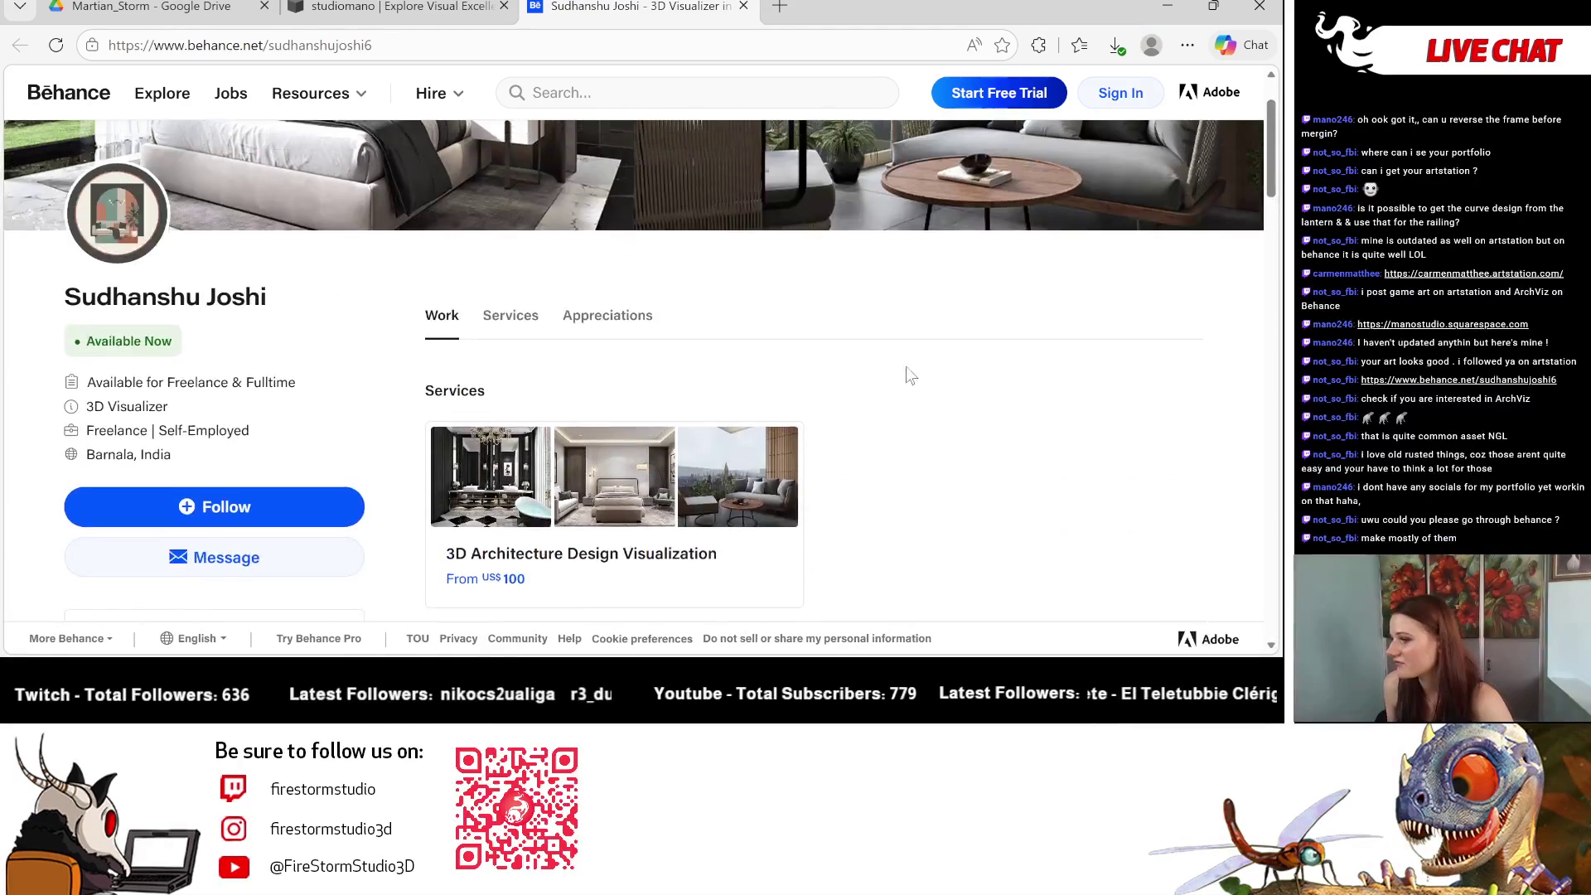
pyautogui.scroll(1, 905, 369)
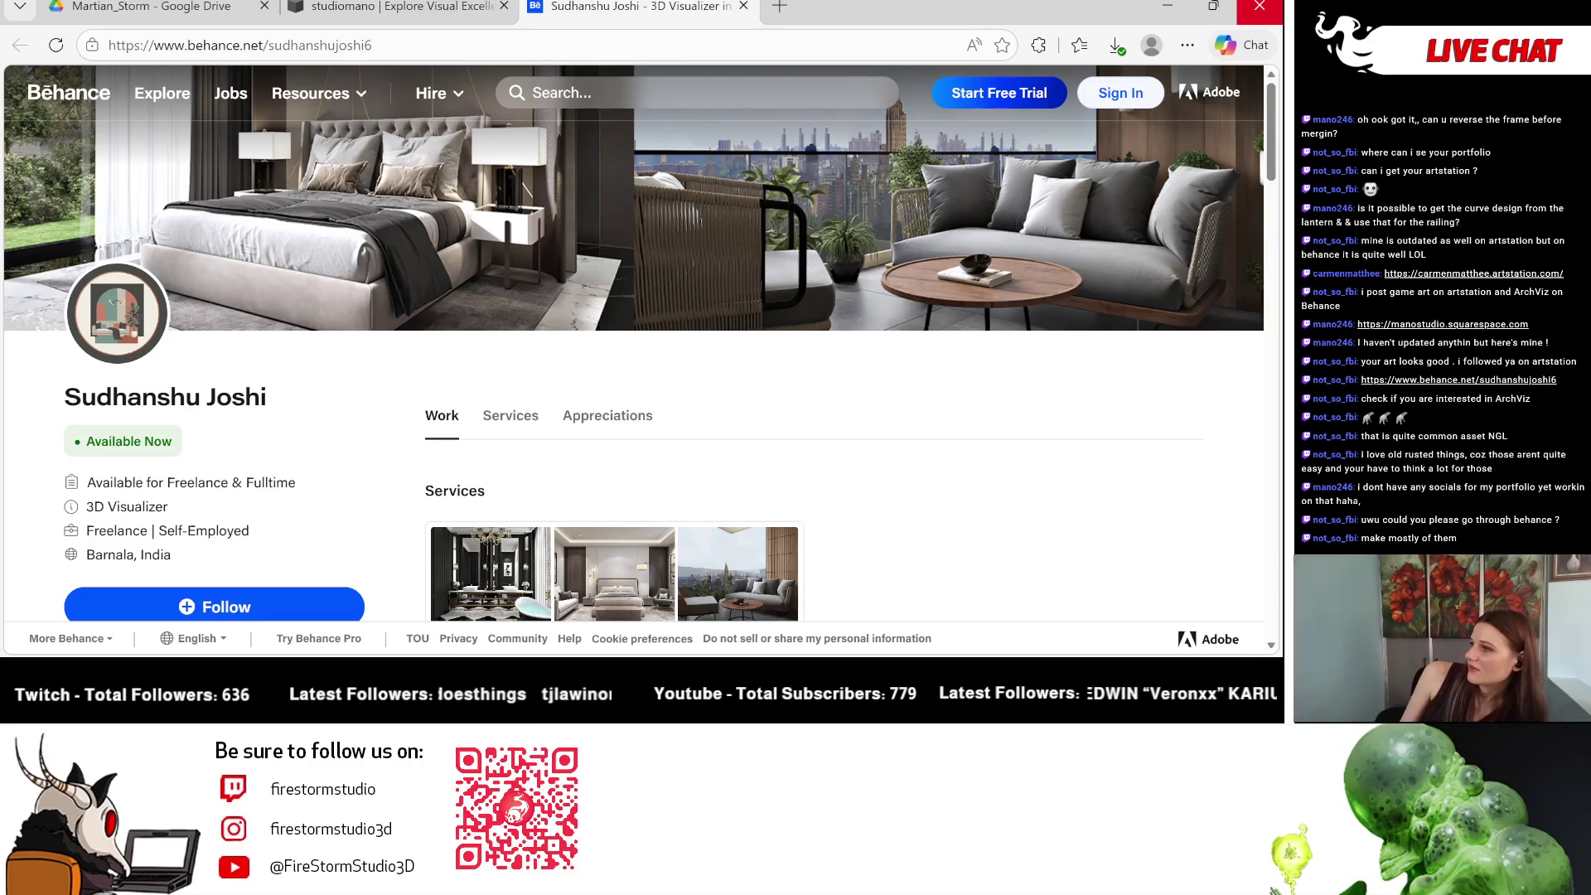
pyautogui.click(1259, 6)
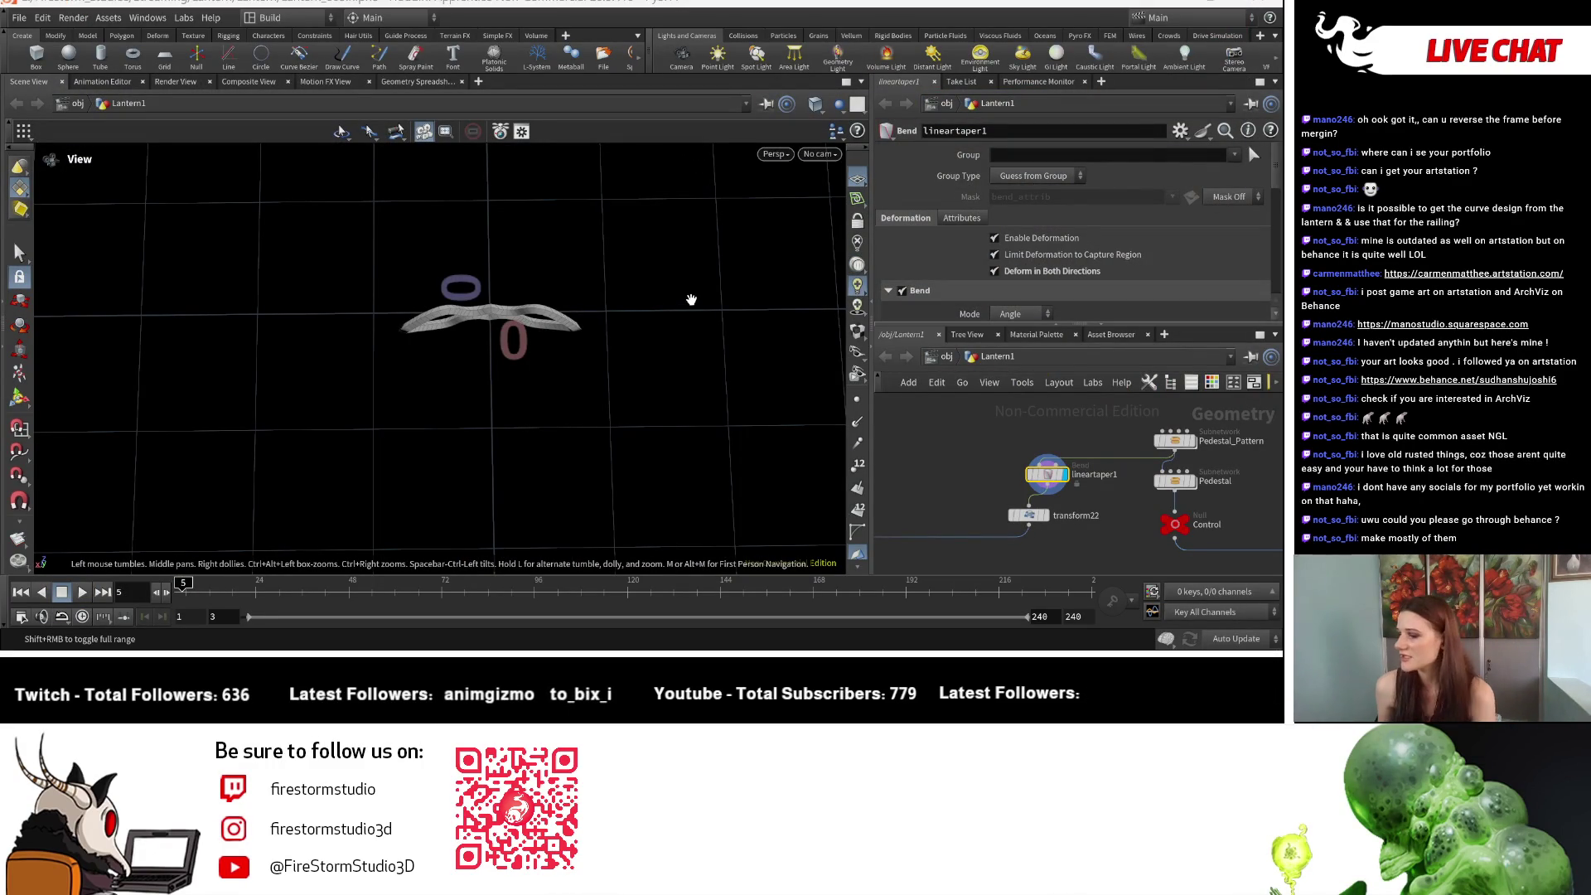
# Step: Bring the other Houdini session to the front from the taskbar thumbnails
pyautogui.moveTo(953, 663)
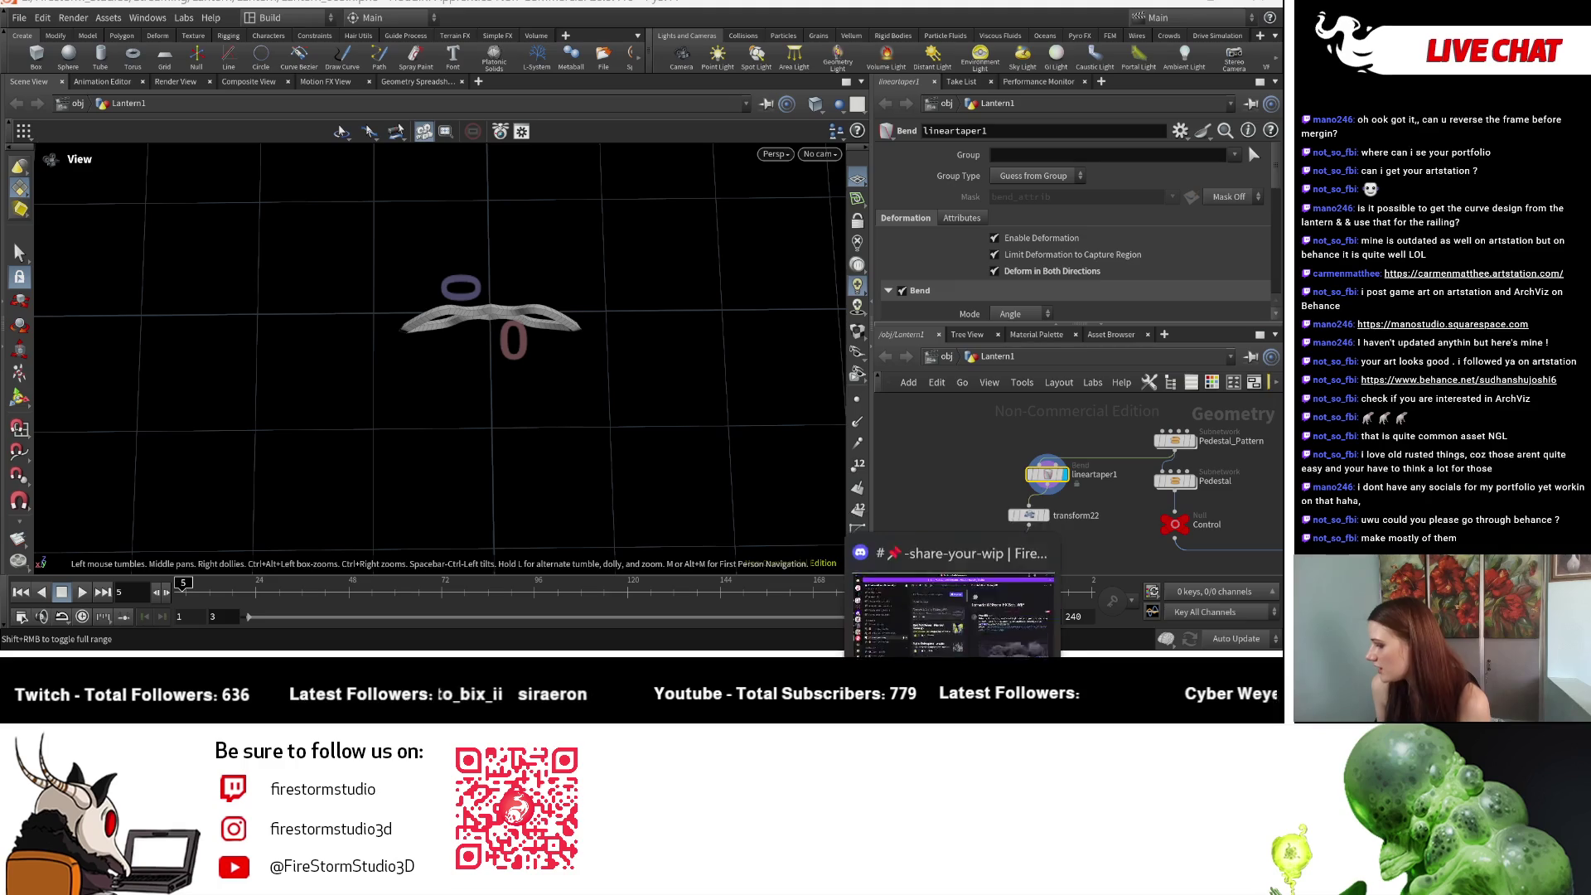
pyautogui.moveTo(820, 655)
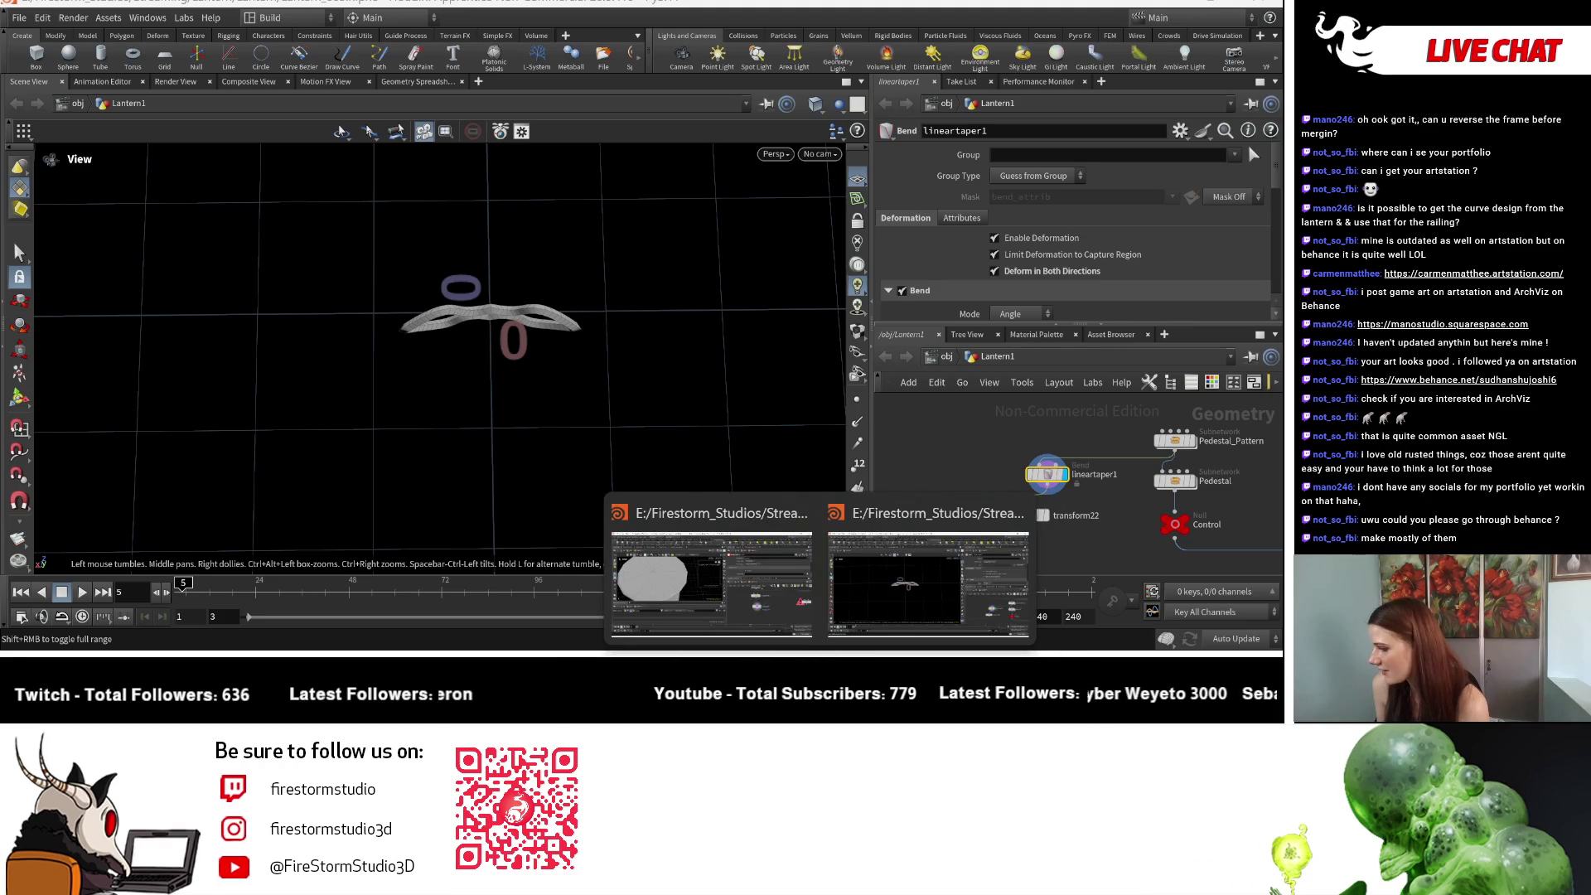
pyautogui.click(712, 580)
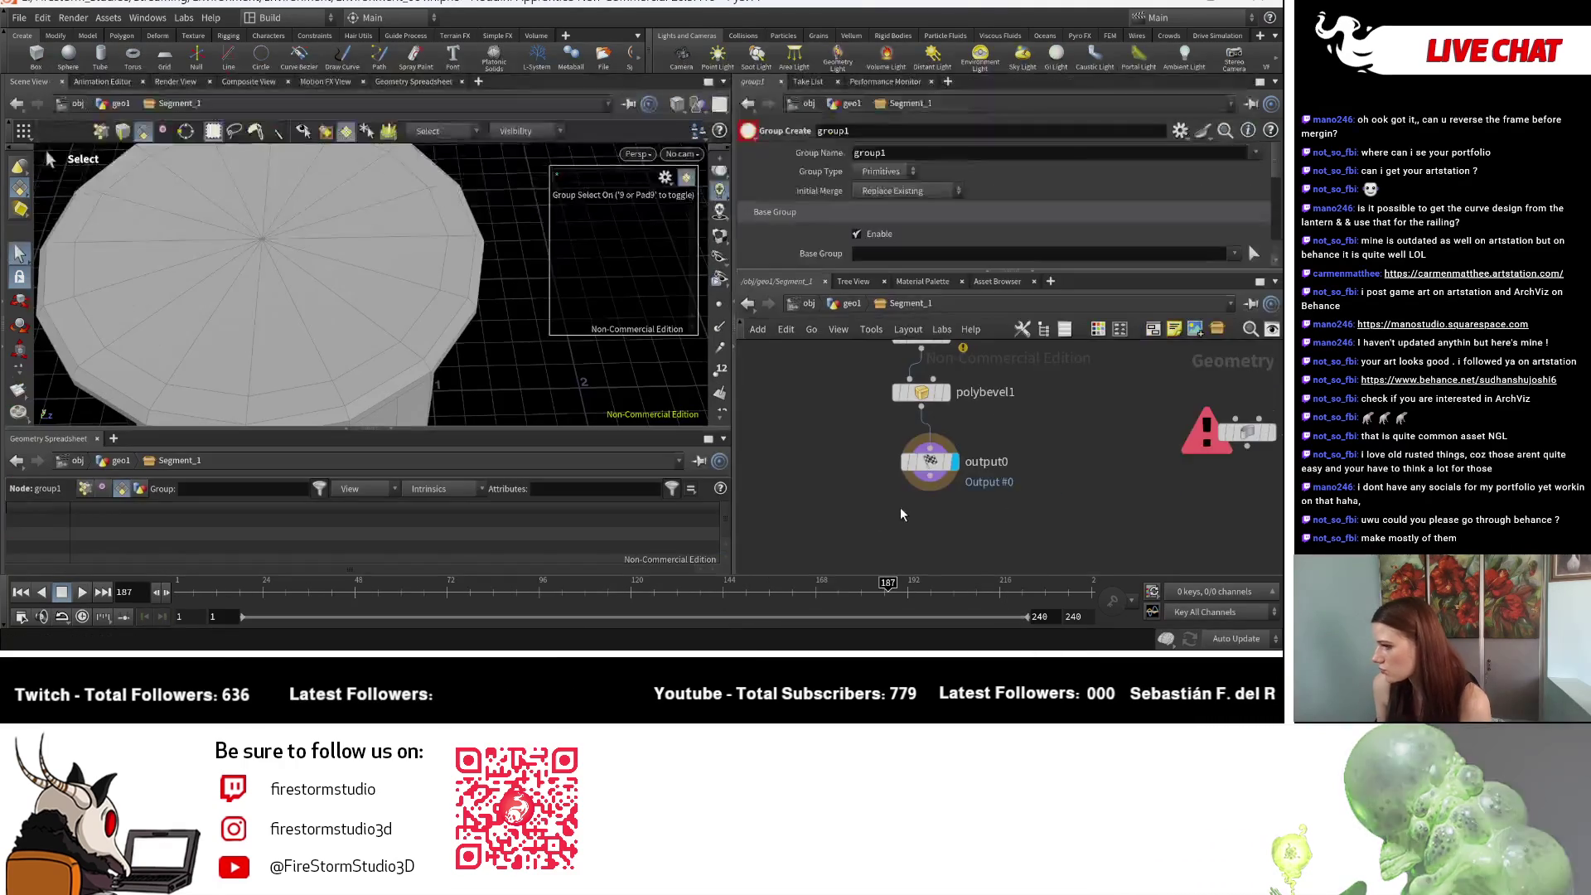
# Step: Zoom and pan the Segment_1 network to show the cylinder_generator nodes
pyautogui.scroll(-3, 898, 512)
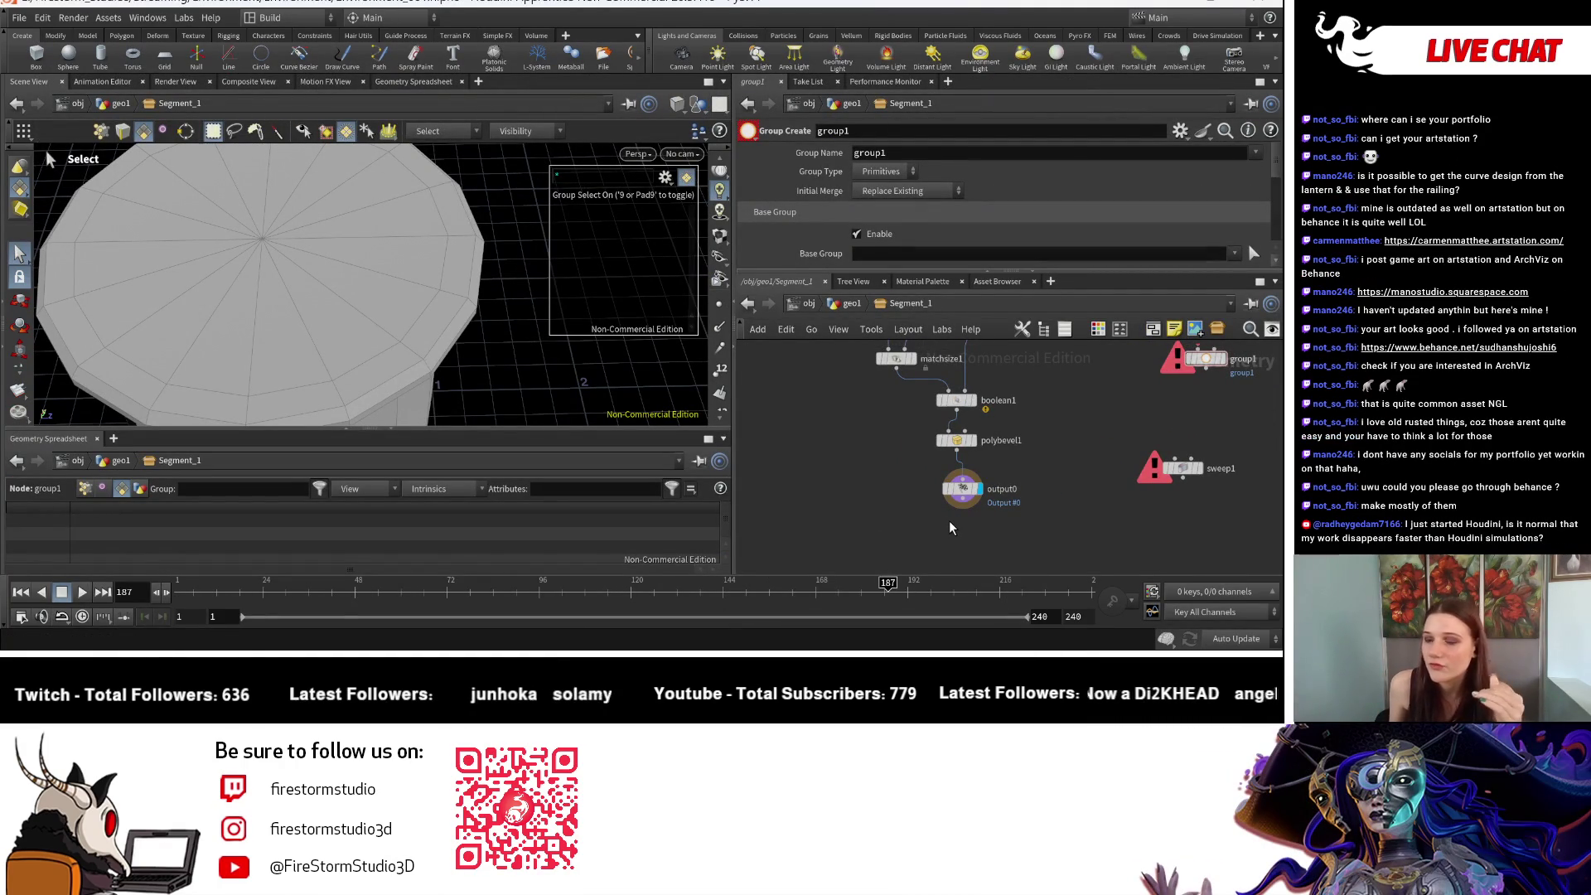
pyautogui.moveTo(985, 471); pyautogui.dragTo(994, 513, button='middle')
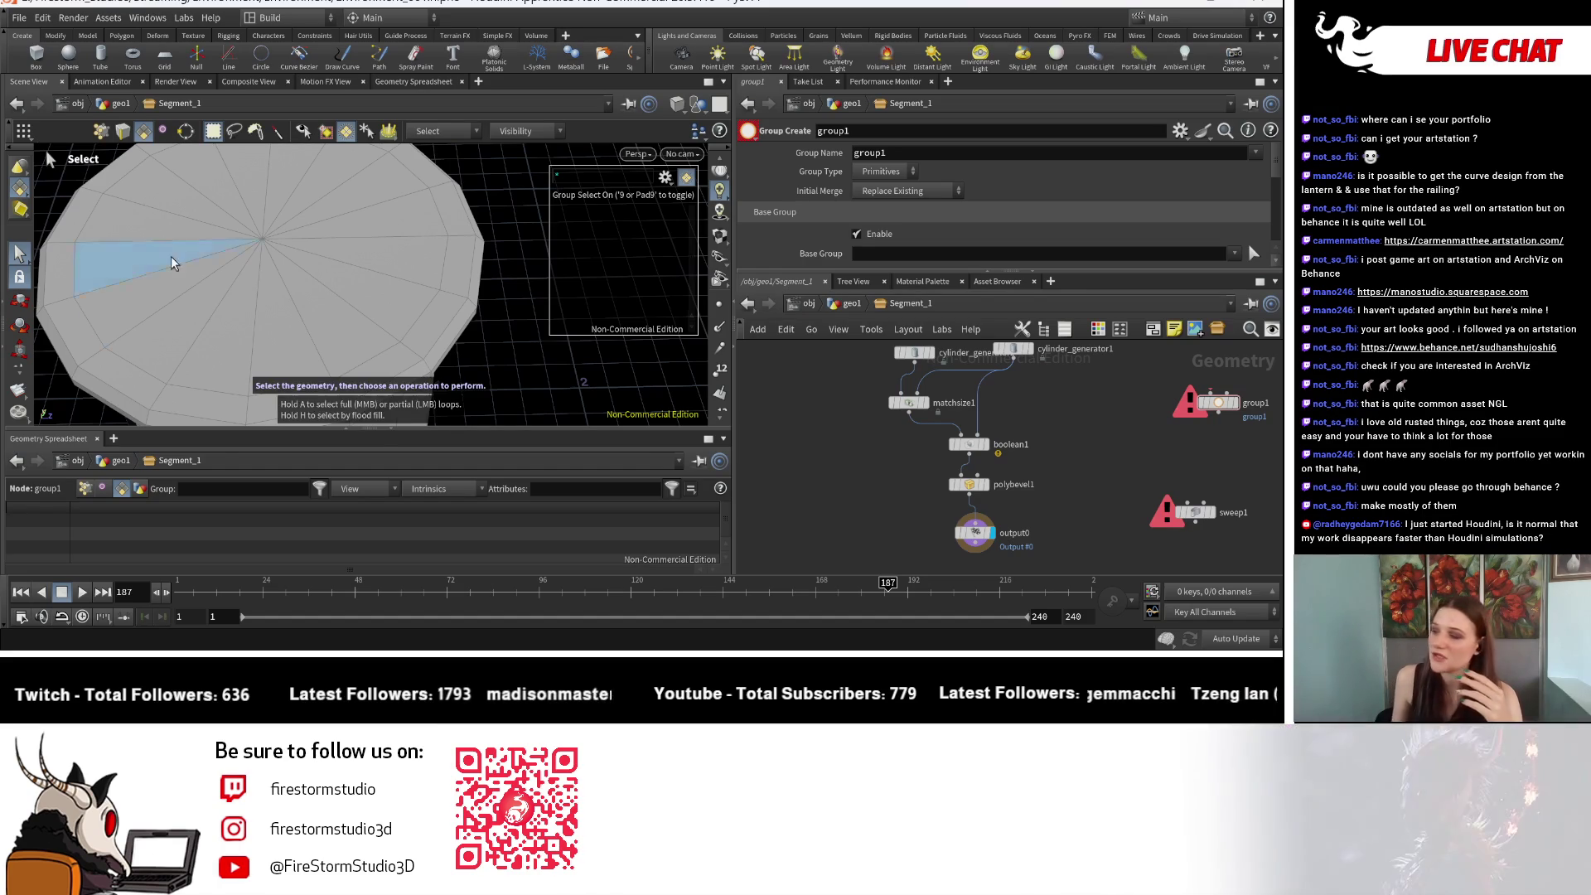
pyautogui.moveTo(1272, 434)
pyautogui.mouseDown(button='middle')
pyautogui.moveTo(1081, 406)
pyautogui.moveTo(1155, 517)
pyautogui.mouseUp(button='middle')
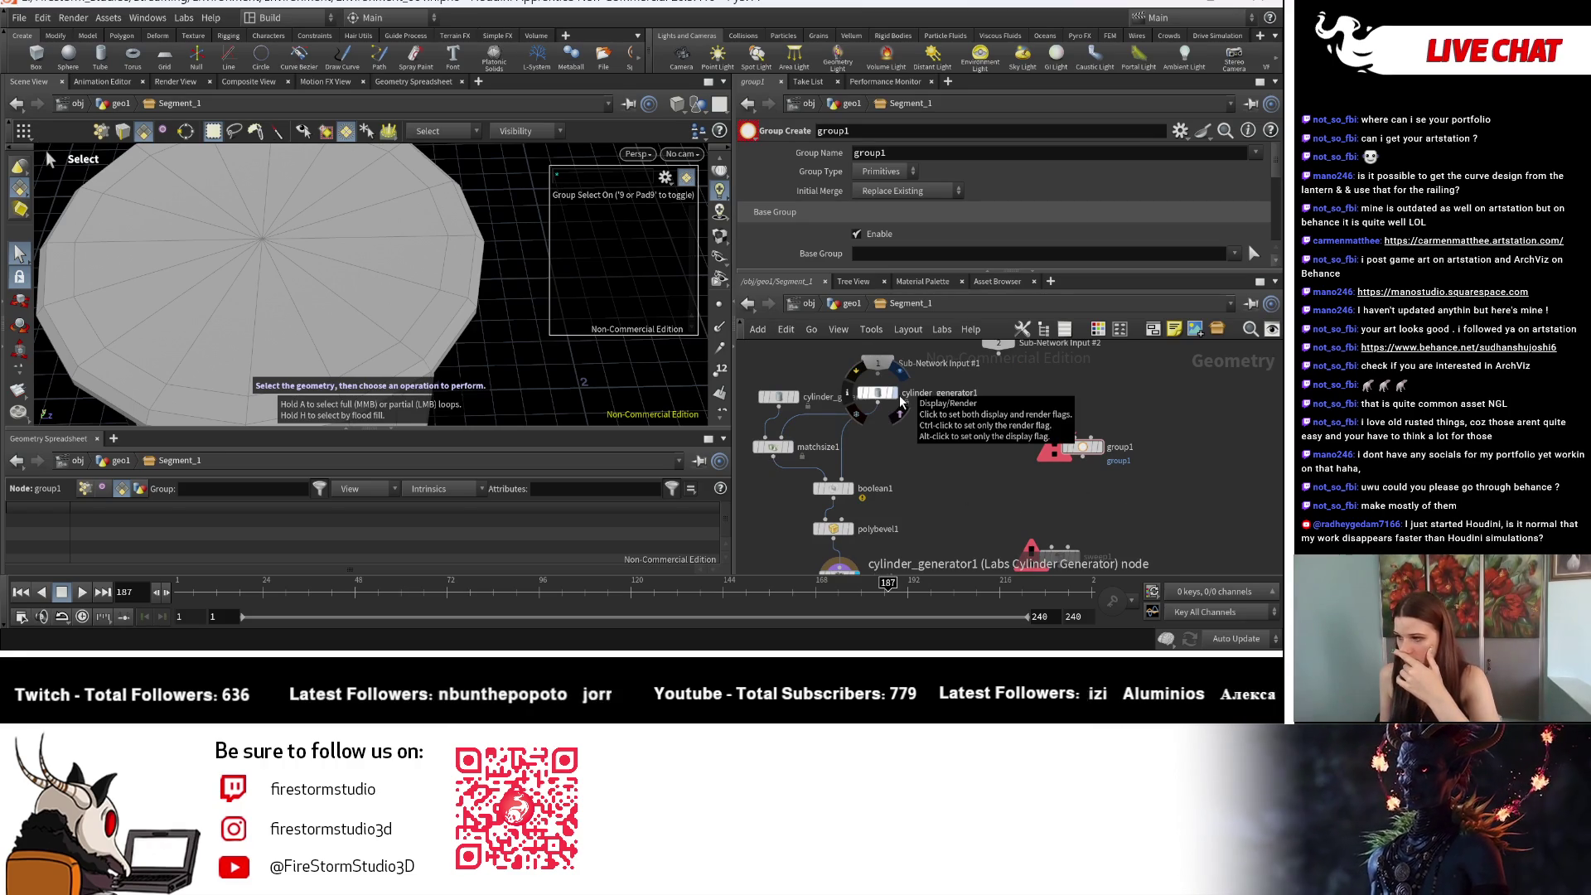
# Step: Display cylinder_generator1 and duplicate it as cylinder_generator3
pyautogui.click(899, 400)
pyautogui.click(876, 397)
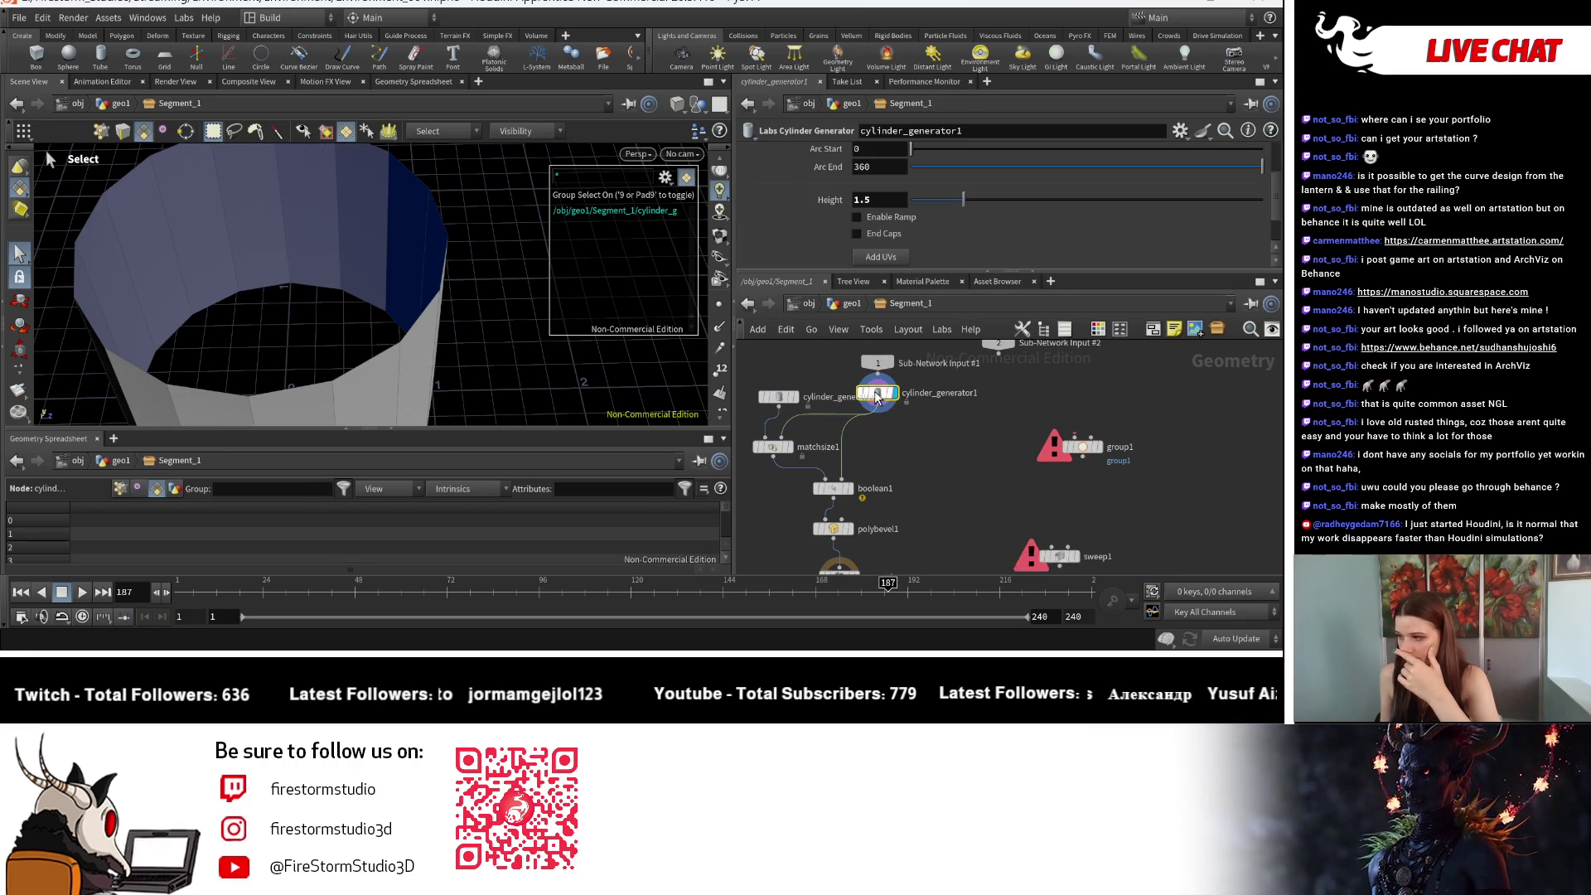
pyautogui.scroll(1, 898, 429)
pyautogui.moveTo(867, 396)
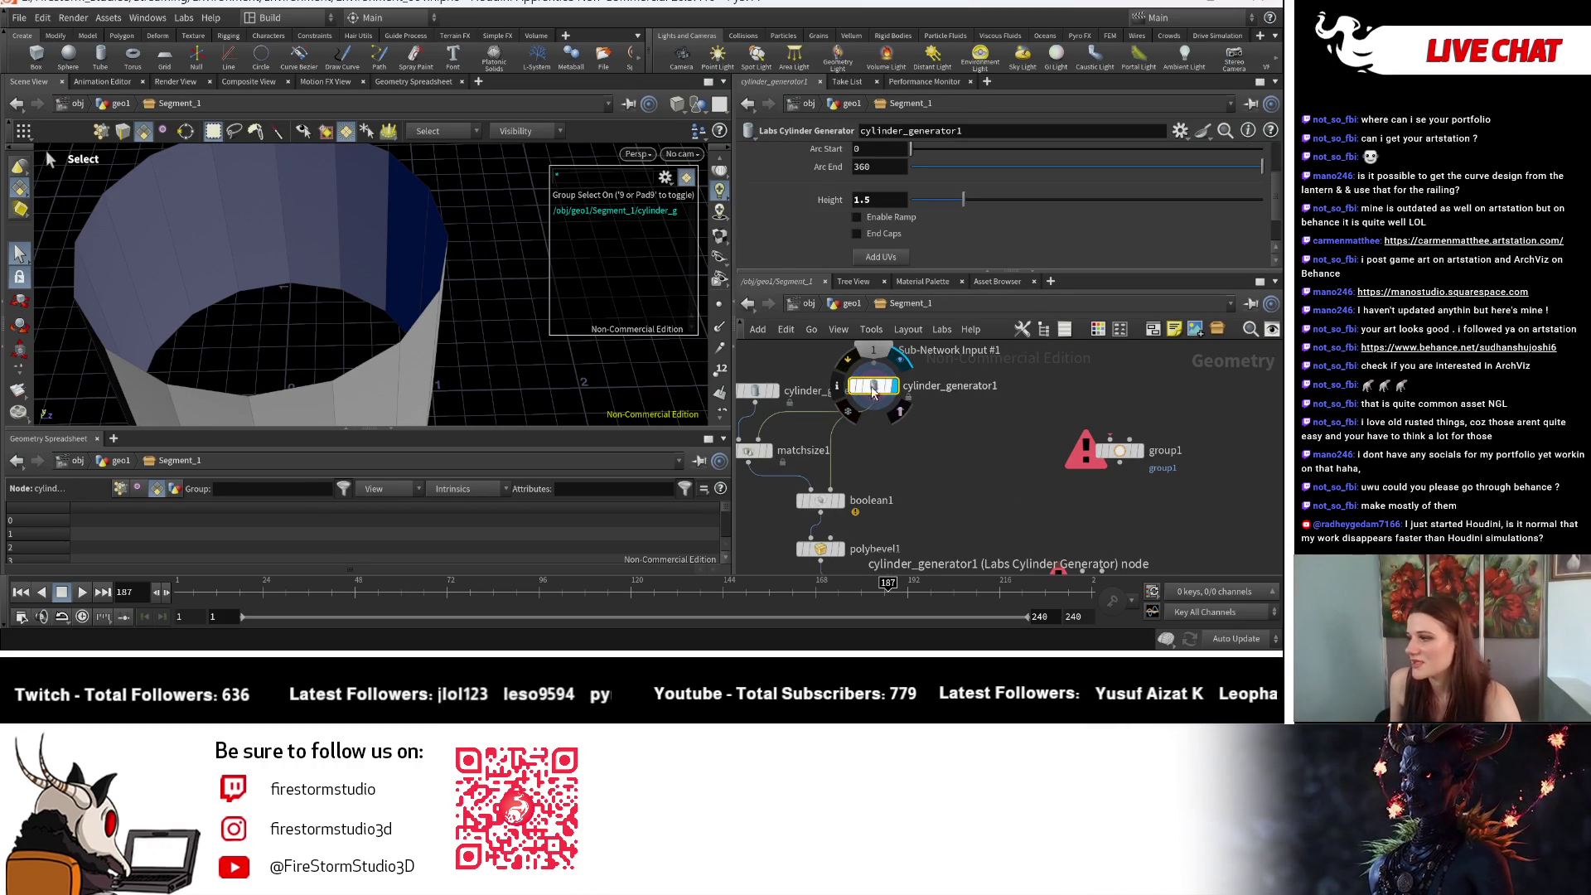
pyautogui.moveTo(896, 387)
pyautogui.keyDown('alt'); pyautogui.mouseDown()
pyautogui.moveTo(1033, 420)
pyautogui.moveTo(1024, 390)
pyautogui.mouseUp(); pyautogui.keyUp('alt')
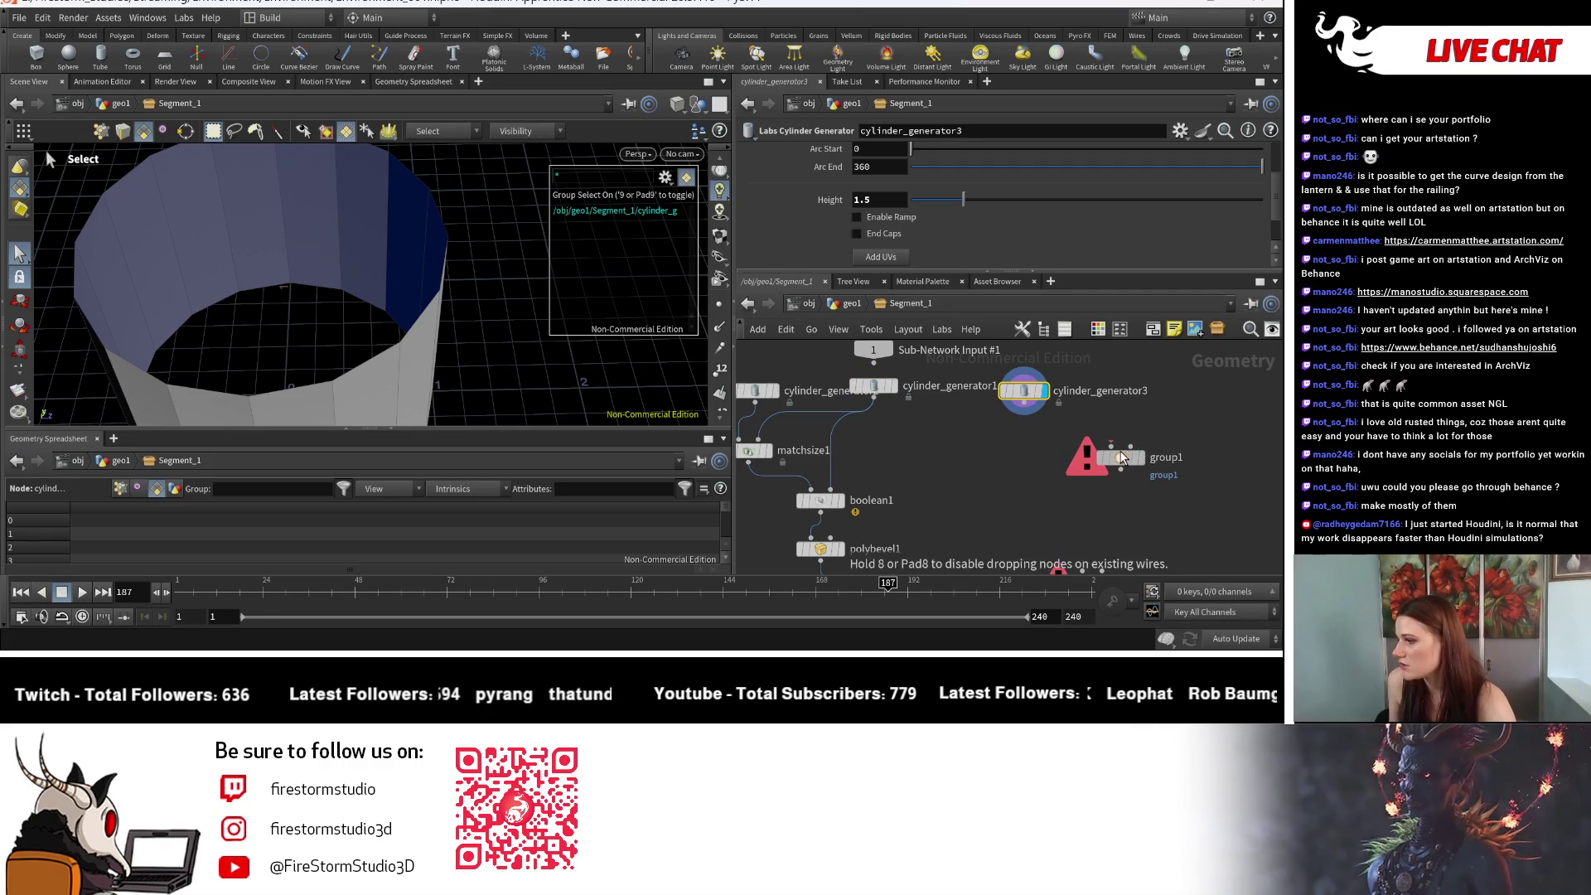
# Step: Link cylinder_generator3's Inner and Outer Radius to cylinder_generator1's inner radius
pyautogui.click(873, 389)
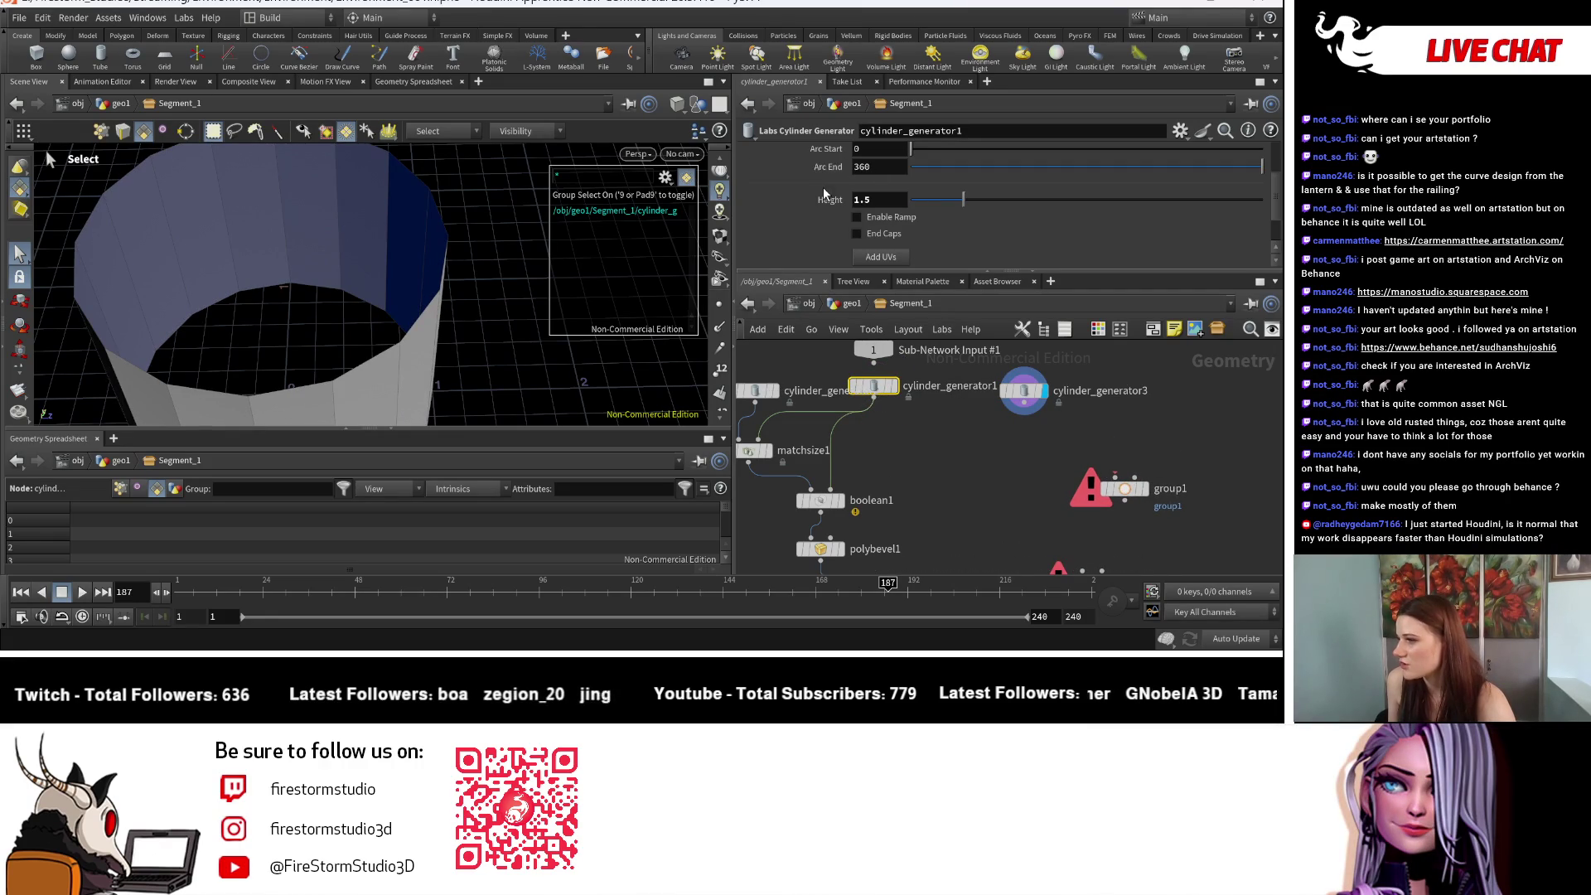
pyautogui.scroll(3, 836, 199)
pyautogui.rightClick(800, 154)
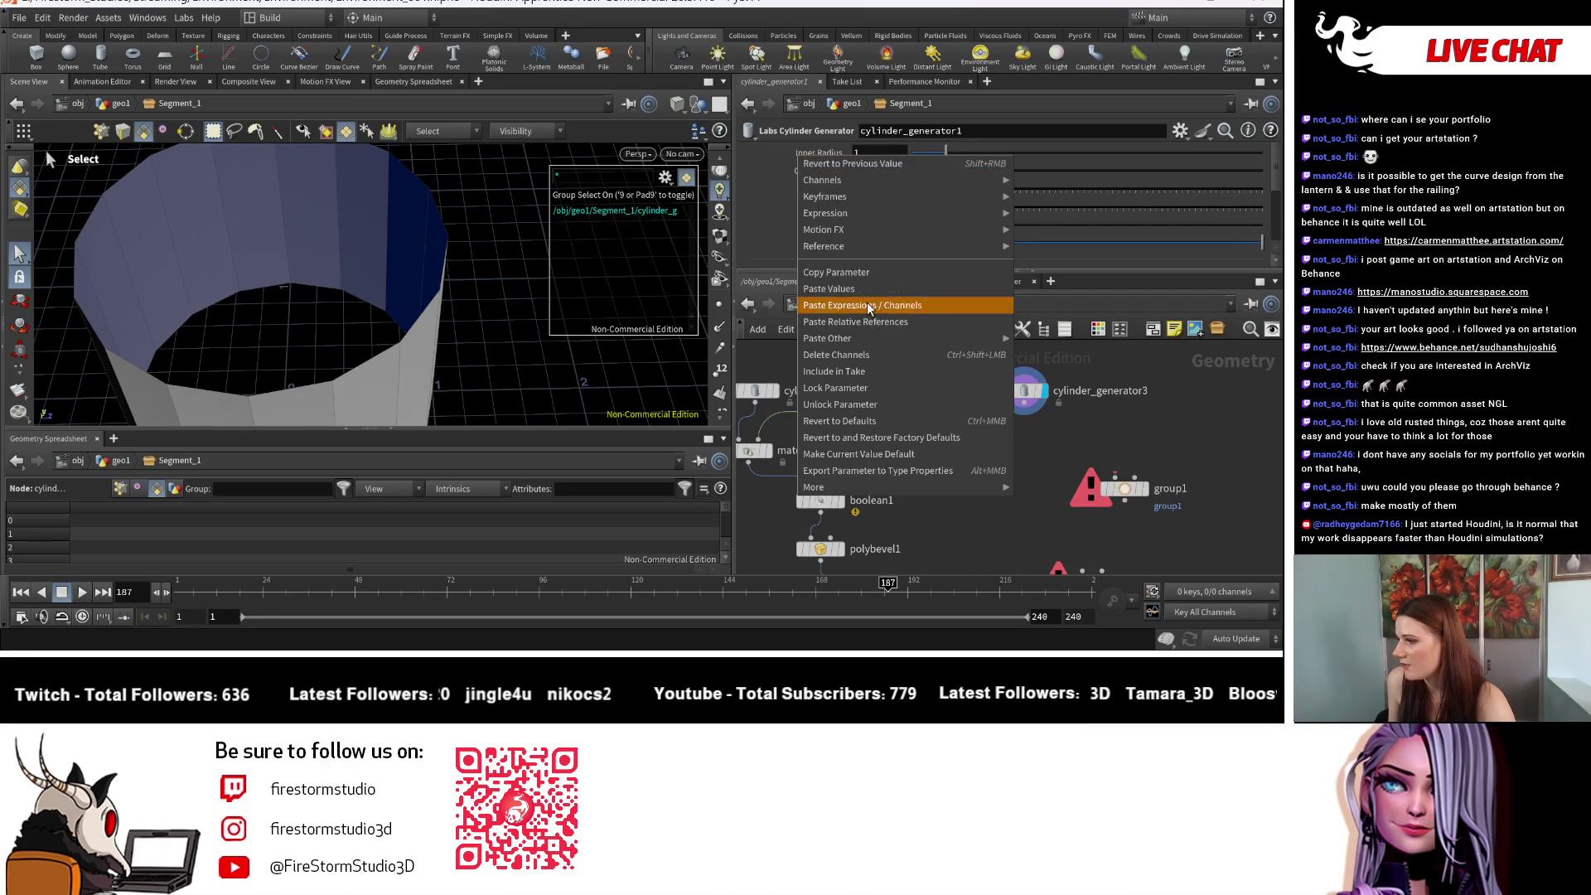
pyautogui.click(1025, 391)
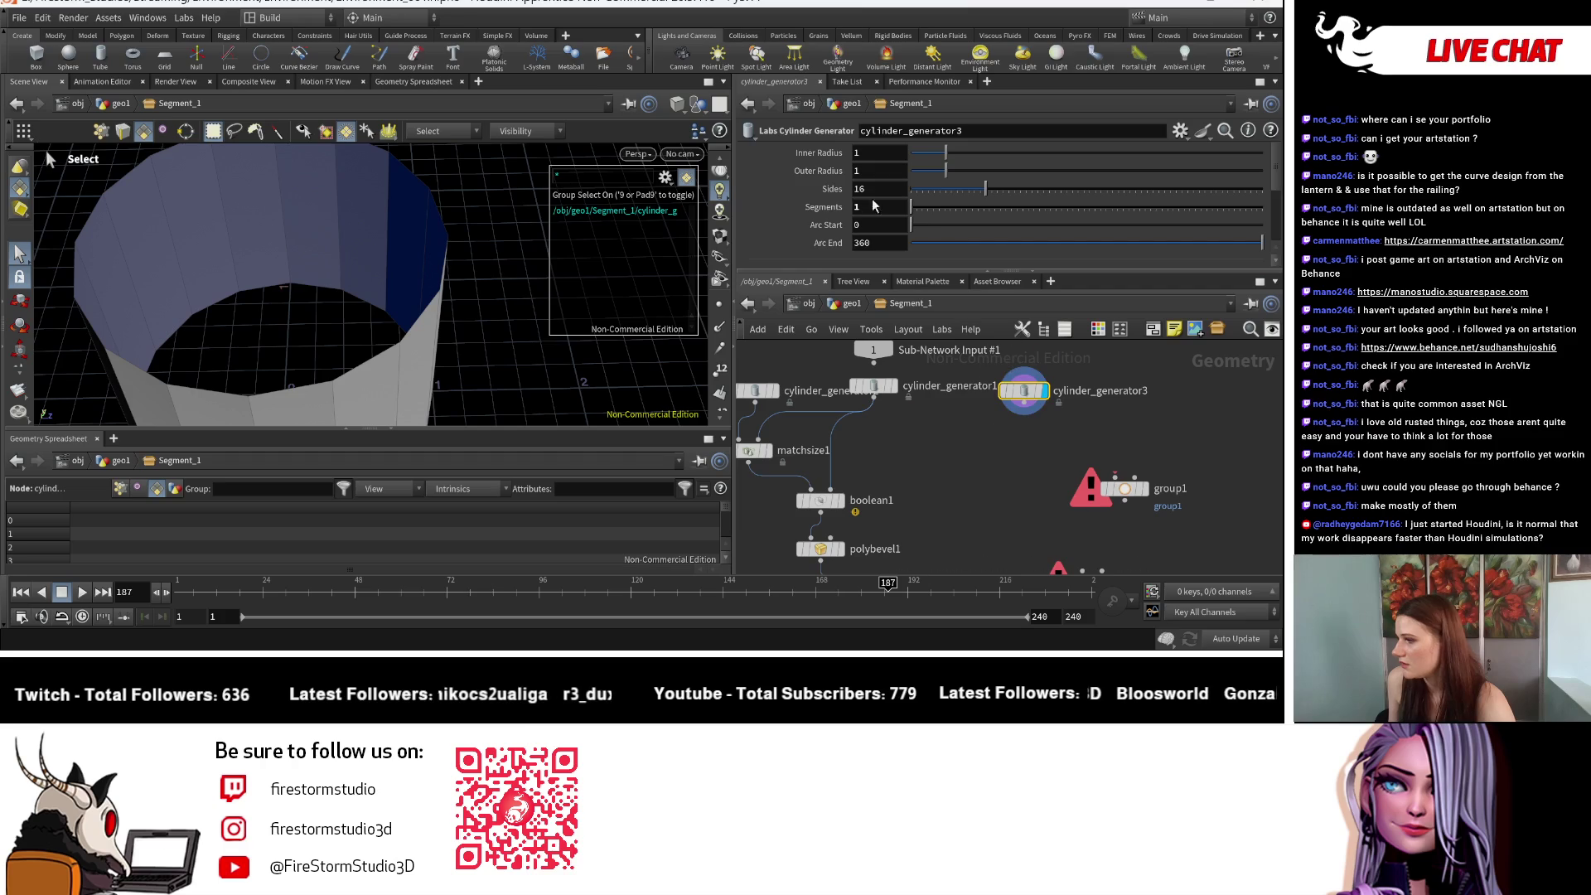
pyautogui.rightClick(820, 154)
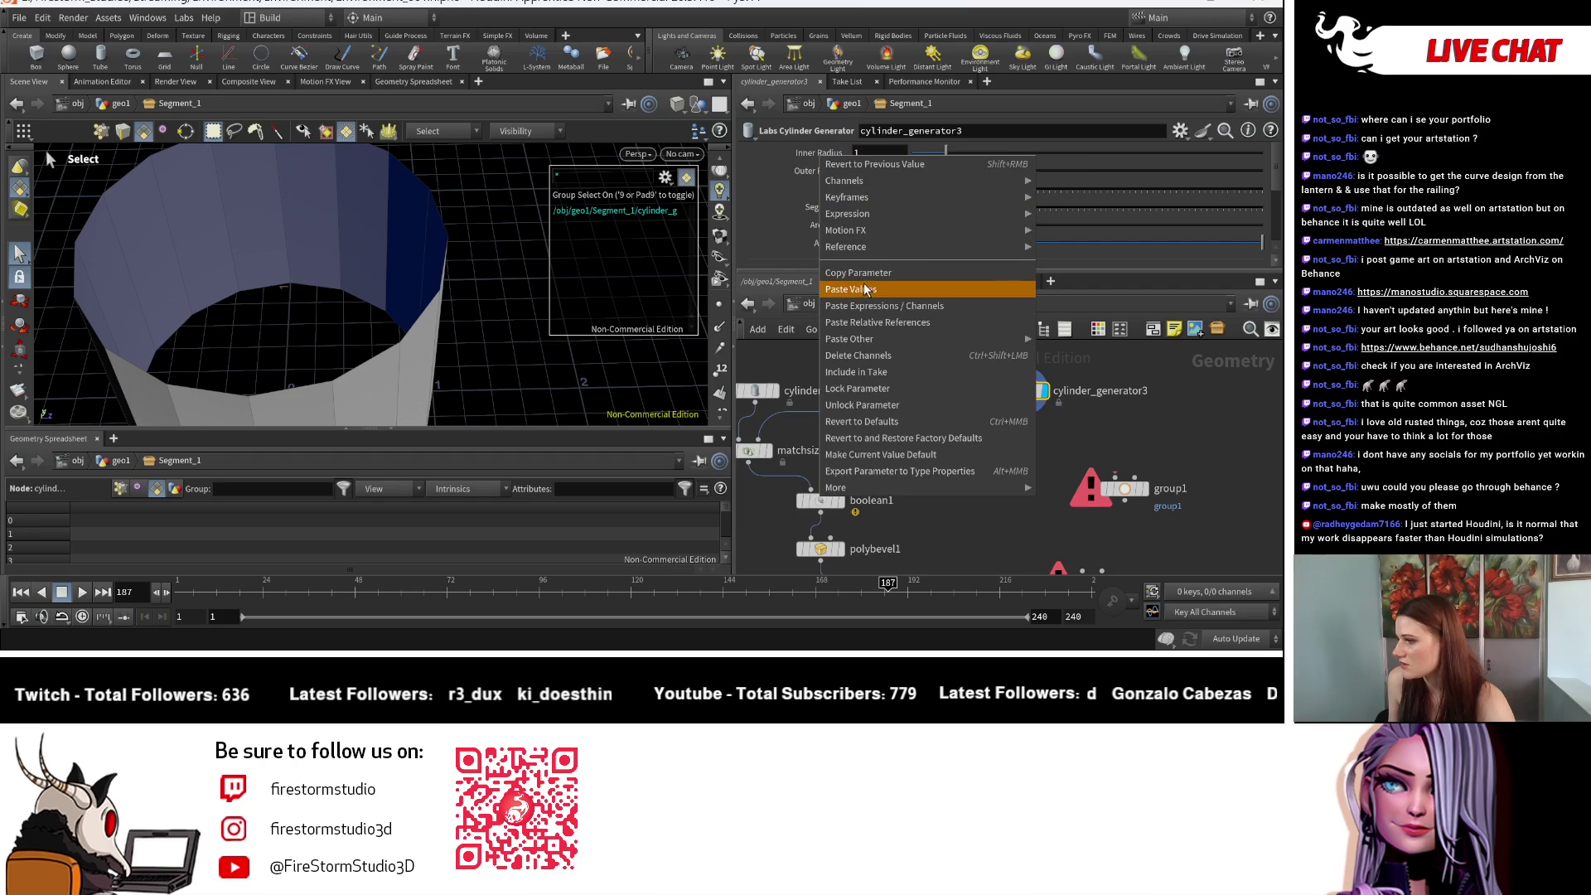
pyautogui.click(862, 313)
pyautogui.rightClick(821, 172)
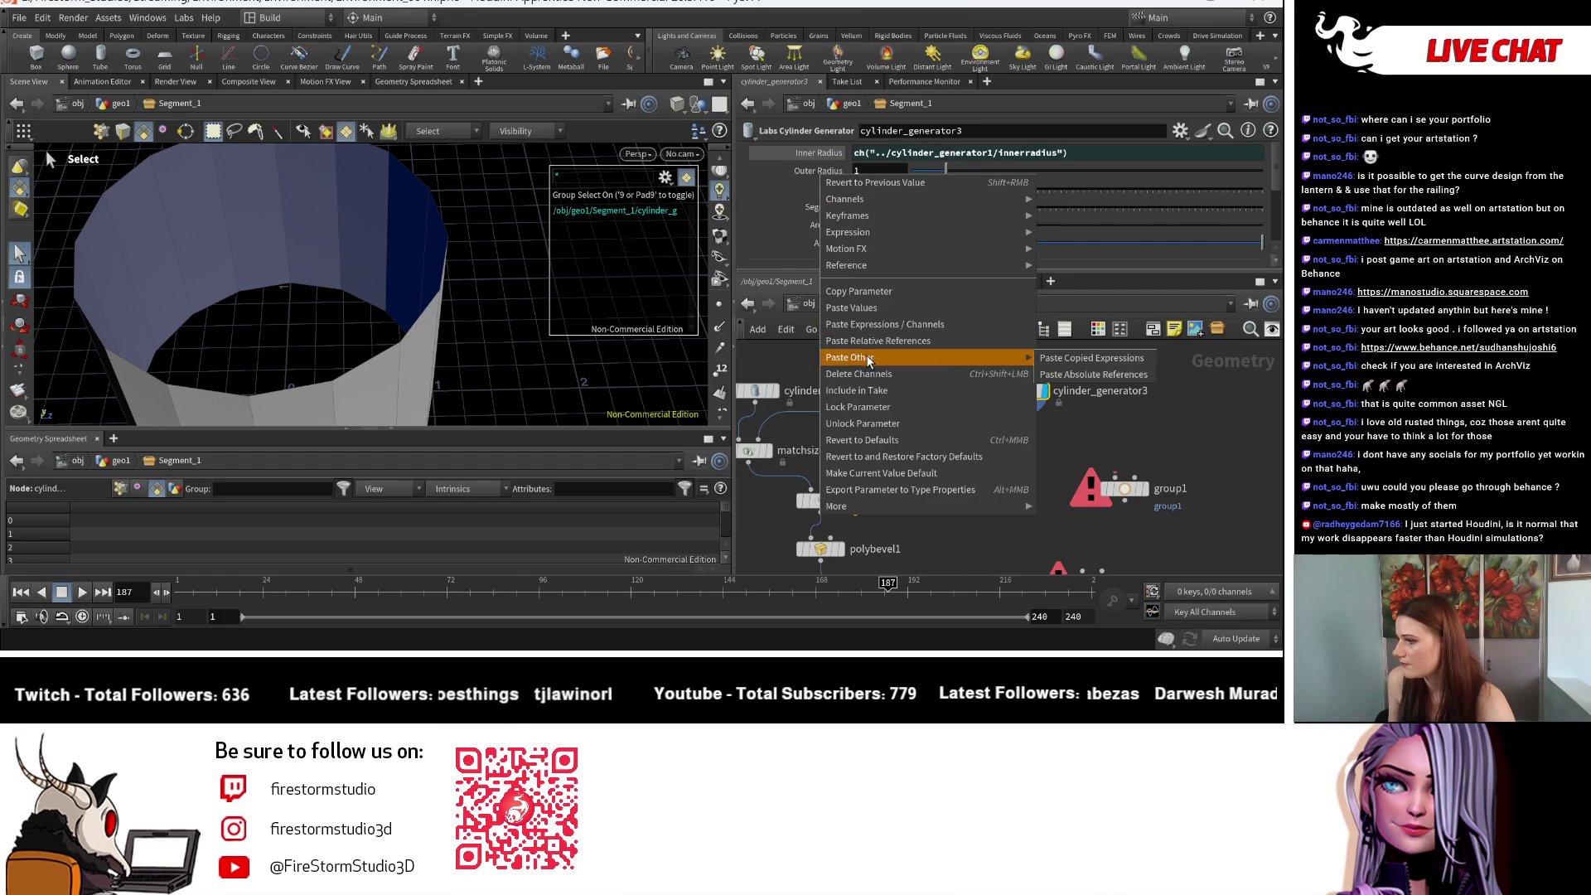
pyautogui.click(861, 336)
# Step: Multiply both radius expressions by 1.1
pyautogui.click(1119, 153)
pyautogui.write('*')
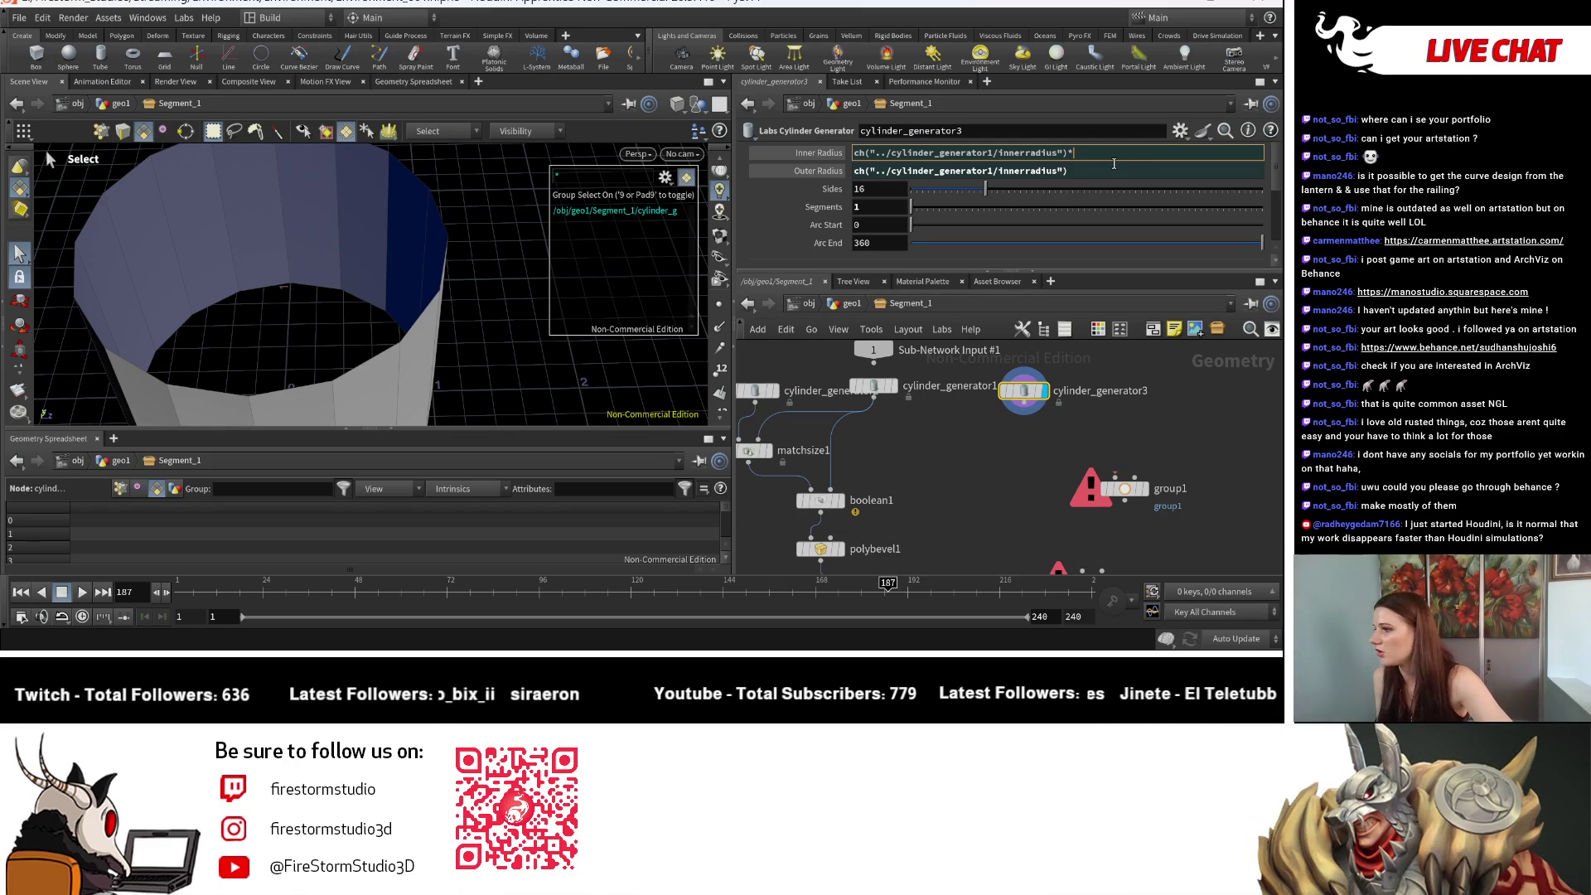
pyautogui.scroll(-3, 972, 374)
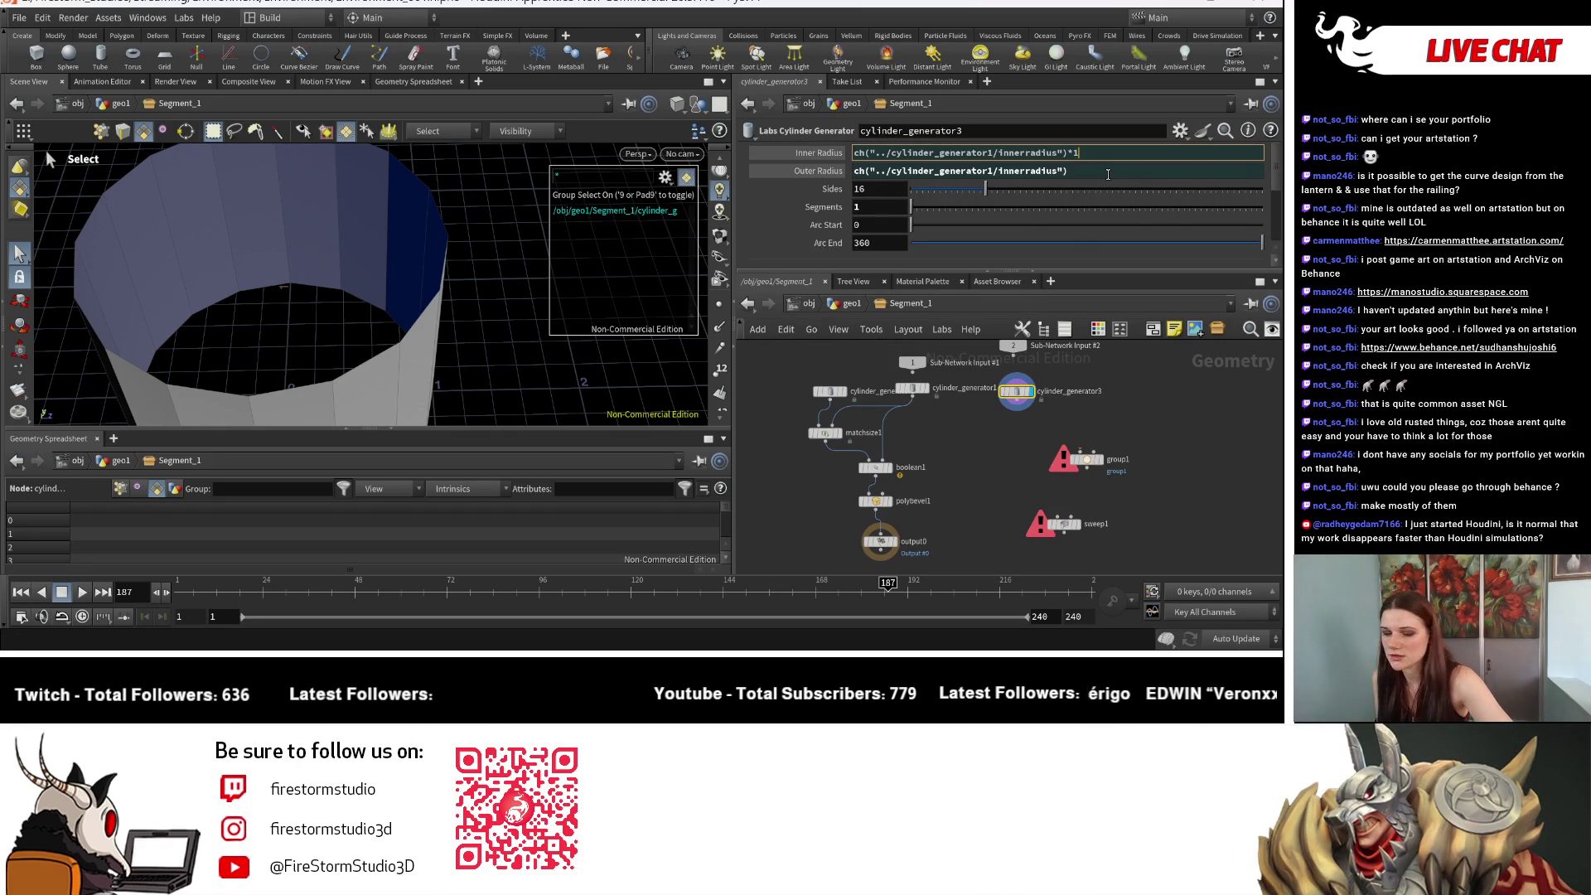
pyautogui.write('.1')
pyautogui.press('Return')
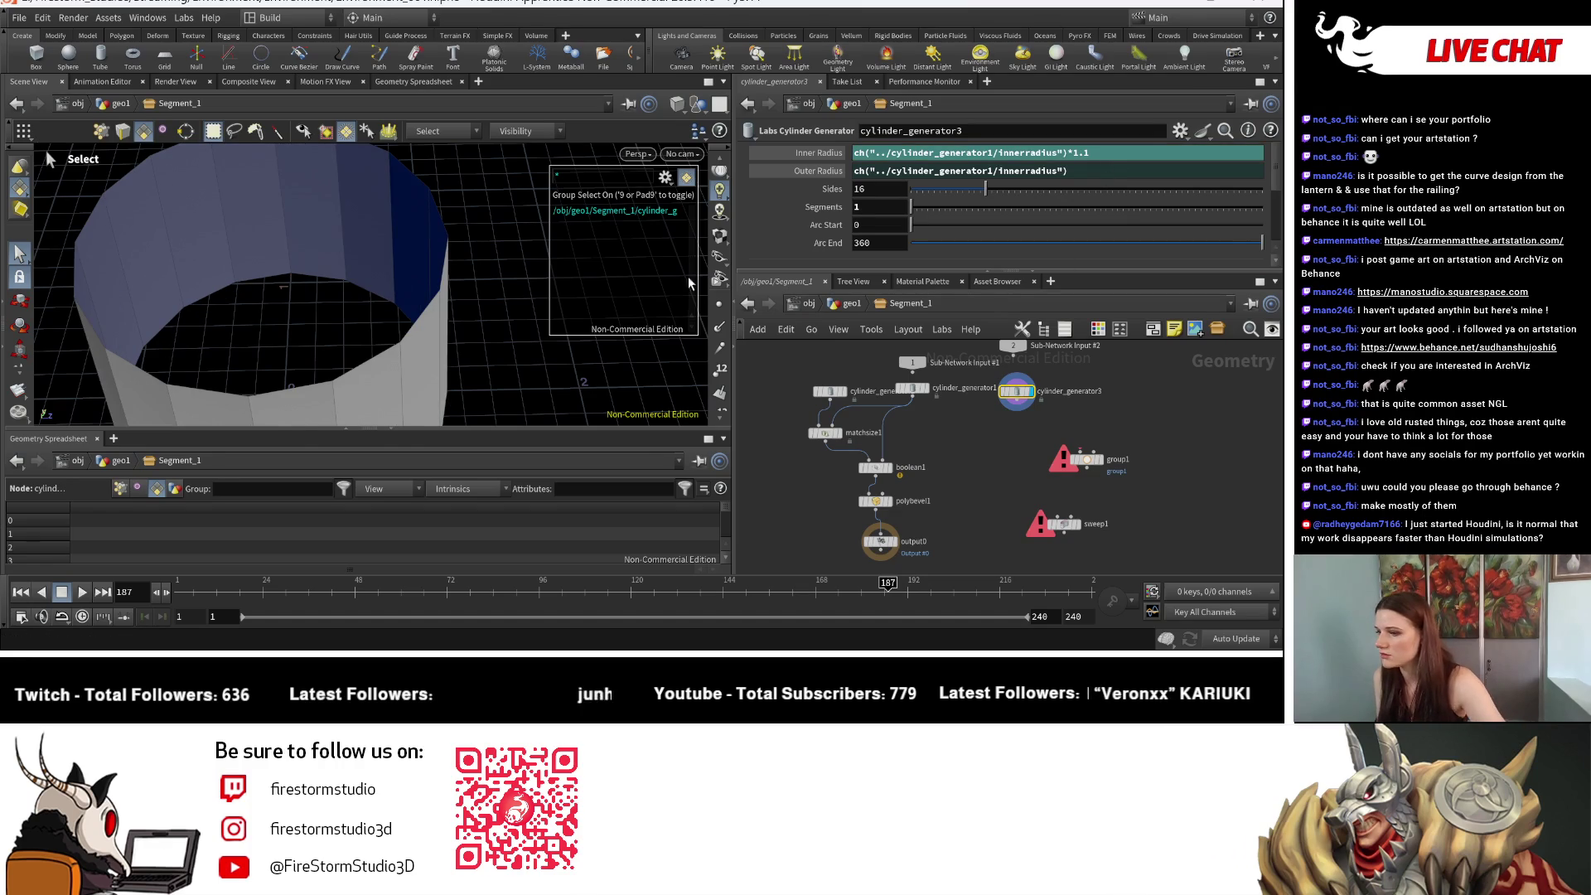
pyautogui.click(1081, 174)
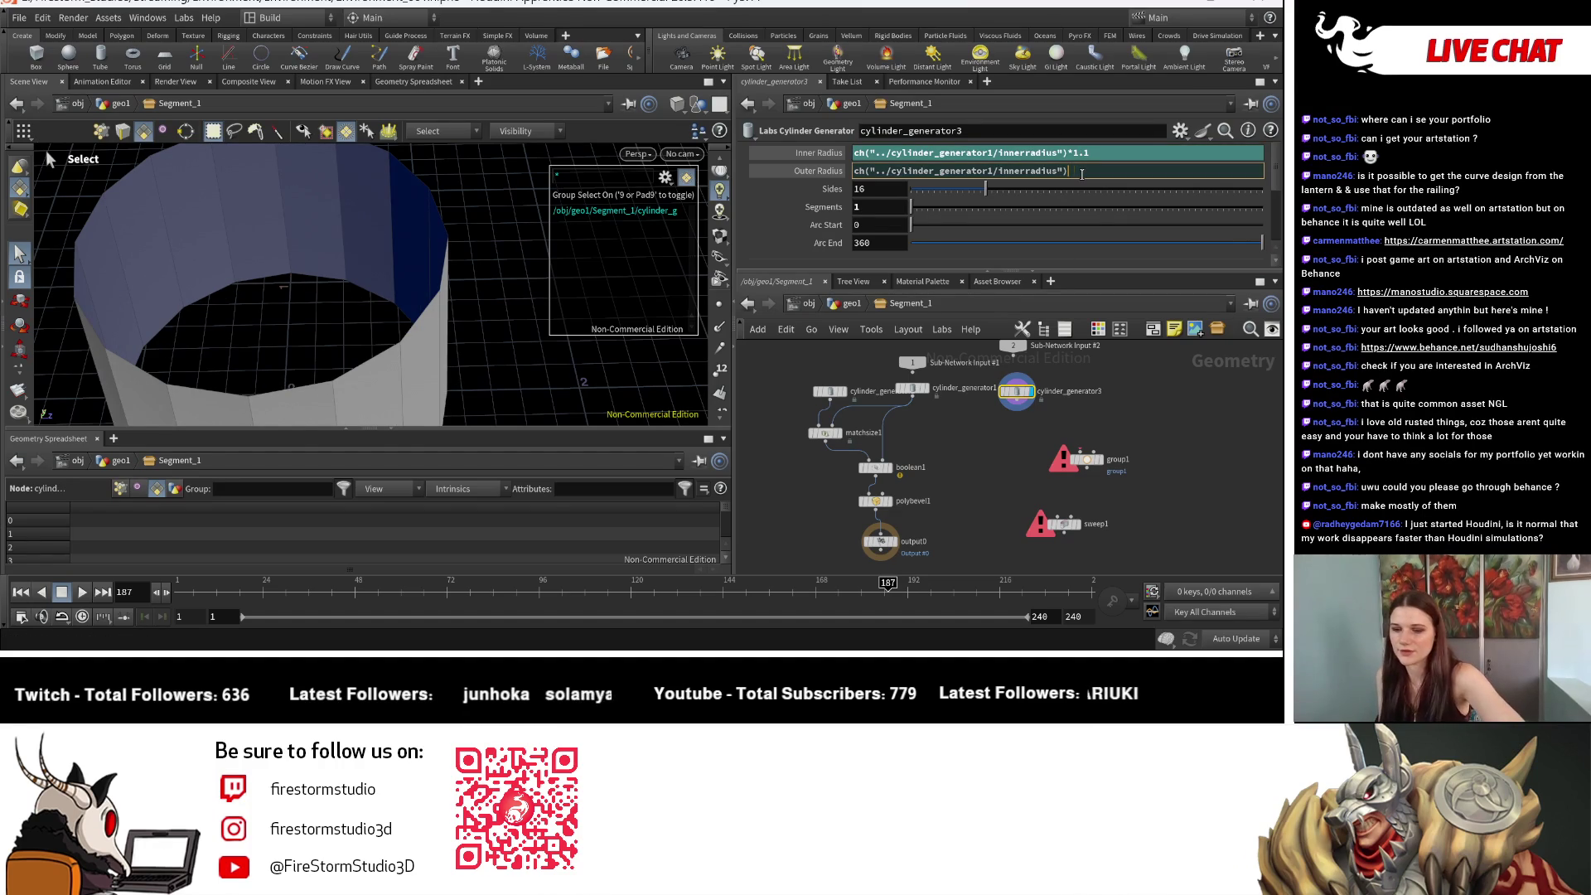
pyautogui.write('*1.1')
pyautogui.press('Return')
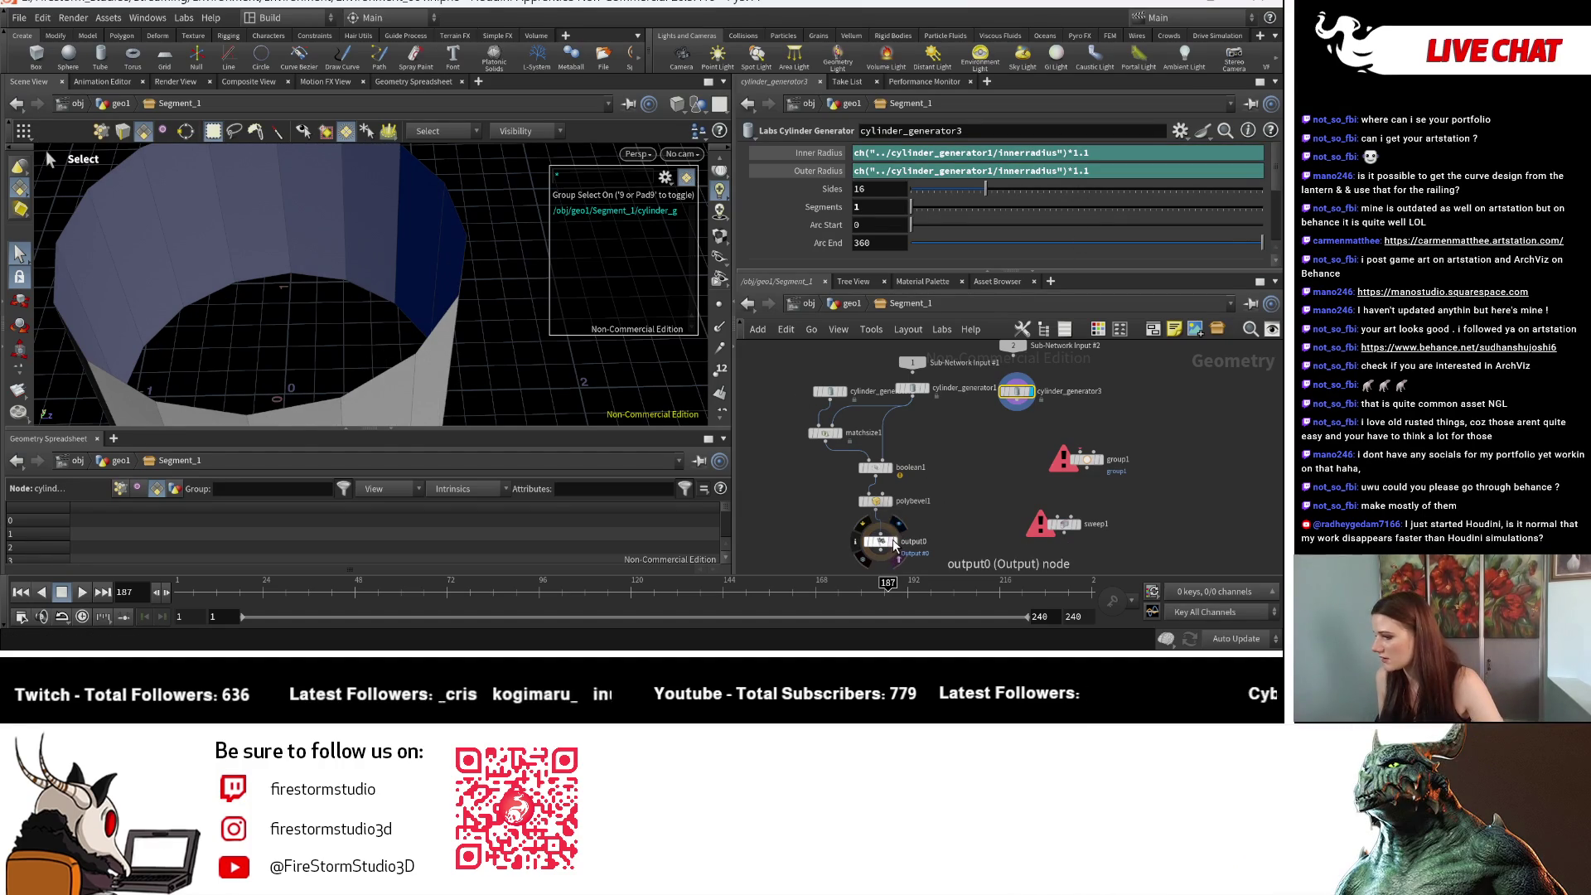
# Step: Orbit the viewport to look down into the cylinder
pyautogui.press('Escape')
pyautogui.moveTo(356, 331)
pyautogui.mouseDown()
pyautogui.moveTo(403, 352)
pyautogui.moveTo(381, 236)
pyautogui.moveTo(410, 332)
pyautogui.moveTo(402, 319)
pyautogui.mouseUp()
pyautogui.moveTo(1081, 407); pyautogui.dragTo(1050, 365, button='middle')
pyautogui.scroll(4, 1051, 363)
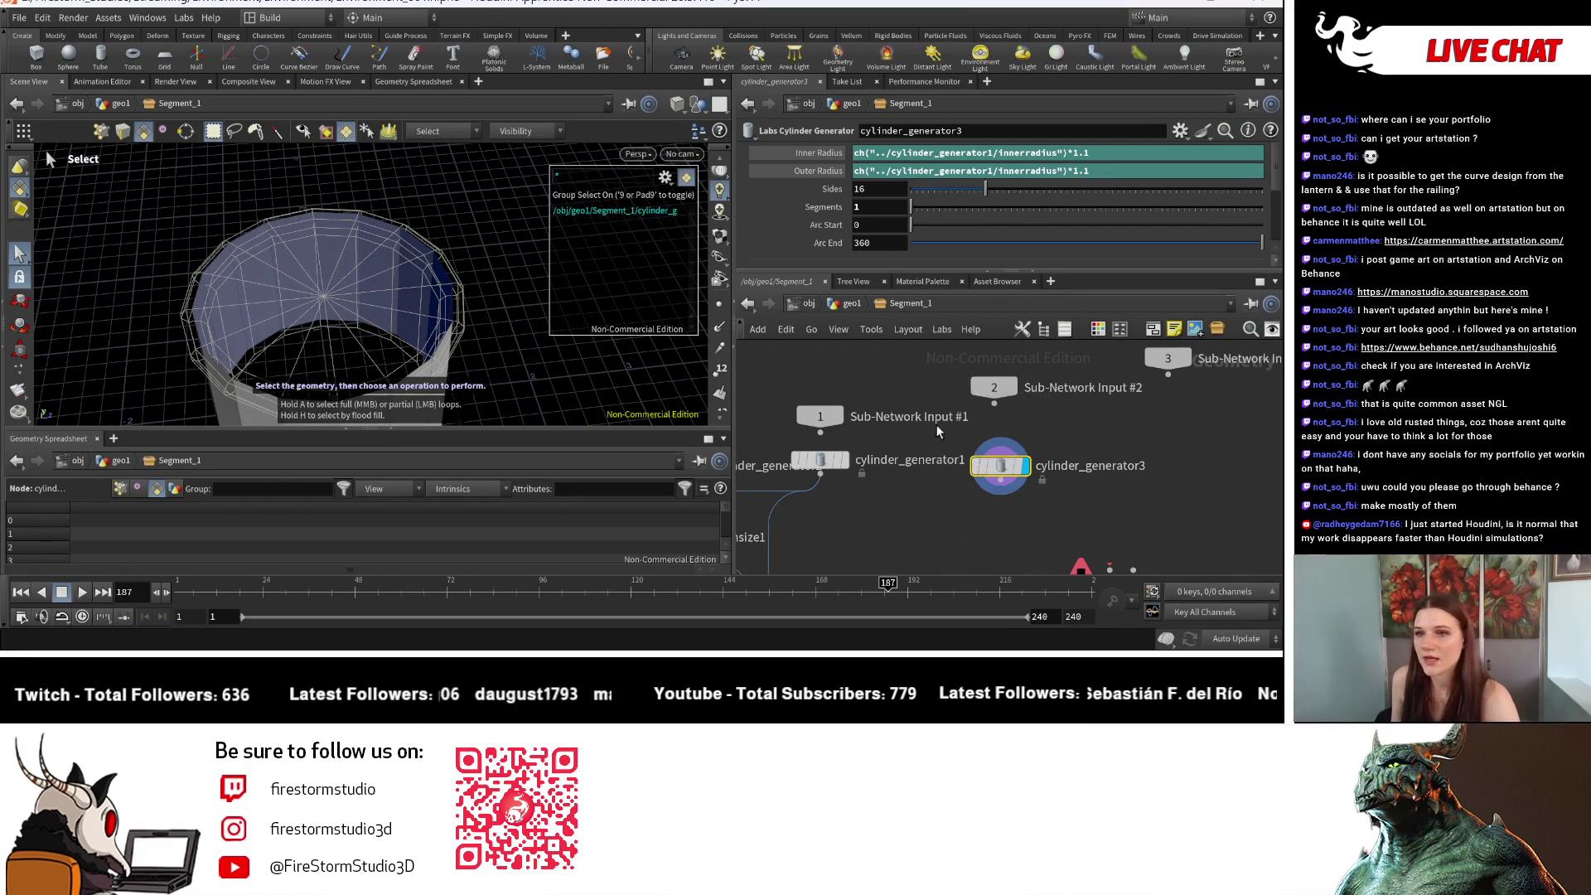
pyautogui.scroll(3, 1081, 464)
pyautogui.scroll(-5, 1071, 454)
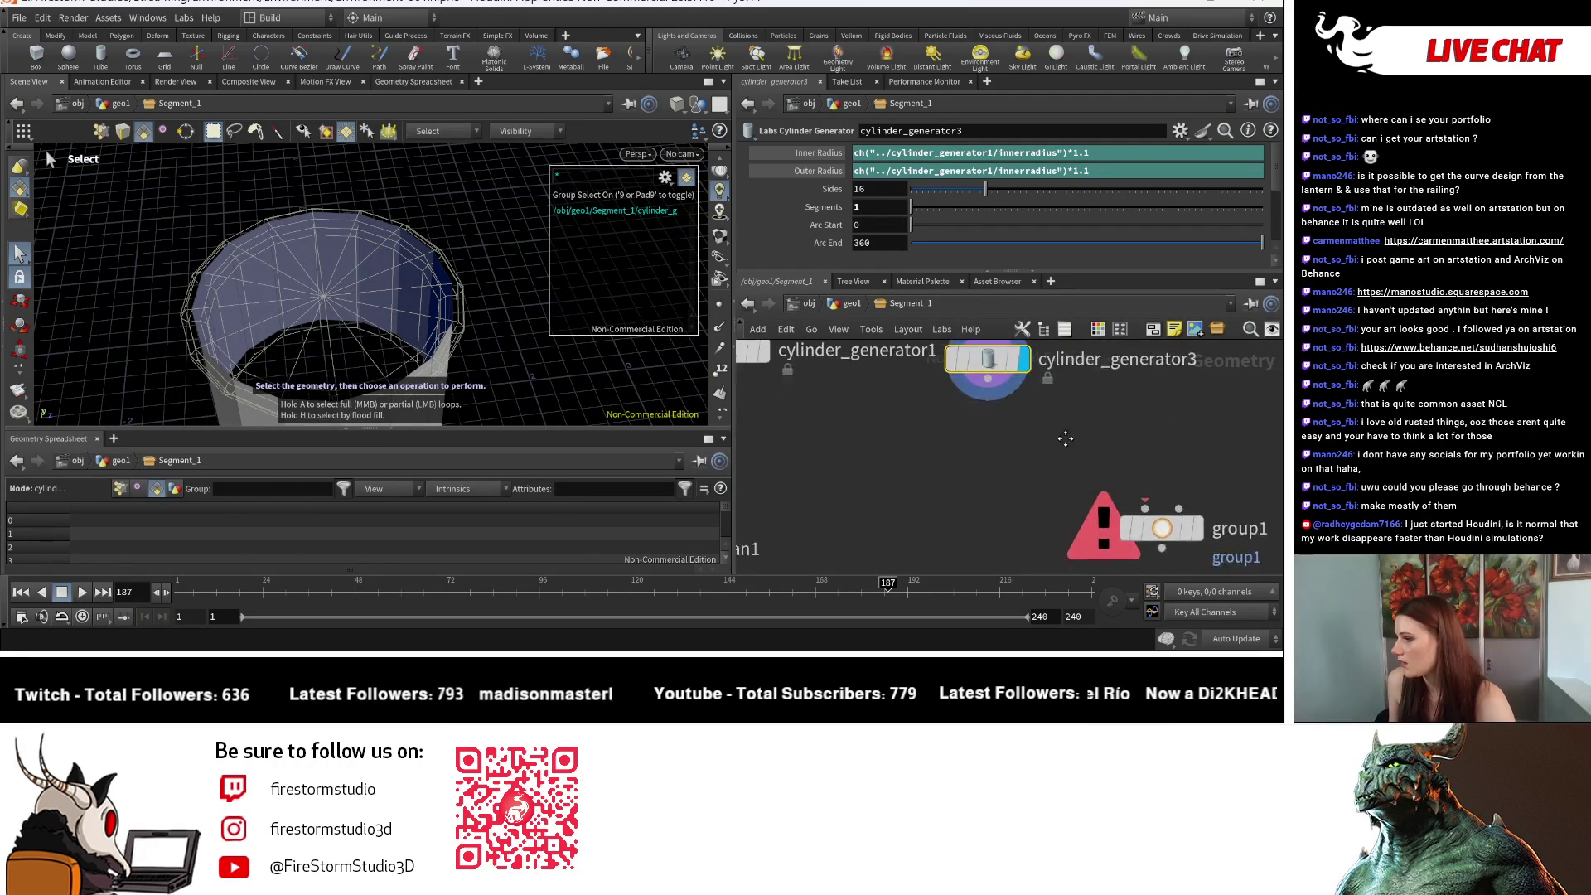
pyautogui.moveTo(1070, 455)
pyautogui.mouseDown(button='middle')
pyautogui.moveTo(1016, 478)
pyautogui.moveTo(1036, 494)
pyautogui.mouseUp(button='middle')
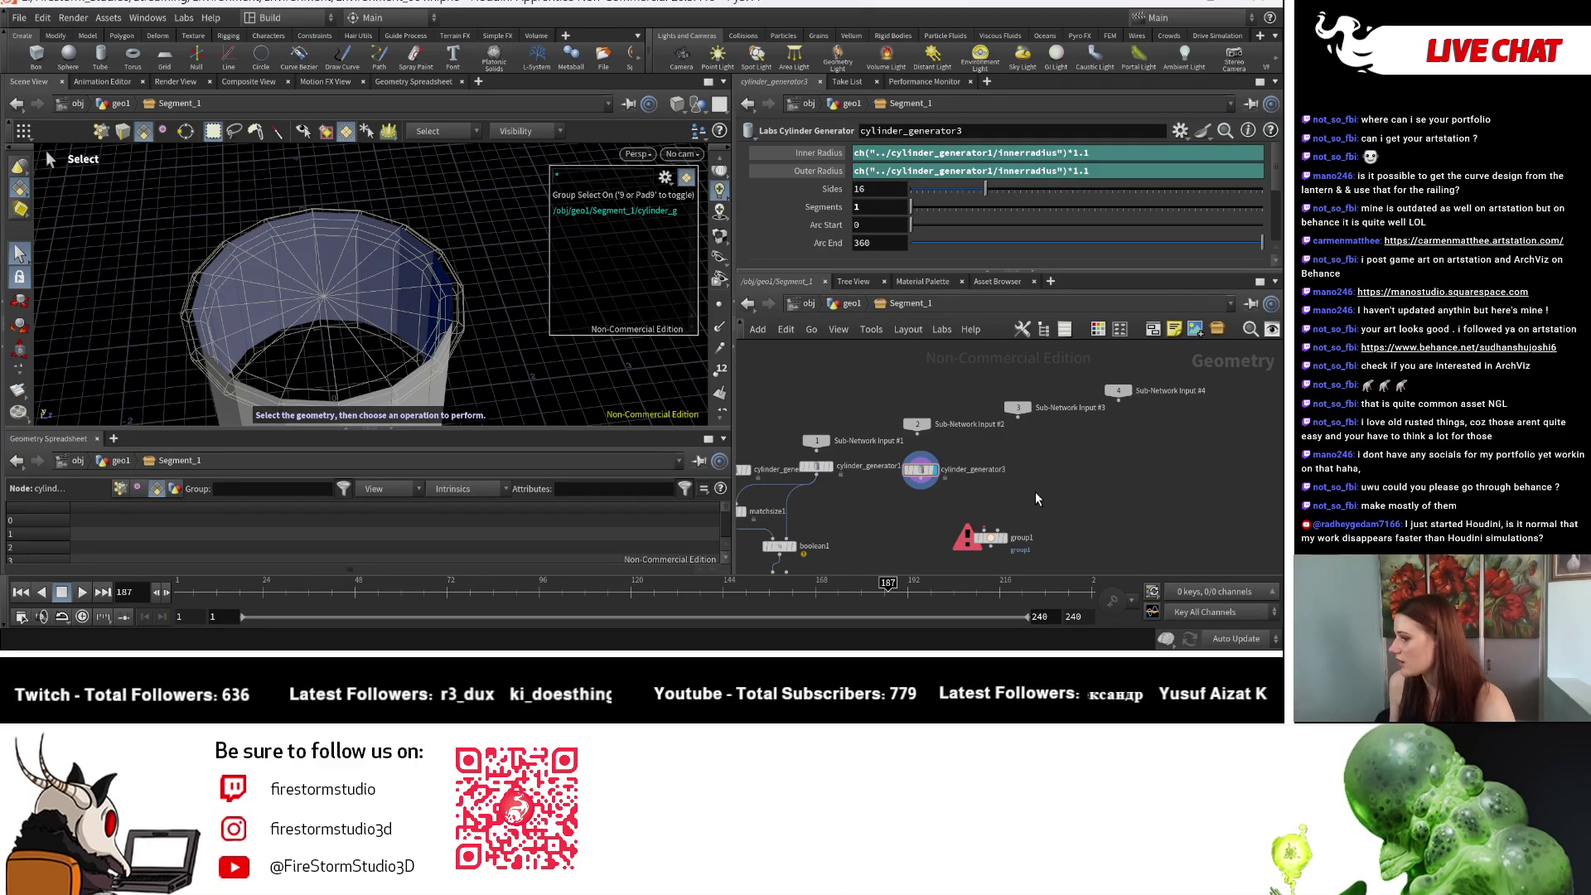
pyautogui.scroll(5, 1036, 491)
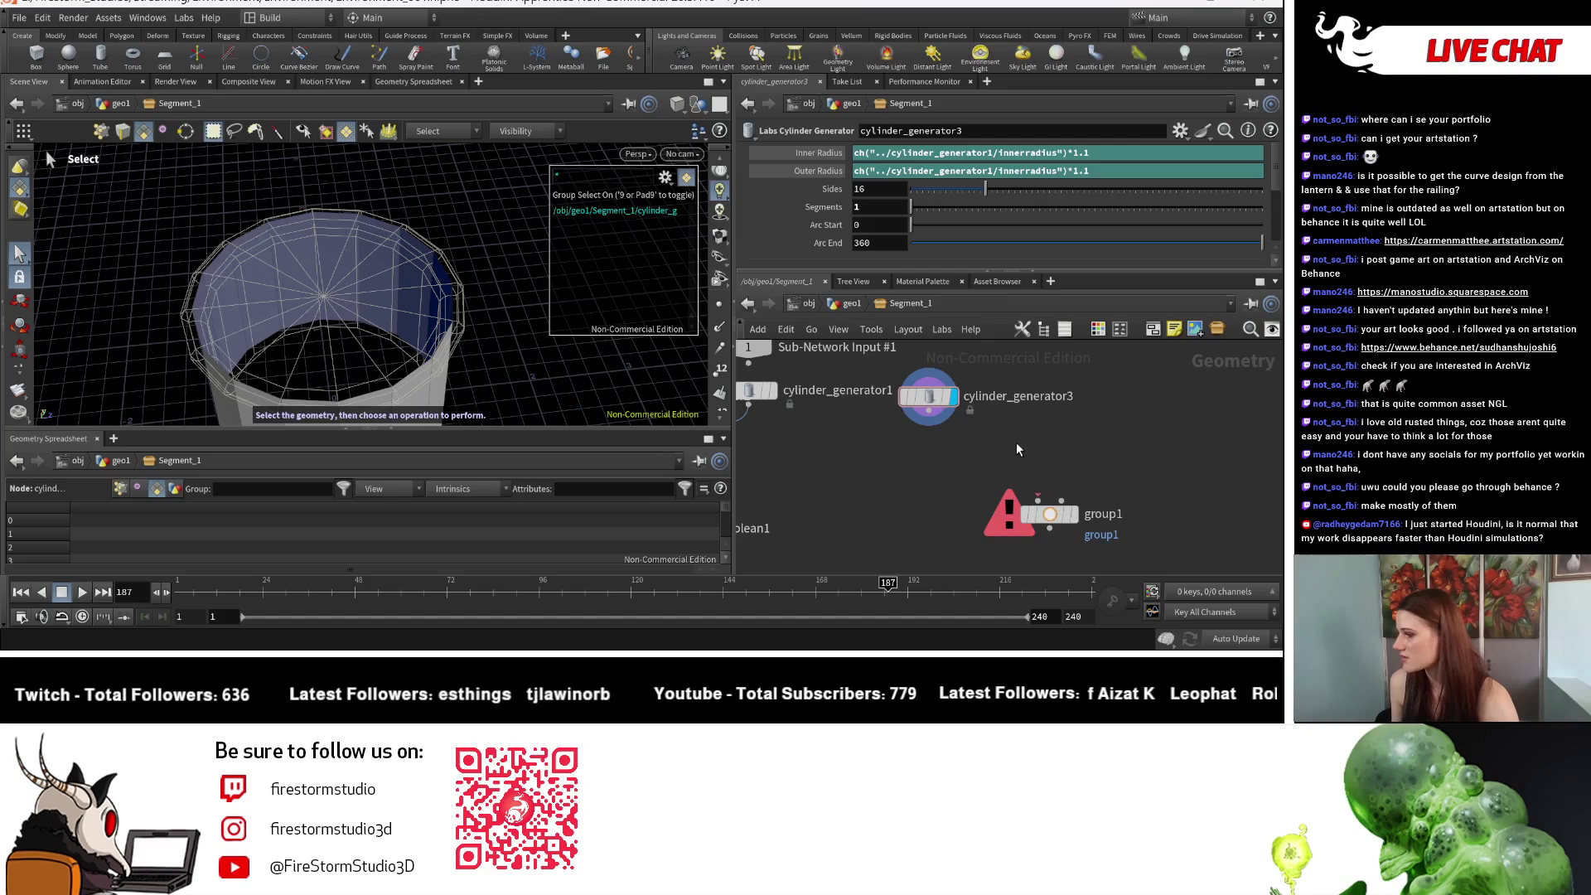
pyautogui.moveTo(971, 469)
pyautogui.mouseDown(button='middle')
pyautogui.moveTo(868, 437)
pyautogui.moveTo(1008, 407)
pyautogui.mouseUp(button='middle')
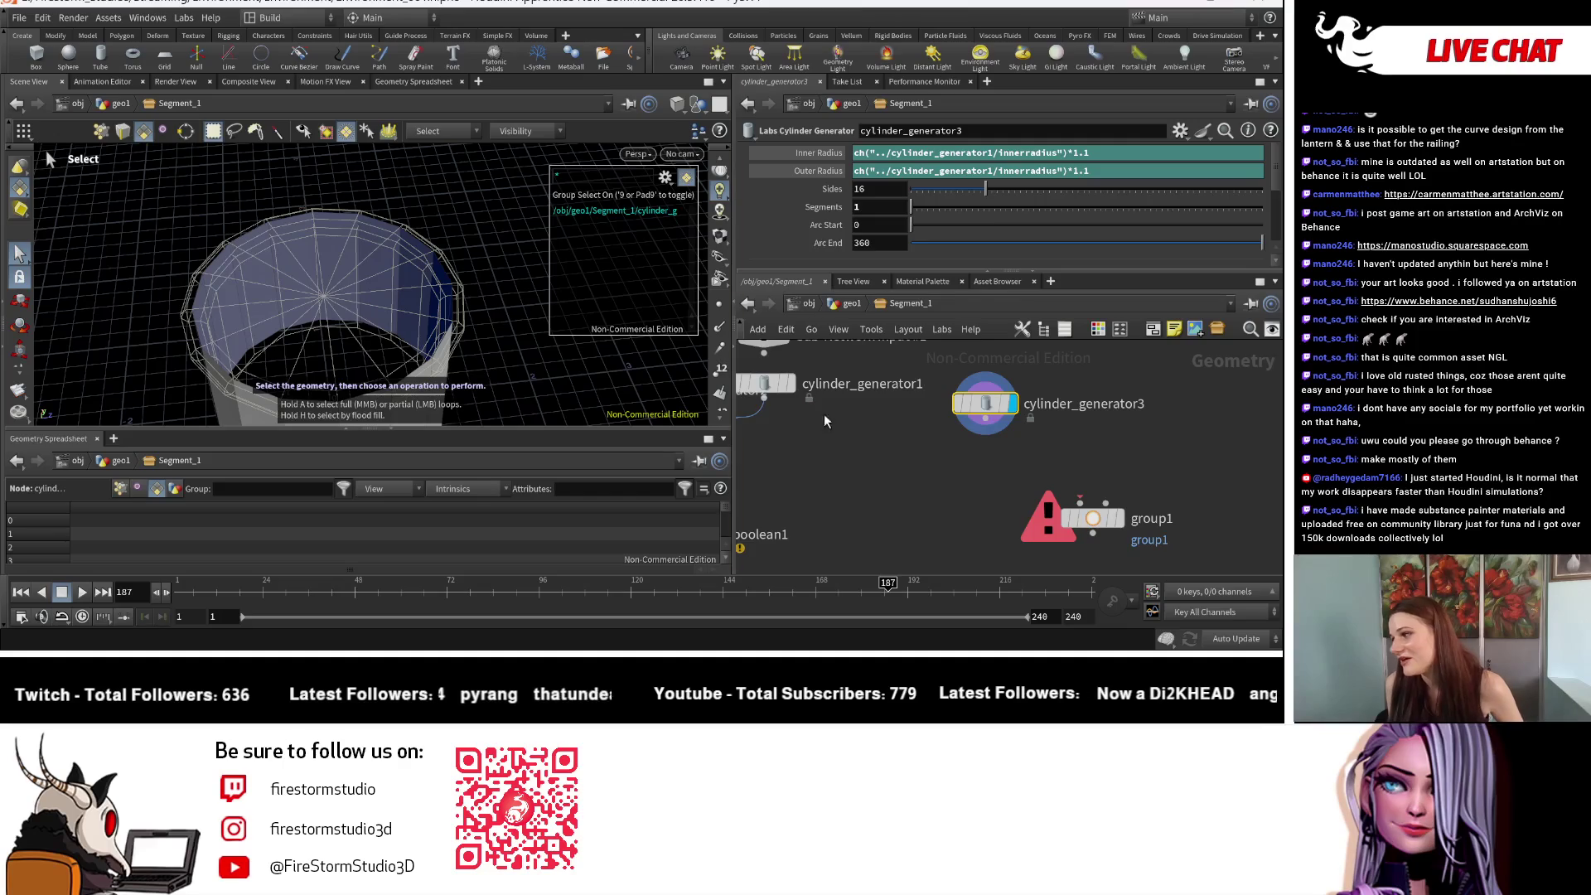
pyautogui.moveTo(890, 425); pyautogui.dragTo(838, 490, button='middle')
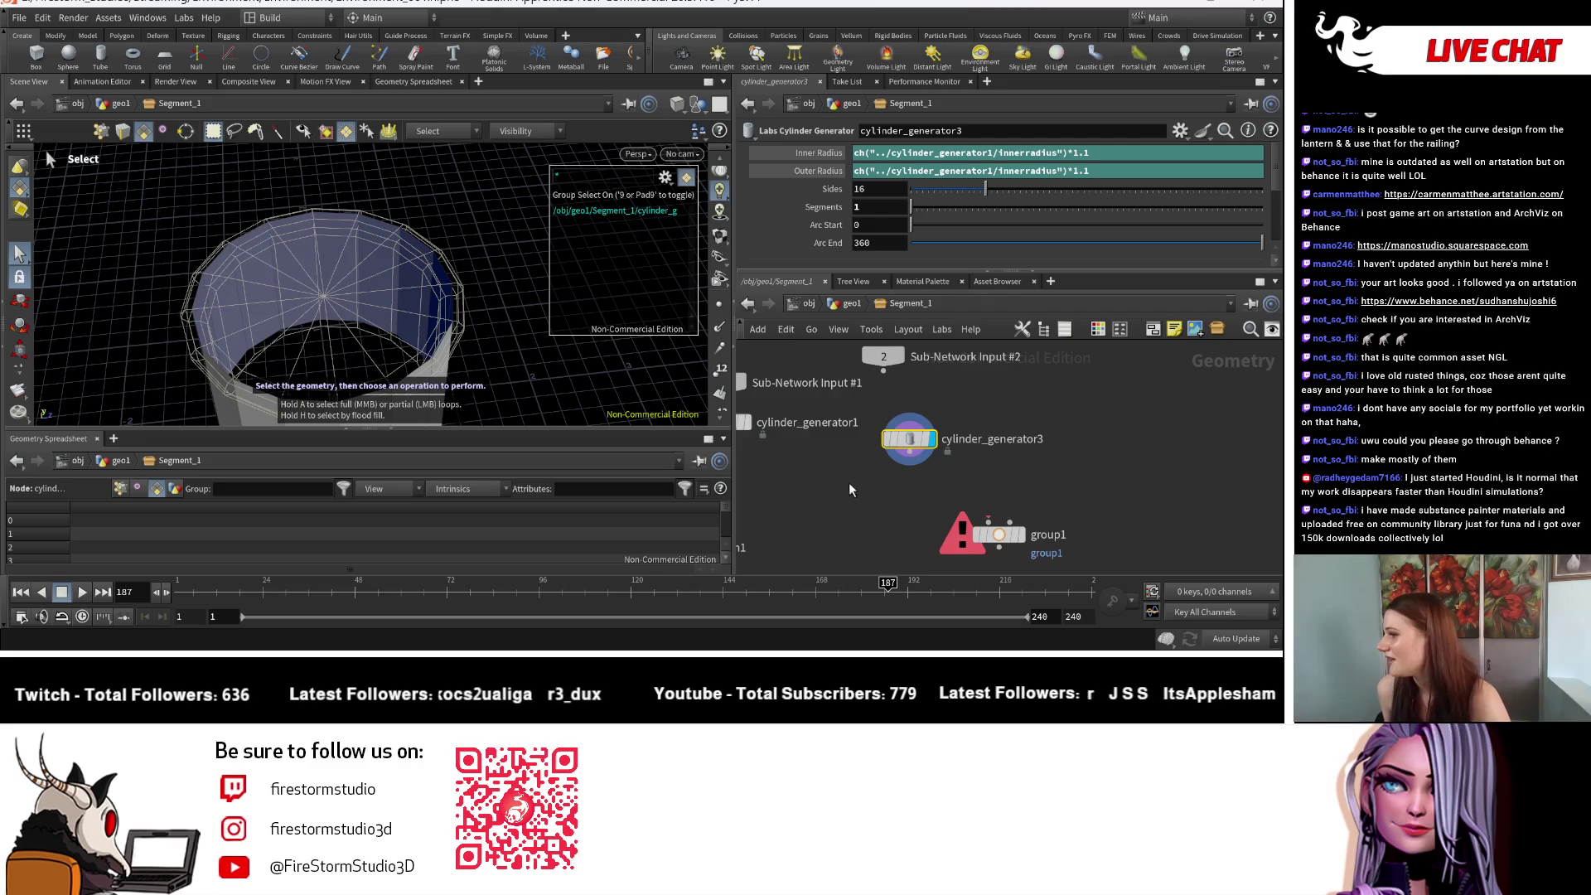
pyautogui.moveTo(966, 481); pyautogui.dragTo(1033, 509, button='middle')
pyautogui.scroll(3, 1032, 510)
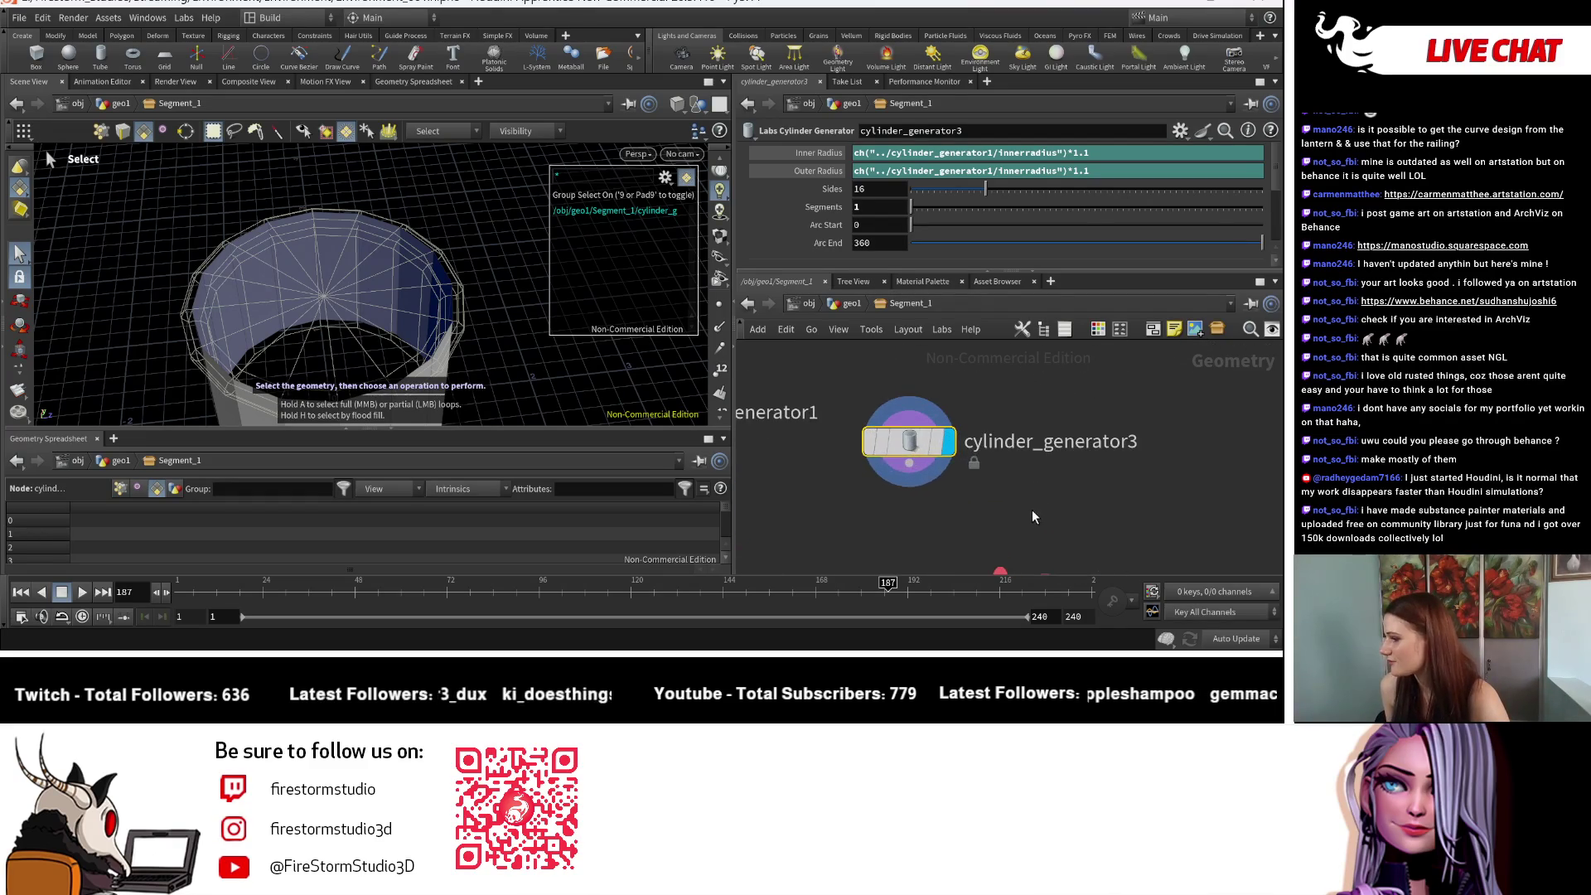
pyautogui.scroll(-3, 1049, 506)
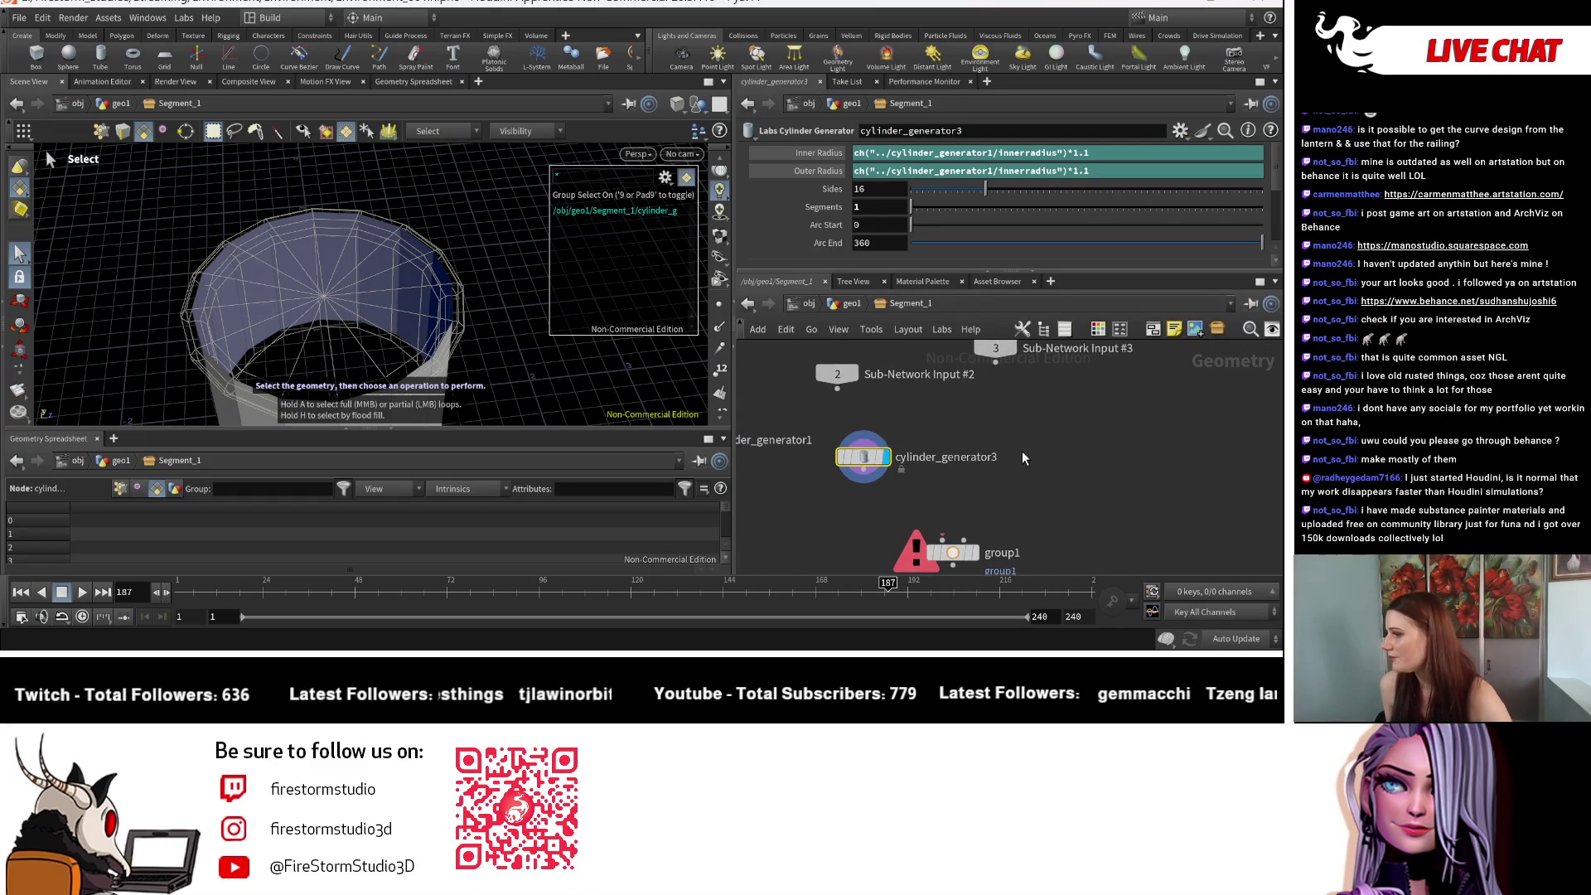
# Step: Add a Circle node, circle1, in place of the deleted cylinder_generator3
pyautogui.press('Tab')
pyautogui.write('c')
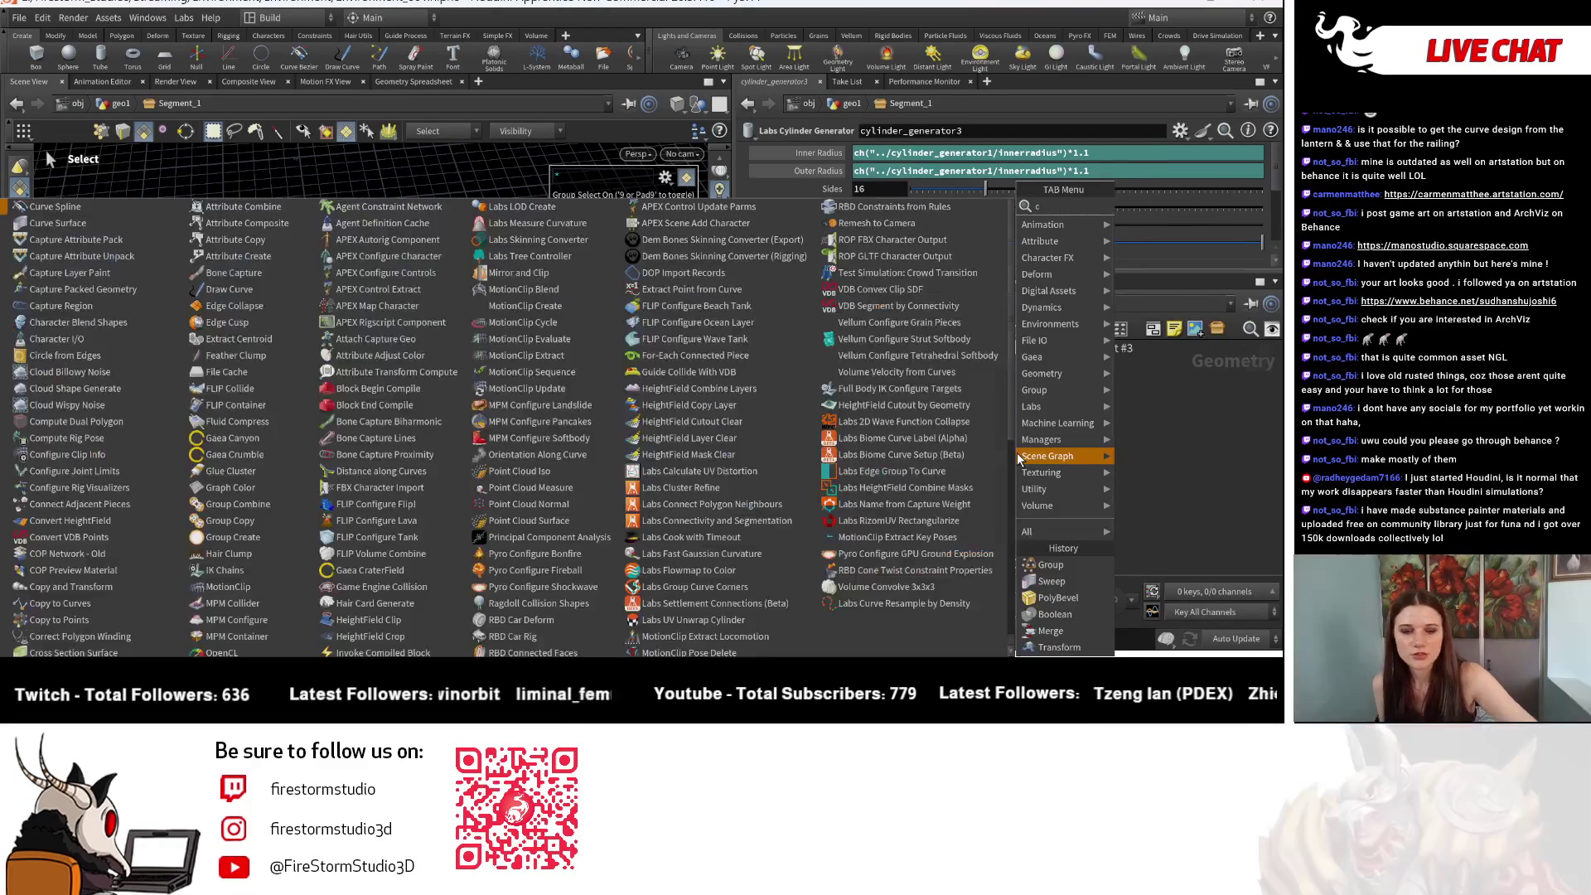
pyautogui.write('ircl')
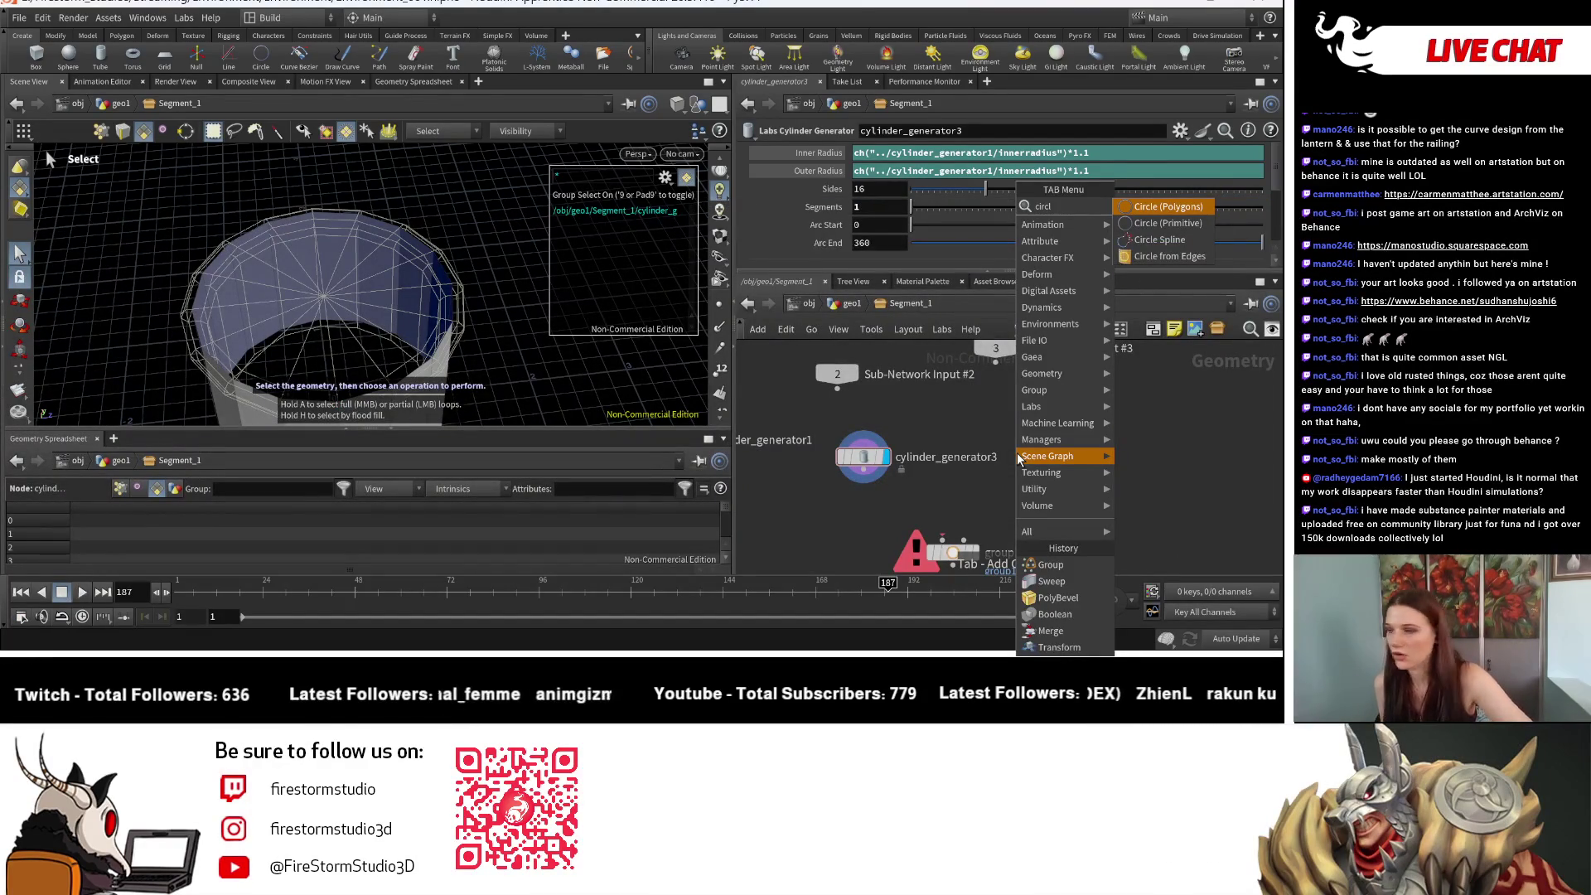
pyautogui.click(1151, 207)
pyautogui.click(987, 474)
pyautogui.click(883, 457)
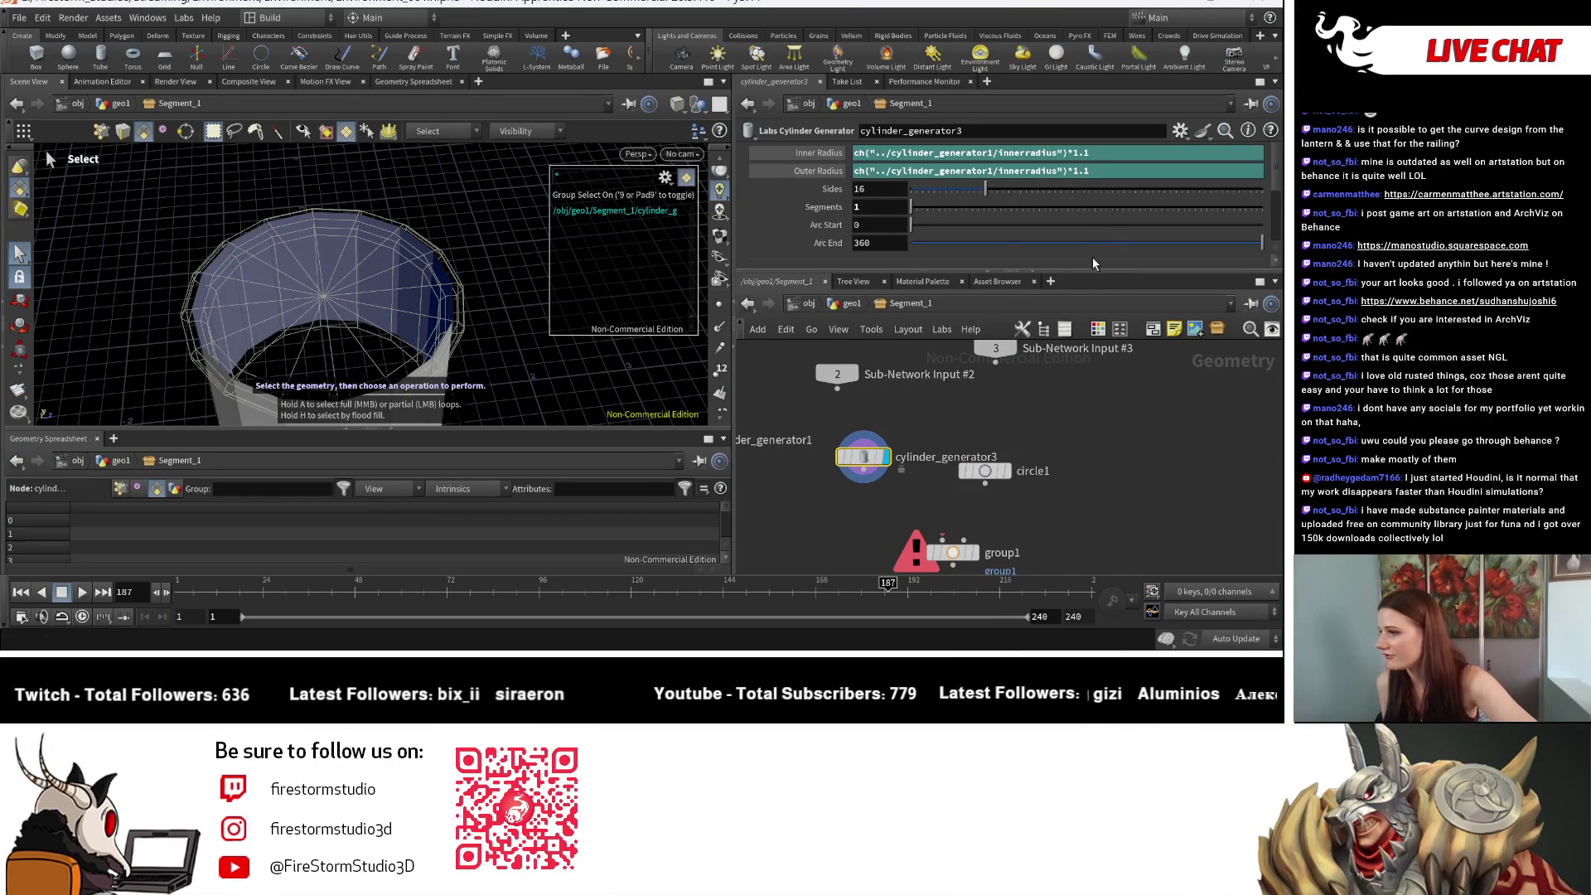
pyautogui.press('Delete')
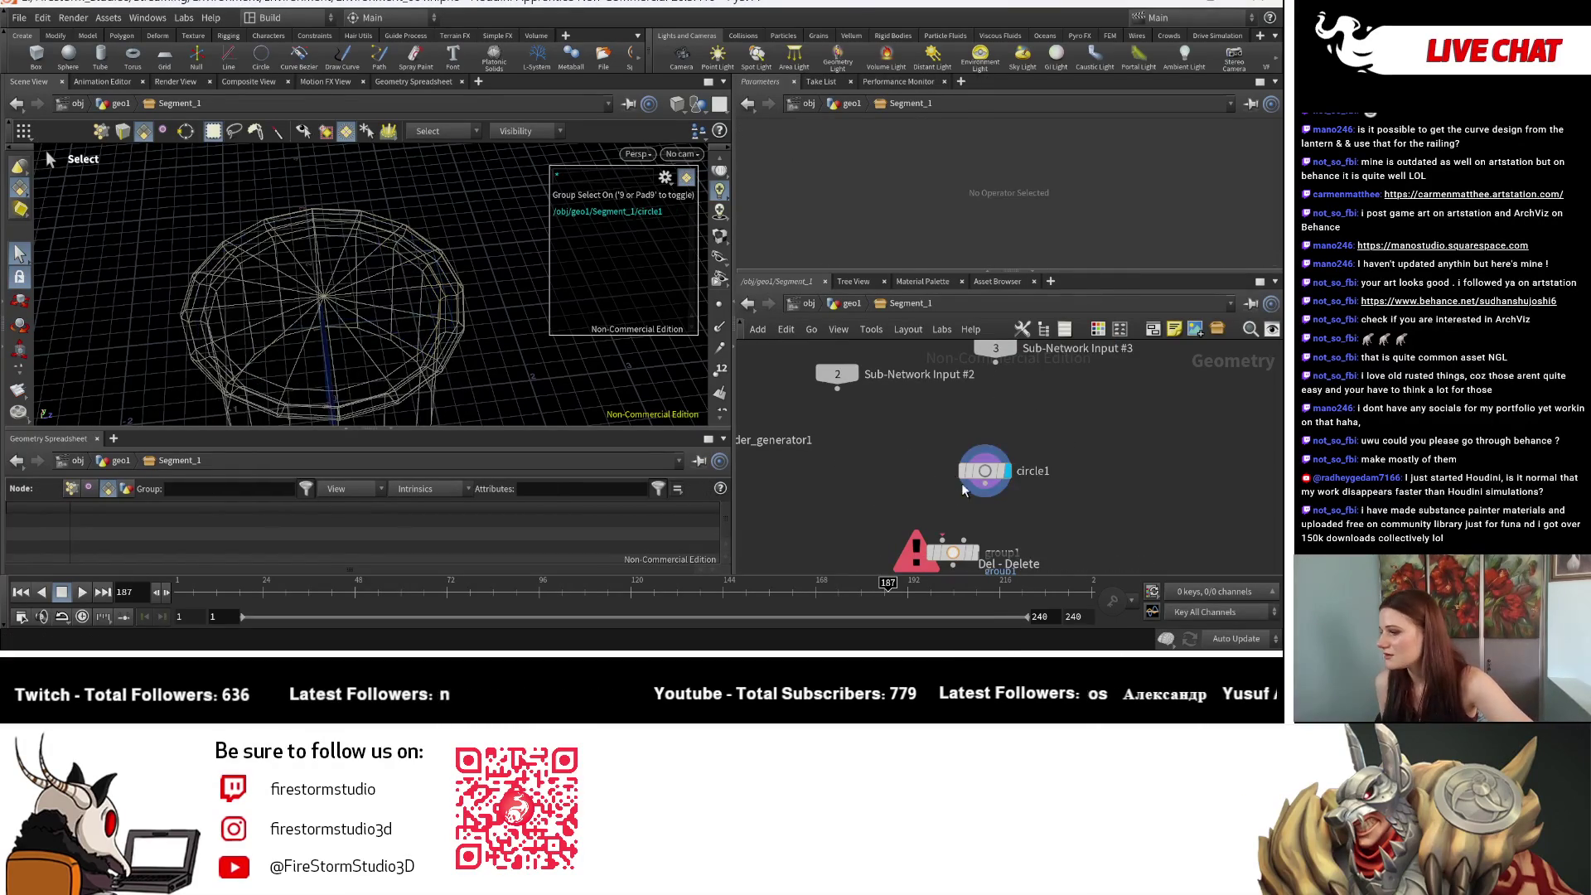
pyautogui.moveTo(1026, 476); pyautogui.dragTo(902, 470)
pyautogui.doubleClick(902, 470)
pyautogui.press('Return')
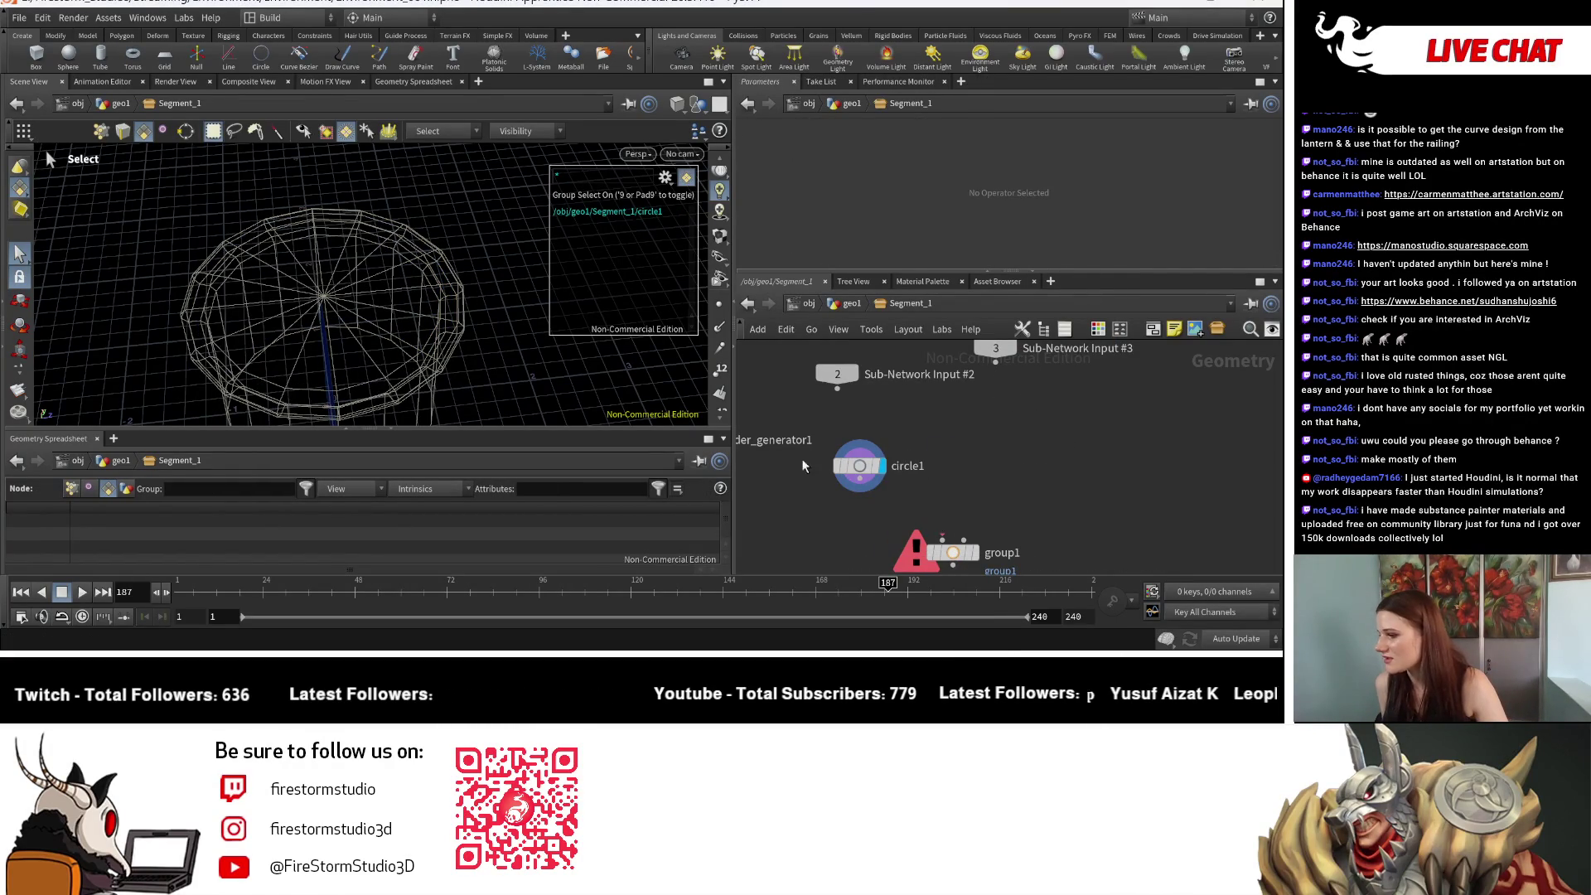
# Step: Rotate circle1 to -90 degrees around X after first trying 90
pyautogui.press('Escape')
pyautogui.moveTo(315, 373); pyautogui.dragTo(322, 305)
pyautogui.click(848, 464)
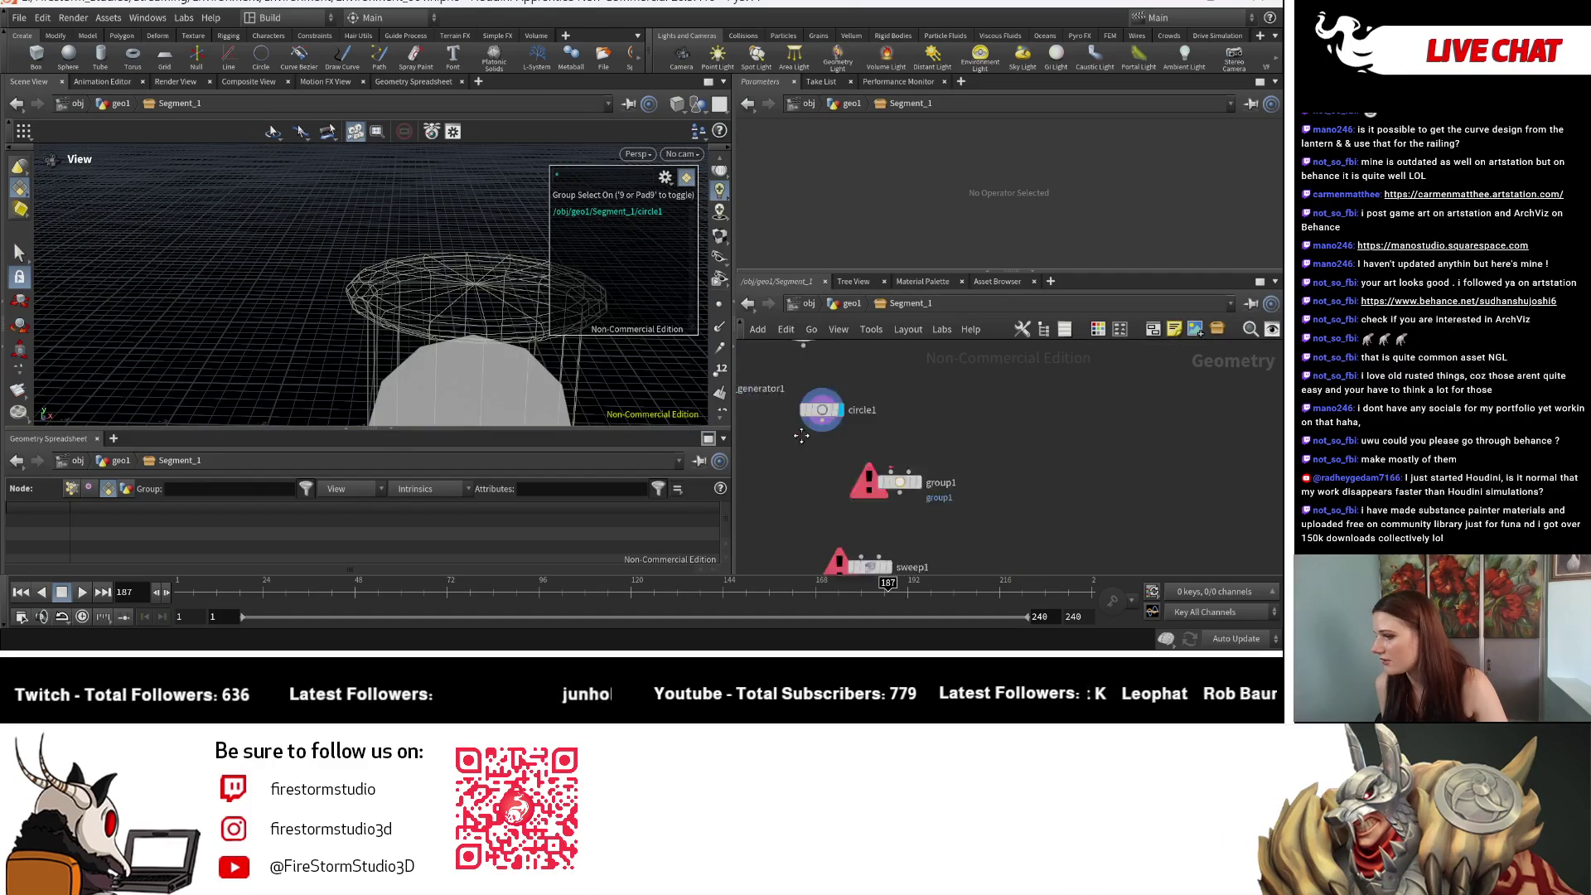
pyautogui.moveTo(862, 497); pyautogui.dragTo(881, 455, button='middle')
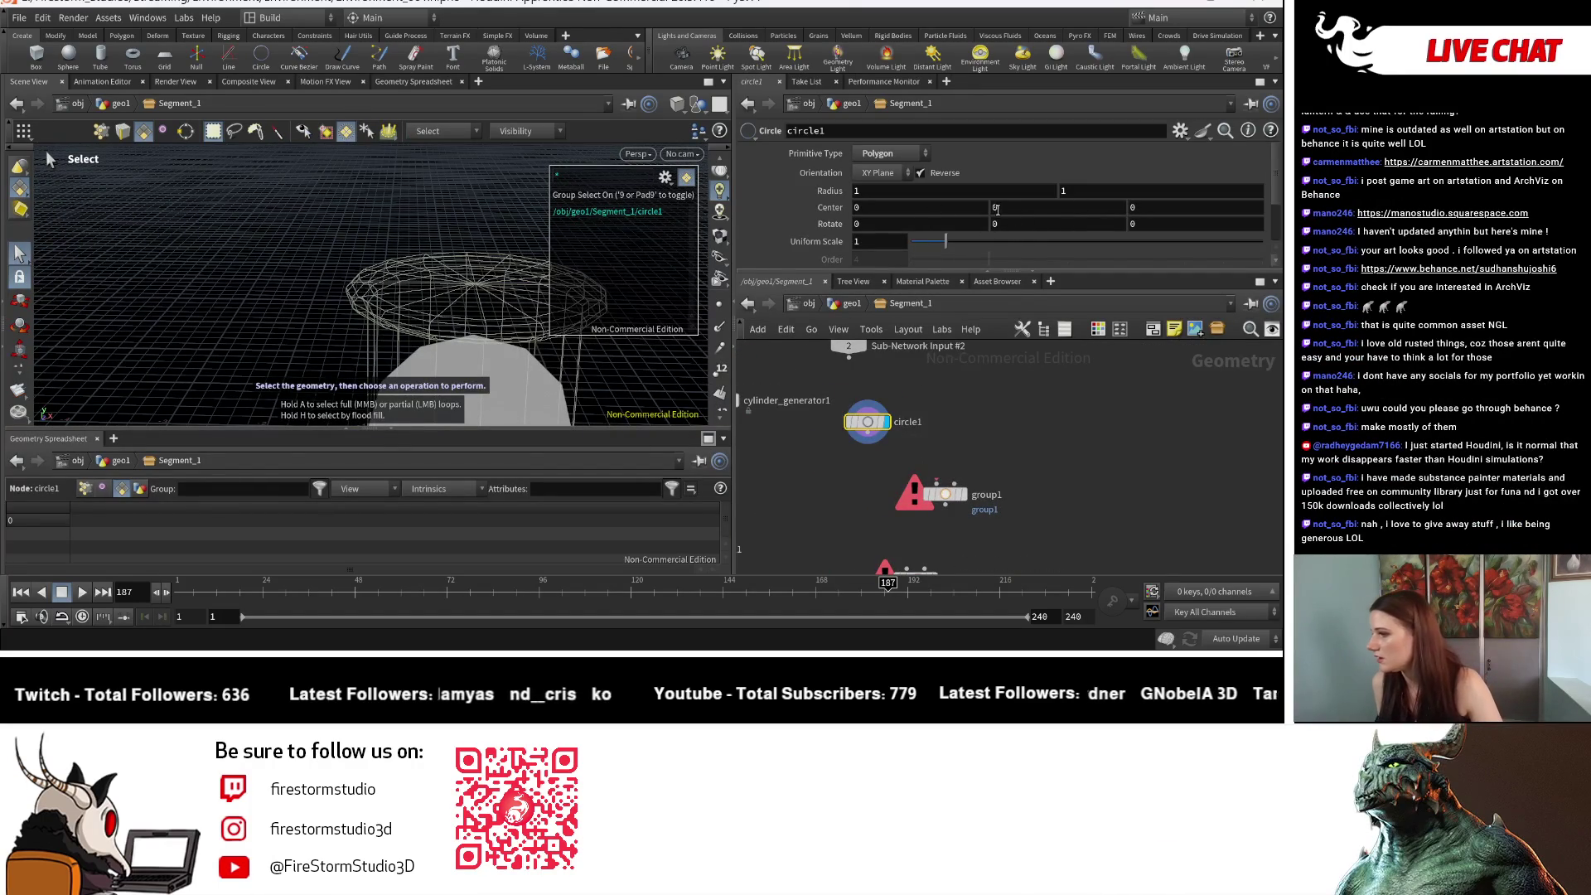
pyautogui.click(911, 222)
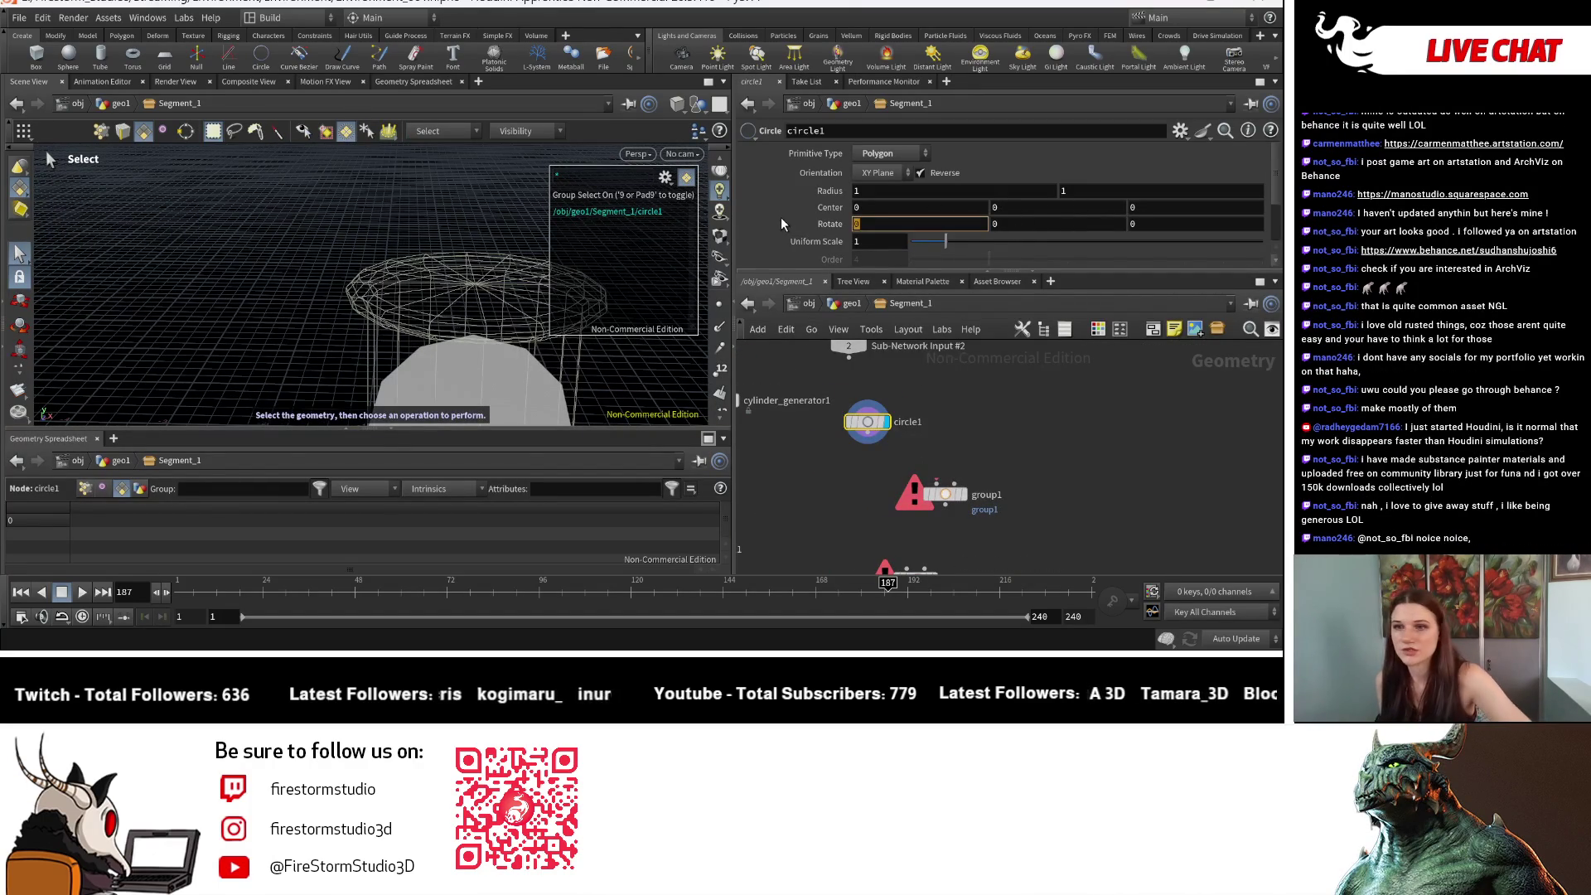
pyautogui.write('90')
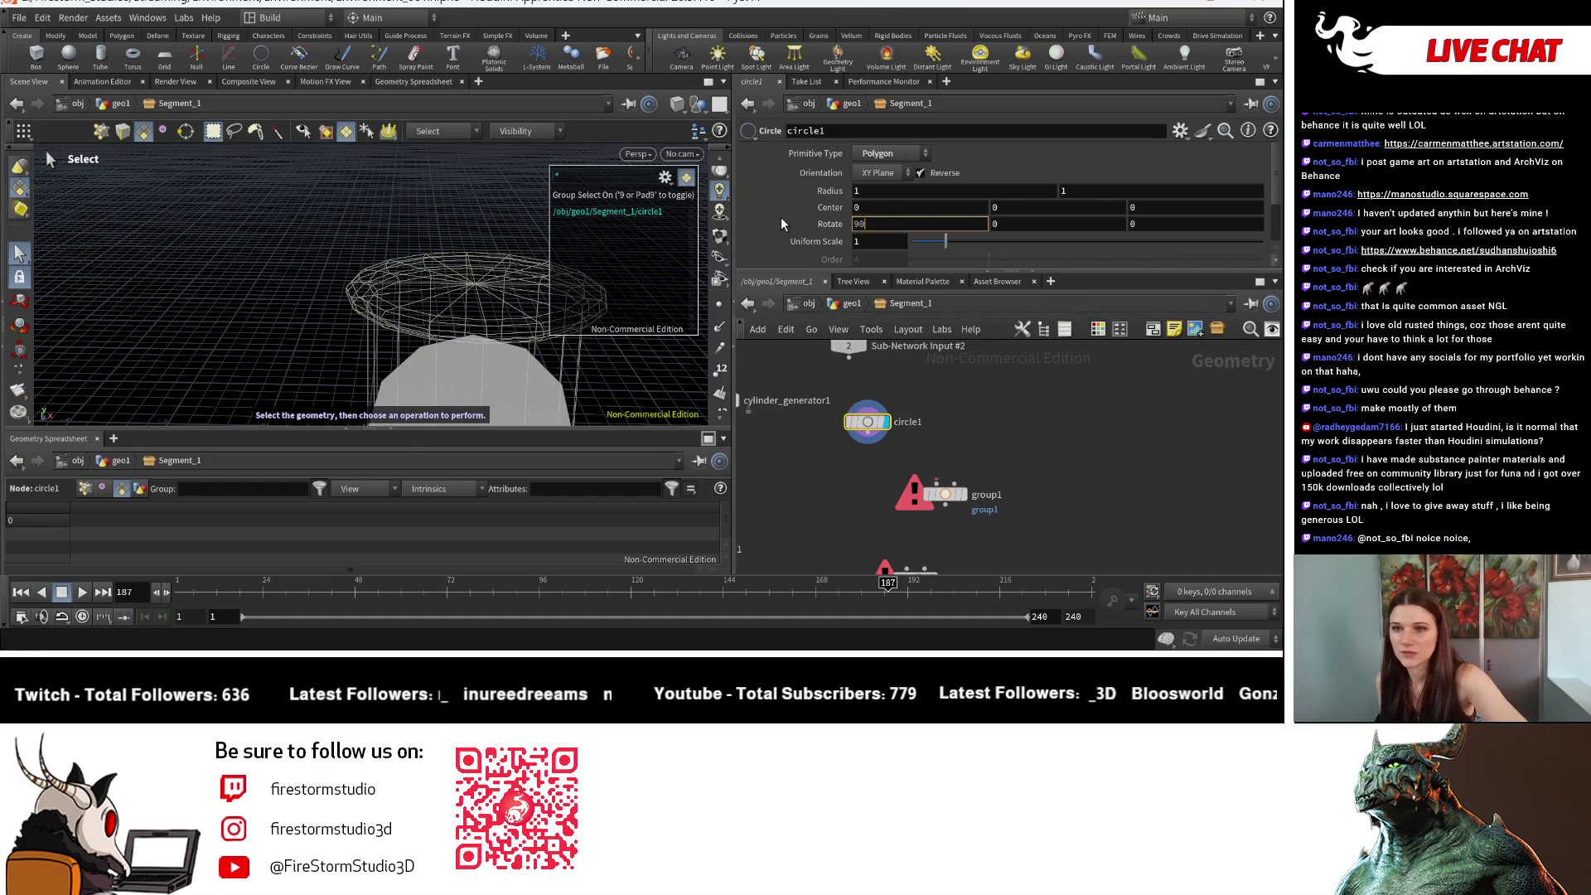
pyautogui.press('Return')
pyautogui.press('Escape')
pyautogui.moveTo(305, 350)
pyautogui.mouseDown()
pyautogui.moveTo(252, 178)
pyautogui.moveTo(449, 339)
pyautogui.mouseUp()
pyautogui.scroll(5, 449, 339)
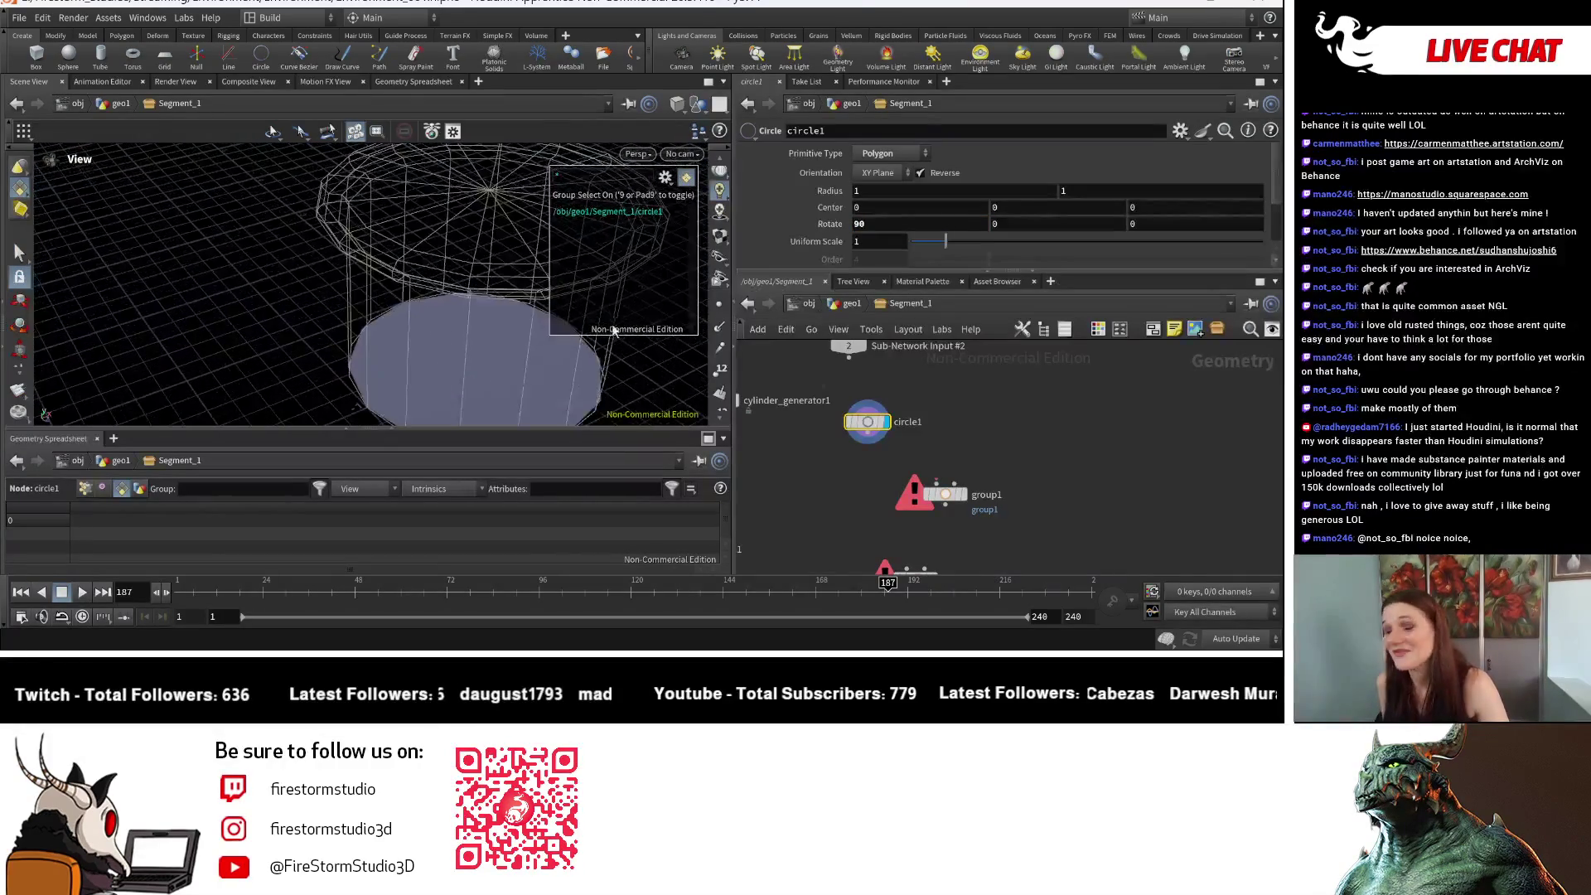
pyautogui.press('s')
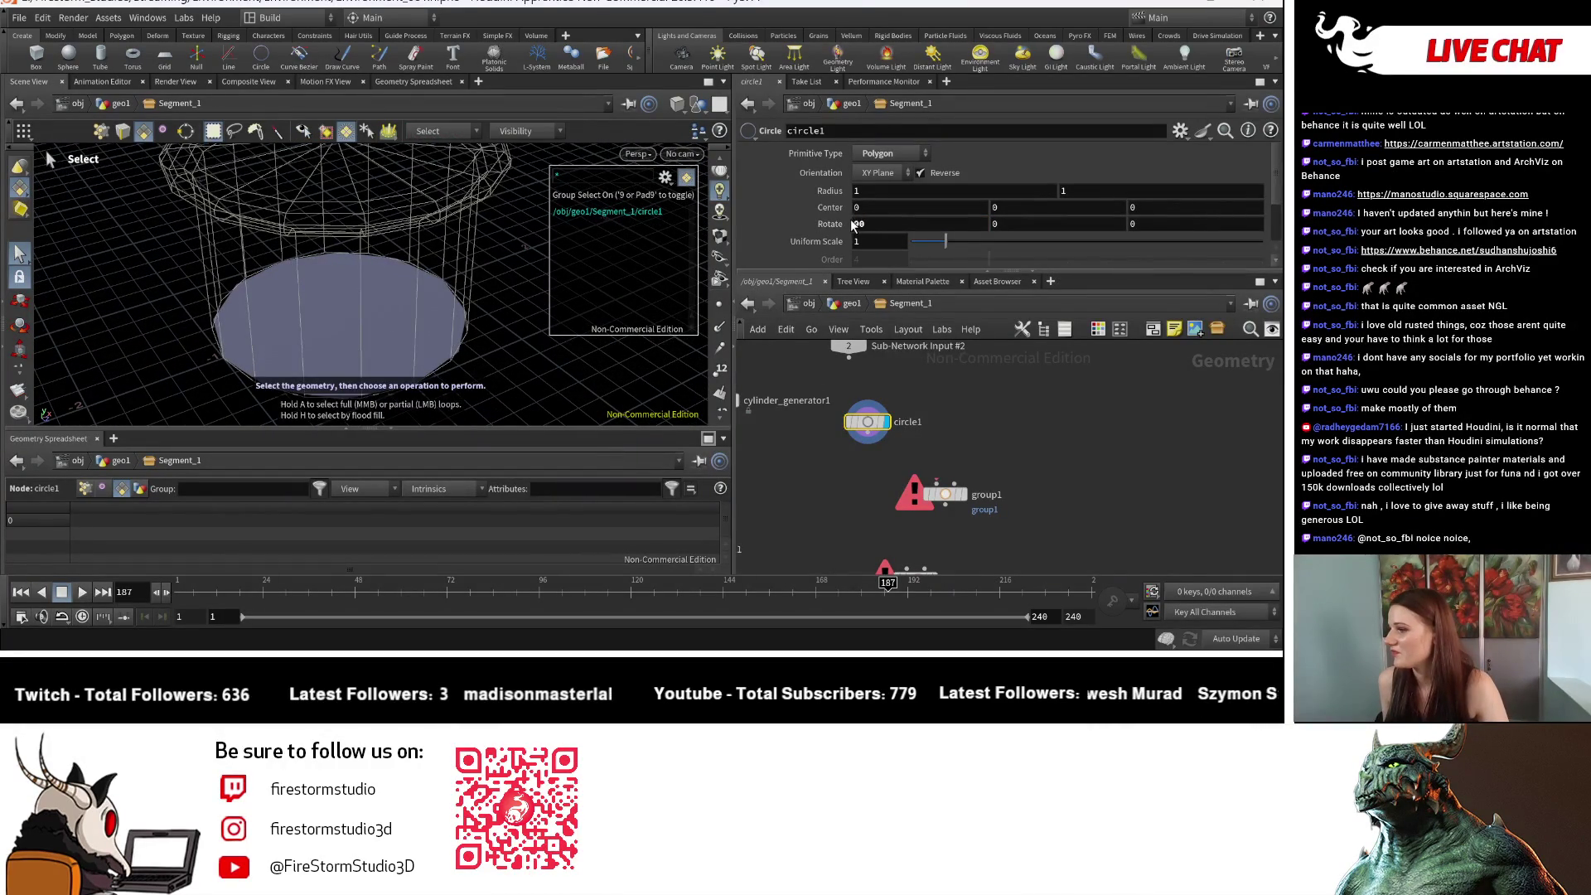
pyautogui.click(904, 227)
pyautogui.write('-')
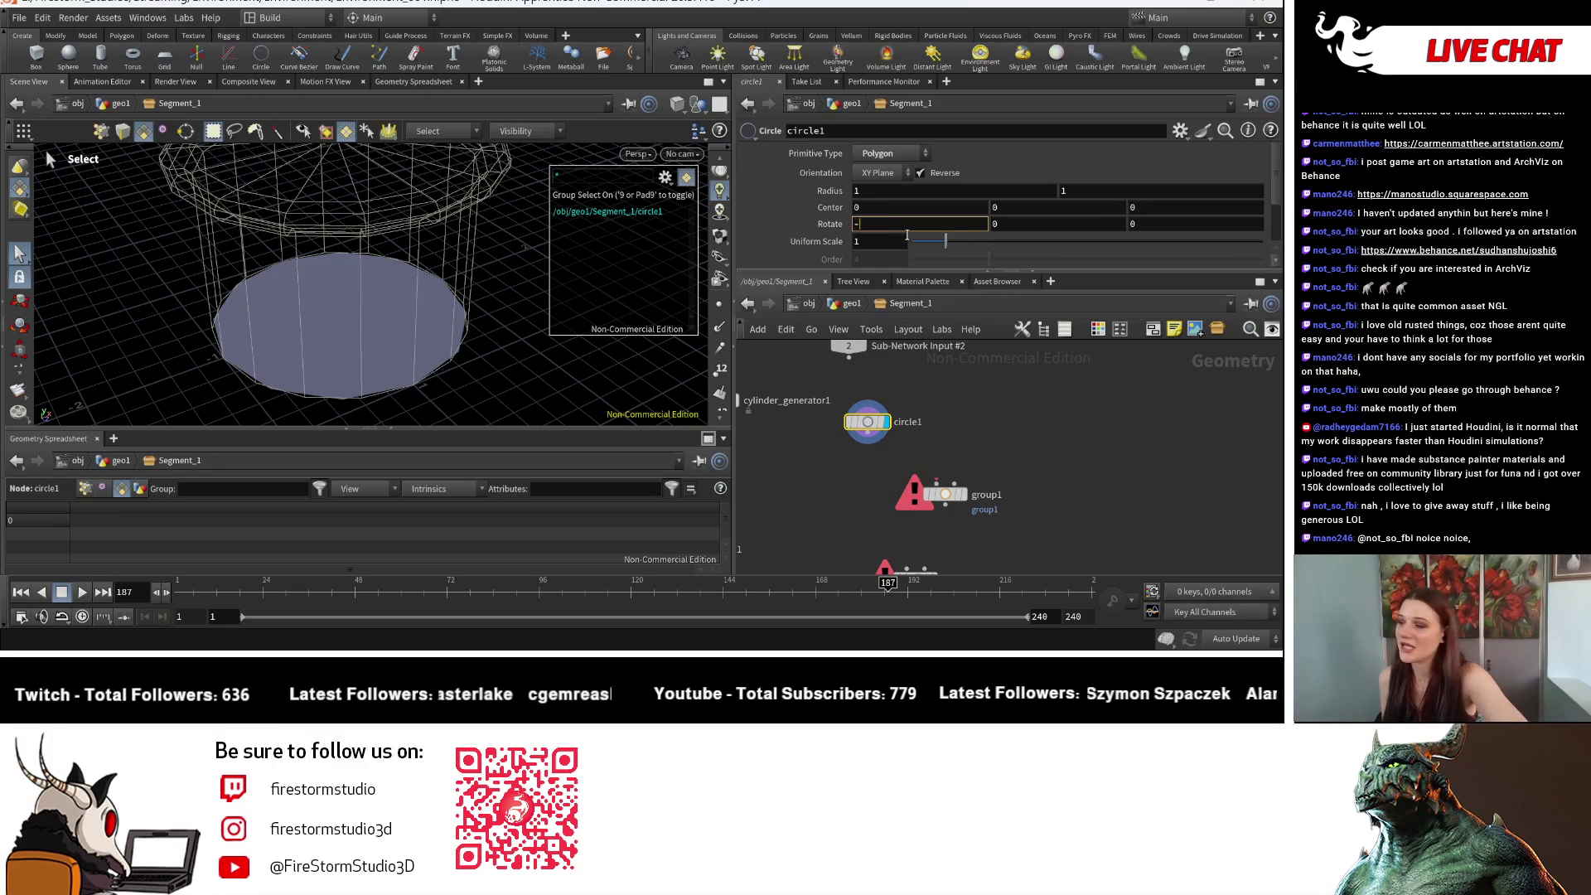
pyautogui.write('90')
pyautogui.press('Return')
# Step: Set circle1's number of divisions to 16
pyautogui.press('Escape')
pyautogui.moveTo(396, 323)
pyautogui.mouseDown()
pyautogui.moveTo(461, 344)
pyautogui.moveTo(389, 273)
pyautogui.moveTo(306, 278)
pyautogui.moveTo(383, 287)
pyautogui.mouseUp()
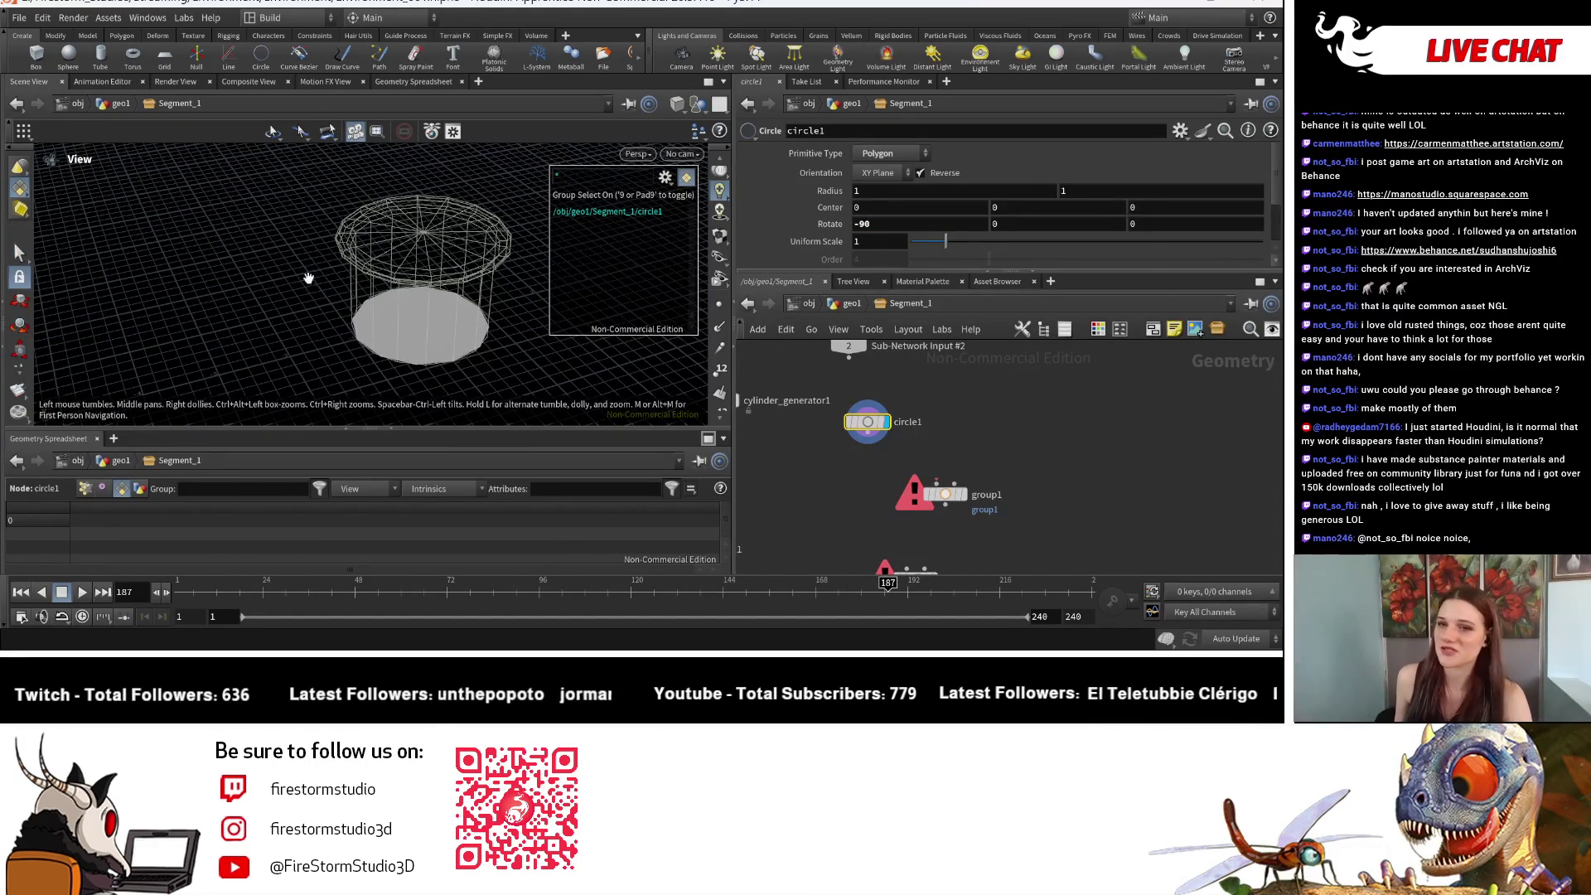
pyautogui.press('s')
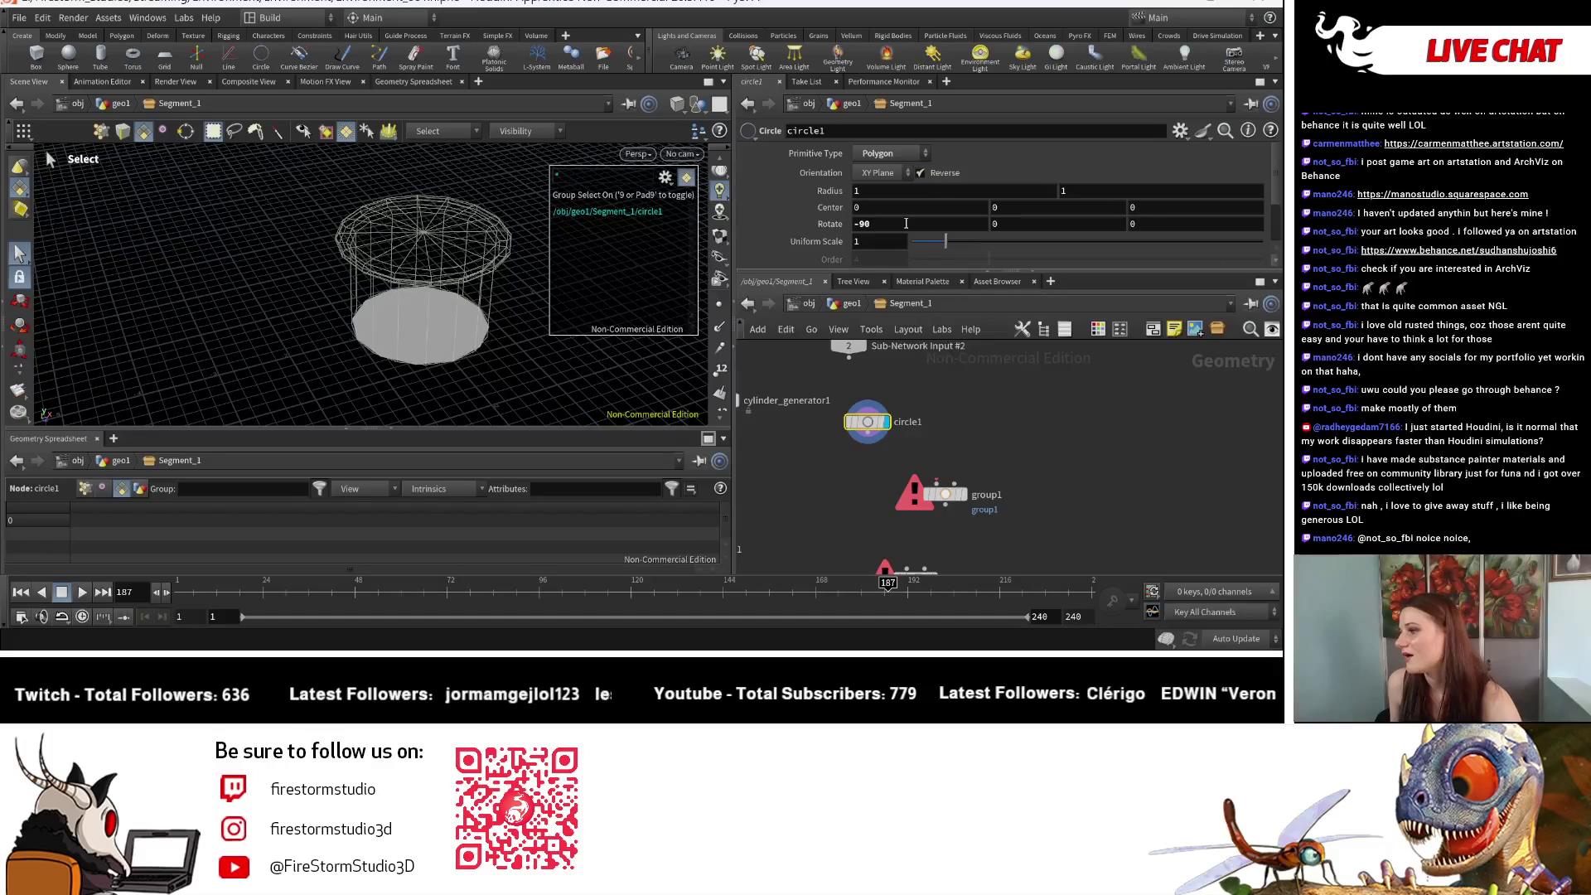
pyautogui.press('Escape')
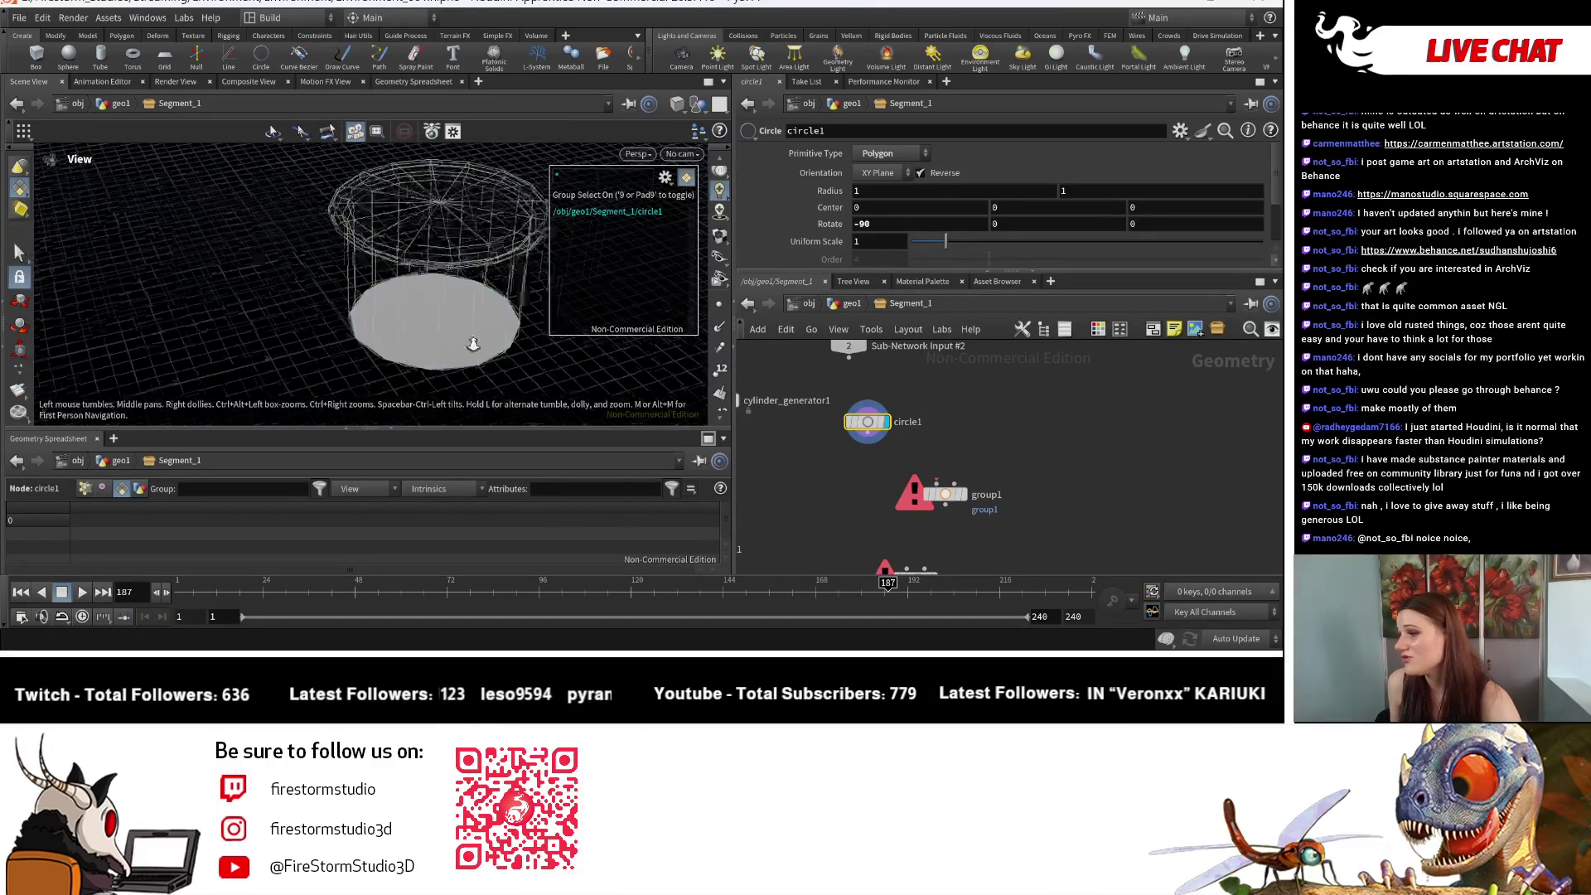
pyautogui.scroll(4, 430, 336)
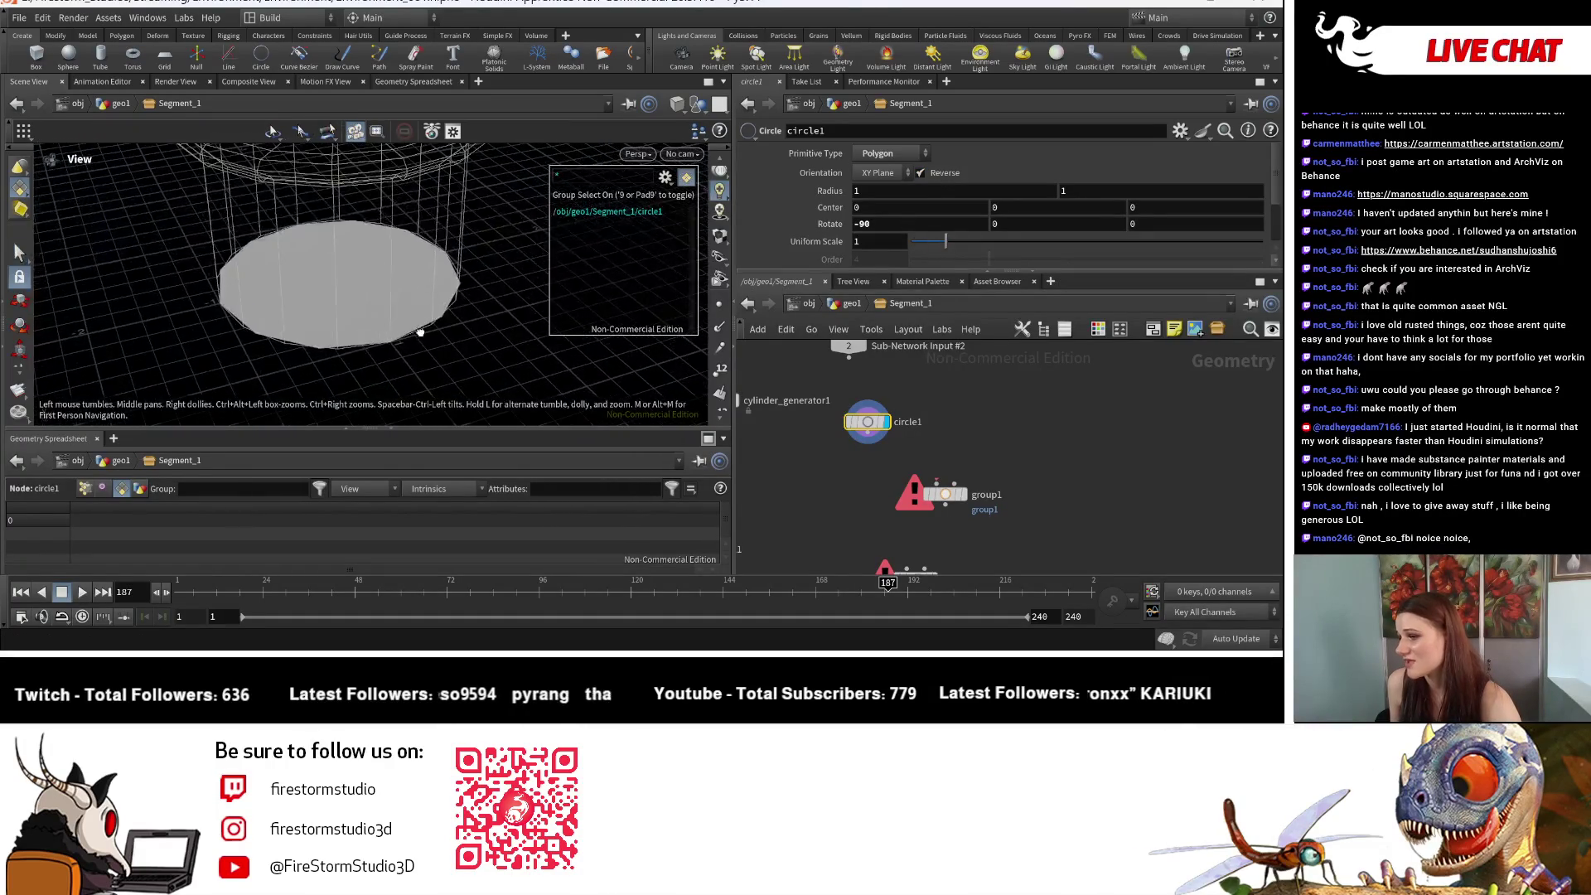
pyautogui.moveTo(420, 333)
pyautogui.mouseDown()
pyautogui.moveTo(299, 224)
pyautogui.moveTo(513, 369)
pyautogui.mouseUp()
pyautogui.press('s')
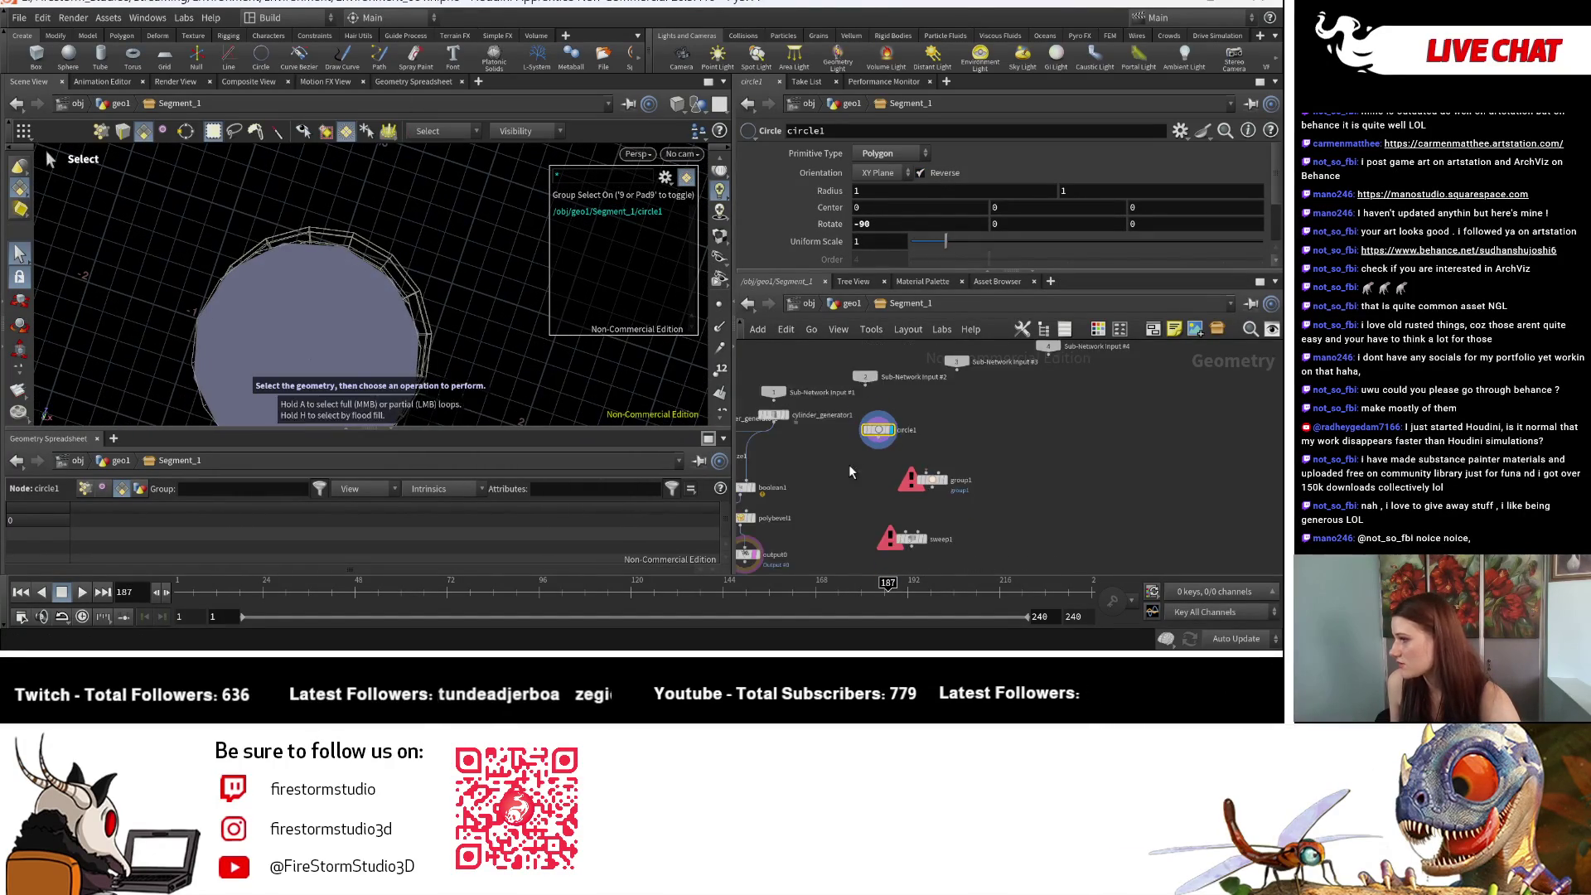
pyautogui.scroll(-3, 951, 439)
pyautogui.click(946, 459)
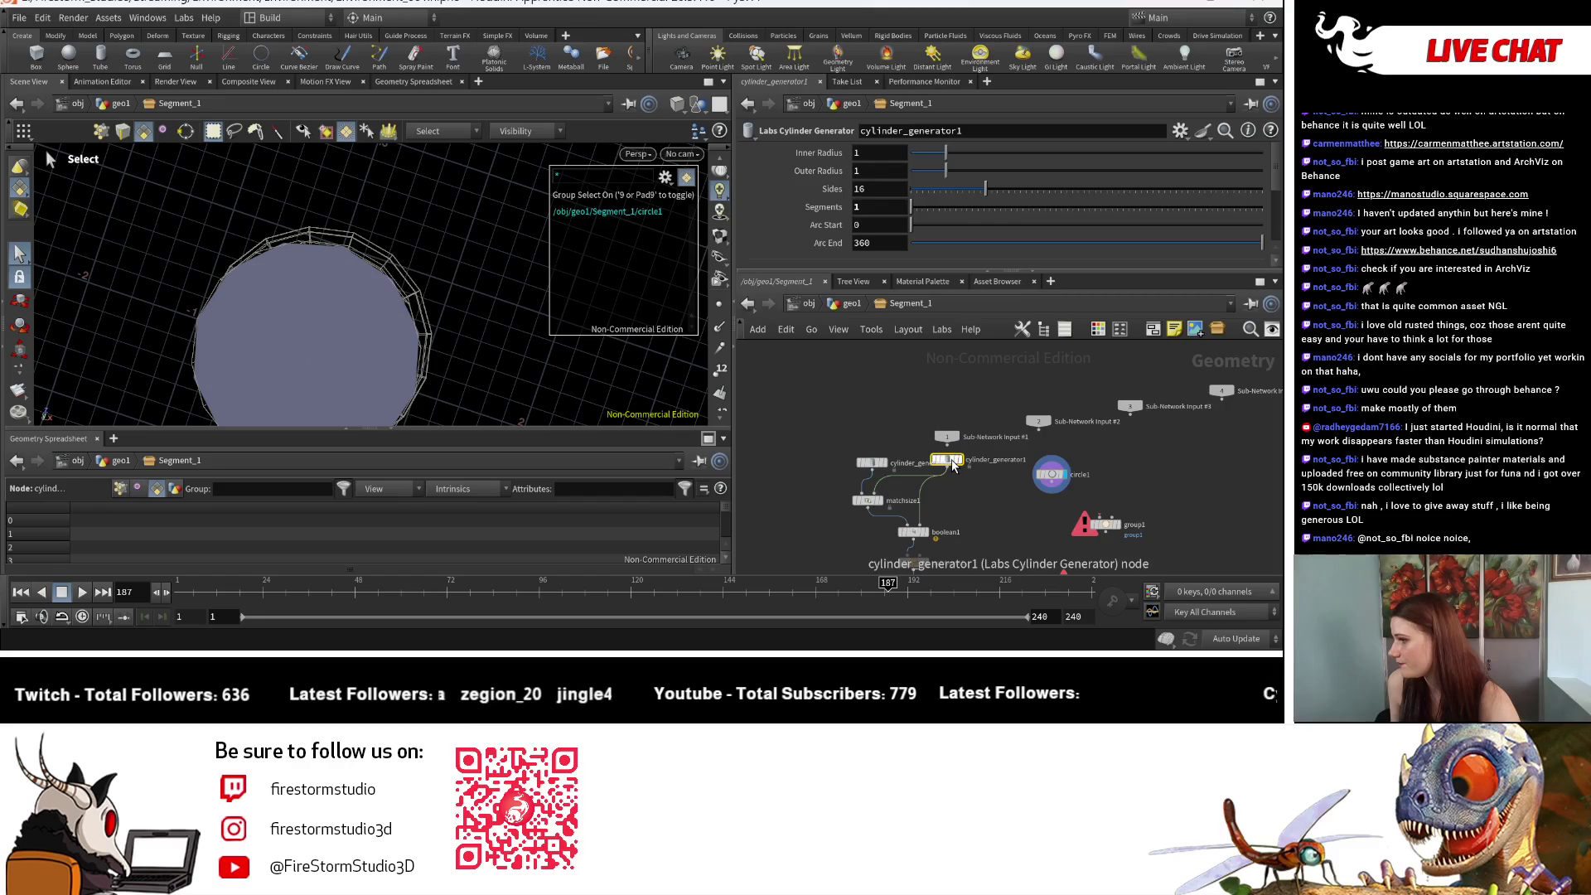
pyautogui.click(1051, 474)
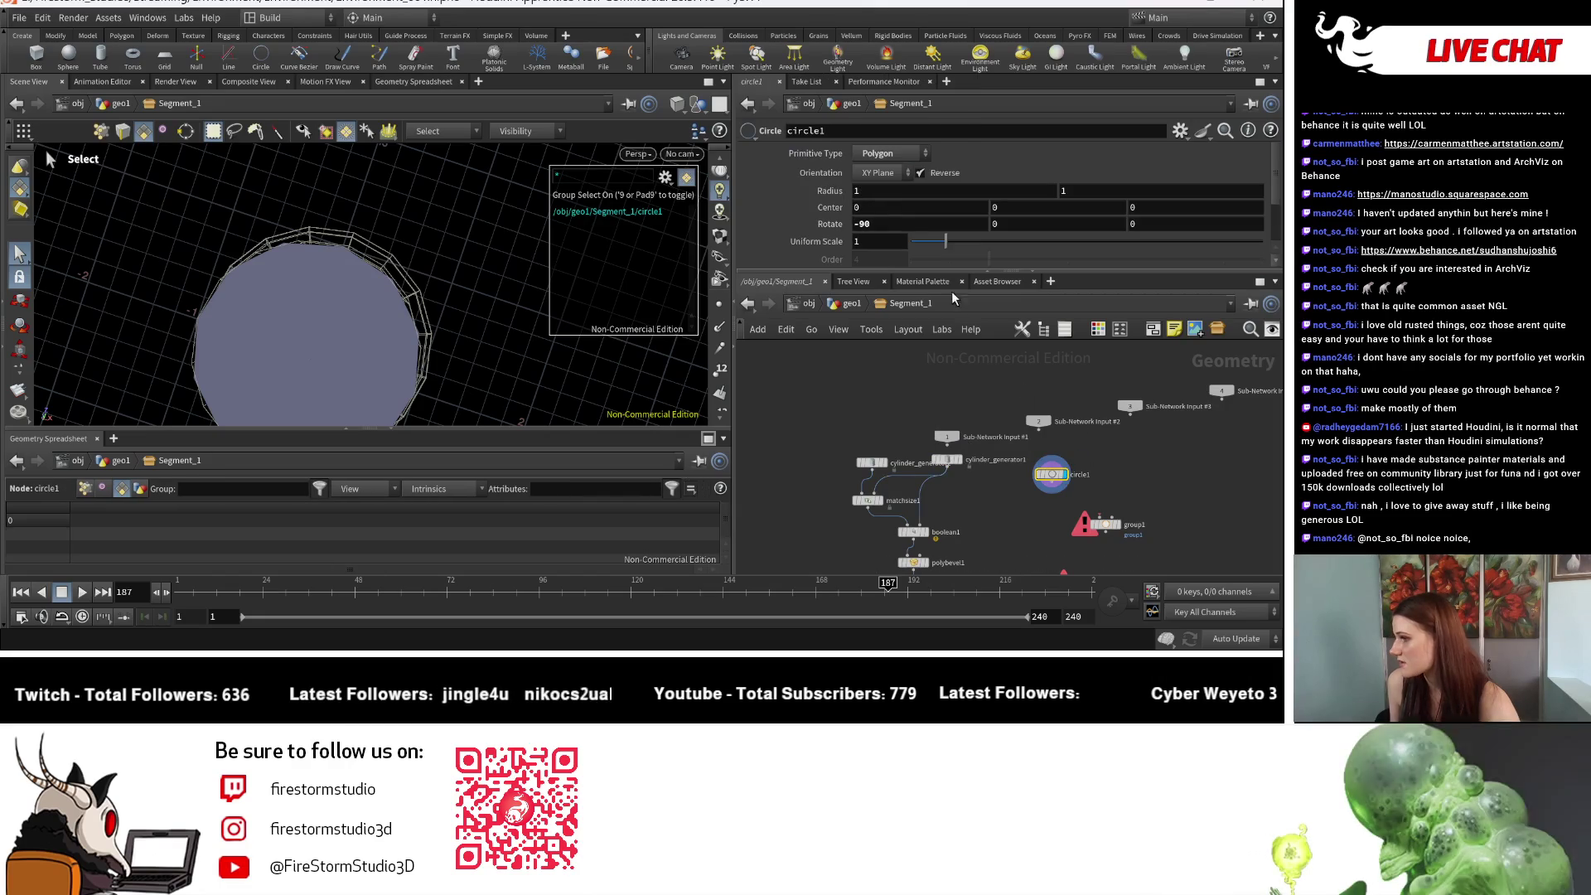
pyautogui.scroll(-2, 909, 219)
pyautogui.doubleClick(878, 206)
pyautogui.write('16')
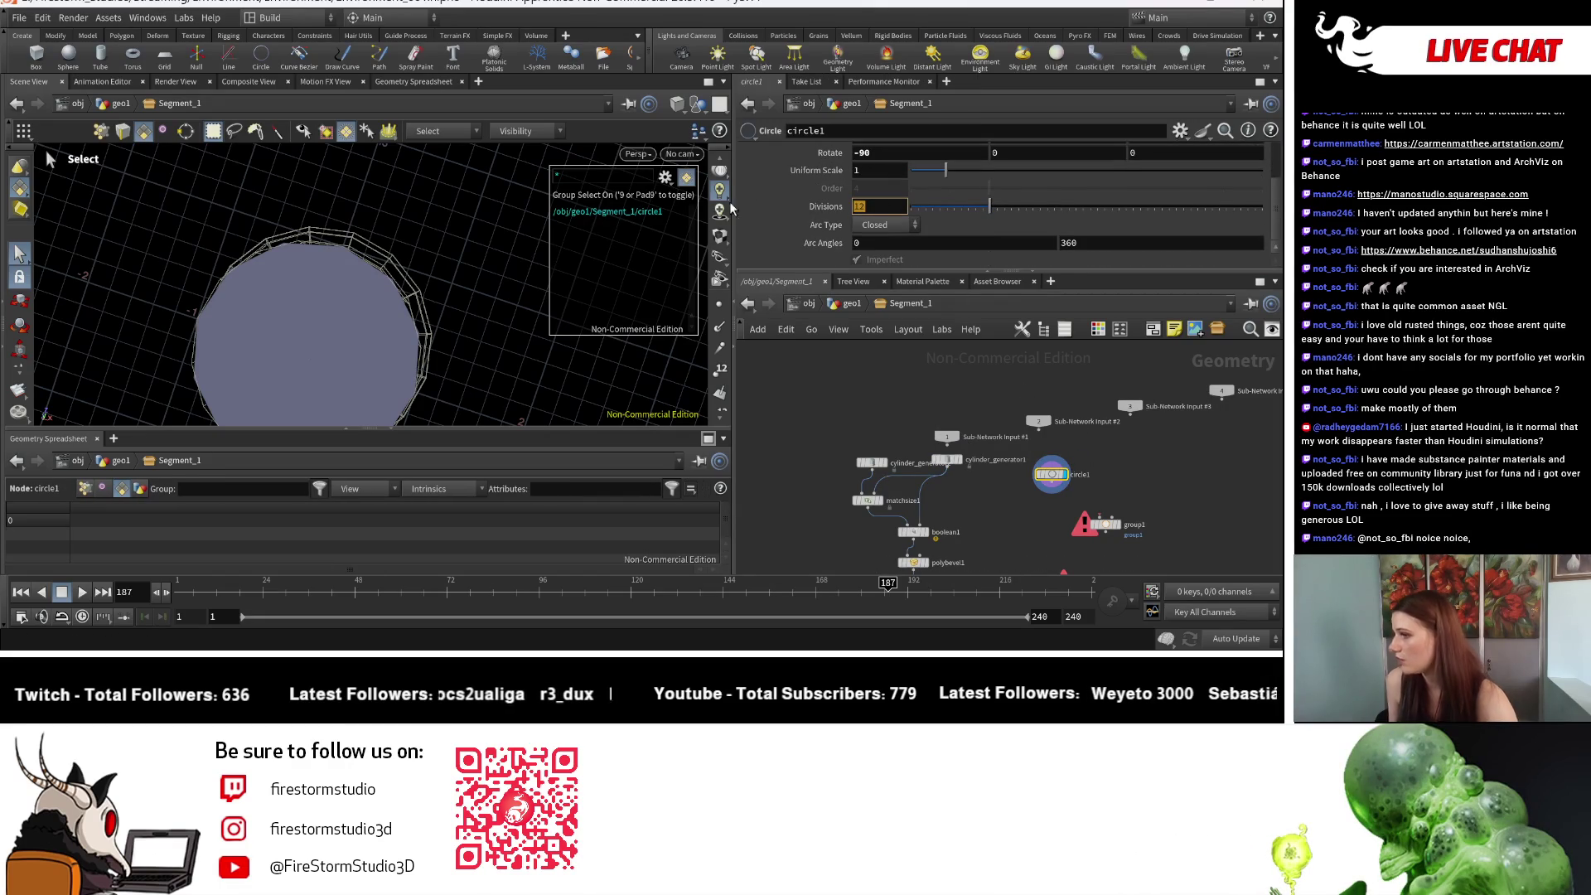
pyautogui.press('Return')
# Step: View the disc from above and show cylinder_generator1's parameters
pyautogui.press('Escape')
pyautogui.moveTo(348, 274); pyautogui.dragTo(465, 432)
pyautogui.press('s')
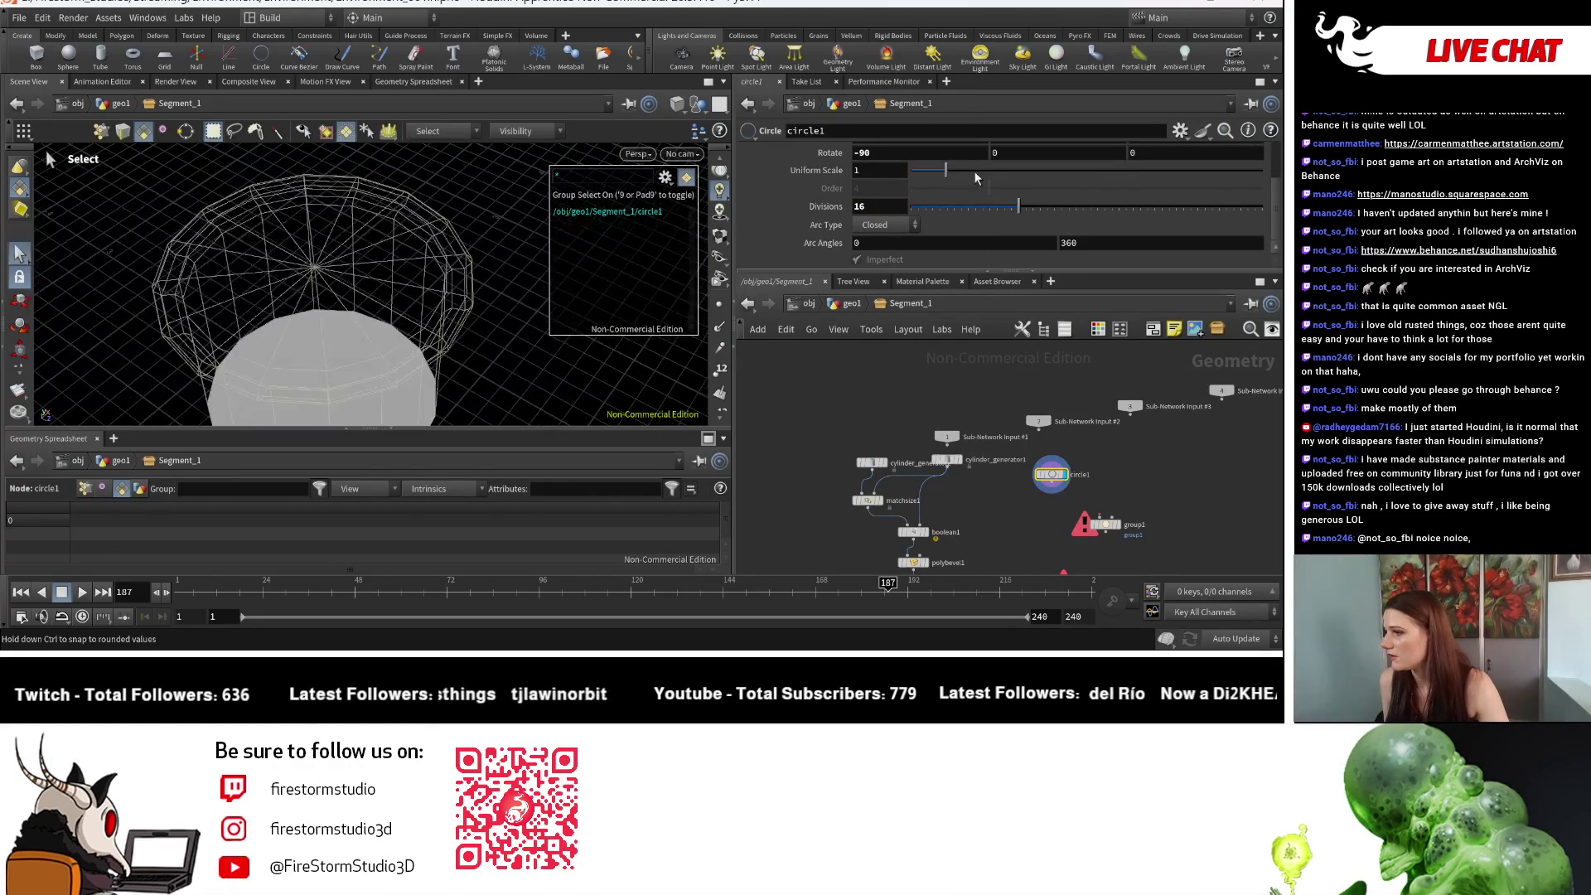
pyautogui.scroll(3, 972, 172)
pyautogui.click(947, 460)
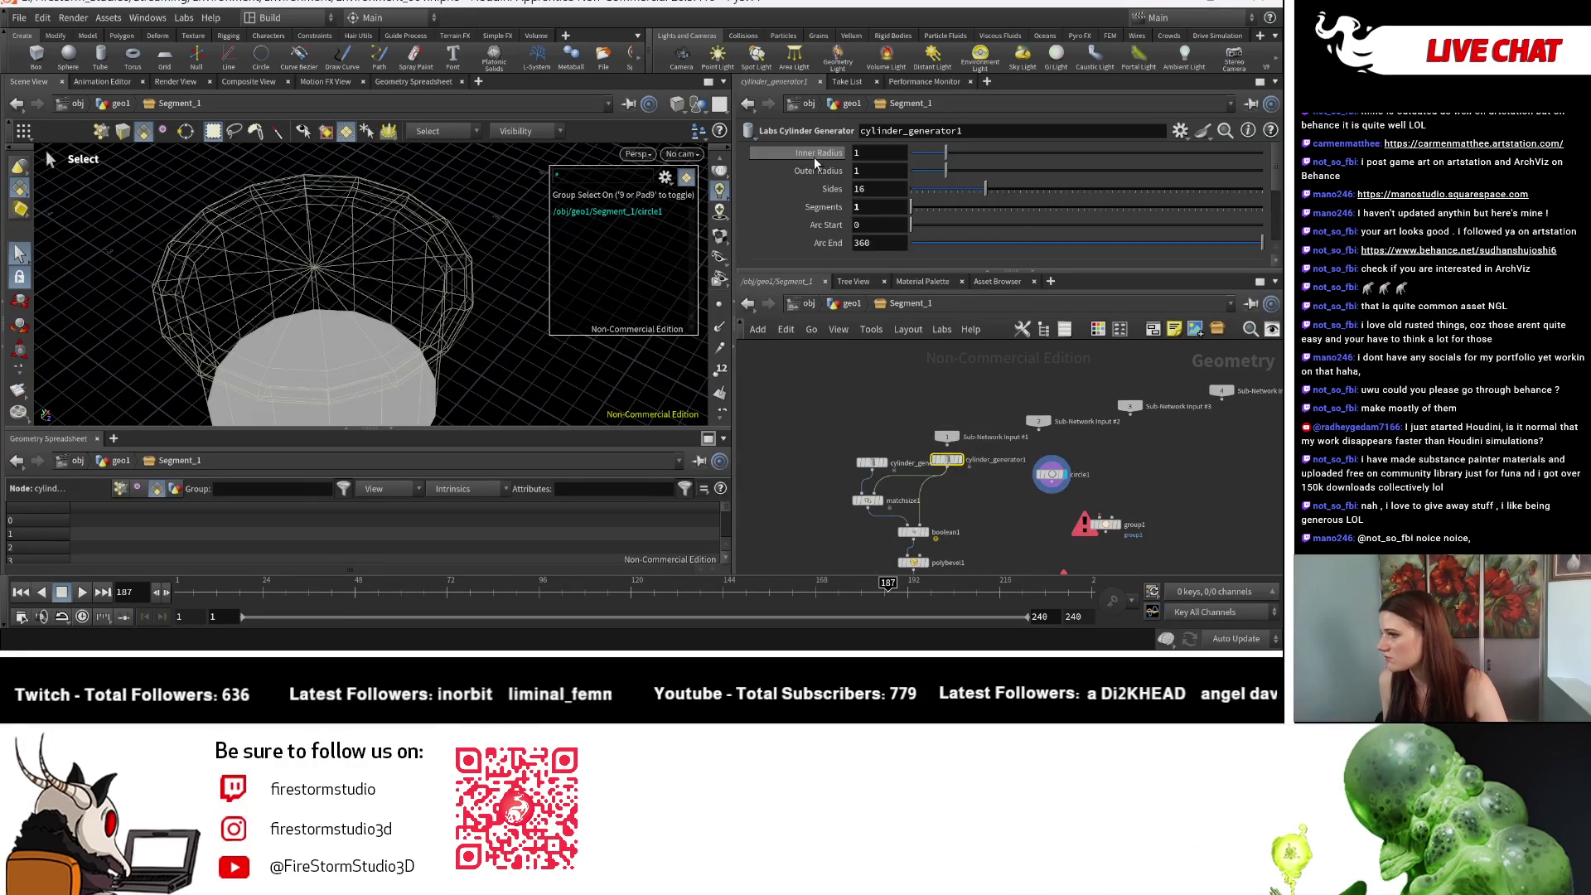
# Step: Copy cylinder_generator1's Inner Radius and paste relative references into both circle1 Radius fields
pyautogui.rightClick(814, 157)
pyautogui.click(890, 277)
pyautogui.click(1050, 474)
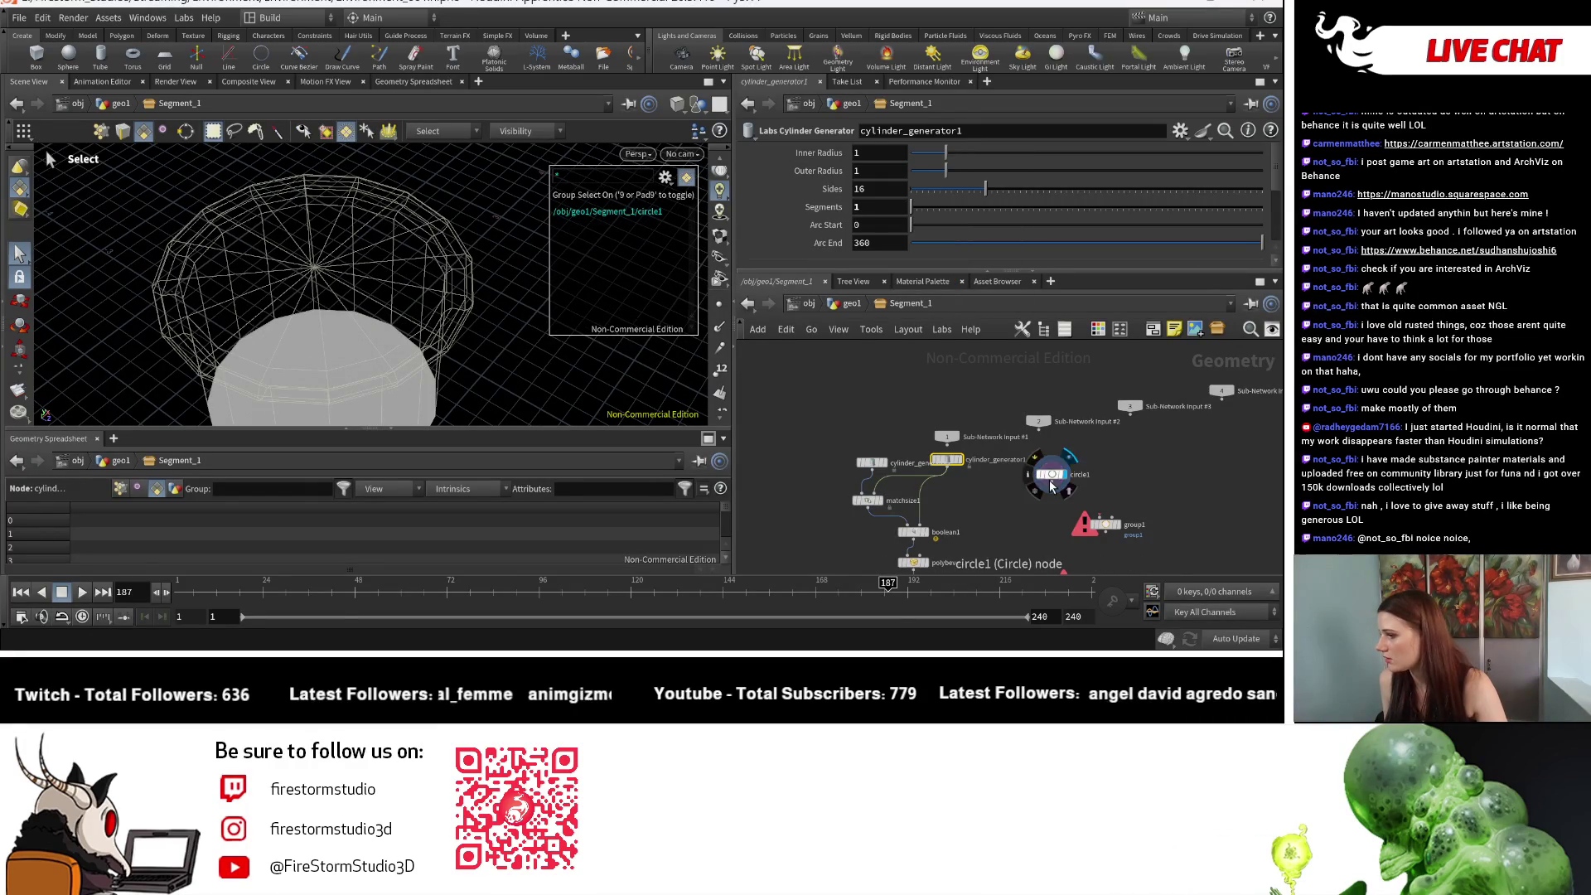
pyautogui.rightClick(810, 191)
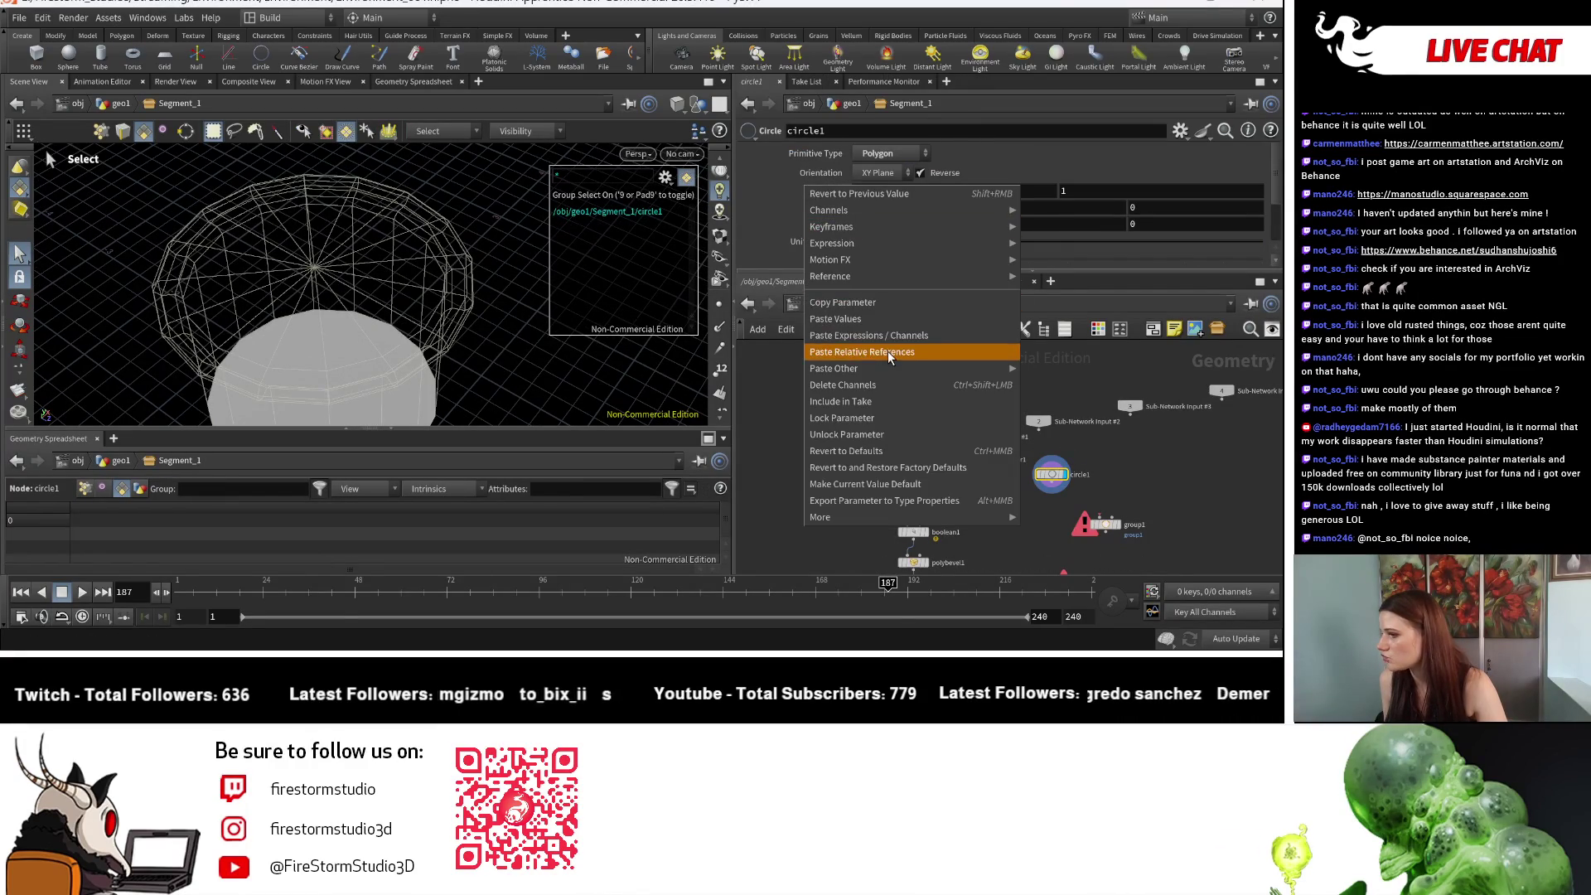
pyautogui.click(887, 352)
pyautogui.rightClick(1118, 191)
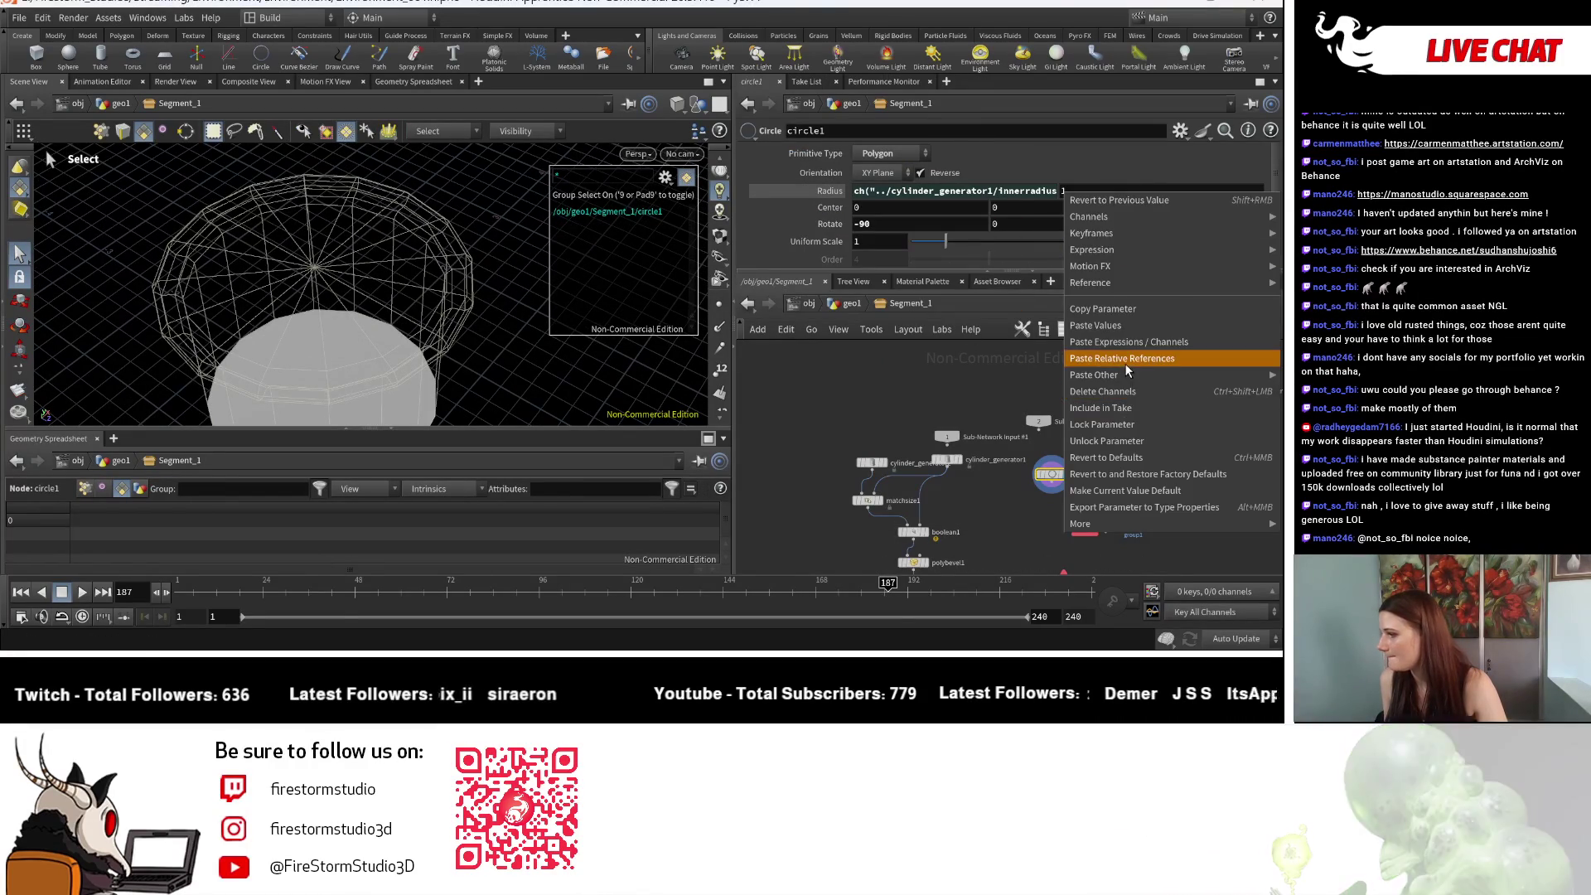
pyautogui.click(1114, 355)
# Step: Undo the second pasted reference and revise the first Radius expression
pyautogui.click(1036, 191)
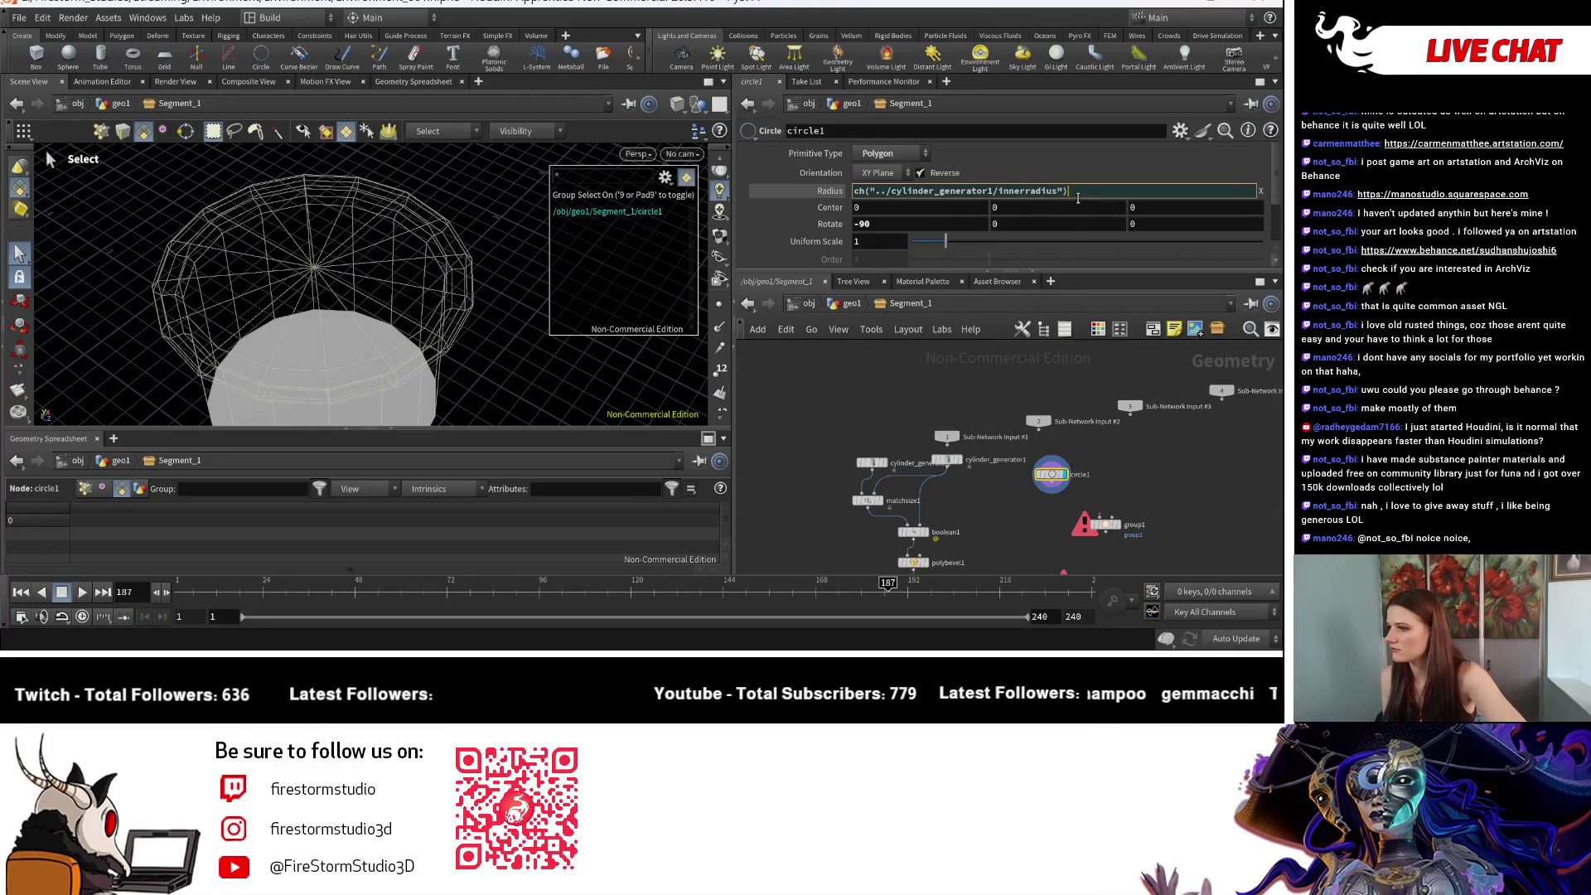
pyautogui.hotkey('ctrl', 'z')
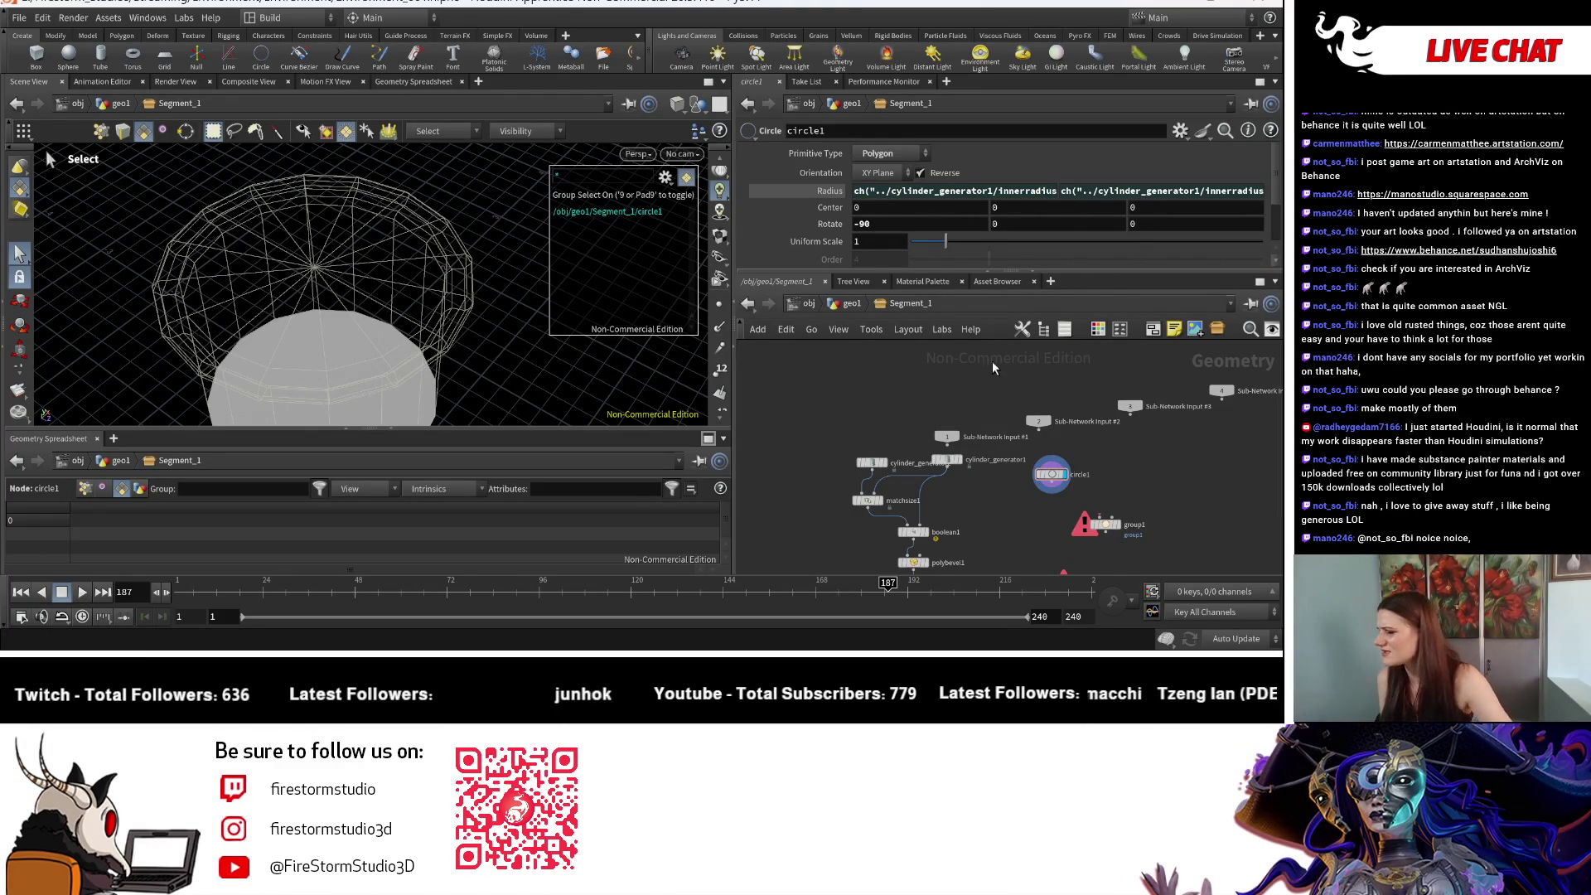
pyautogui.hotkey('ctrl', 'z')
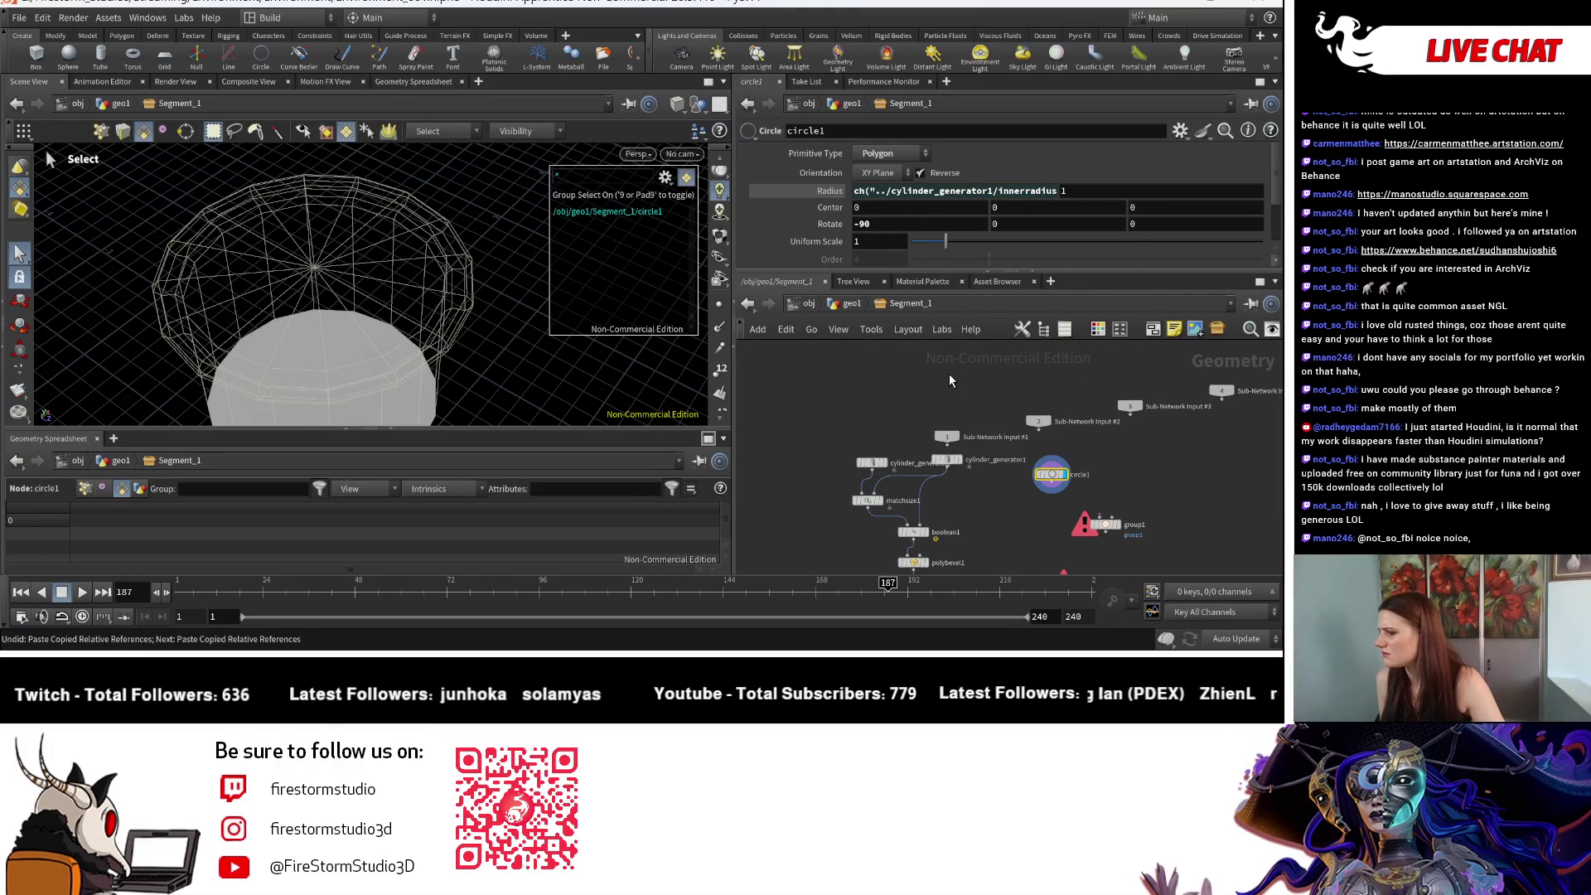
pyautogui.click(1076, 193)
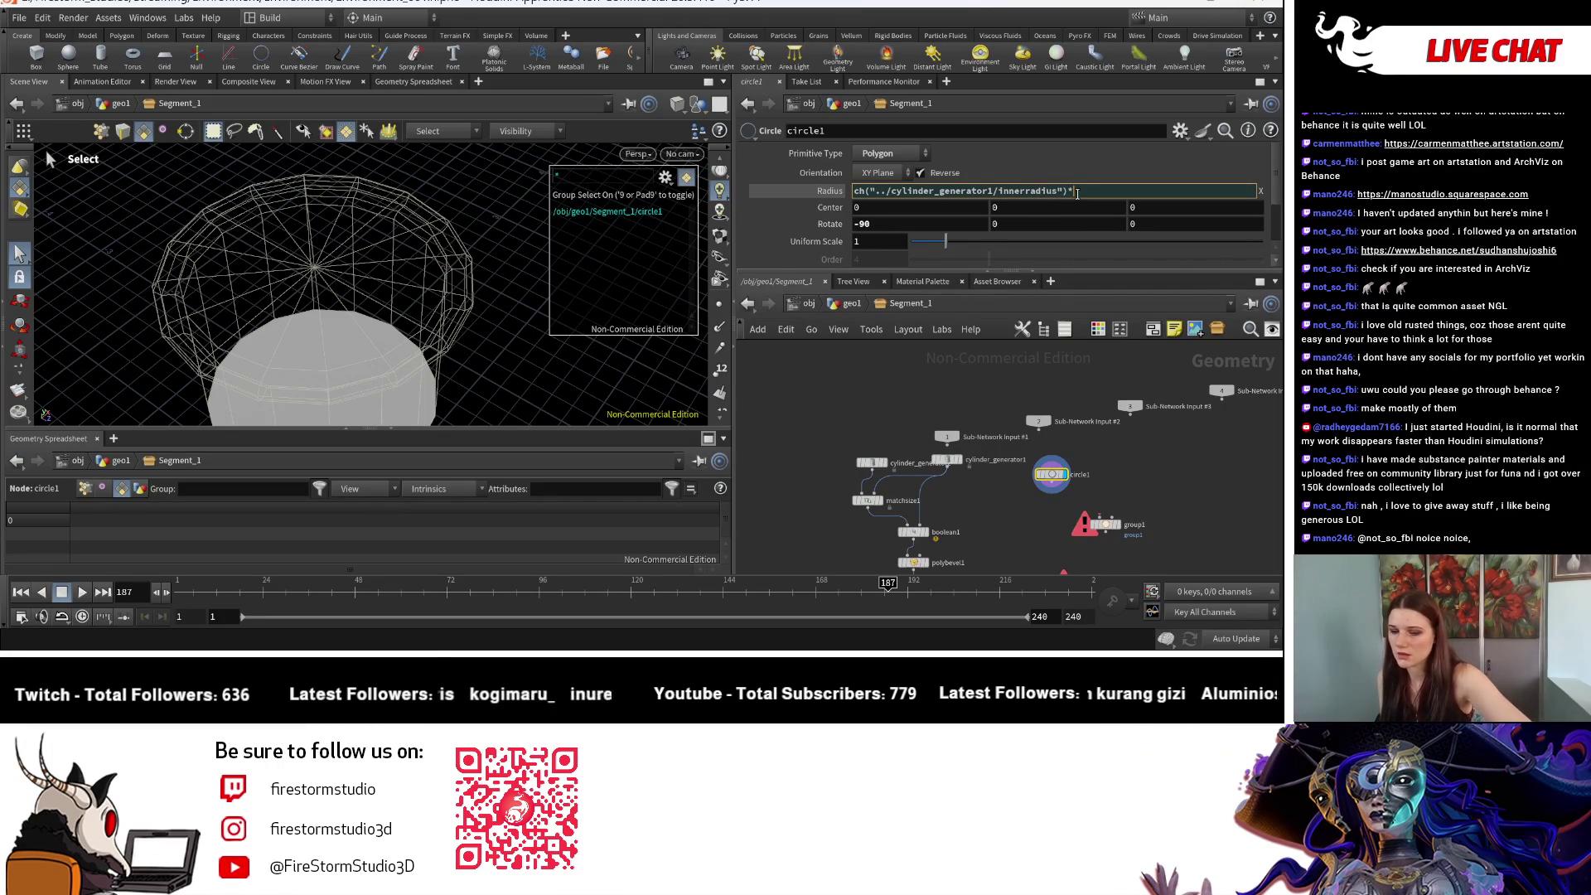
pyautogui.write('2.1')
pyautogui.hotkey('ctrl', 'a')
pyautogui.write('1')
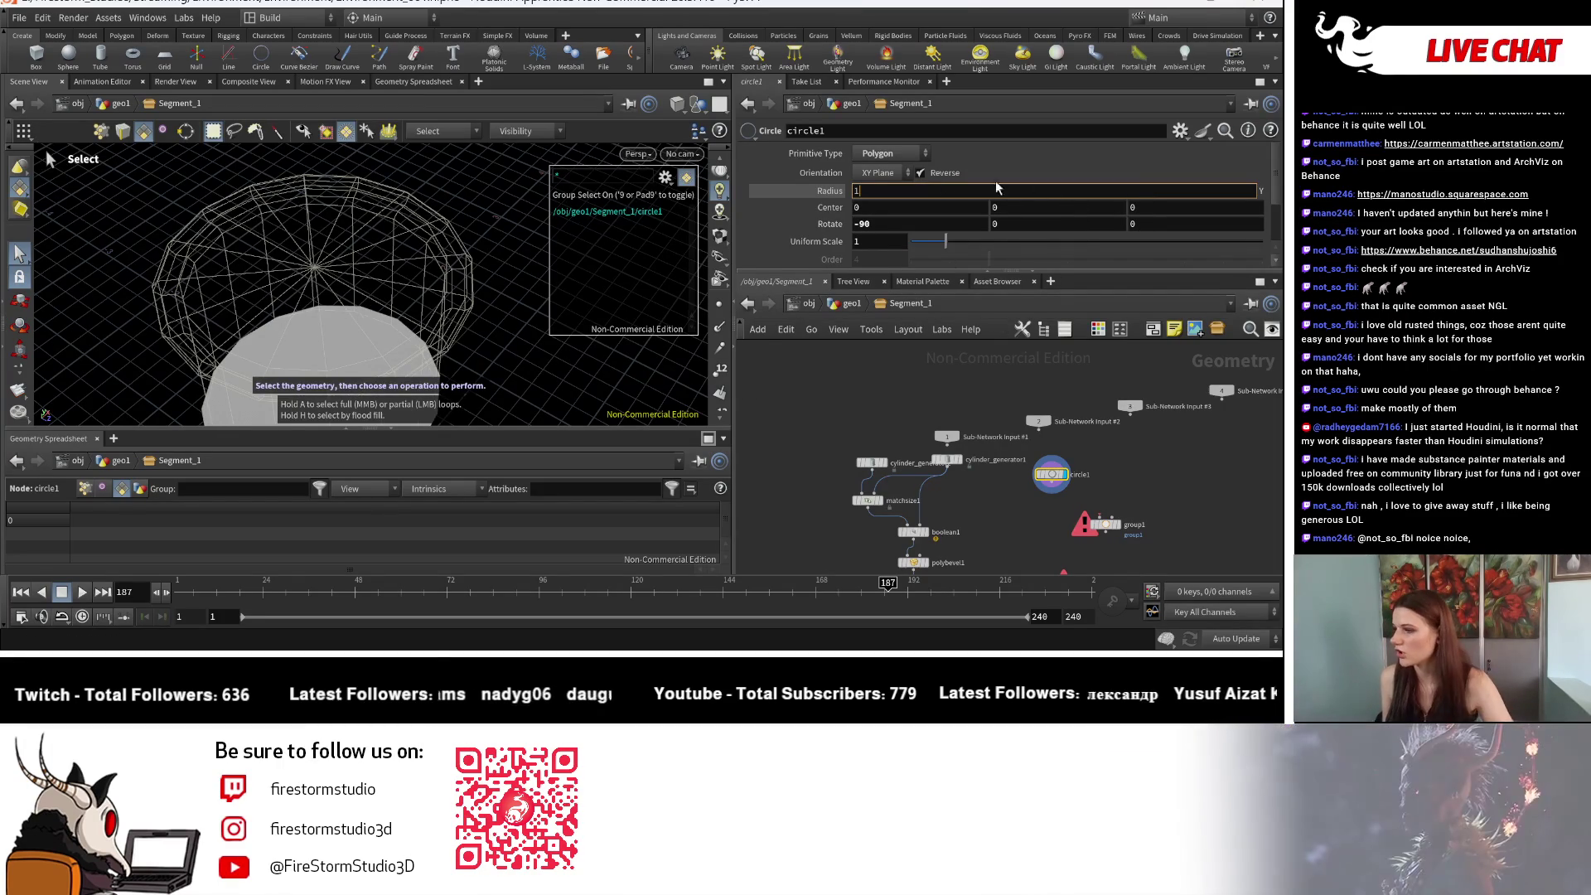
pyautogui.press('Return')
# Step: Paste the inner radius reference into the second Radius field and append *1
pyautogui.rightClick(1069, 192)
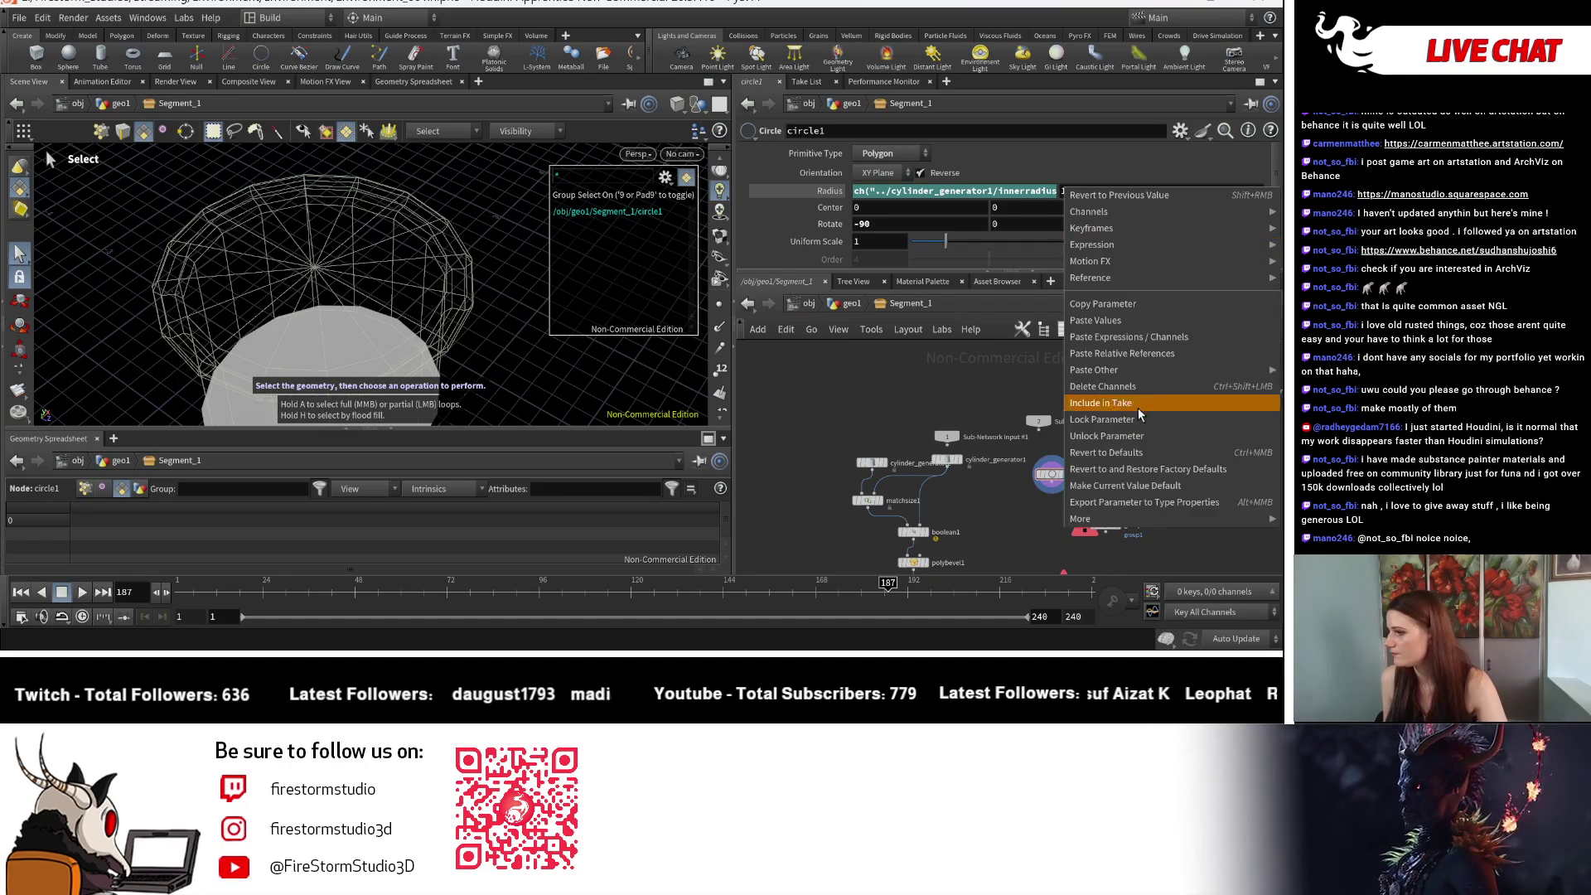
pyautogui.click(1150, 341)
pyautogui.click(1238, 192)
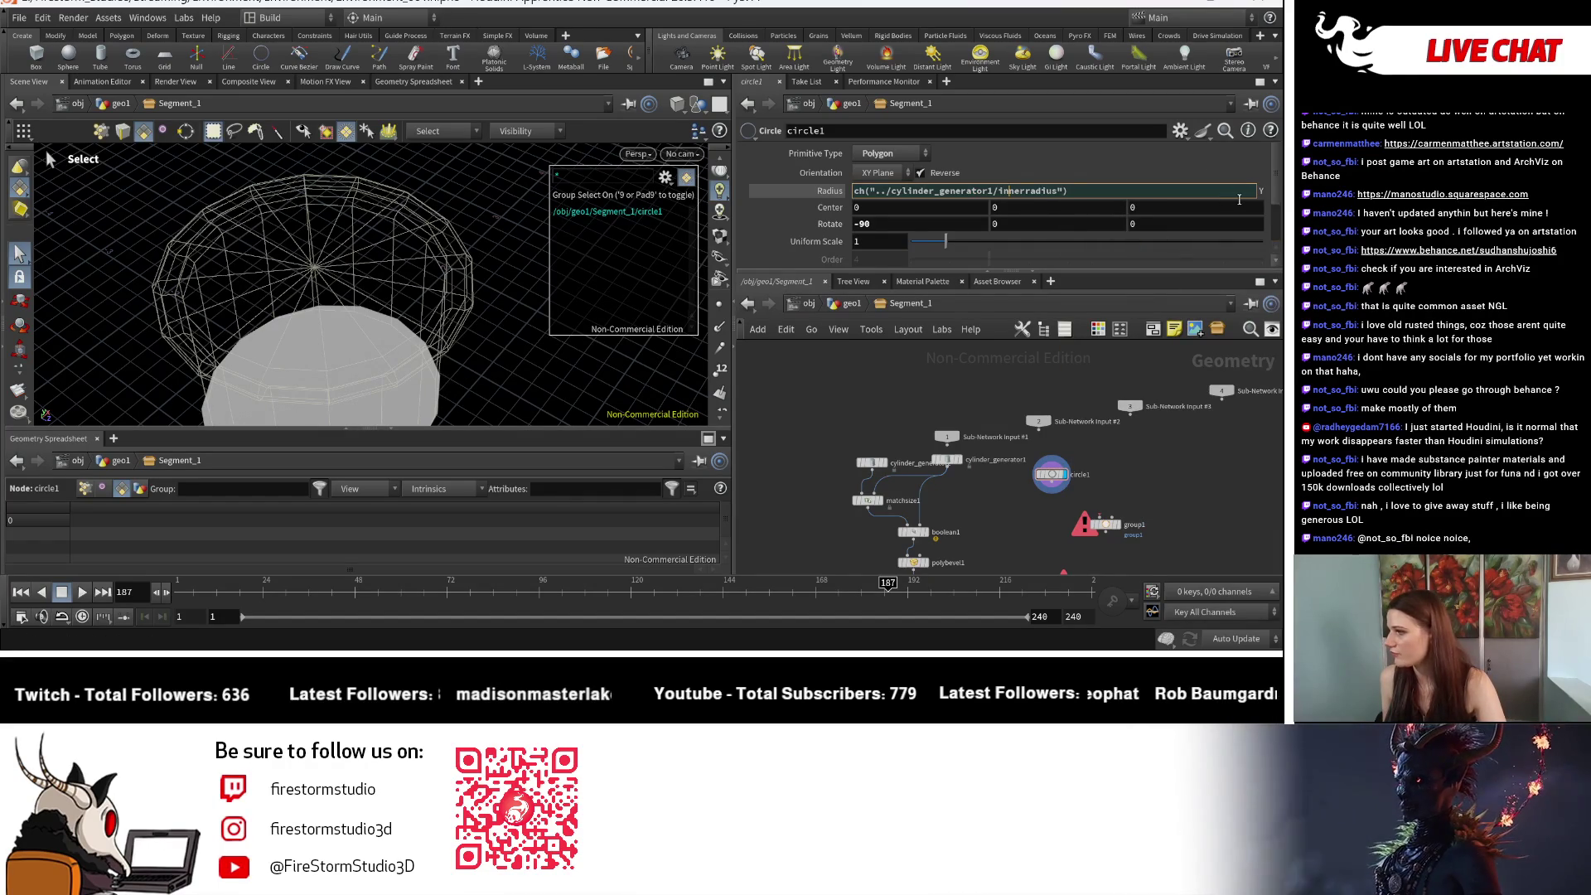
pyautogui.write('*')
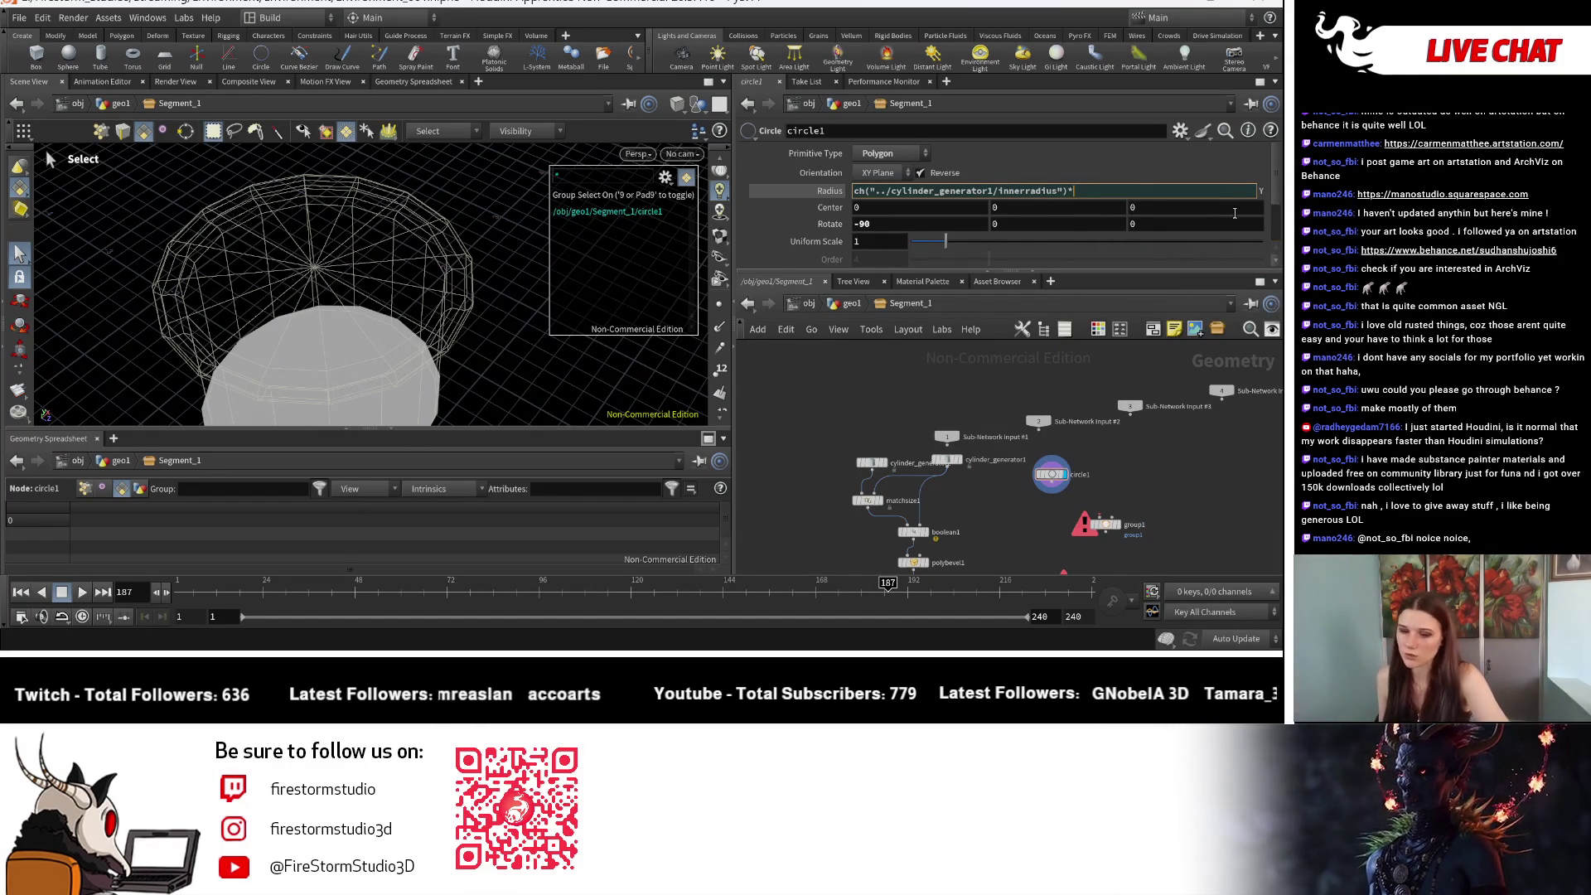
pyautogui.write('1')
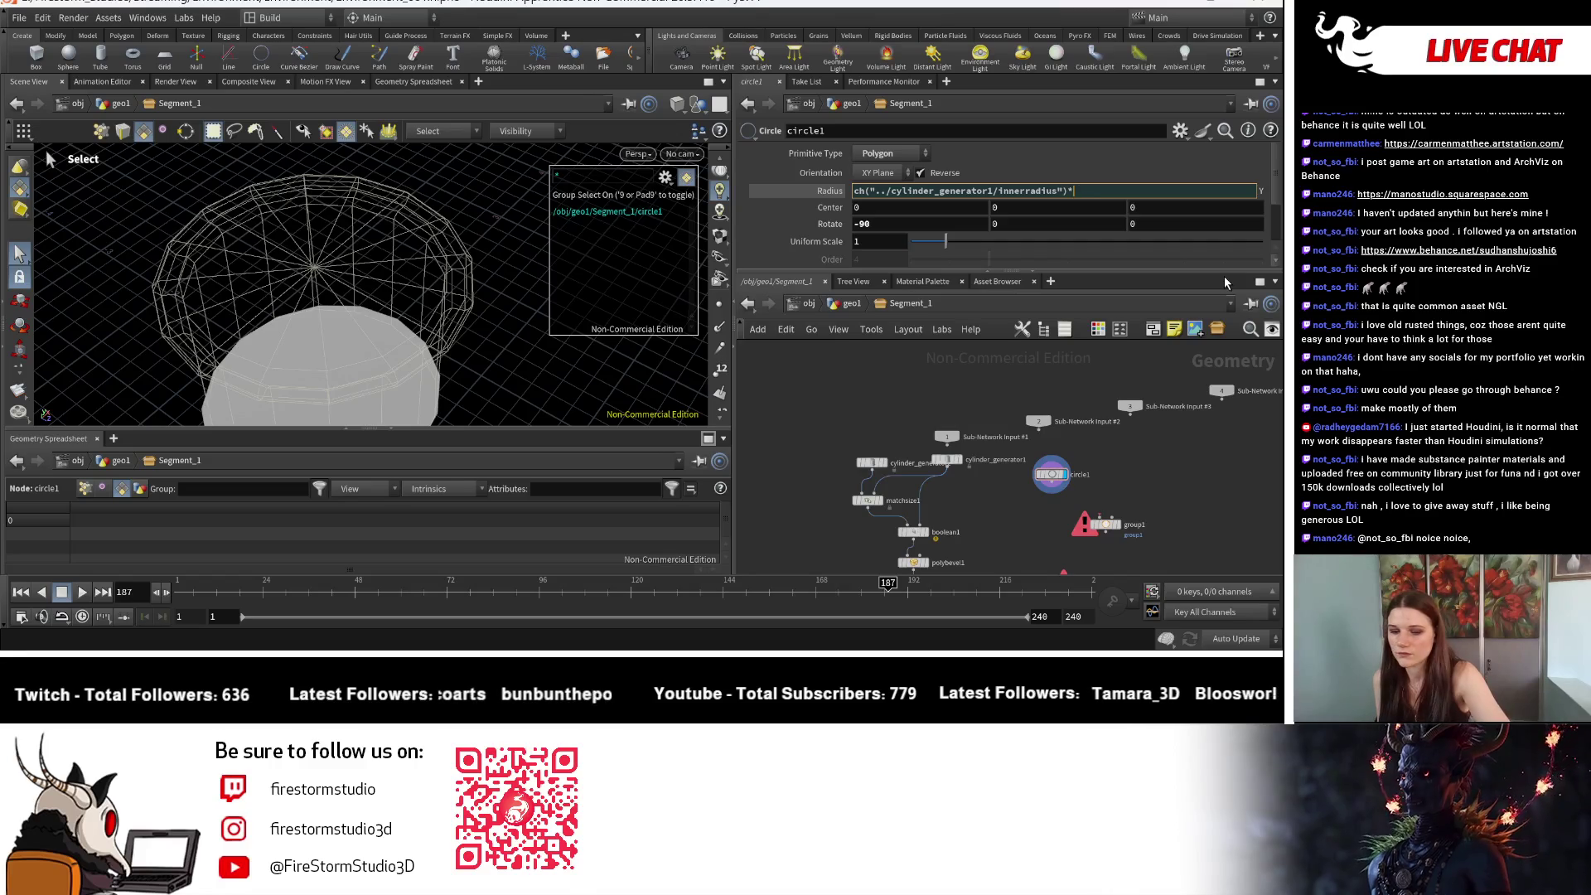
pyautogui.press('Return')
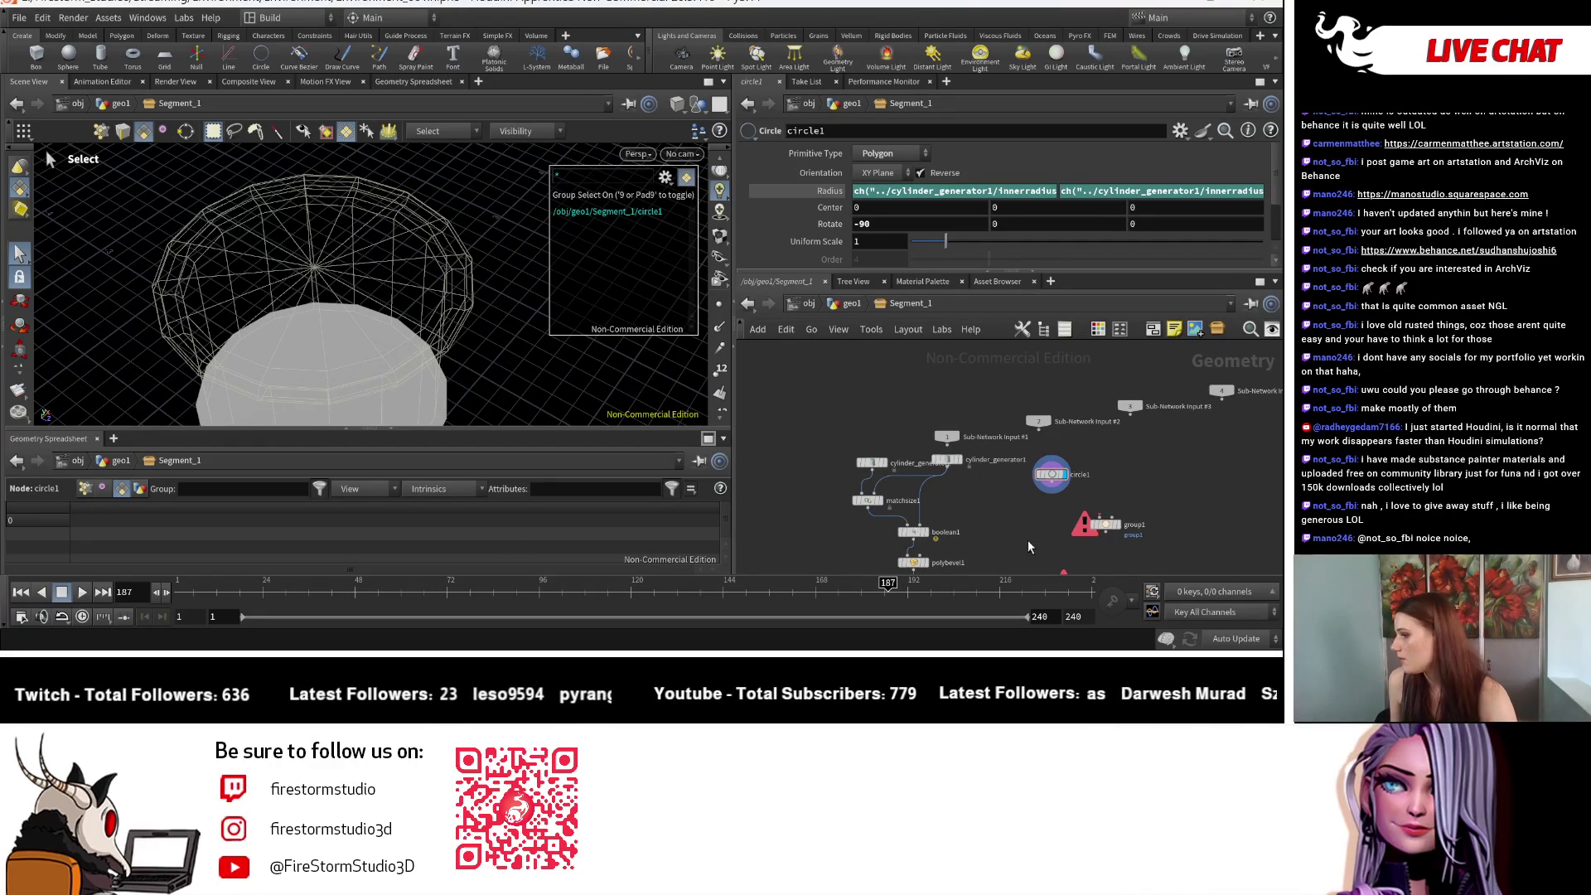
pyautogui.scroll(-2, 1208, 466)
pyautogui.scroll(2, 1128, 463)
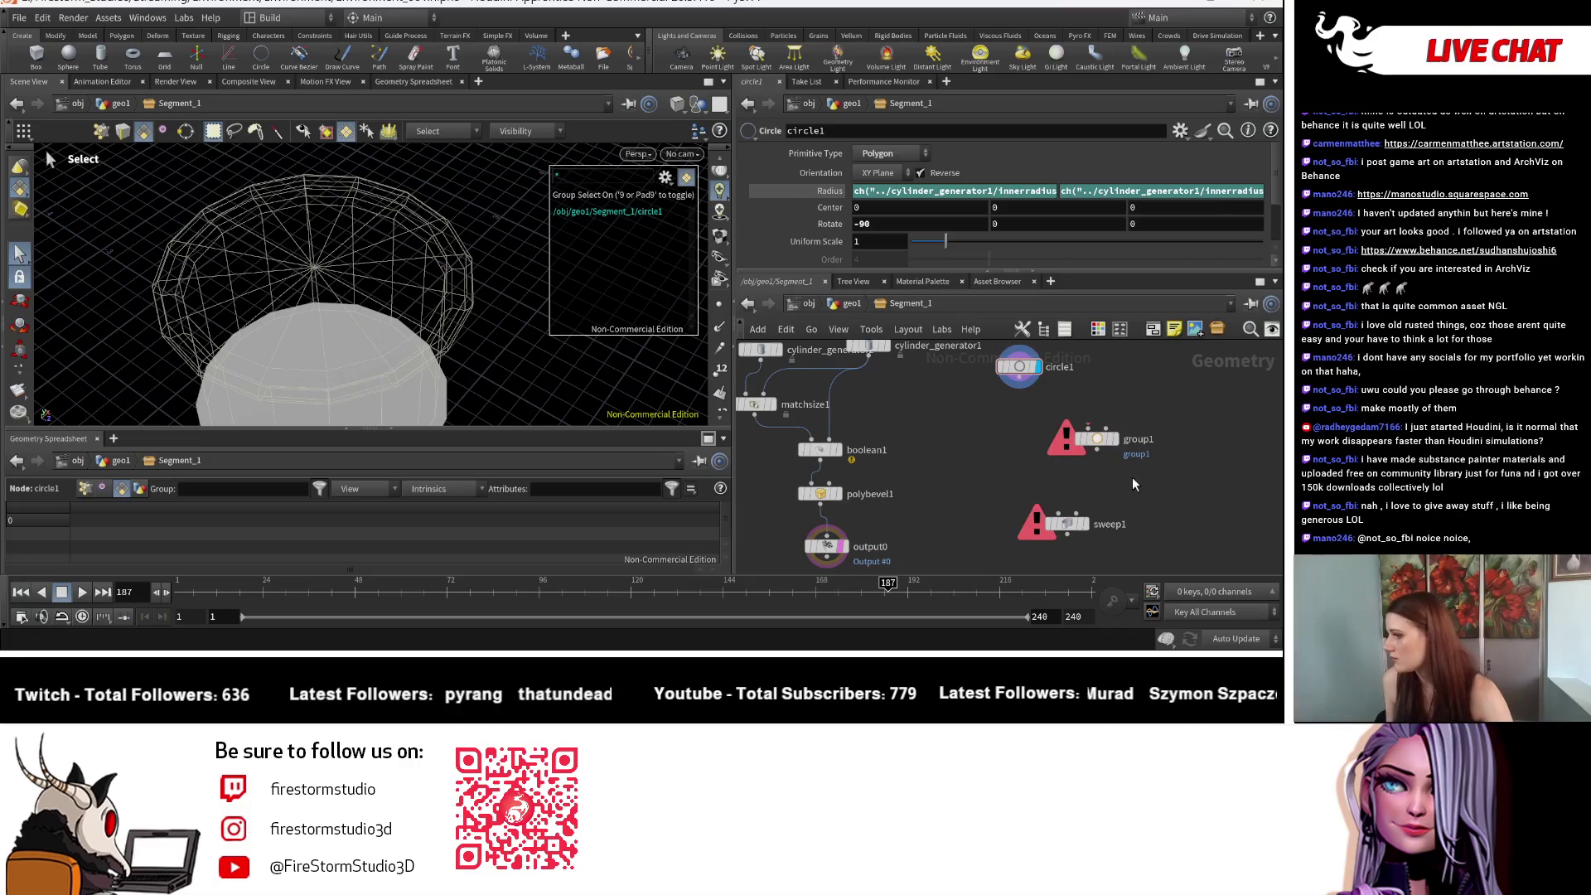
# Step: Delete the unused group1 node
pyautogui.click(1081, 428)
pyautogui.press('Delete')
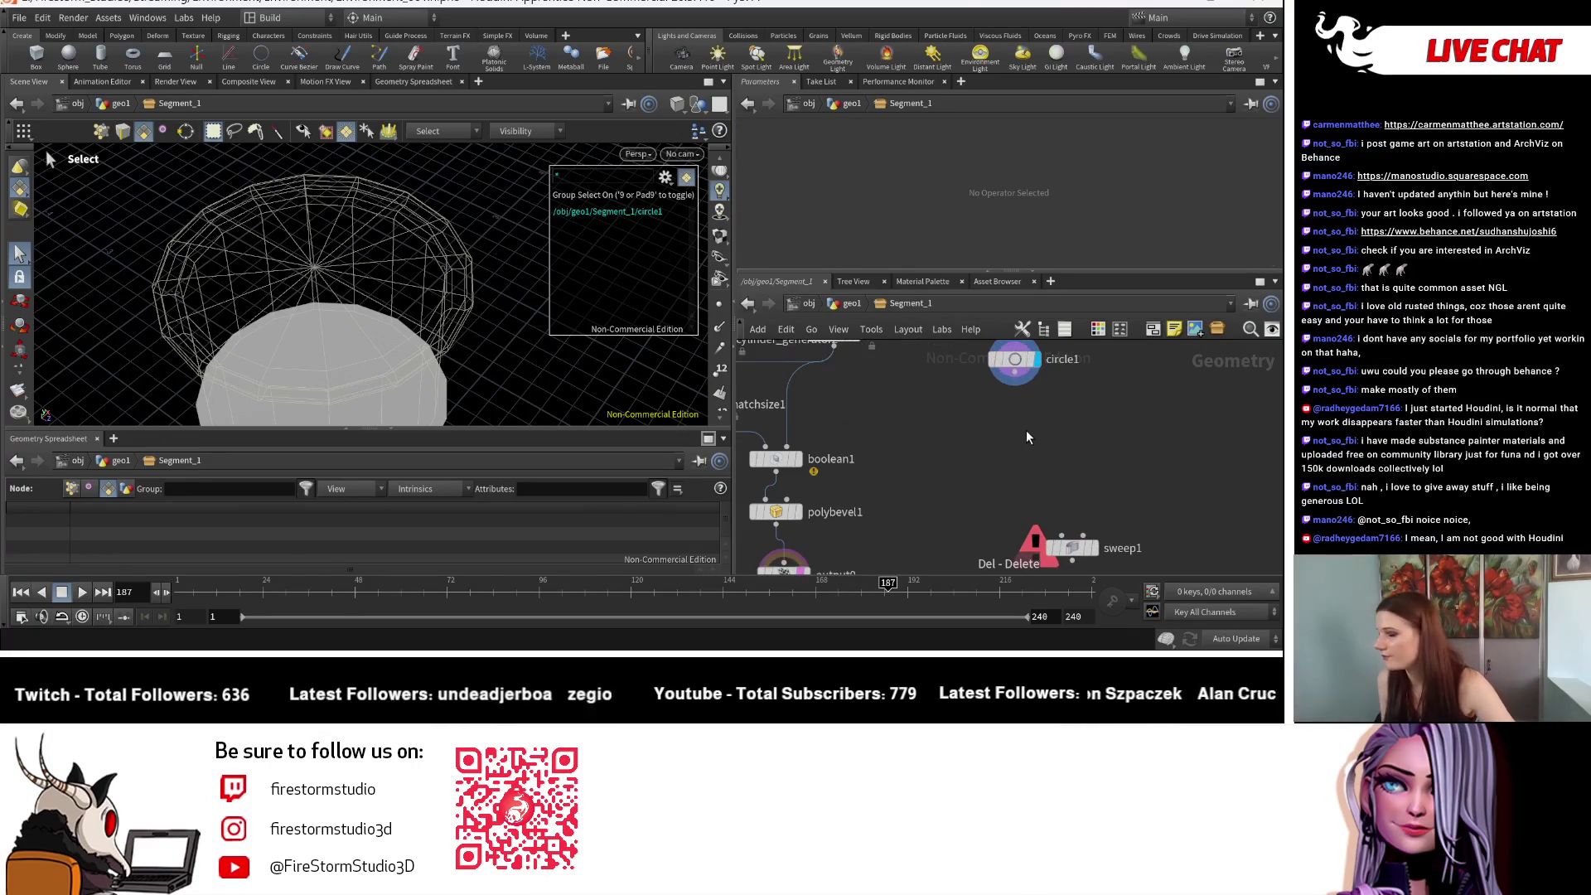
pyautogui.scroll(2, 1028, 428)
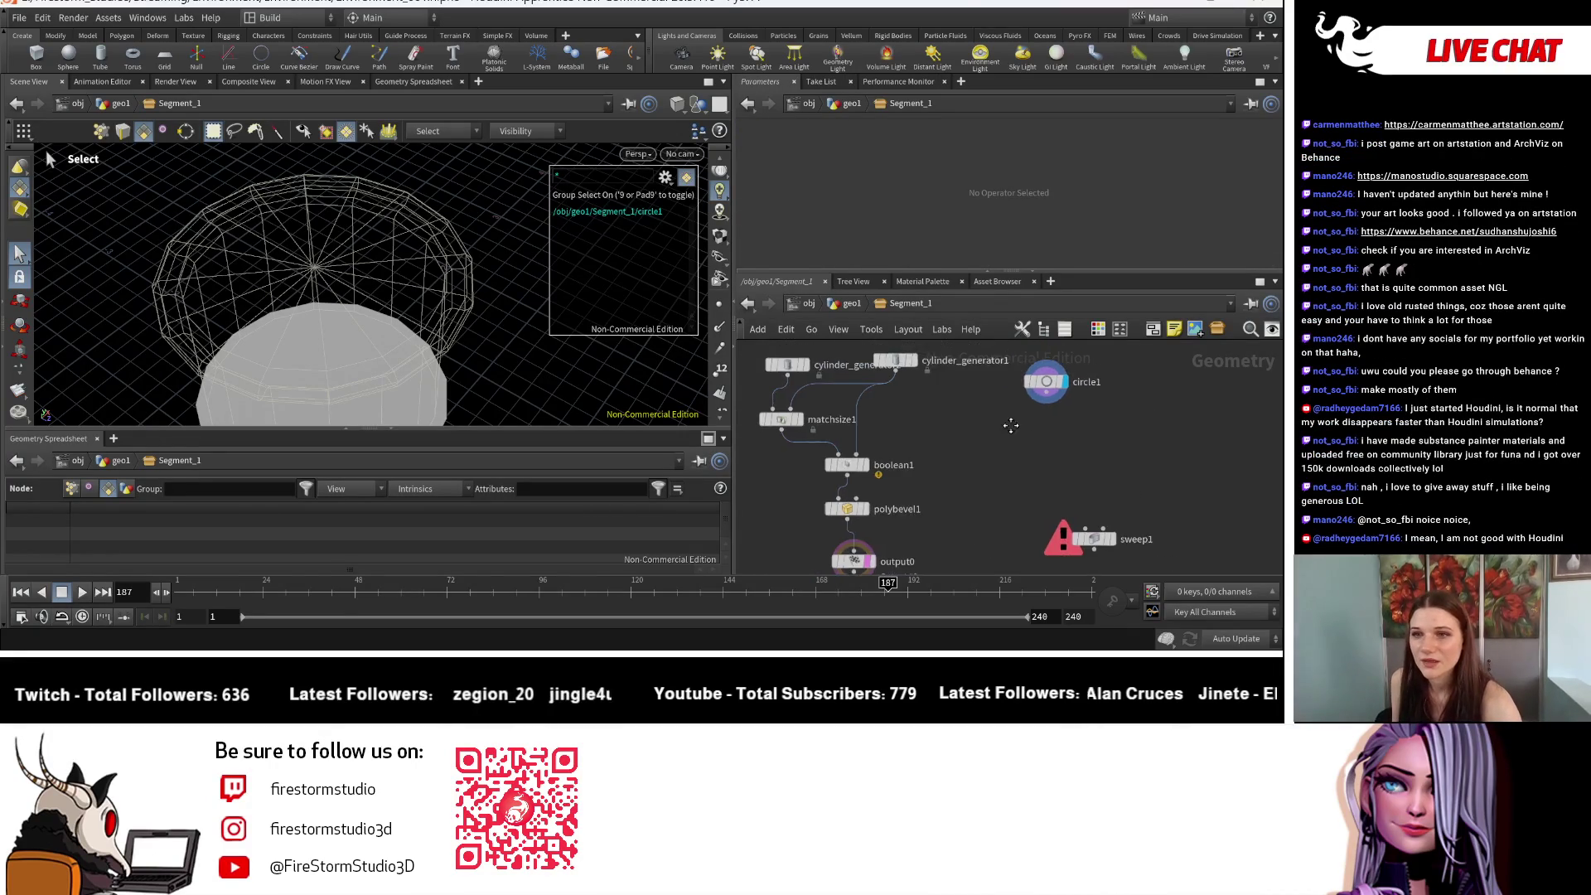
pyautogui.scroll(-1, 1011, 420)
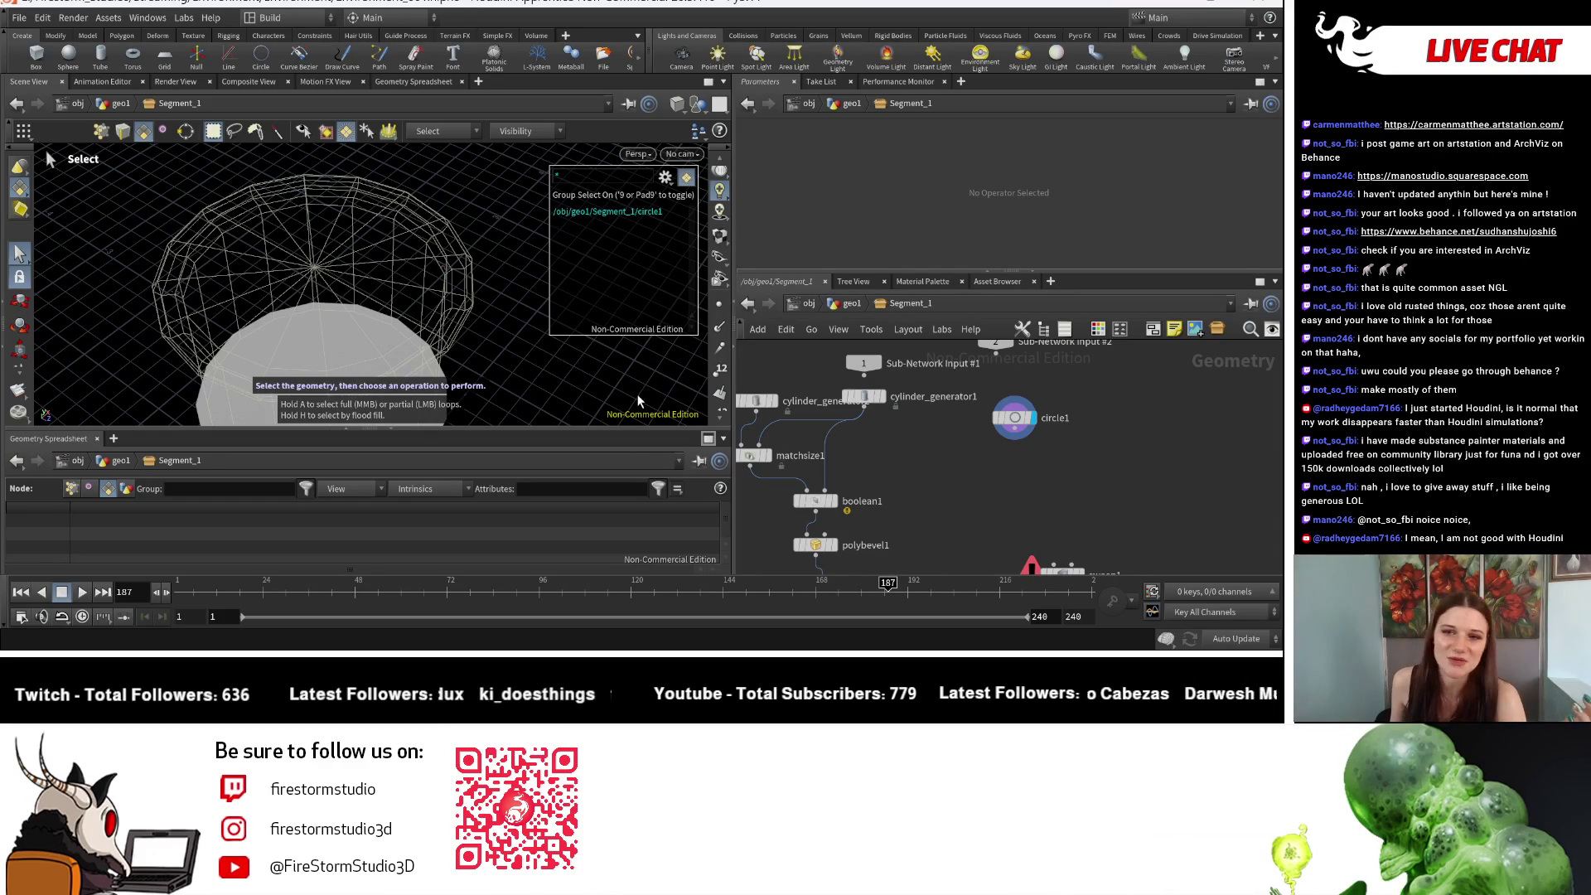
pyautogui.scroll(-3, 981, 421)
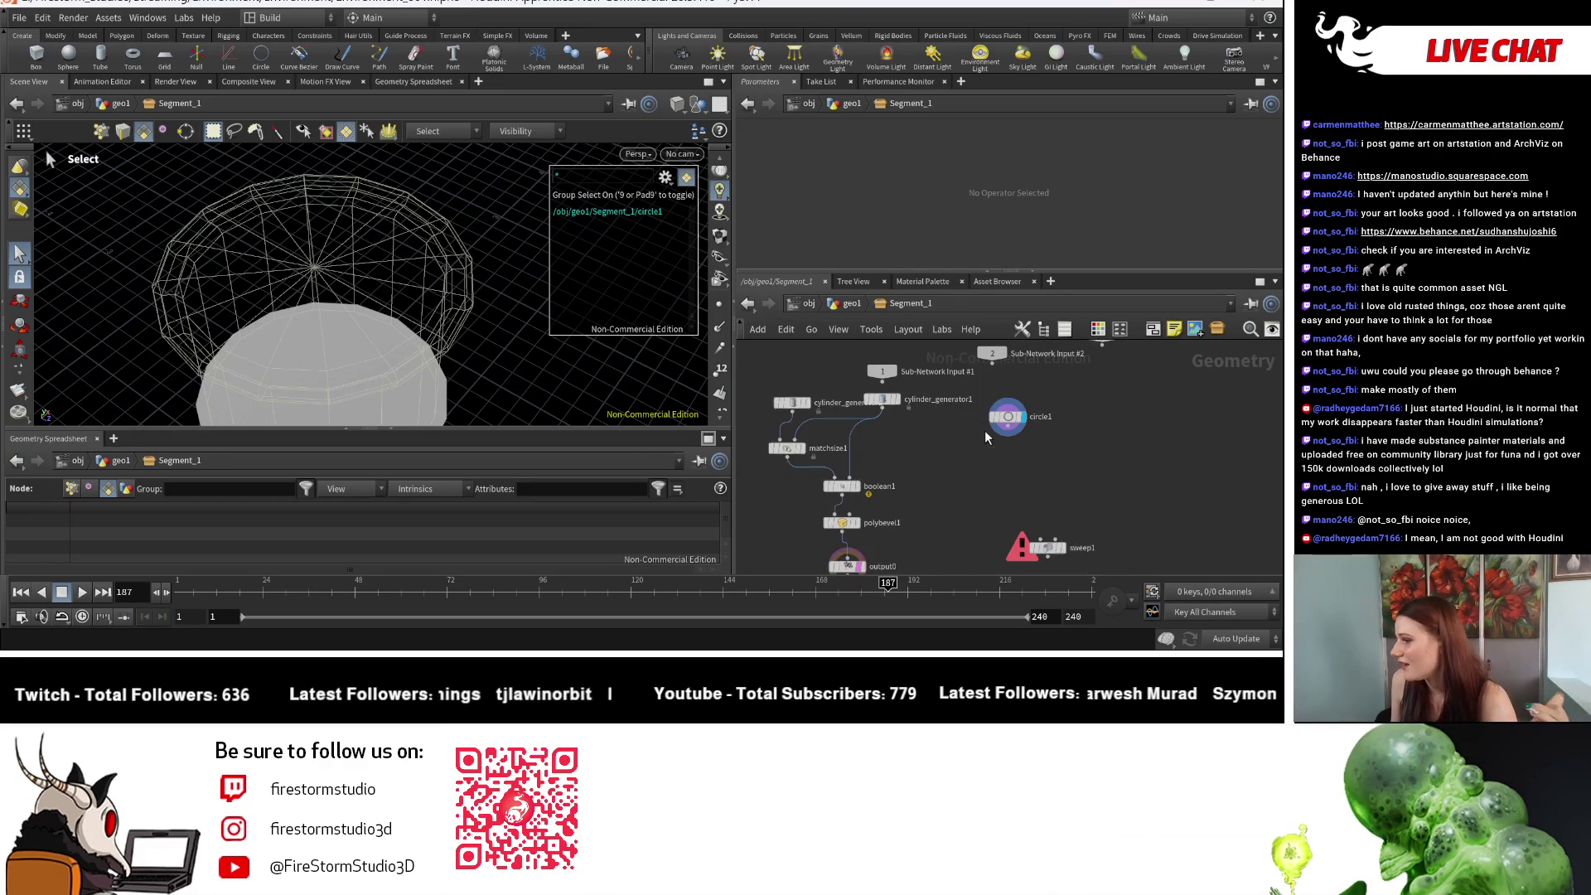
# Step: Cancel the stray wire from sweep1 and switch to the Lantern Houdini window
pyautogui.moveTo(1046, 545); pyautogui.dragTo(1005, 509)
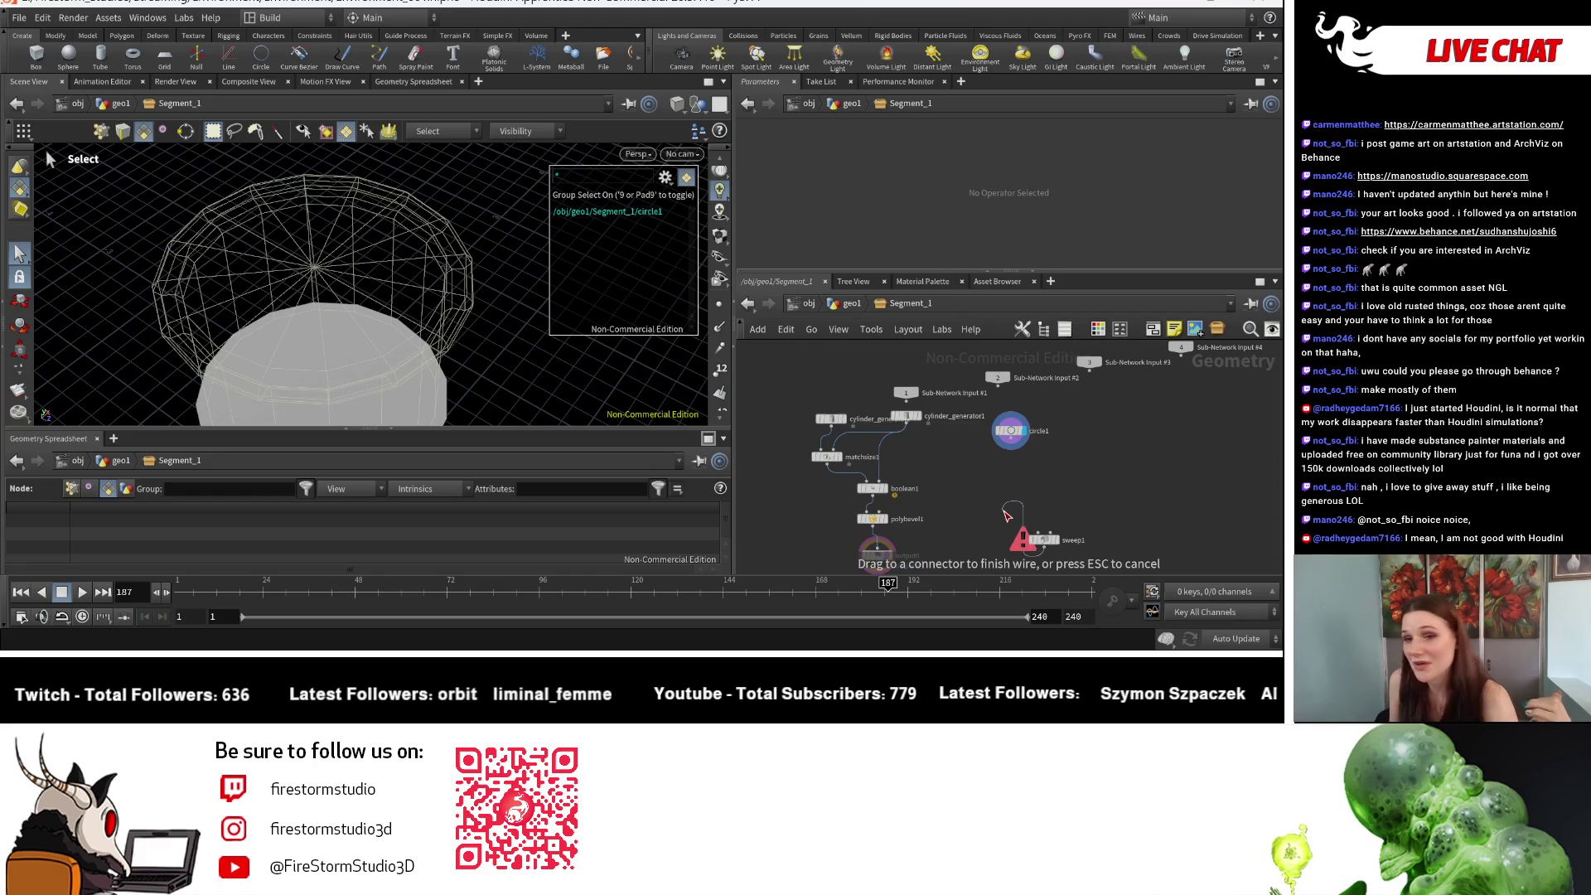
pyautogui.press('Escape')
pyautogui.scroll(4, 1049, 454)
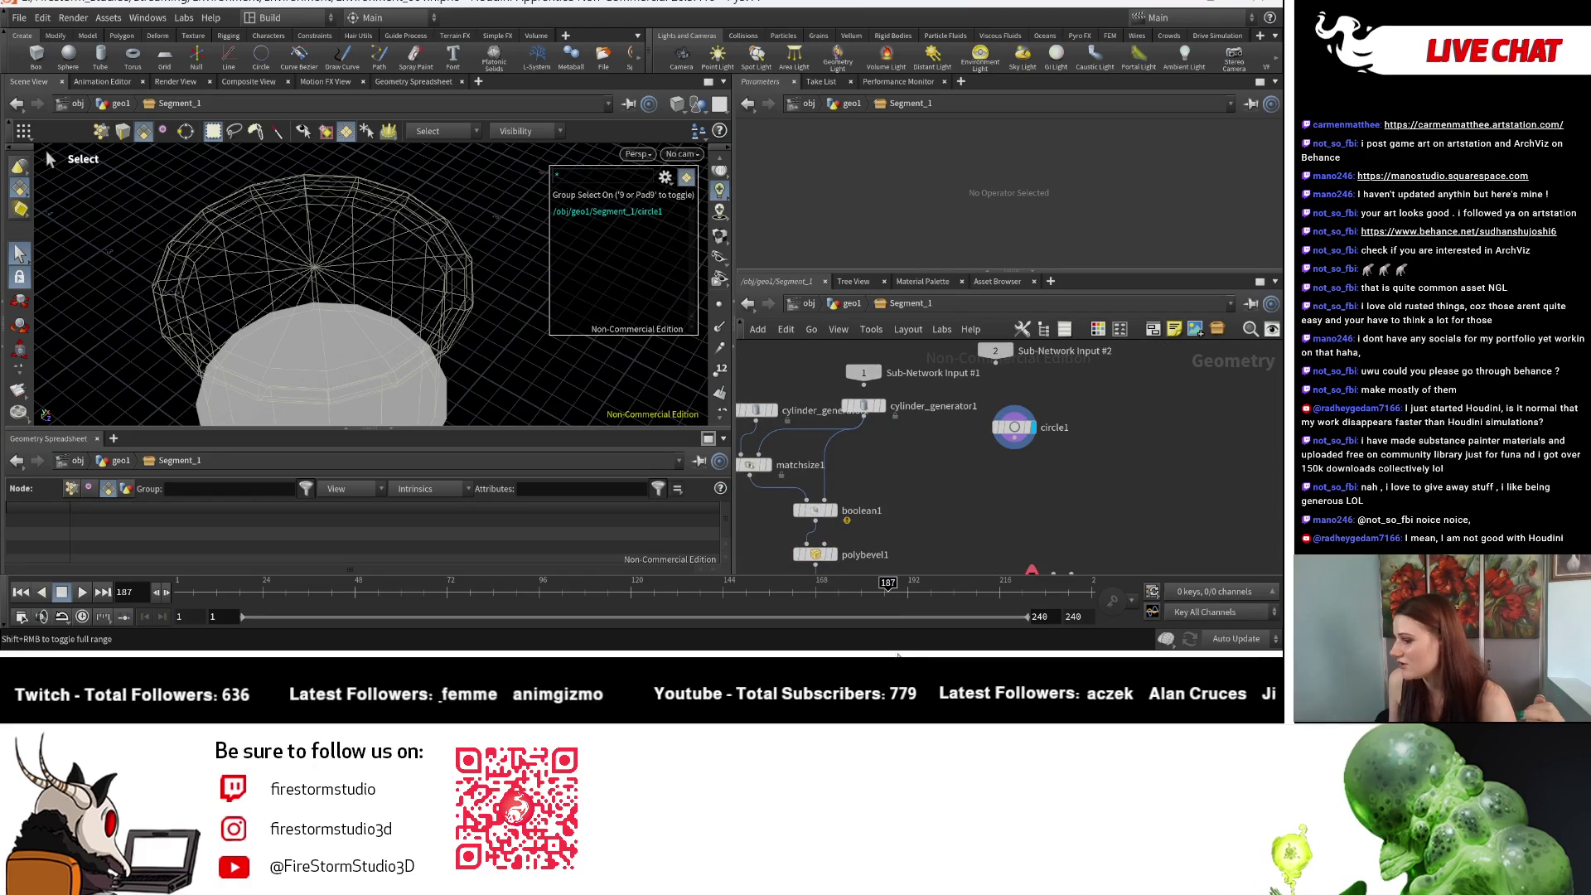
pyautogui.moveTo(820, 654)
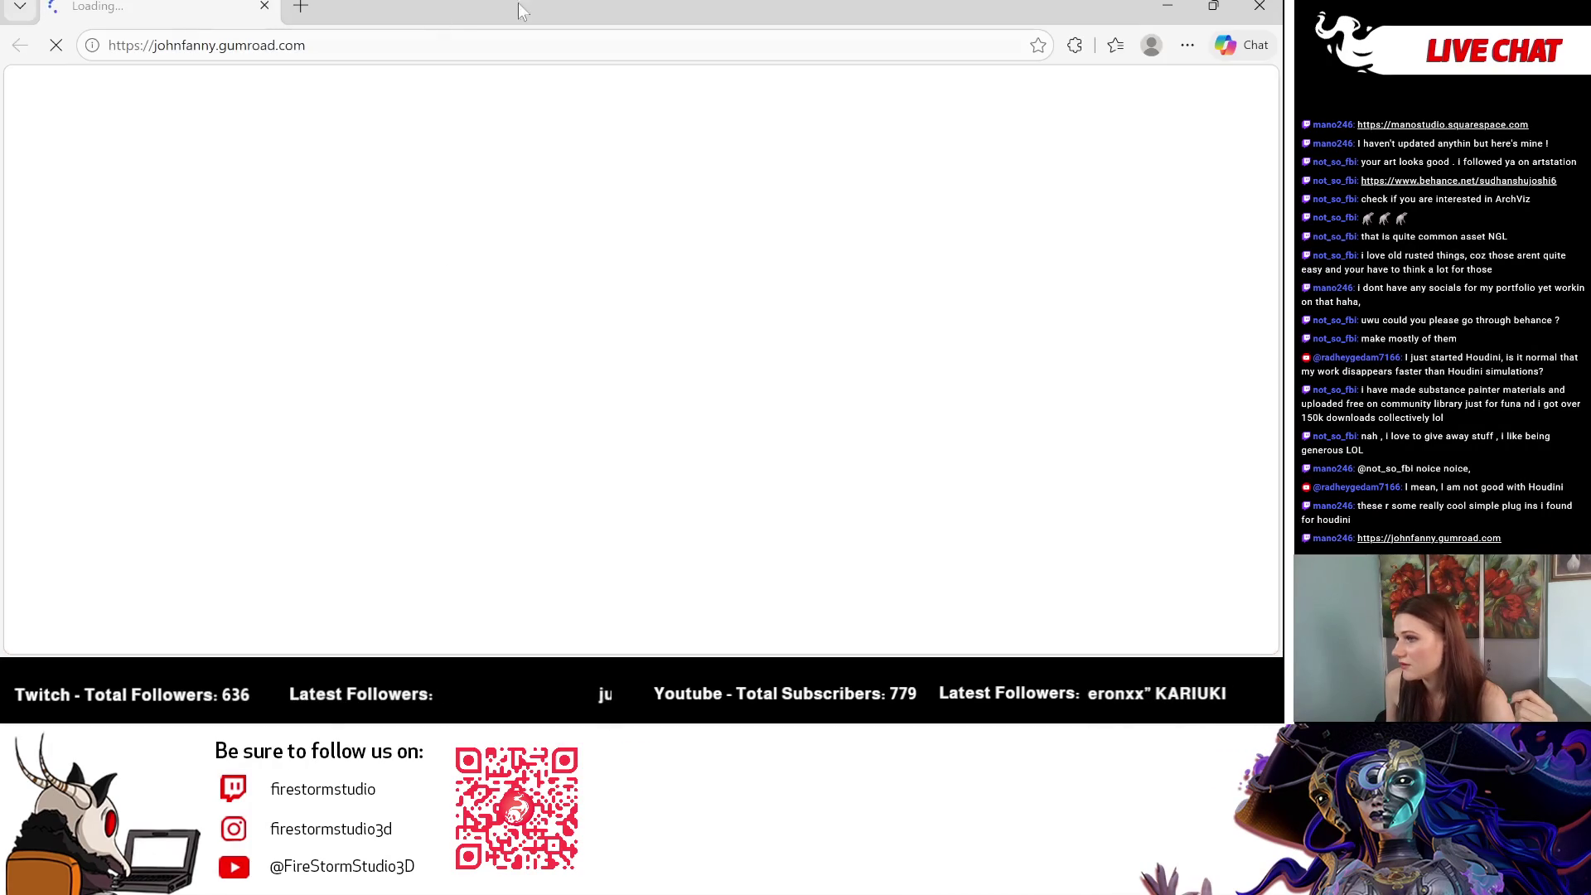
pyautogui.moveTo(519, 3); pyautogui.dragTo(0, 92)
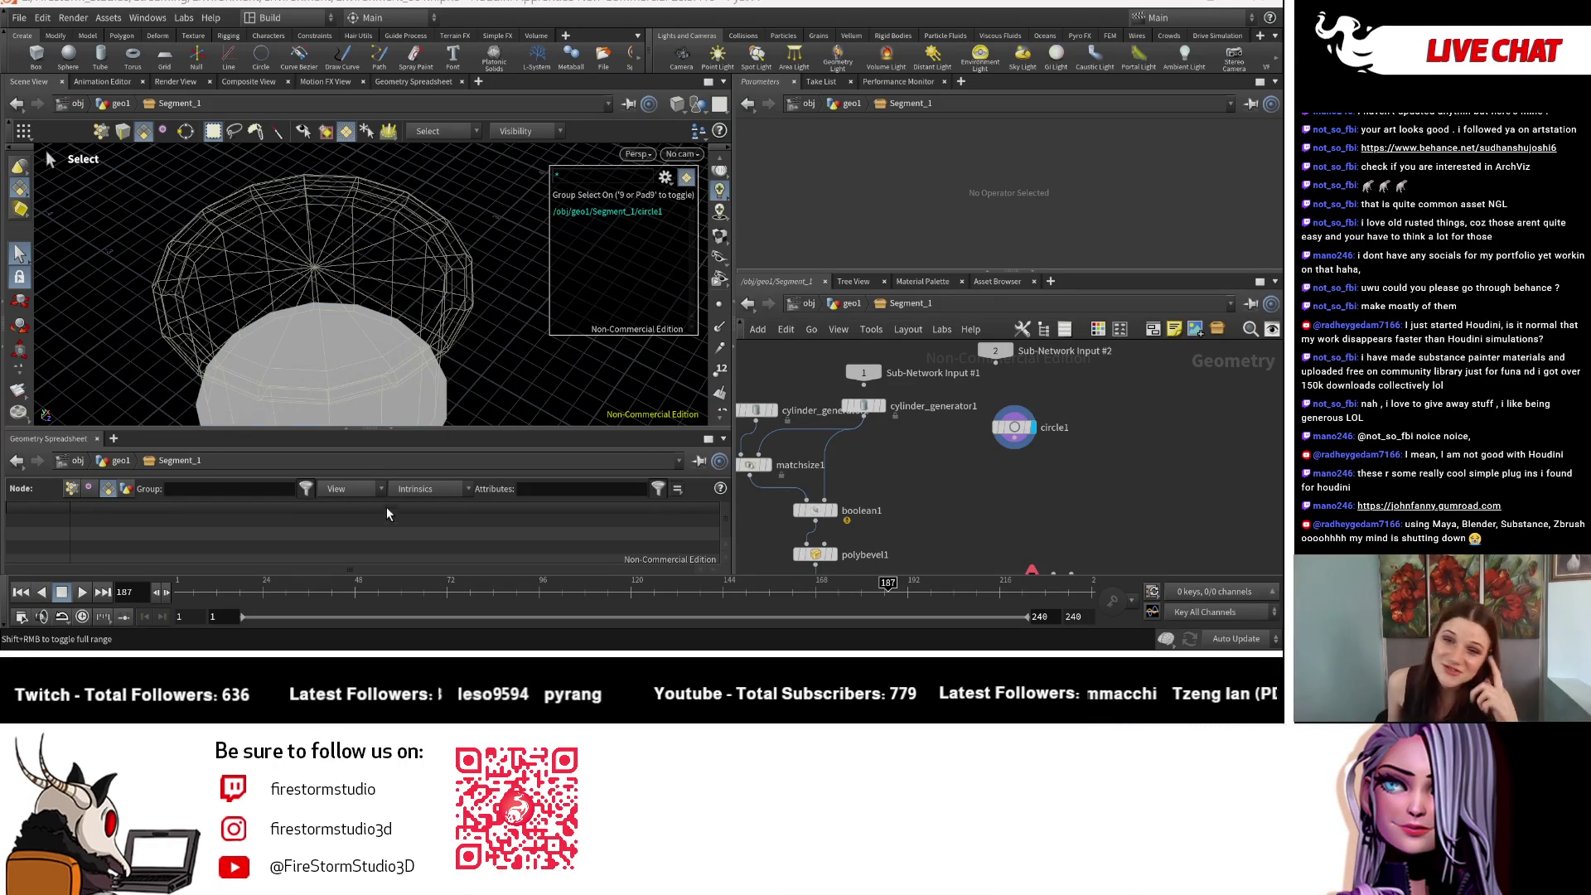
pyautogui.hotkey('alt', 'Tab')
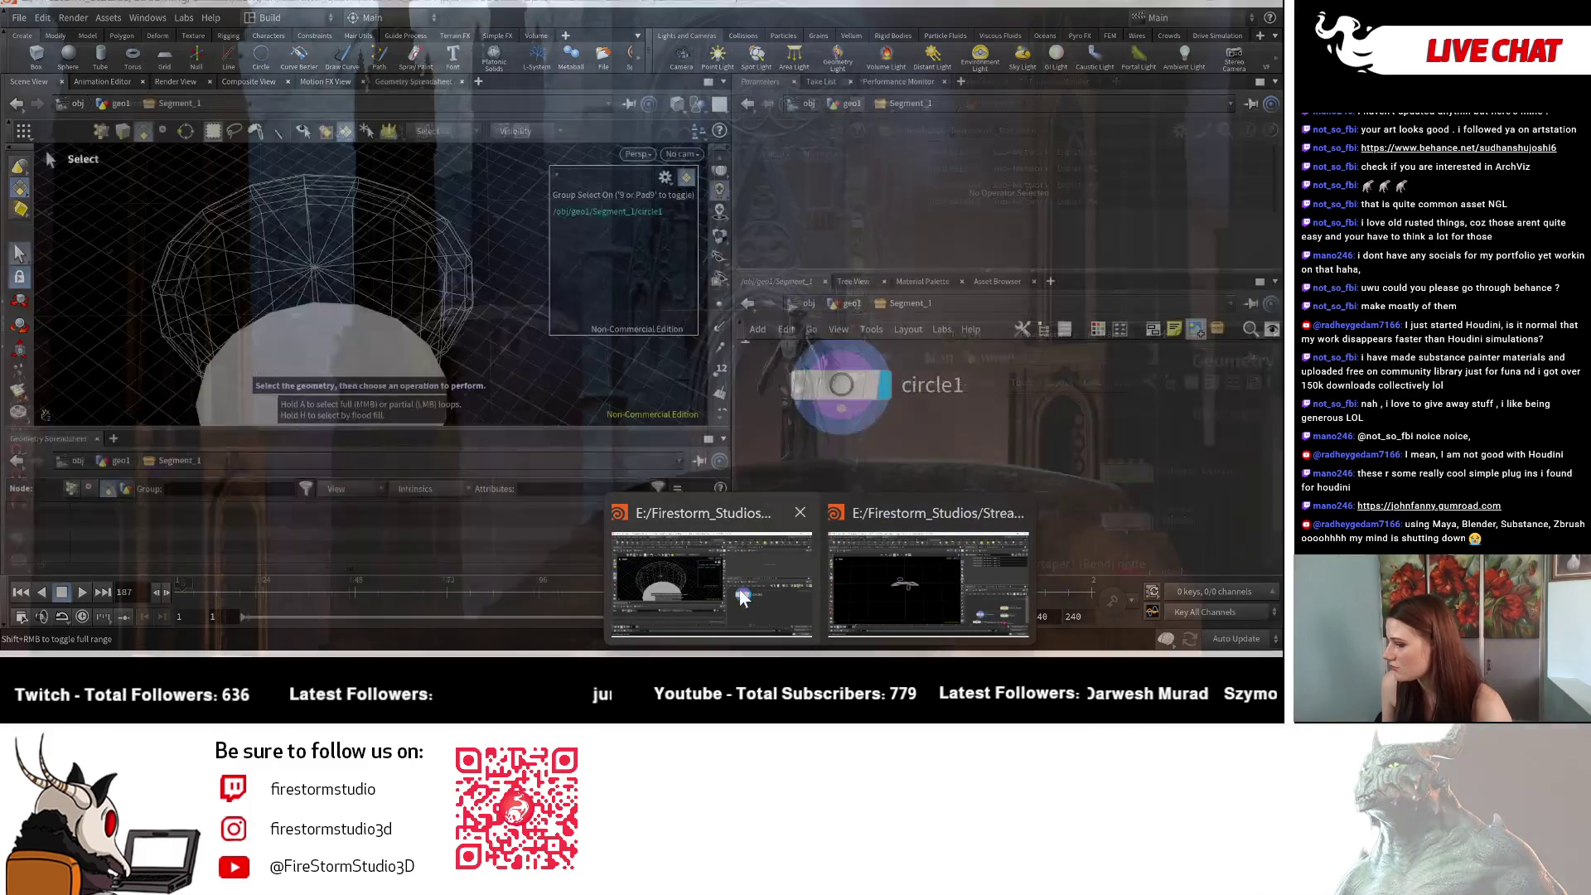
# Step: Paste Pedestal_Pattern beside circle1 in Segment_1, display it, and dive inside
pyautogui.click(741, 598)
pyautogui.scroll(-5, 1102, 456)
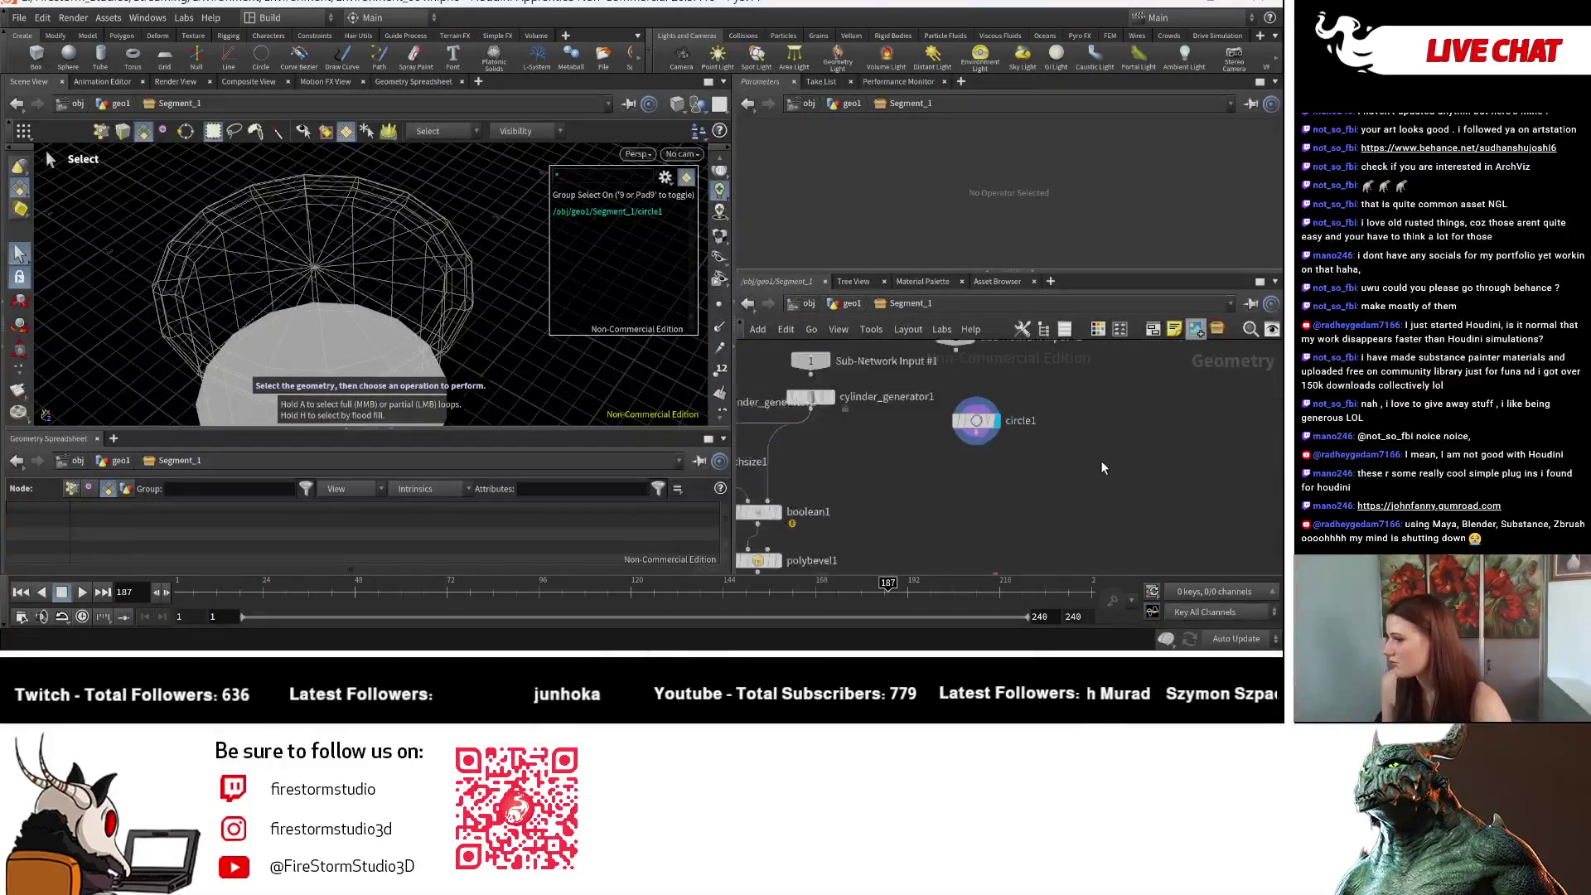
pyautogui.hotkey('ctrl', 'v')
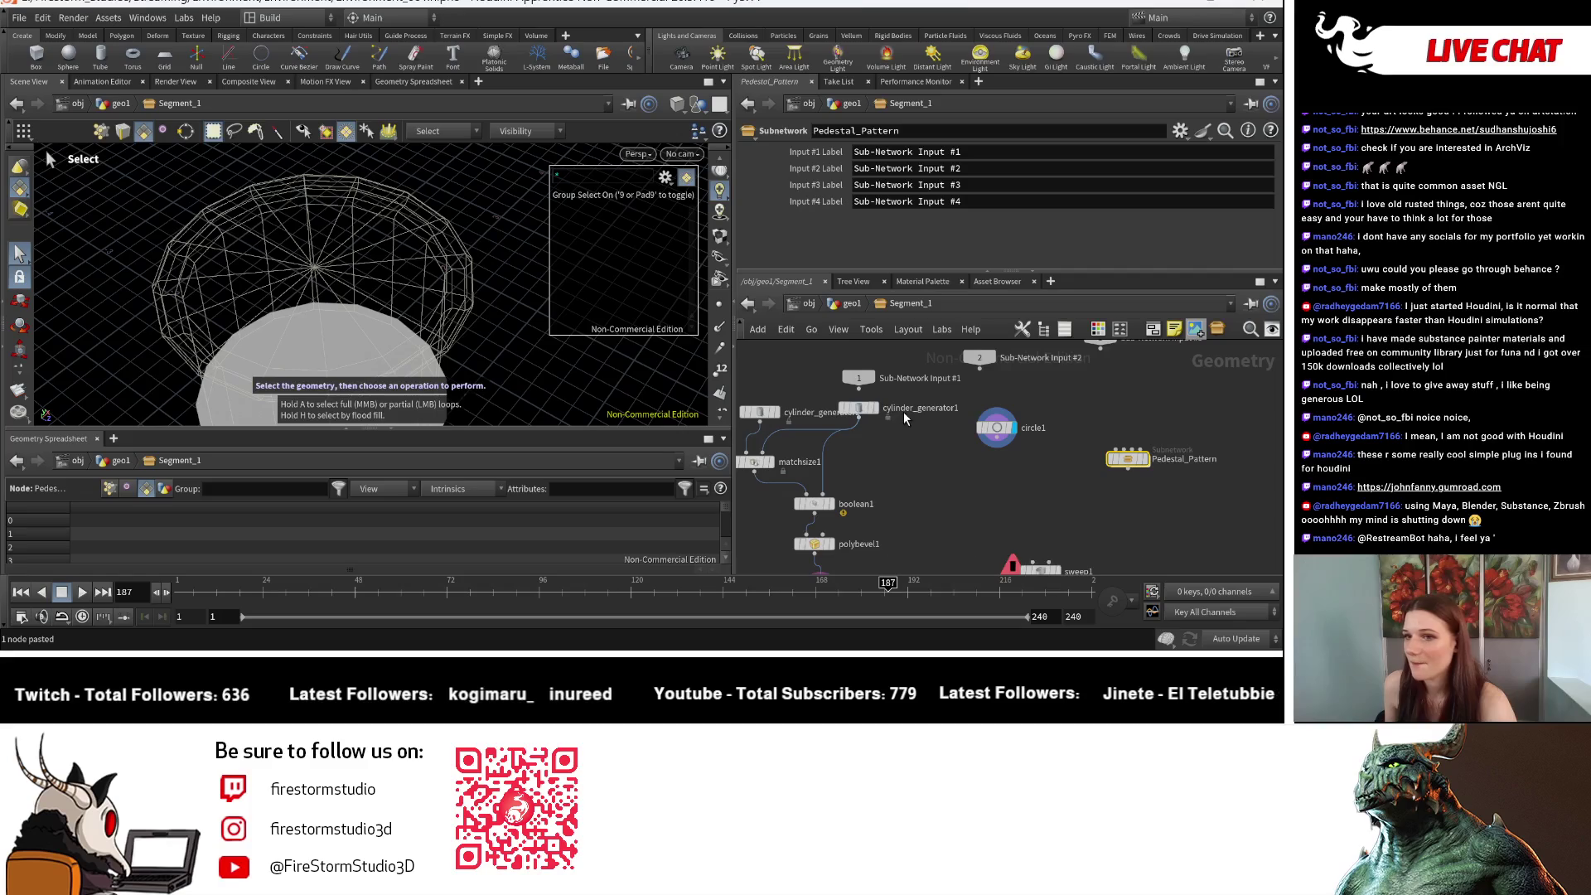
pyautogui.moveTo(1128, 460); pyautogui.dragTo(1056, 449)
pyautogui.scroll(4, 1007, 461)
pyautogui.click(1107, 404)
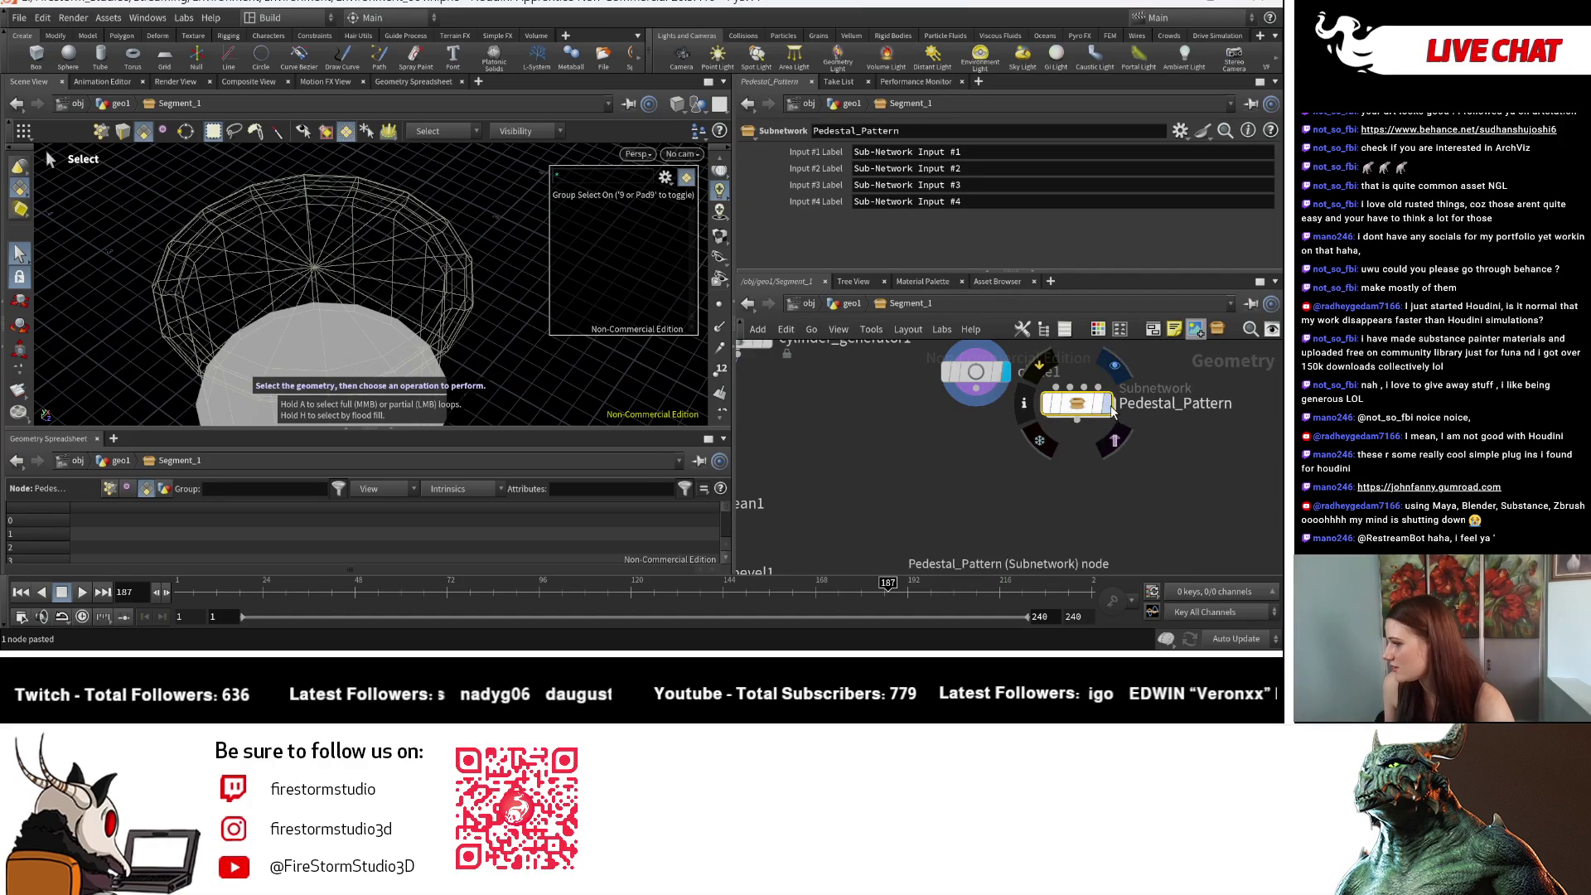
pyautogui.press('Escape')
pyautogui.moveTo(479, 336)
pyautogui.mouseDown()
pyautogui.moveTo(338, 345)
pyautogui.moveTo(337, 256)
pyautogui.moveTo(302, 309)
pyautogui.moveTo(387, 312)
pyautogui.moveTo(365, 373)
pyautogui.moveTo(401, 196)
pyautogui.moveTo(416, 327)
pyautogui.moveTo(451, 366)
pyautogui.moveTo(425, 312)
pyautogui.moveTo(699, 341)
pyautogui.moveTo(331, 158)
pyautogui.moveTo(329, 273)
pyautogui.moveTo(398, 364)
pyautogui.mouseUp()
pyautogui.doubleClick(1076, 404)
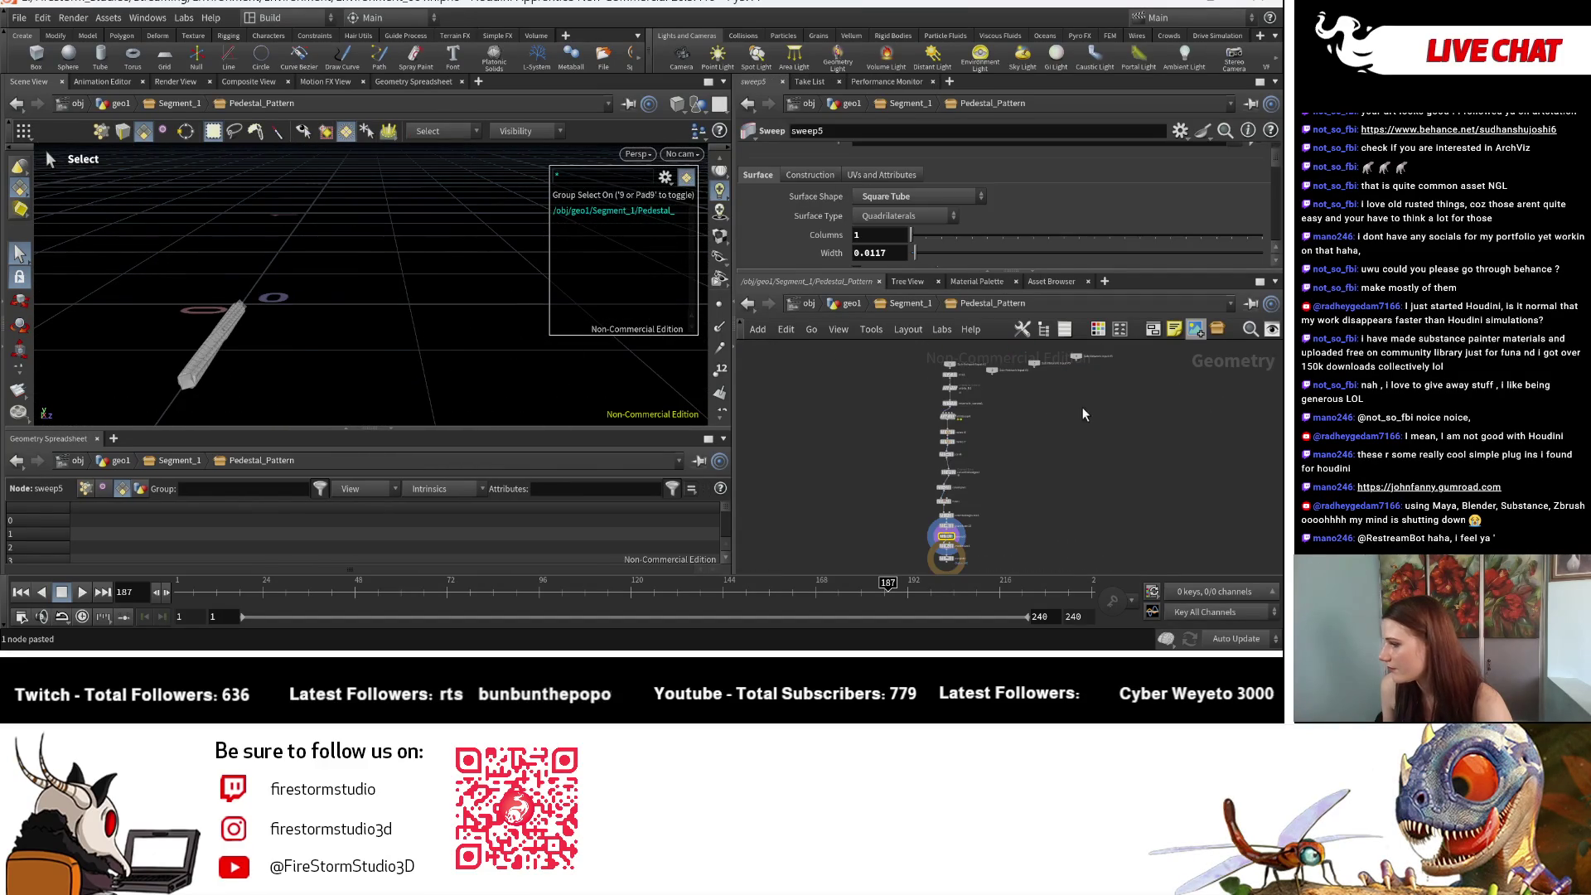
# Step: Step the display flag through mirror6, mirror7 and join4 to inspect their outputs
pyautogui.scroll(5, 954, 432)
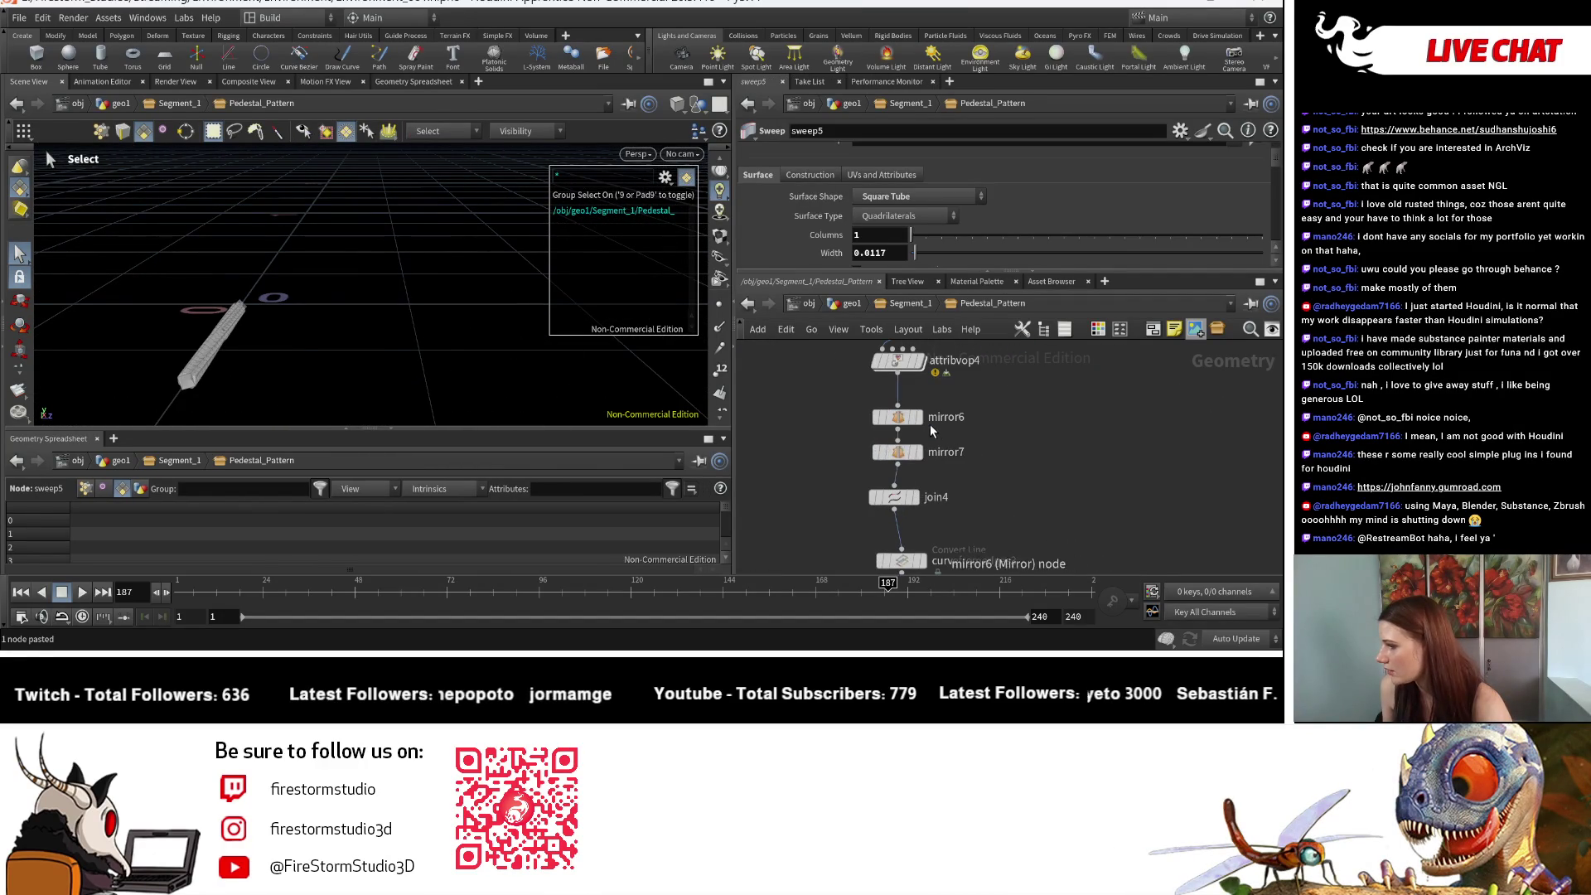
pyautogui.click(923, 422)
pyautogui.click(923, 452)
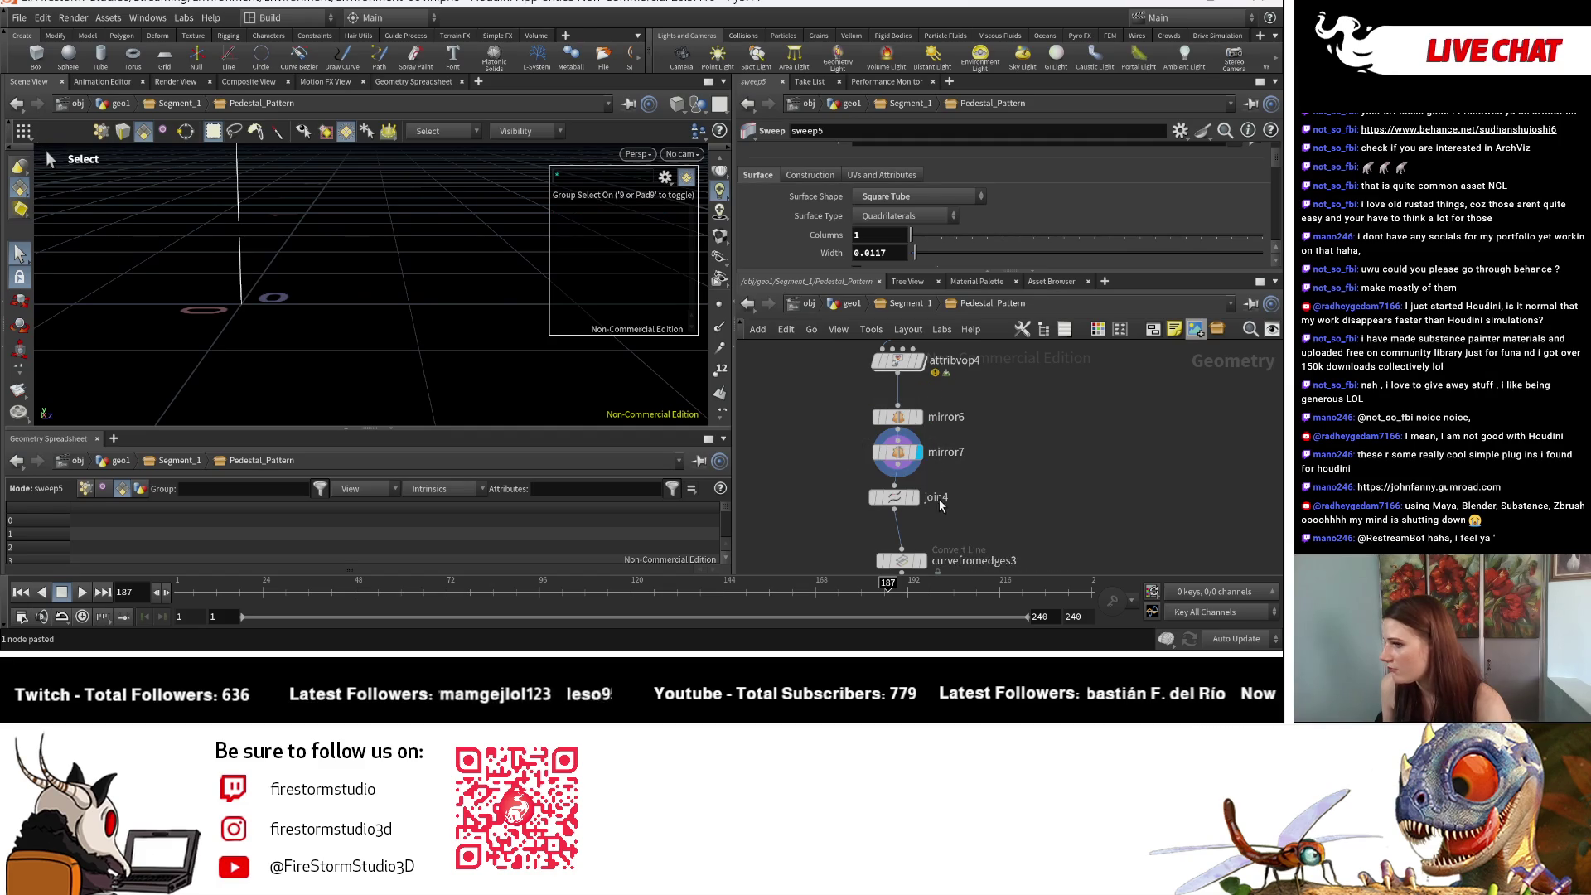
pyautogui.click(919, 498)
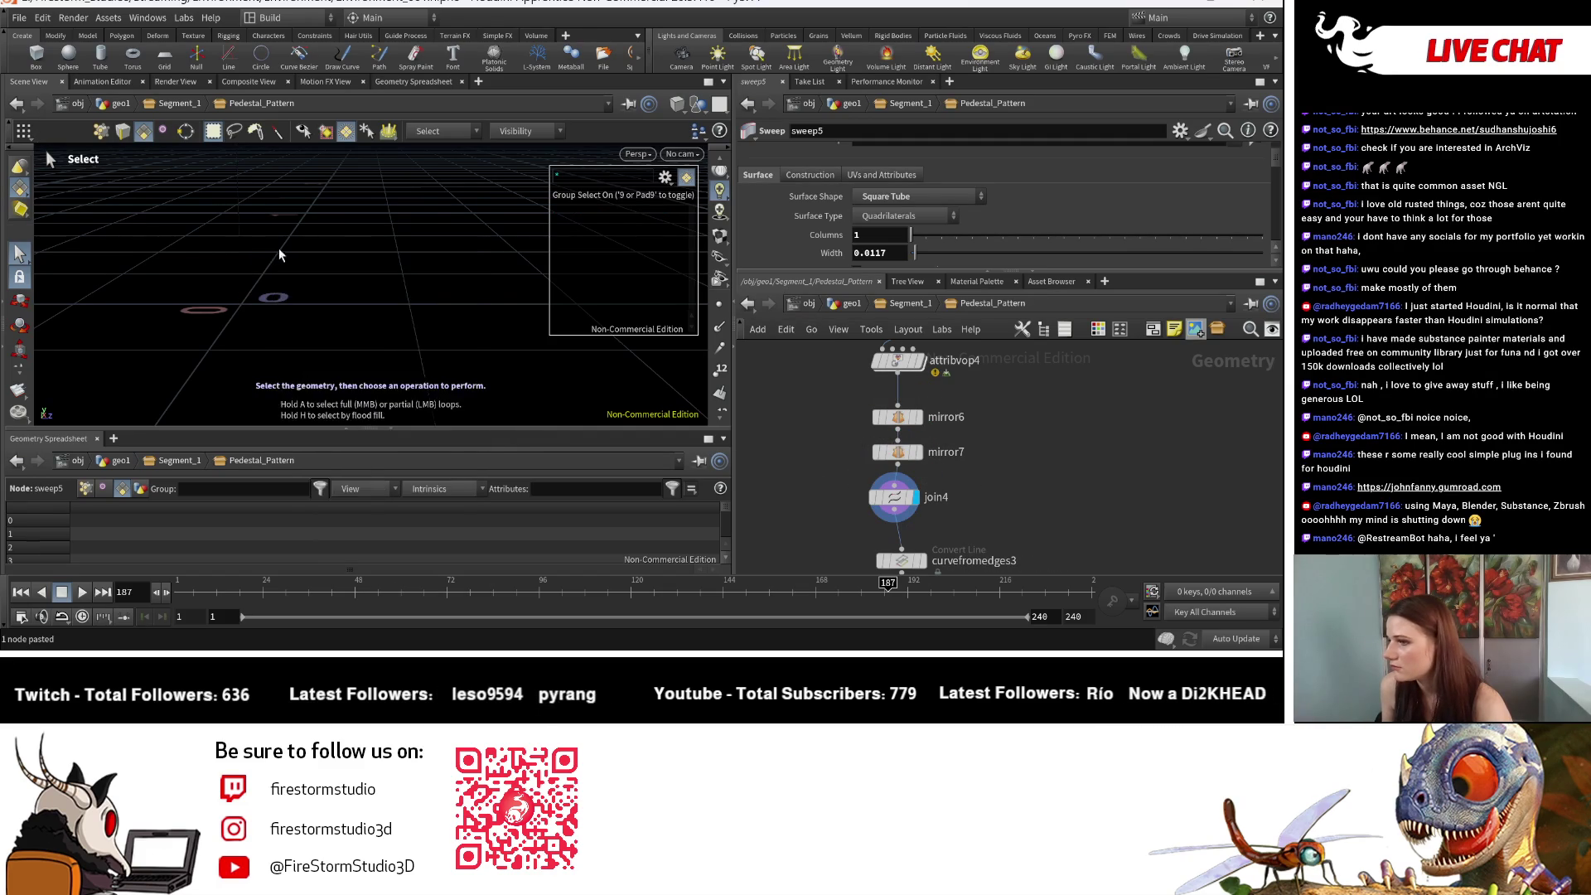
pyautogui.press('Escape')
pyautogui.moveTo(365, 275)
pyautogui.mouseDown()
pyautogui.moveTo(285, 274)
pyautogui.moveTo(479, 320)
pyautogui.moveTo(266, 312)
pyautogui.mouseUp()
pyautogui.press('s')
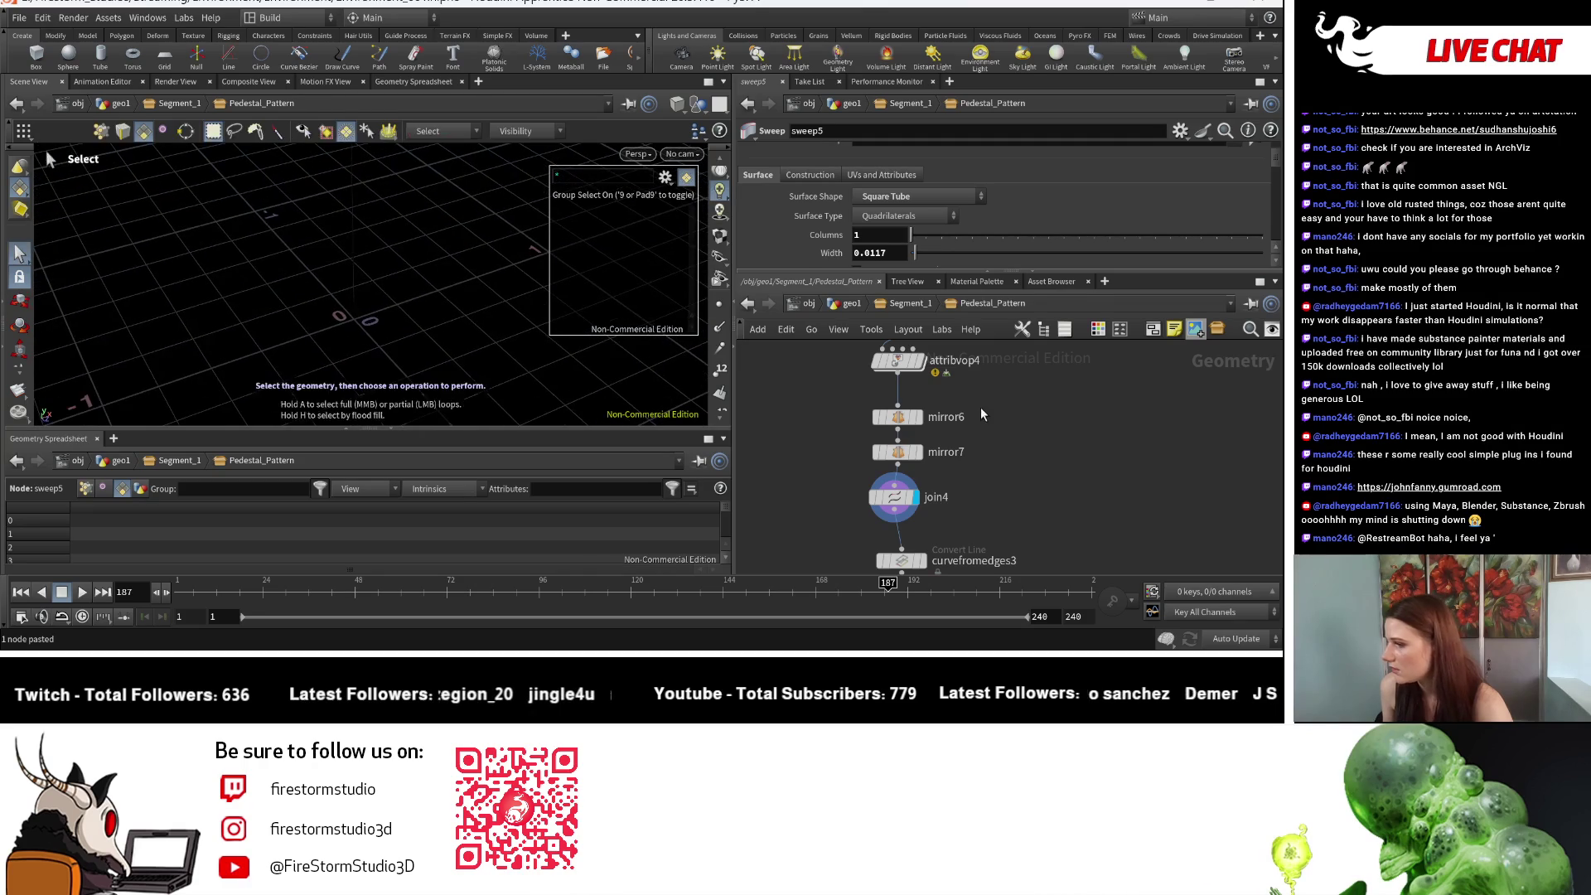
pyautogui.scroll(-3, 978, 457)
pyautogui.moveTo(978, 457); pyautogui.dragTo(944, 525, button='middle')
# Step: Display resample_curveu1's resampled line and show attribvop4's parameters
pyautogui.click(908, 397)
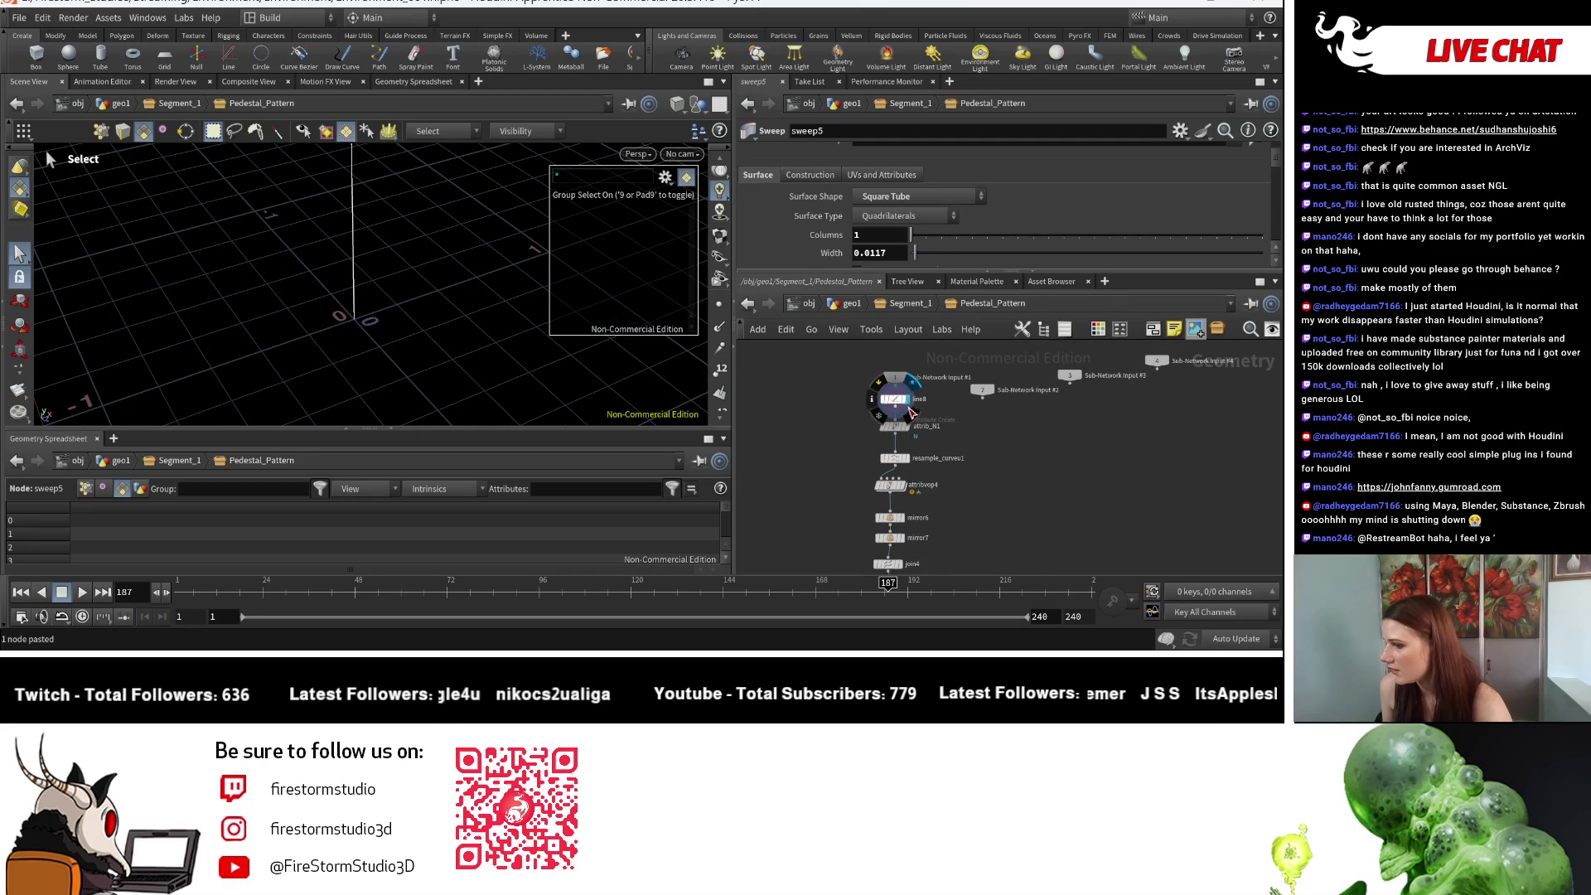
pyautogui.click(896, 426)
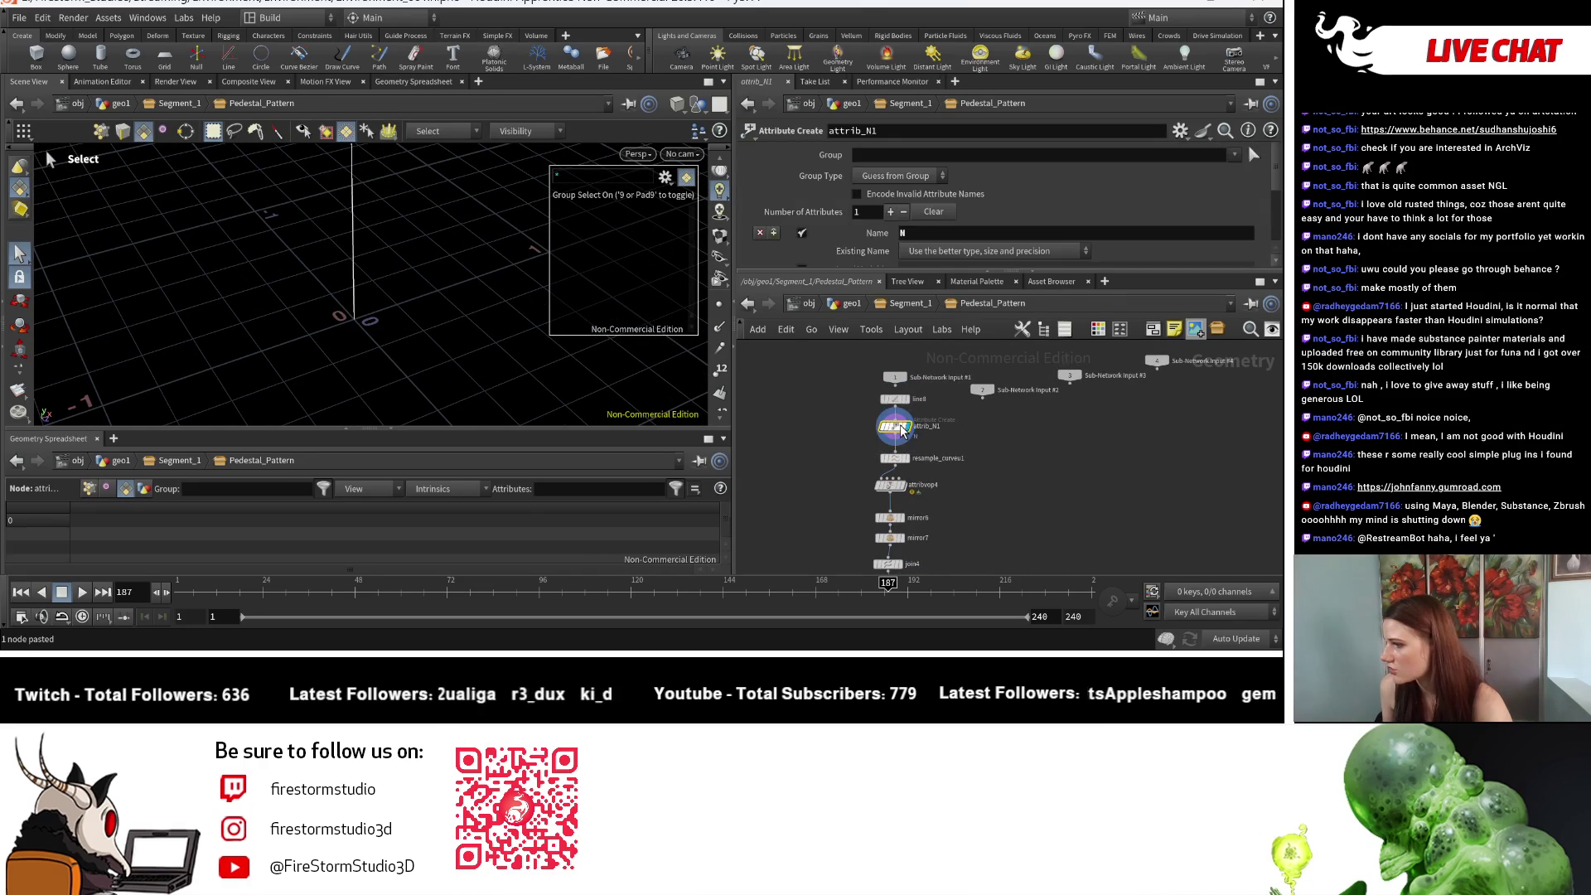
pyautogui.scroll(-1, 983, 246)
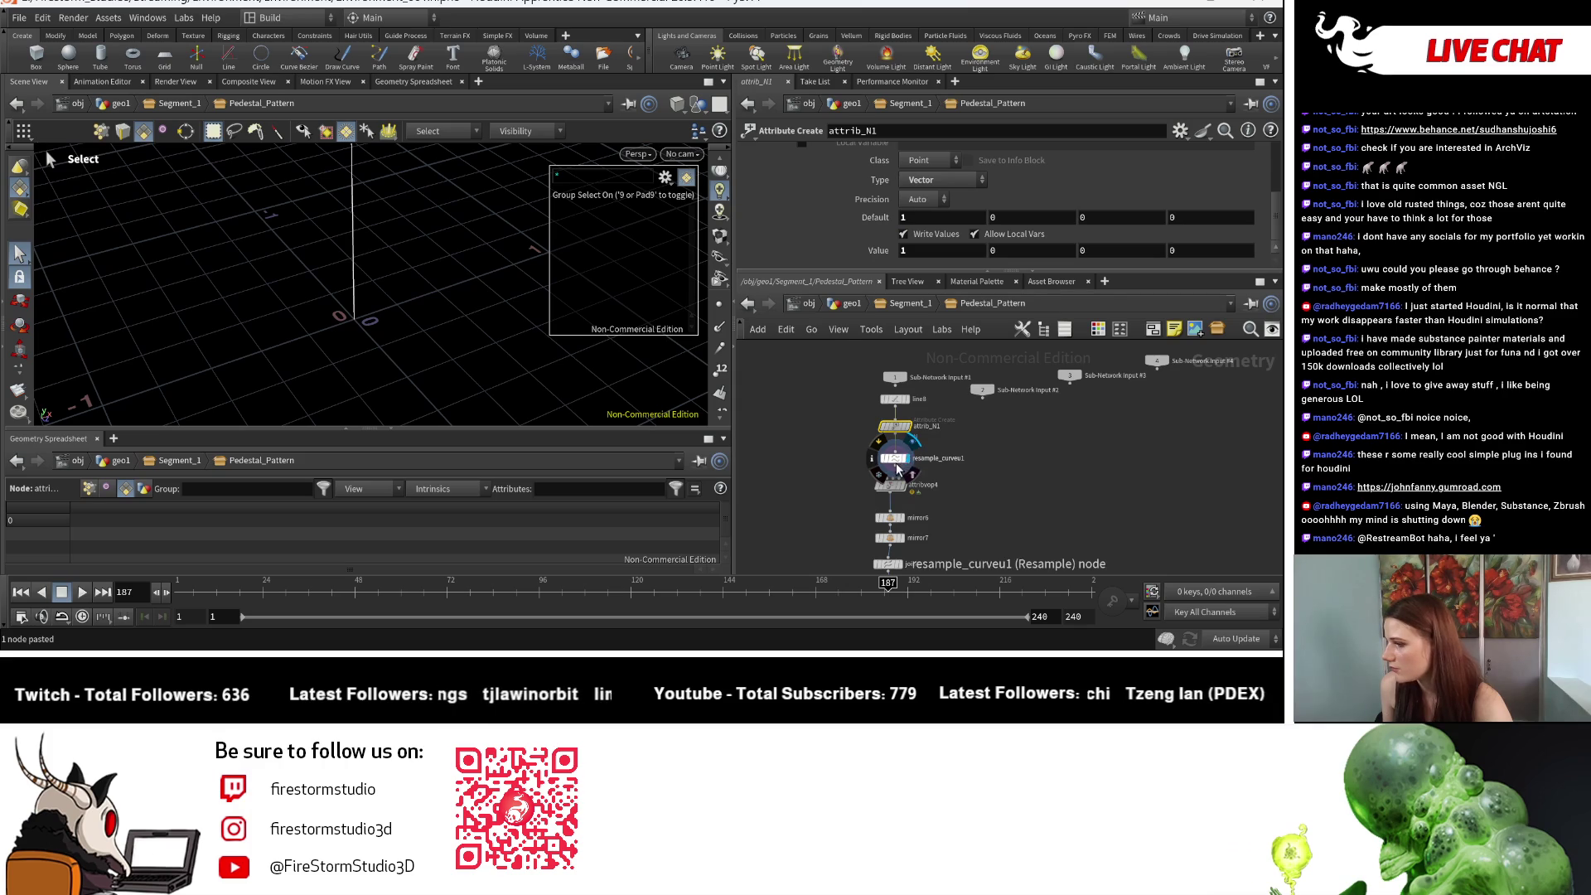
pyautogui.click(897, 468)
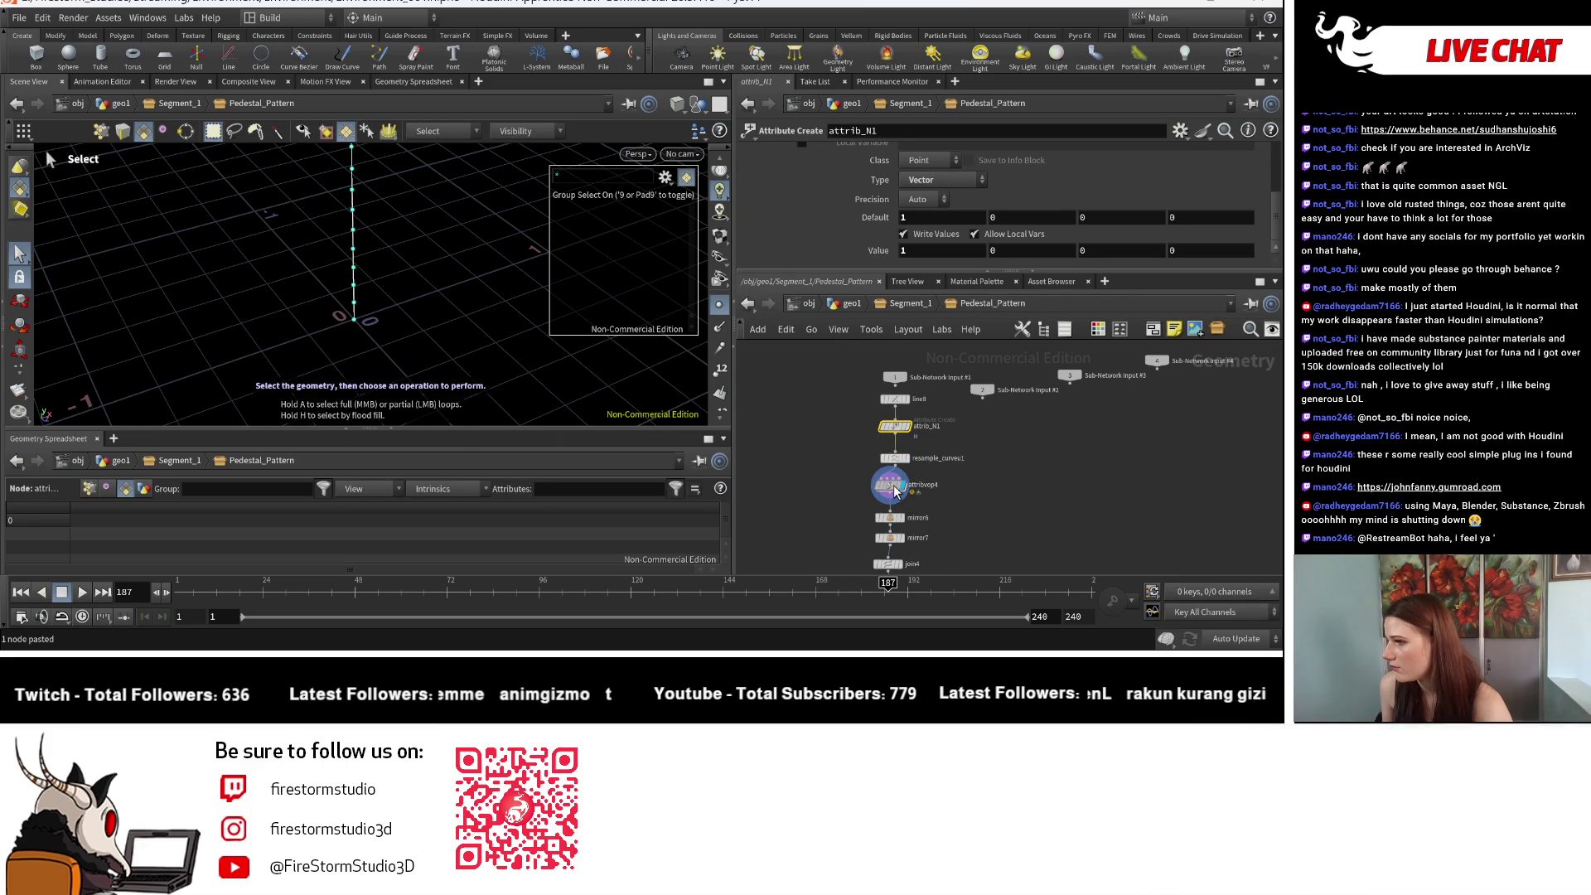
pyautogui.click(892, 487)
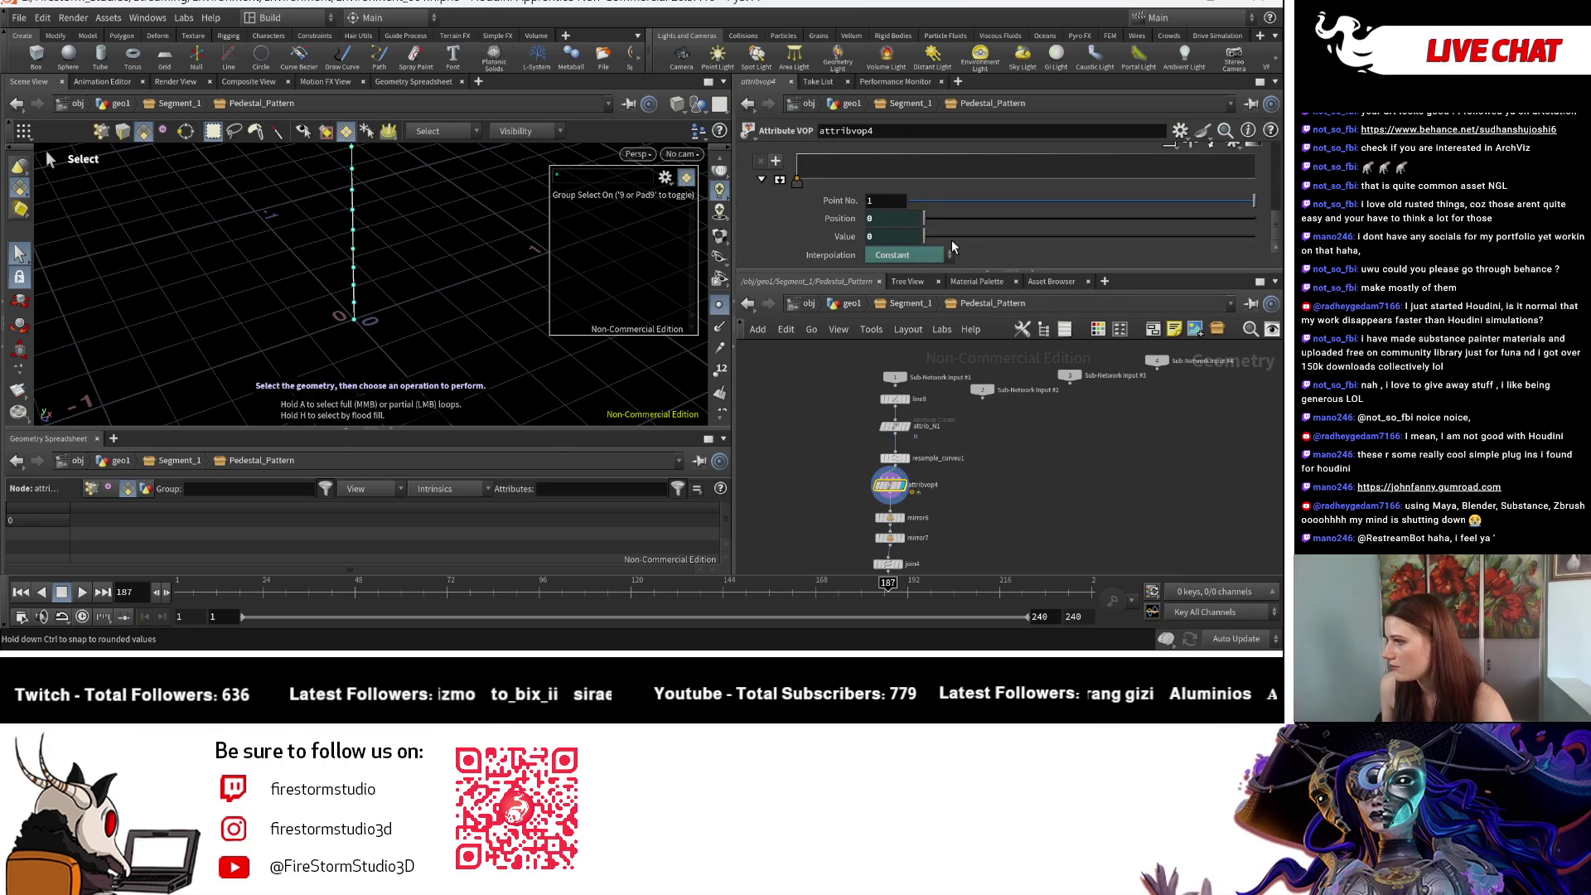
# Step: Expand attribvop4's ramp graph, try raising its first key, and choose Bezier interpolation
pyautogui.click(777, 181)
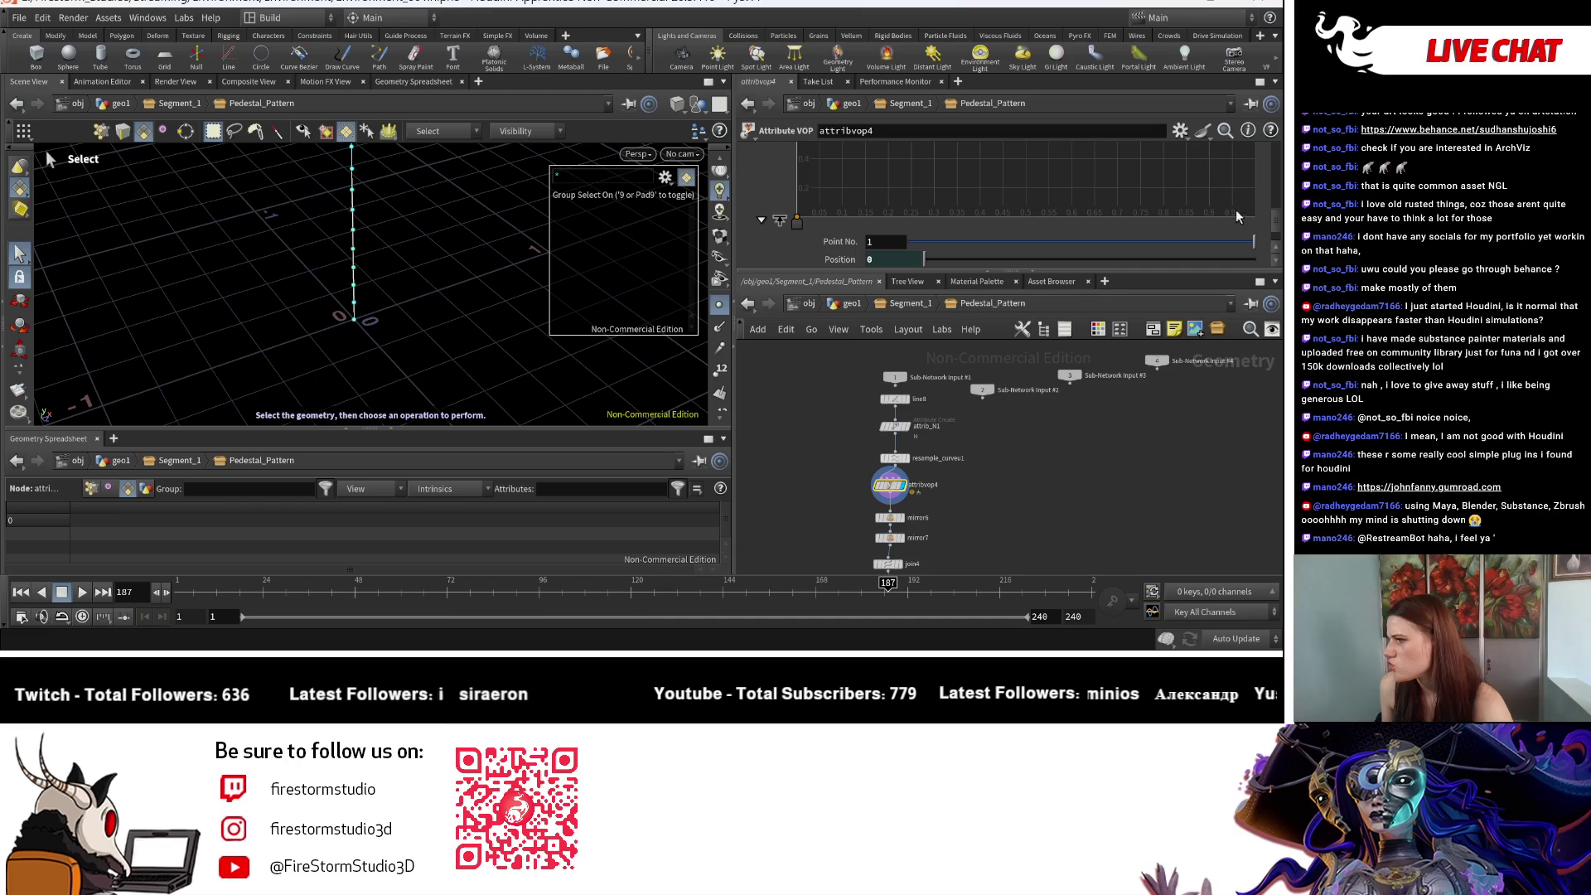
pyautogui.moveTo(911, 271); pyautogui.dragTo(912, 436)
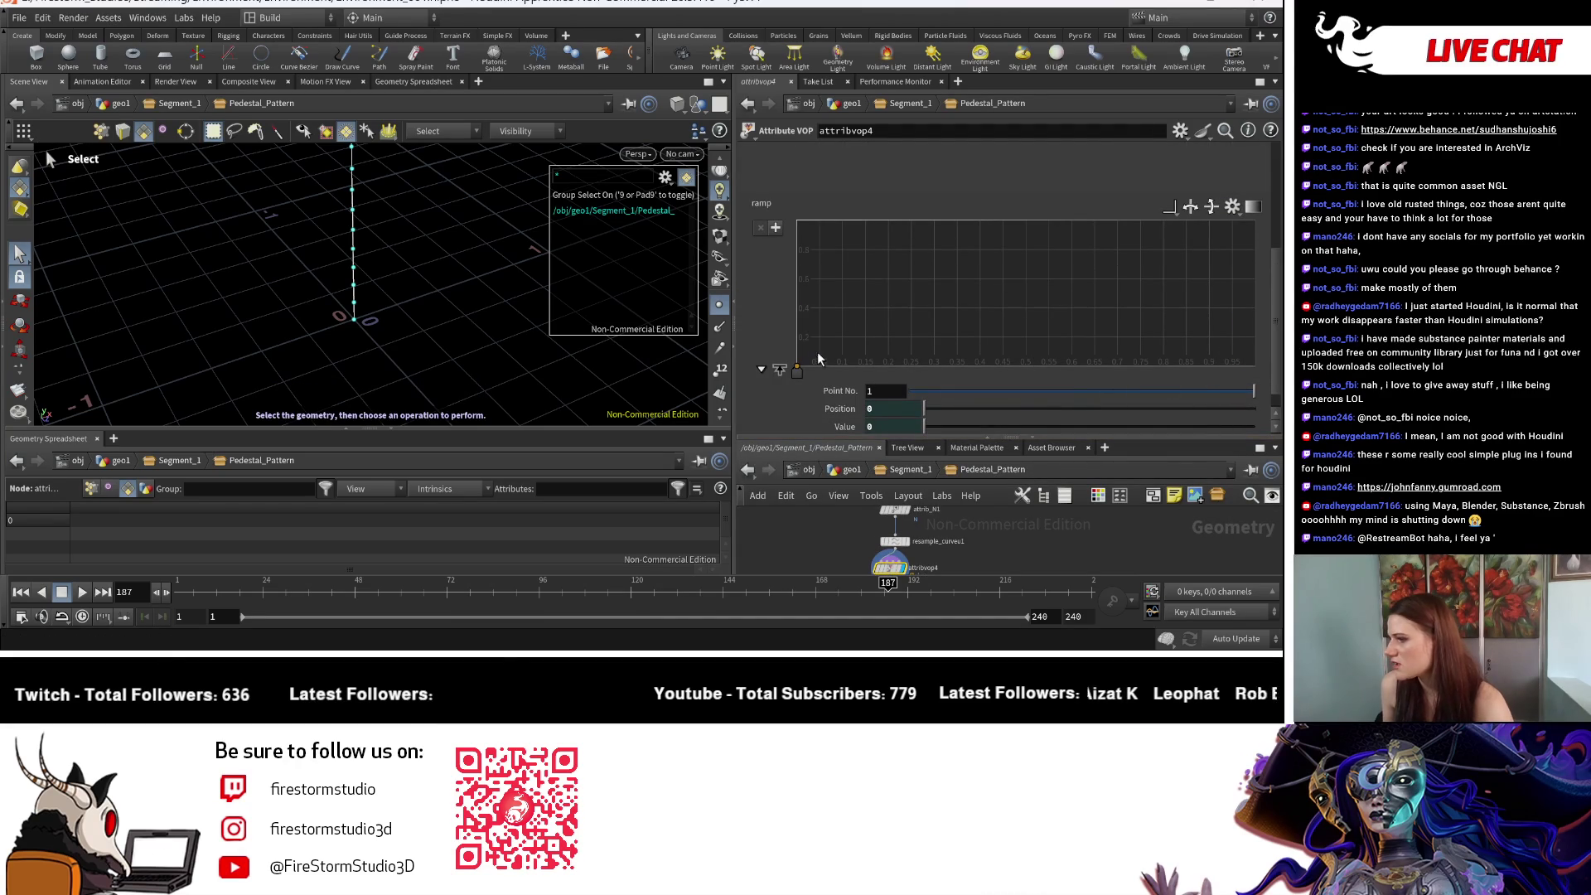
pyautogui.moveTo(797, 368)
pyautogui.mouseDown()
pyautogui.moveTo(803, 278)
pyautogui.moveTo(999, 237)
pyautogui.mouseUp()
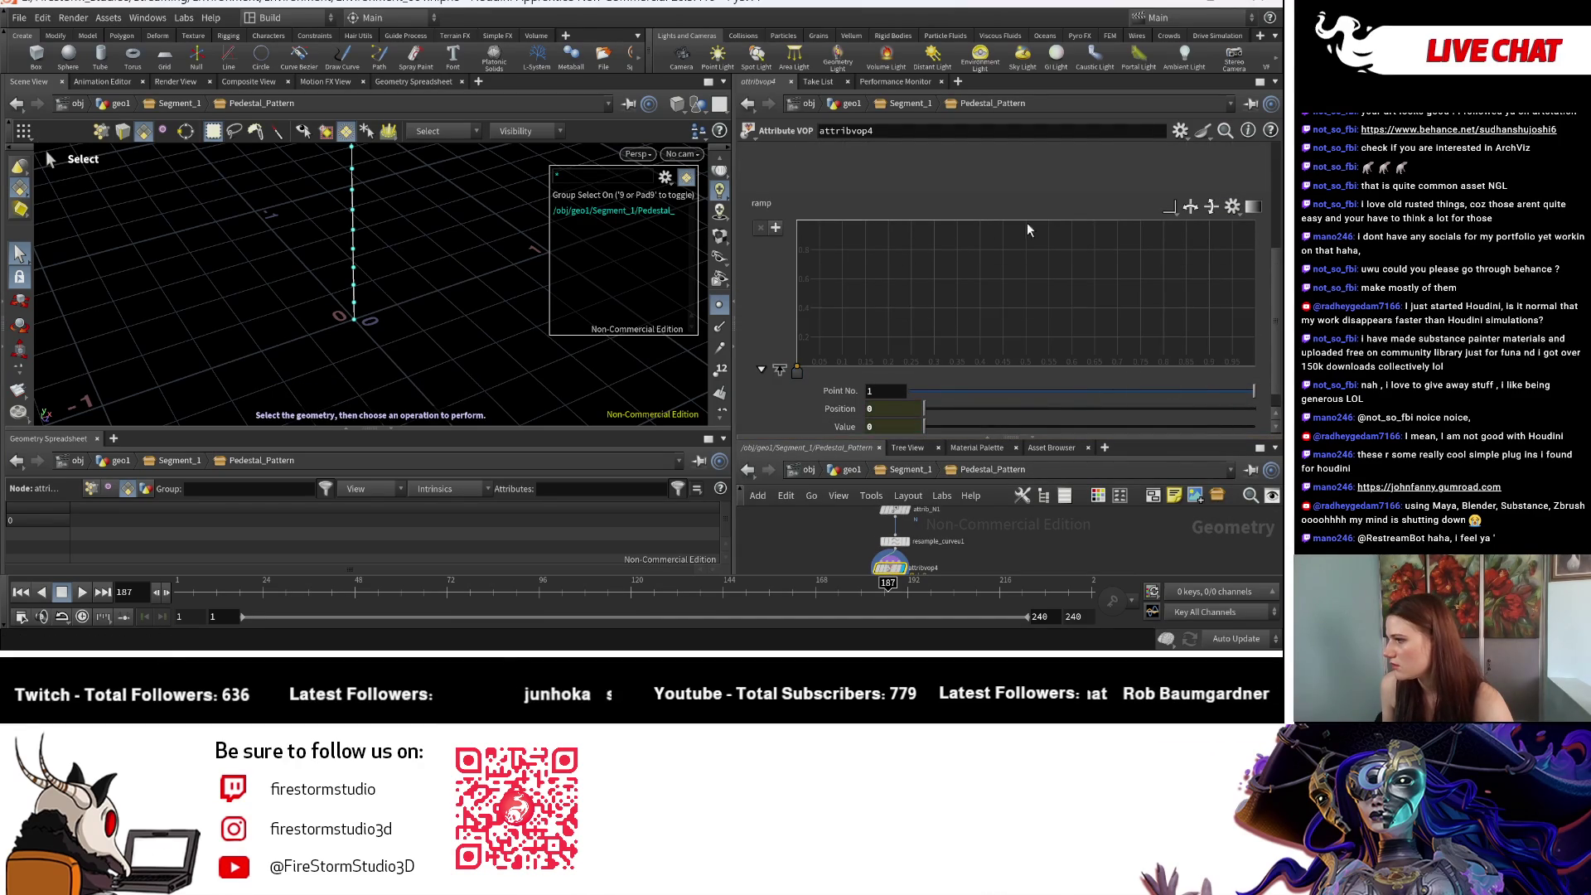
pyautogui.click(1170, 211)
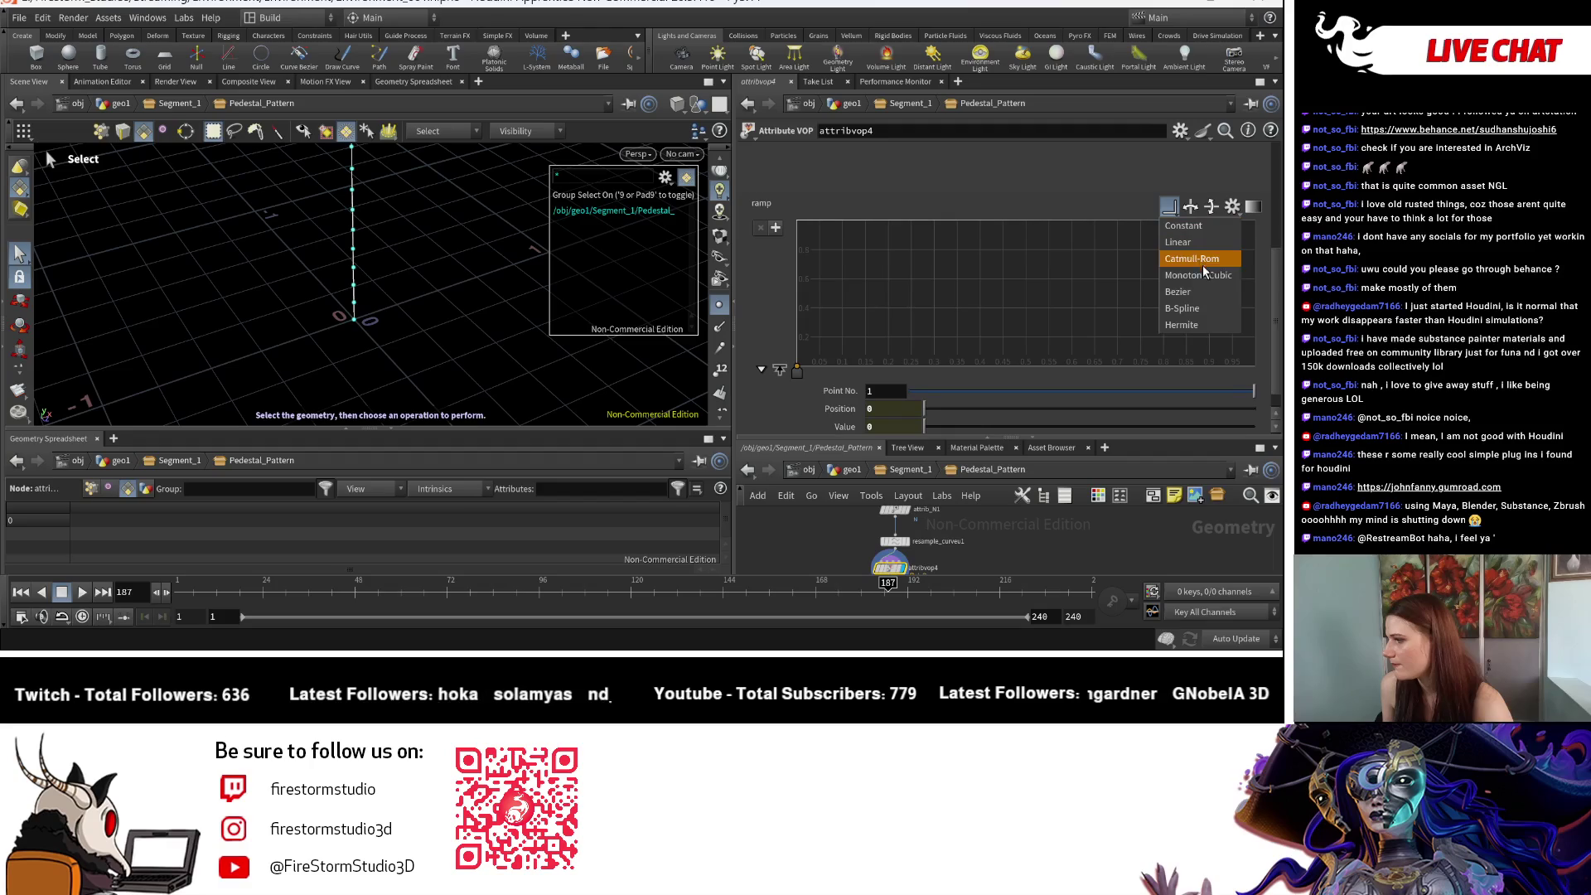
pyautogui.click(1201, 292)
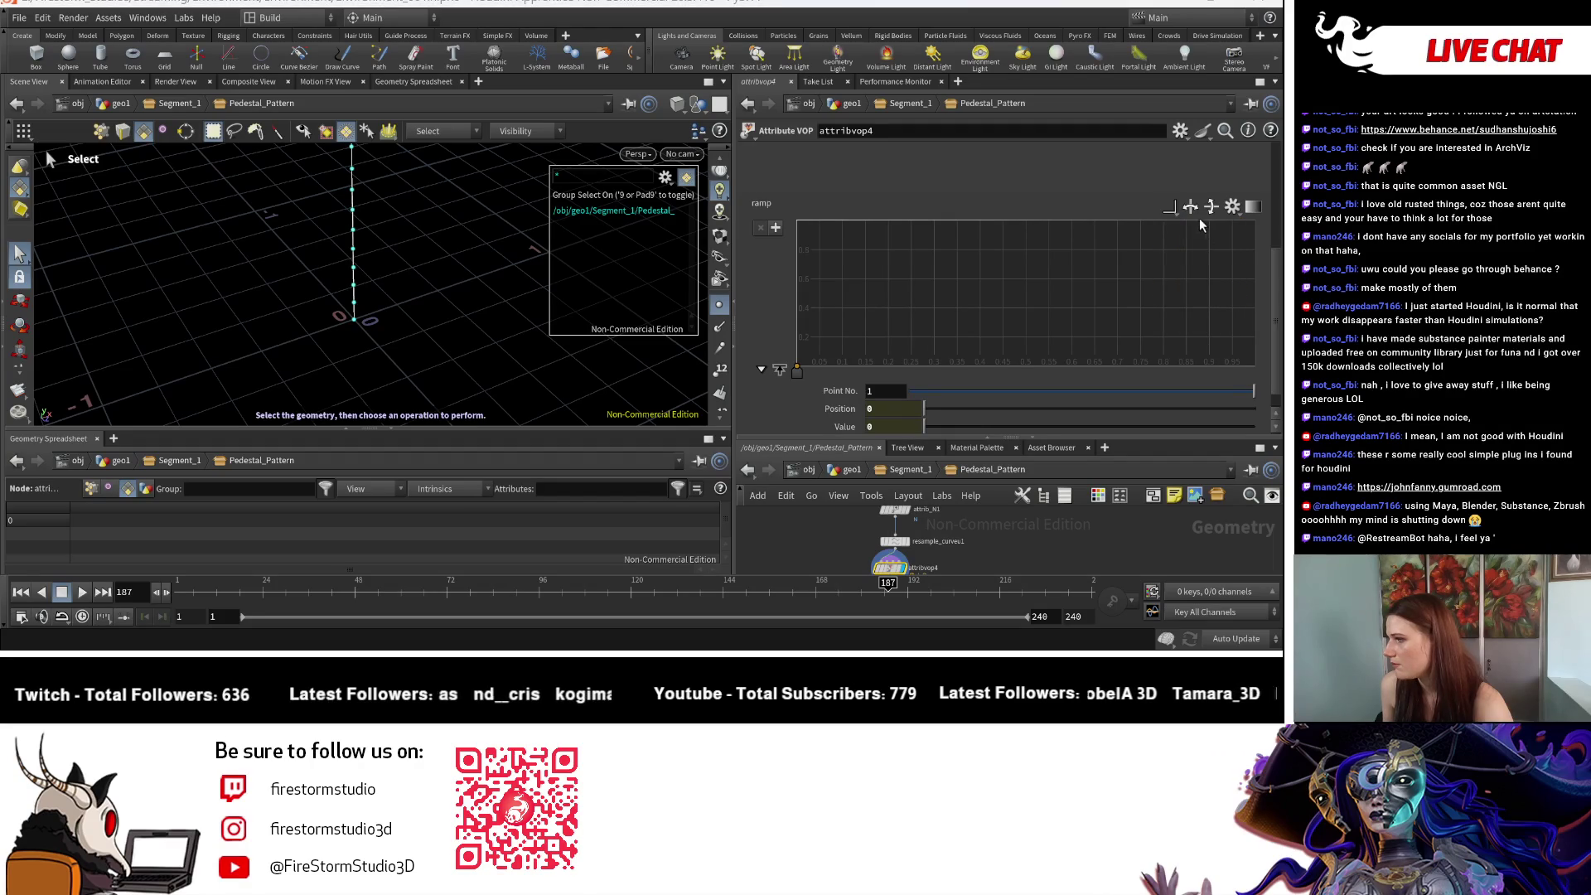
pyautogui.scroll(2, 920, 536)
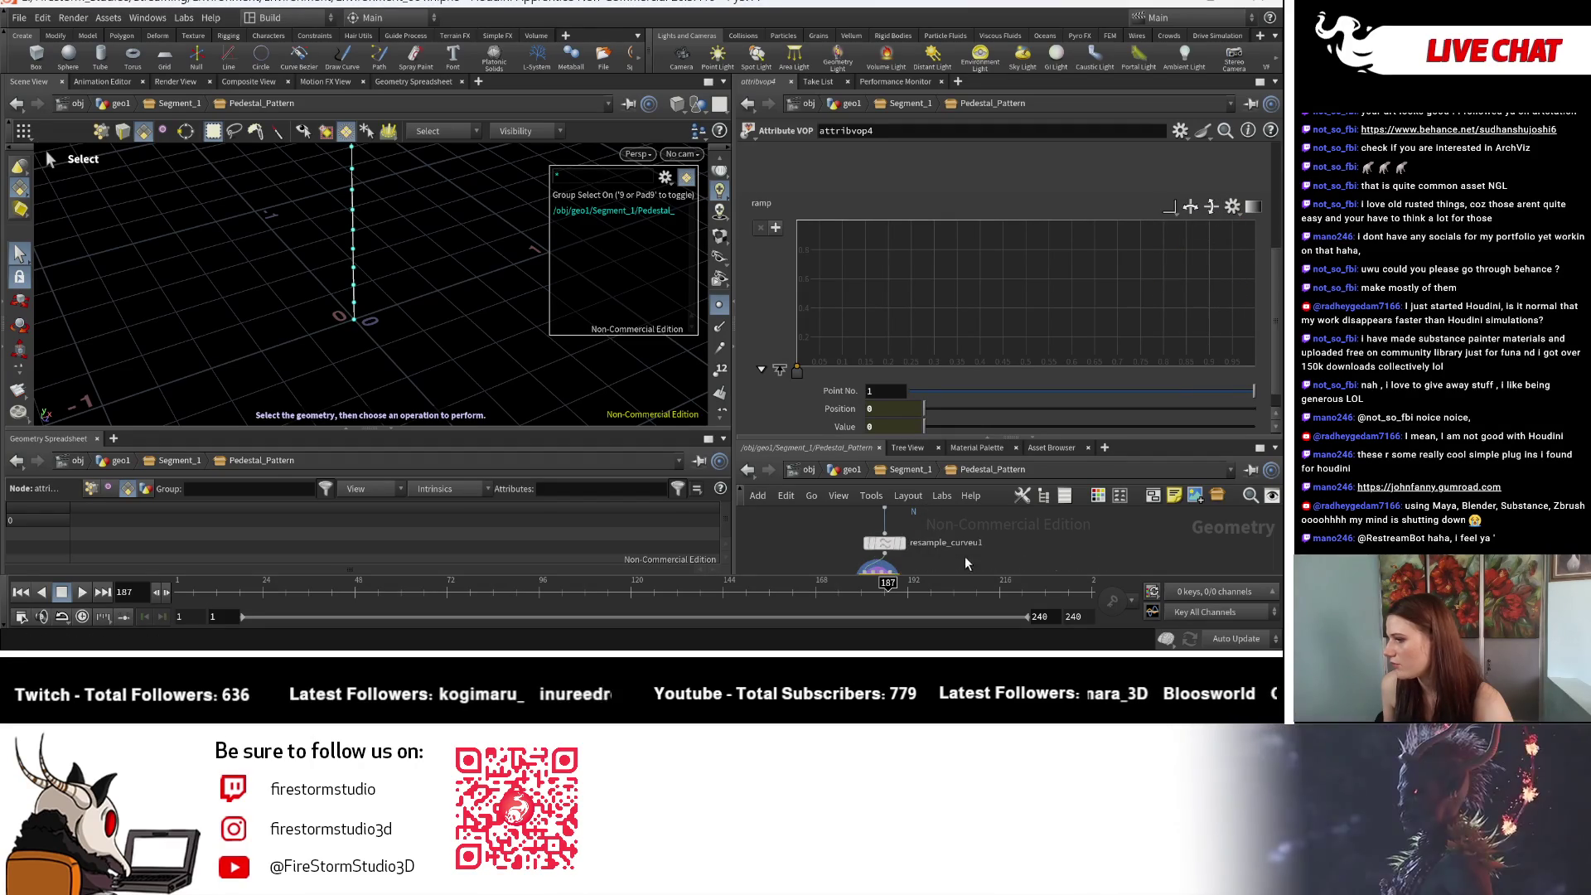
pyautogui.moveTo(961, 550); pyautogui.dragTo(976, 501, button='middle')
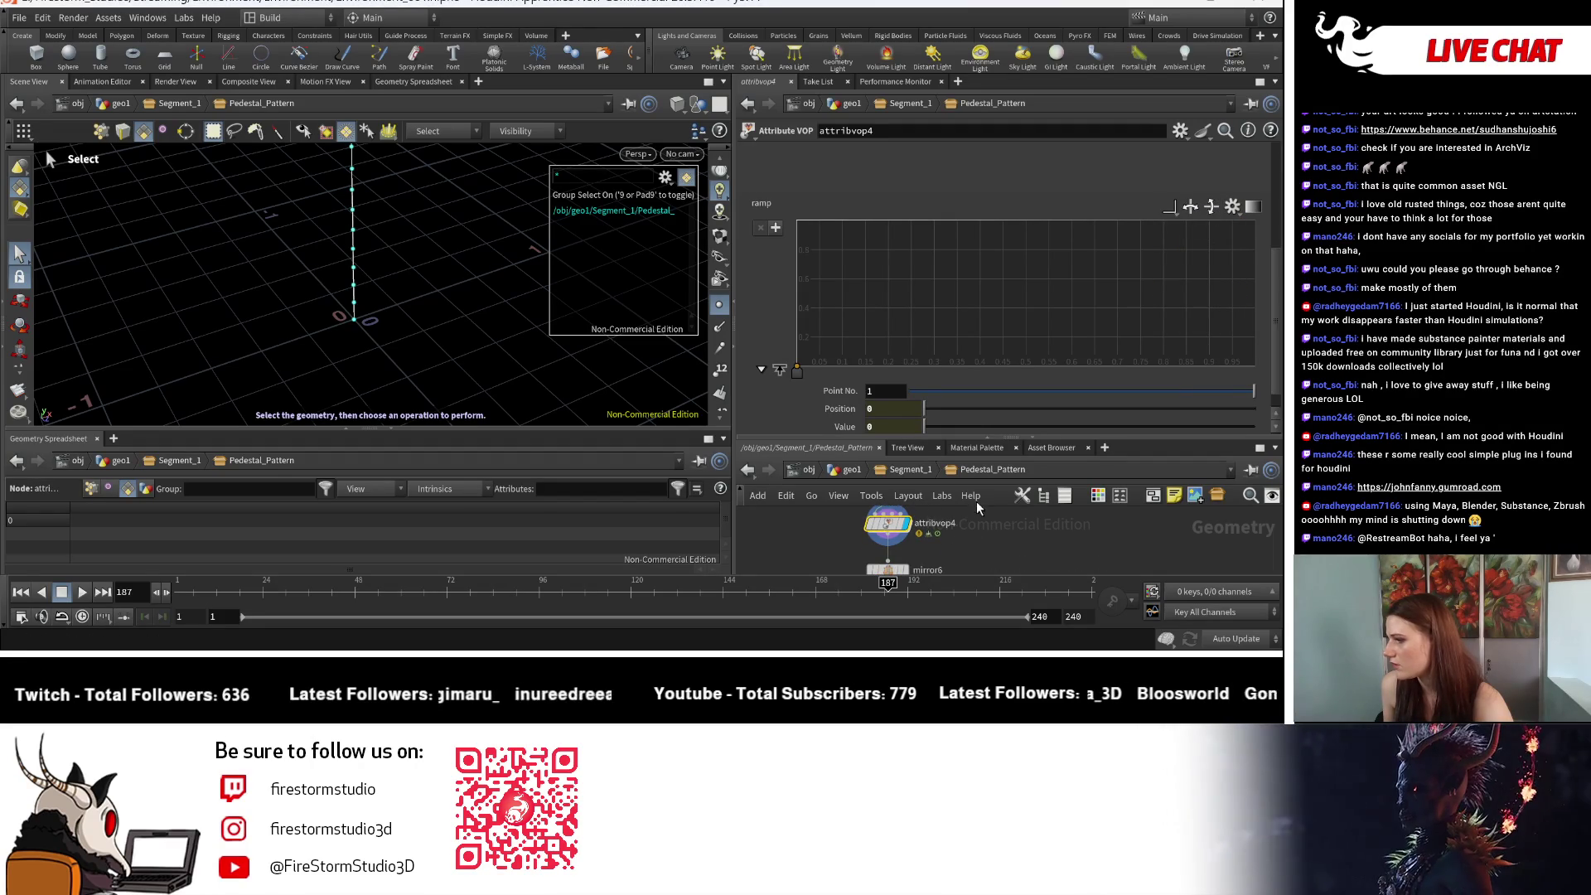
# Step: Inspect the ramp's Position and Value options and switch interpolation to B-Spline
pyautogui.rightClick(826, 429)
pyautogui.click(1005, 568)
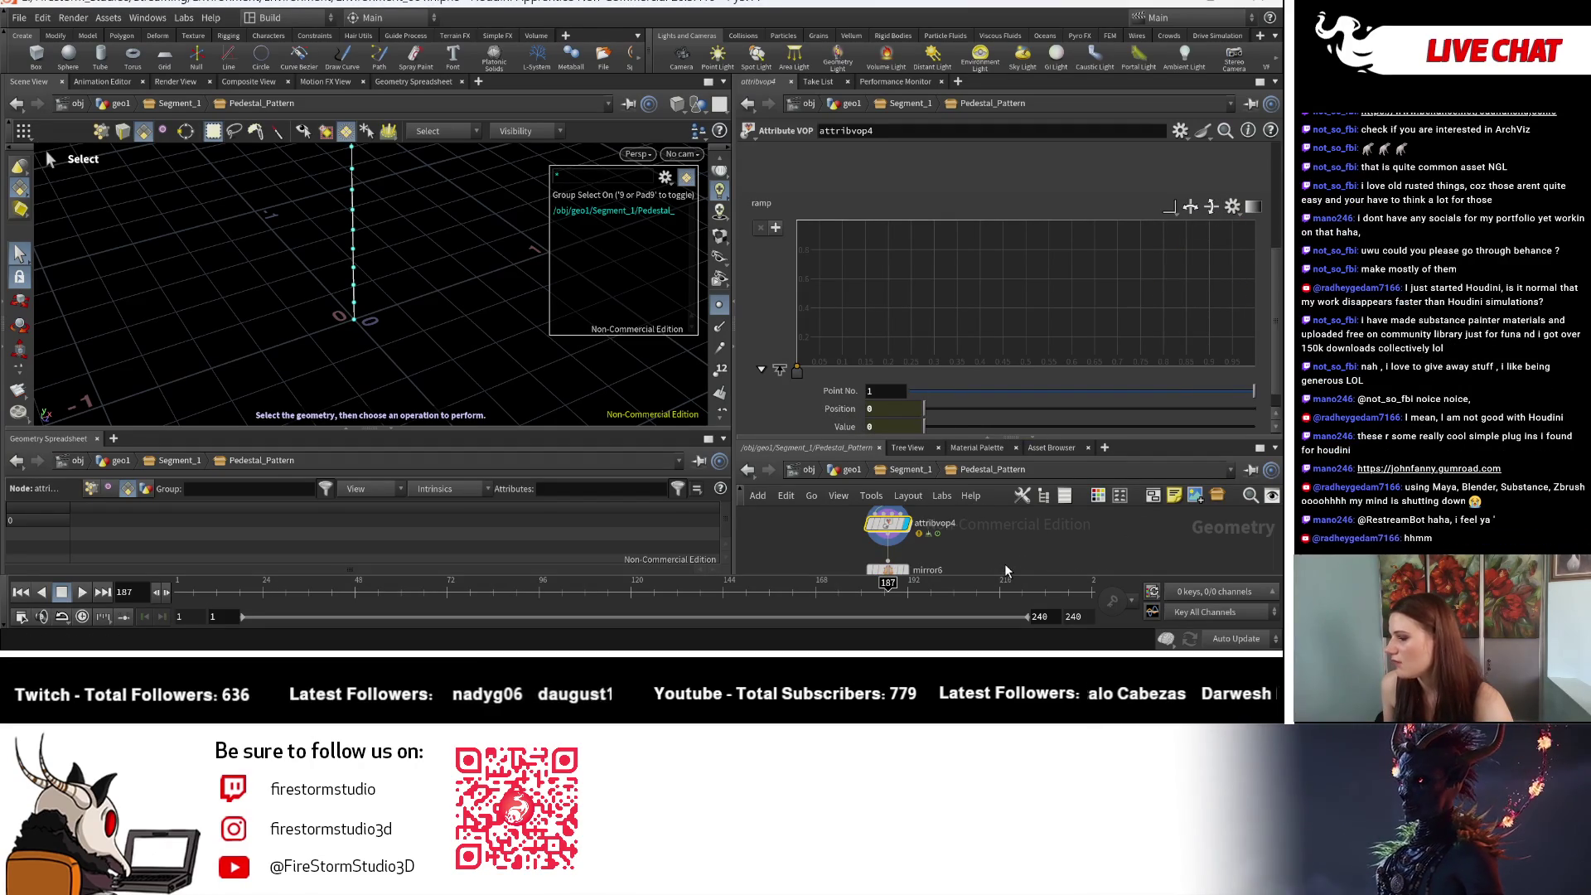
pyautogui.rightClick(827, 408)
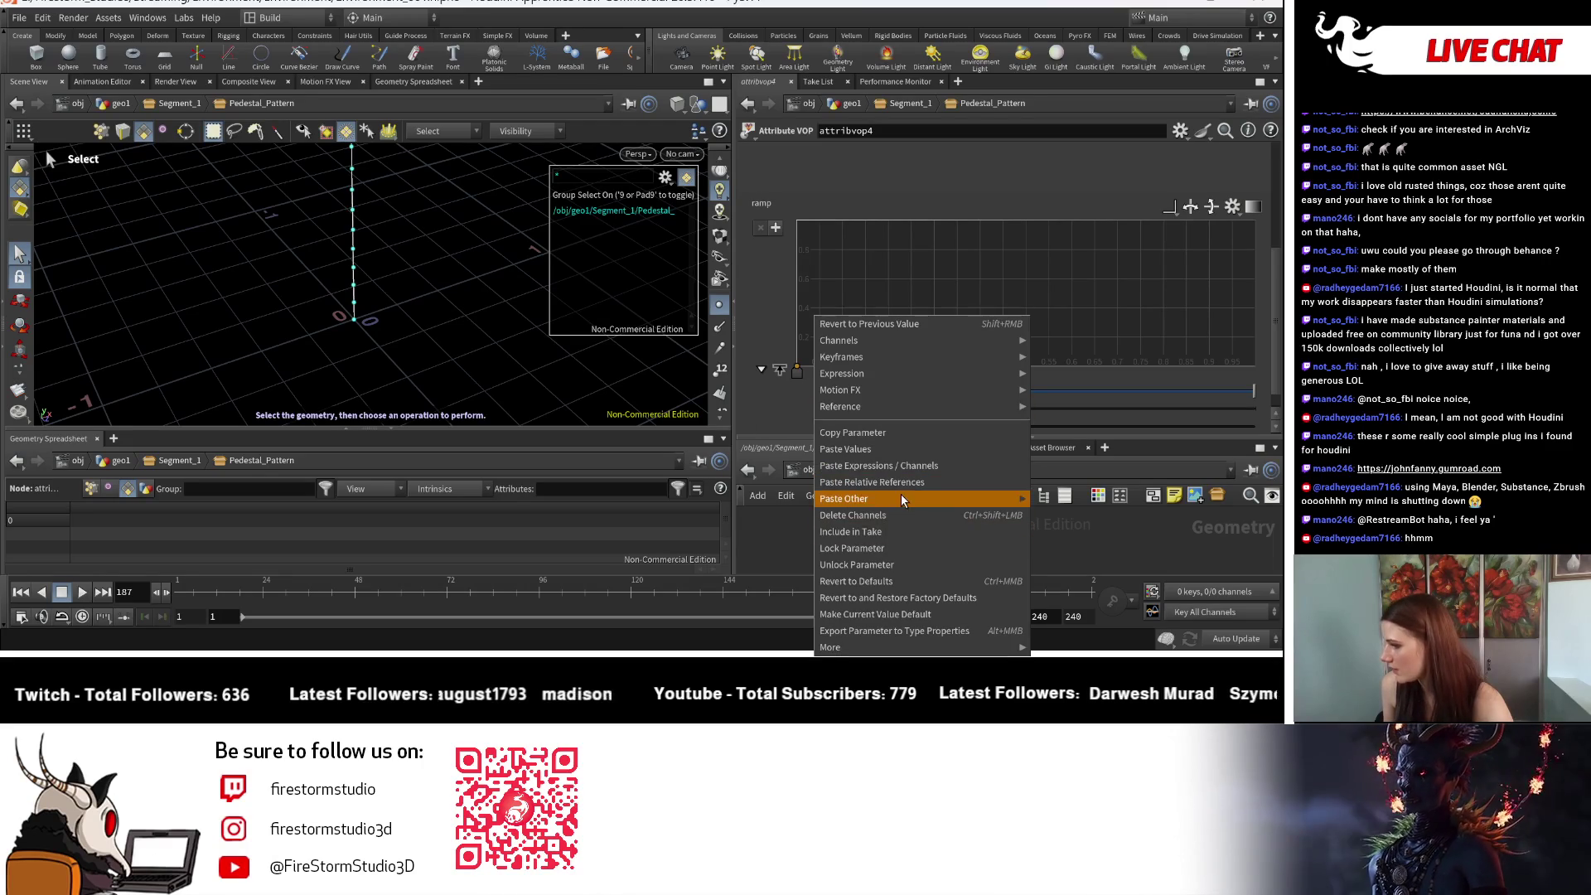
pyautogui.click(903, 516)
pyautogui.rightClick(854, 429)
pyautogui.click(900, 508)
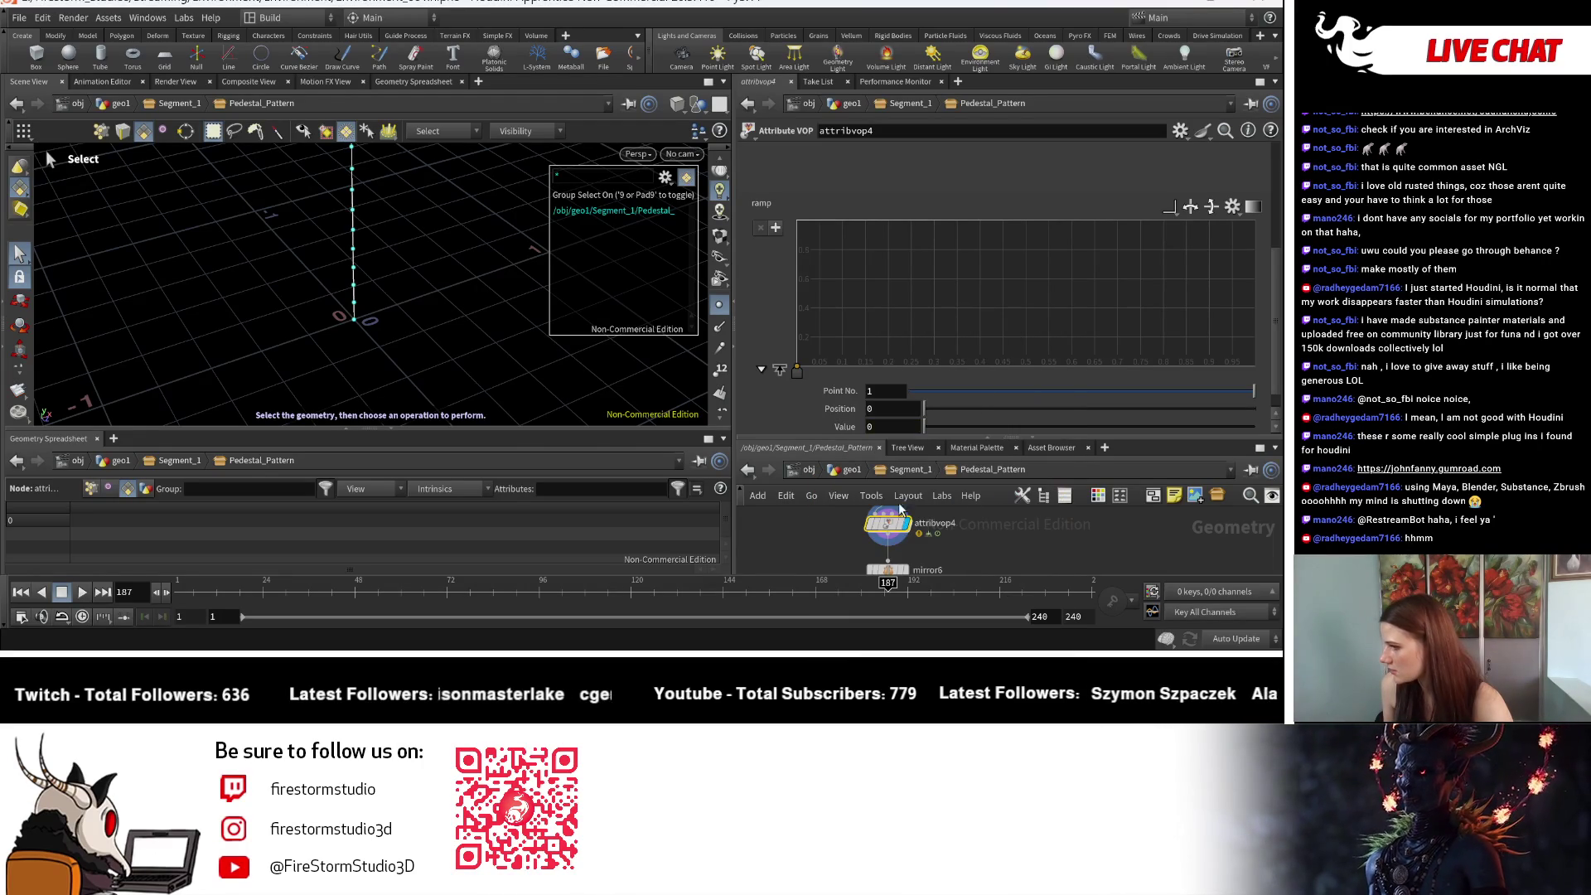
pyautogui.click(1168, 206)
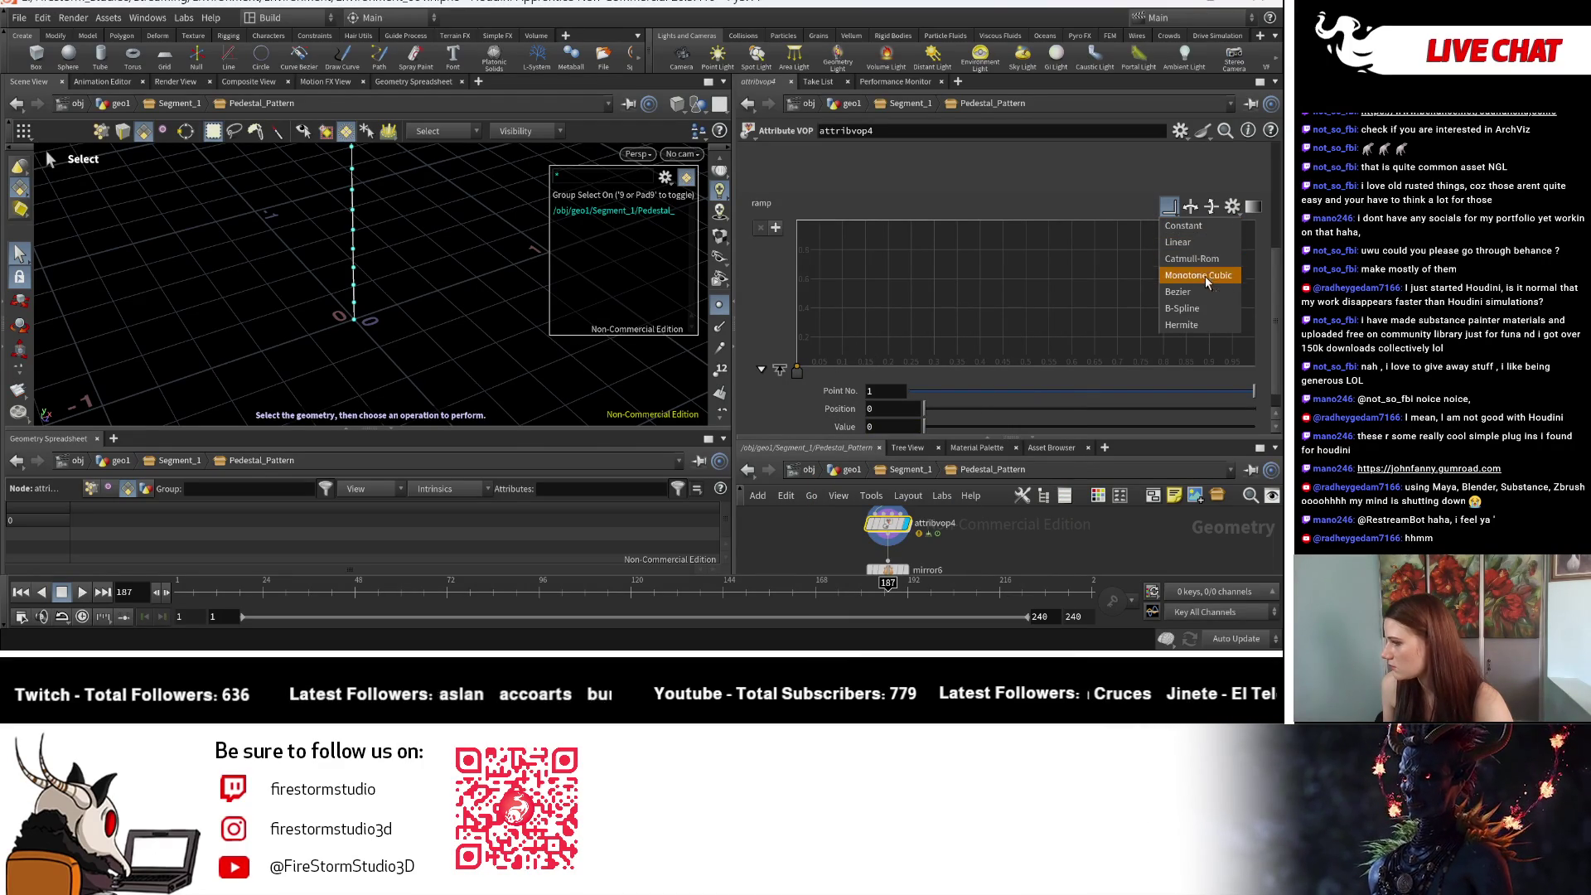
pyautogui.click(1199, 308)
pyautogui.click(1189, 209)
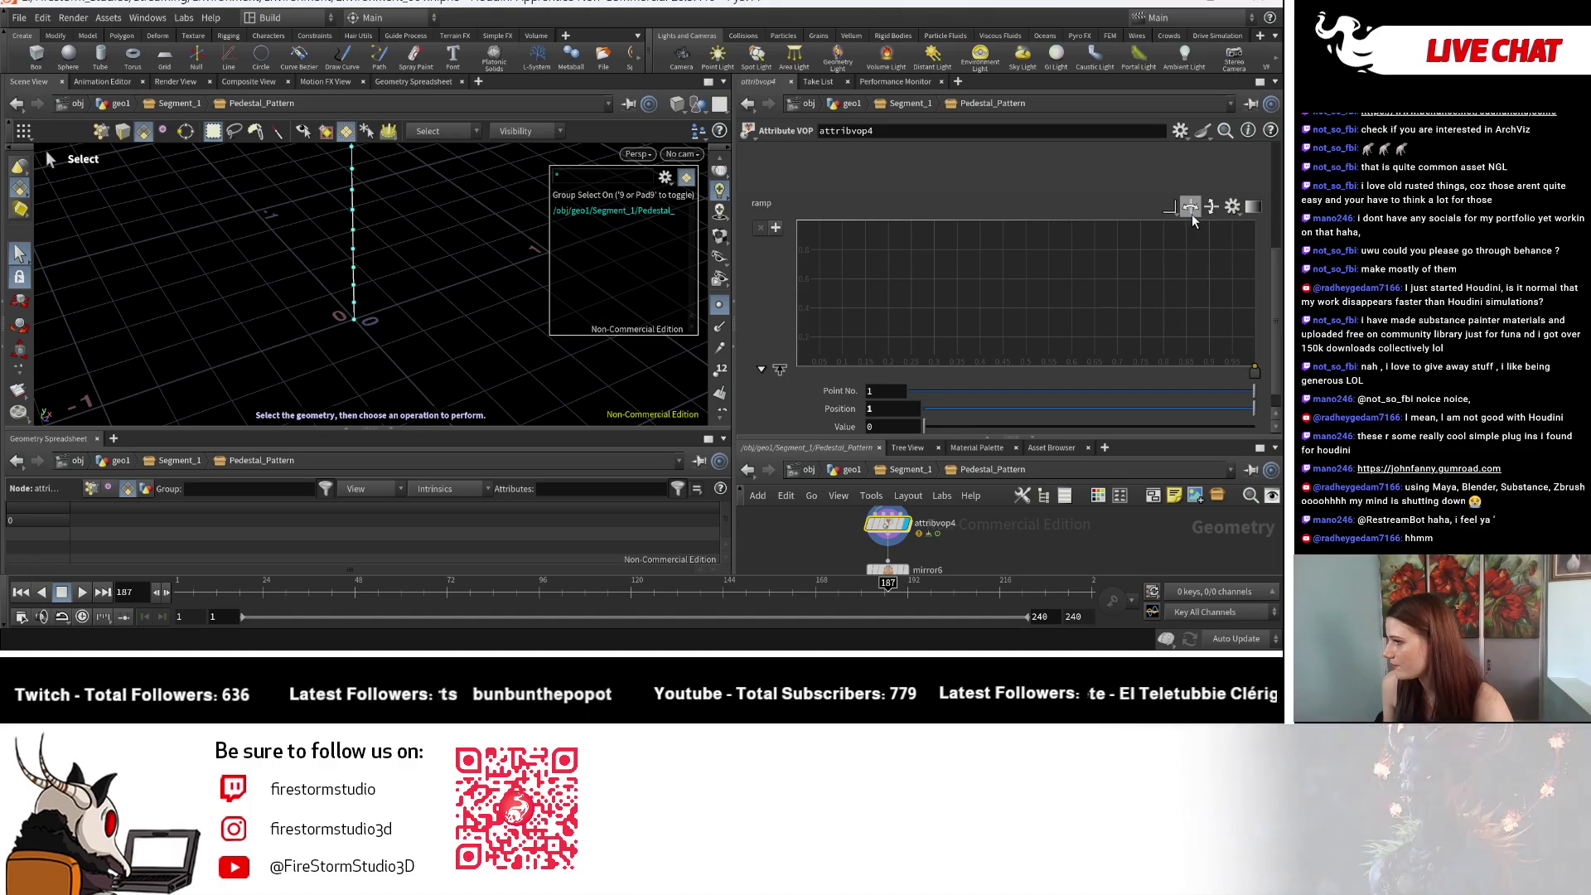
pyautogui.click(1193, 212)
# Step: Raise the first ramp key to 0.924138 and set the ramp interpolation back to Bezier
pyautogui.moveTo(799, 369); pyautogui.dragTo(783, 231)
pyautogui.click(1165, 212)
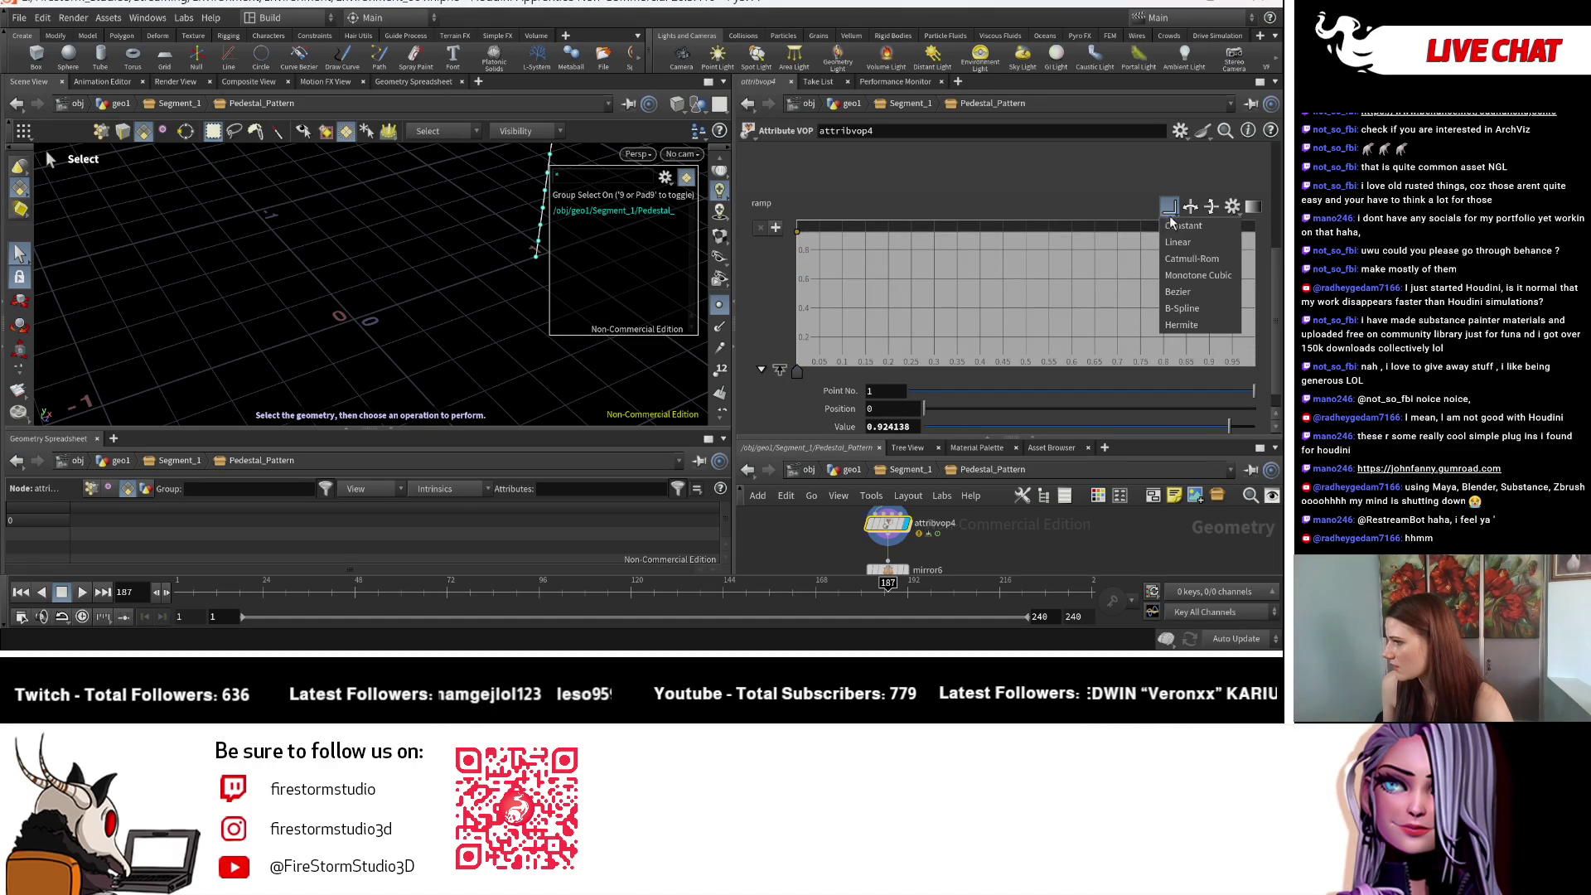
pyautogui.click(1197, 280)
pyautogui.click(1166, 212)
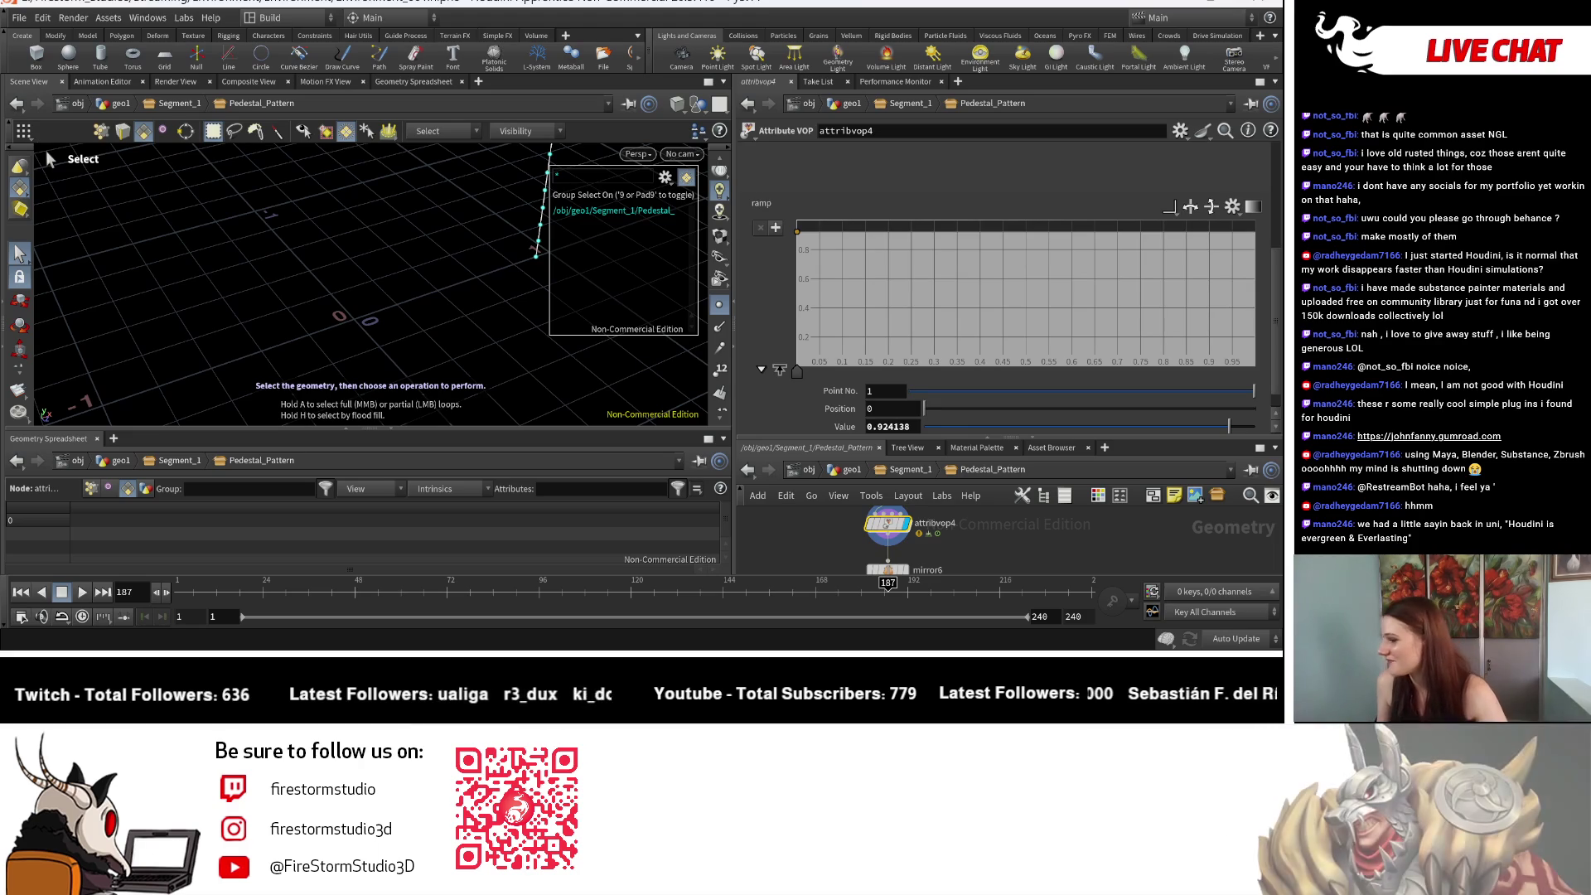
pyautogui.scroll(-1, 892, 420)
pyautogui.click(892, 421)
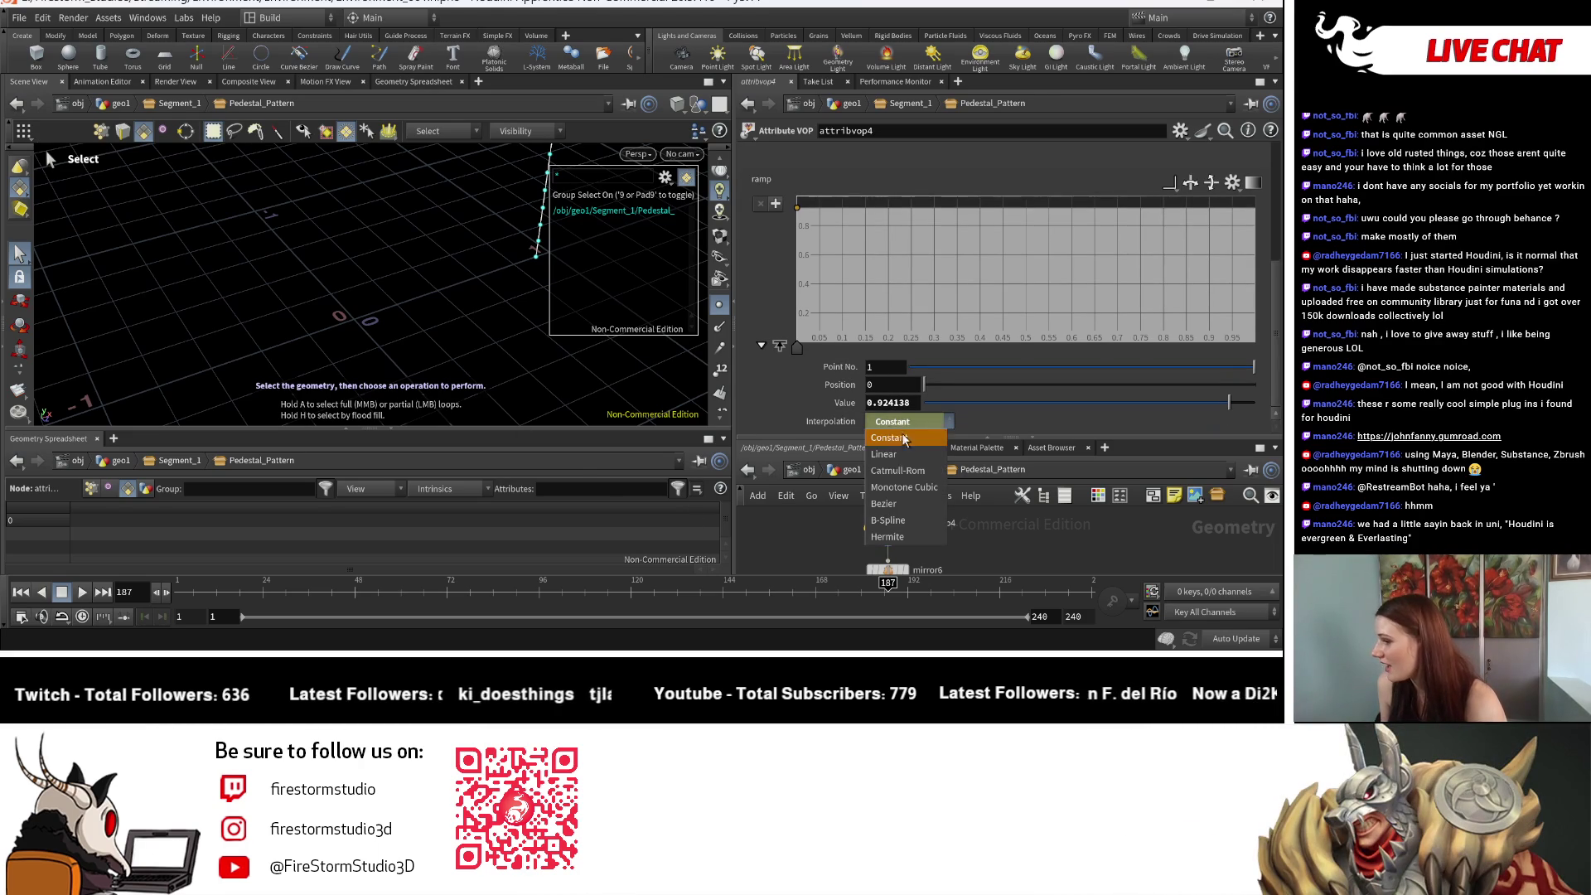
pyautogui.click(889, 438)
pyautogui.rightClick(834, 426)
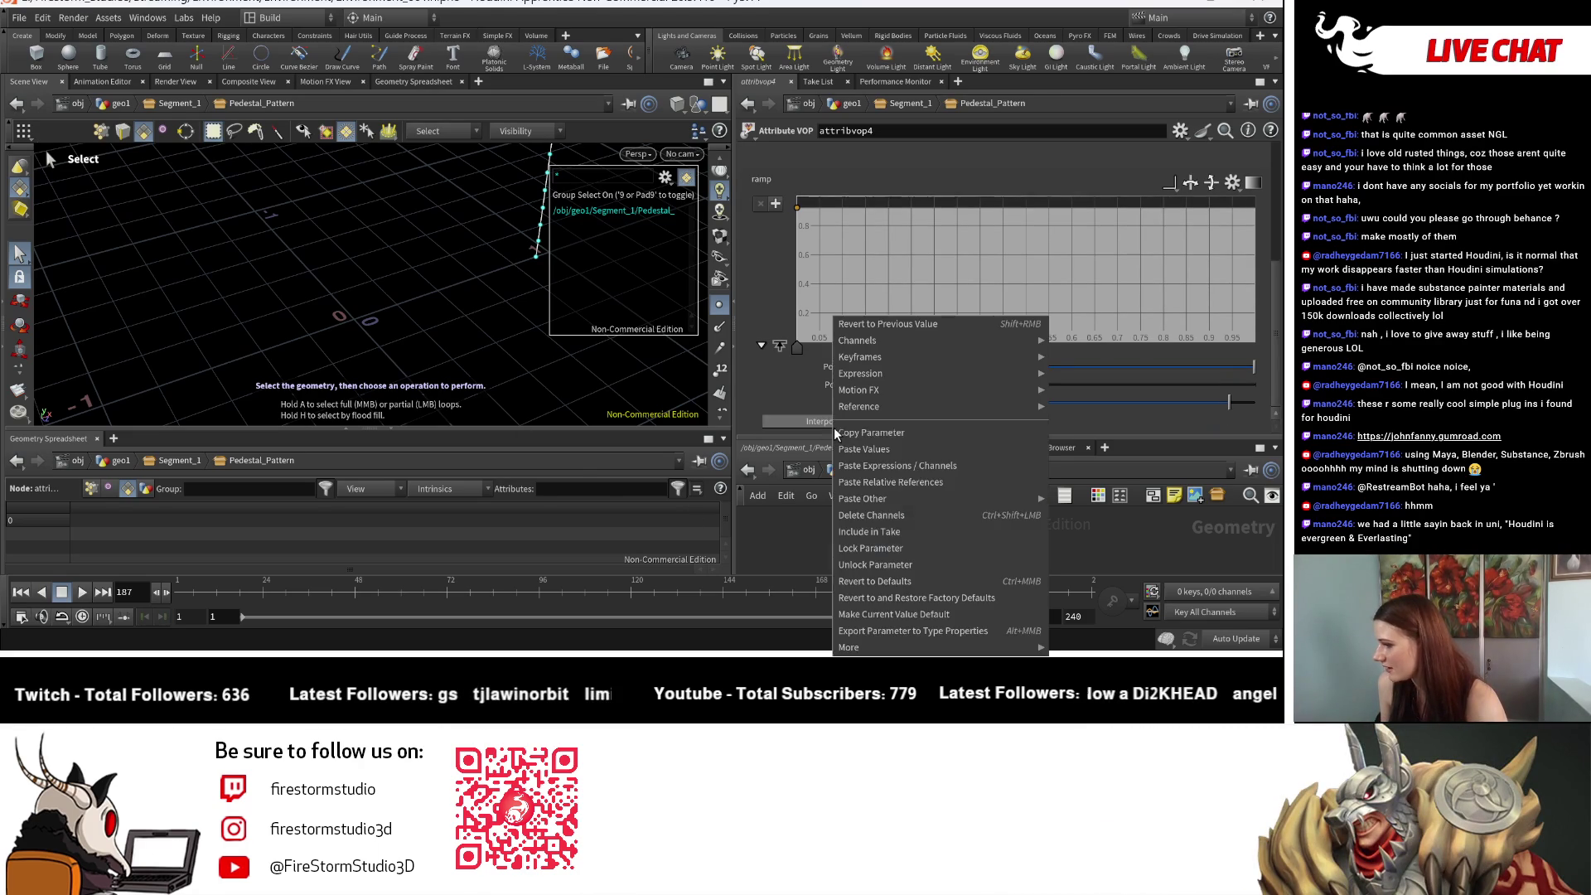
pyautogui.click(891, 516)
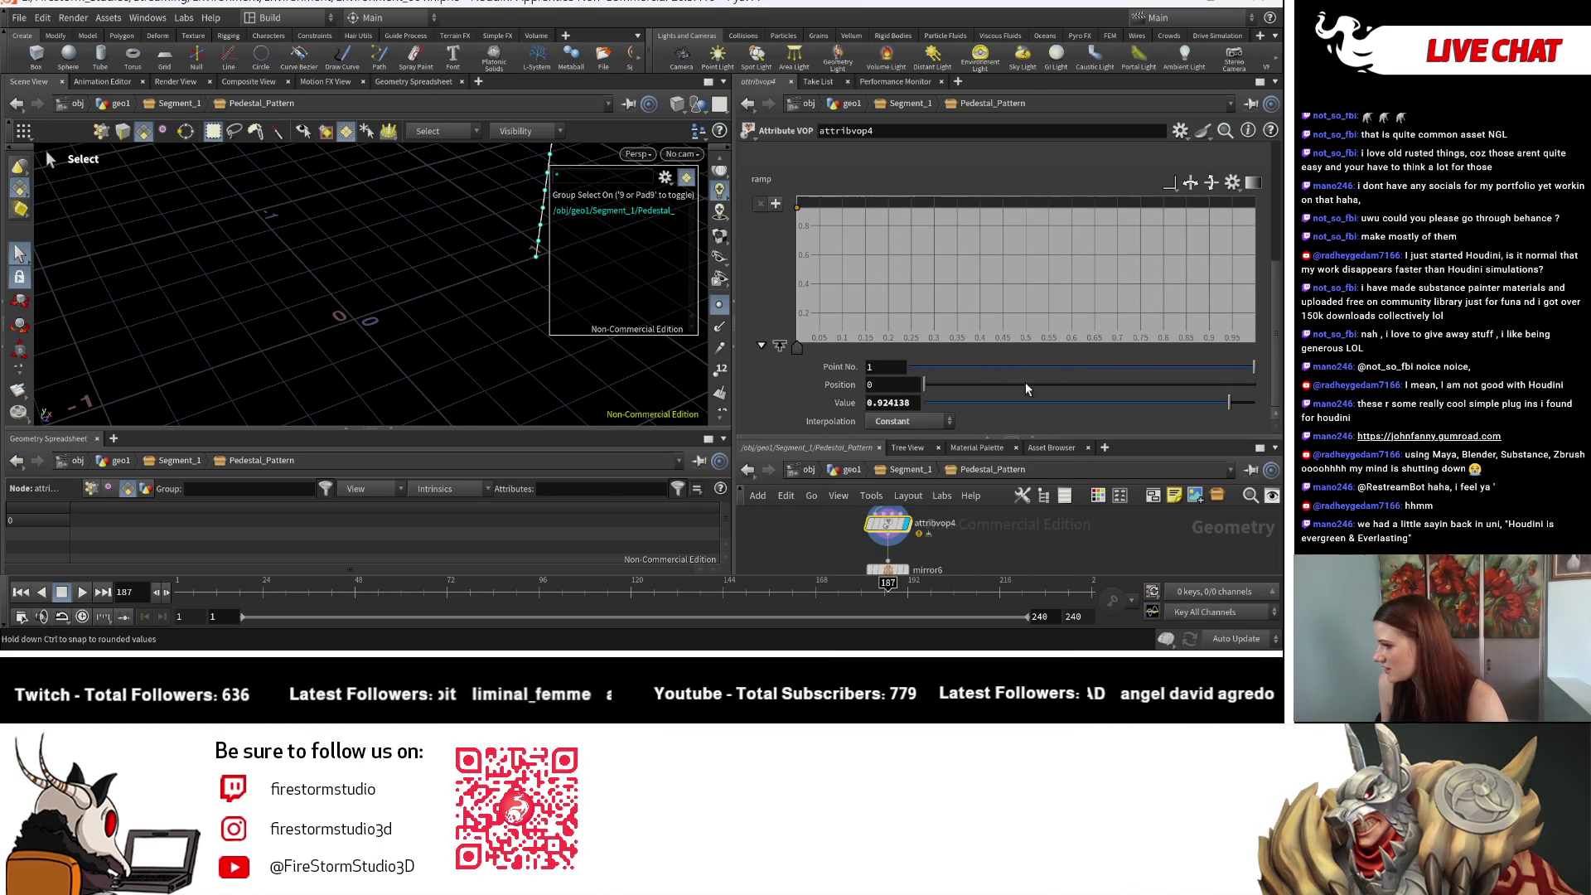
pyautogui.click(1168, 183)
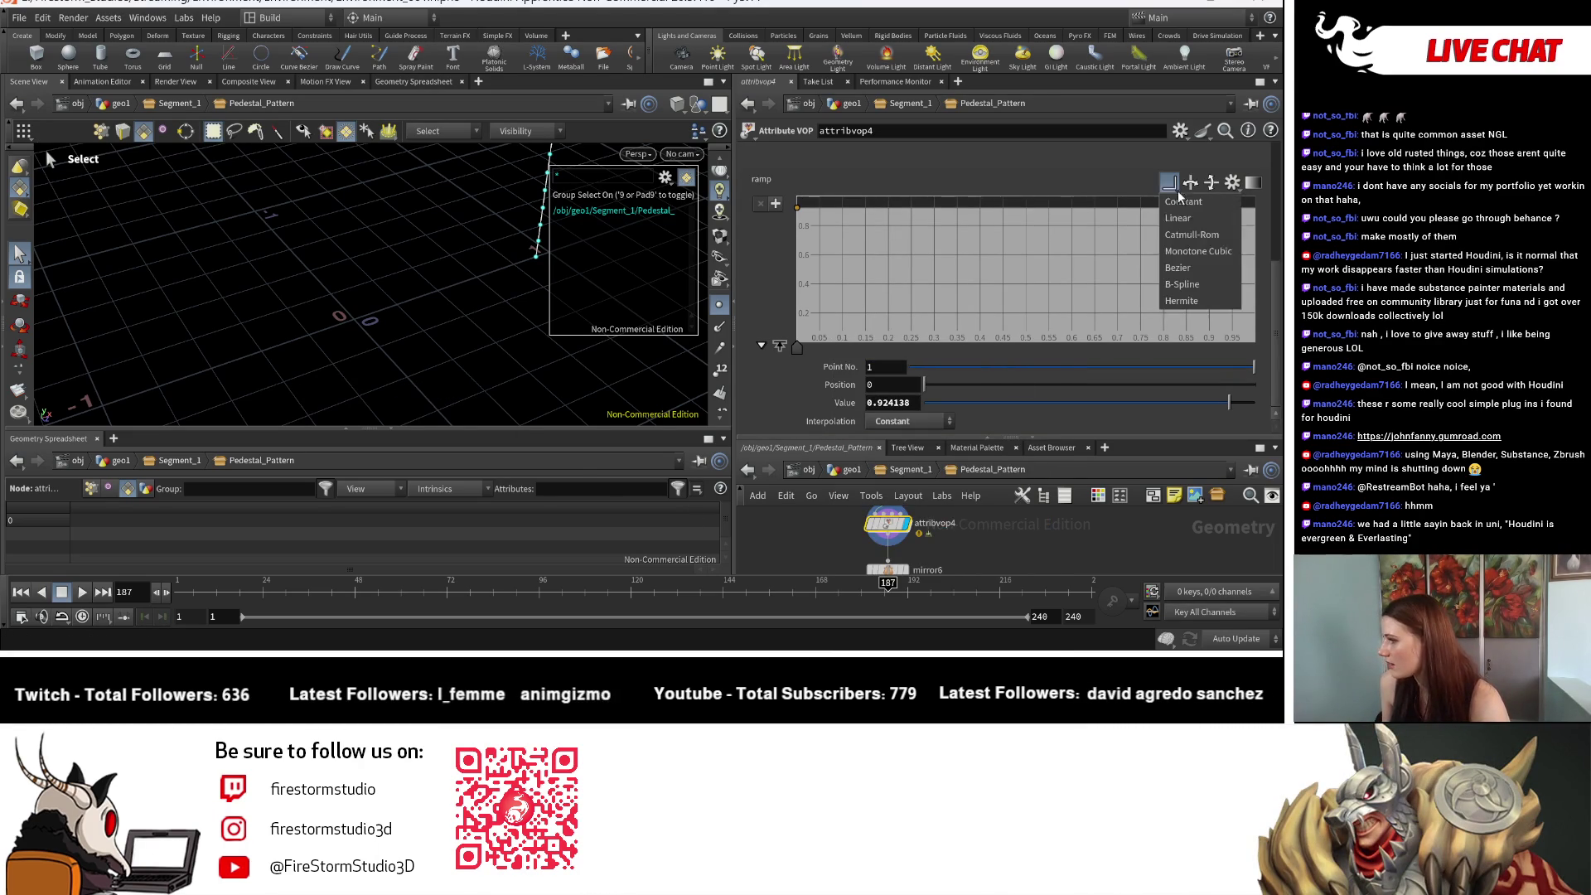
pyautogui.click(1185, 278)
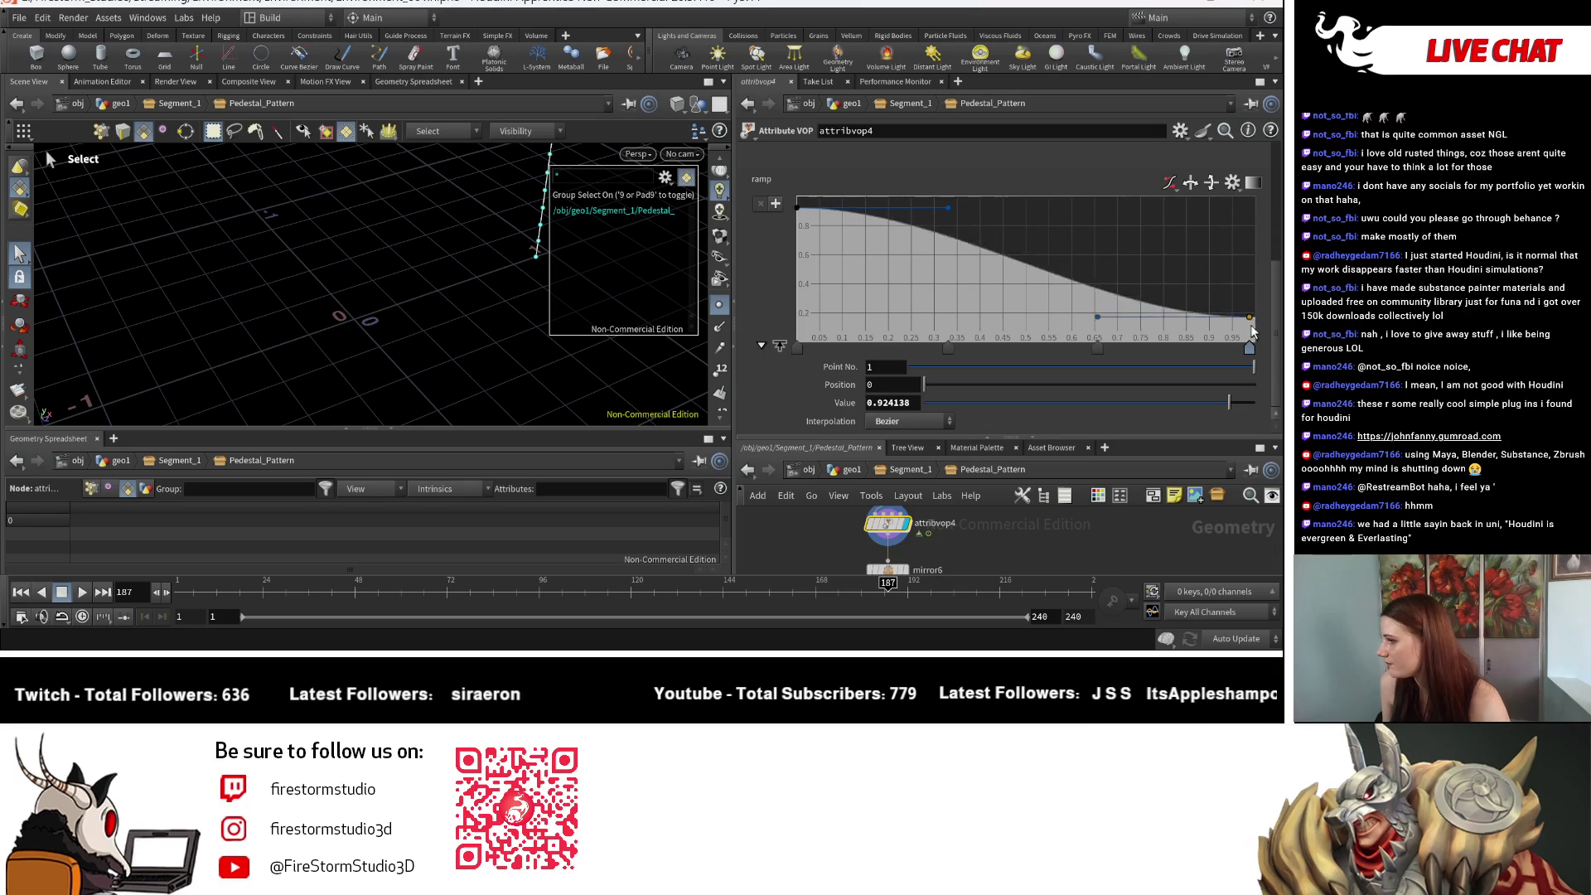
# Step: Orbit around the resampled line and return to the Segment_1 network level
pyautogui.press('Escape')
pyautogui.moveTo(321, 299)
pyautogui.mouseDown()
pyautogui.moveTo(281, 290)
pyautogui.moveTo(348, 282)
pyautogui.mouseUp()
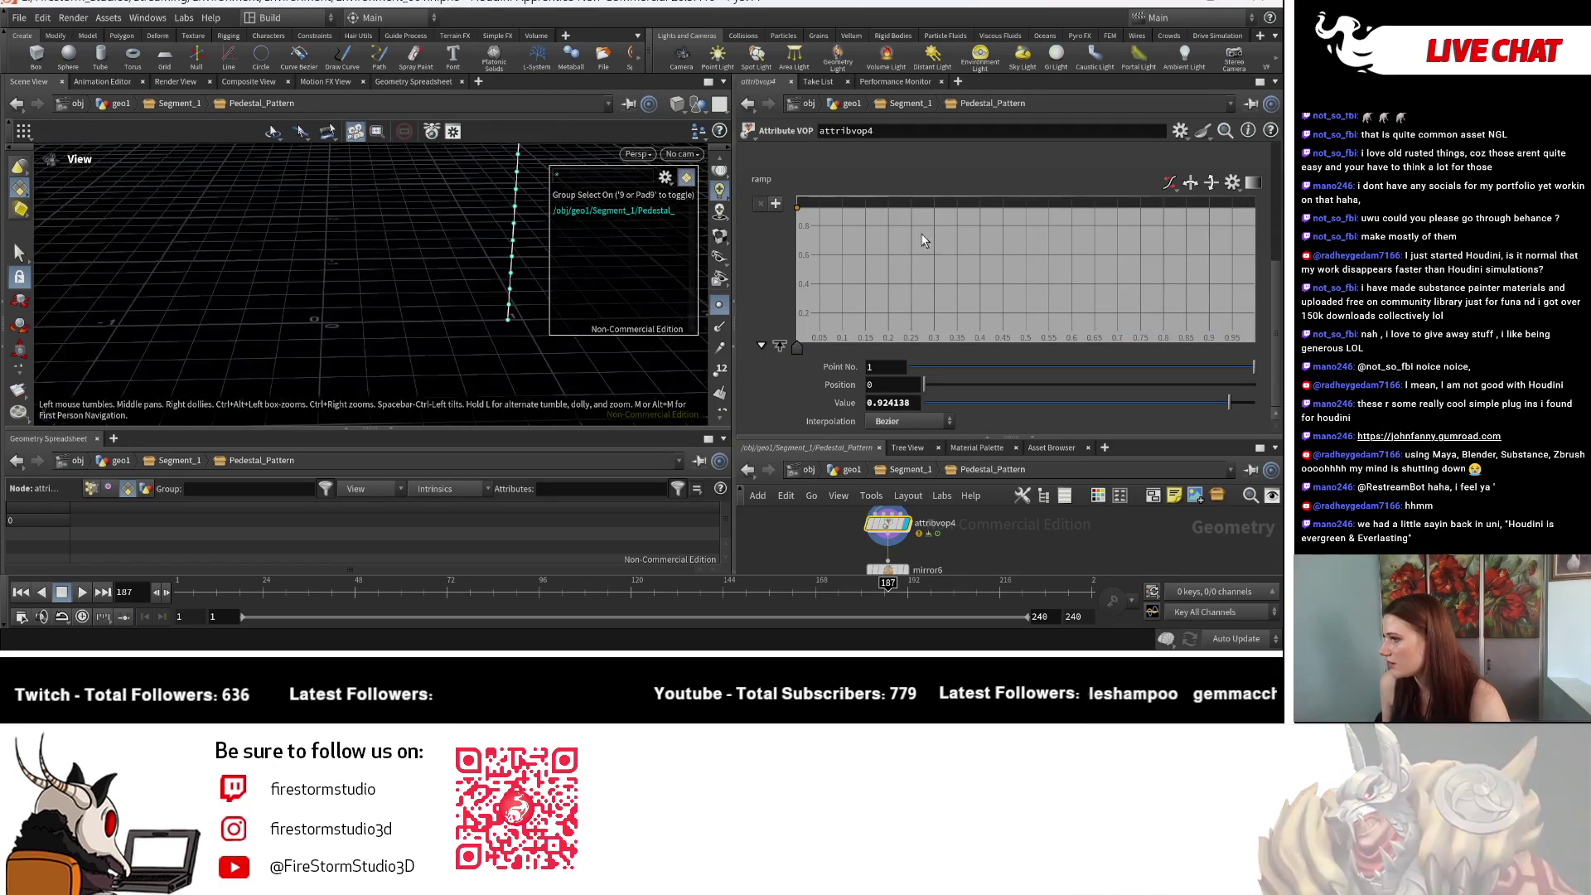
pyautogui.press('s')
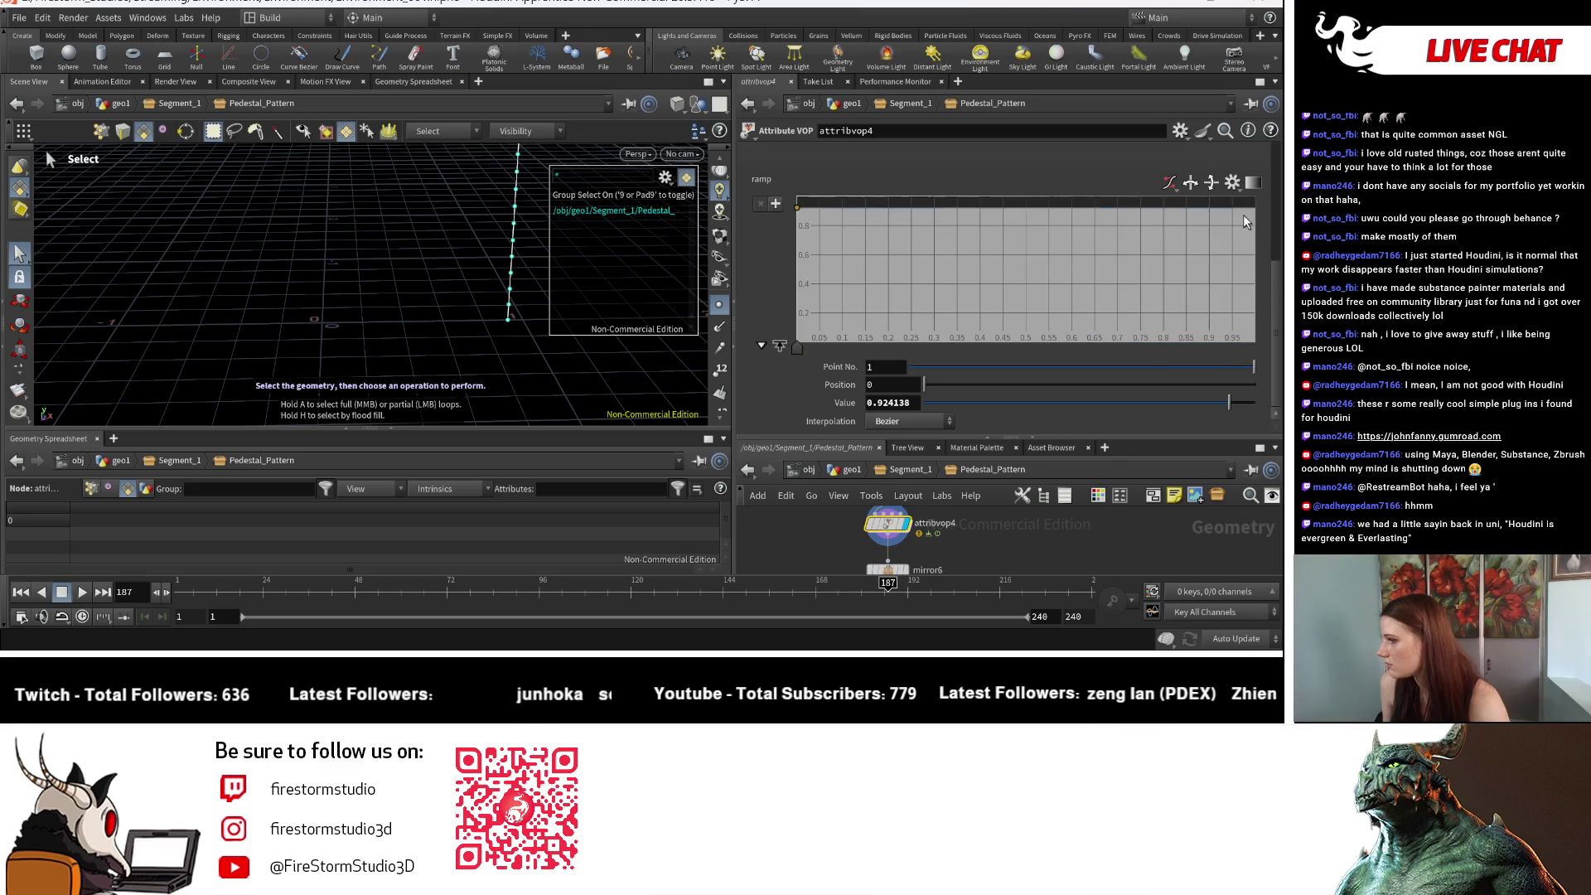
pyautogui.scroll(4, 1143, 351)
pyautogui.scroll(2, 1050, 300)
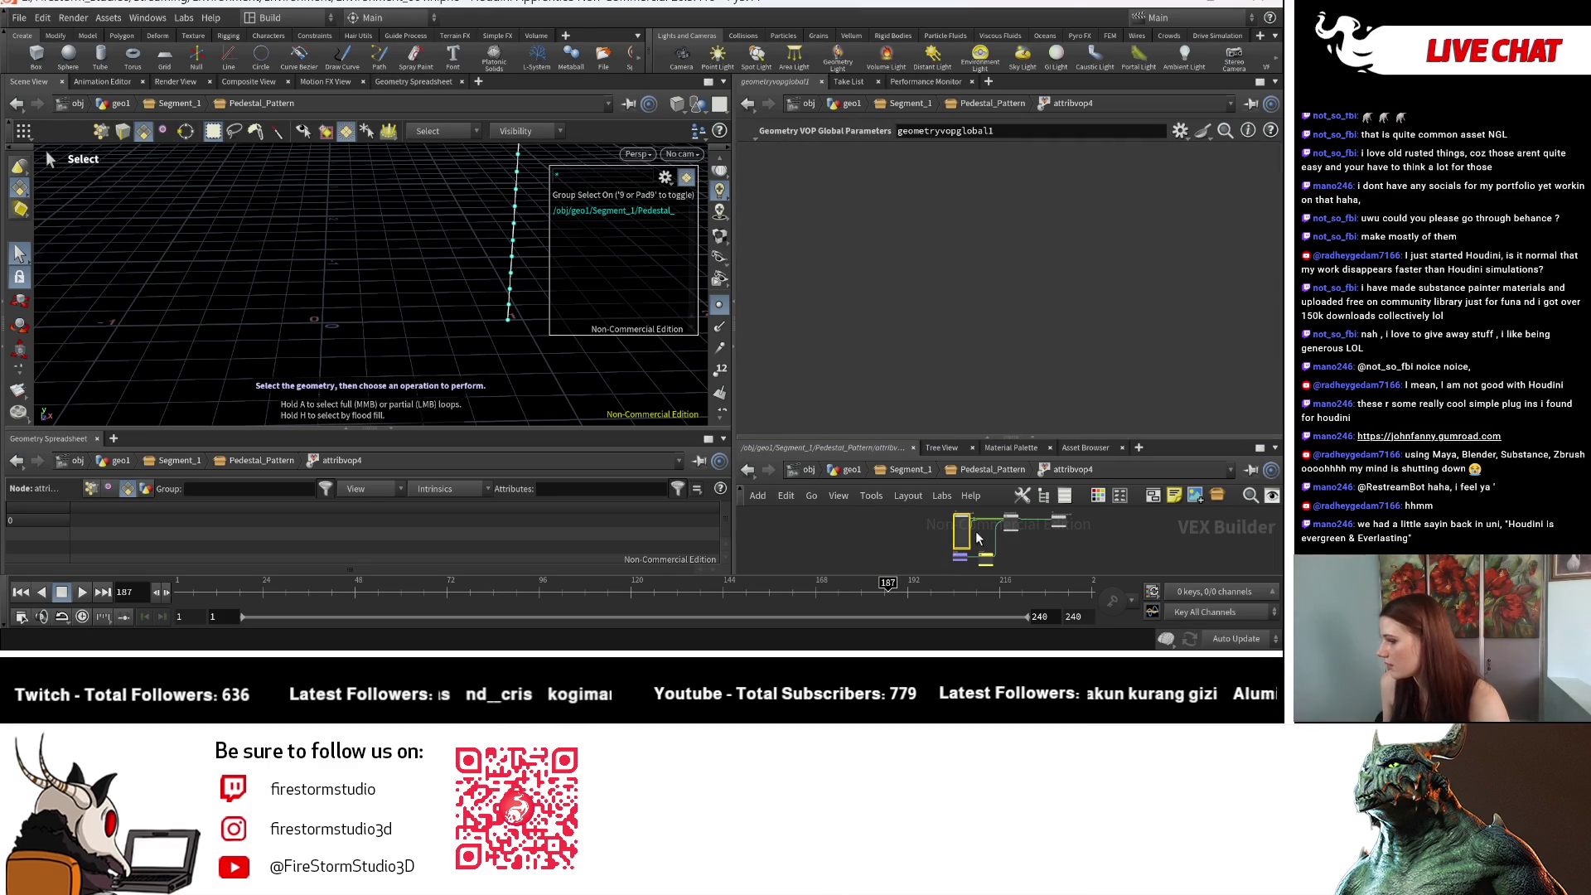
pyautogui.scroll(2, 953, 505)
pyautogui.click(916, 469)
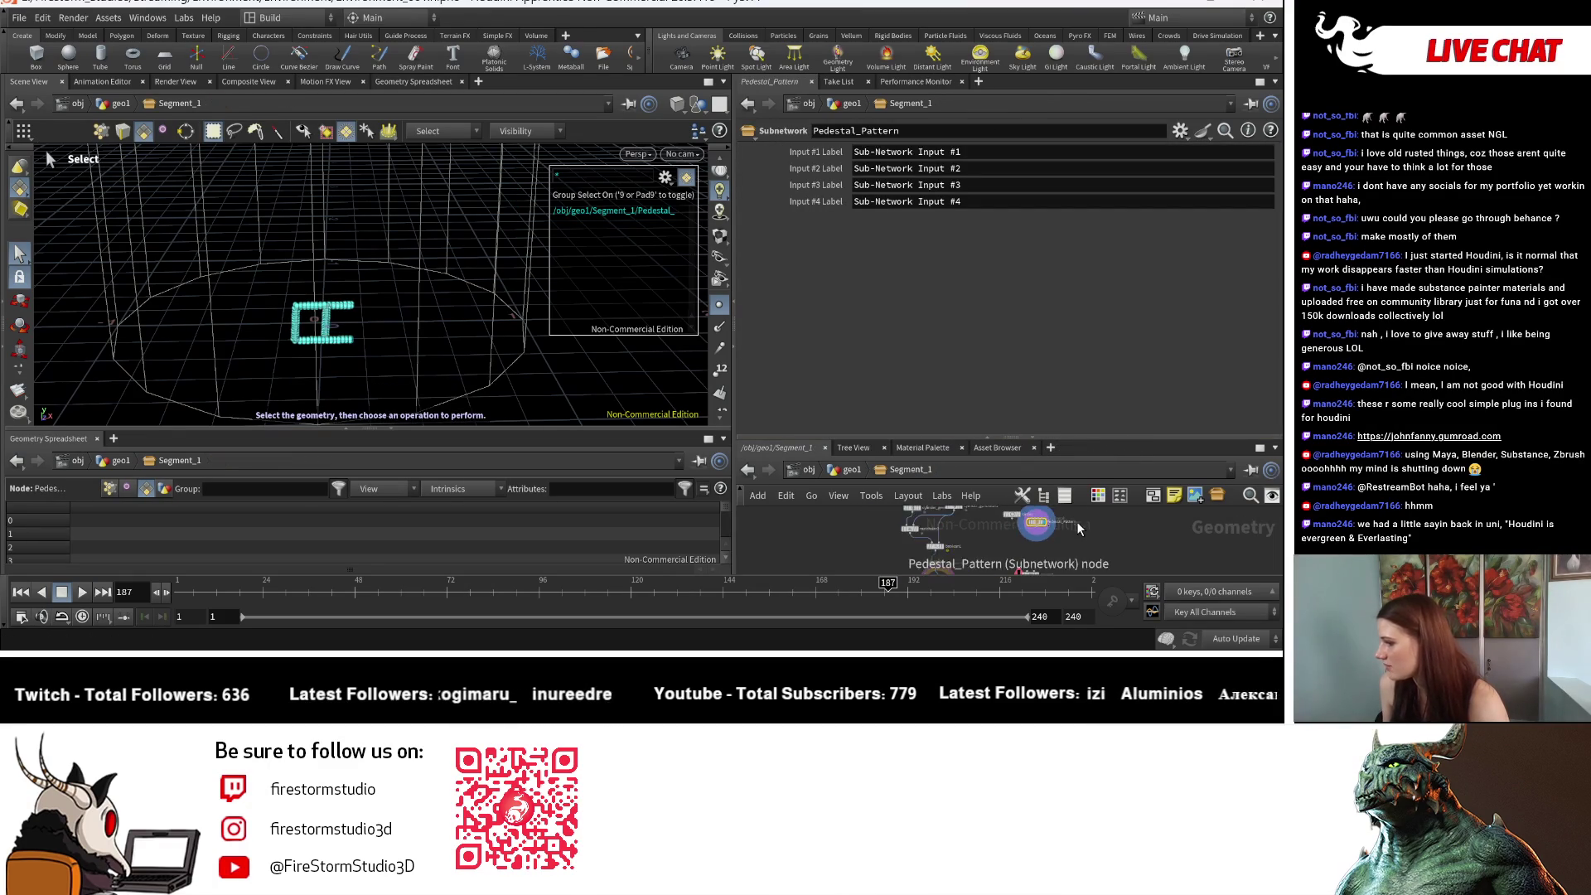
# Step: Inside Pedestal_Pattern, display resample_curveu1, delete attribvop4, and add a new Attribute VOP
pyautogui.doubleClick(1000, 542)
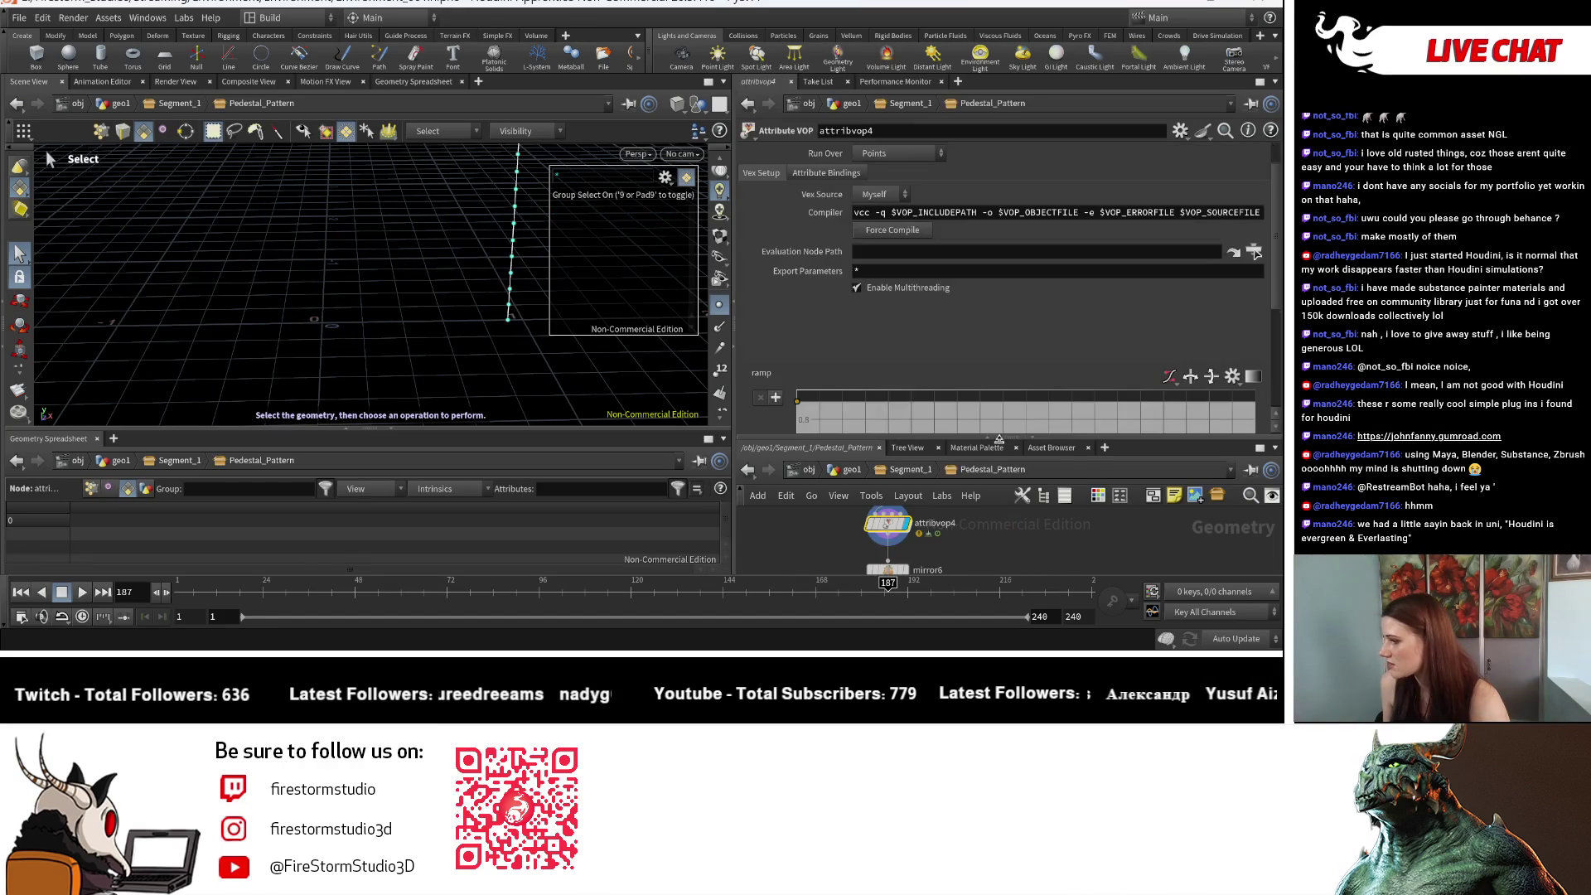
pyautogui.moveTo(1034, 443); pyautogui.dragTo(1024, 228)
pyautogui.scroll(2, 1010, 485)
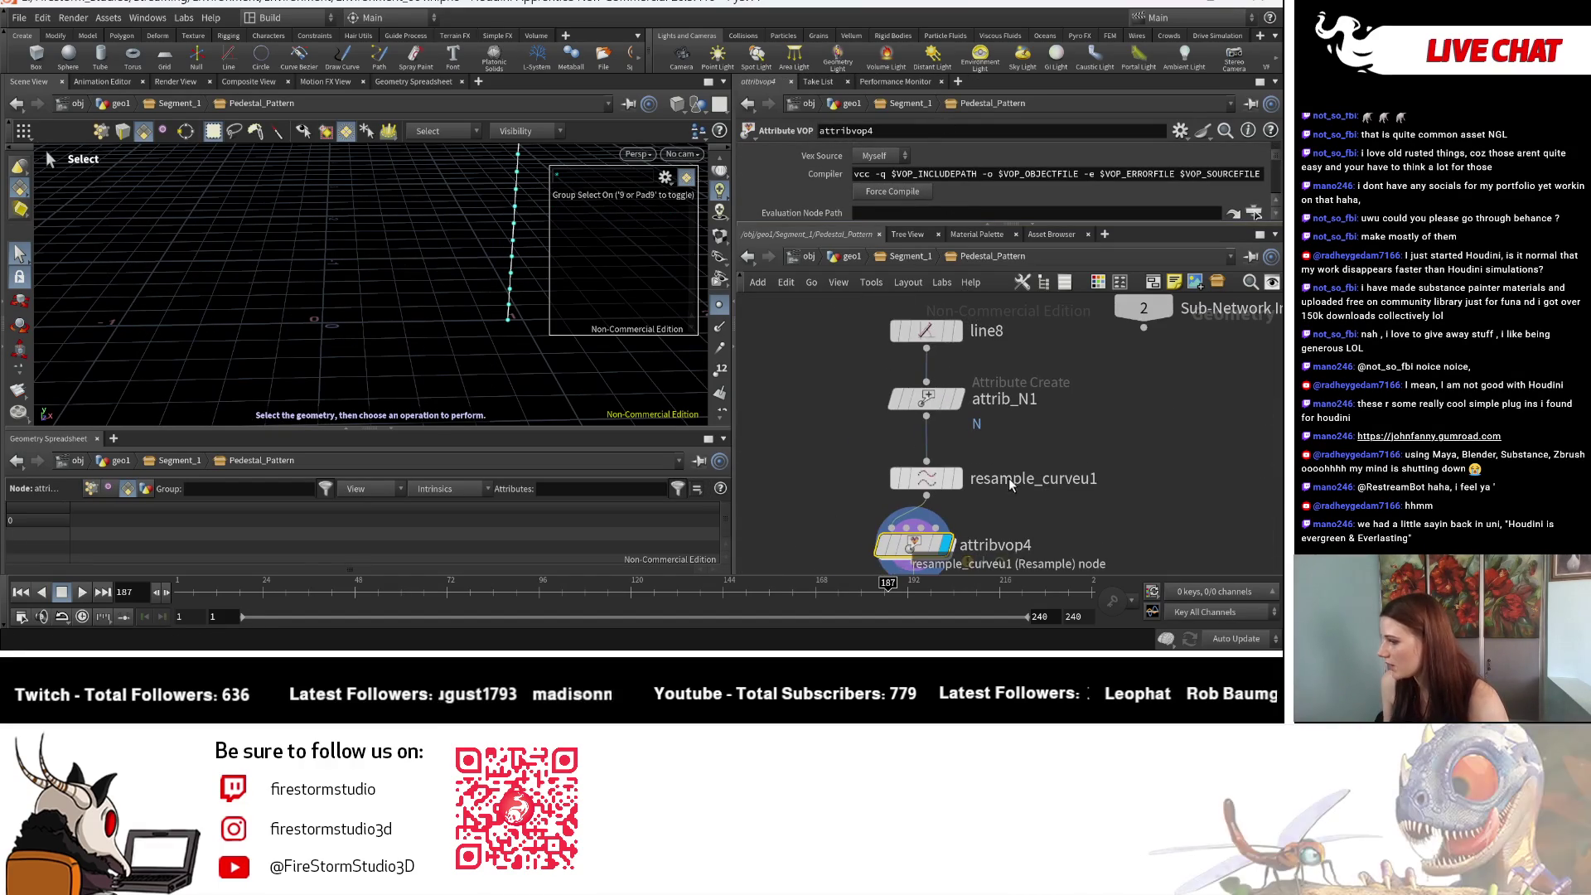
pyautogui.click(957, 478)
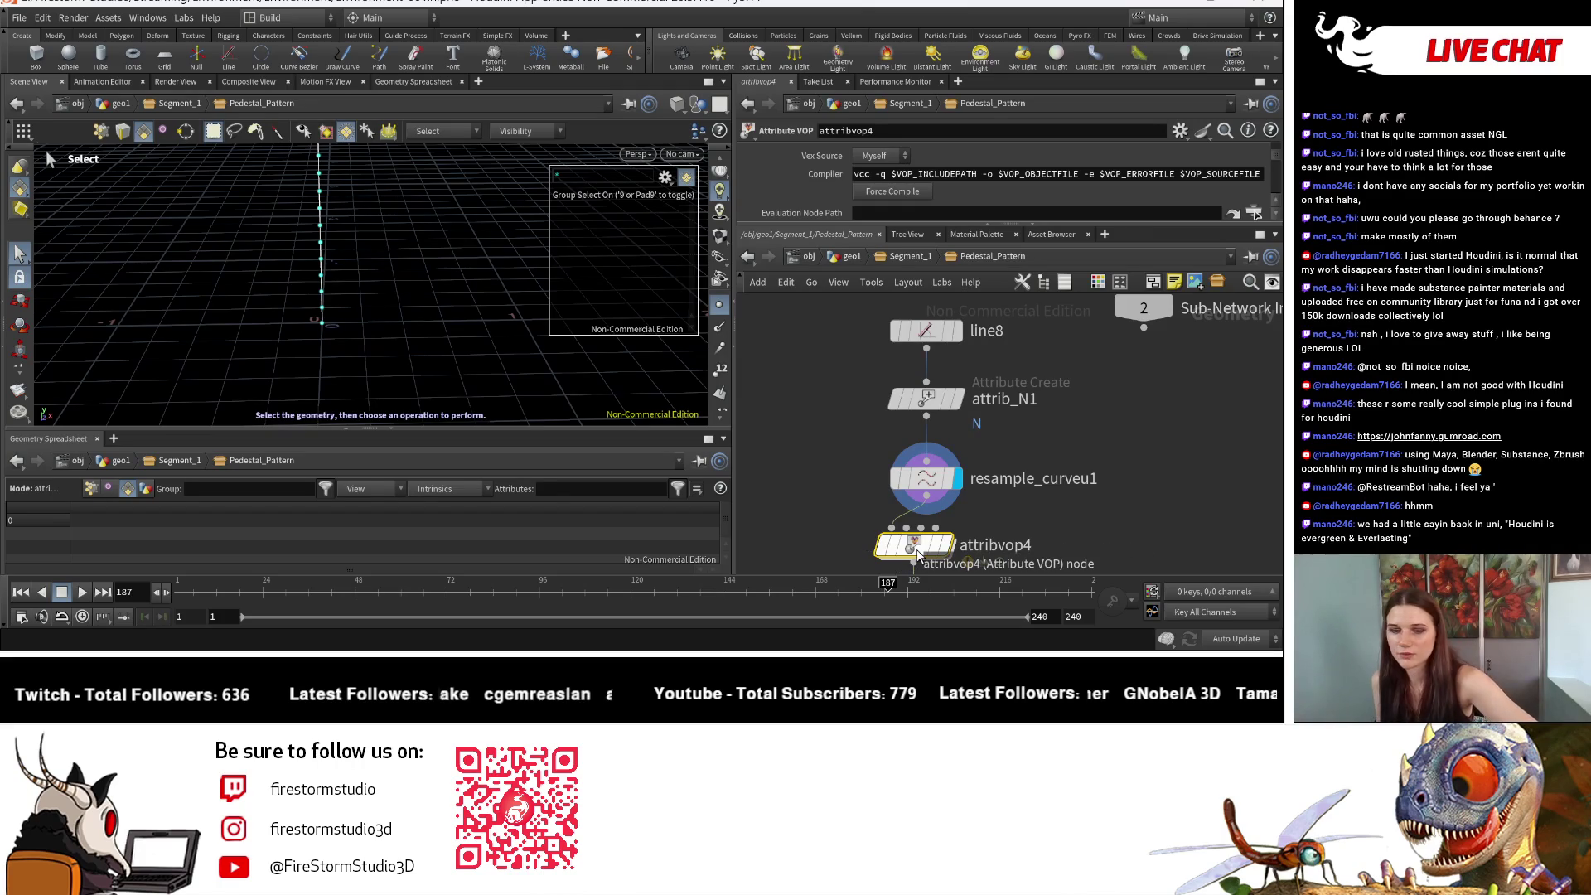
pyautogui.press('Delete')
pyautogui.press('Tab')
pyautogui.write('atvop')
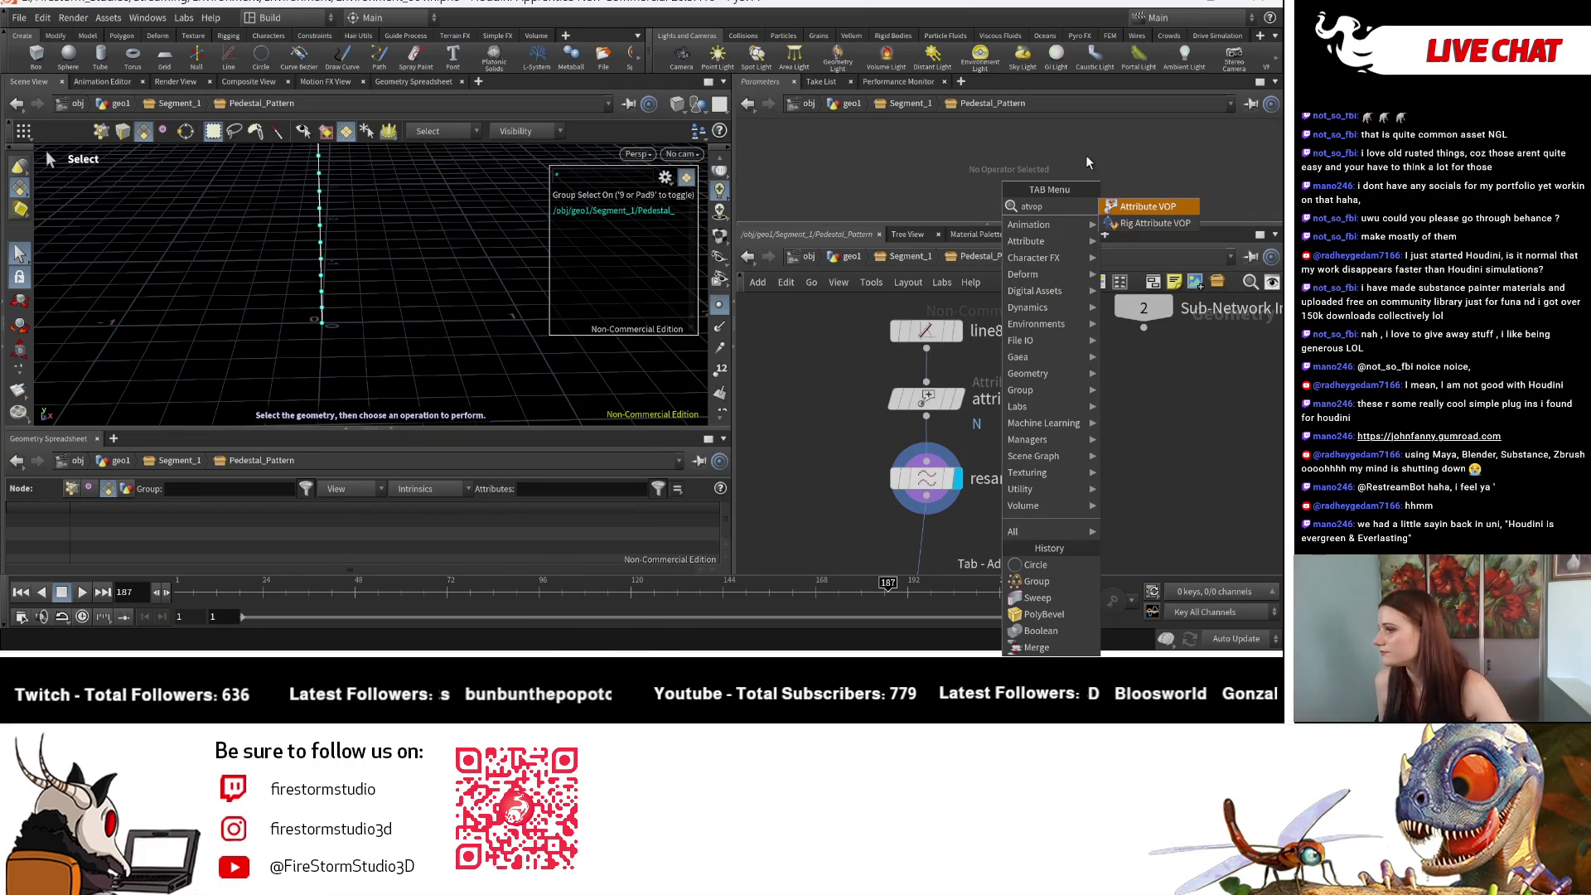
pyautogui.press('Return')
# Step: Place attribvop1 below resample_curveu1 and, inside it, add a Bind node named curveu
pyautogui.click(926, 547)
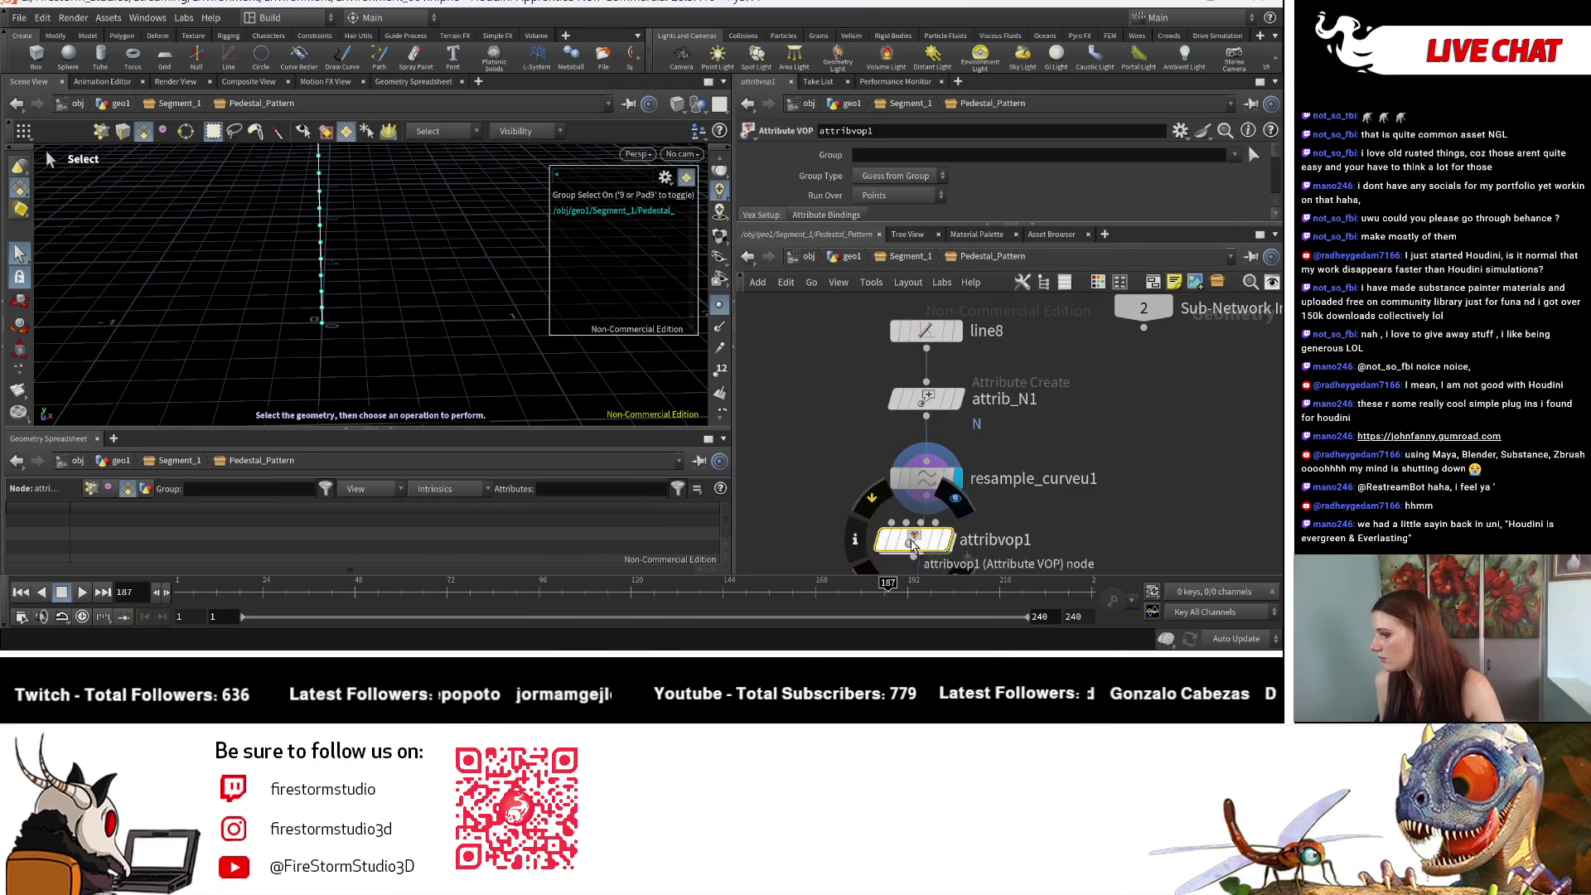
pyautogui.doubleClick(927, 546)
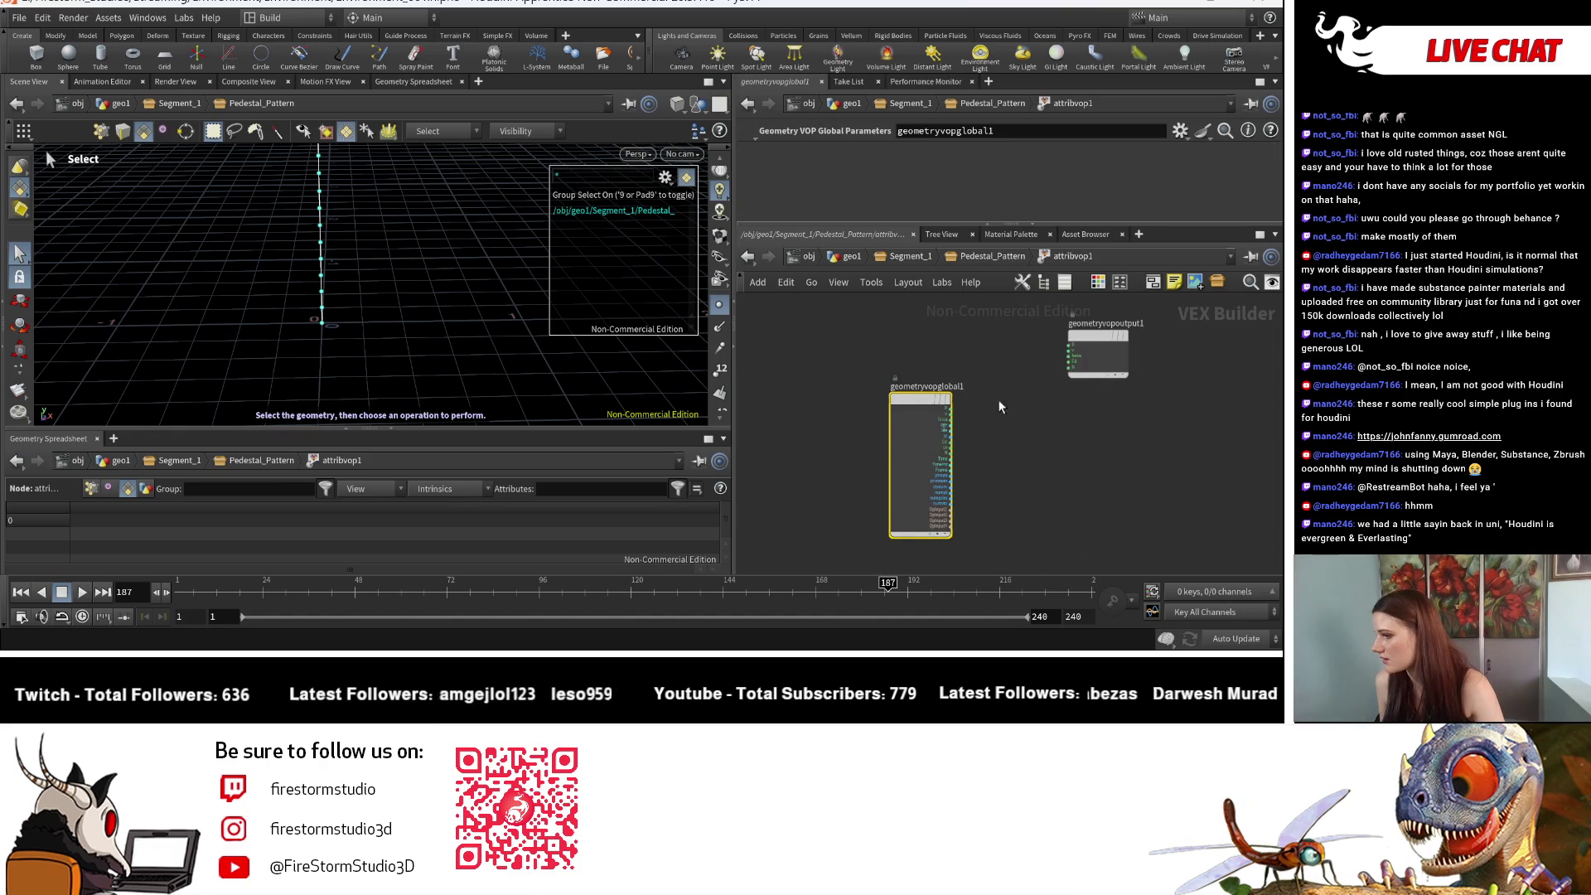
pyautogui.press('Tab')
pyautogui.write('bi')
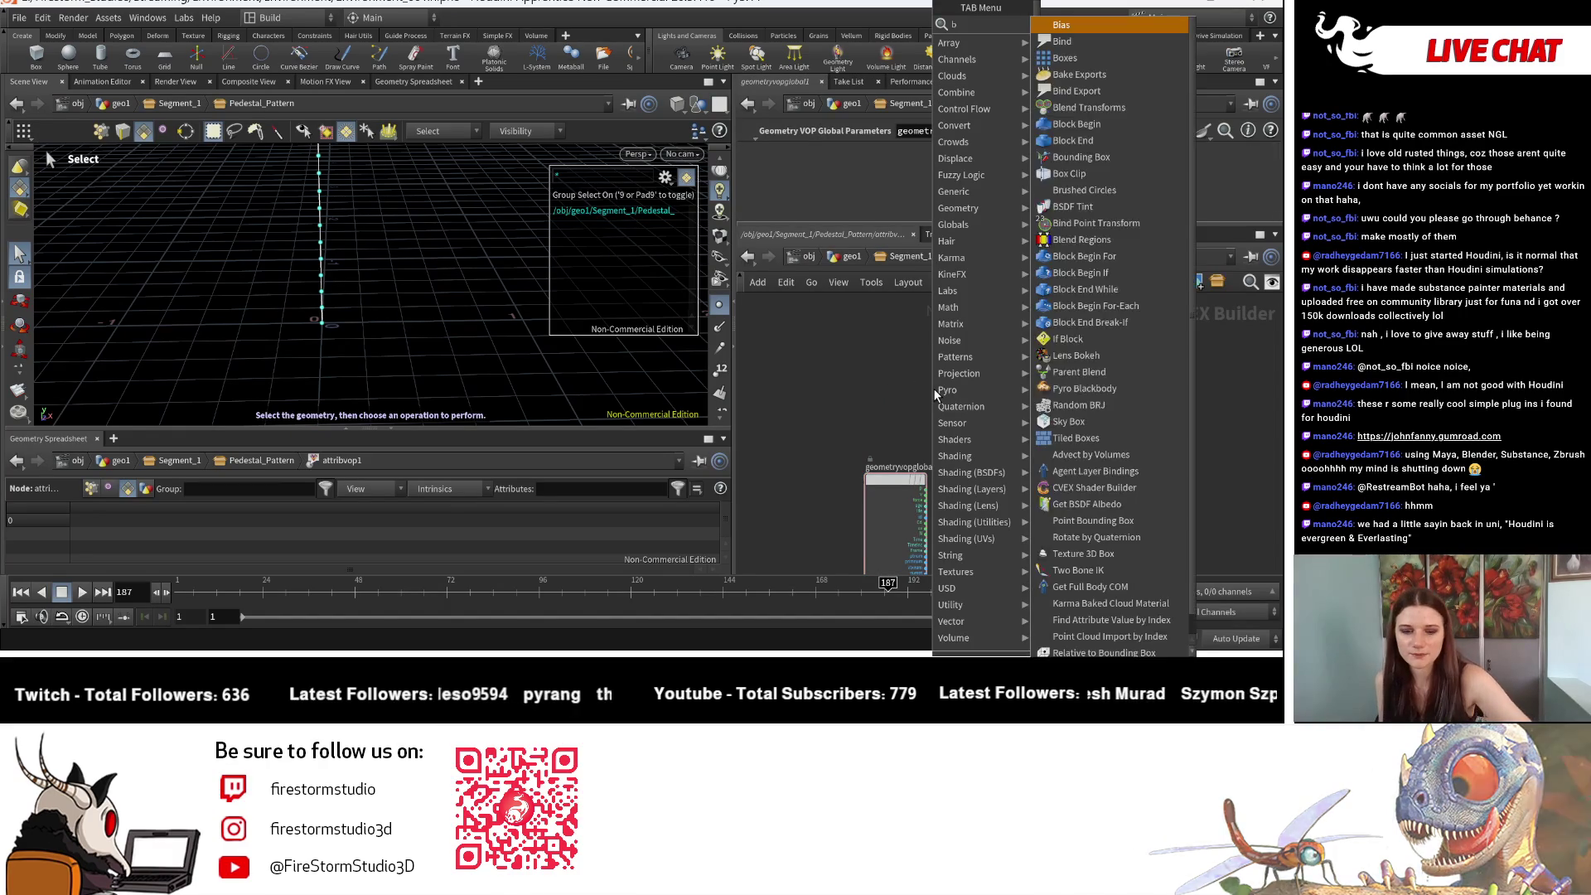
pyautogui.press('Return')
pyautogui.click(916, 424)
pyautogui.write('c')
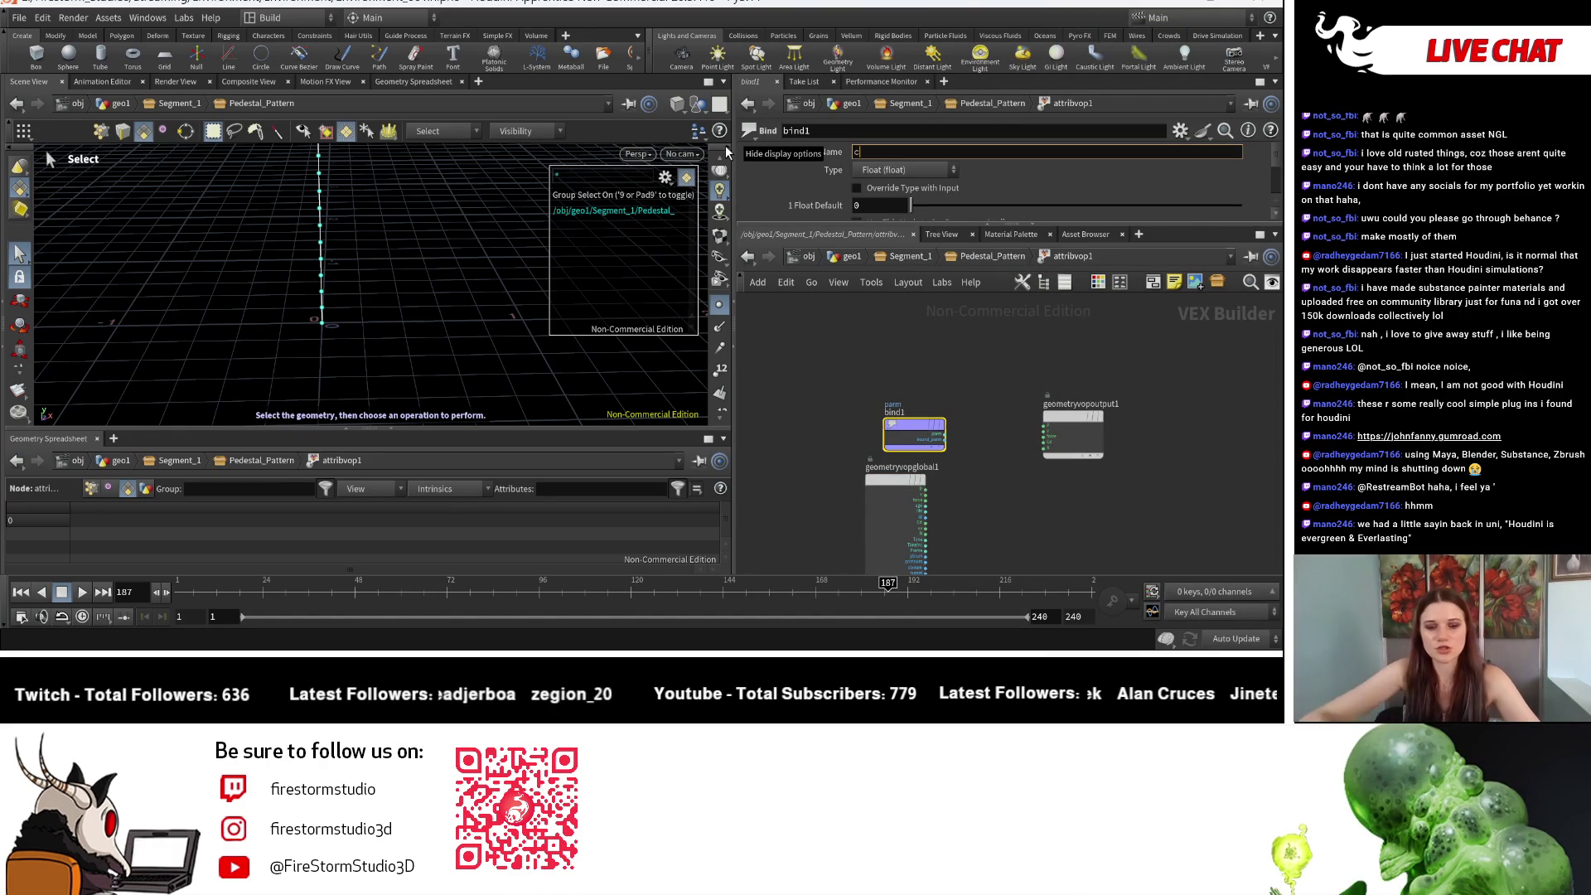
pyautogui.write('urveu')
pyautogui.press('Return')
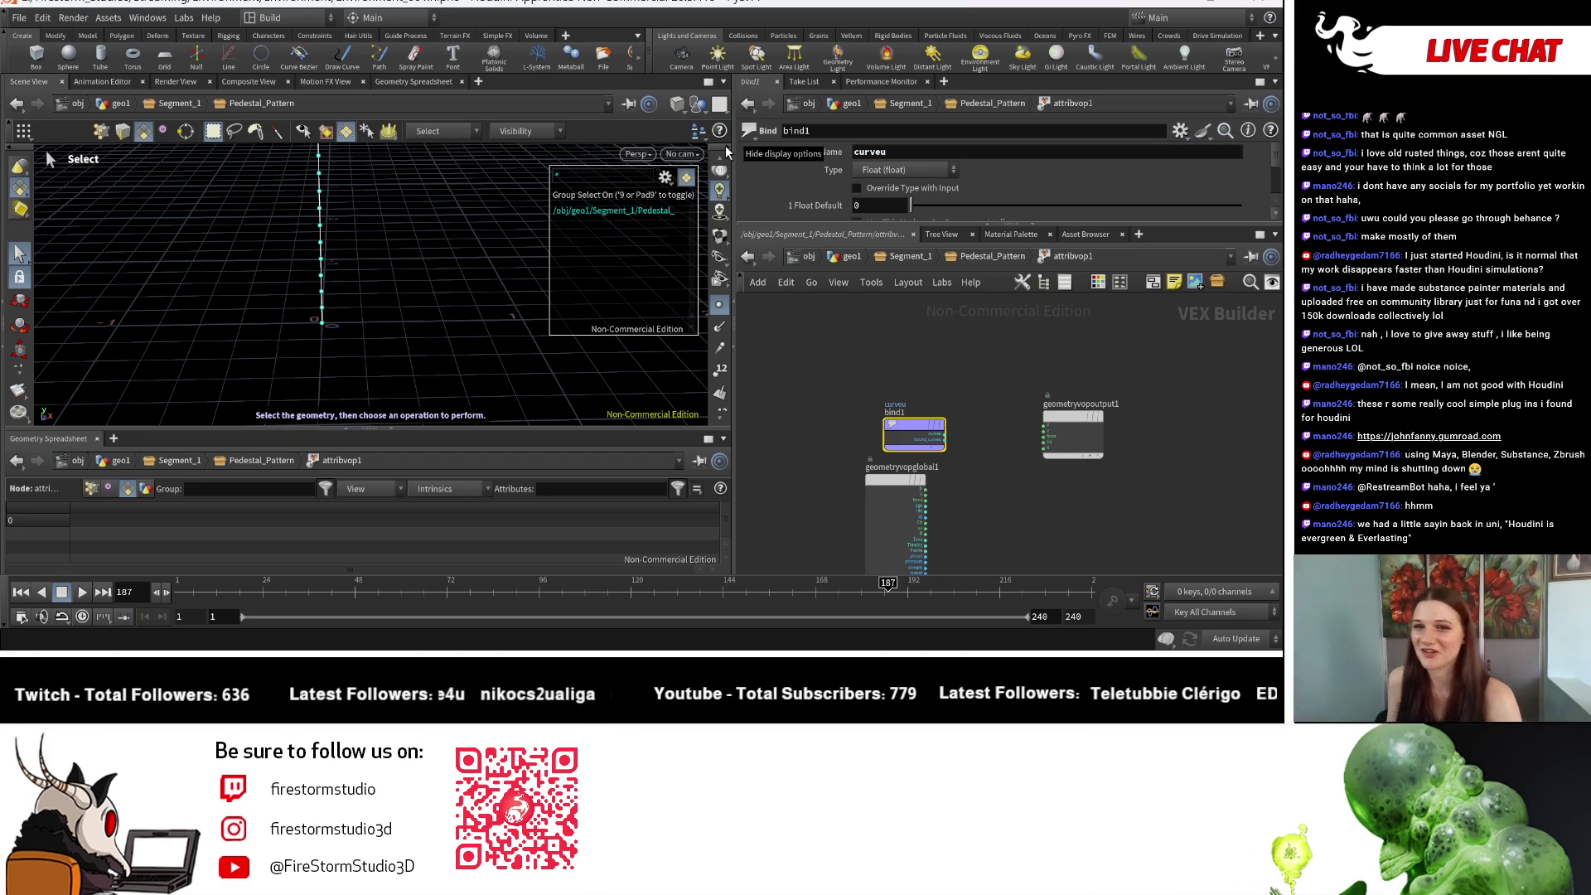
# Step: Tidy the VOP node layout and search the node menu for 'ramp'
pyautogui.scroll(3, 1023, 427)
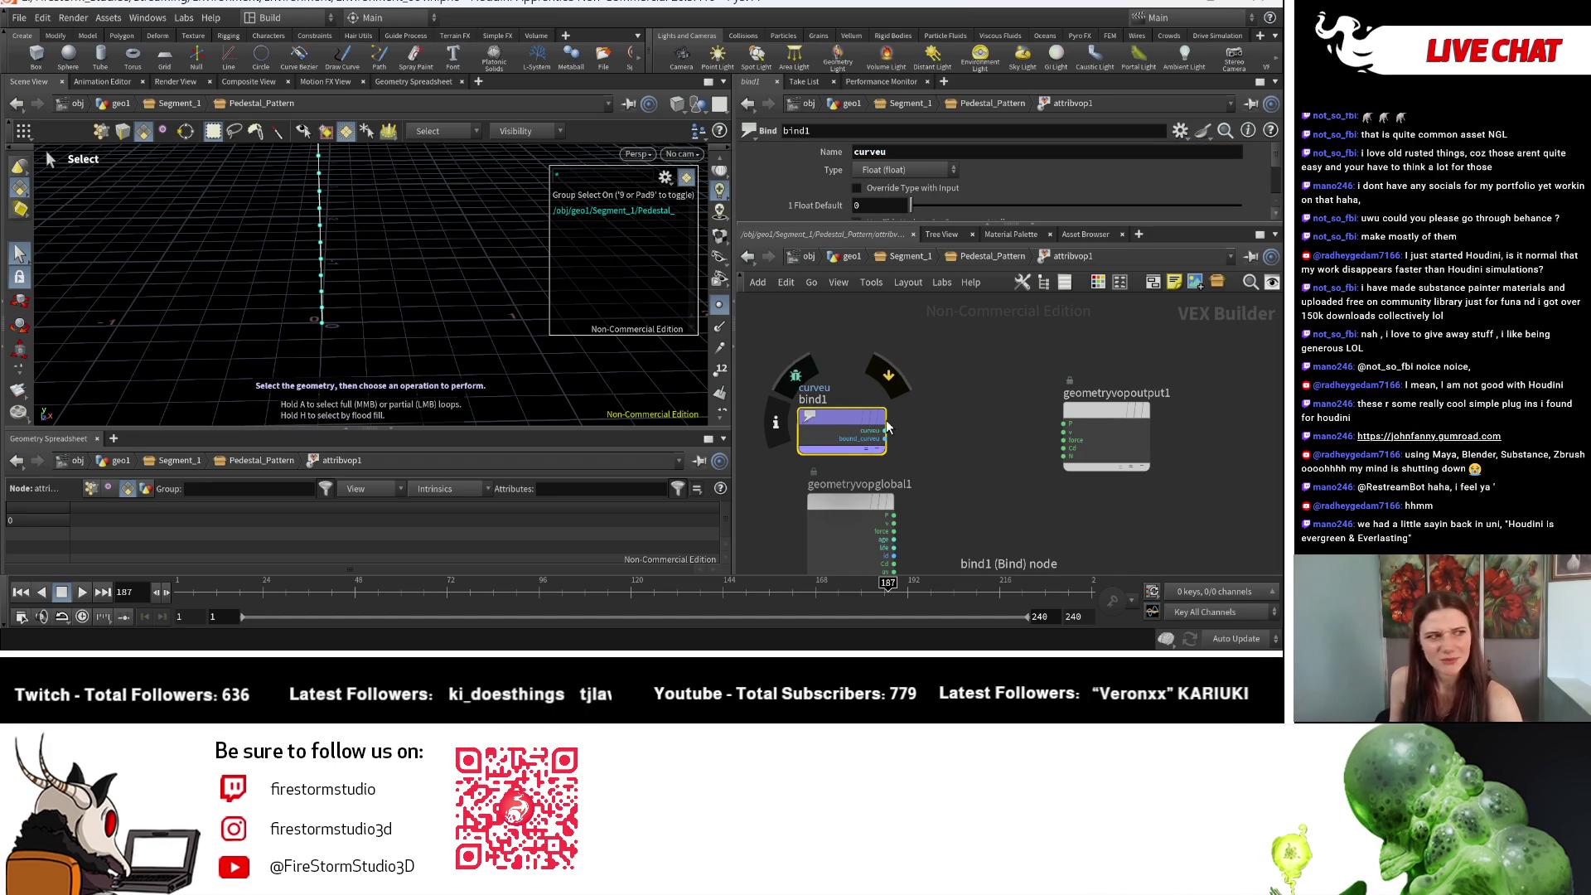
pyautogui.scroll(2, 863, 378)
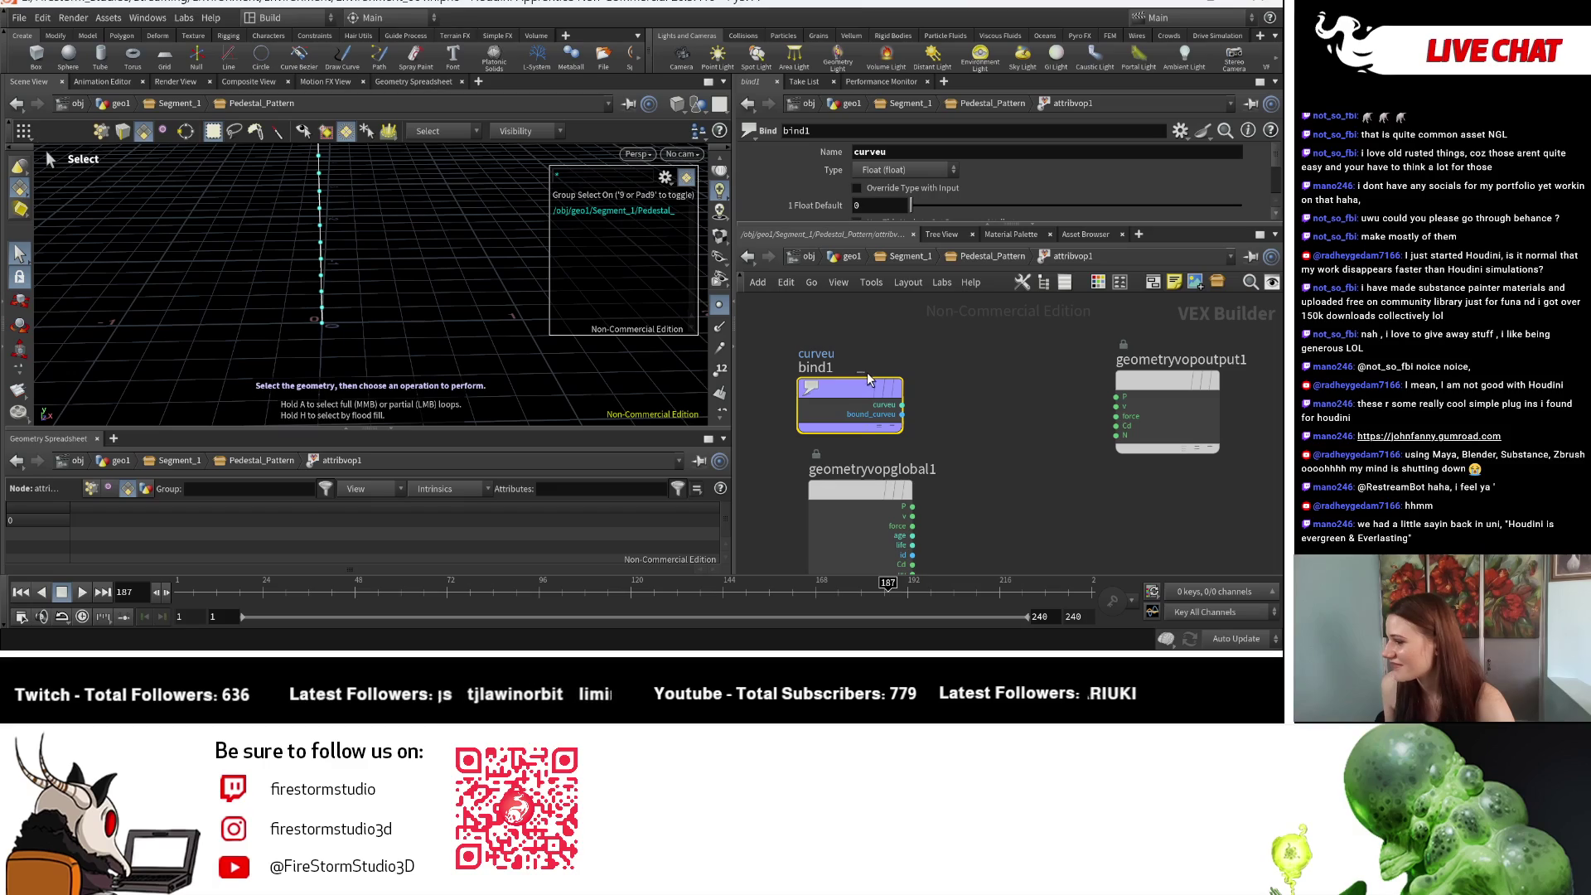
pyautogui.press('l')
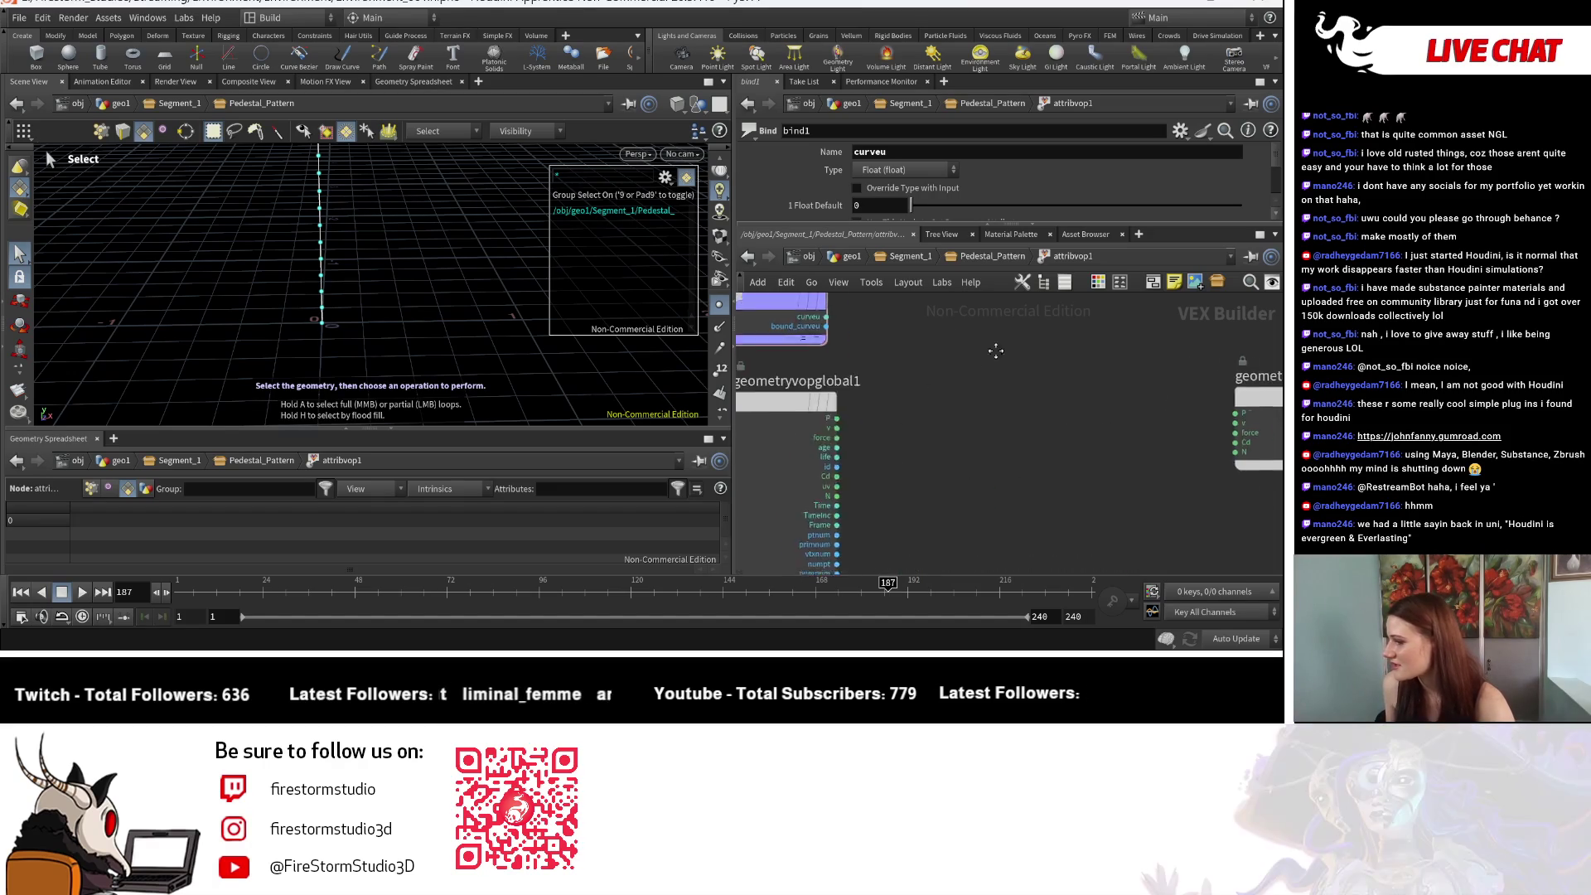
pyautogui.press('Tab')
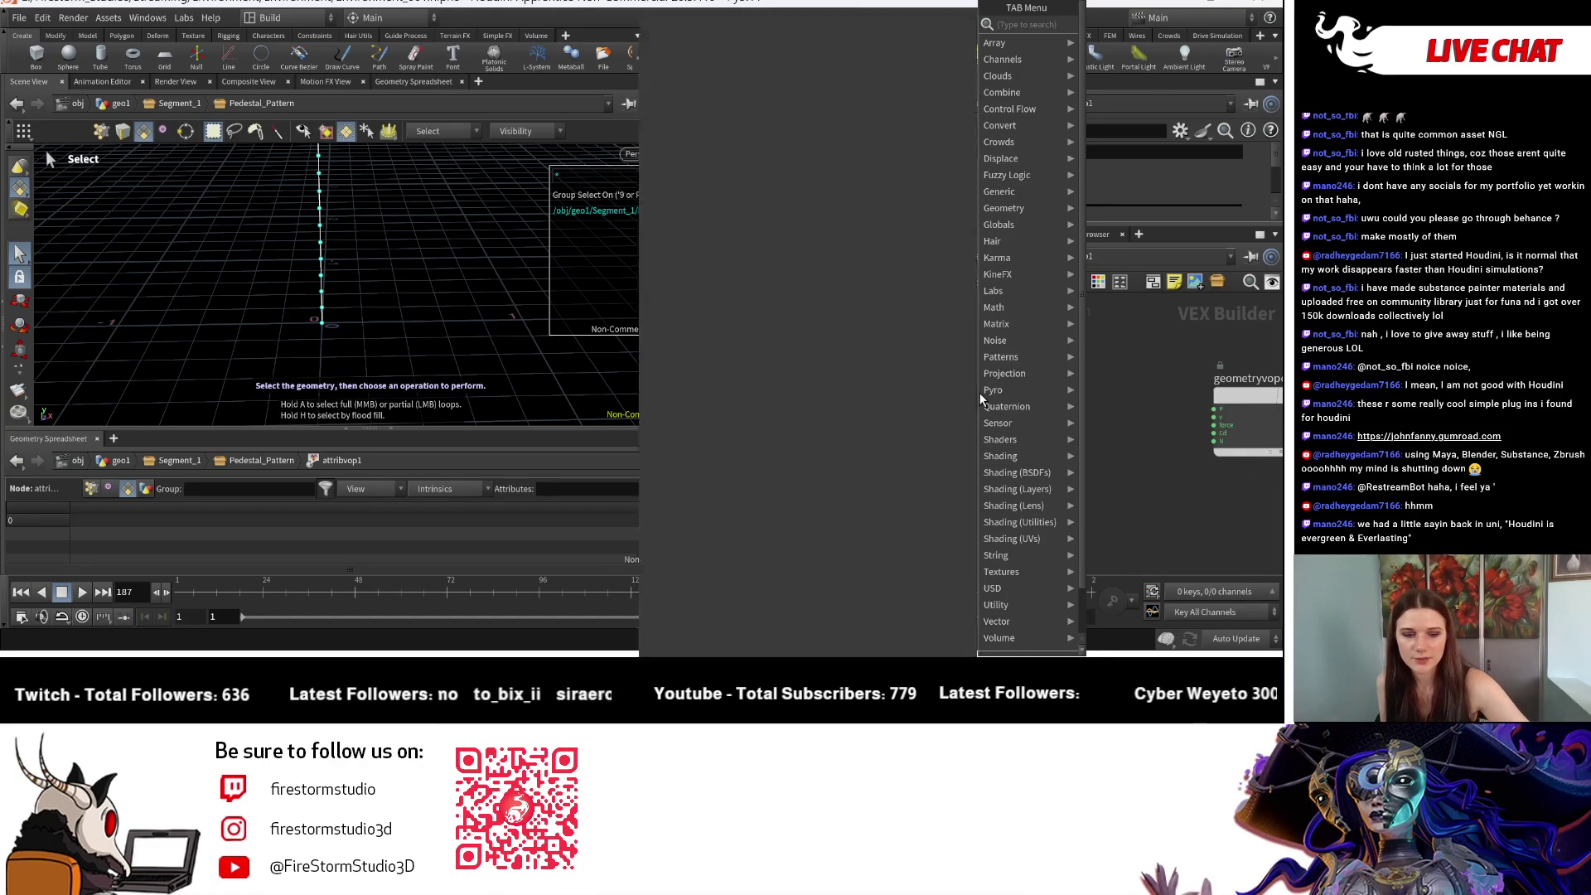
pyautogui.write('ramp')
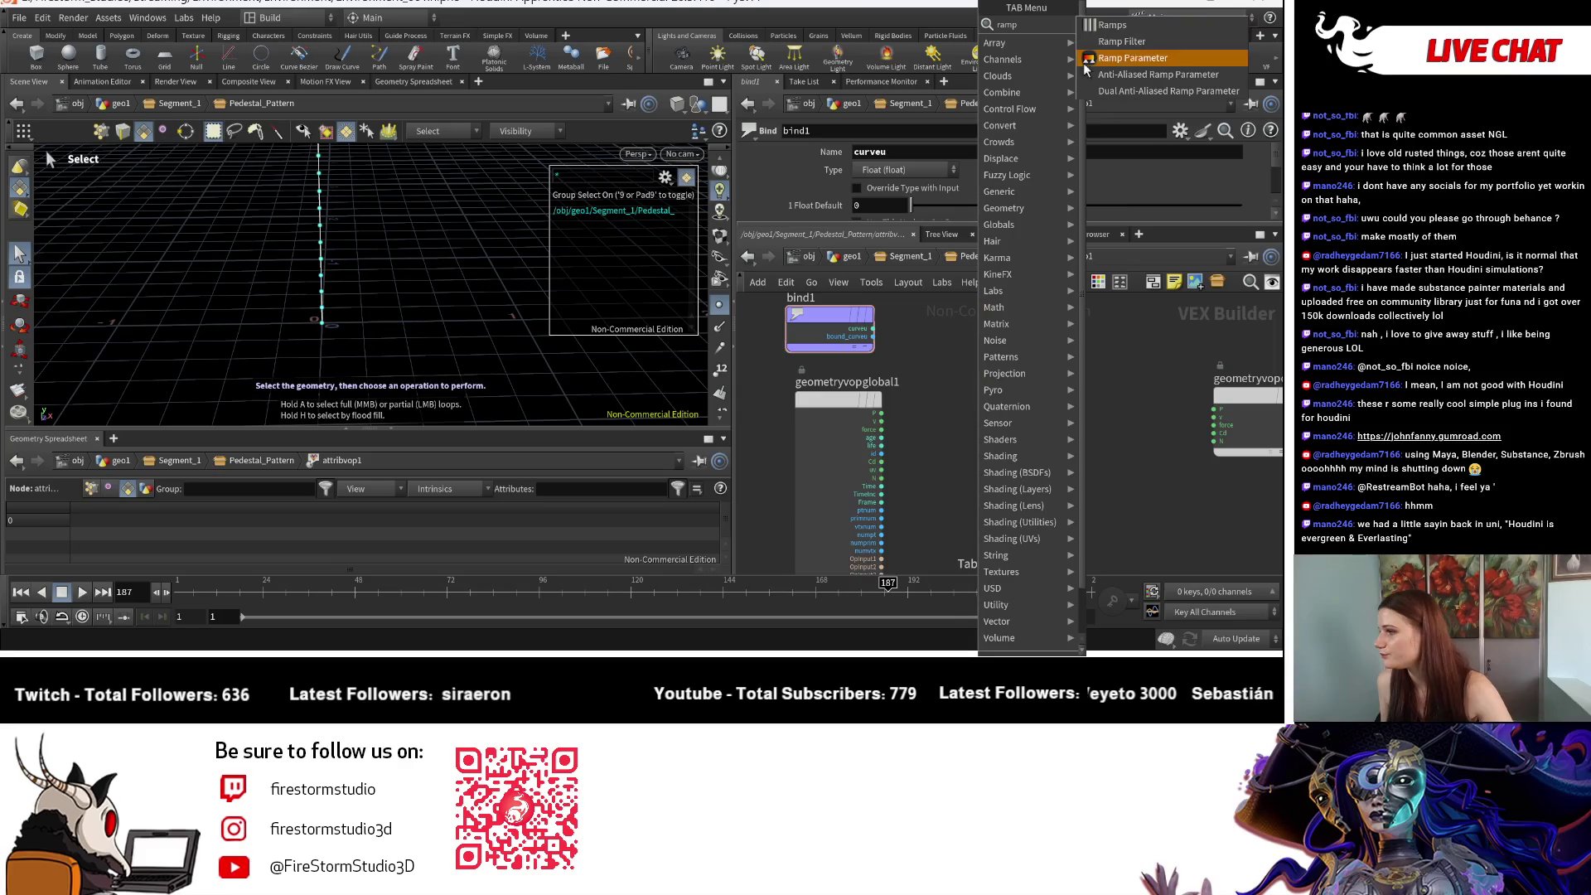
# Step: Add a Ramp Parameter node ramp1 fed by bind1's curveu output
pyautogui.click(1140, 28)
pyautogui.click(1078, 340)
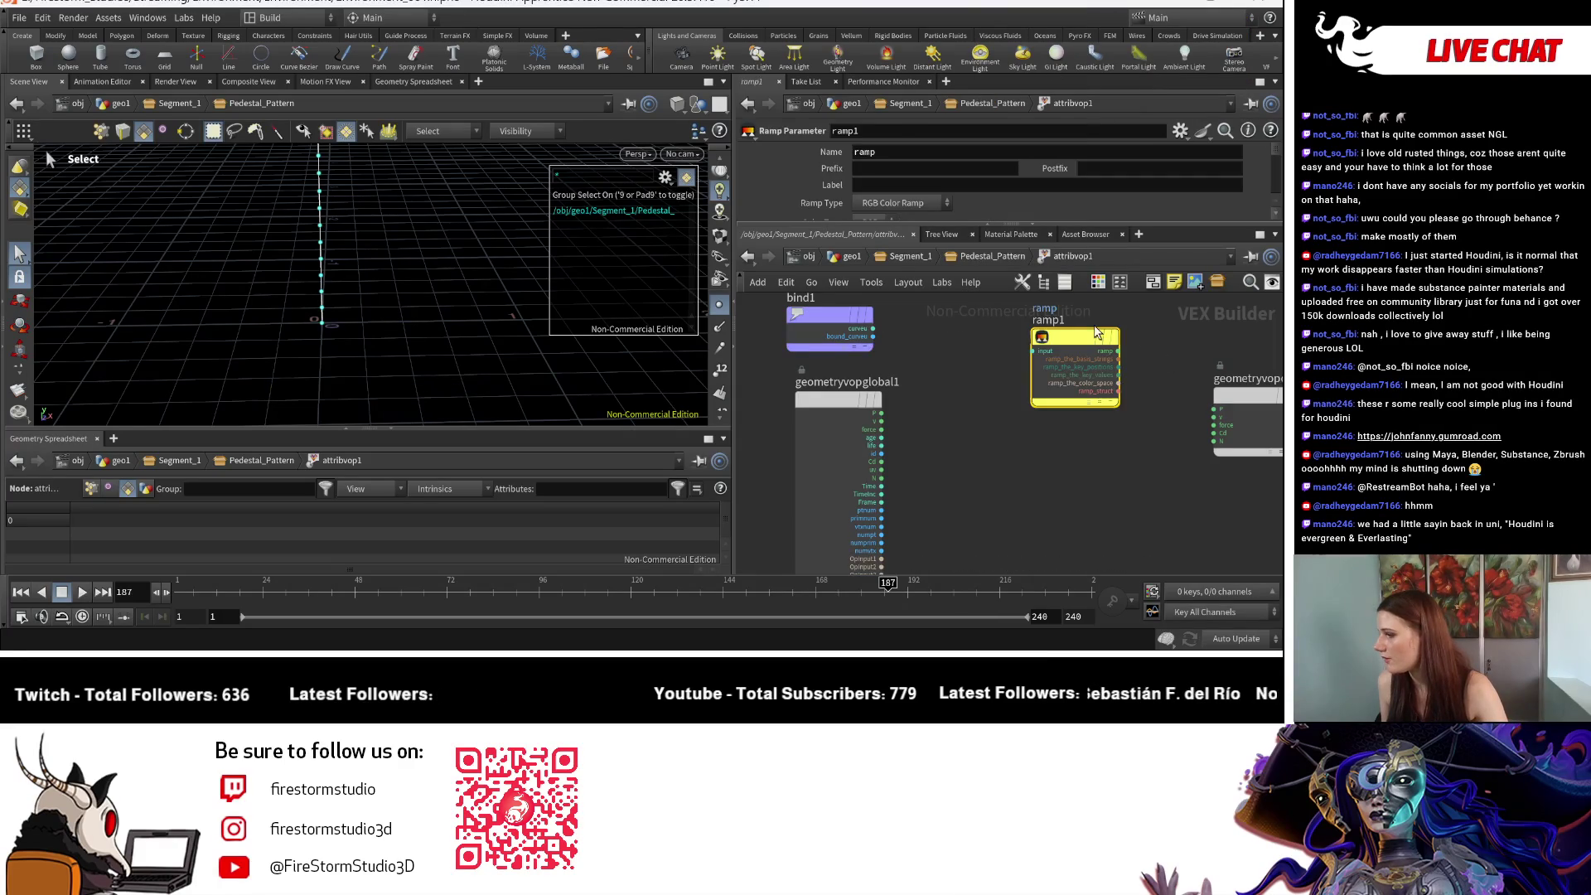
pyautogui.click(874, 336)
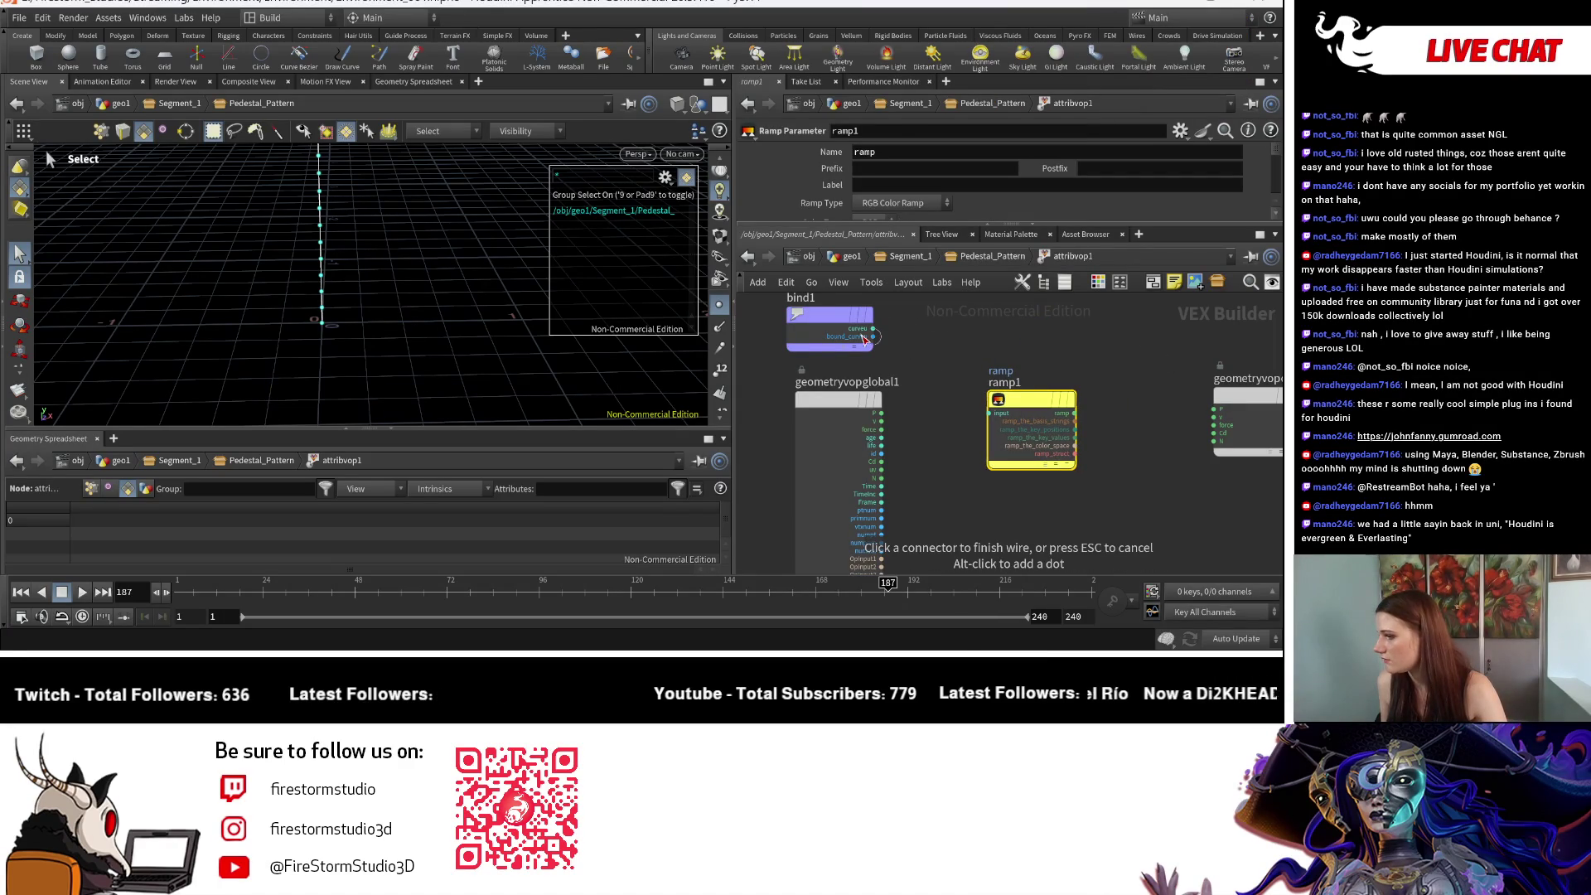
pyautogui.click(989, 412)
pyautogui.moveTo(1031, 400)
pyautogui.mouseDown()
pyautogui.moveTo(1091, 389)
pyautogui.moveTo(971, 320)
pyautogui.mouseUp()
# Step: Add a Displace Along Normal node (displacenml1) to the VEX network
pyautogui.press('Tab')
pyautogui.moveTo(1115, 428)
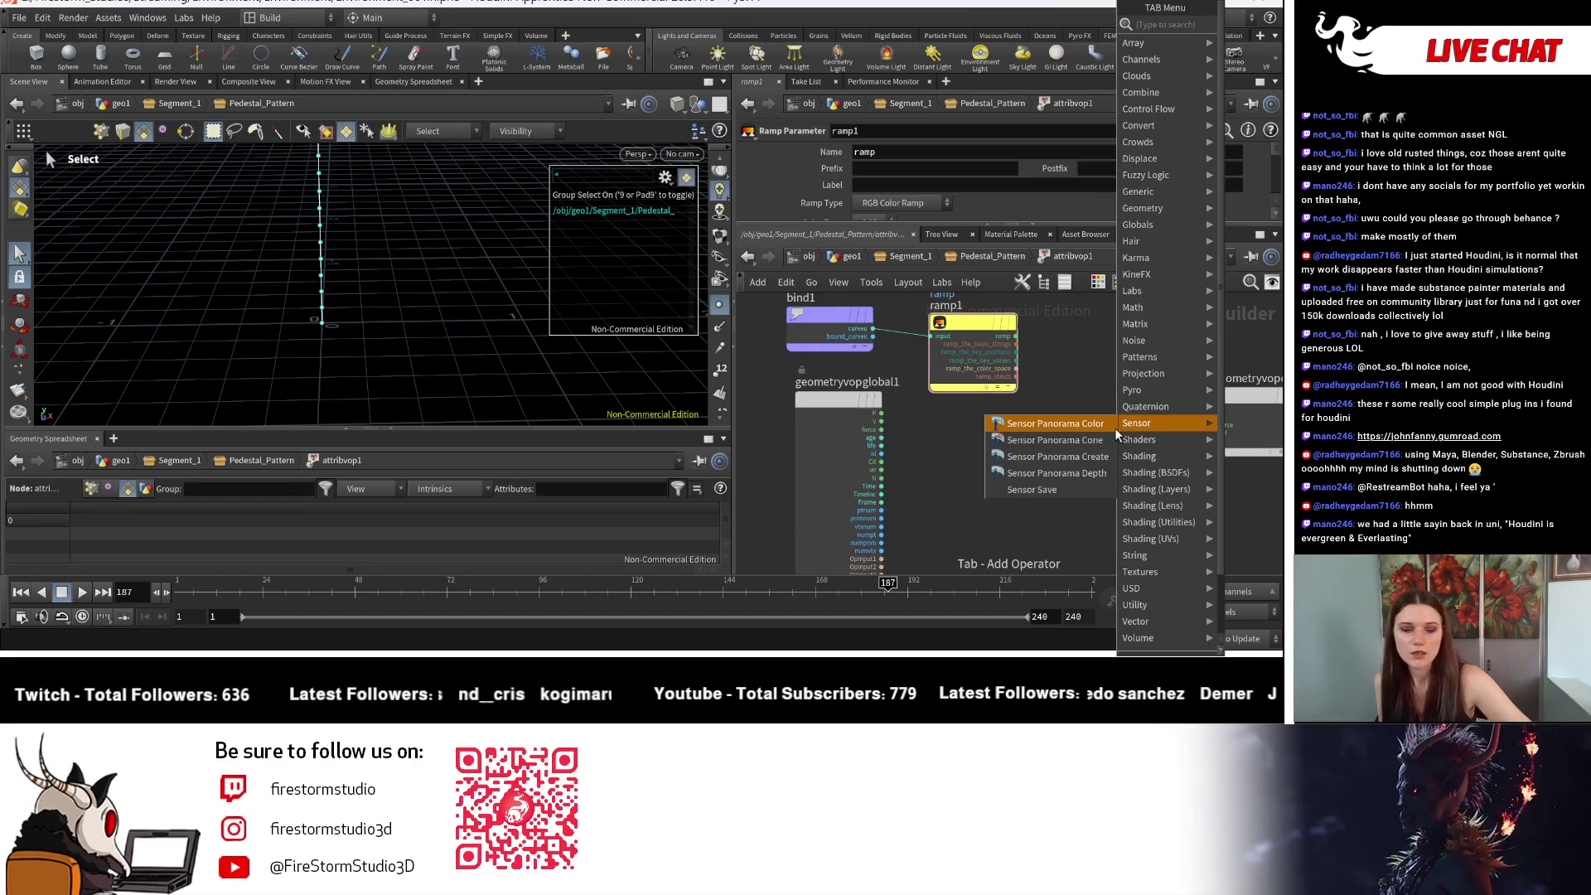
pyautogui.write('displ')
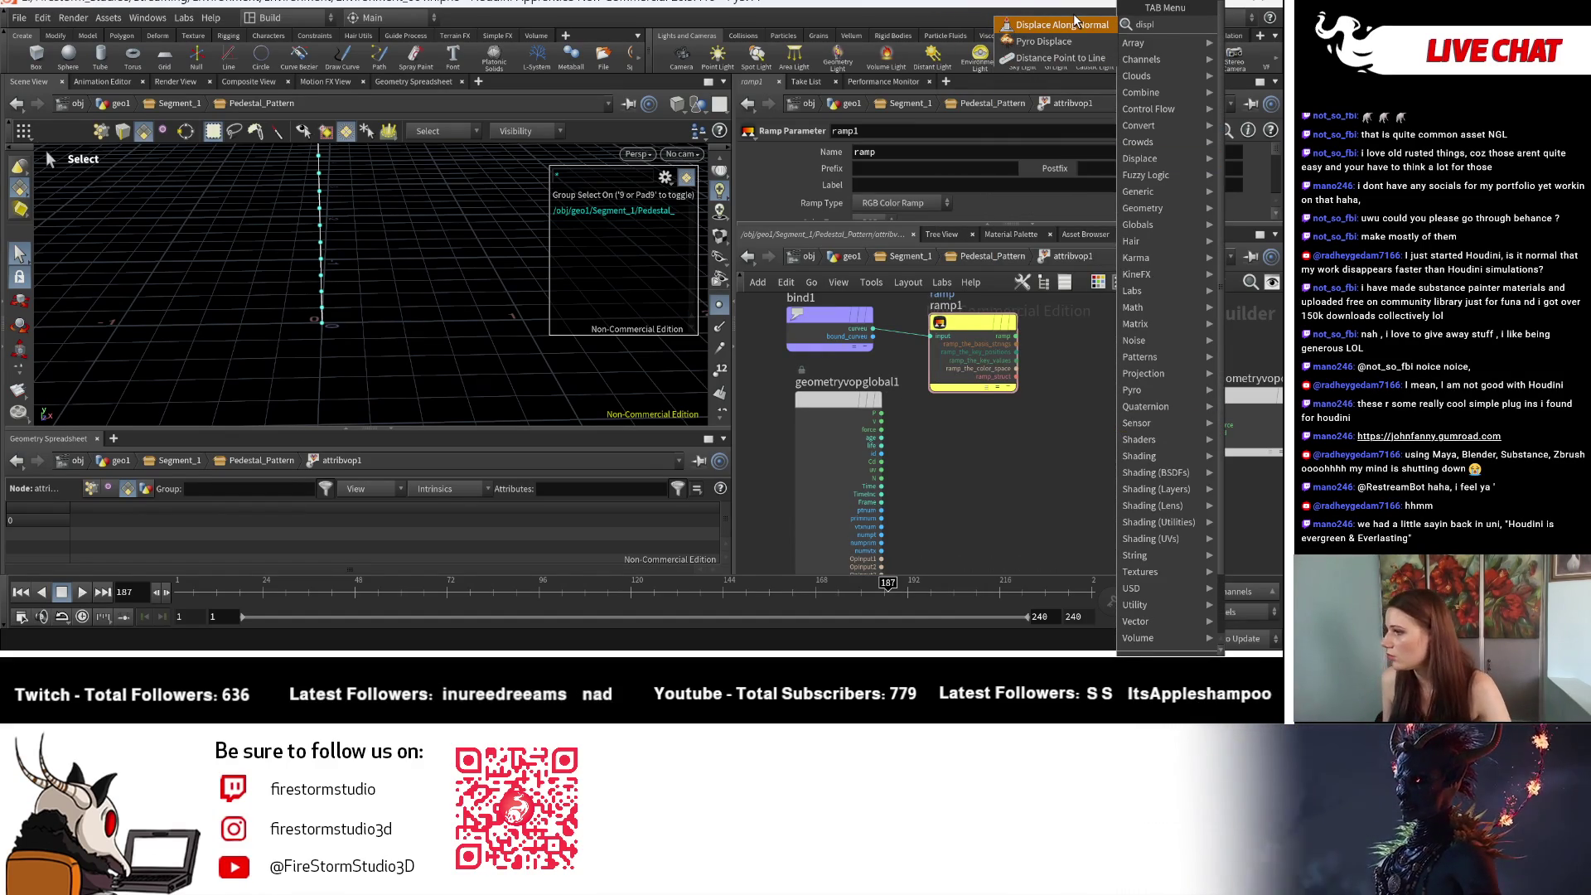
pyautogui.click(1074, 25)
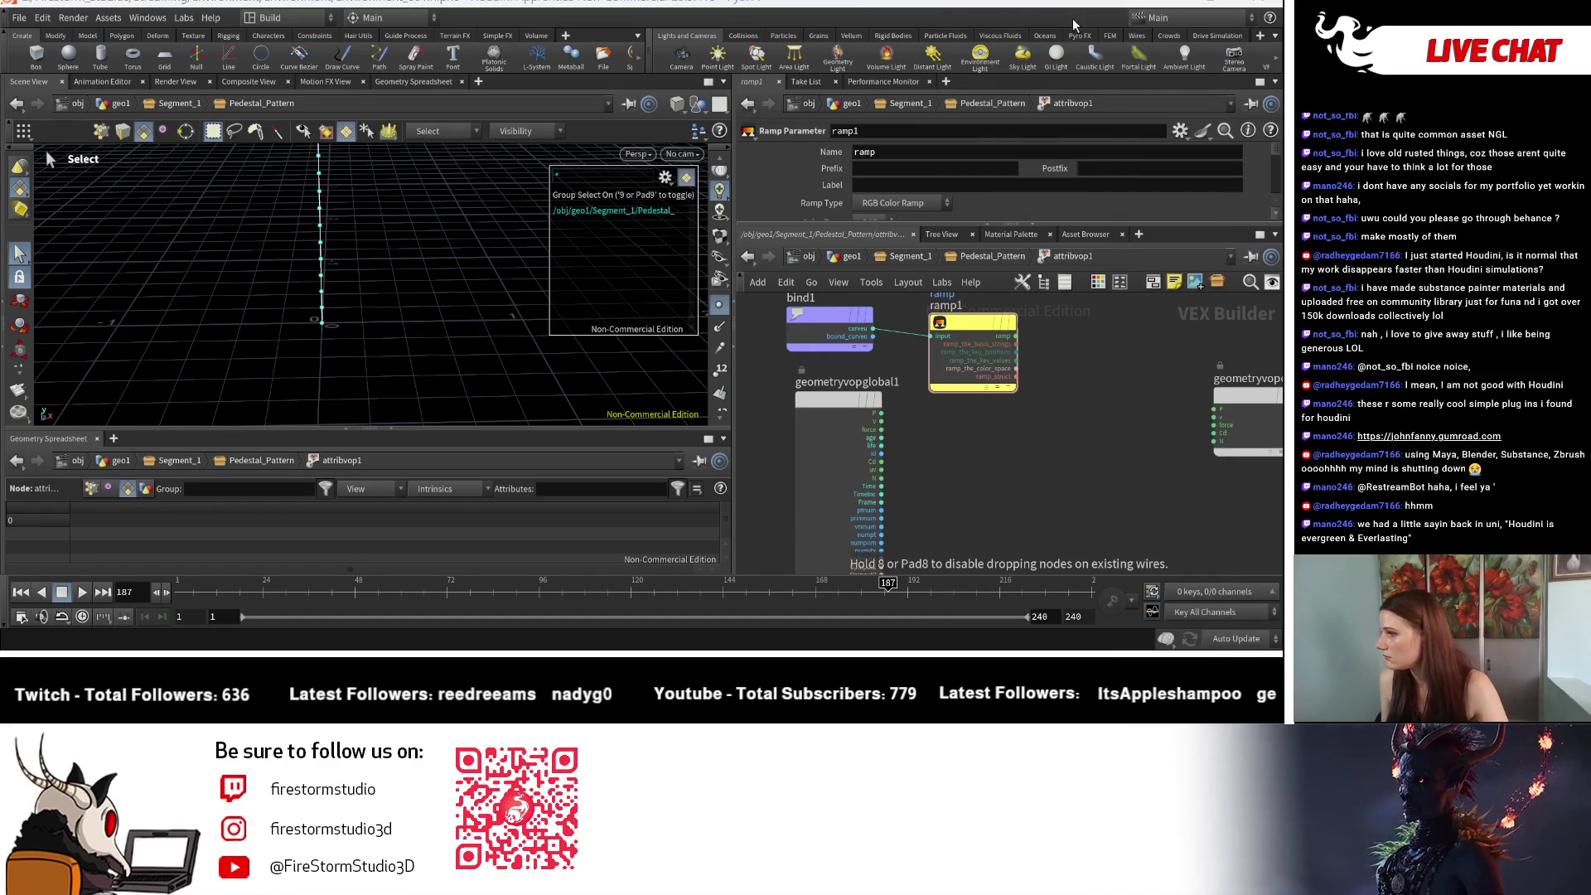
pyautogui.click(1102, 415)
pyautogui.click(1016, 335)
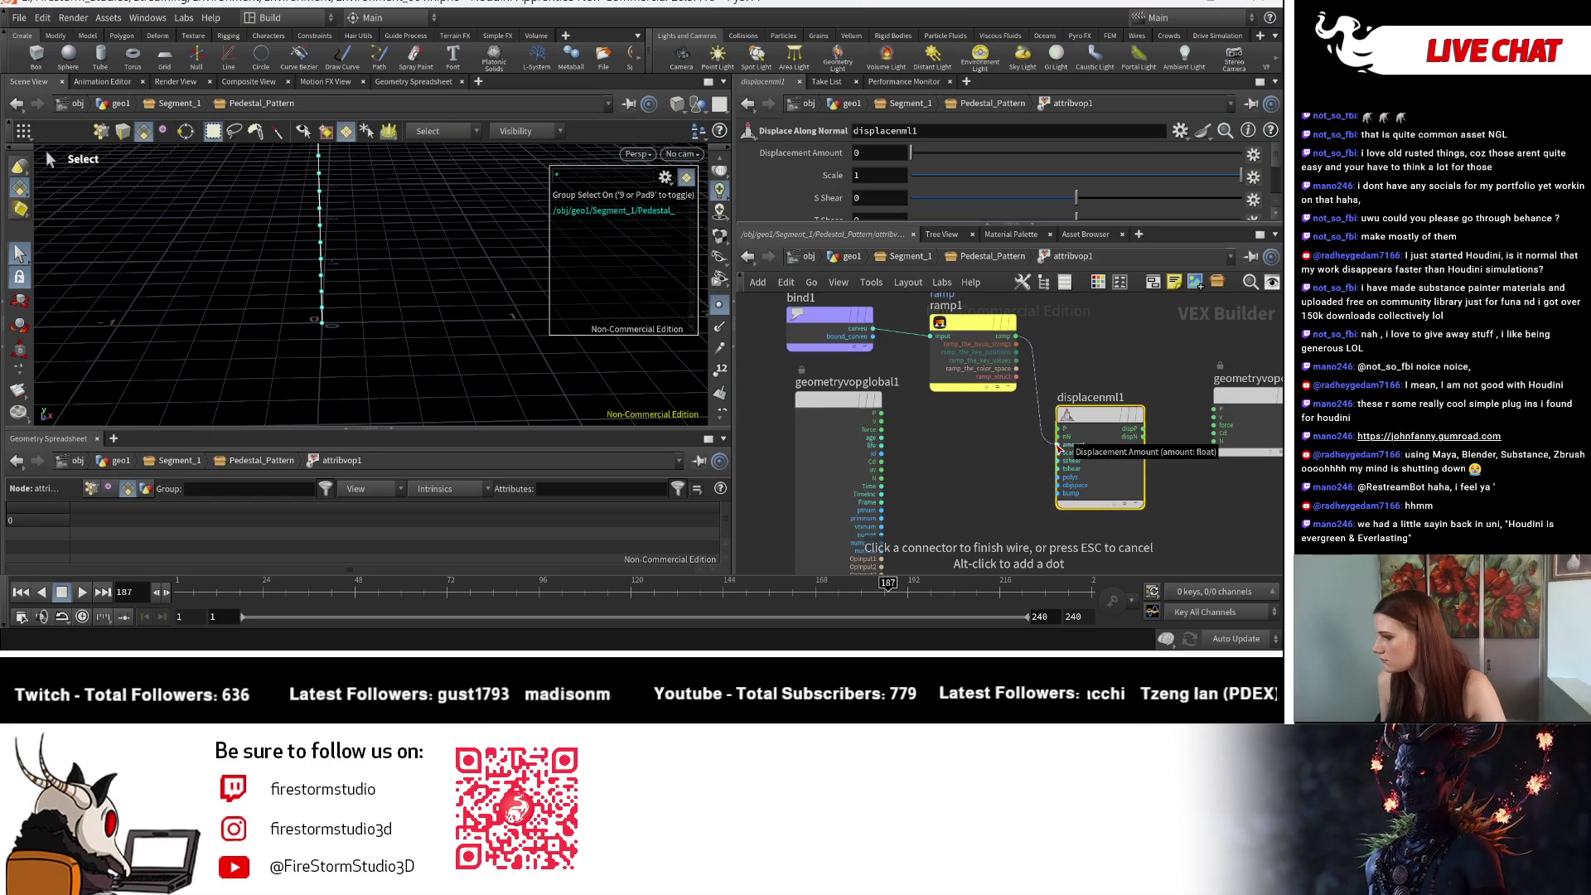
pyautogui.press('Escape')
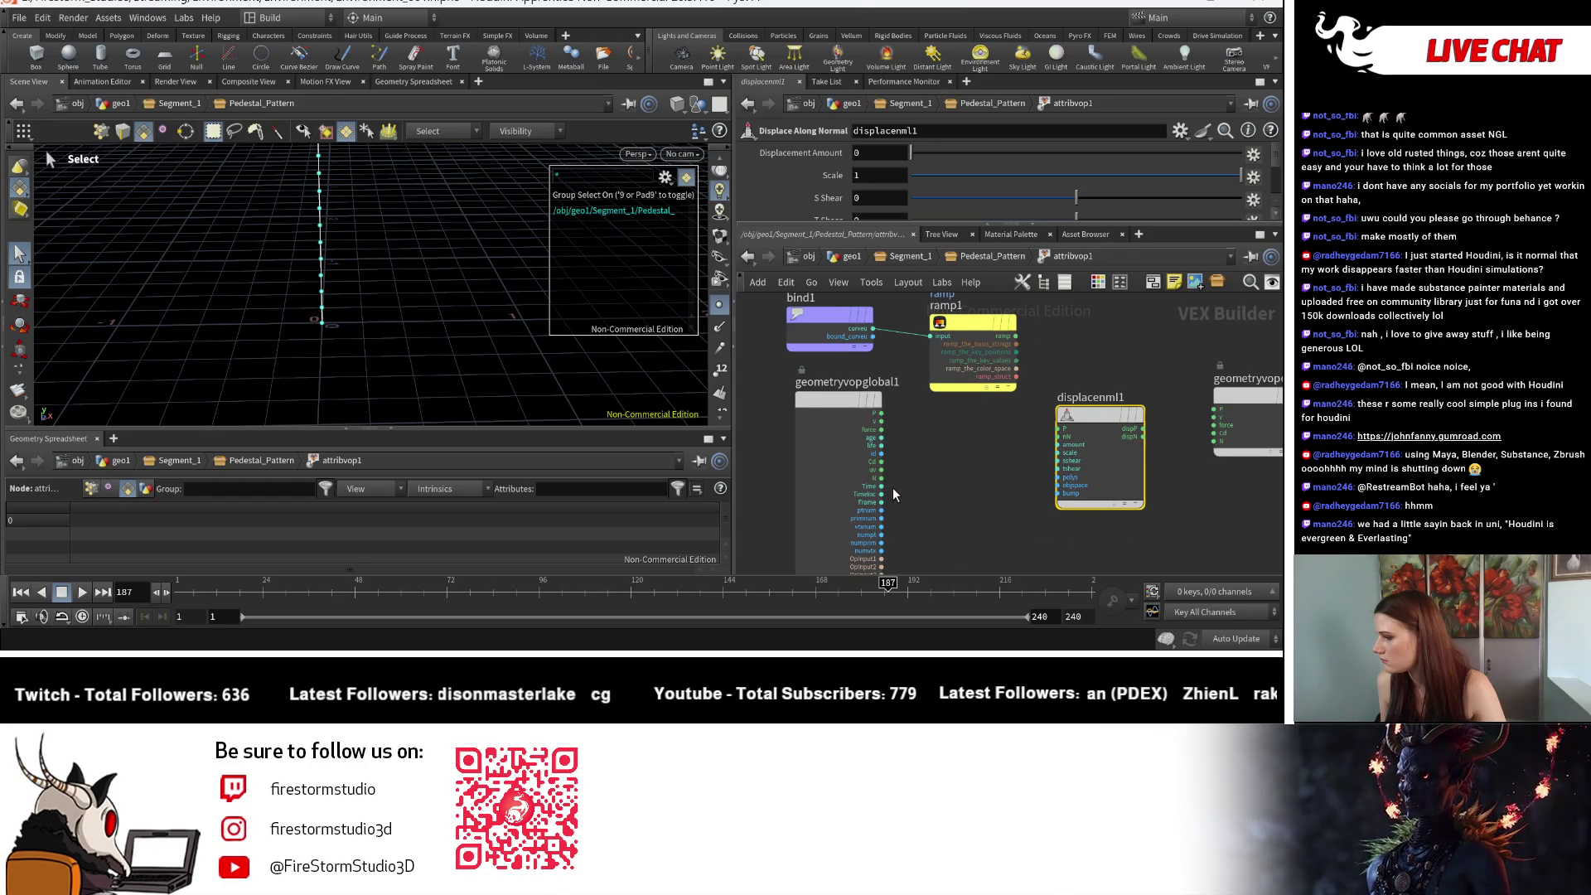
# Step: Wire global P and N into displacenml1 and drive its amount with ramp1
pyautogui.click(881, 413)
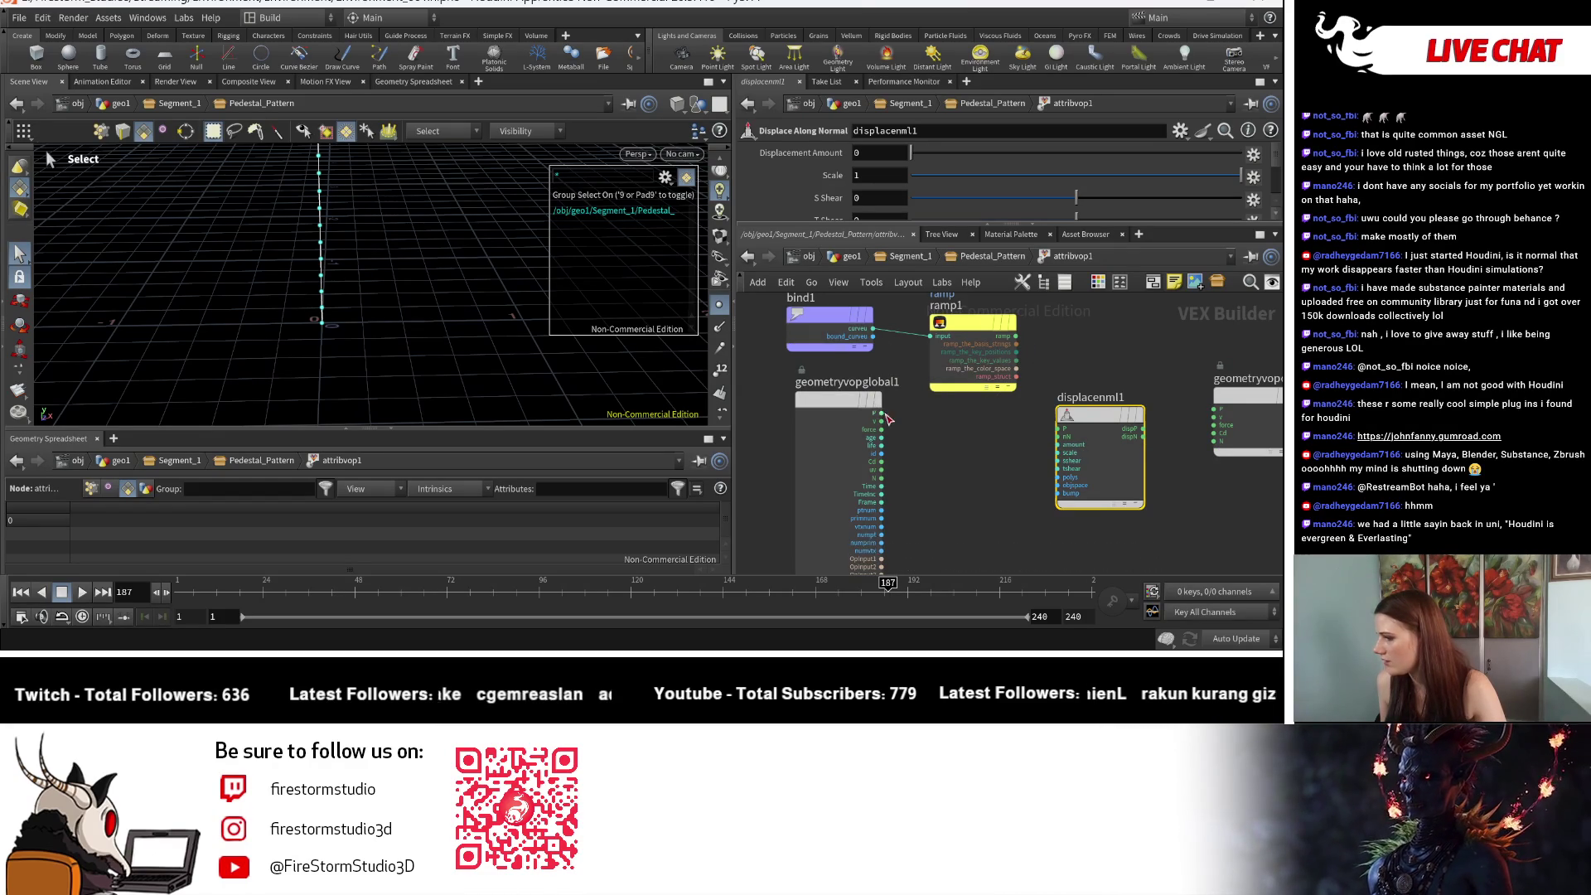
pyautogui.click(1058, 429)
pyautogui.click(881, 478)
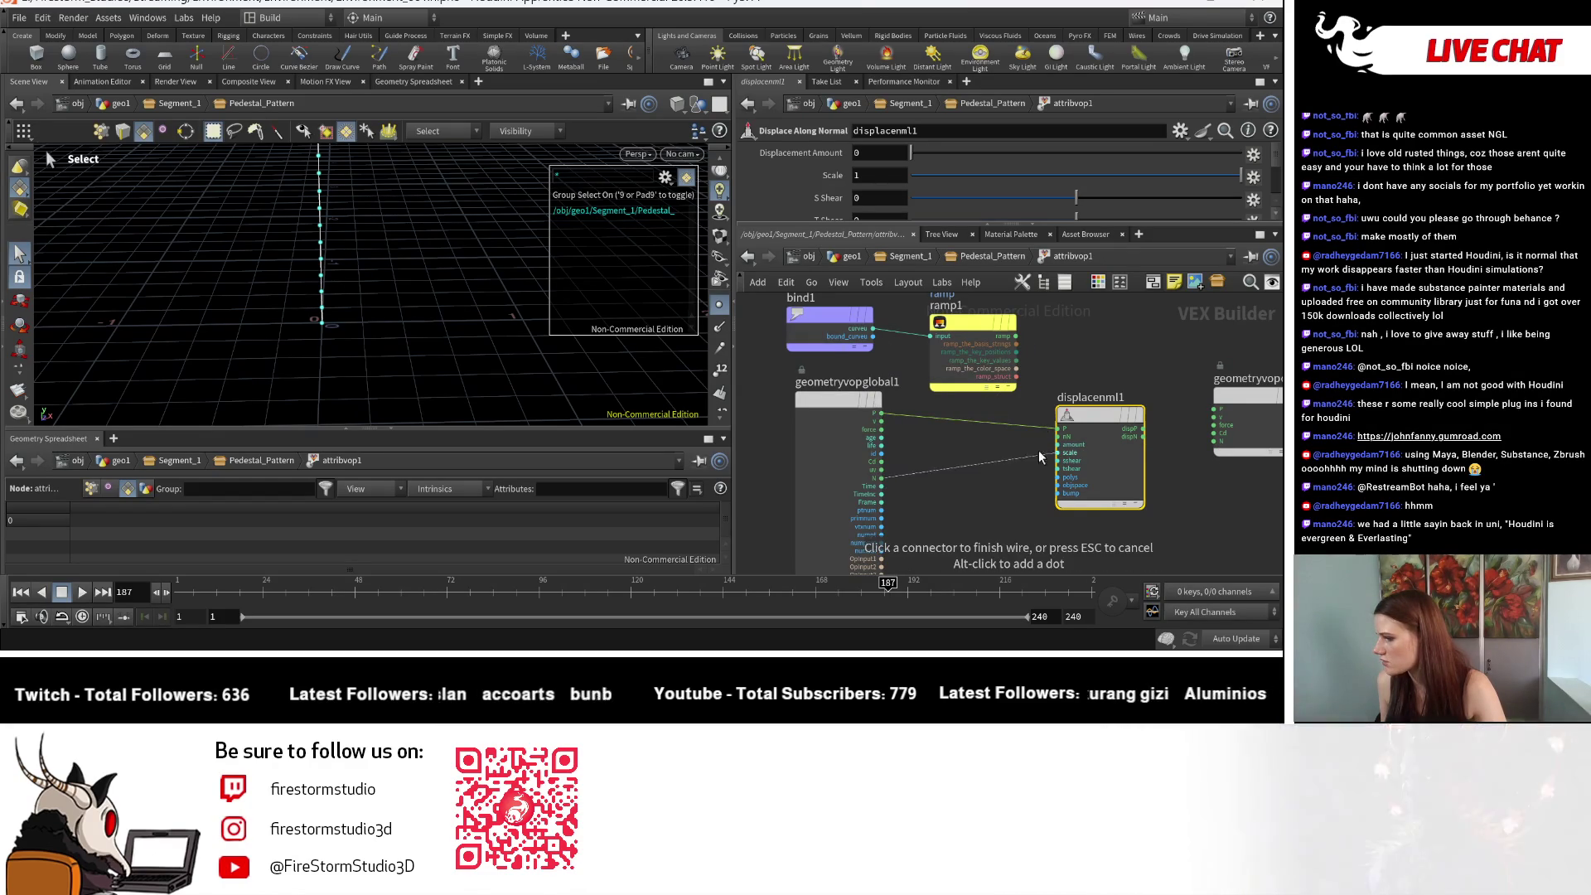
pyautogui.click(1058, 436)
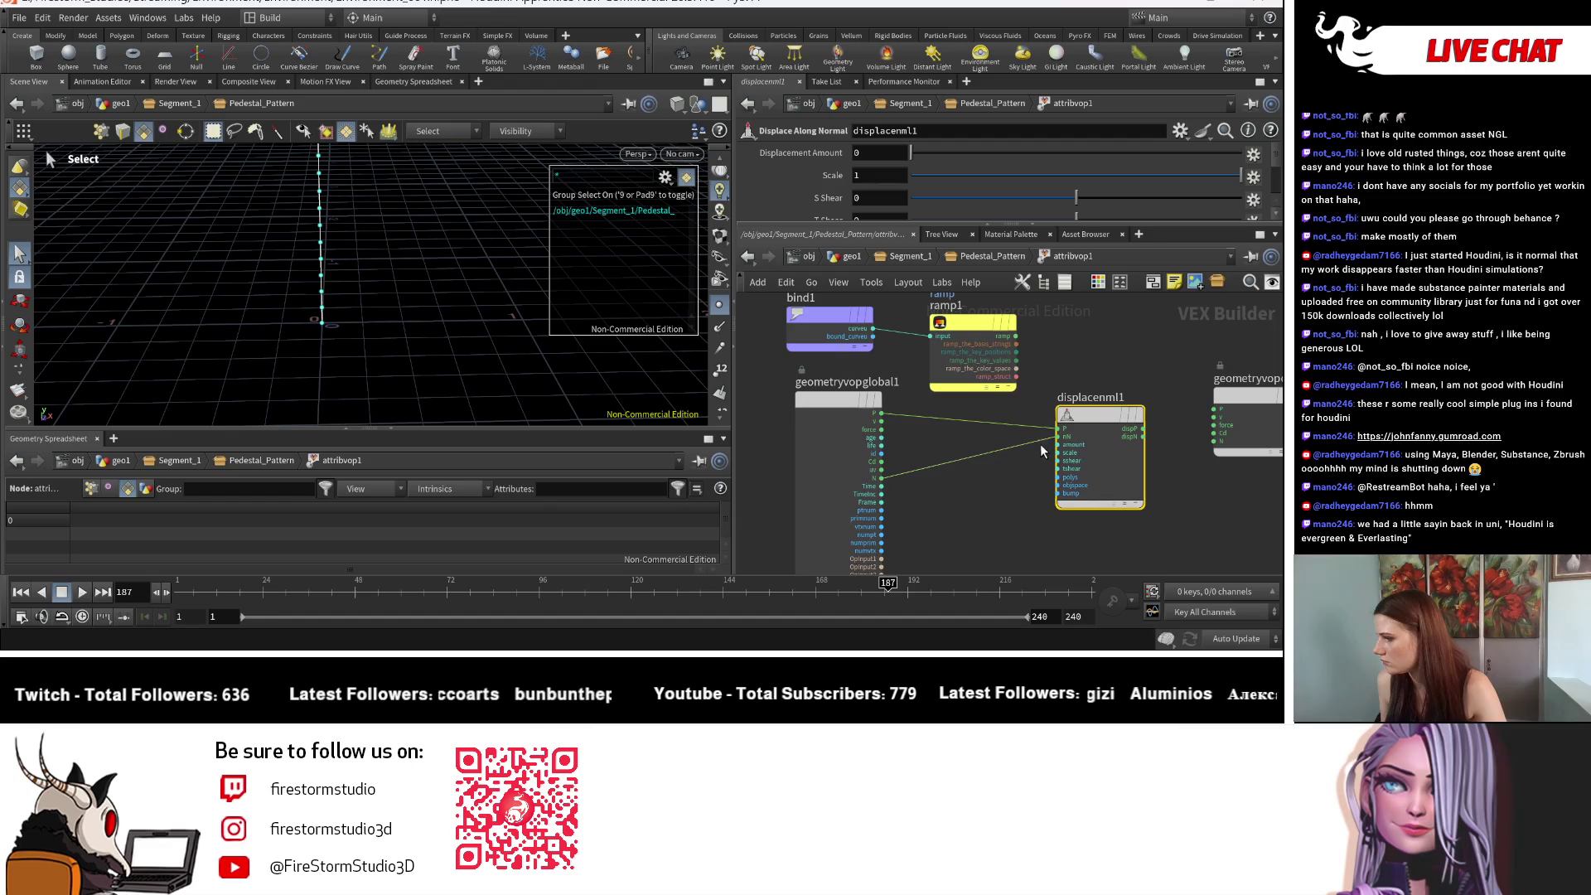
pyautogui.click(1012, 337)
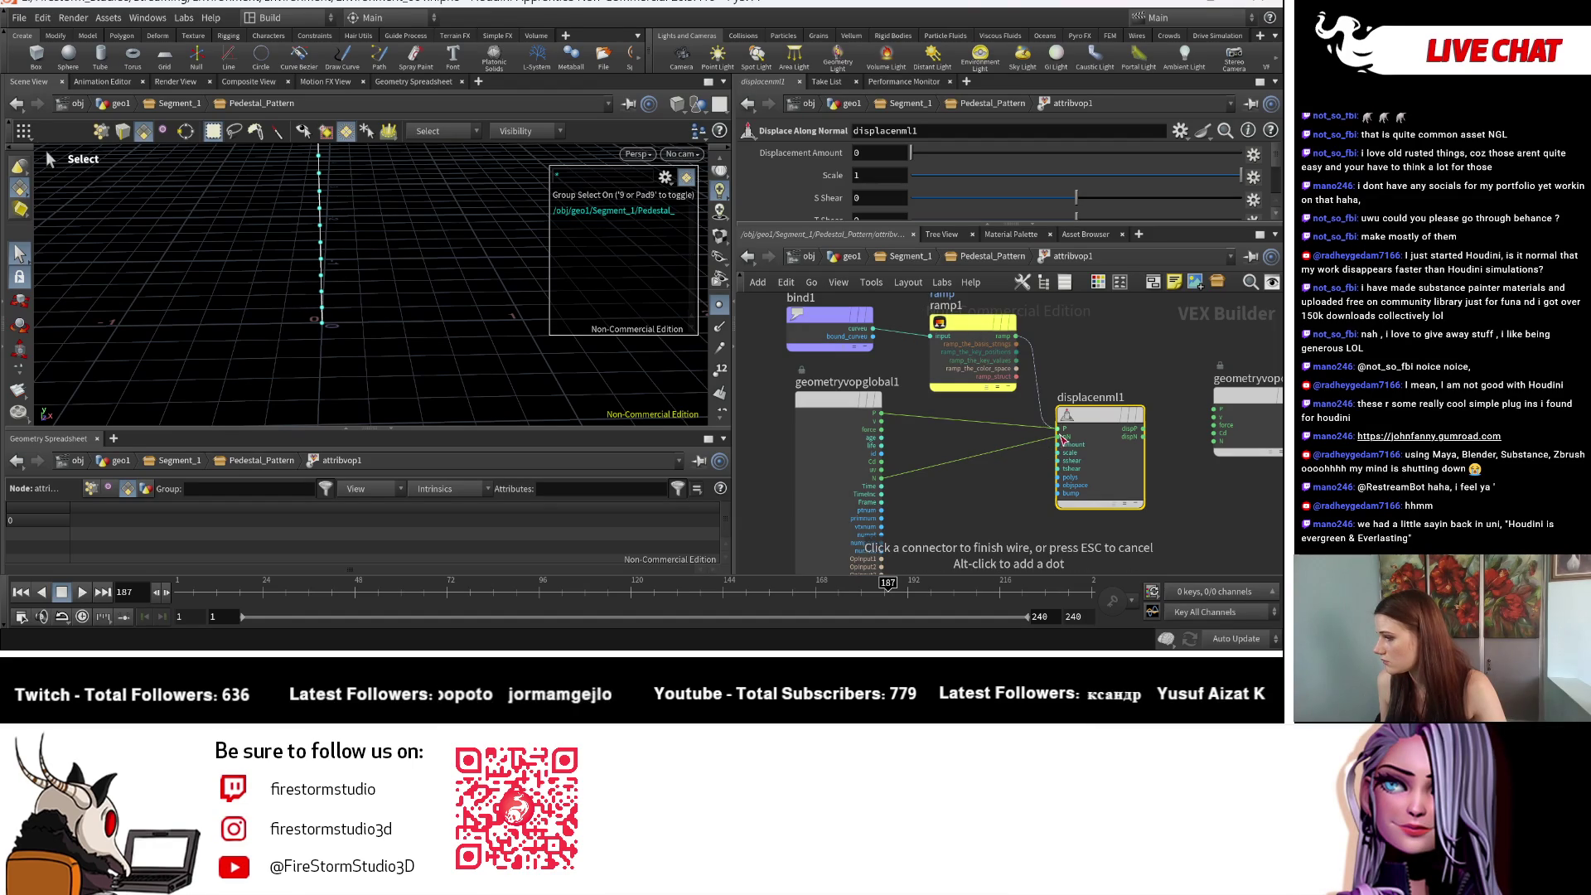
pyautogui.click(1066, 448)
# Step: Set ramp1's Ramp Type to Spline Ramp (float) and return to Pedestal_Pattern
pyautogui.click(987, 325)
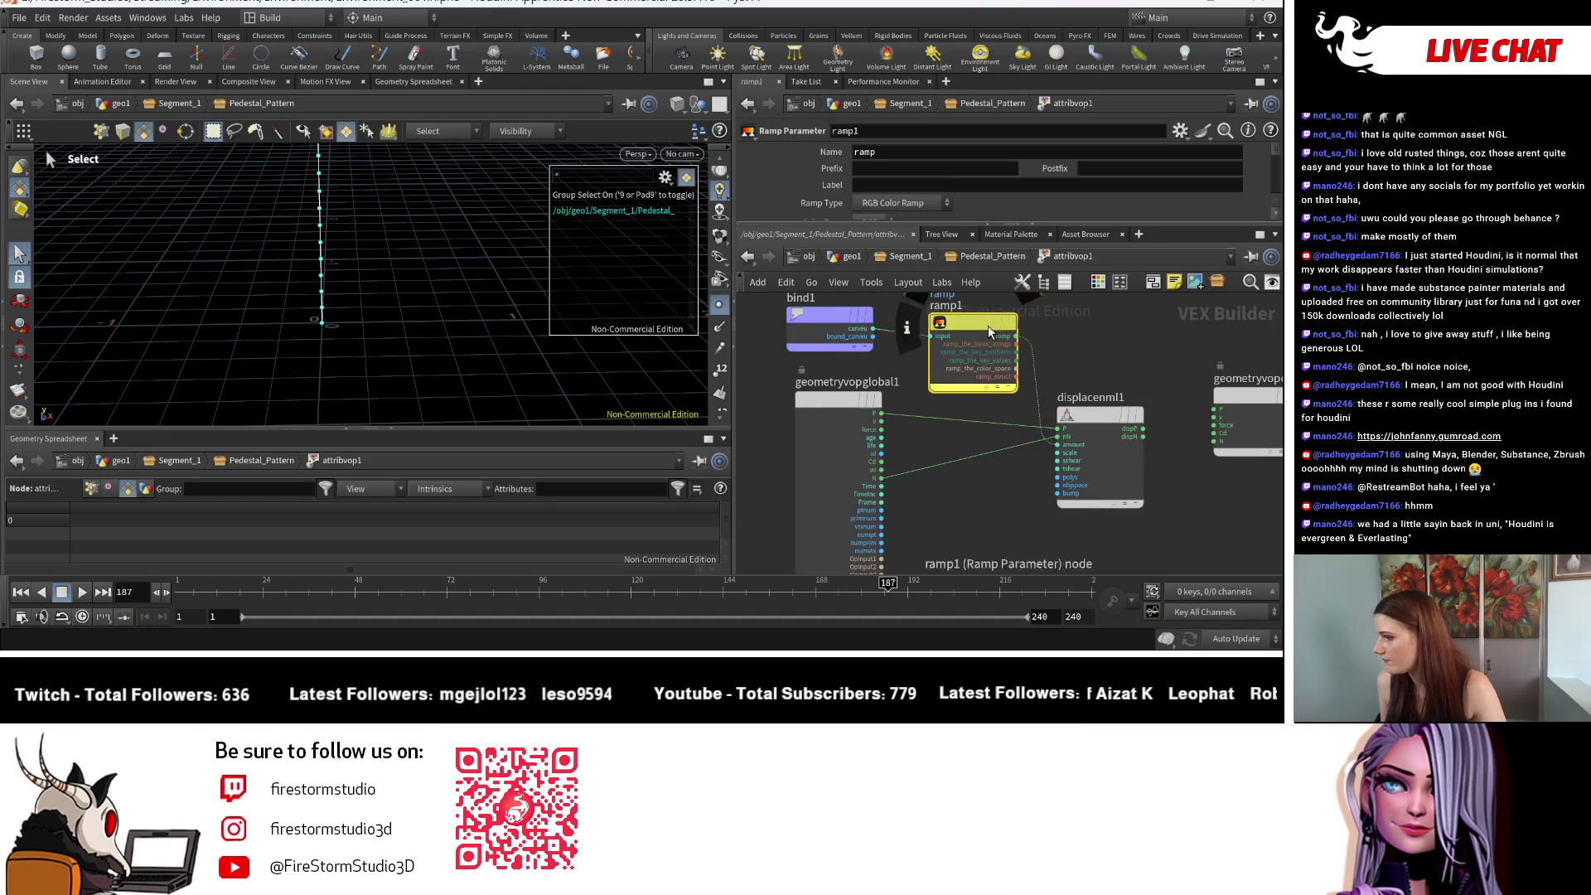
pyautogui.scroll(-2, 916, 198)
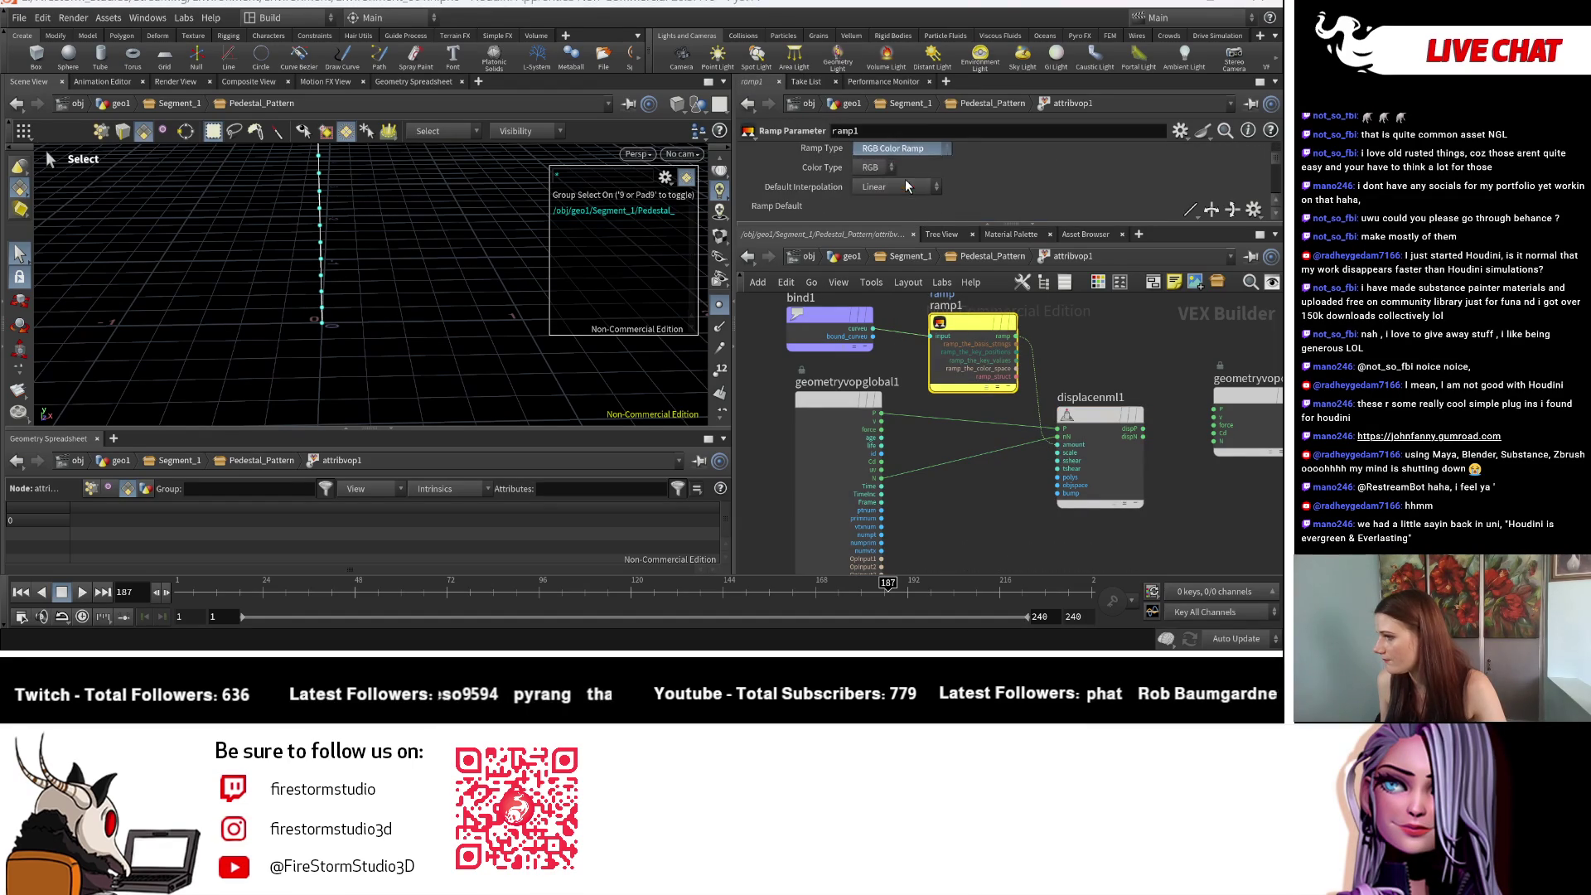
pyautogui.click(899, 181)
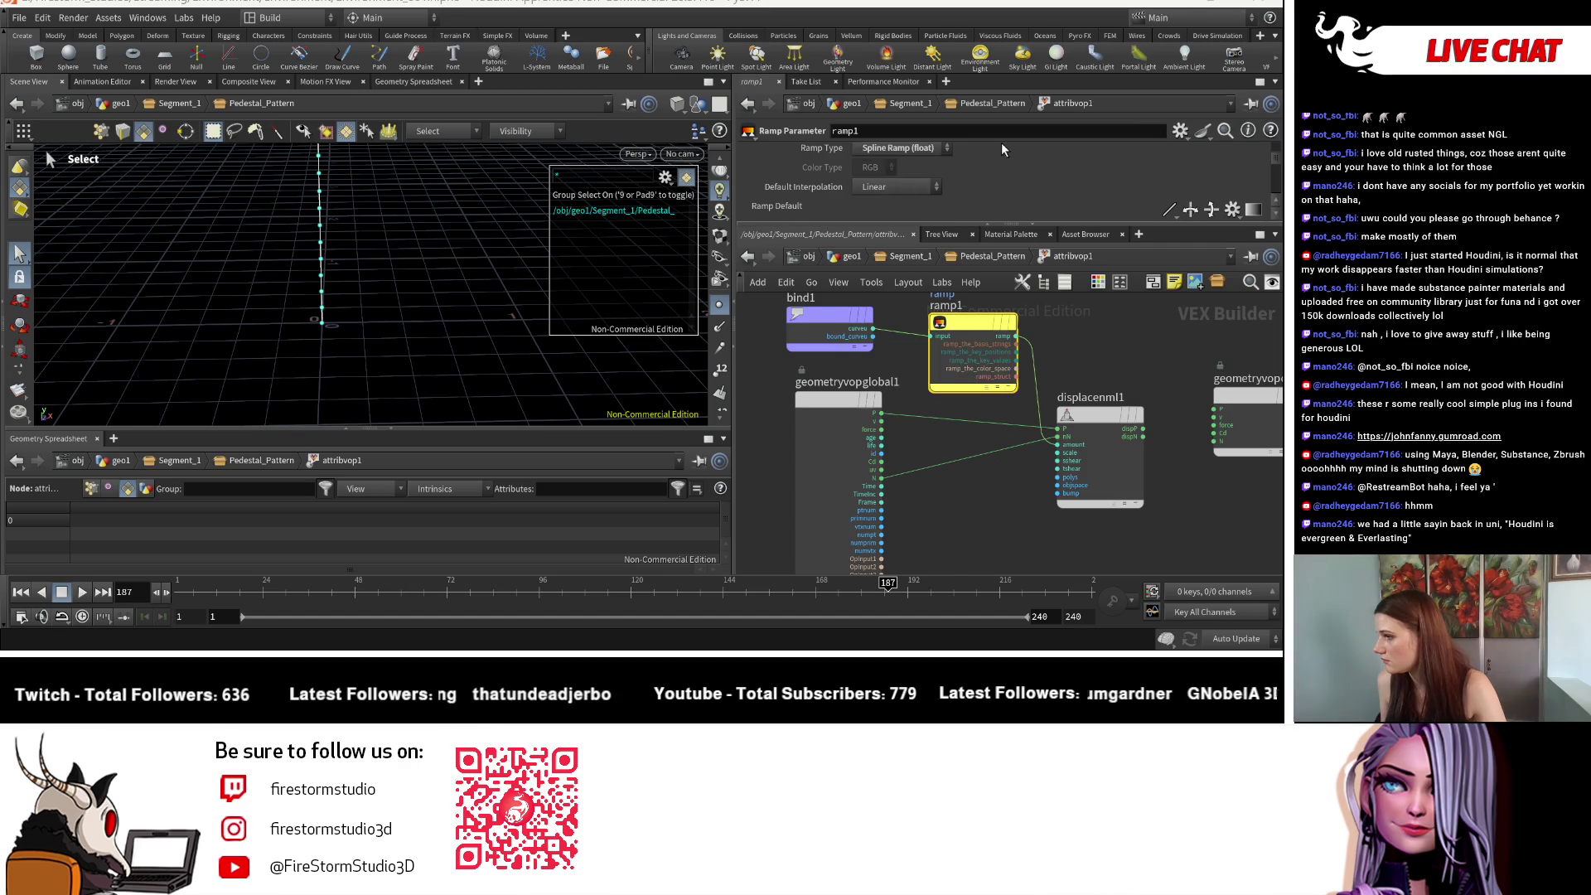
pyautogui.scroll(-2, 1007, 161)
pyautogui.moveTo(1120, 390); pyautogui.dragTo(1023, 391, button='middle')
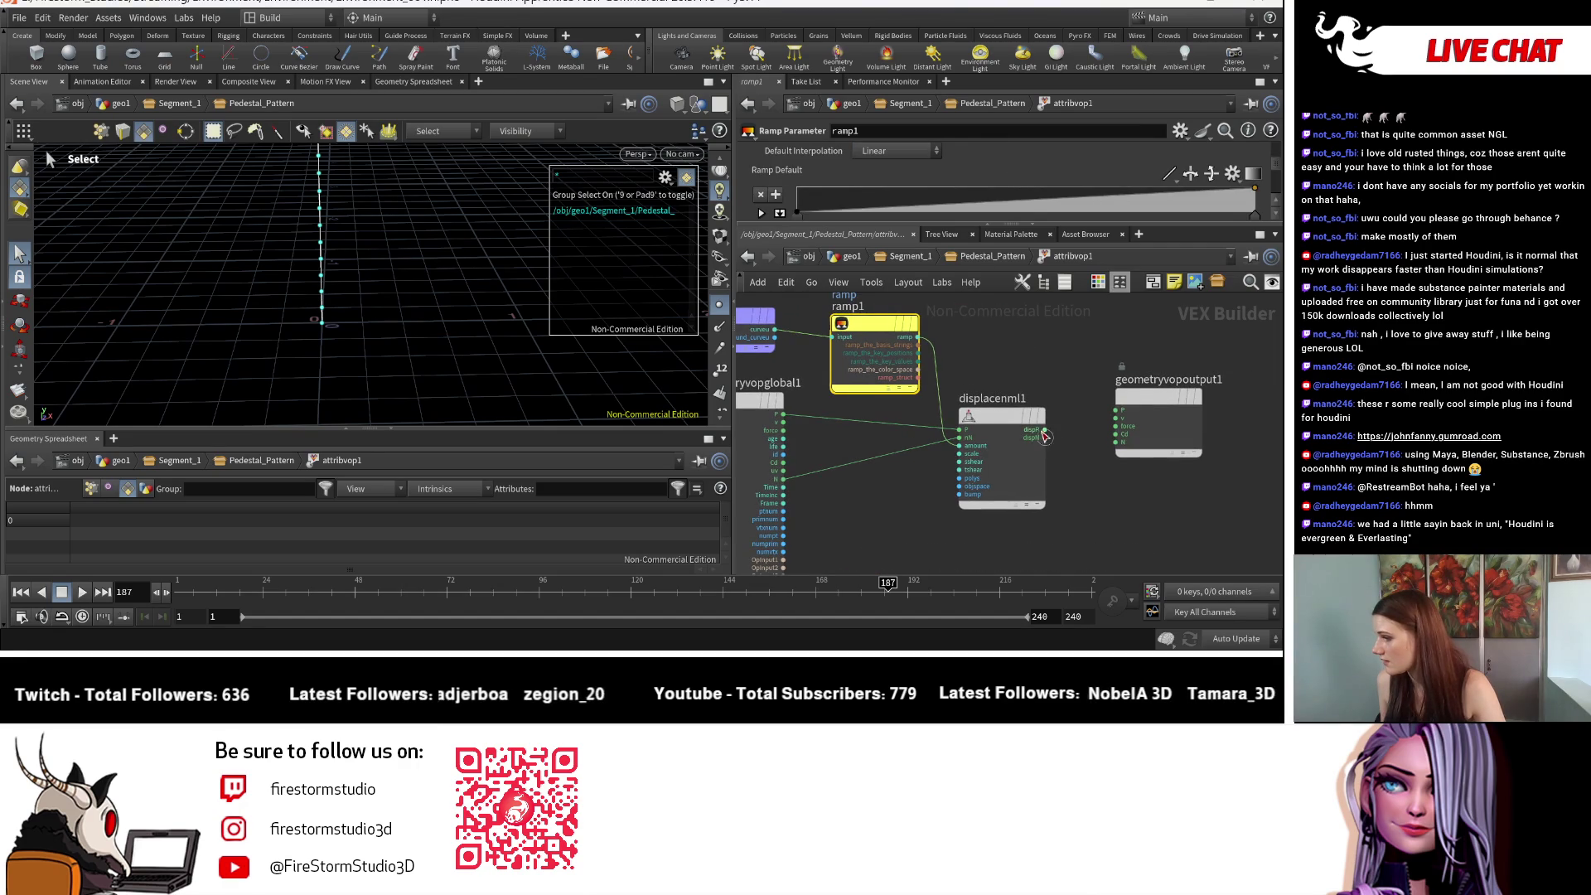
pyautogui.click(975, 259)
# Step: Set the profile ramp interpolation to Monotone Cubic and raise its first point to 1
pyautogui.scroll(1, 969, 169)
pyautogui.moveTo(800, 183); pyautogui.dragTo(799, 161)
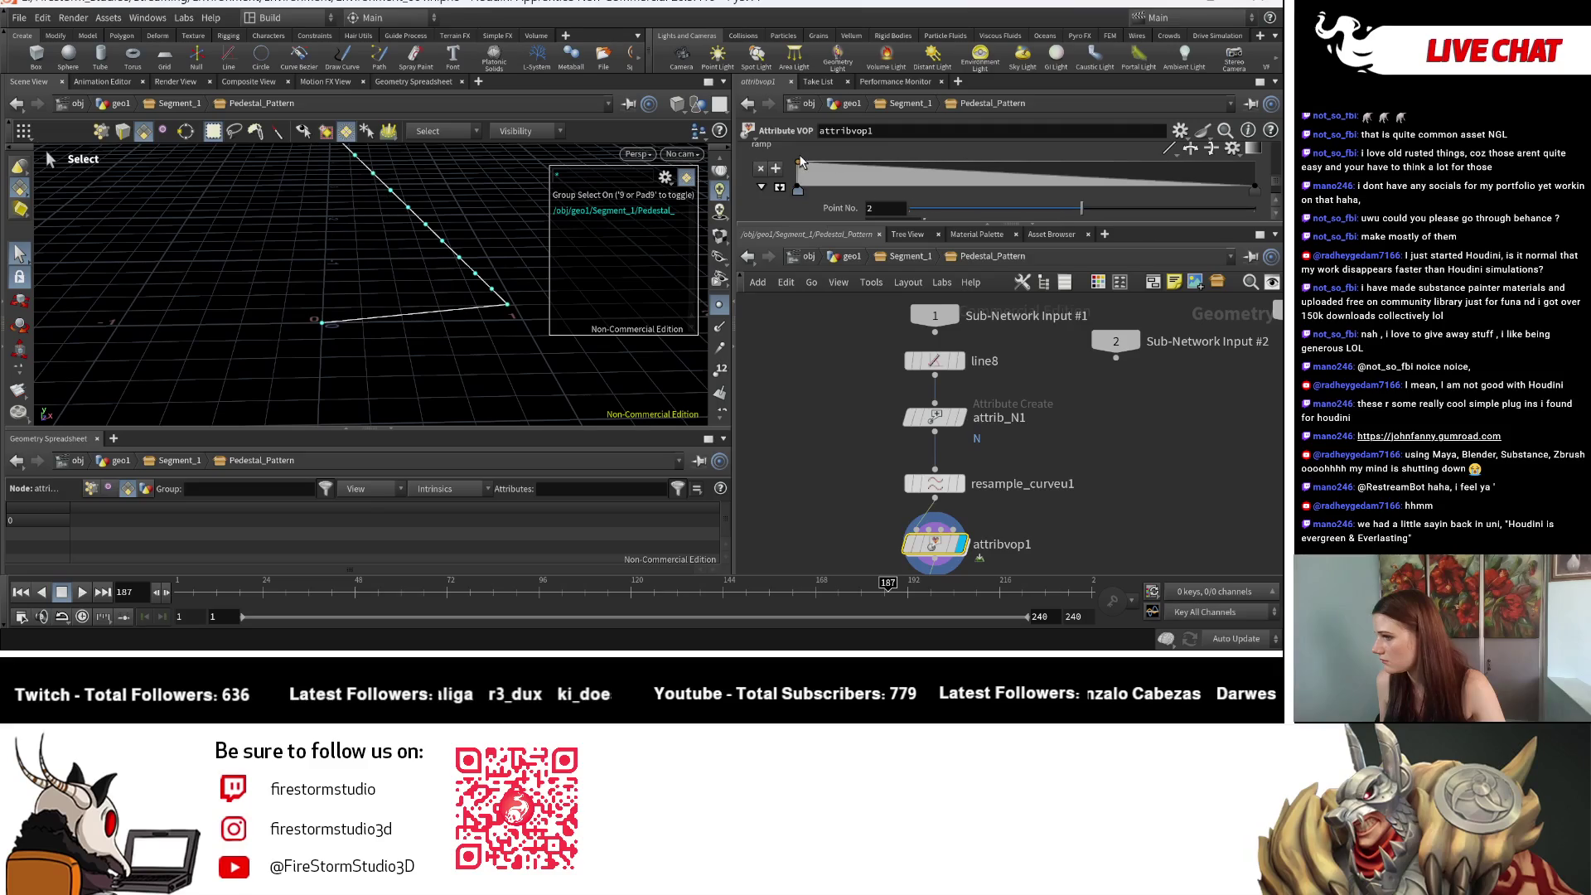
pyautogui.hotkey('ctrl', 'z')
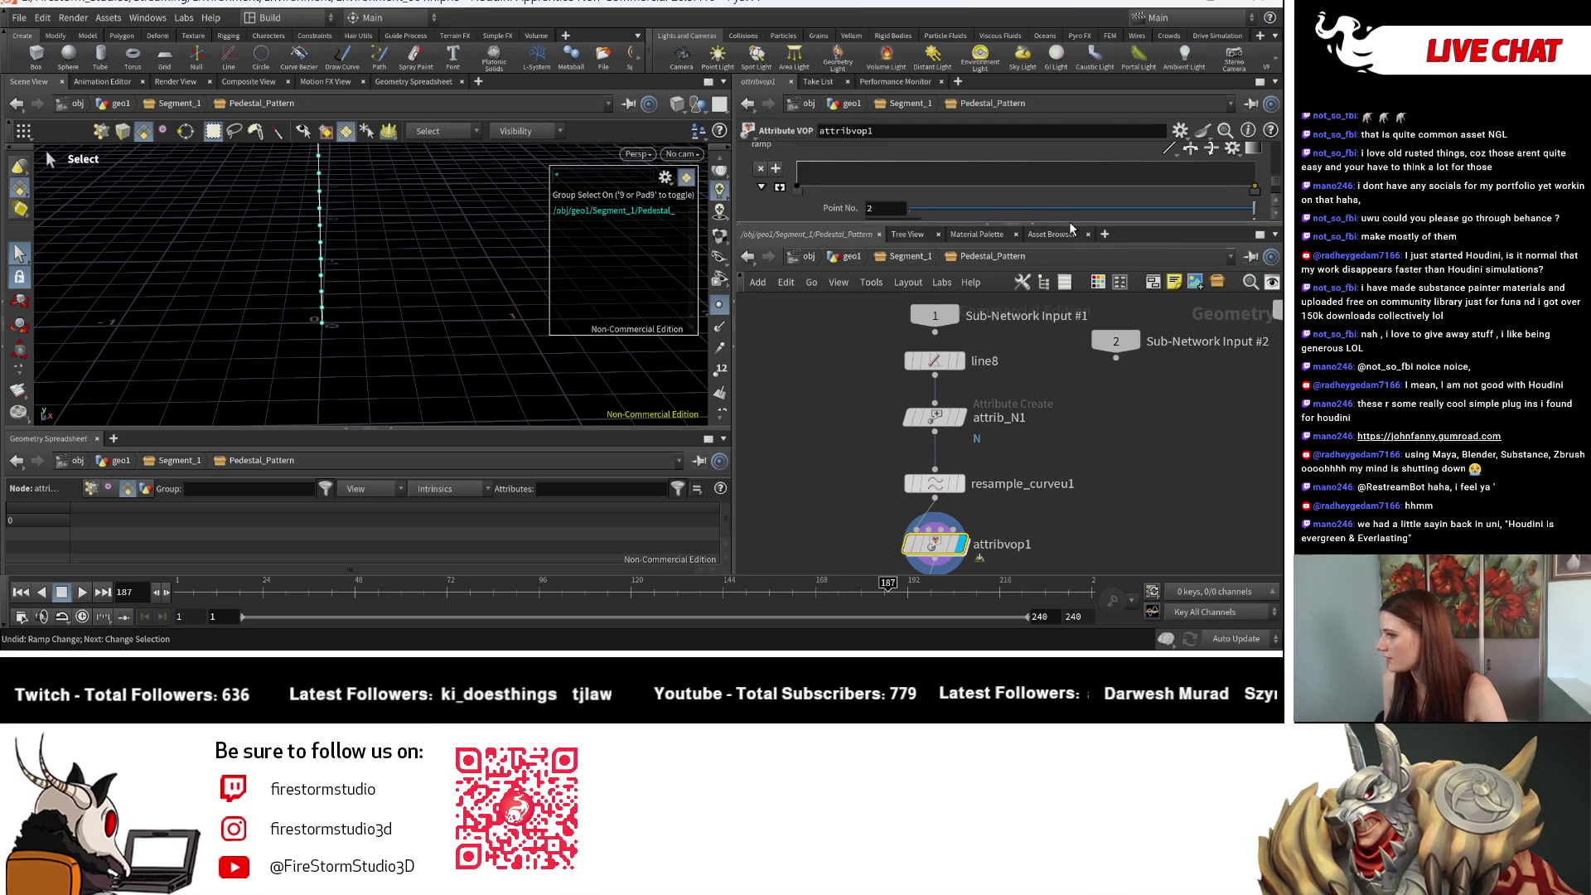
pyautogui.moveTo(1071, 226); pyautogui.dragTo(1071, 438)
pyautogui.click(1169, 324)
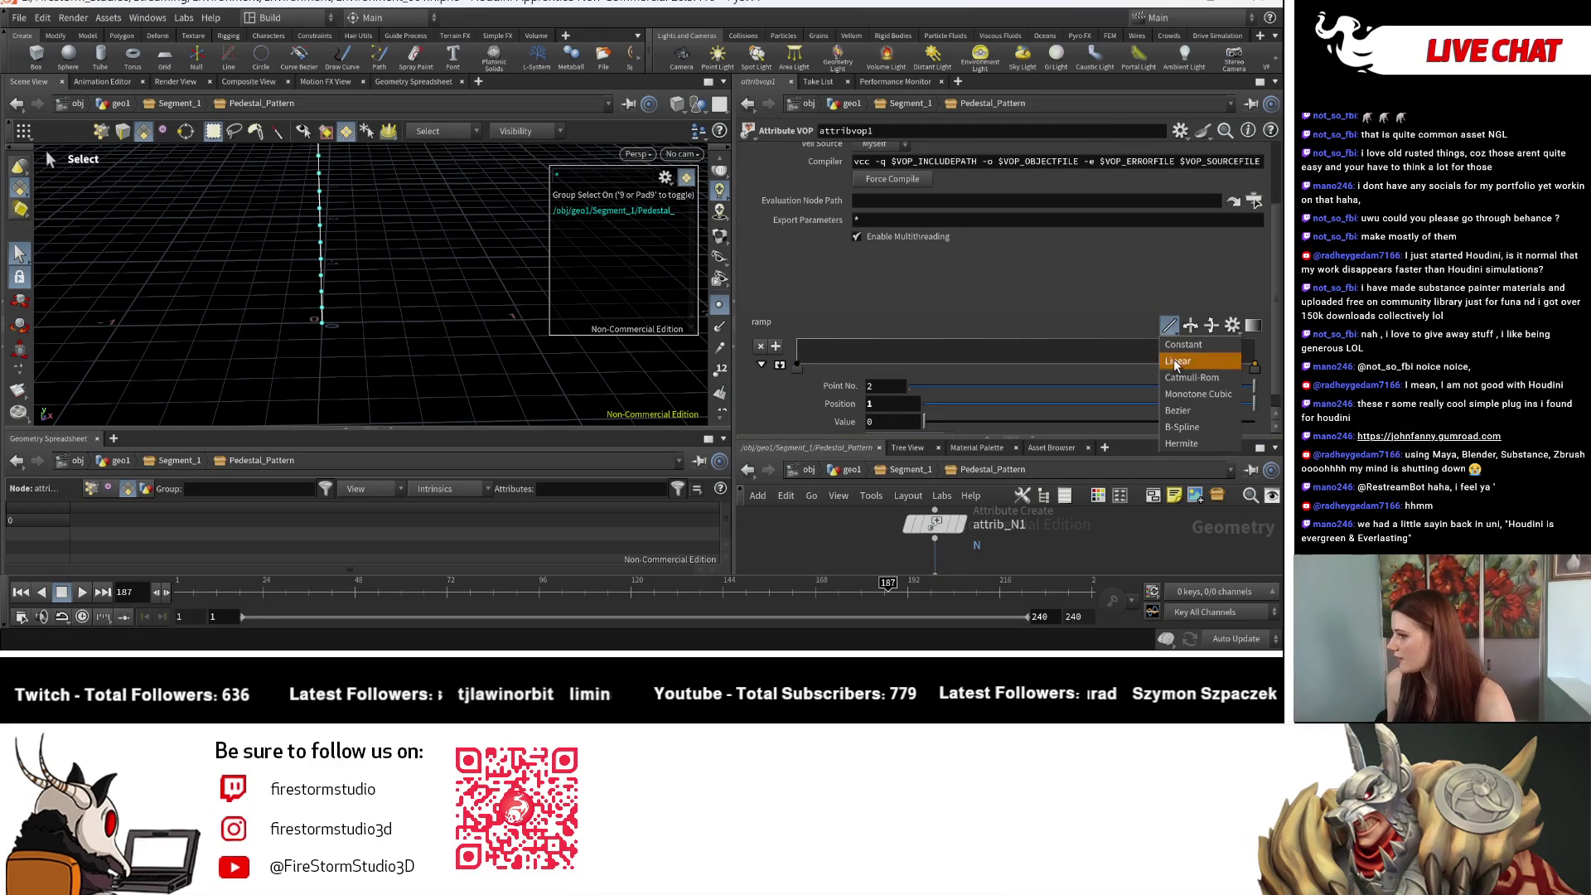
pyautogui.click(1179, 394)
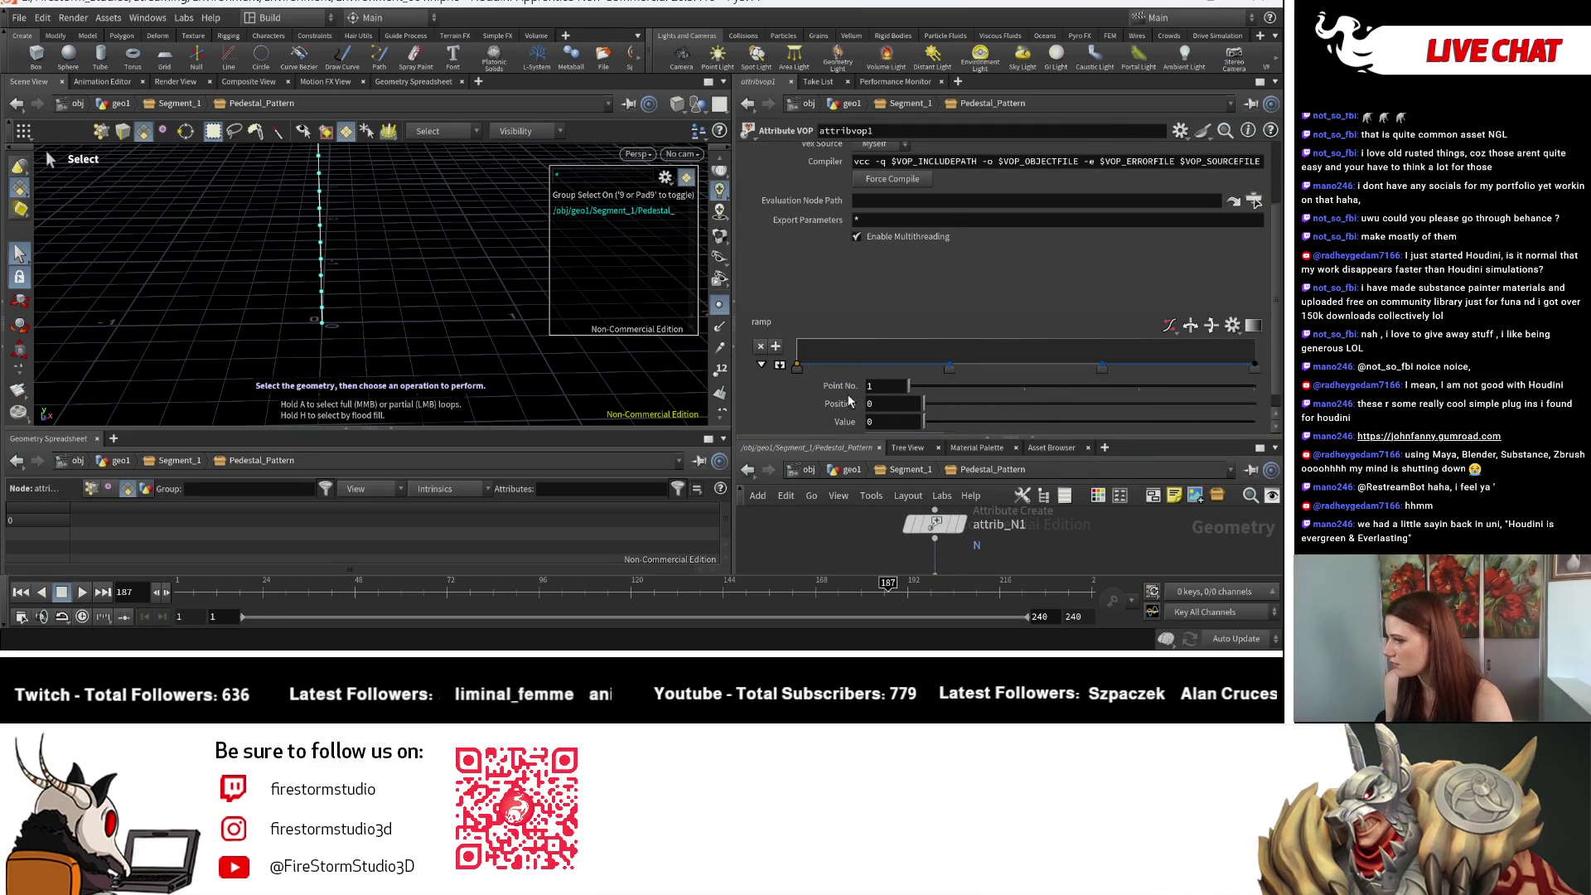
pyautogui.moveTo(798, 367); pyautogui.dragTo(796, 340)
# Step: Display mirror6 and then mirror7's X-shaped curve, orbiting to inspect it
pyautogui.press('Escape')
pyautogui.scroll(-2, 1109, 552)
pyautogui.moveTo(974, 439); pyautogui.dragTo(974, 222)
pyautogui.scroll(2, 878, 464)
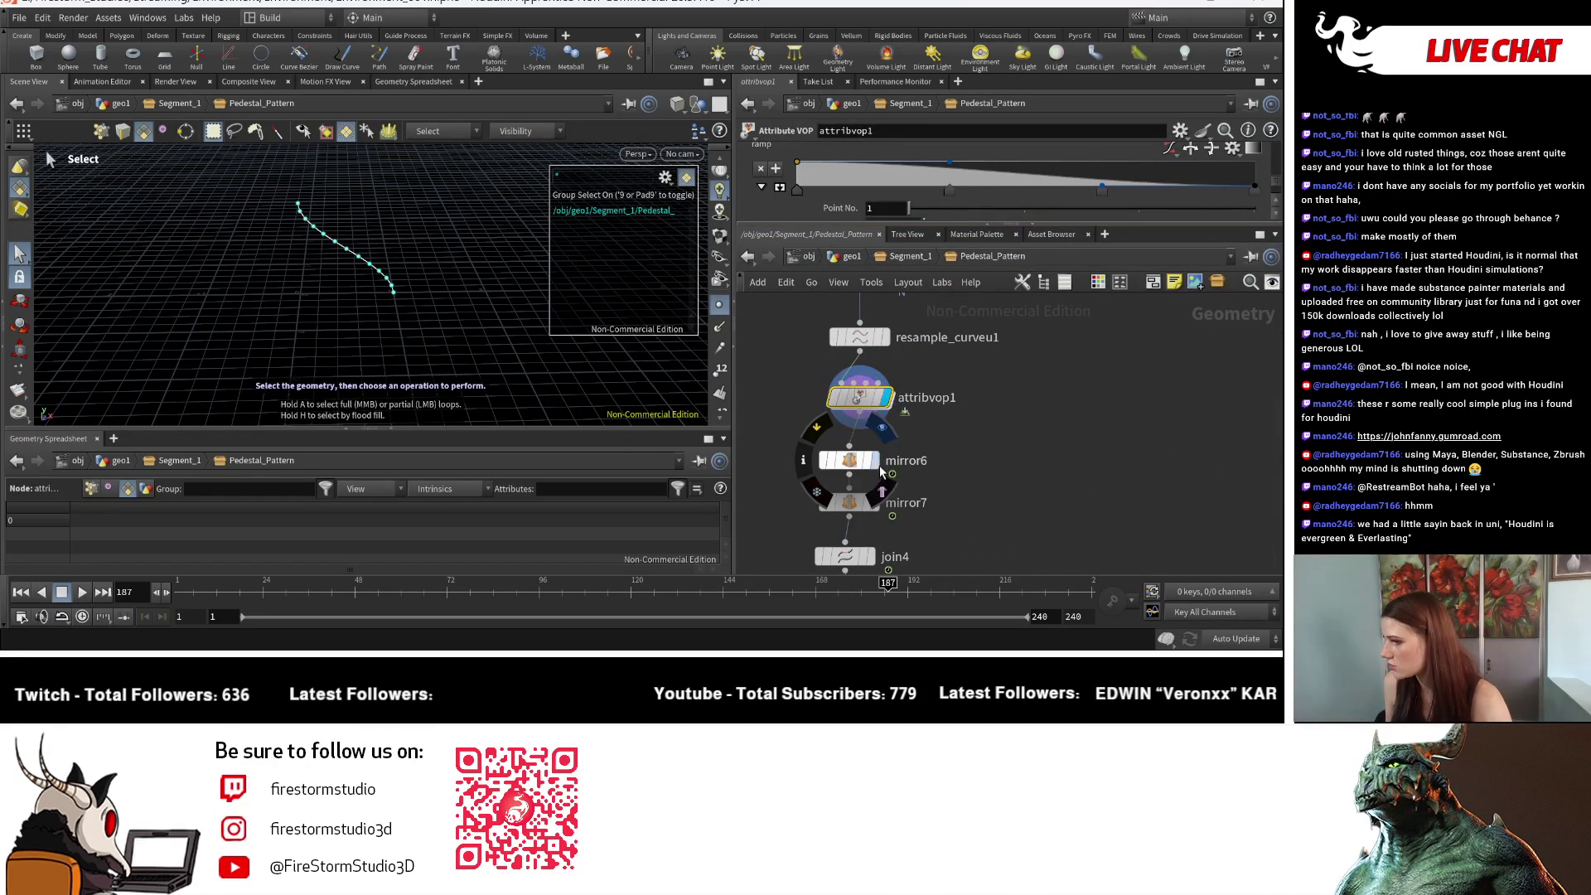
pyautogui.click(880, 468)
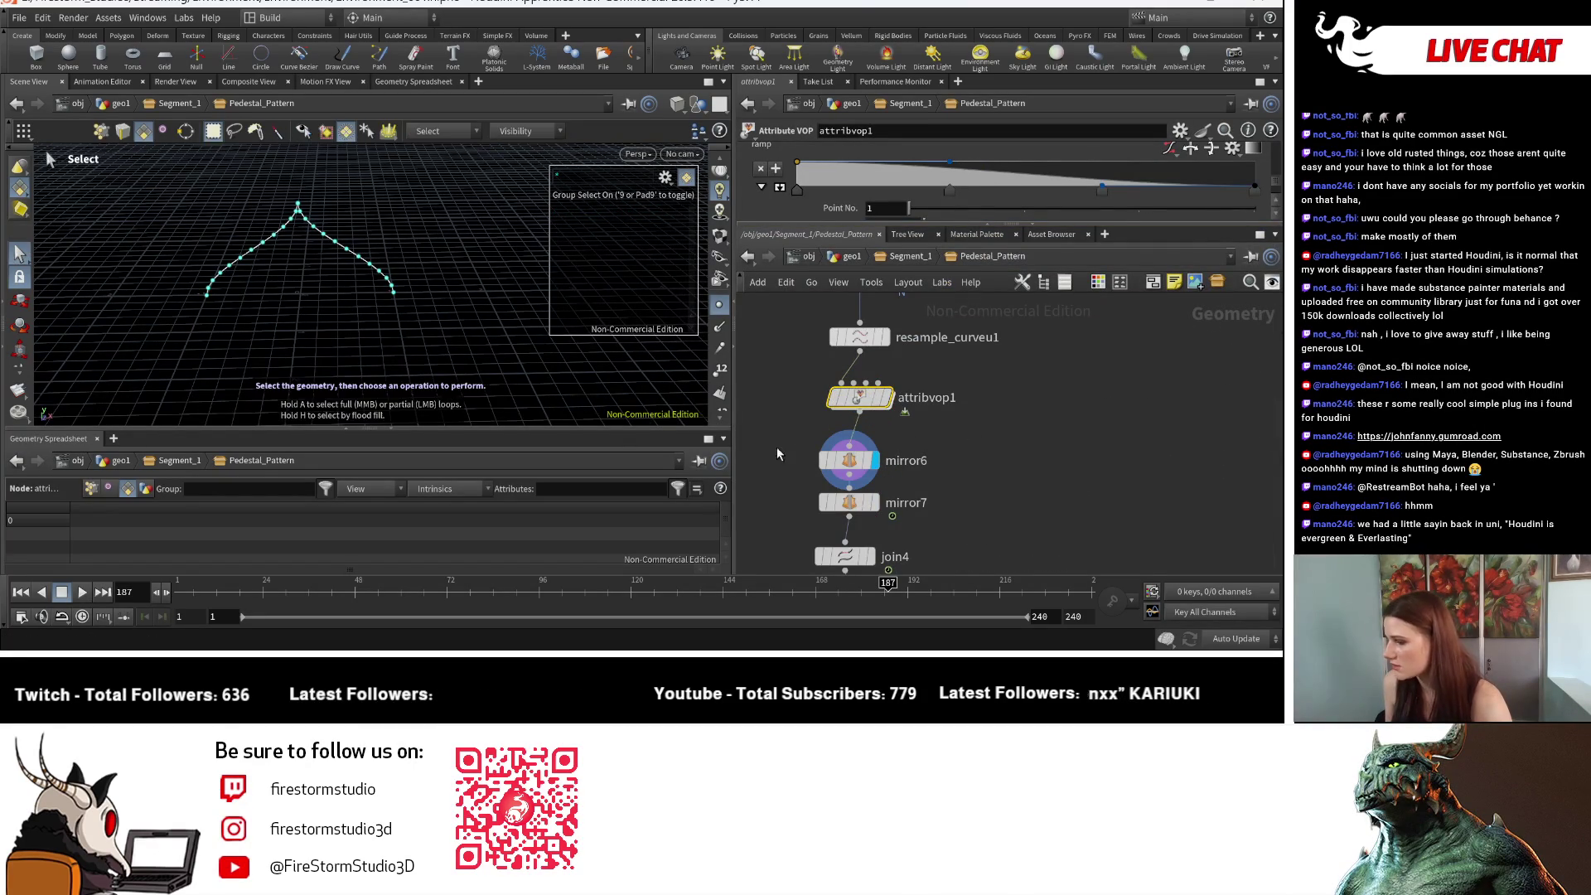
pyautogui.click(877, 503)
pyautogui.press('Escape')
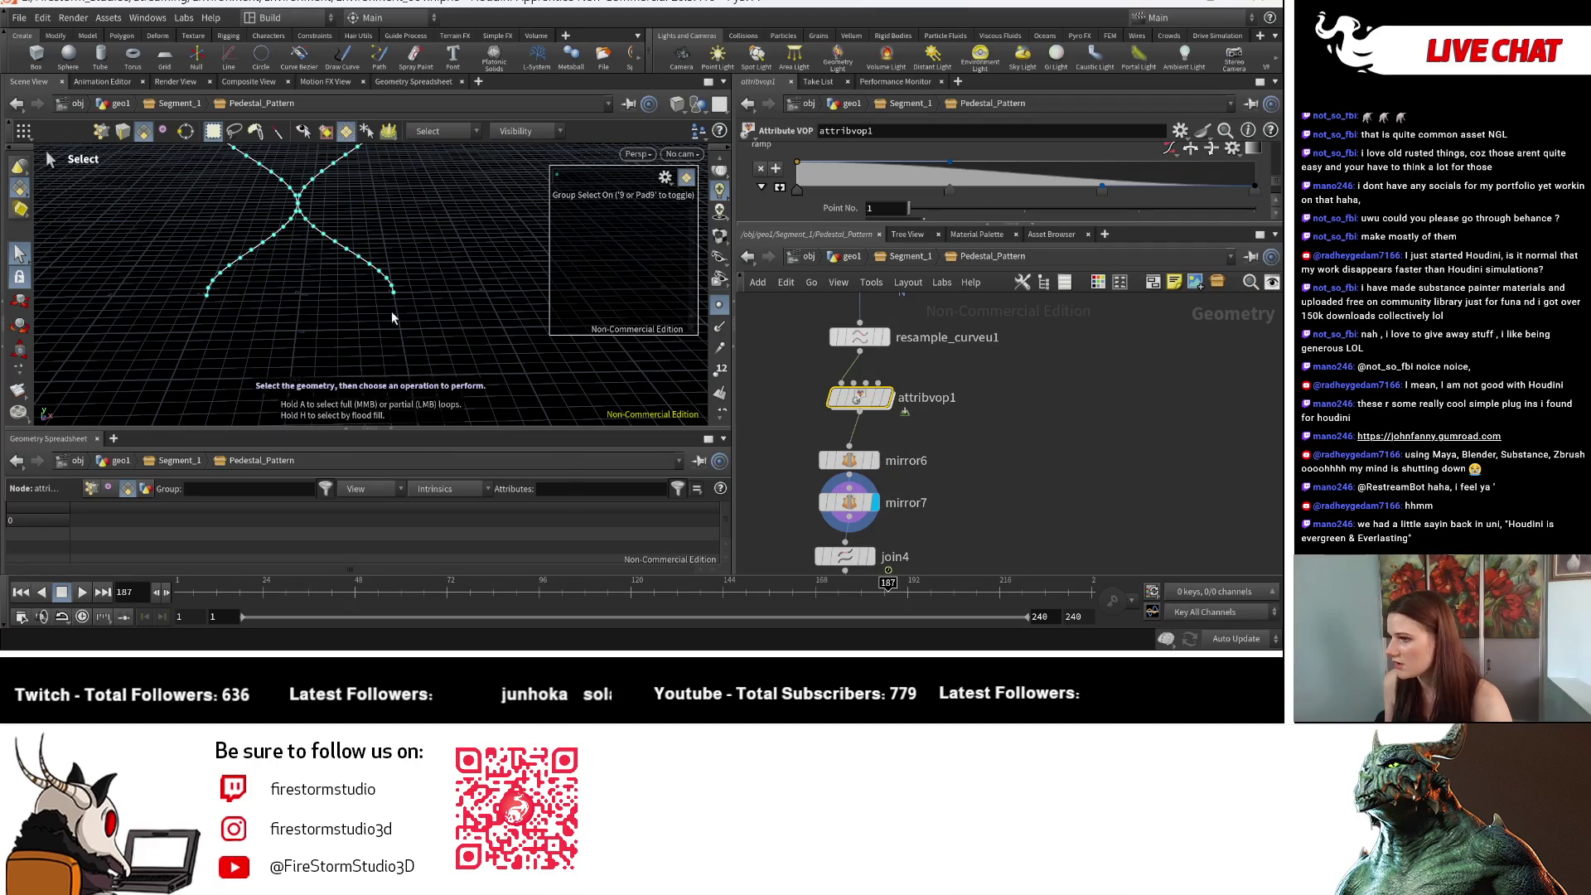
pyautogui.moveTo(472, 273)
pyautogui.mouseDown()
pyautogui.moveTo(432, 394)
pyautogui.moveTo(462, 327)
pyautogui.moveTo(415, 326)
pyautogui.mouseUp()
pyautogui.moveTo(415, 327)
pyautogui.mouseDown(button='right')
pyautogui.moveTo(408, 356)
pyautogui.moveTo(385, 297)
pyautogui.mouseUp(button='right')
pyautogui.press('s')
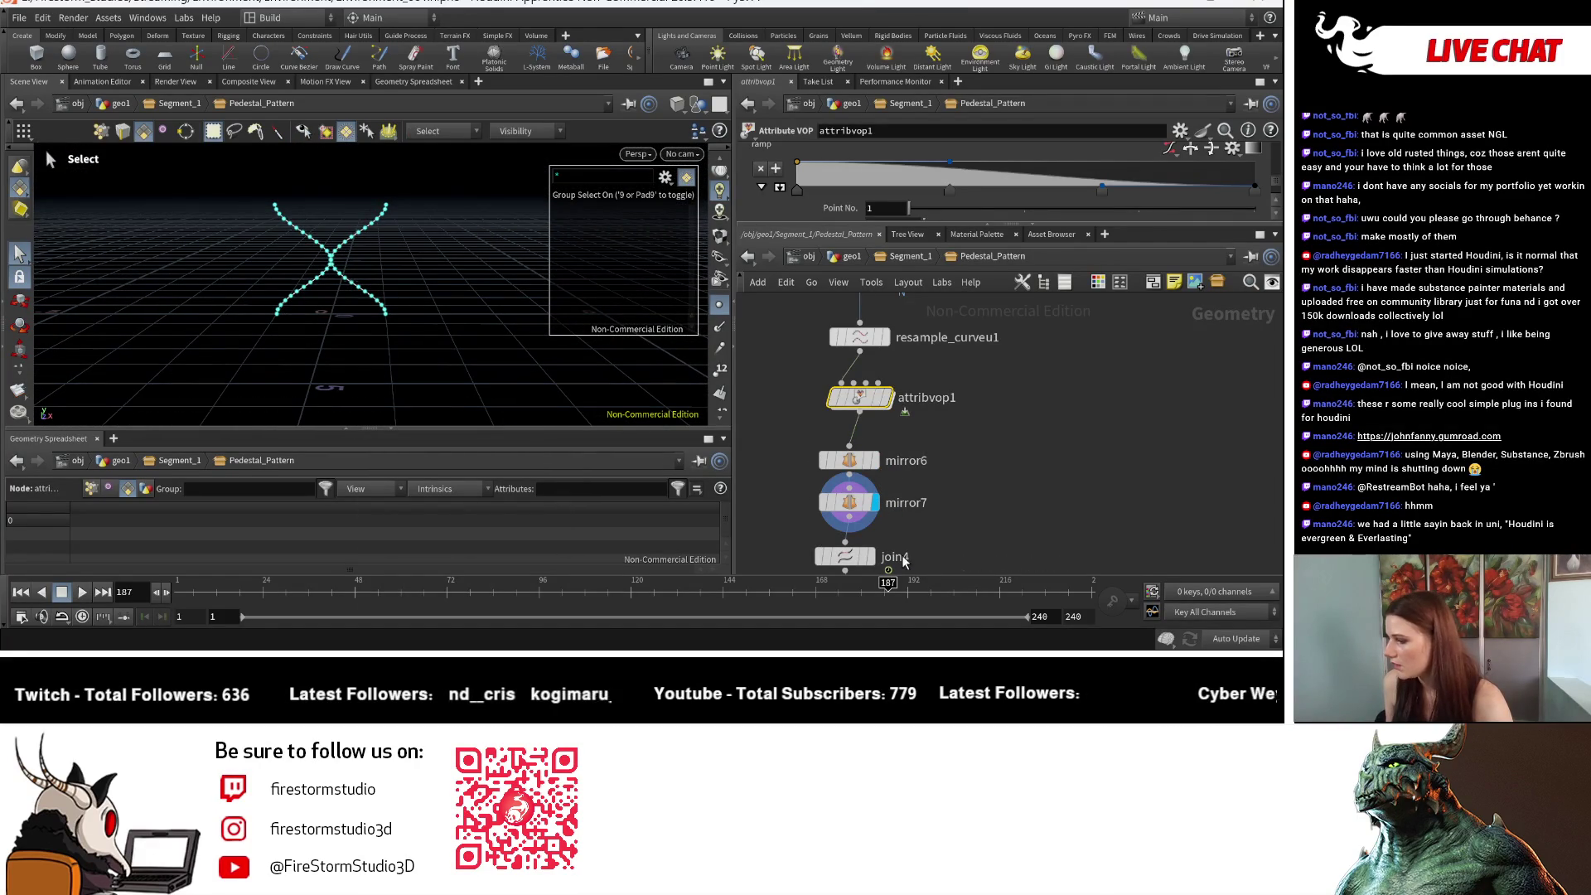
pyautogui.scroll(-2, 870, 489)
# Step: Flip the ramp to ascending, keep join4 active, and display curvefromedges3's closed outline
pyautogui.click(872, 492)
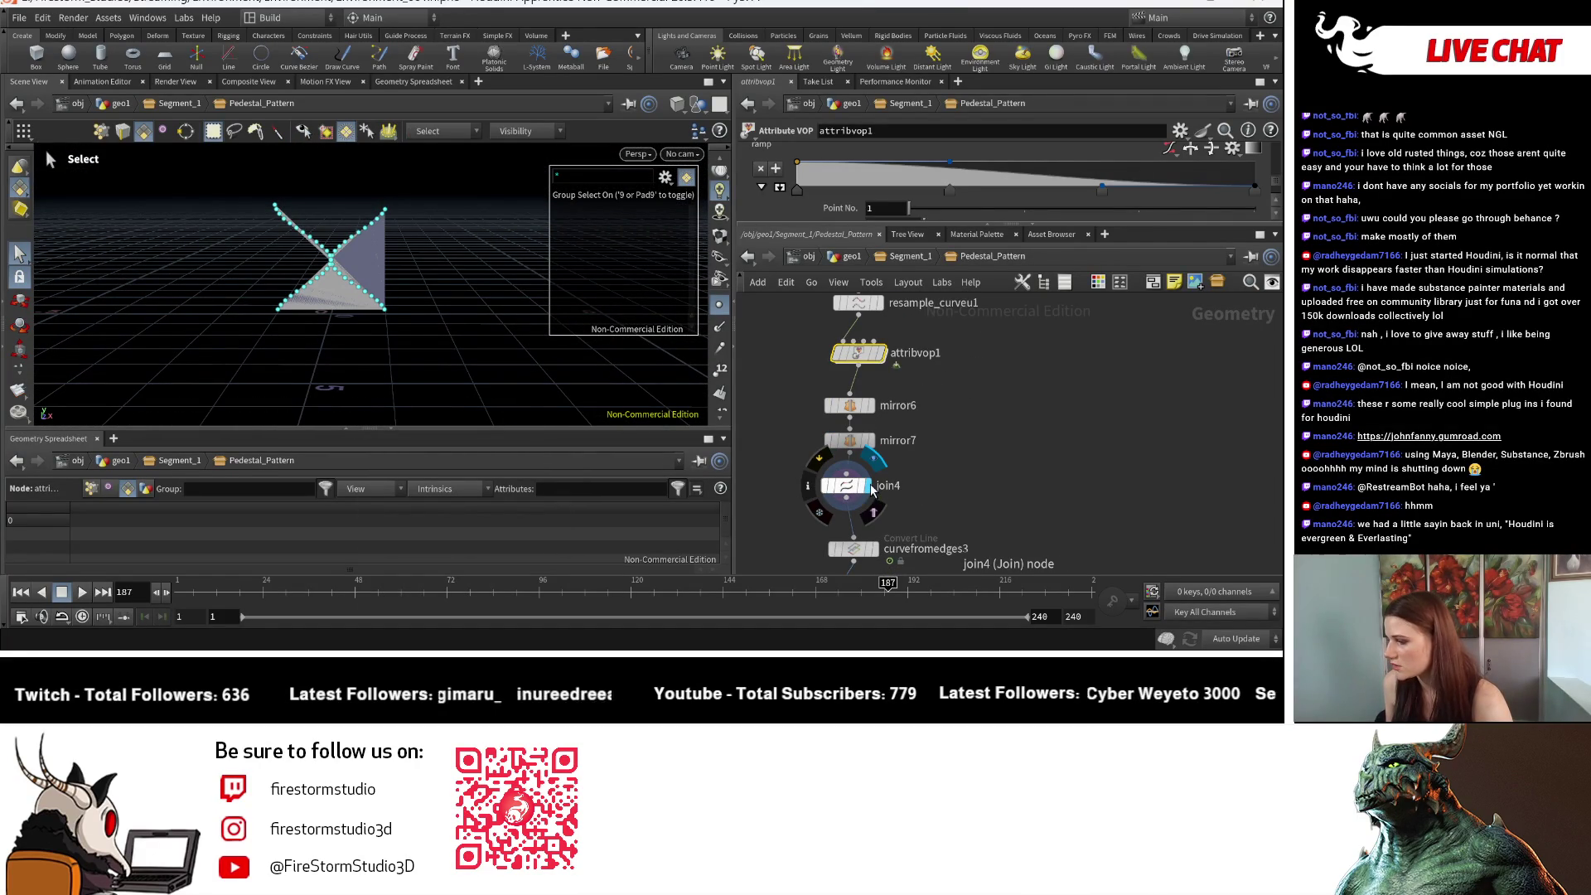
pyautogui.click(820, 458)
pyautogui.scroll(2, 877, 491)
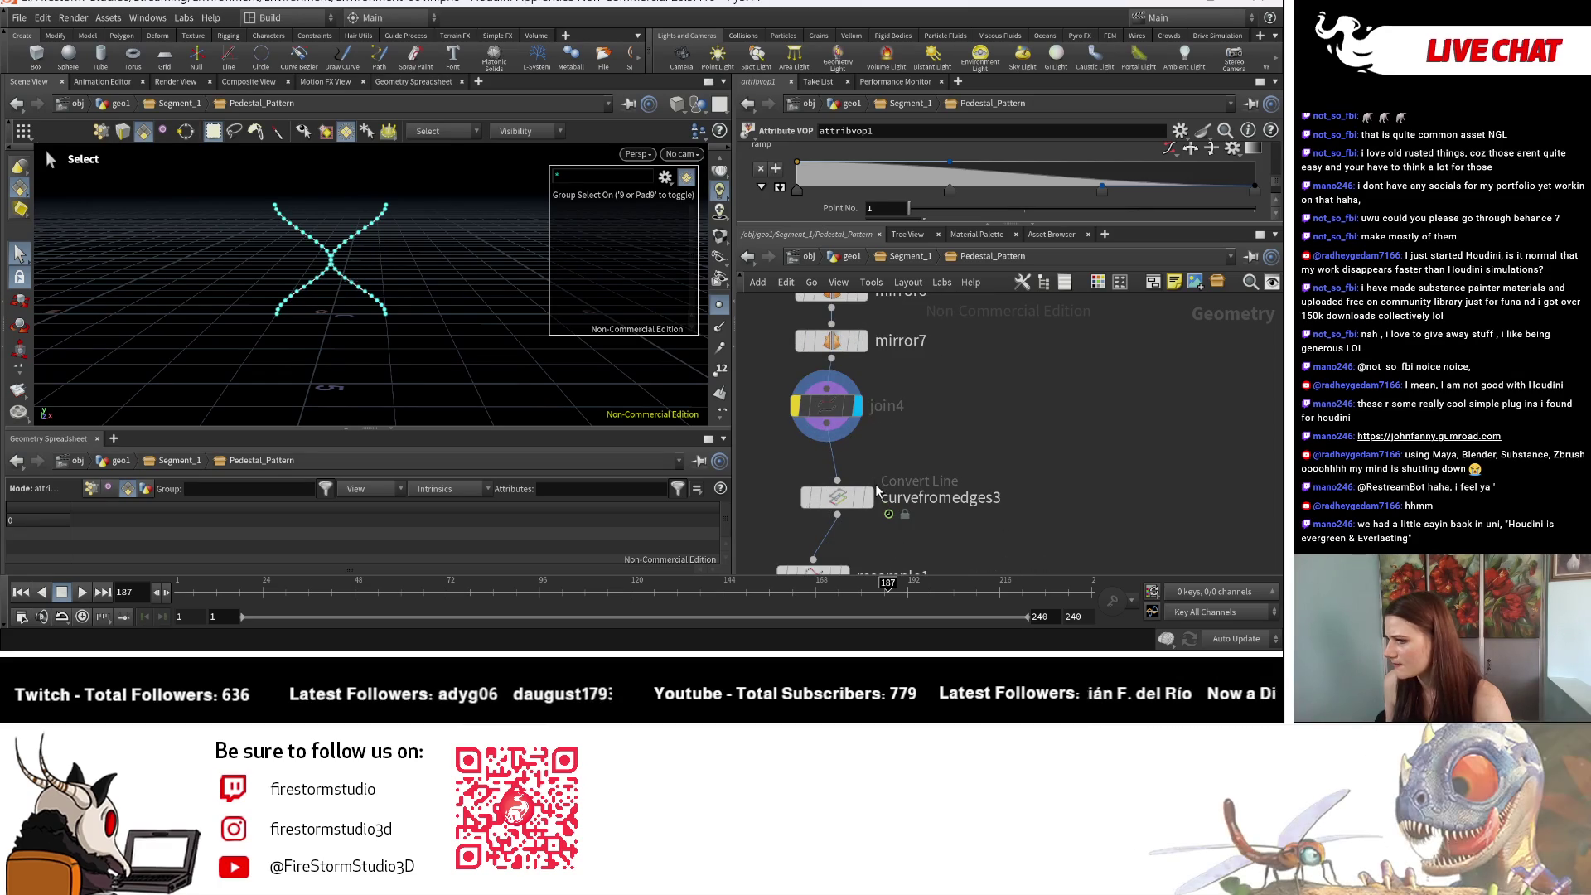
pyautogui.moveTo(836, 415); pyautogui.dragTo(856, 423)
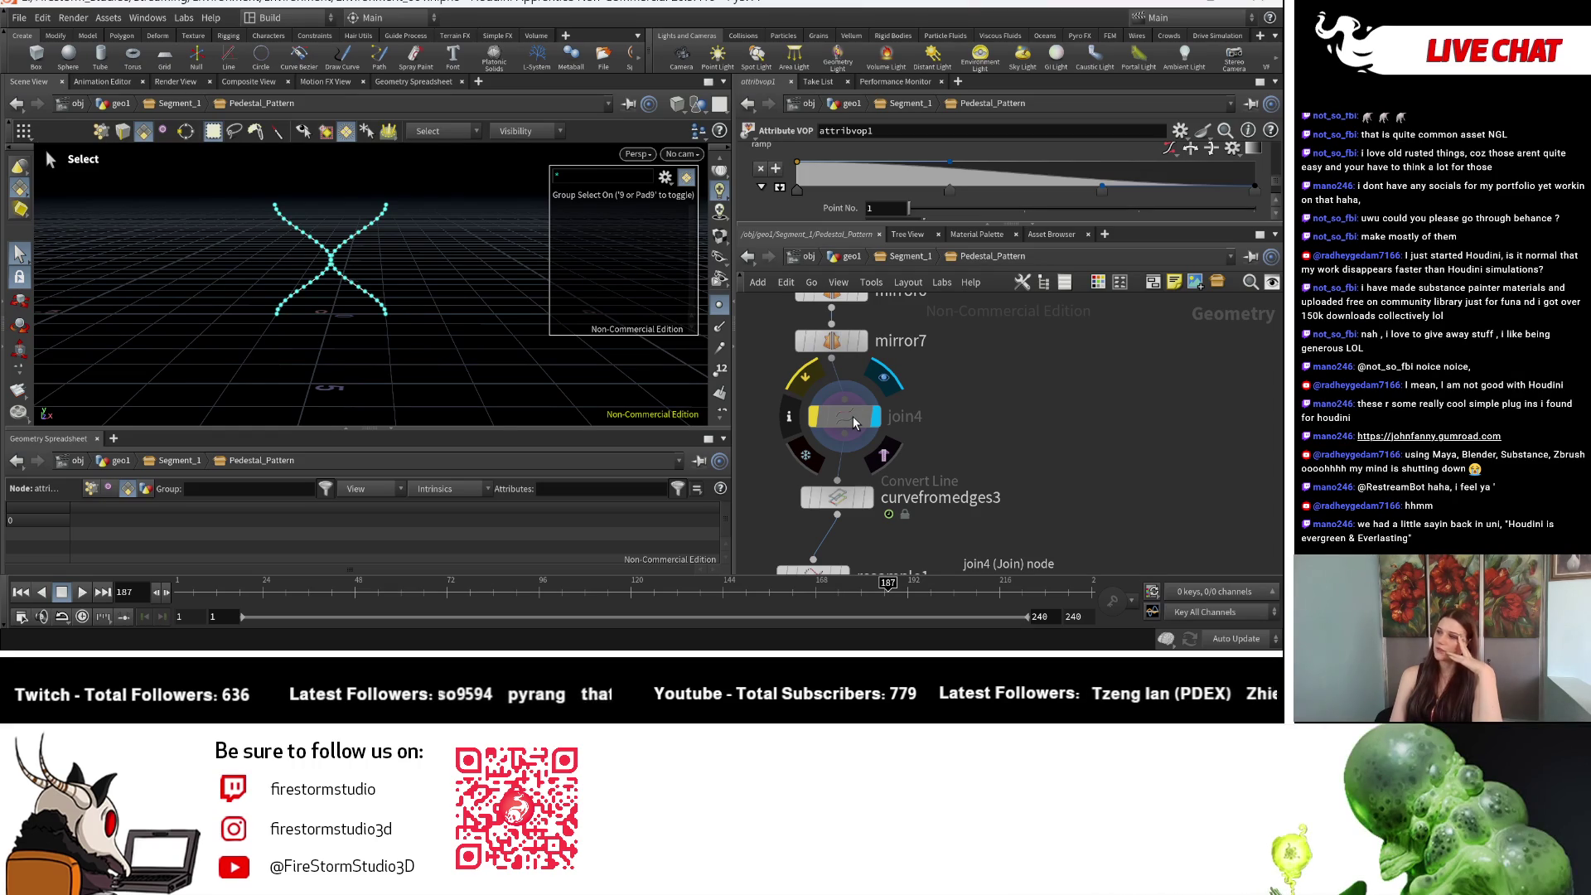
pyautogui.click(1193, 149)
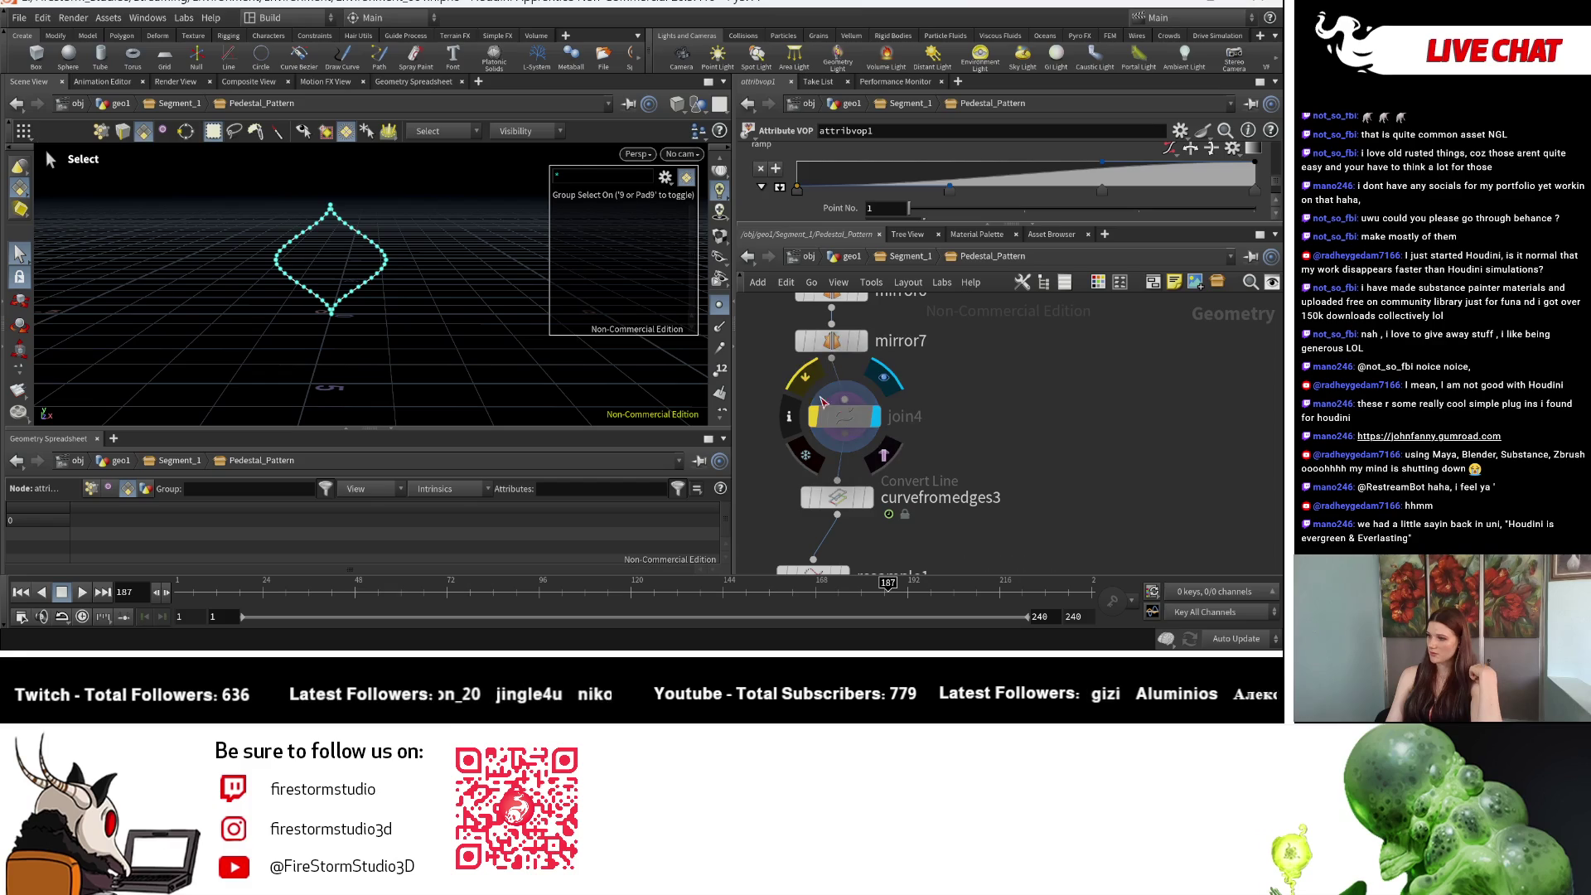
pyautogui.press('q')
pyautogui.press('r')
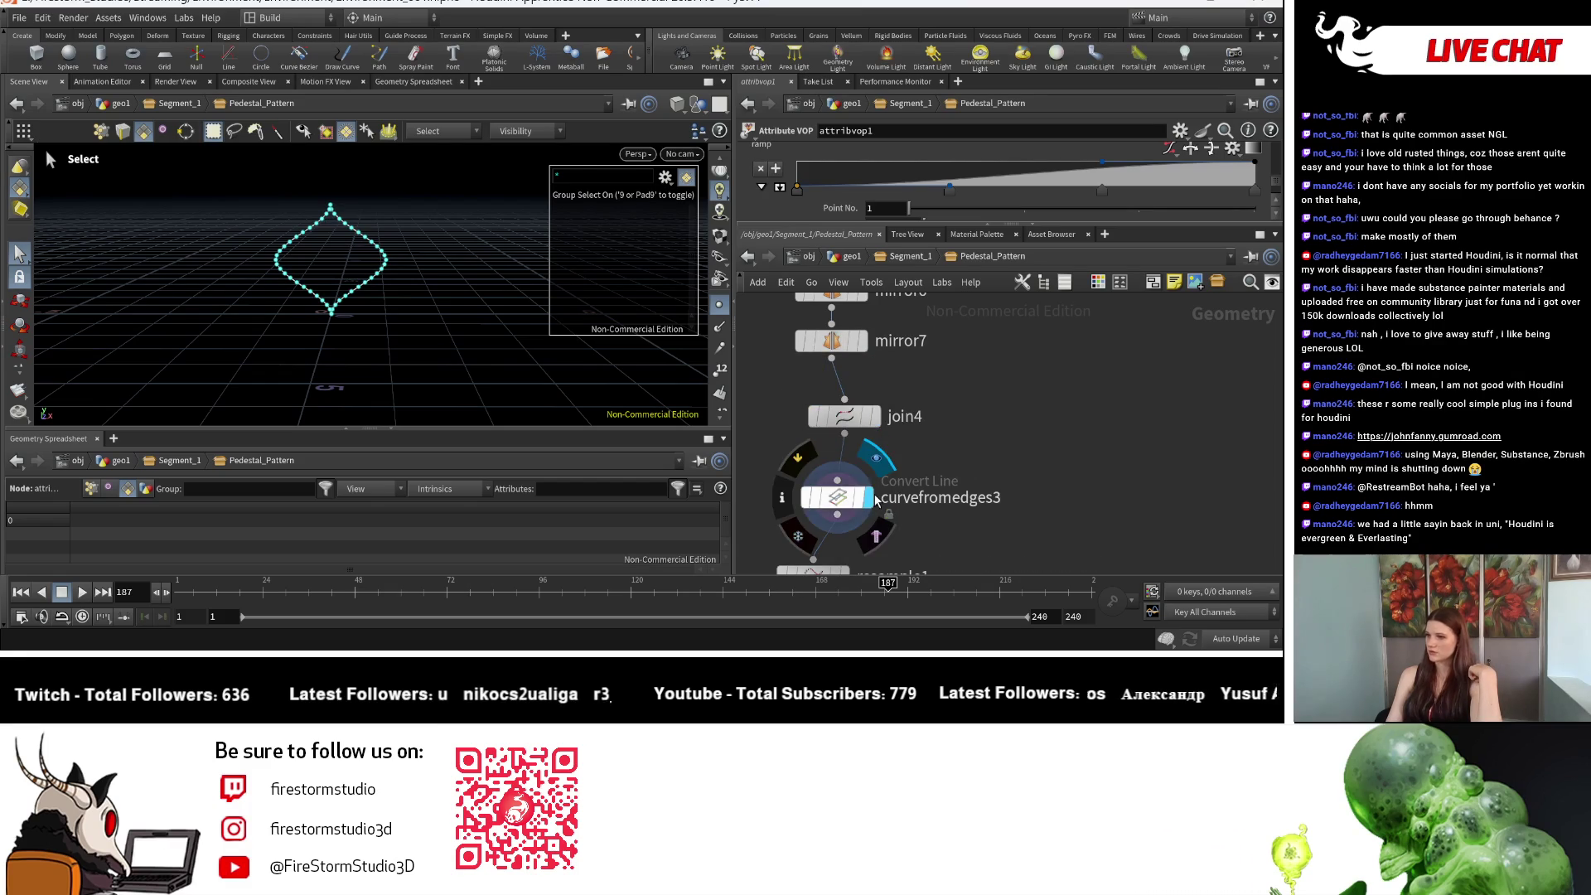
pyautogui.moveTo(931, 553); pyautogui.dragTo(931, 462, button='middle')
# Step: Step the display flag through resample1, fuse1 and orientalongcurve5 to check the diamond profile
pyautogui.press('r')
pyautogui.moveTo(890, 567)
pyautogui.mouseDown(button='middle')
pyautogui.moveTo(922, 483)
pyautogui.moveTo(954, 474)
pyautogui.mouseUp(button='middle')
pyautogui.press('r')
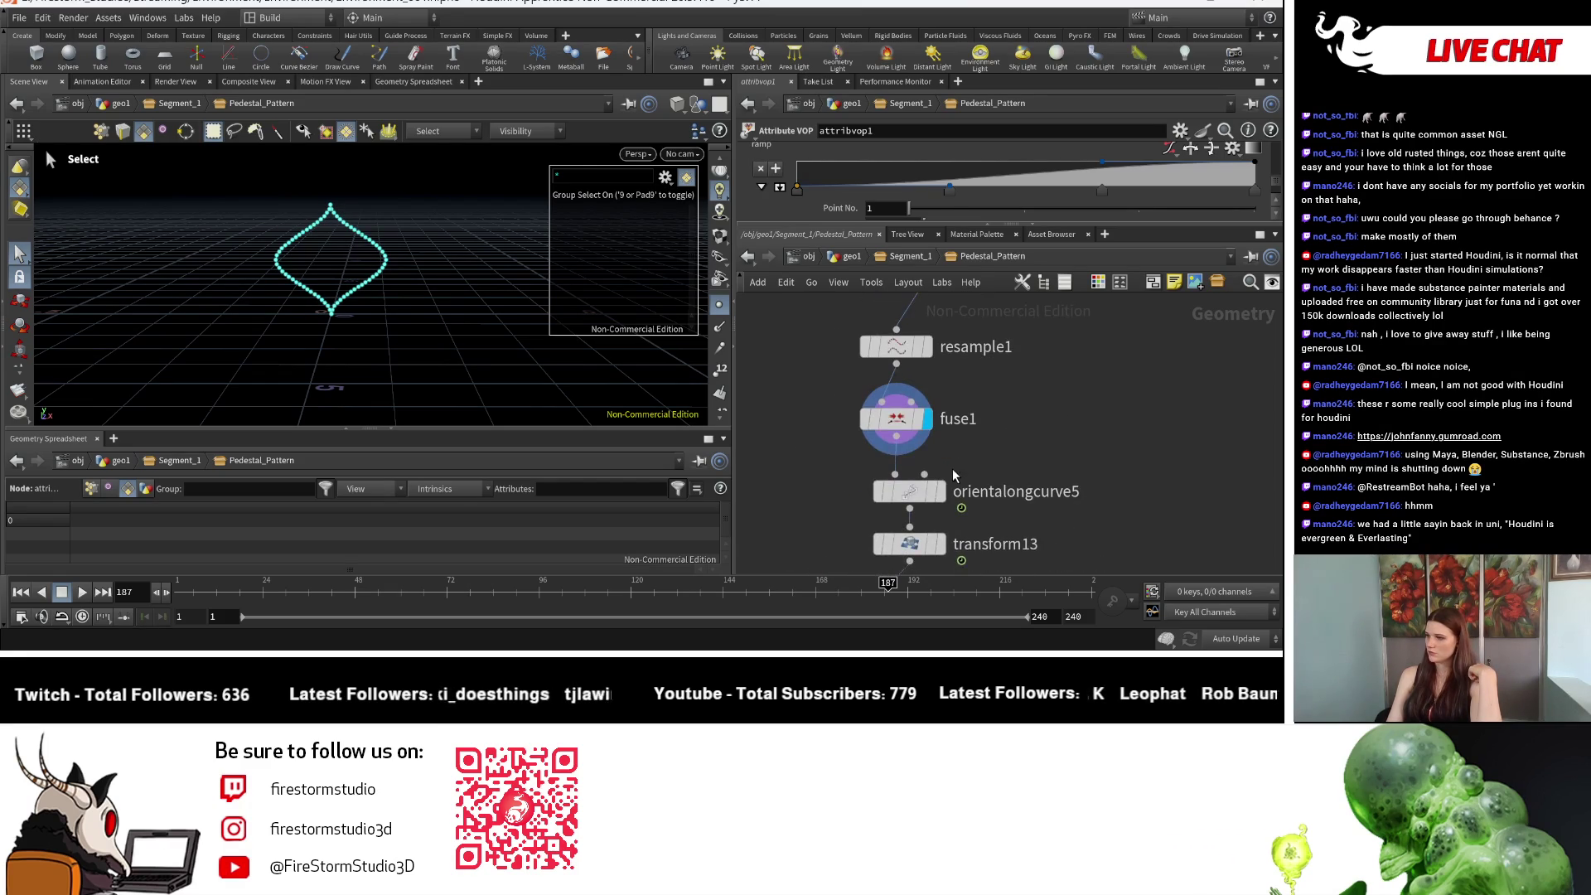
pyautogui.press('r')
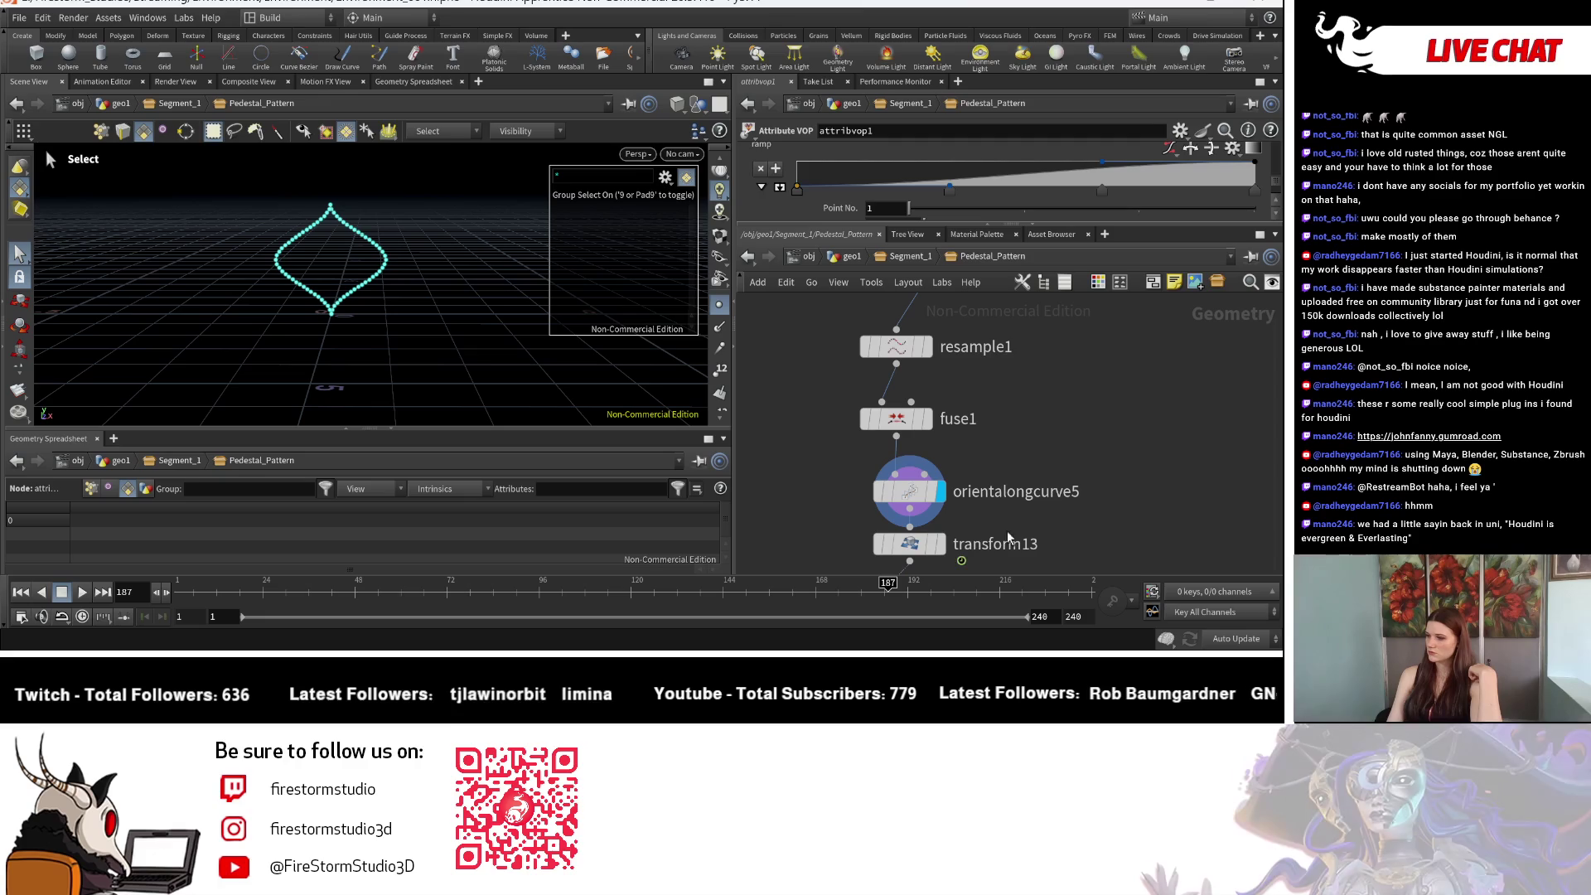
pyautogui.moveTo(941, 547)
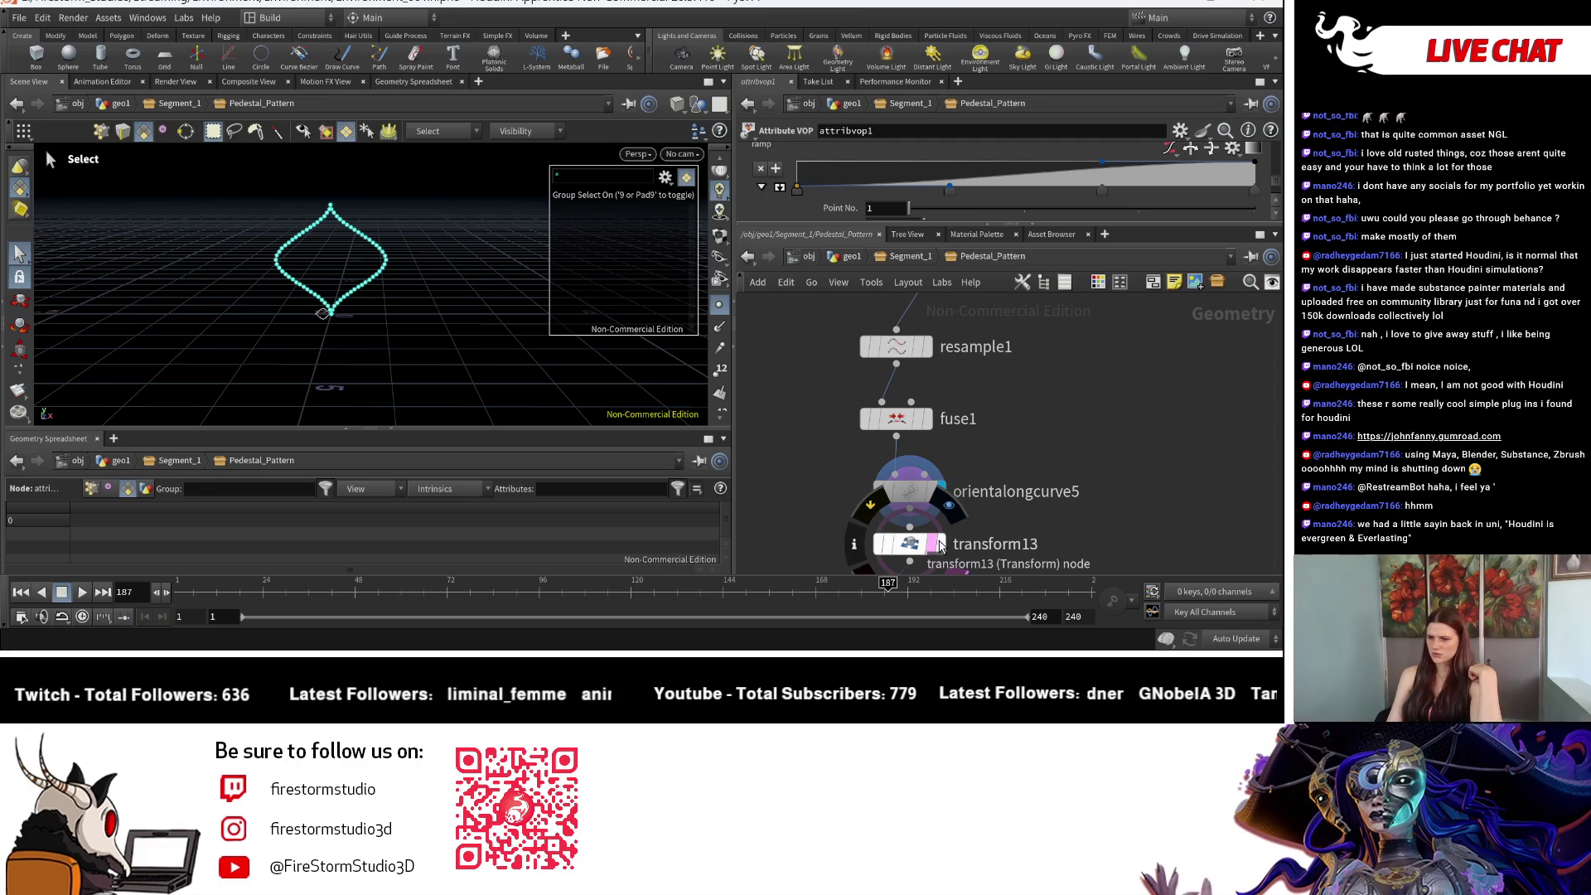
pyautogui.click(940, 547)
pyautogui.press('Escape')
pyautogui.moveTo(420, 311); pyautogui.dragTo(373, 260)
pyautogui.press('s')
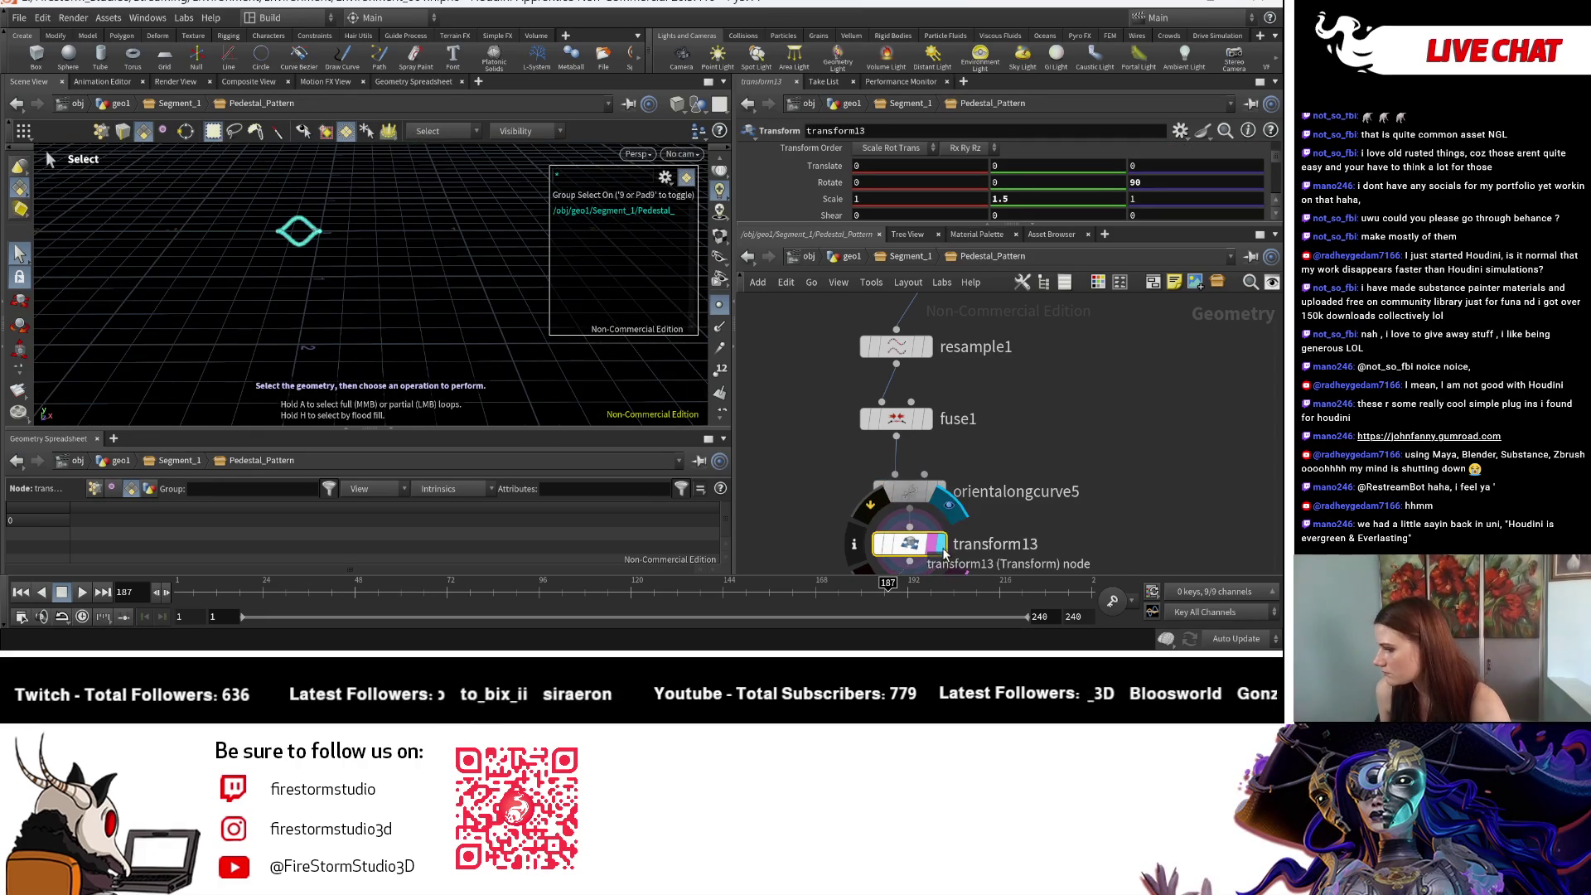
pyautogui.scroll(-2, 946, 539)
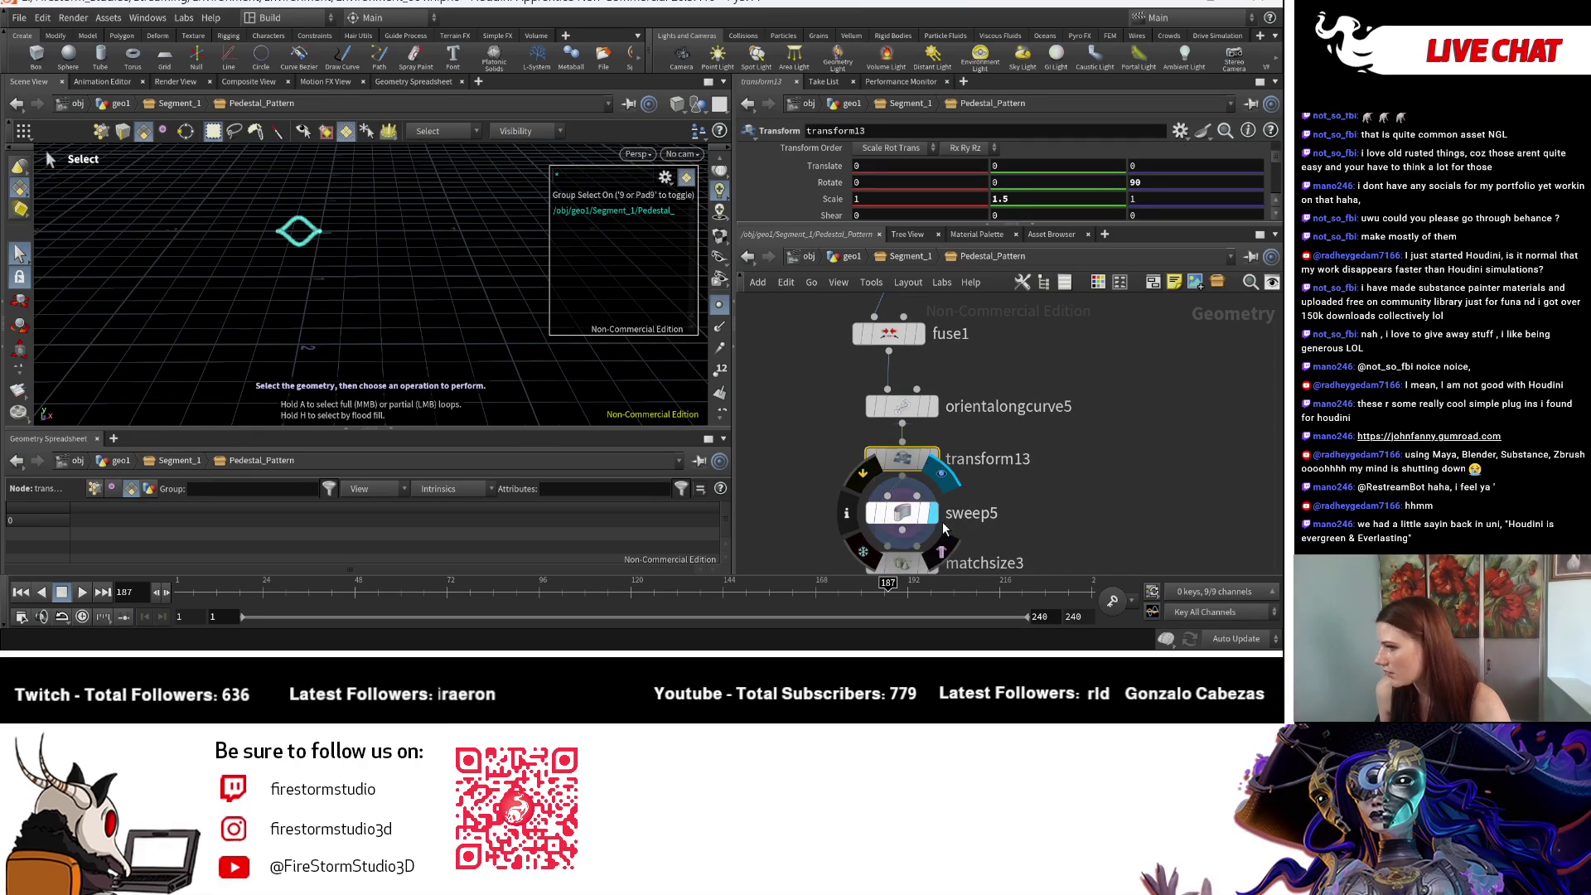
# Step: Display sweep5 and lower its Max Stretch to about 1.75
pyautogui.click(935, 513)
pyautogui.press('Escape')
pyautogui.moveTo(373, 315); pyautogui.dragTo(290, 367)
pyautogui.press('h')
pyautogui.moveTo(323, 284)
pyautogui.mouseDown()
pyautogui.moveTo(348, 279)
pyautogui.moveTo(309, 284)
pyautogui.mouseUp()
pyautogui.press('s')
pyautogui.click(901, 512)
pyautogui.scroll(-5, 1017, 201)
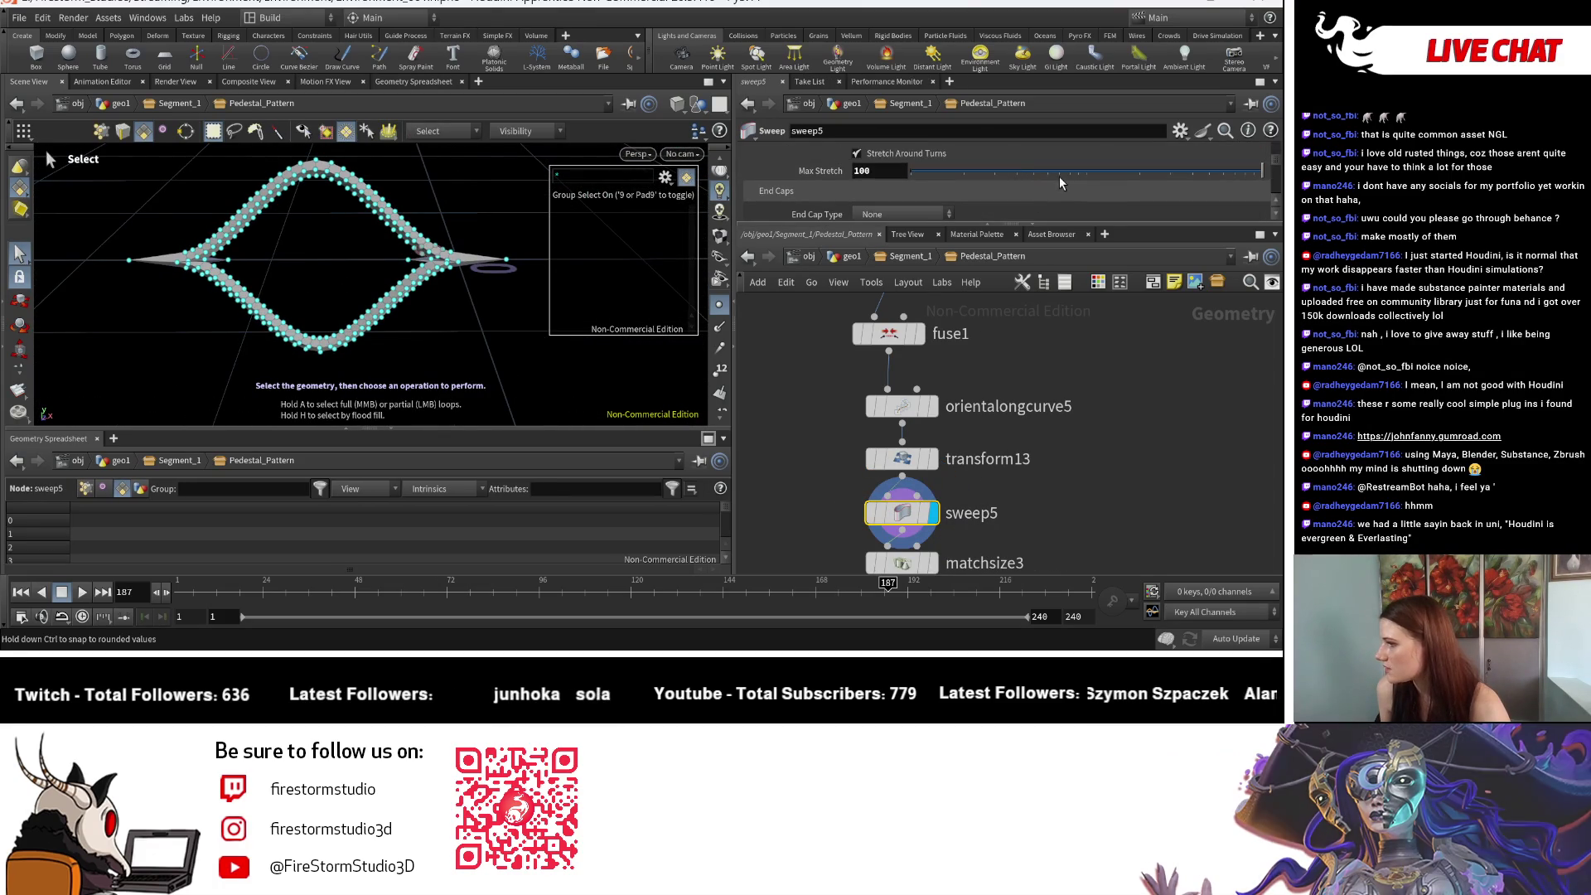
pyautogui.moveTo(1037, 170); pyautogui.dragTo(954, 169)
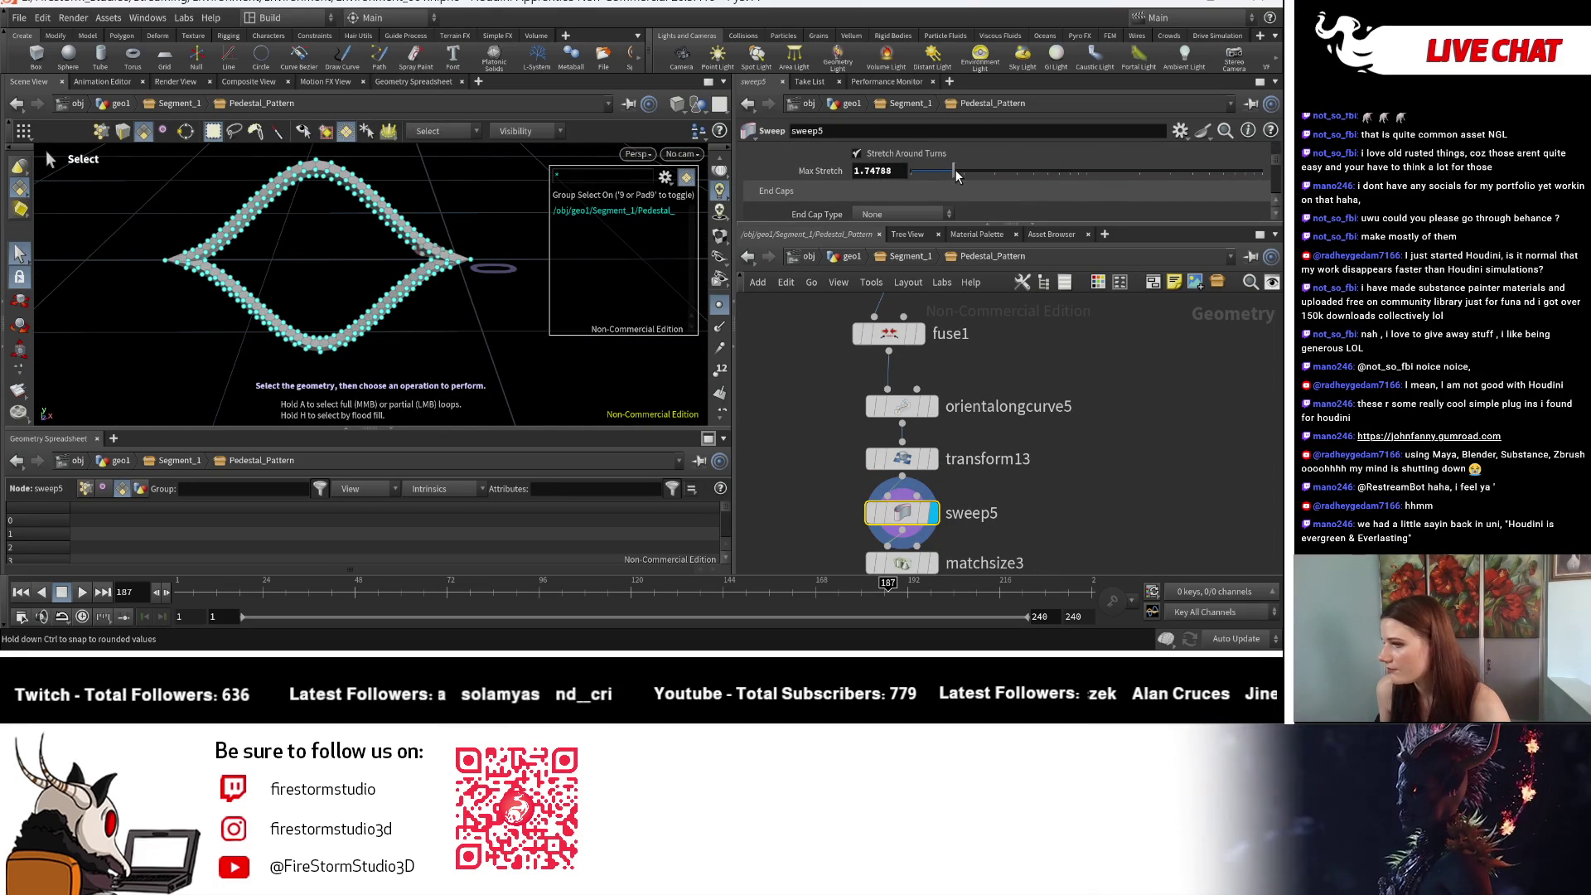
# Step: Display matchsize3 and the final output, then template circle1 at the Segment_1 level
pyautogui.scroll(-2, 1021, 463)
pyautogui.click(911, 484)
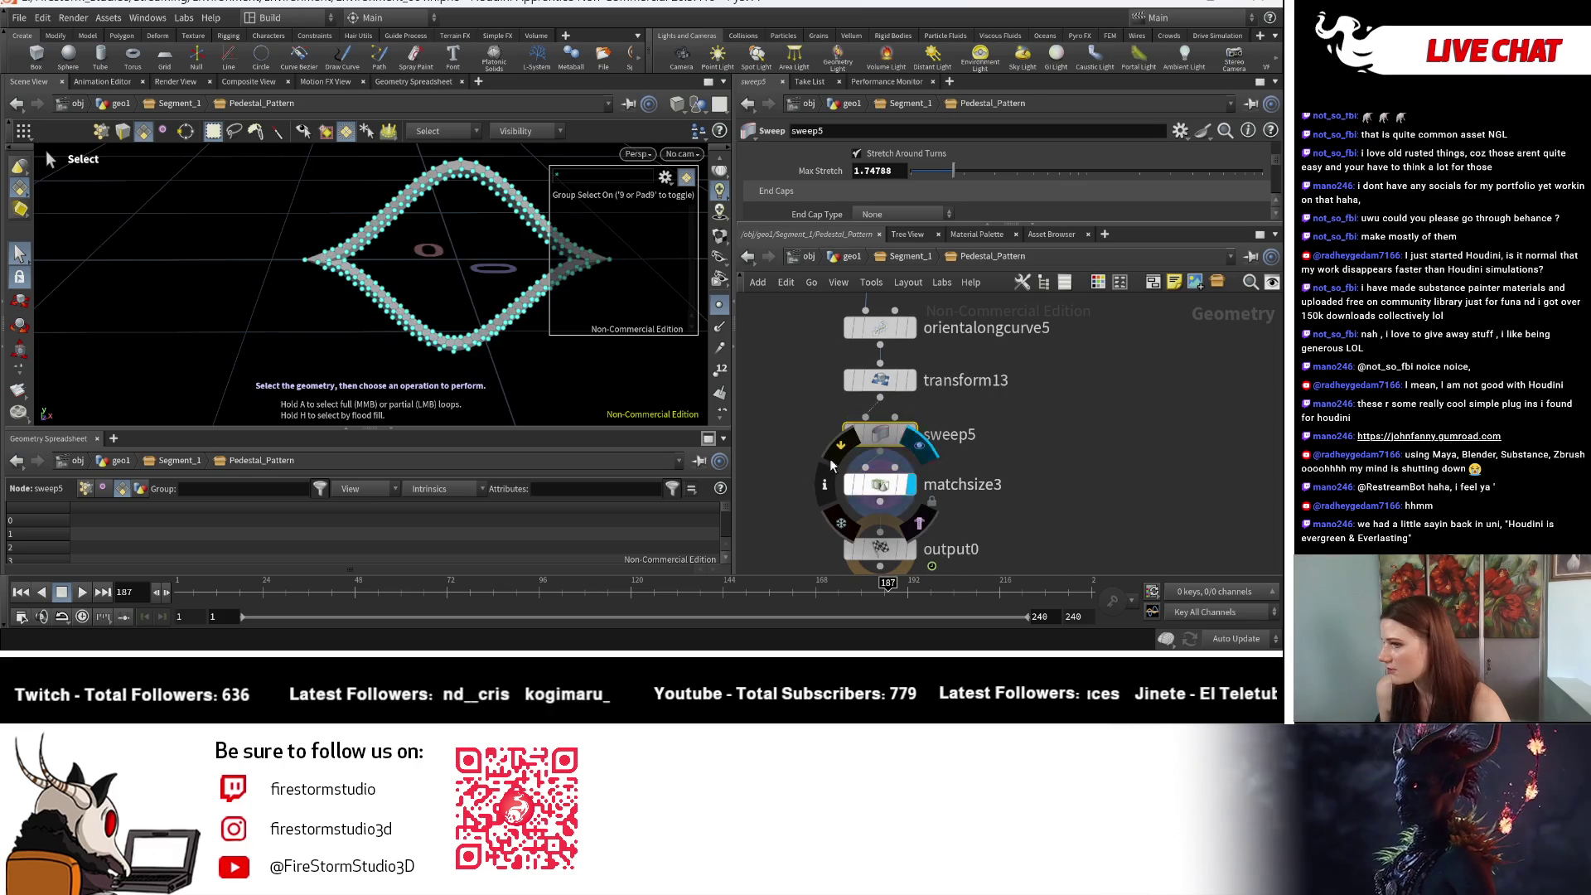
pyautogui.click(911, 549)
pyautogui.click(880, 549)
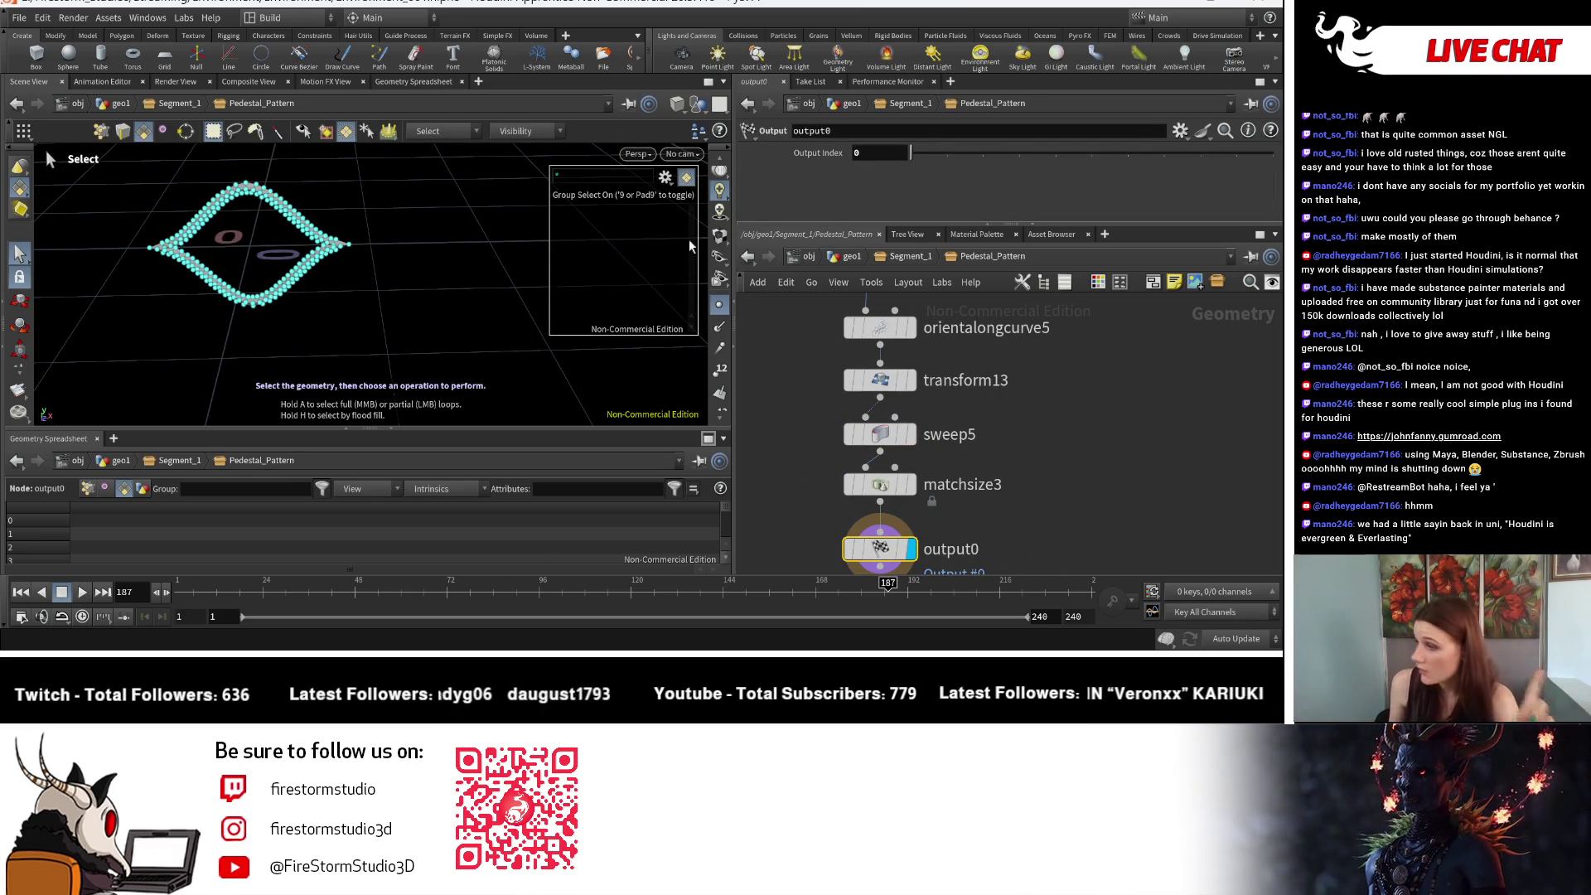
pyautogui.click(891, 262)
pyautogui.scroll(2, 1070, 510)
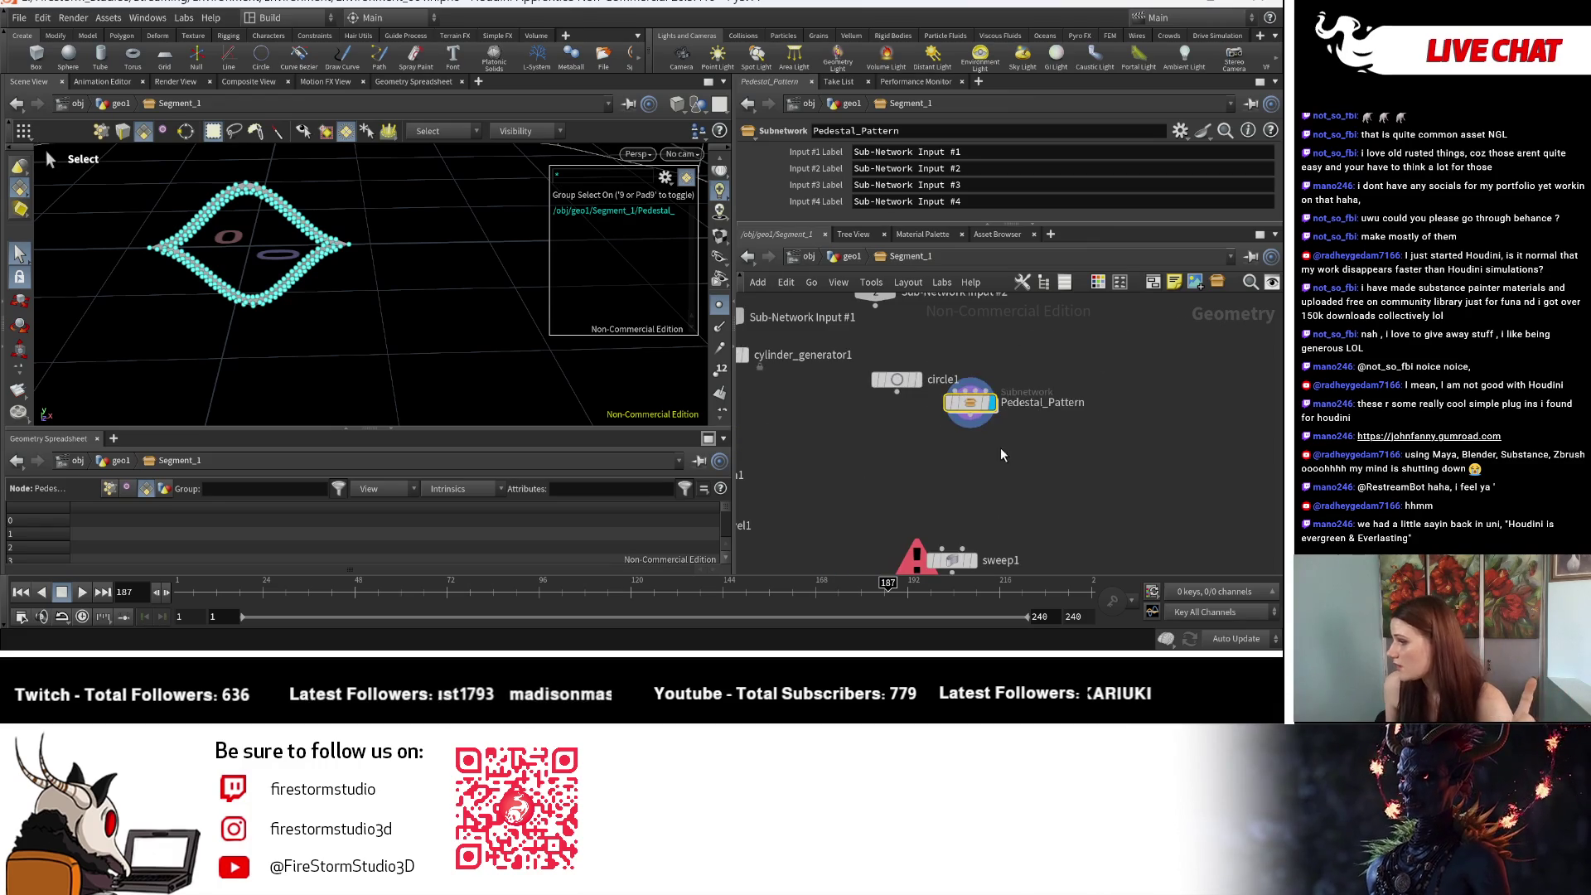
pyautogui.press('Escape')
pyautogui.scroll(-2, 372, 259)
pyautogui.click(911, 380)
# Step: Check the pattern against circle1, then go back into Pedestal_Pattern and select transform13
pyautogui.scroll(-3, 122, 250)
pyautogui.moveTo(122, 250)
pyautogui.mouseDown()
pyautogui.moveTo(430, 323)
pyautogui.moveTo(390, 313)
pyautogui.moveTo(412, 339)
pyautogui.moveTo(497, 332)
pyautogui.moveTo(448, 331)
pyautogui.mouseUp()
pyautogui.press('s')
pyautogui.doubleClick(971, 403)
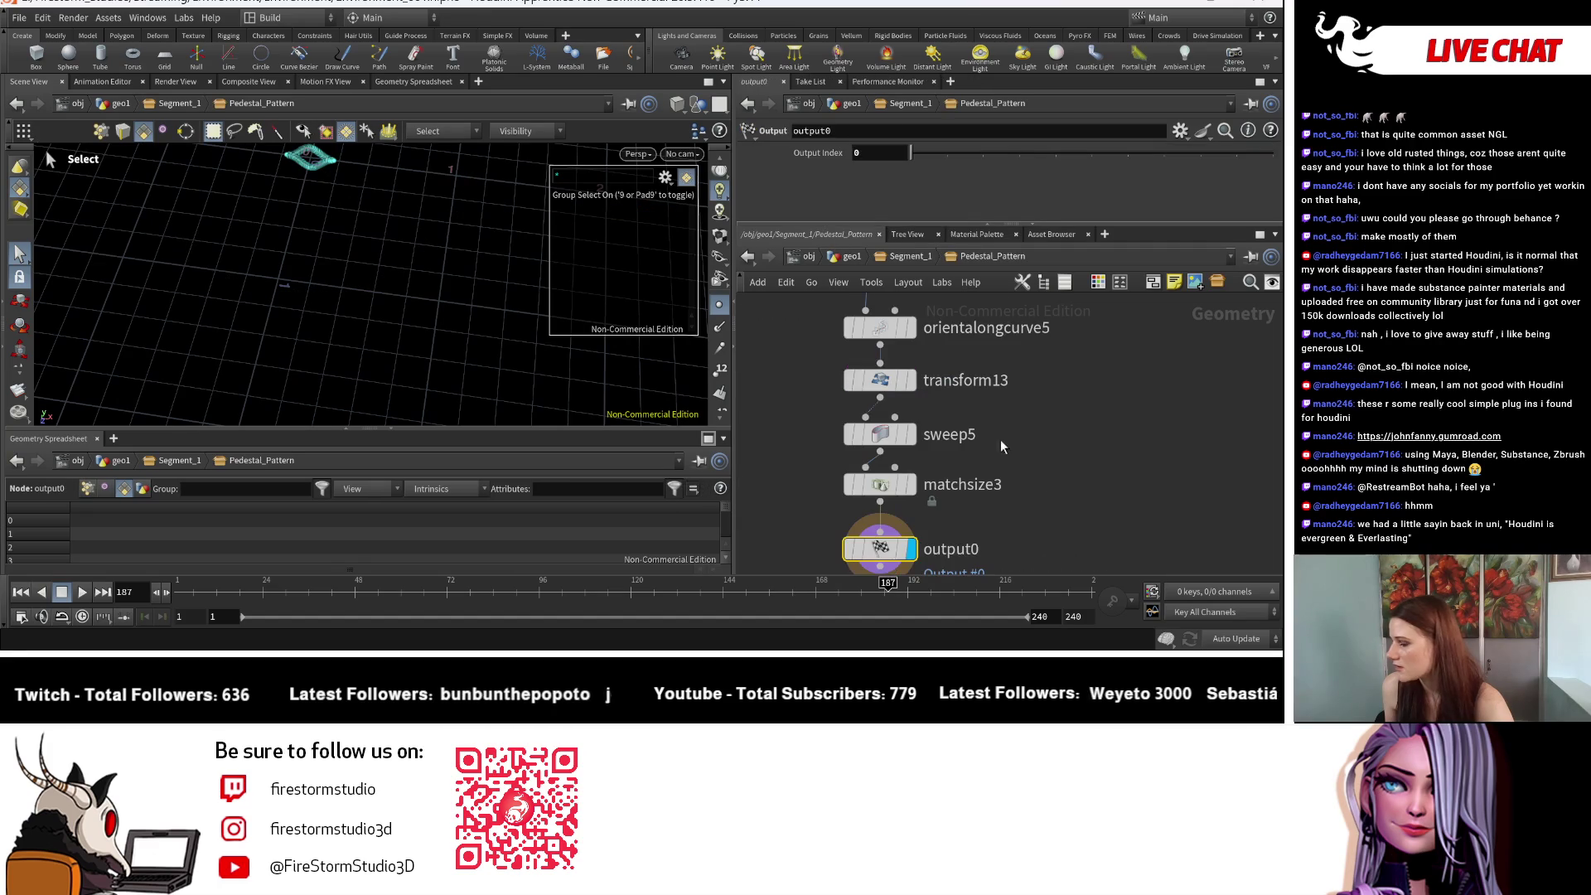
pyautogui.moveTo(992, 354); pyautogui.dragTo(992, 464, button='middle')
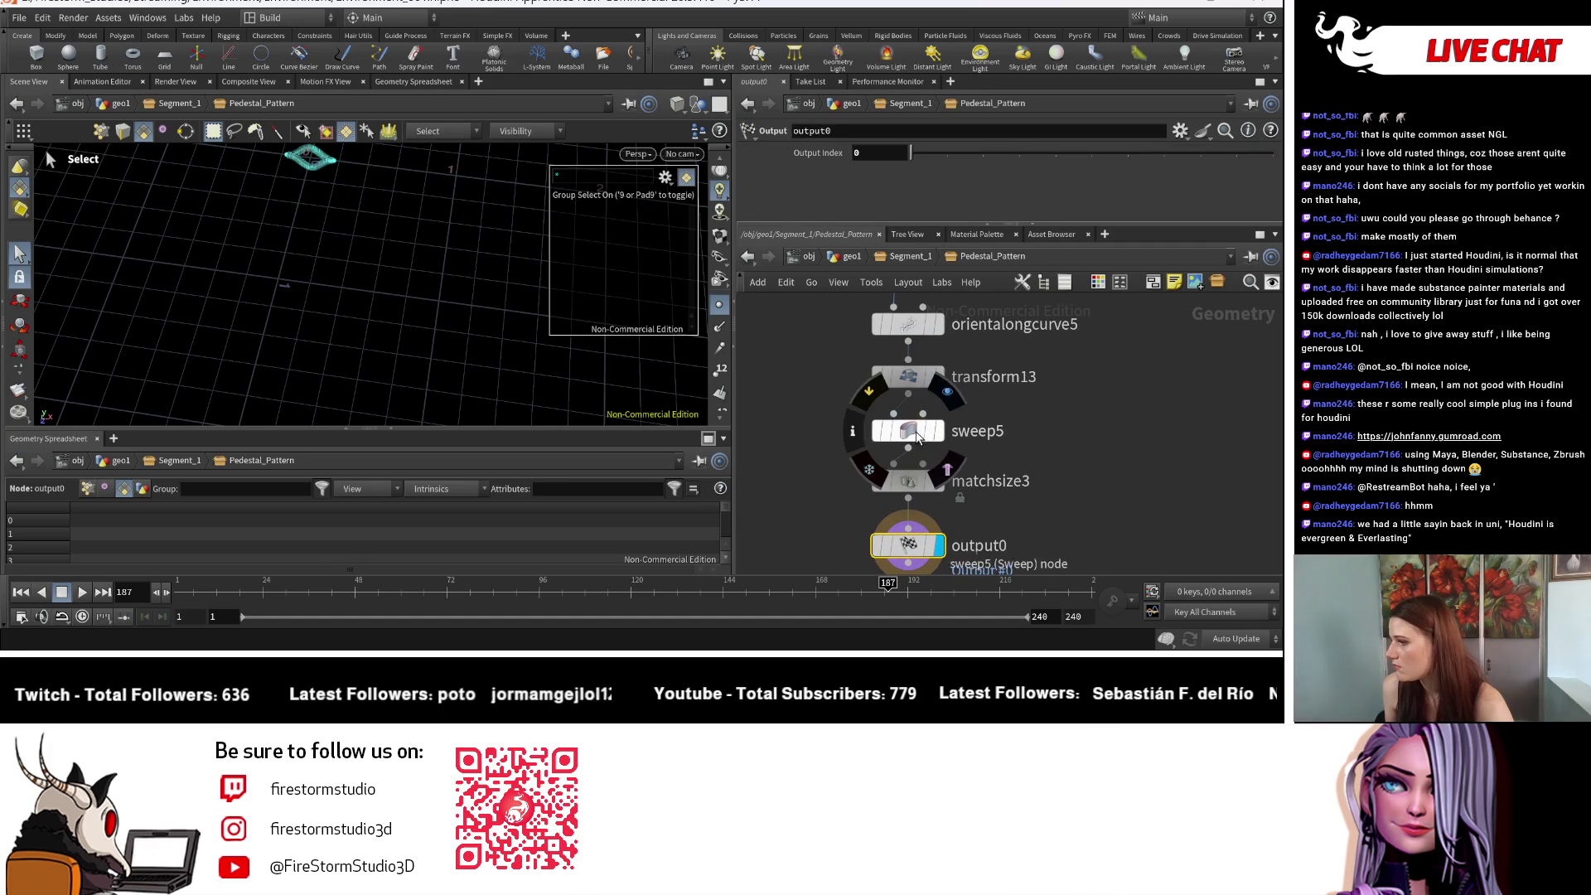
pyautogui.click(912, 373)
pyautogui.scroll(-1, 971, 197)
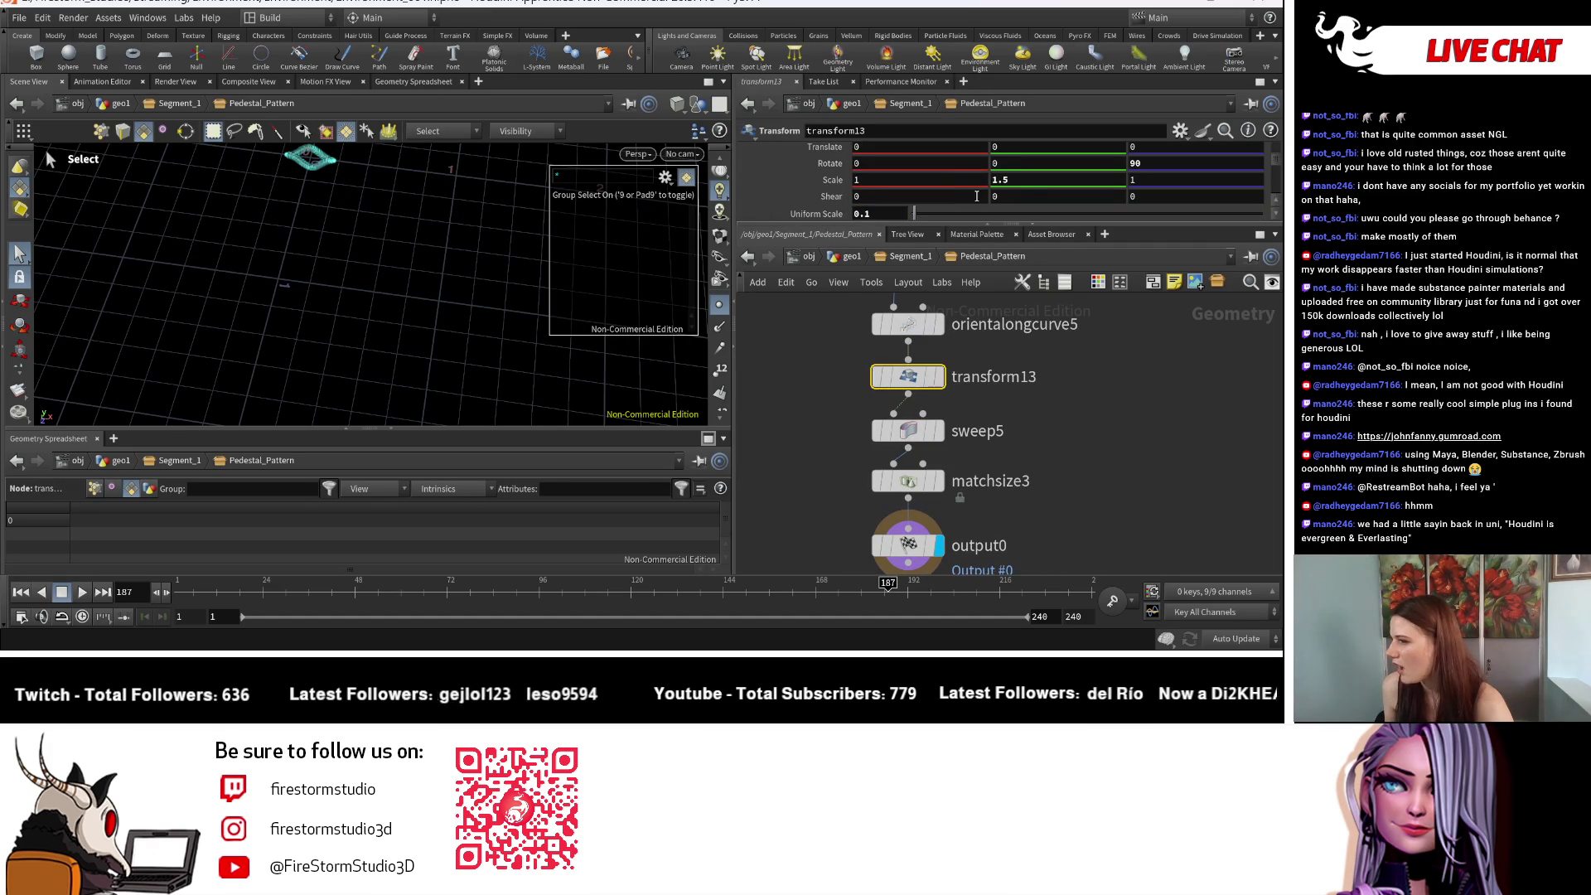
# Step: Try transform13 scale values (Uniform Scale 0.2, Y scale 1), then restore Uniform Scale to 0.1
pyautogui.scroll(-1, 972, 197)
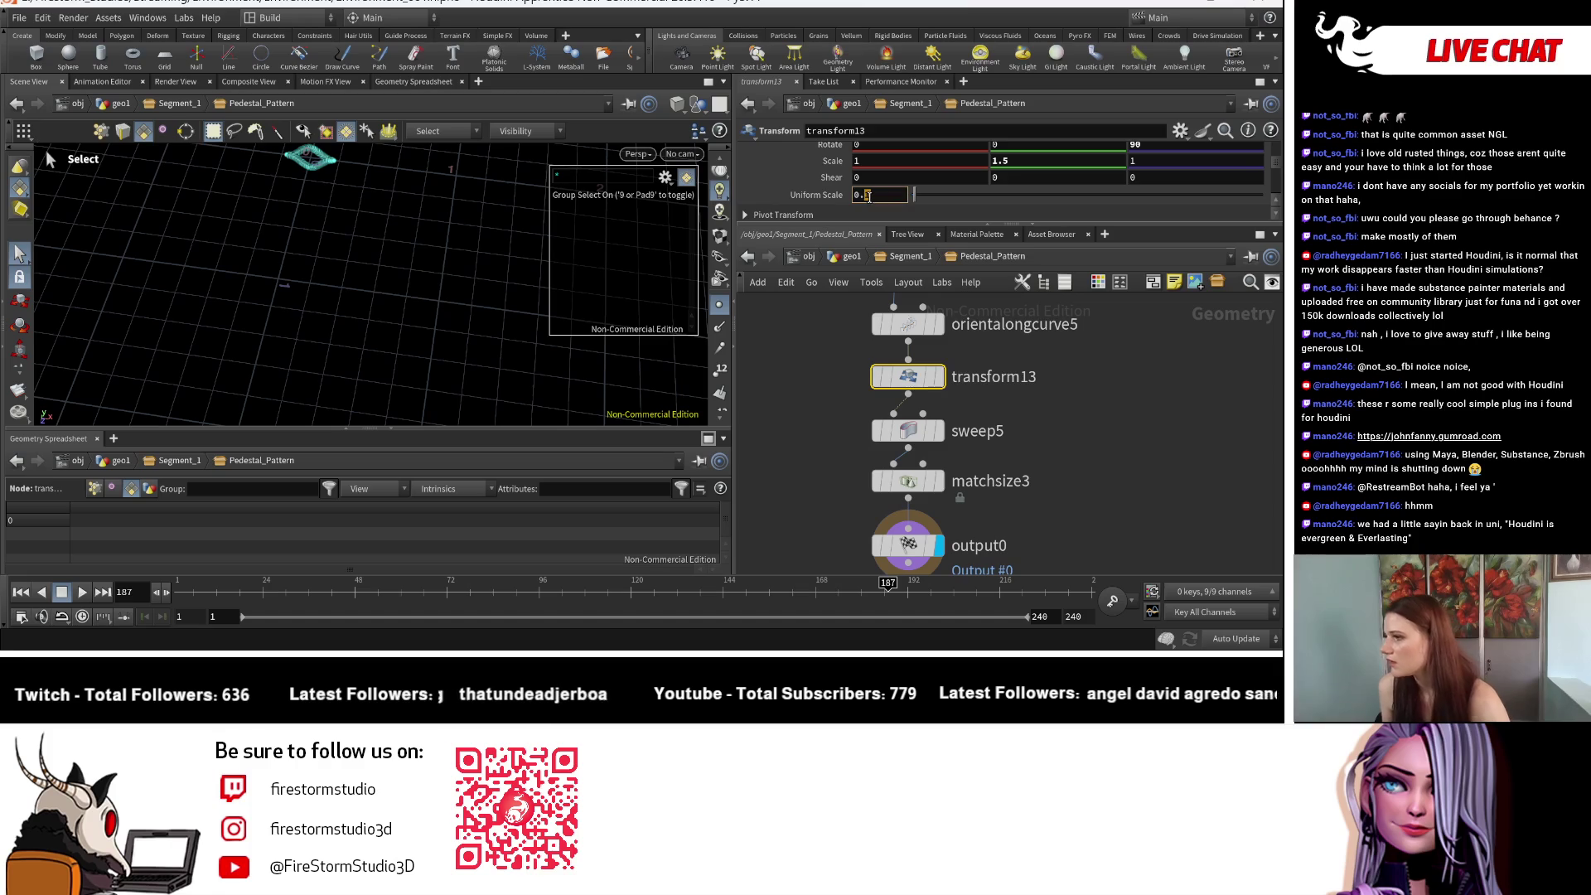
pyautogui.write('2')
pyautogui.press('Return')
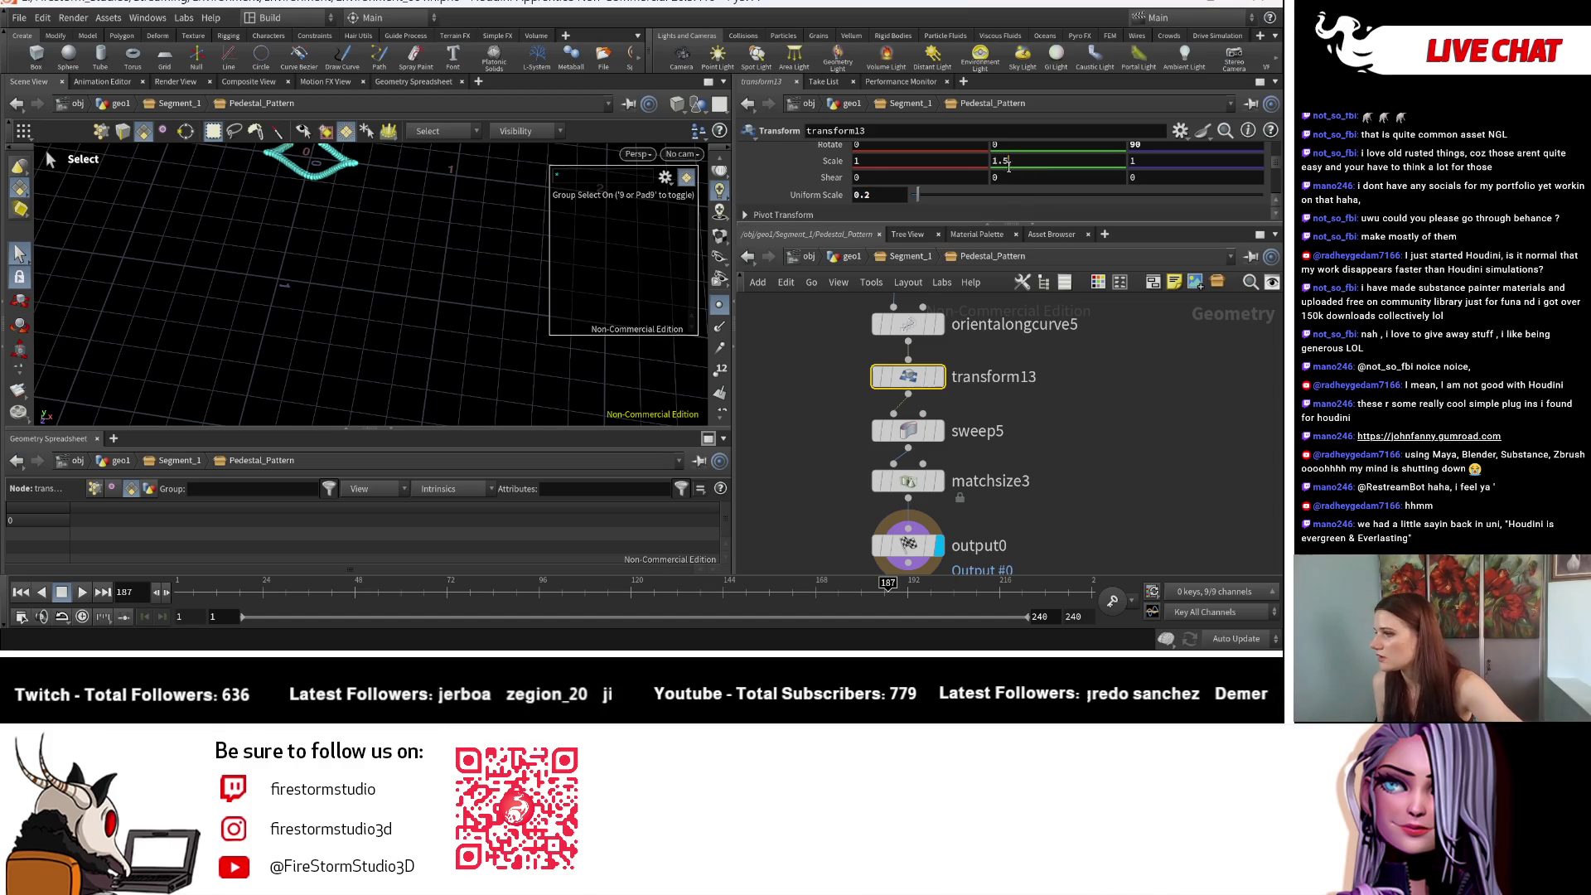
pyautogui.doubleClick(1017, 167)
pyautogui.write('1')
pyautogui.press('Return')
pyautogui.press('Escape')
pyautogui.hotkey('ctrl', 'z')
pyautogui.press('h')
pyautogui.press('s')
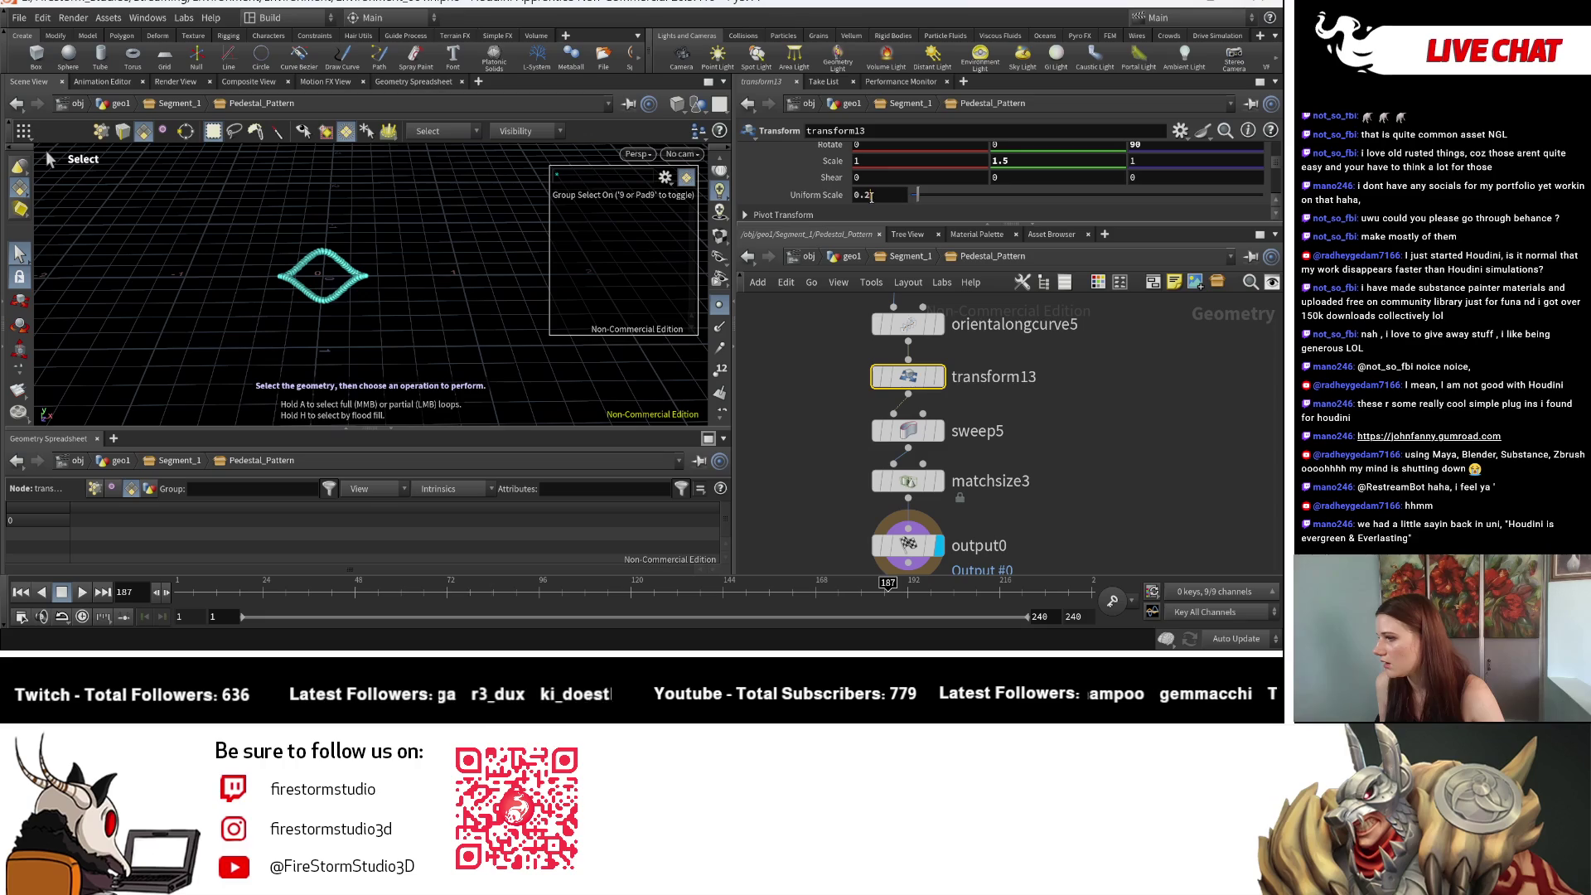
pyautogui.write('0.1')
pyautogui.press('Return')
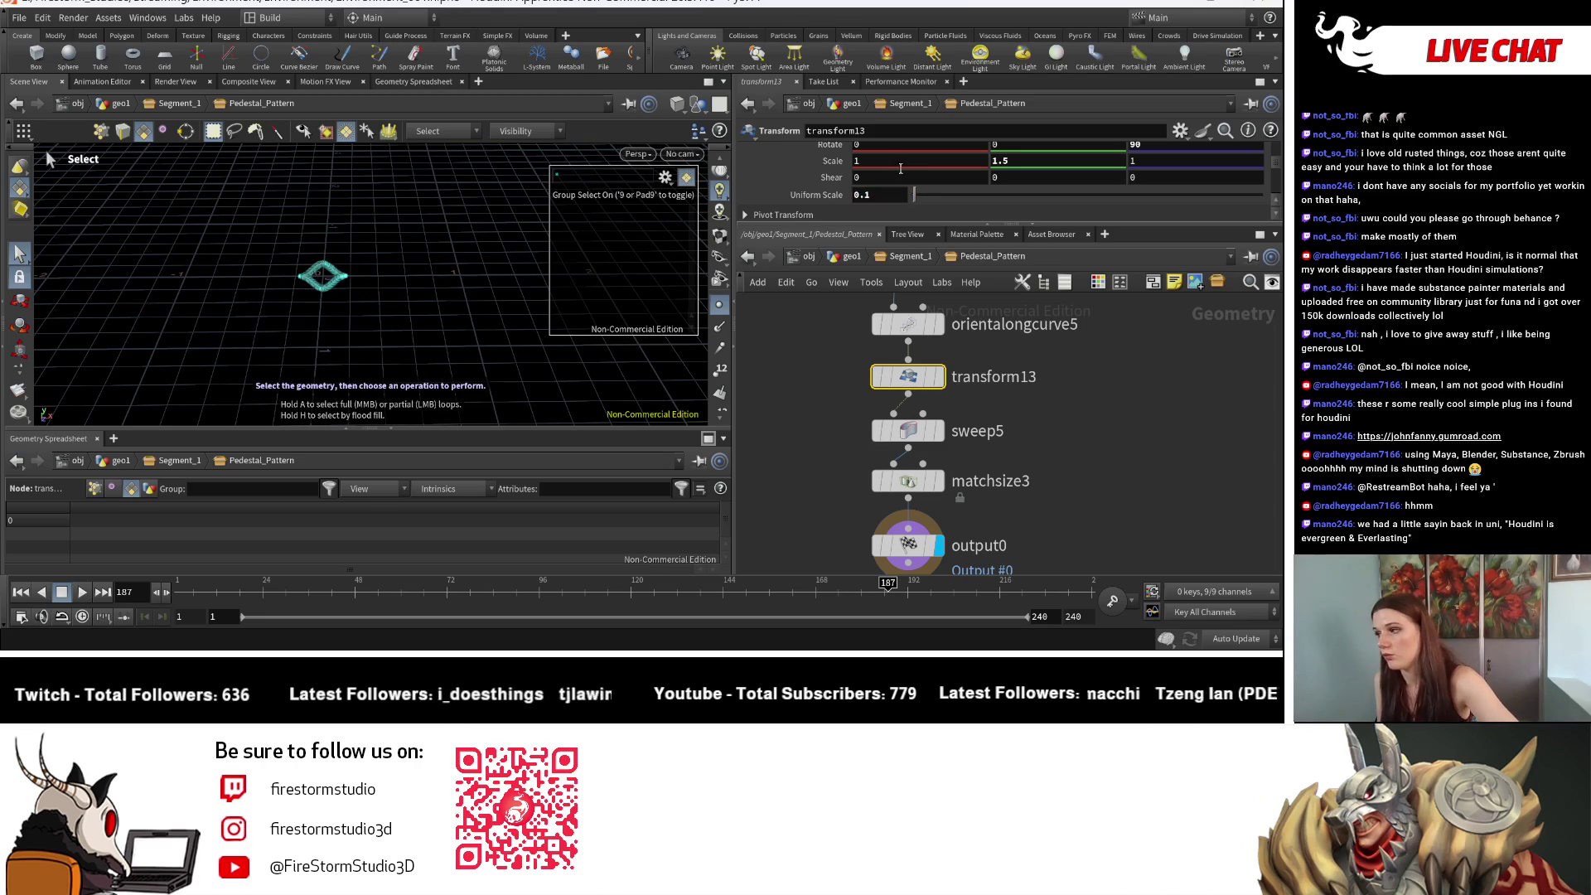
# Step: Stretch the curve by raising transform13's scale to about 2, orbiting to inspect it
pyautogui.write('2')
pyautogui.press('Return')
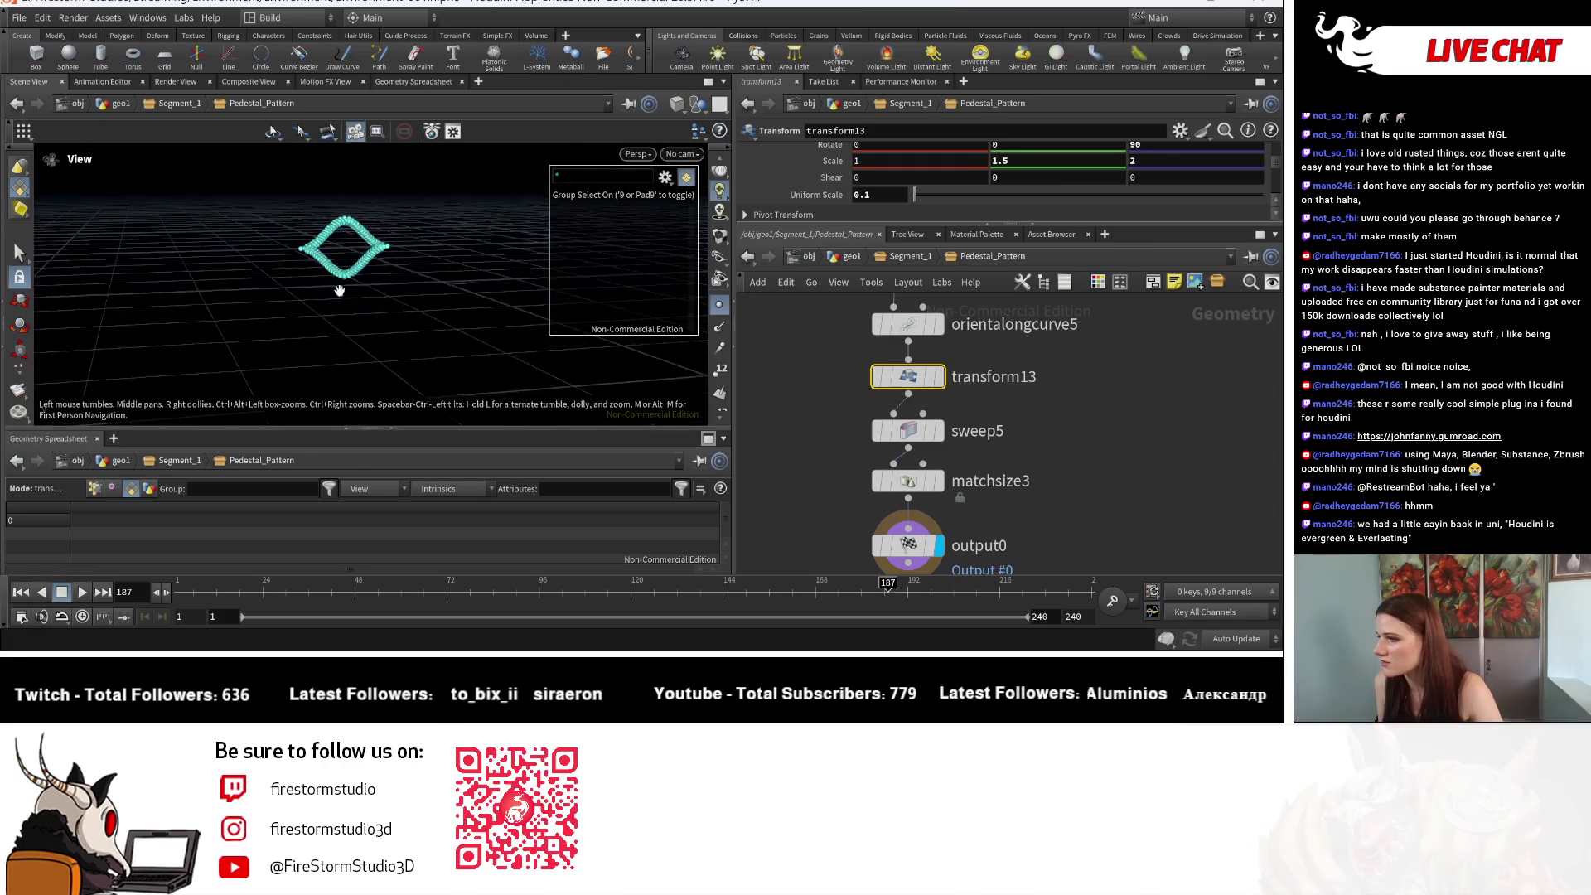
pyautogui.moveTo(1140, 158); pyautogui.dragTo(1232, 146, button='middle')
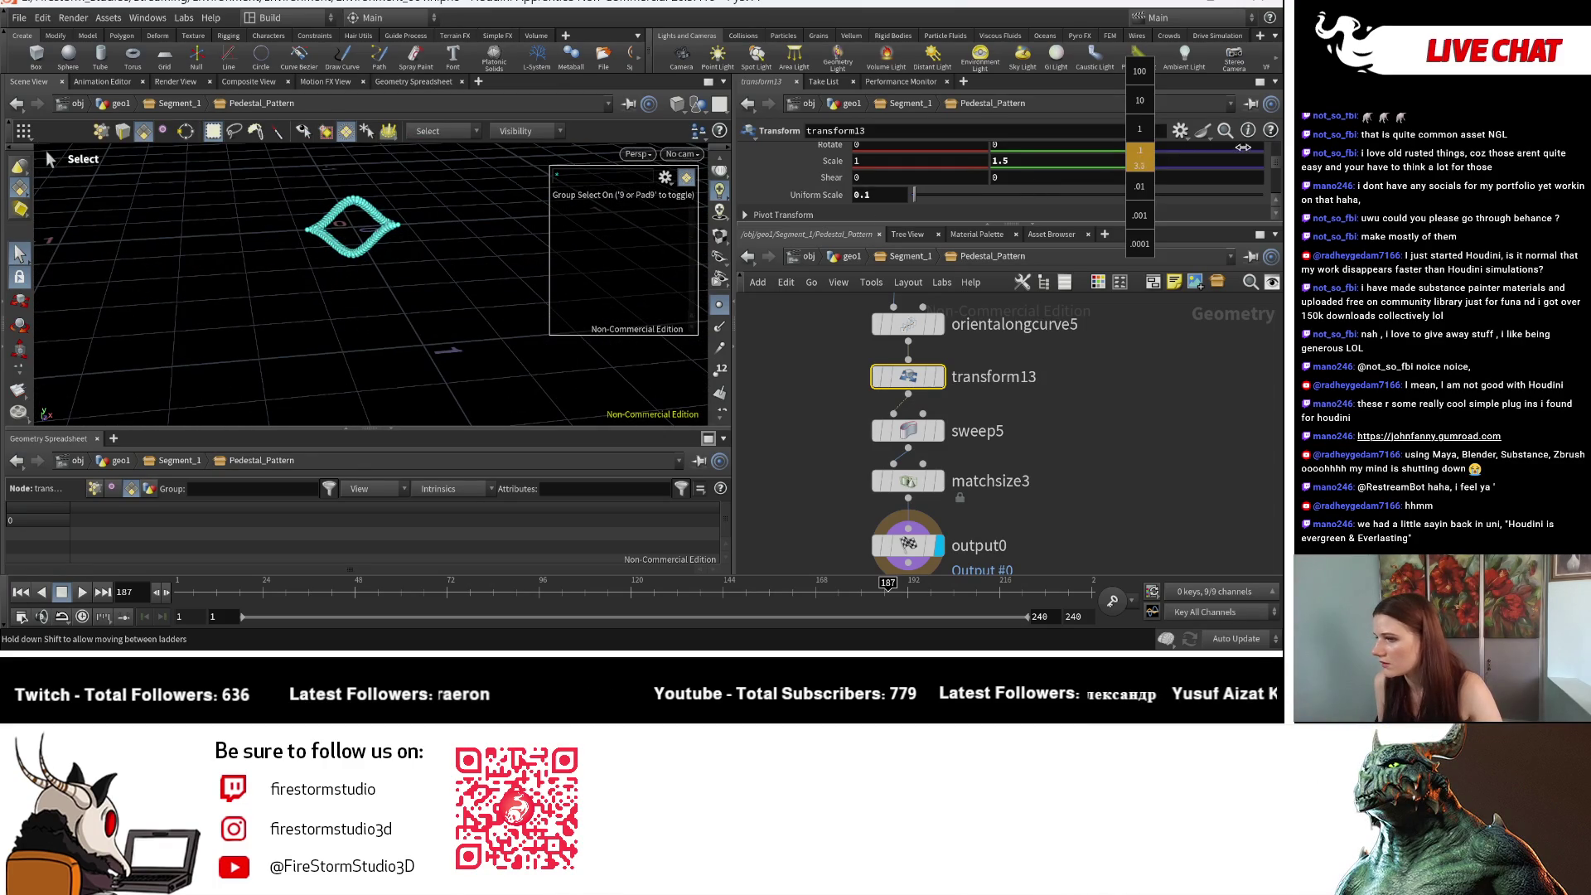
pyautogui.moveTo(1085, 163)
pyautogui.mouseDown(button='middle')
pyautogui.moveTo(1038, 157)
pyautogui.moveTo(1147, 160)
pyautogui.mouseUp(button='middle')
pyautogui.scroll(-2, 1068, 400)
pyautogui.press('Escape')
pyautogui.moveTo(315, 323)
pyautogui.mouseDown()
pyautogui.moveTo(536, 232)
pyautogui.moveTo(319, 352)
pyautogui.moveTo(401, 331)
pyautogui.moveTo(348, 312)
pyautogui.moveTo(392, 183)
pyautogui.mouseUp()
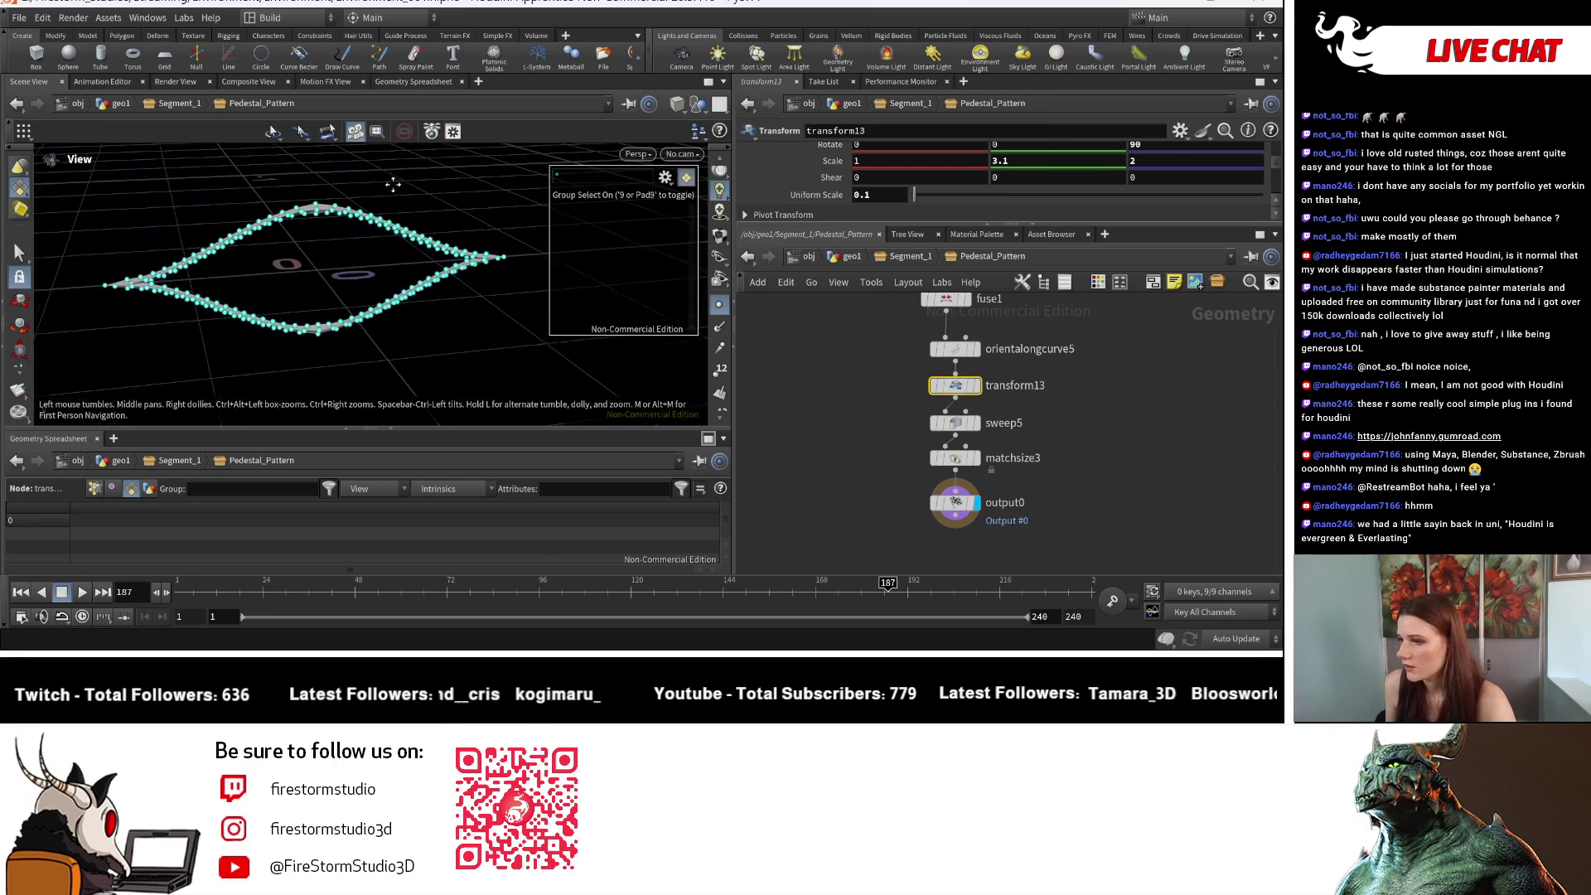
pyautogui.press('s')
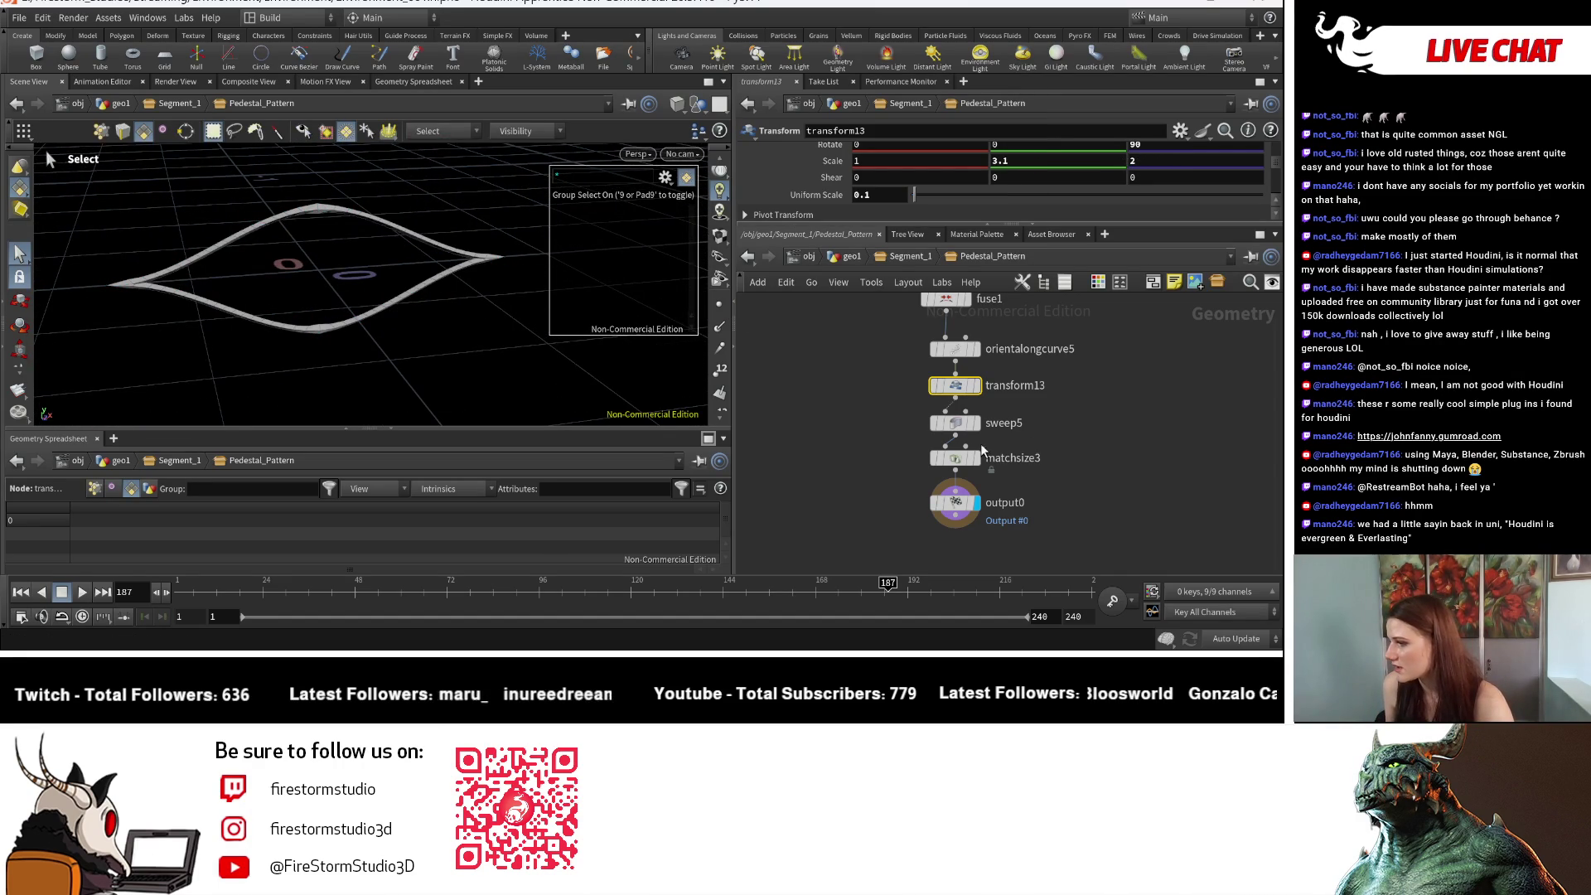
pyautogui.press('Escape')
pyautogui.moveTo(274, 359)
pyautogui.mouseDown()
pyautogui.moveTo(241, 346)
pyautogui.moveTo(348, 344)
pyautogui.mouseUp()
pyautogui.press('s')
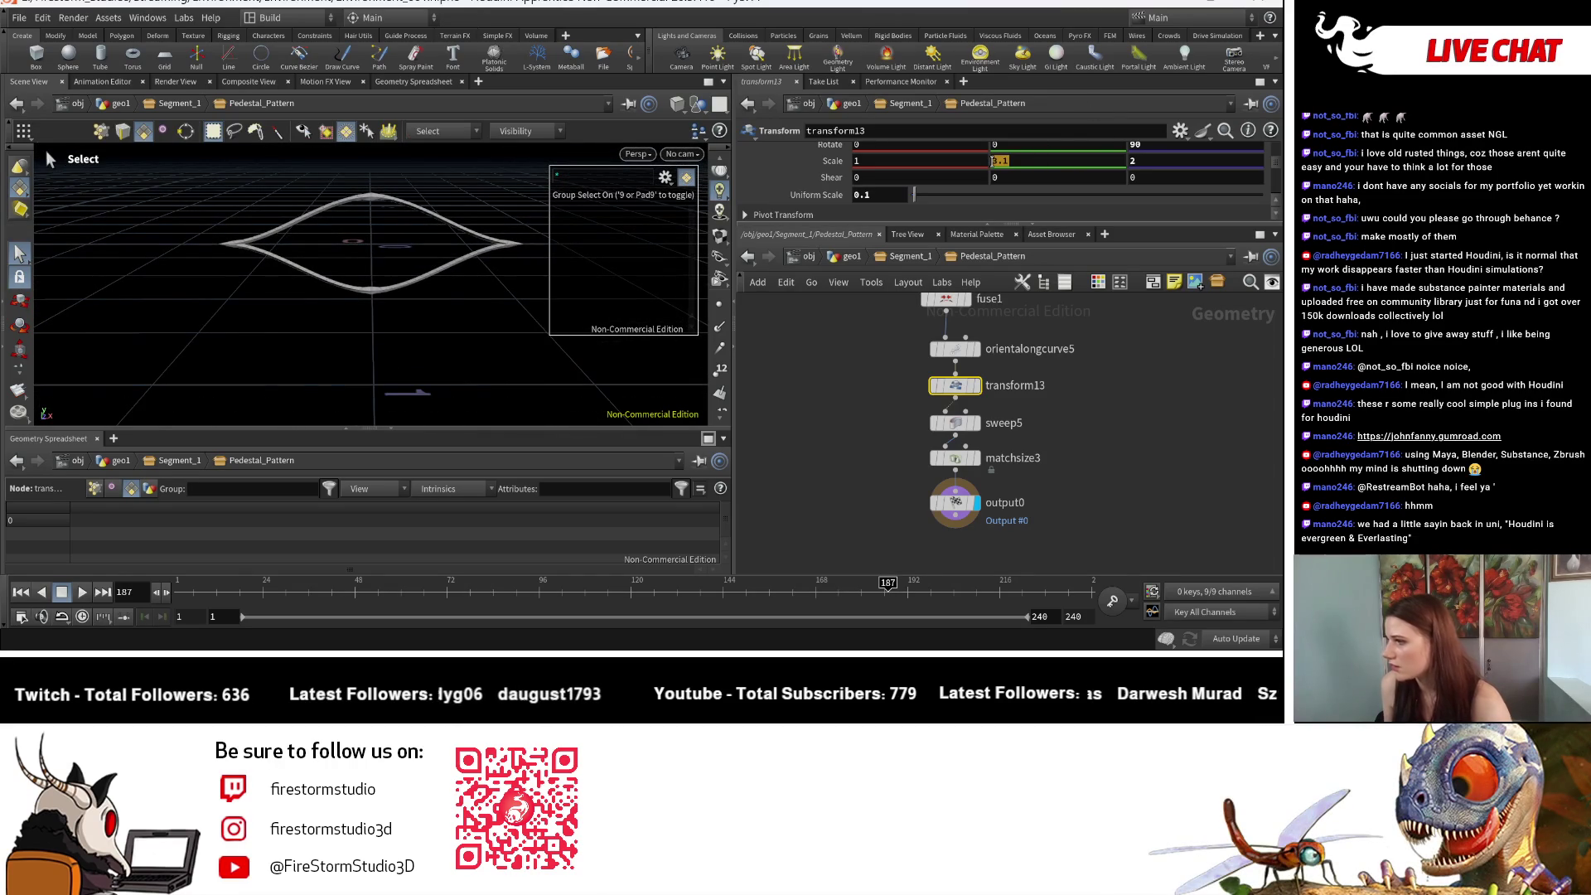
# Step: Set transform13's Y scale to 2.5, giving a 1, 2.5, 2 scale and a lens-shaped loop
pyautogui.write('2.5')
pyautogui.press('Return')
pyautogui.press('Escape')
pyautogui.moveTo(315, 285)
pyautogui.mouseDown()
pyautogui.moveTo(254, 282)
pyautogui.moveTo(370, 326)
pyautogui.moveTo(249, 259)
pyautogui.moveTo(315, 273)
pyautogui.mouseUp()
pyautogui.press('s')
pyautogui.click(955, 423)
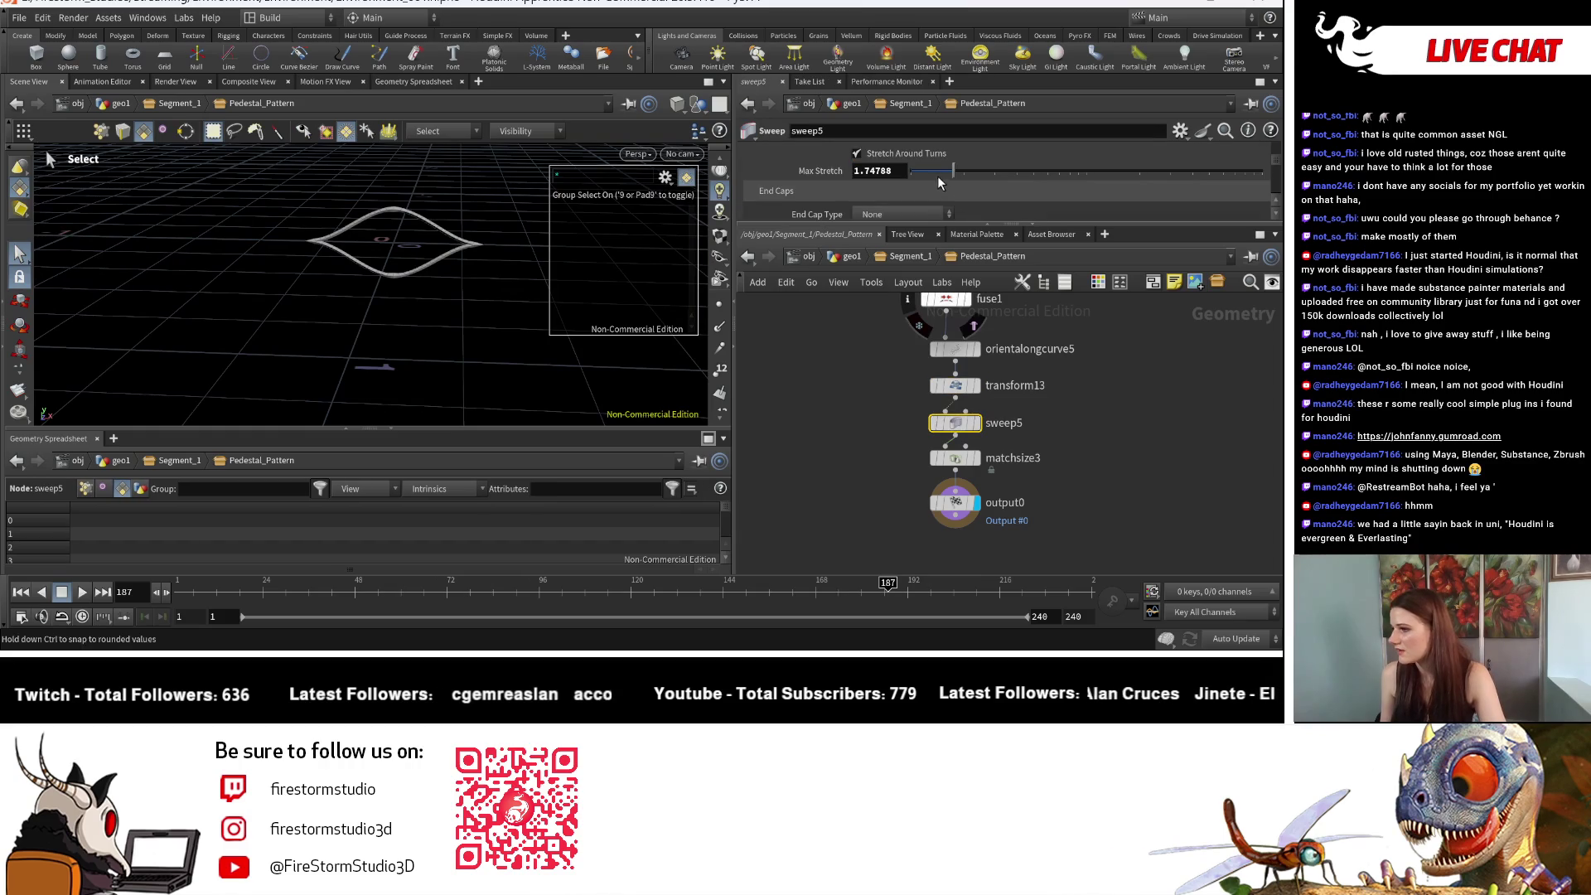
# Step: Set sweep5's Width to 0.025 and bypass the resample1 node
pyautogui.scroll(-2, 920, 174)
pyautogui.write('0.')
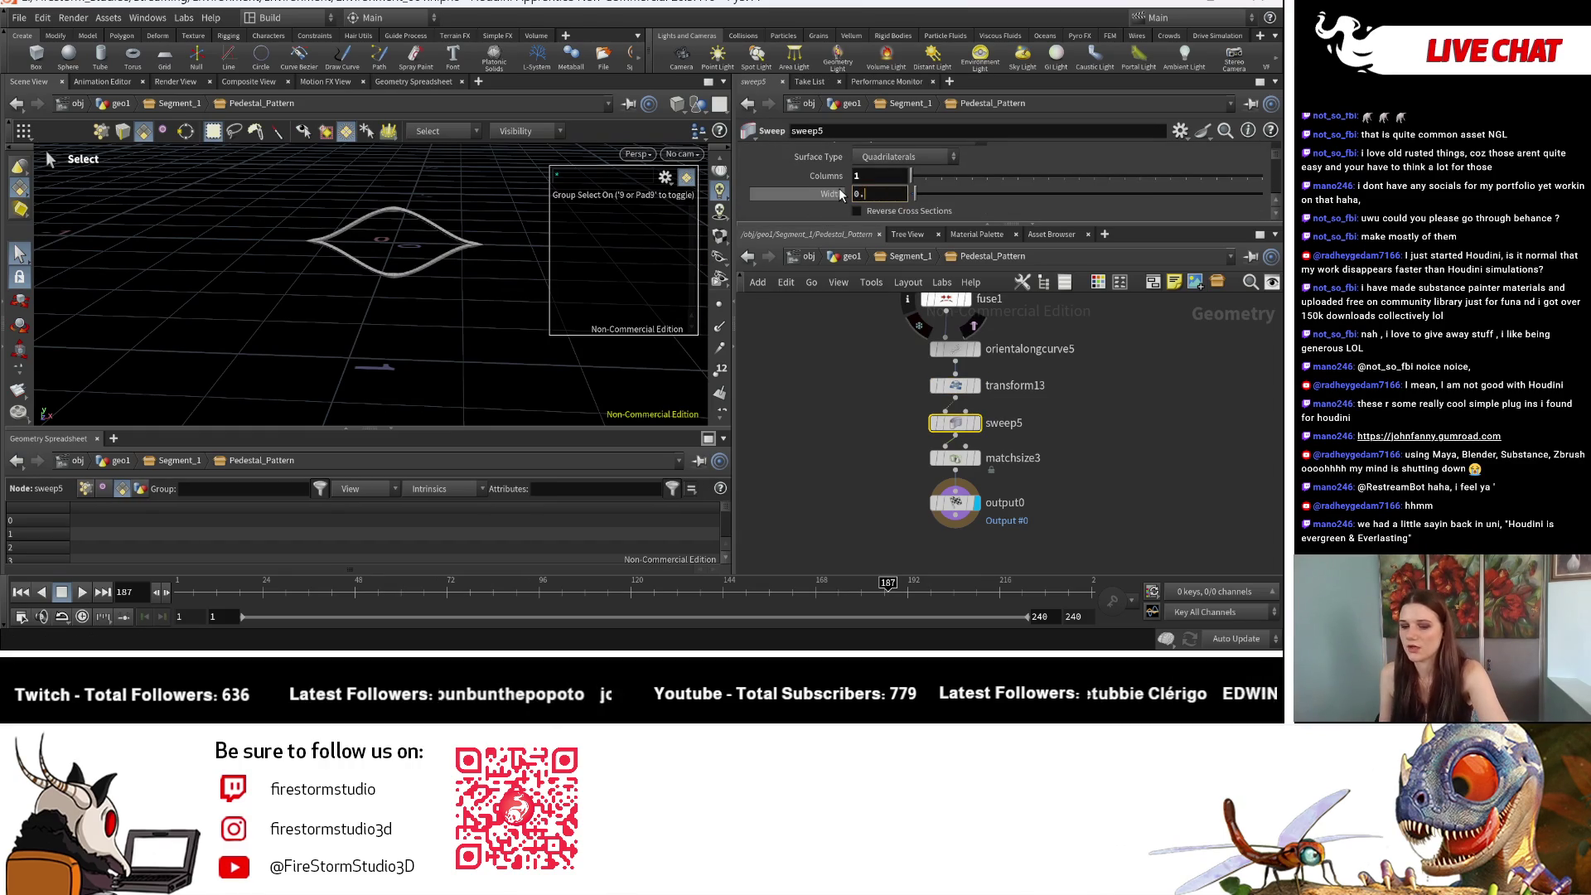
pyautogui.press('Return')
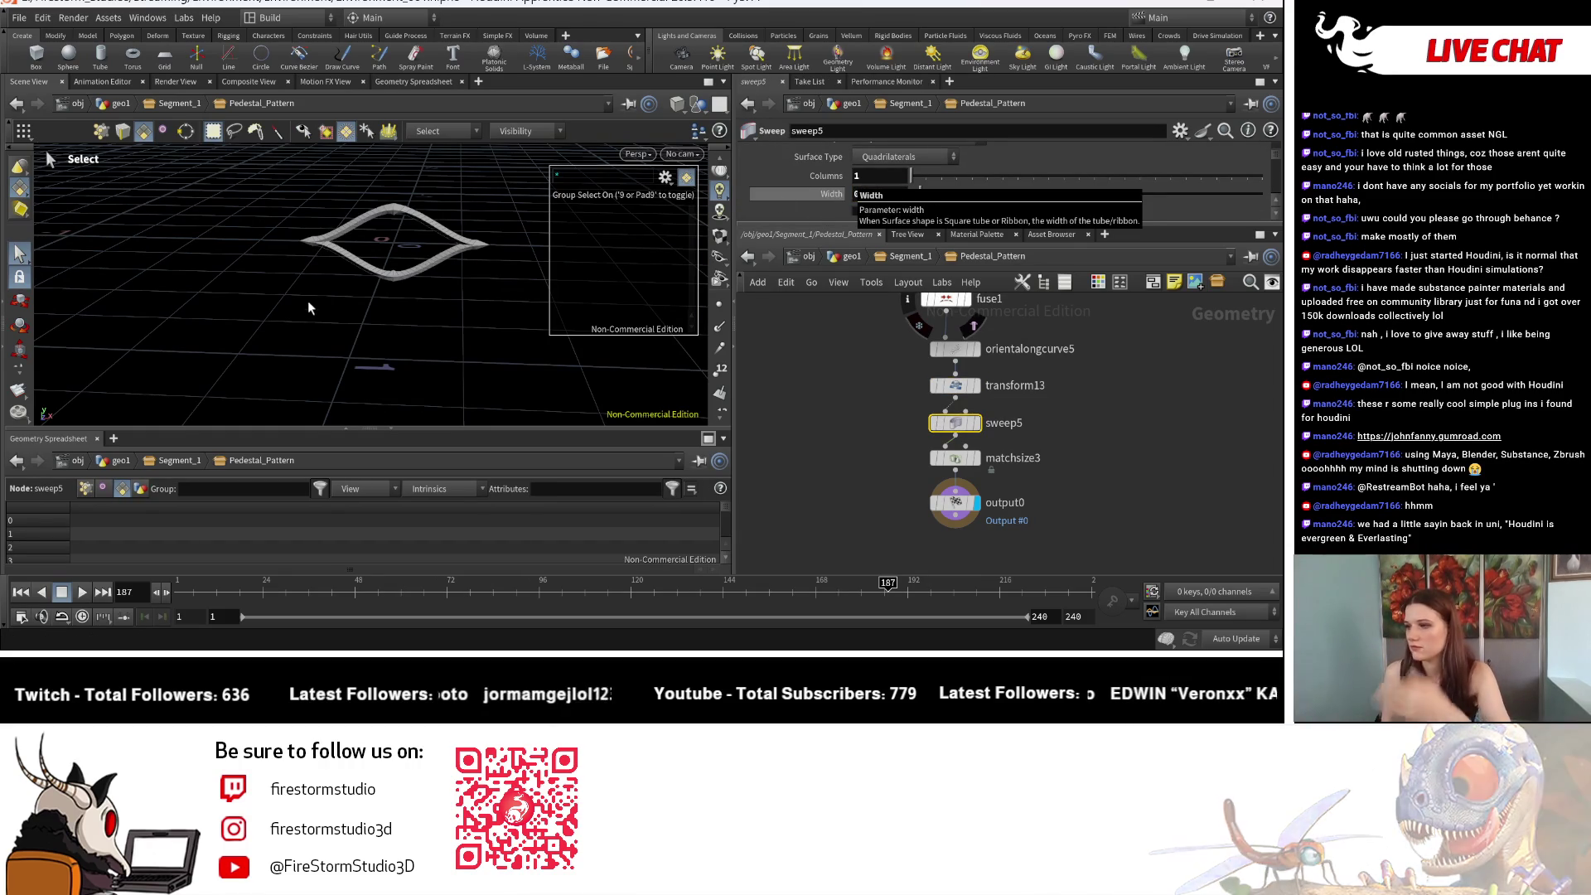
pyautogui.scroll(3, 451, 358)
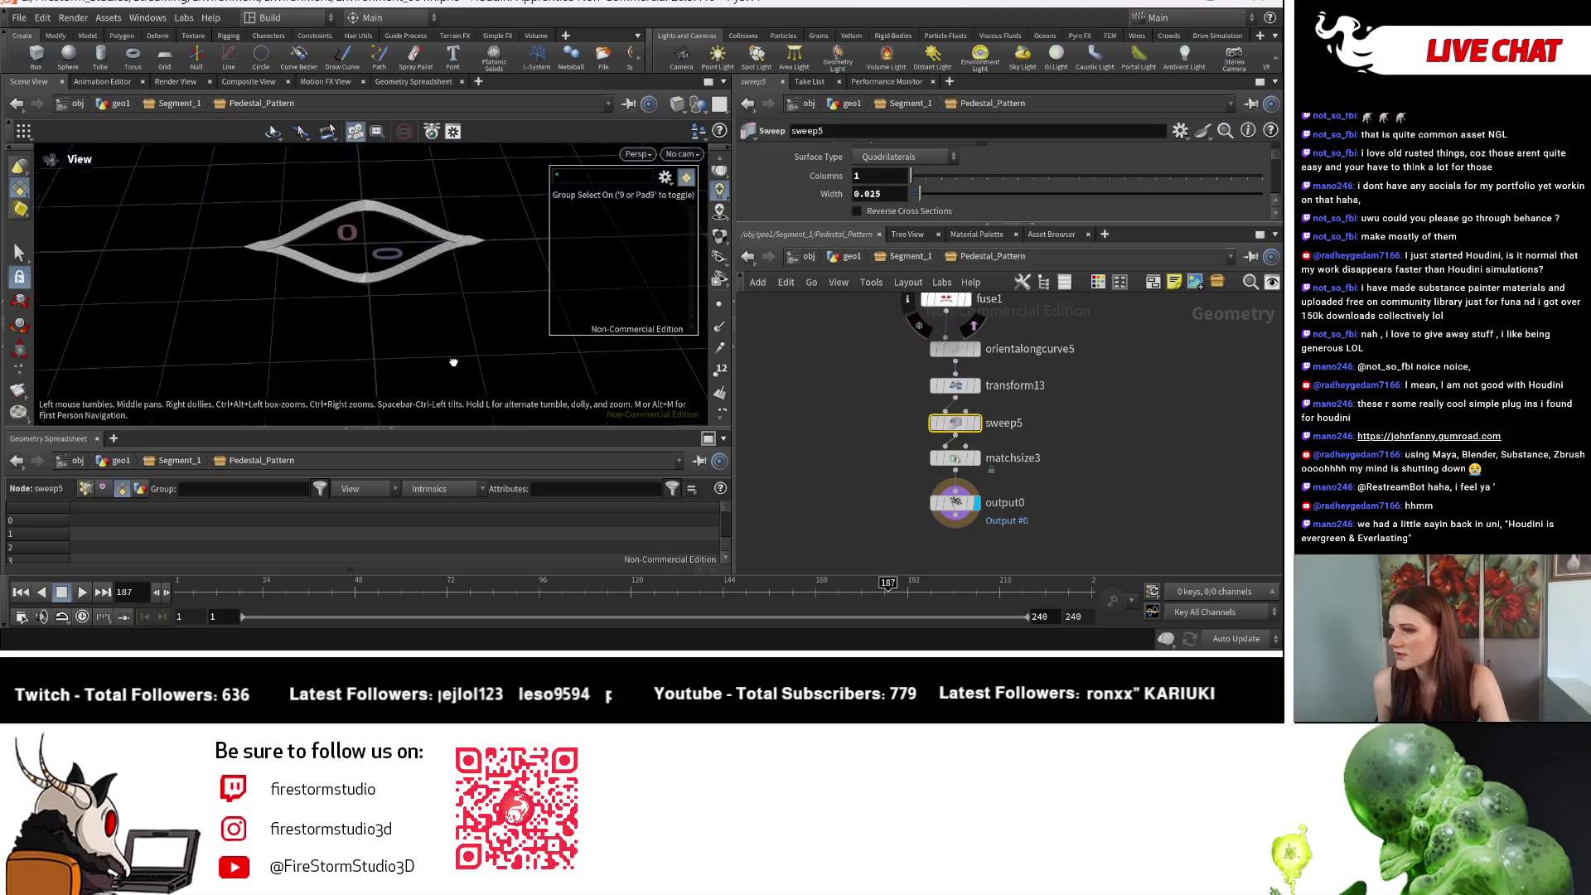
pyautogui.moveTo(1027, 348); pyautogui.dragTo(1027, 460, button='middle')
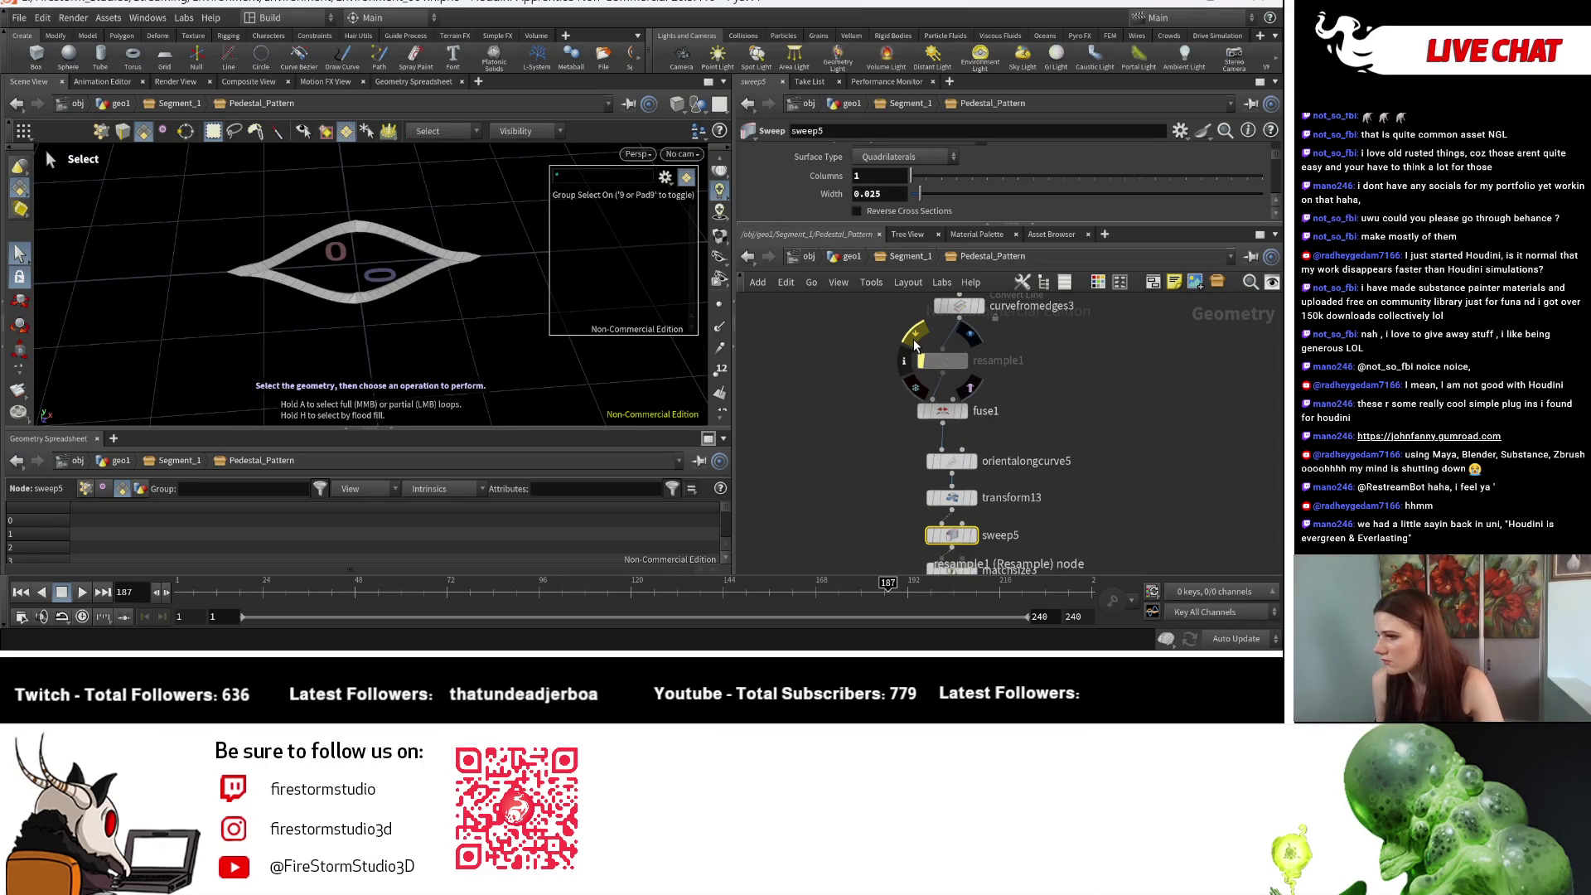
pyautogui.click(914, 338)
# Step: Inspect the sweep ribbon and toggle Apply Scale Along Curve off and back on
pyautogui.press('Escape')
pyautogui.moveTo(462, 394)
pyautogui.mouseDown()
pyautogui.moveTo(419, 315)
pyautogui.moveTo(389, 332)
pyautogui.moveTo(301, 326)
pyautogui.moveTo(348, 326)
pyautogui.moveTo(197, 298)
pyautogui.moveTo(374, 317)
pyautogui.moveTo(661, 419)
pyautogui.mouseUp()
pyautogui.scroll(5, 333, 356)
pyautogui.scroll(-5, 333, 357)
pyautogui.press('Escape')
pyautogui.scroll(3, 912, 507)
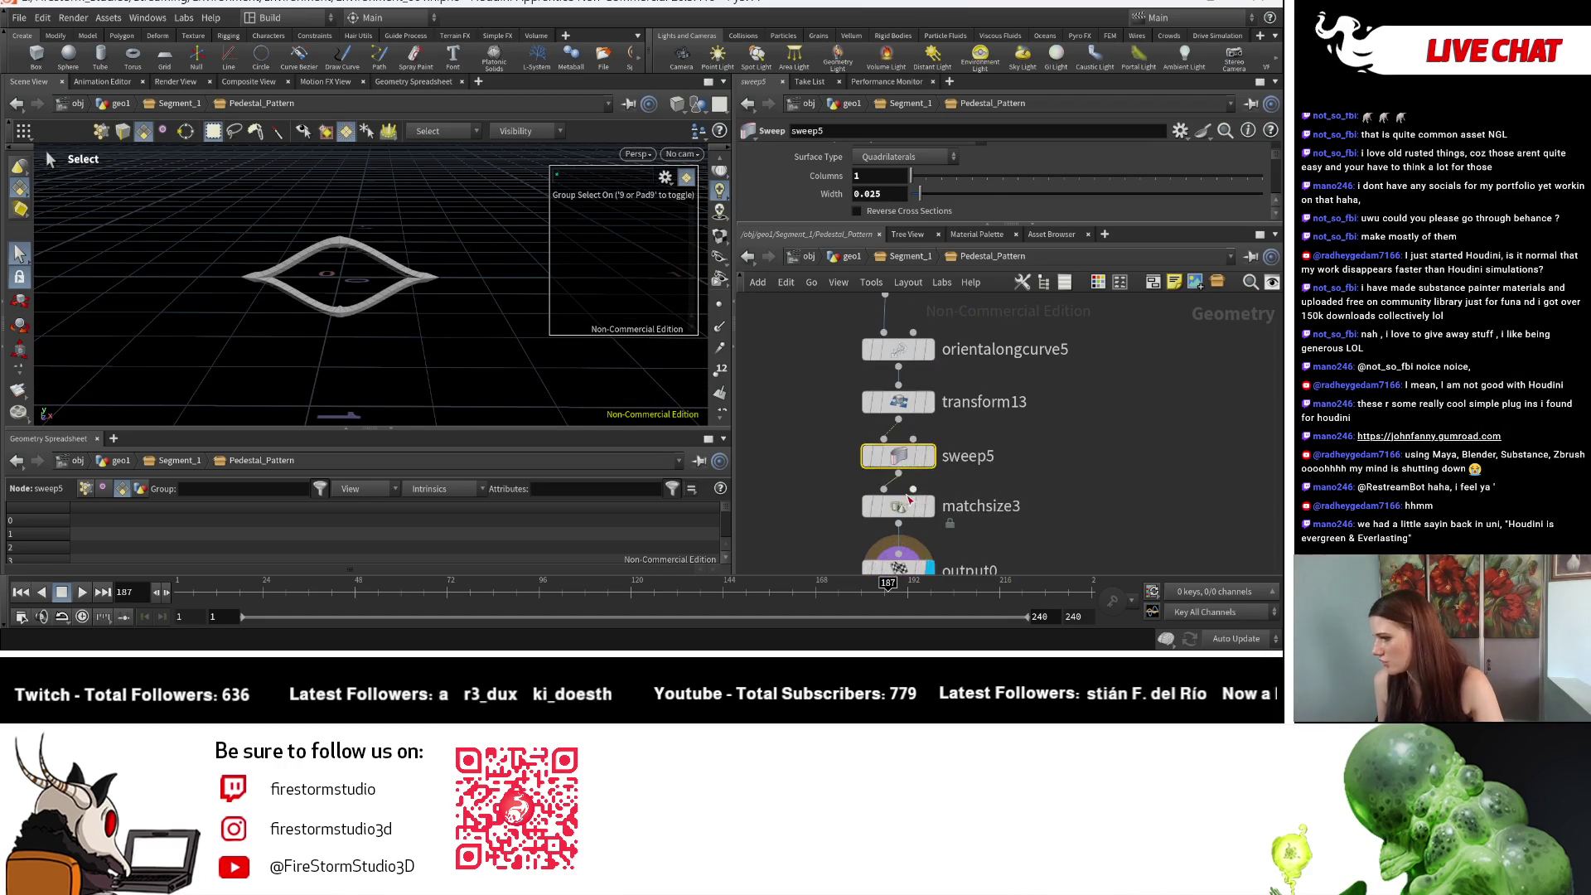
pyautogui.scroll(-5, 958, 211)
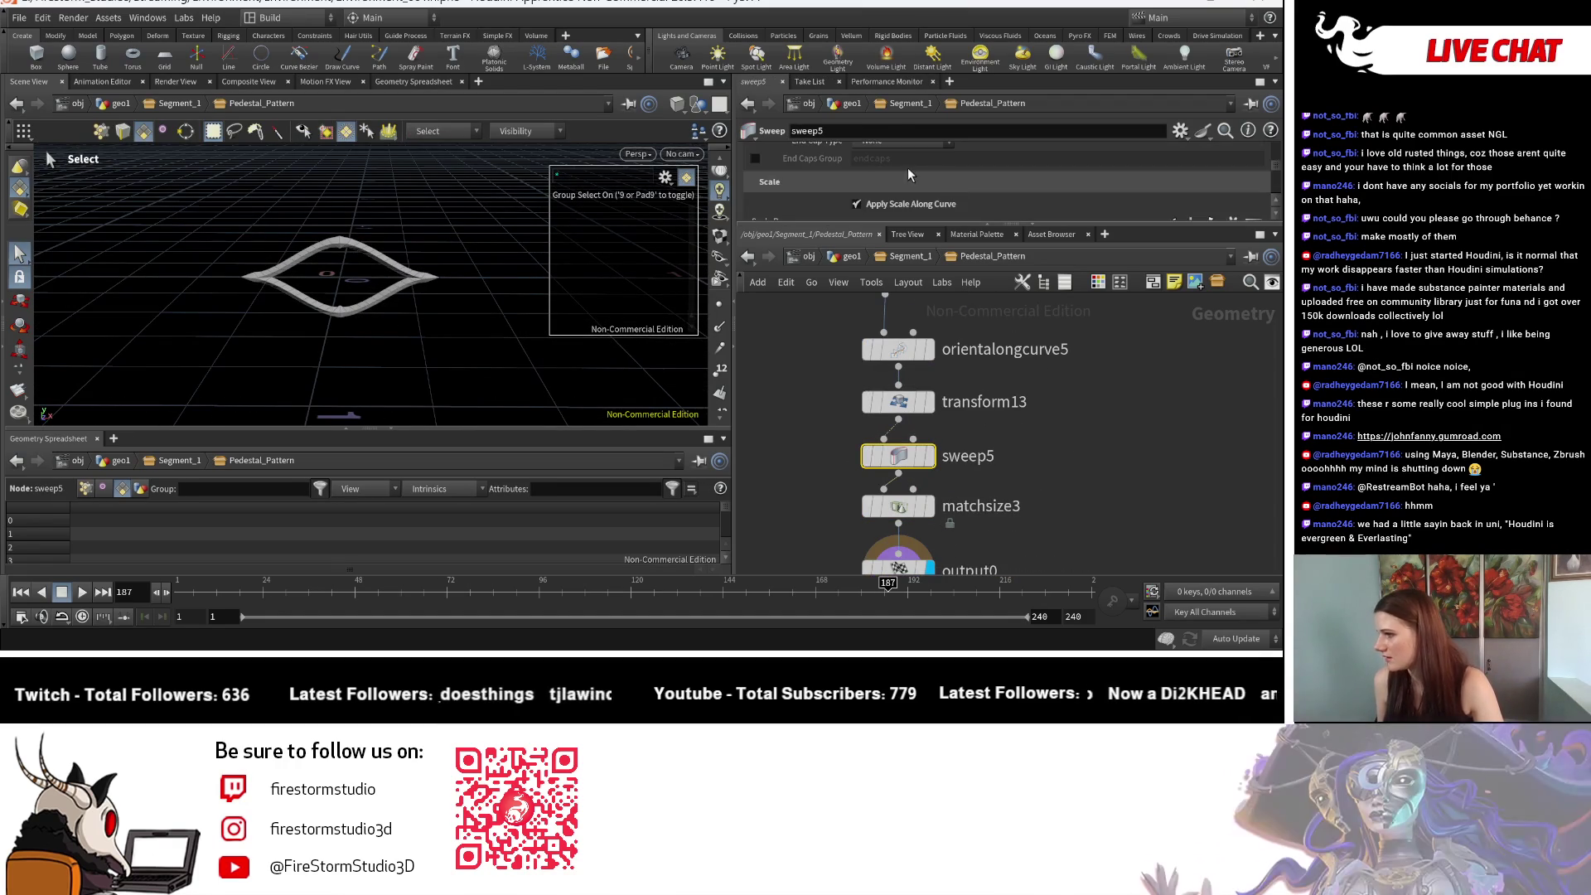
pyautogui.click(898, 206)
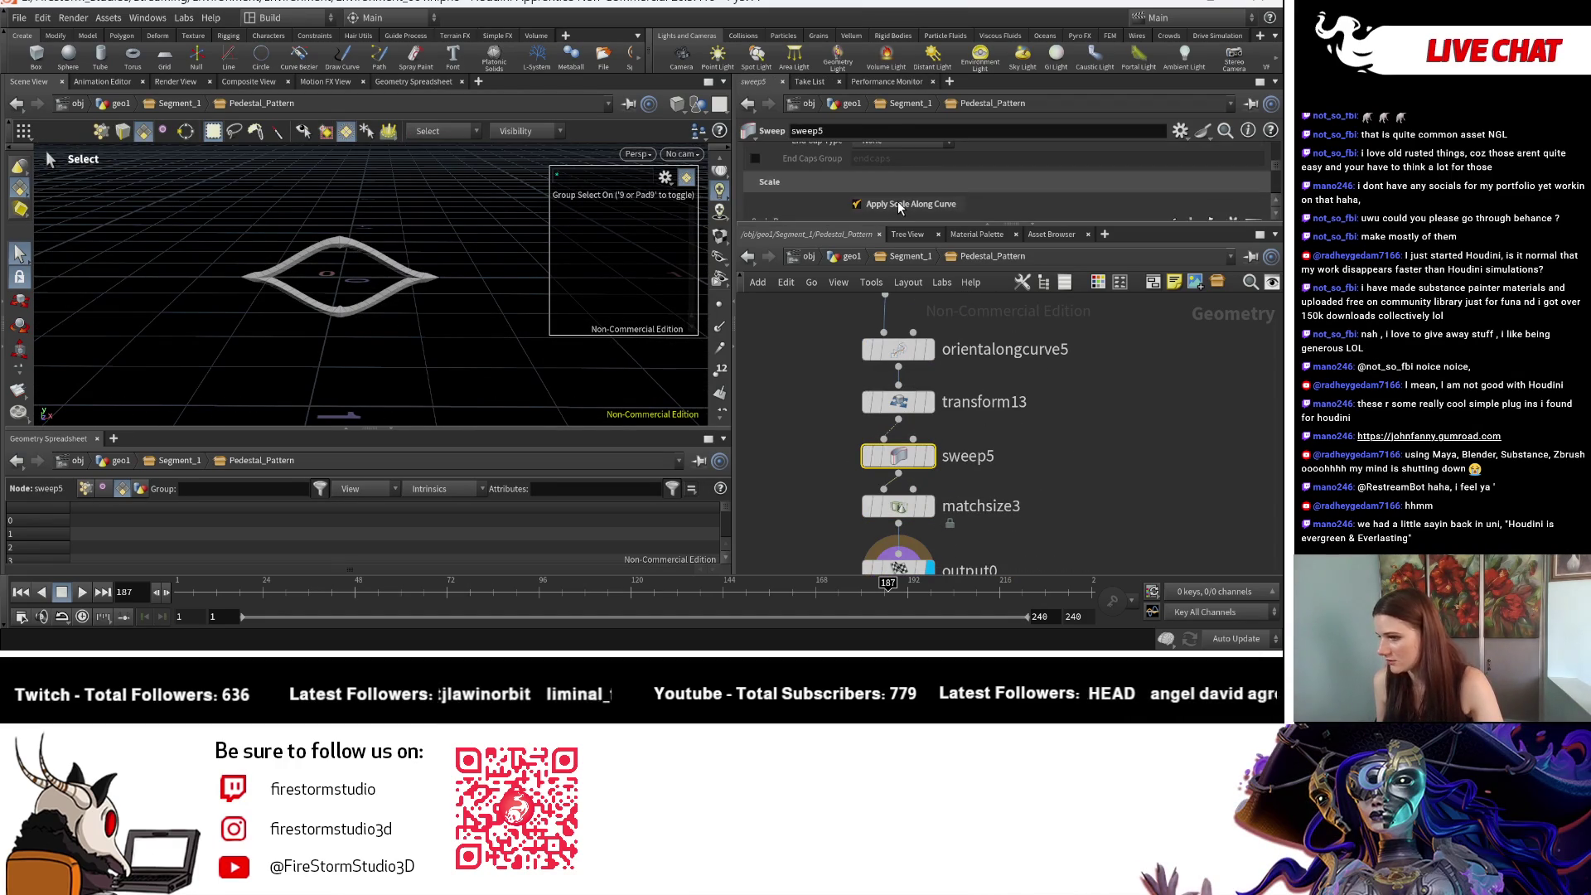
pyautogui.click(867, 199)
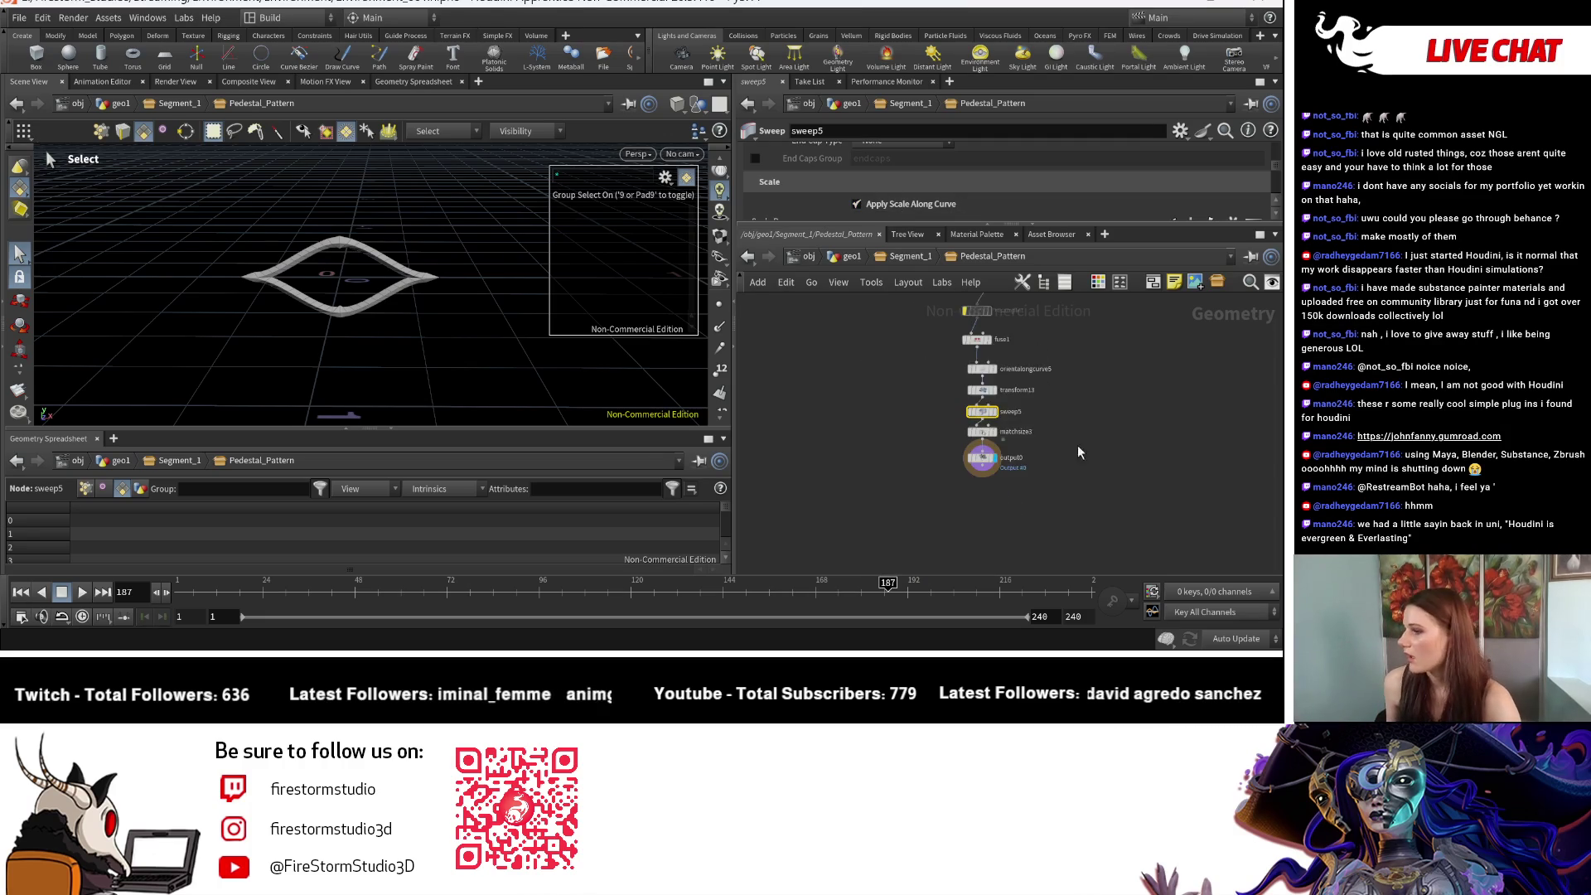
# Step: Select output0 and return to the Segment_1 network to view the outline curve
pyautogui.moveTo(1048, 445); pyautogui.dragTo(1053, 274, button='middle')
pyautogui.click(906, 386)
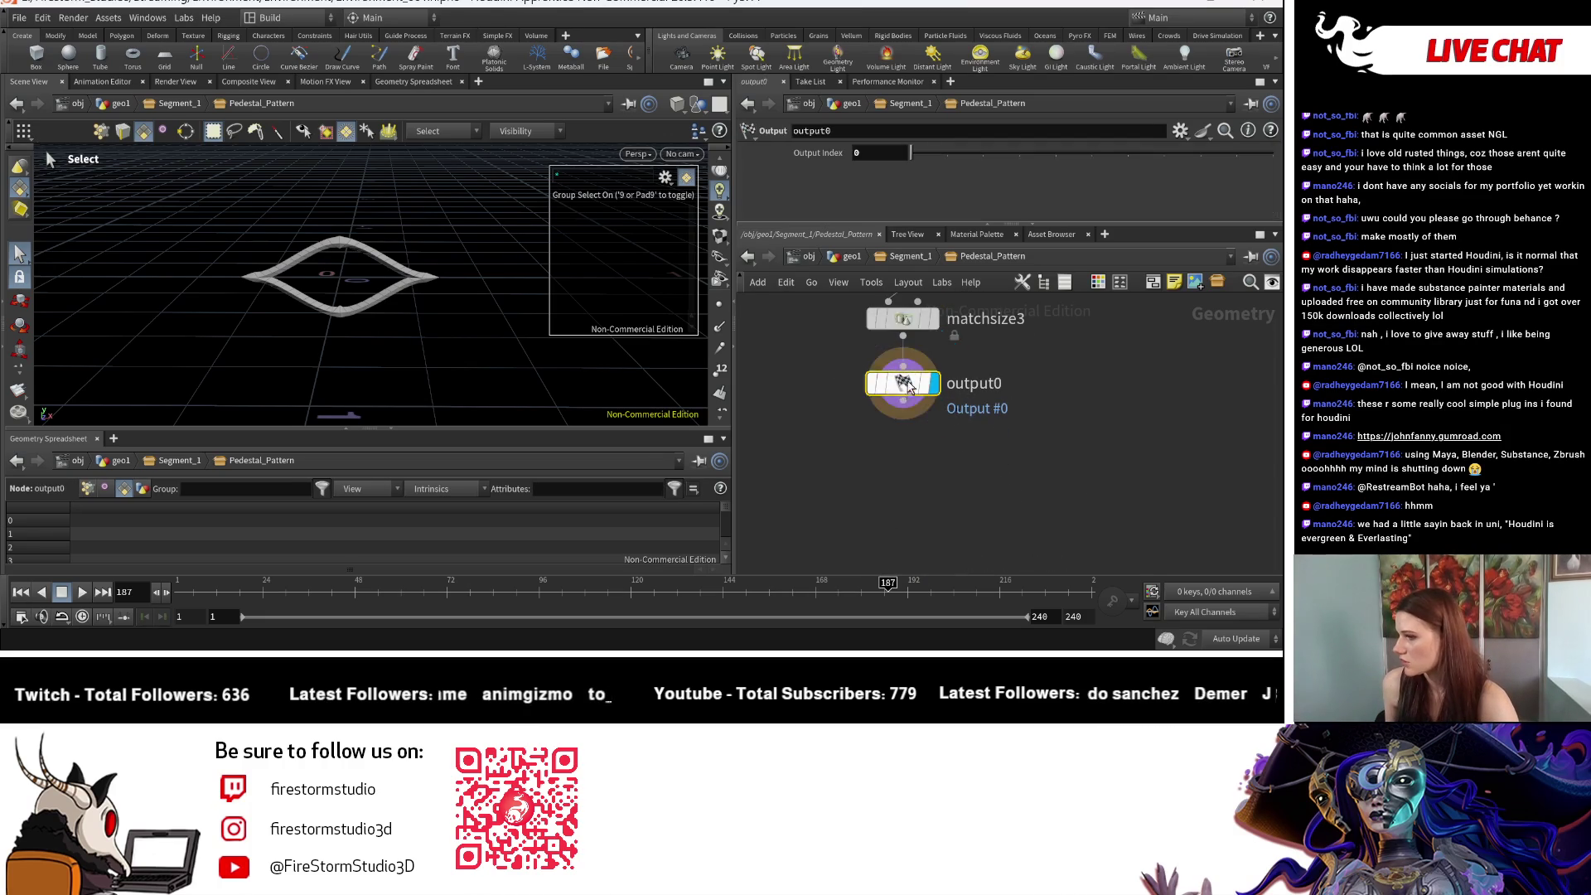
pyautogui.click(906, 256)
pyautogui.moveTo(367, 328)
pyautogui.mouseDown()
pyautogui.moveTo(331, 337)
pyautogui.moveTo(293, 236)
pyautogui.mouseUp()
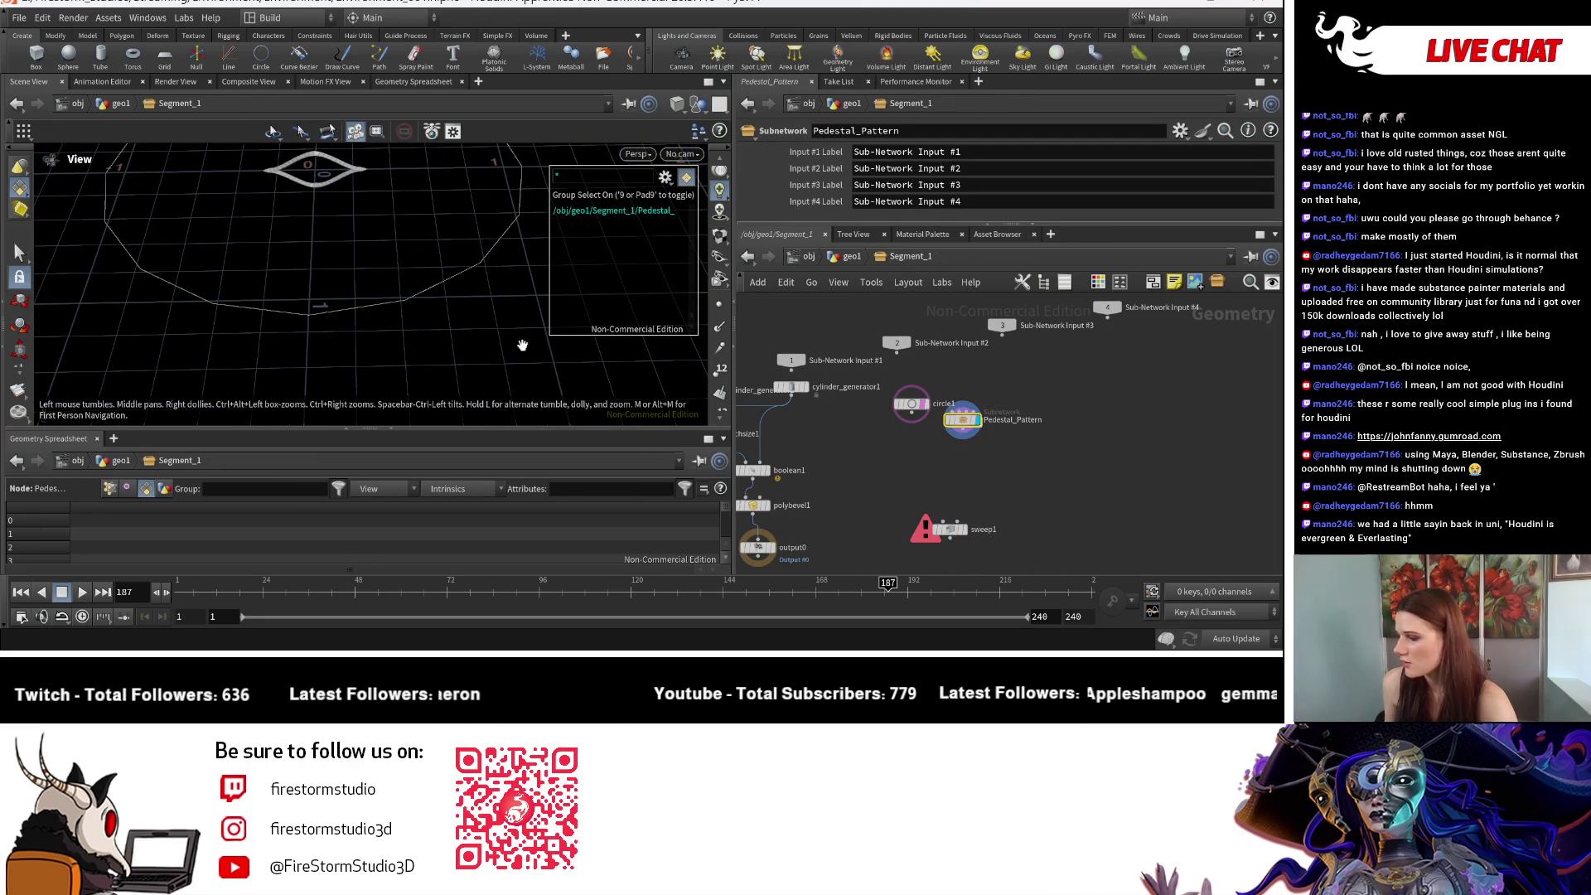
# Step: Add a Copy to Curves node to the Segment_1 network
pyautogui.press('s')
pyautogui.press('Tab')
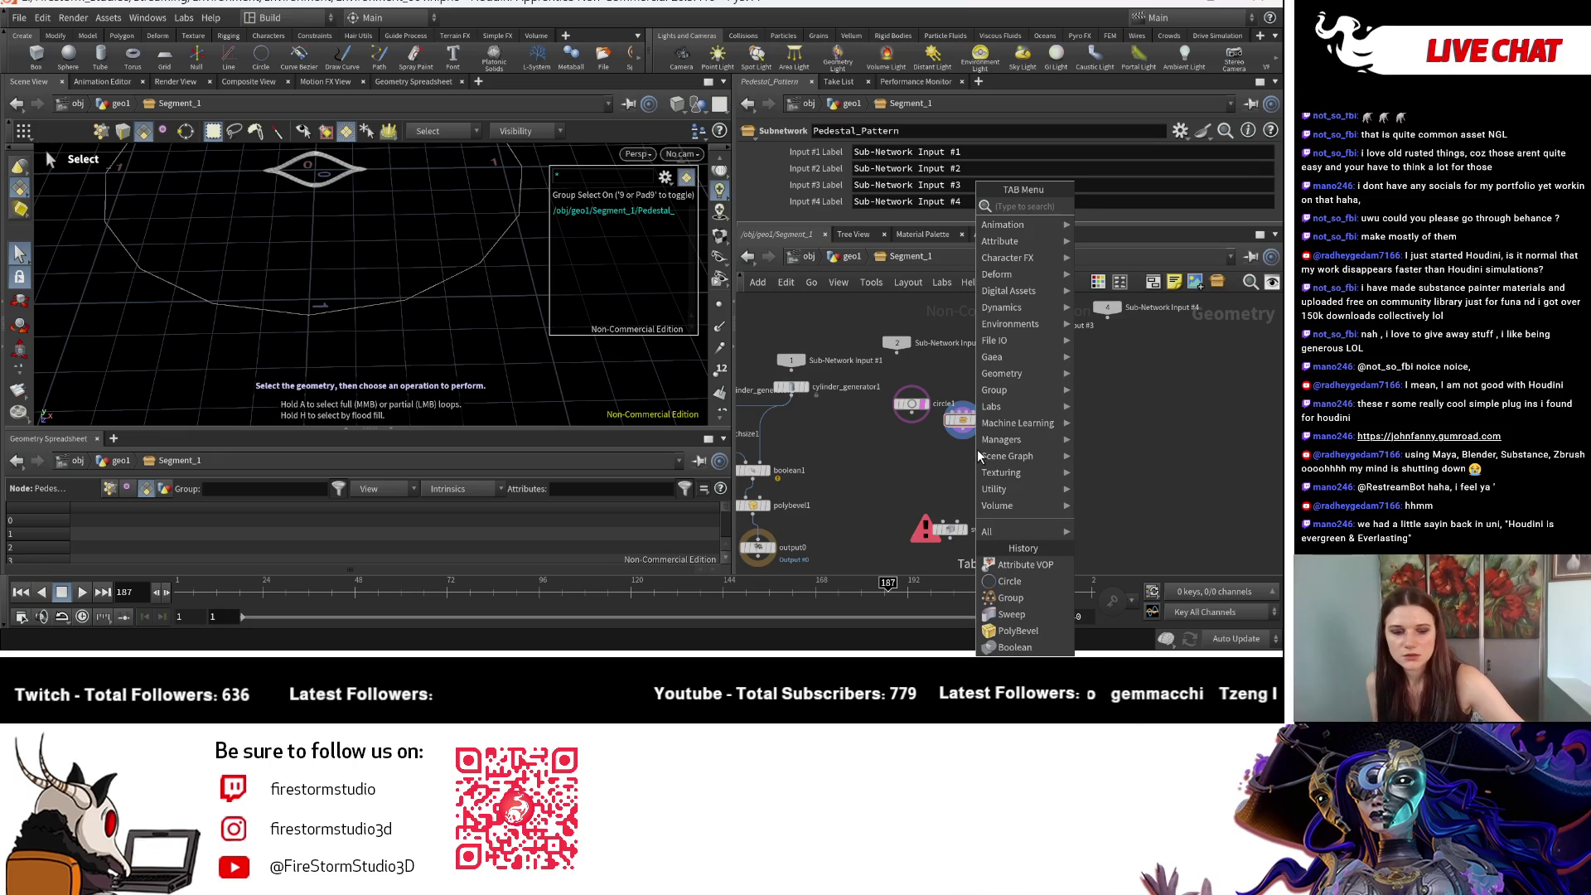
pyautogui.write('cop')
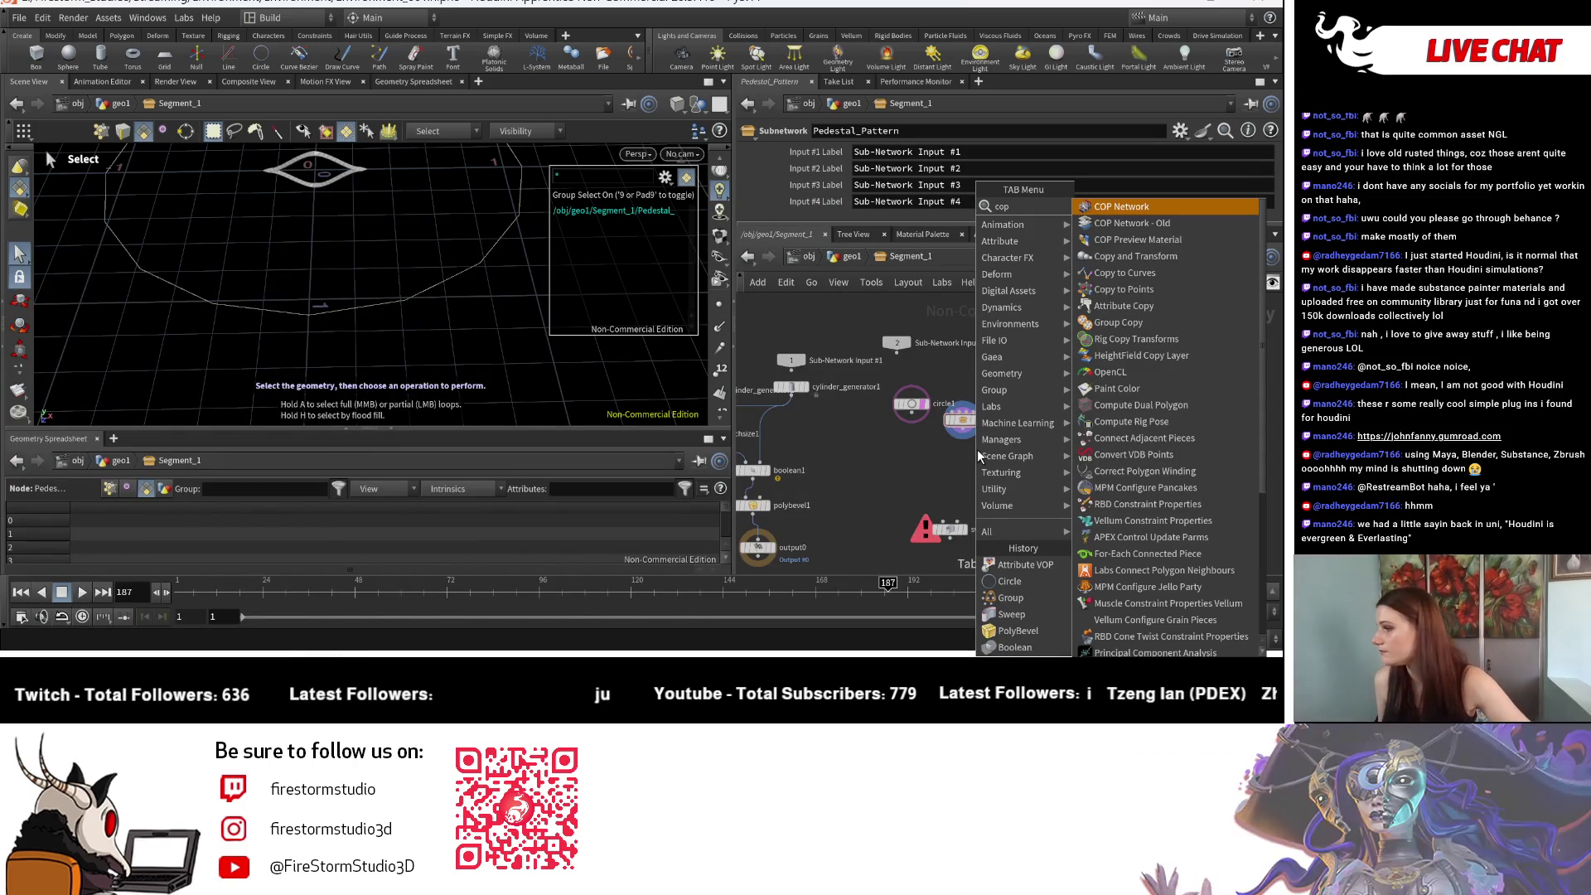
pyautogui.click(1165, 285)
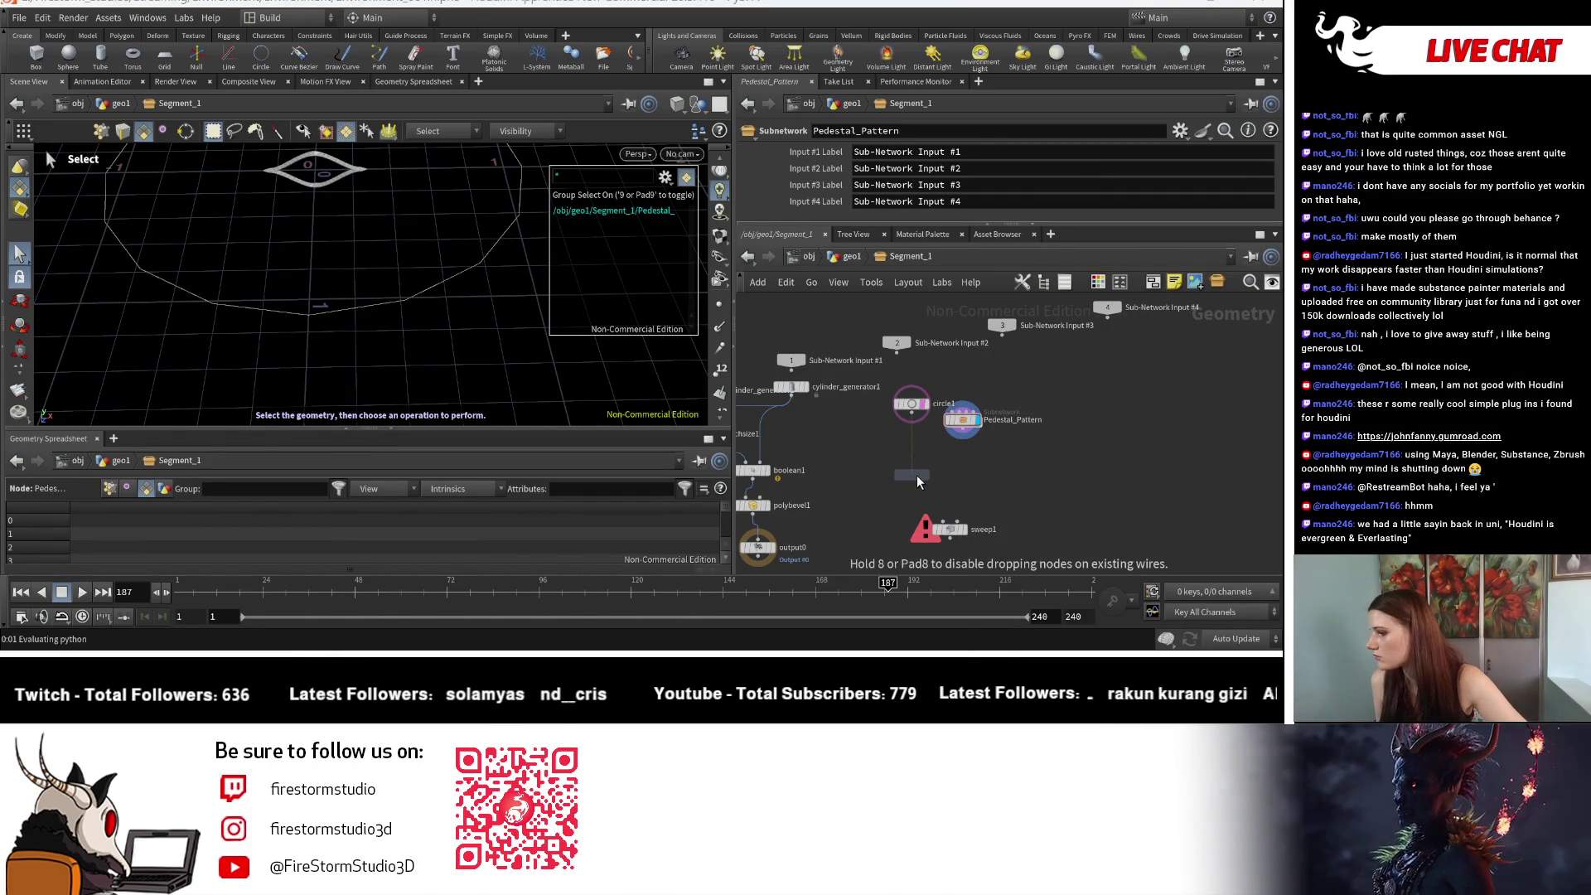
pyautogui.press('Escape')
pyautogui.press('Tab')
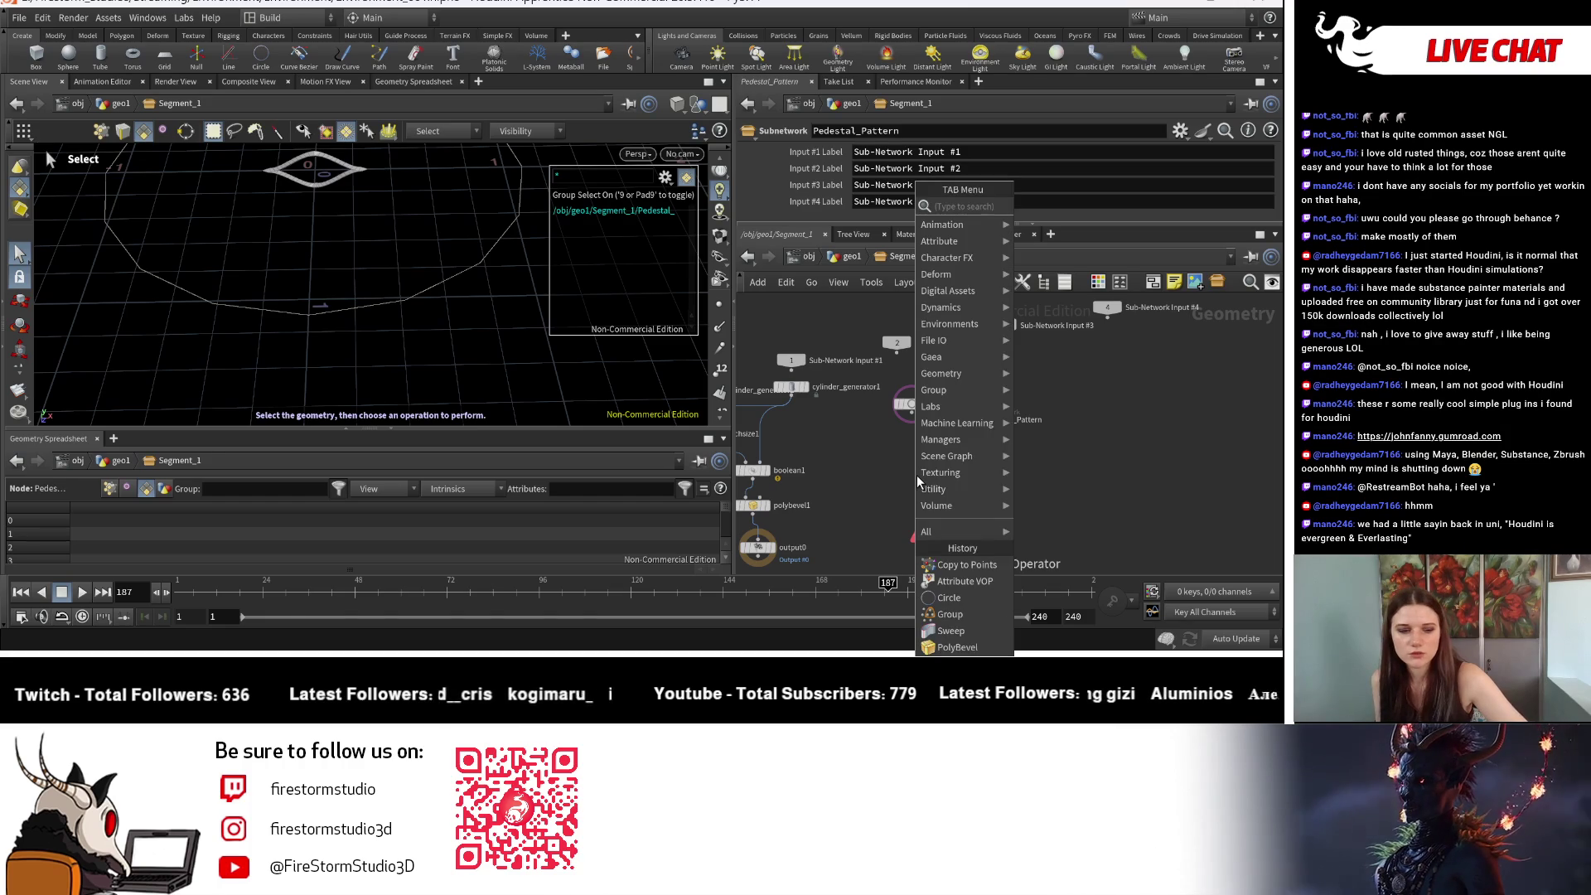
pyautogui.write('copy')
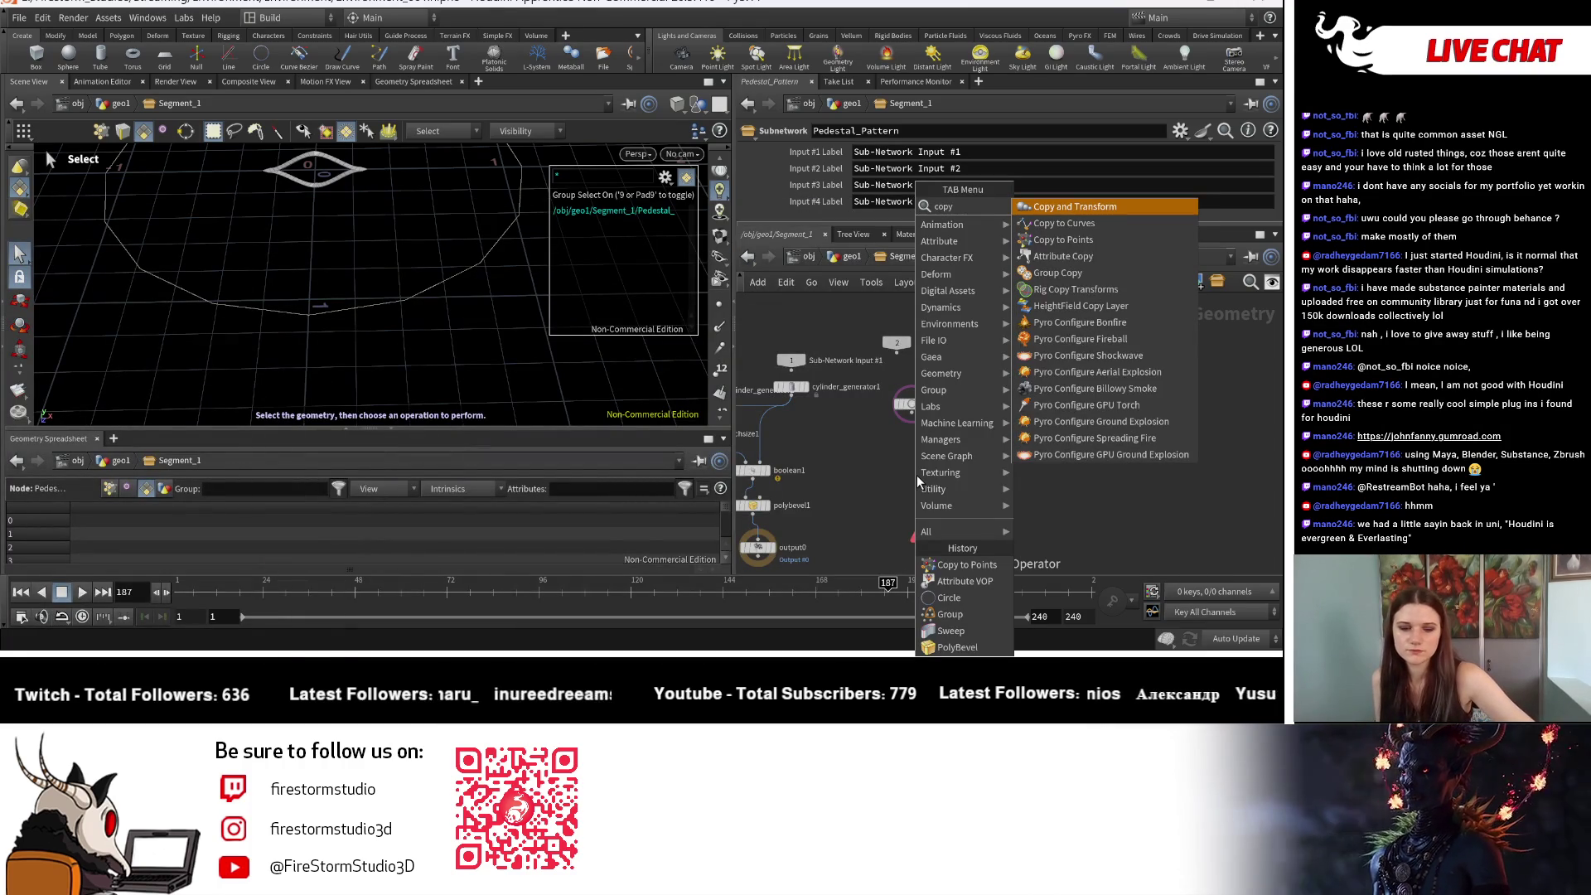
pyautogui.write('a')
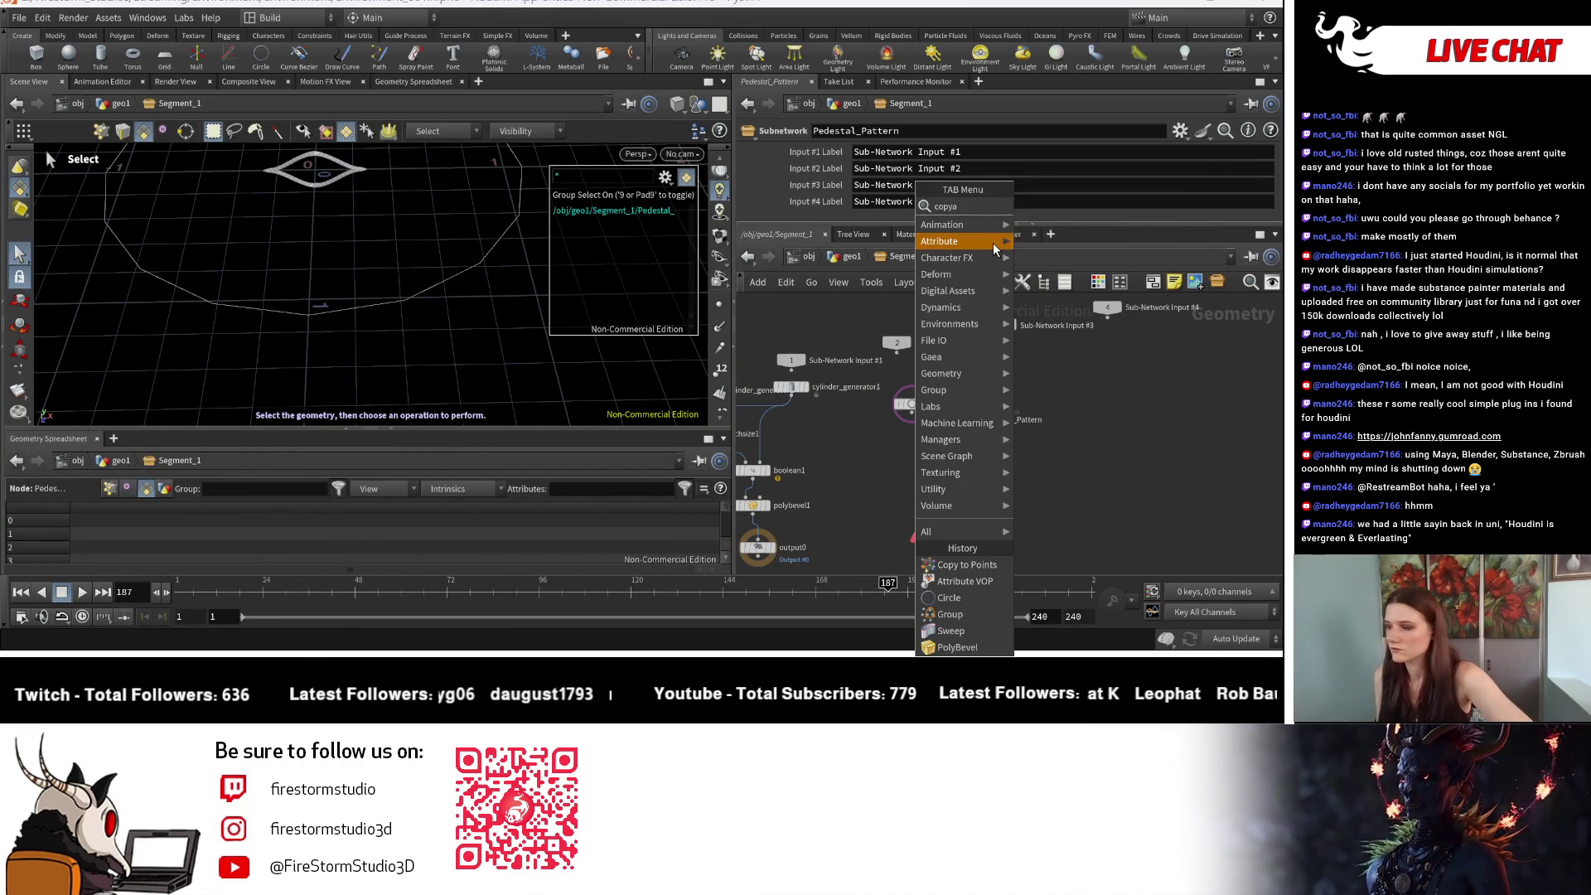
pyautogui.press('BackSpace')
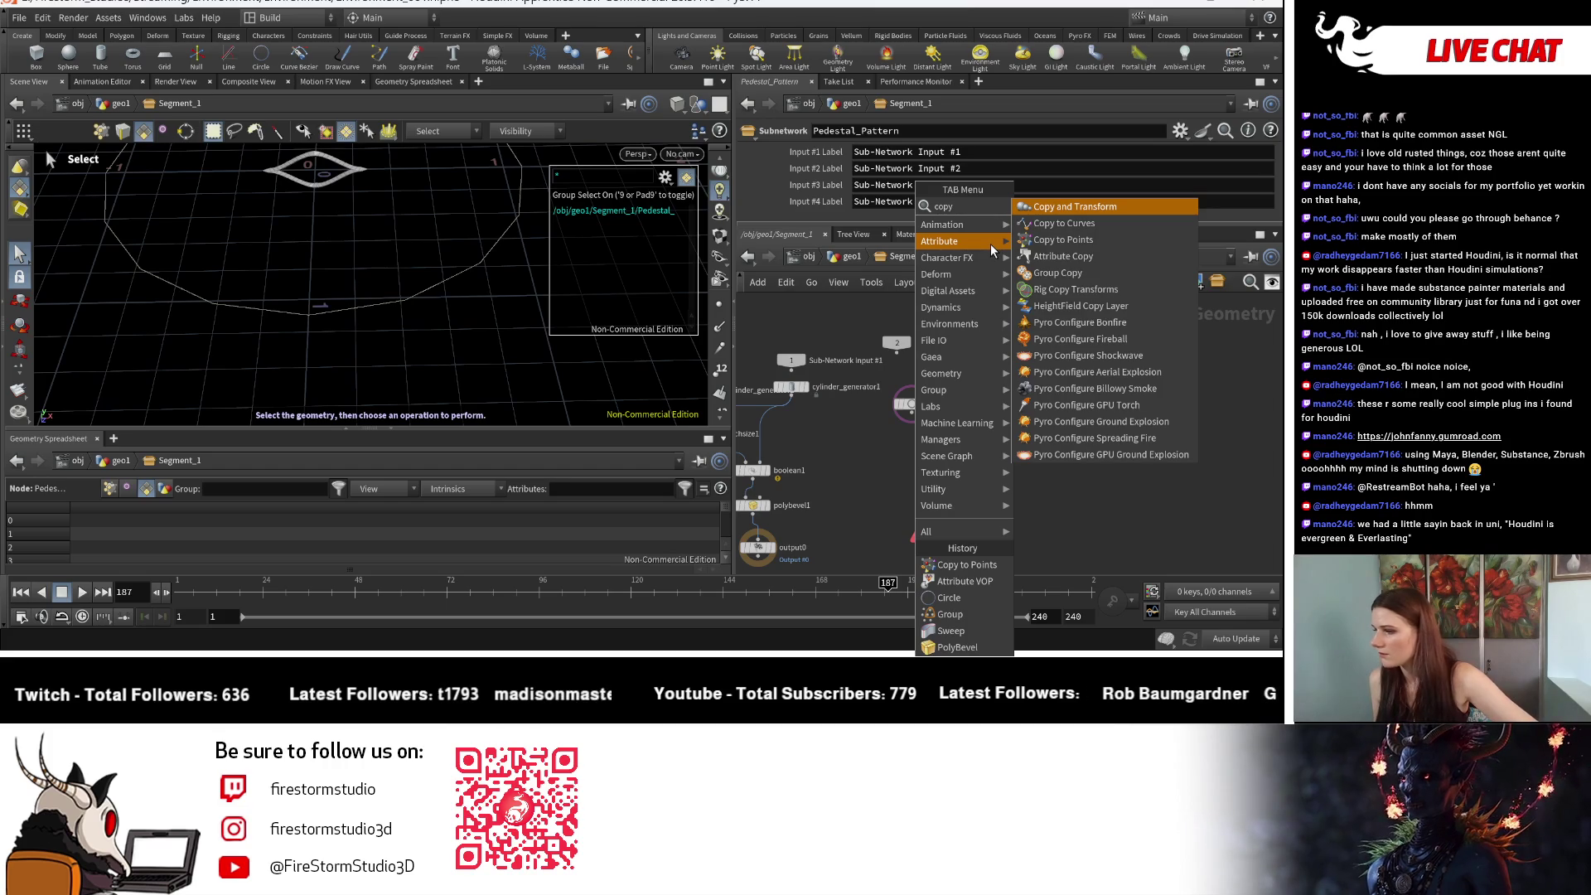
pyautogui.click(1064, 223)
pyautogui.click(1027, 518)
# Step: Wire circle1 and Pedestal_Pattern into copytocurves1 and display the ring of copies
pyautogui.scroll(3, 895, 528)
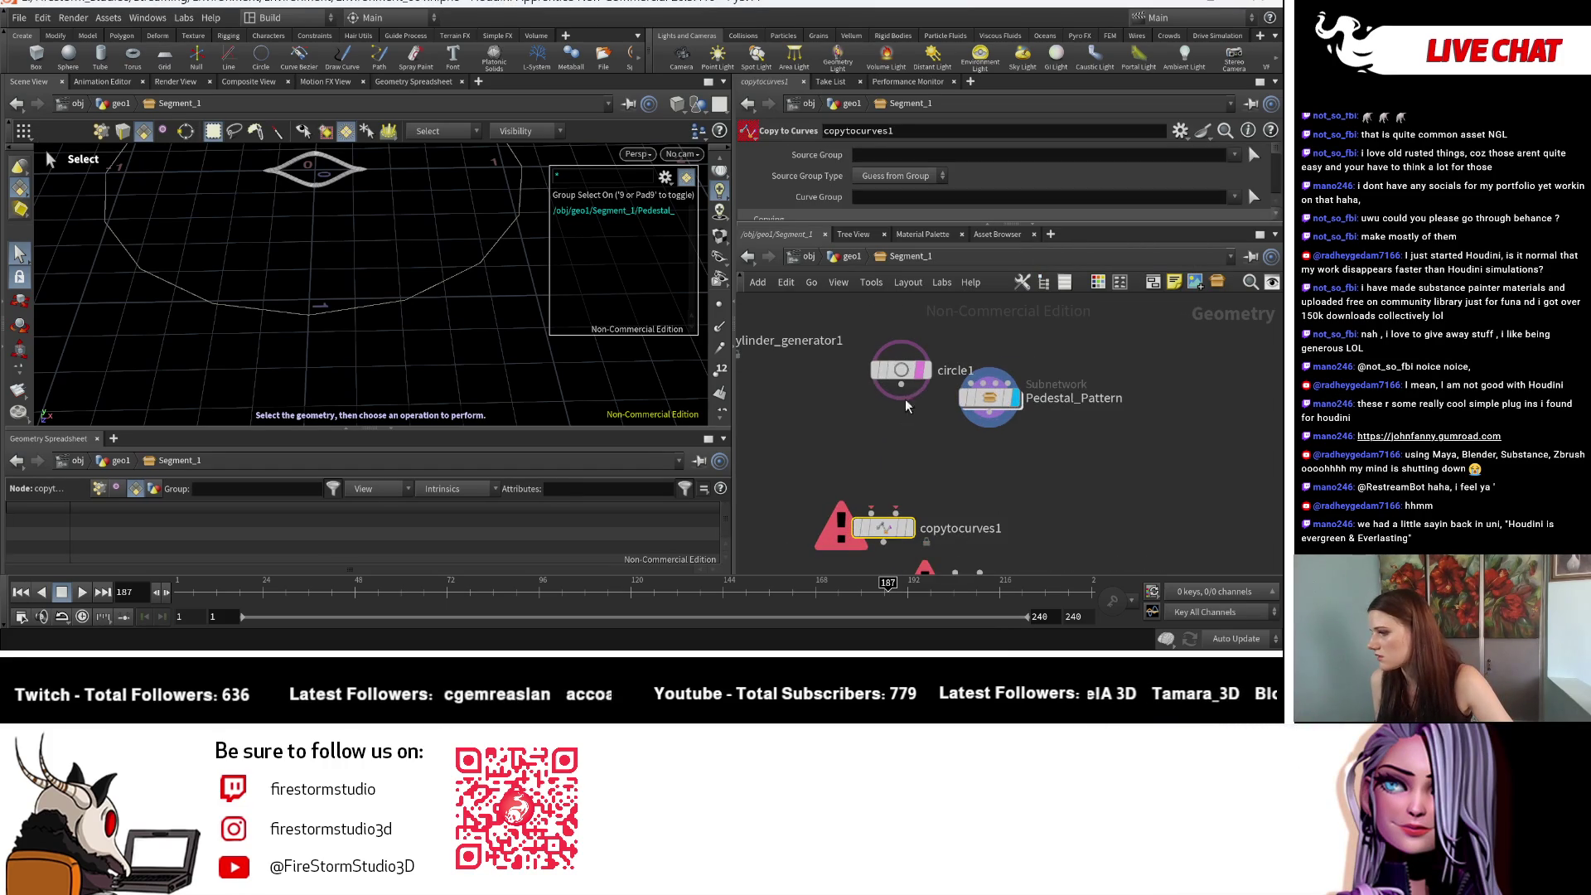
pyautogui.click(897, 514)
pyautogui.moveTo(986, 398)
pyautogui.mouseDown()
pyautogui.moveTo(793, 414)
pyautogui.moveTo(862, 508)
pyautogui.mouseUp()
pyautogui.click(862, 512)
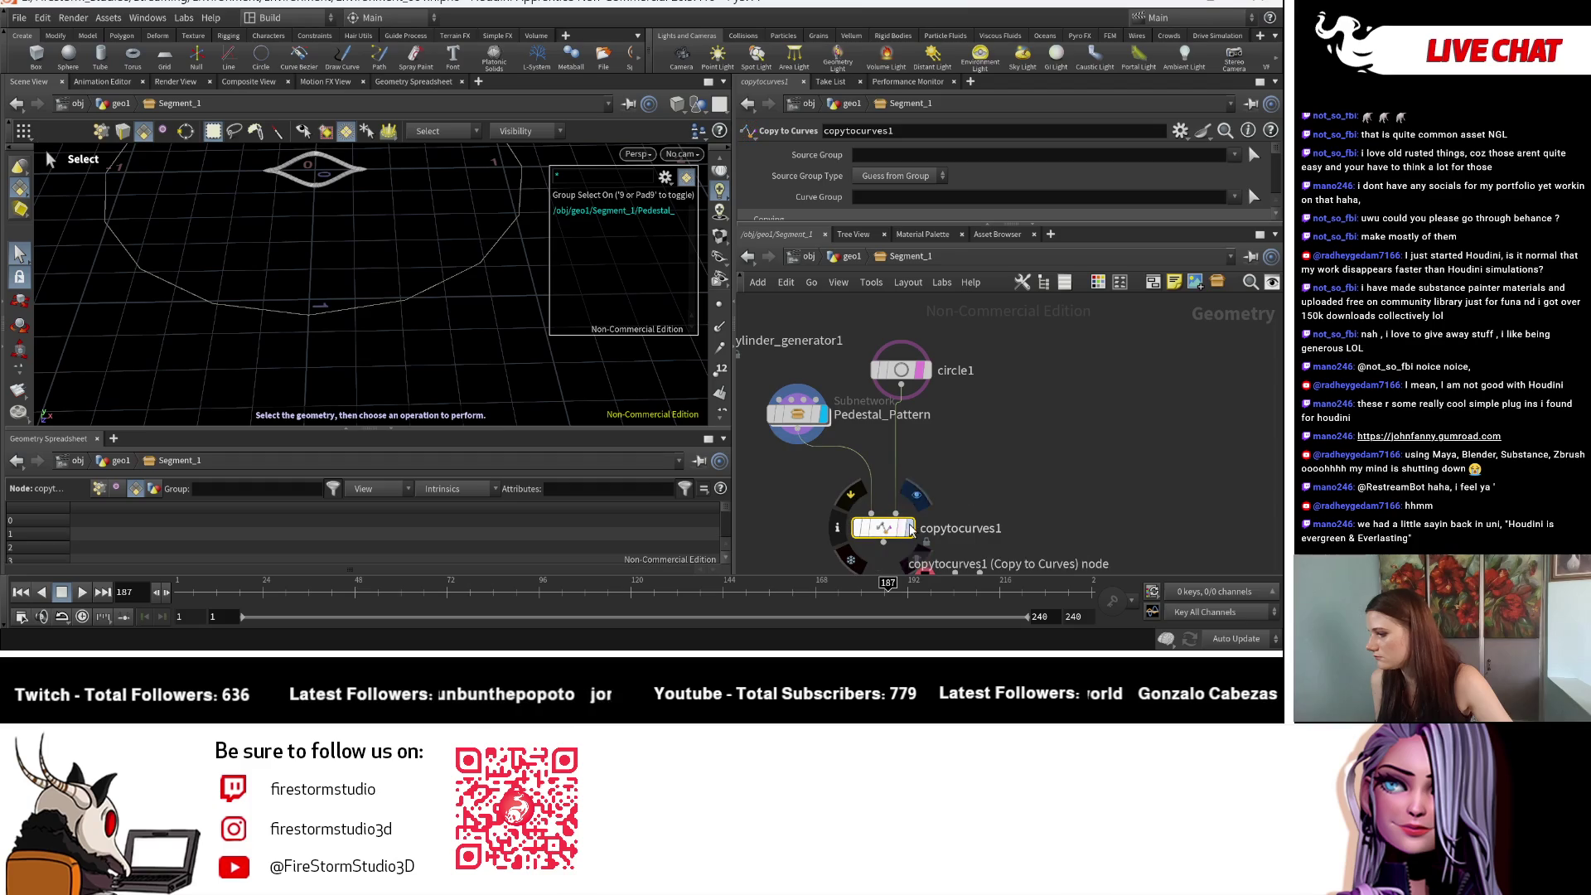
pyautogui.click(909, 528)
pyautogui.press('Escape')
pyautogui.moveTo(274, 331)
pyautogui.mouseDown()
pyautogui.moveTo(353, 388)
pyautogui.moveTo(430, 348)
pyautogui.mouseUp()
pyautogui.press('s')
# Step: Inside Pedestal_Pattern, change transform13's Rotate Z from 90 to 0
pyautogui.click(777, 411)
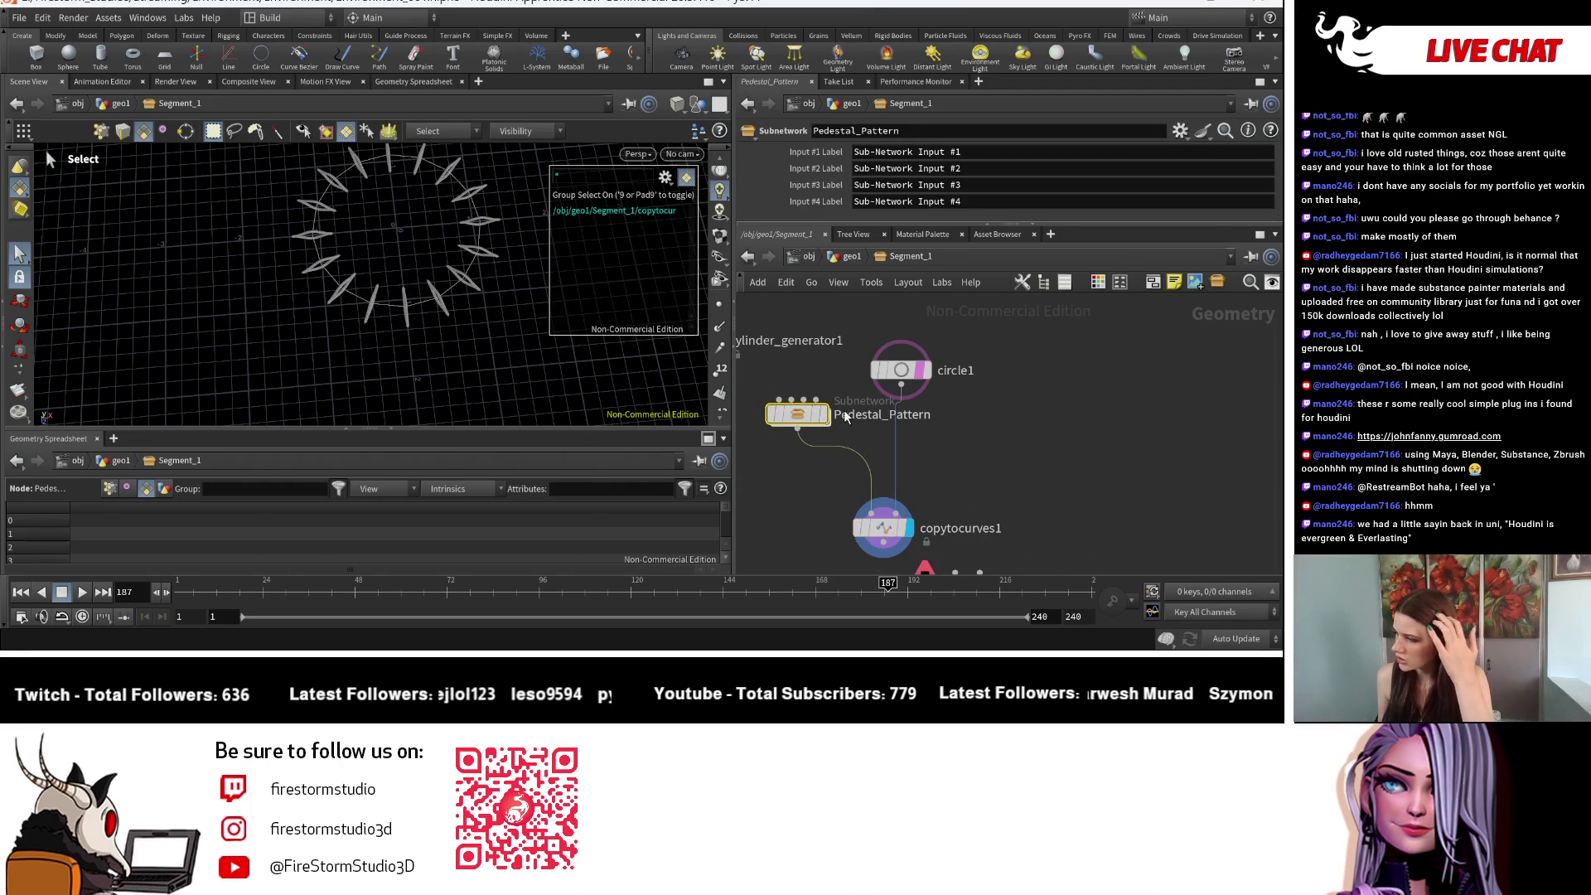
pyautogui.doubleClick(802, 414)
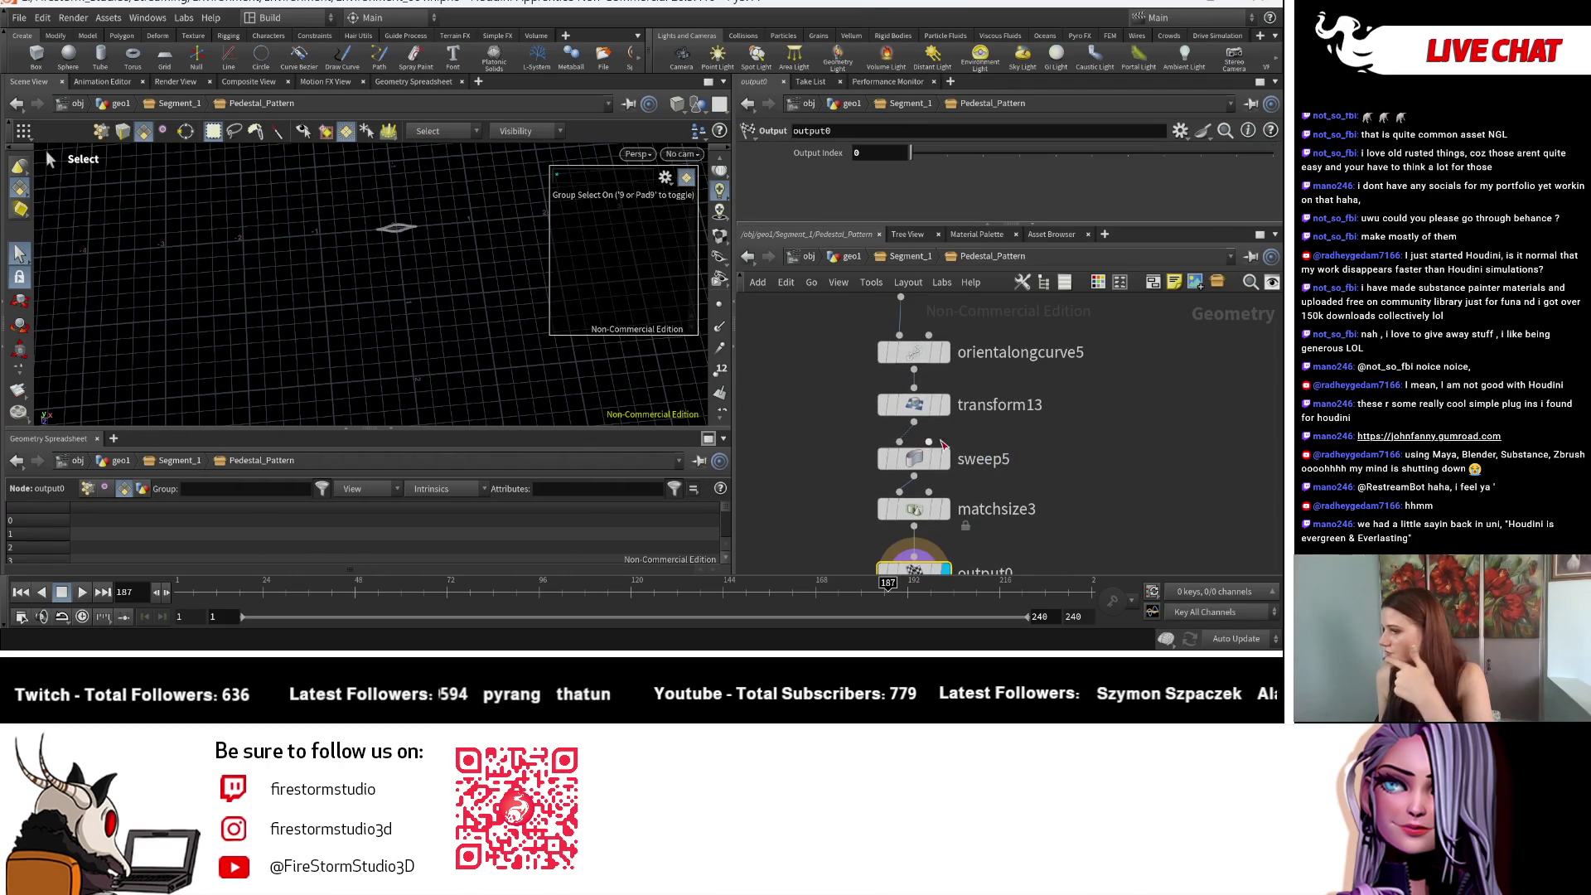
pyautogui.click(920, 412)
pyautogui.doubleClick(1162, 152)
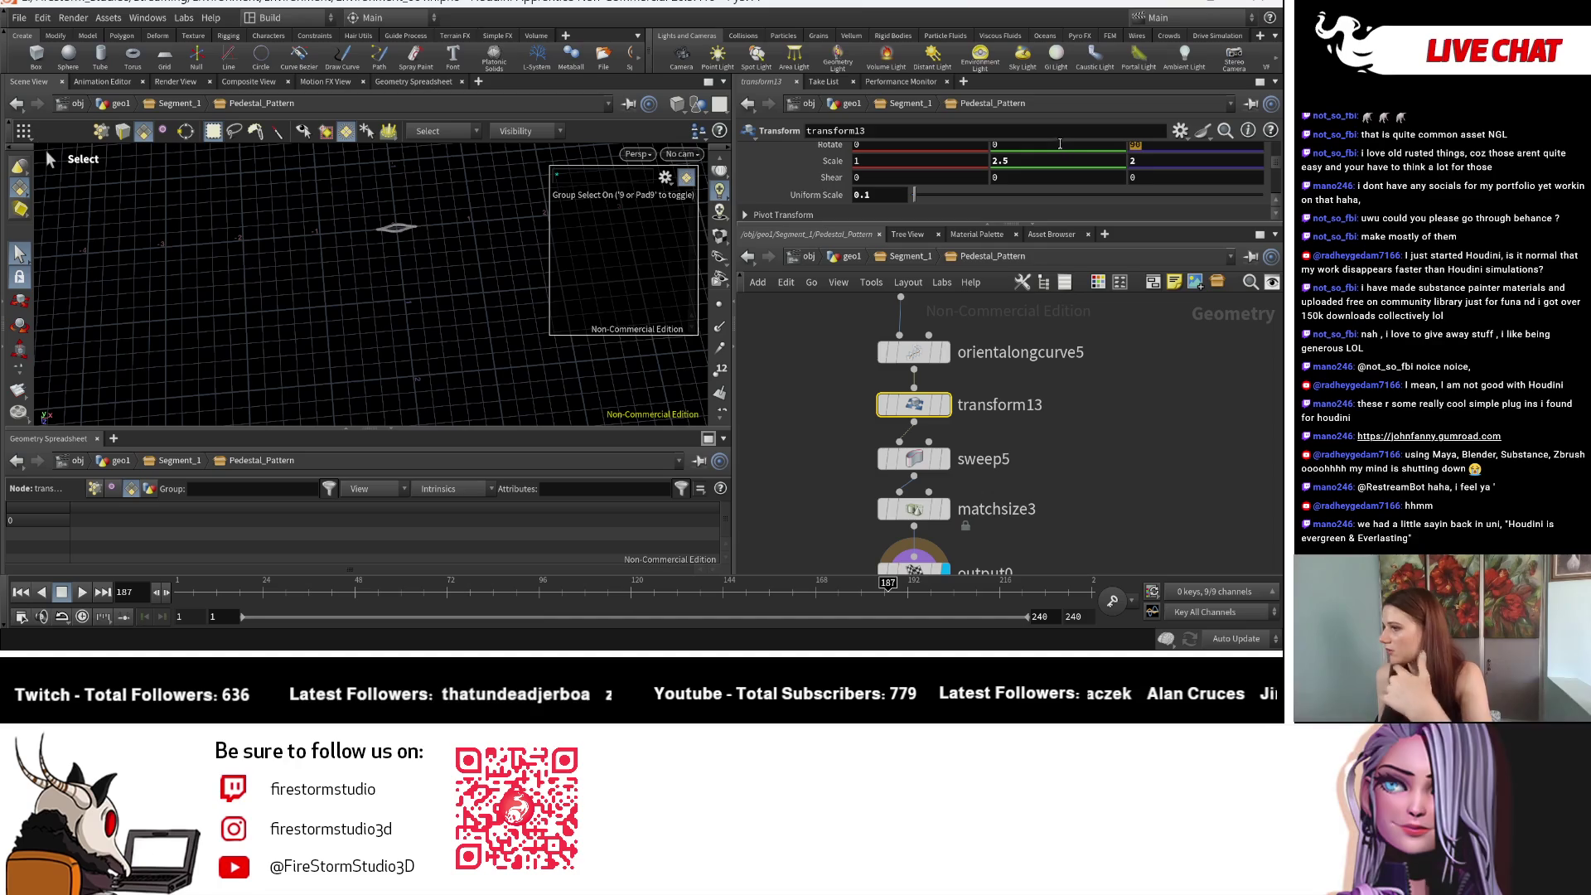
pyautogui.scroll(1, 1152, 217)
pyautogui.write('0')
pyautogui.press('Return')
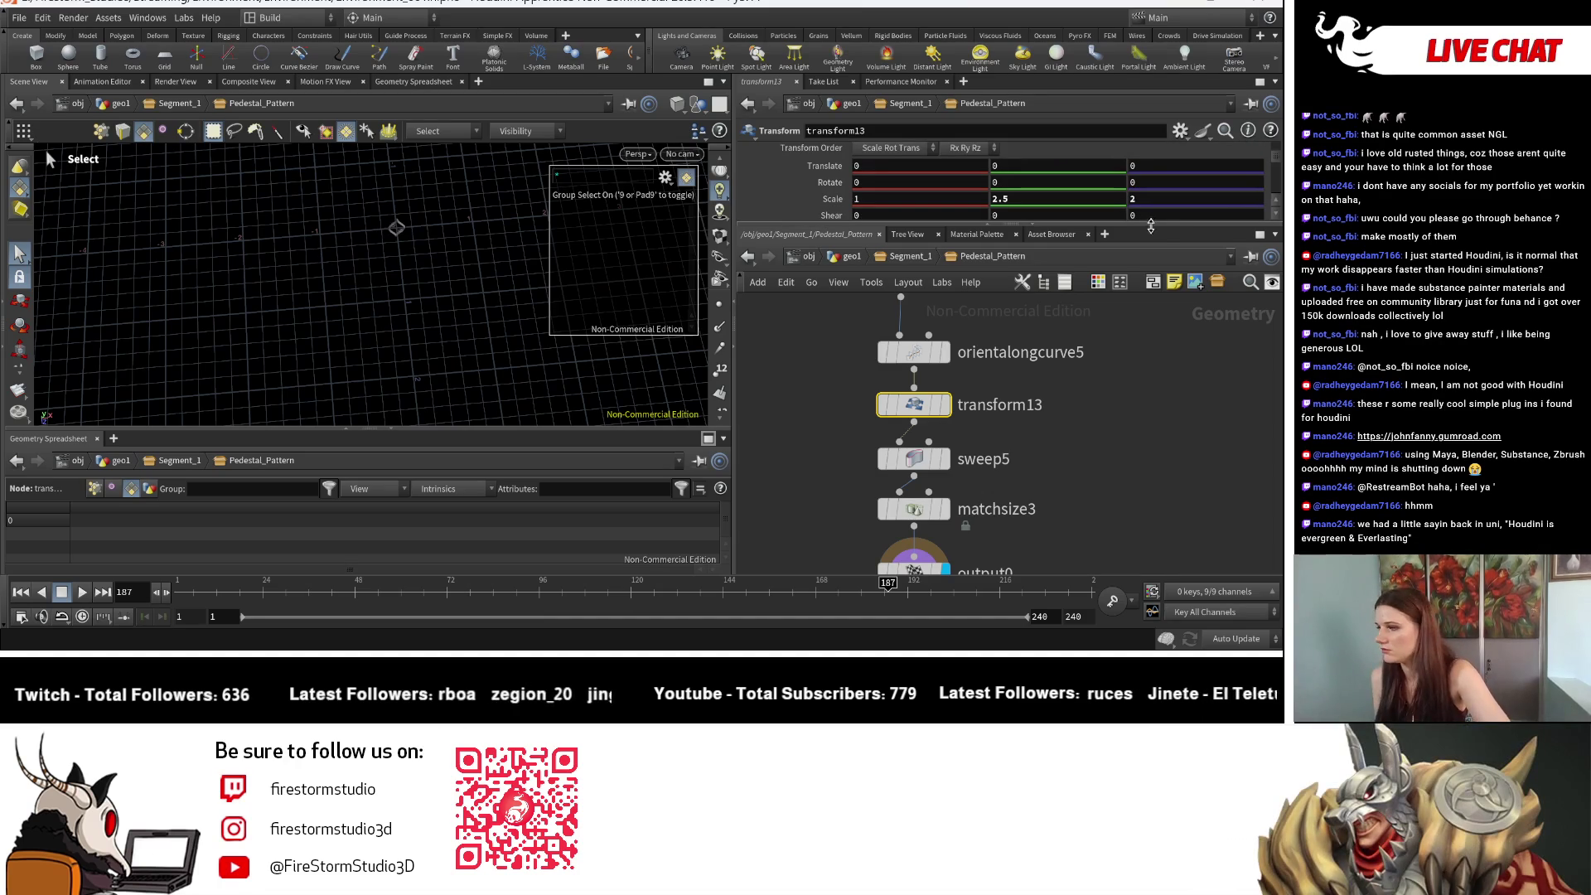
pyautogui.click(921, 257)
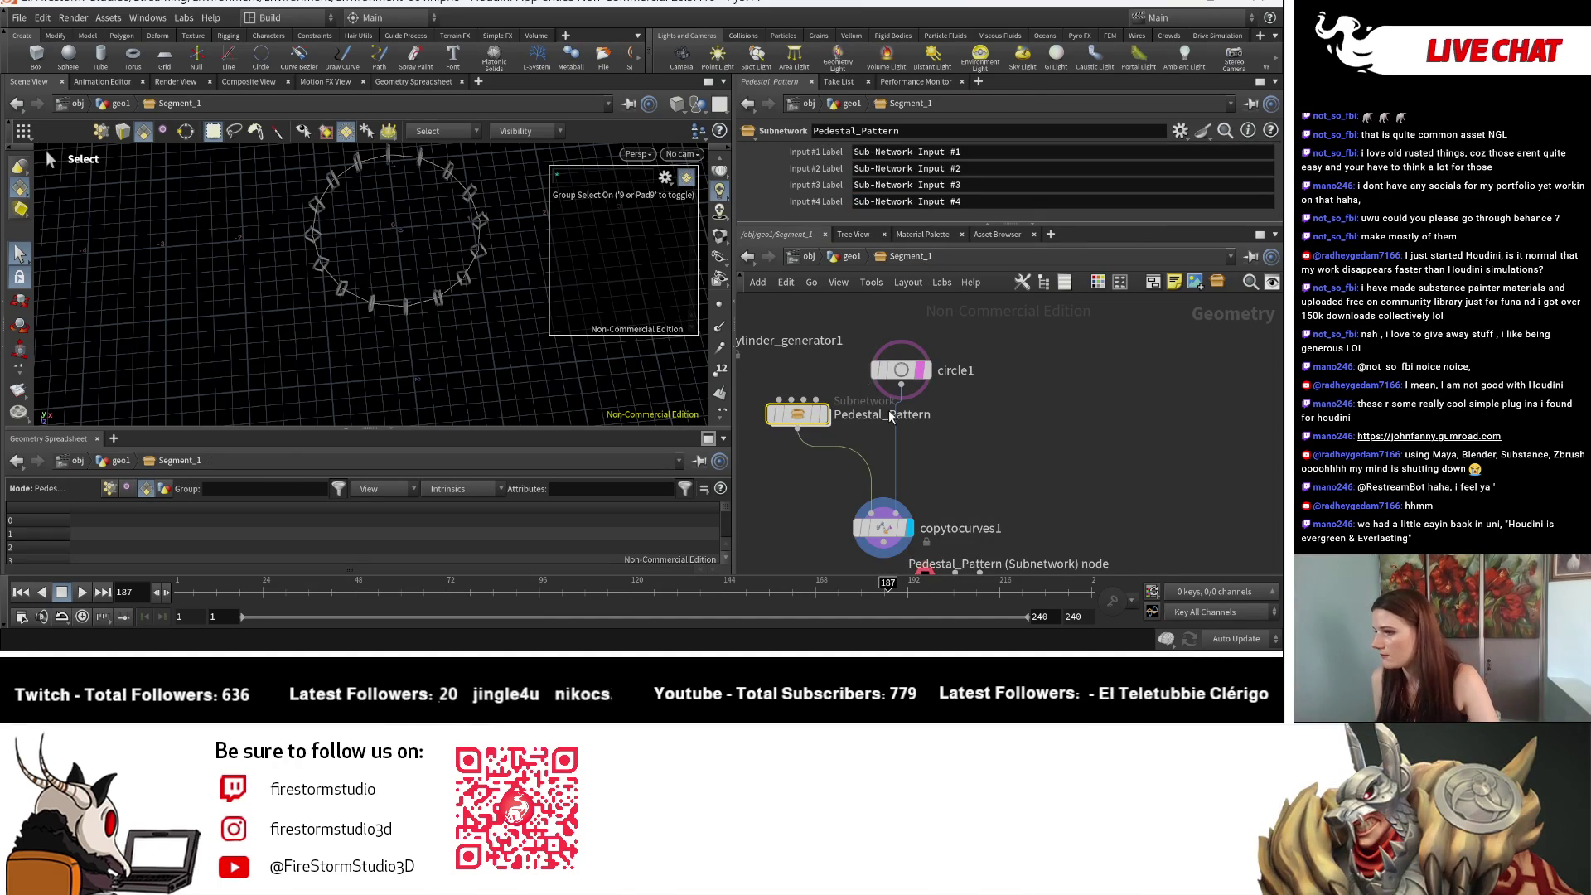
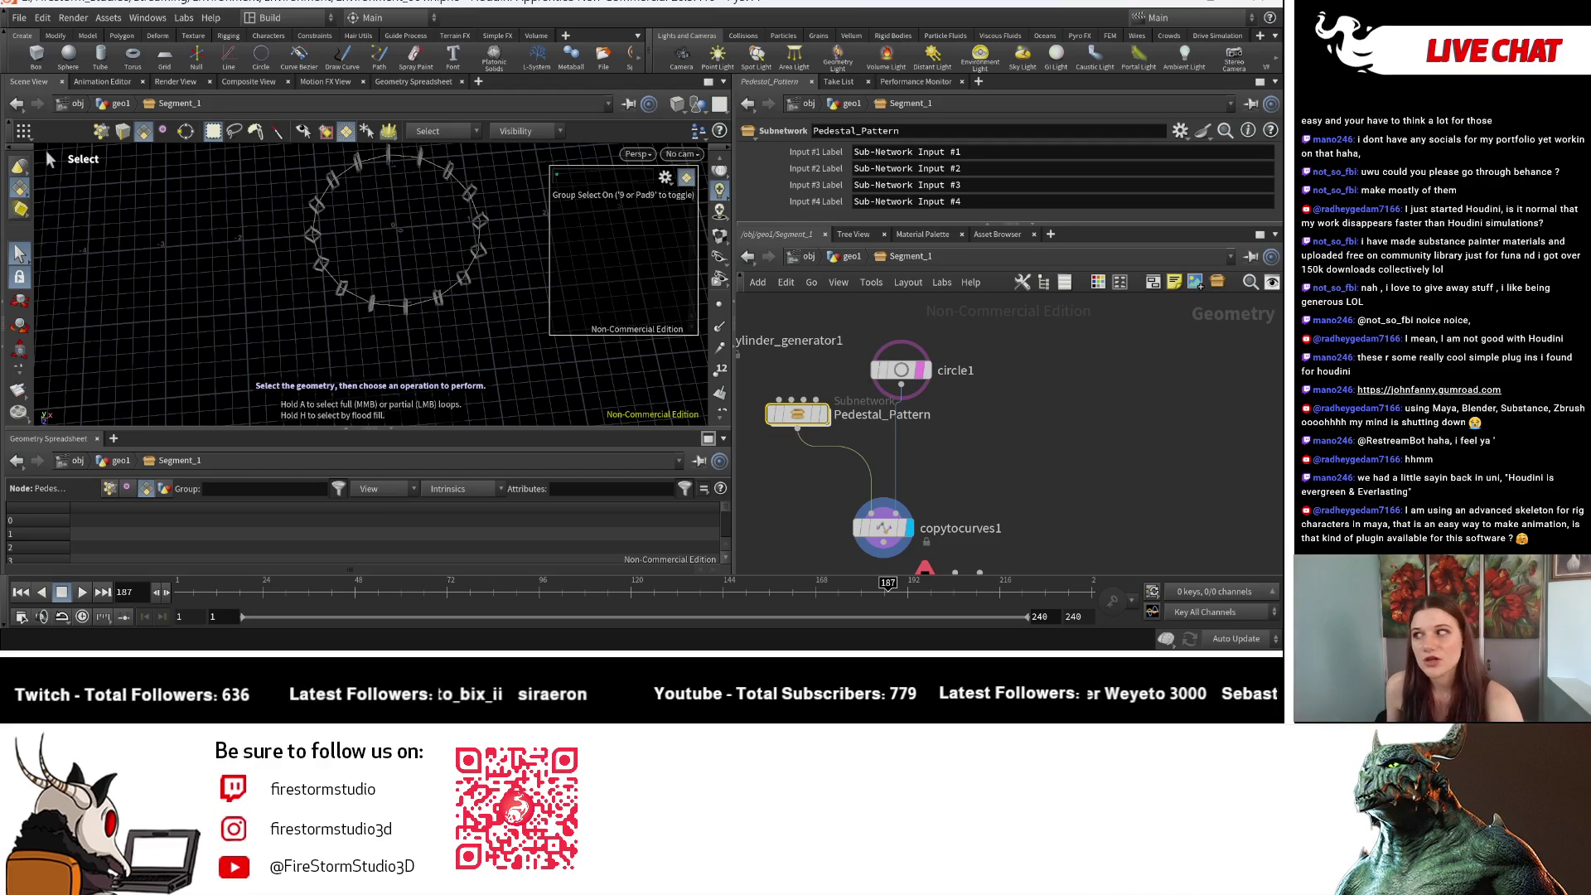
# Step: Inside Pedestal_Pattern, set transform13 Rotate X to 90
pyautogui.doubleClick(808, 417)
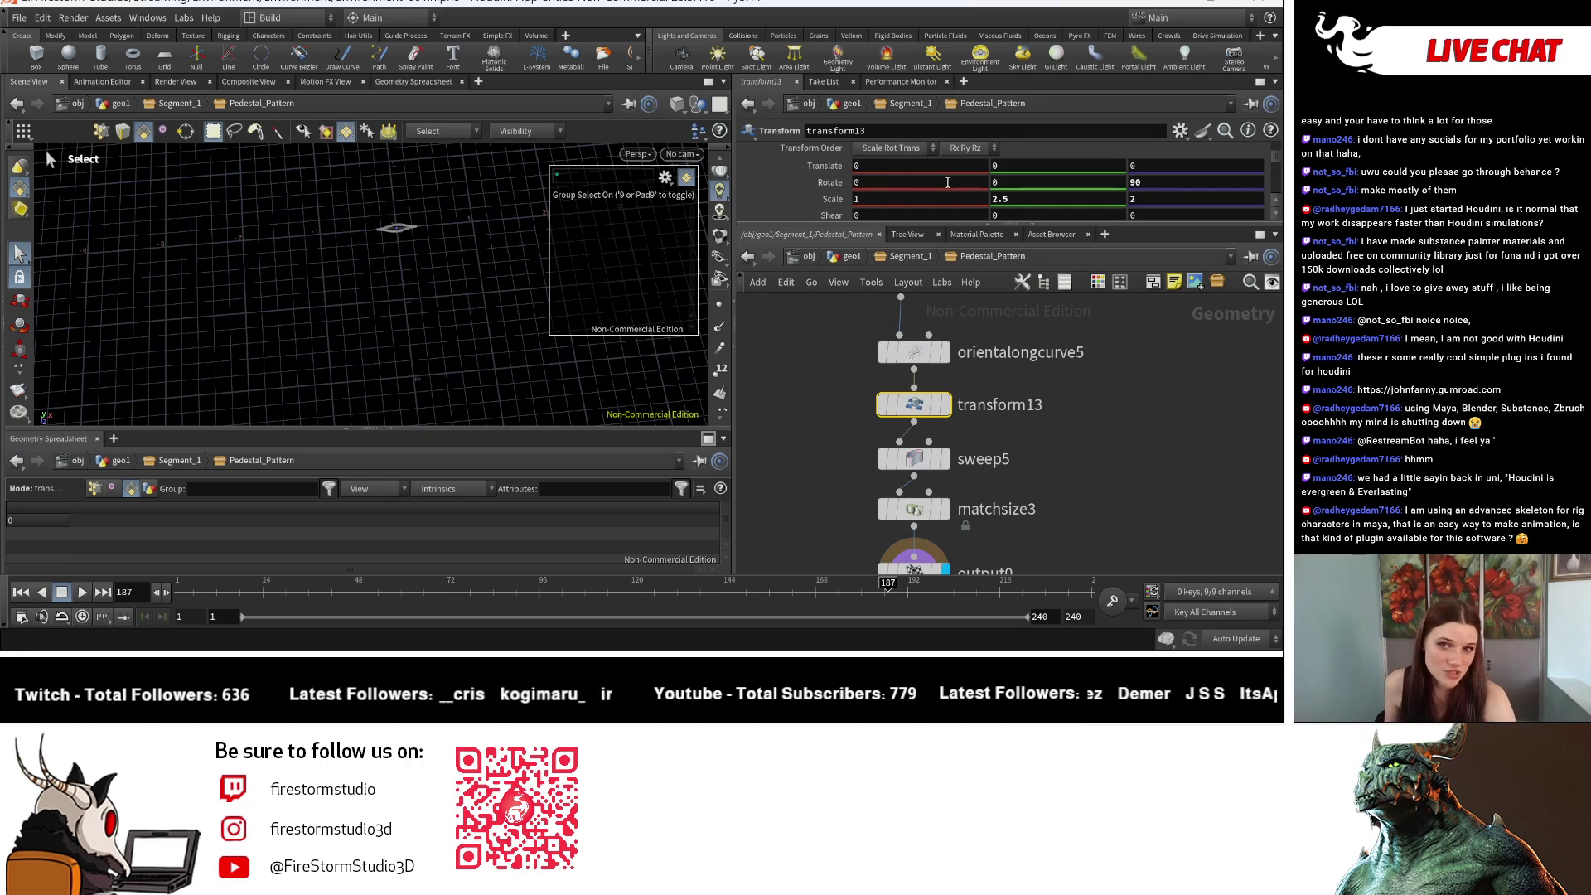
pyautogui.click(861, 182)
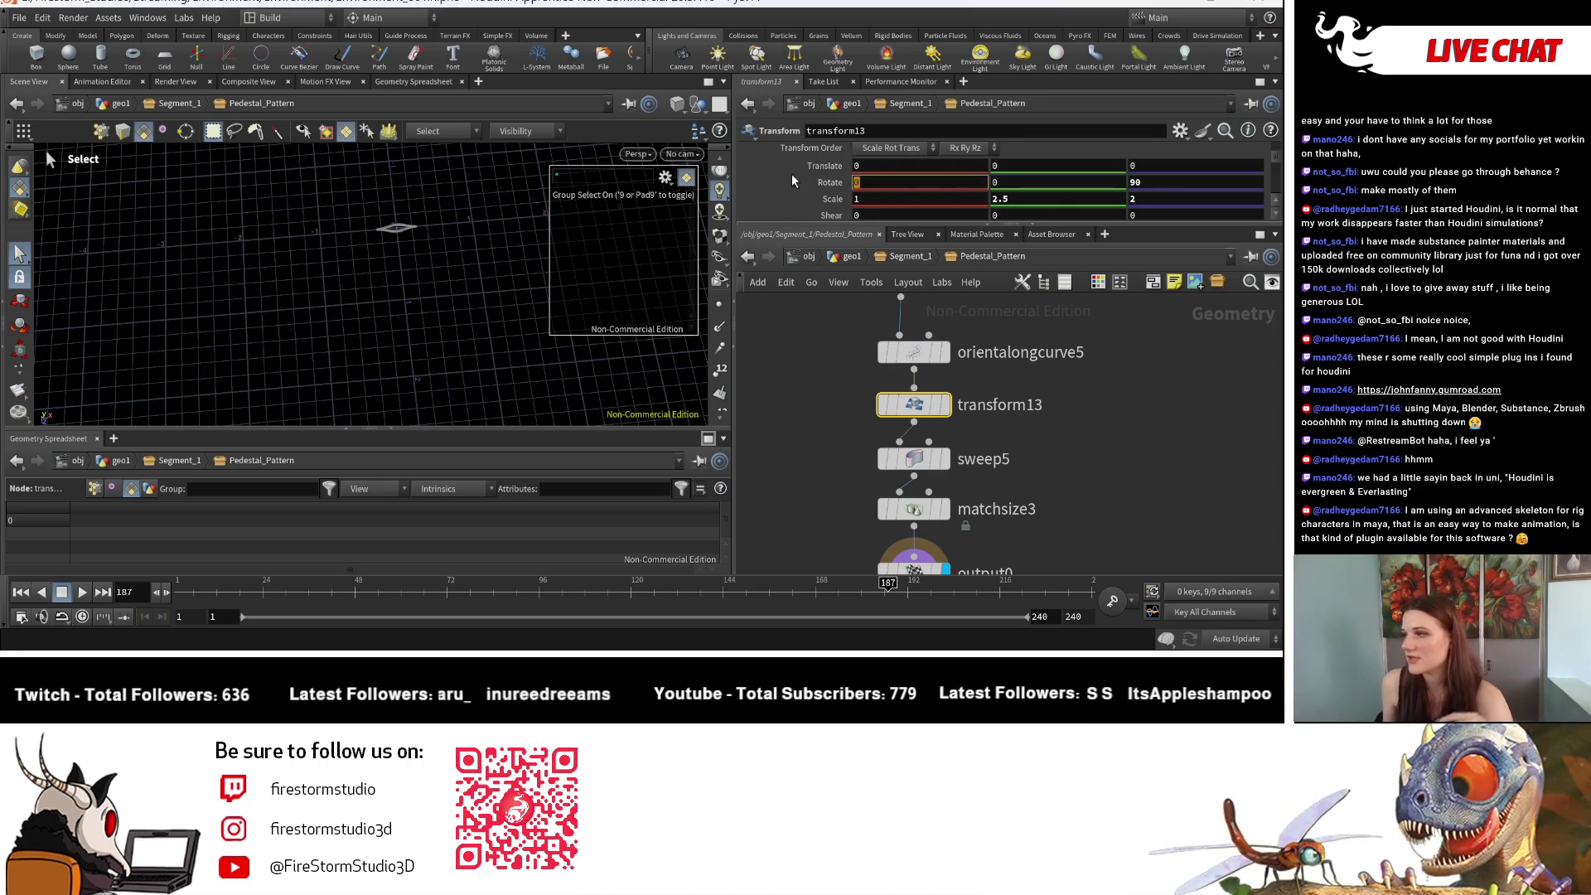
pyautogui.write('90')
pyautogui.press('Return')
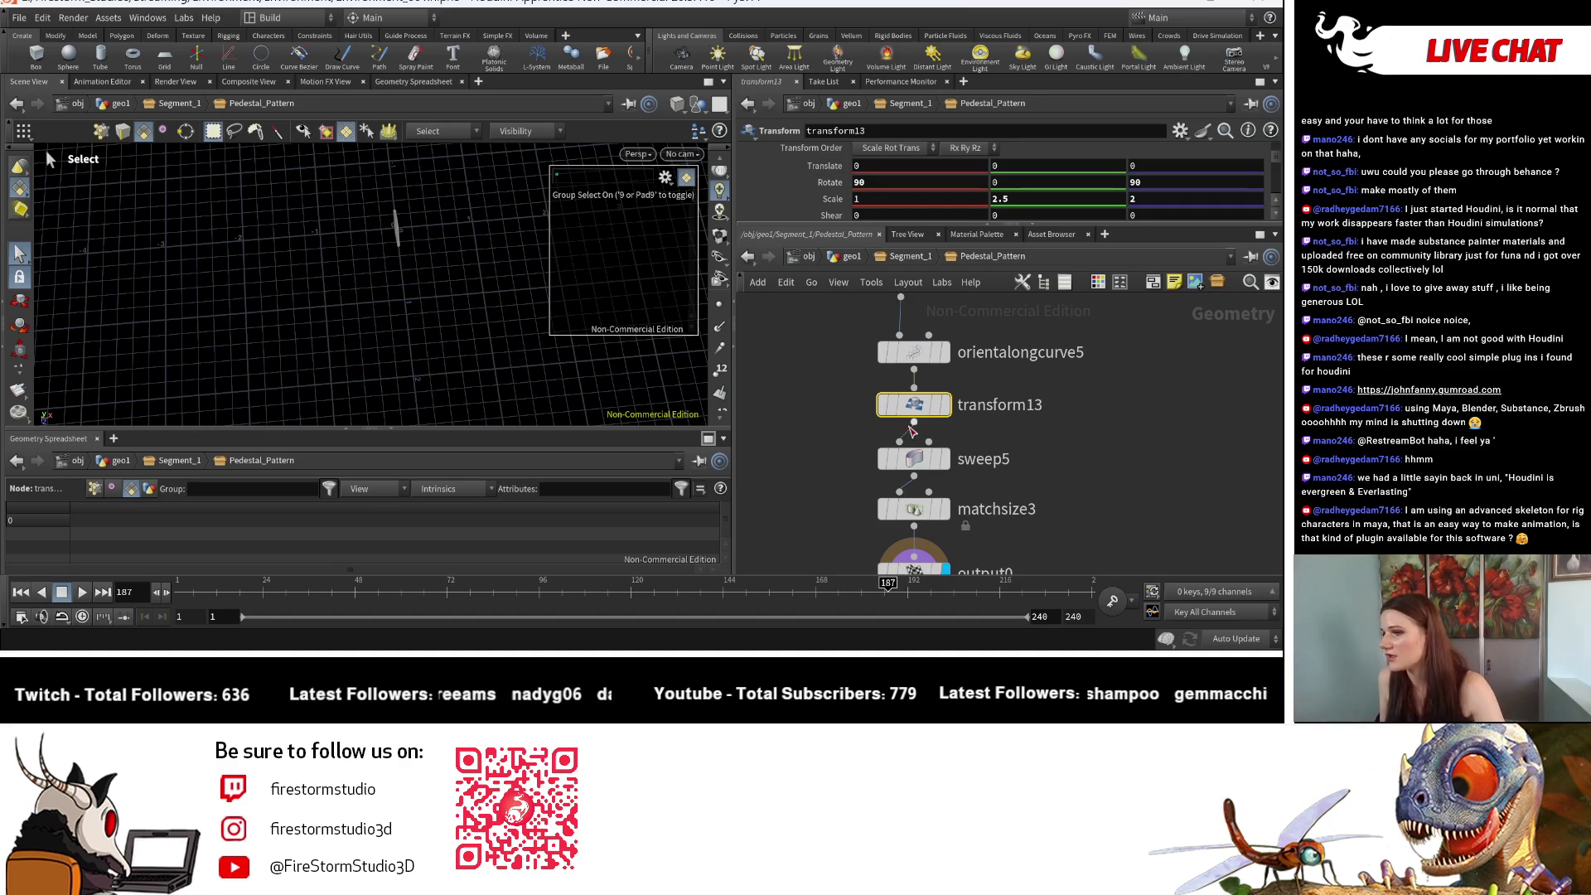
# Step: Back at Segment_1, orbit and zoom to inspect the upright ring pattern and twisted strands
pyautogui.click(877, 260)
pyautogui.press('Escape')
pyautogui.moveTo(439, 299)
pyautogui.mouseDown()
pyautogui.moveTo(380, 381)
pyautogui.moveTo(362, 266)
pyautogui.moveTo(373, 330)
pyautogui.moveTo(312, 285)
pyautogui.moveTo(331, 332)
pyautogui.moveTo(580, 348)
pyautogui.moveTo(626, 297)
pyautogui.moveTo(398, 312)
pyautogui.moveTo(301, 276)
pyautogui.moveTo(291, 375)
pyautogui.moveTo(355, 290)
pyautogui.moveTo(280, 298)
pyautogui.moveTo(271, 335)
pyautogui.moveTo(235, 341)
pyautogui.moveTo(213, 312)
pyautogui.moveTo(384, 301)
pyautogui.moveTo(340, 322)
pyautogui.moveTo(296, 276)
pyautogui.mouseUp()
pyautogui.scroll(8, 420, 373)
pyautogui.scroll(-5, 372, 308)
pyautogui.moveTo(296, 276); pyautogui.dragTo(389, 284, button='right')
pyautogui.moveTo(389, 284)
pyautogui.mouseDown()
pyautogui.moveTo(401, 242)
pyautogui.moveTo(422, 344)
pyautogui.moveTo(506, 224)
pyautogui.mouseUp()
pyautogui.press('s')
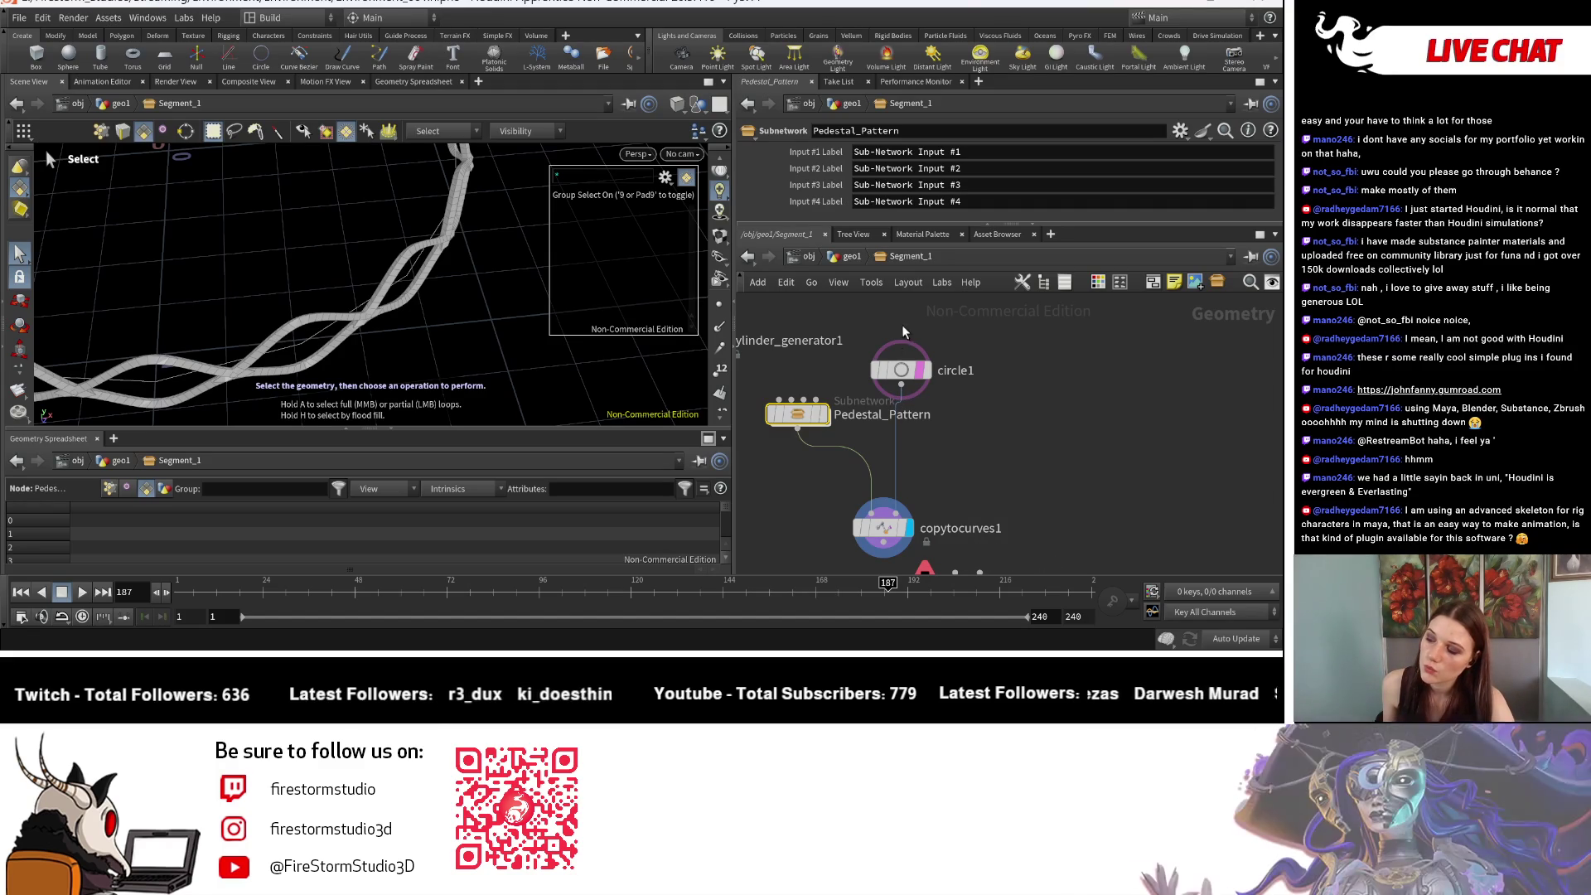
# Step: Change transform13 Scale Y to 2.25 and return to Segment_1 to view the ring
pyautogui.press('i')
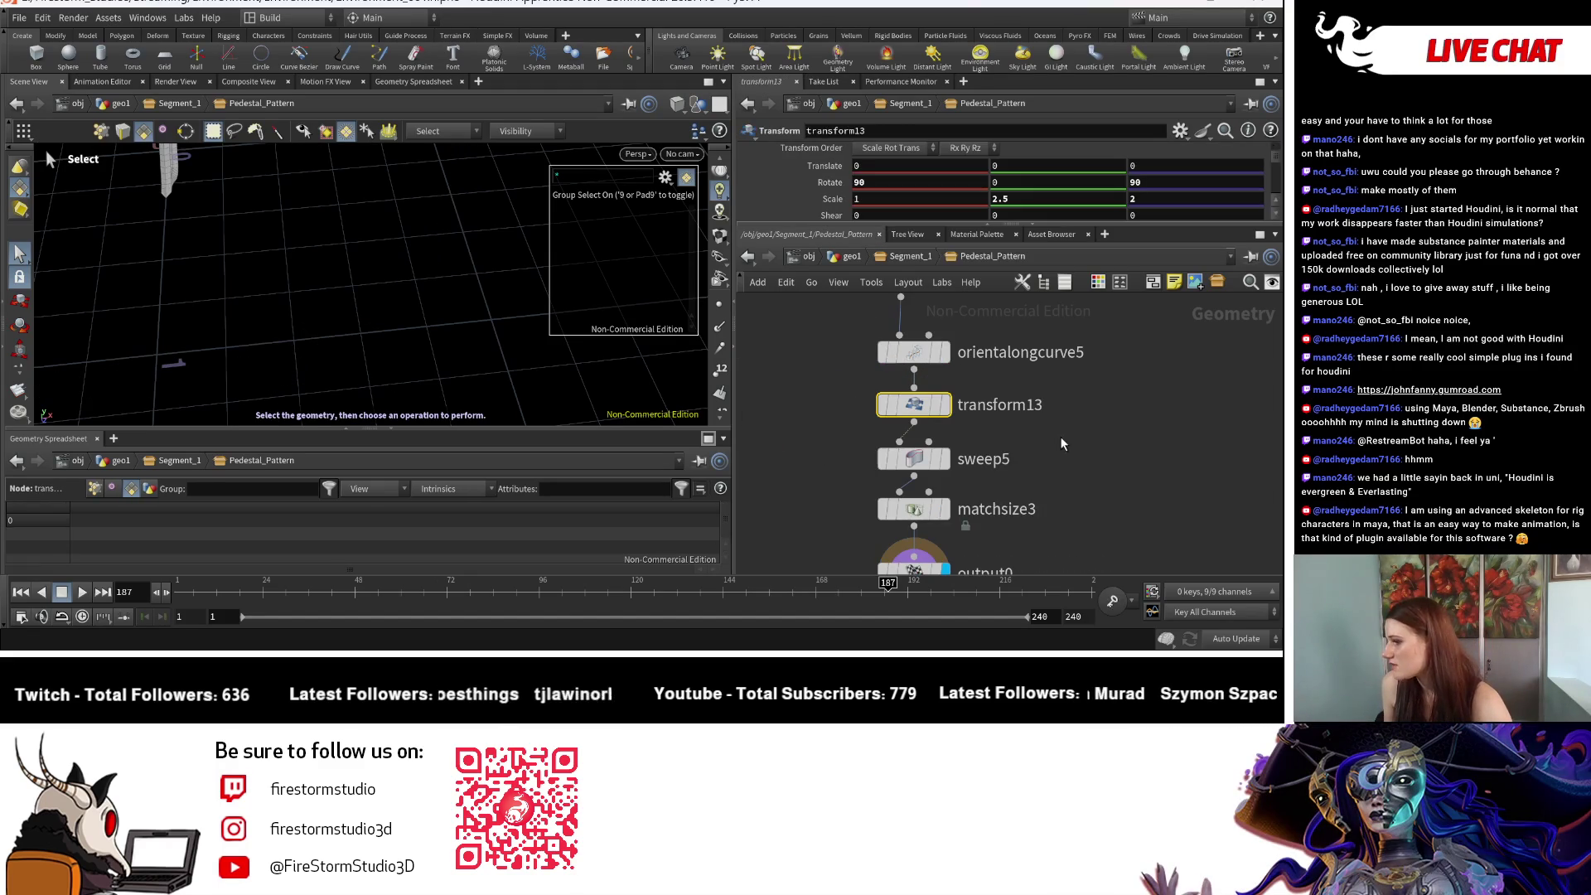
pyautogui.write('25')
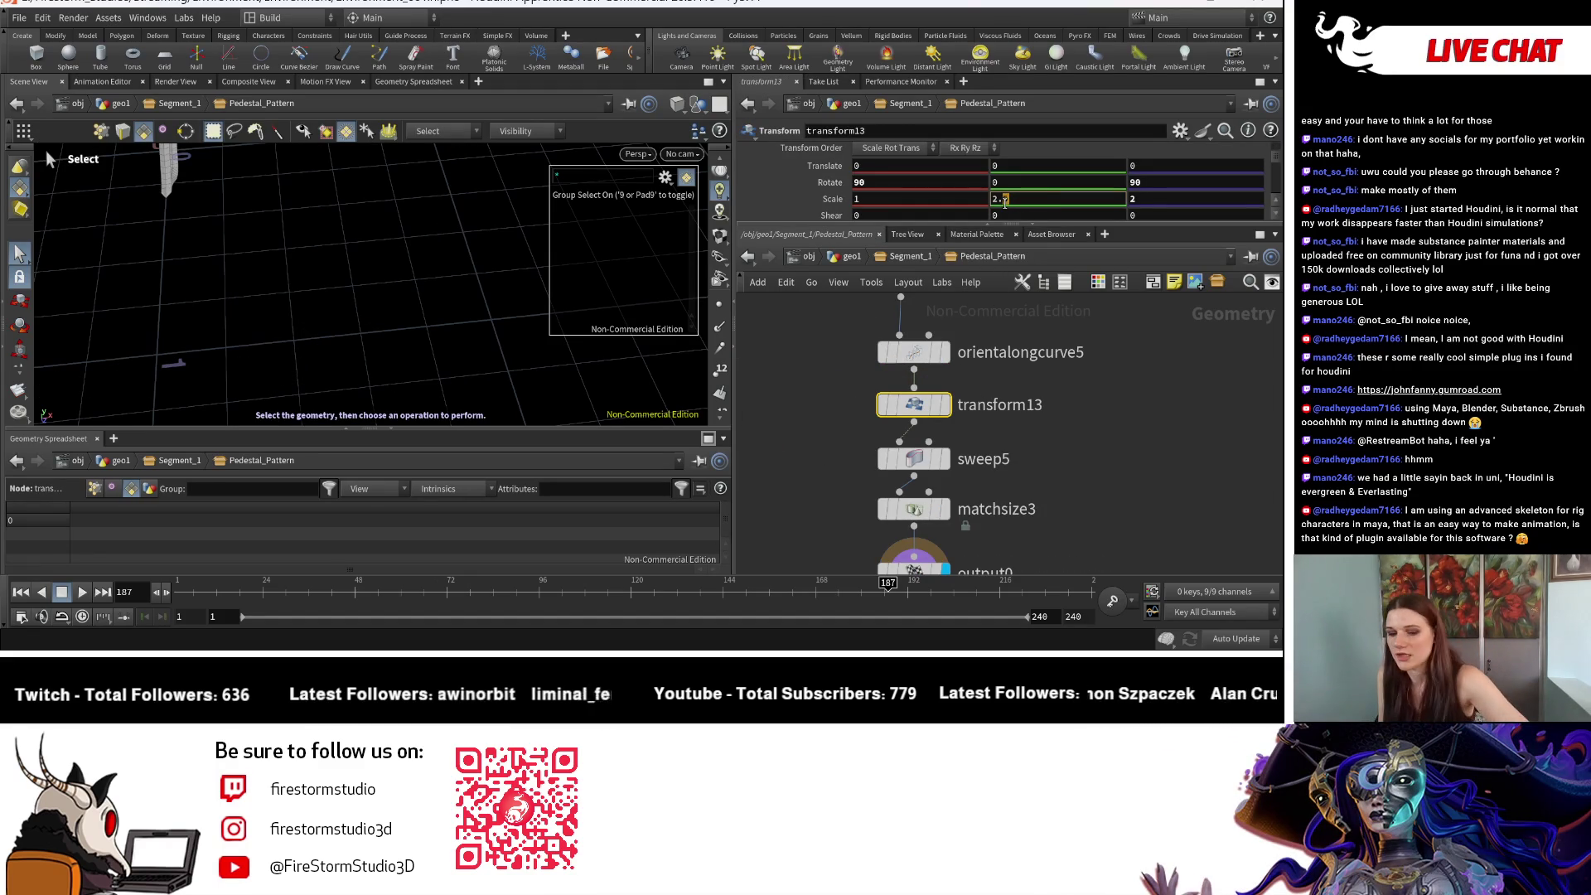
pyautogui.press('Return')
pyautogui.click(907, 256)
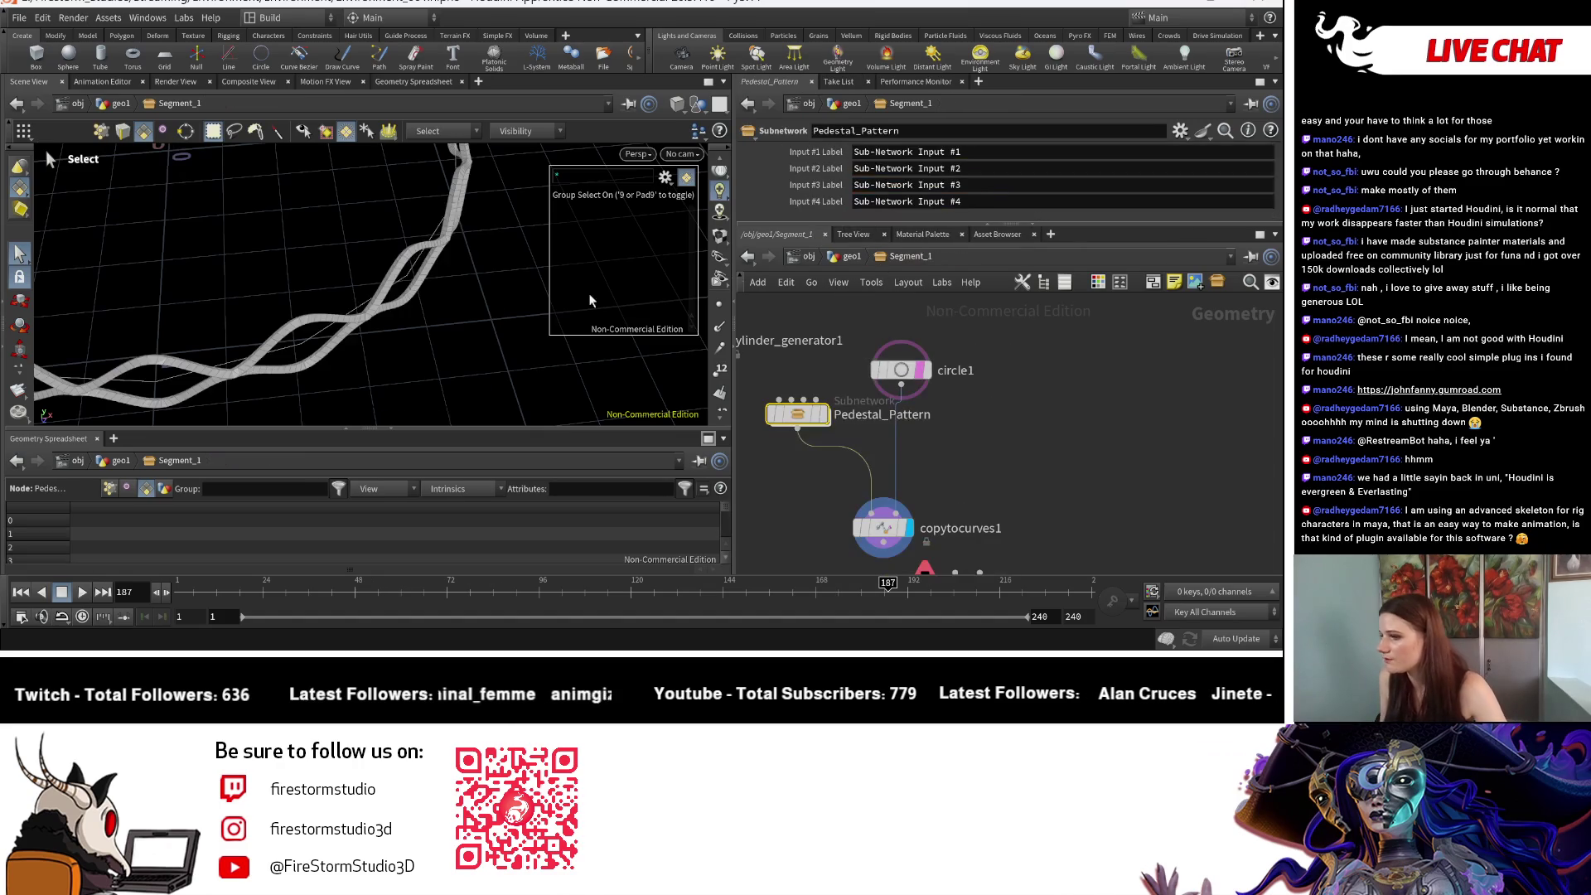
pyautogui.press('Escape')
pyautogui.moveTo(436, 324)
pyautogui.mouseDown()
pyautogui.moveTo(182, 267)
pyautogui.moveTo(365, 345)
pyautogui.moveTo(390, 312)
pyautogui.moveTo(390, 331)
pyautogui.mouseUp()
# Step: Duplicate circle1 as circle2 and wire it into sweep1 as the path
pyautogui.press('s')
pyautogui.scroll(-2, 981, 454)
pyautogui.scroll(2, 981, 454)
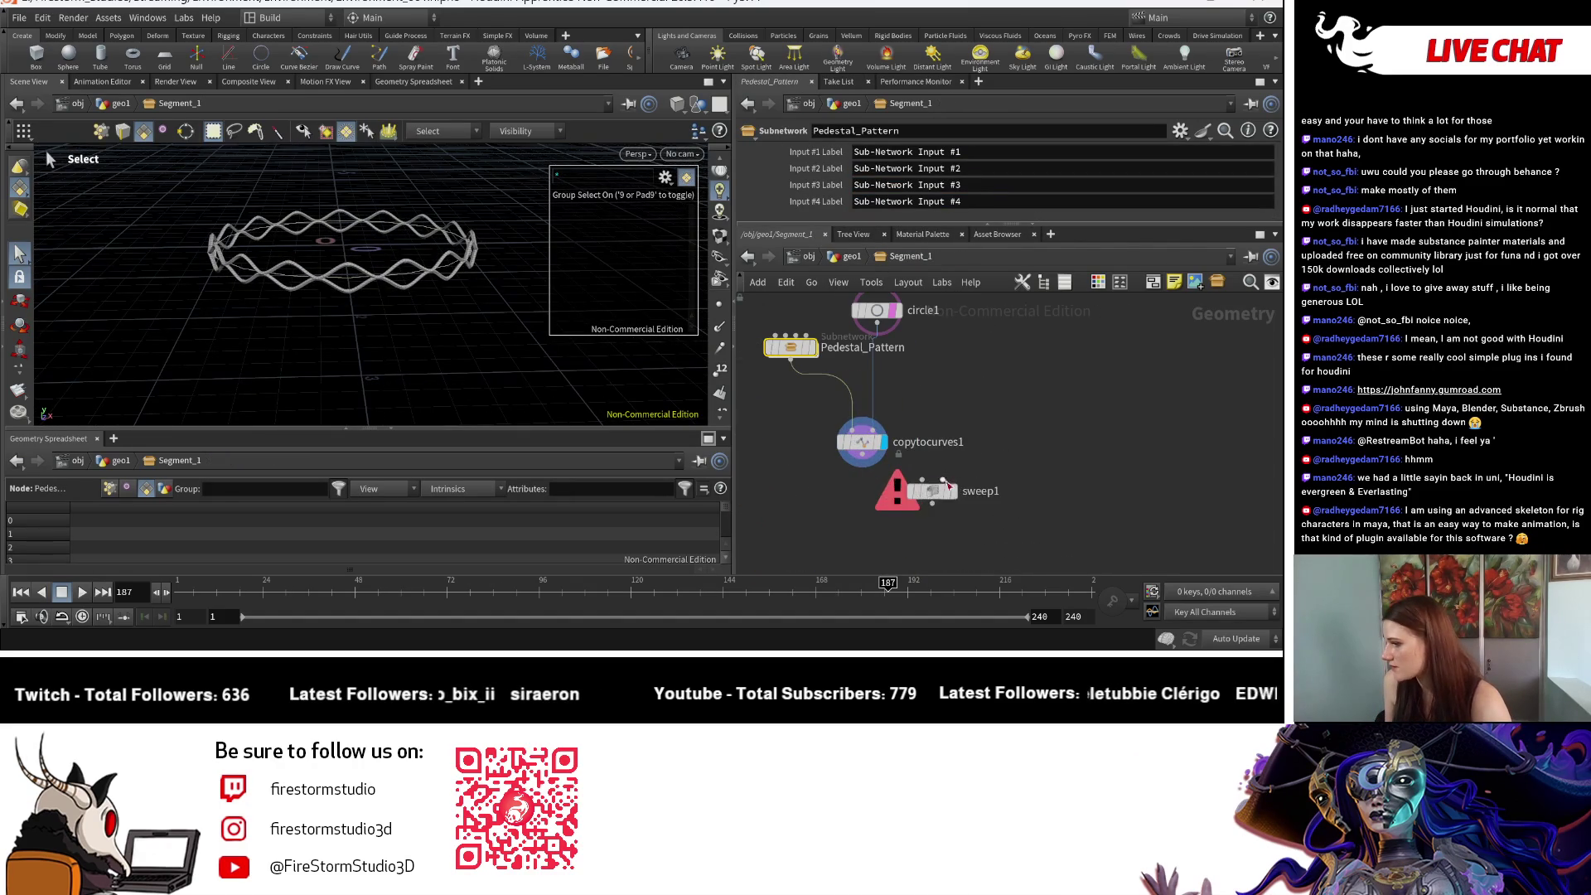
pyautogui.keyDown('alt'); pyautogui.moveTo(871, 313); pyautogui.dragTo(1007, 350); pyautogui.keyUp('alt')
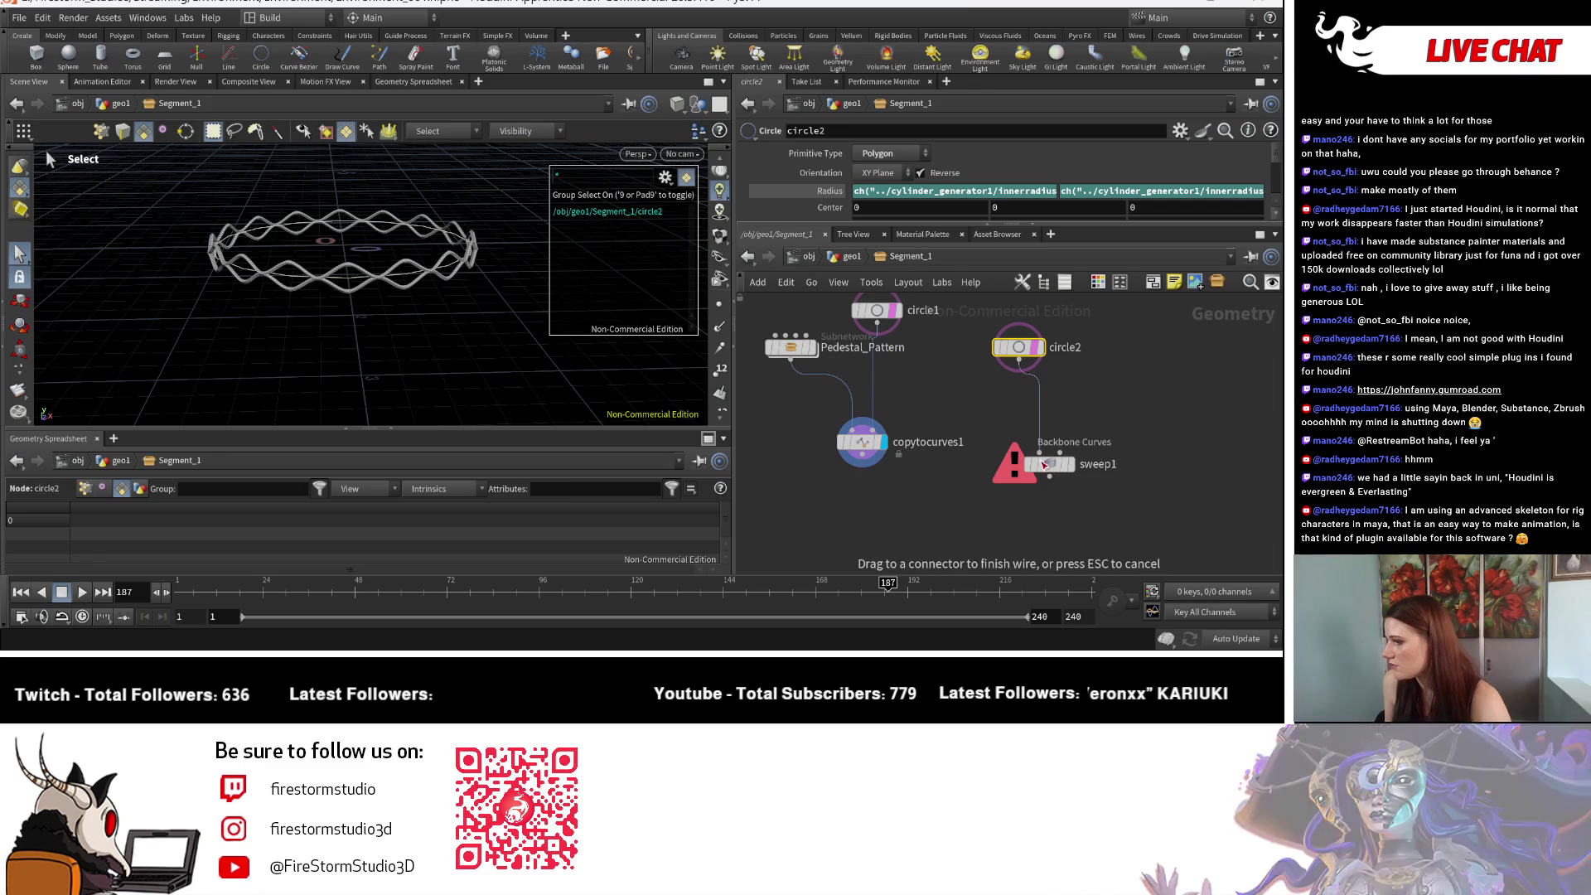
pyautogui.click(1077, 469)
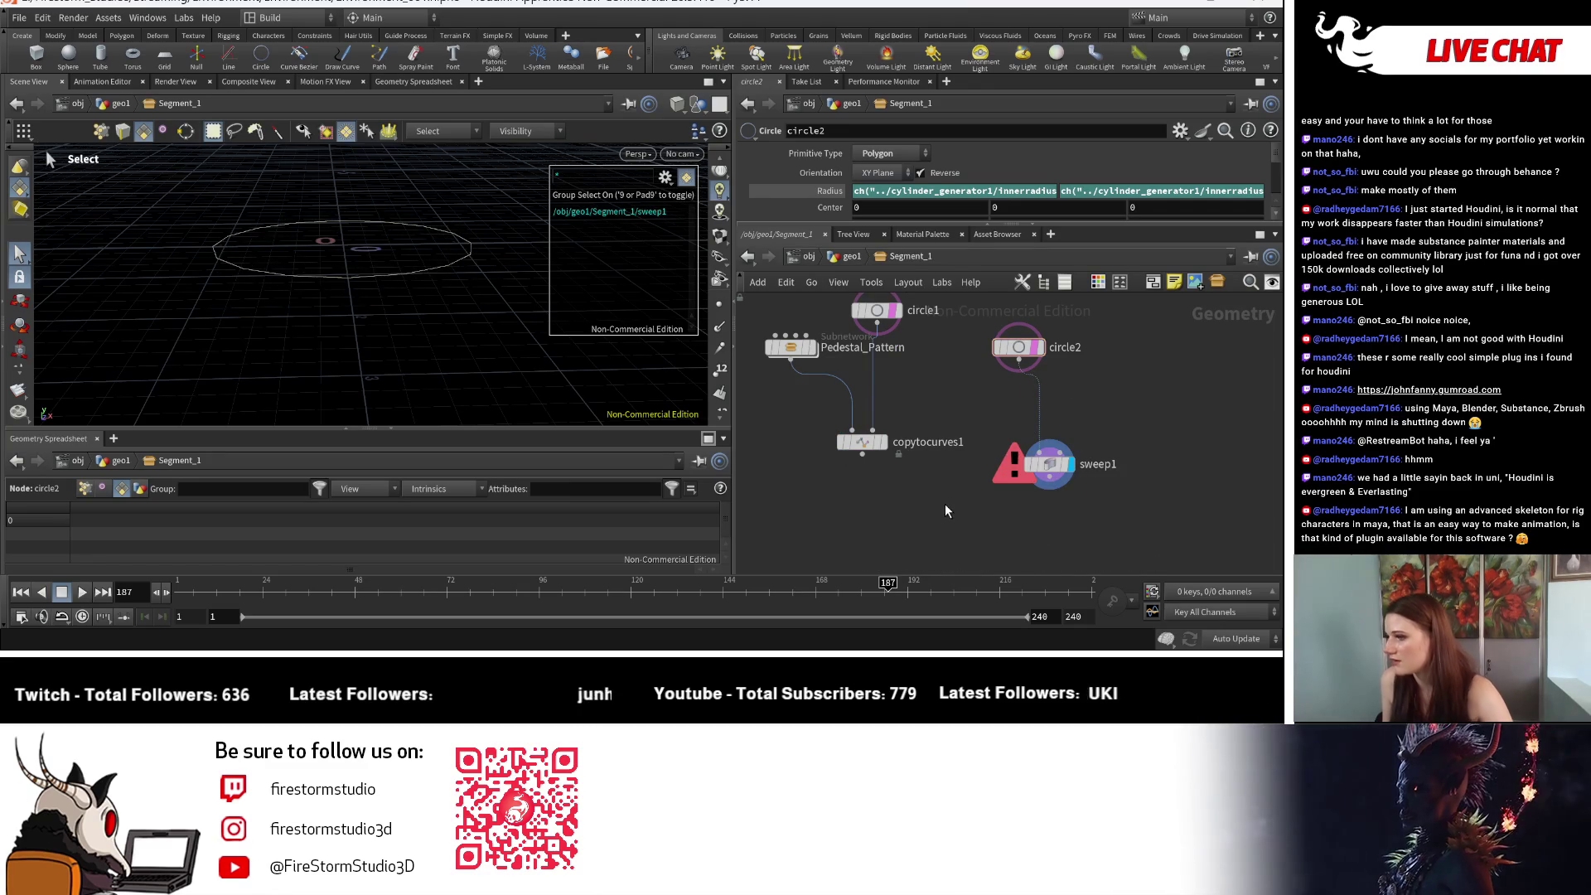
# Step: Add merge1 combining sweep1 and copytocurves1 and display it
pyautogui.press('Tab')
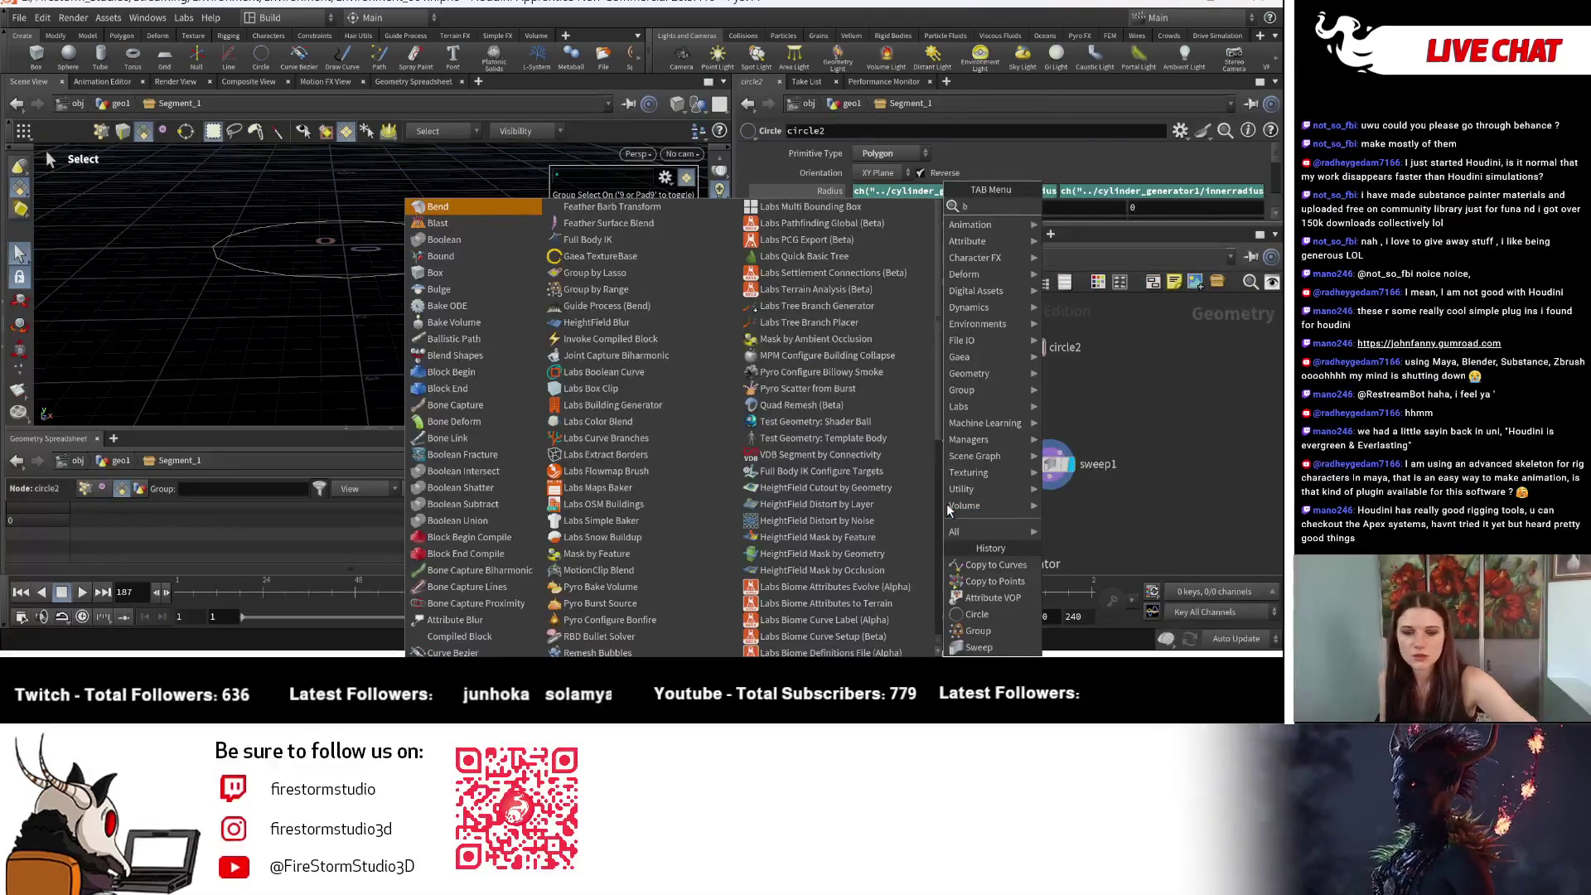
pyautogui.write('merge')
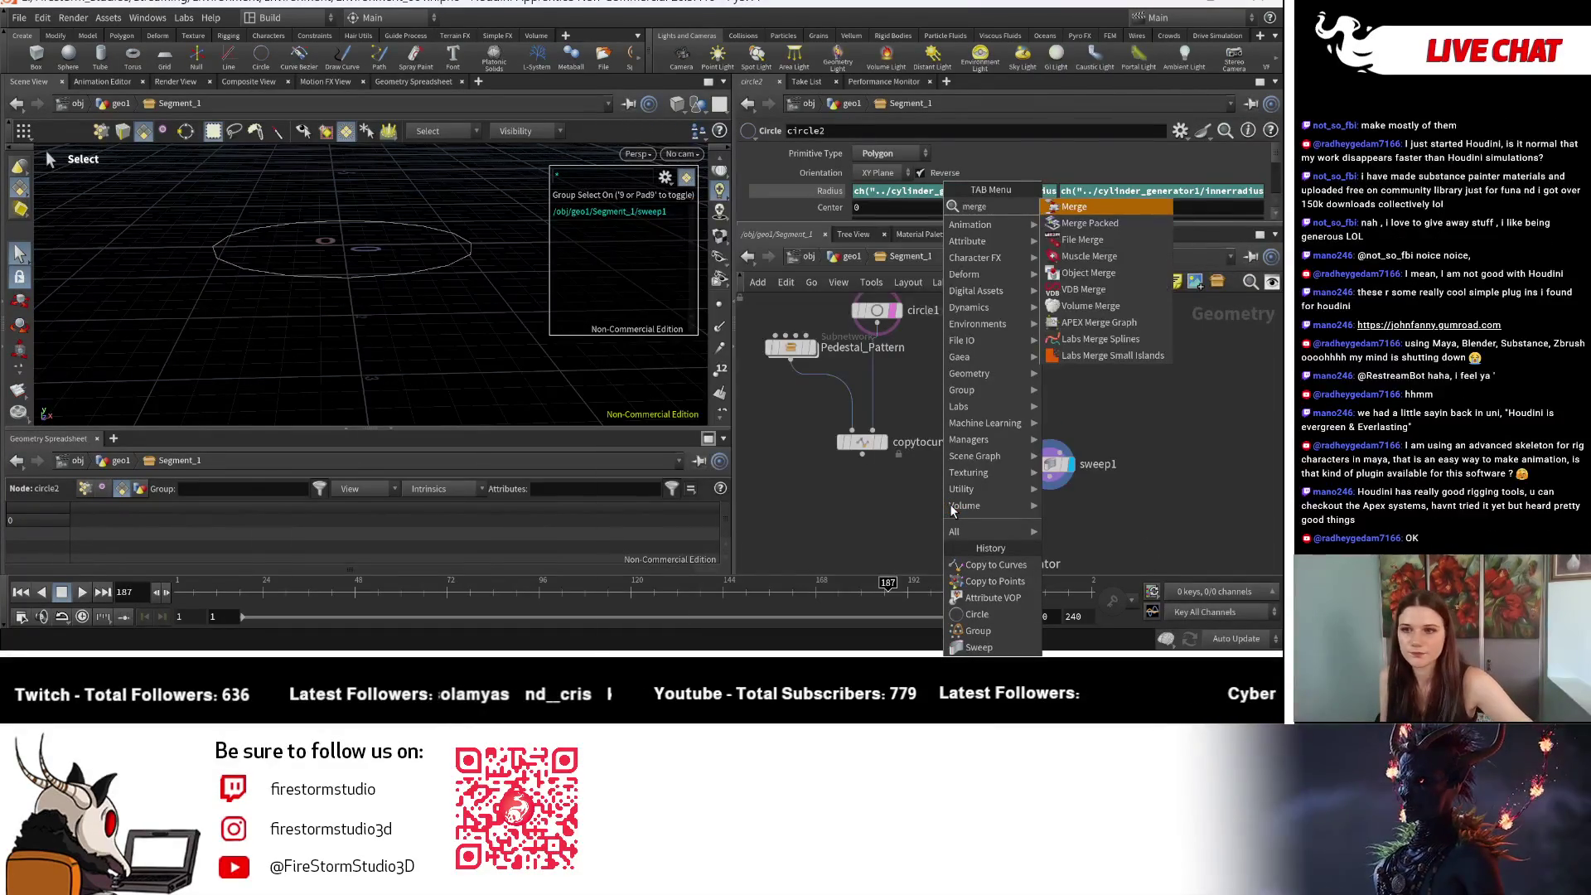
pyautogui.press('Escape')
pyautogui.click(952, 543)
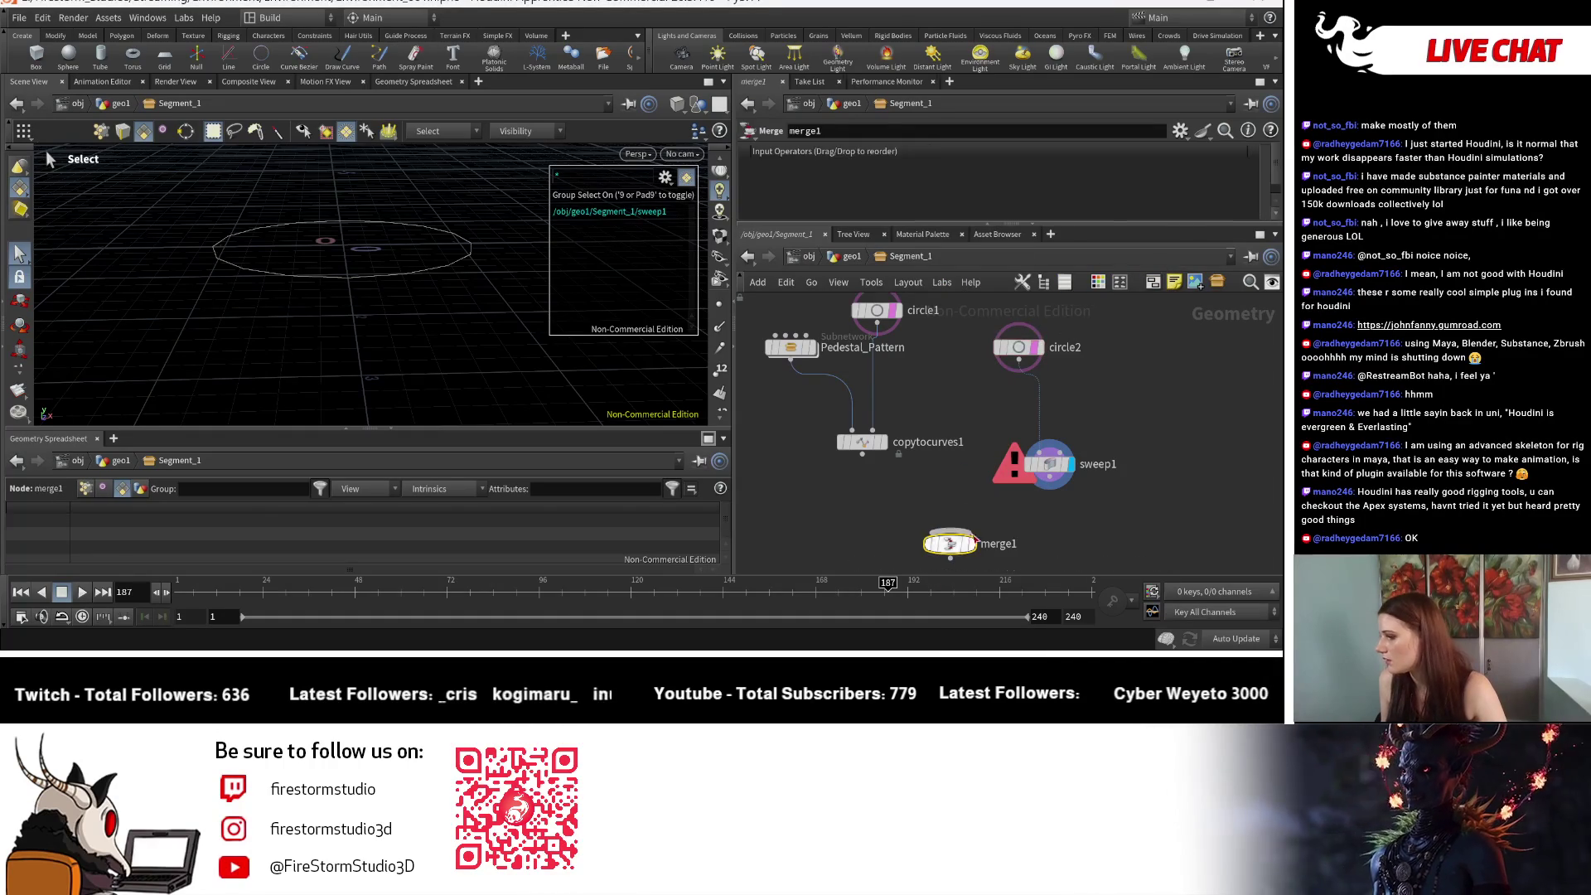
pyautogui.moveTo(862, 454); pyautogui.dragTo(949, 530)
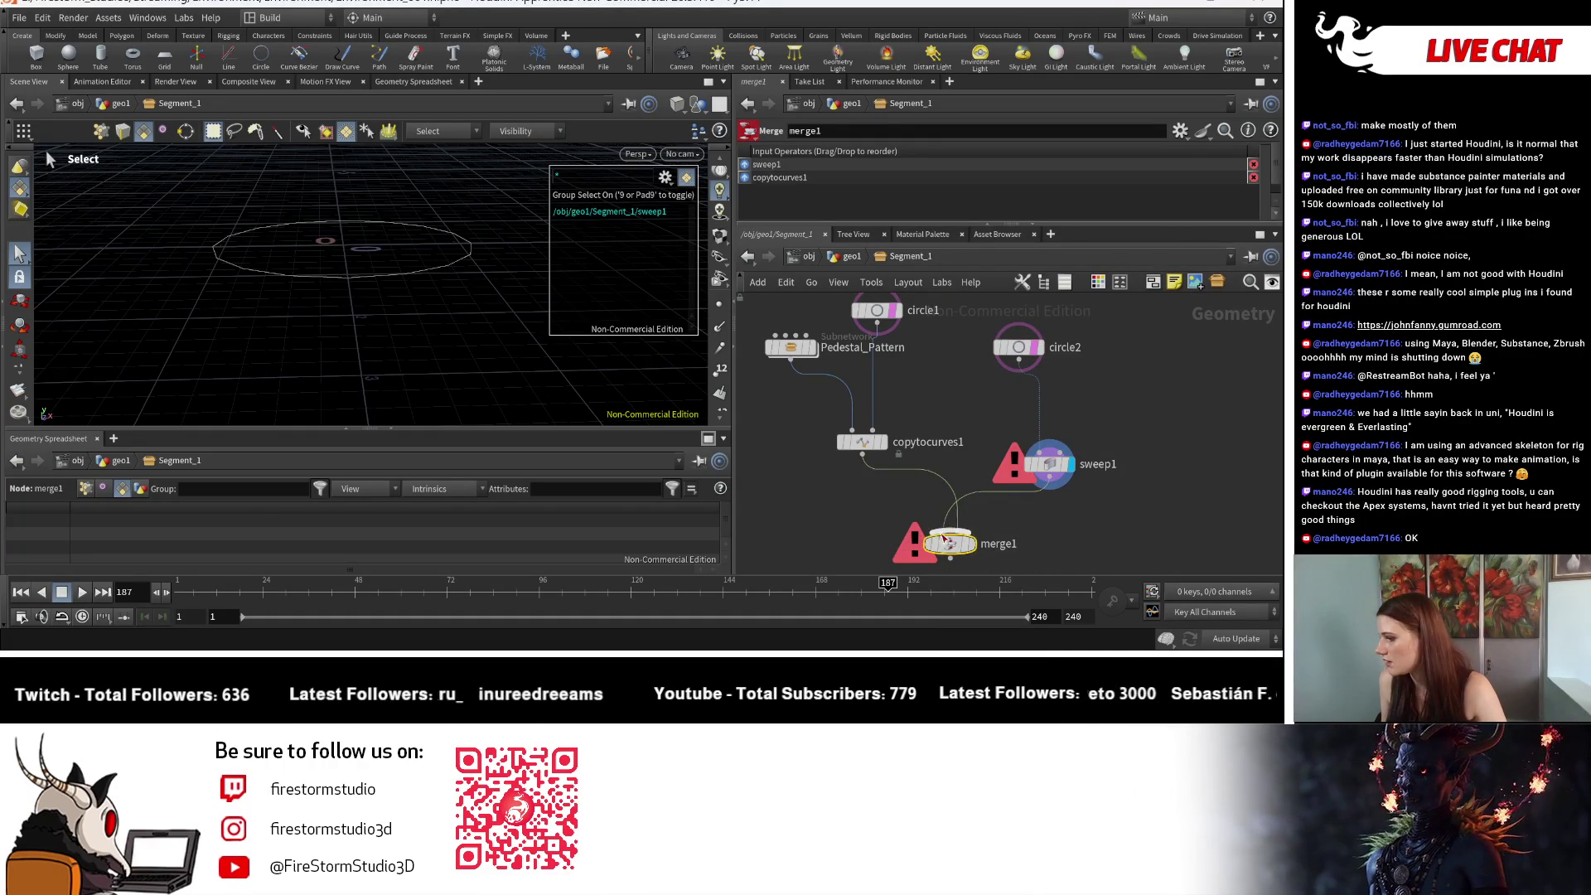
pyautogui.click(973, 543)
# Step: Make sweep1 a Round Tube with a thin 0.017 radius
pyautogui.click(1049, 464)
pyautogui.scroll(5, 961, 197)
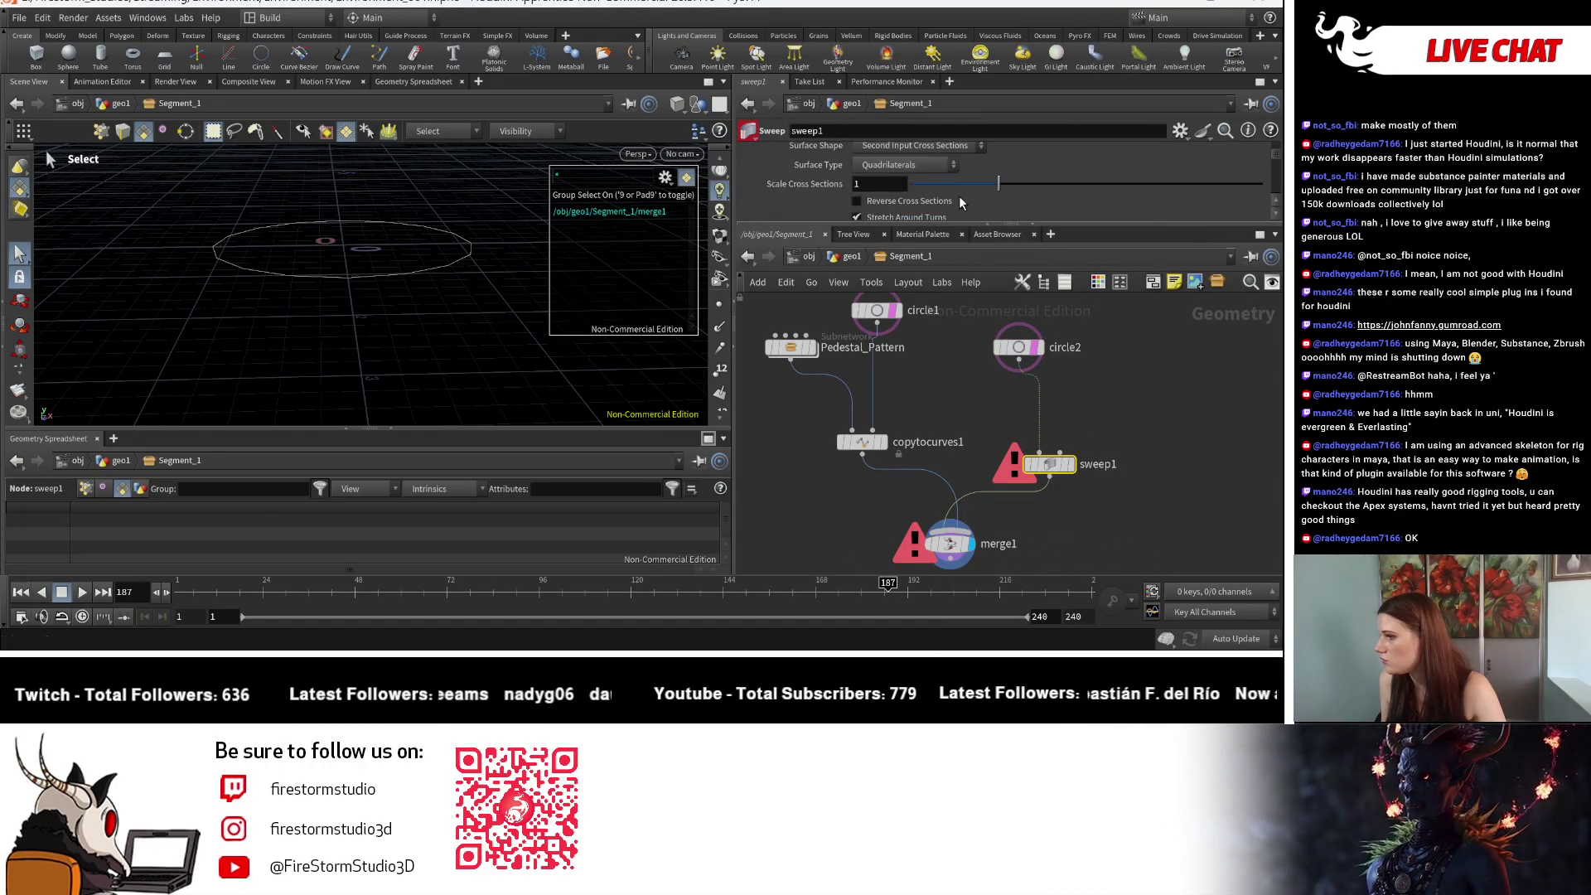
pyautogui.click(922, 181)
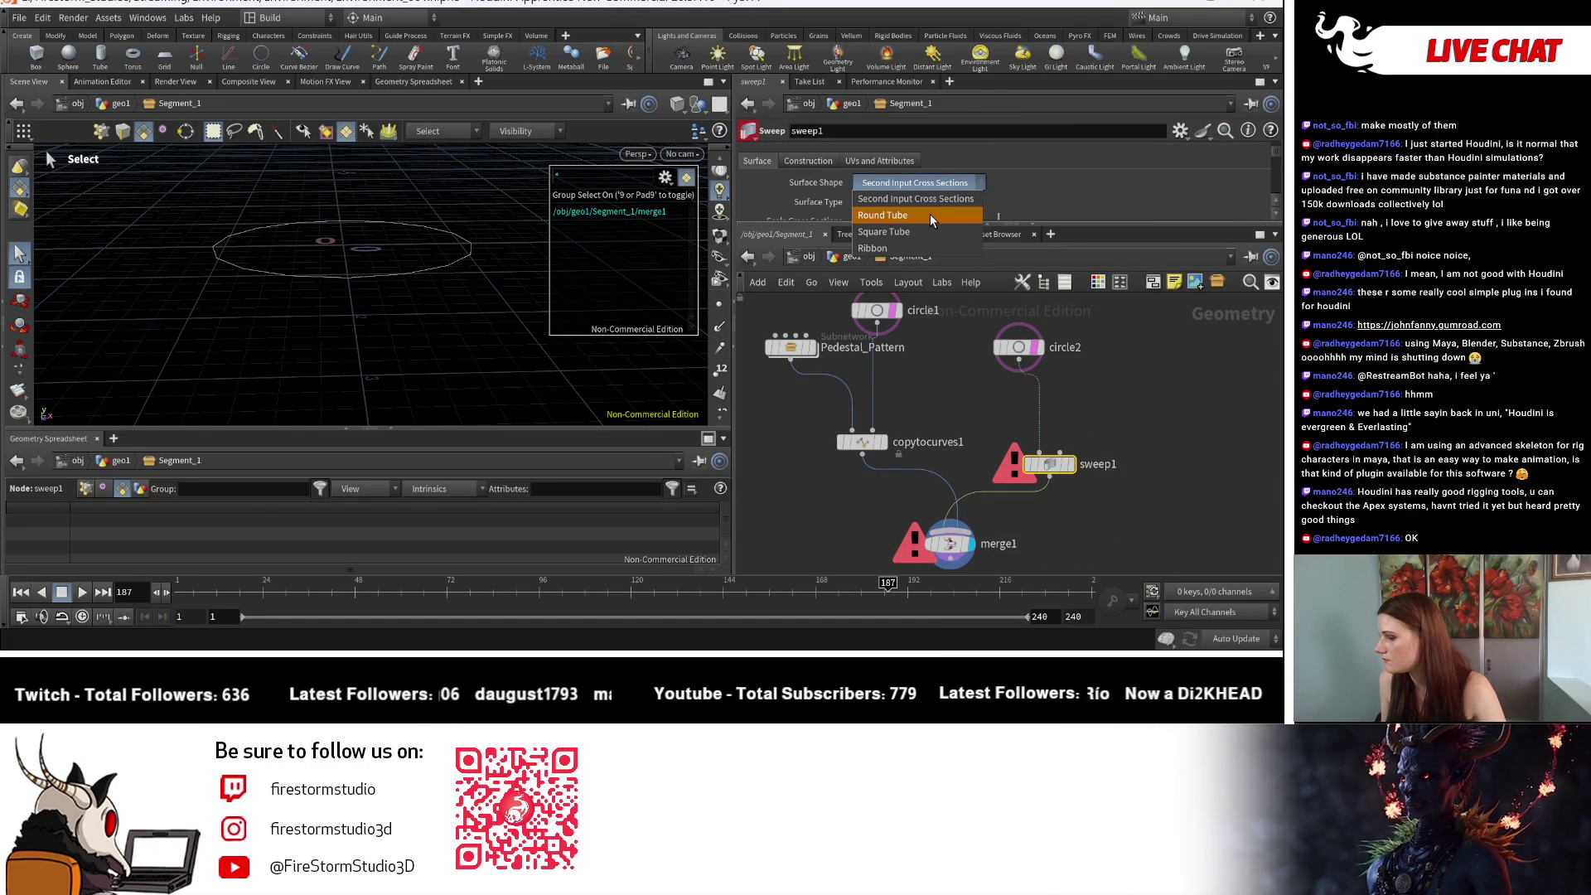
pyautogui.click(930, 215)
pyautogui.scroll(-3, 937, 165)
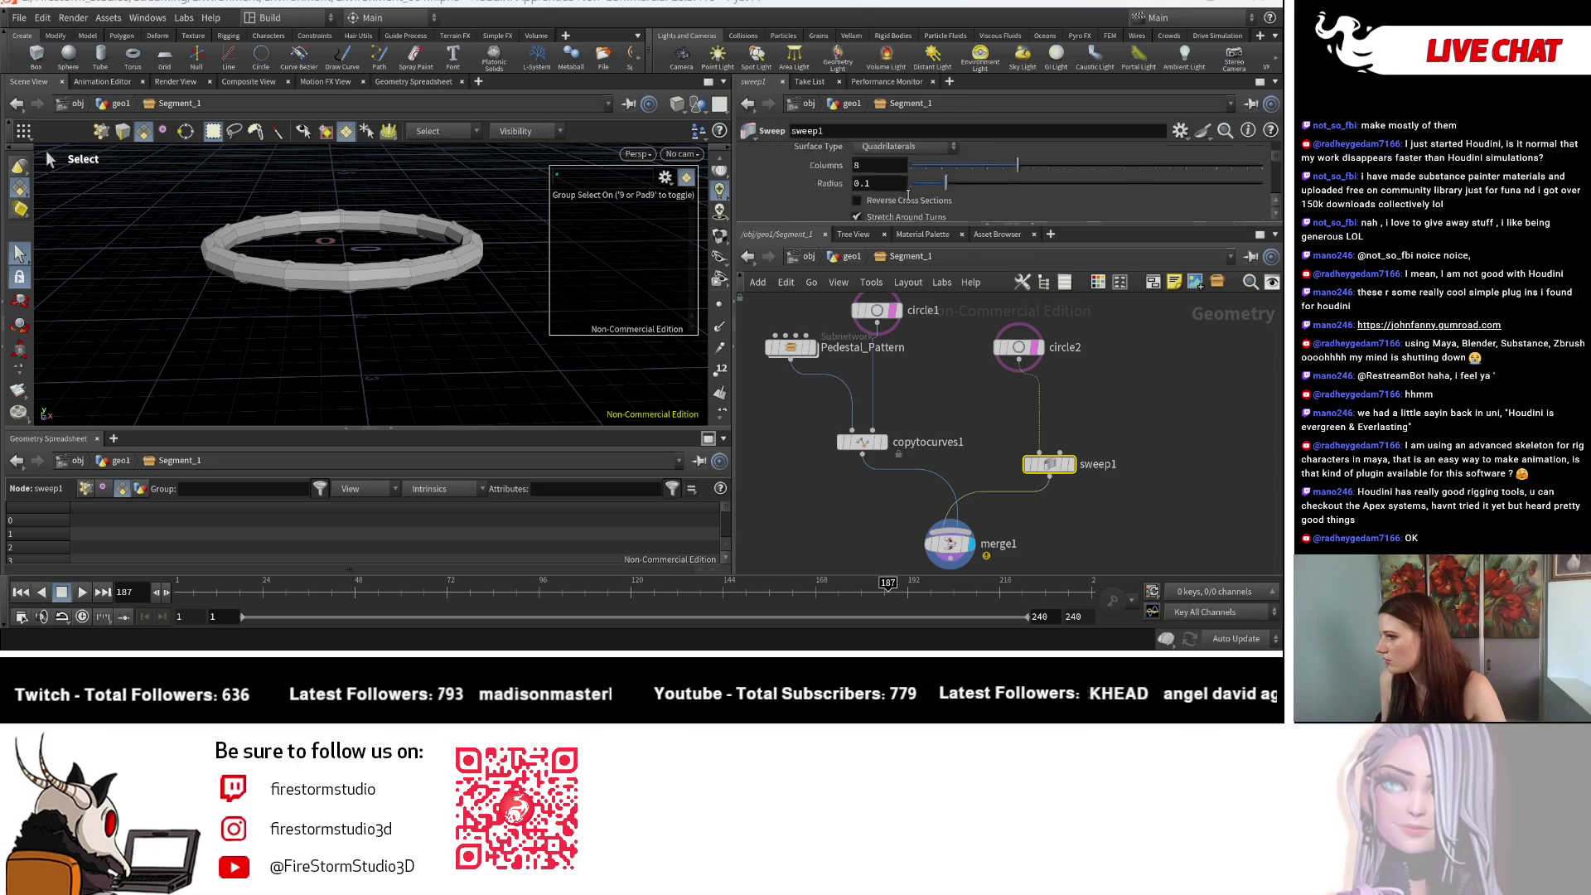
pyautogui.moveTo(944, 183); pyautogui.dragTo(922, 180)
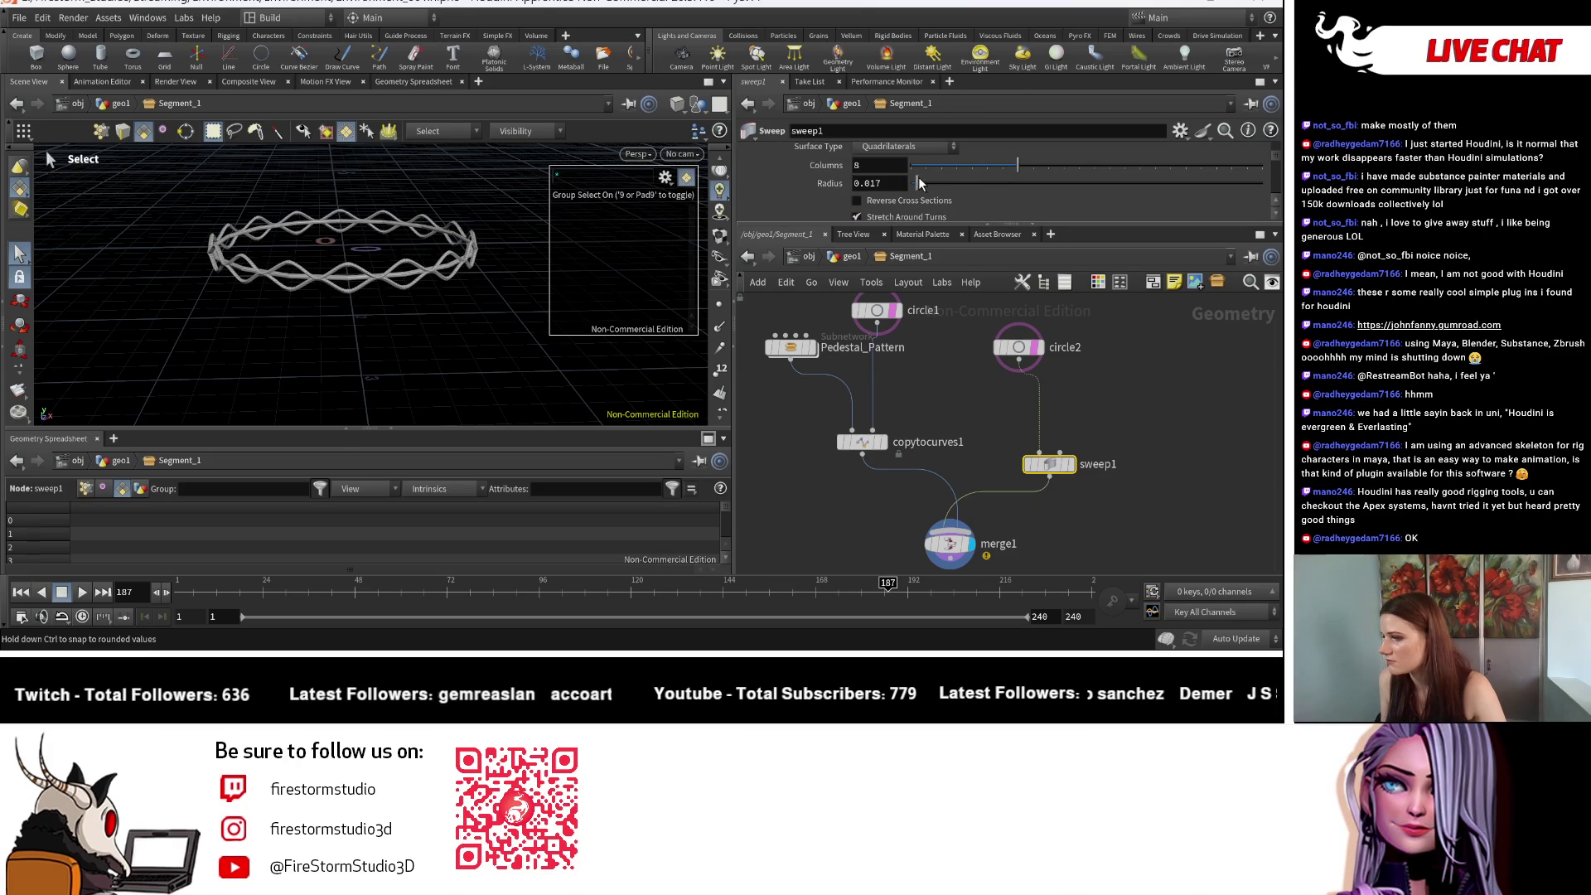
pyautogui.moveTo(510, 272)
pyautogui.mouseDown()
pyautogui.moveTo(411, 340)
pyautogui.moveTo(440, 359)
pyautogui.moveTo(406, 365)
pyautogui.moveTo(639, 394)
pyautogui.mouseUp()
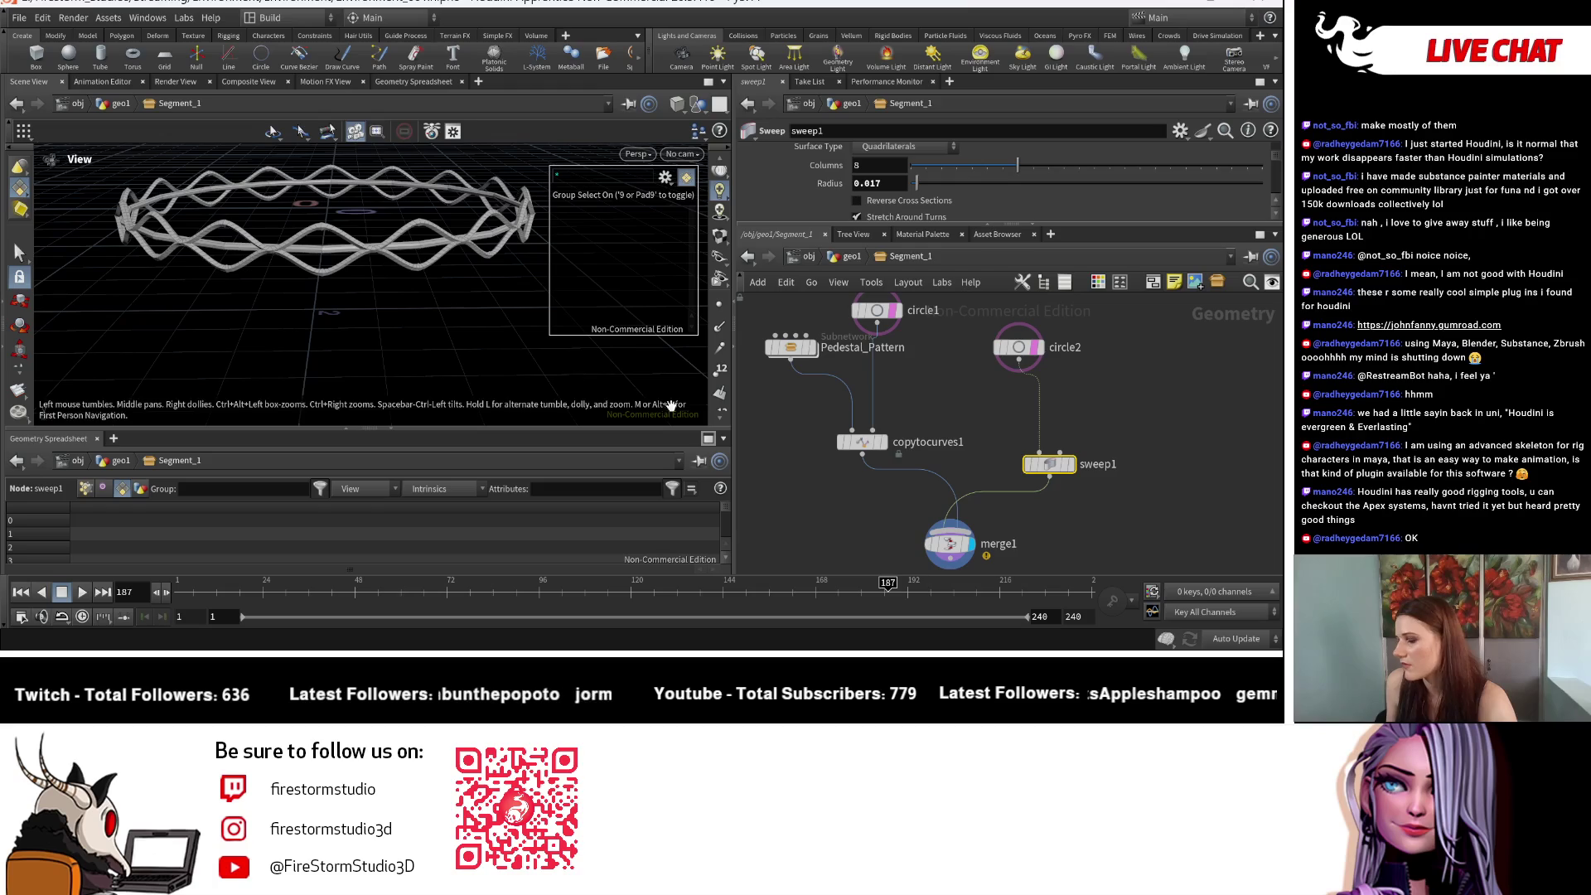
pyautogui.press('s')
pyautogui.scroll(-2, 1066, 359)
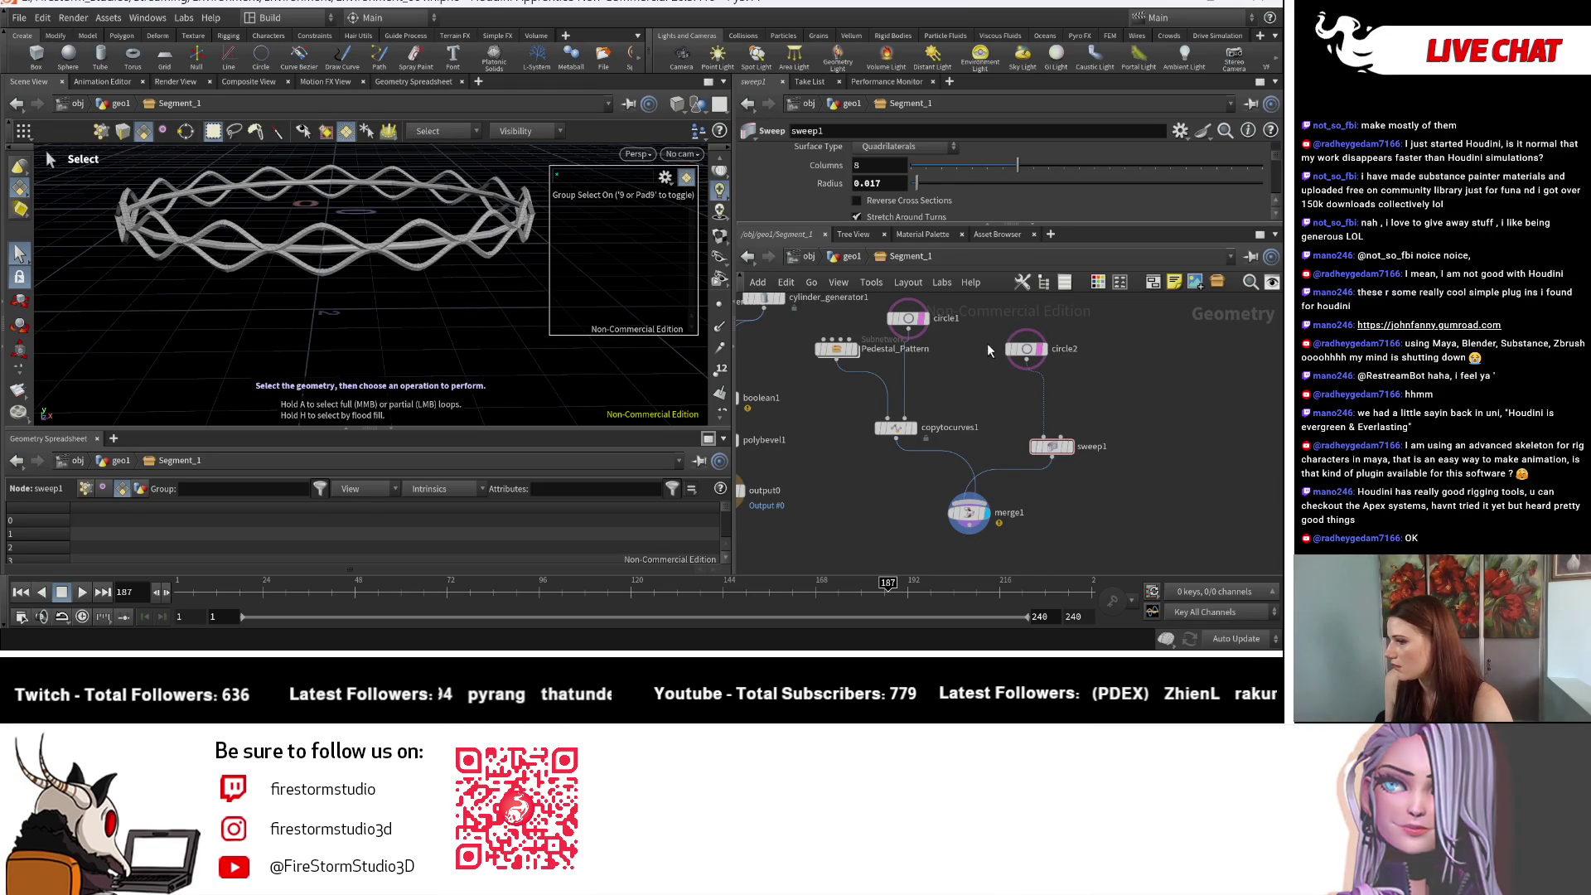
# Step: Check circle2's settings and orbit around the ring
pyautogui.click(1029, 352)
pyautogui.scroll(-2, 940, 204)
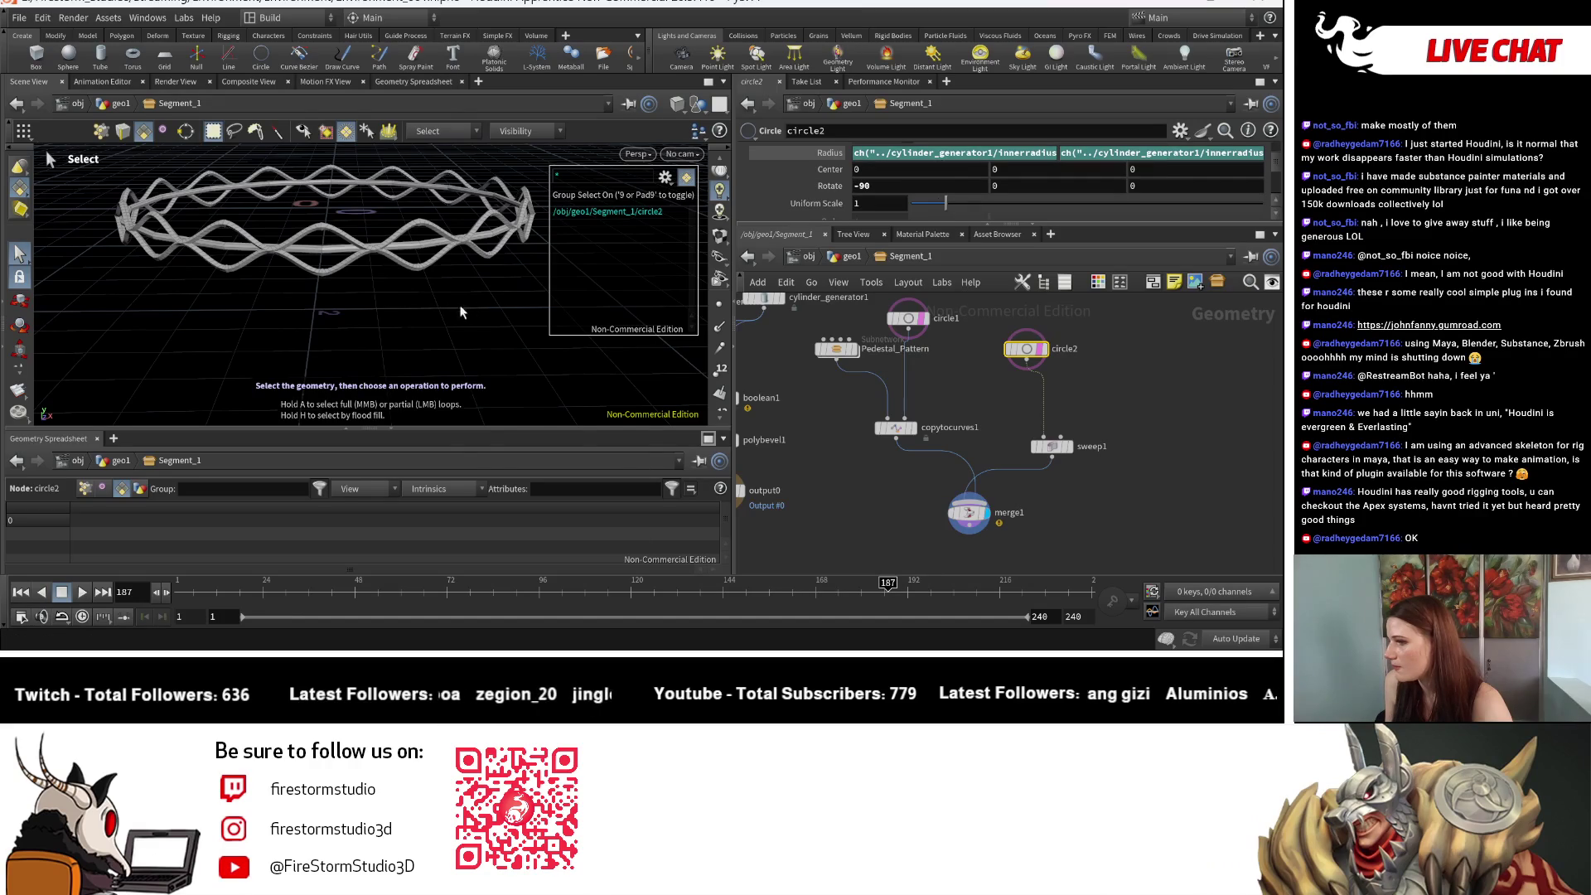
pyautogui.press('Escape')
pyautogui.moveTo(356, 301); pyautogui.dragTo(390, 328)
pyautogui.press('s')
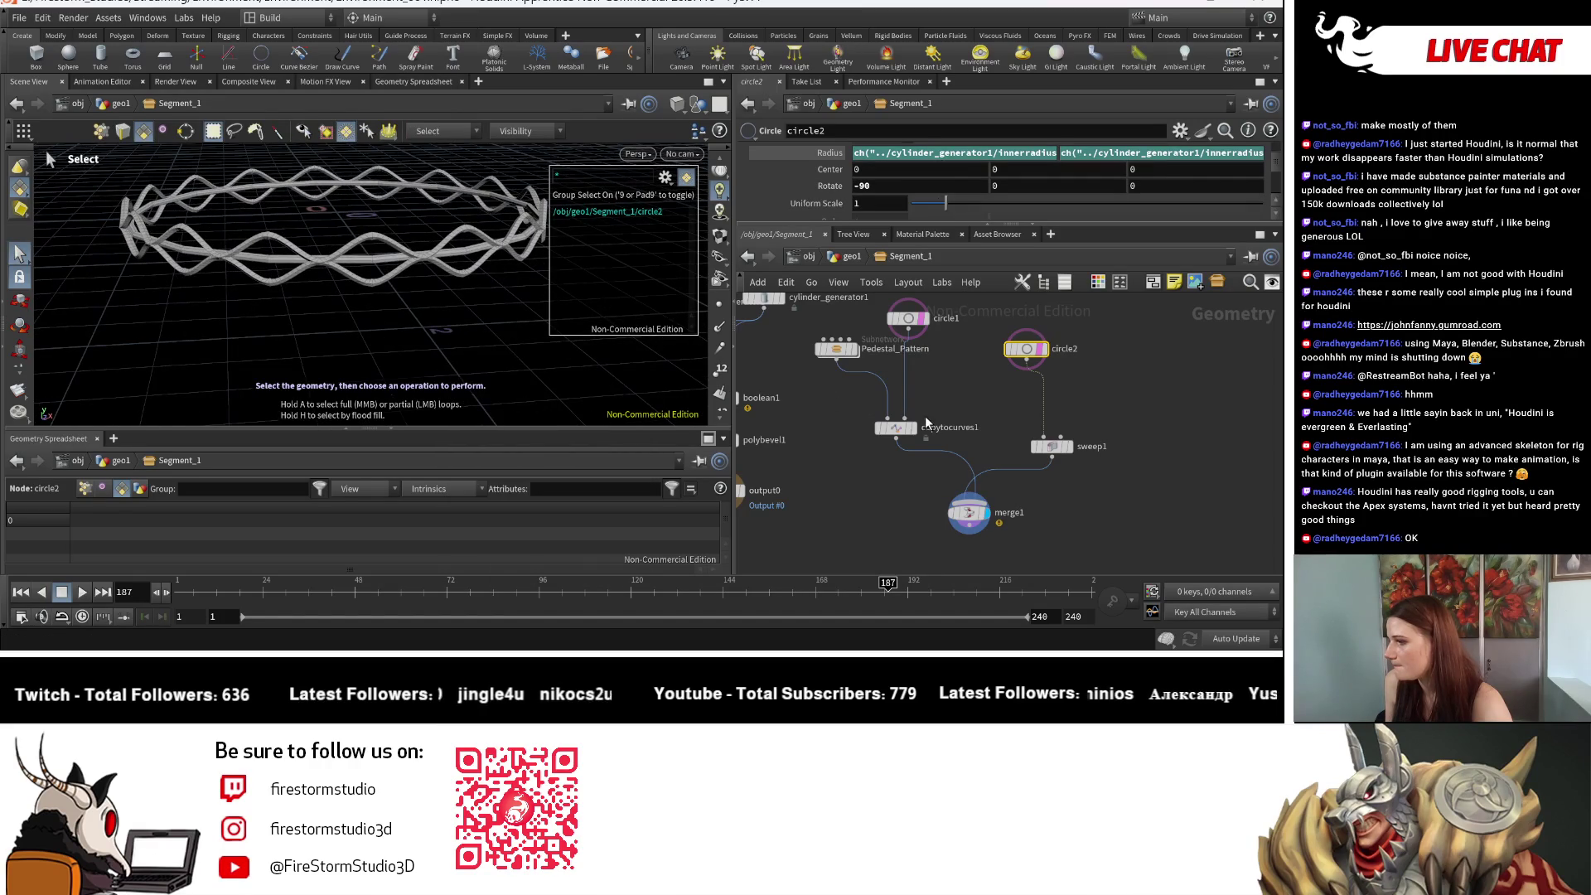
# Step: Template Pedestal_Pattern and set matchsize3 Justify Y to Min inside it
pyautogui.moveTo(908, 426)
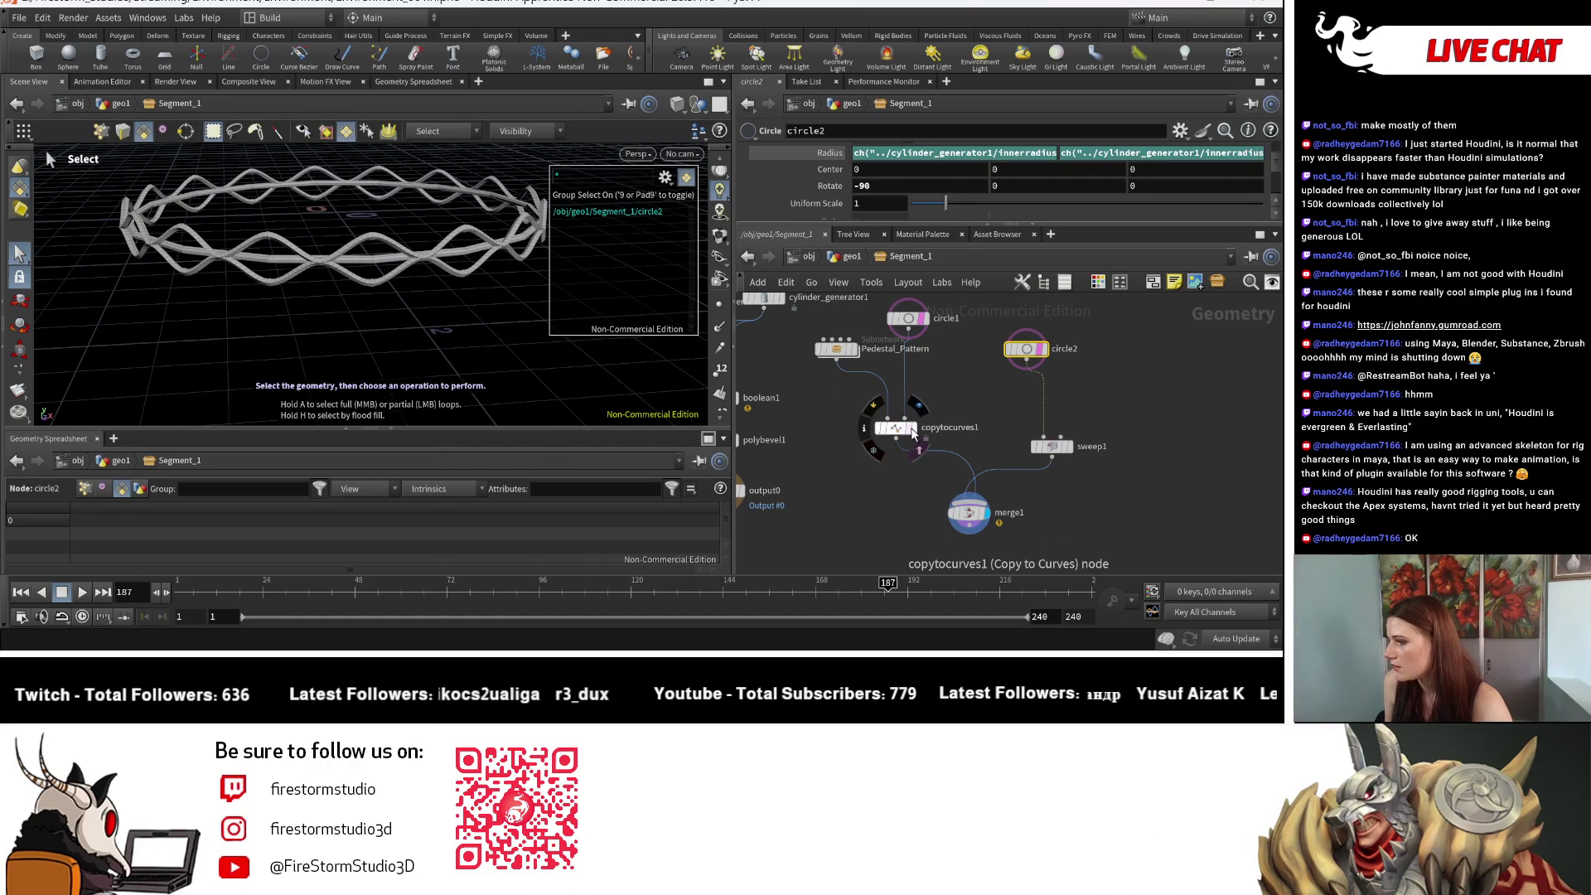
pyautogui.click(858, 370)
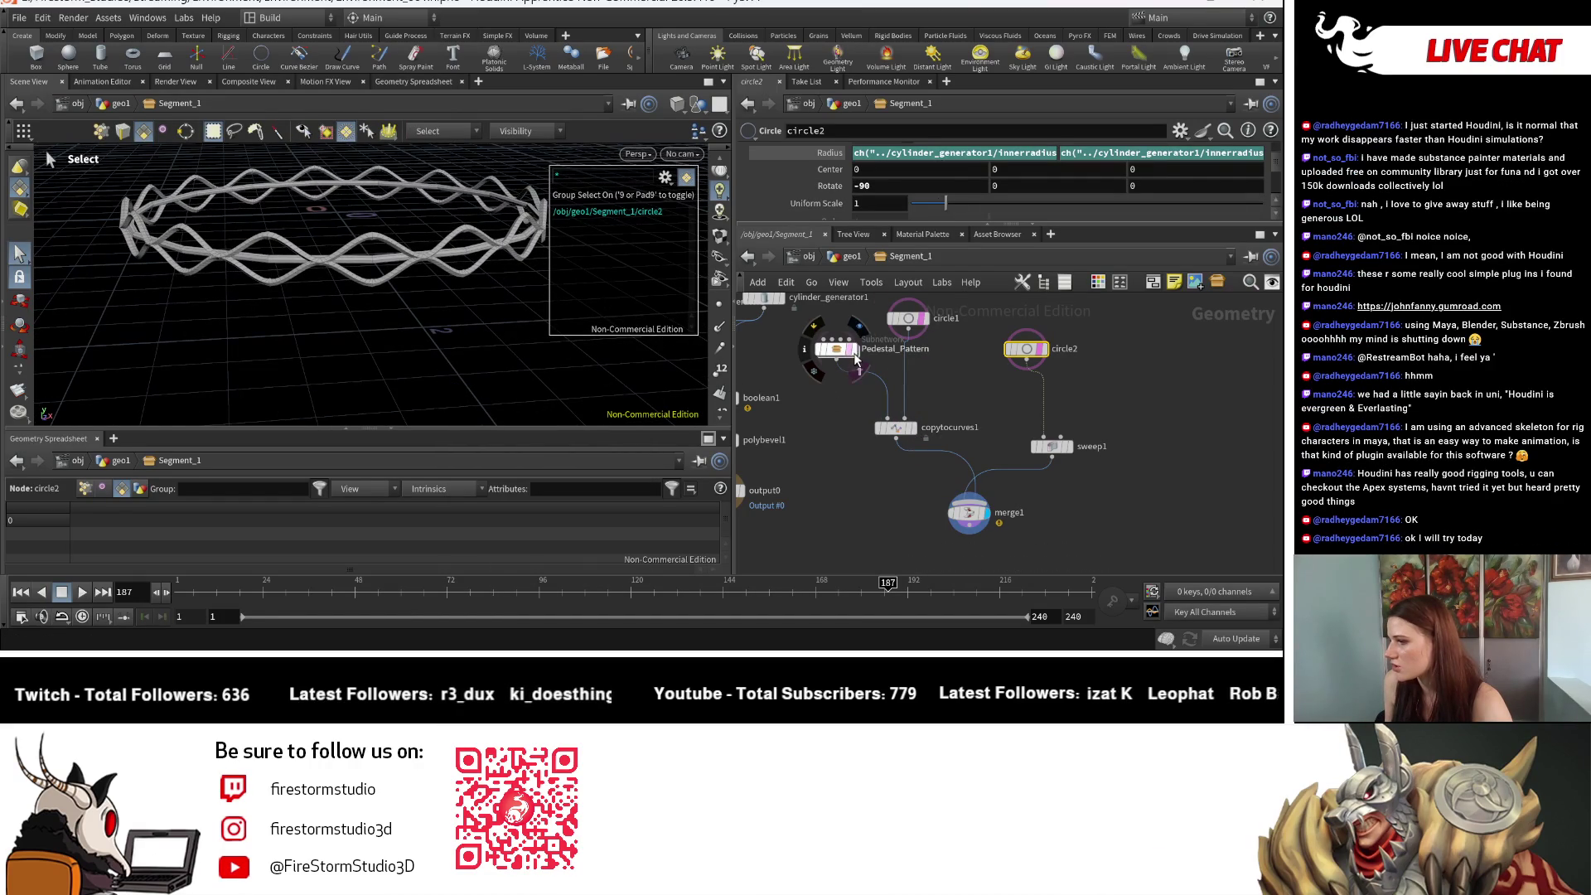
pyautogui.click(858, 326)
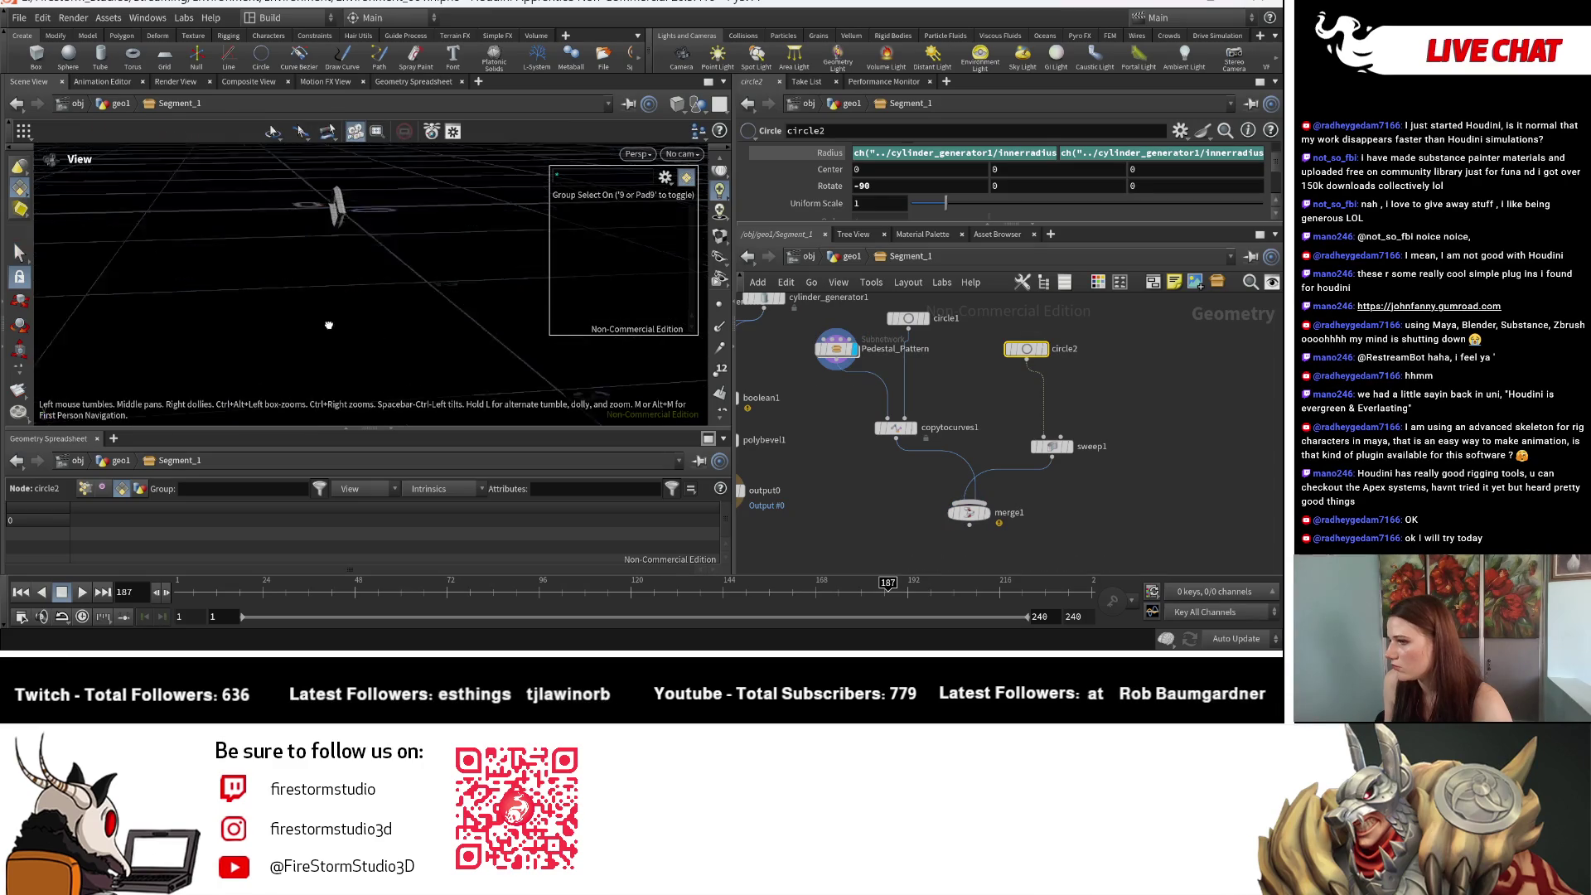
pyautogui.doubleClick(835, 348)
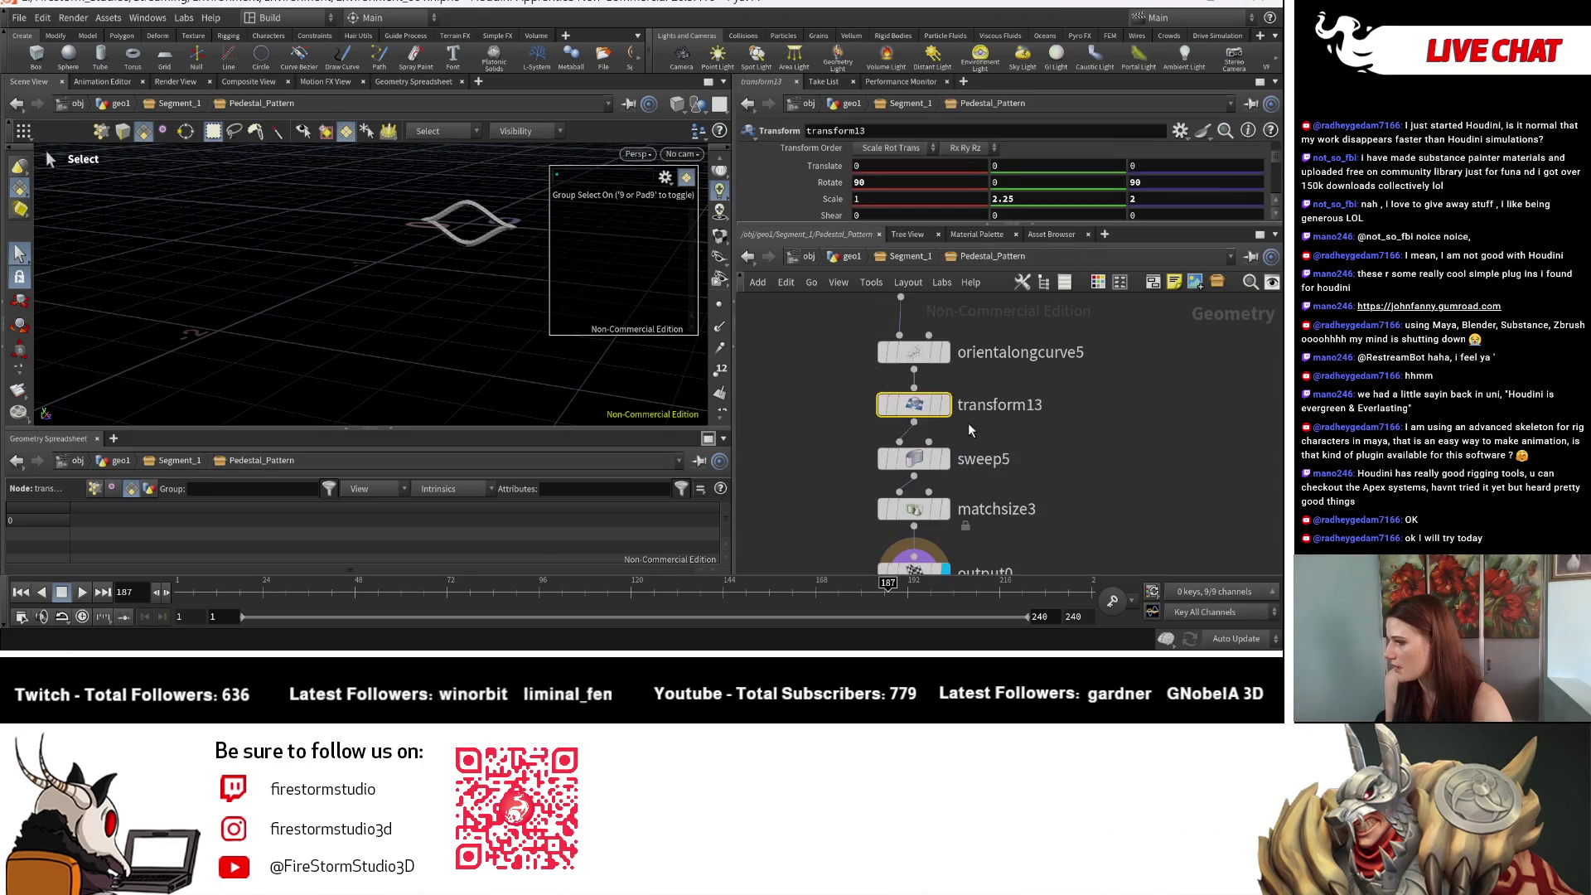
pyautogui.scroll(2, 893, 182)
pyautogui.click(866, 190)
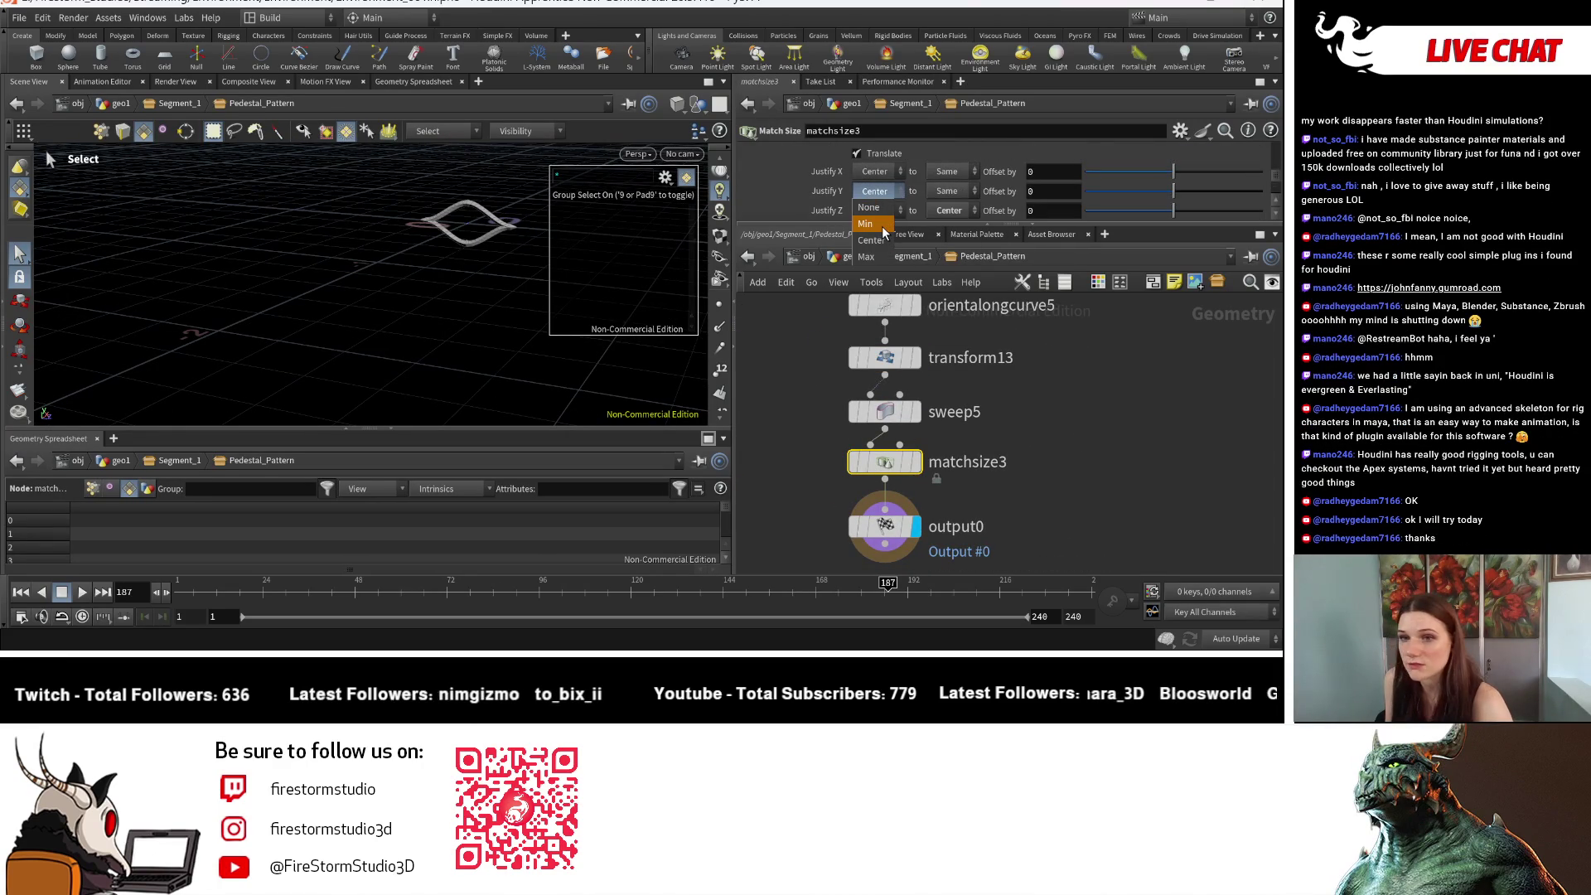
pyautogui.click(882, 227)
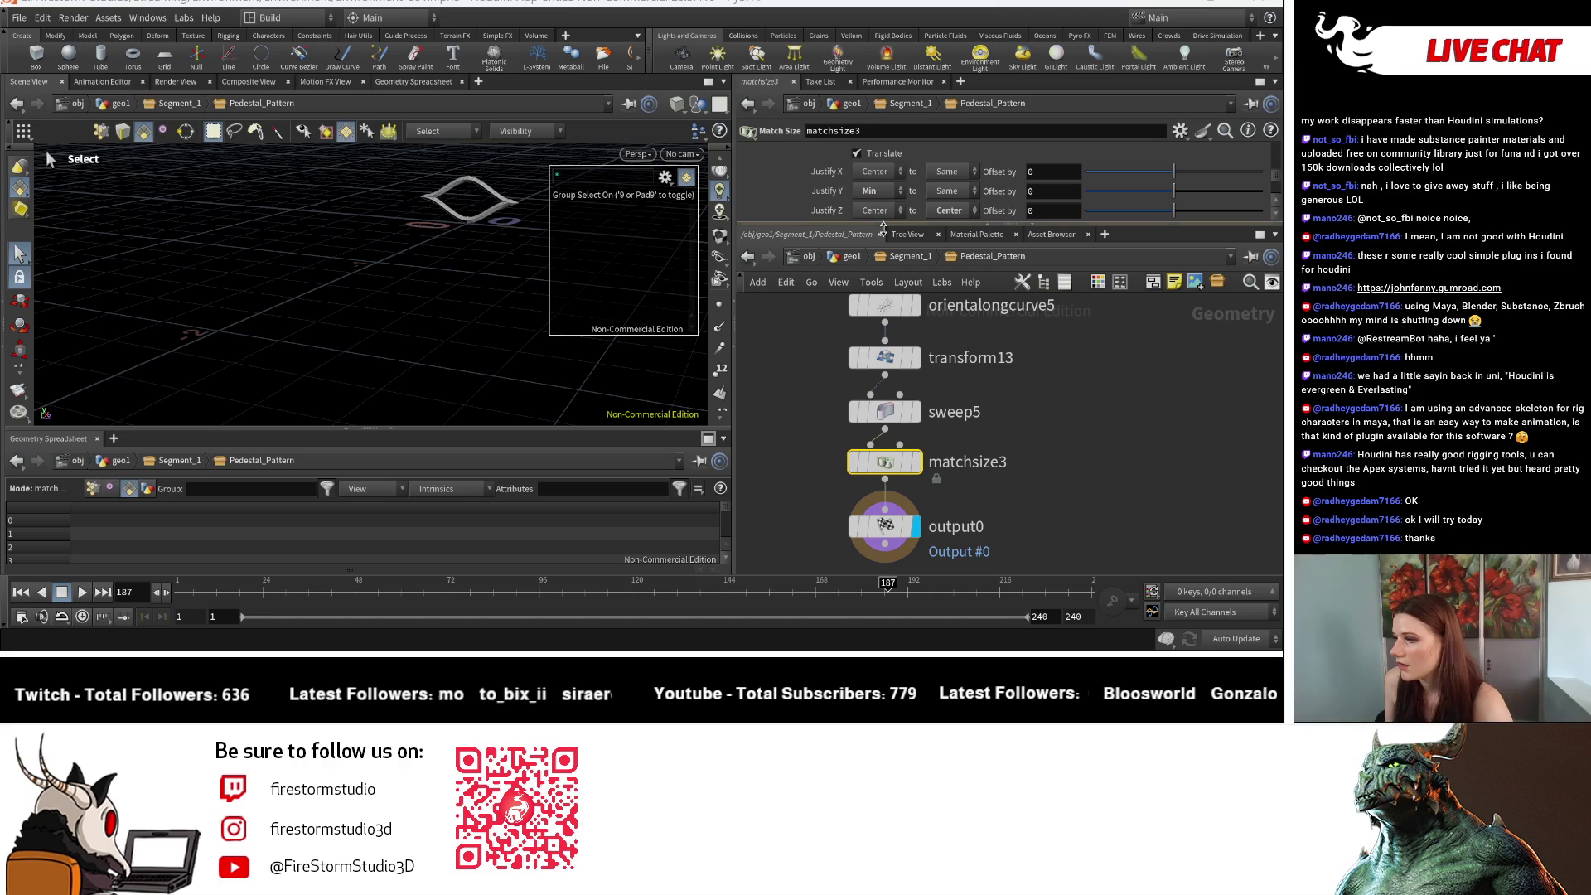
pyautogui.click(909, 258)
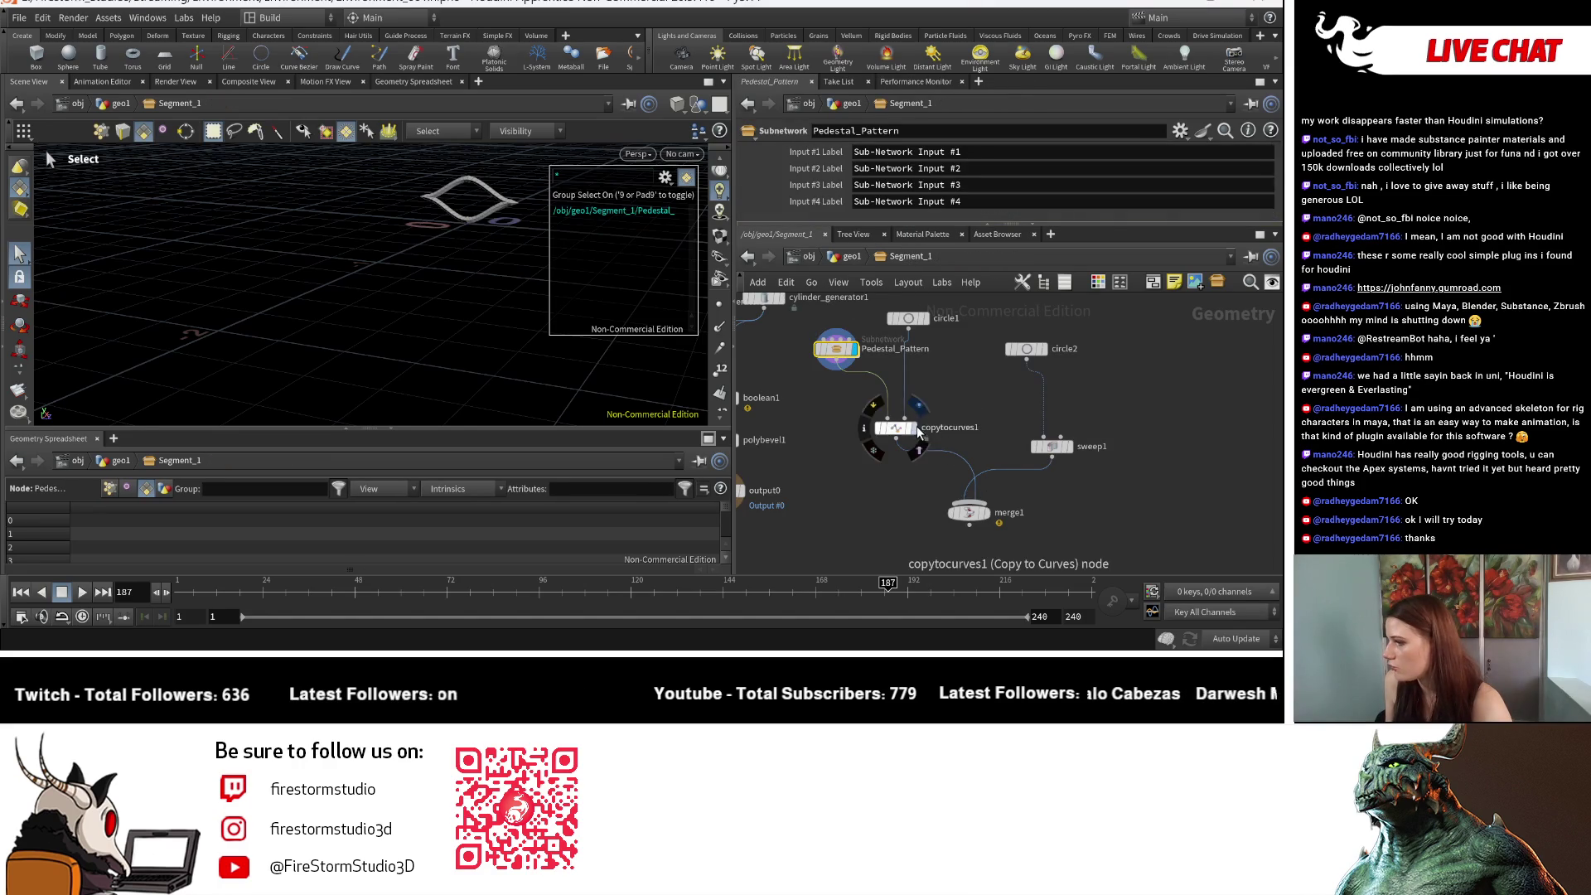
# Step: Display merge1's merged crown and orbit in close to view it
pyautogui.click(916, 430)
pyautogui.moveTo(986, 514)
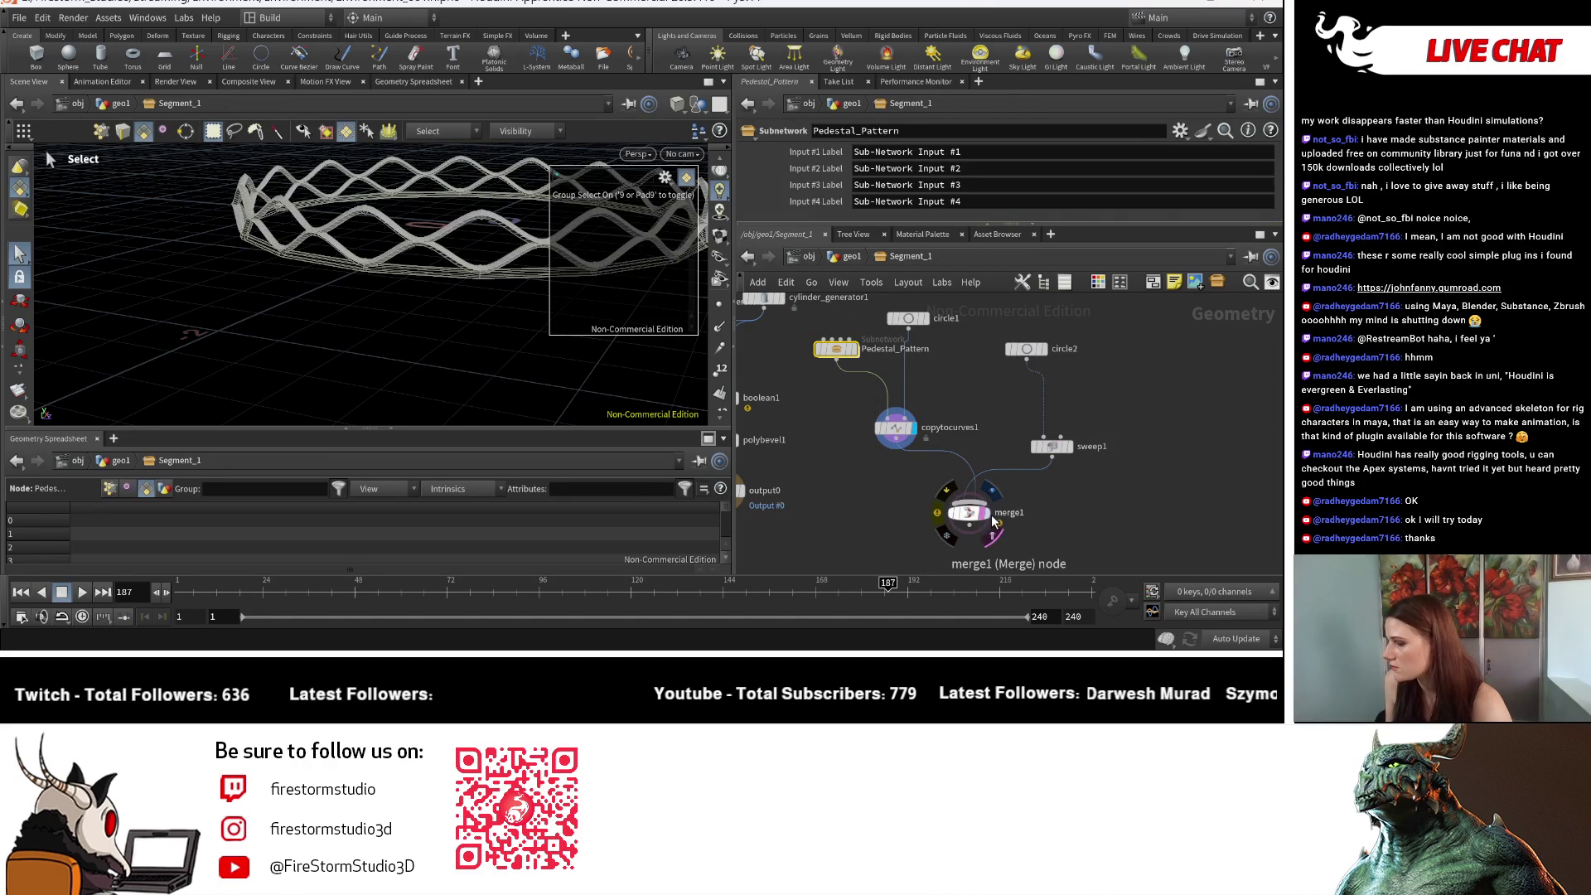
pyautogui.click(991, 520)
pyautogui.press('Escape')
pyautogui.moveTo(213, 345)
pyautogui.mouseDown()
pyautogui.moveTo(394, 345)
pyautogui.moveTo(437, 329)
pyautogui.mouseUp()
pyautogui.moveTo(437, 329); pyautogui.dragTo(514, 352, button='right')
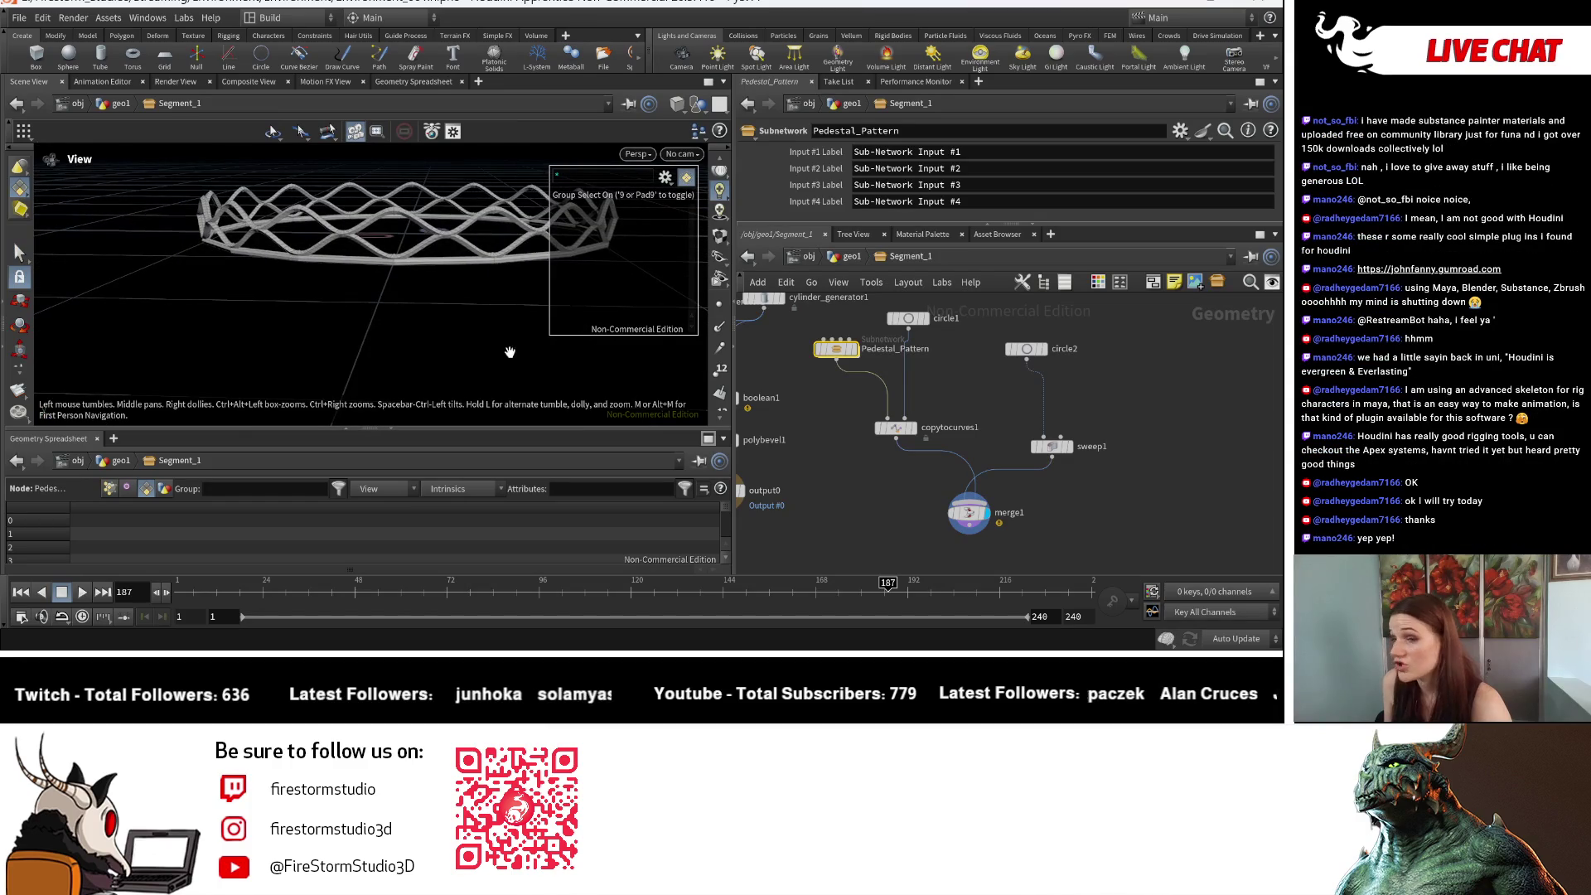
pyautogui.press('s')
# Step: Raise sweep1's tube radius from 0.02 to 0.025
pyautogui.click(1052, 446)
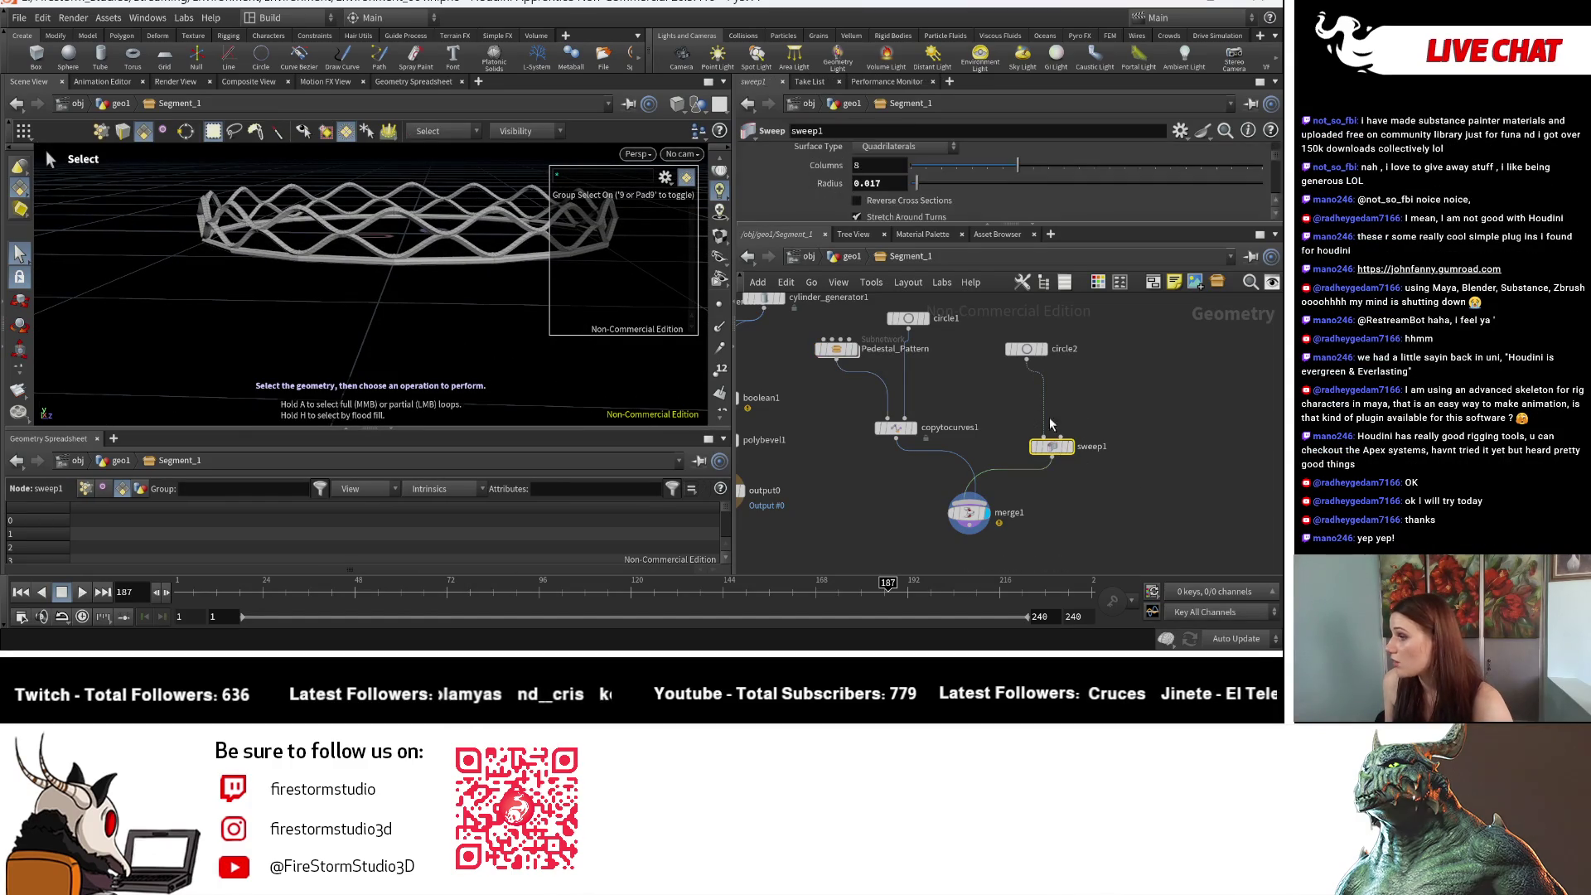
pyautogui.doubleClick(876, 184)
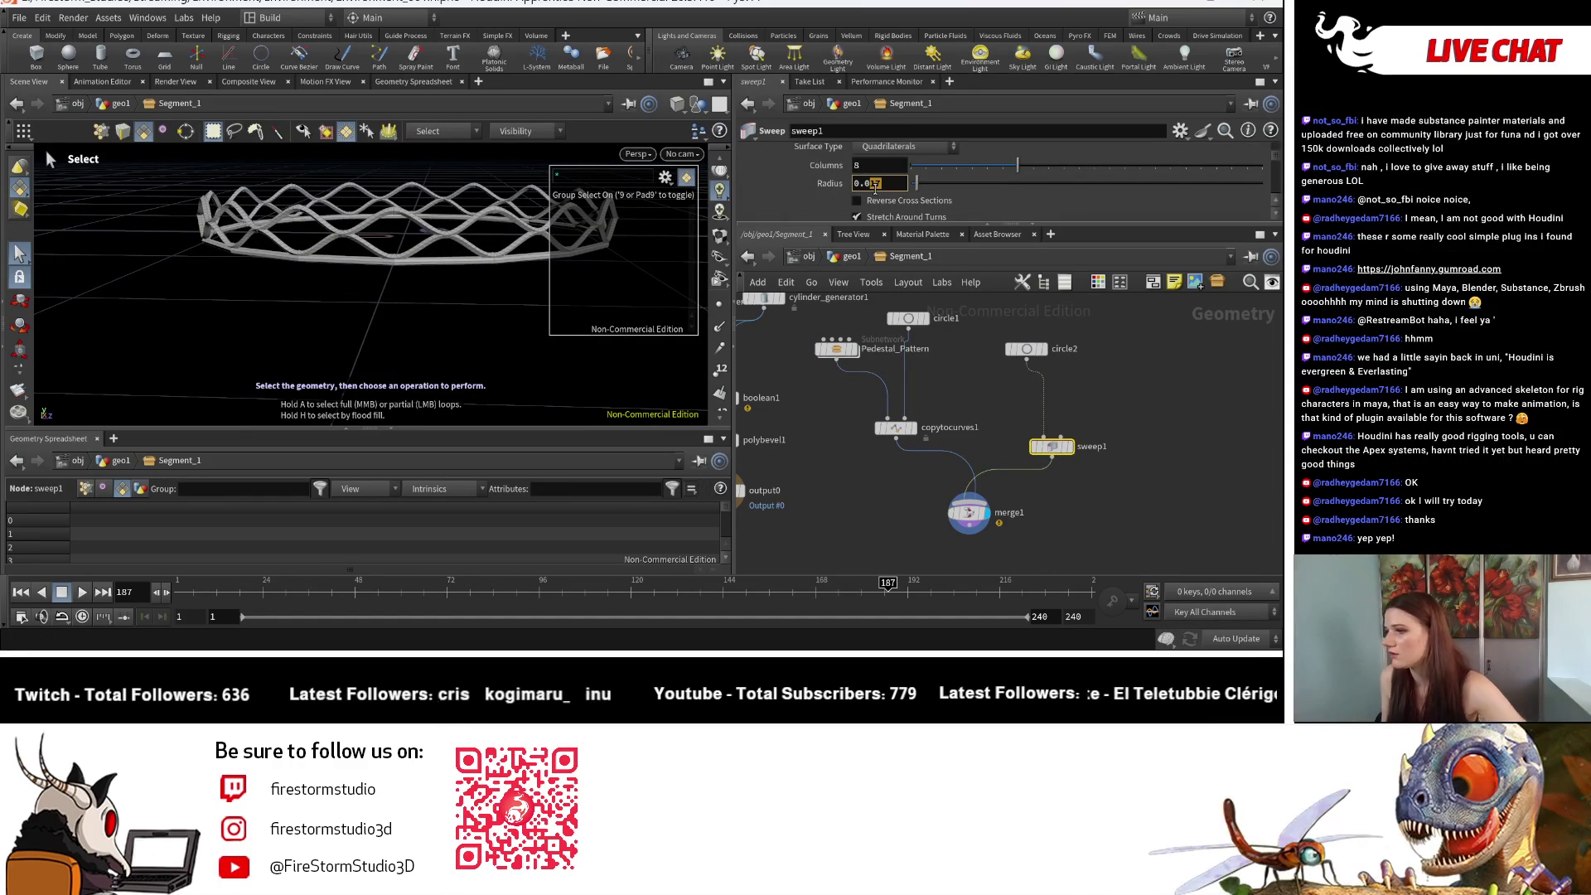
pyautogui.write('5')
pyautogui.press('Return')
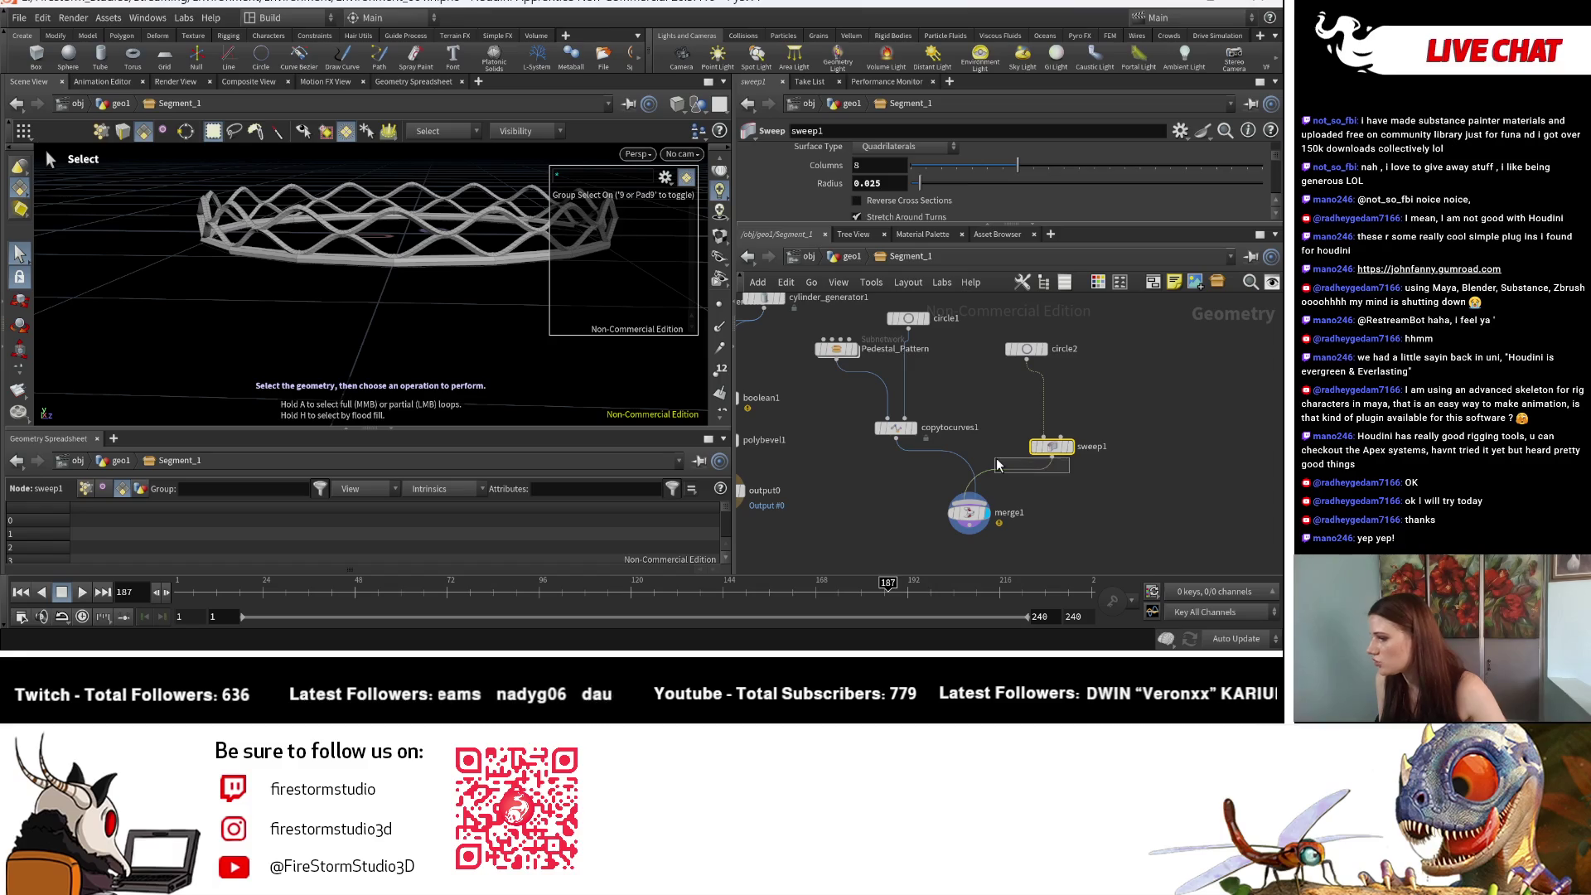
pyautogui.press('Tab')
pyautogui.write('copy')
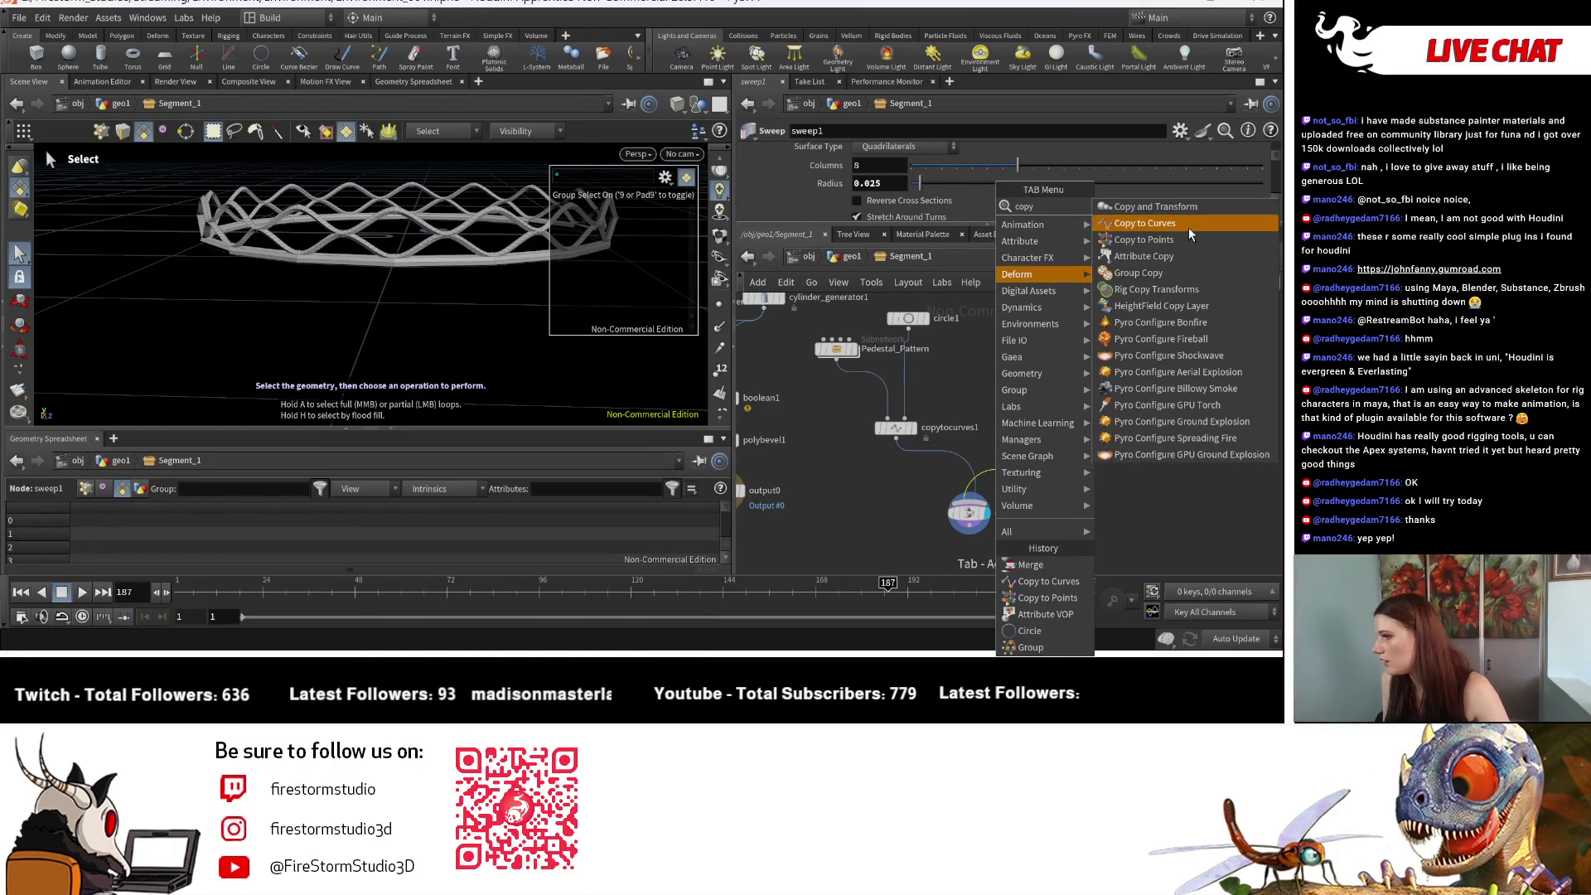
# Step: Add a Copy and Transform after sweep1 with Translate Y 0.25 for a second rim
pyautogui.click(1155, 207)
pyautogui.click(1092, 491)
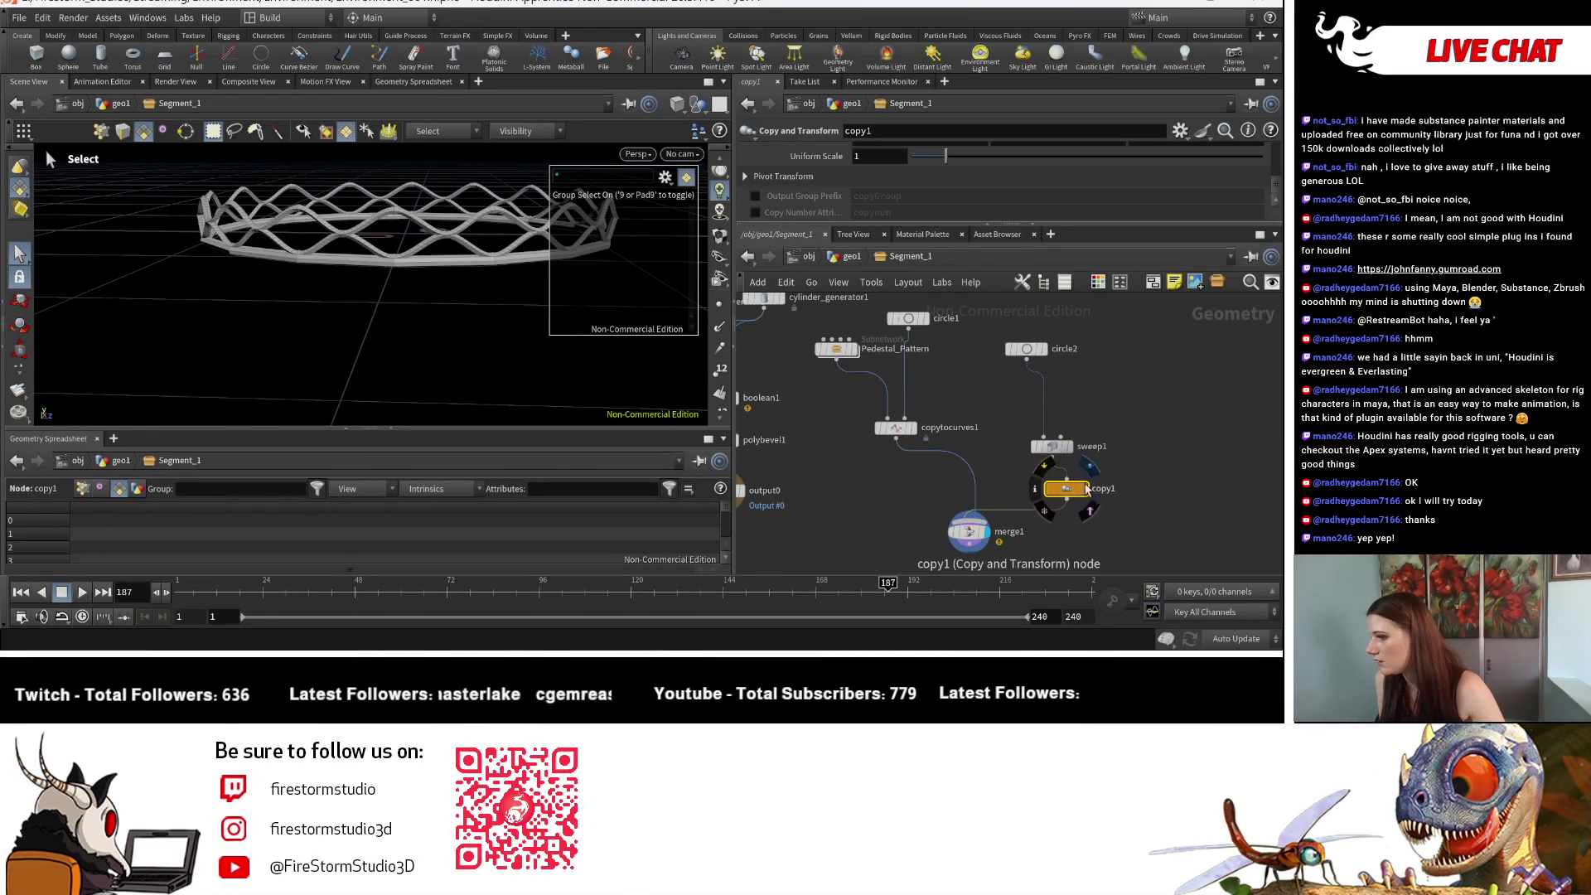
pyautogui.scroll(3, 1029, 198)
pyautogui.scroll(2, 893, 162)
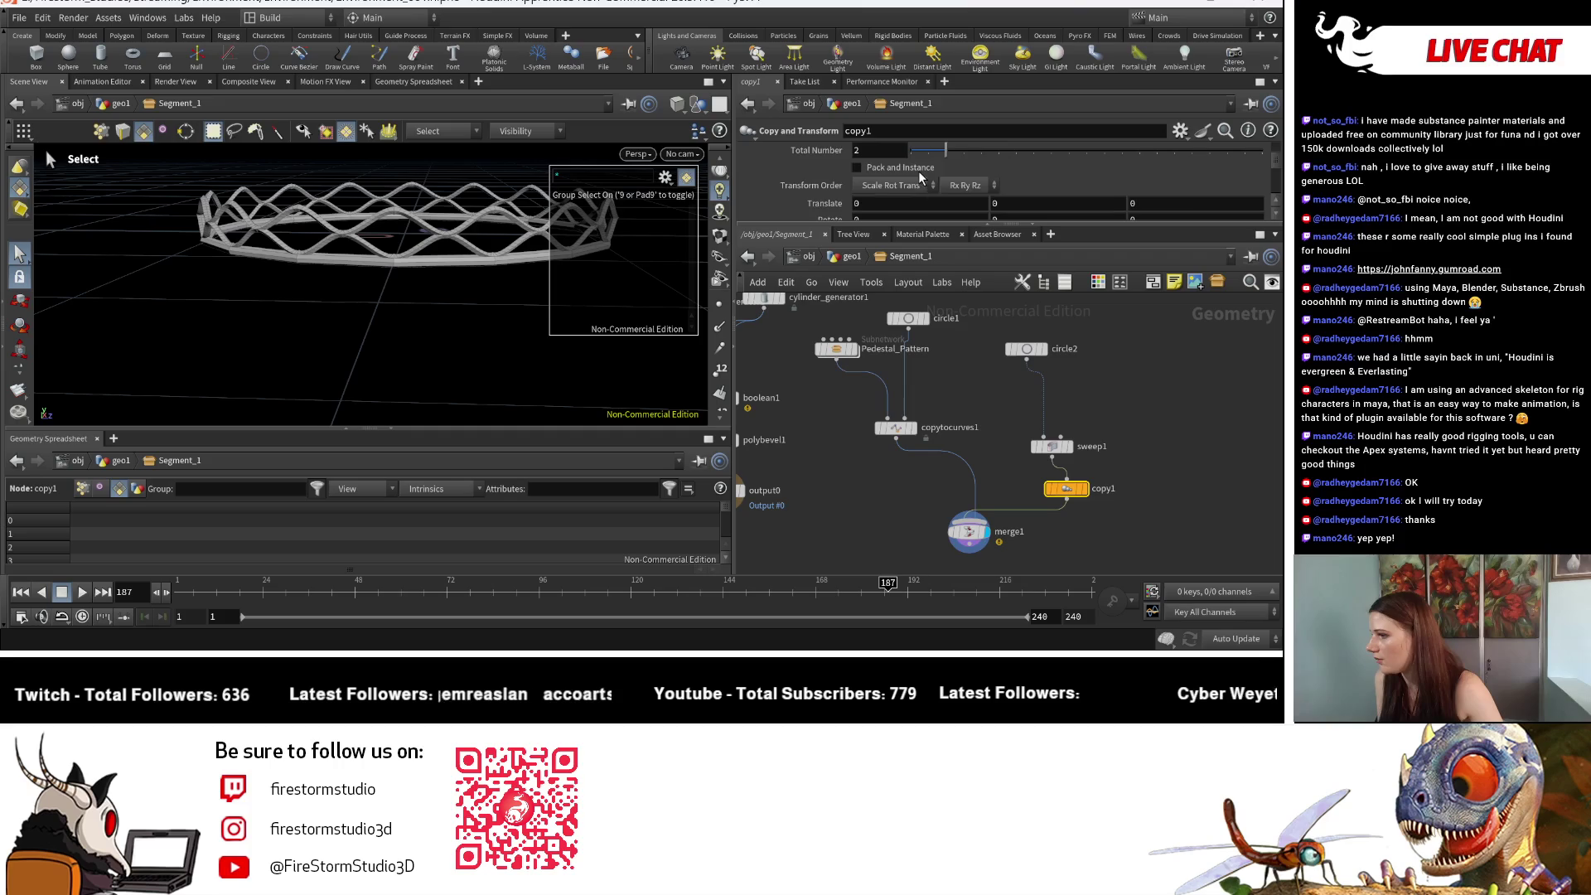
pyautogui.moveTo(1024, 202)
pyautogui.mouseDown(button='middle')
pyautogui.moveTo(1058, 195)
pyautogui.moveTo(1027, 203)
pyautogui.mouseUp(button='middle')
pyautogui.write('.2')
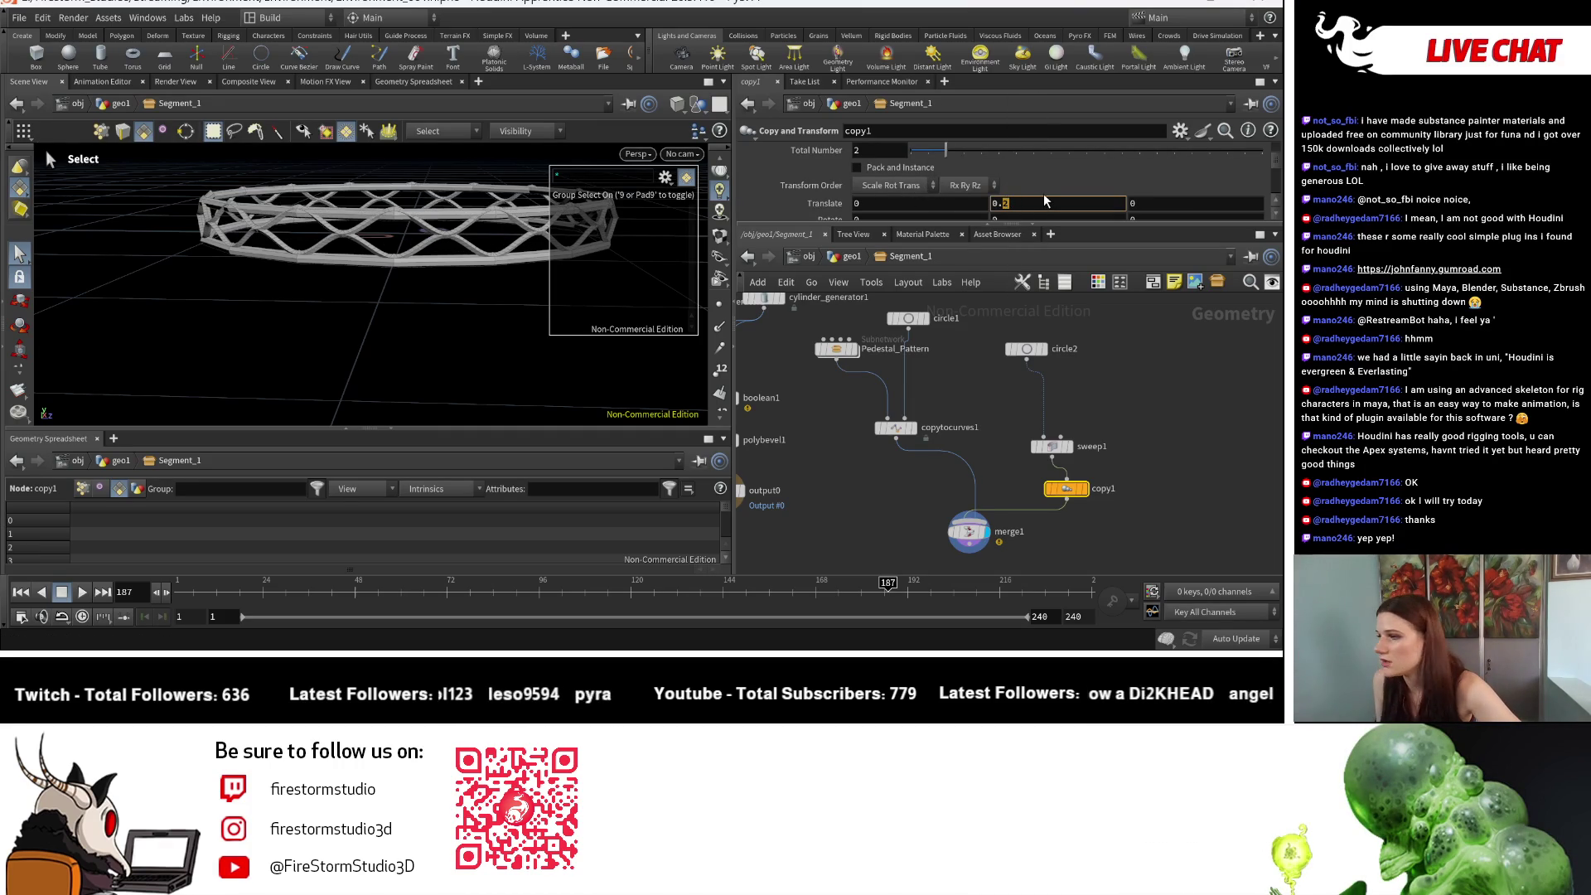
pyautogui.moveTo(1041, 204)
pyautogui.mouseDown(button='middle')
pyautogui.moveTo(1058, 245)
pyautogui.moveTo(1090, 245)
pyautogui.mouseUp(button='middle')
pyautogui.write('5')
pyautogui.press('Escape')
pyautogui.moveTo(398, 306); pyautogui.dragTo(563, 352)
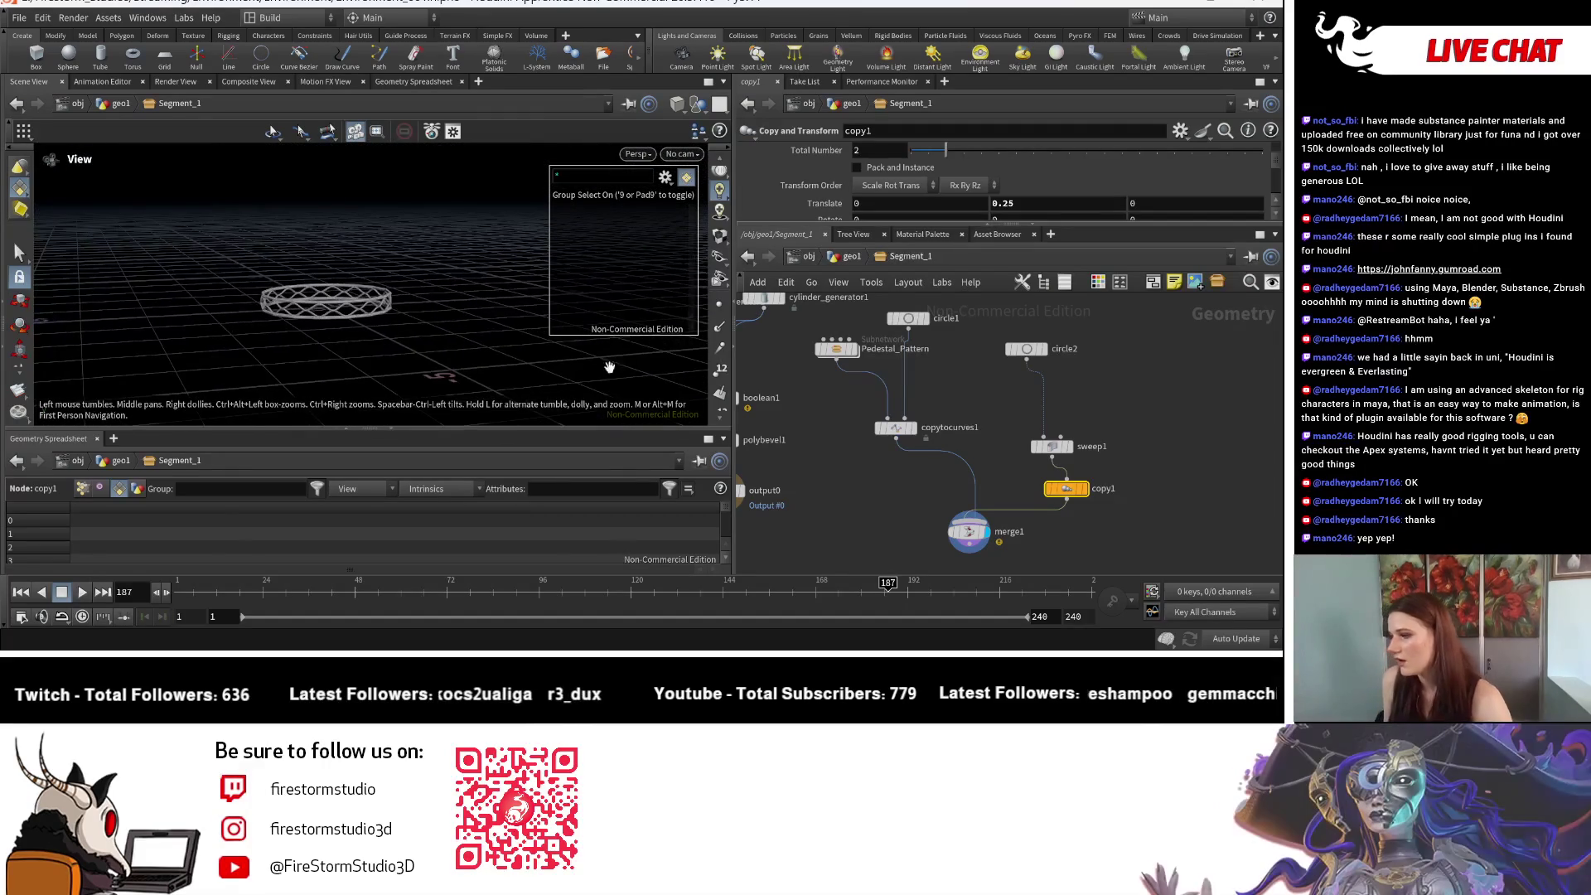
pyautogui.press('s')
pyautogui.scroll(-3, 1110, 448)
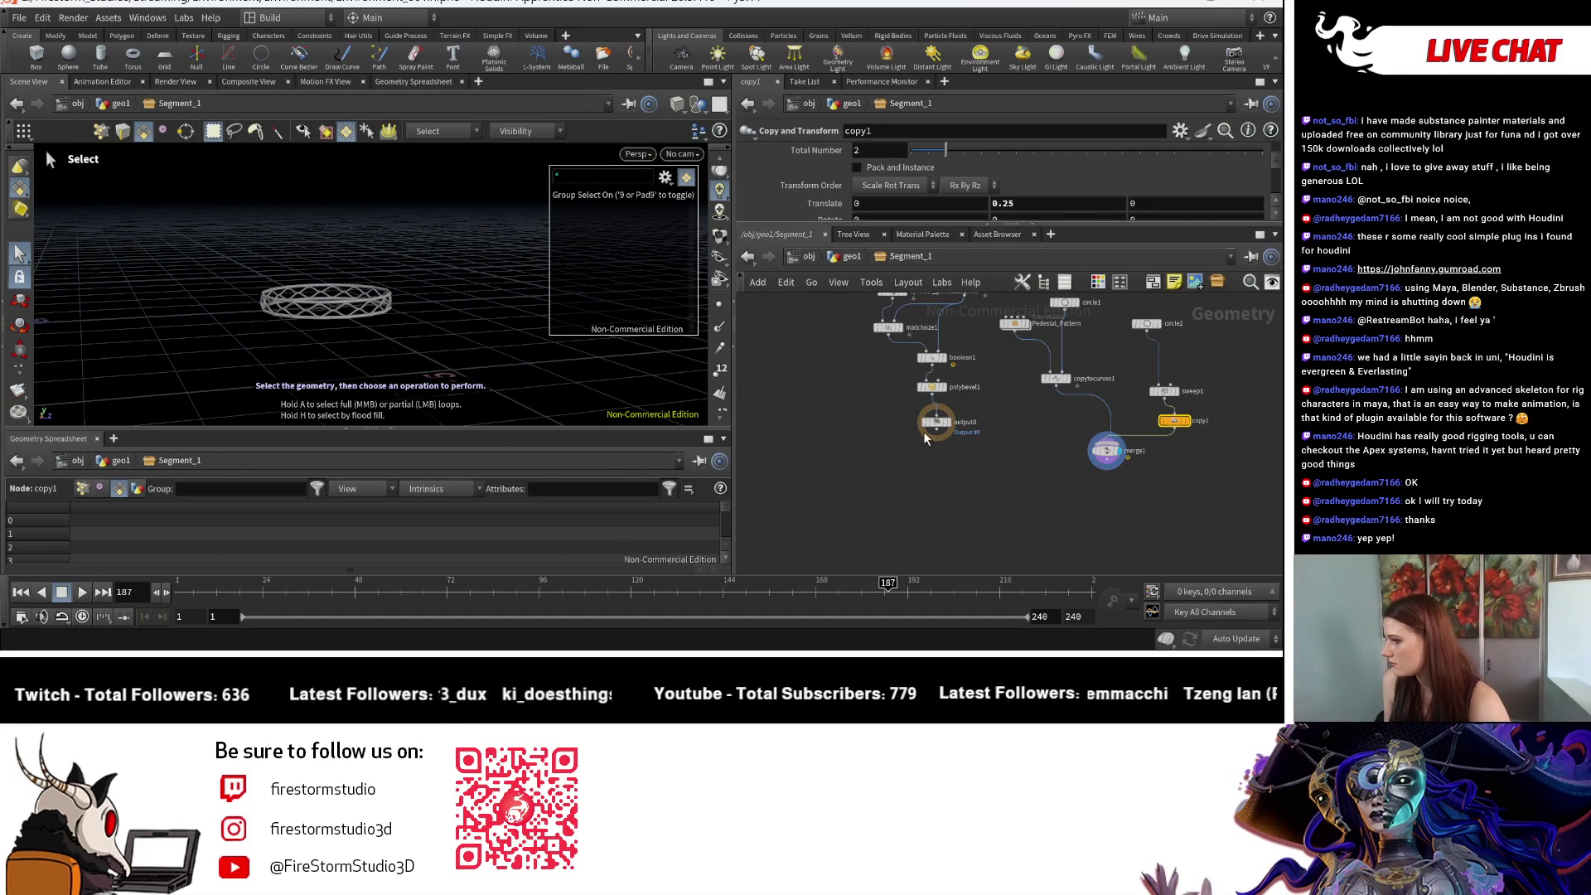
# Step: Move output0 down, wire the pedestal into merge1, and view it from the side
pyautogui.moveTo(926, 435); pyautogui.dragTo(931, 513)
pyautogui.moveTo(1102, 457); pyautogui.dragTo(994, 446)
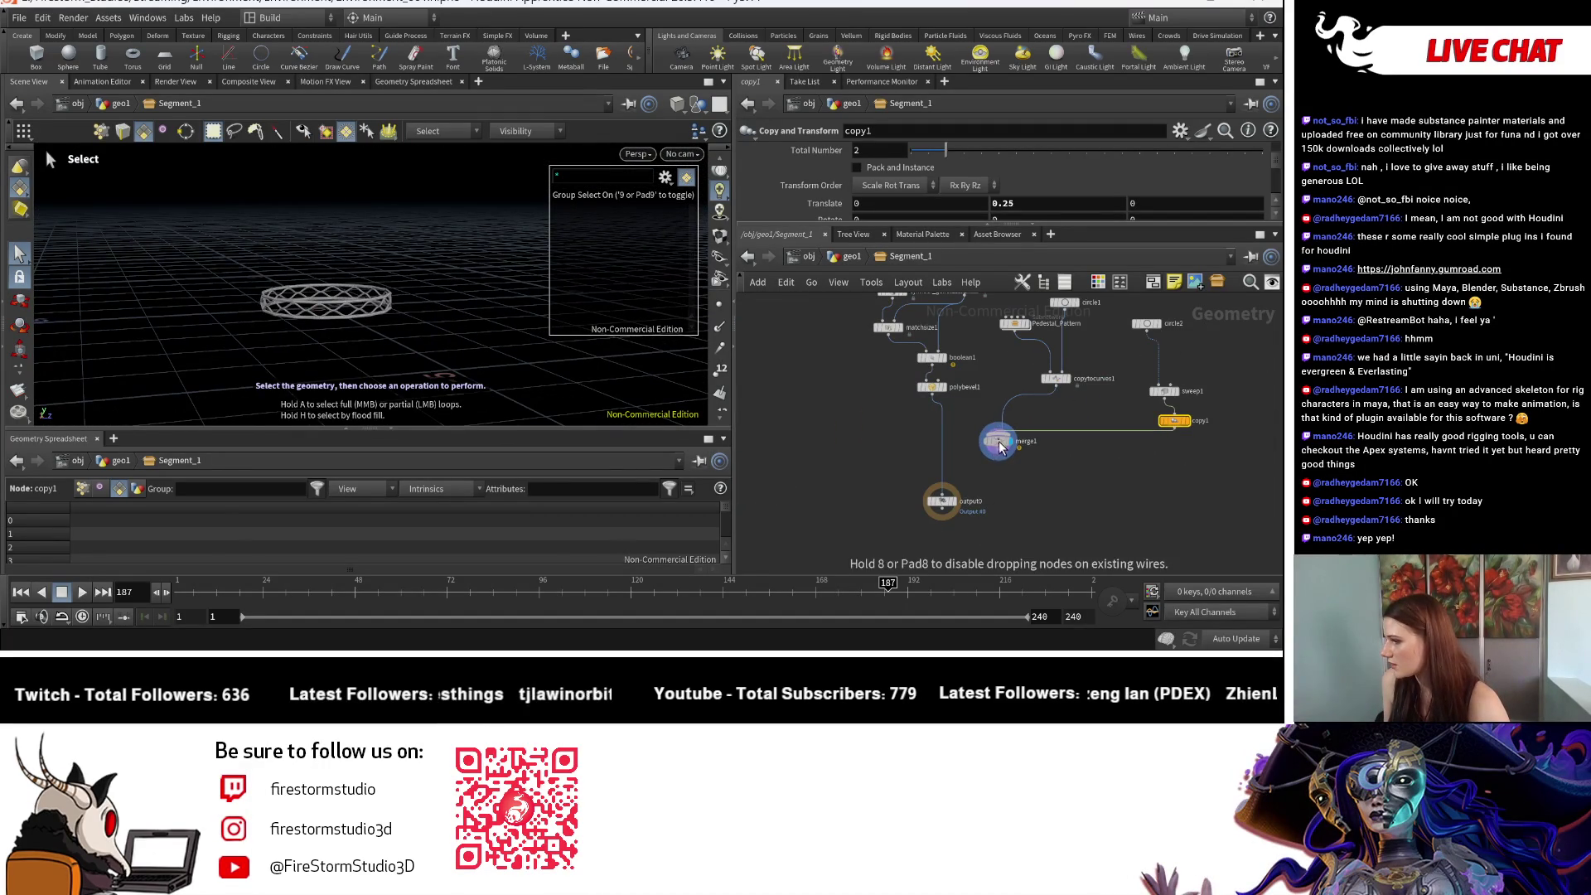
pyautogui.moveTo(933, 396); pyautogui.dragTo(997, 429)
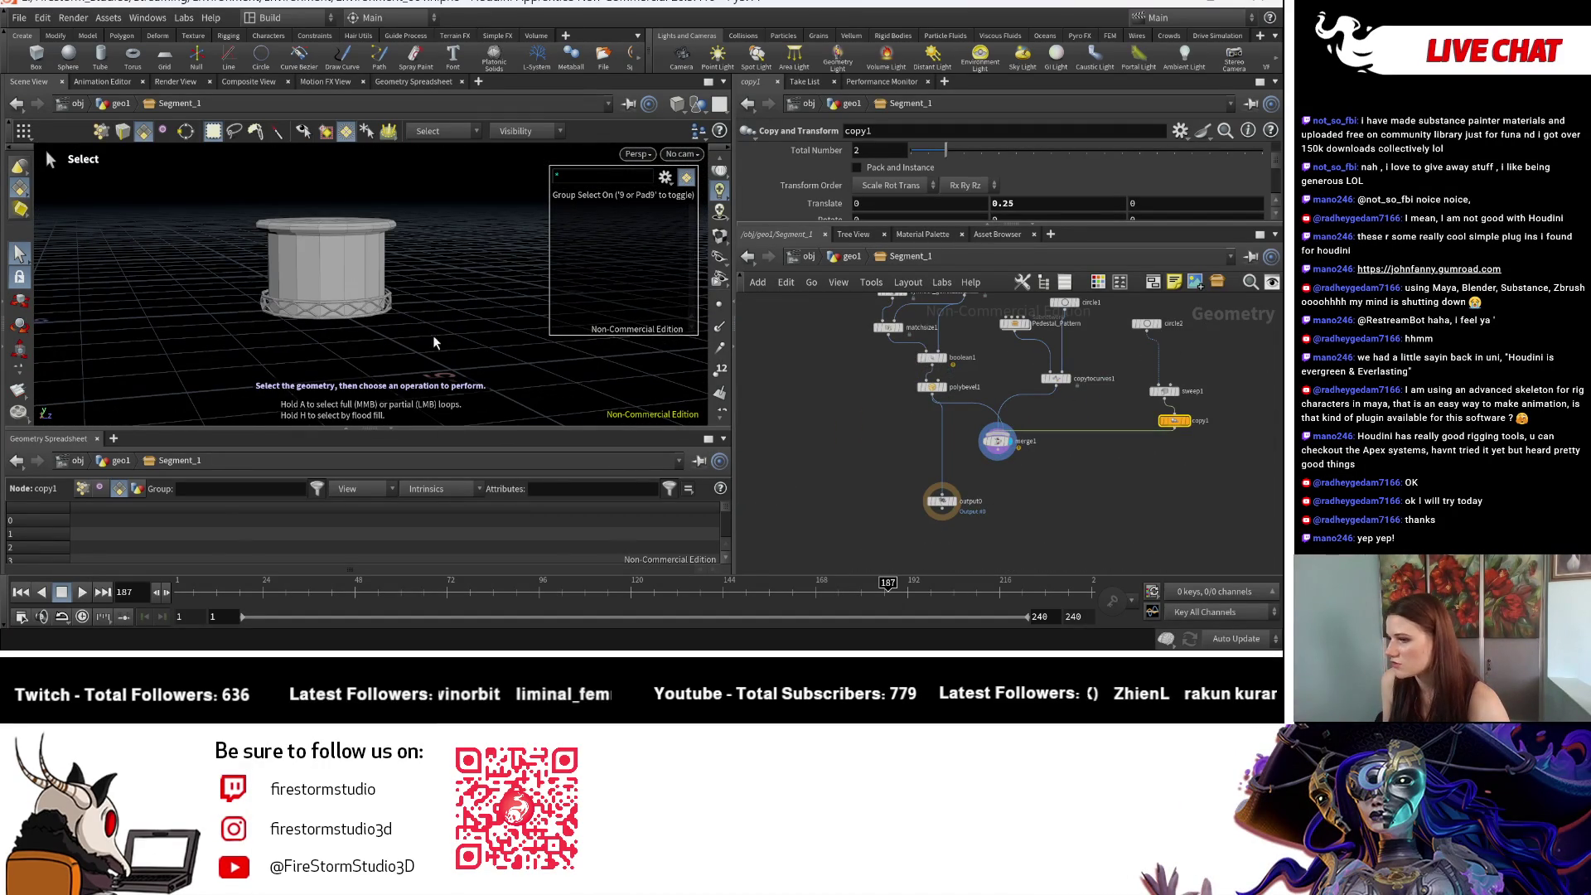
pyautogui.press('Escape')
pyautogui.moveTo(476, 354)
pyautogui.mouseDown()
pyautogui.moveTo(543, 355)
pyautogui.moveTo(527, 331)
pyautogui.moveTo(427, 315)
pyautogui.moveTo(439, 308)
pyautogui.mouseUp()
pyautogui.scroll(5, 426, 316)
pyautogui.press('s')
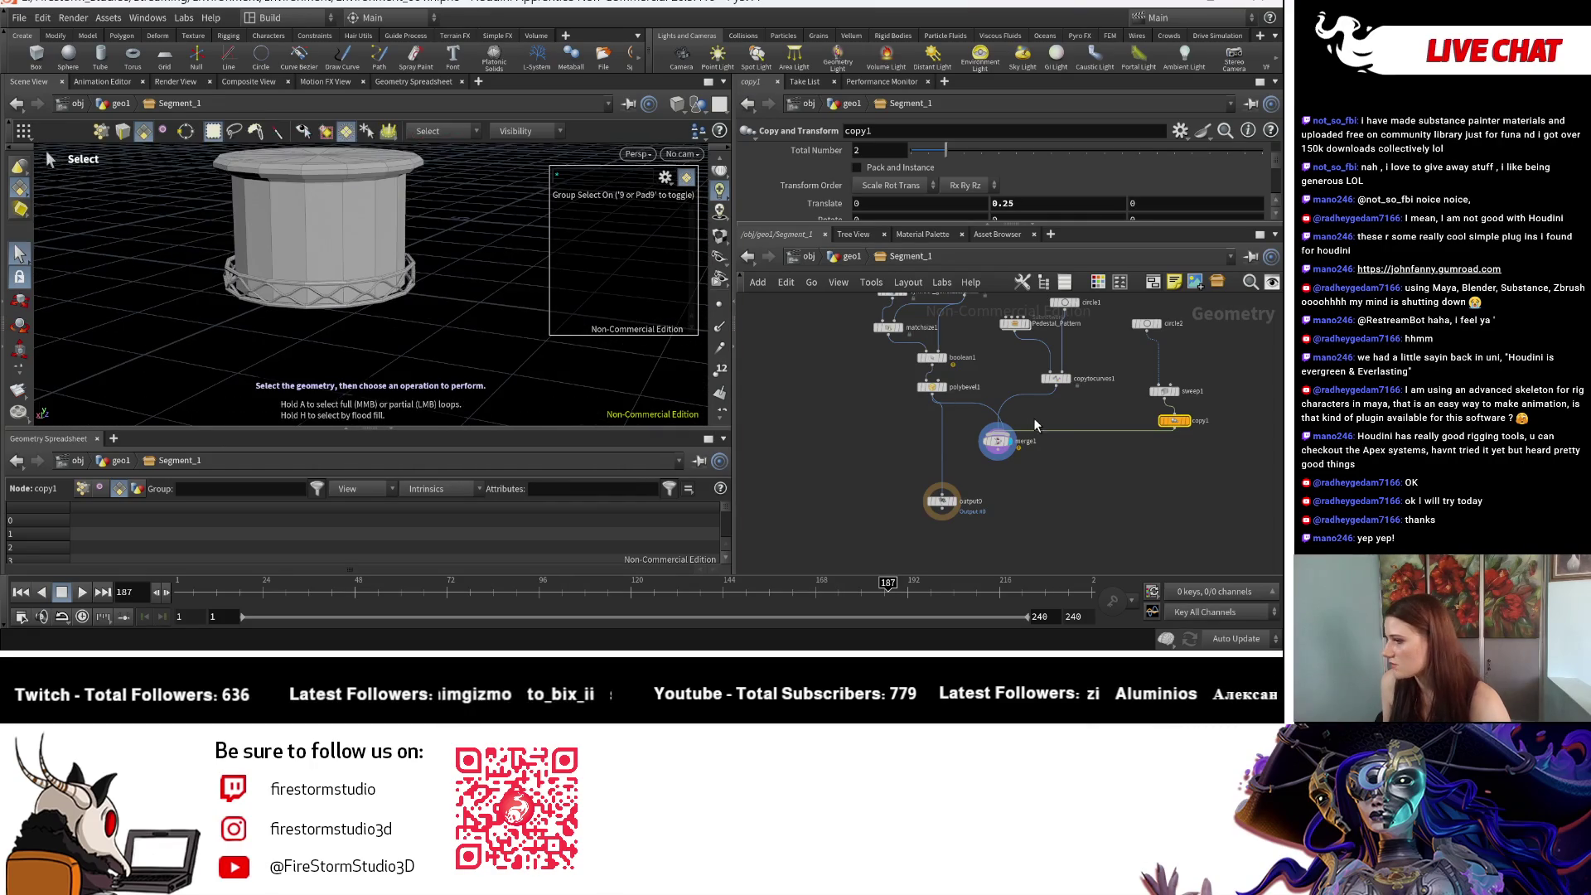
pyautogui.scroll(3, 1034, 418)
# Step: Delete the polybevel1 to merge1 wire and reposition merge1
pyautogui.moveTo(971, 463); pyautogui.dragTo(965, 511)
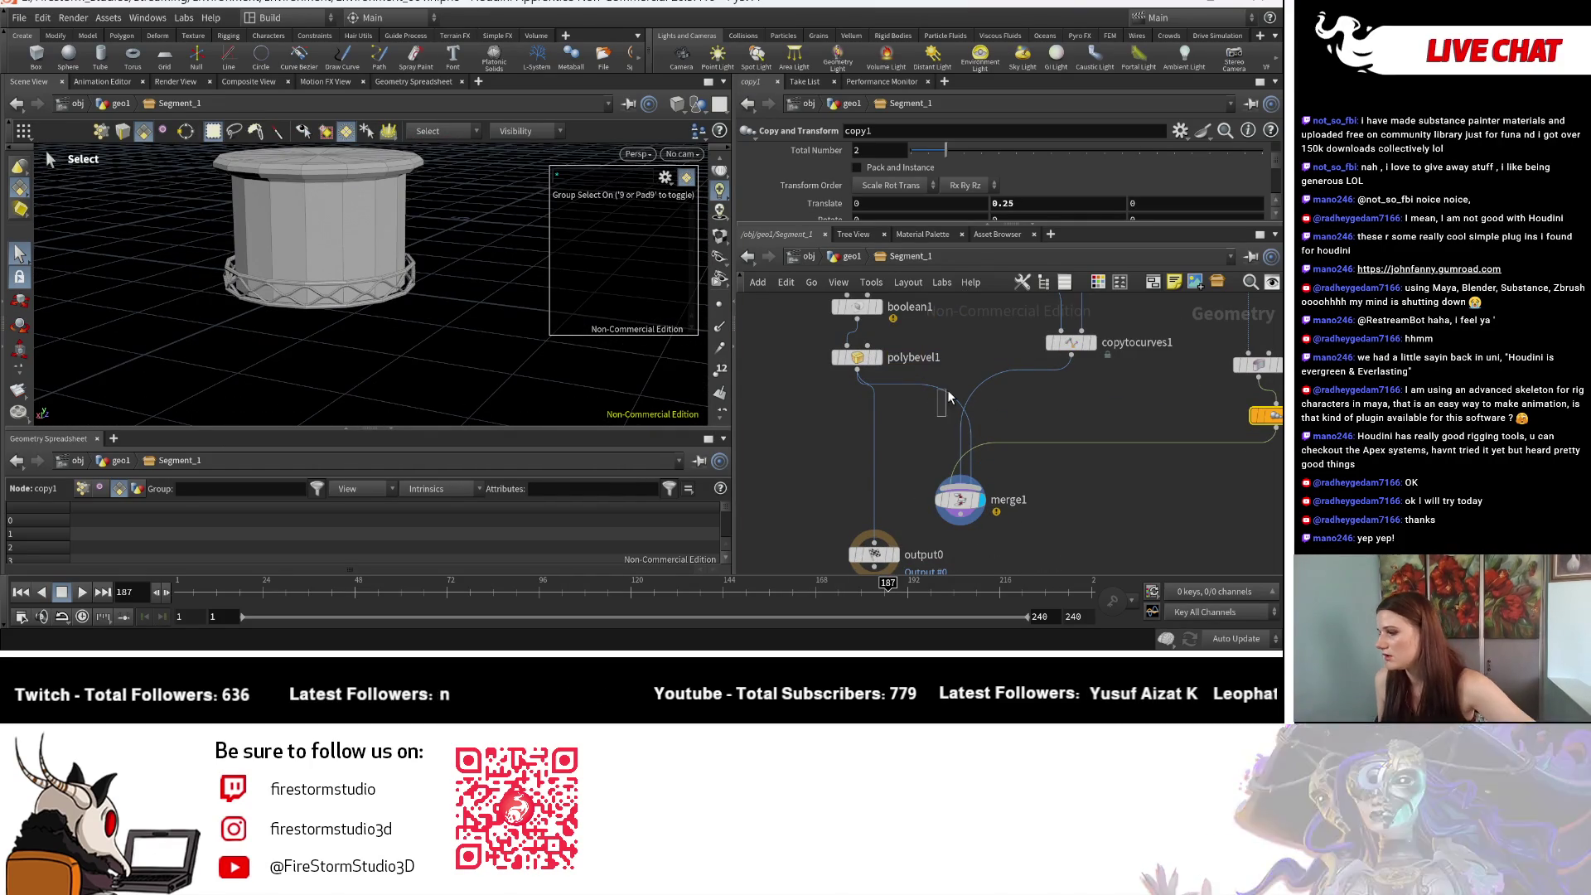
pyautogui.press('Delete')
pyautogui.moveTo(969, 521)
pyautogui.mouseDown()
pyautogui.moveTo(994, 431)
pyautogui.moveTo(1022, 458)
pyautogui.mouseUp()
pyautogui.press('Tab')
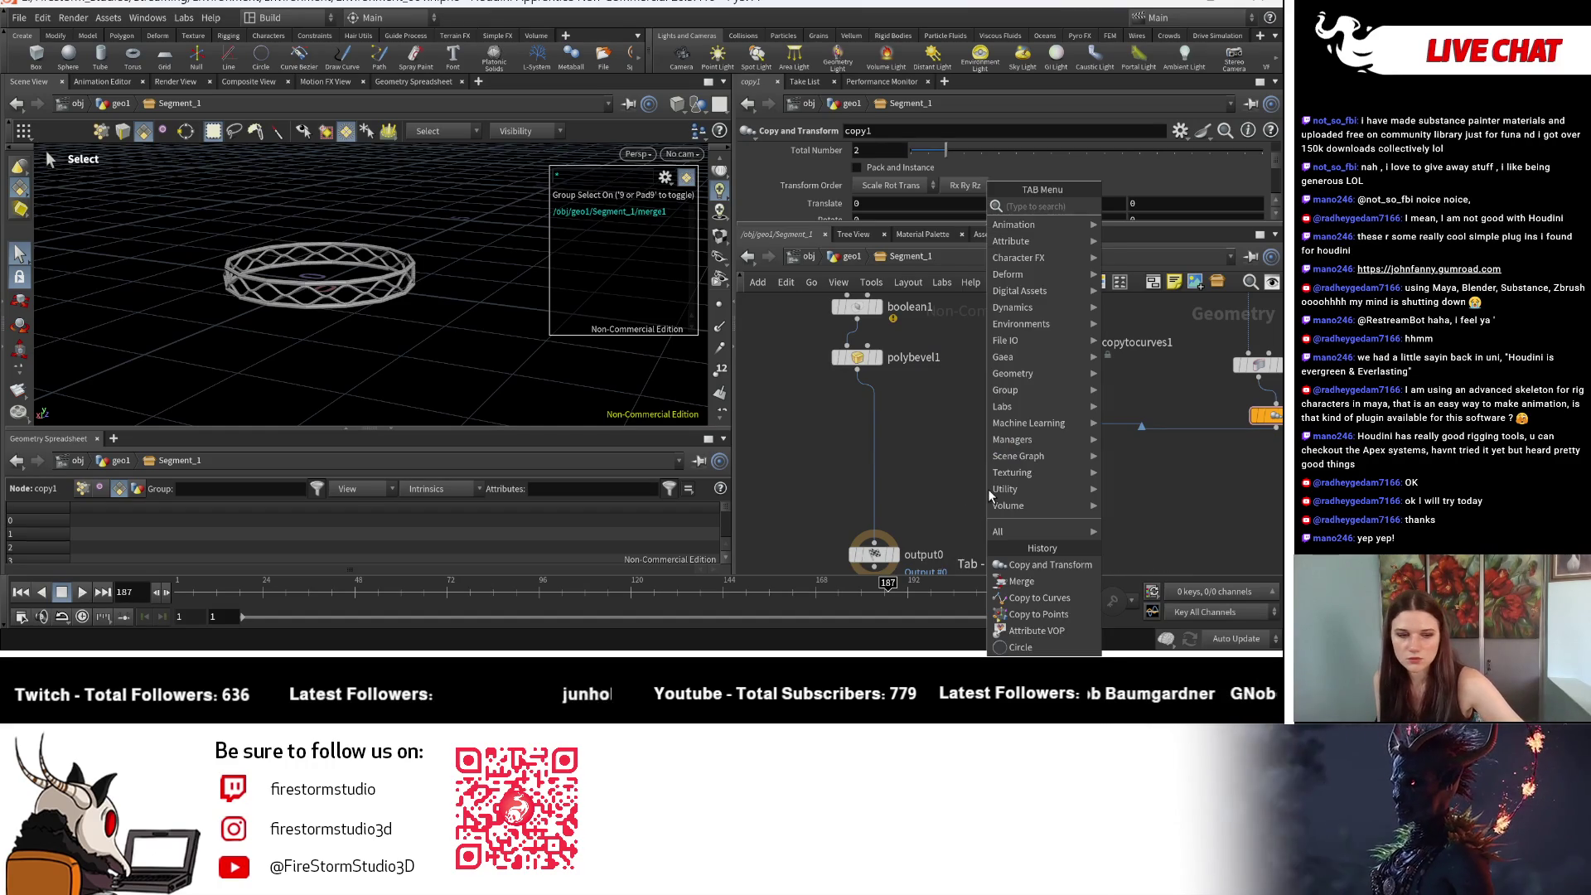
# Step: Add matchsize2 below merge1 using polybevel1 as its size reference
pyautogui.write('mat')
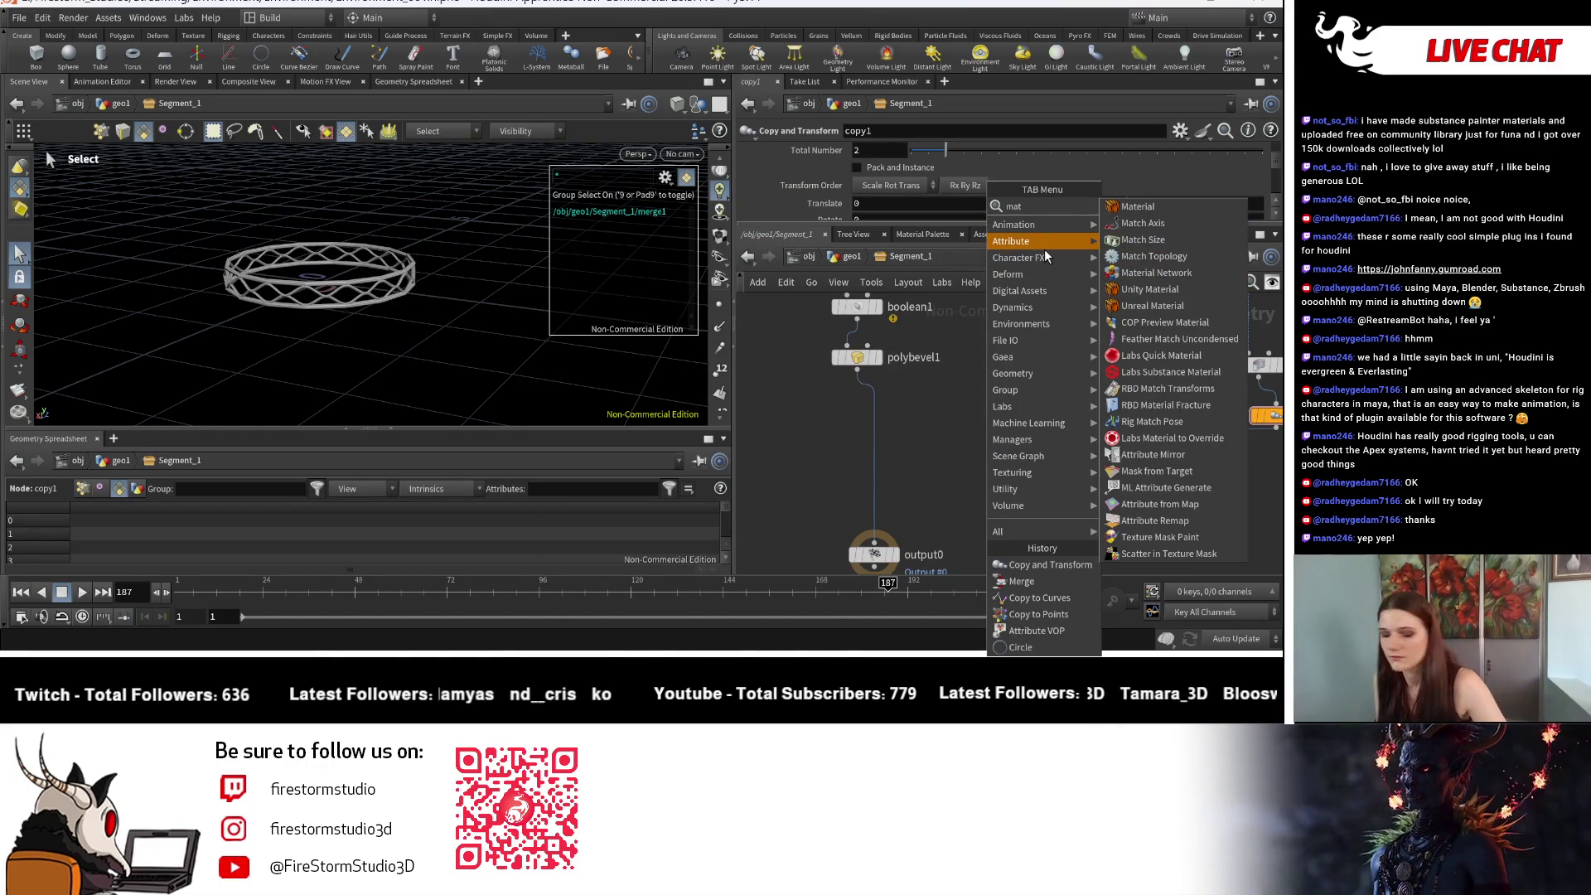
pyautogui.write('chsi')
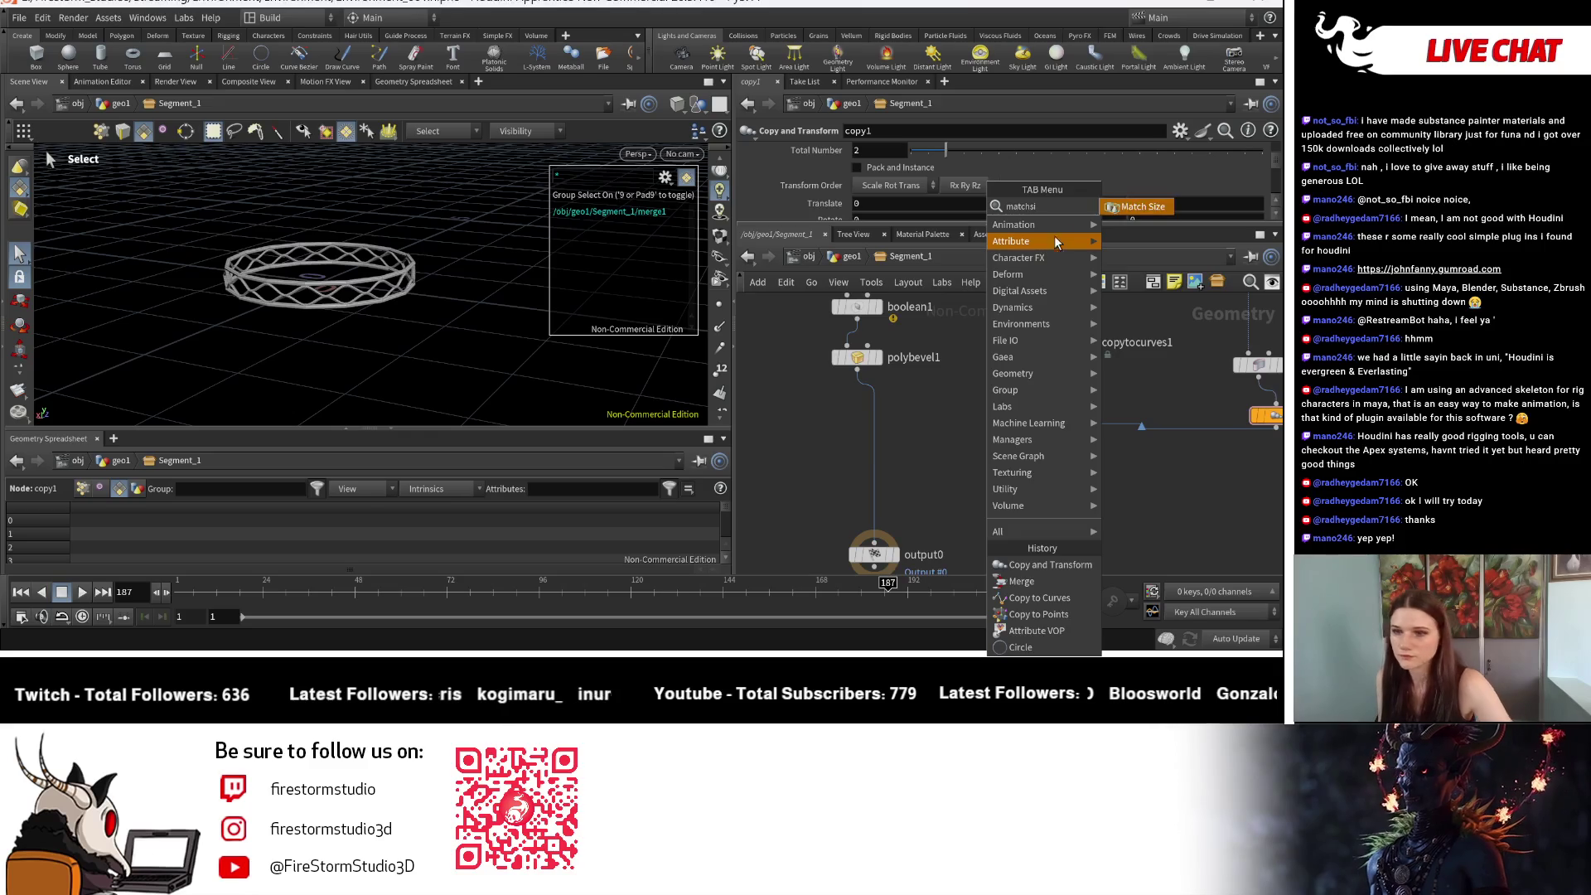
pyautogui.click(1136, 206)
pyautogui.click(972, 503)
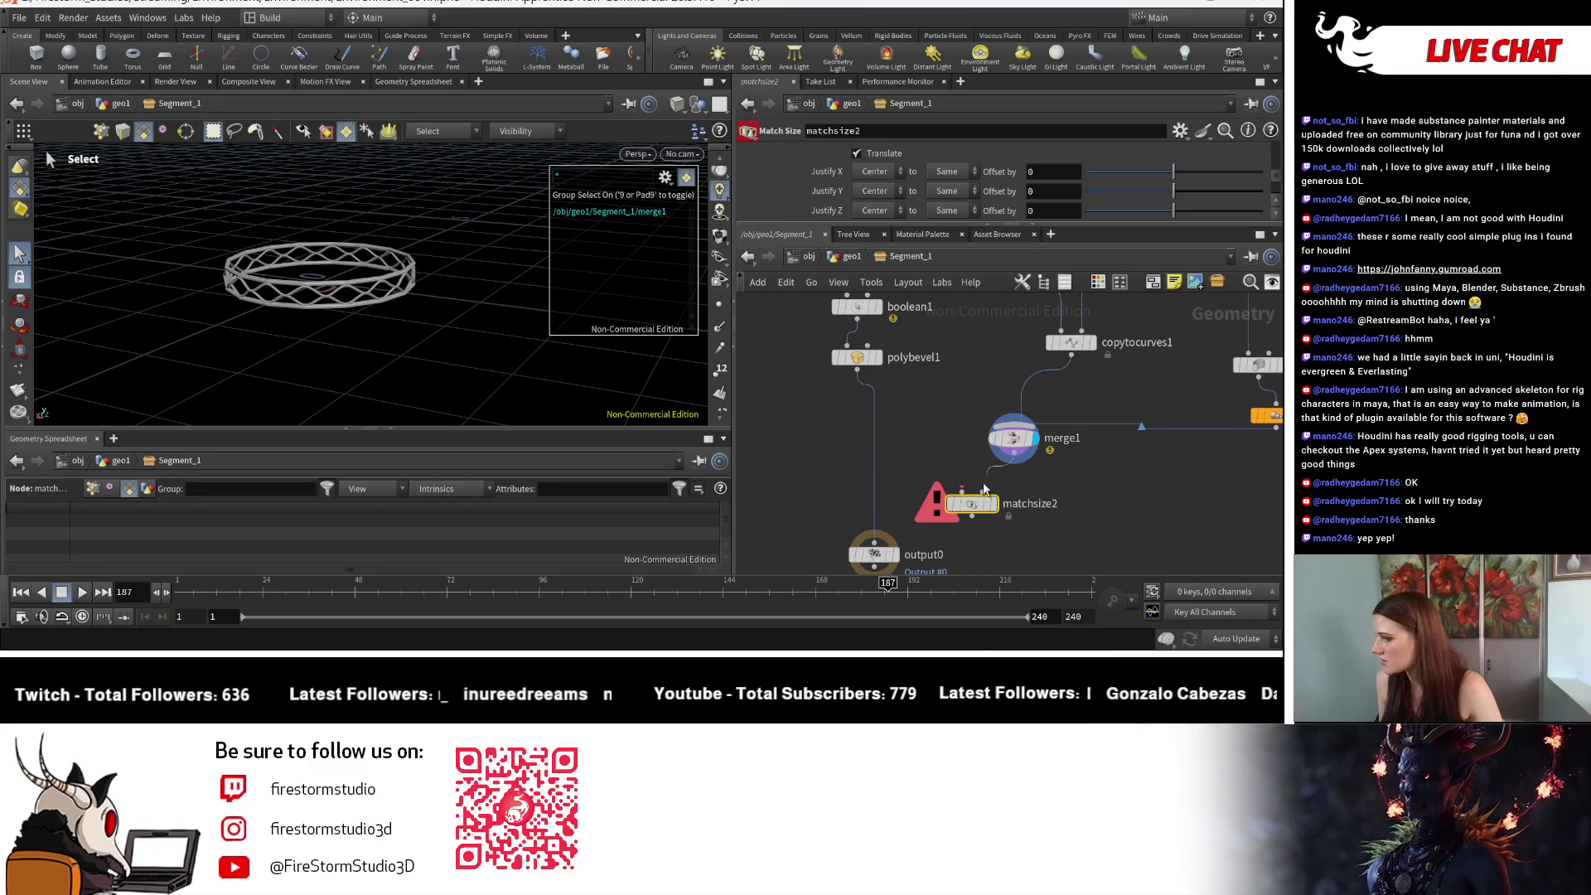
pyautogui.click(981, 488)
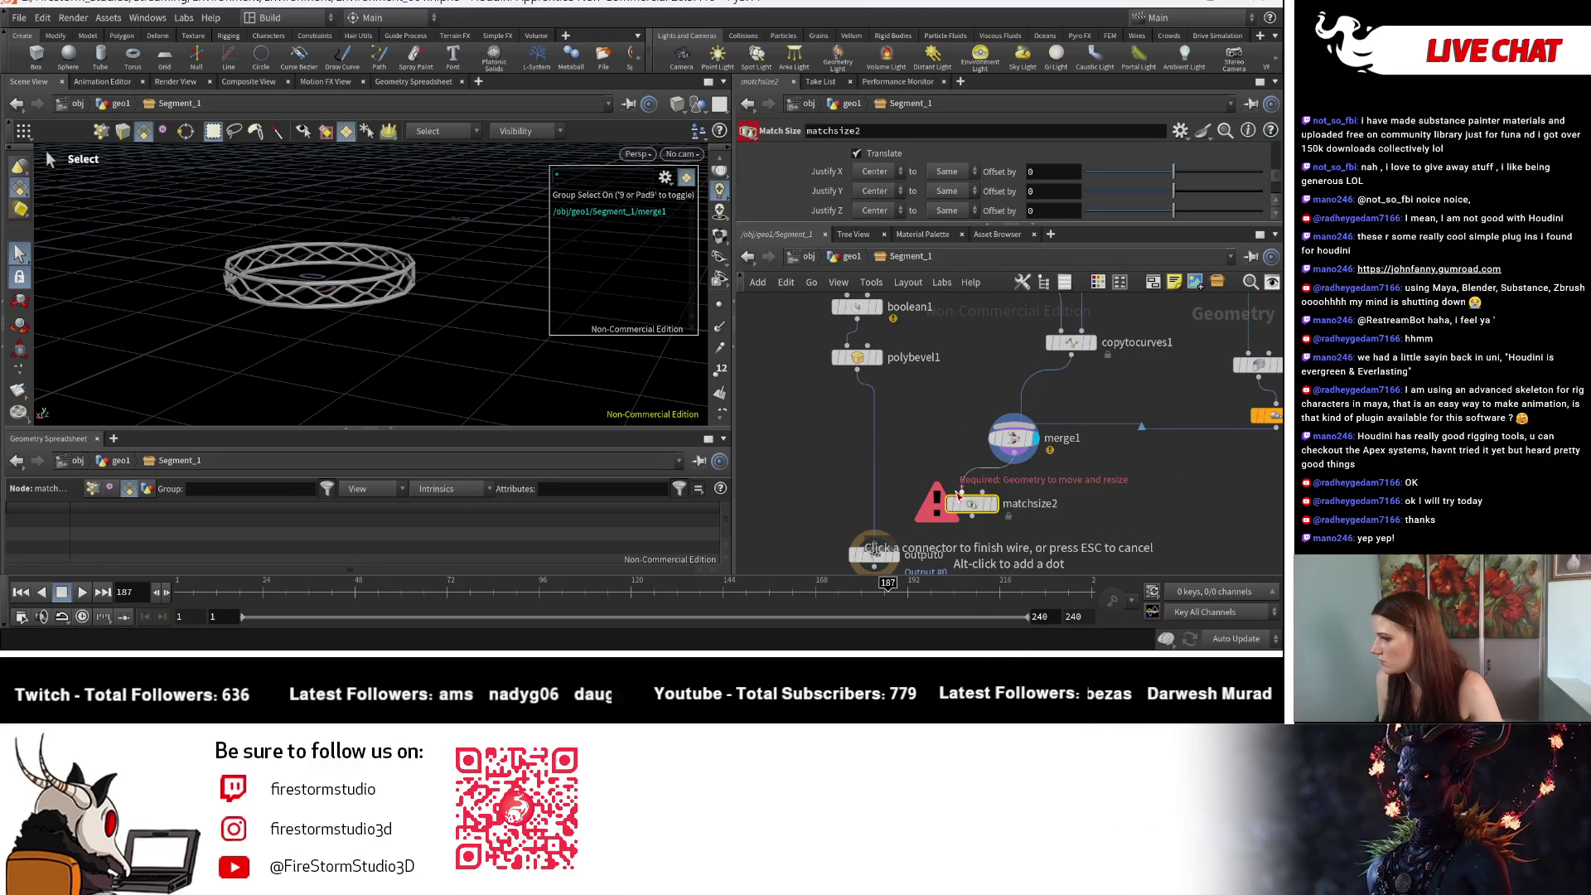
pyautogui.click(857, 371)
pyautogui.moveTo(1000, 513); pyautogui.dragTo(925, 492)
# Step: Add a new merge2 node
pyautogui.press('Tab')
pyautogui.write('me')
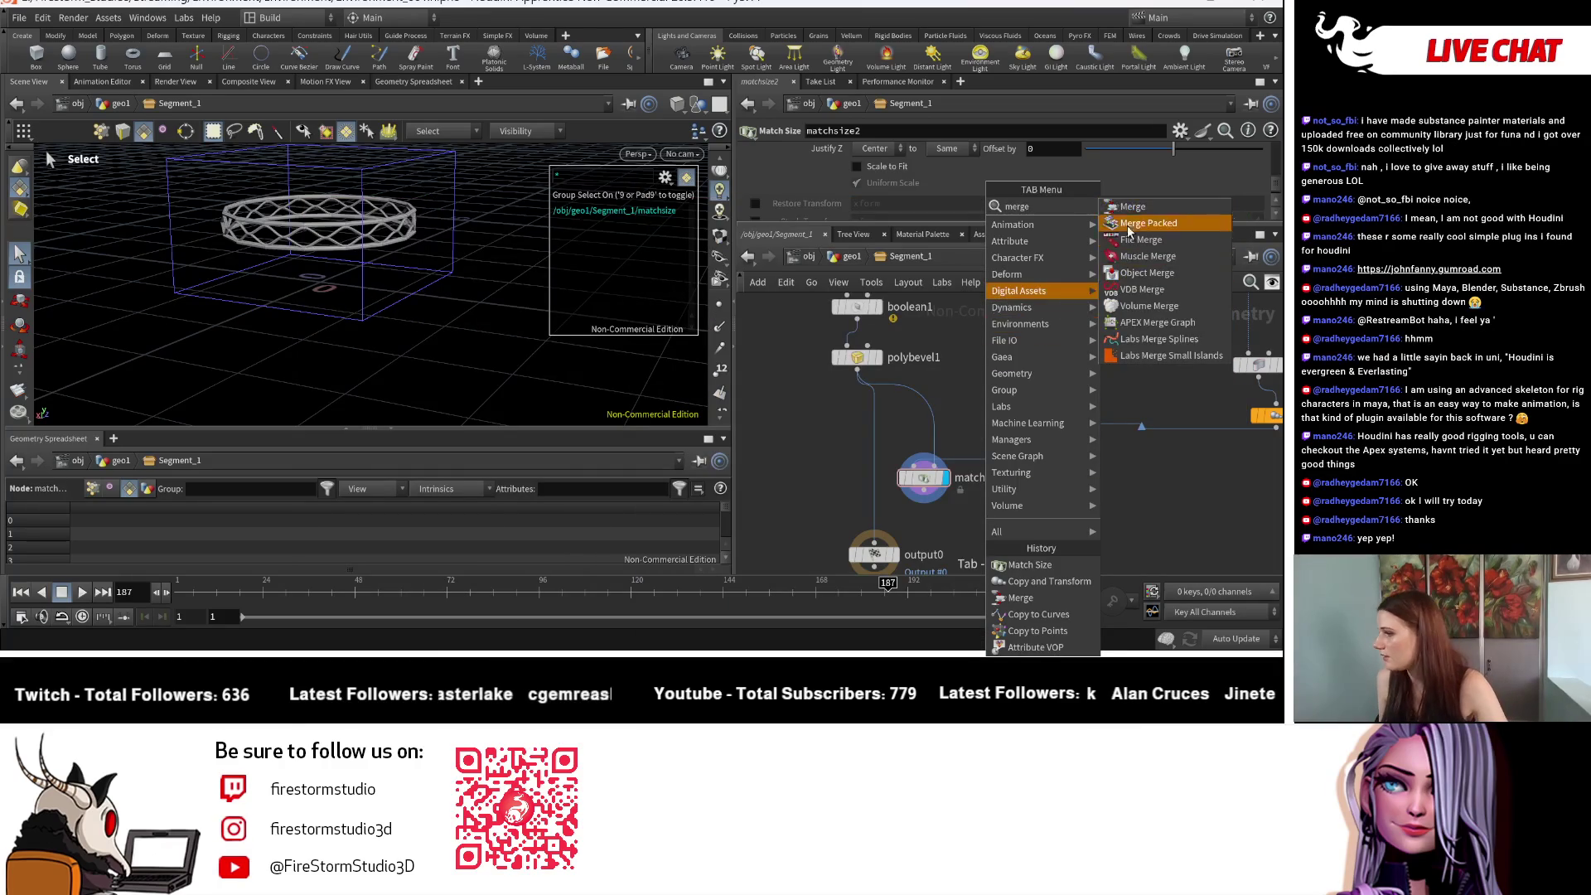
pyautogui.click(1133, 207)
pyautogui.click(1021, 514)
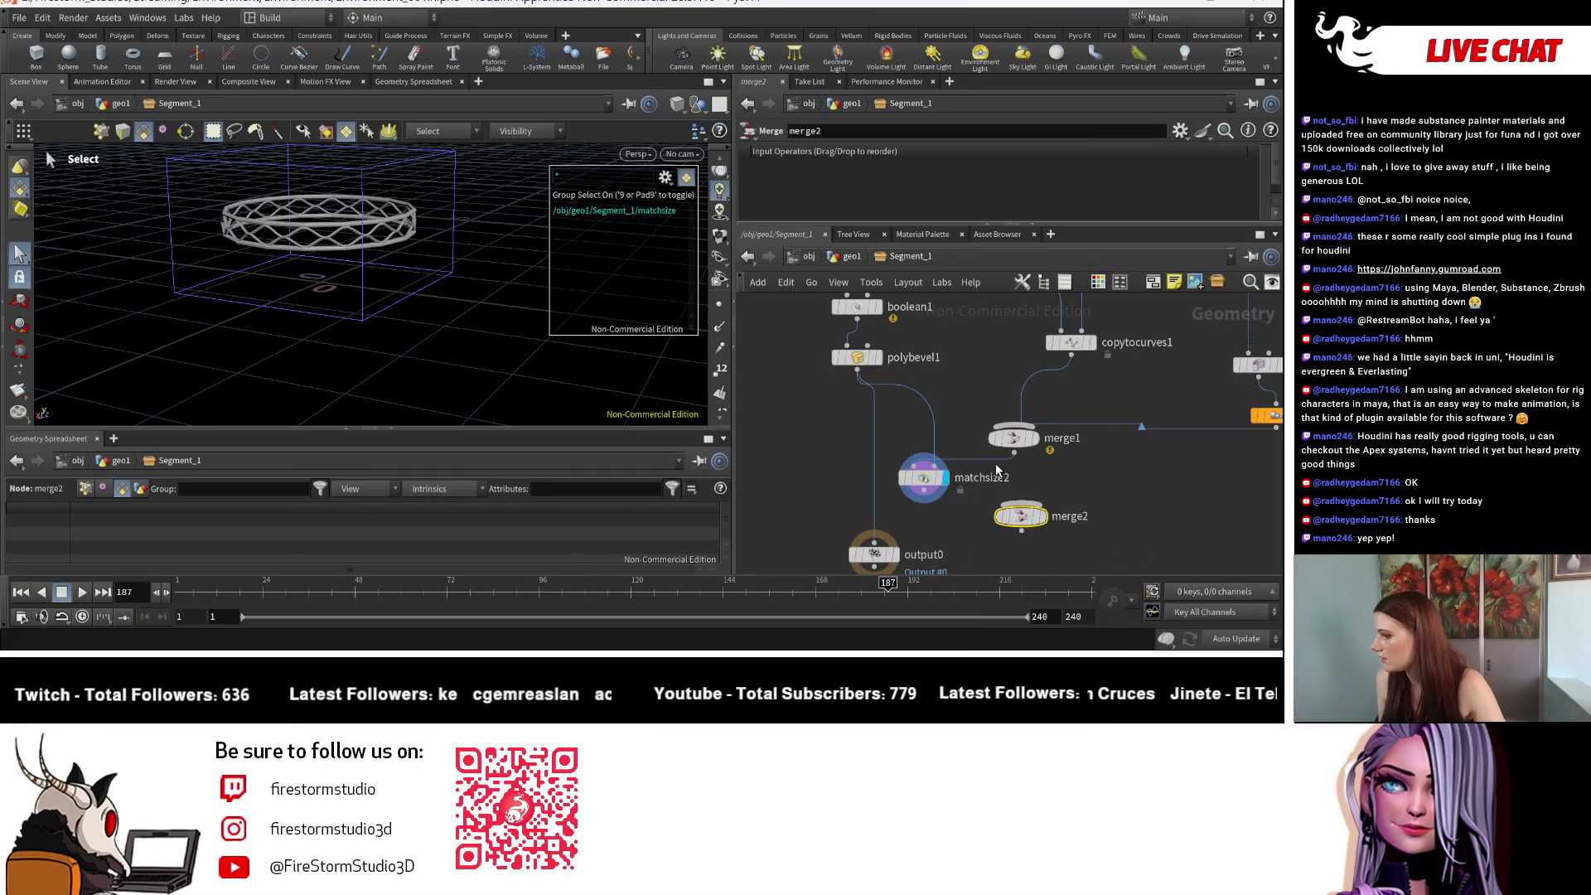
# Step: Set matchsize2 Justify Y from Min to Max, merge with the pedestal, connect to output0
pyautogui.click(923, 481)
pyautogui.scroll(3, 936, 188)
pyautogui.click(887, 184)
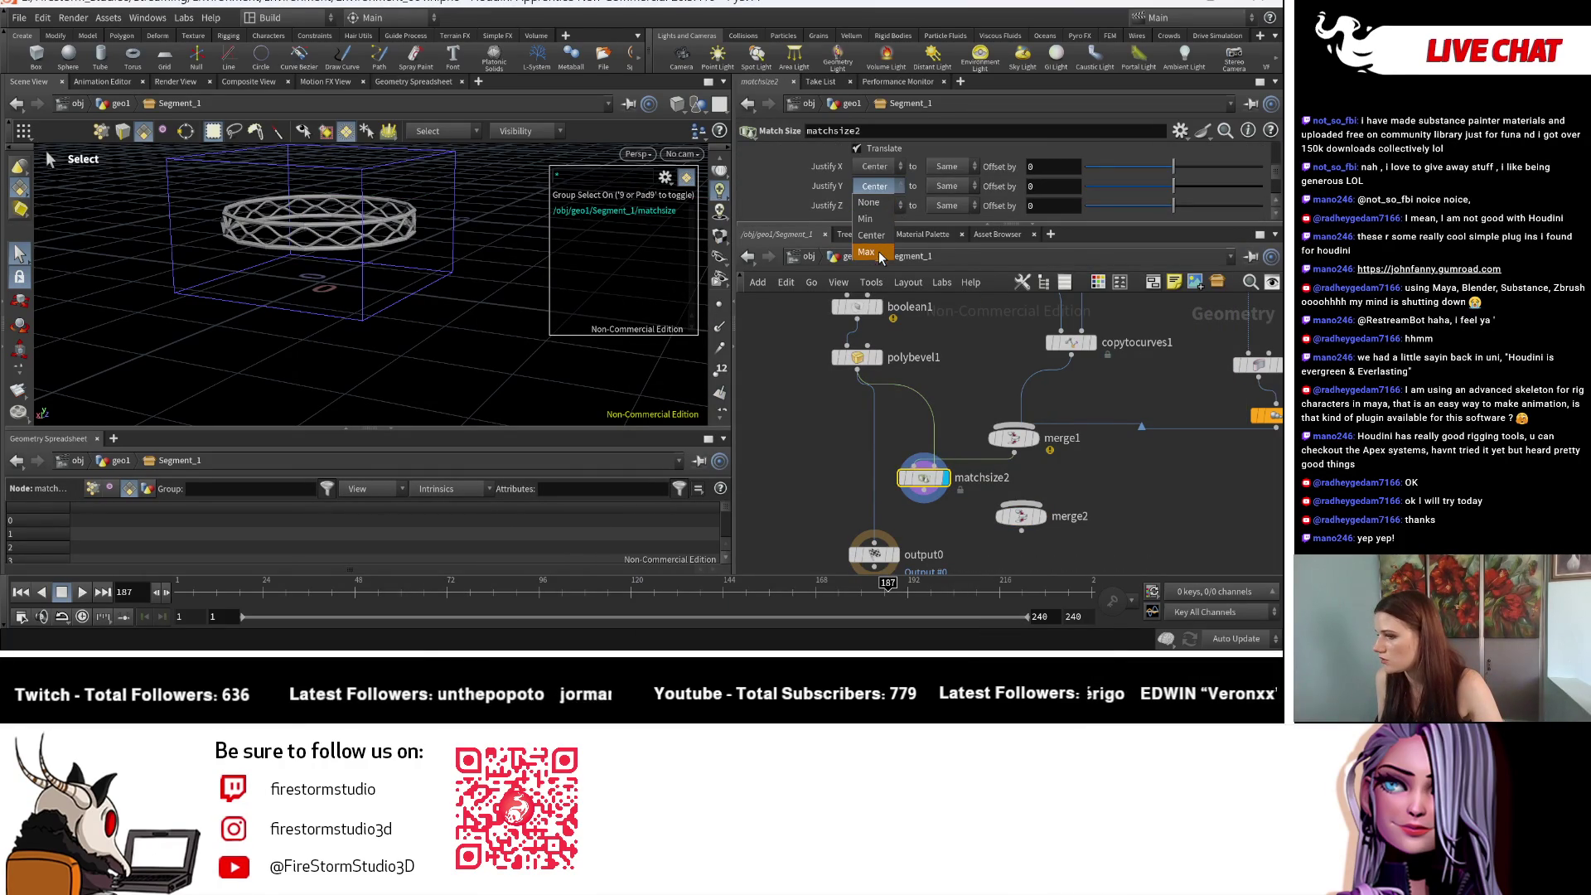
pyautogui.click(866, 253)
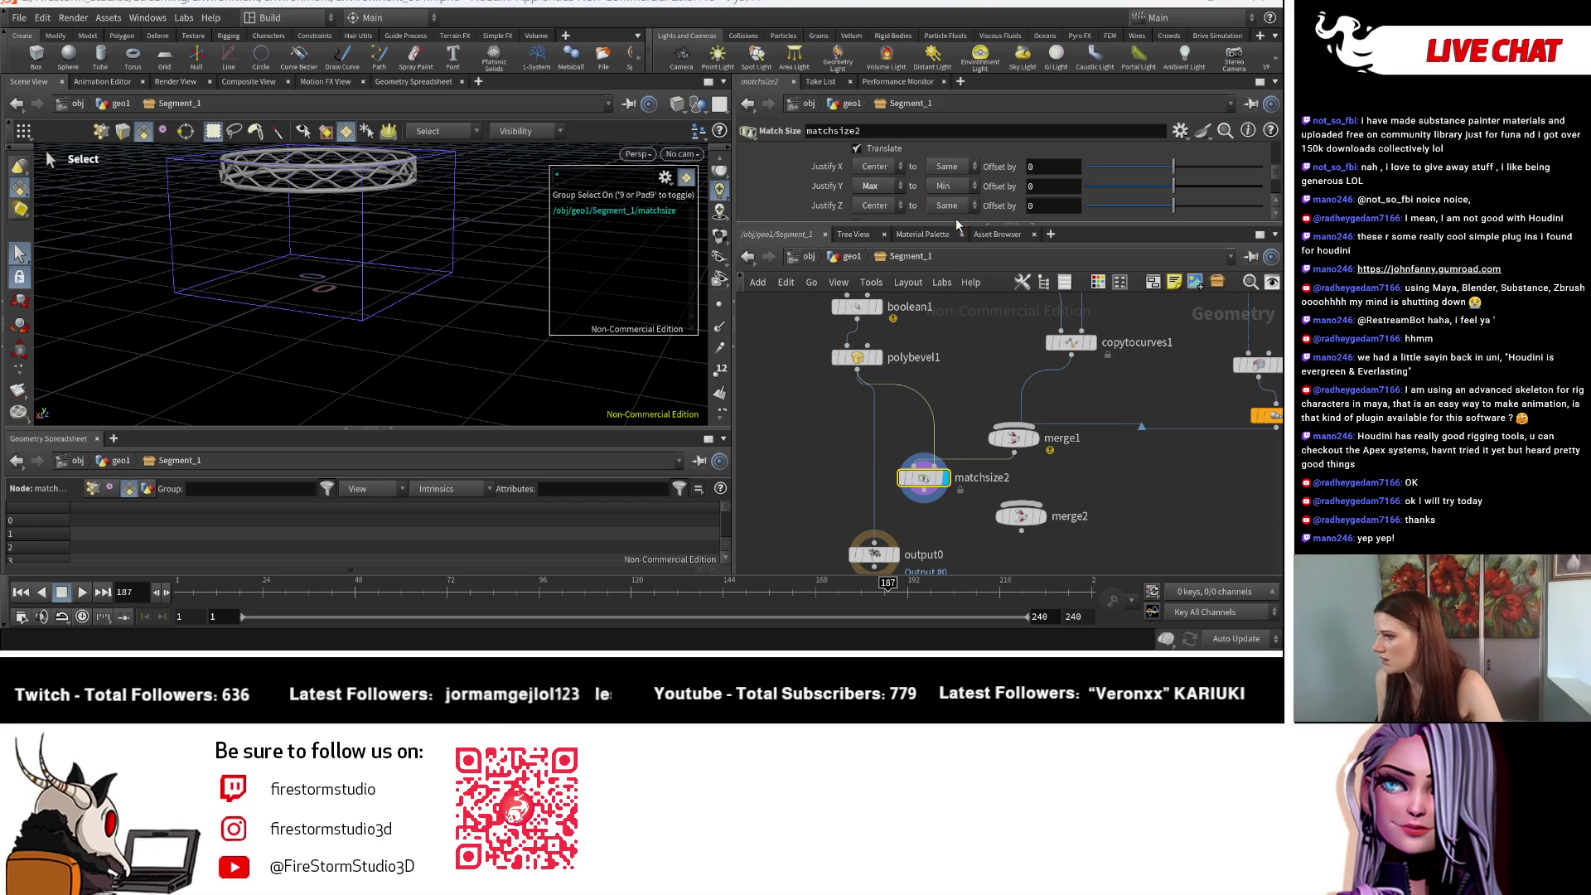
pyautogui.click(958, 220)
pyautogui.click(957, 252)
pyautogui.click(871, 186)
pyautogui.click(874, 219)
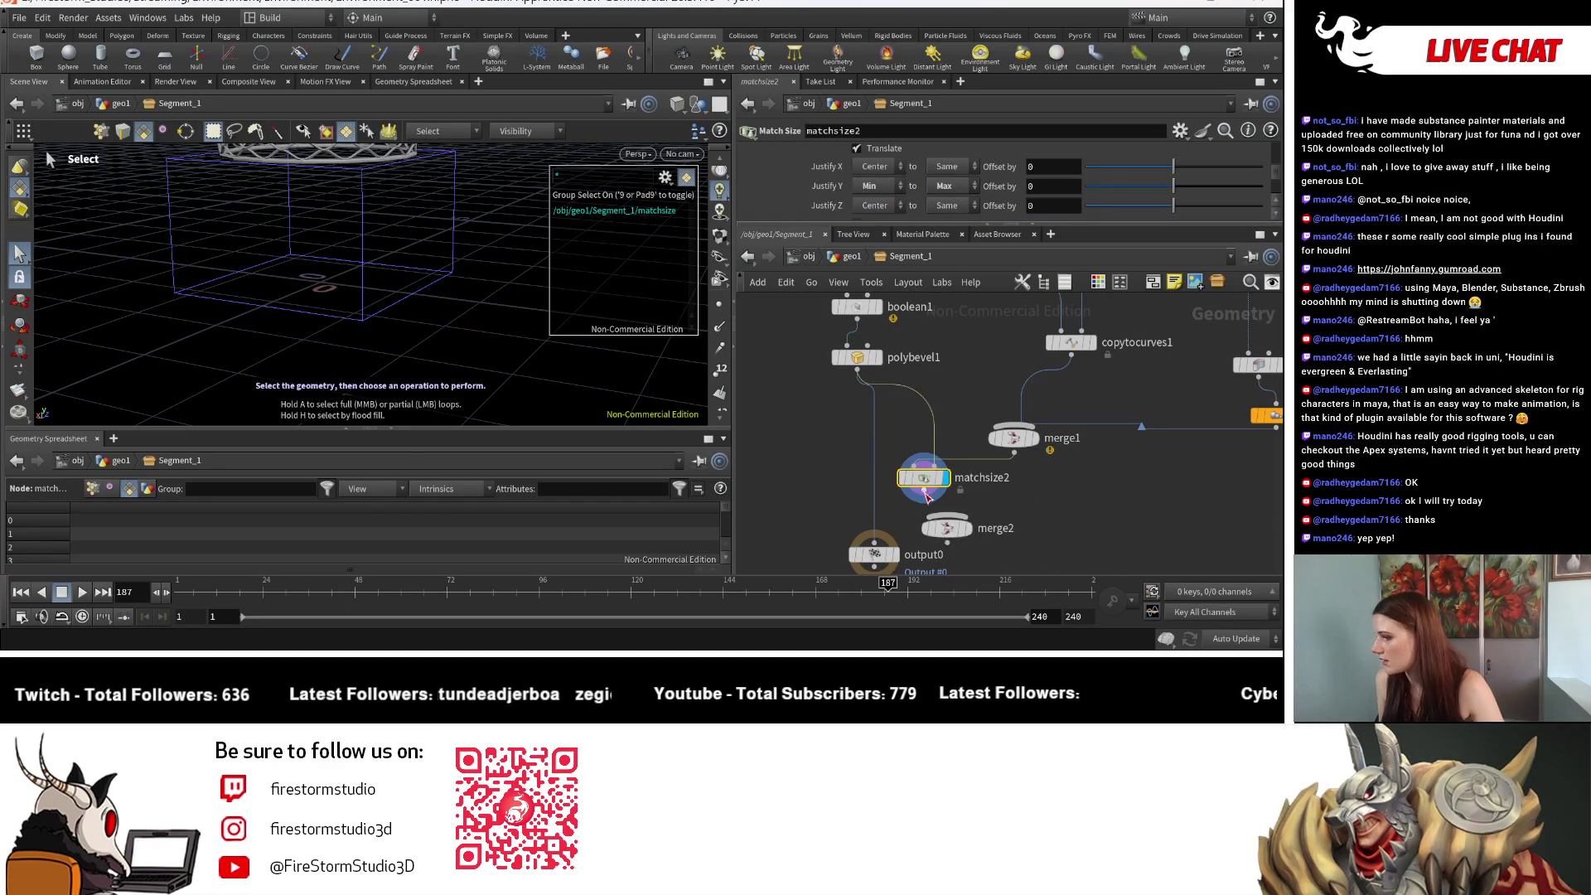
pyautogui.moveTo(857, 371)
pyautogui.mouseDown()
pyautogui.moveTo(947, 518)
pyautogui.moveTo(916, 530)
pyautogui.moveTo(810, 480)
pyautogui.mouseUp()
pyautogui.click(870, 542)
pyautogui.click(894, 555)
pyautogui.press('Escape')
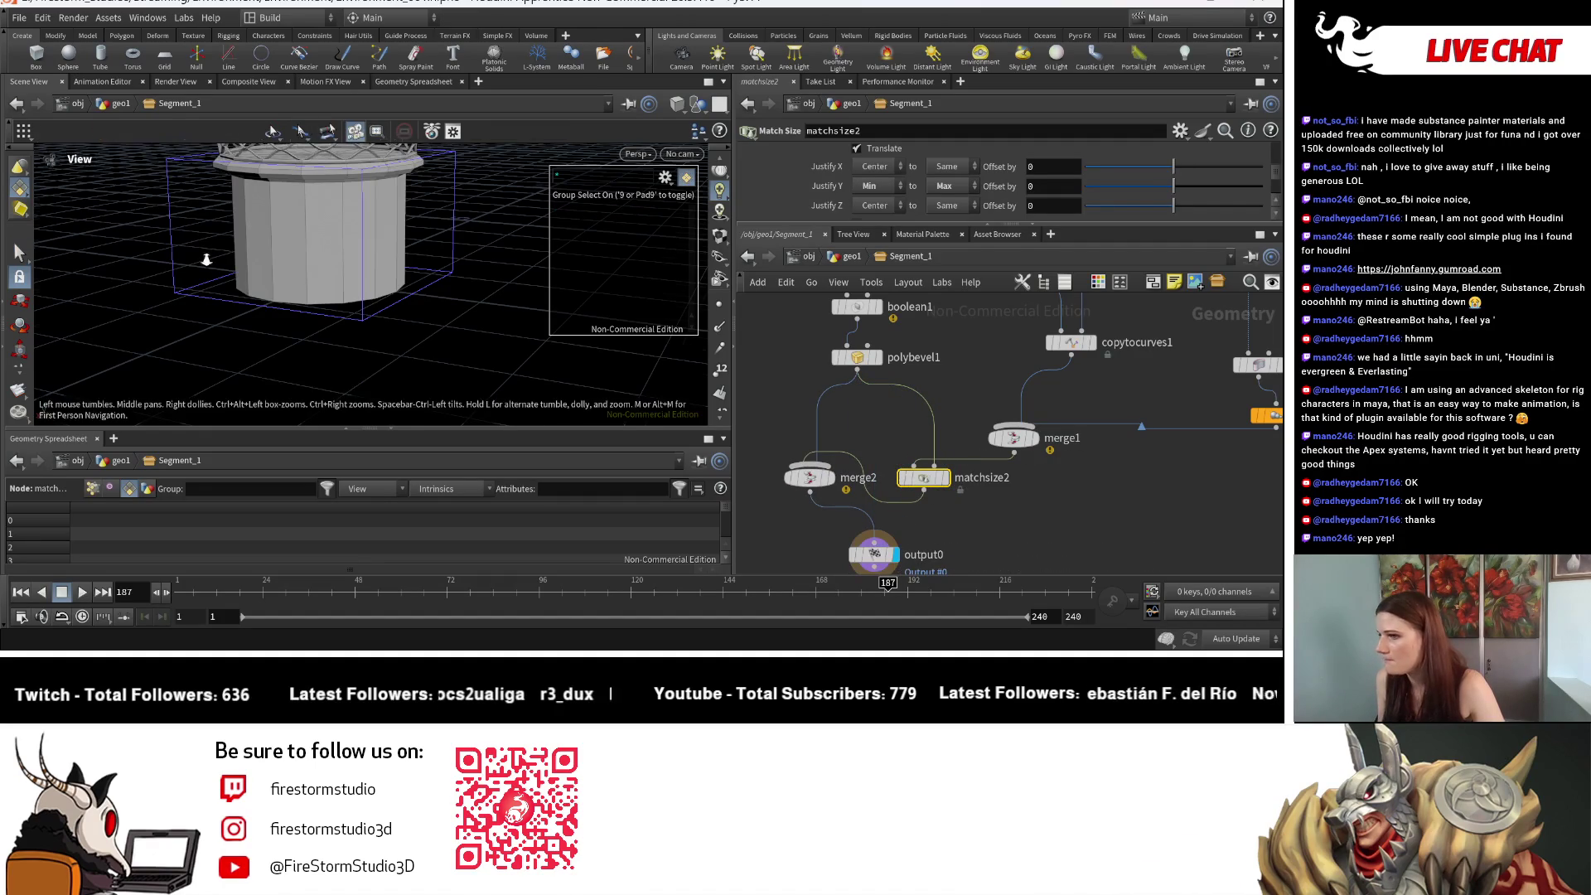
pyautogui.scroll(-3, 509, 318)
pyautogui.scroll(3, 508, 317)
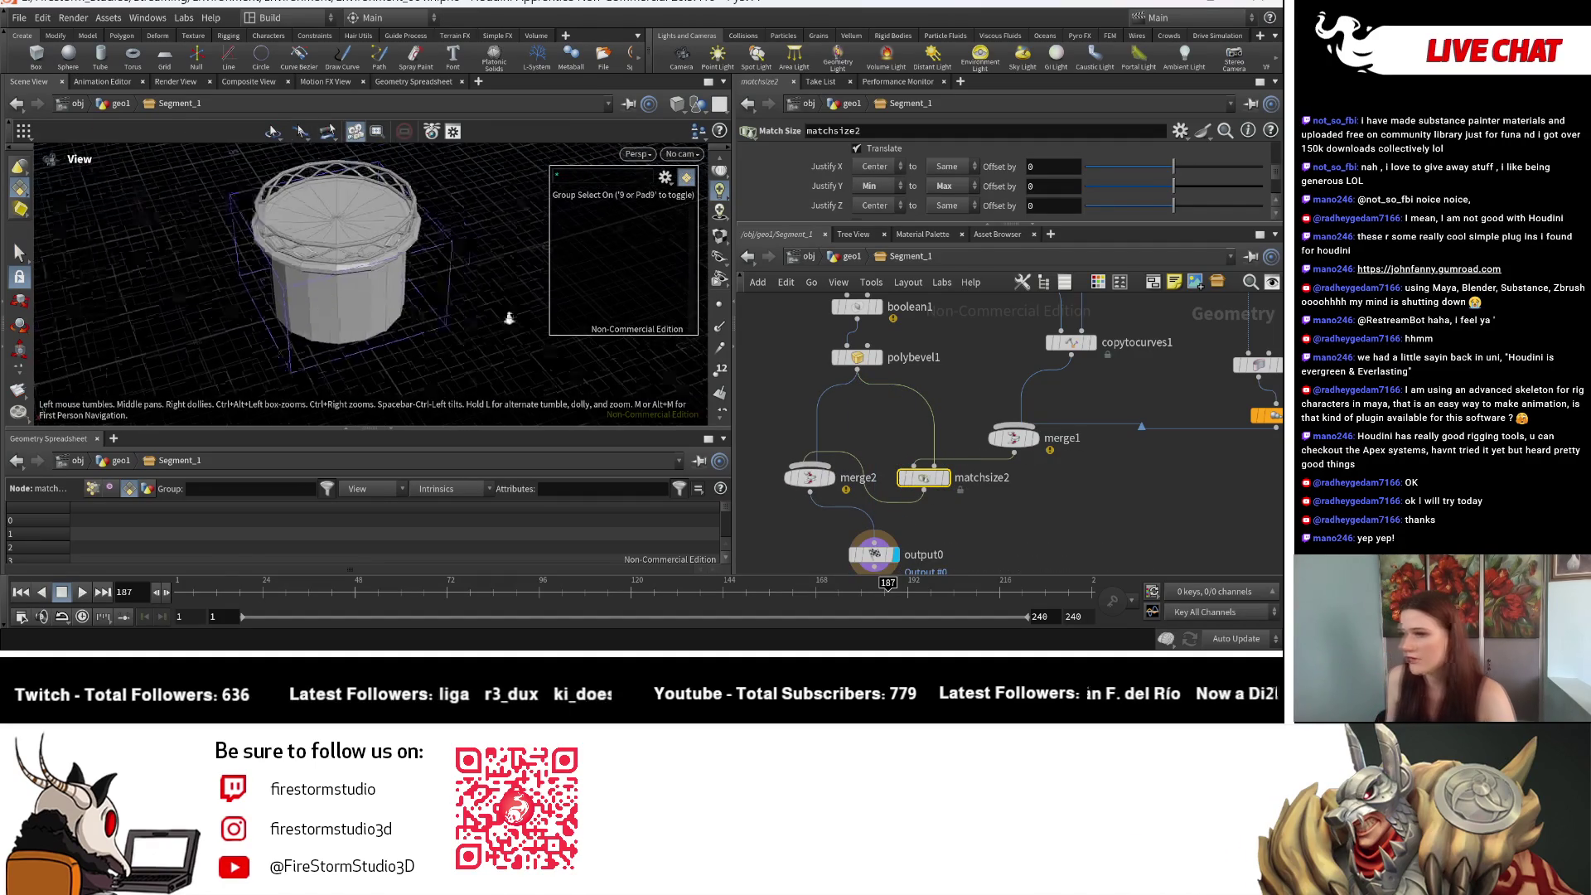
pyautogui.moveTo(509, 318)
pyautogui.mouseDown()
pyautogui.moveTo(315, 319)
pyautogui.moveTo(298, 345)
pyautogui.moveTo(274, 298)
pyautogui.mouseUp()
pyautogui.scroll(-5, 266, 299)
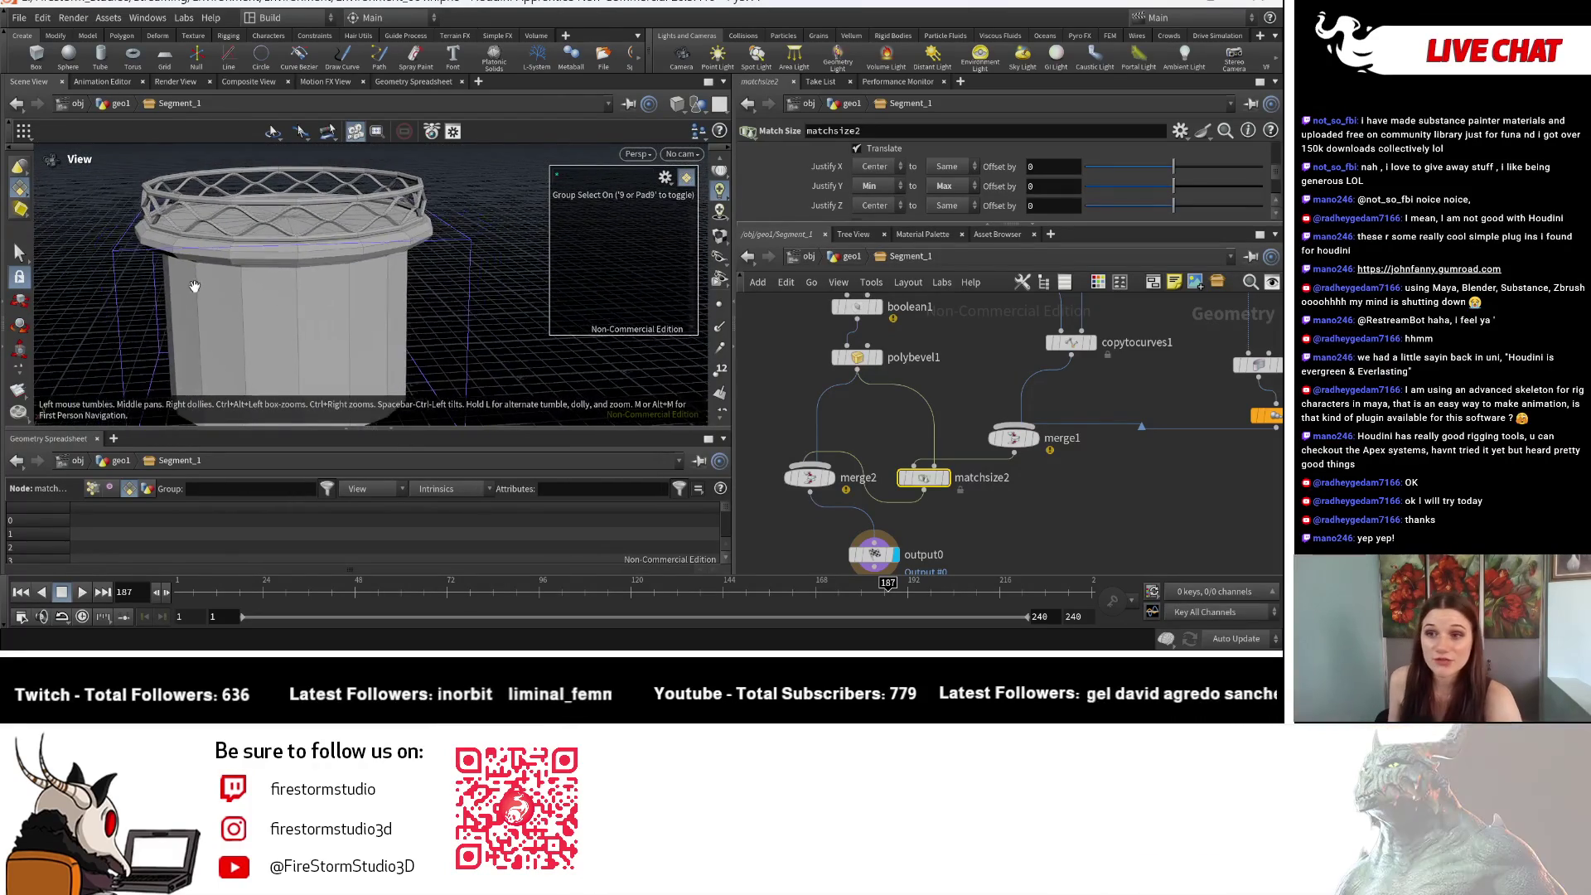
pyautogui.press('s')
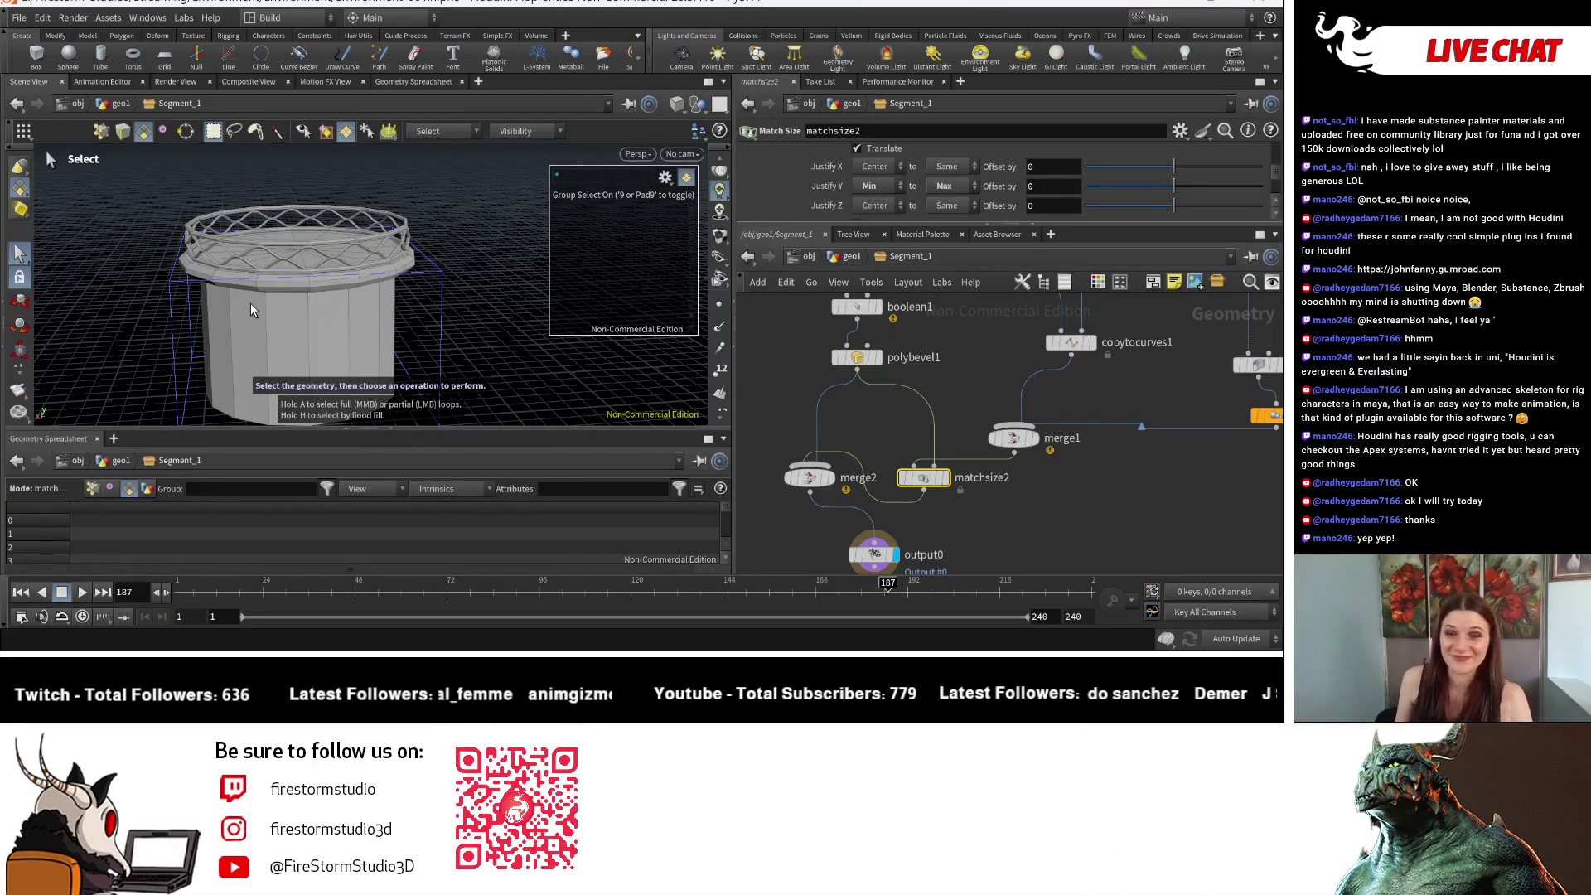
pyautogui.press('Escape')
pyautogui.moveTo(450, 254)
pyautogui.mouseDown()
pyautogui.moveTo(147, 271)
pyautogui.moveTo(465, 284)
pyautogui.mouseUp()
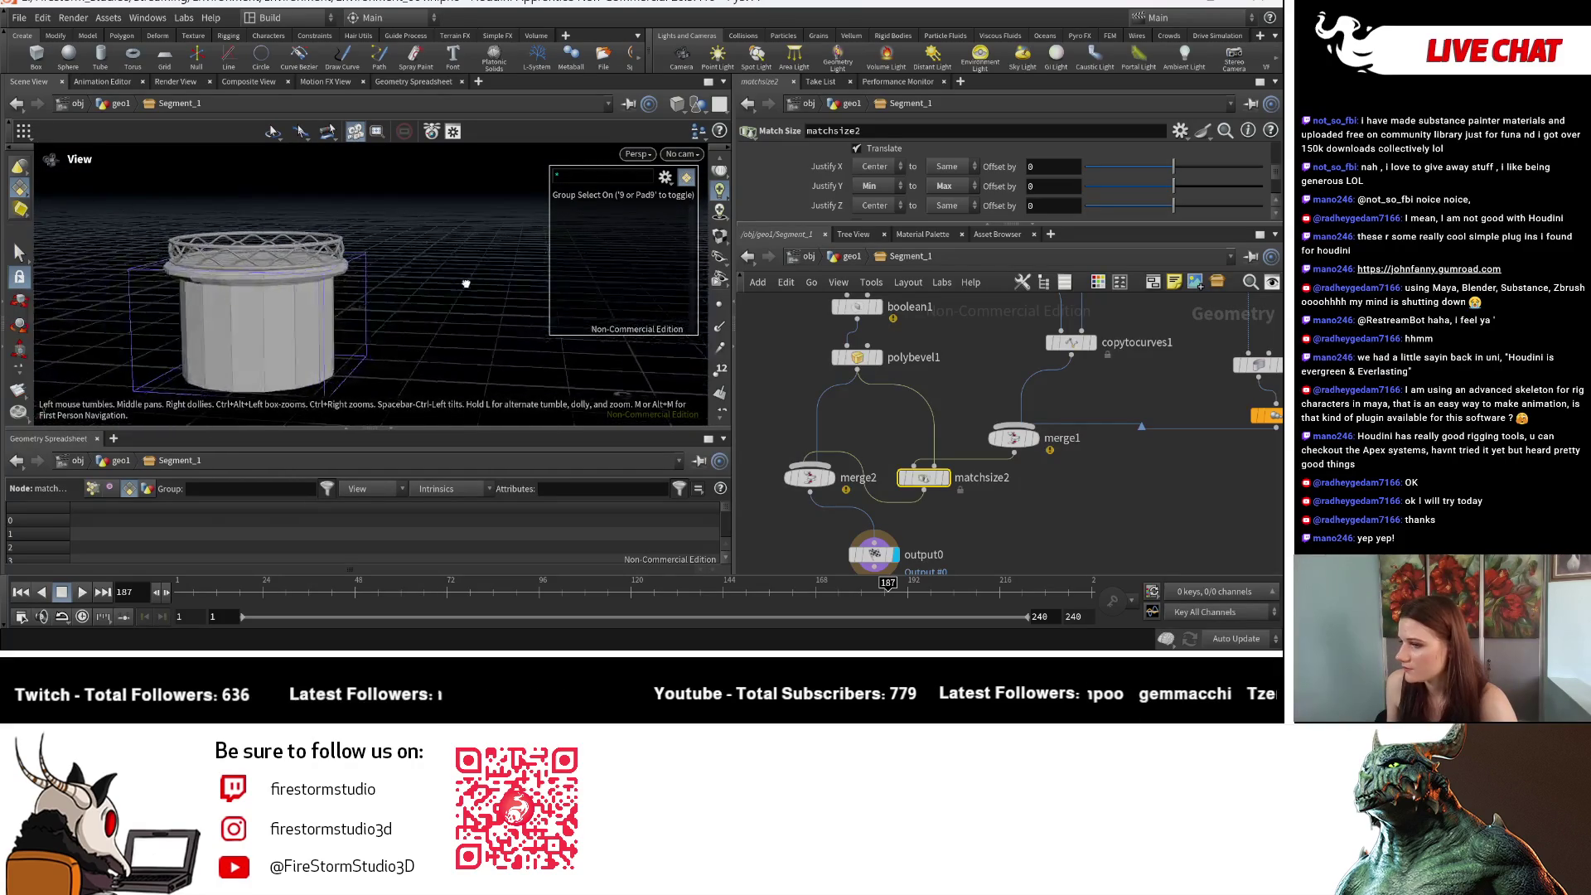
pyautogui.scroll(5, 389, 309)
pyautogui.scroll(5, 388, 309)
pyautogui.moveTo(374, 261)
pyautogui.mouseDown()
pyautogui.moveTo(401, 266)
pyautogui.moveTo(356, 260)
pyautogui.moveTo(392, 257)
pyautogui.mouseUp()
pyautogui.scroll(-10, 392, 257)
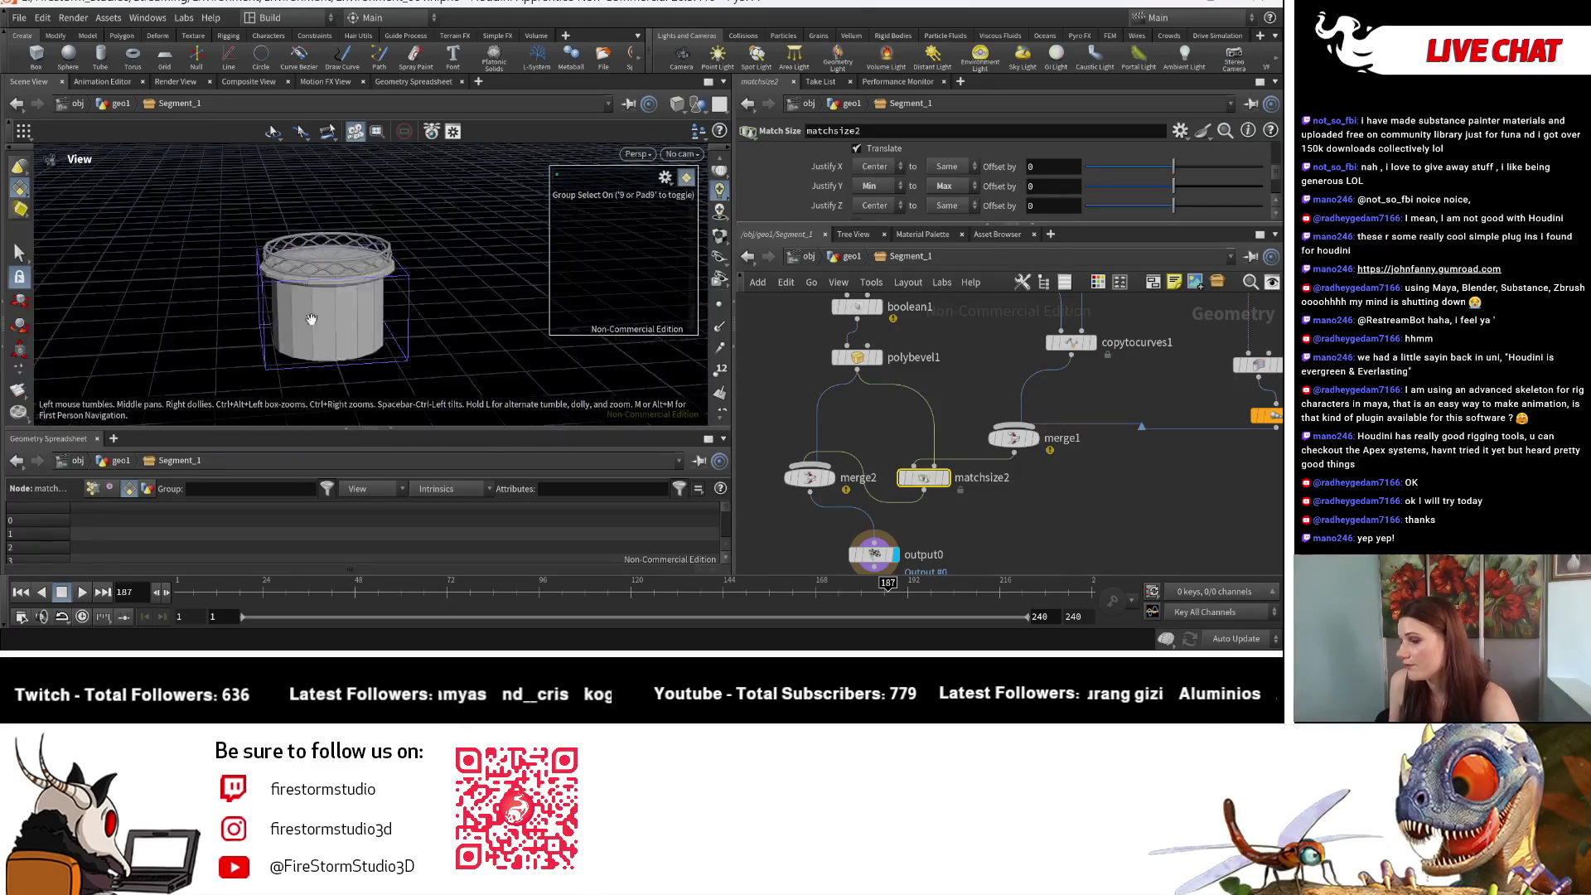
pyautogui.press('s')
pyautogui.scroll(2, 935, 485)
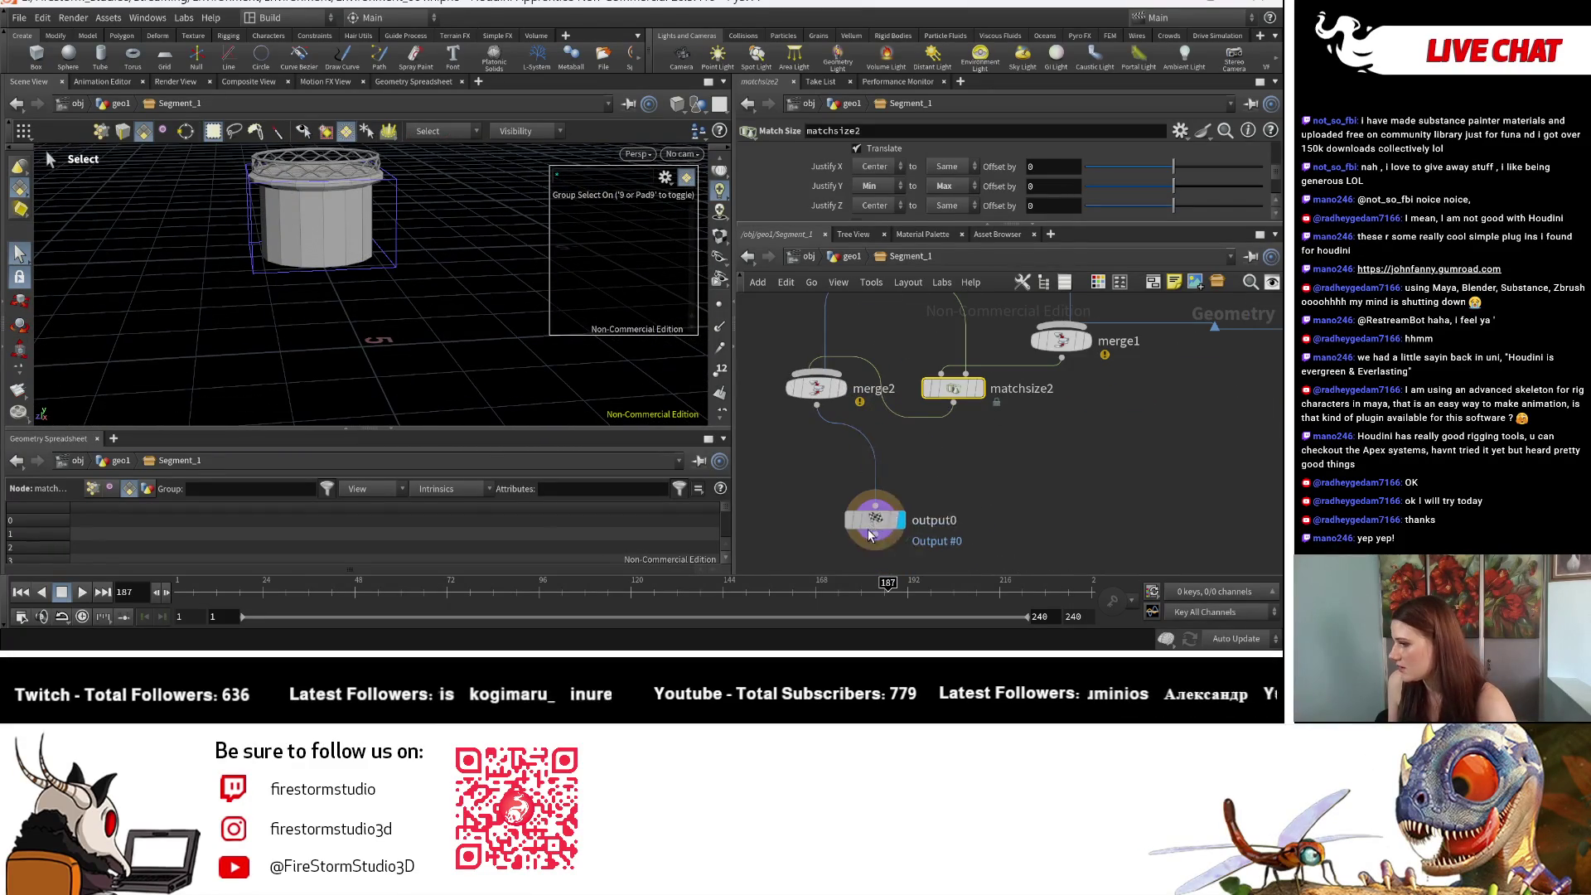
# Step: Drop merge2 onto the wire above output0 and move the subnetwork input nodes aside
pyautogui.moveTo(827, 384)
pyautogui.mouseDown()
pyautogui.moveTo(867, 495)
pyautogui.moveTo(887, 504)
pyautogui.mouseUp()
pyautogui.scroll(-5, 1074, 446)
pyautogui.moveTo(834, 553)
pyautogui.mouseDown(button='middle')
pyautogui.moveTo(900, 572)
pyautogui.moveTo(916, 551)
pyautogui.moveTo(785, 539)
pyautogui.mouseUp(button='middle')
pyautogui.scroll(2, 788, 375)
pyautogui.moveTo(788, 367)
pyautogui.mouseDown()
pyautogui.moveTo(1195, 424)
pyautogui.moveTo(1197, 445)
pyautogui.mouseUp()
pyautogui.moveTo(909, 437); pyautogui.dragTo(903, 319)
pyautogui.moveTo(789, 448); pyautogui.dragTo(976, 346, button='middle')
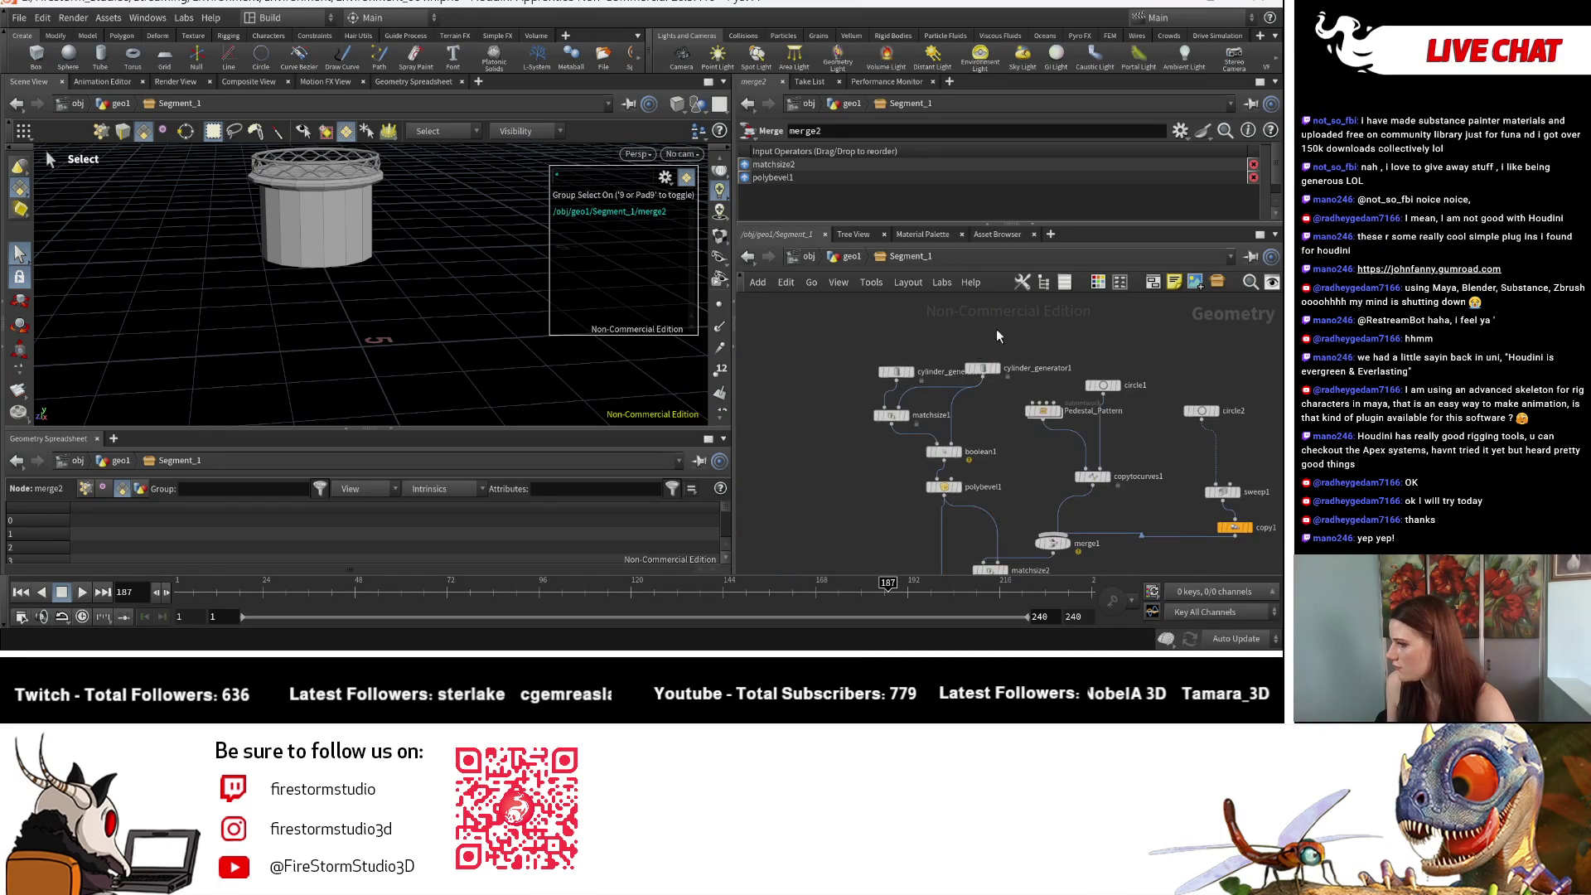
pyautogui.scroll(3, 945, 373)
pyautogui.moveTo(859, 436); pyautogui.dragTo(914, 428)
# Step: Shift polybevel1 and matchsize2, and reorder merge2's inputs so polybevel1 comes first
pyautogui.moveTo(963, 513)
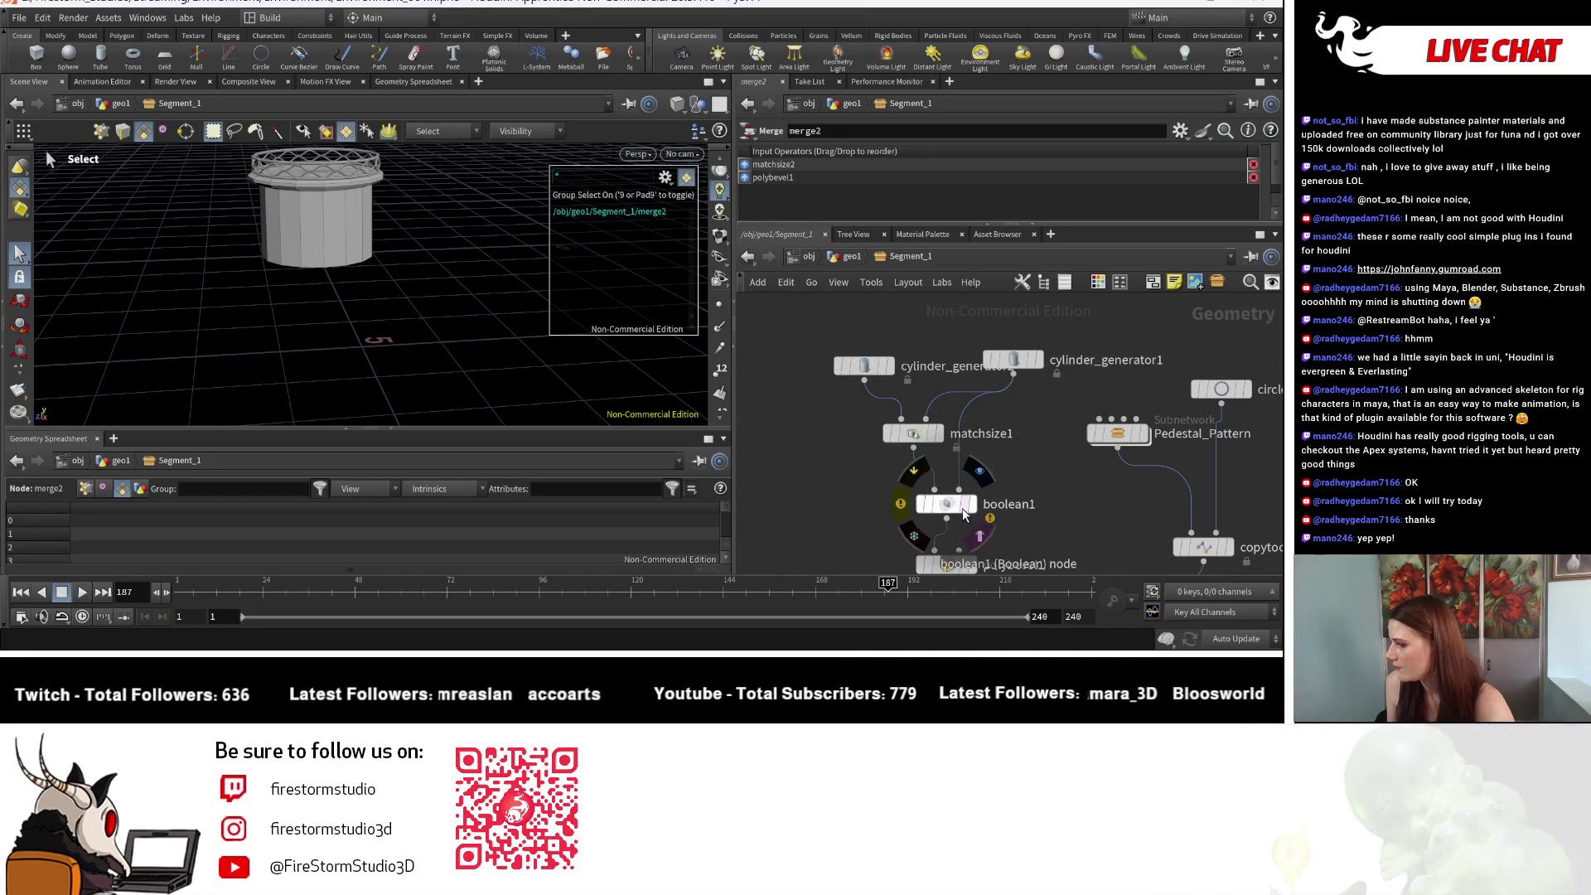
pyautogui.scroll(-2, 1063, 501)
pyautogui.moveTo(1062, 500)
pyautogui.mouseDown(button='middle')
pyautogui.moveTo(922, 451)
pyautogui.moveTo(995, 403)
pyautogui.mouseUp(button='middle')
pyautogui.scroll(3, 919, 447)
pyautogui.moveTo(880, 395); pyautogui.dragTo(854, 395)
pyautogui.scroll(-3, 911, 414)
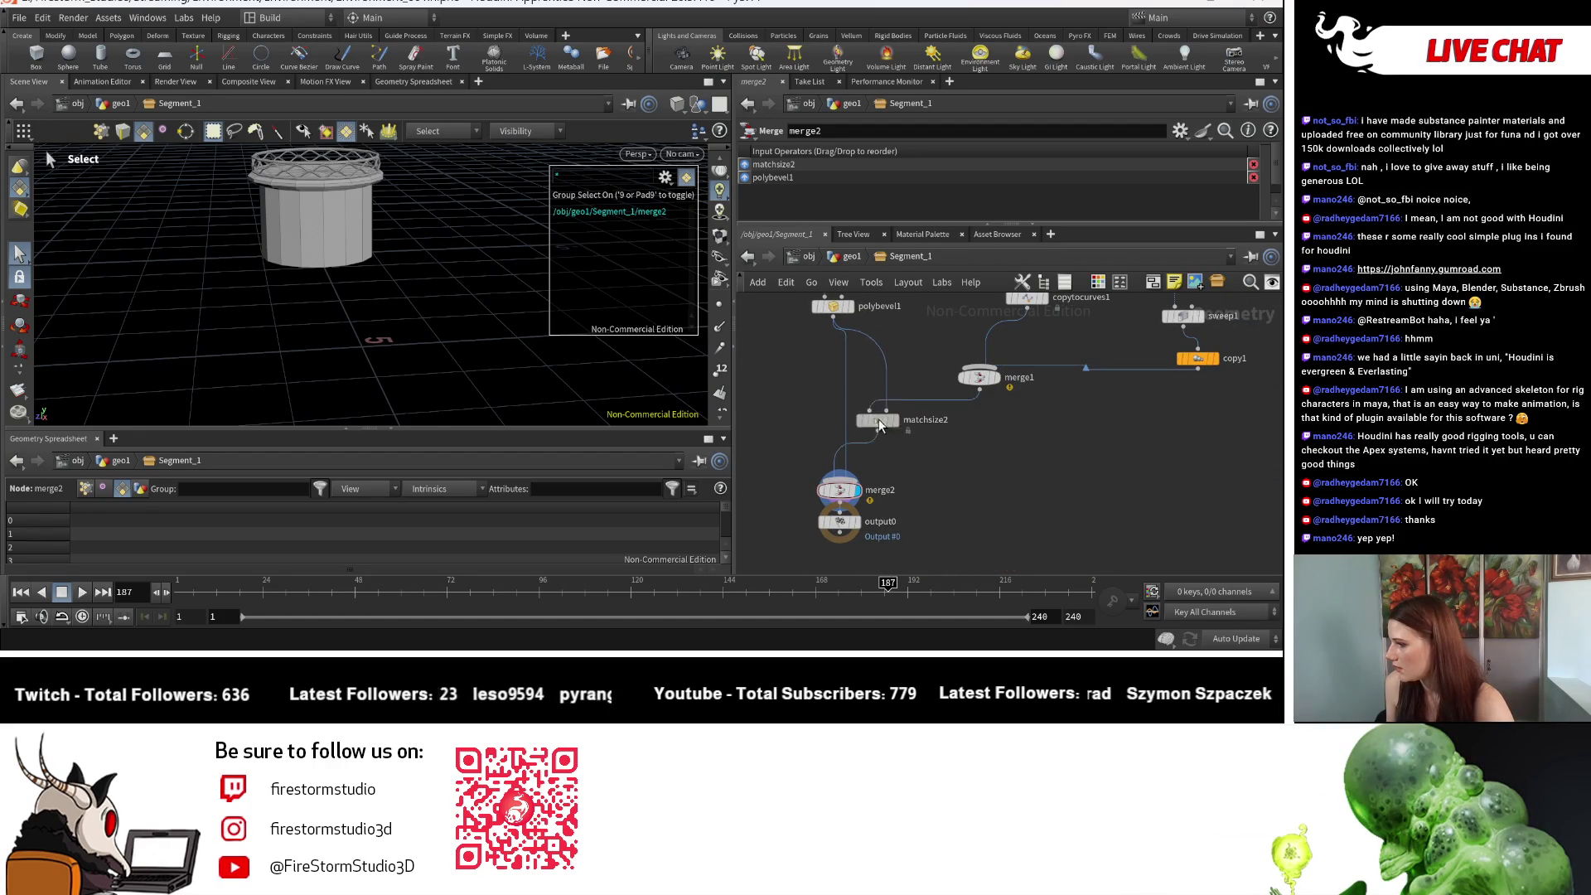
pyautogui.moveTo(896, 419); pyautogui.dragTo(893, 419)
pyautogui.moveTo(862, 498); pyautogui.dragTo(877, 491)
# Step: Select and reposition seven upper nodes of the network
pyautogui.moveTo(1021, 466); pyautogui.dragTo(967, 494, button='middle')
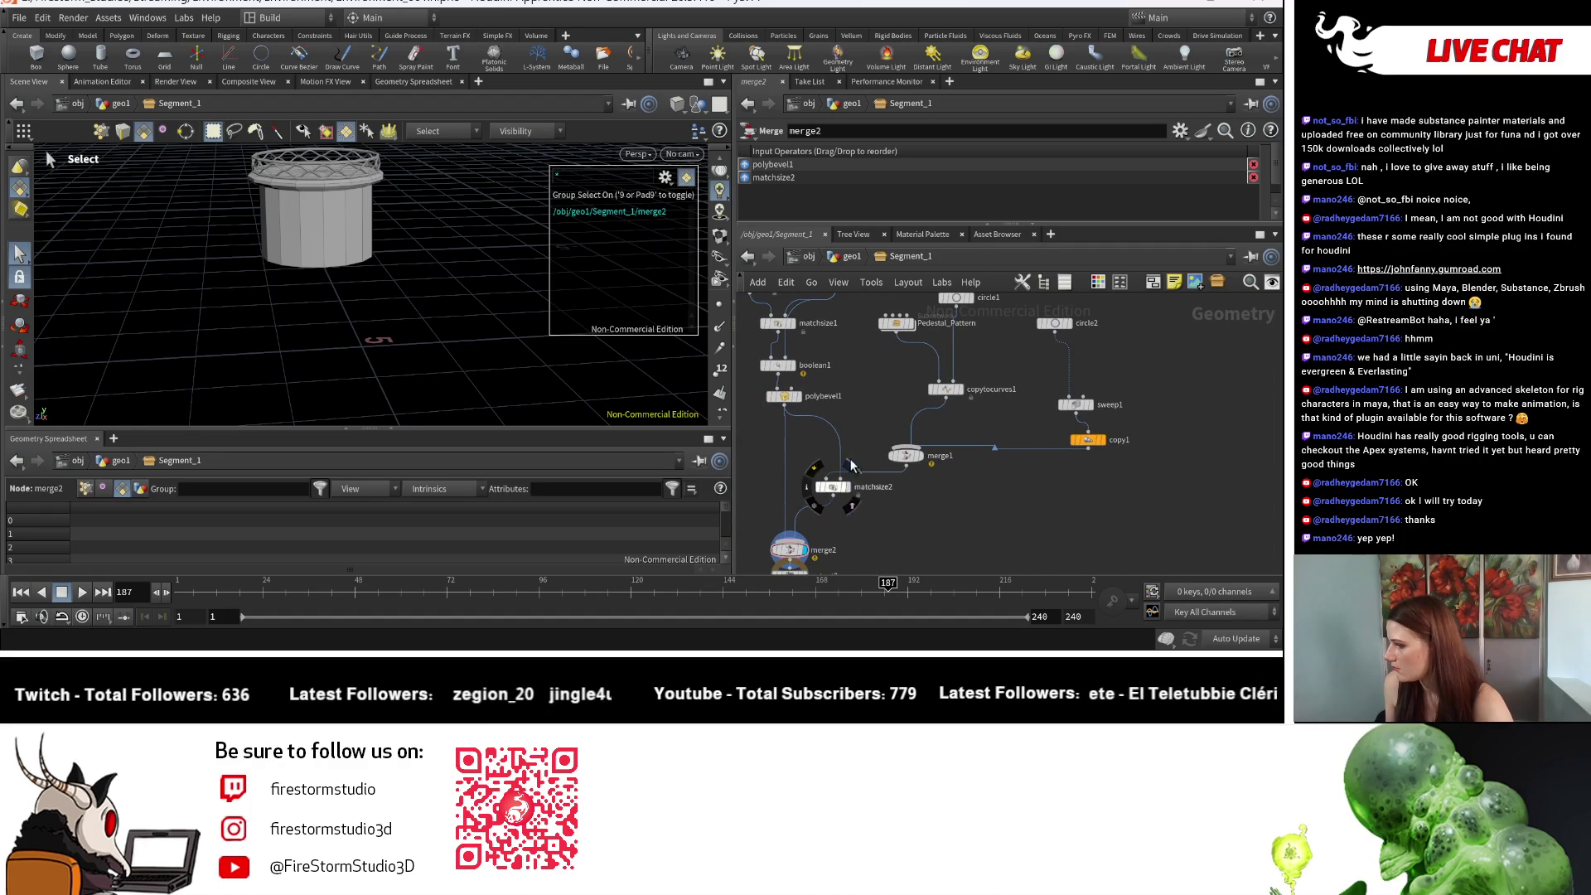
pyautogui.scroll(-3, 943, 395)
pyautogui.moveTo(1102, 323)
pyautogui.mouseDown()
pyautogui.moveTo(997, 412)
pyautogui.moveTo(782, 406)
pyautogui.mouseUp()
pyautogui.click(1035, 427)
pyautogui.scroll(2, 979, 436)
pyautogui.scroll(3, 923, 384)
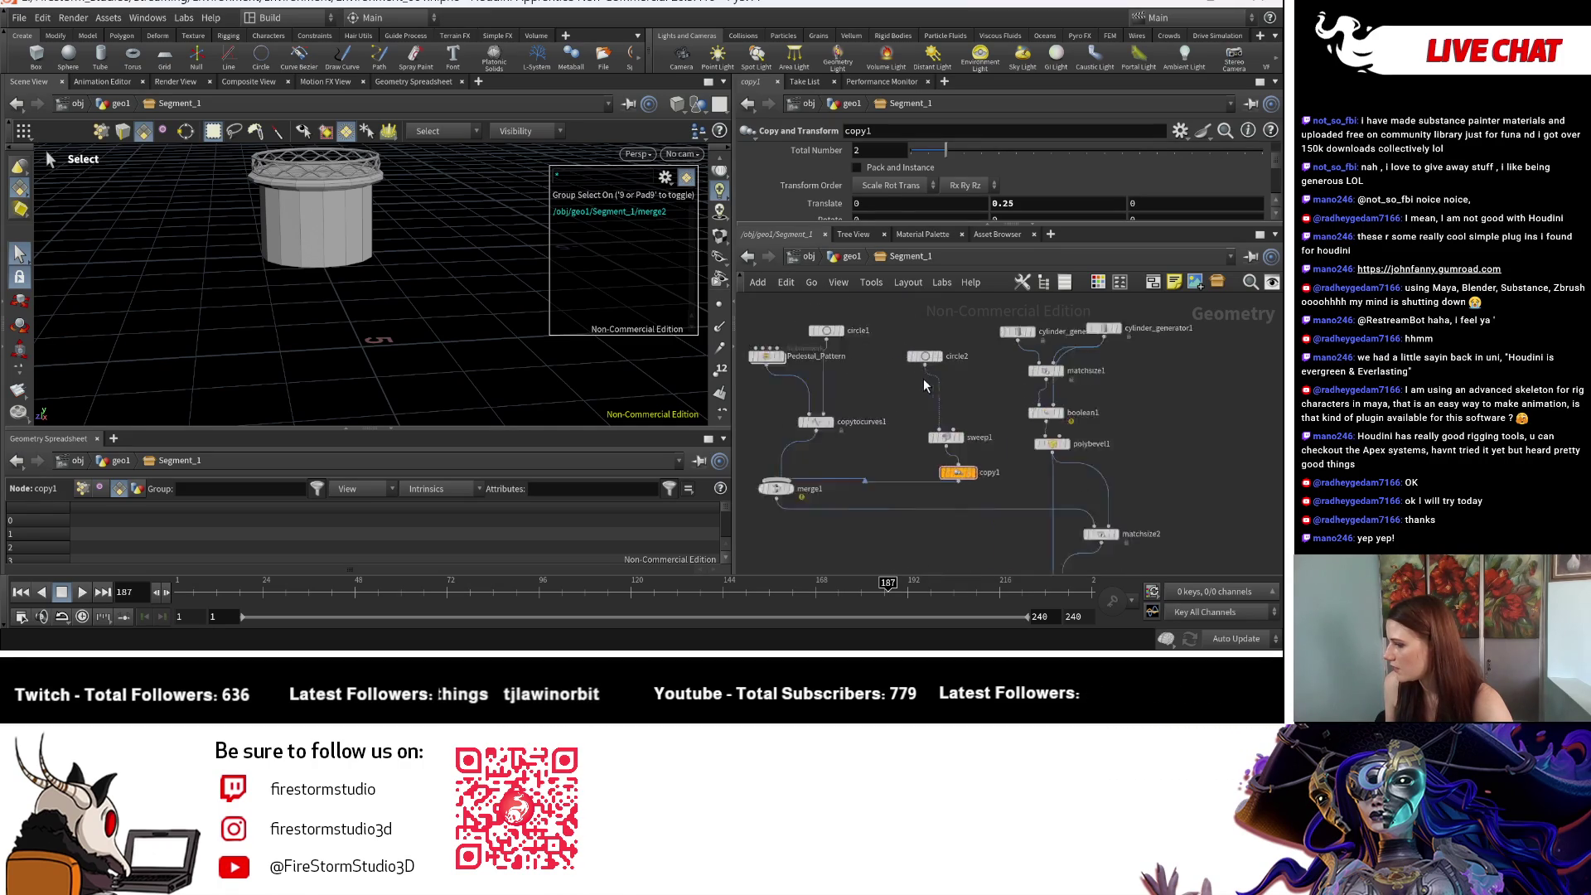
# Step: Delete circle2 so circle1 feeds sweep1, placing circle1 above sweep1
pyautogui.moveTo(903, 348); pyautogui.dragTo(959, 409)
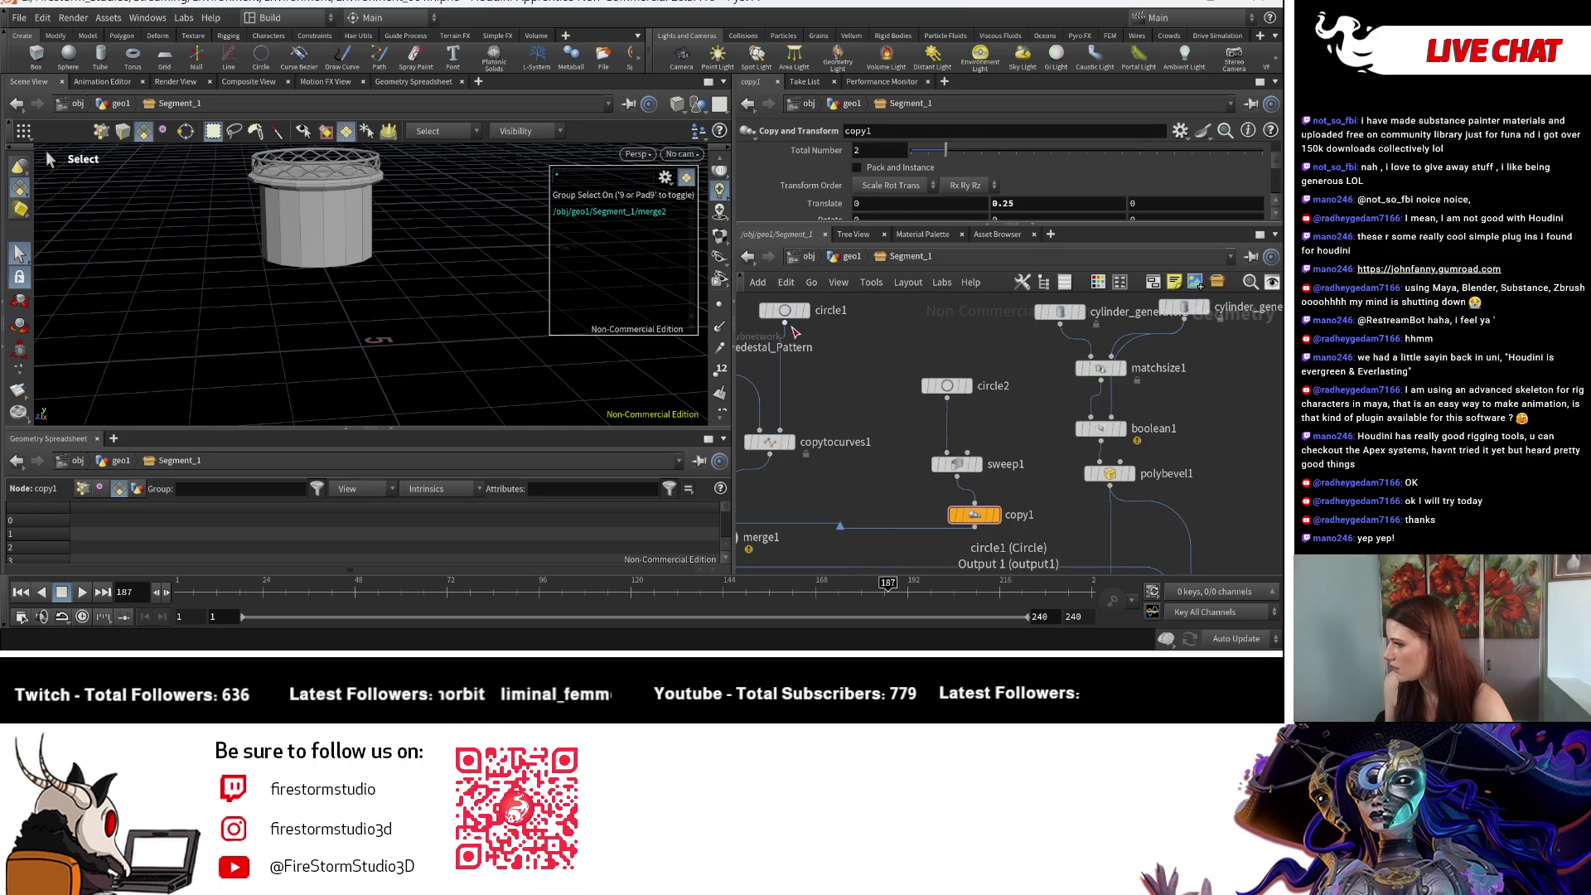
pyautogui.click(951, 388)
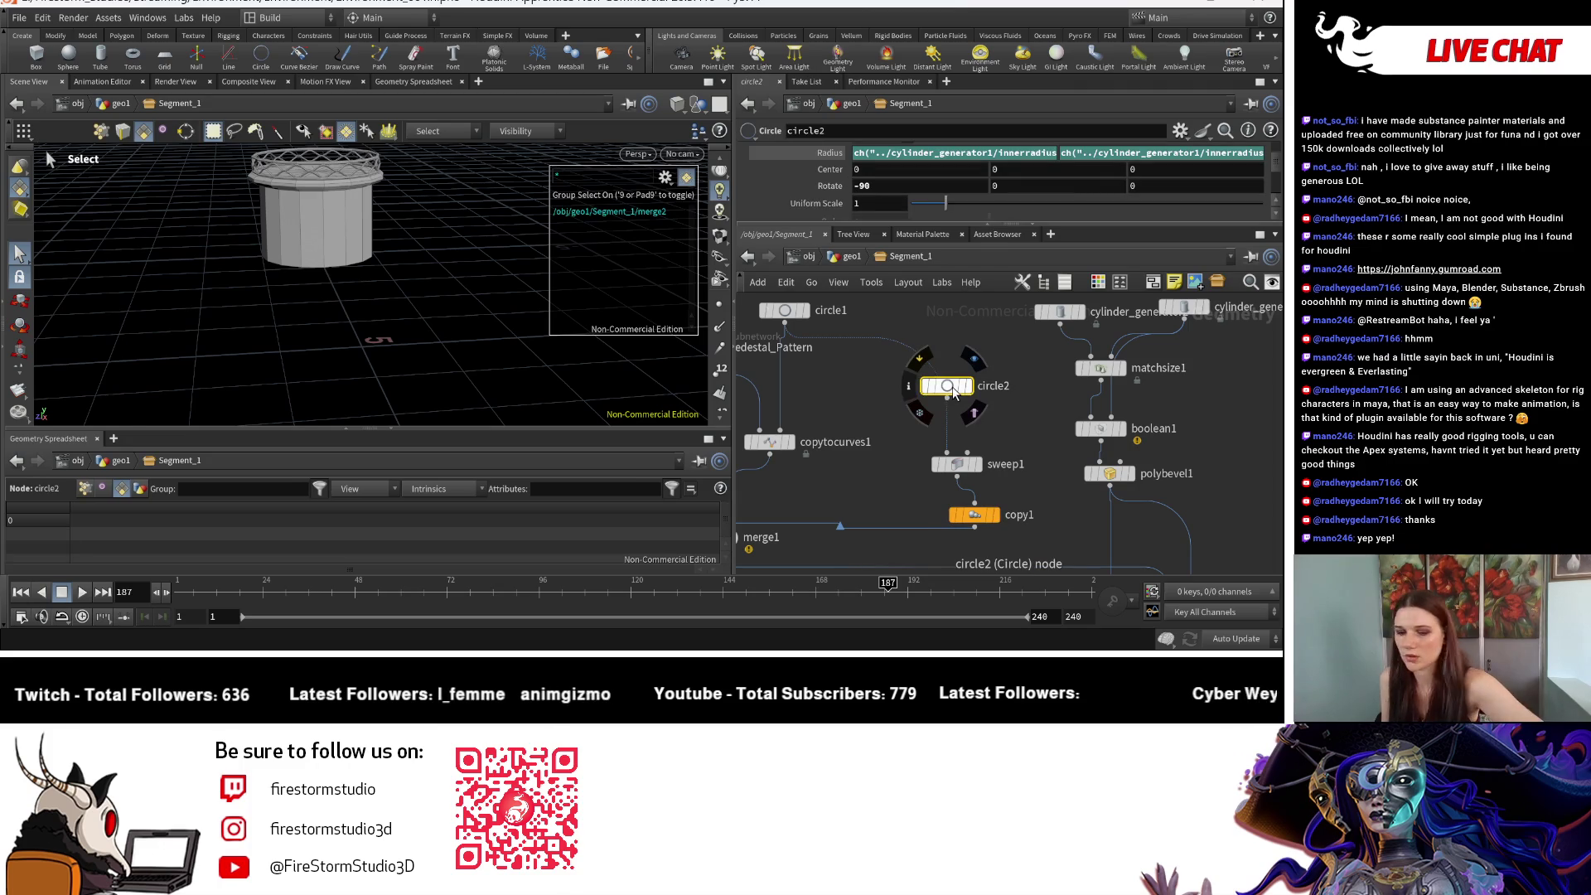
pyautogui.scroll(-3, 894, 360)
pyautogui.press('Delete')
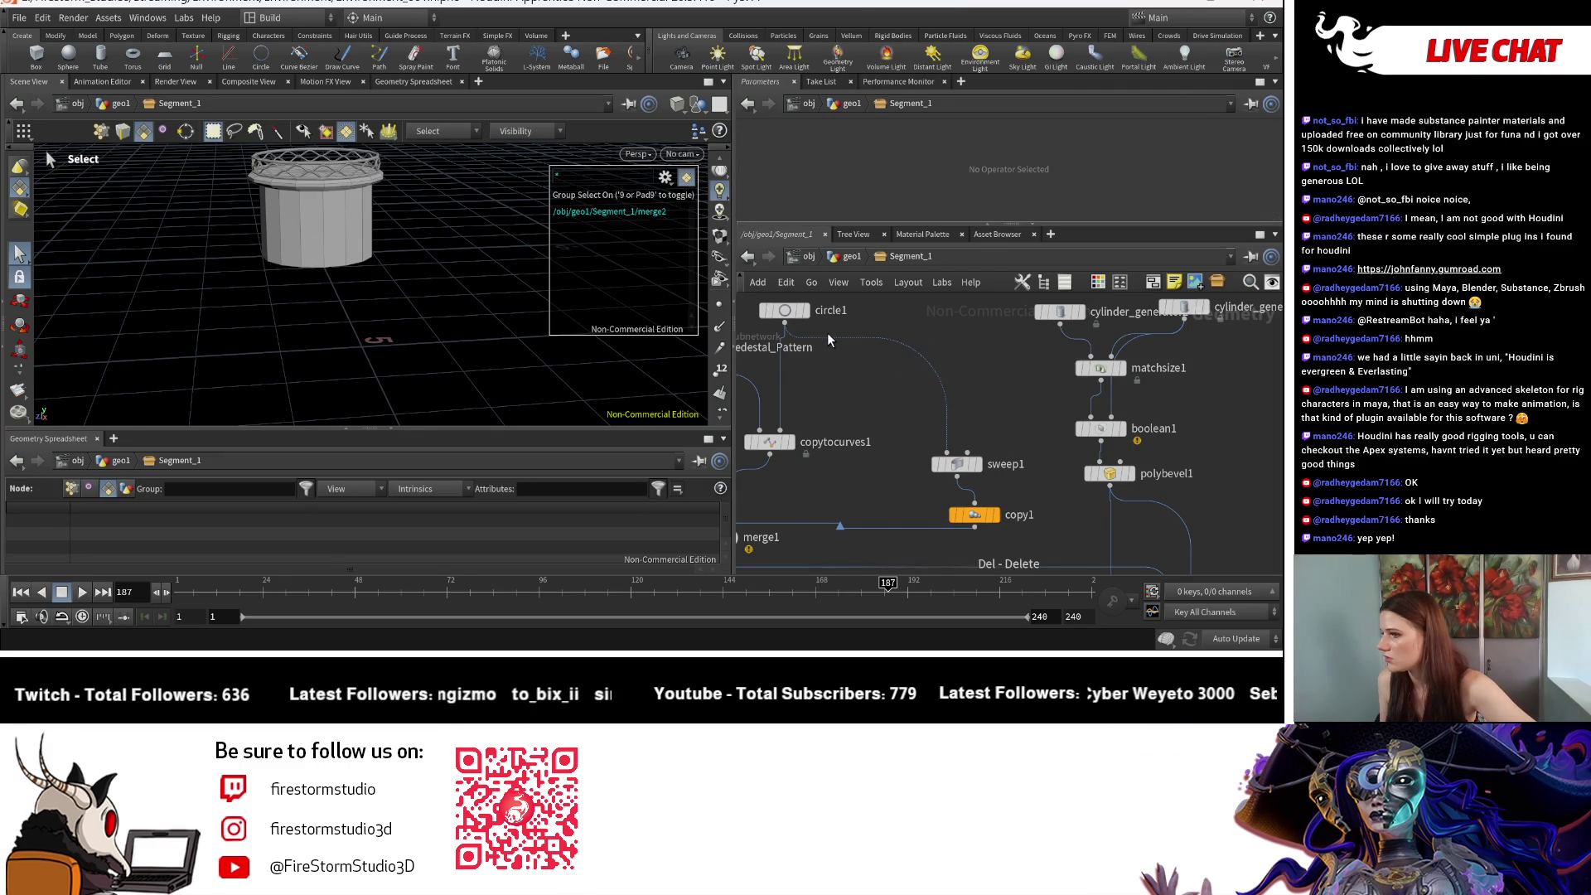
pyautogui.moveTo(827, 328)
pyautogui.mouseDown()
pyautogui.moveTo(893, 317)
pyautogui.moveTo(888, 352)
pyautogui.moveTo(814, 406)
pyautogui.moveTo(797, 384)
pyautogui.mouseUp()
pyautogui.press('h')
# Step: Rearrange Pedestal_Pattern, merge1 and the output-chain nodes, then select matchsize2
pyautogui.moveTo(834, 513); pyautogui.dragTo(779, 437, button='middle')
pyautogui.moveTo(778, 437); pyautogui.dragTo(897, 484)
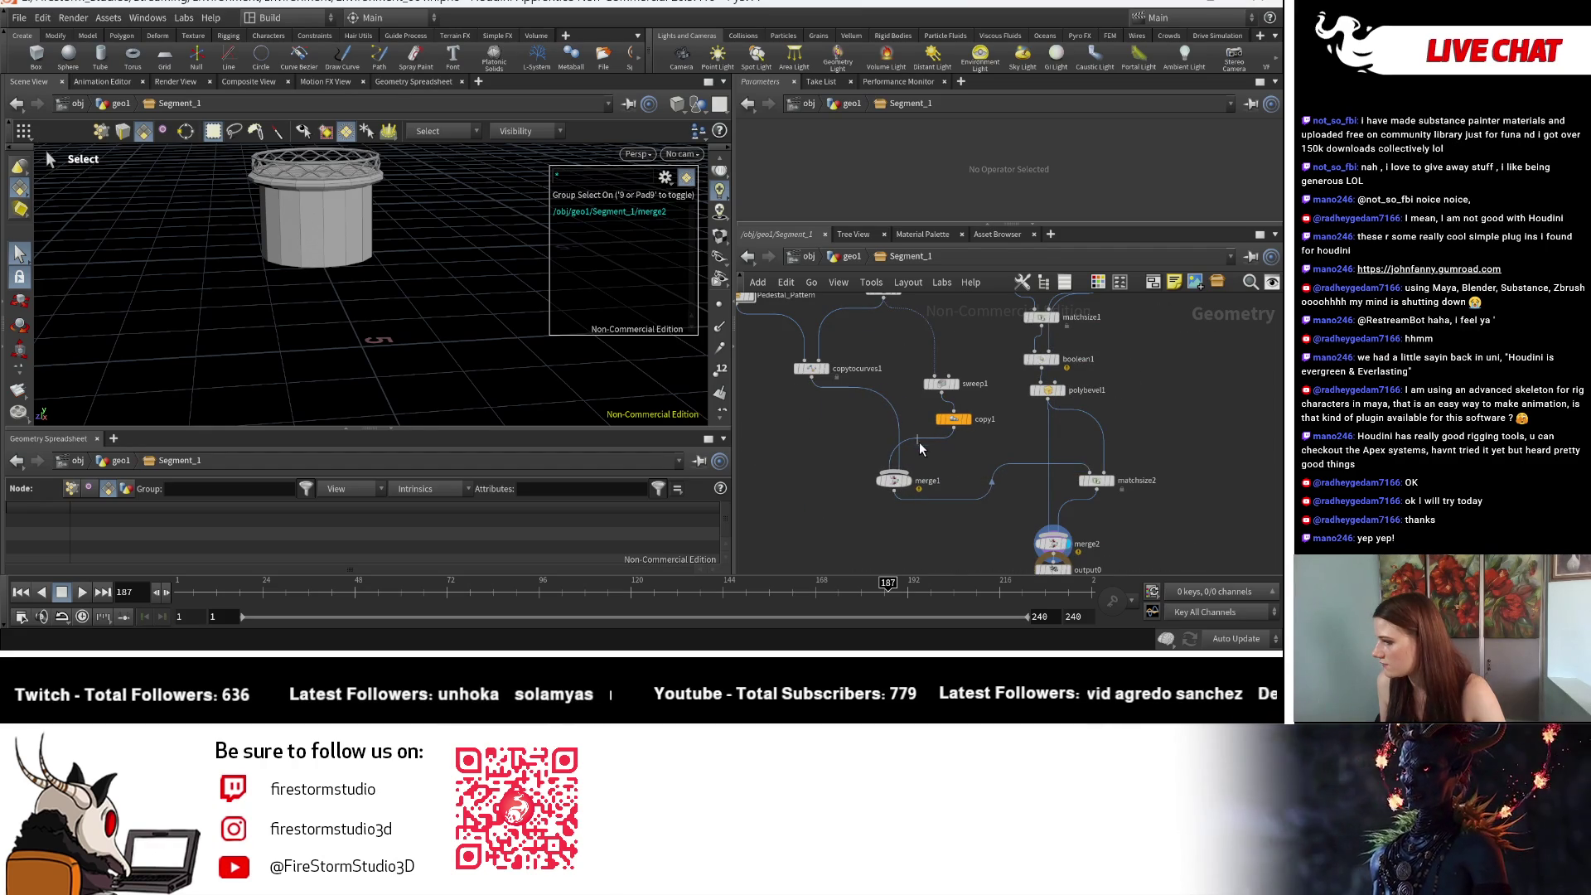
pyautogui.moveTo(1019, 452)
pyautogui.mouseDown(button='middle')
pyautogui.moveTo(962, 490)
pyautogui.moveTo(868, 480)
pyautogui.moveTo(1024, 528)
pyautogui.moveTo(1080, 516)
pyautogui.mouseUp(button='middle')
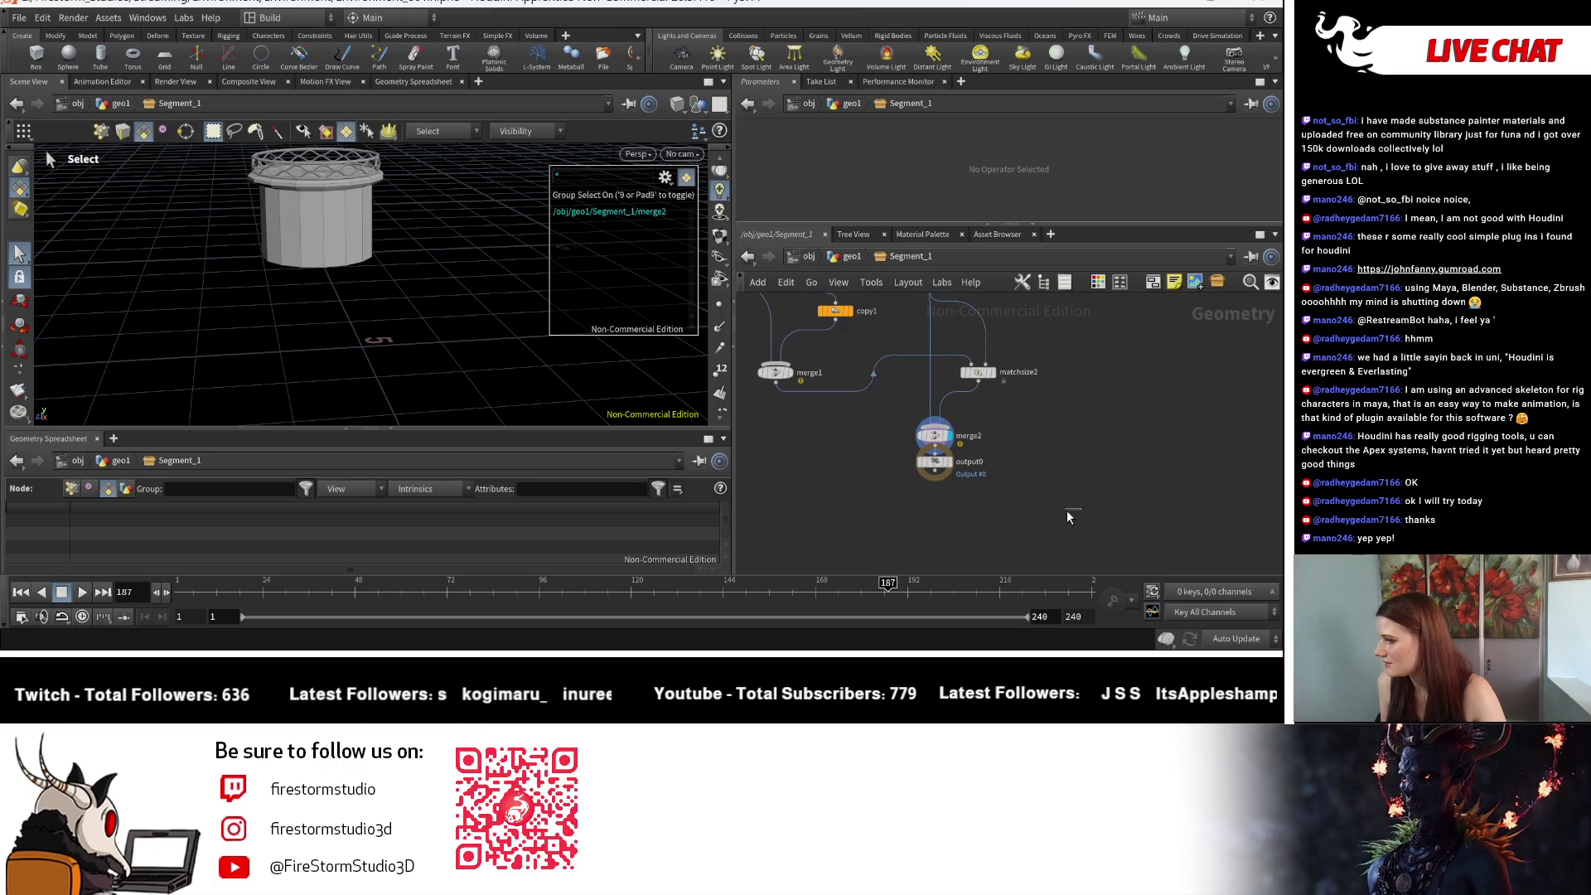
pyautogui.moveTo(919, 385)
pyautogui.mouseDown()
pyautogui.moveTo(981, 373)
pyautogui.moveTo(943, 469)
pyautogui.moveTo(919, 459)
pyautogui.mouseUp()
pyautogui.click(934, 458)
# Step: Wire matchsize2 into merge2 and start a wire from polybevel1's output
pyautogui.moveTo(847, 450); pyautogui.dragTo(896, 508)
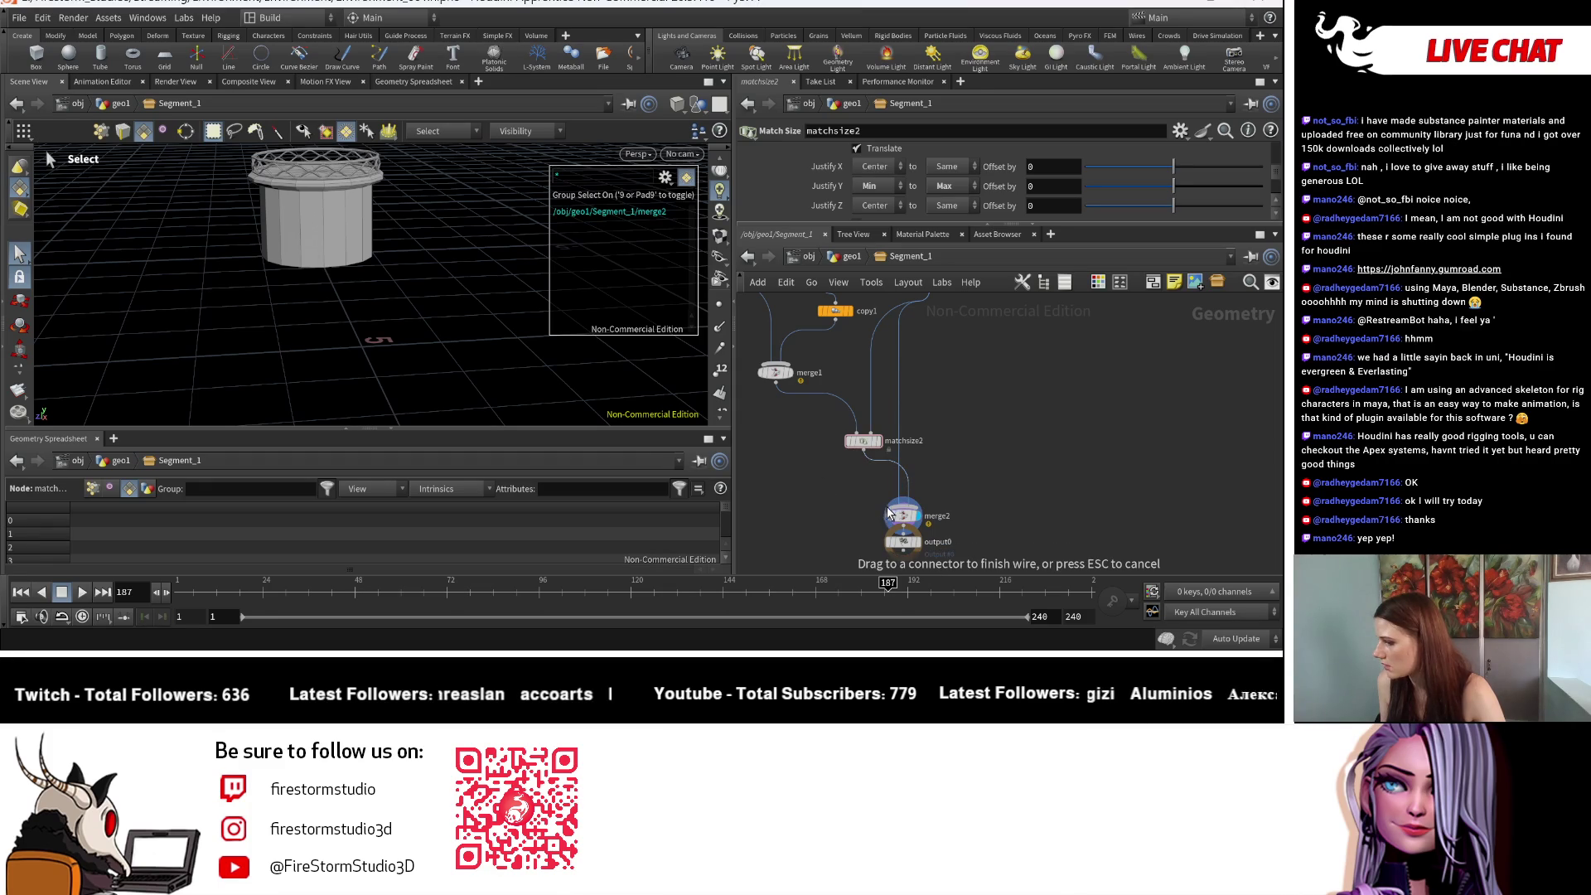
pyautogui.click(903, 502)
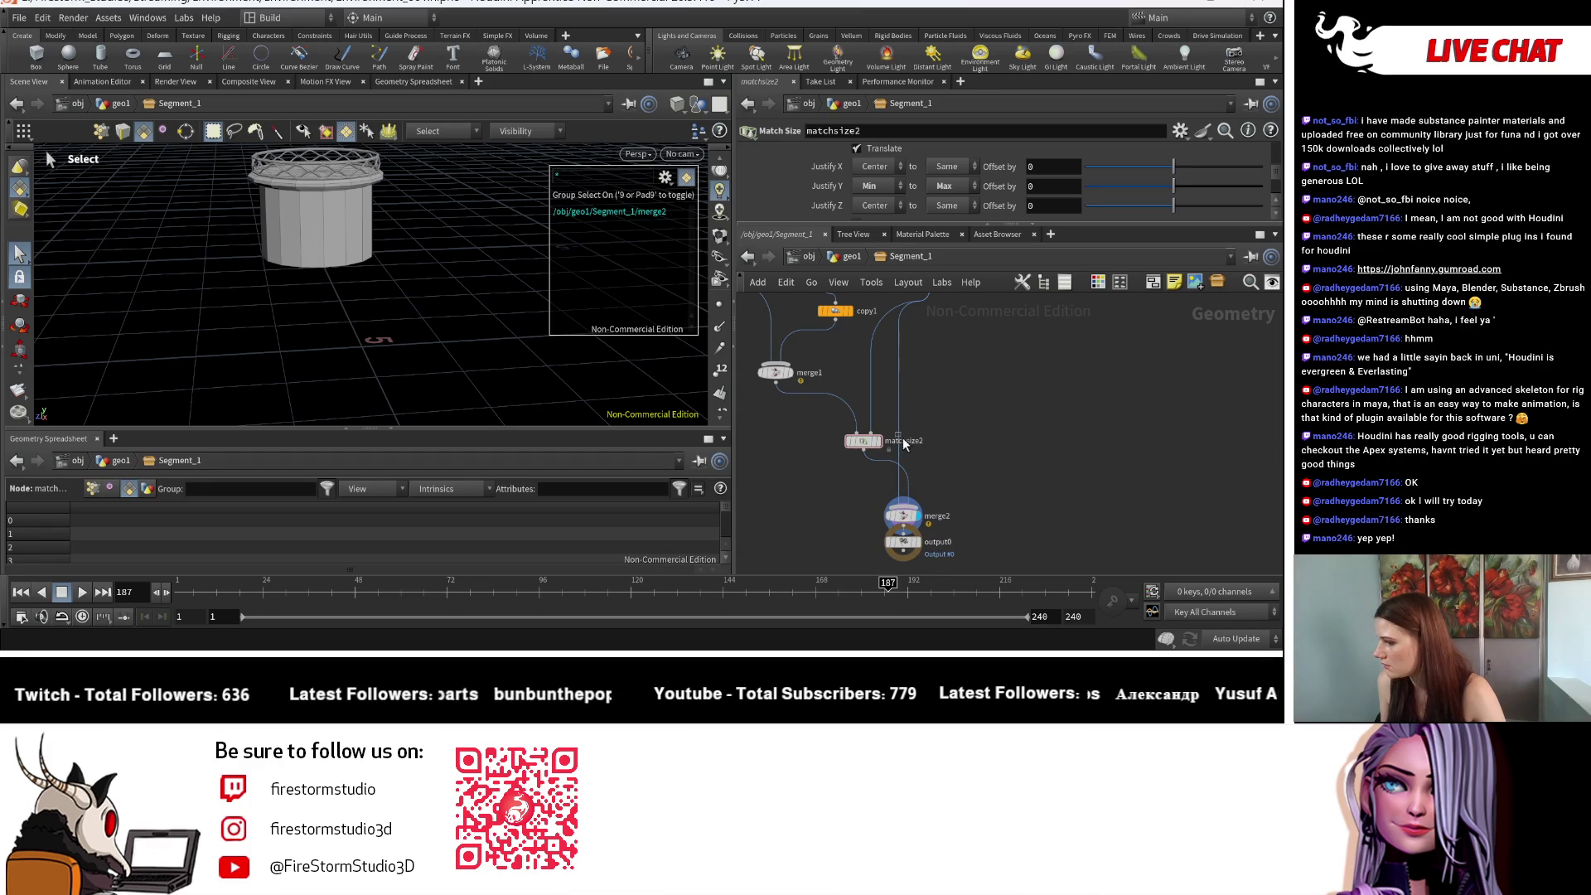
pyautogui.moveTo(897, 421)
pyautogui.mouseDown()
pyautogui.moveTo(917, 495)
pyautogui.moveTo(915, 482)
pyautogui.mouseUp()
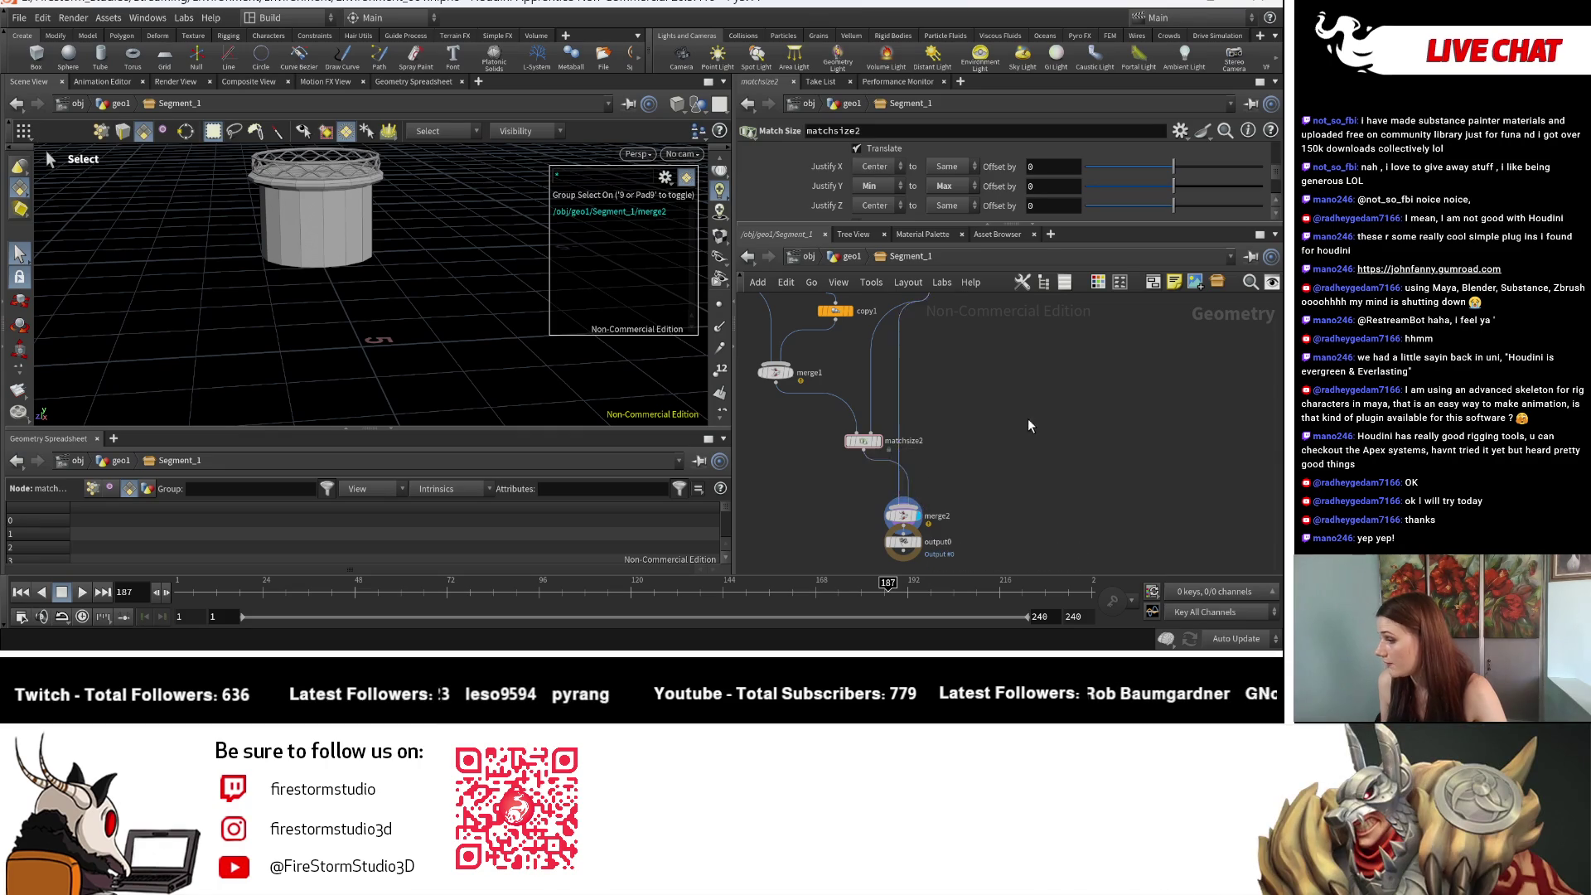
pyautogui.moveTo(1031, 426); pyautogui.dragTo(967, 485, button='middle')
pyautogui.click(880, 429)
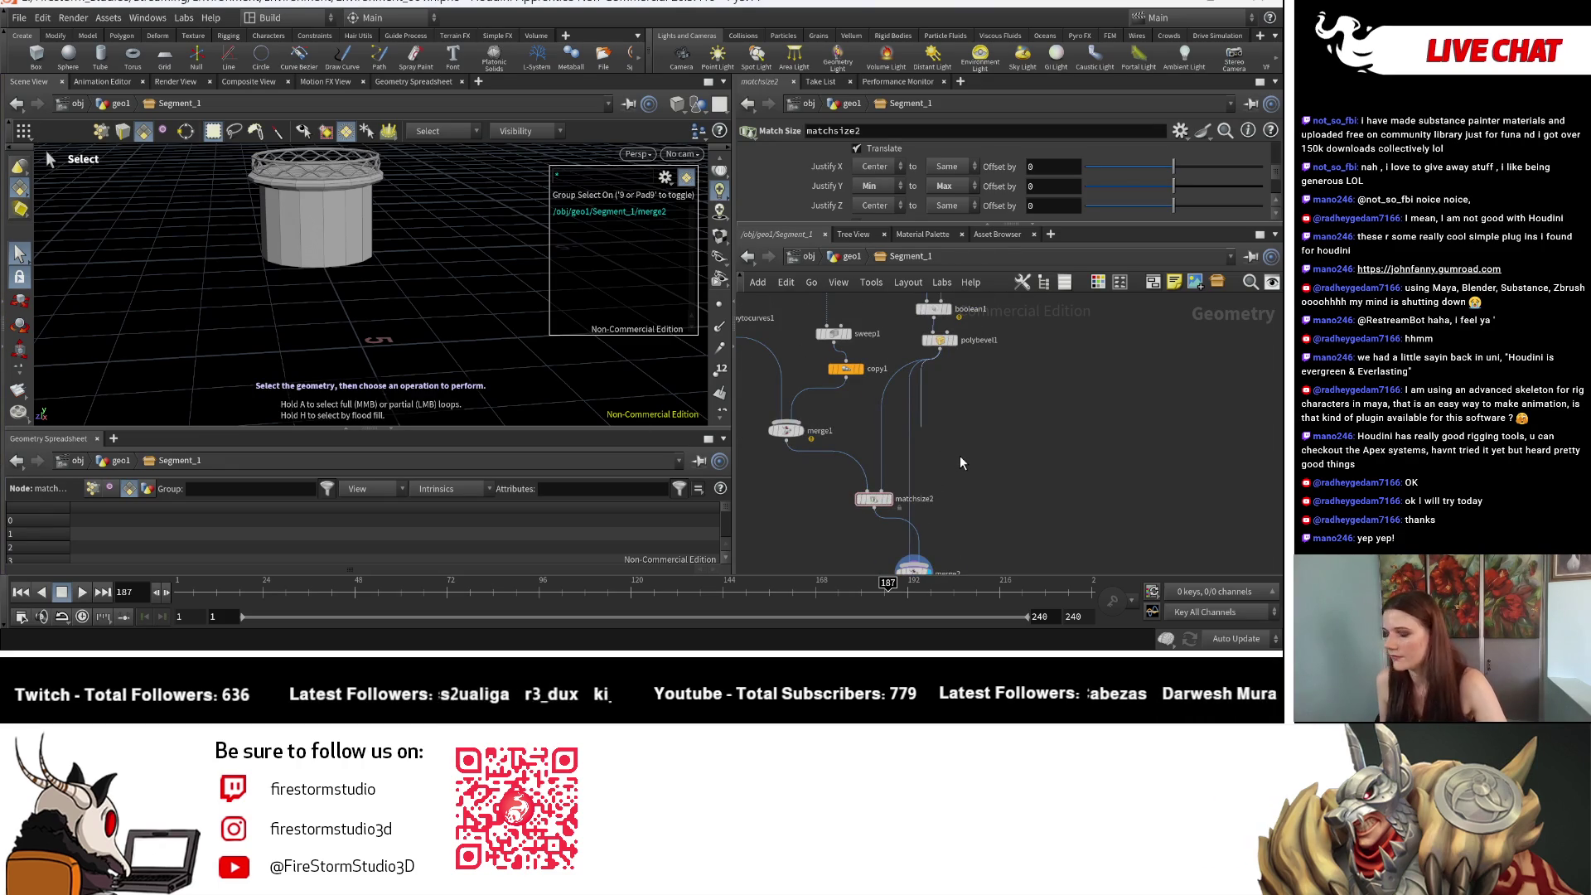
# Step: Zoom and pan the network to re-centre matchsize2 and its connections
pyautogui.scroll(-1, 959, 455)
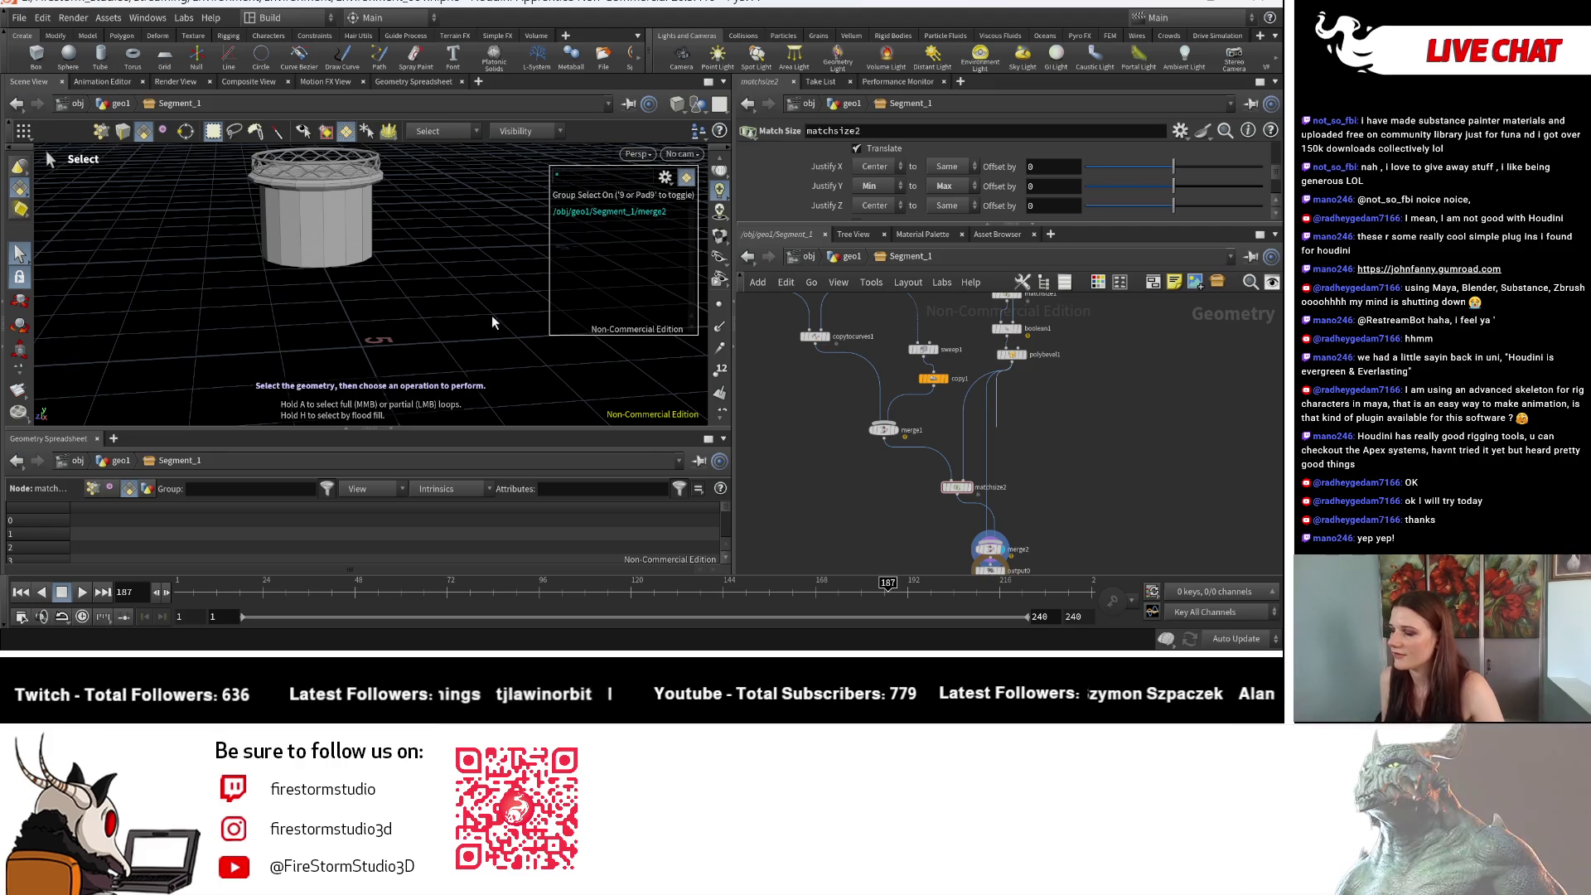
pyautogui.moveTo(765, 428); pyautogui.dragTo(757, 396, button='middle')
pyautogui.scroll(5, 830, 401)
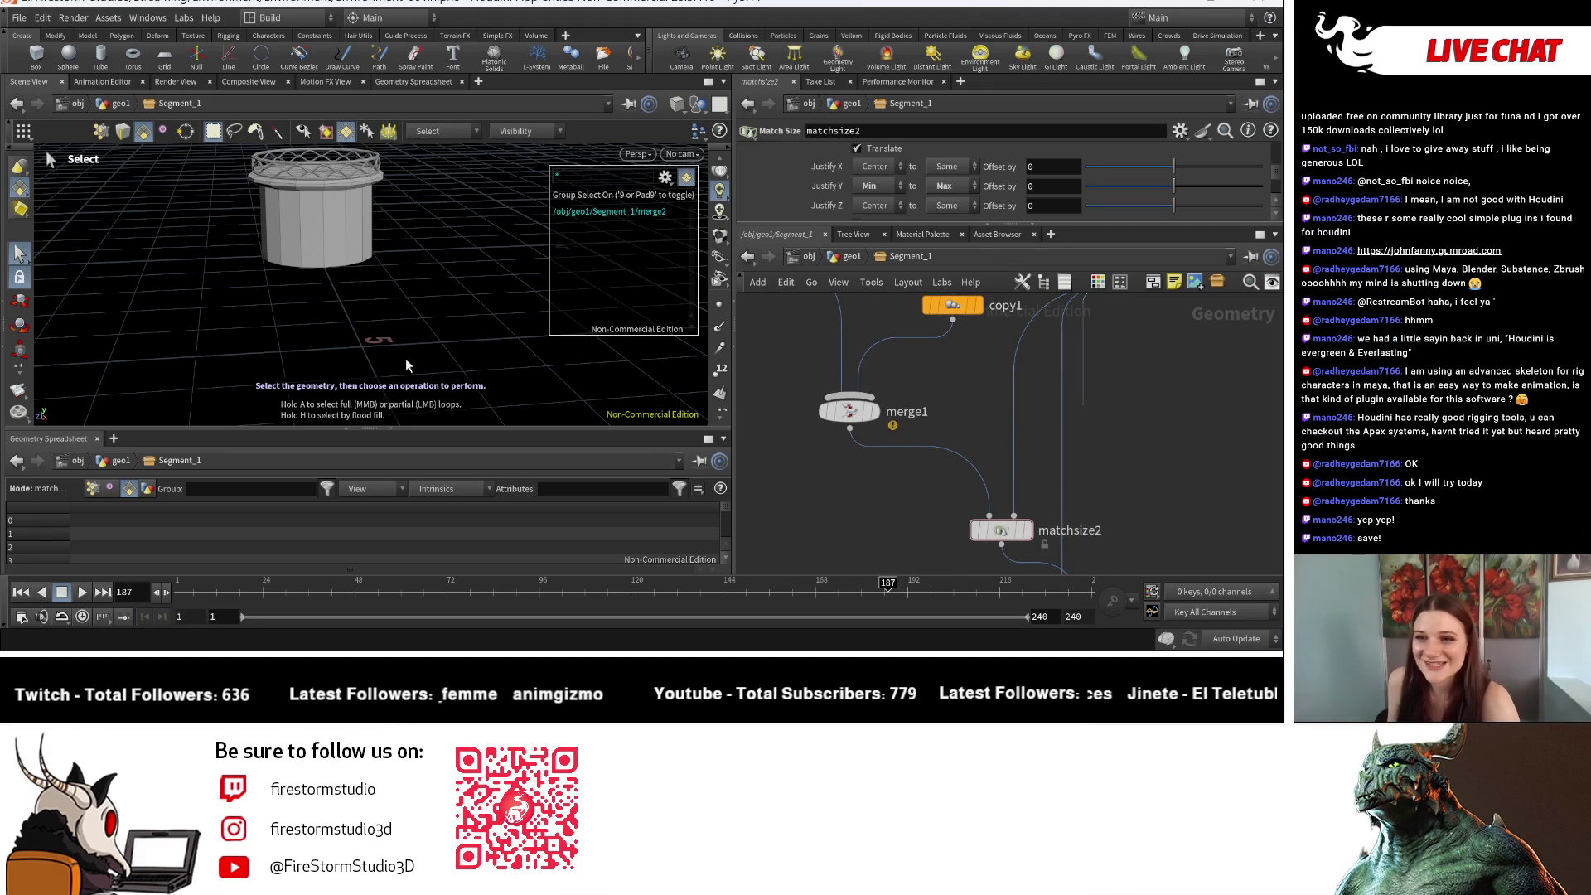
pyautogui.scroll(-4, 912, 423)
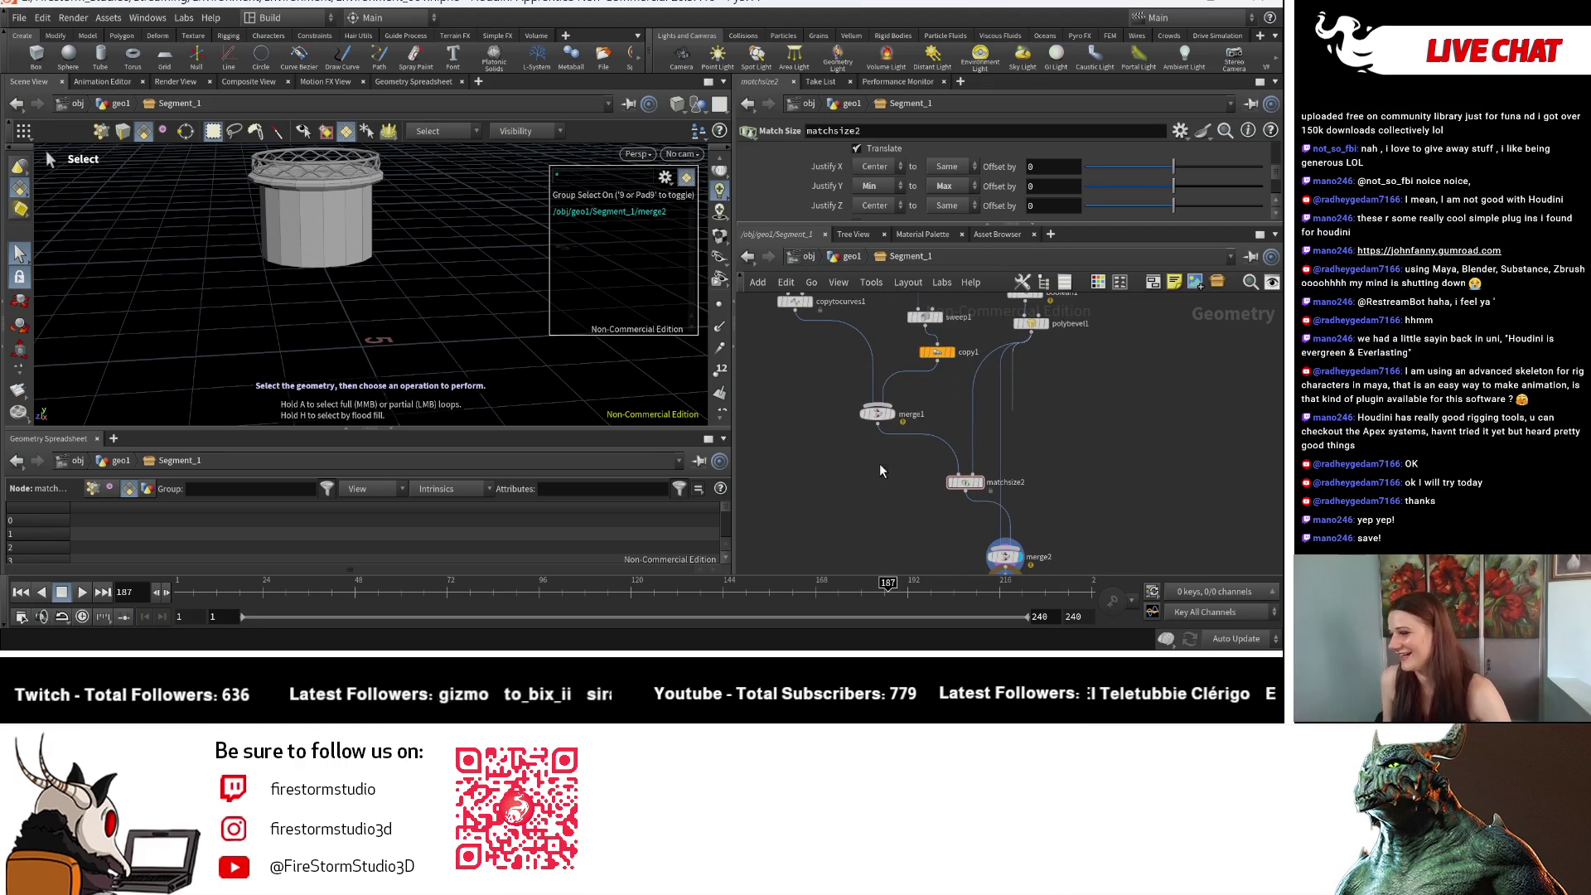
pyautogui.scroll(5, 1003, 493)
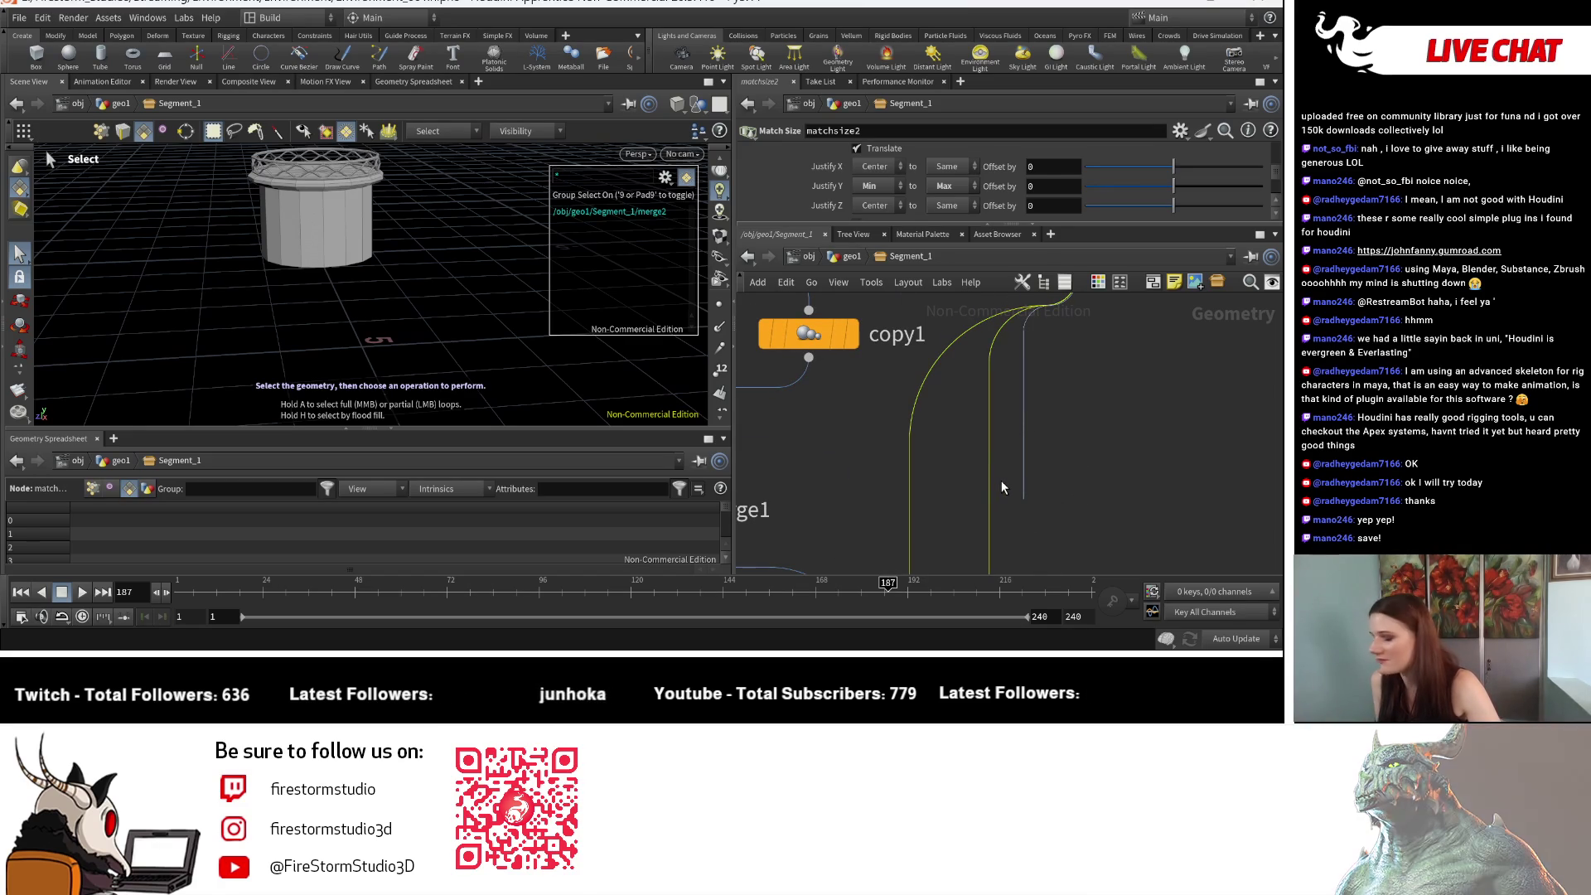
pyautogui.scroll(-2, 1001, 480)
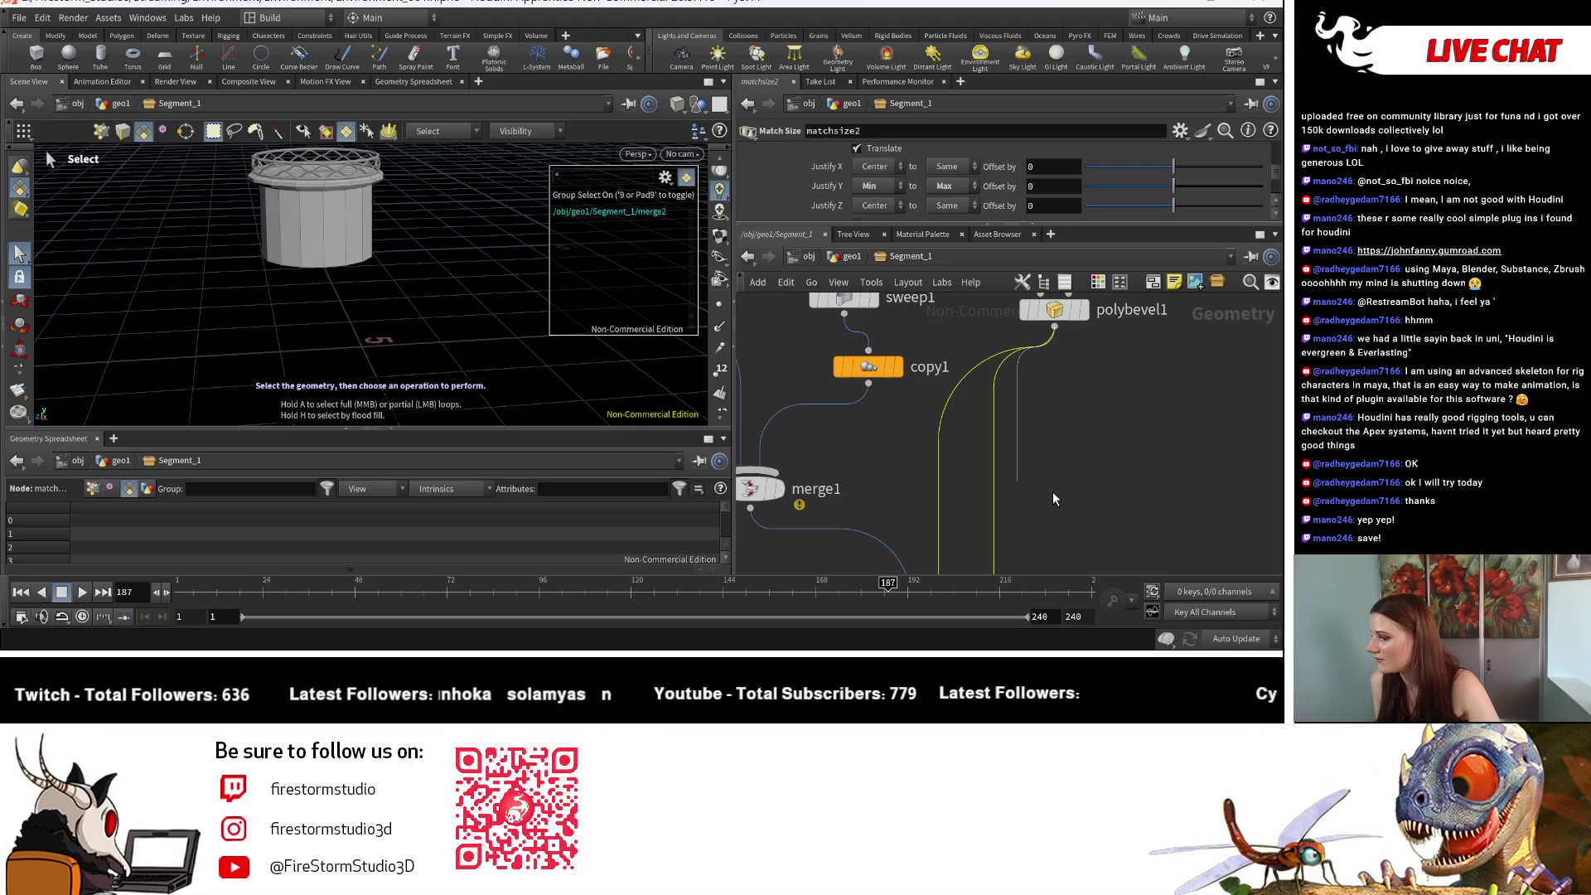
pyautogui.scroll(-3, 1053, 489)
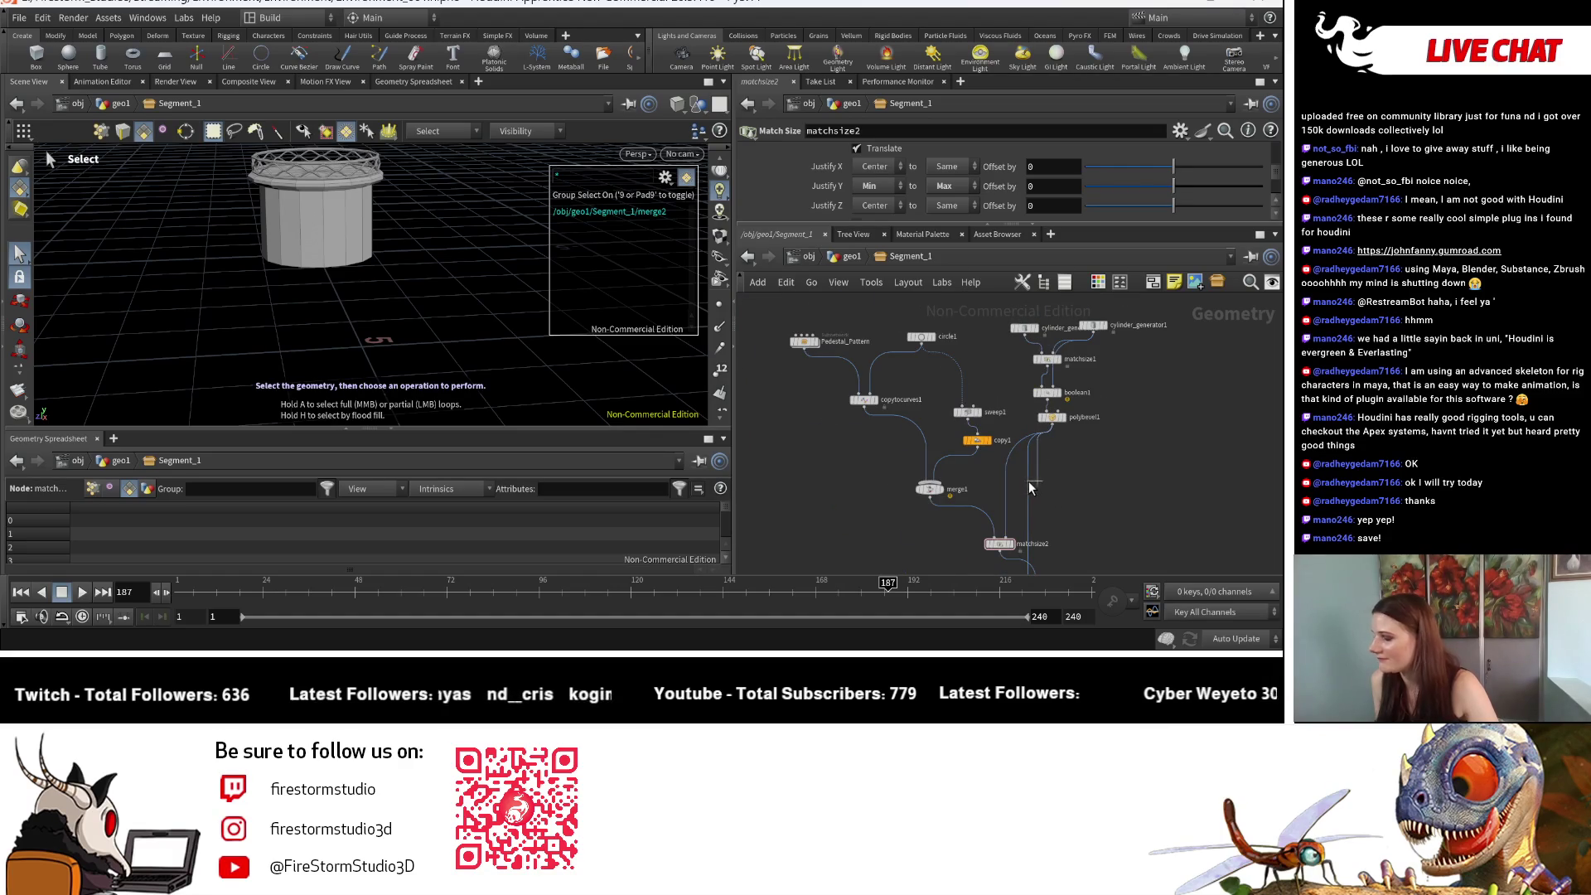
pyautogui.scroll(3, 1080, 435)
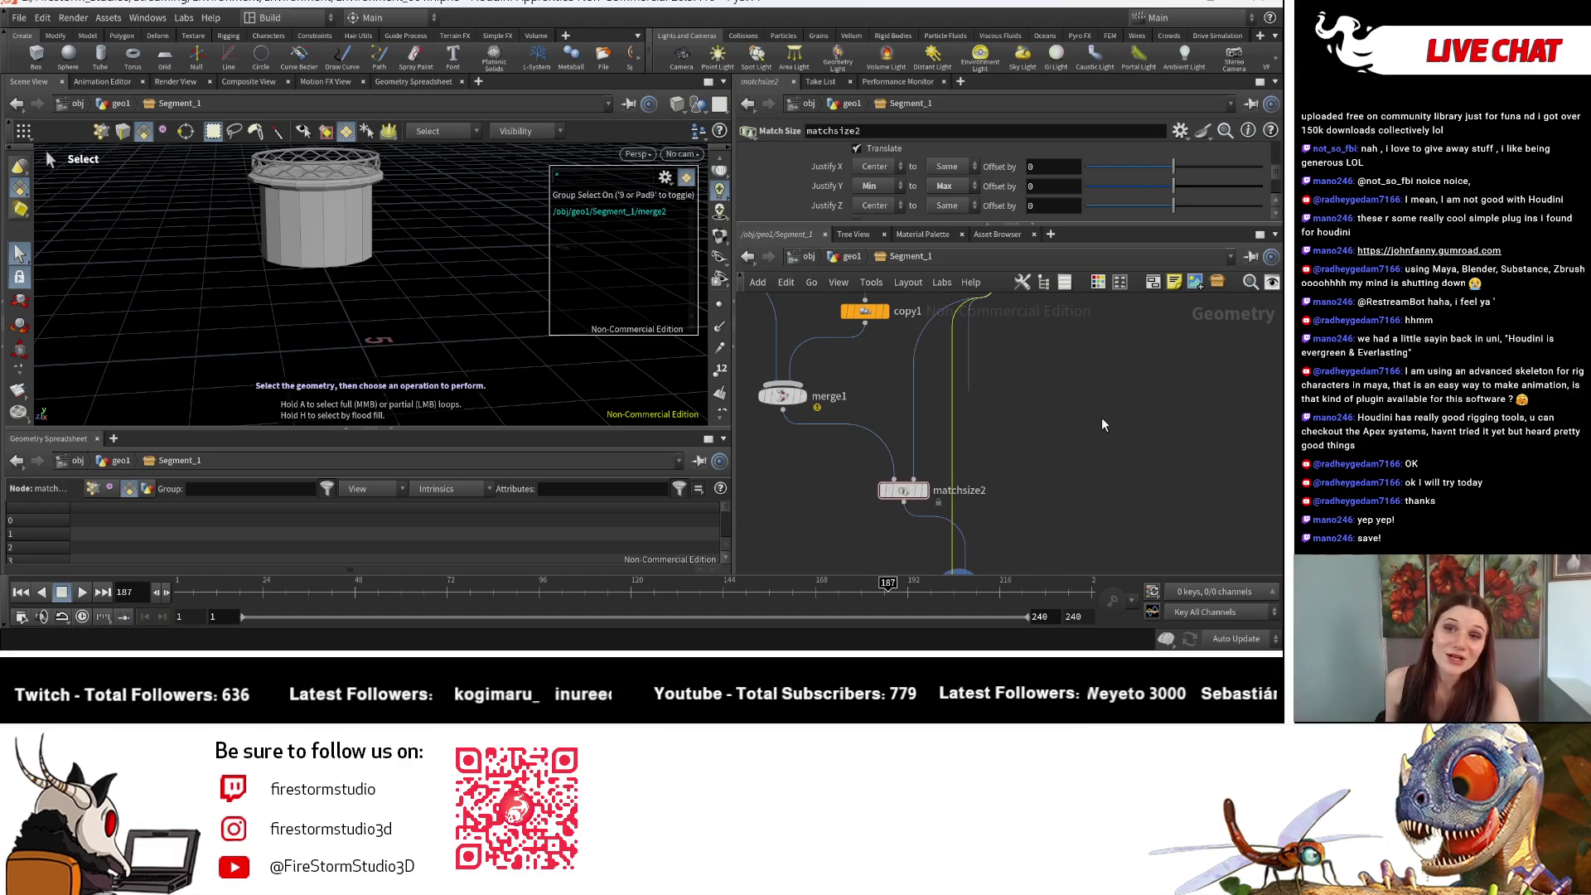
pyautogui.scroll(2, 1076, 435)
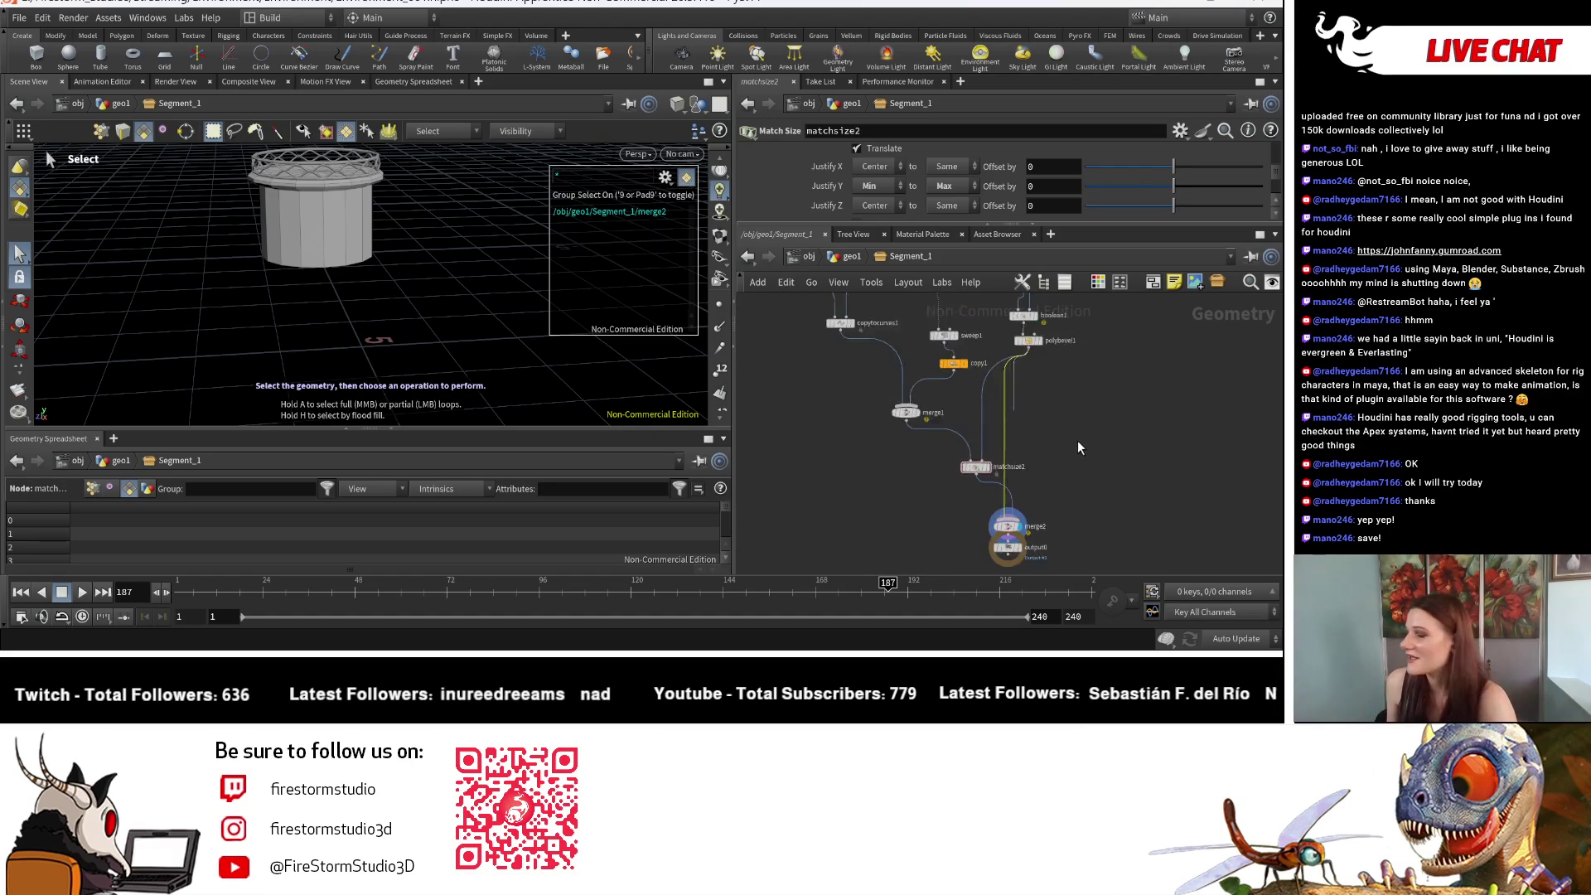
pyautogui.scroll(2, 1027, 408)
pyautogui.moveTo(1016, 396)
pyautogui.mouseDown(button='middle')
pyautogui.moveTo(1105, 485)
pyautogui.moveTo(957, 450)
pyautogui.mouseUp(button='middle')
pyautogui.scroll(-2, 1098, 461)
pyautogui.scroll(1, 1008, 499)
# Step: Make output0 the displayed node, then return to the geo1 network level
pyautogui.moveTo(1007, 499); pyautogui.dragTo(1012, 368, button='middle')
pyautogui.click(919, 489)
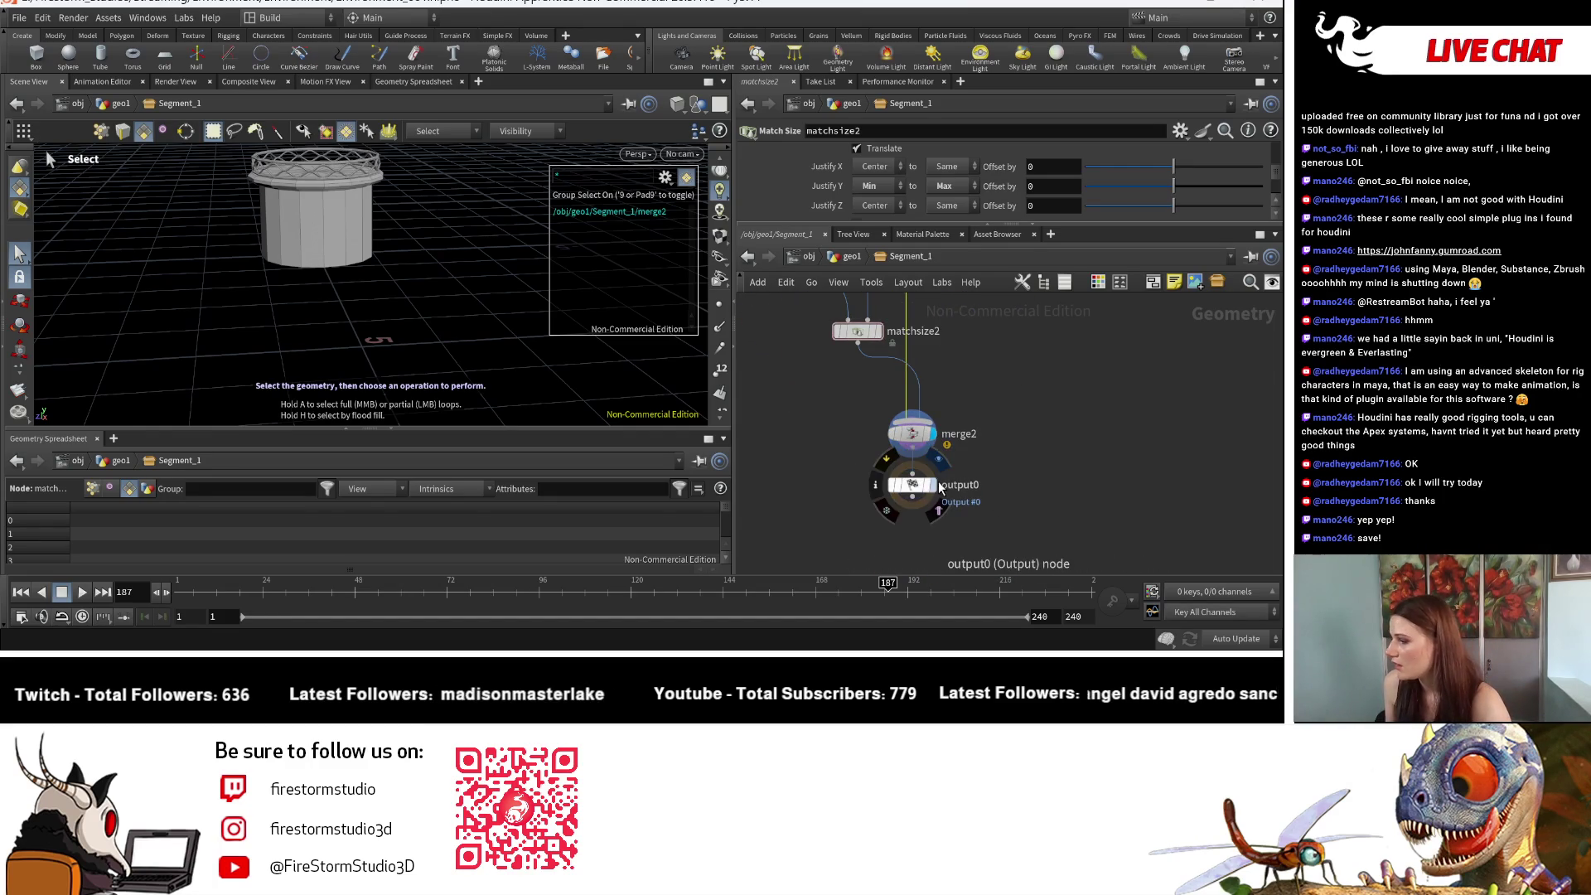
pyautogui.moveTo(897, 271); pyautogui.dragTo(923, 388, button='middle')
pyautogui.click(845, 258)
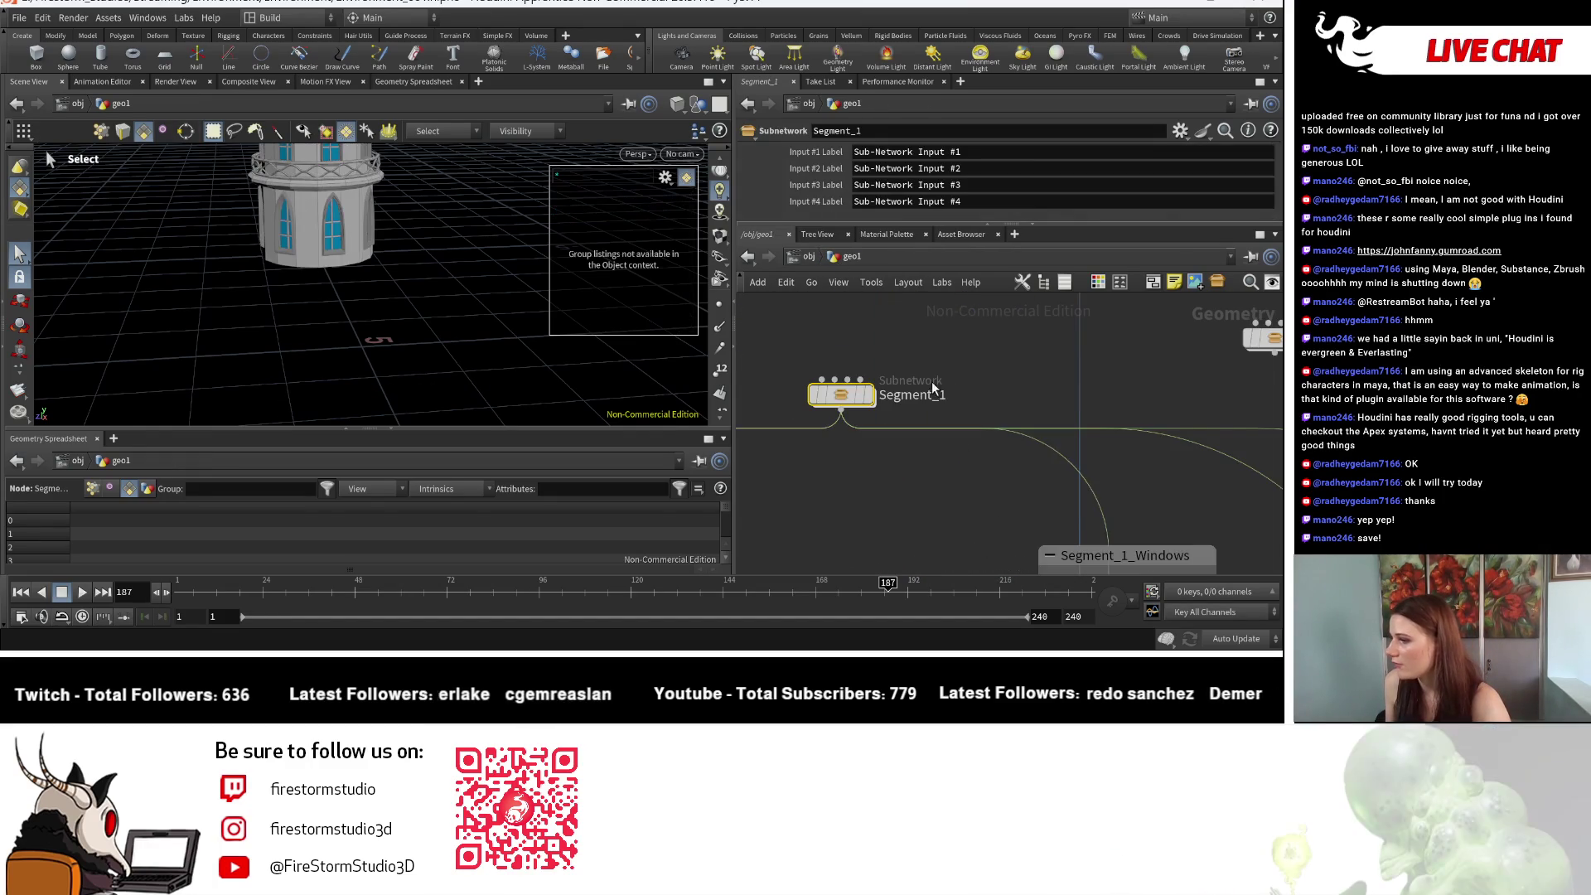